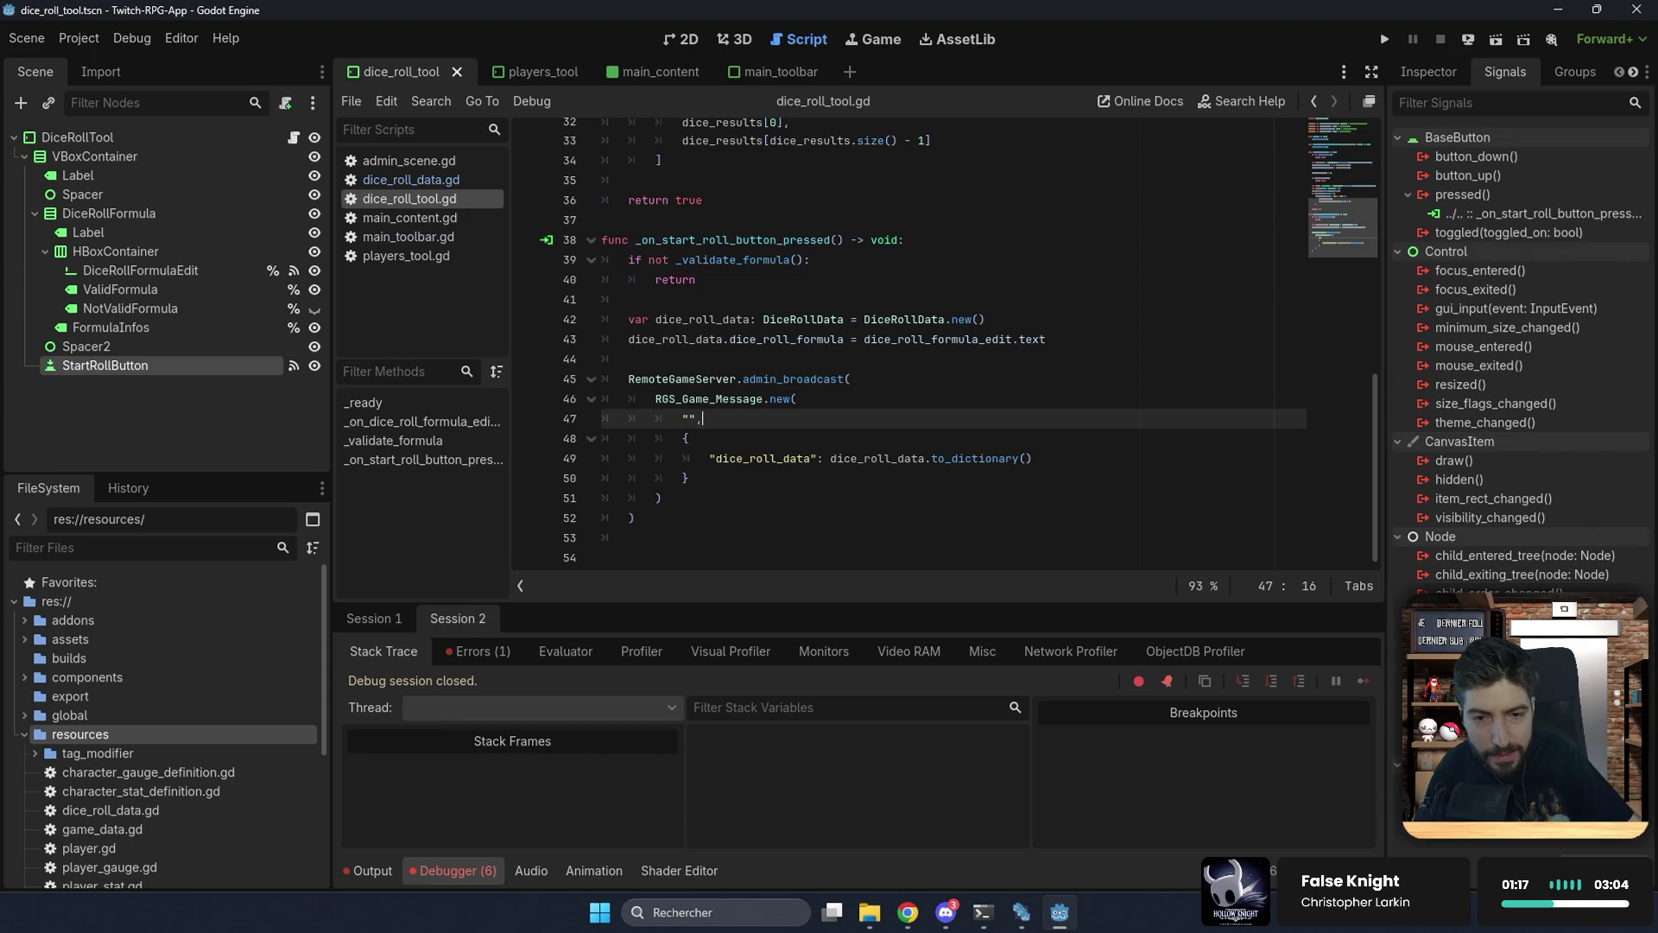
Step: Switch to Chrome and open the TCC site tcc.too-pixel.com in a new tab
left_click(901, 913)
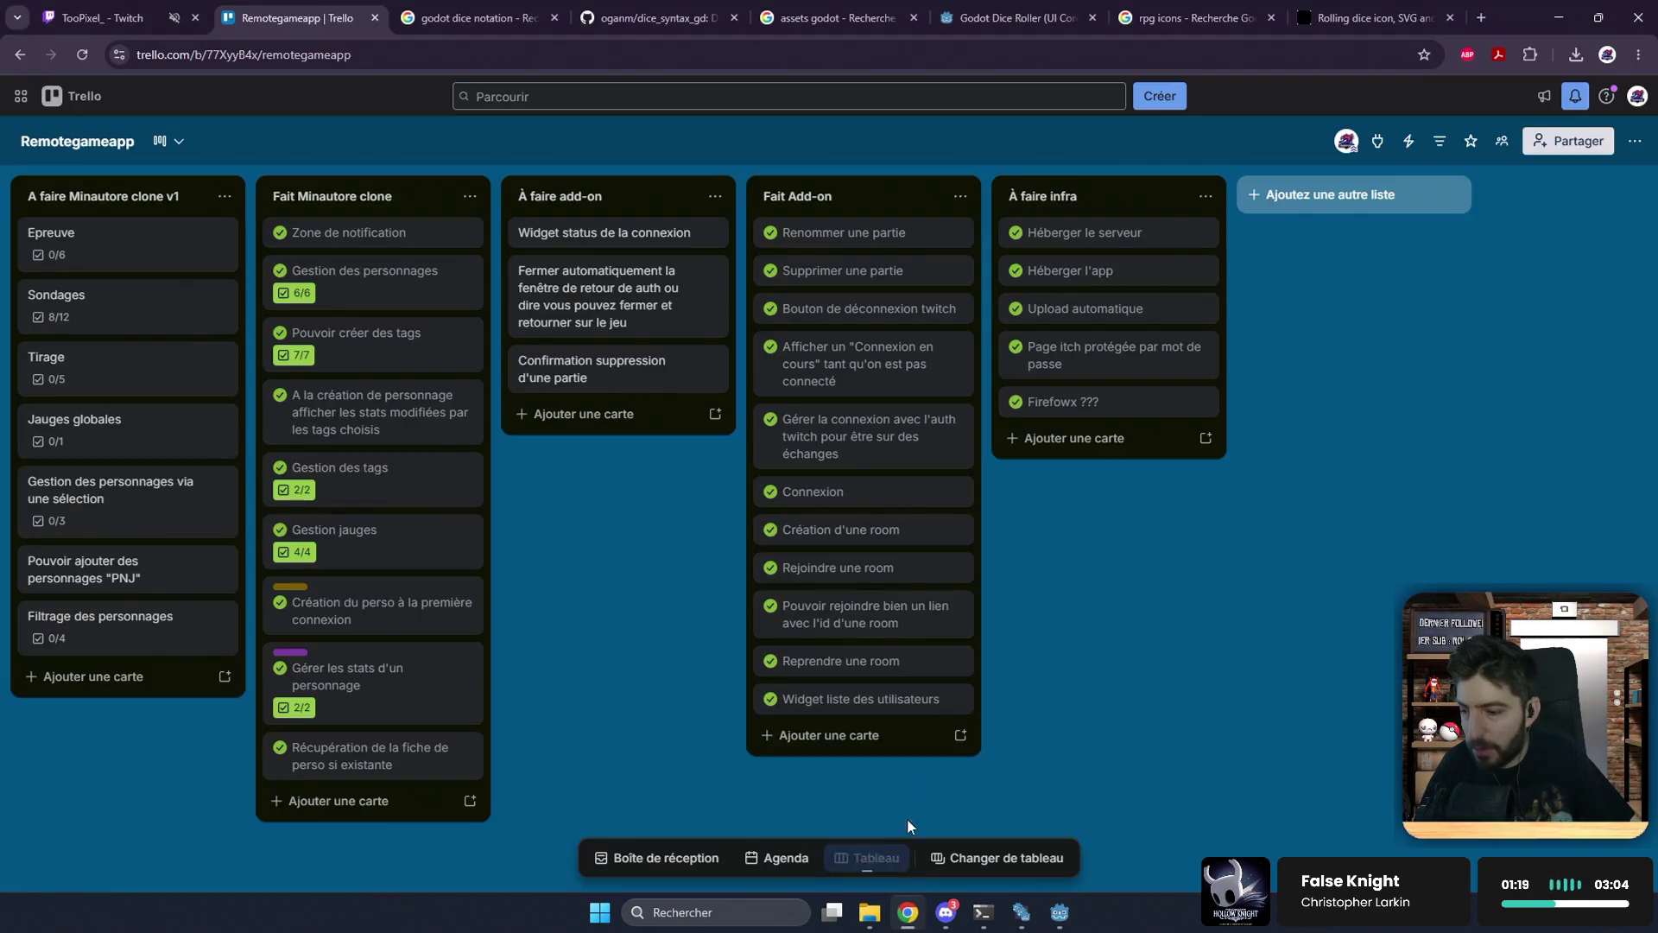
key("ctrl+t")
type("tcc.too-pixel.com")
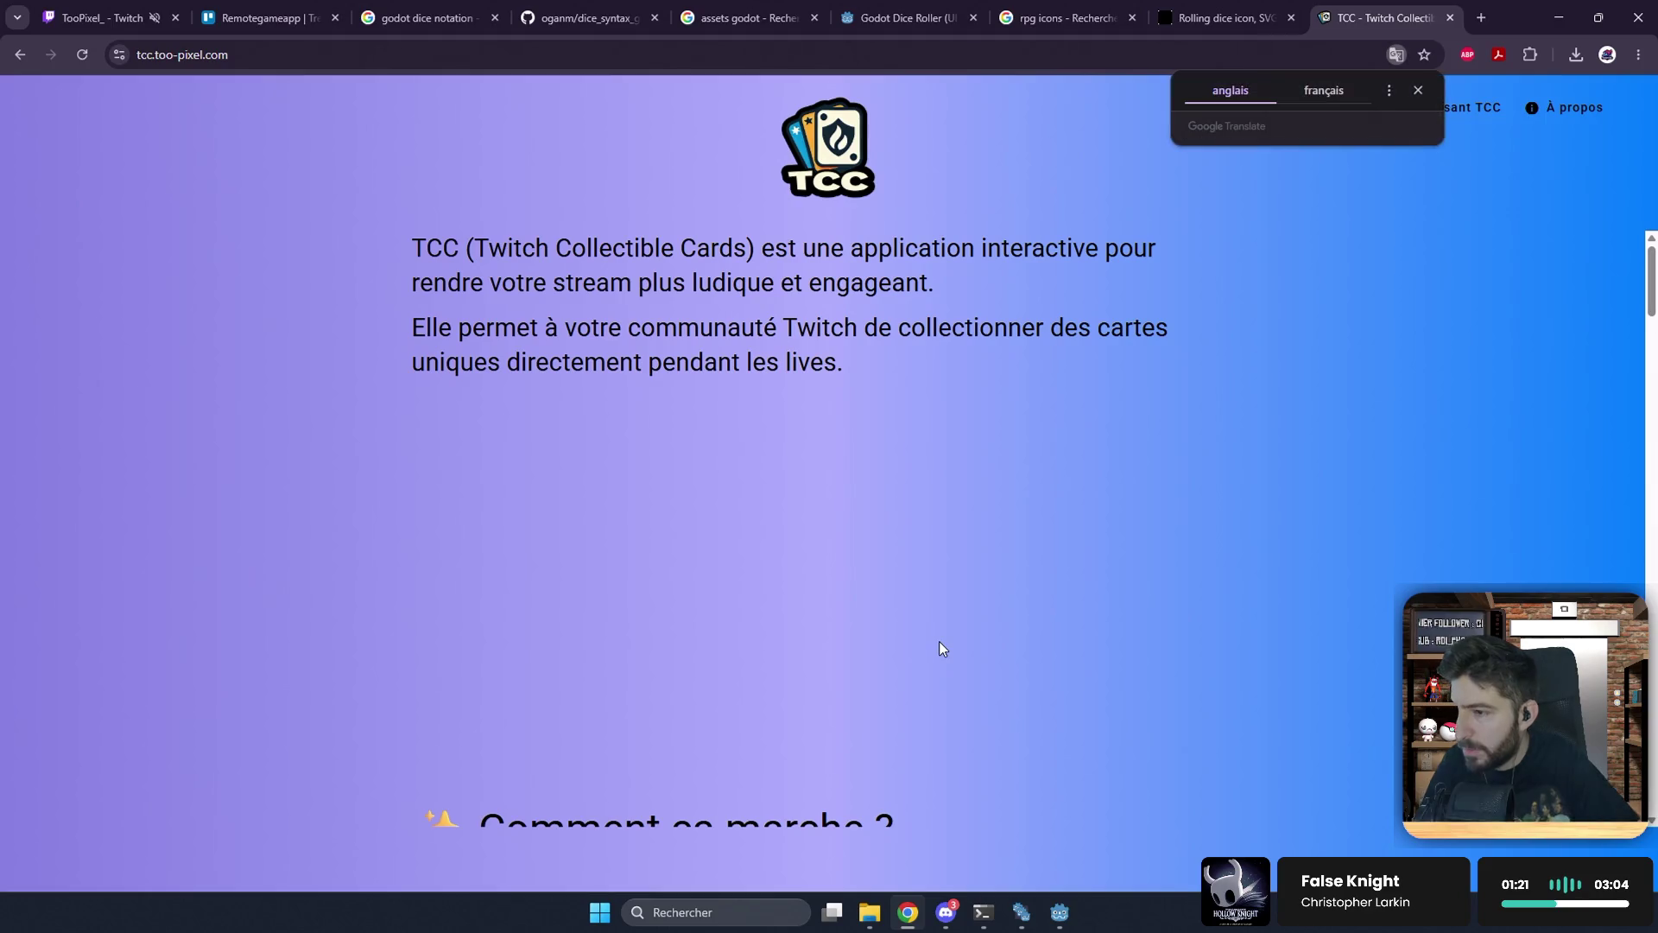
Step: Dismiss the Translate offer, open 'Voir ma collection' and reload until the personal album appears
left_click(1416, 91)
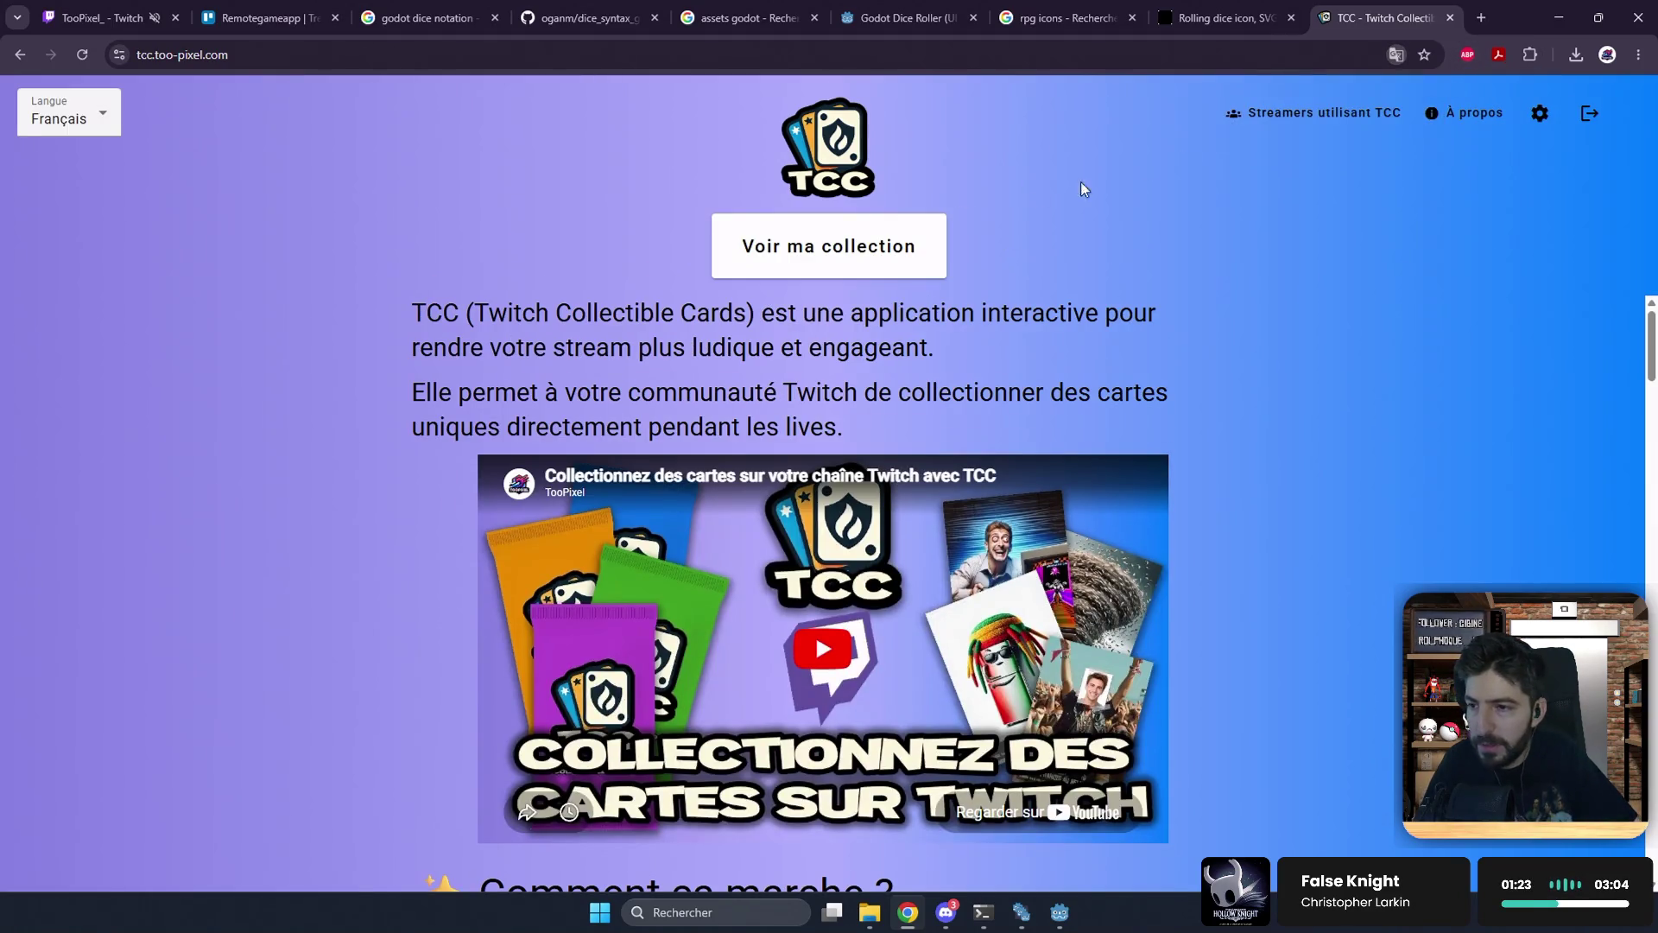
left_click(868, 246)
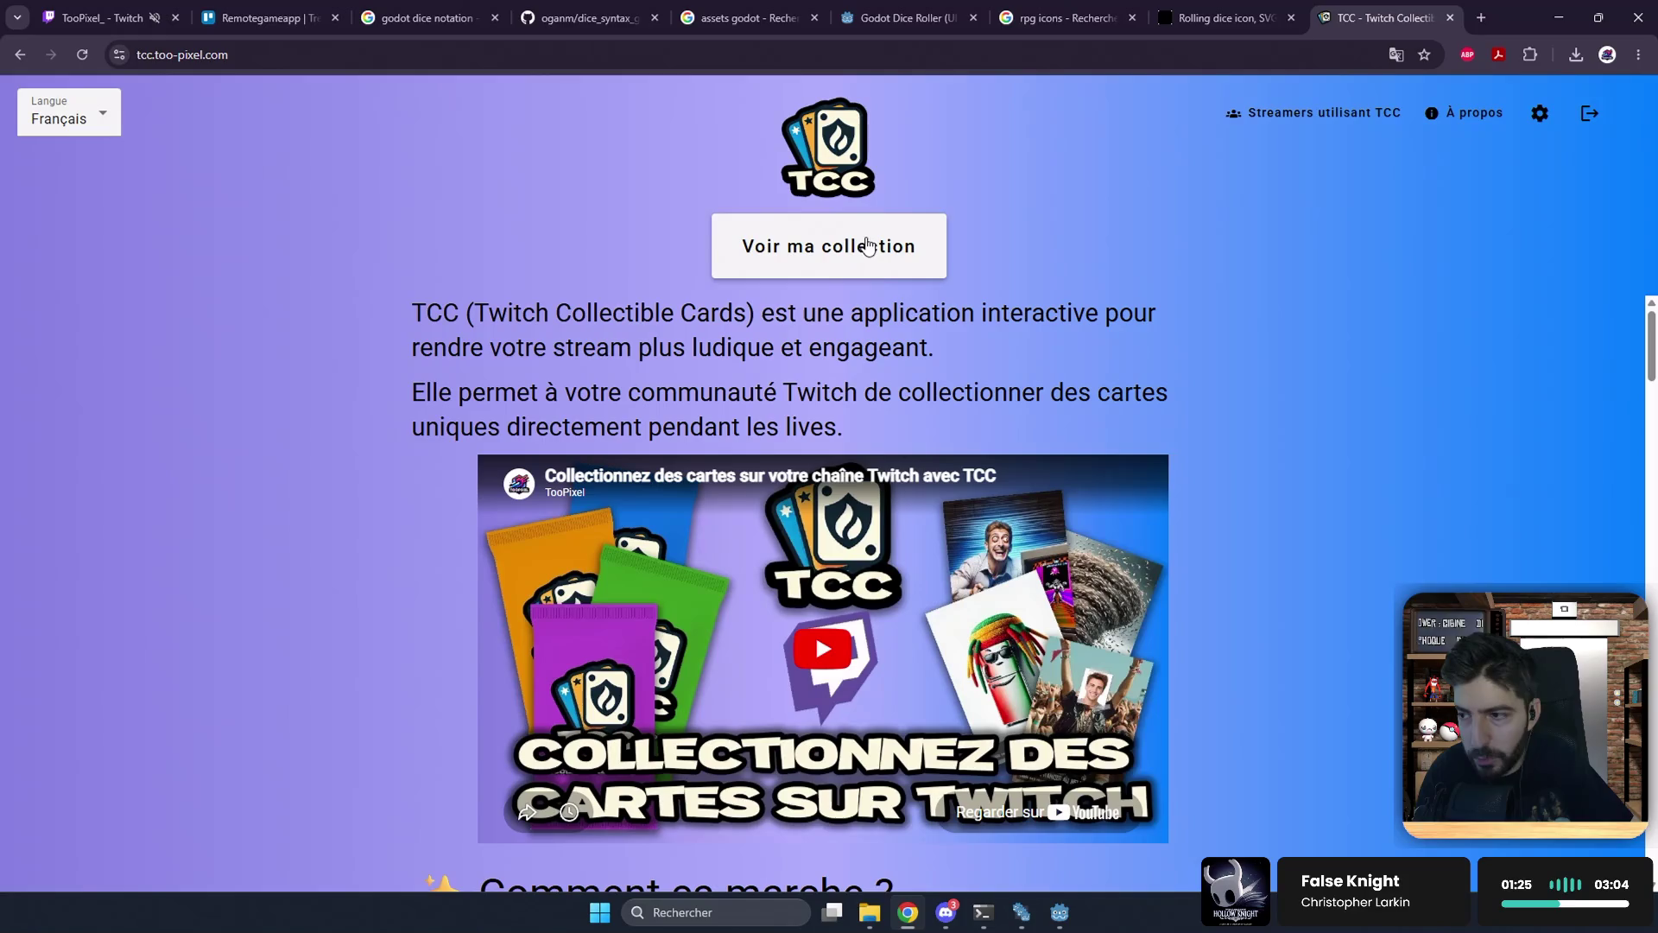
left_click(843, 252)
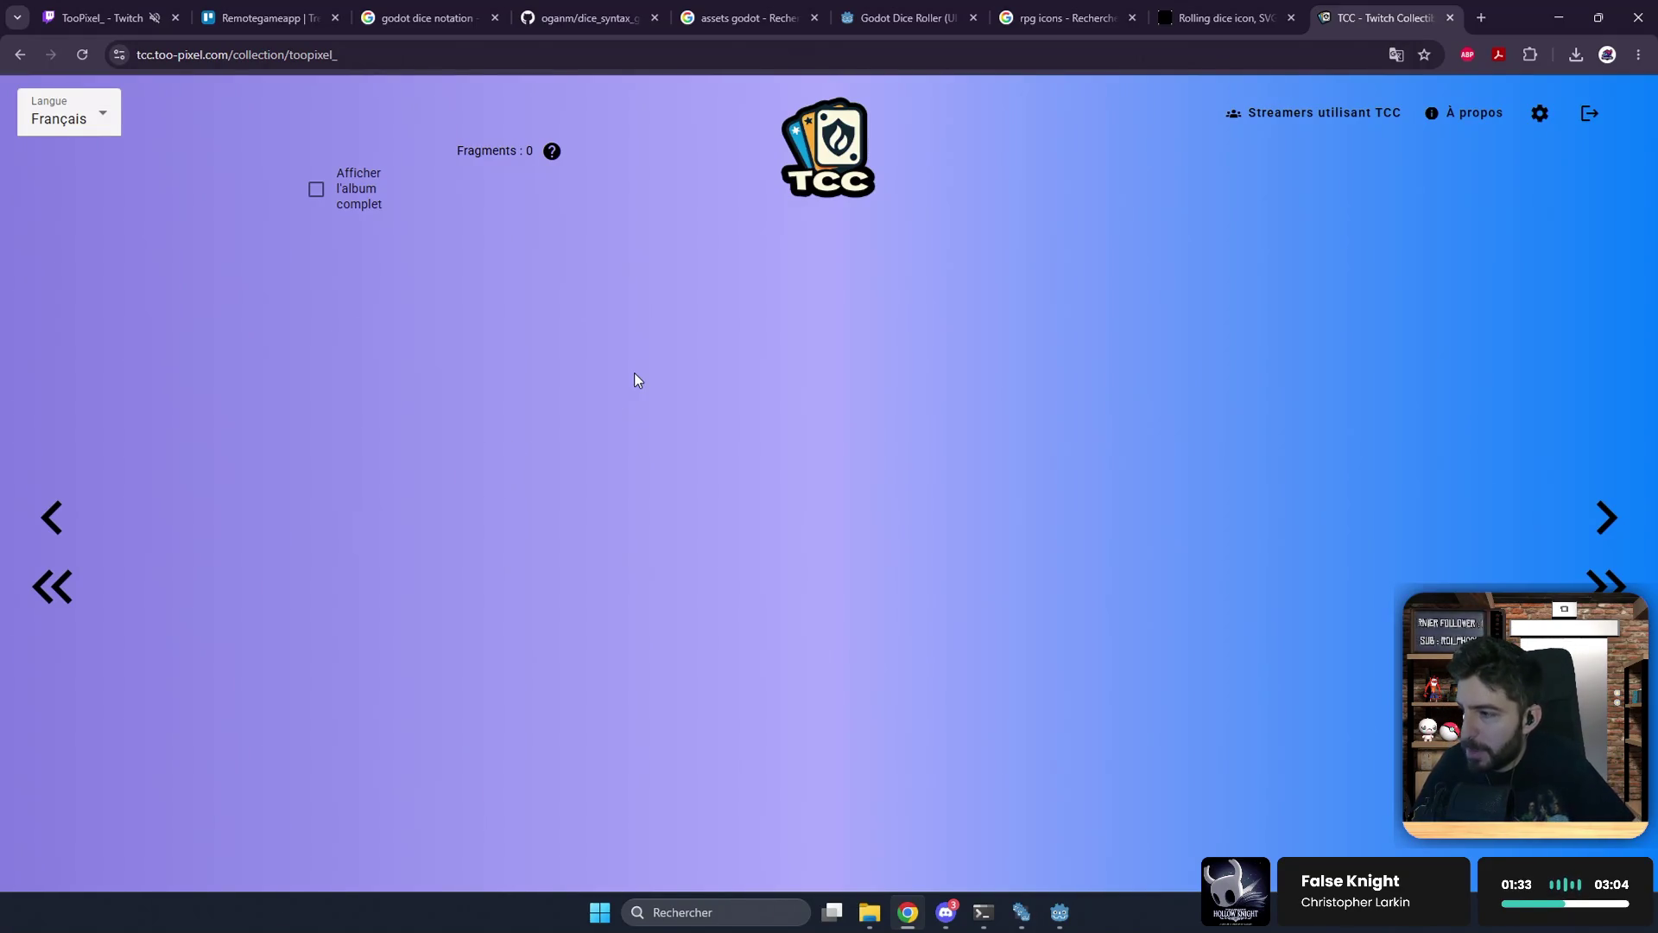
key("F5")
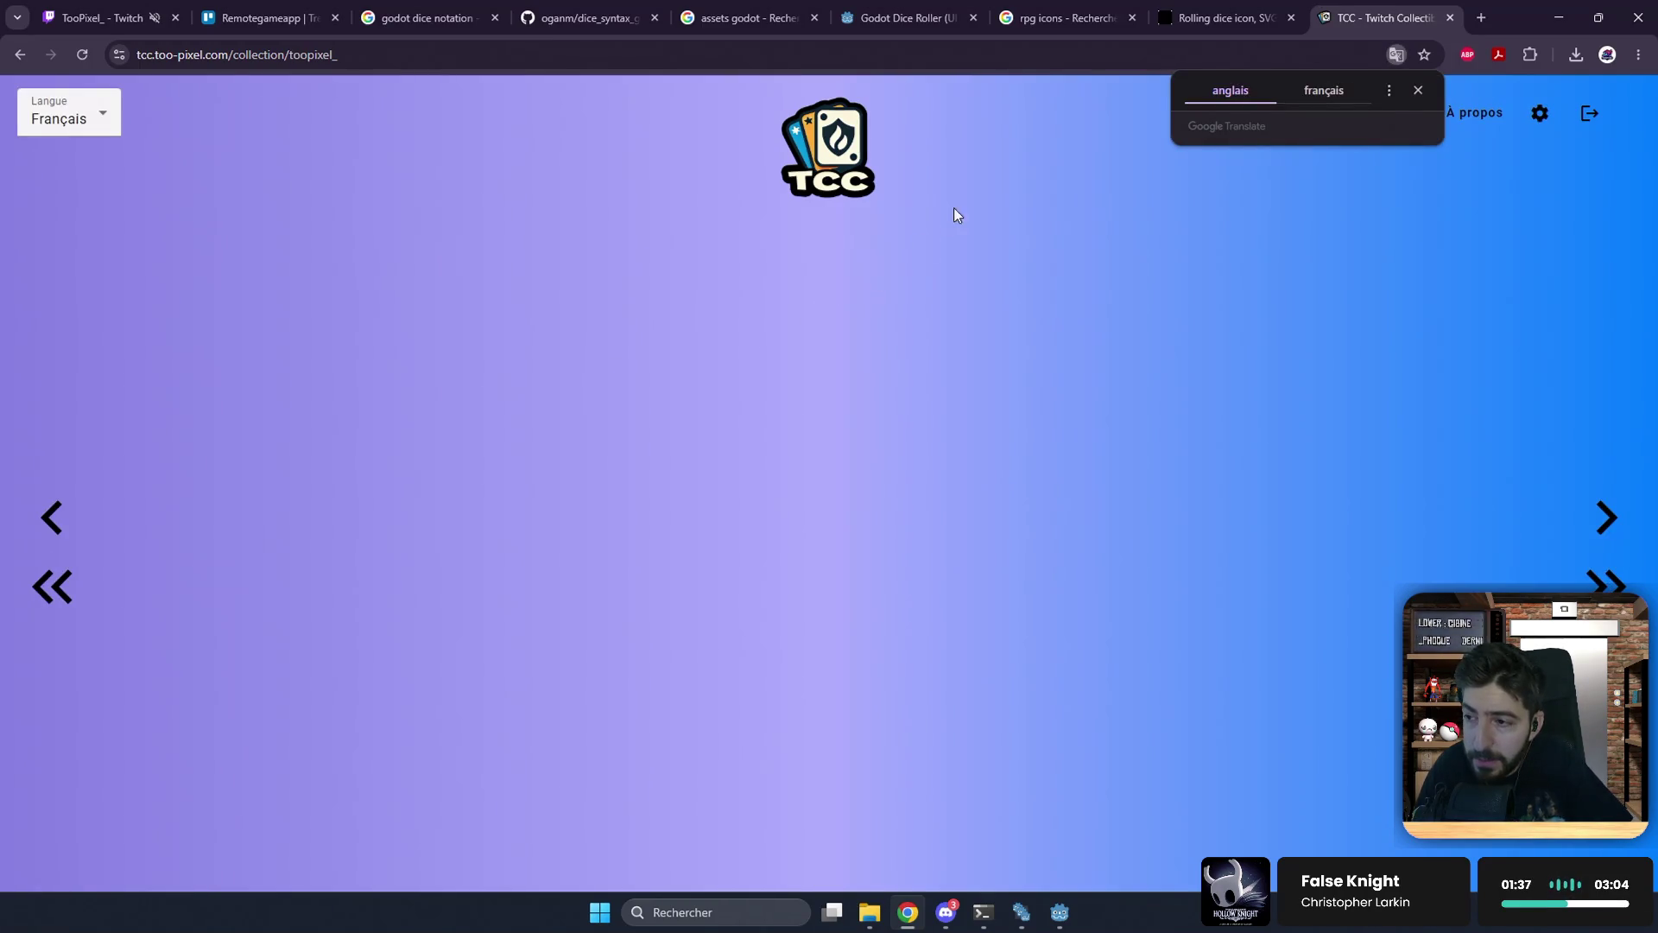
key("F5")
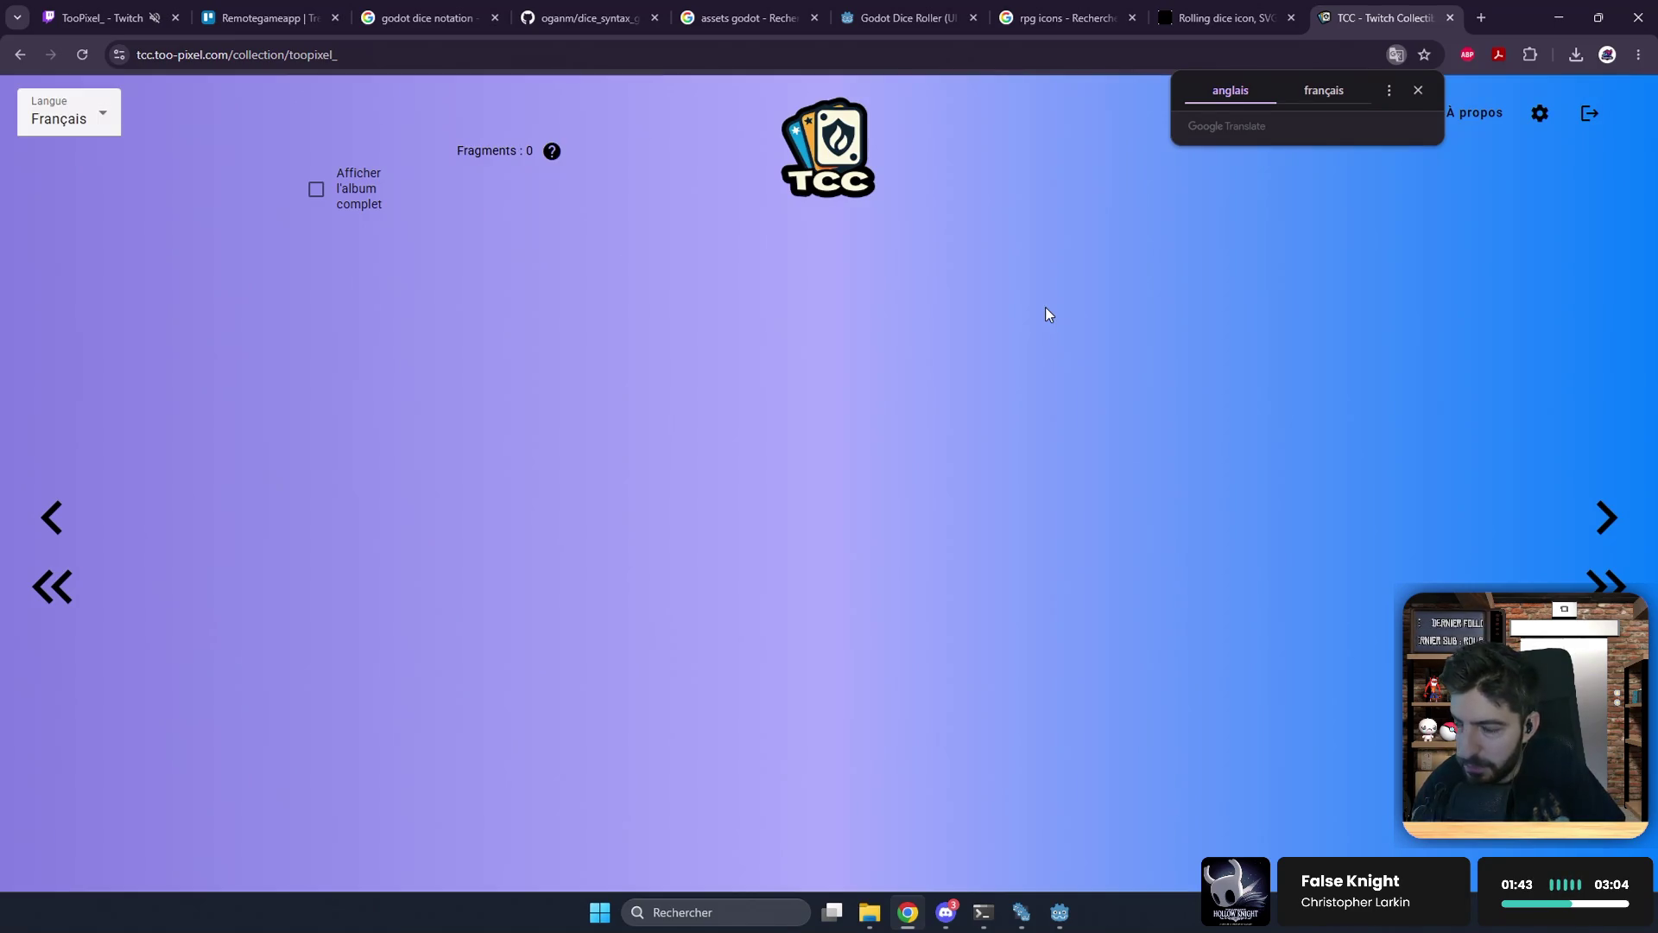
left_click(1414, 90)
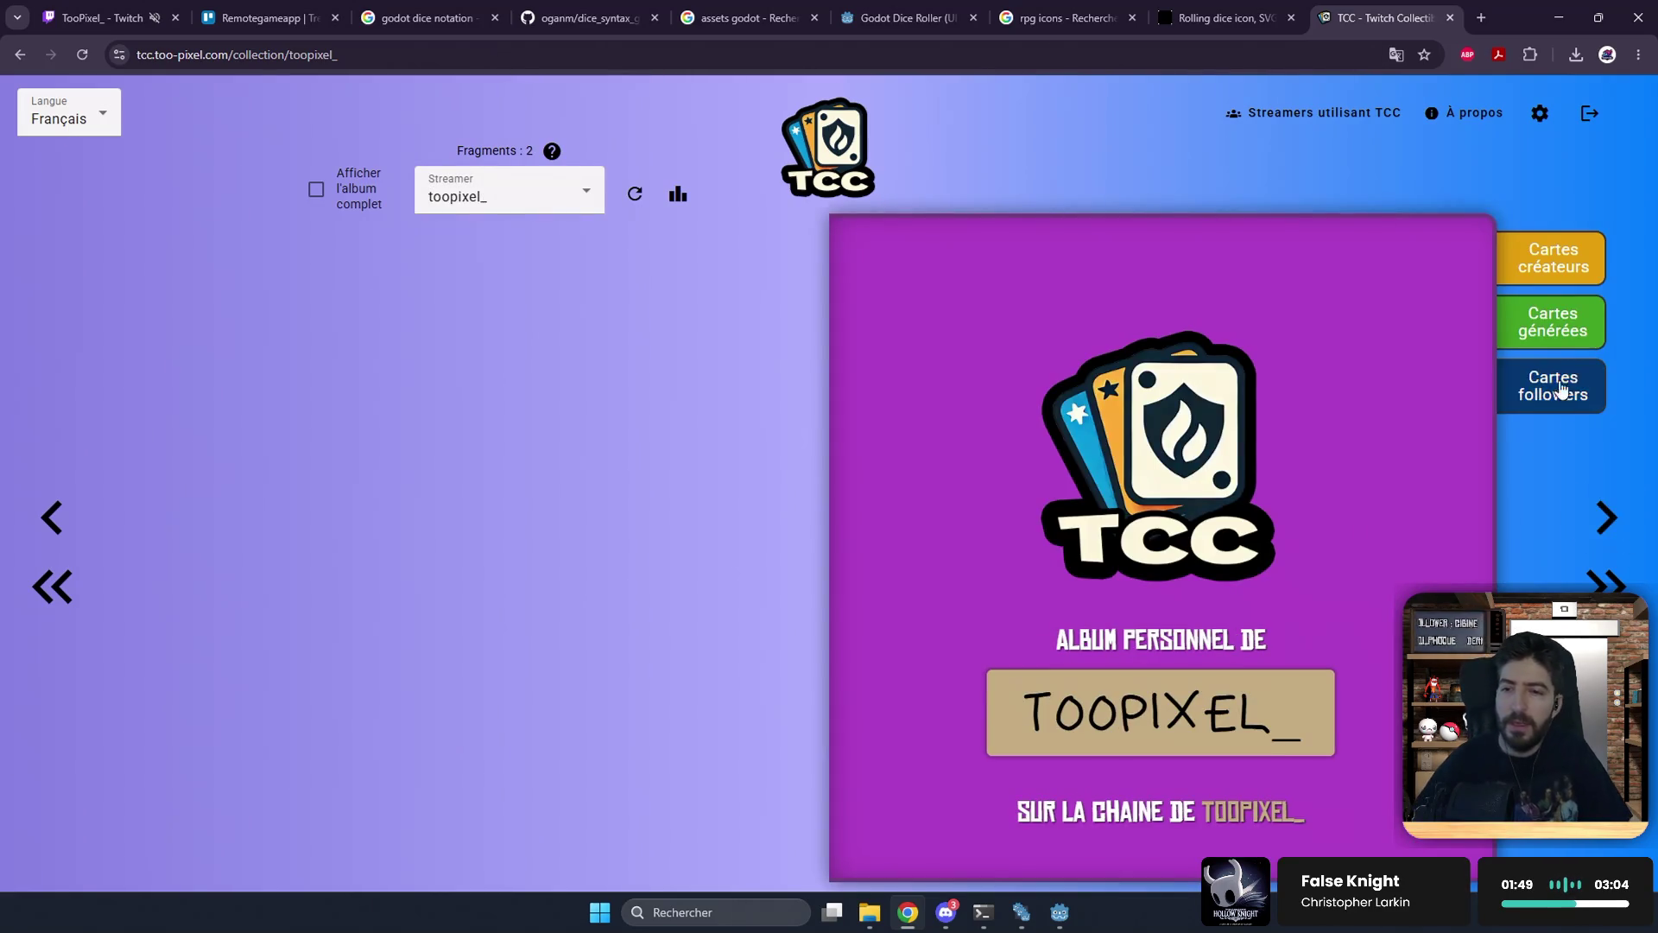
Step: Open the album and enlarge cards C-6, C-11 and C-1, paging forward and back
left_click(1606, 522)
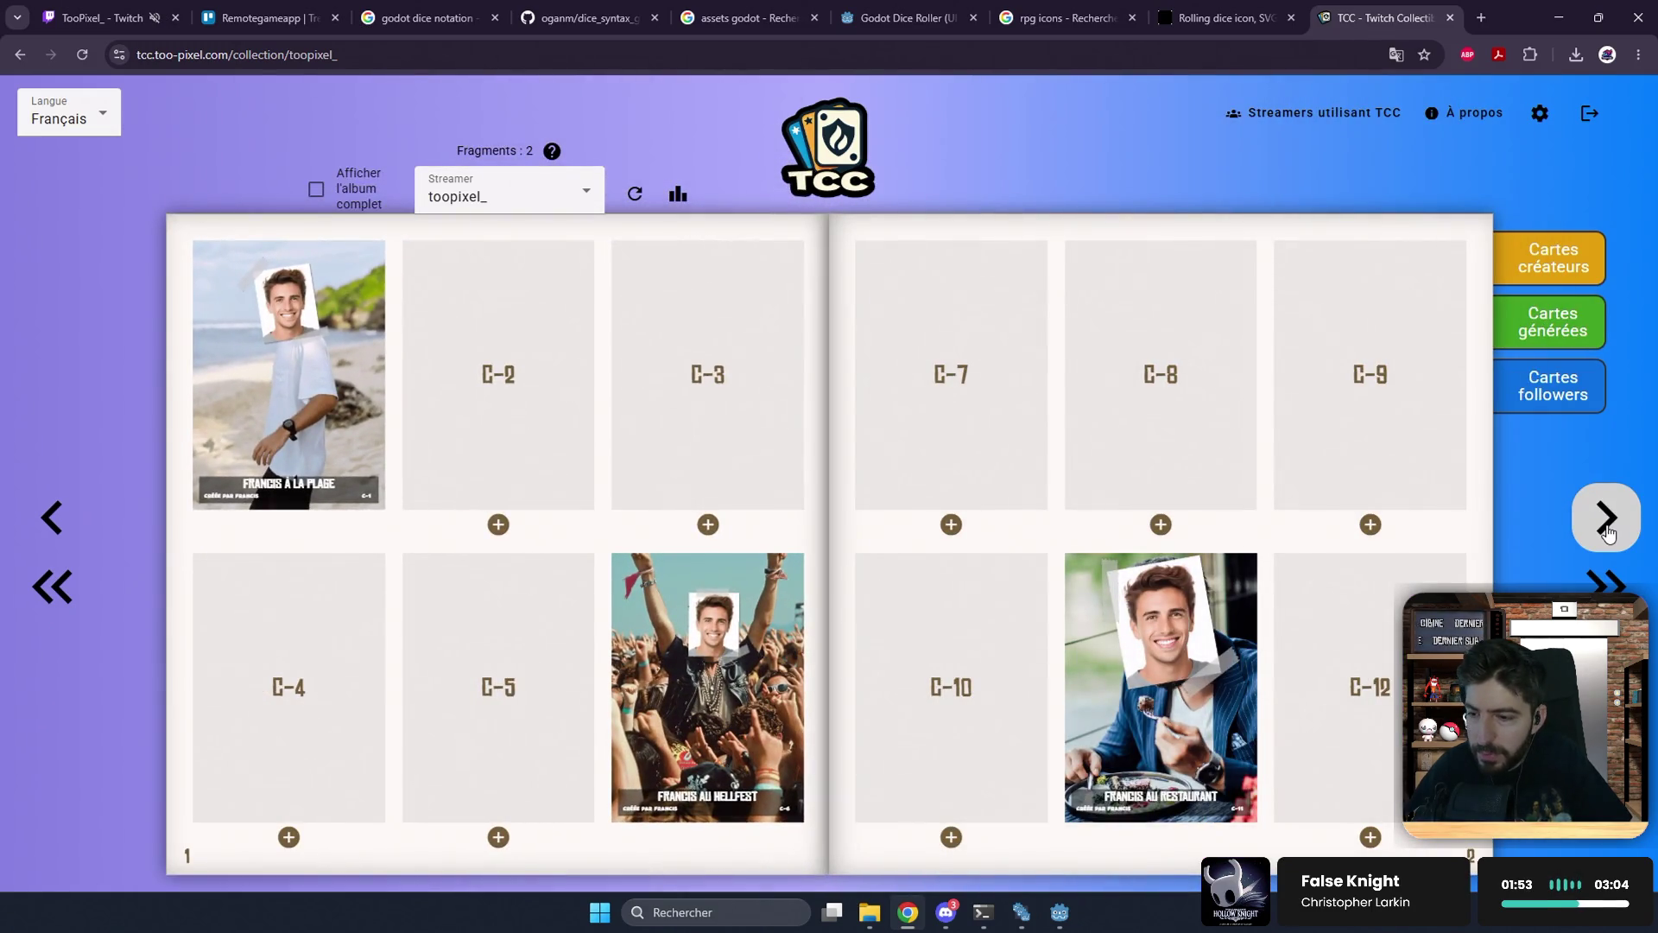
left_click(718, 650)
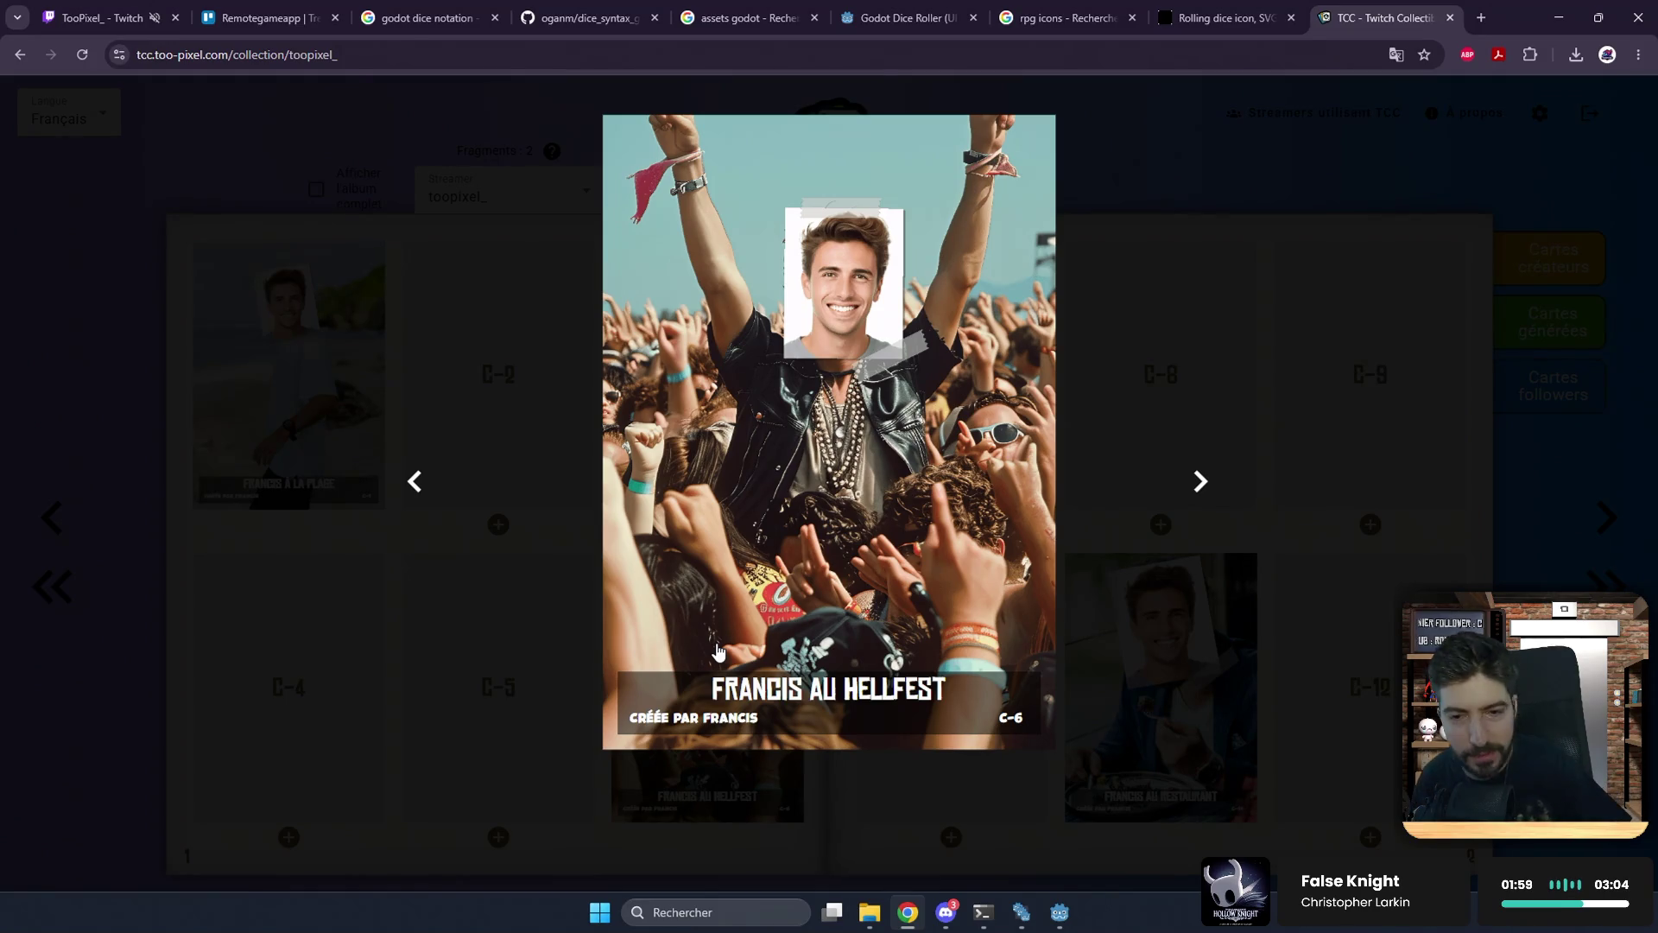
left_click(1098, 504)
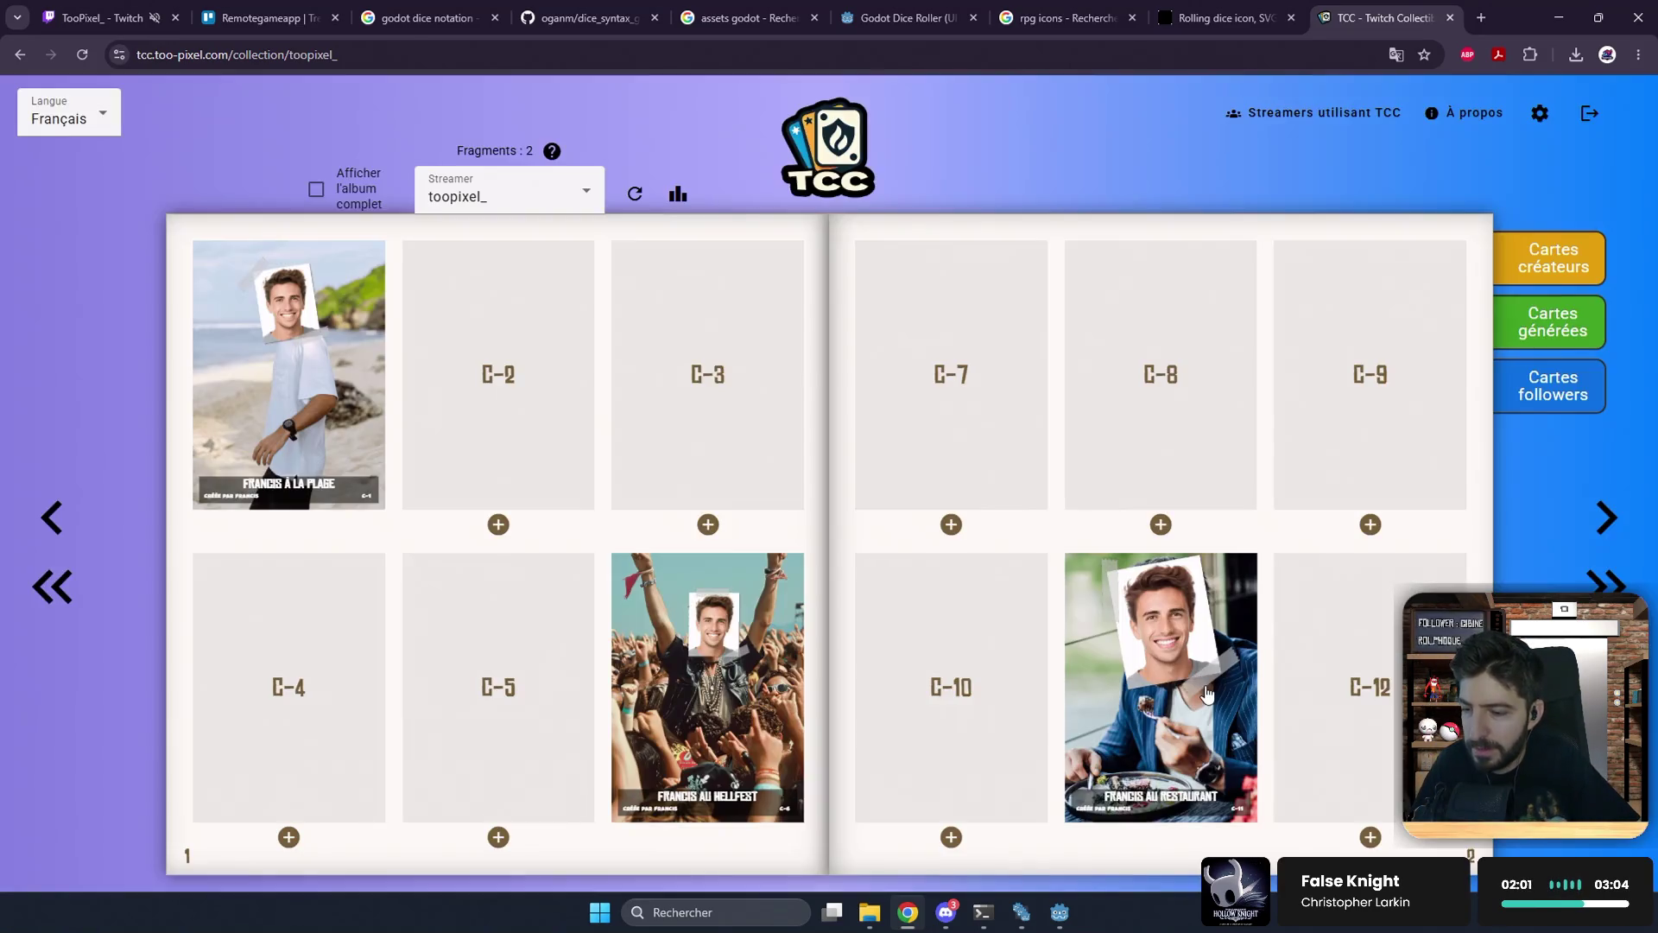
left_click(1206, 692)
left_click(1192, 174)
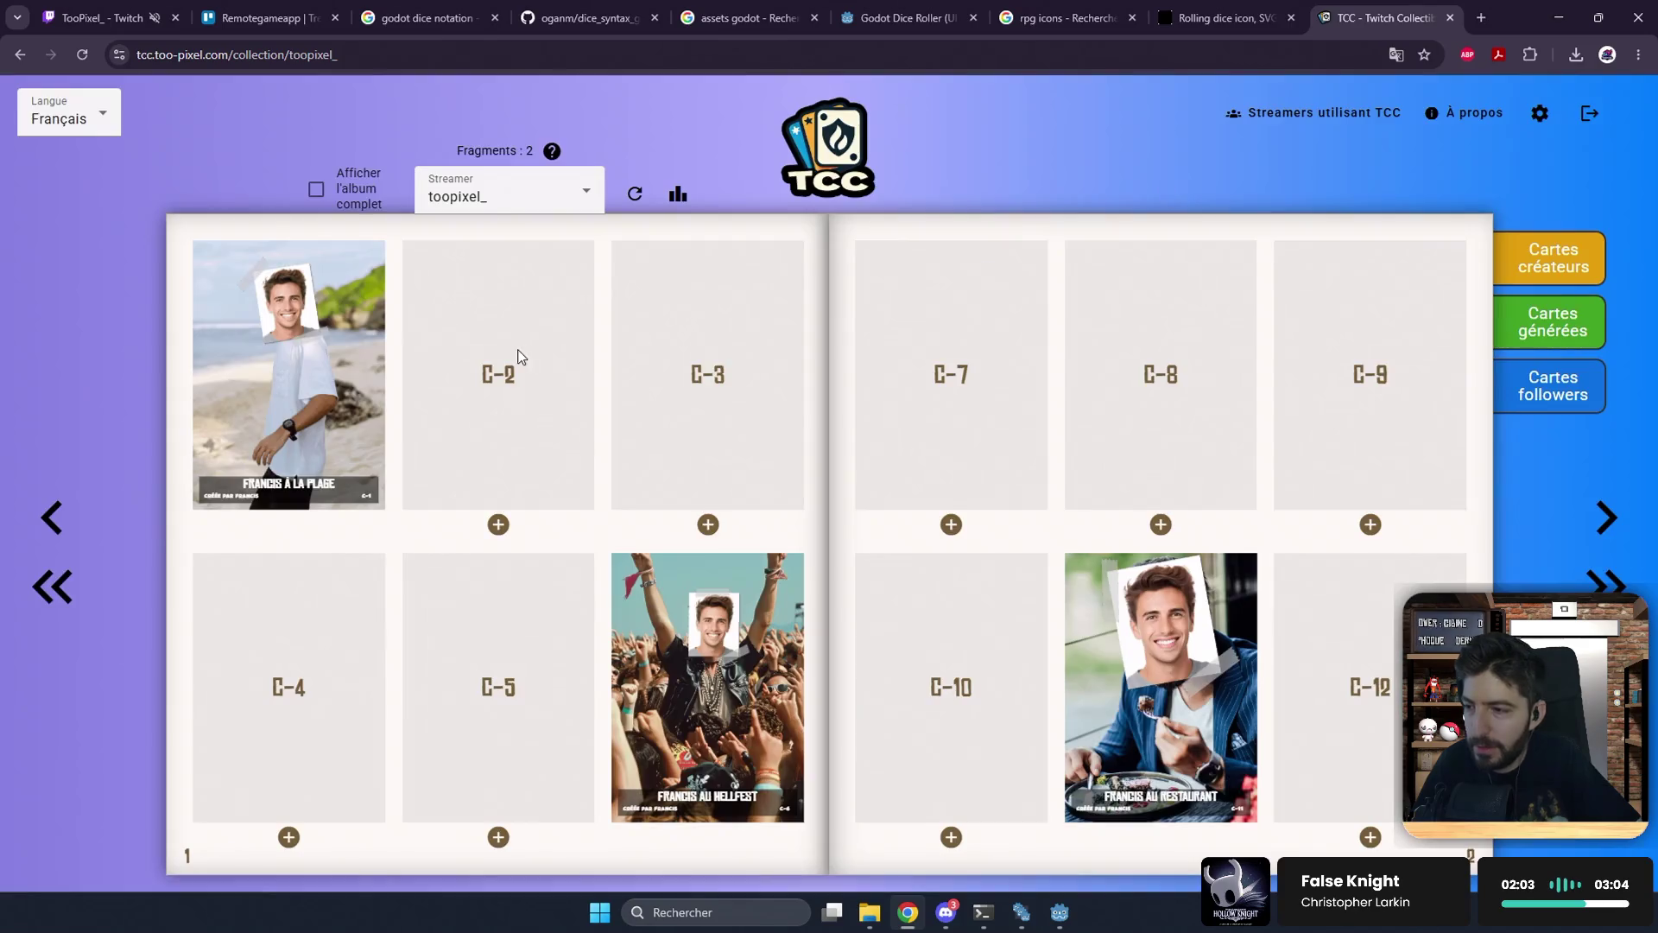
left_click(311, 371)
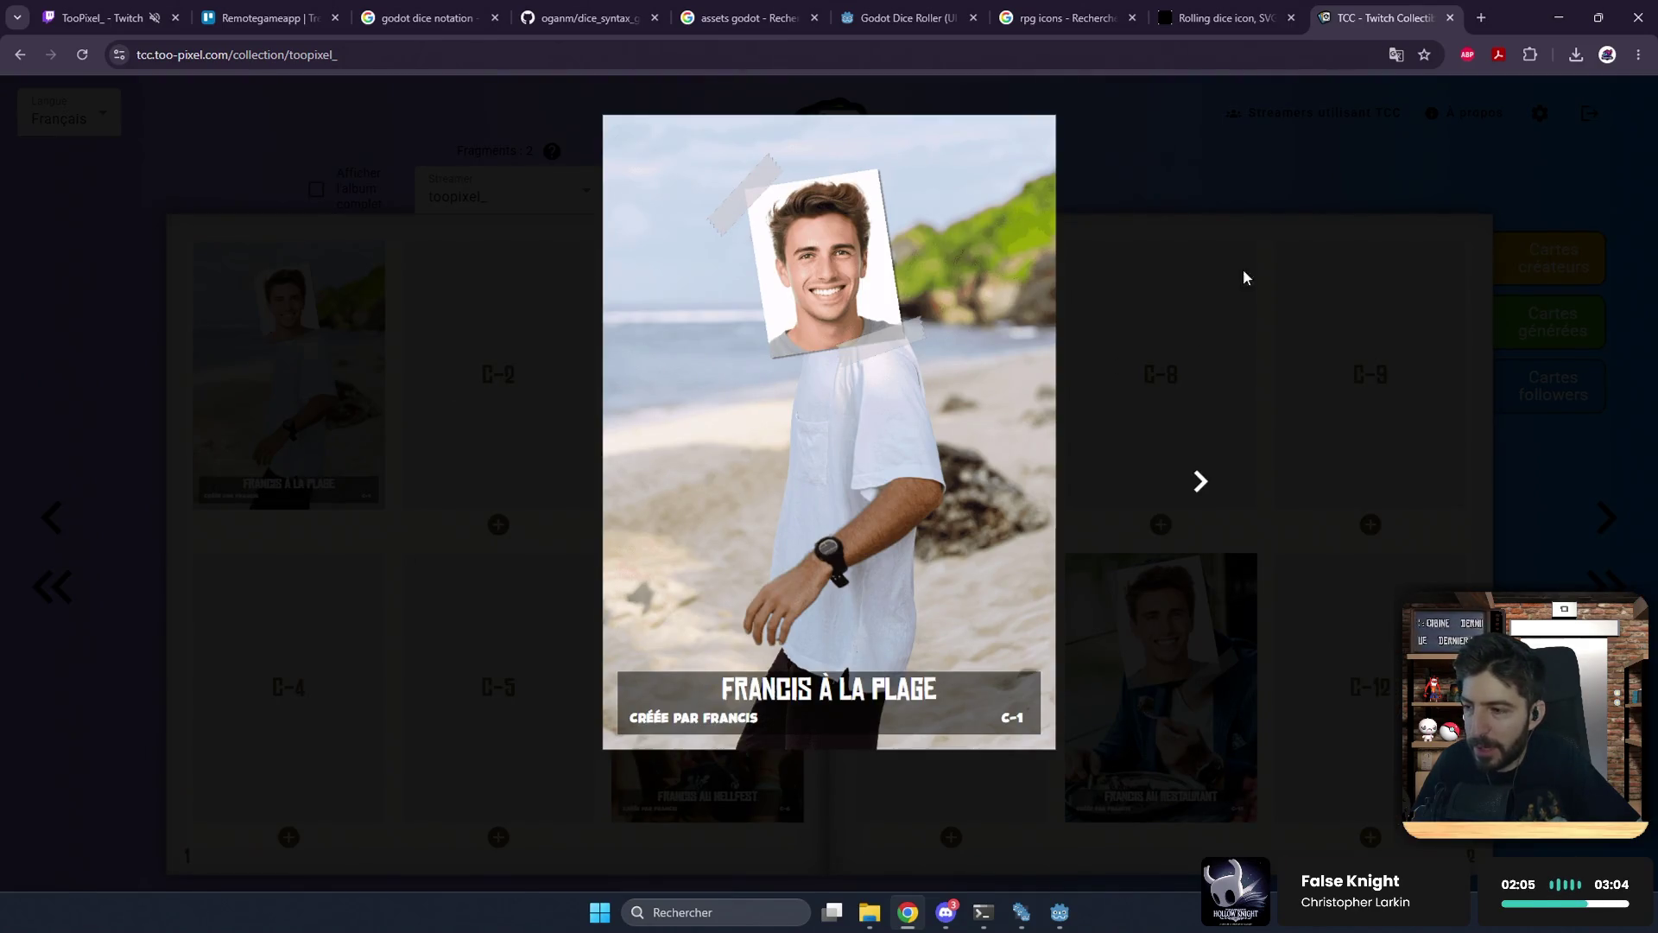
left_click(1304, 196)
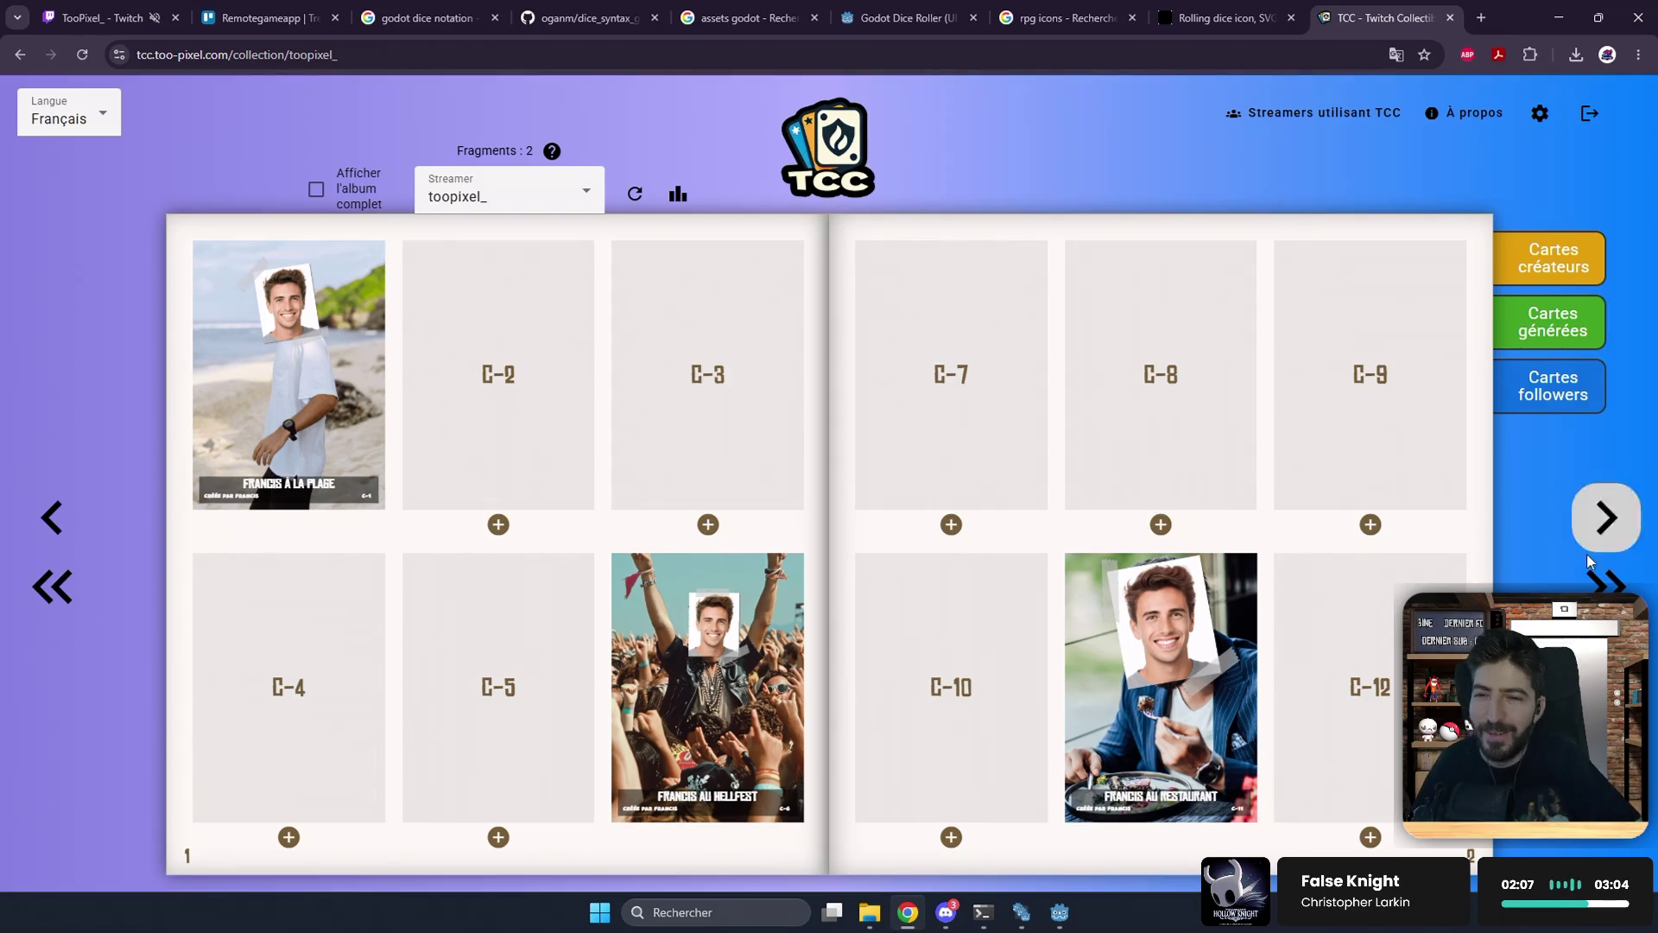
left_click(1608, 517)
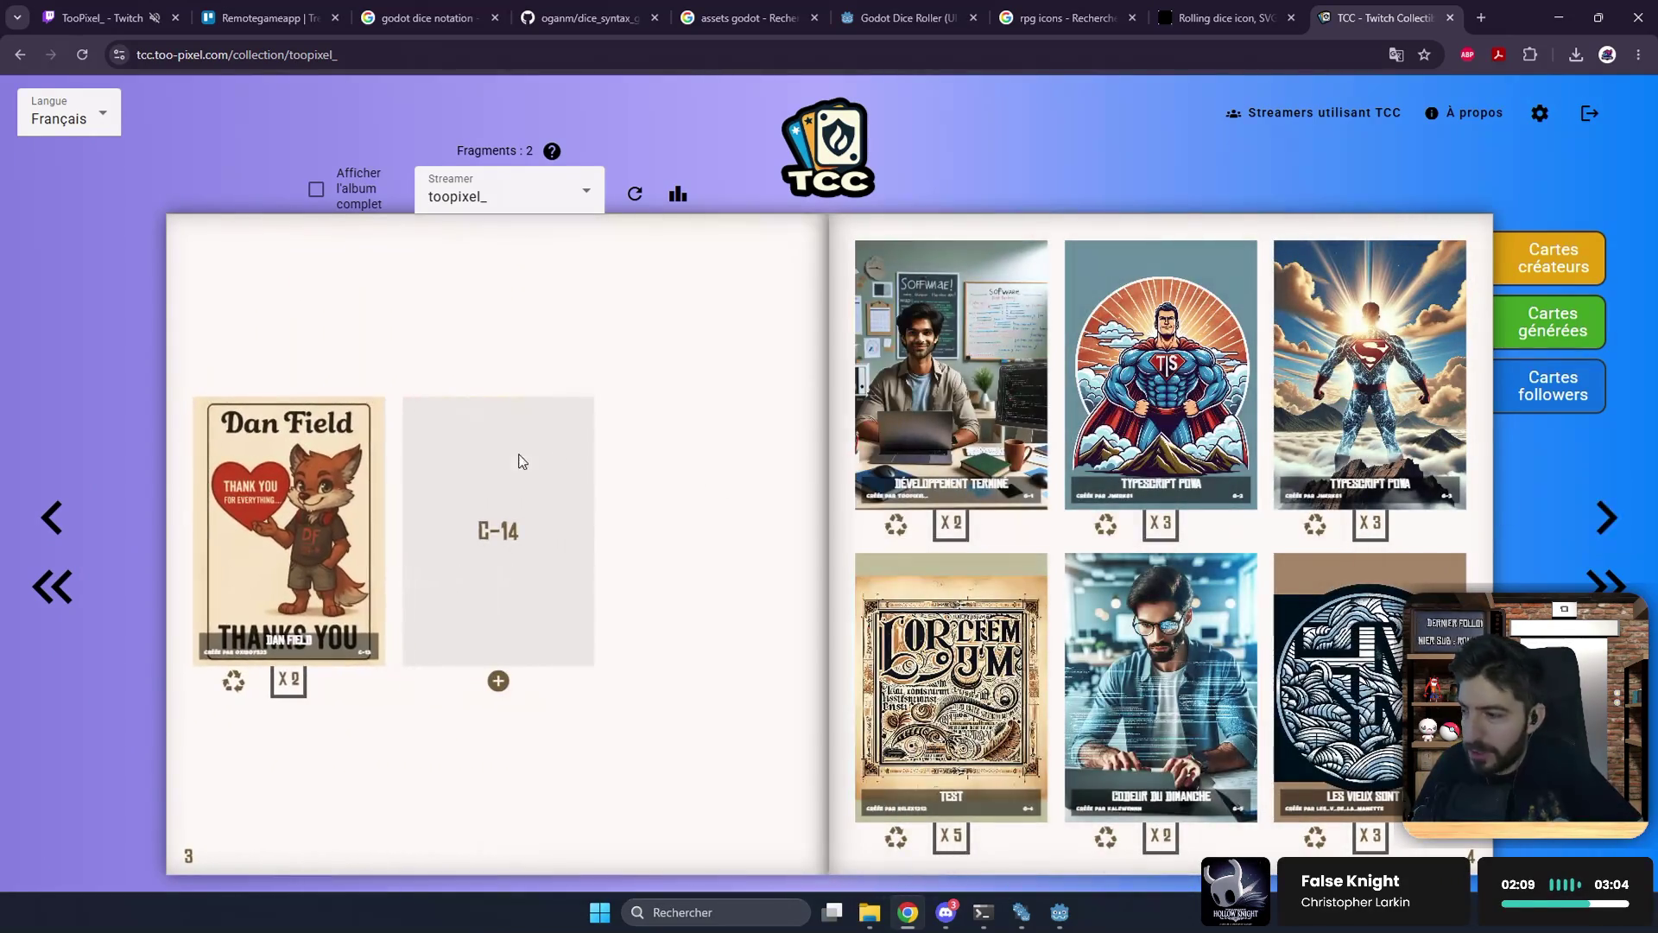
left_click(51, 516)
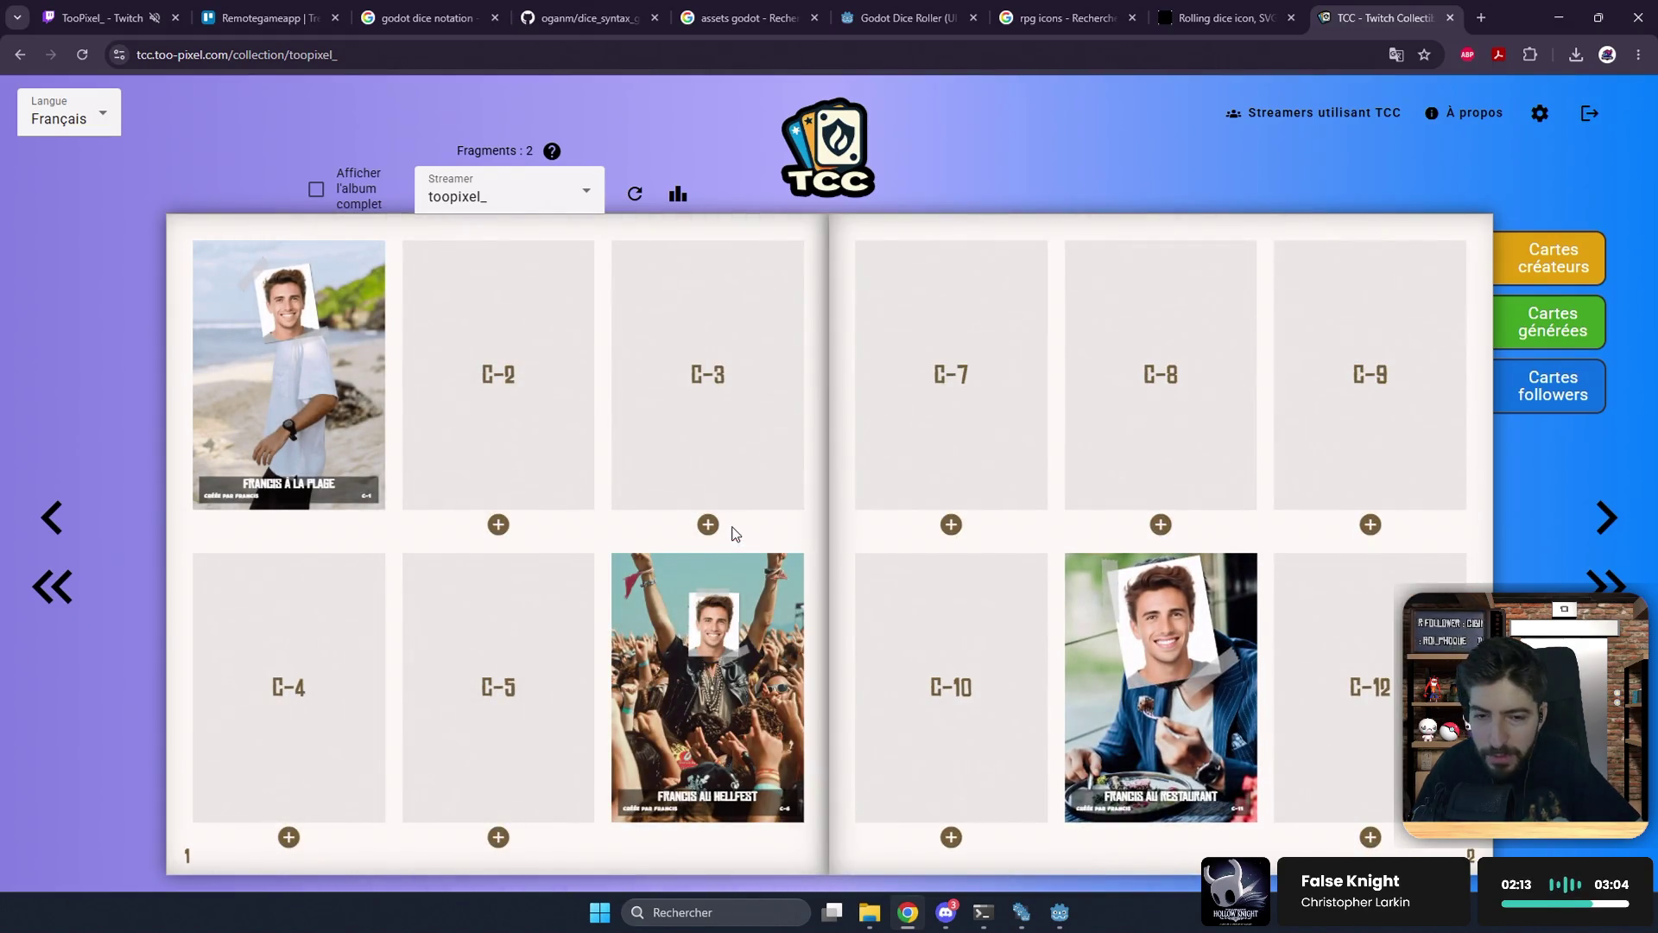
Step: Check and cancel a missing card's fragment purchase, then browse the follower cards pages
left_click(497, 522)
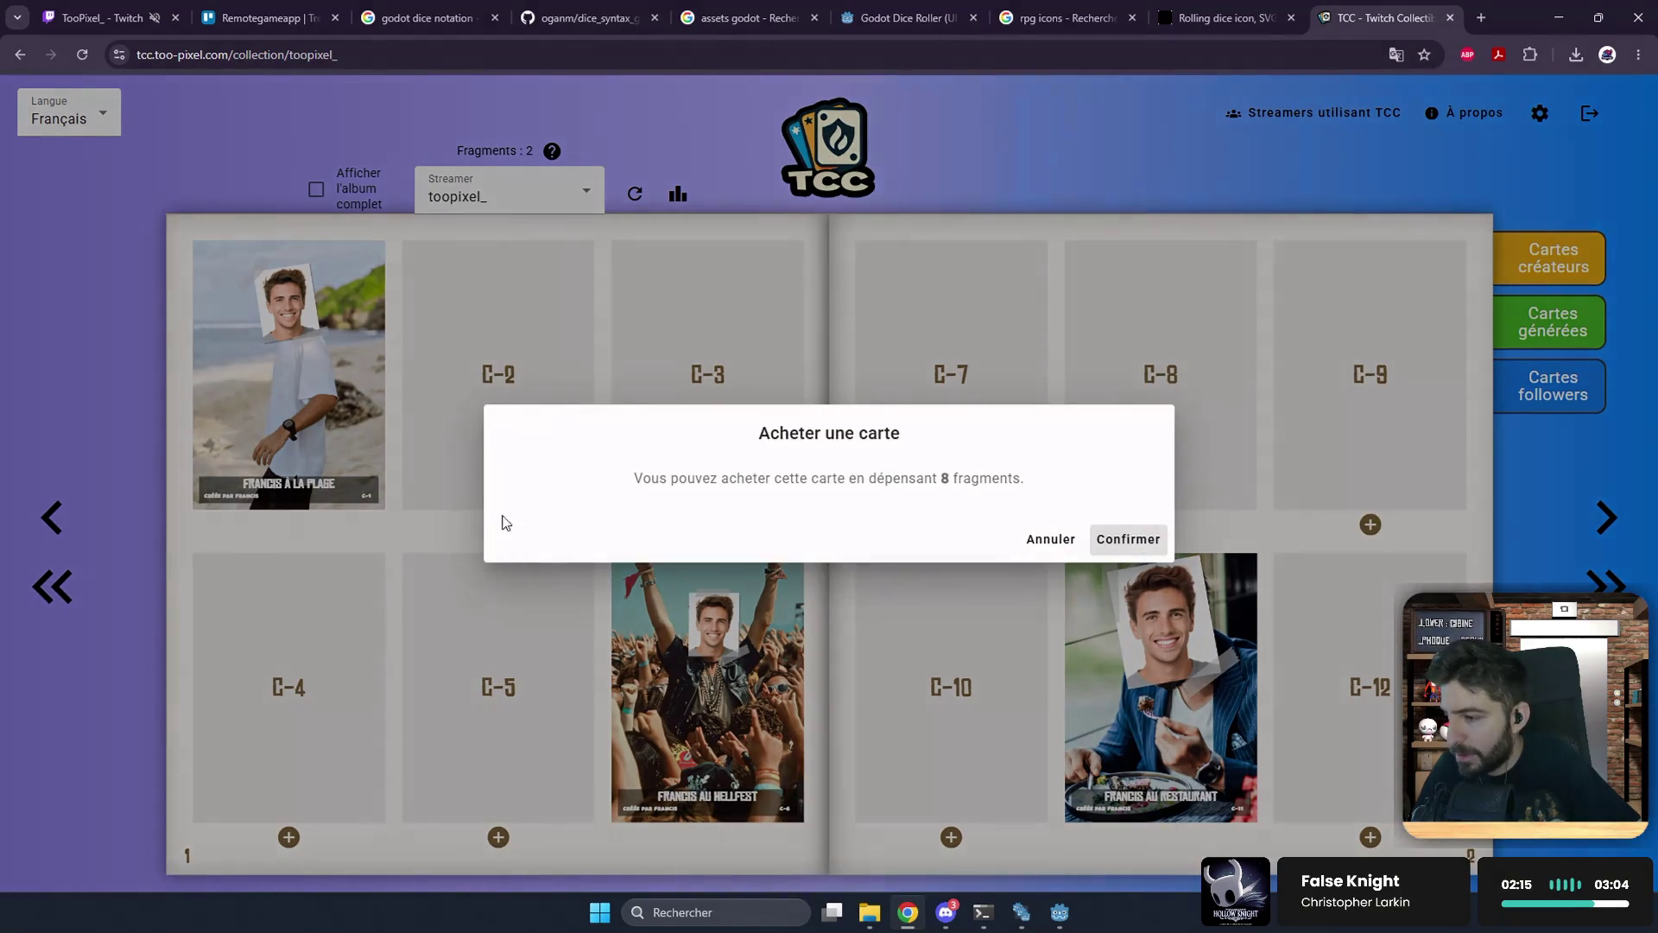
key("Escape")
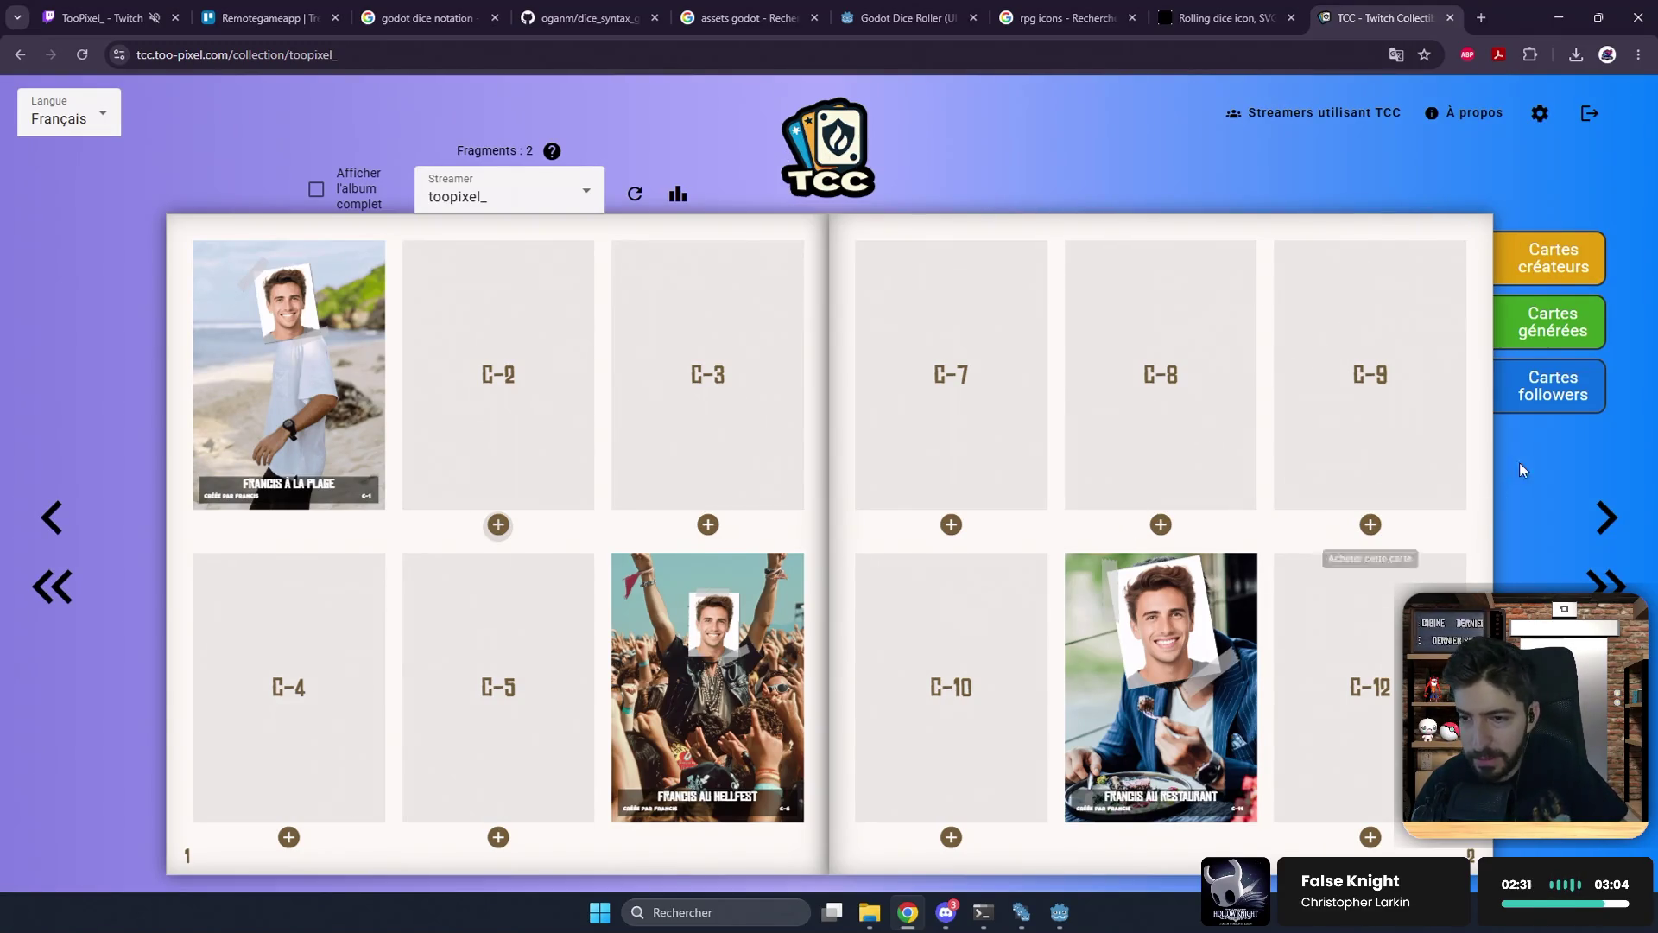
left_click(1587, 387)
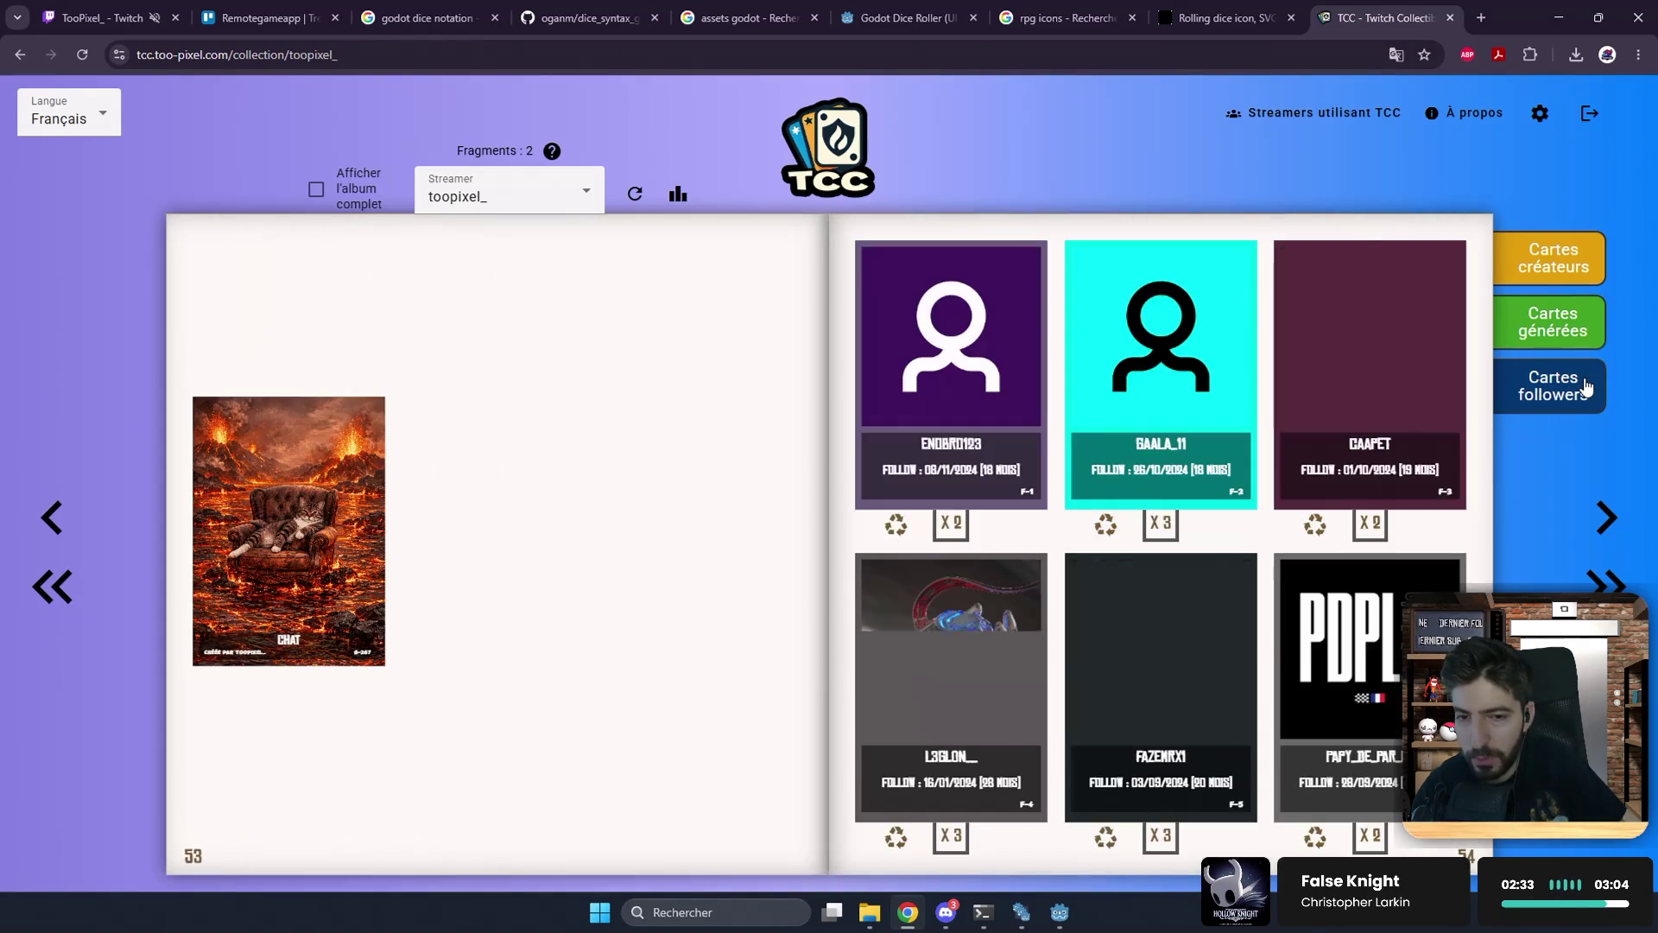
left_click(1603, 531)
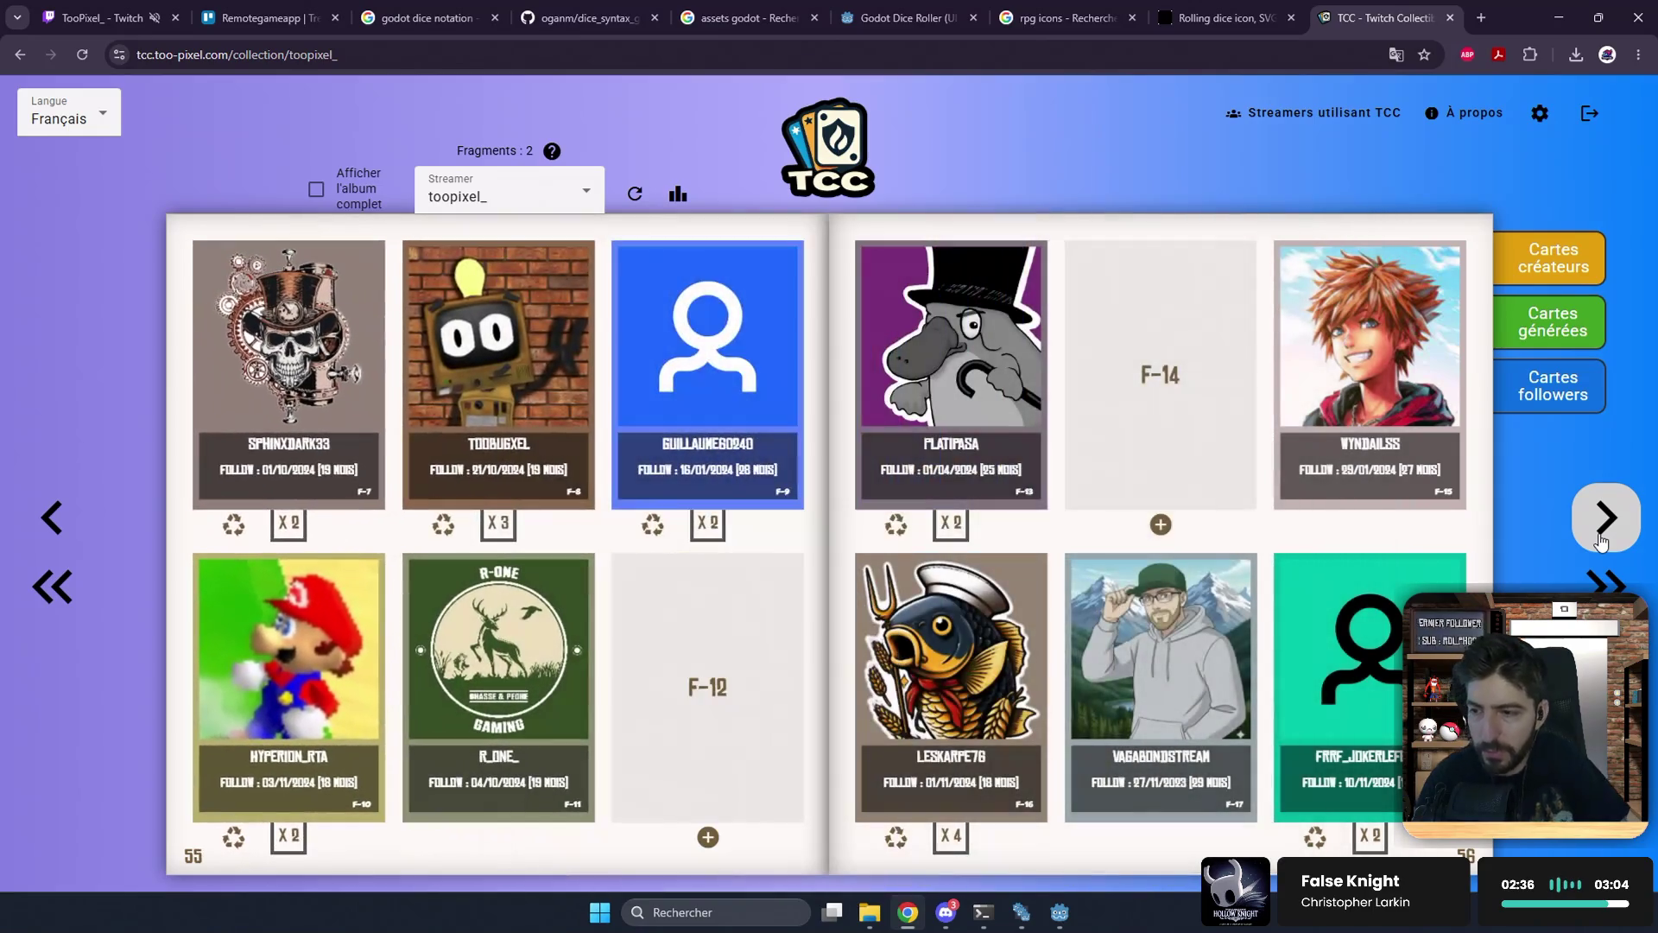
left_click(1603, 523)
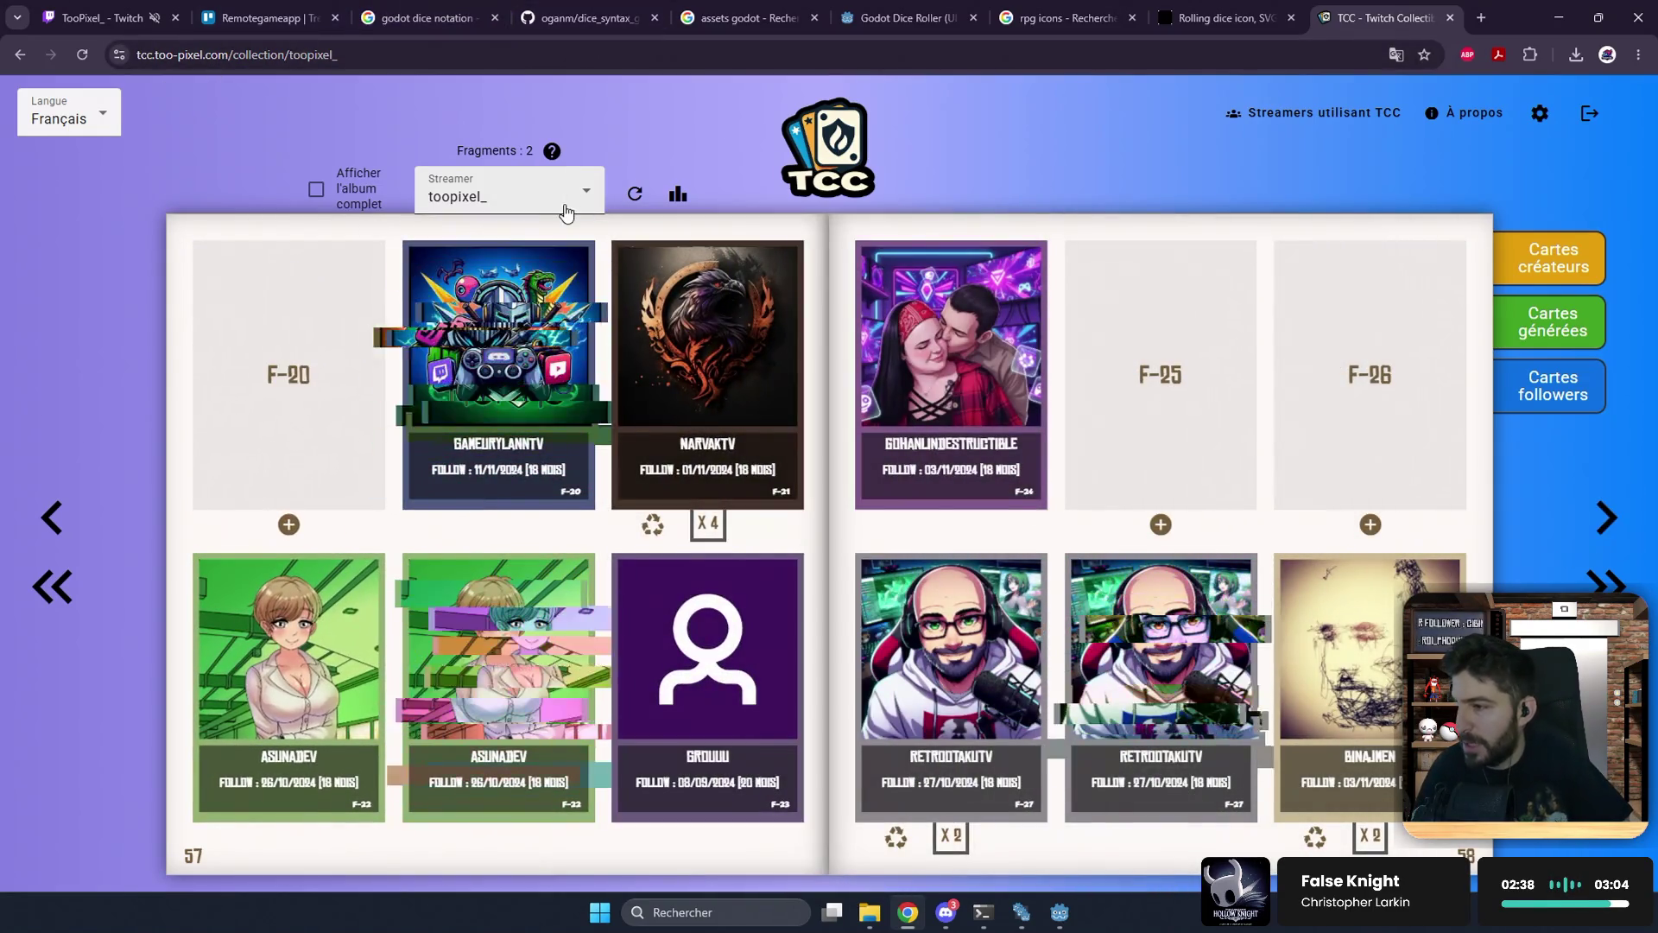
Step: Pick streamer zakium from the Streamer dropdown to view that collection
left_click(570, 203)
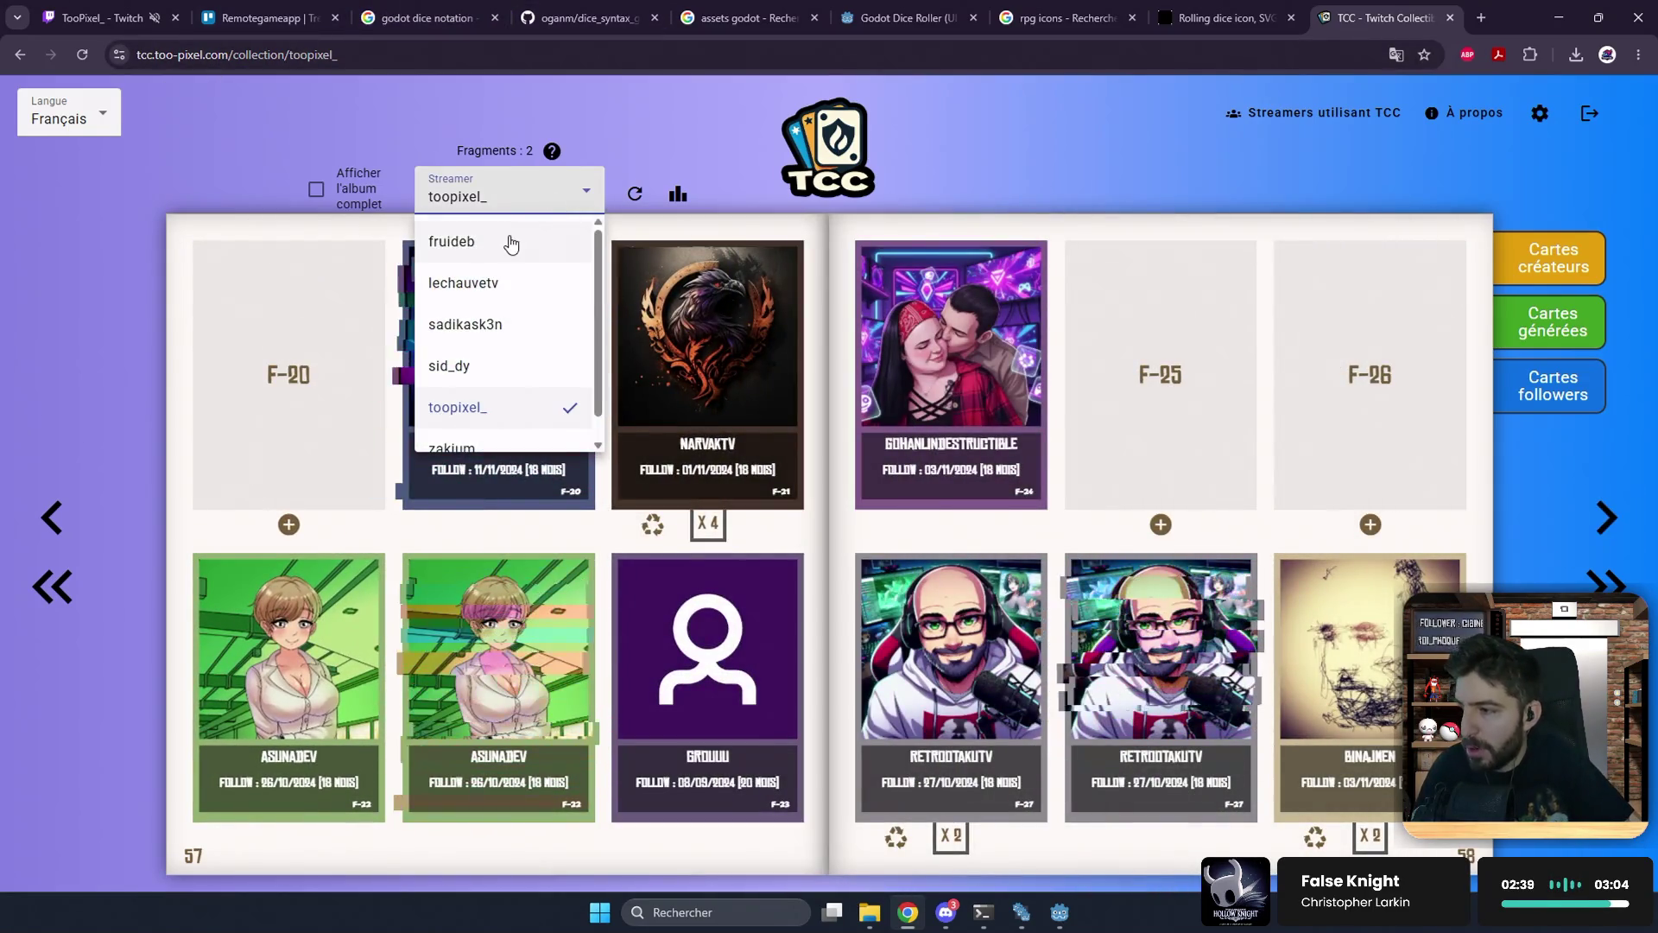
scroll(507, 302, "down", 1)
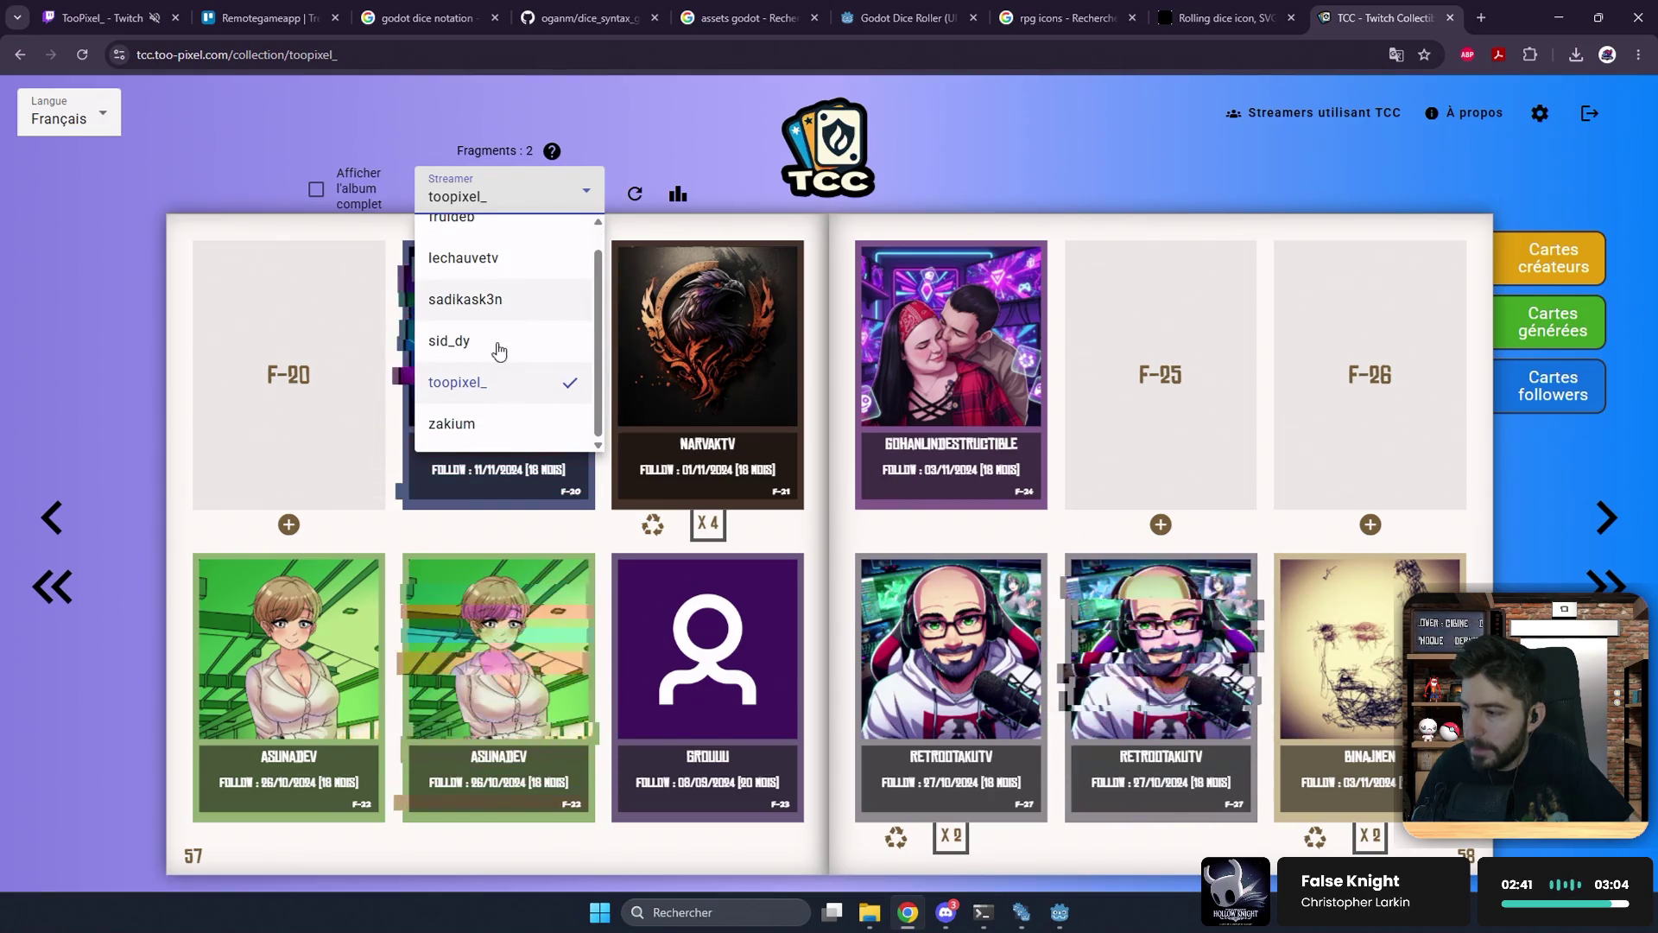
left_click(475, 426)
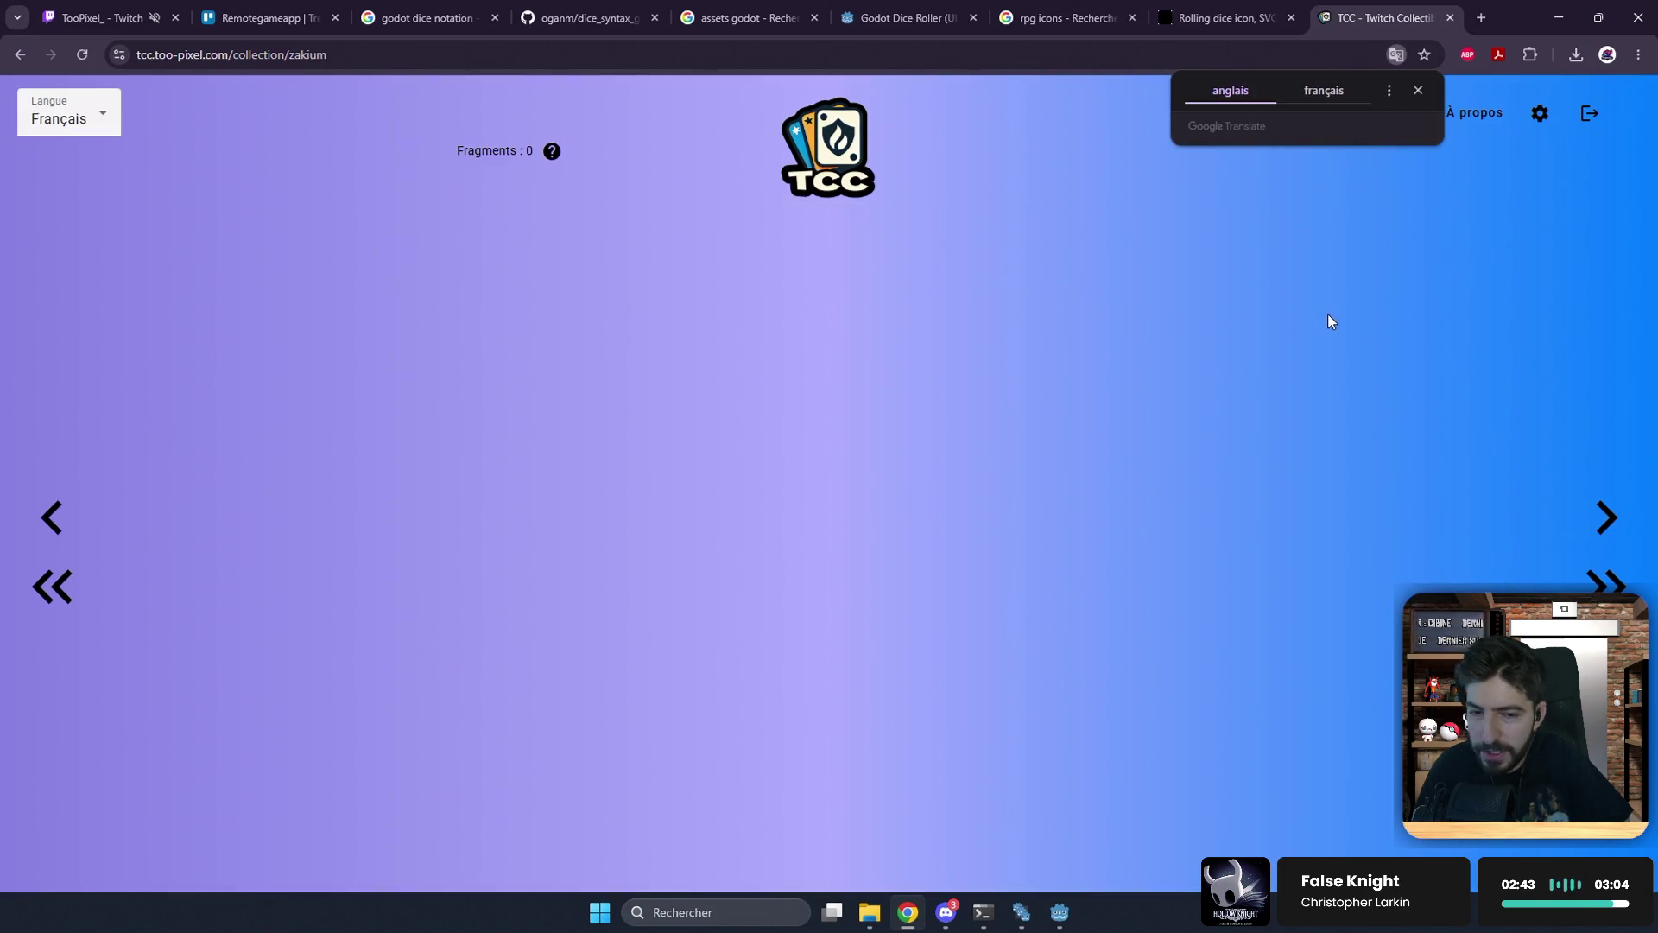
Step: Page through zakium's album, then close the TCC tab and minimize Chrome to return to Godot
left_click(1608, 516)
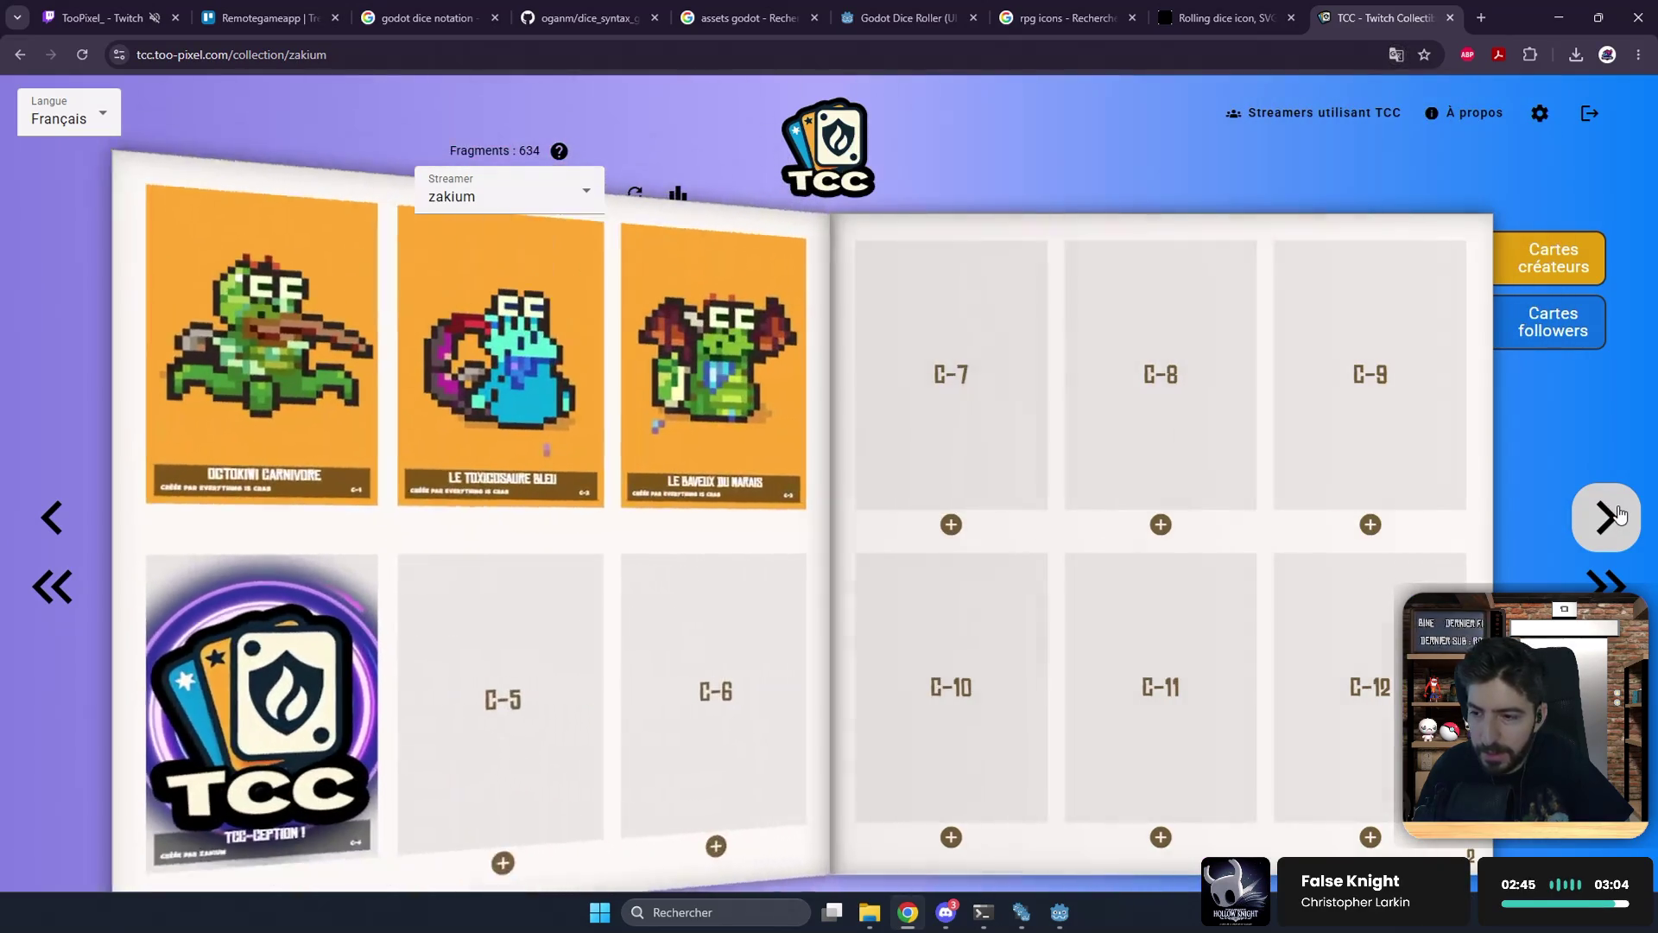
left_click(1608, 516)
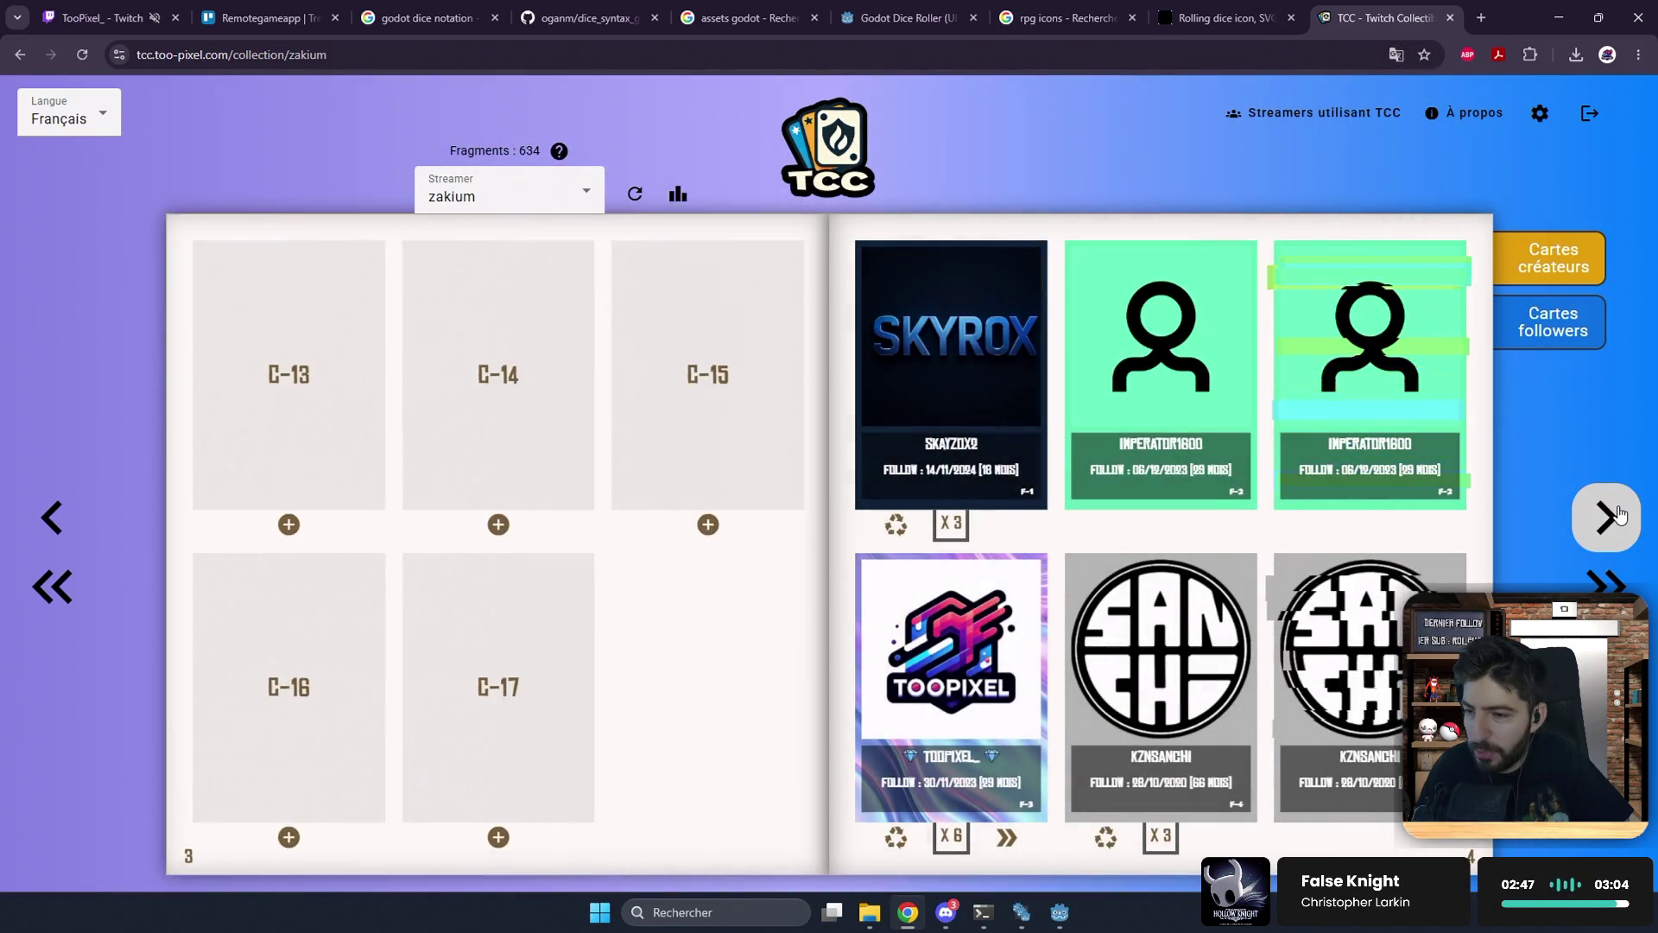
left_click(1608, 516)
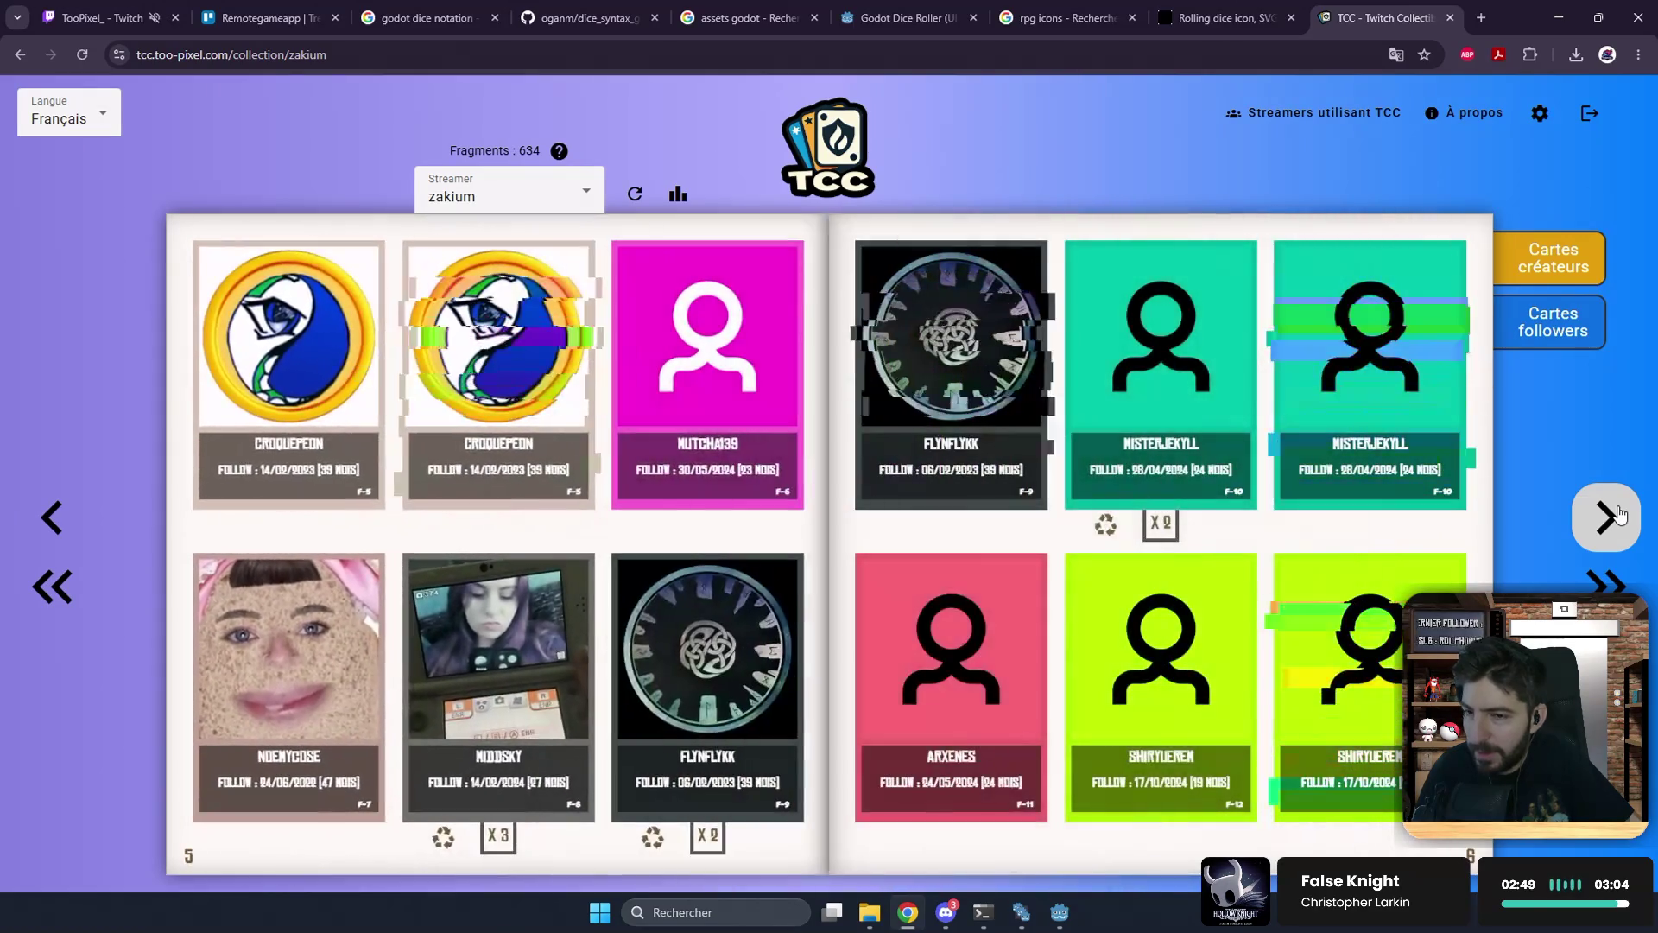
left_click(1619, 516)
left_click(52, 519)
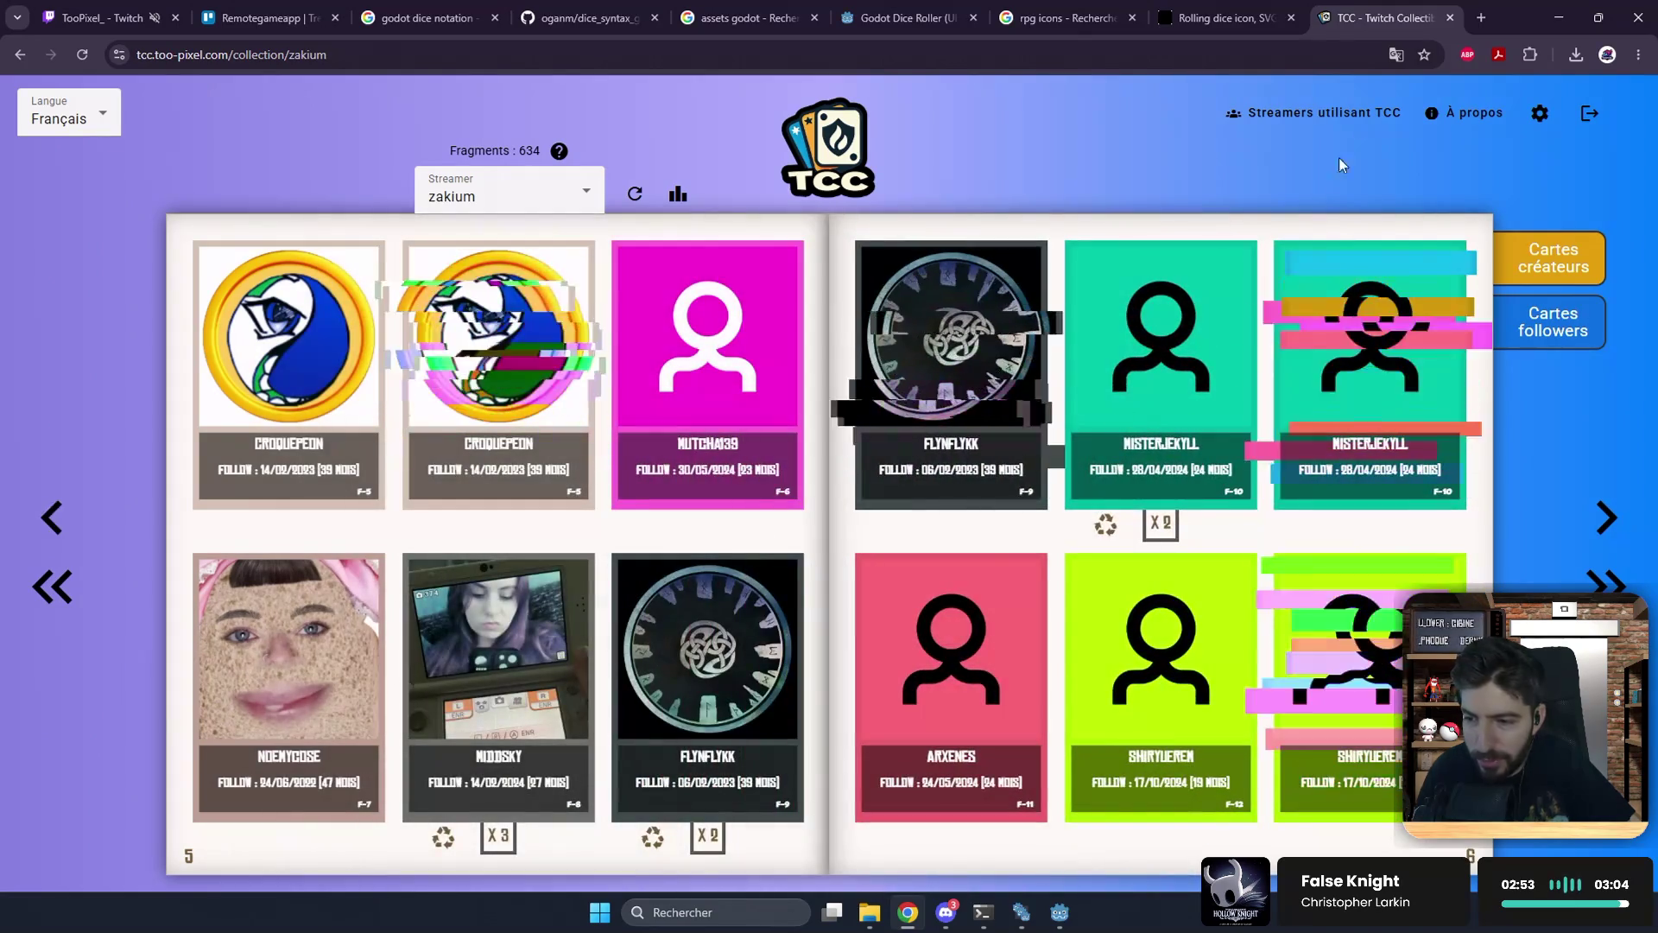
middle_click(1419, 10)
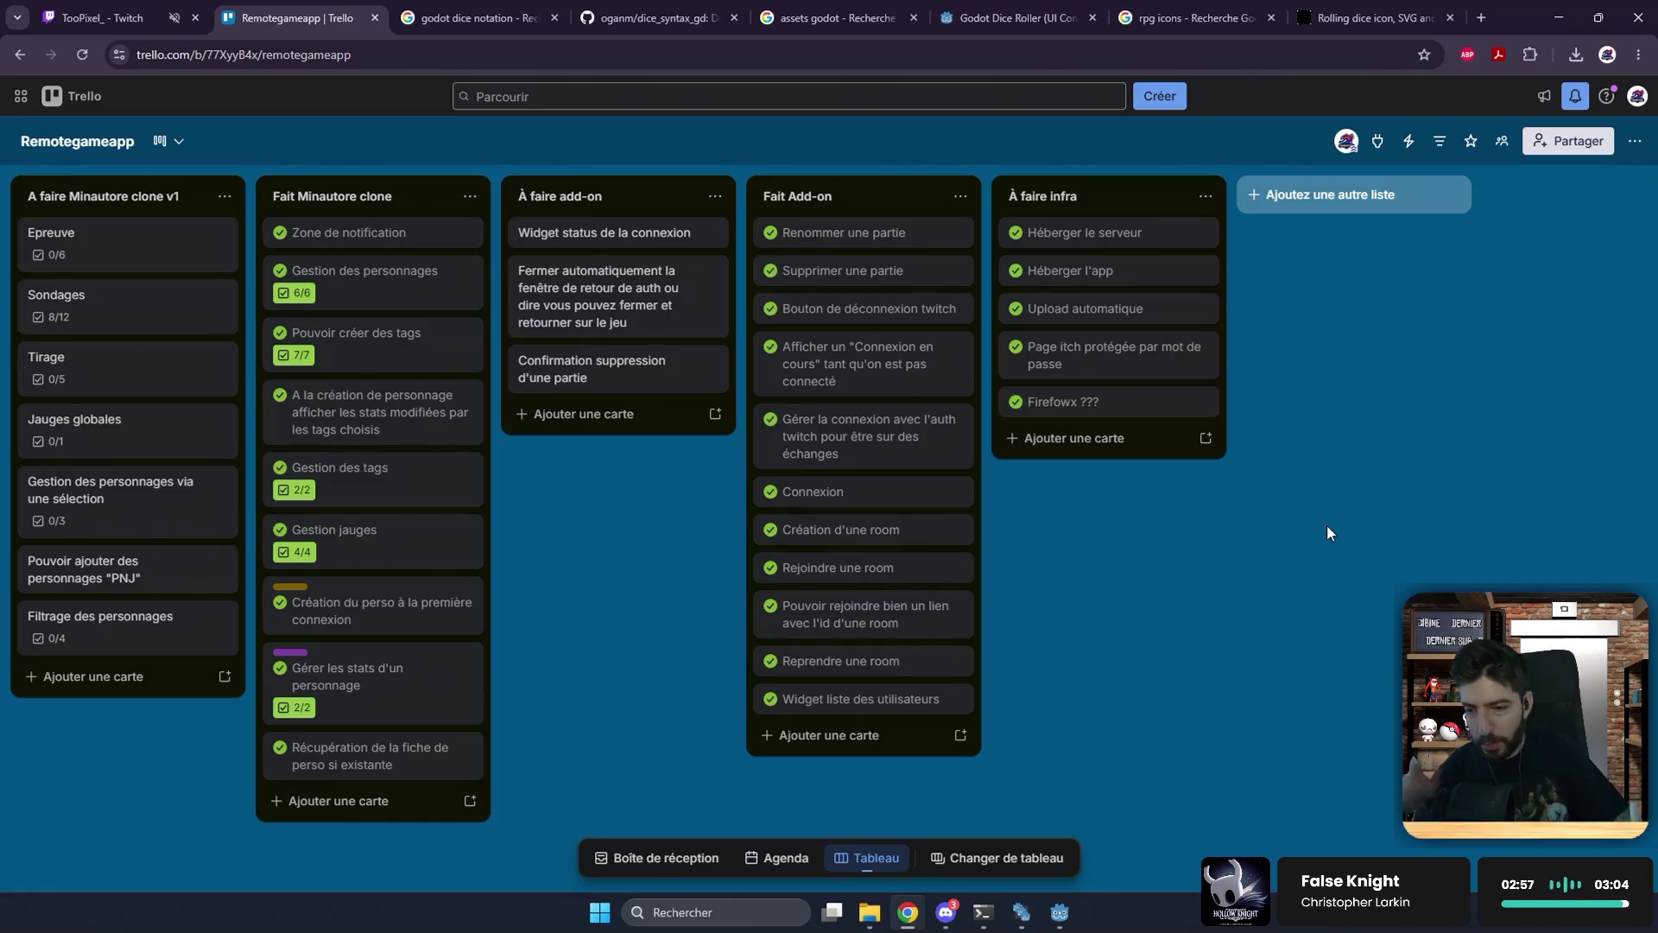
left_click(1559, 17)
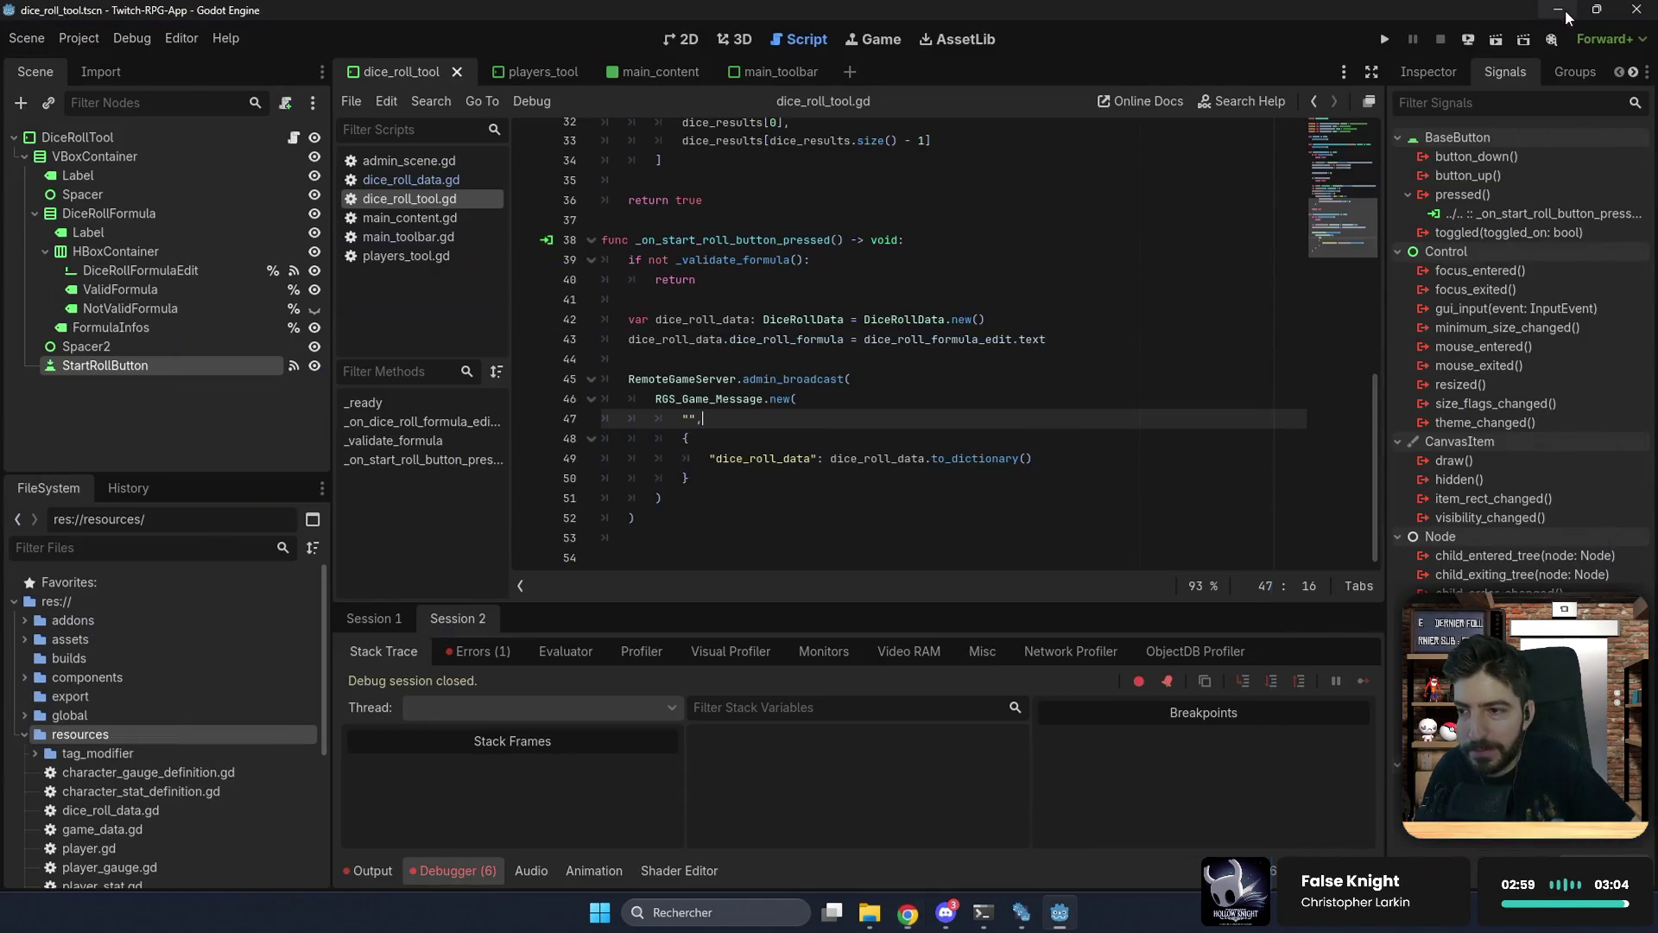
Step: Place the cursor on empty line 44, then switch to Chrome and open a new tab
left_click(990, 353)
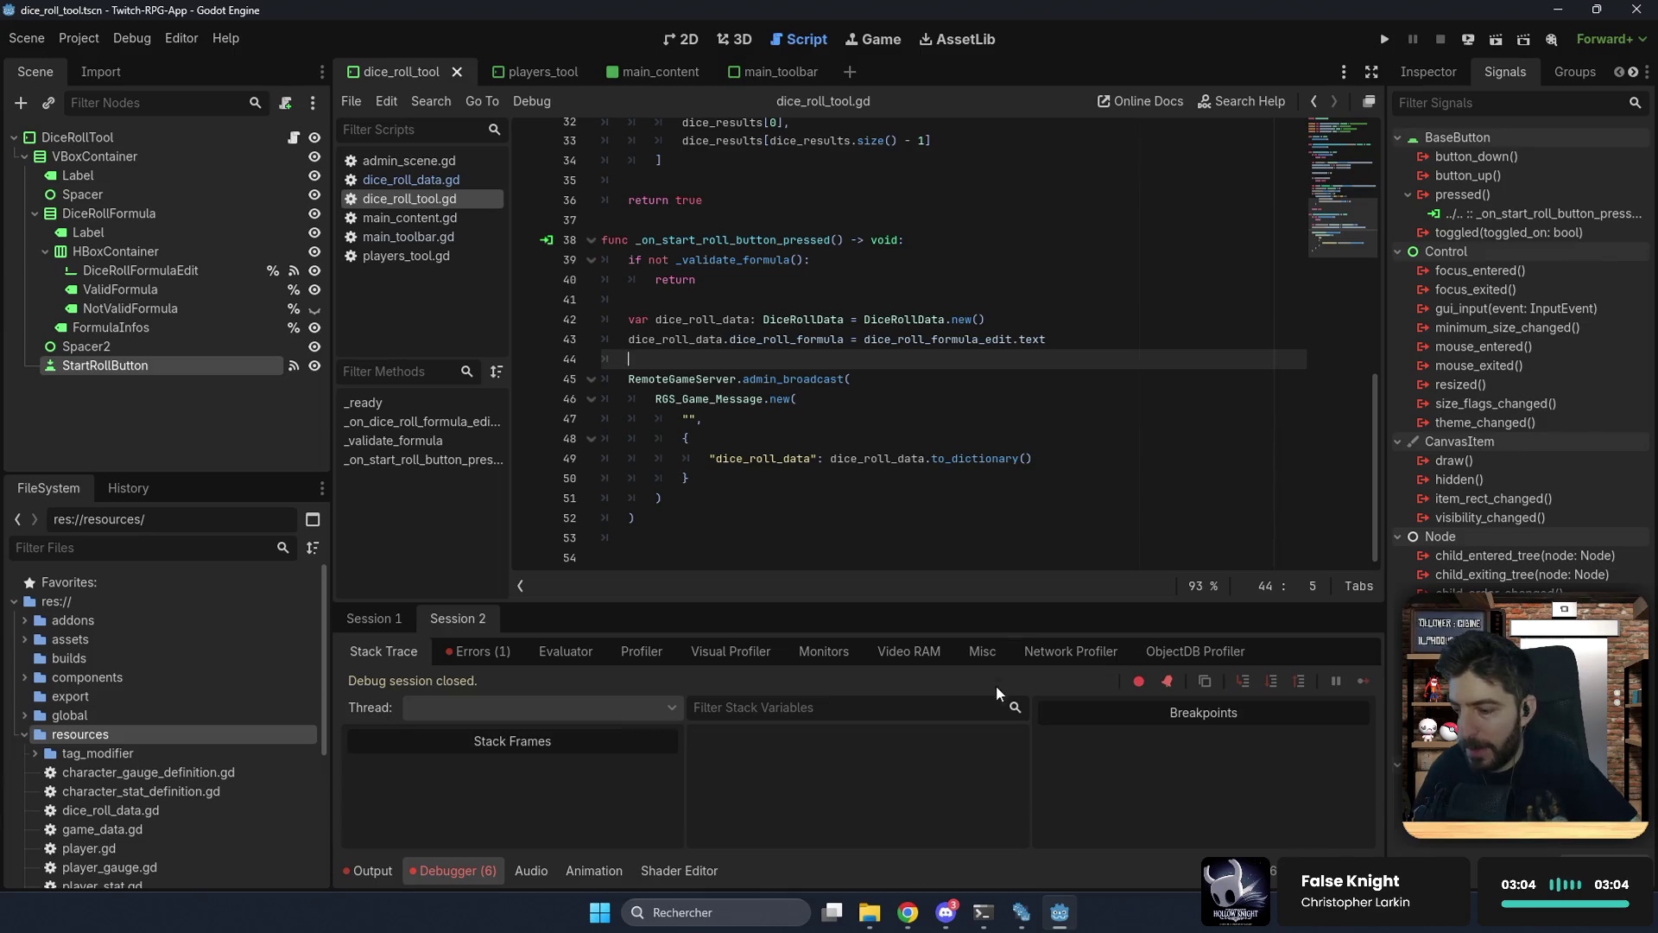
left_click(914, 905)
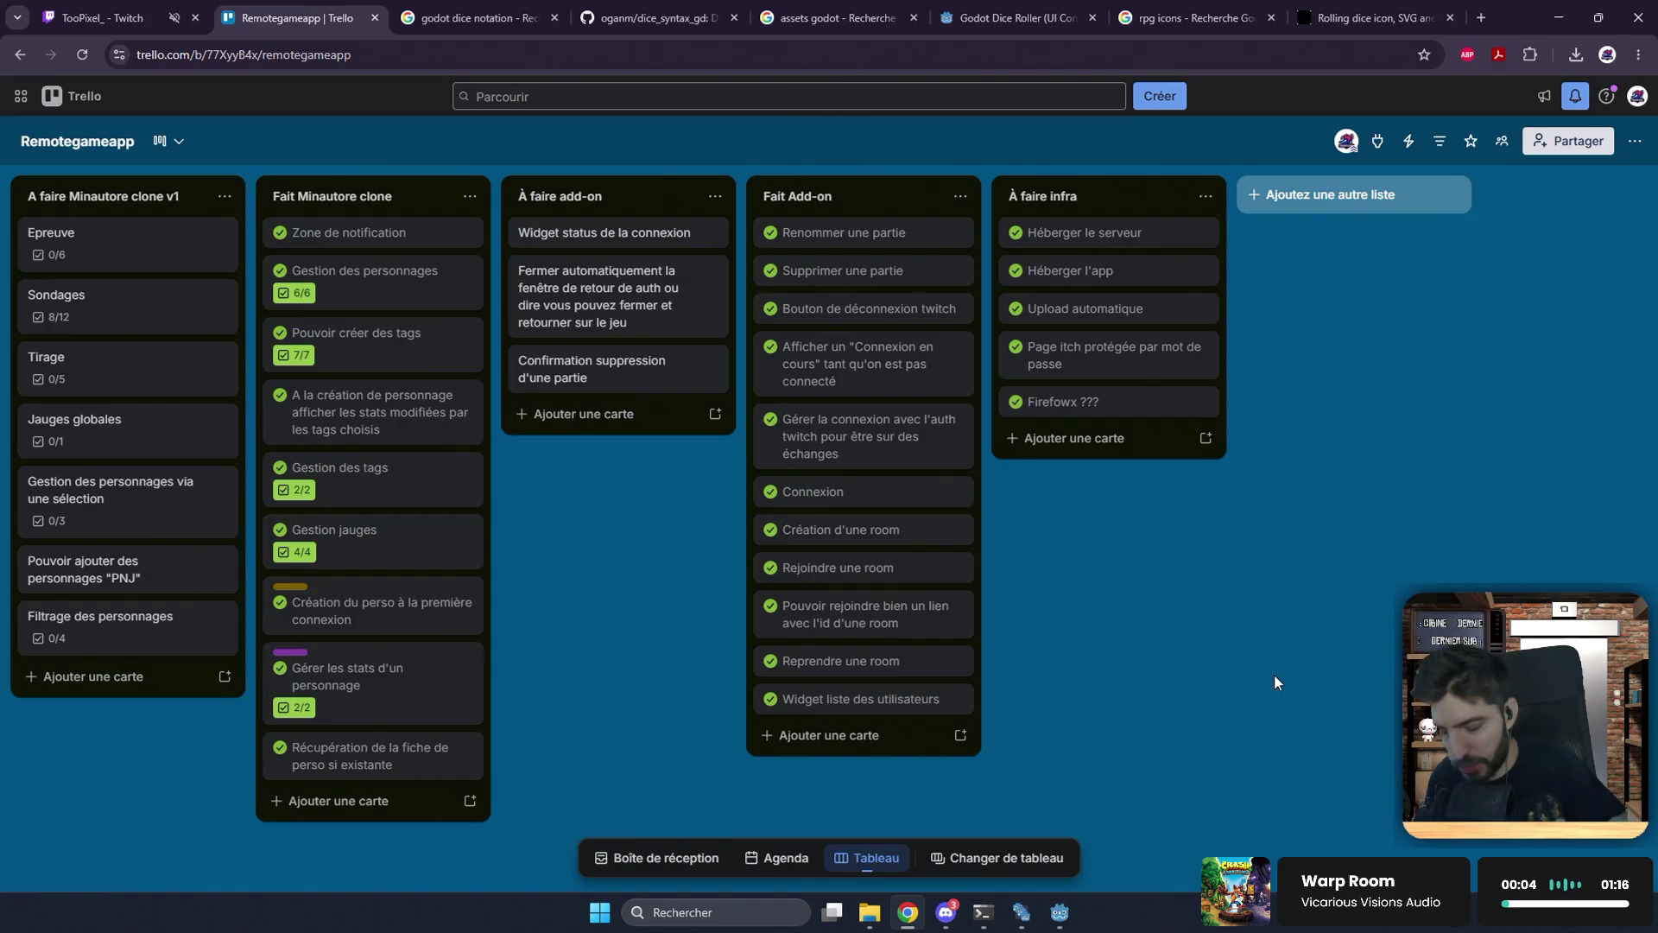
key("ctrl+t")
Step: Search 'minautor rpg', open the uurshin/minotaure GitHub repo and follow its uurshin.github.io/minotaure link
type("min")
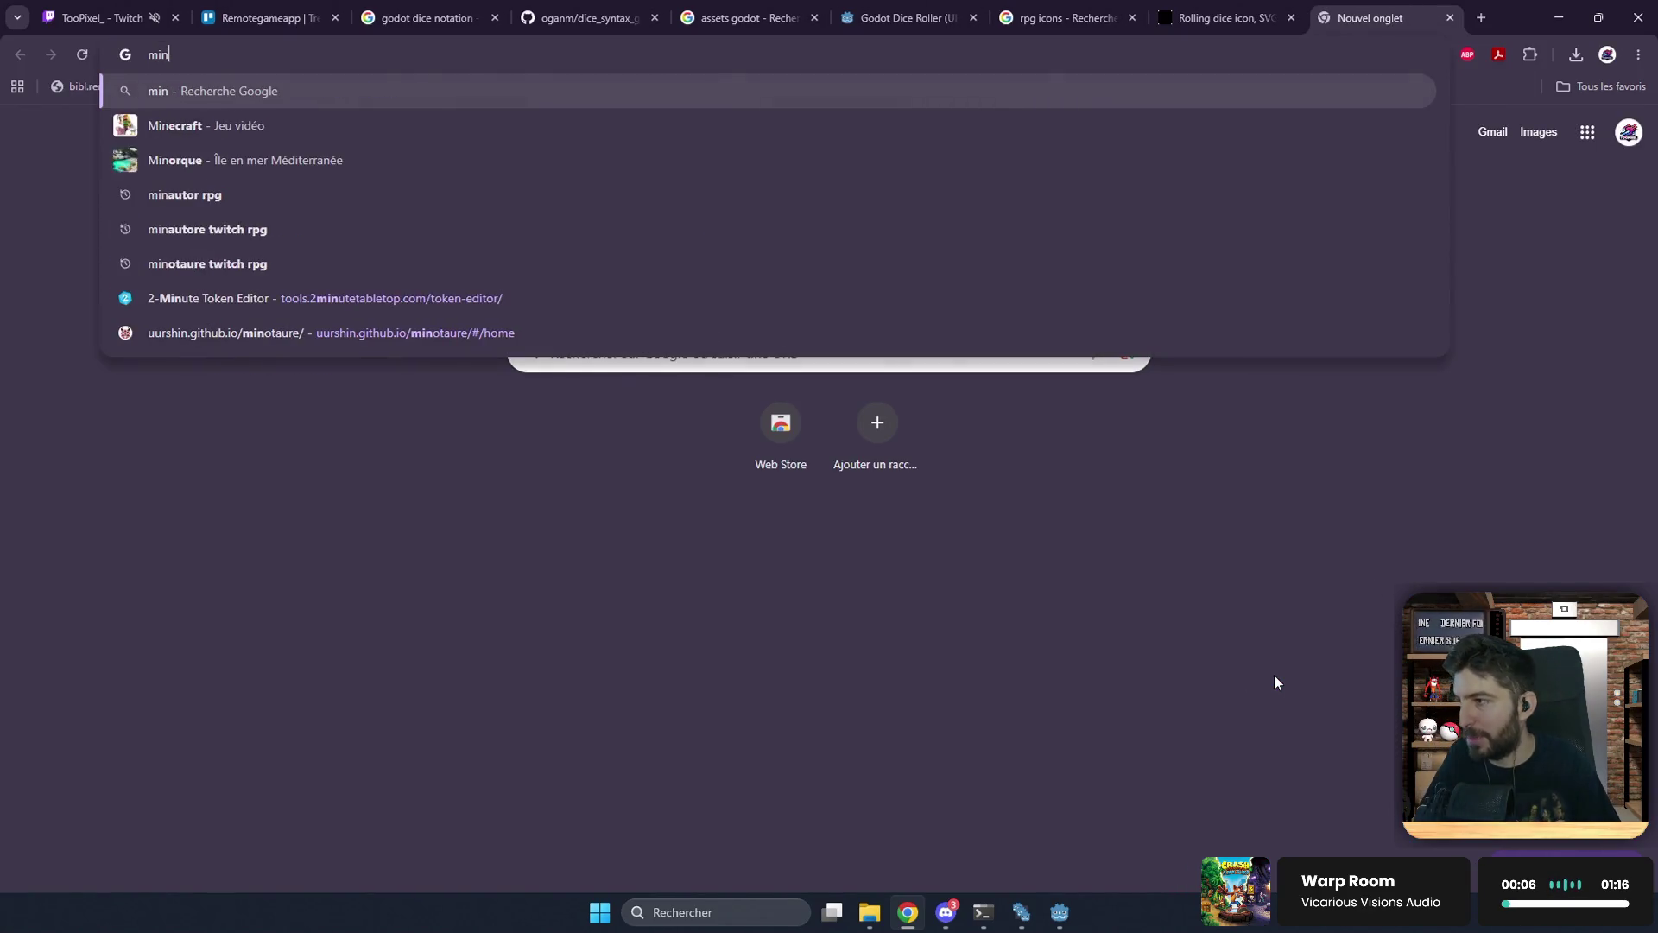
type("a")
key("Down")
key("Down")
key("Return")
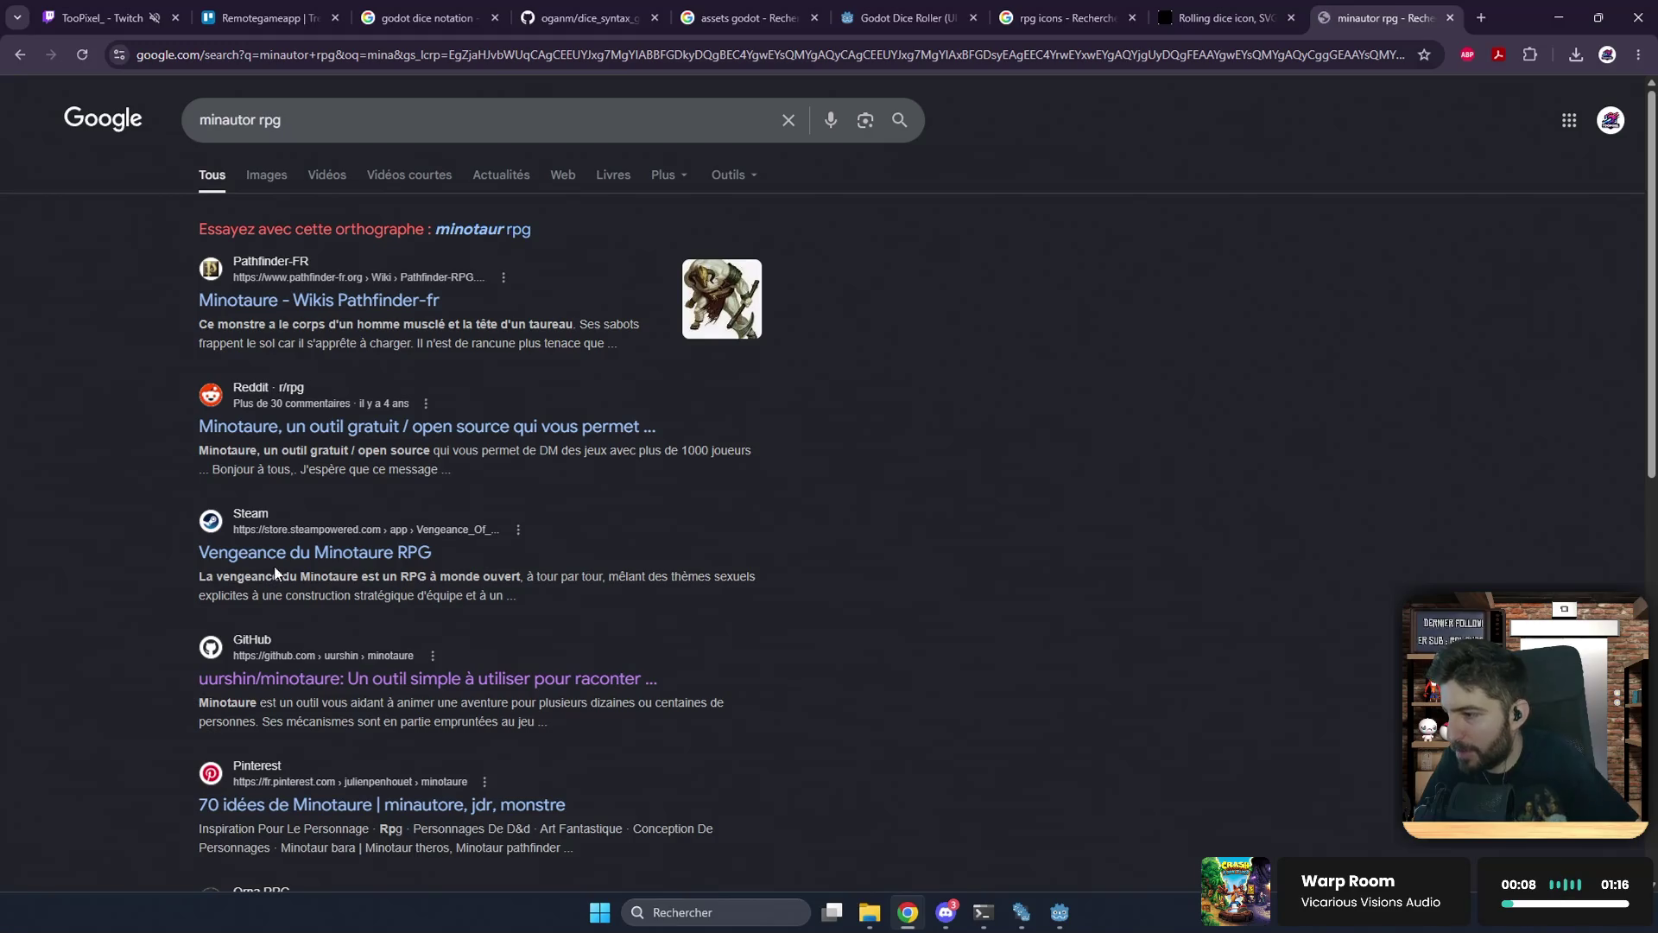
left_click(319, 681)
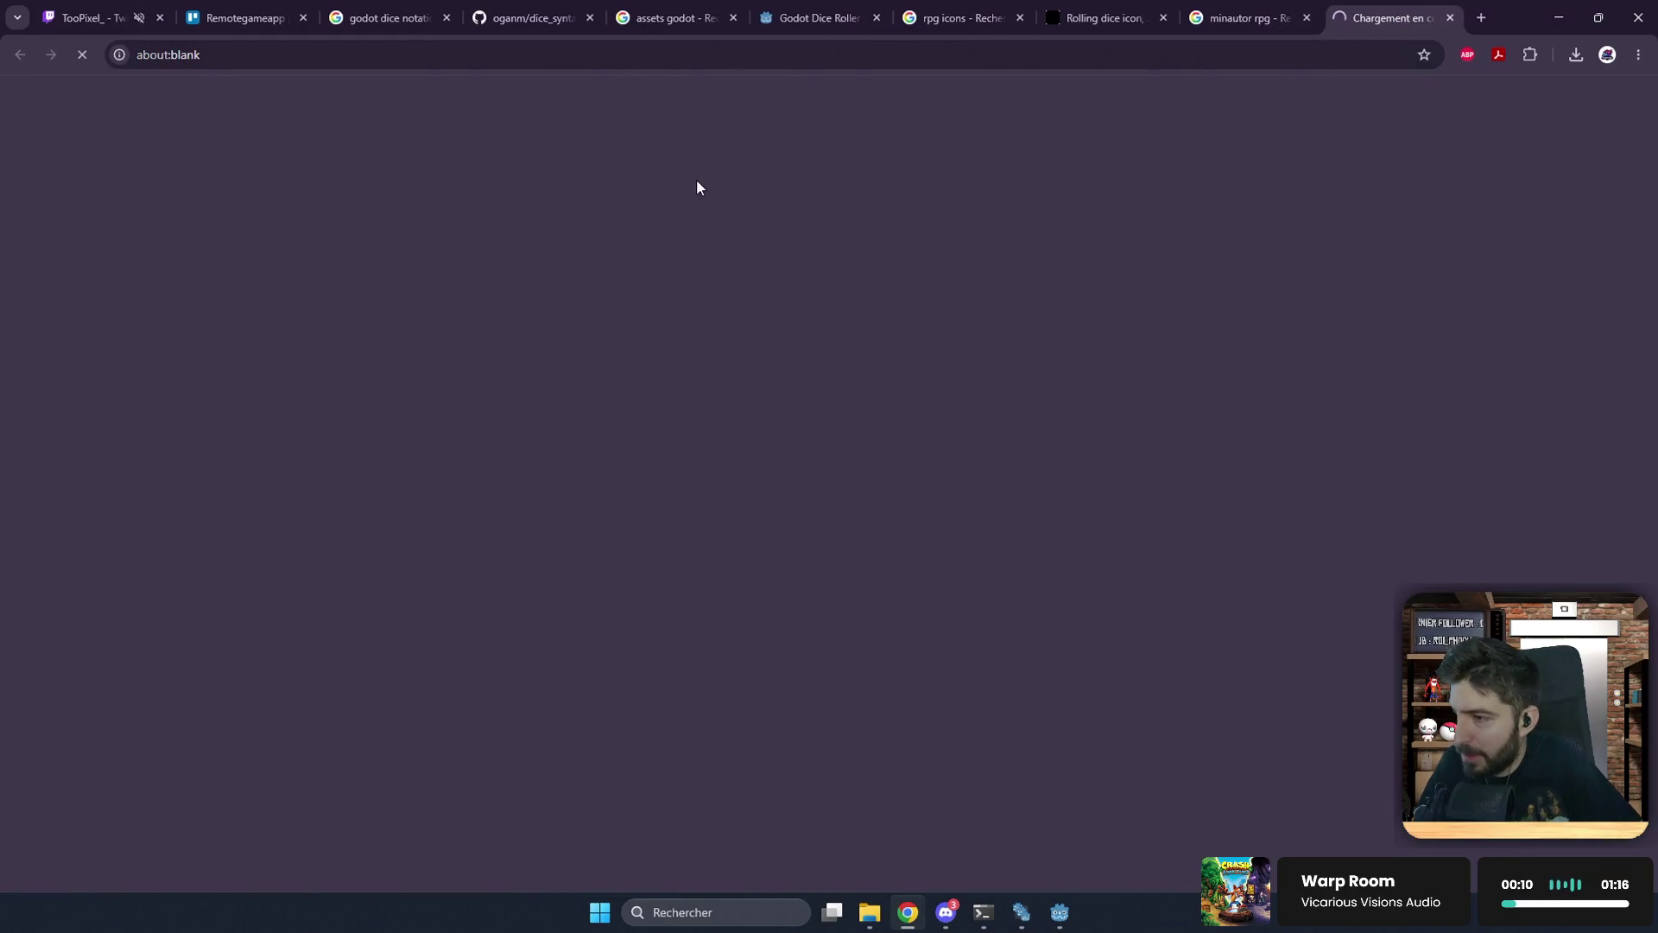
scroll(714, 453, "down", 5)
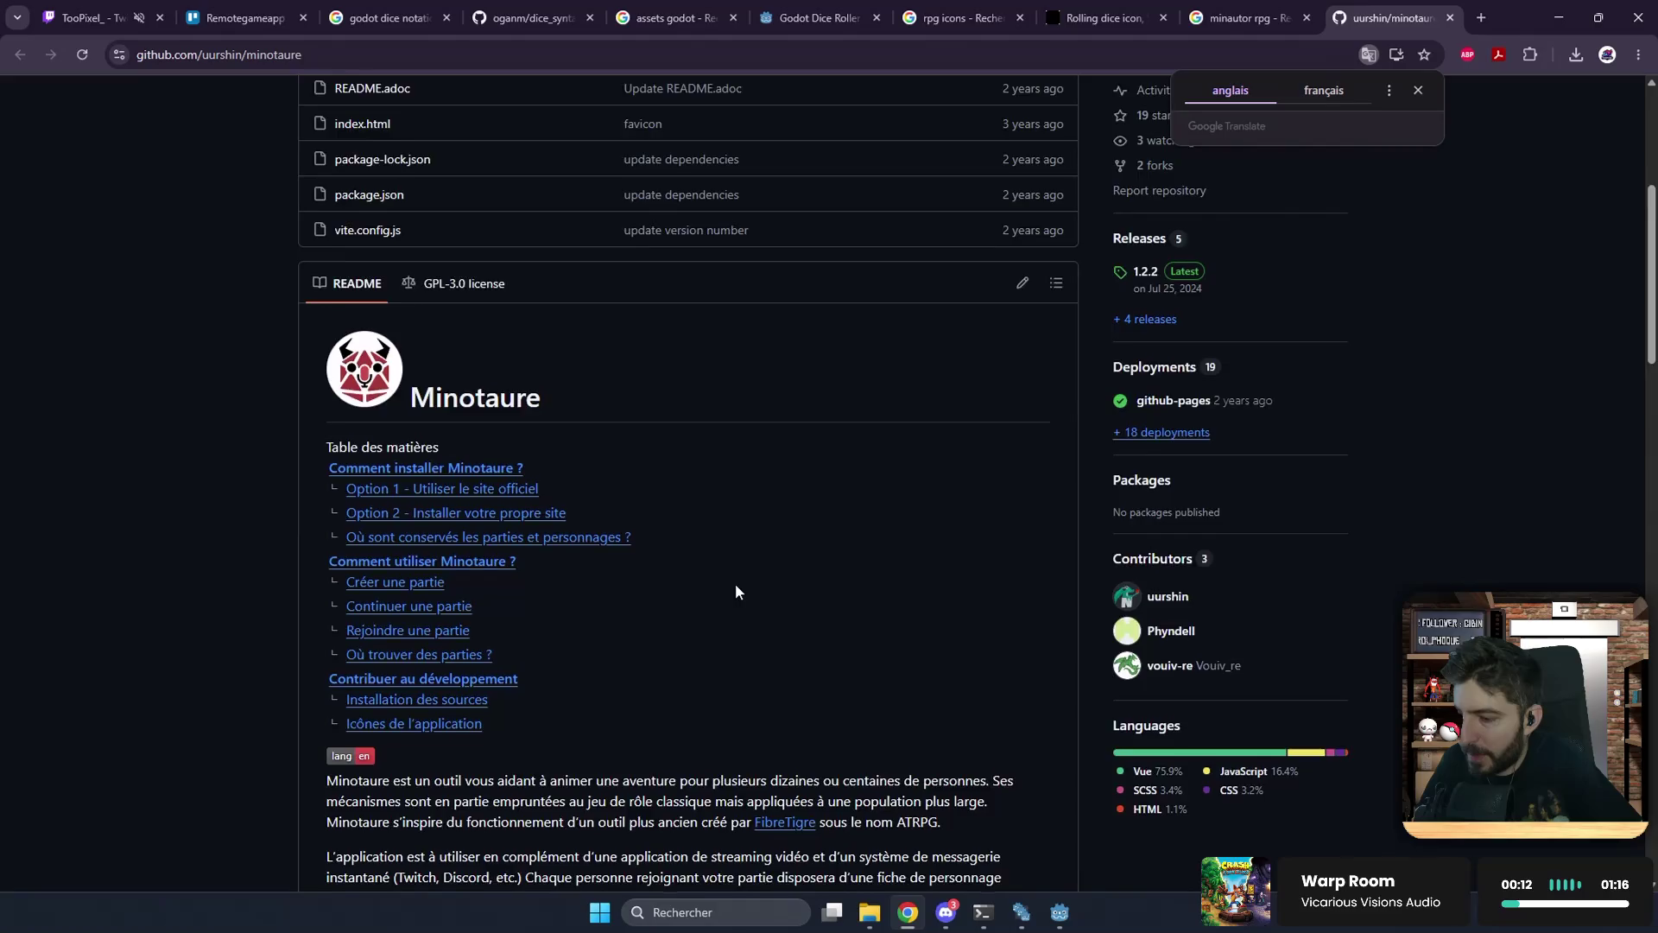
scroll(735, 592, "down", 8)
left_click(847, 552)
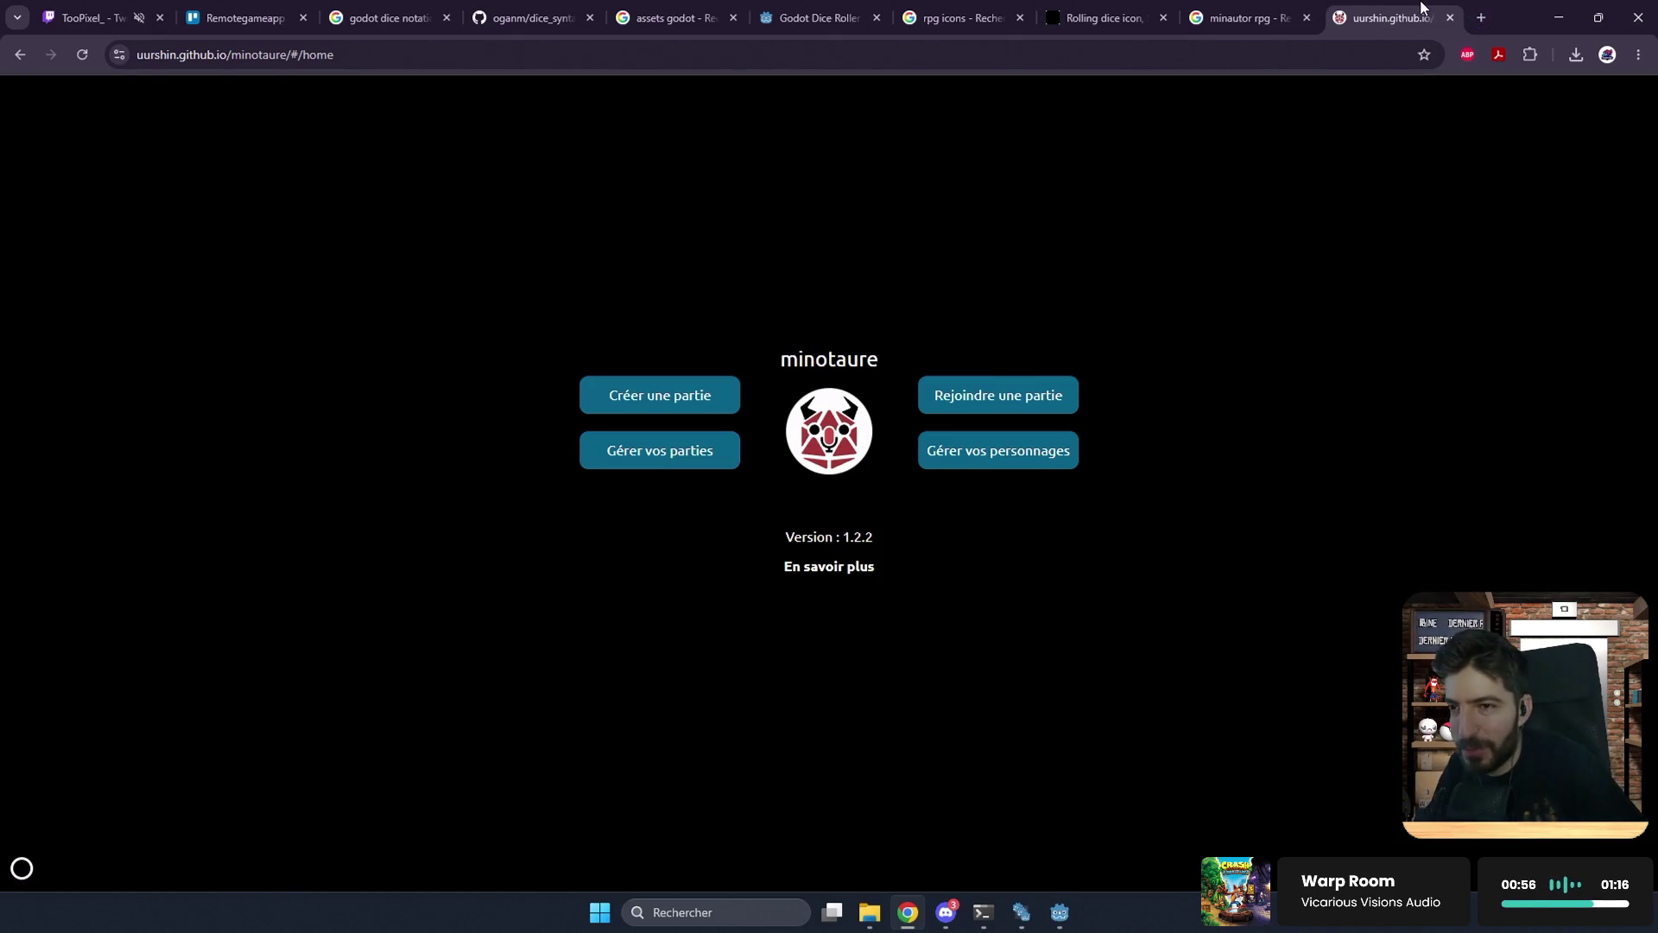
key("ctrl+shift+Tab")
key("ctrl+shift+Tab")
key("ctrl+shift+Tab")
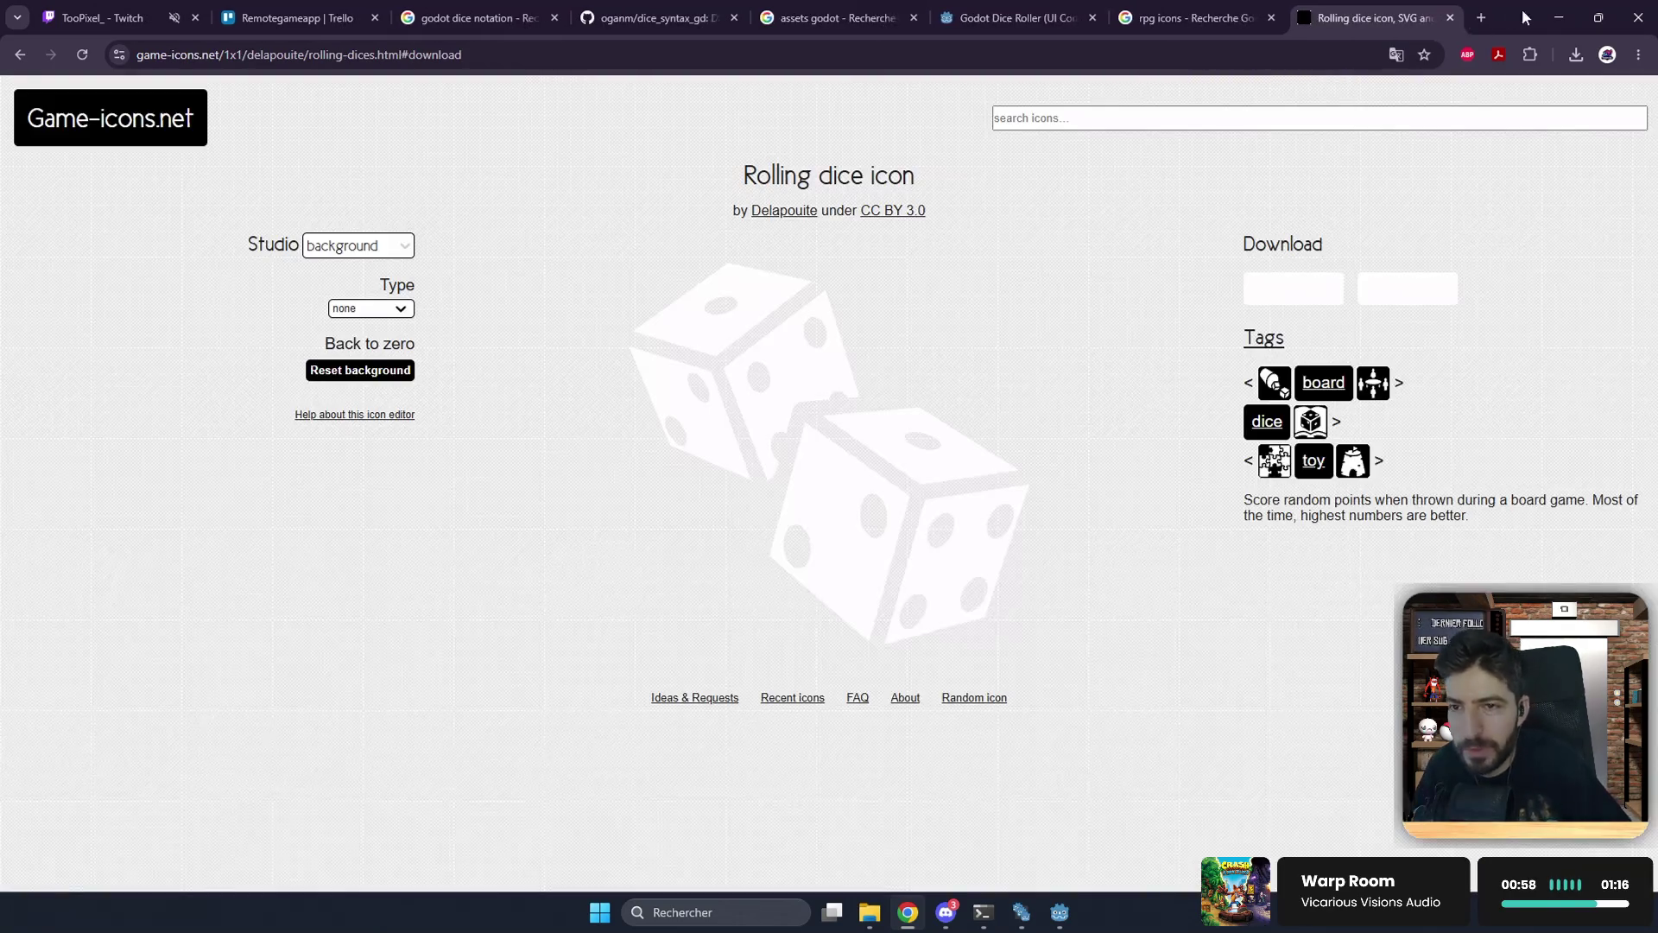
Step: Alt+Tab back to the Godot editor showing dice_roll_tool.gd
key("alt+Tab")
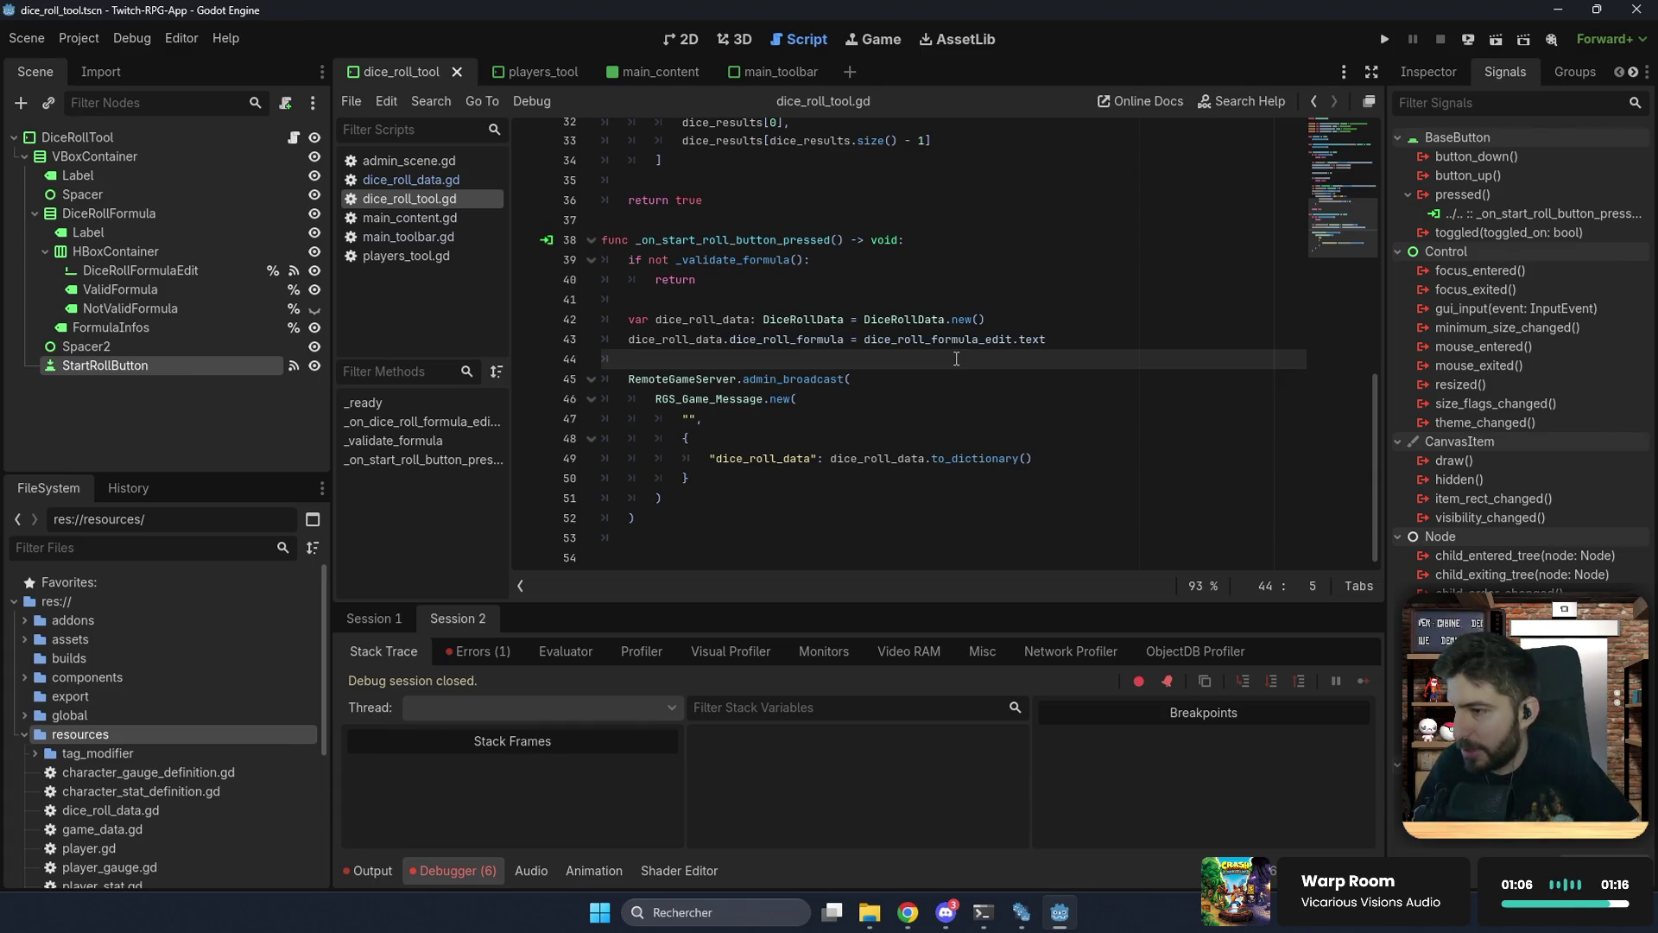
Step: View the dice roll tool scene in the 2D workspace, zoom in, and run the project
left_click(682, 39)
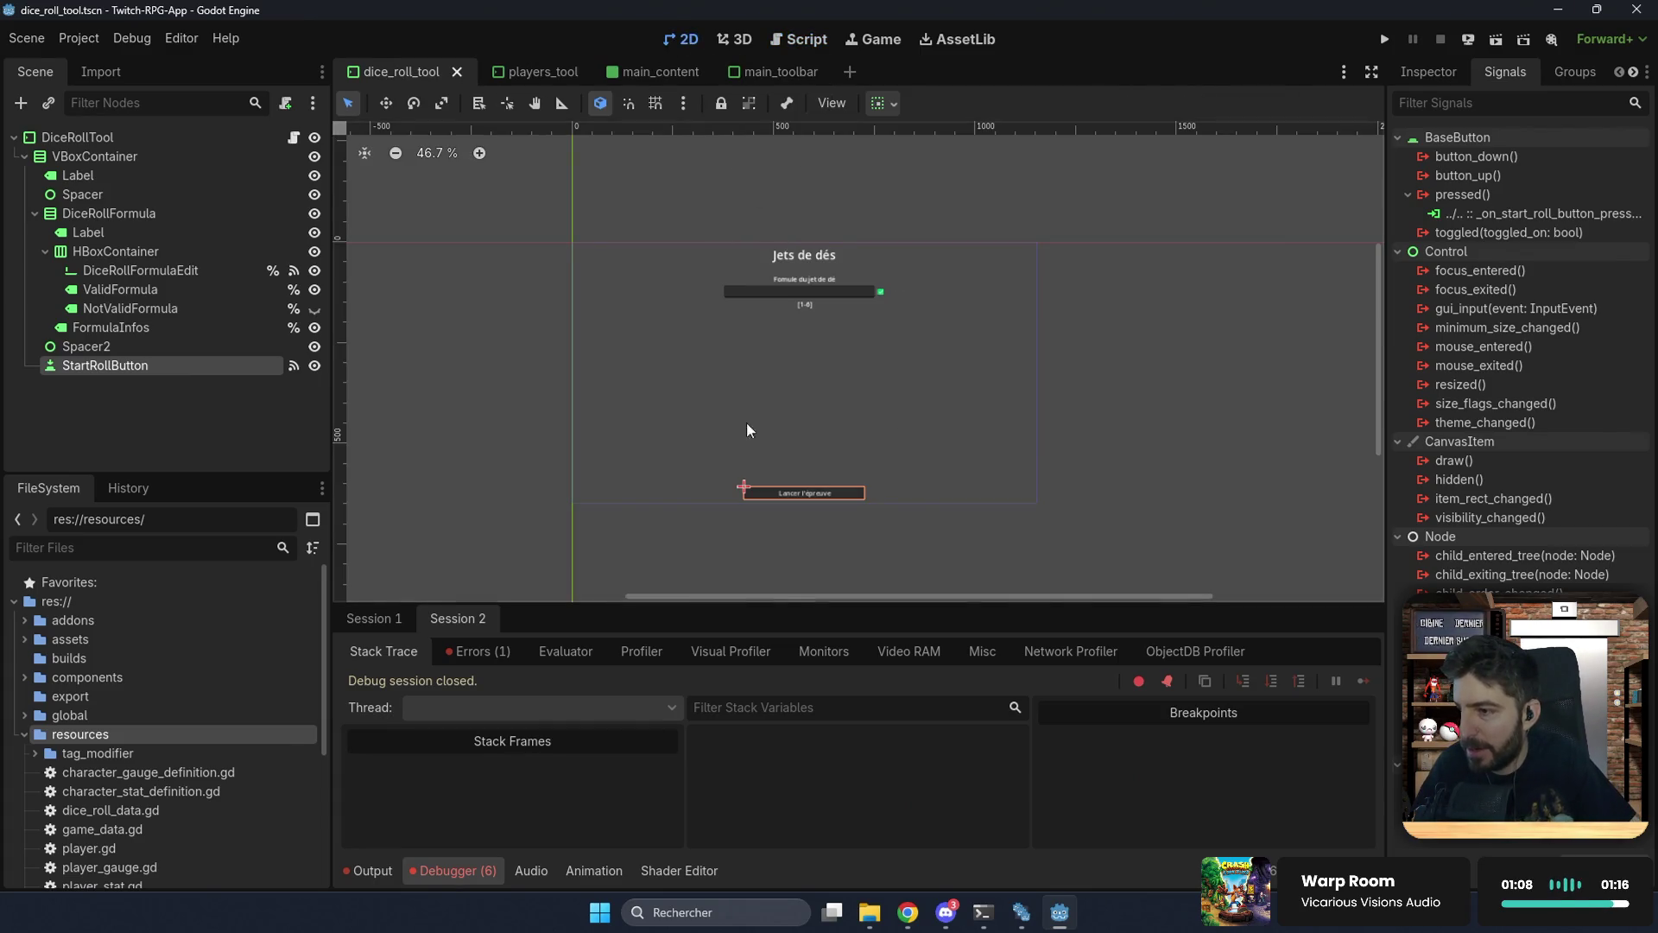
scroll(837, 273, "up", 2)
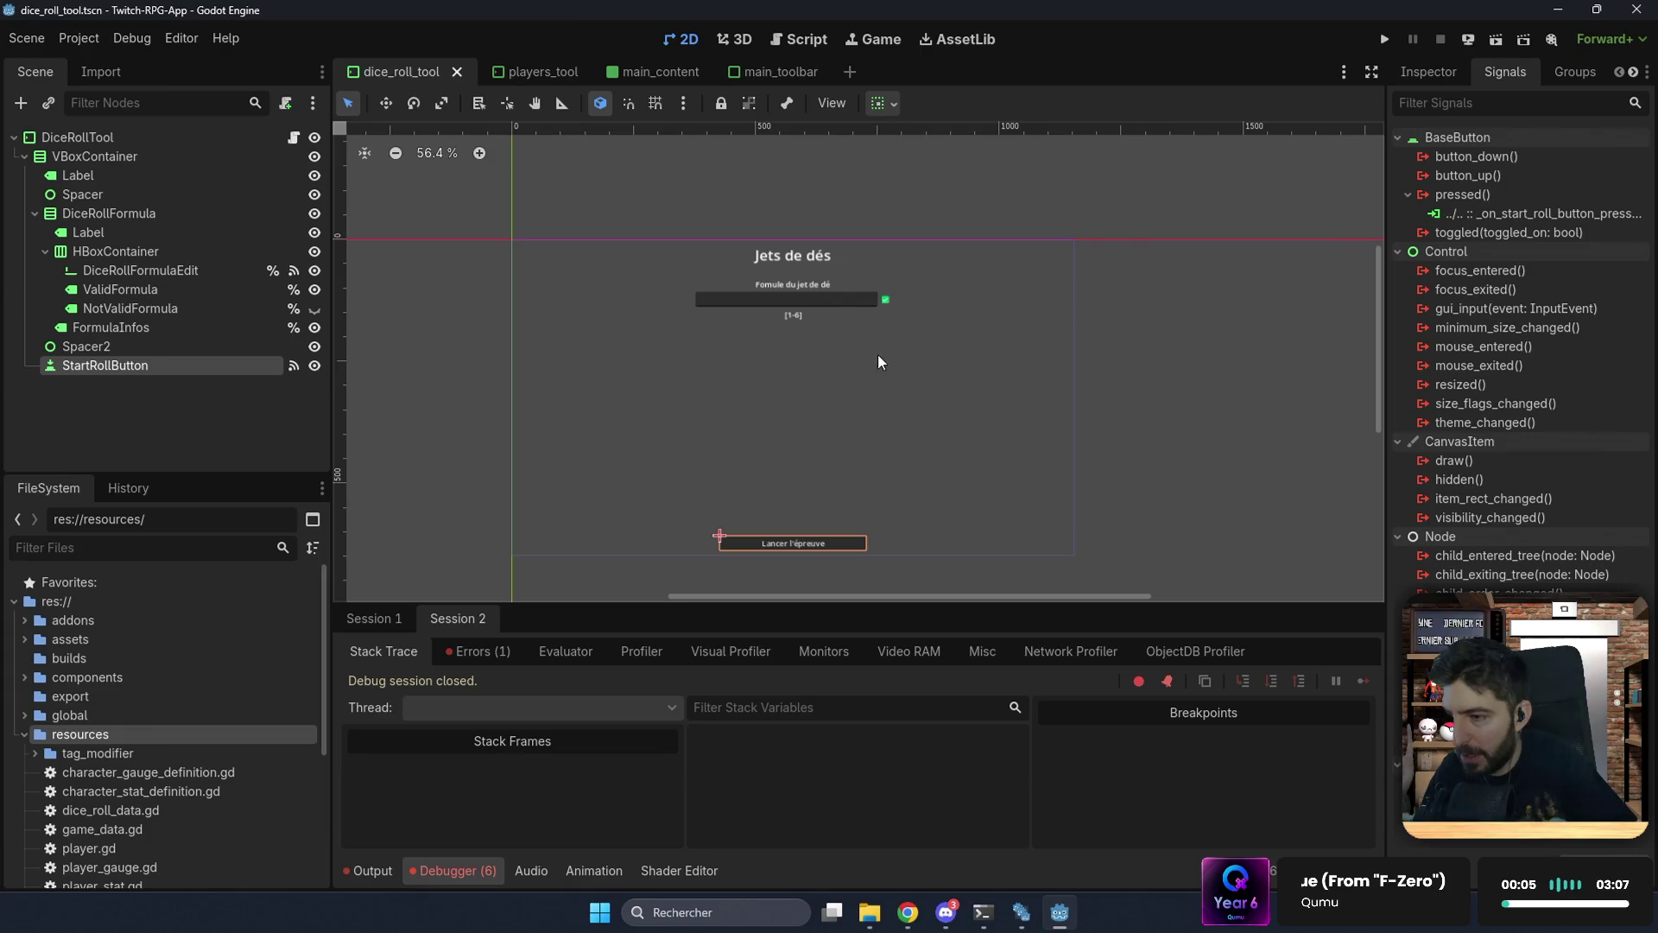
left_click(1382, 40)
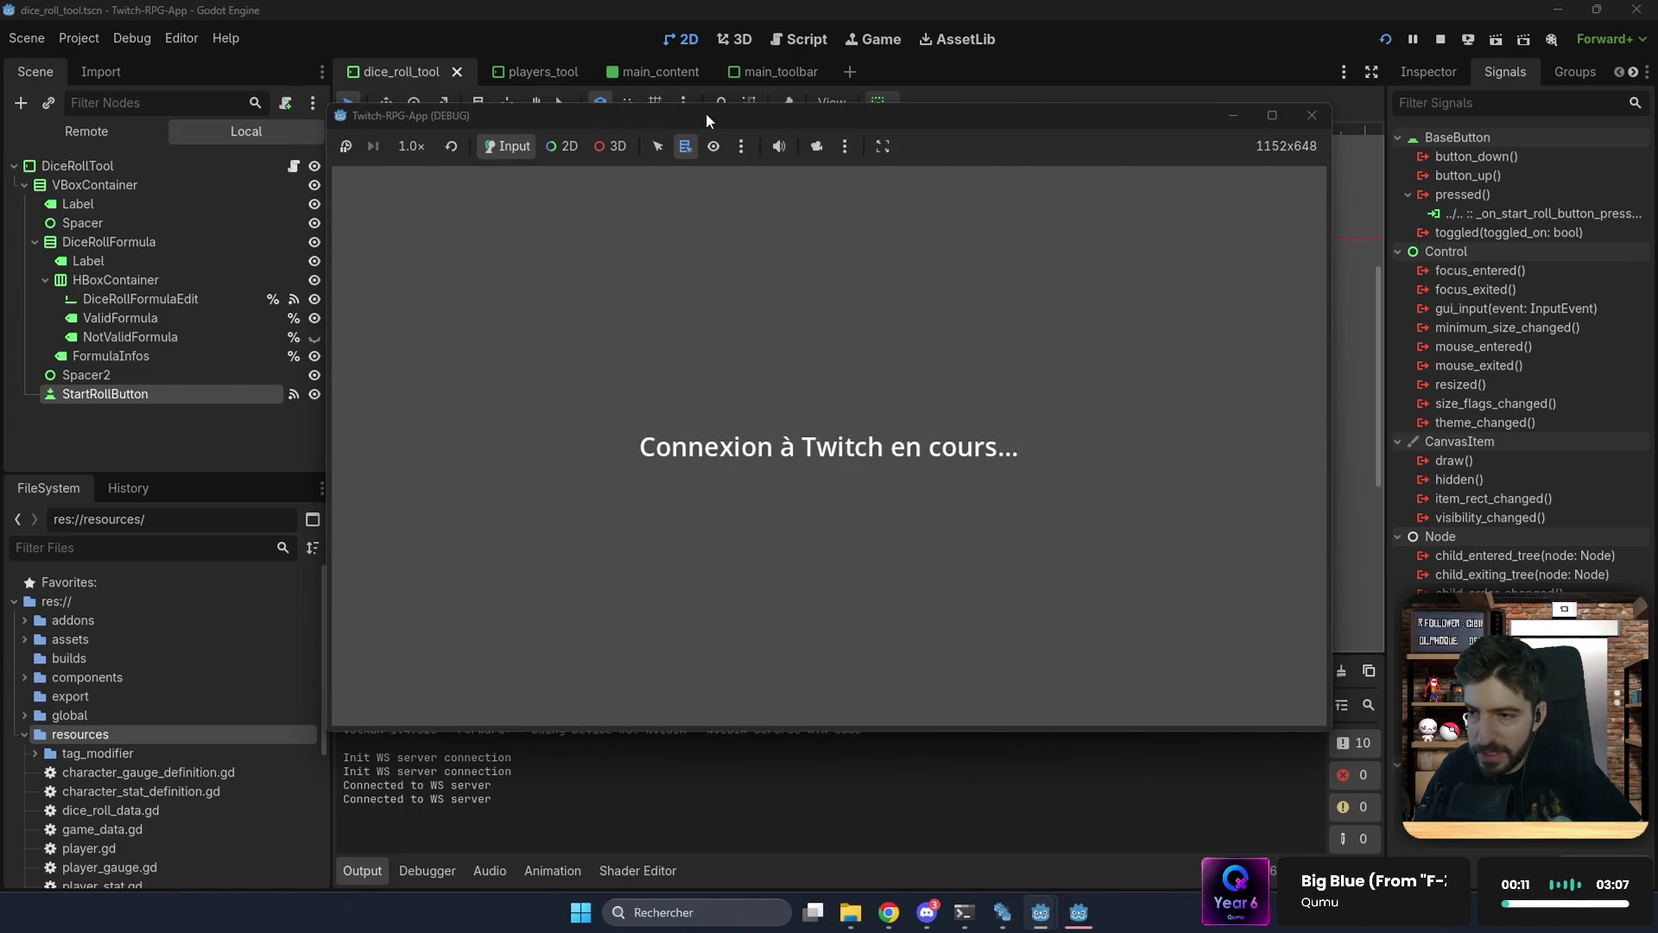
Step: Position both Twitch-RPG-App debug windows so each is visible, then choose to resume a saved game
mouse_move(706, 113)
left_mouse_down()
mouse_move(734, 381)
mouse_move(862, 383)
mouse_move(915, 250)
mouse_move(997, 271)
mouse_move(1003, 239)
mouse_move(1018, 246)
mouse_move(937, 226)
mouse_move(981, 271)
left_mouse_up()
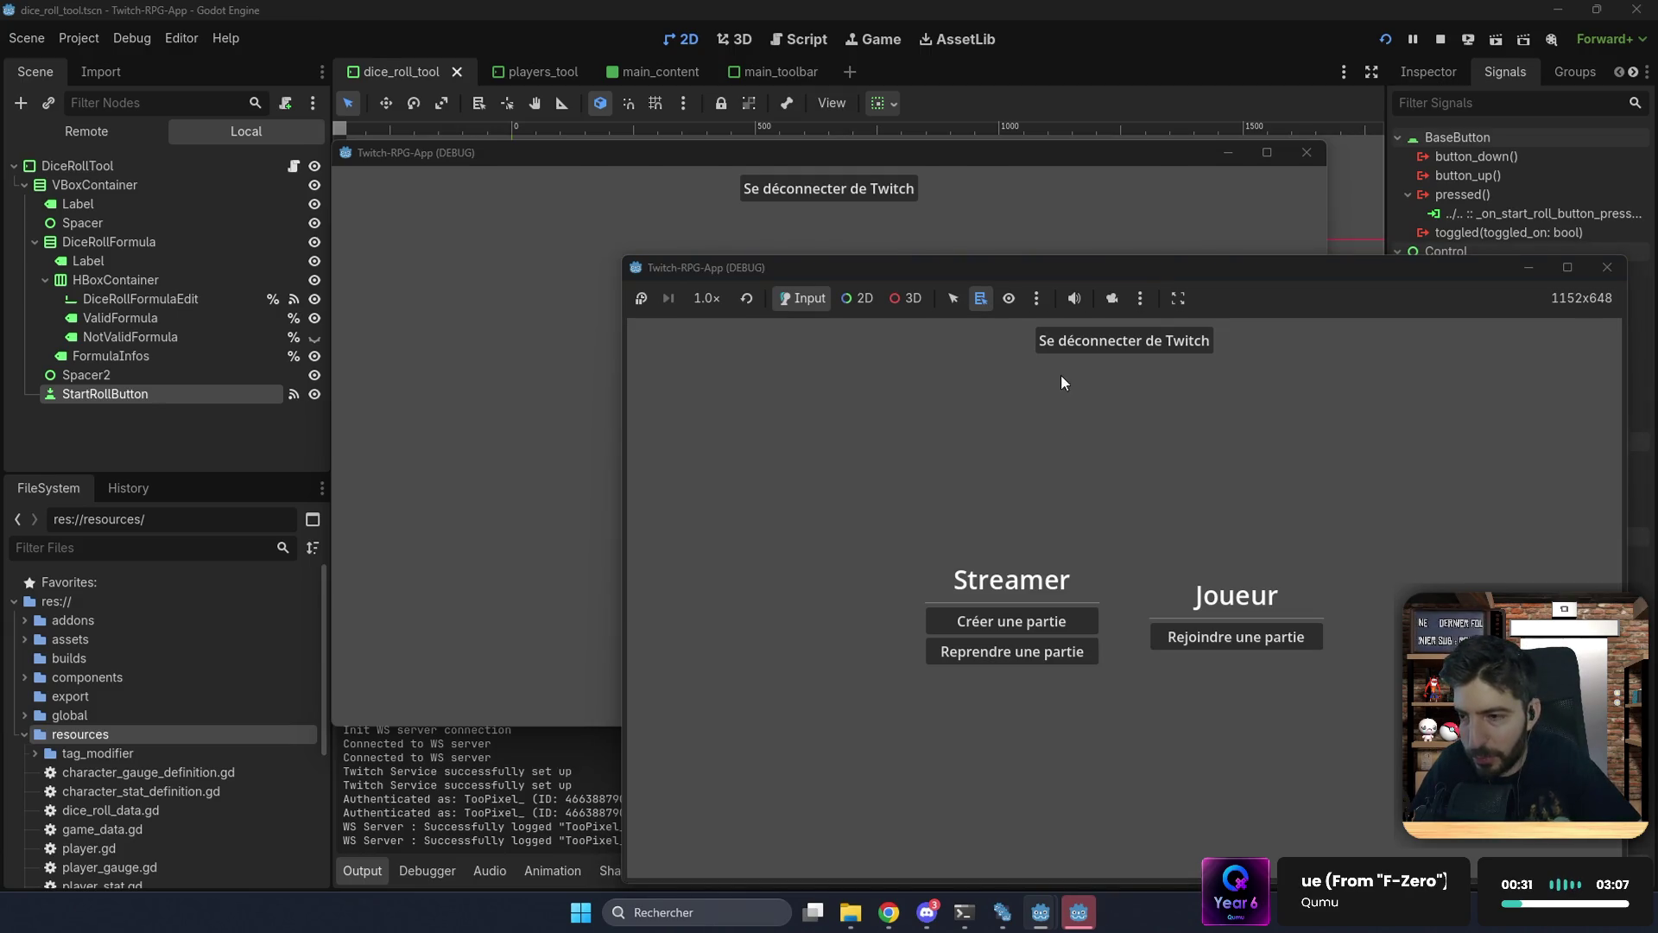
mouse_move(1077, 270)
left_mouse_down()
mouse_move(1078, 240)
mouse_move(1082, 277)
mouse_move(1097, 271)
left_mouse_up()
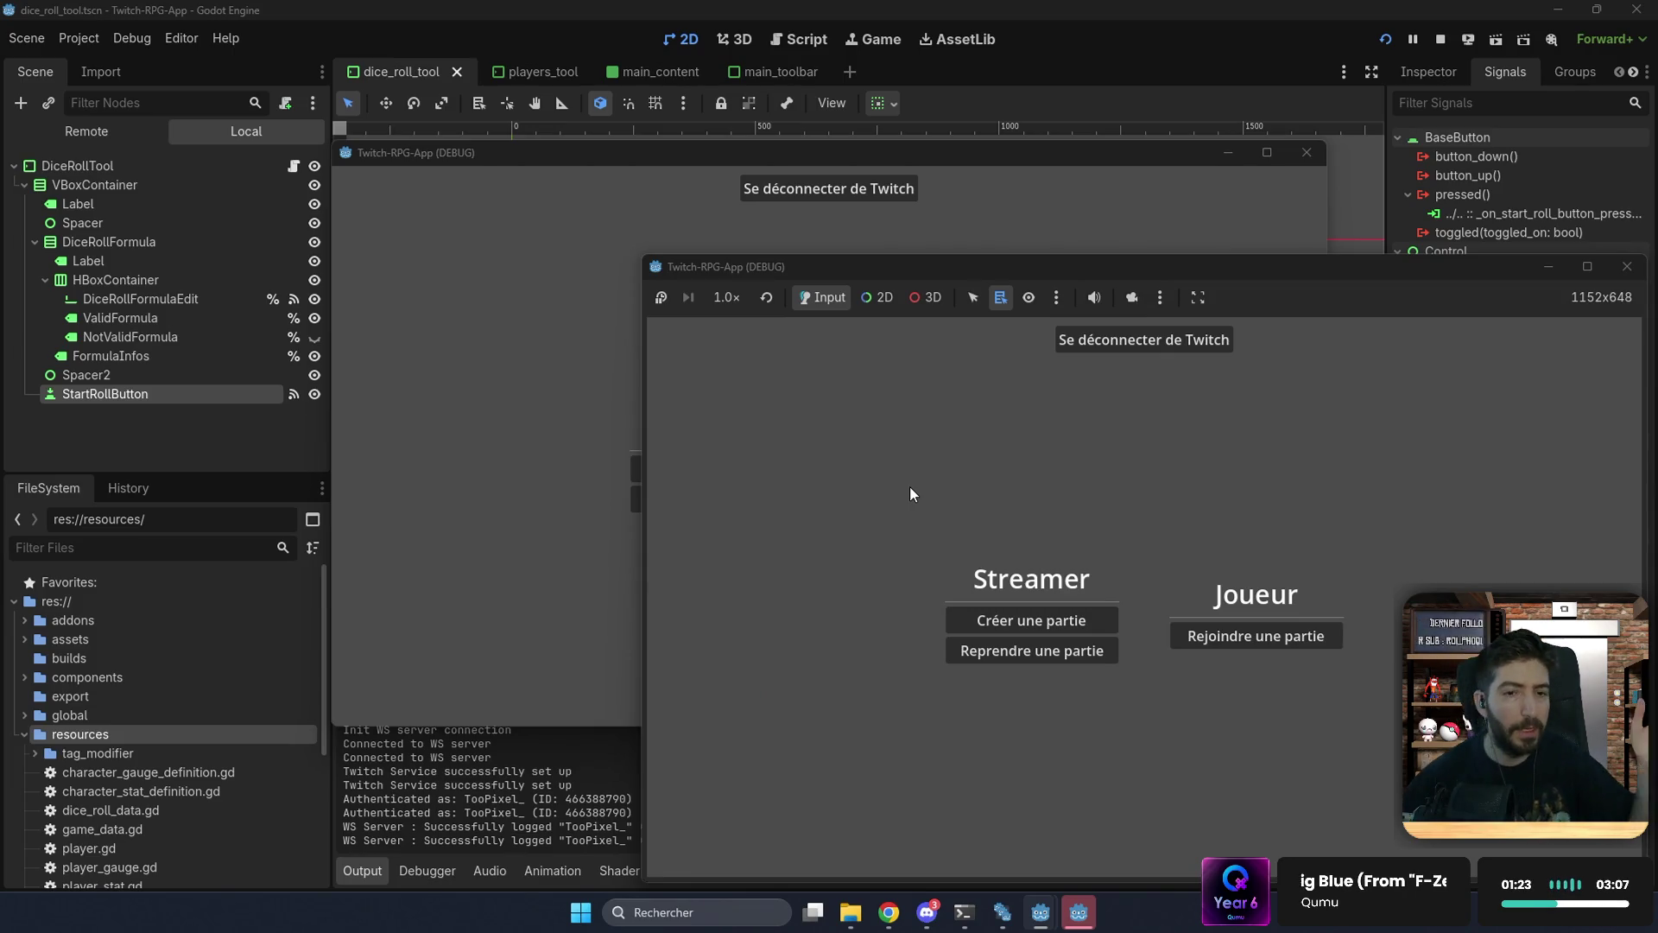
left_click(1043, 656)
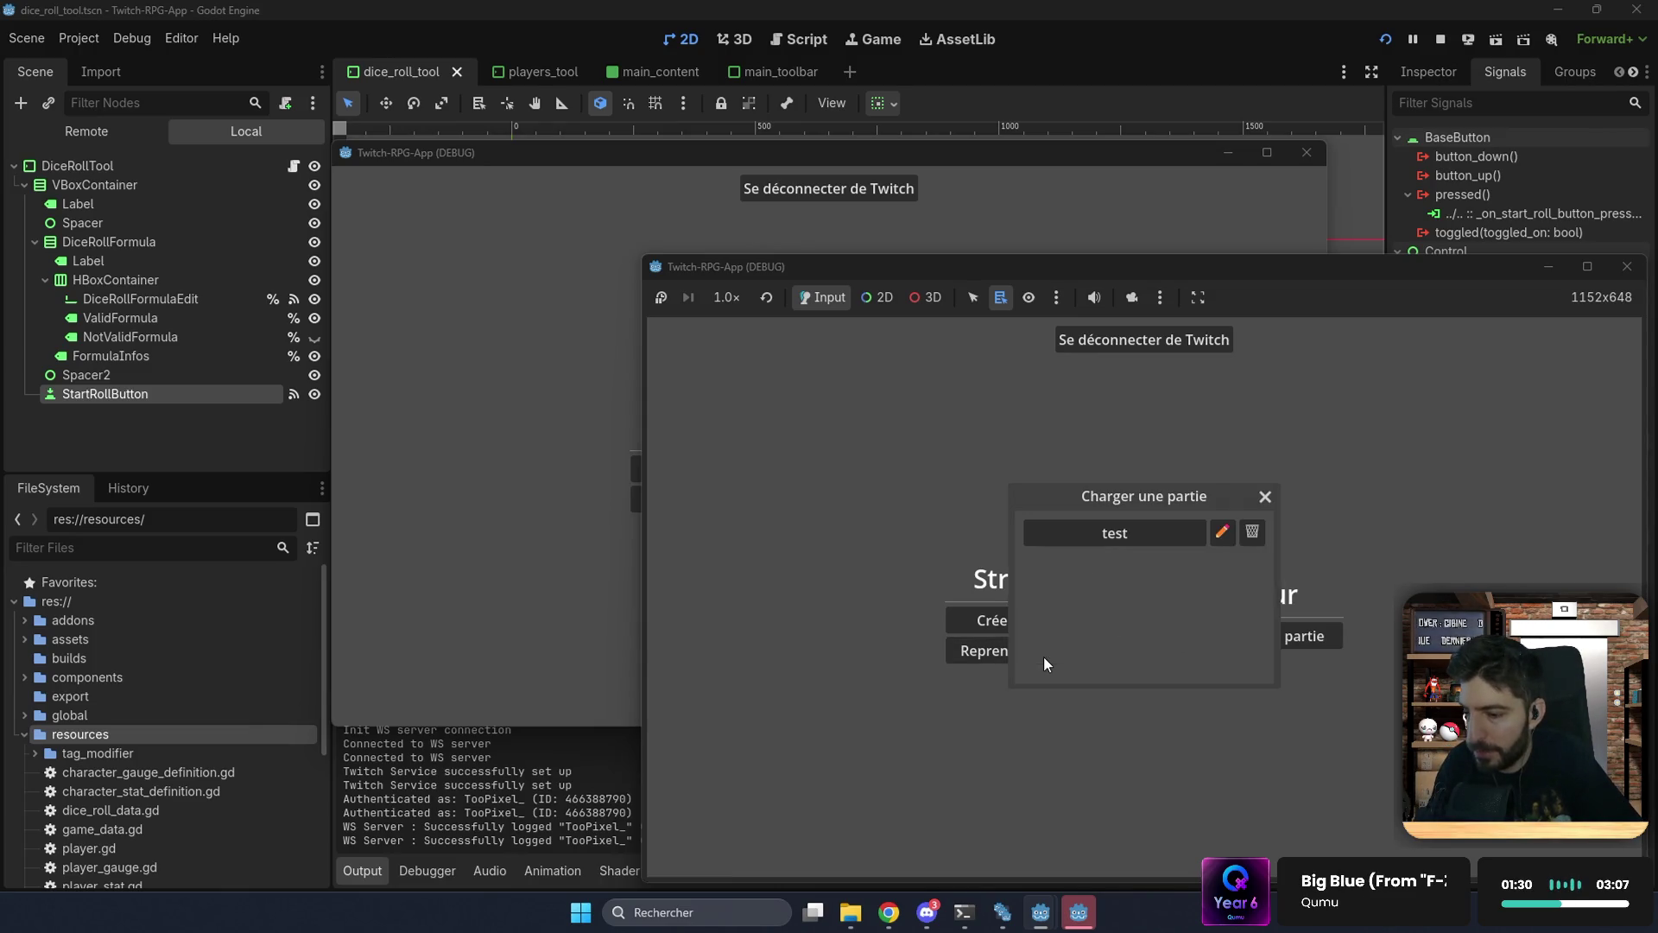
Step: Load the 'test' save as streamer and copy its room ID
left_click(1118, 534)
mouse_move(972, 260)
left_mouse_down()
mouse_move(962, 224)
mouse_move(973, 237)
left_mouse_up()
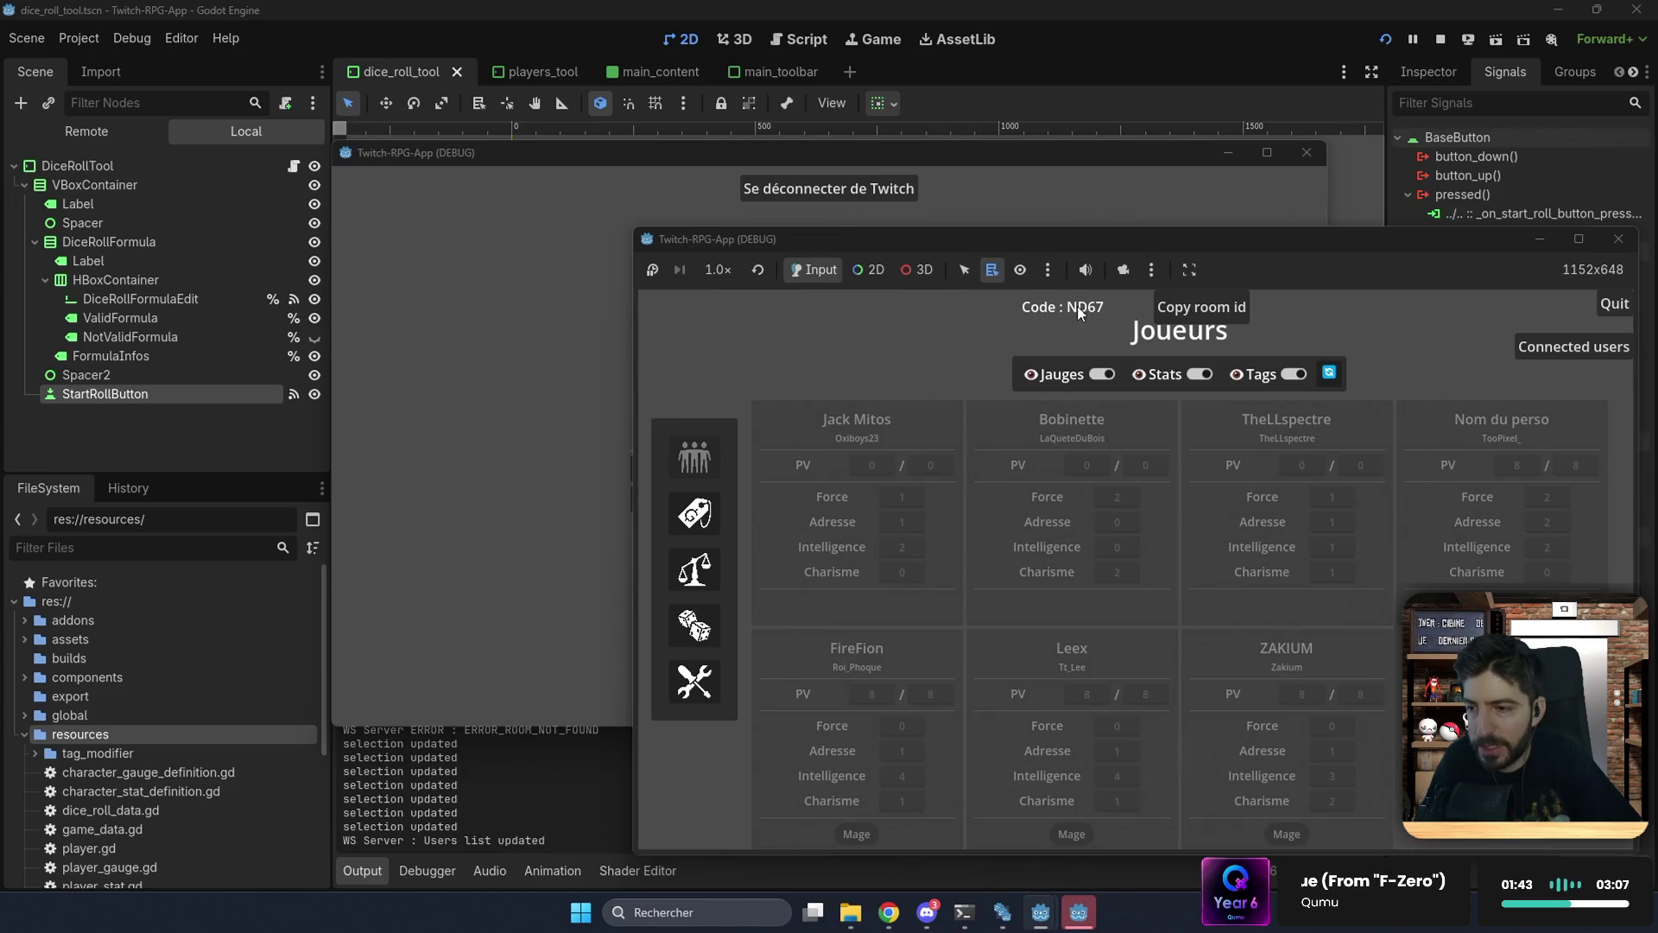
left_click(1203, 304)
Step: In the other instance, join the room as a player by pasting the copied room ID
left_click(1047, 217)
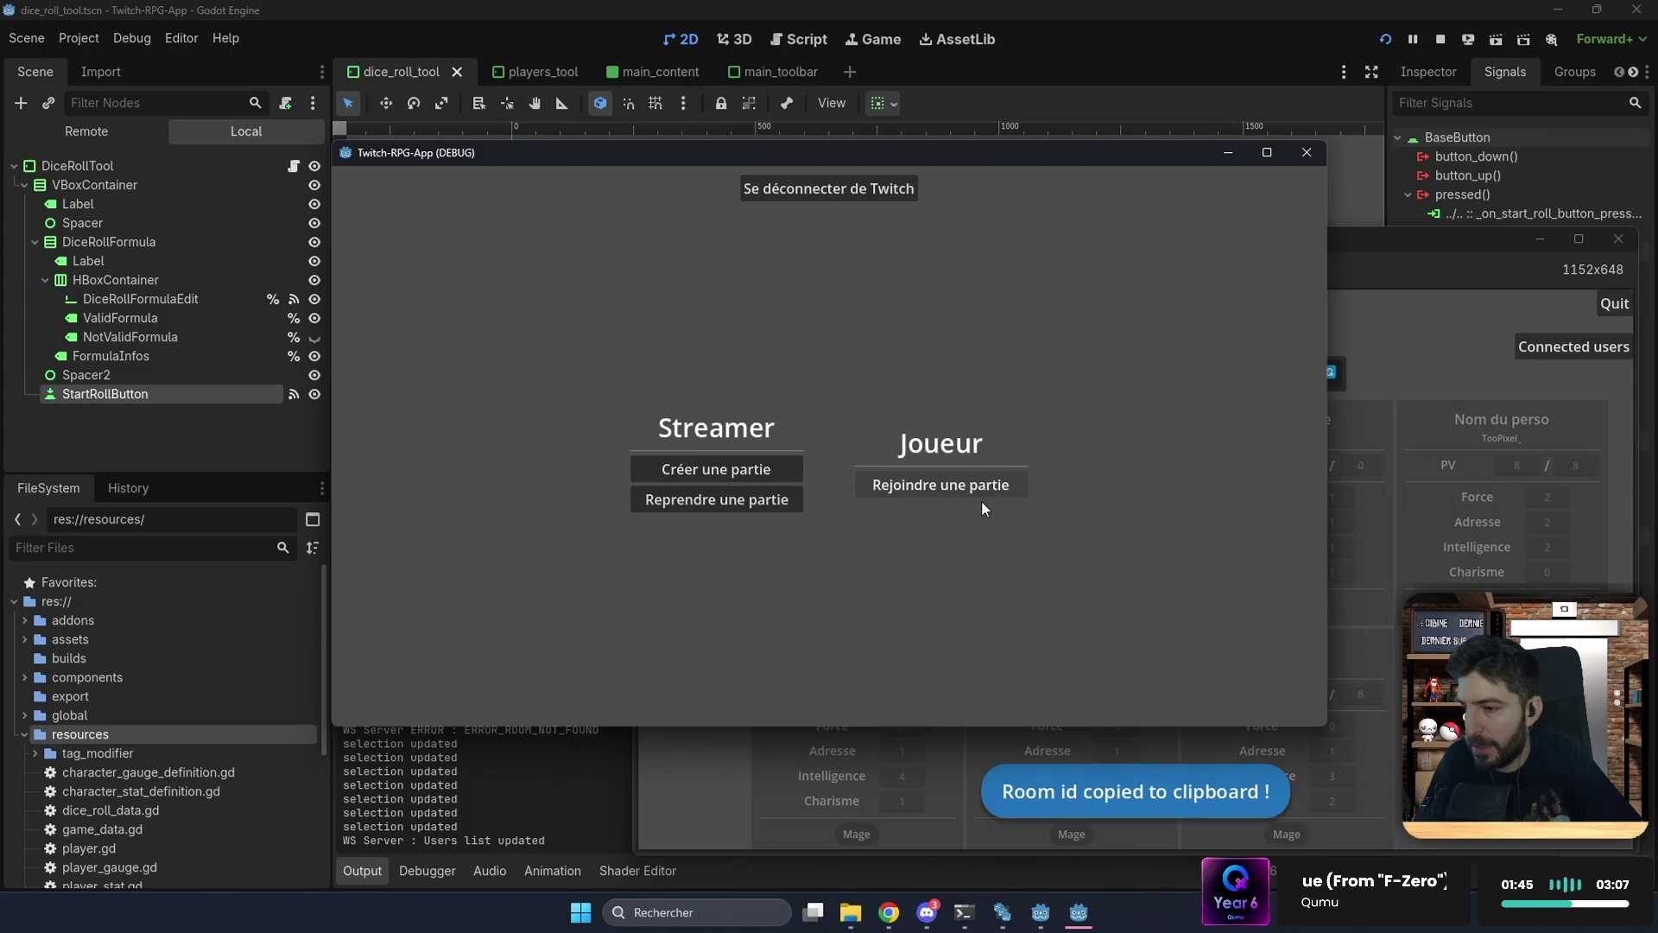
left_click(967, 484)
left_click(864, 440)
type("ND67")
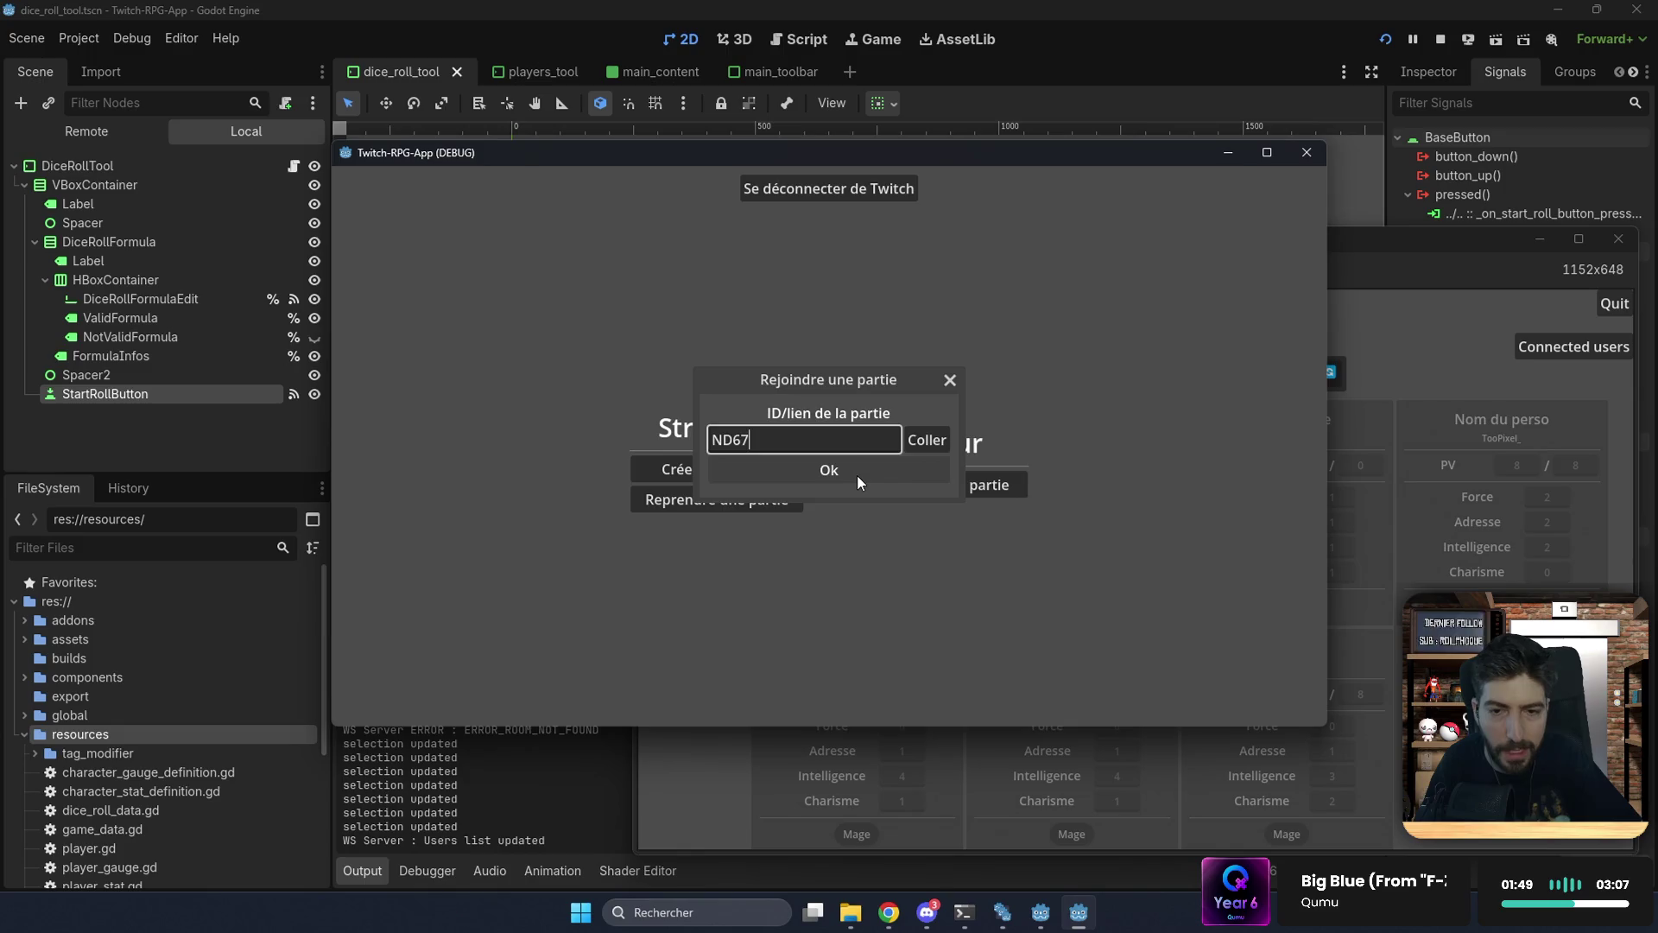
left_click(857, 474)
mouse_move(910, 148)
left_mouse_down()
mouse_move(665, 96)
mouse_move(672, 81)
left_mouse_up()
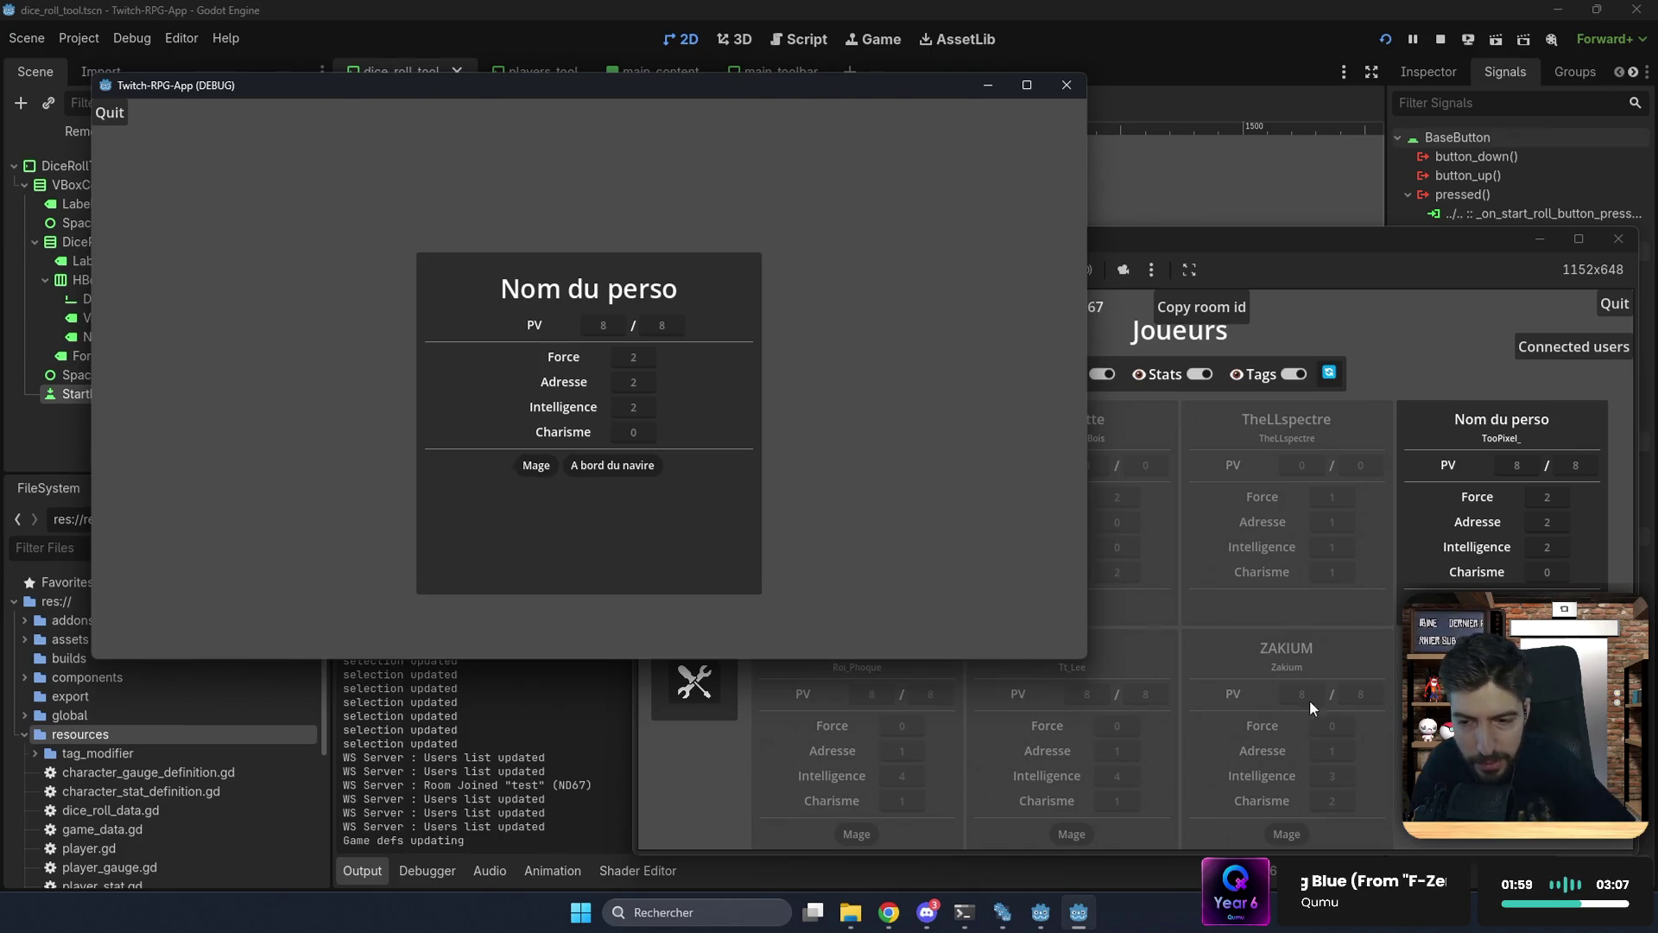
left_click(1559, 732)
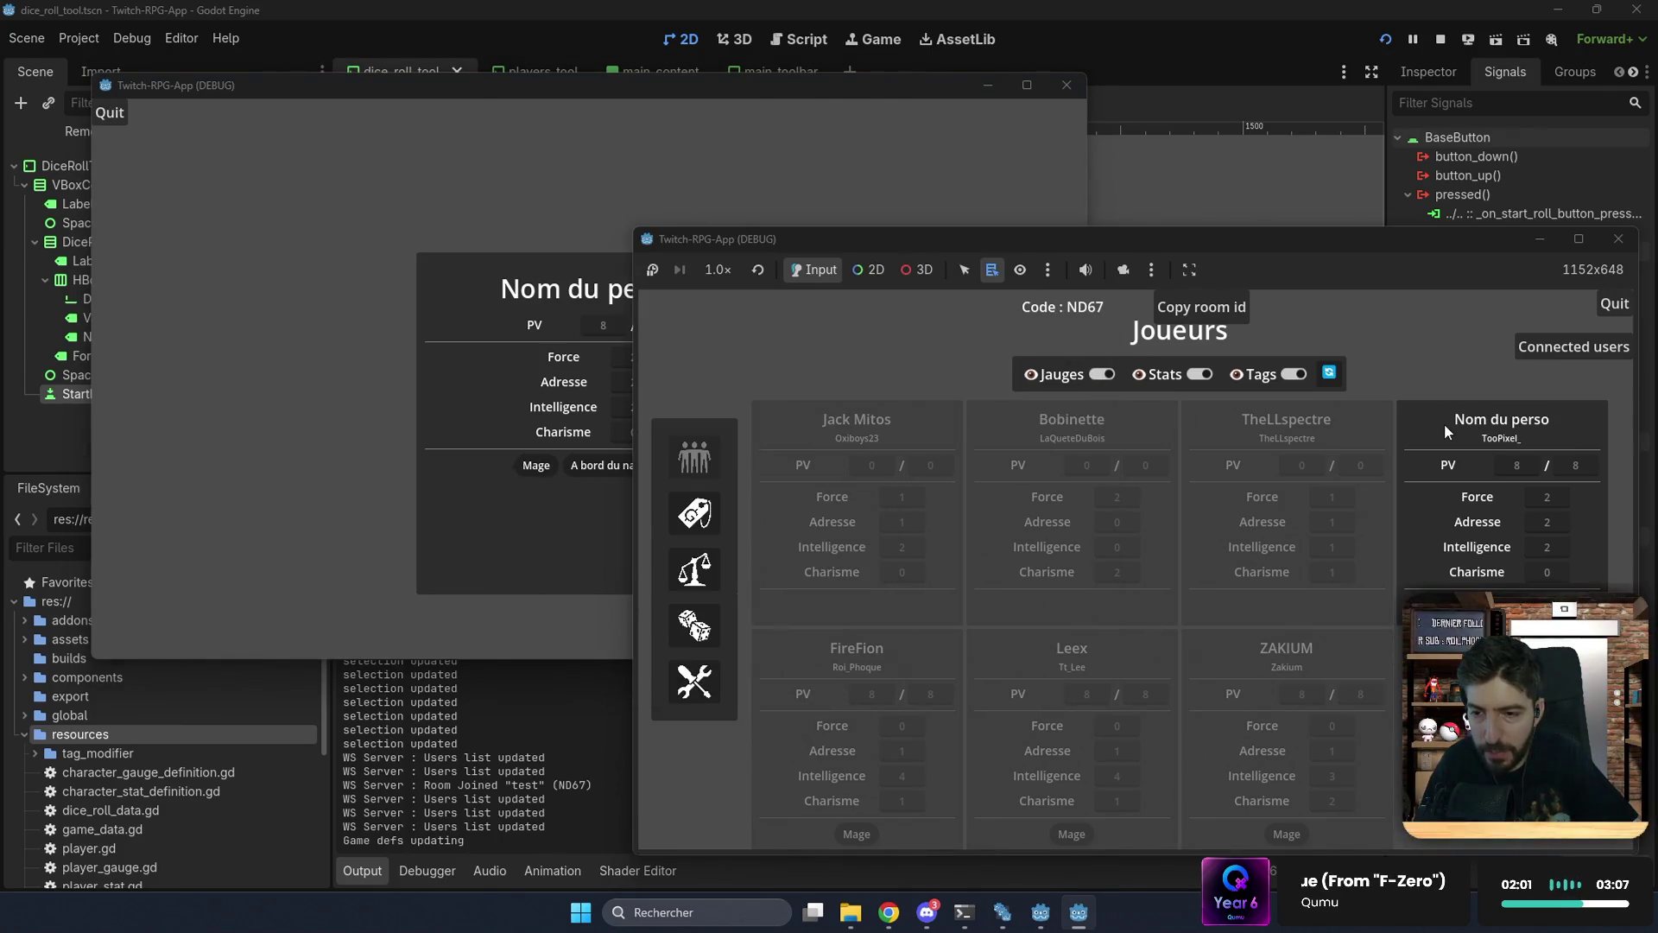
Step: Have the player quit the room and rejoin it with the pasted room code
left_click(110, 114)
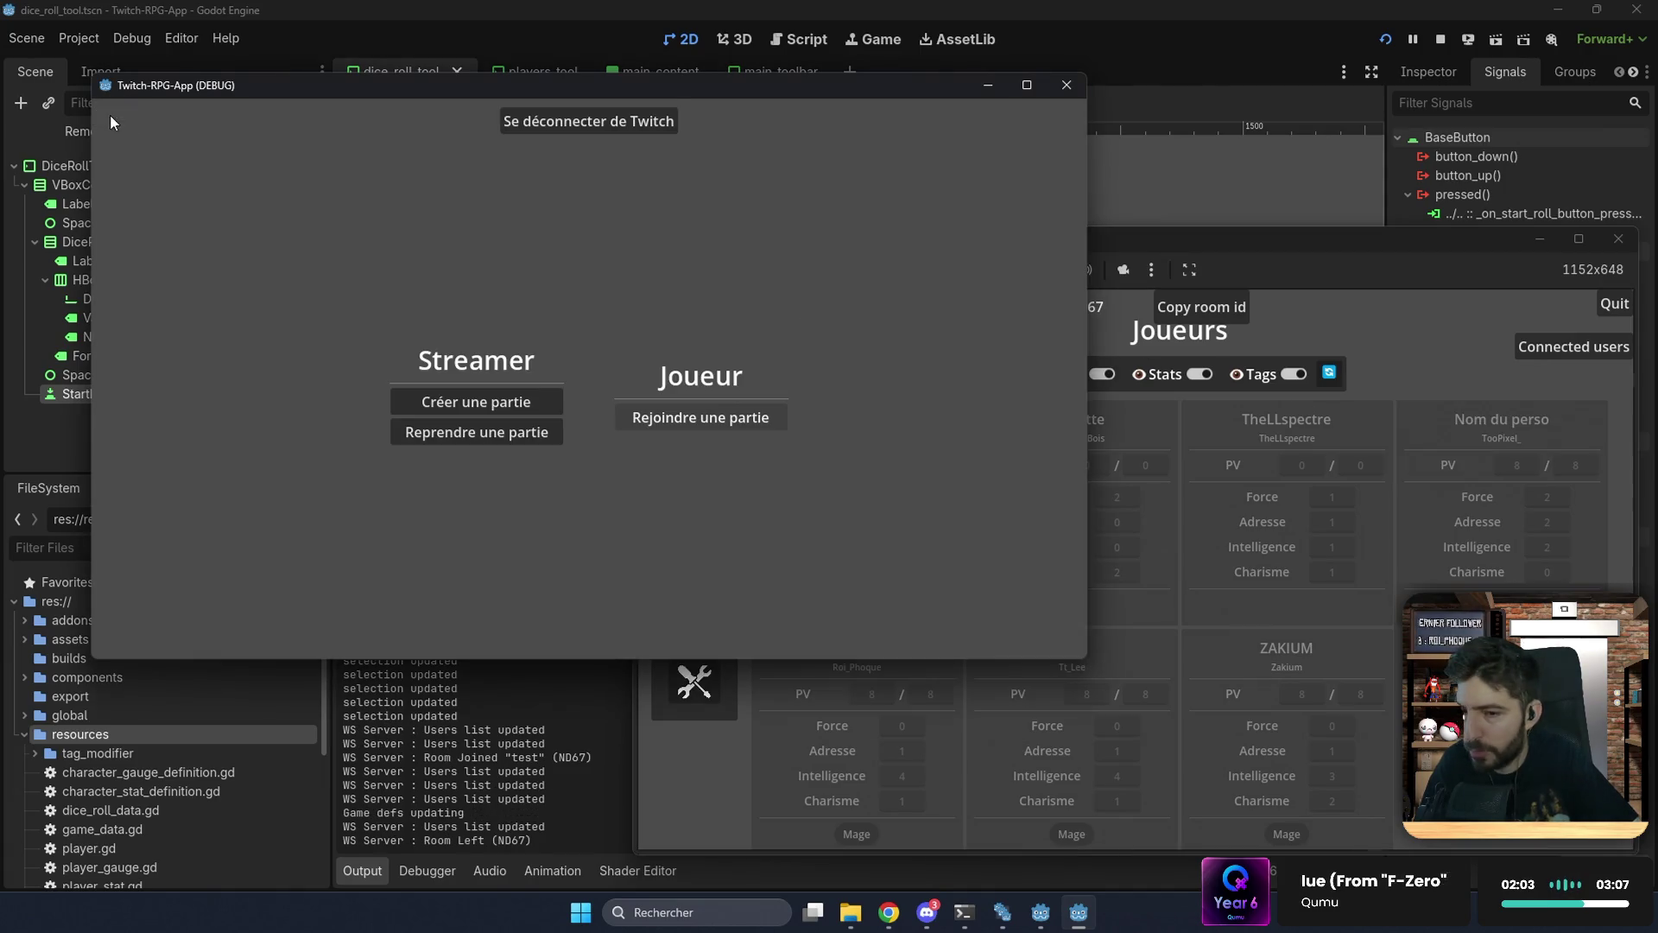
left_click(630, 414)
left_click(601, 386)
type("ND67")
left_click(602, 401)
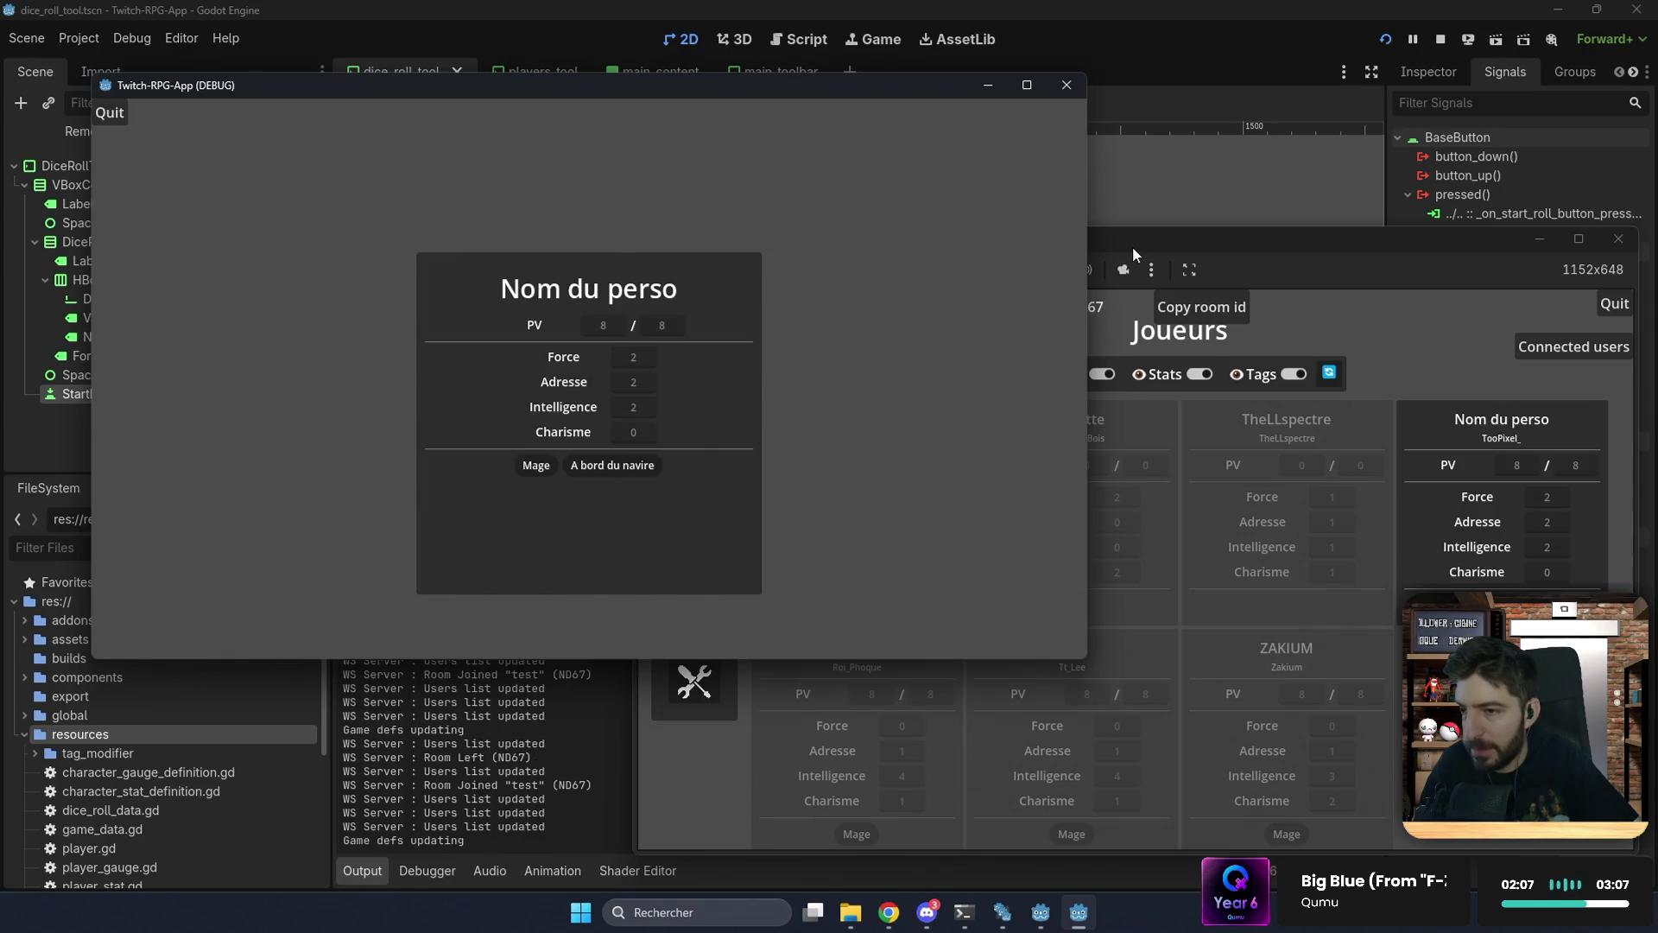
Step: In the streamer window, view the Guerrier tag on the Tags page, then go to Sondages
left_click(1133, 246)
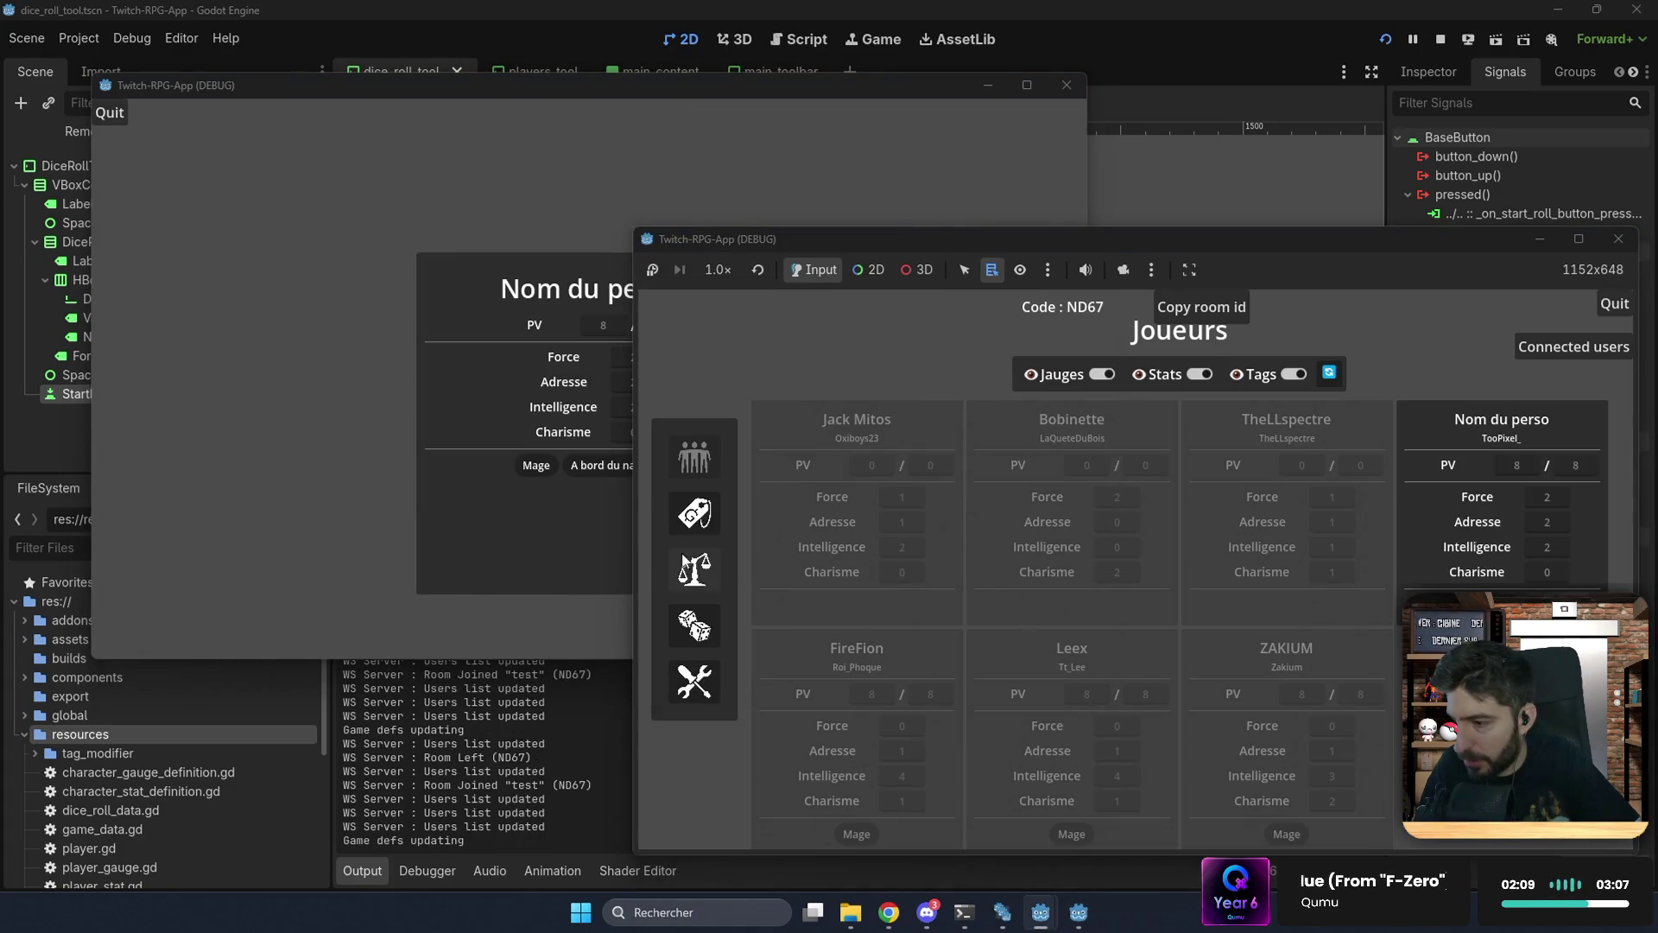
left_click(689, 523)
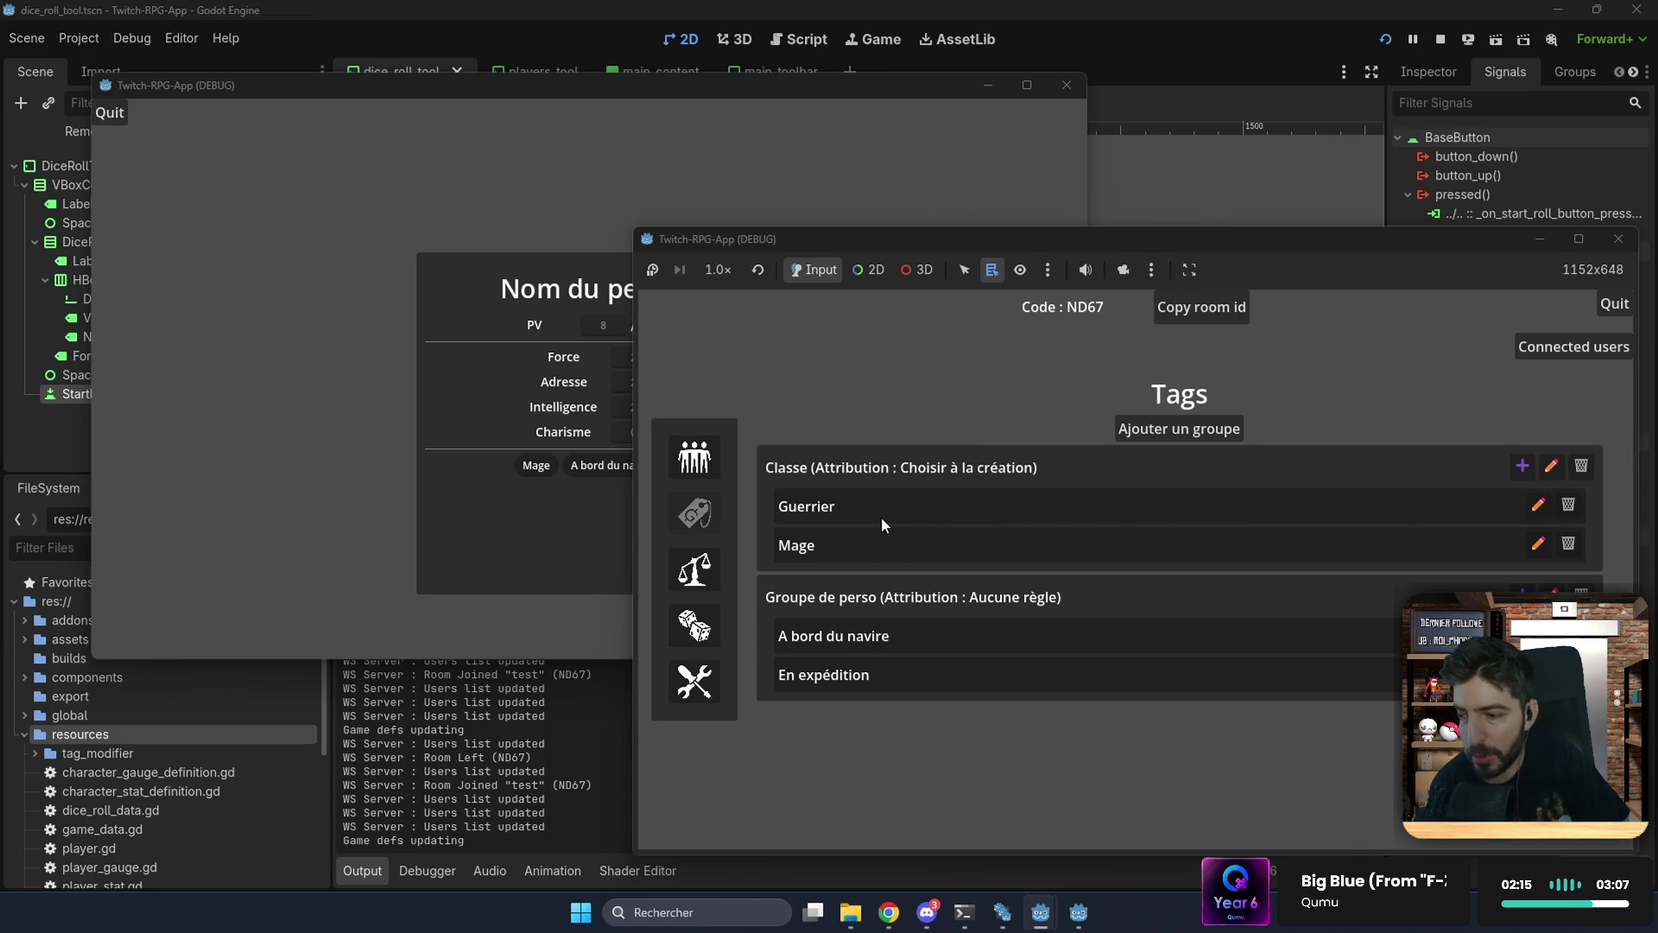
left_click(1538, 505)
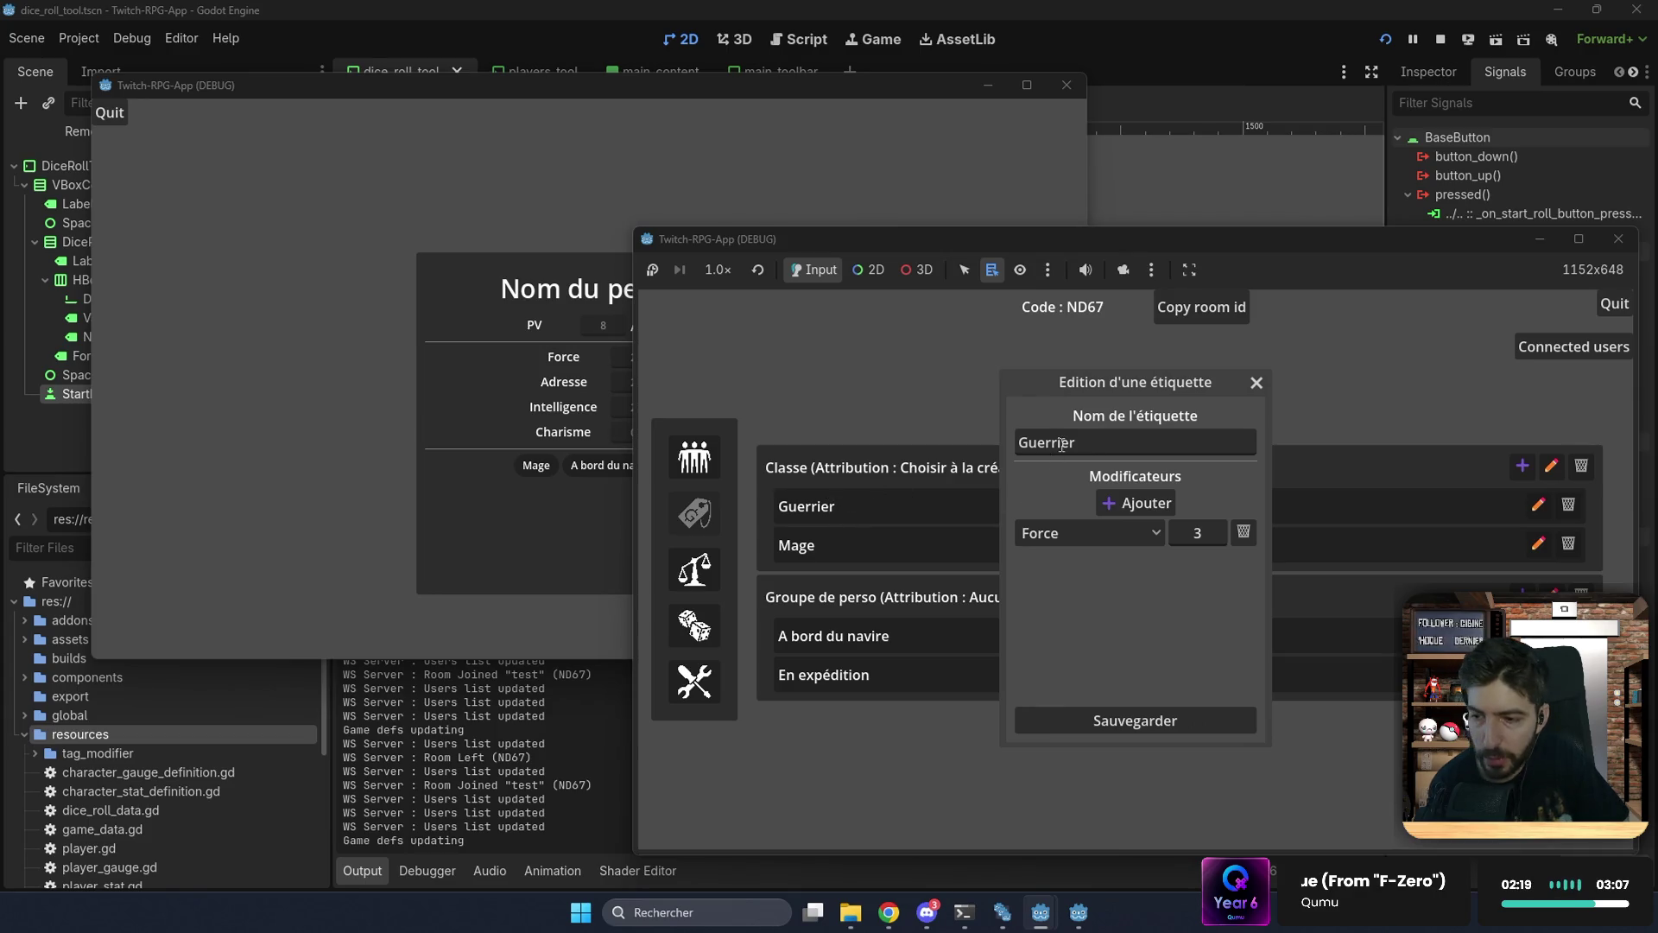
left_click(1255, 383)
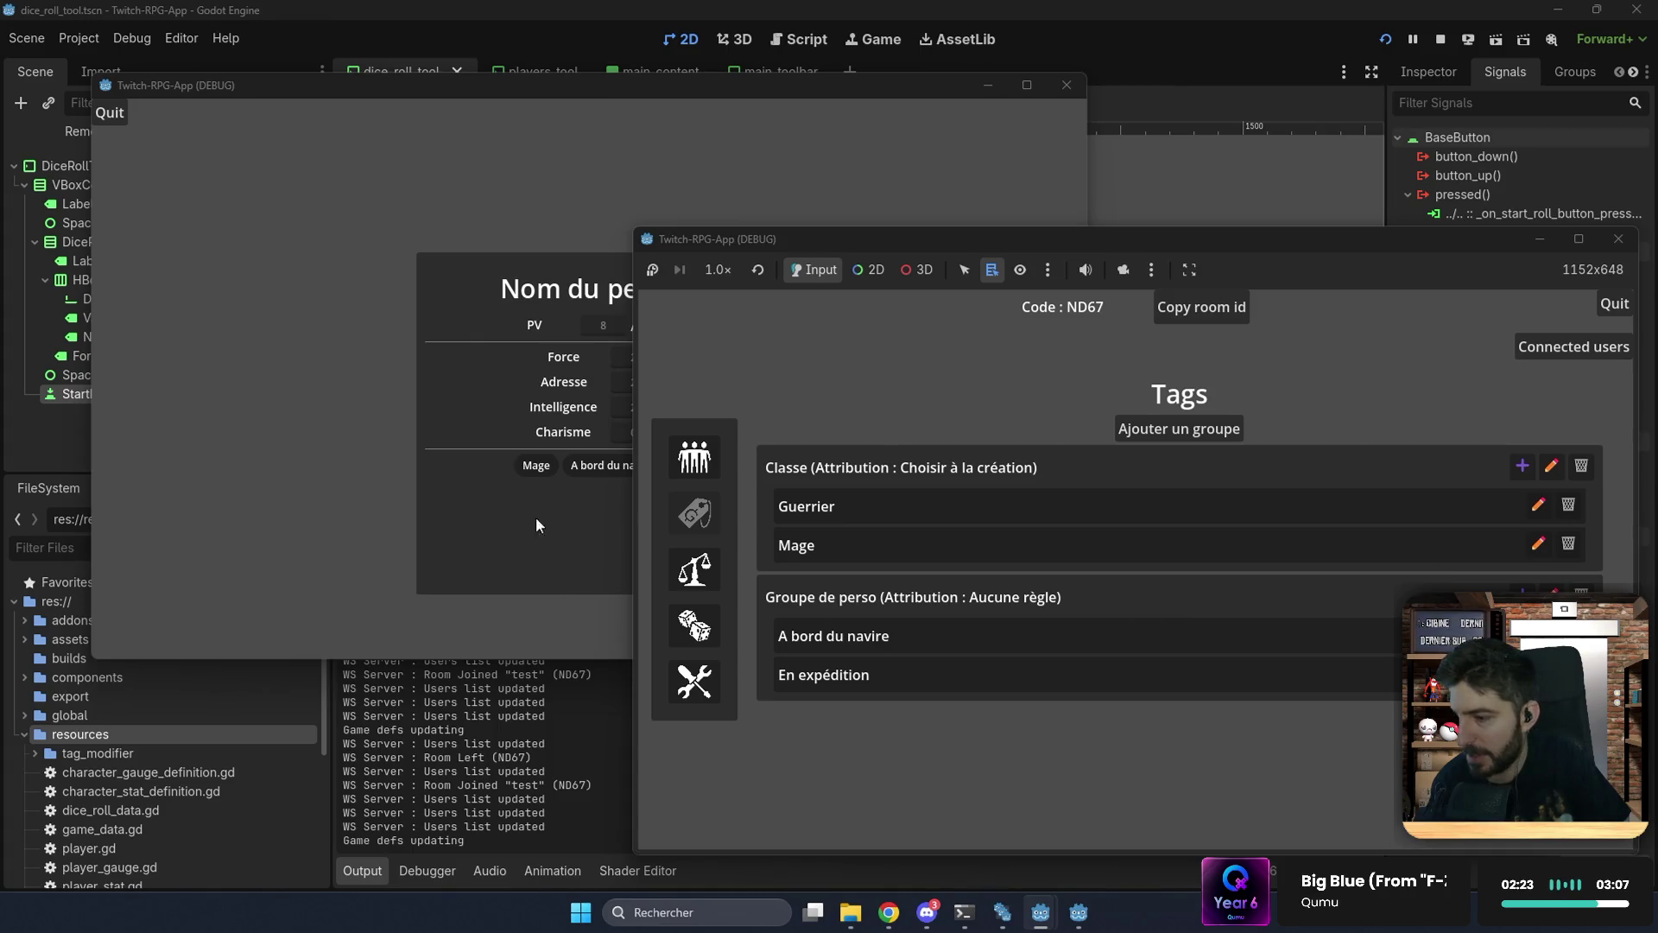
left_click(707, 566)
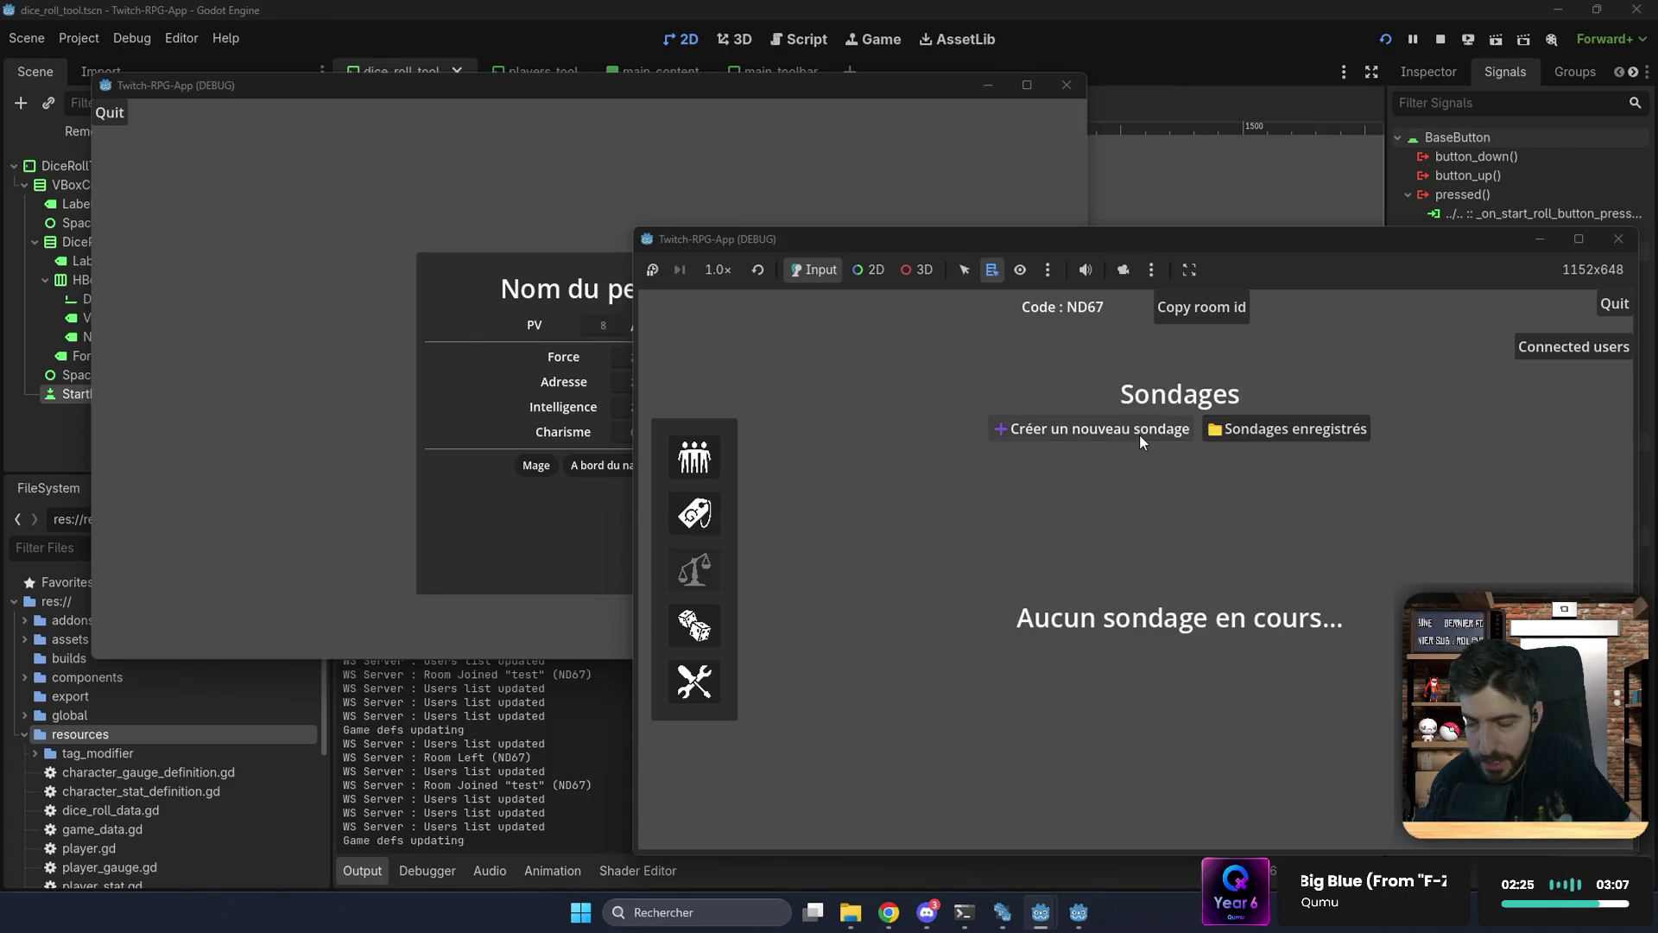
Step: Launch the saved test poll and try answering Oui in the player window, then close it
left_click(1240, 439)
left_click(1217, 486)
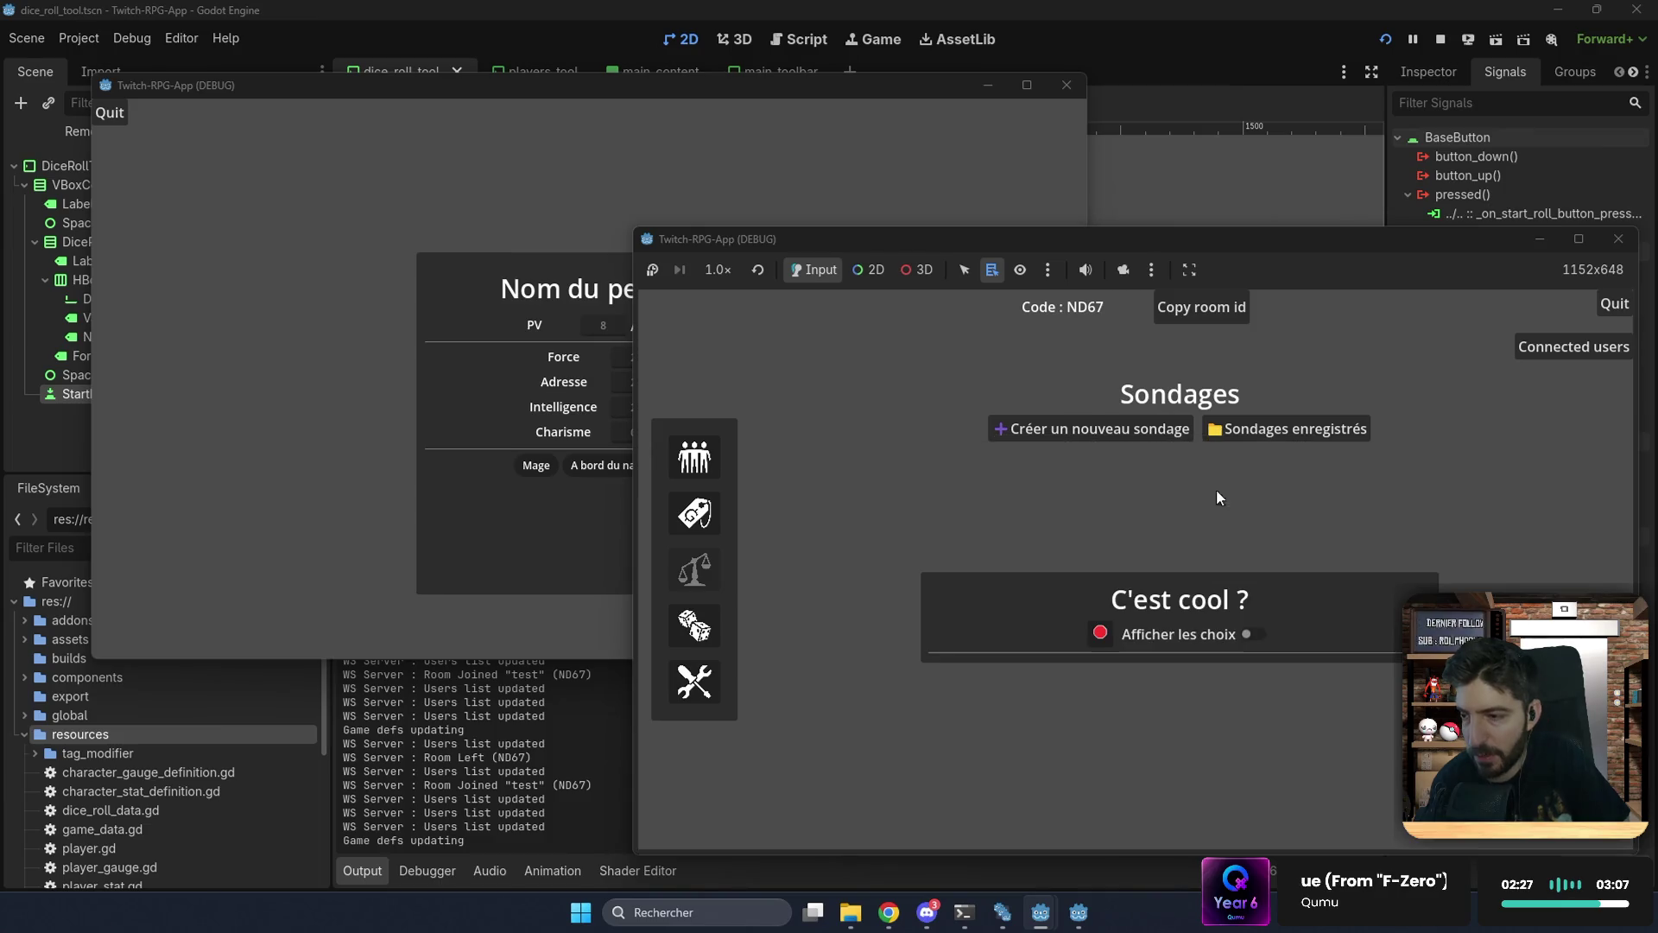
left_click(360, 231)
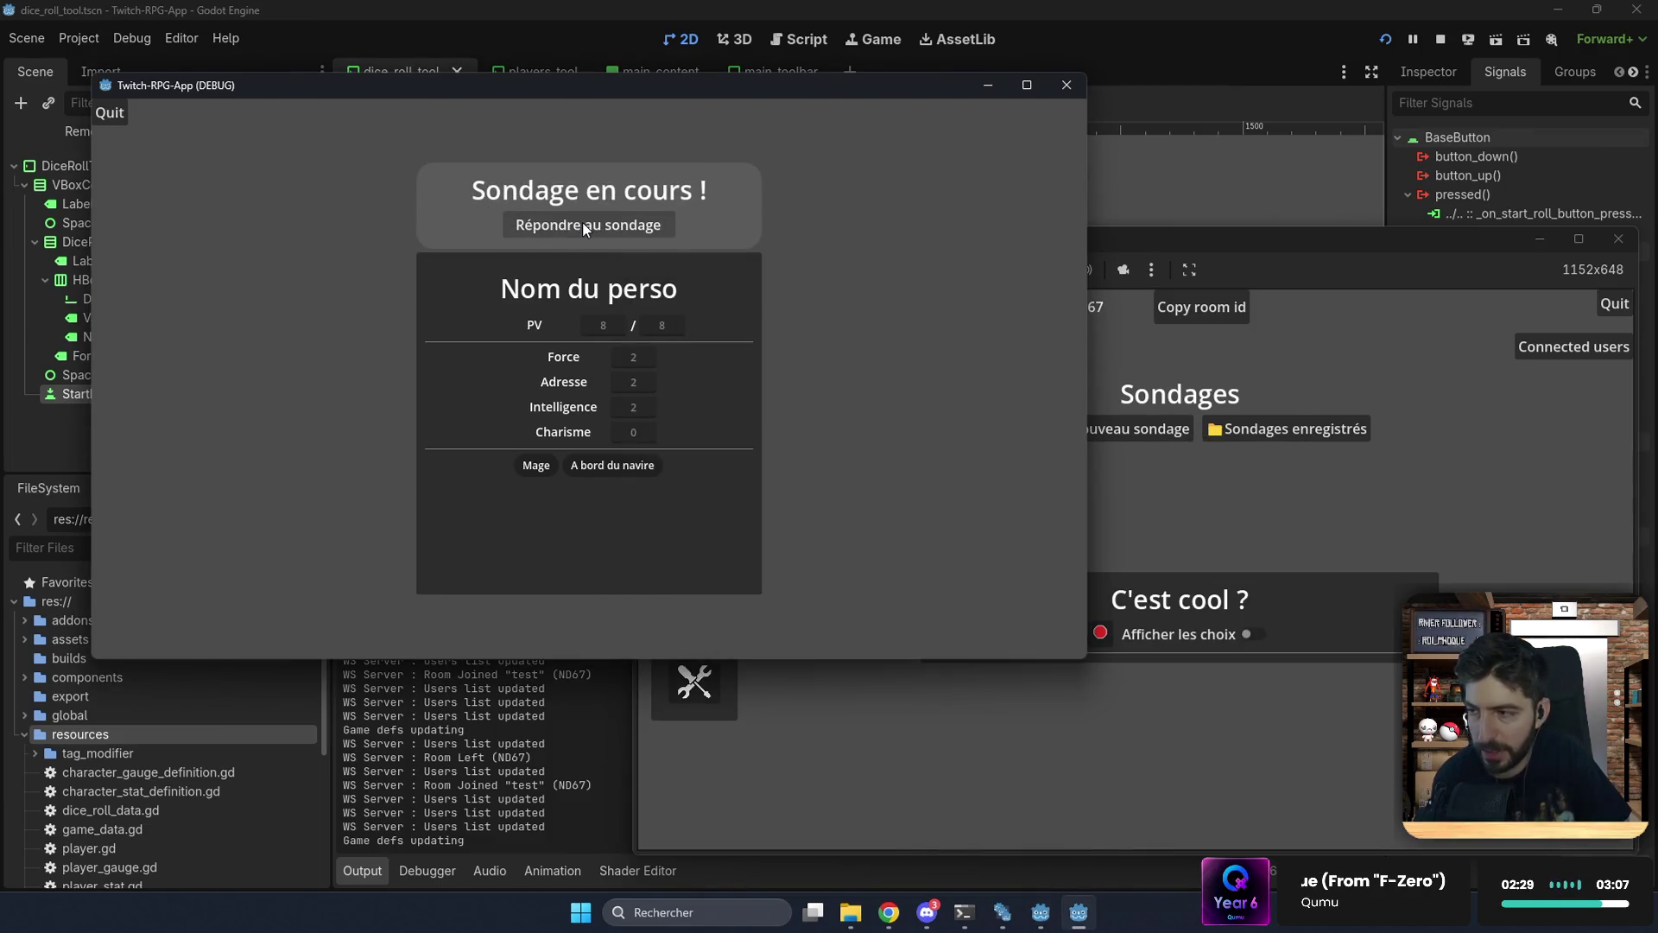
left_click(601, 224)
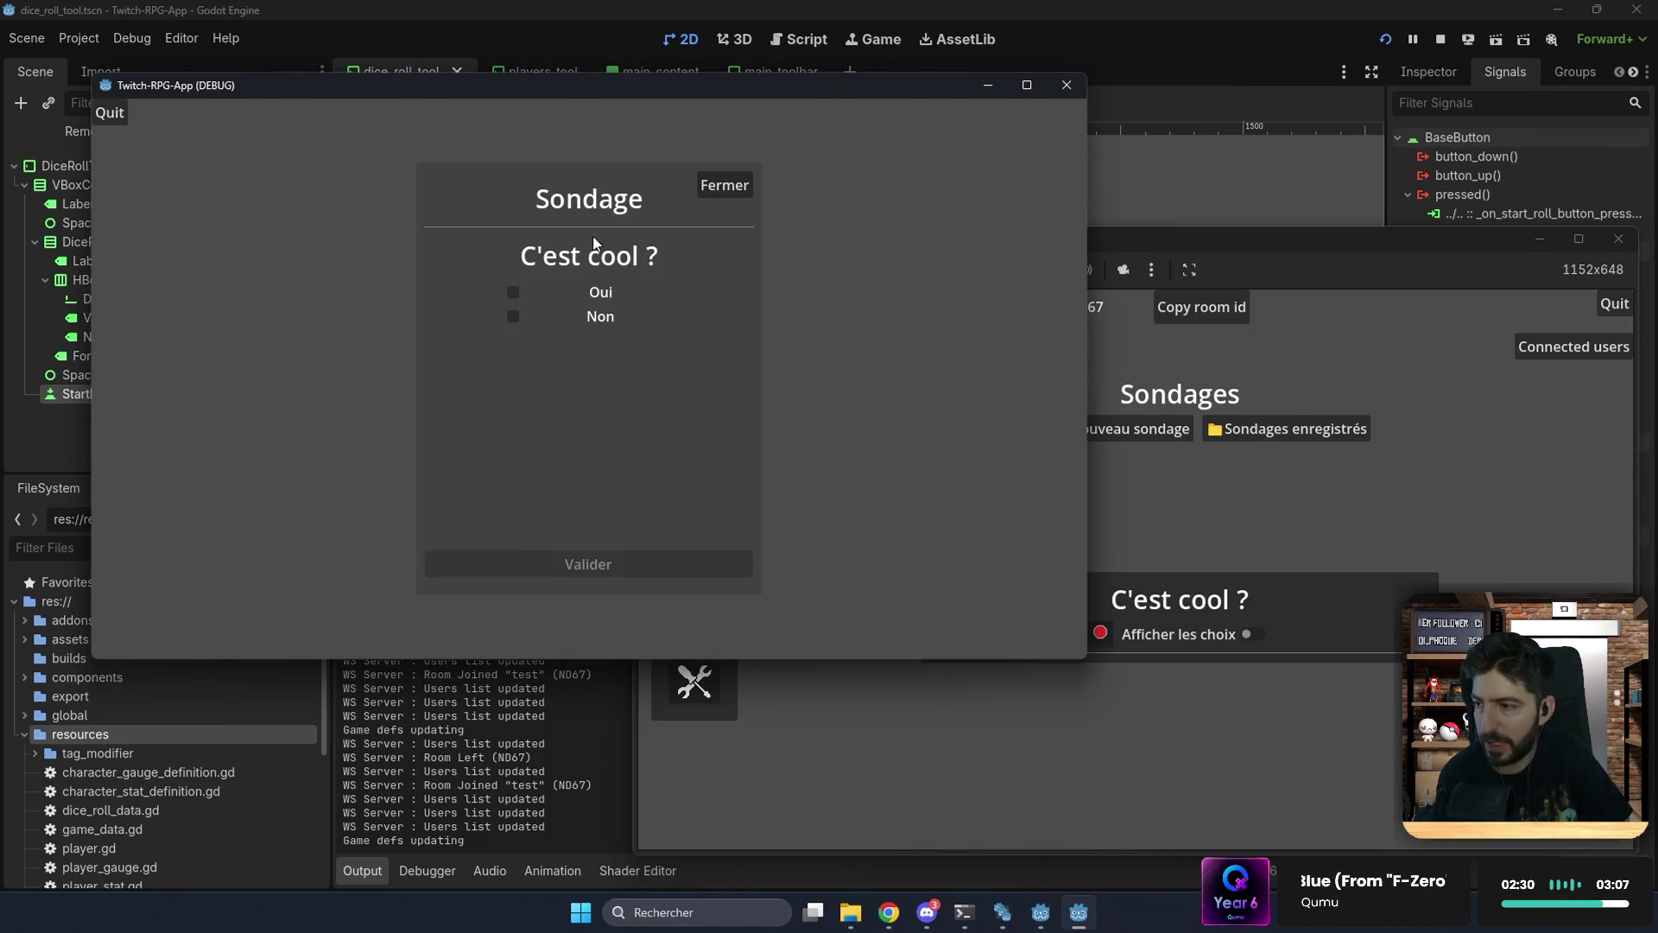
left_click(512, 291)
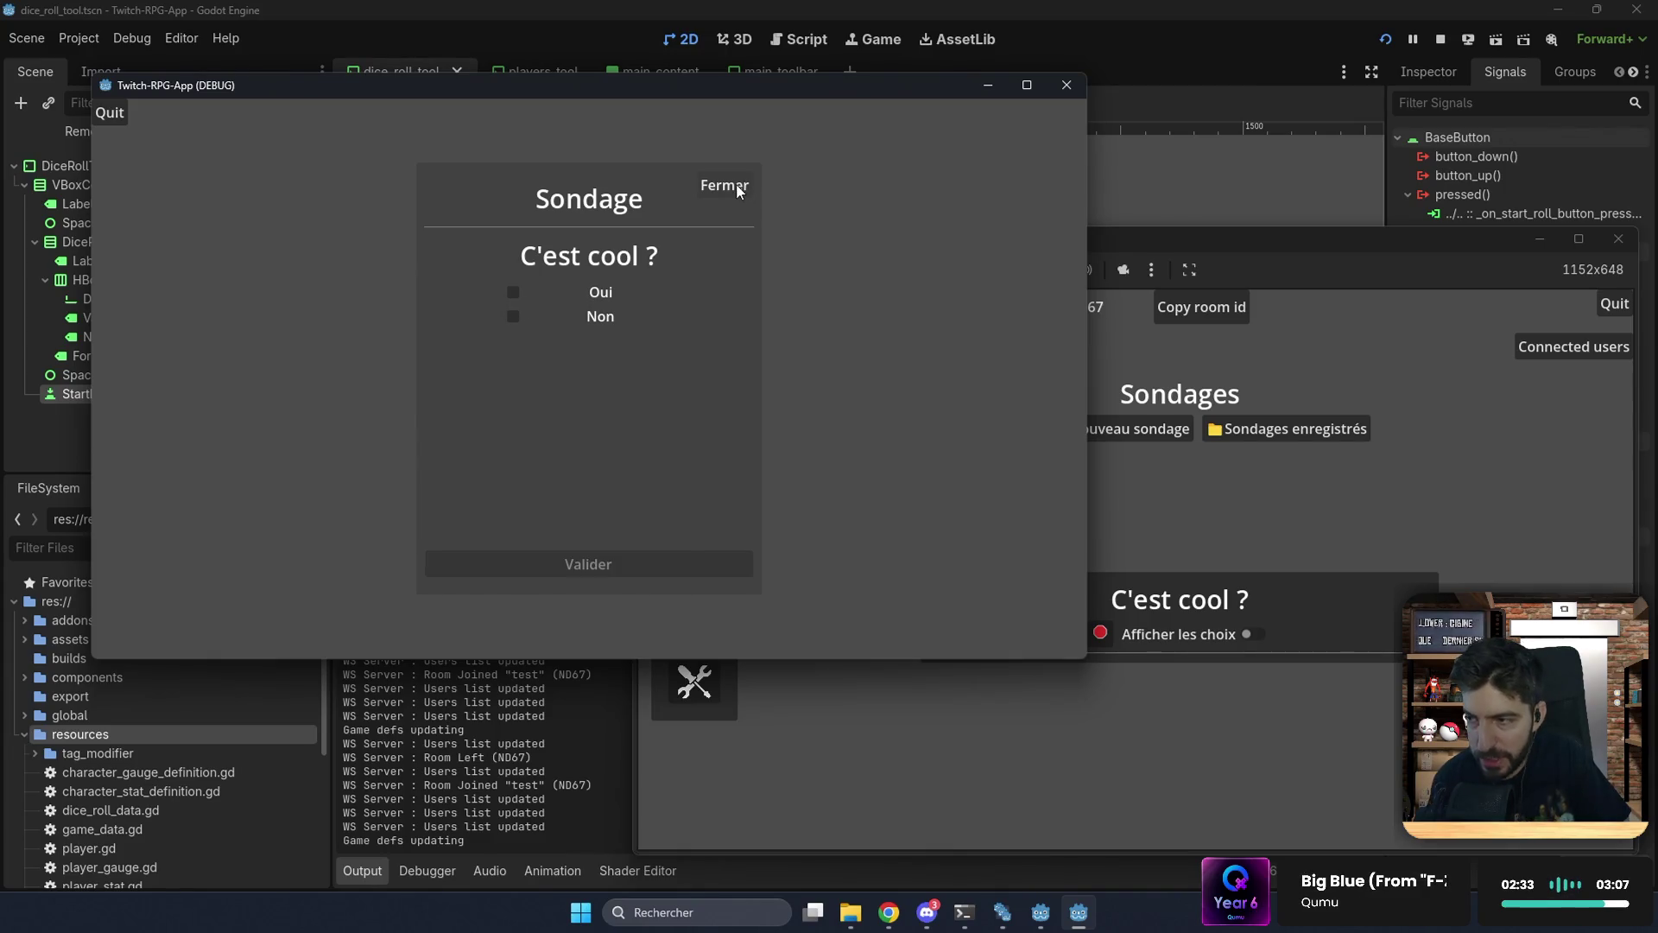
left_click(737, 185)
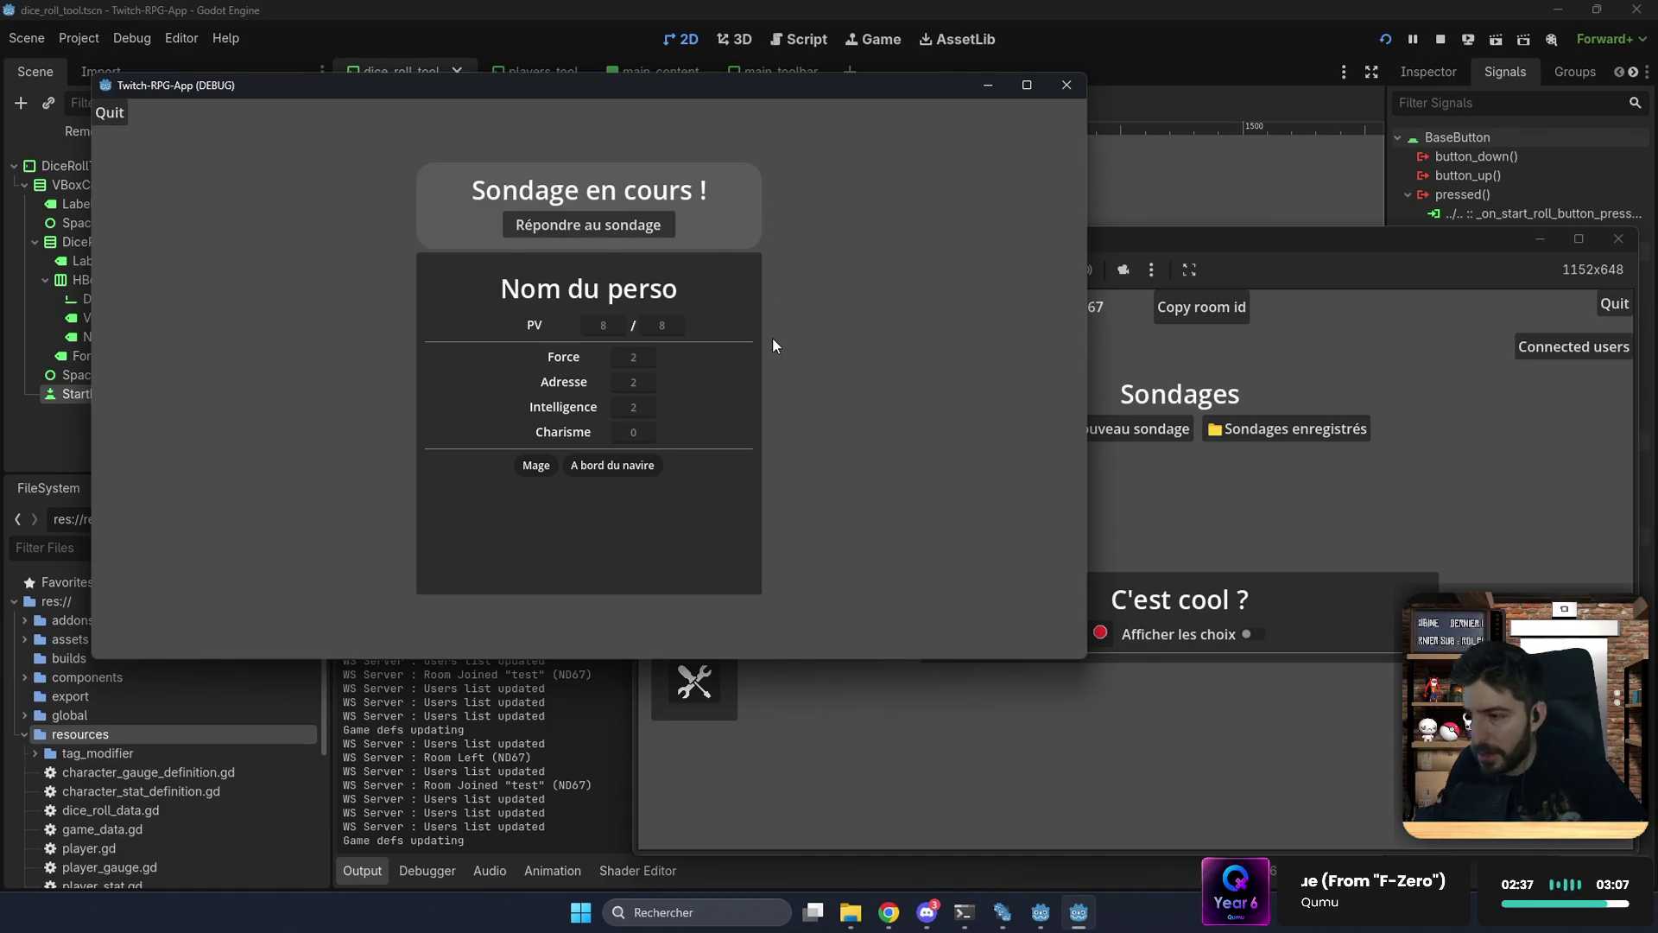
Step: In the host window, review the Sondage test poll in the editor without saving changes
left_click(1152, 432)
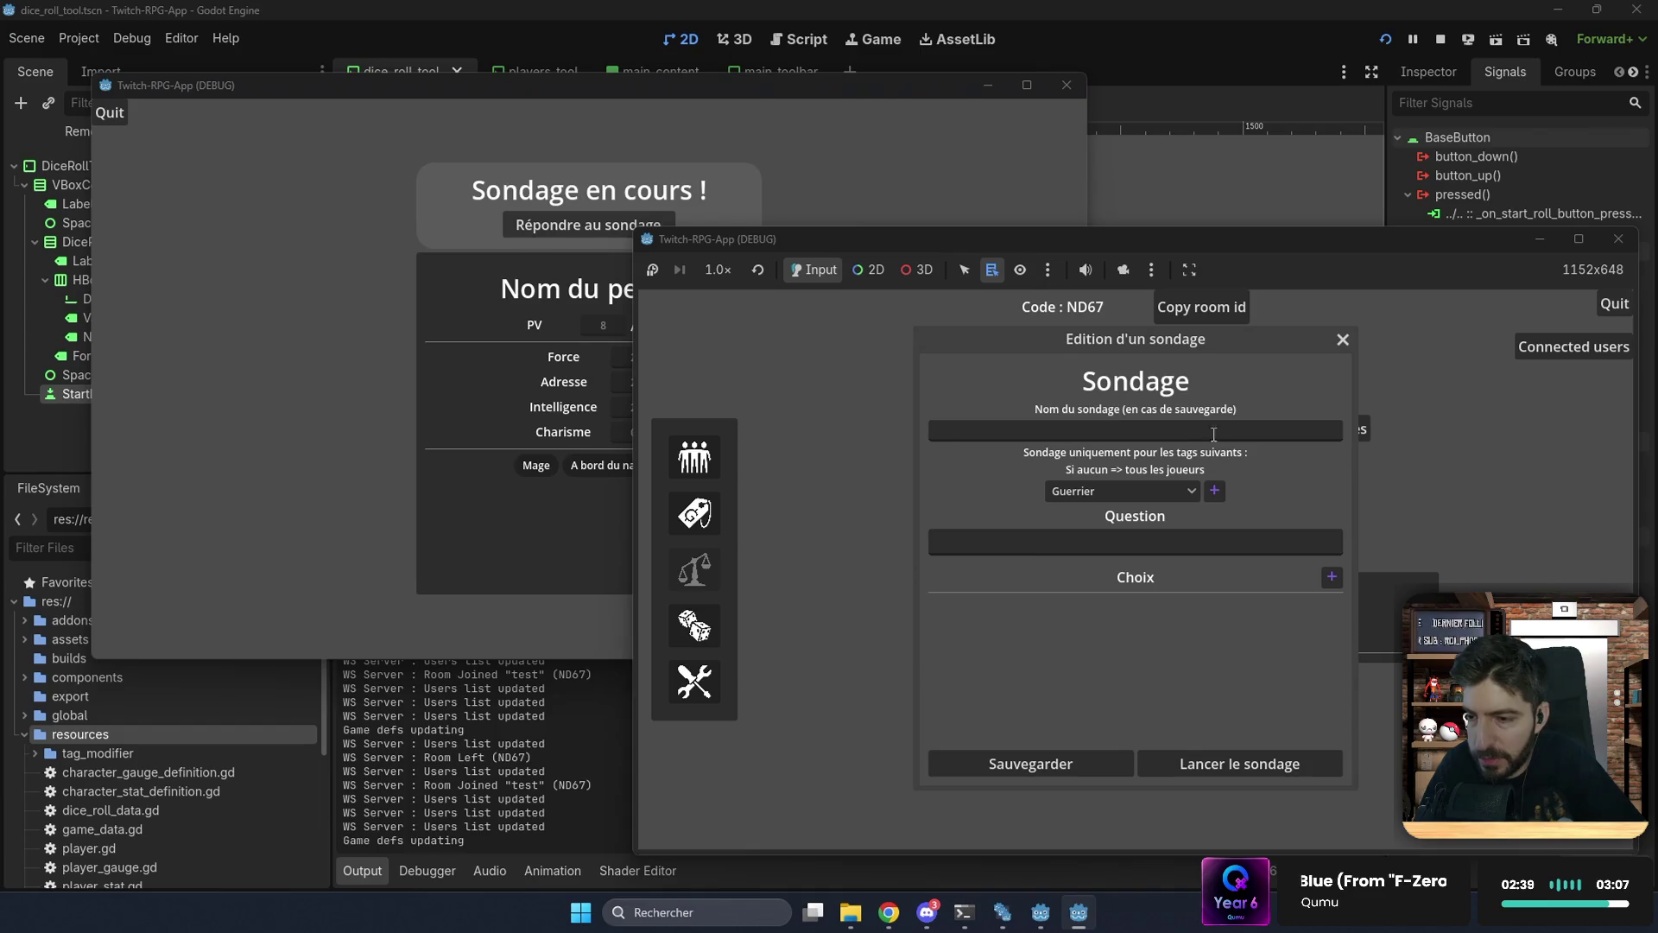
left_click(1343, 339)
left_click(1294, 427)
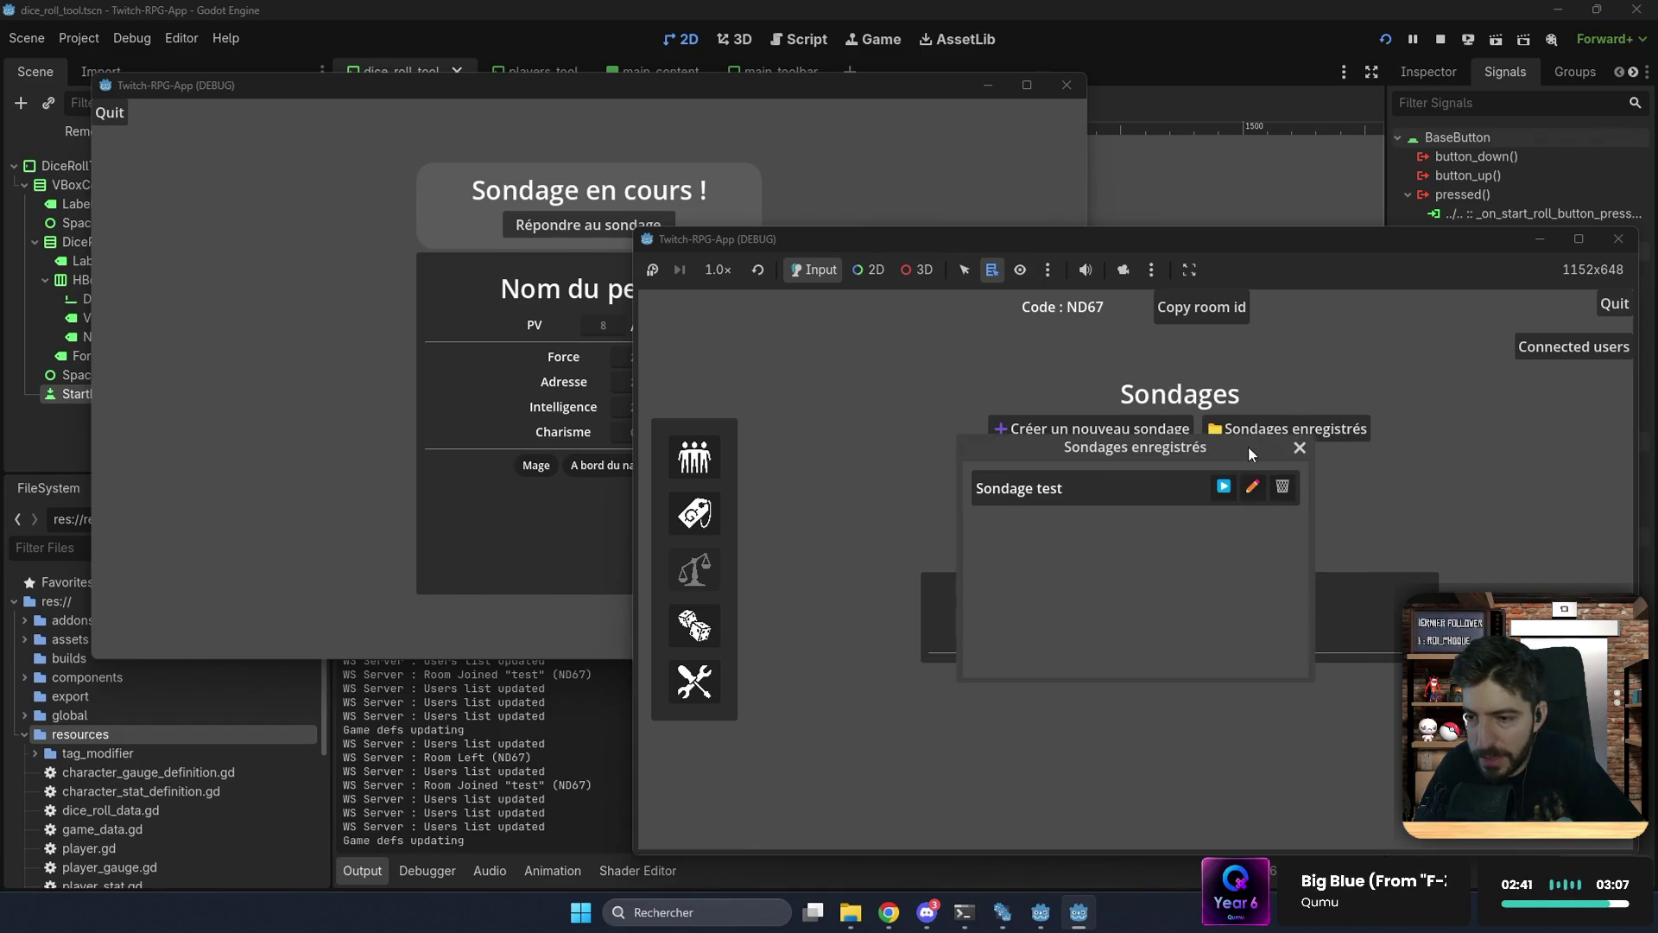
left_click(1252, 489)
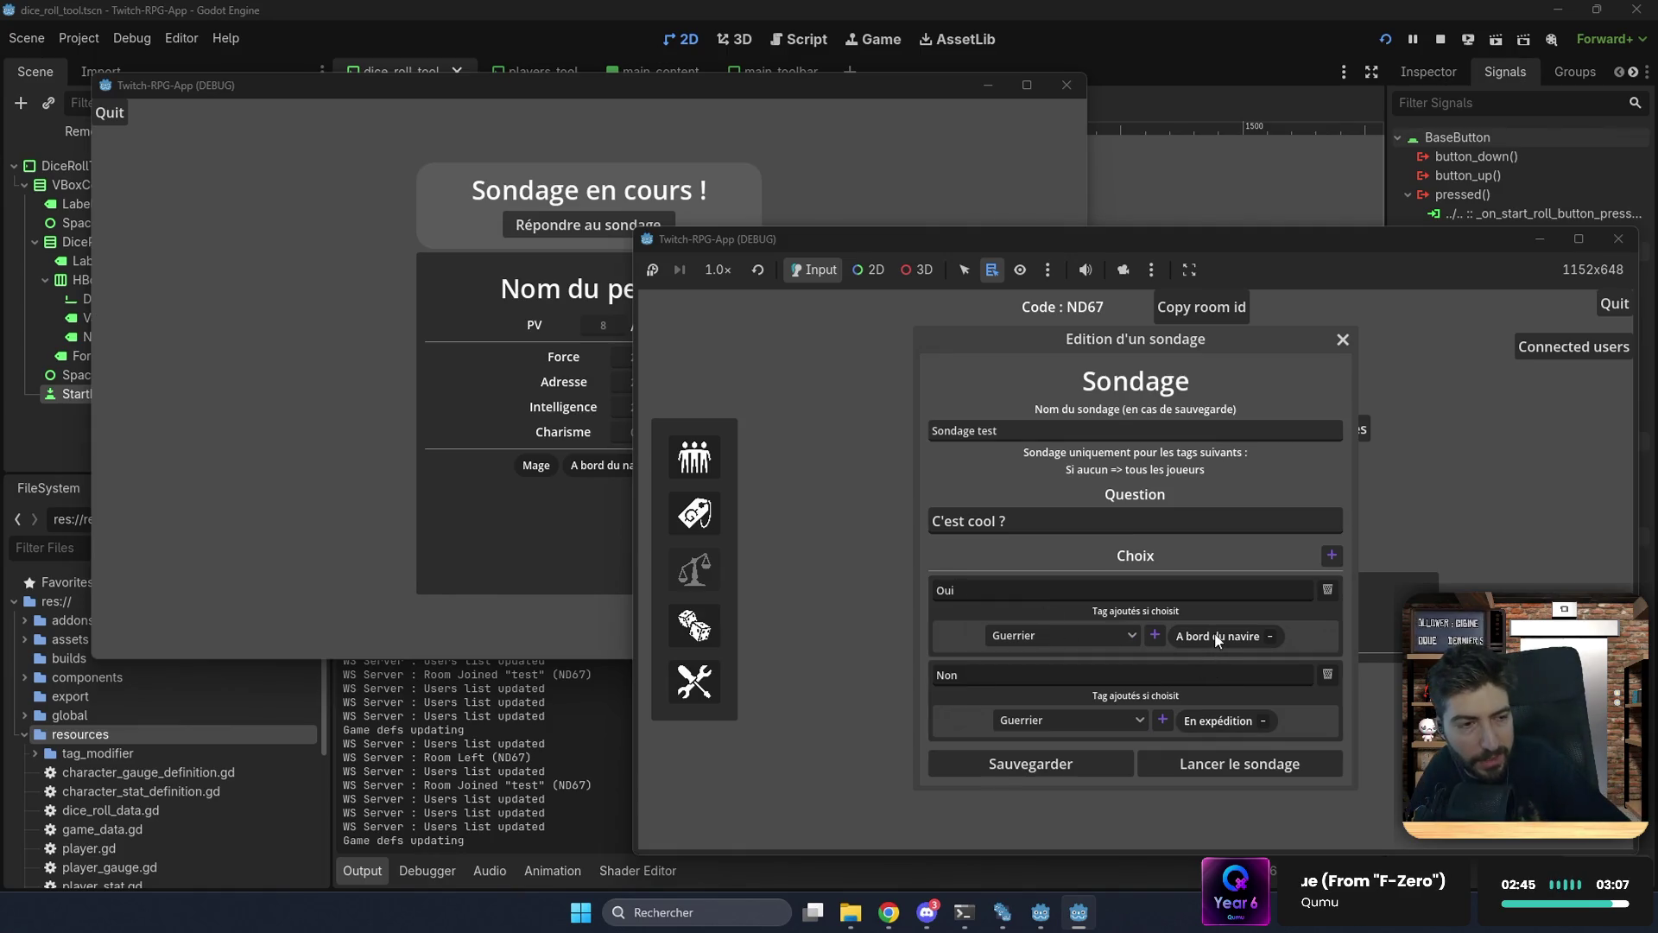
left_click(1343, 339)
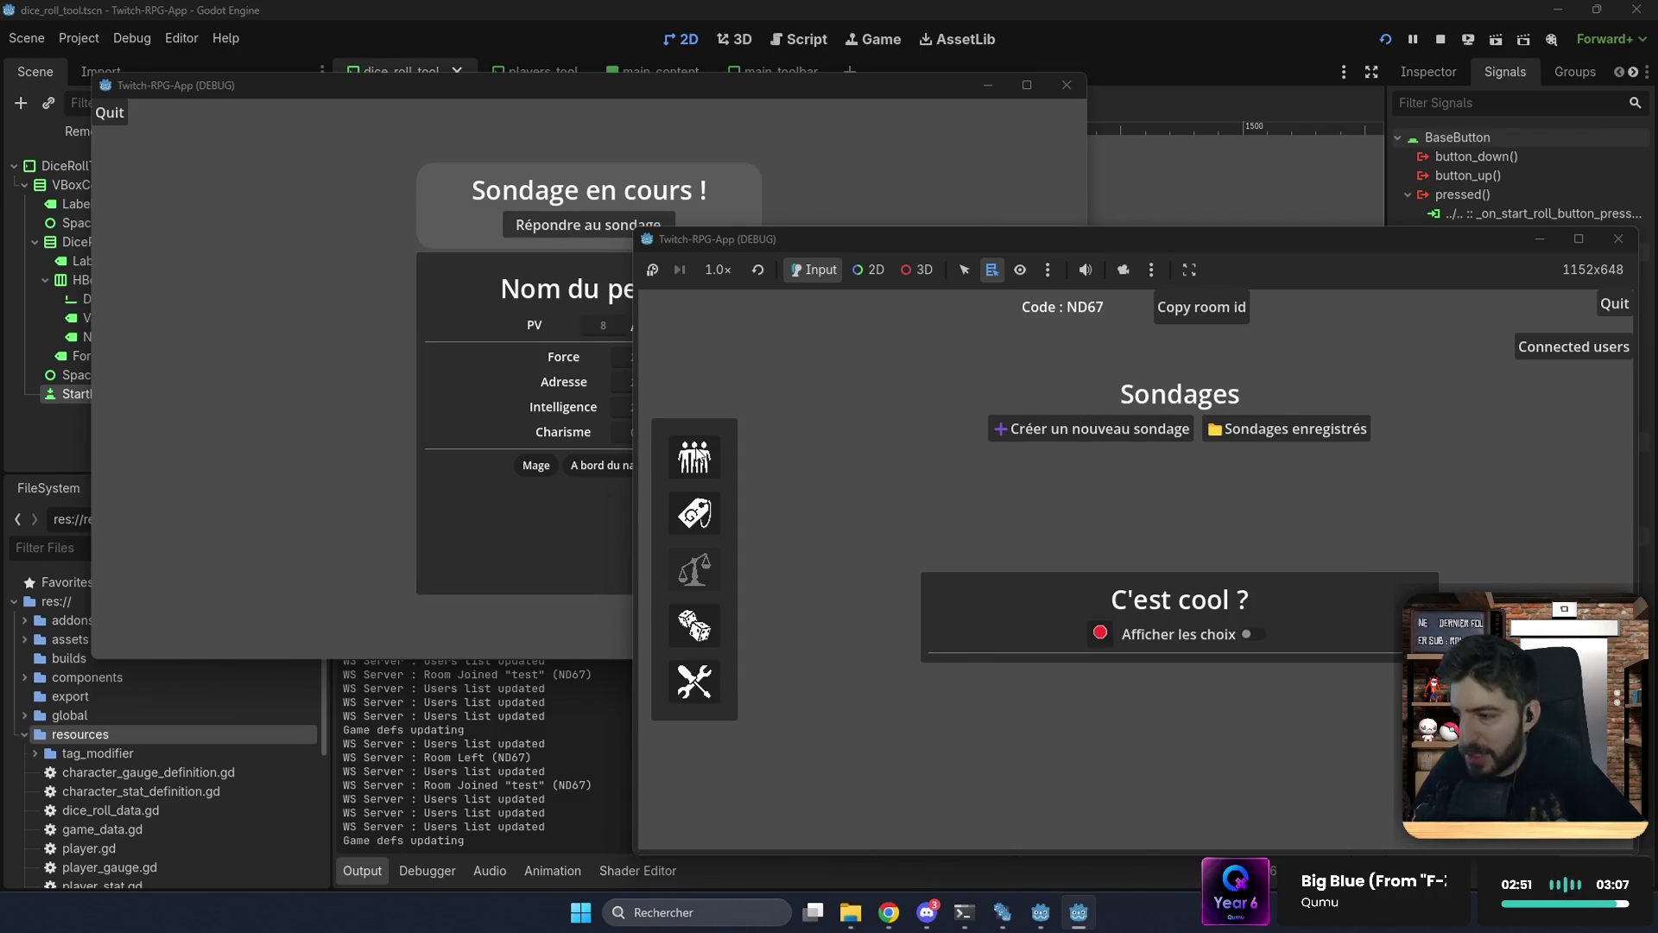
Step: From the player's window, answer the running poll with Non and submit it
left_click(534, 518)
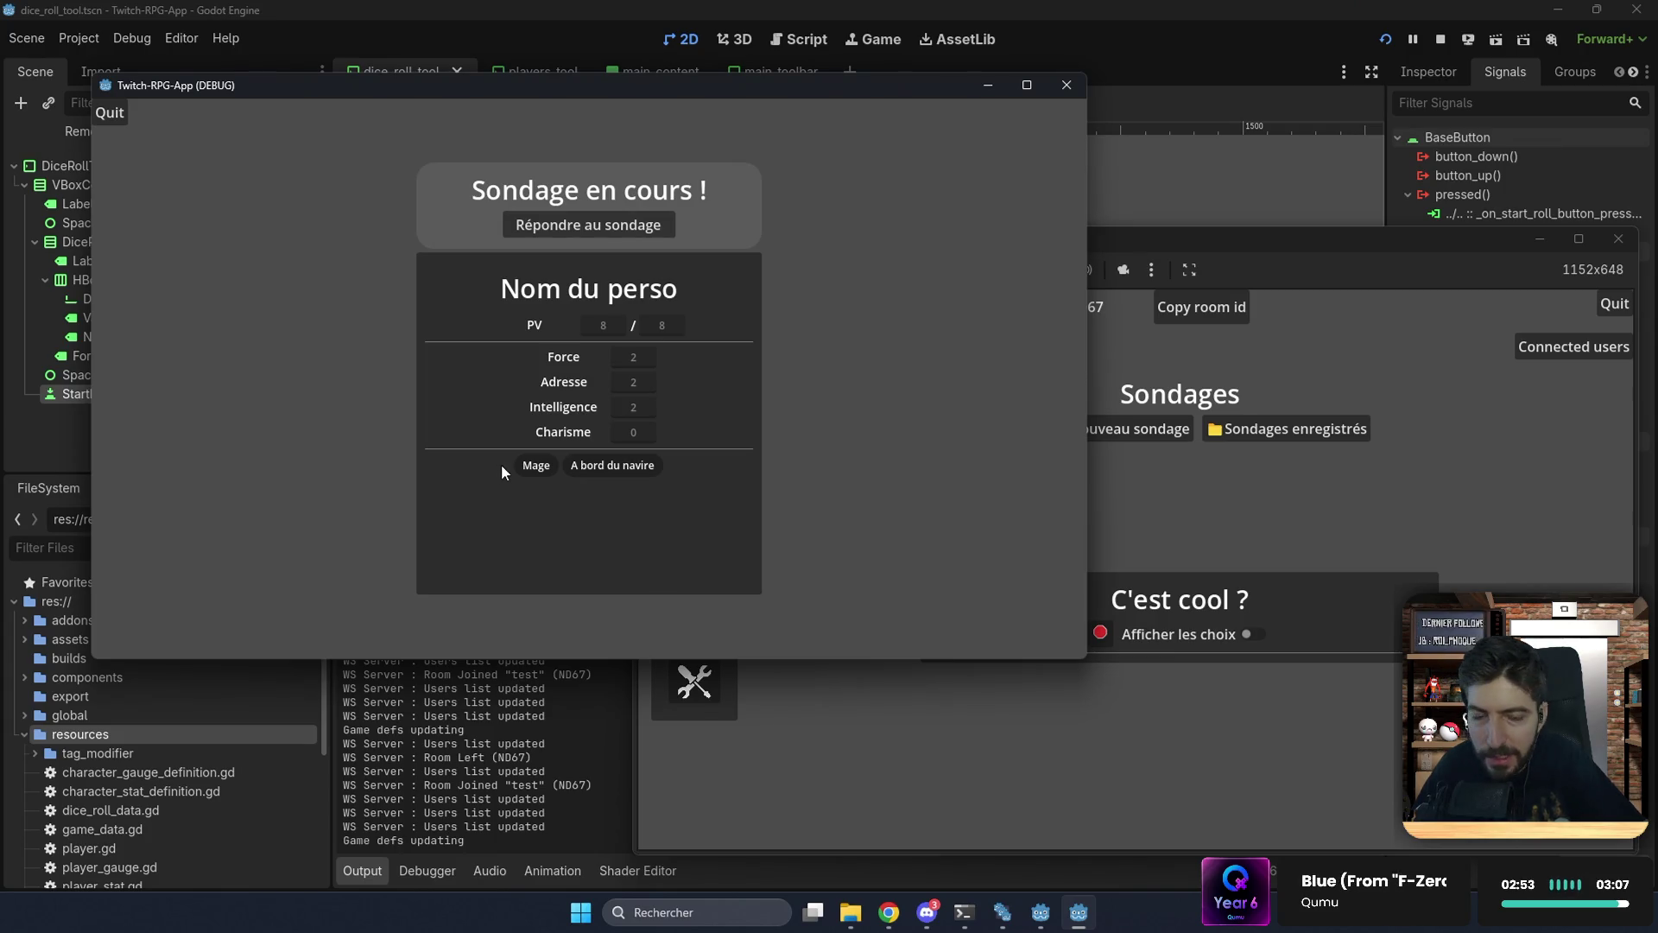
left_click(593, 228)
left_click(513, 316)
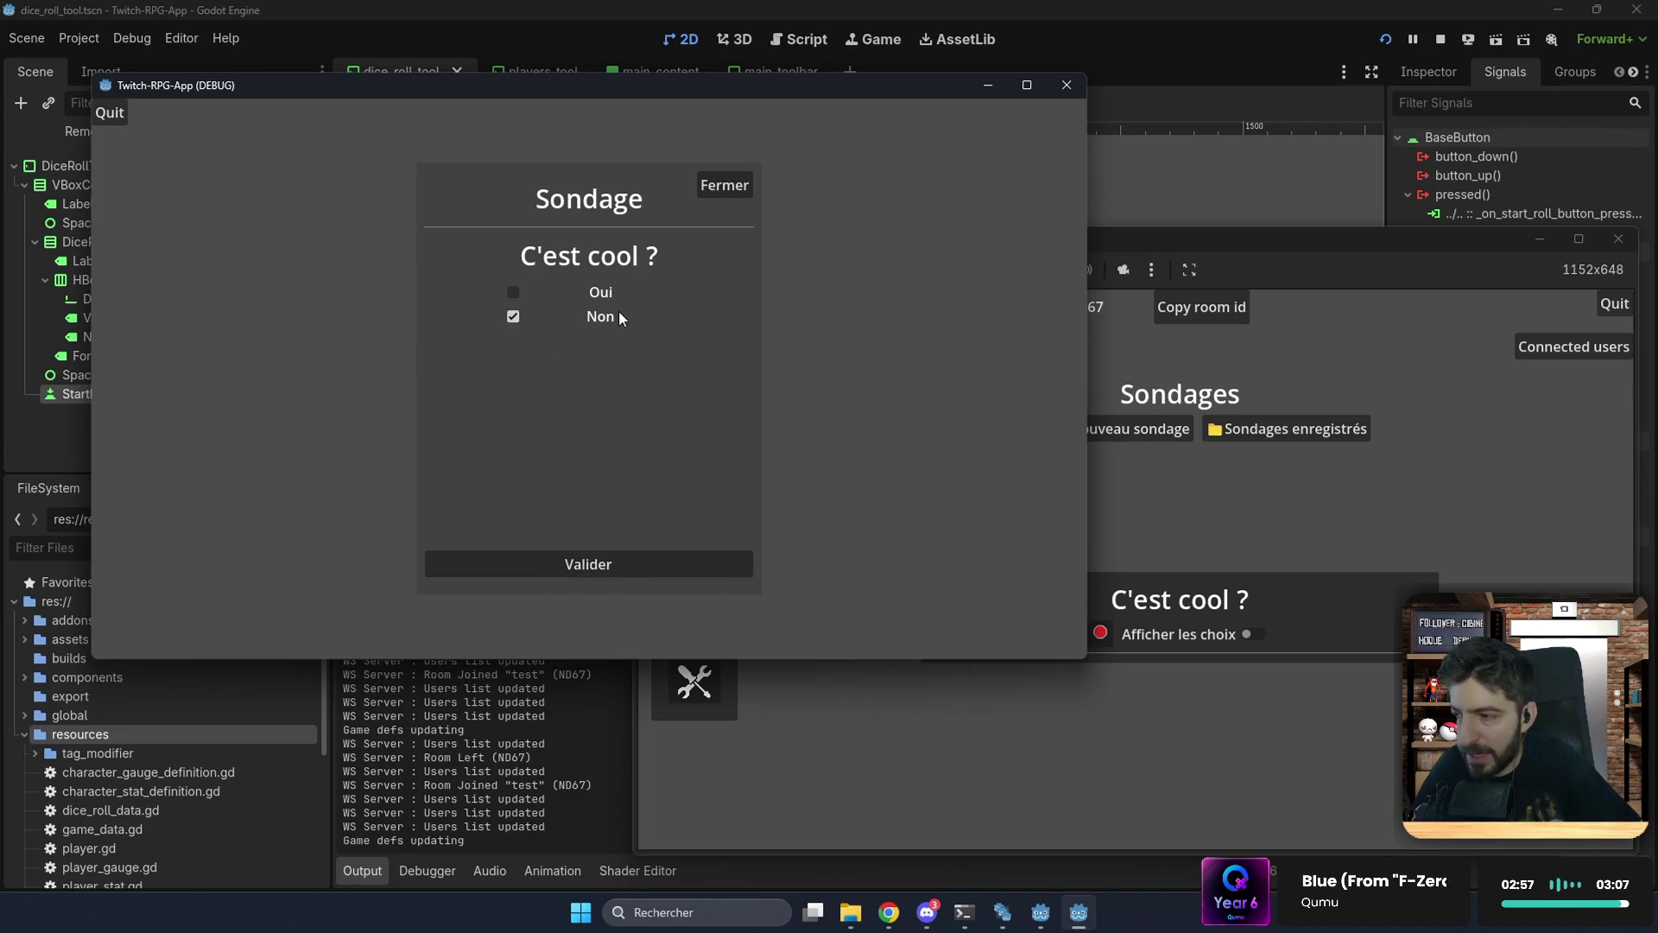
left_click(594, 563)
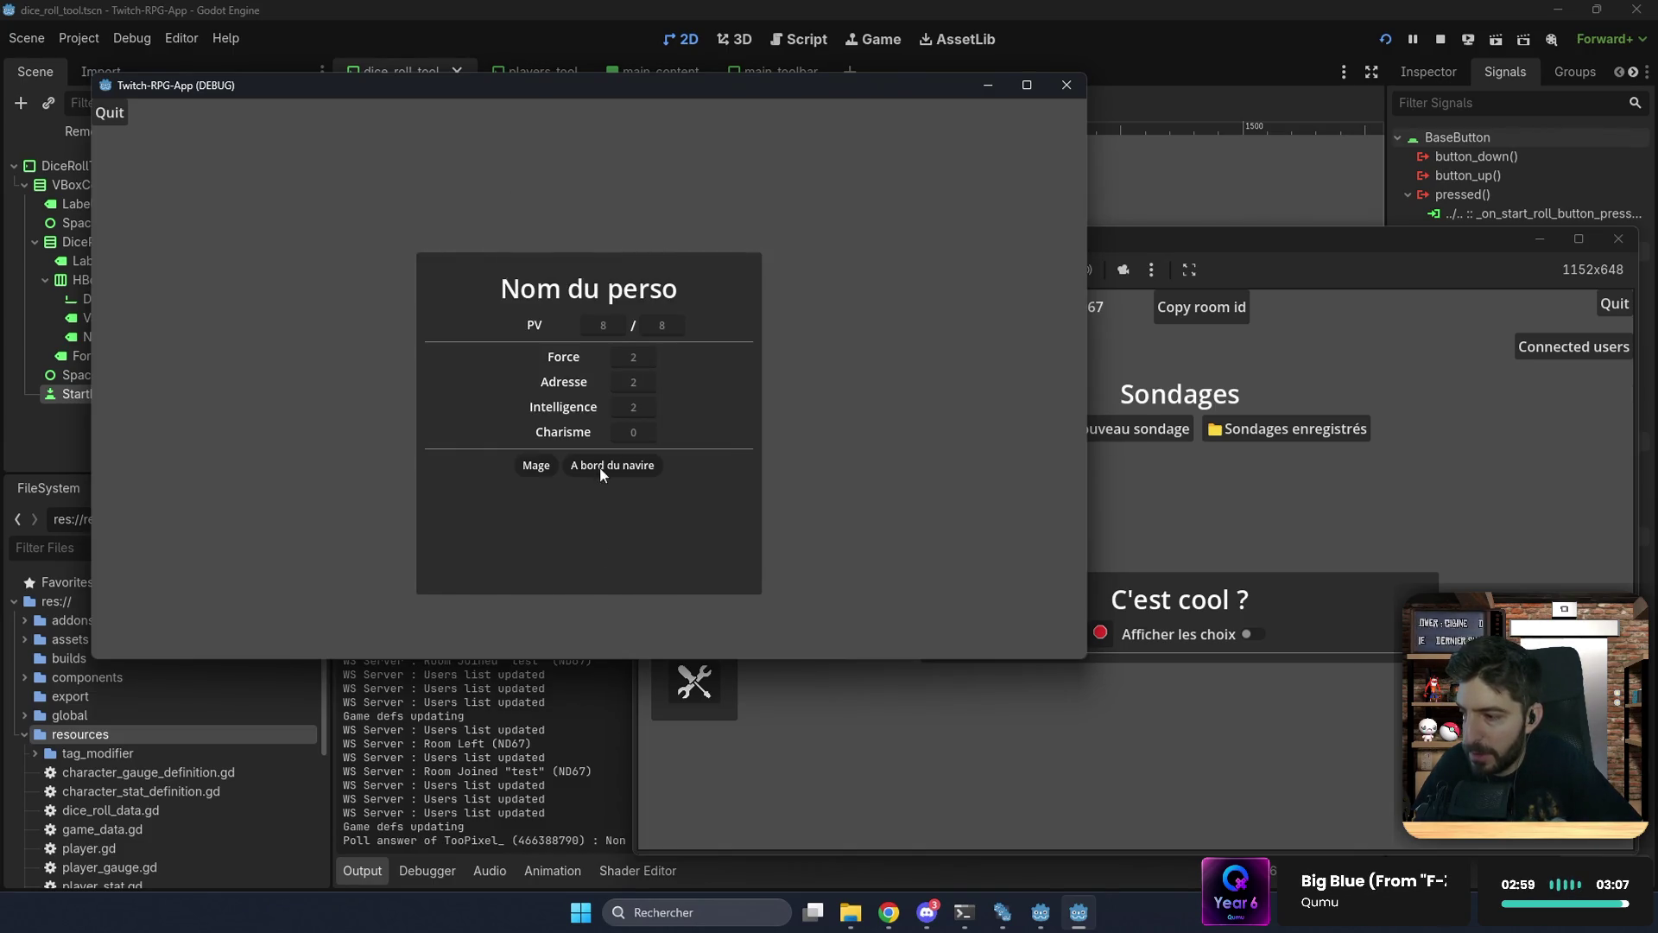
Step: Check the player's tags, then review the Sondage test poll and an empty poll editor in the host window
left_click(1240, 562)
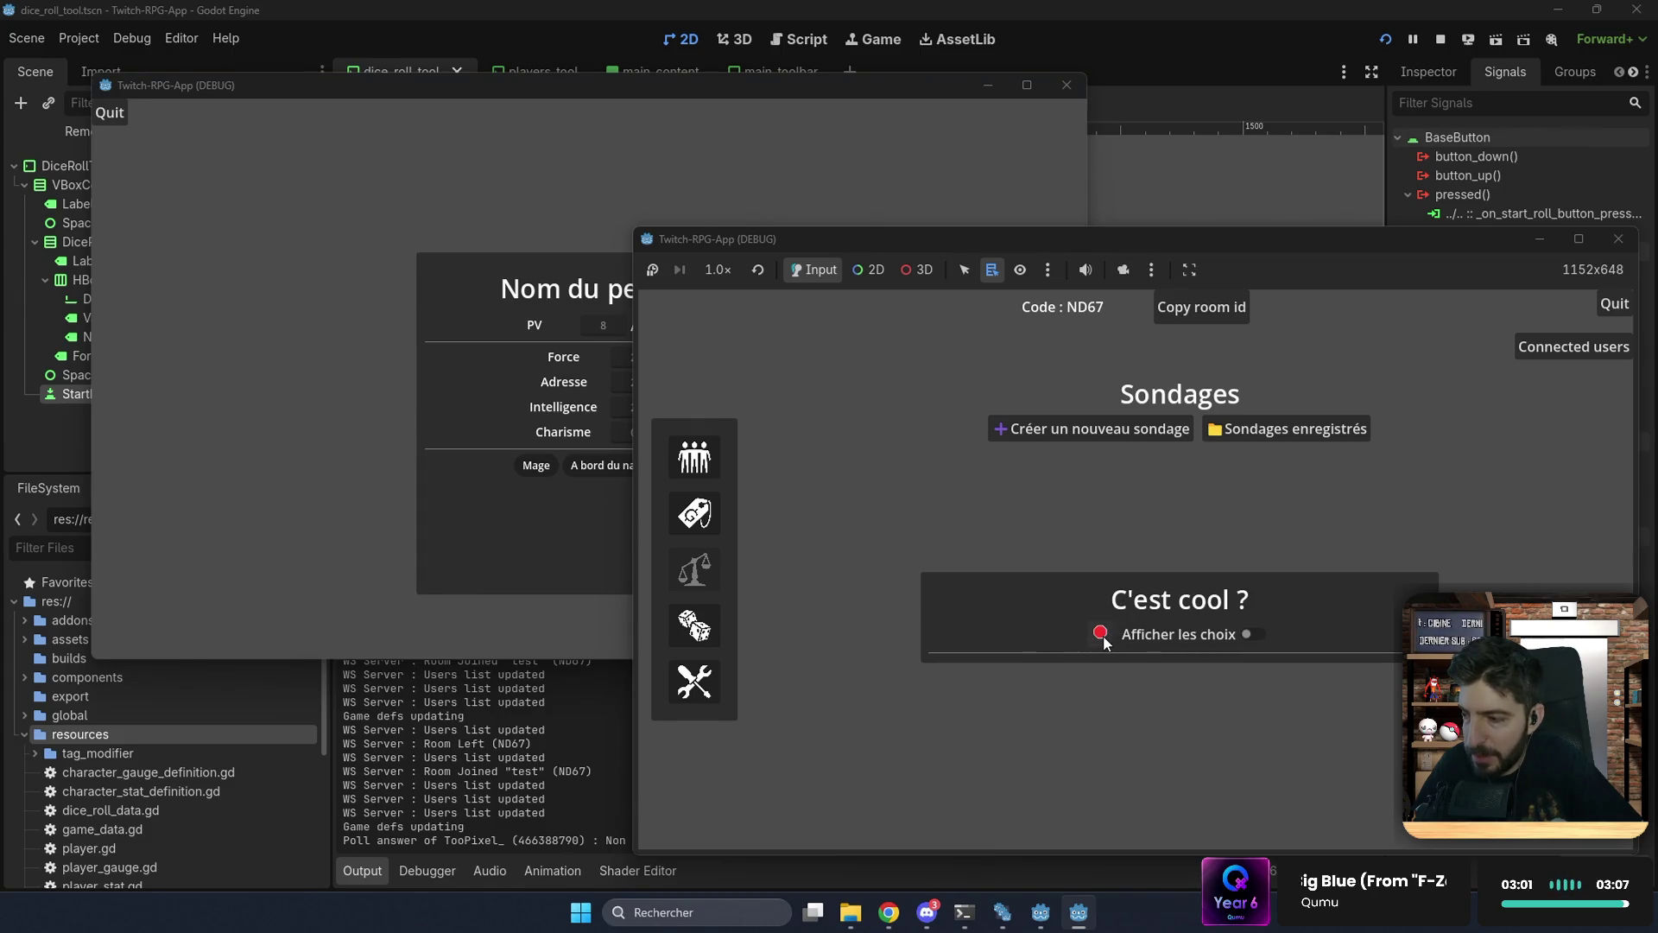
left_click(556, 525)
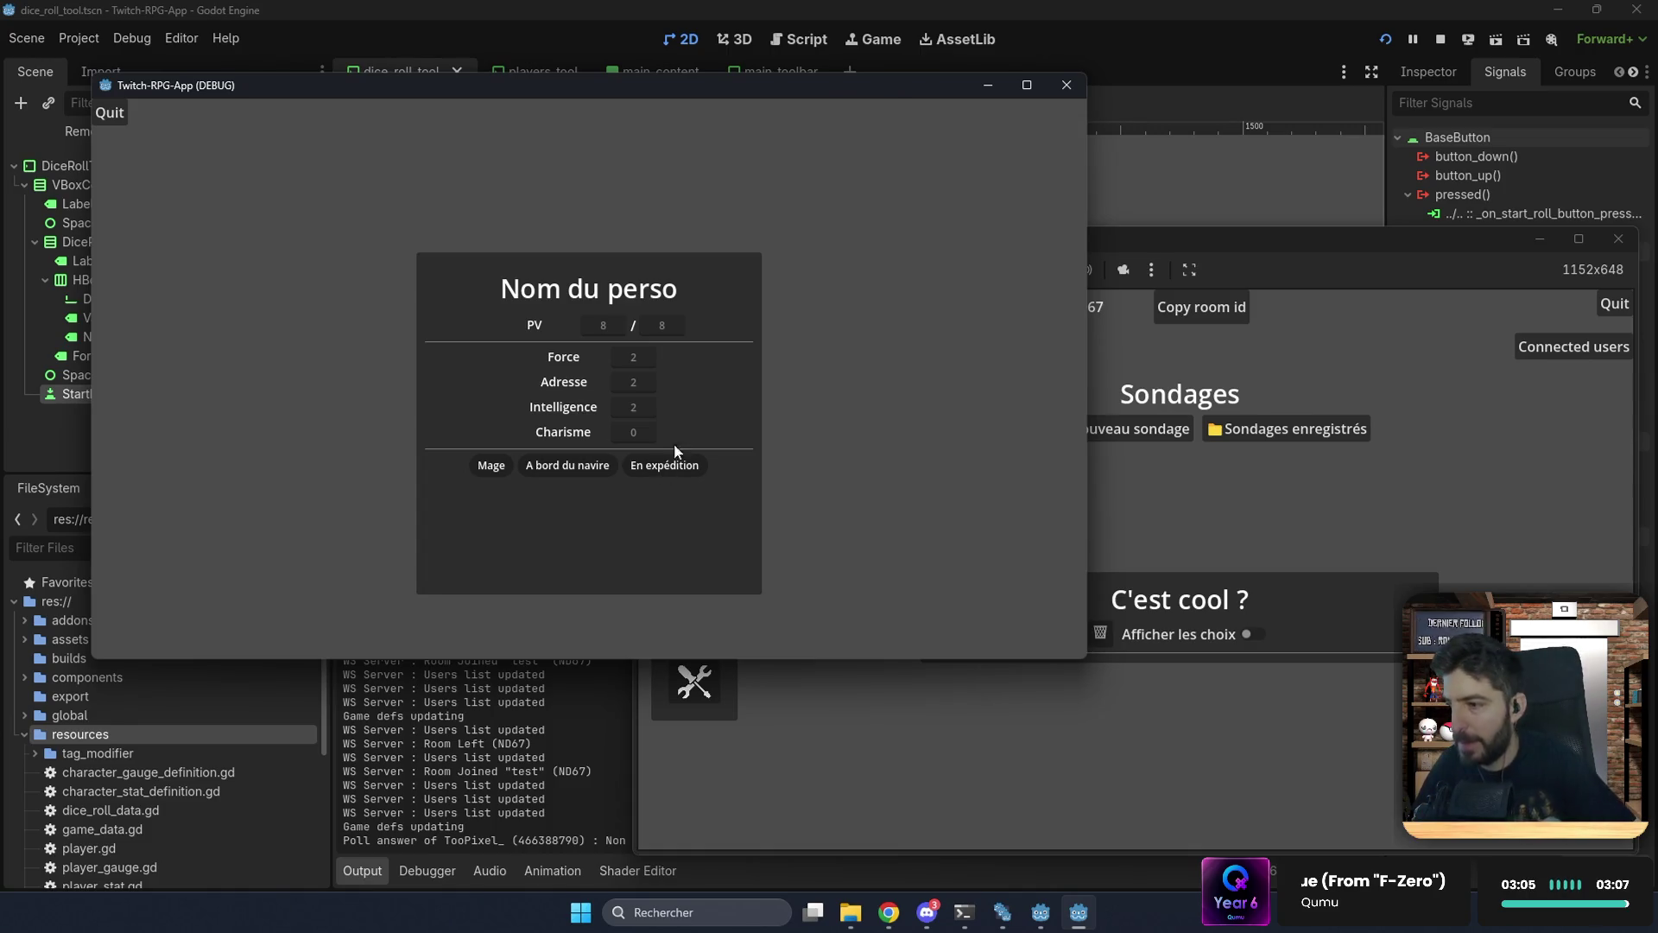
left_click(1209, 518)
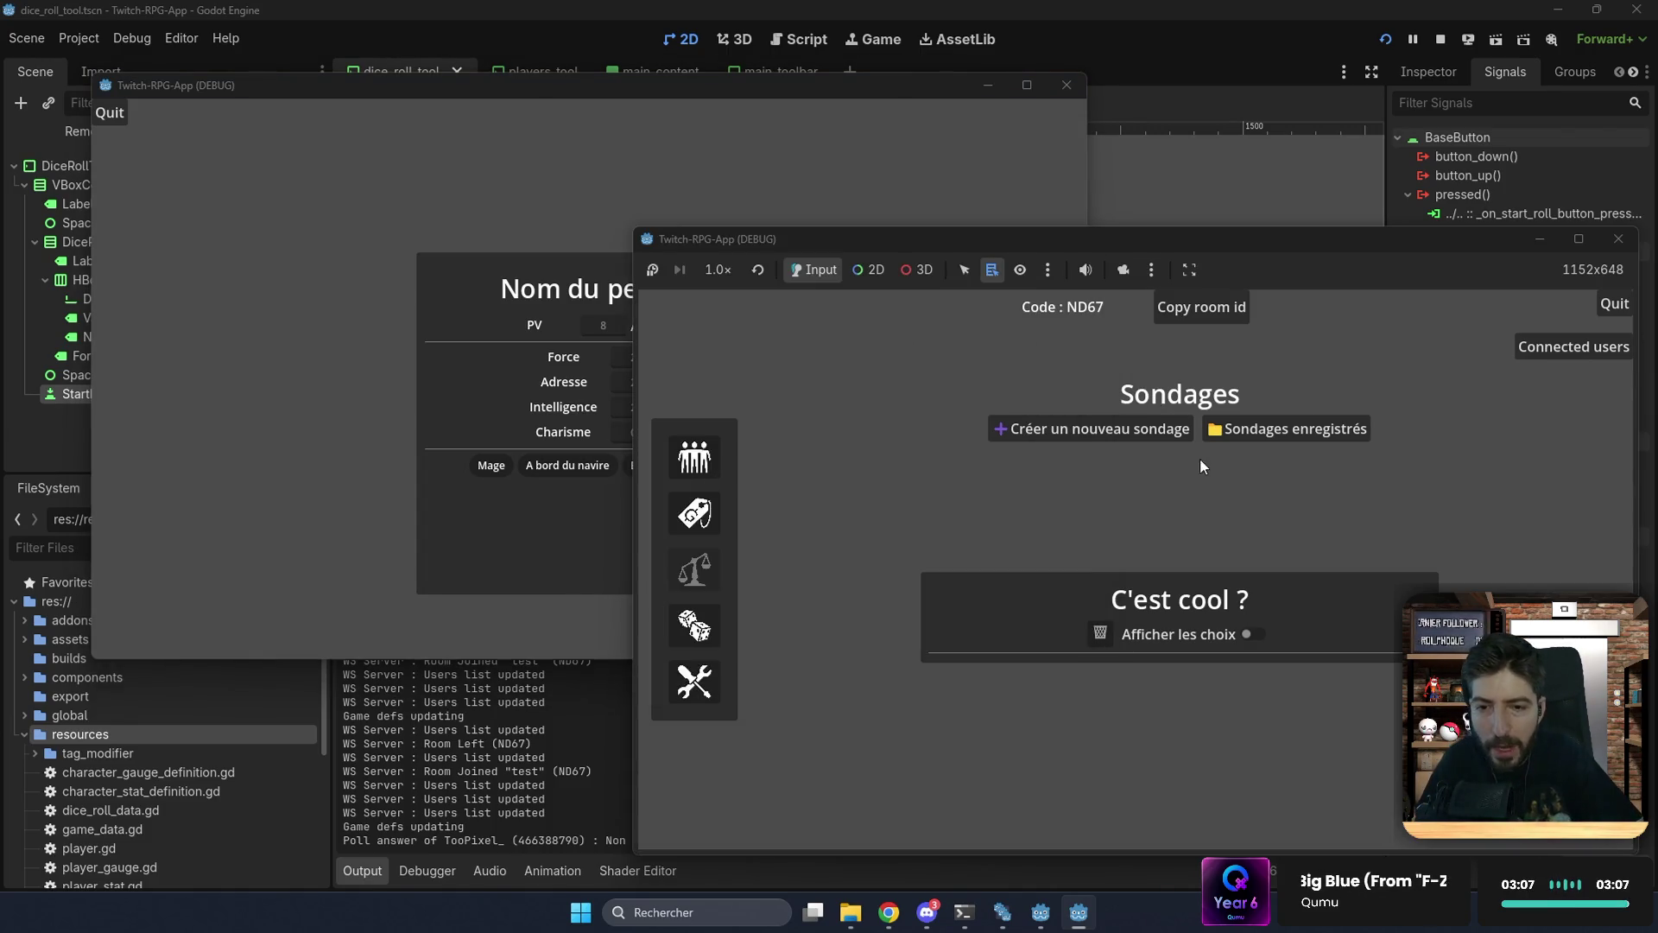
left_click(1241, 430)
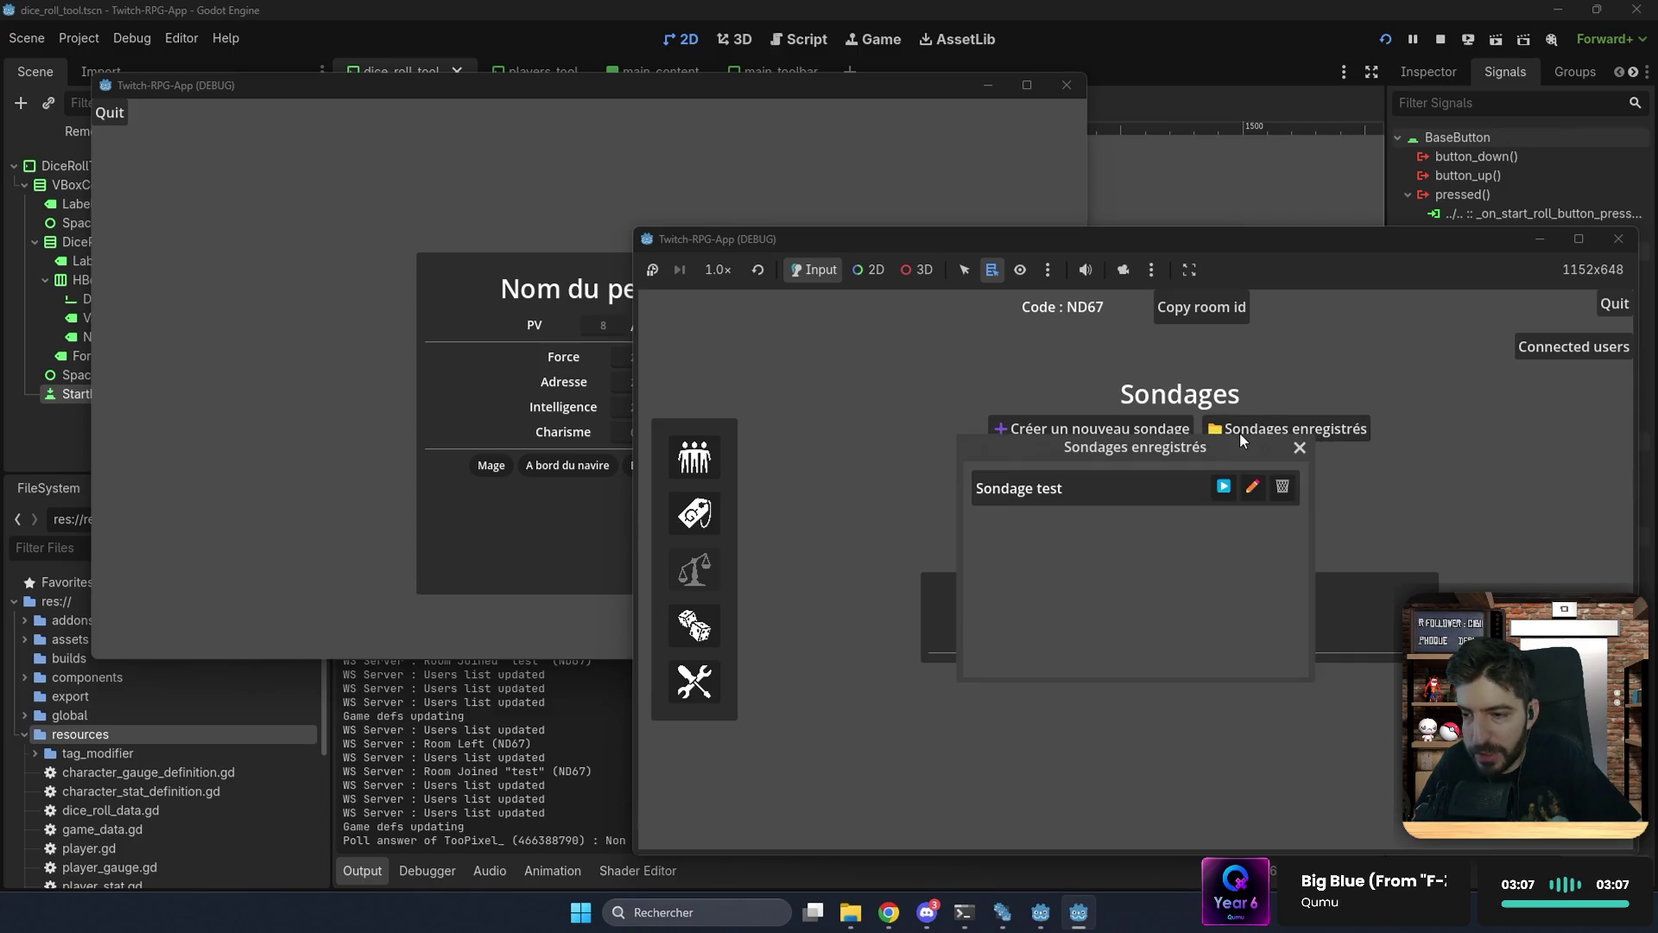
left_click(1248, 488)
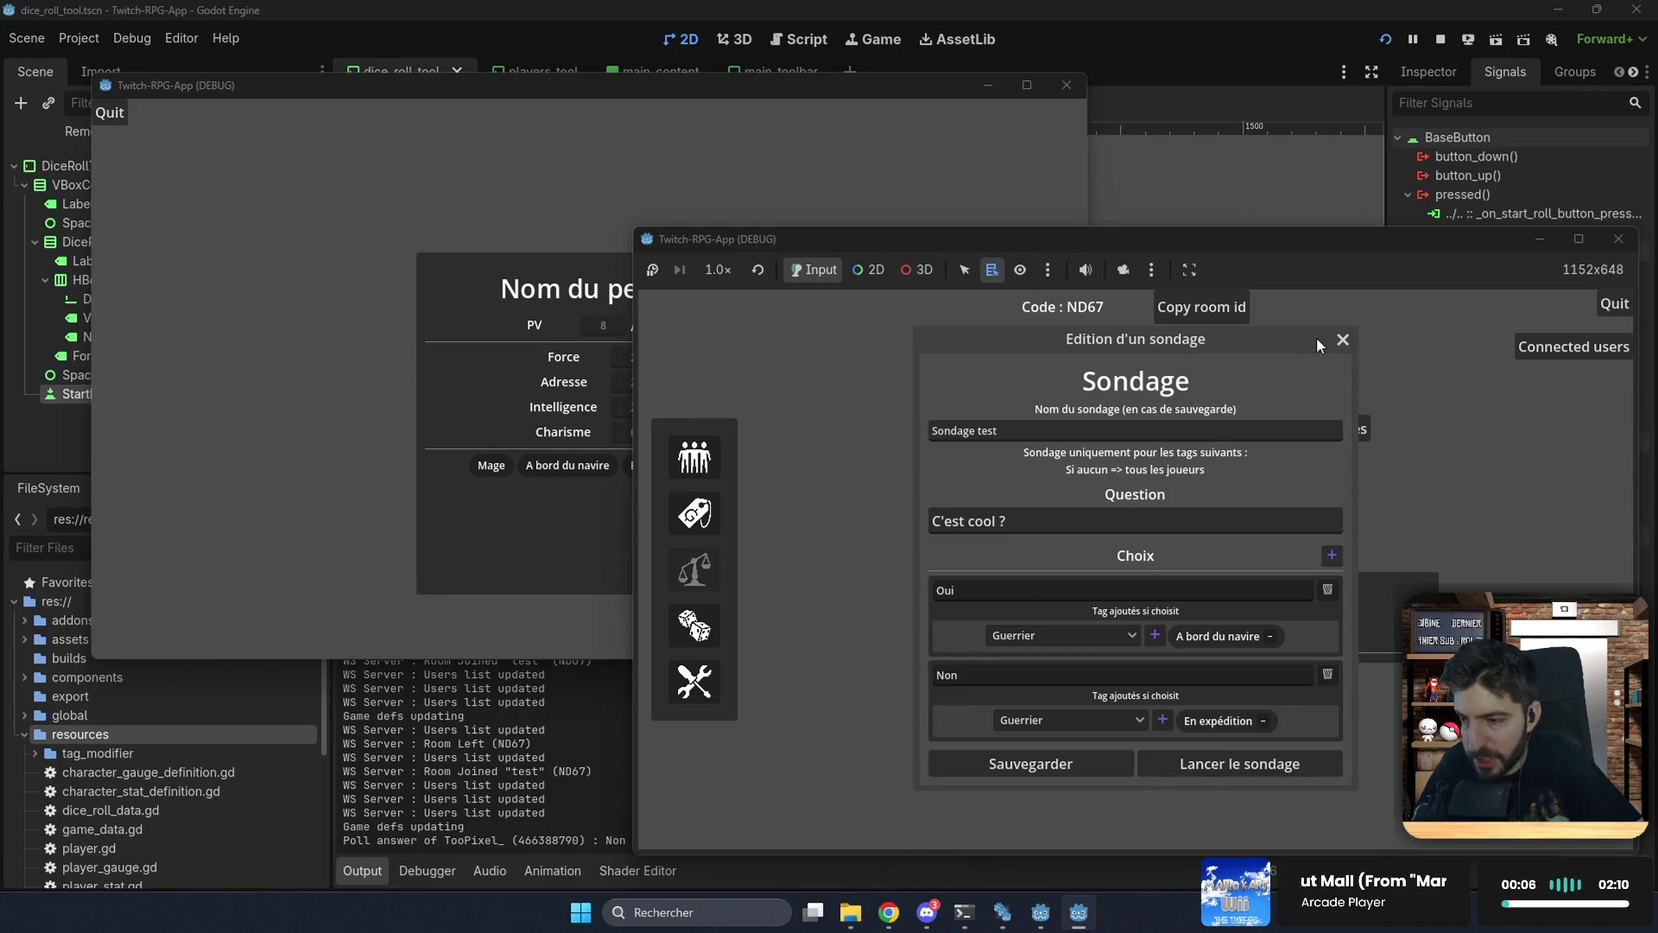
left_click(1342, 342)
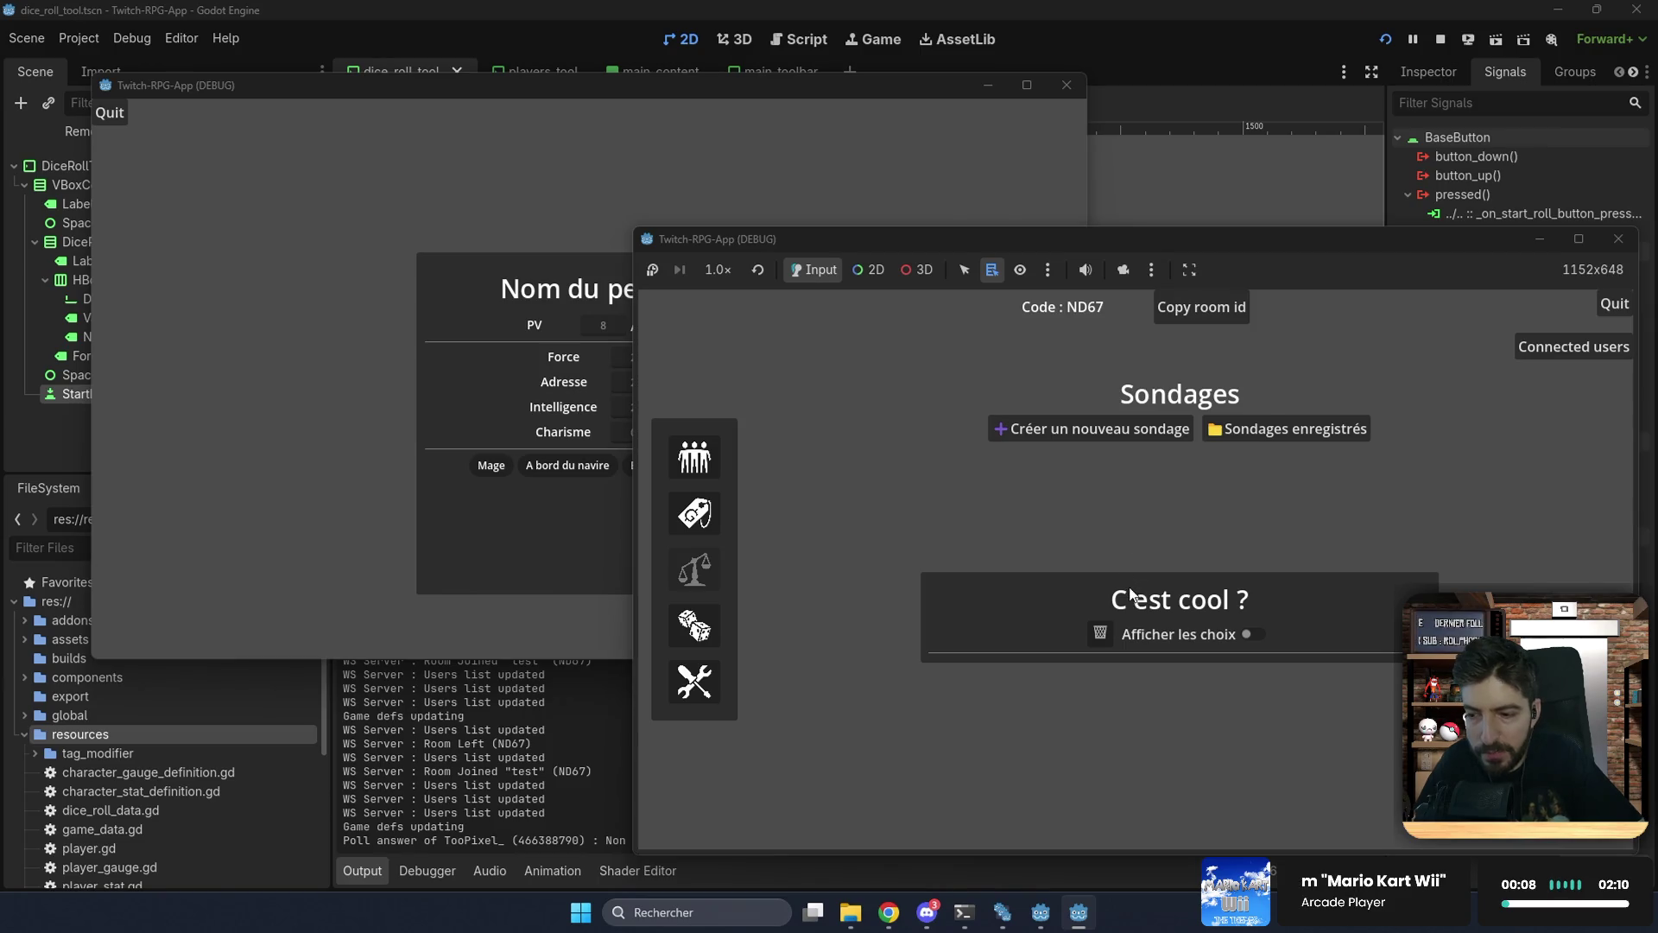
left_click(1040, 429)
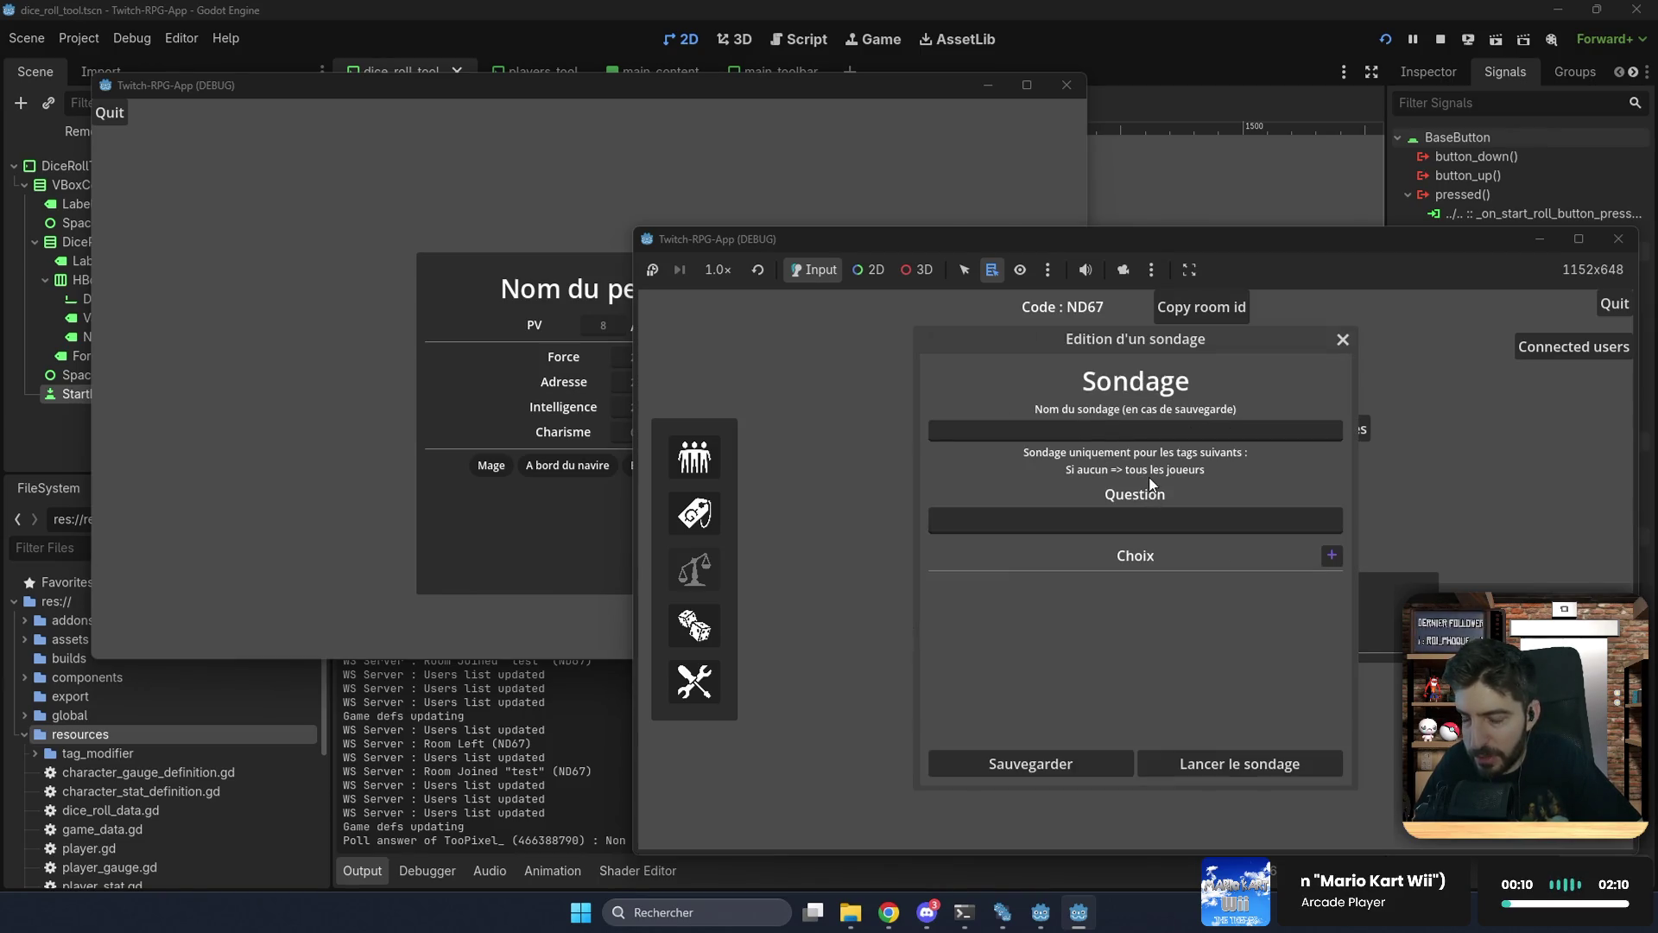
left_click(1344, 340)
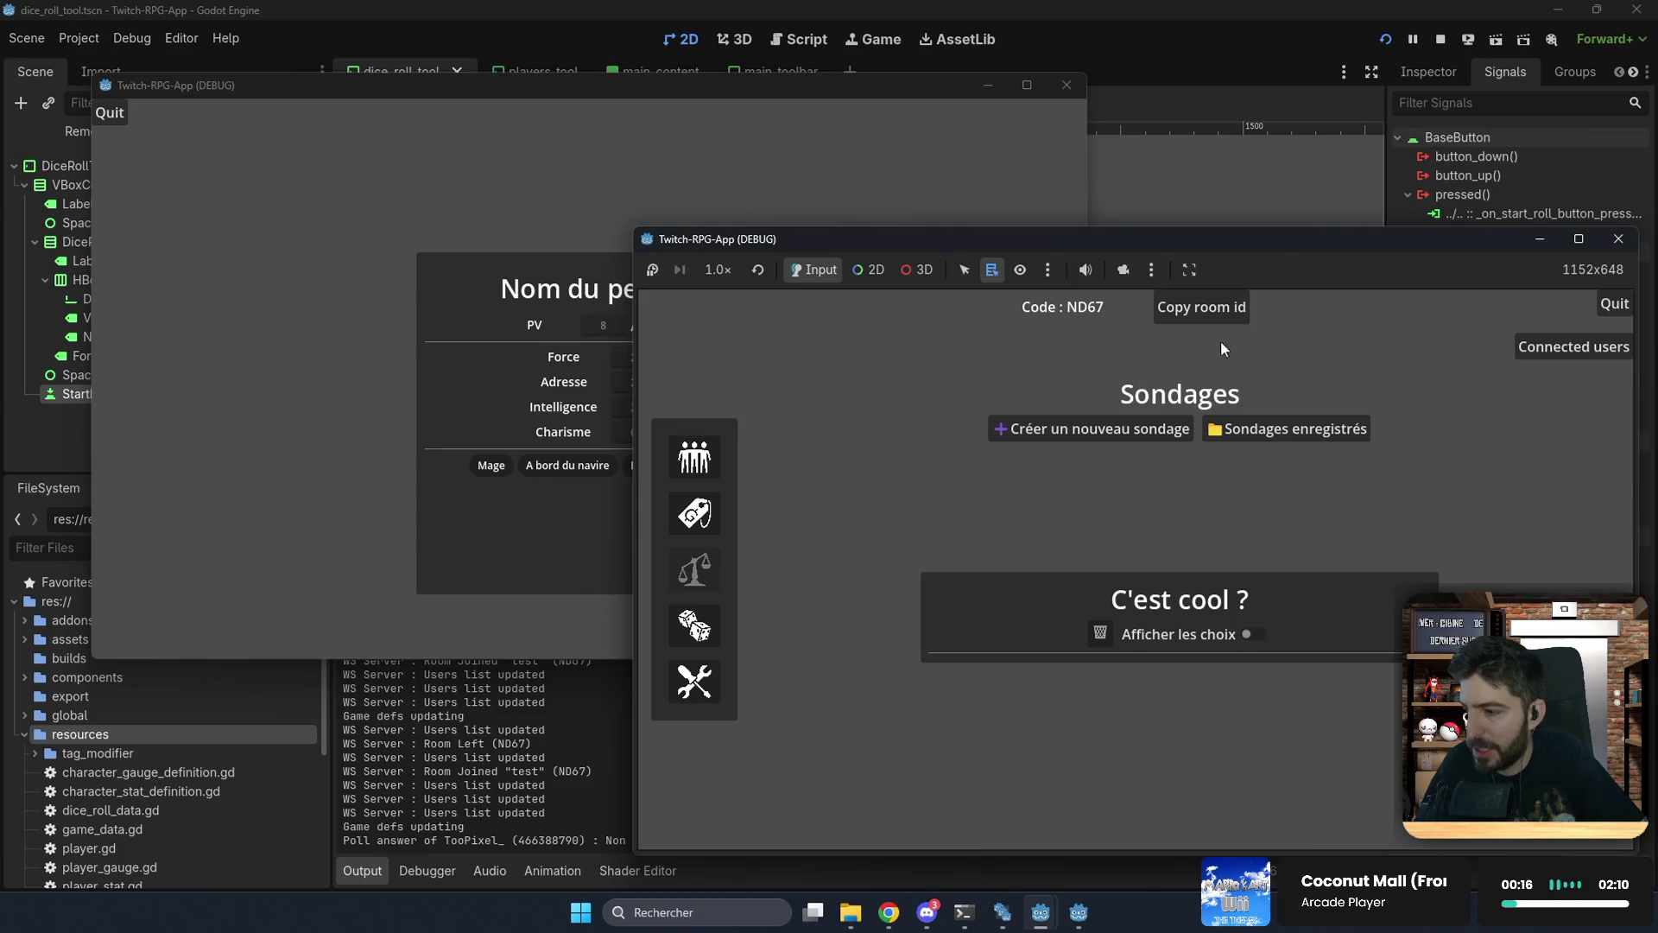
left_click(593, 197)
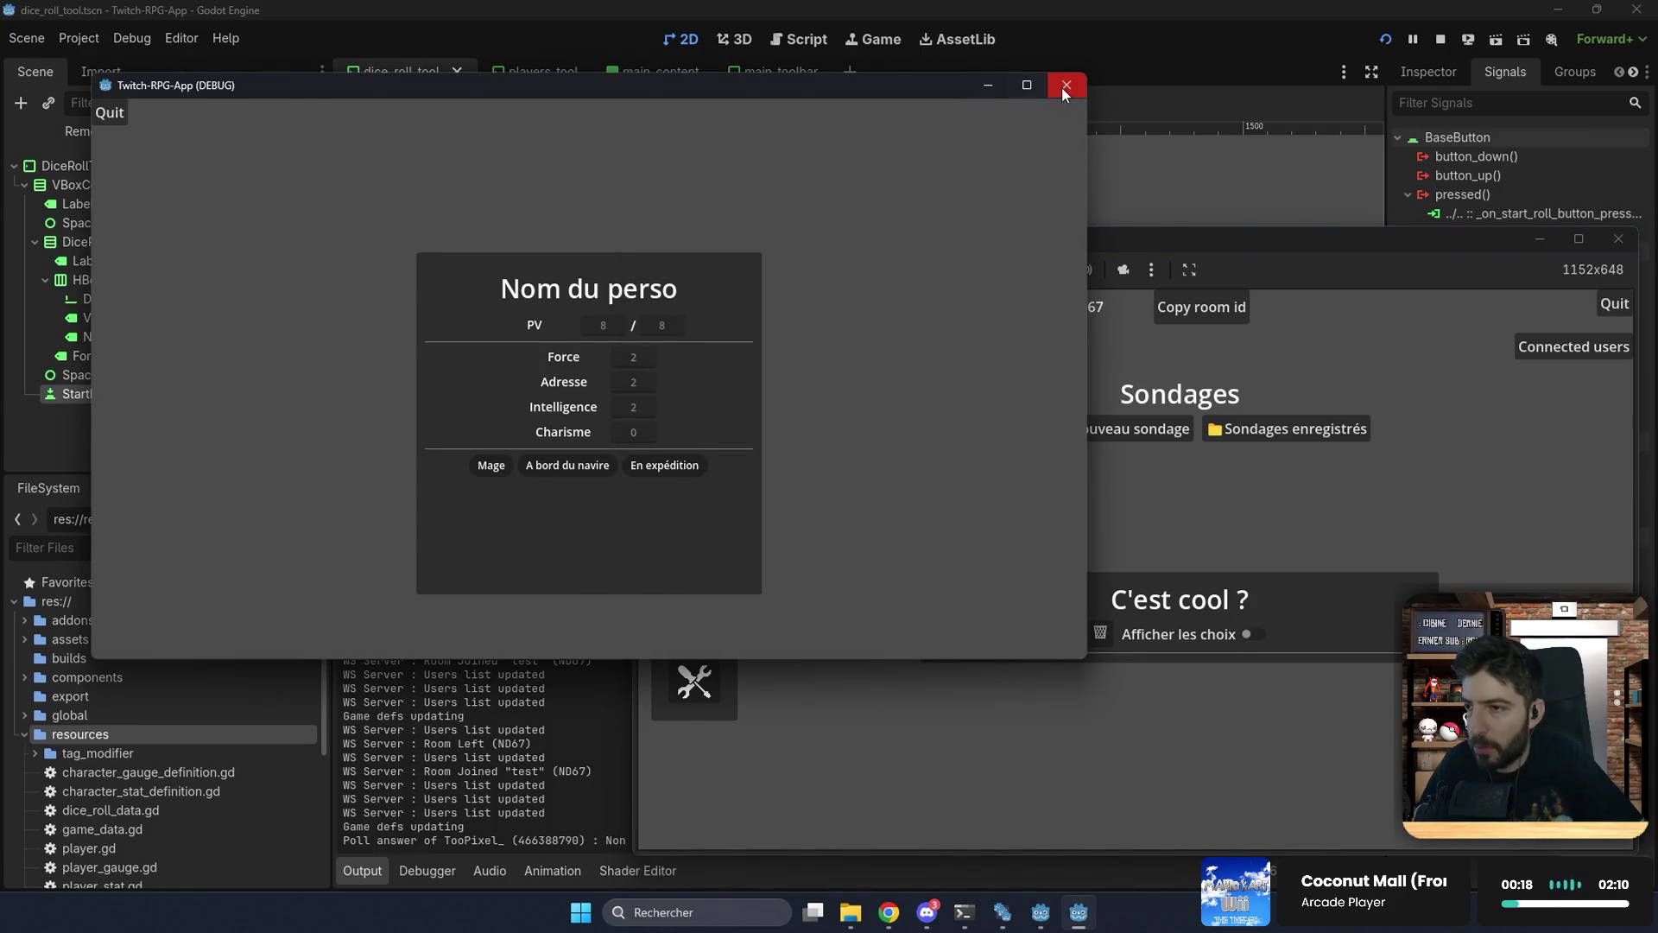
Step: Close the player's window and enter the formula 2d4 + 9 on the Jets de dés page
left_click(1062, 90)
left_click(704, 627)
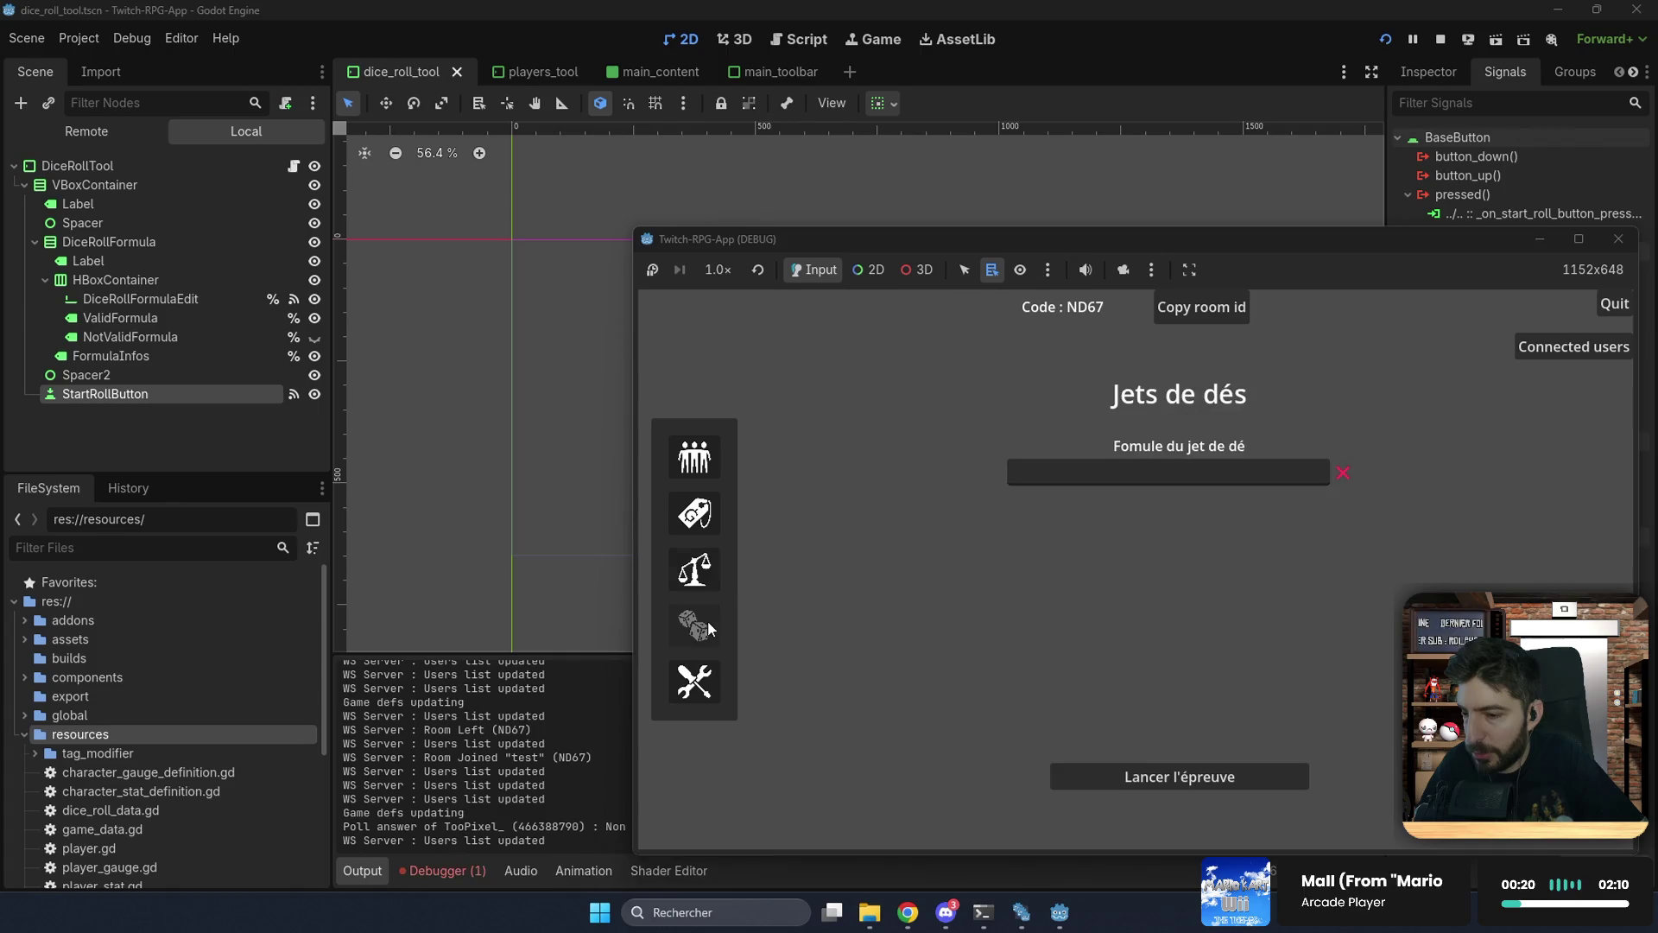
left_click(1159, 478)
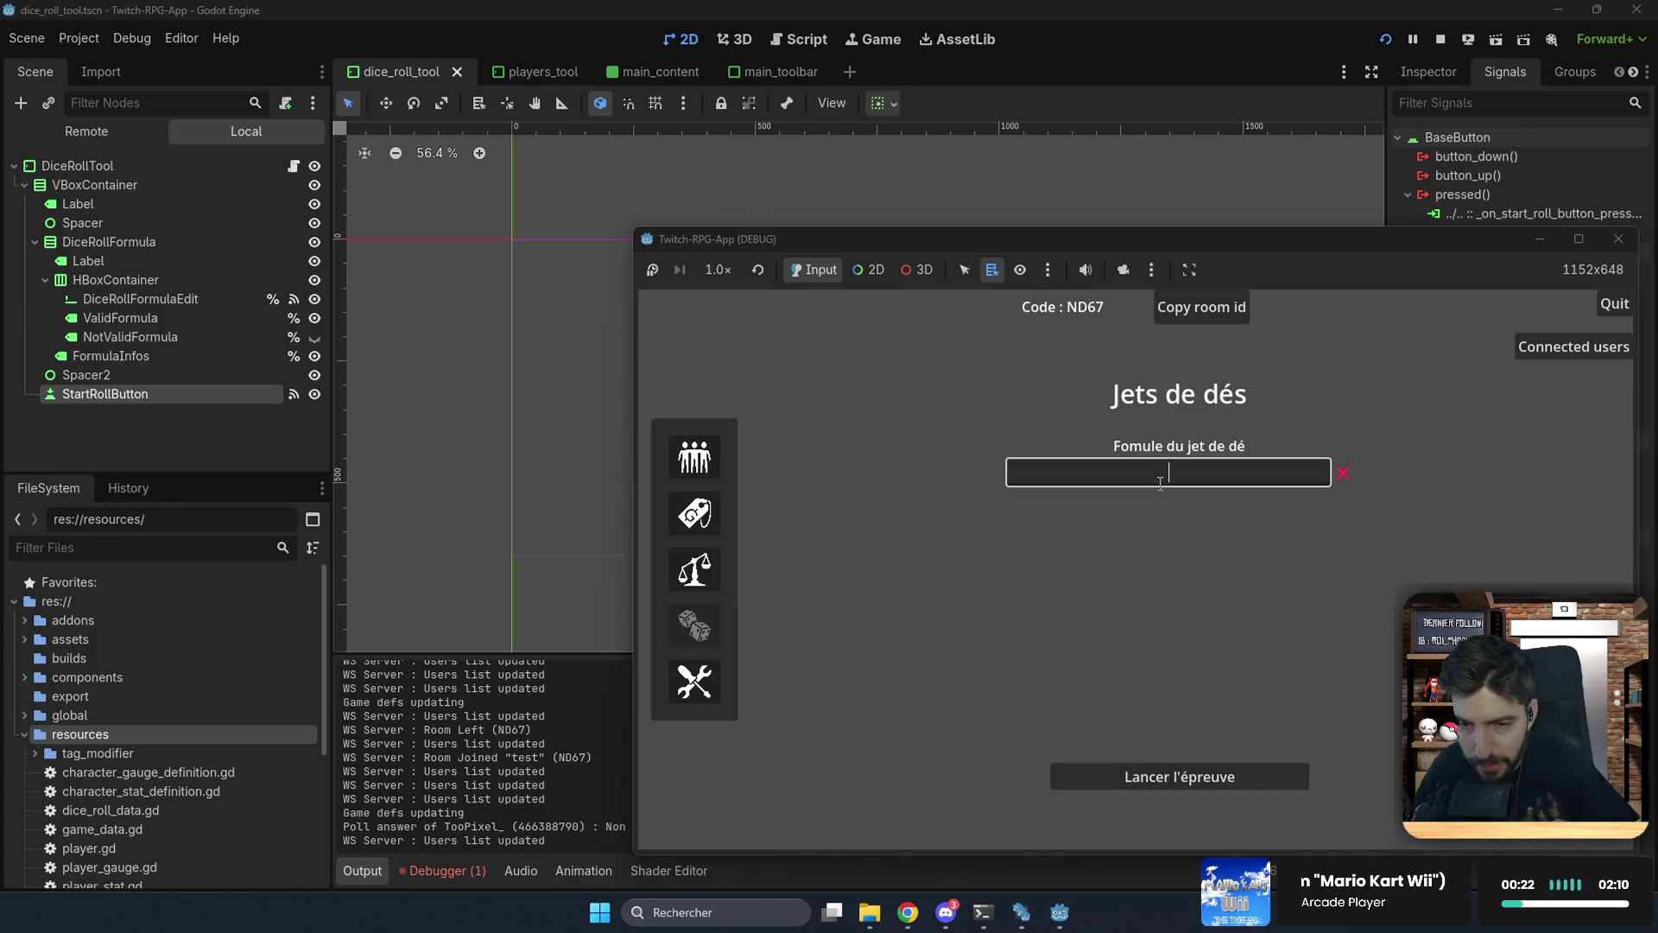
type("2d4")
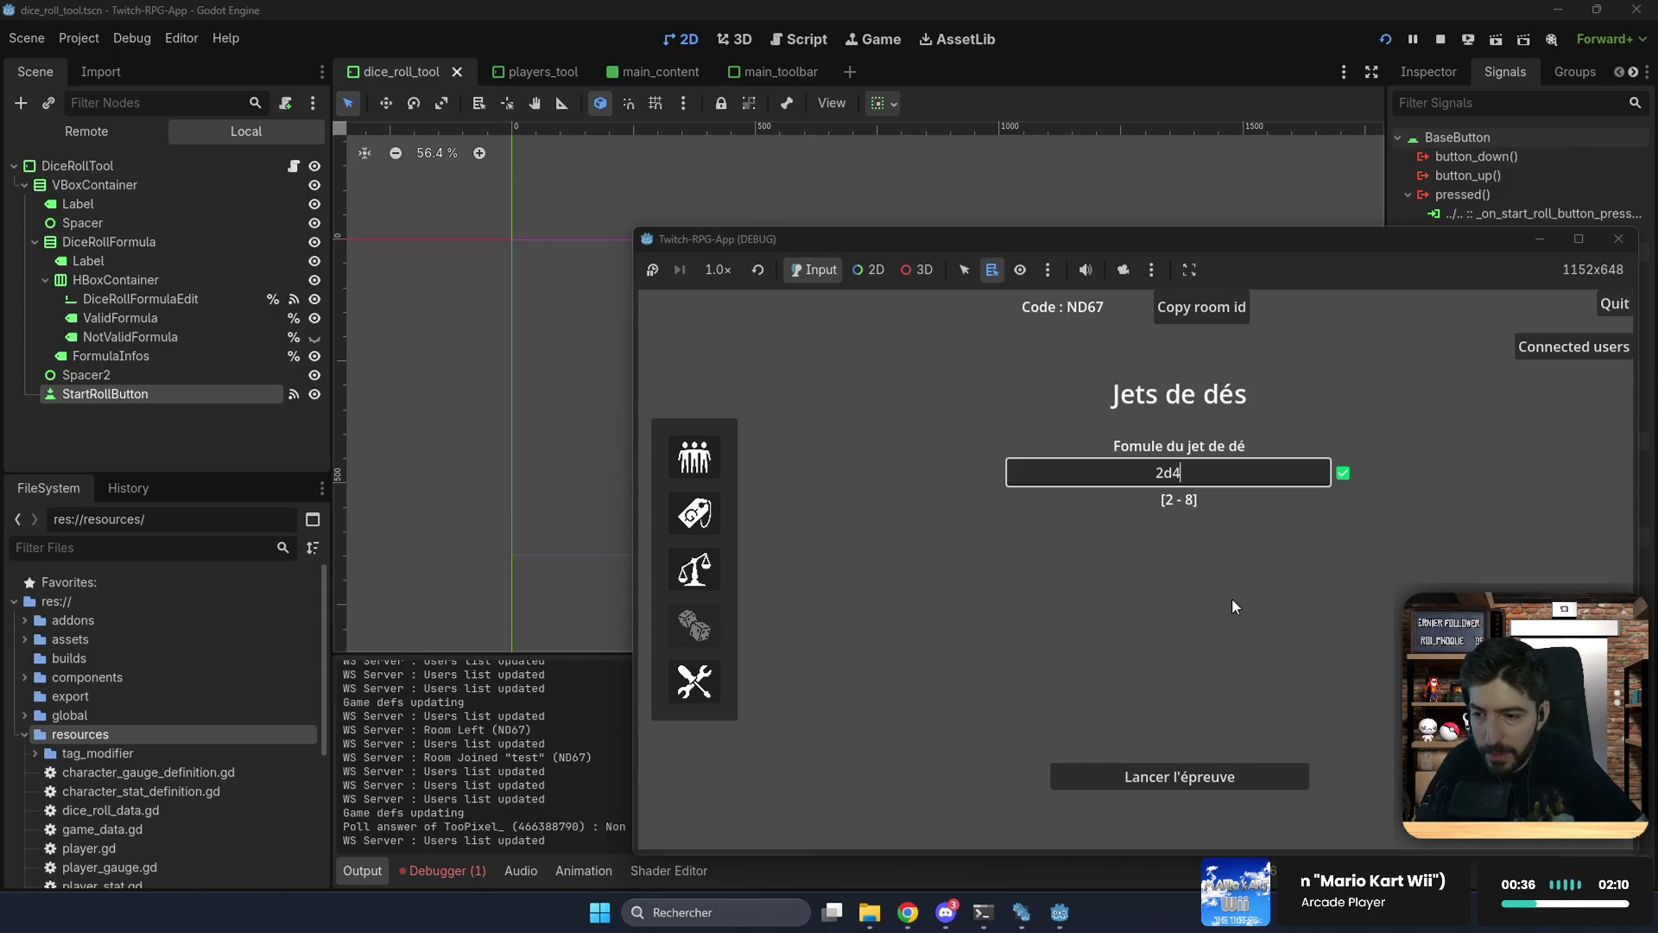
type(" +9")
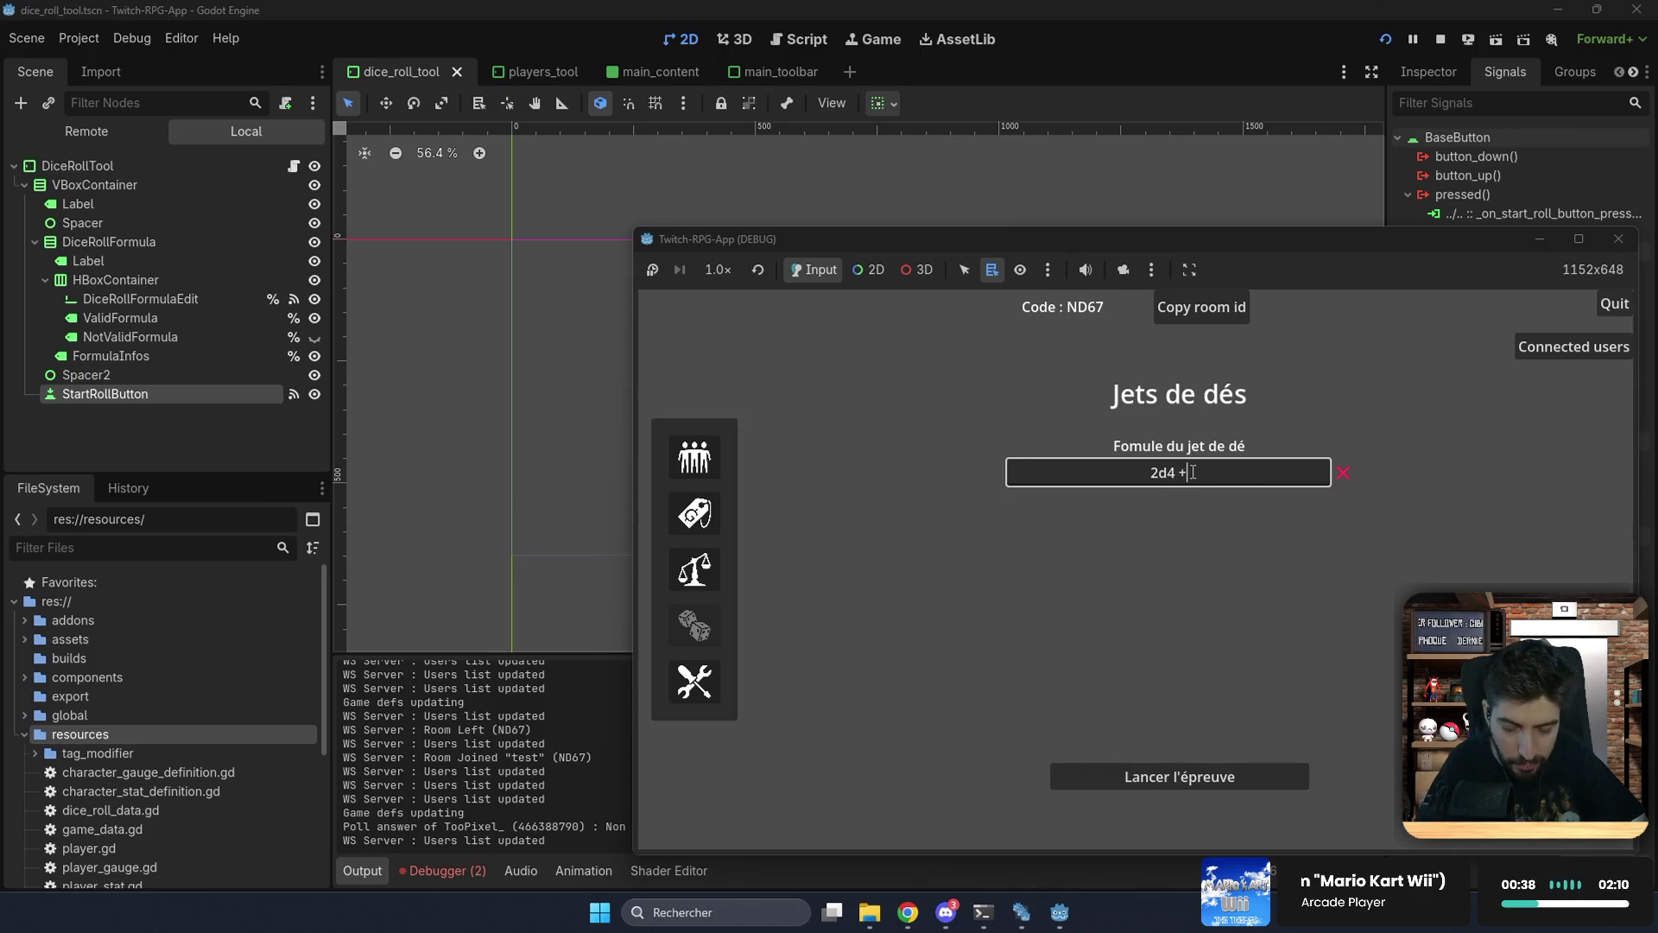
left_click(1183, 473)
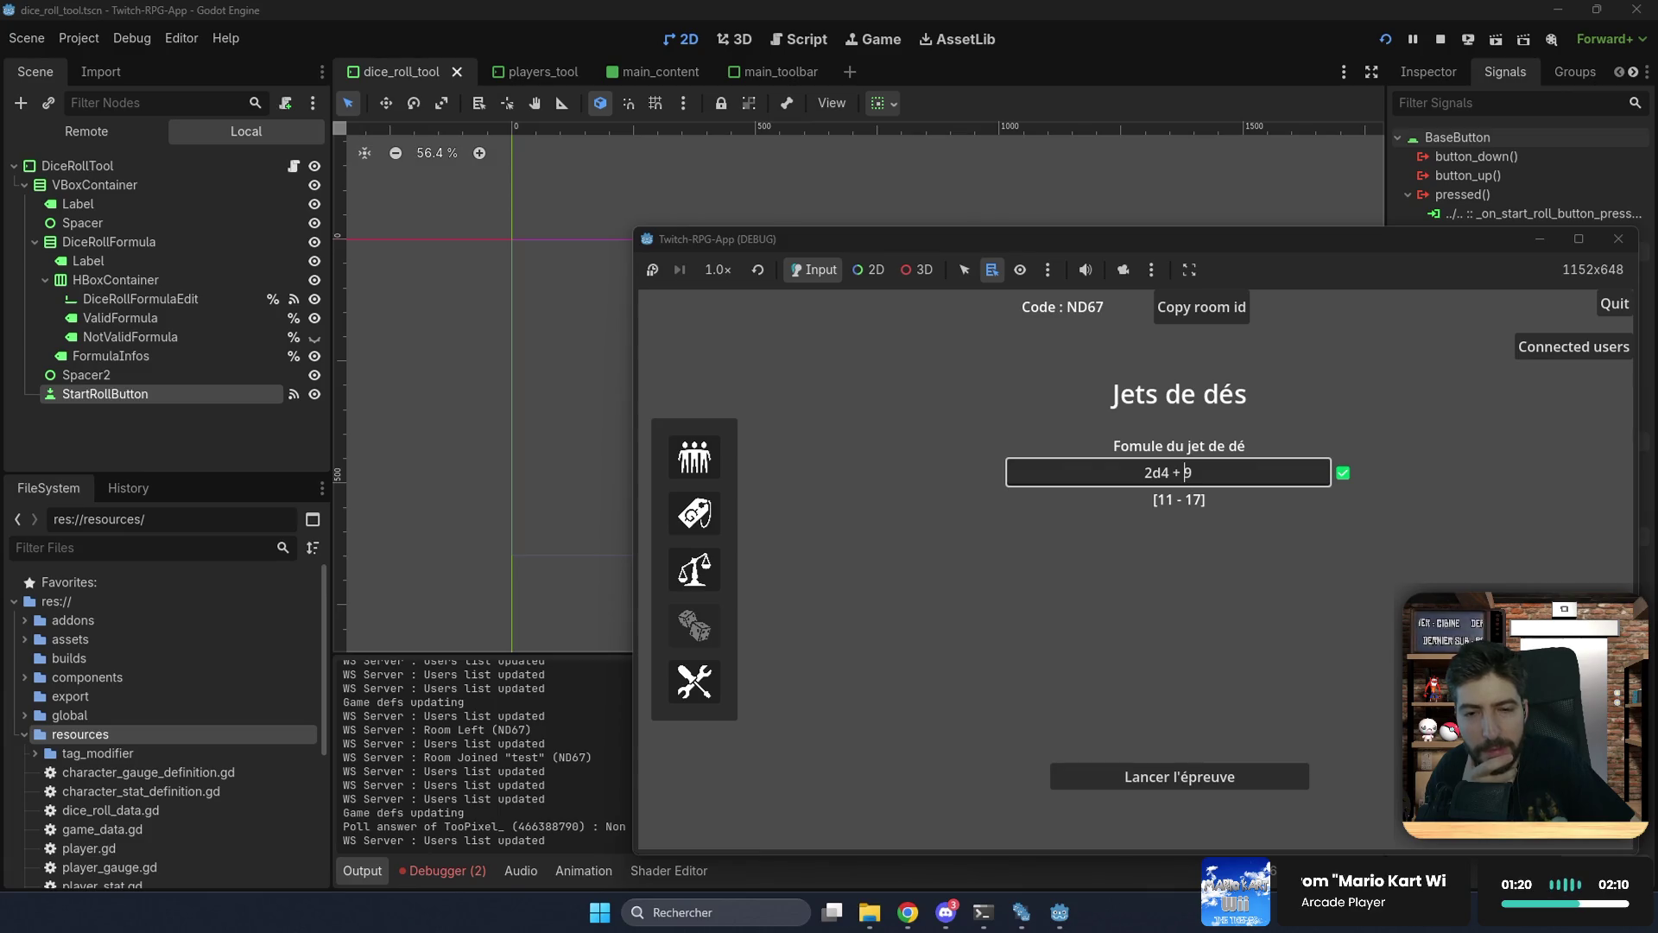
Step: Open the TCC site in a new browser tab and go to its card collection page
left_click(907, 912)
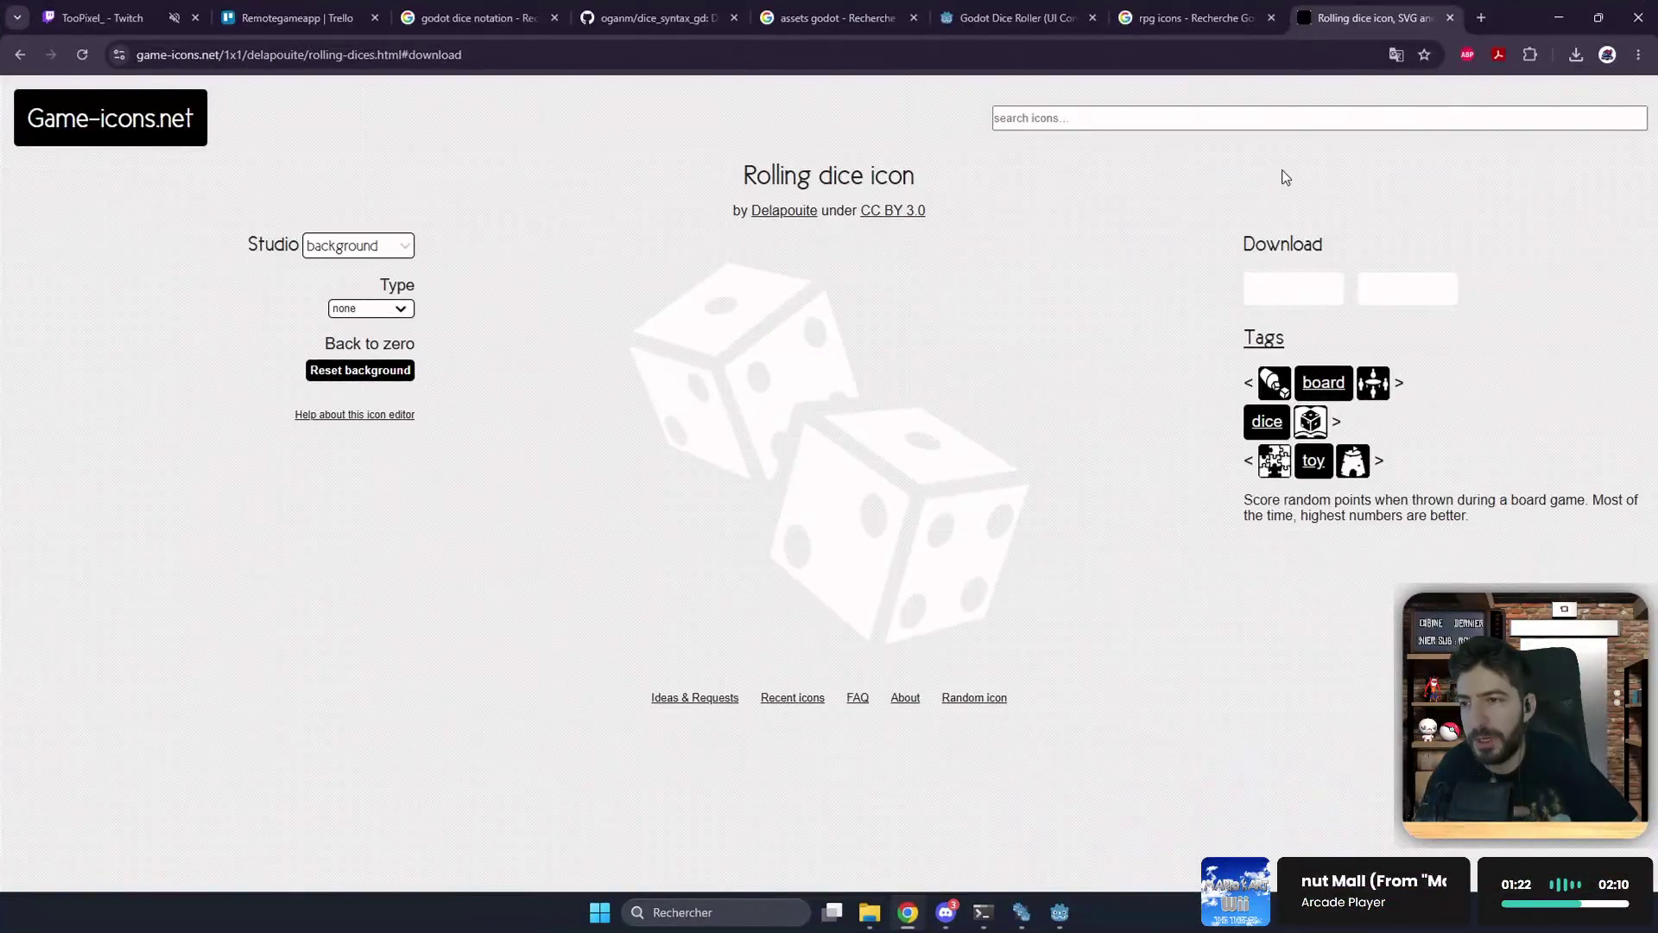
key("ctrl+t")
type("t")
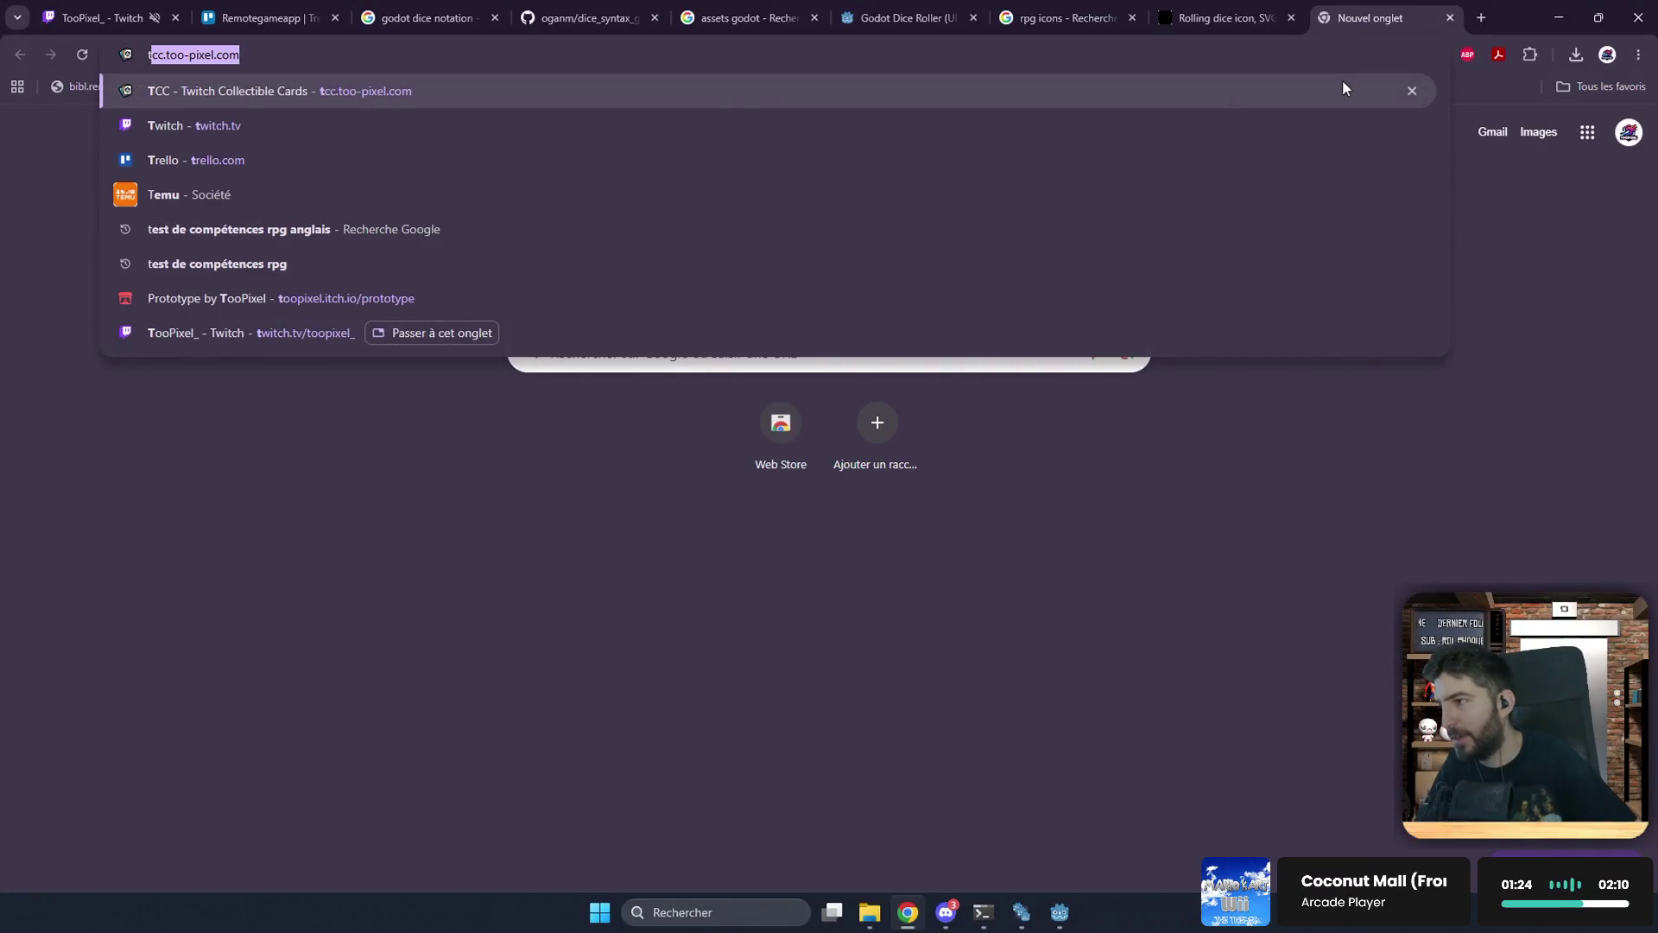
key("Return")
left_click(861, 224)
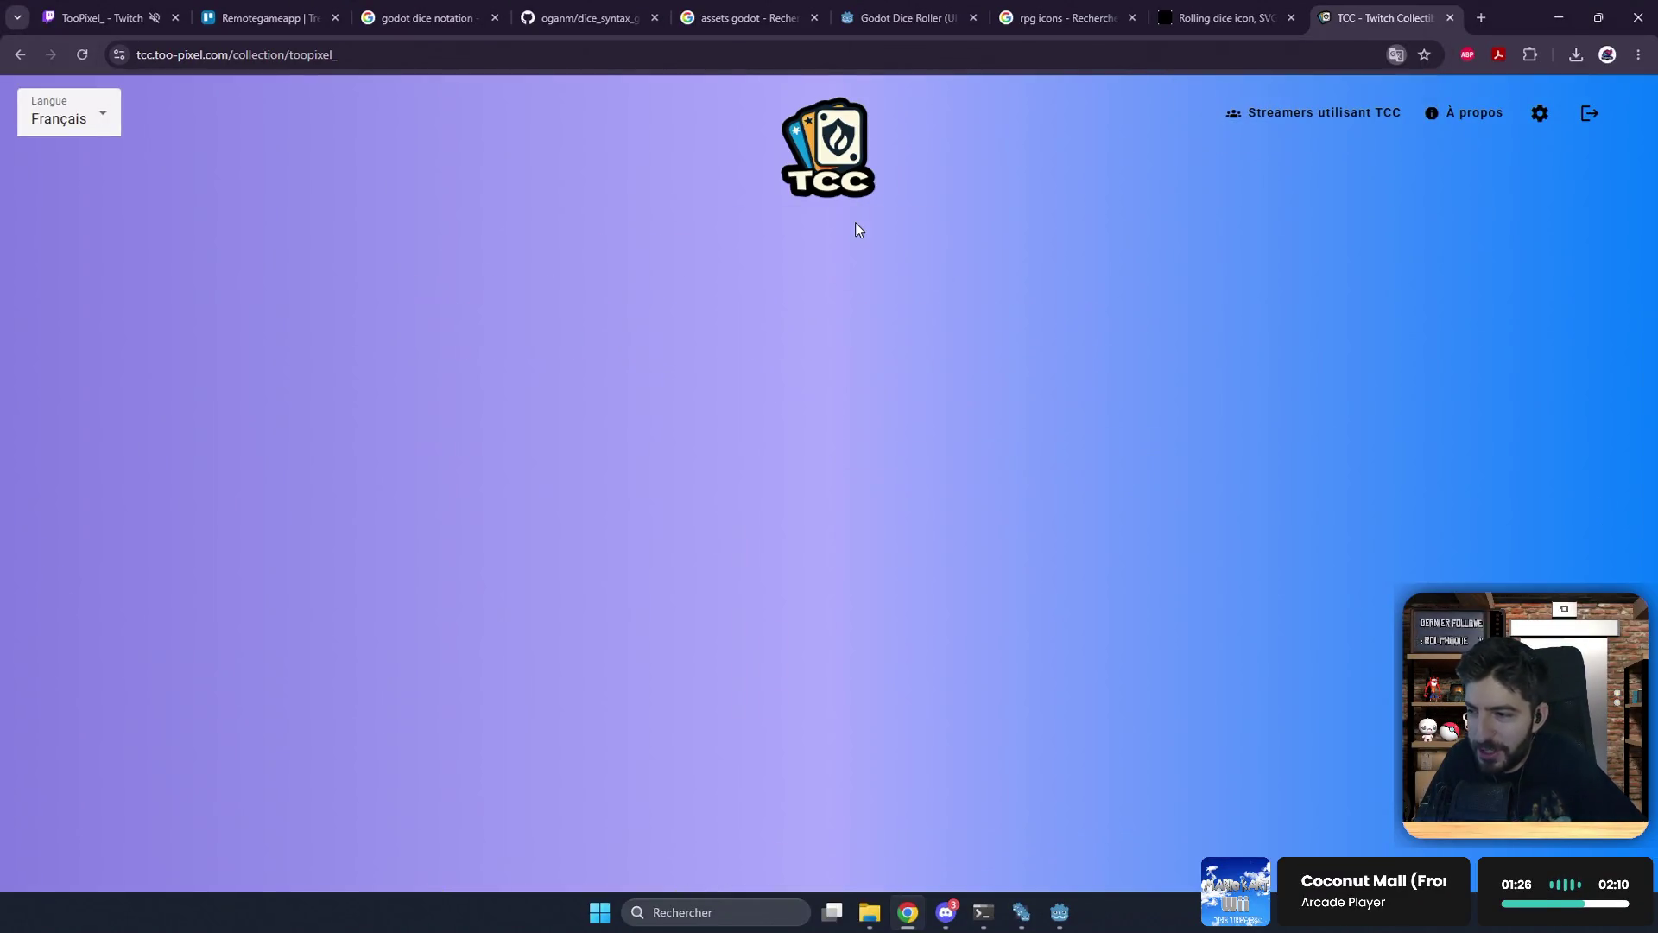
Step: Edit the address to collectionAs followed by the streamer's name and load that collection
left_click(295, 58)
left_click(297, 55)
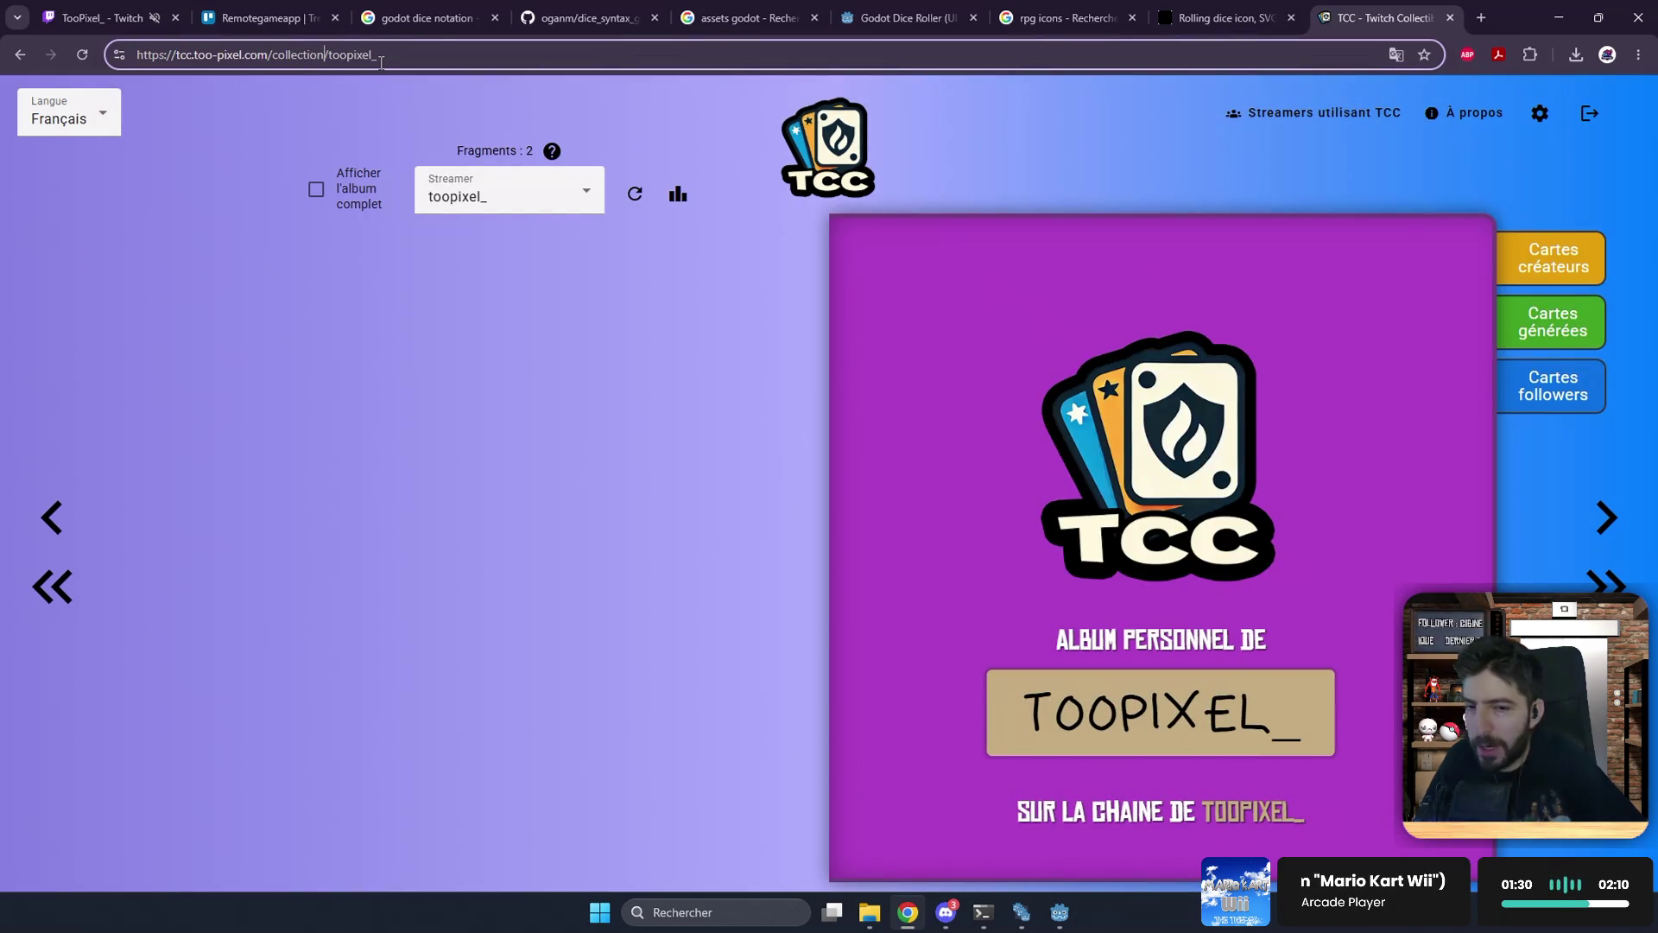
type("Ad")
key("BackSpace")
type("s")
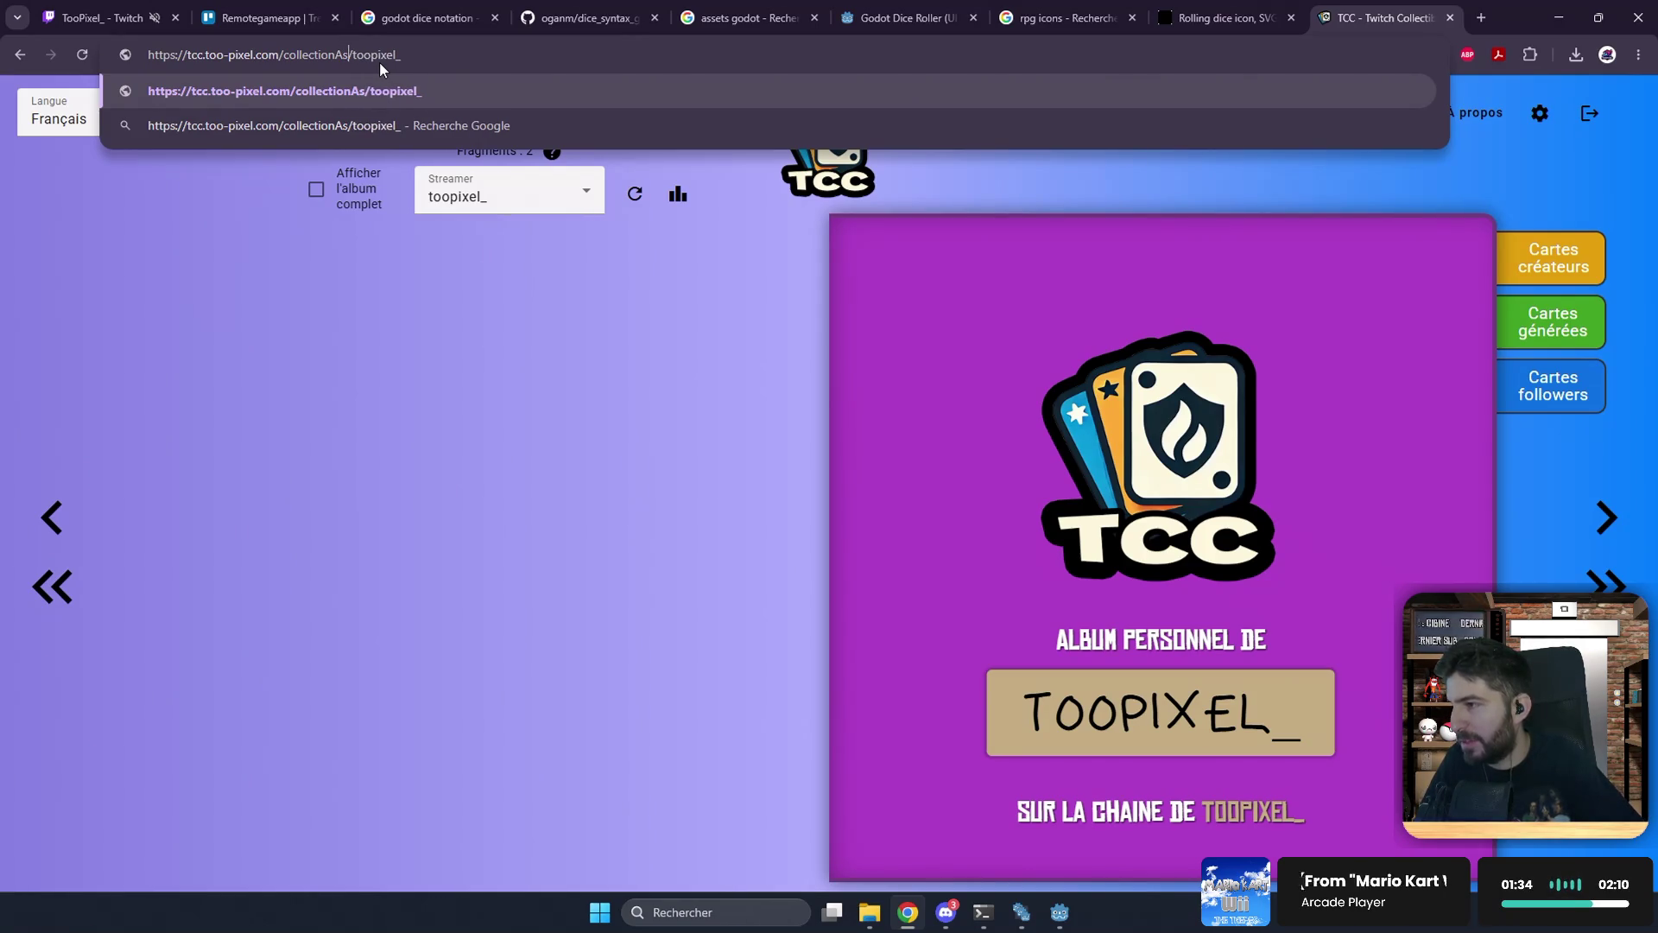
type("/")
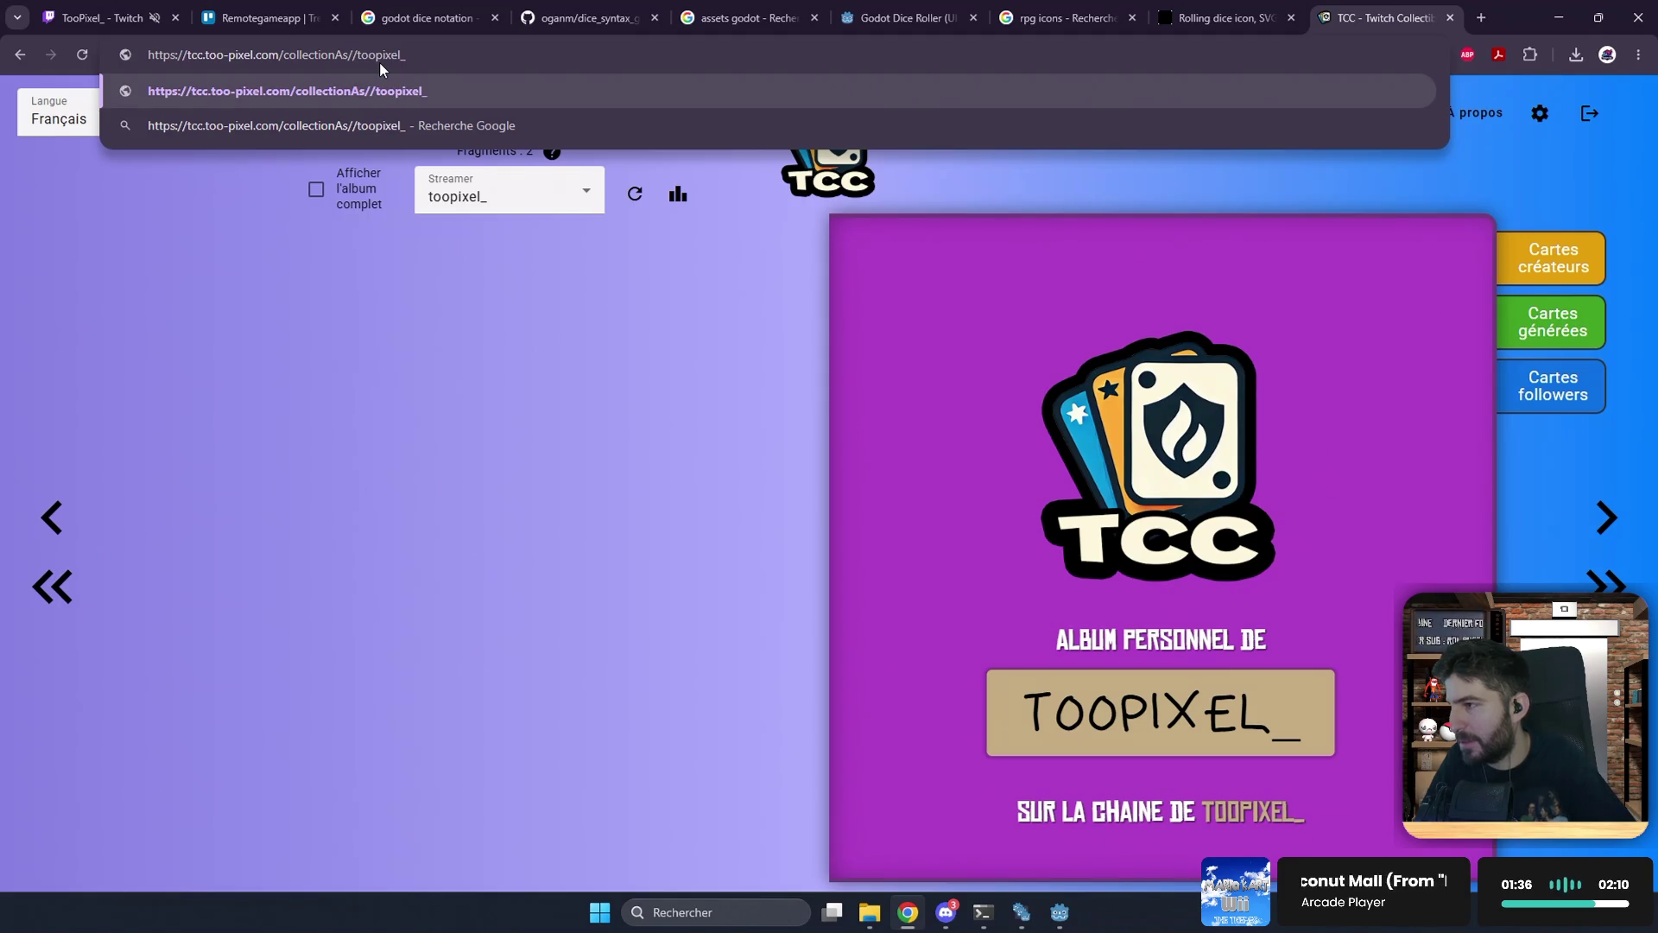
type("zakiu")
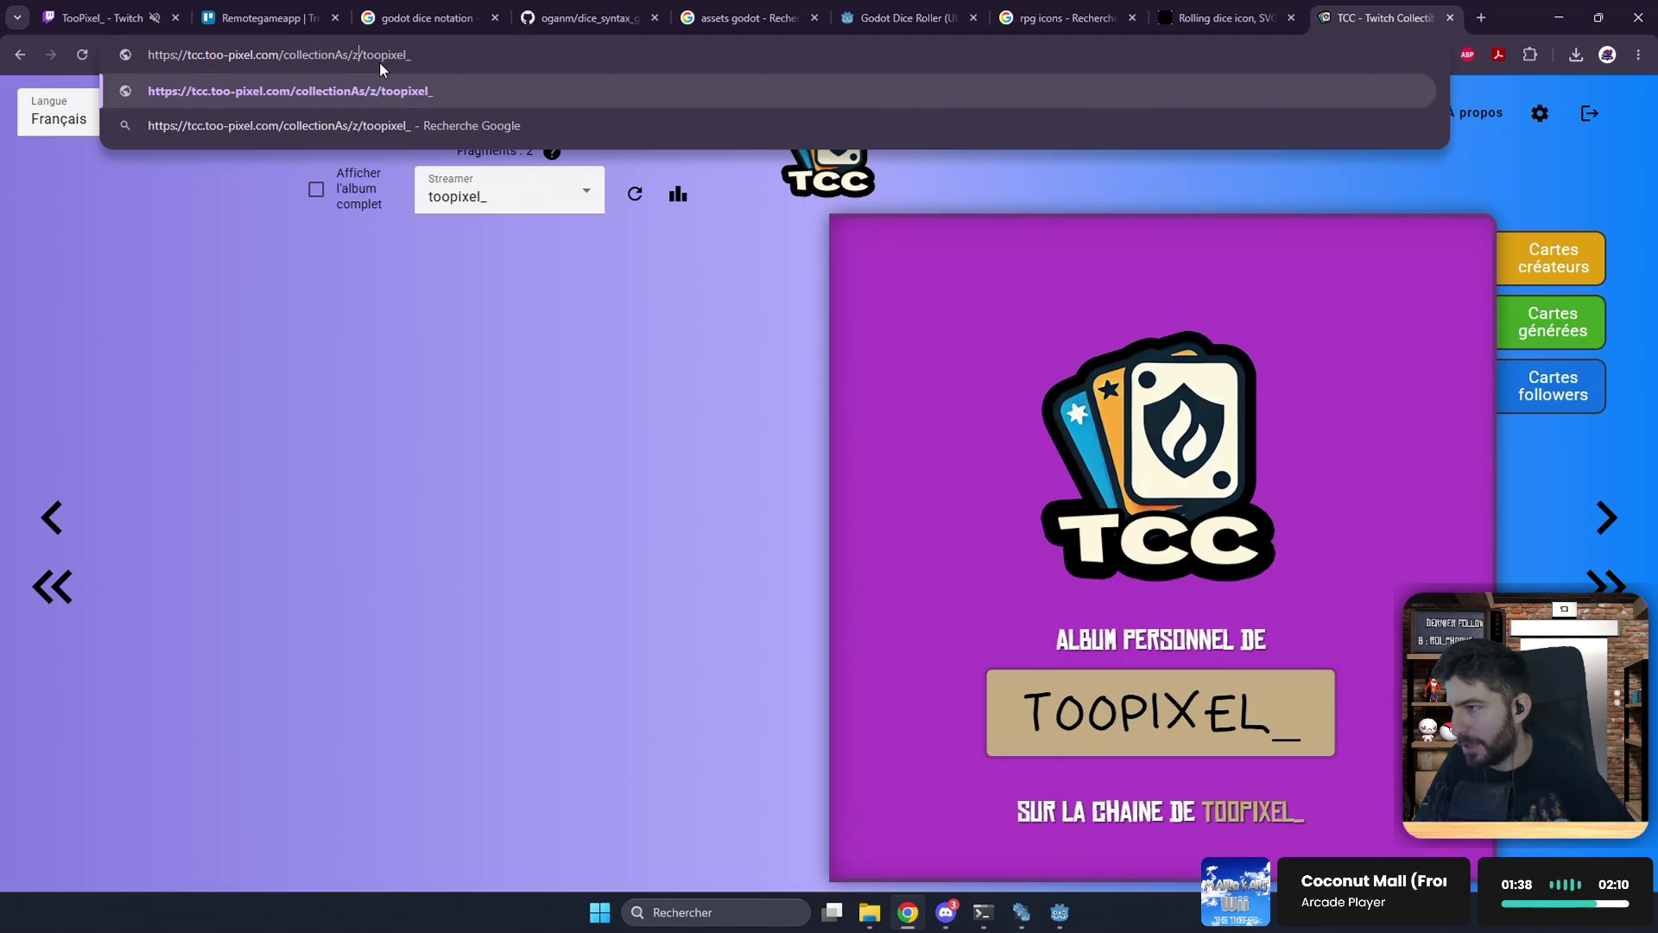
type("m")
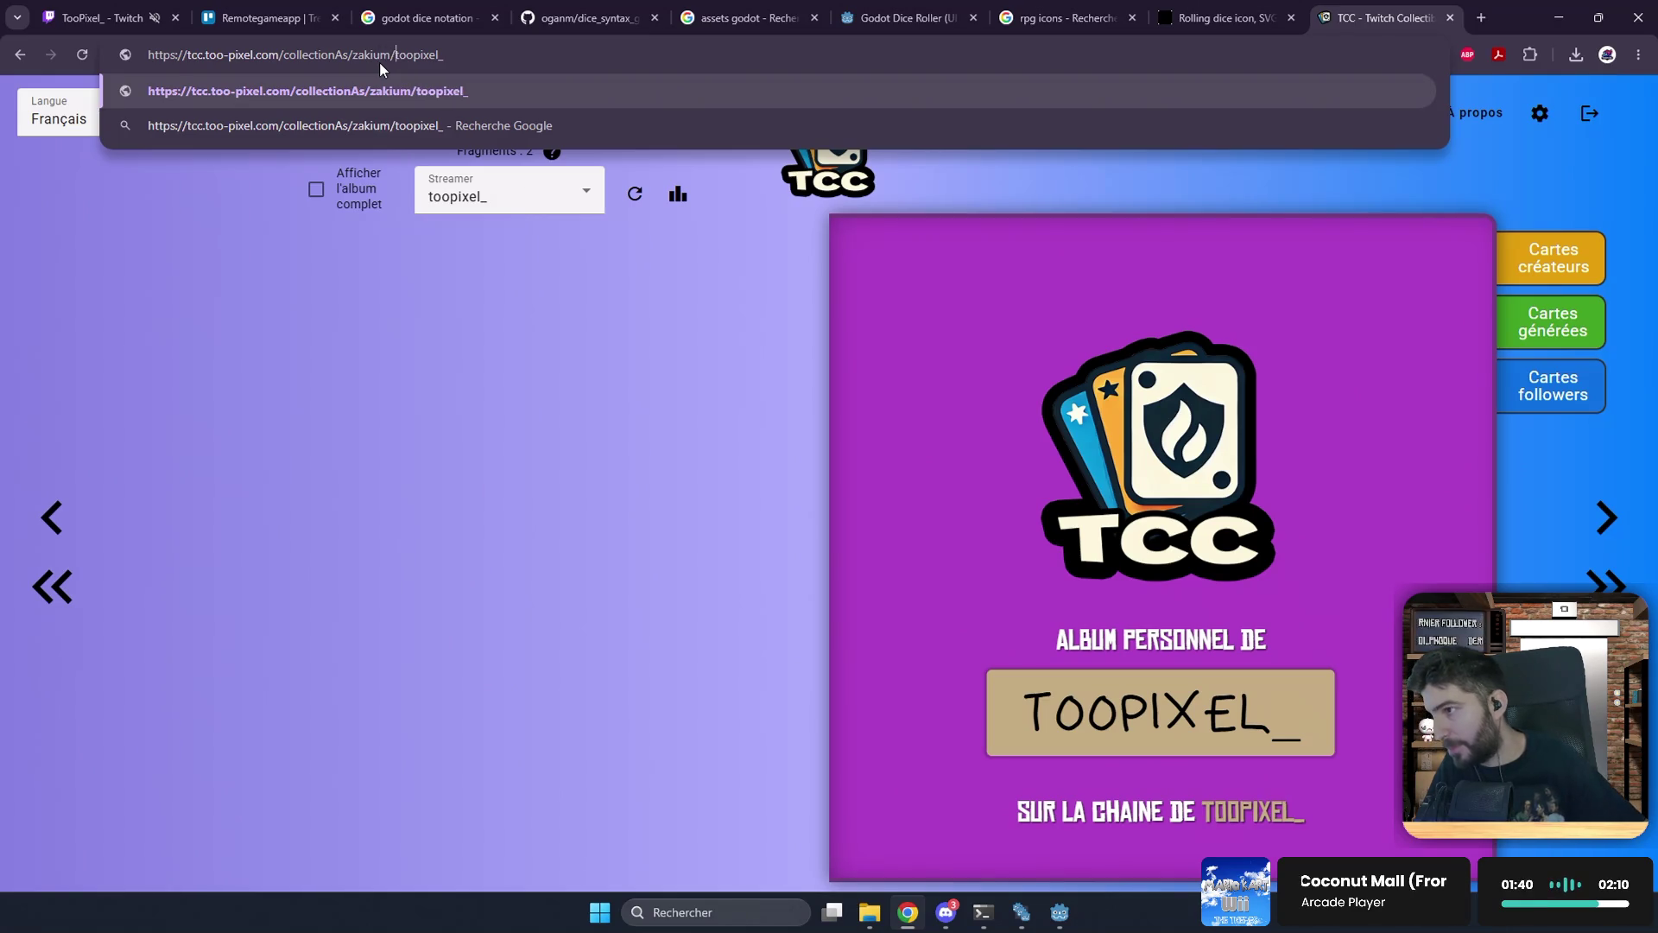
key("Right")
key("shift+End")
type("zakium")
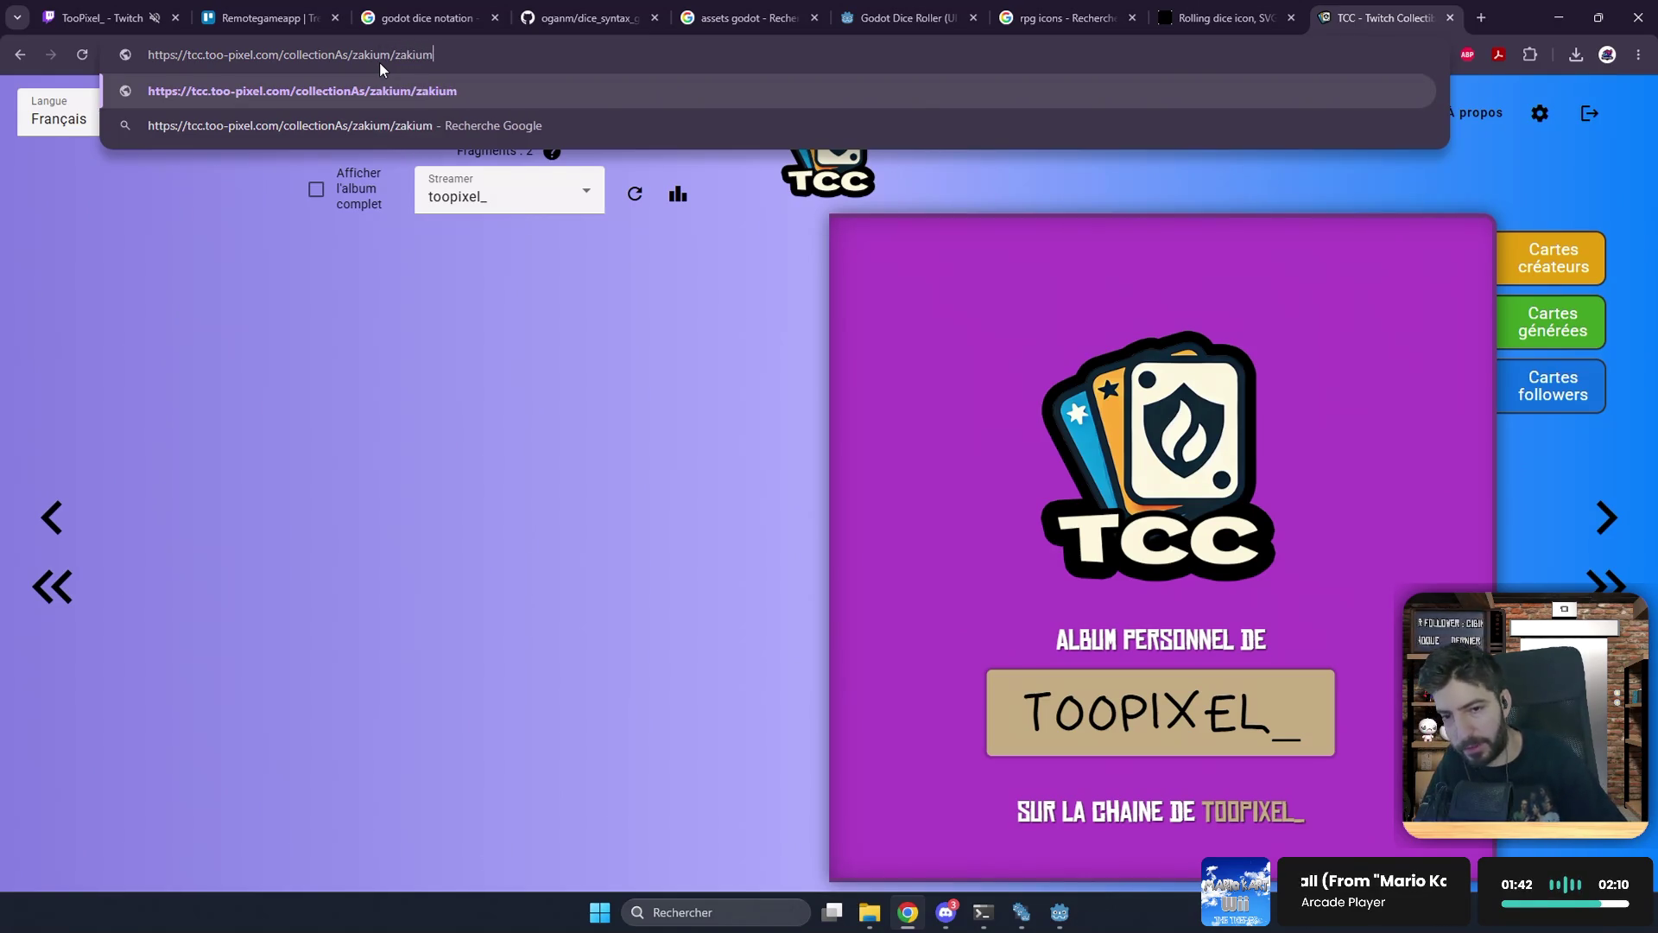
key("Return")
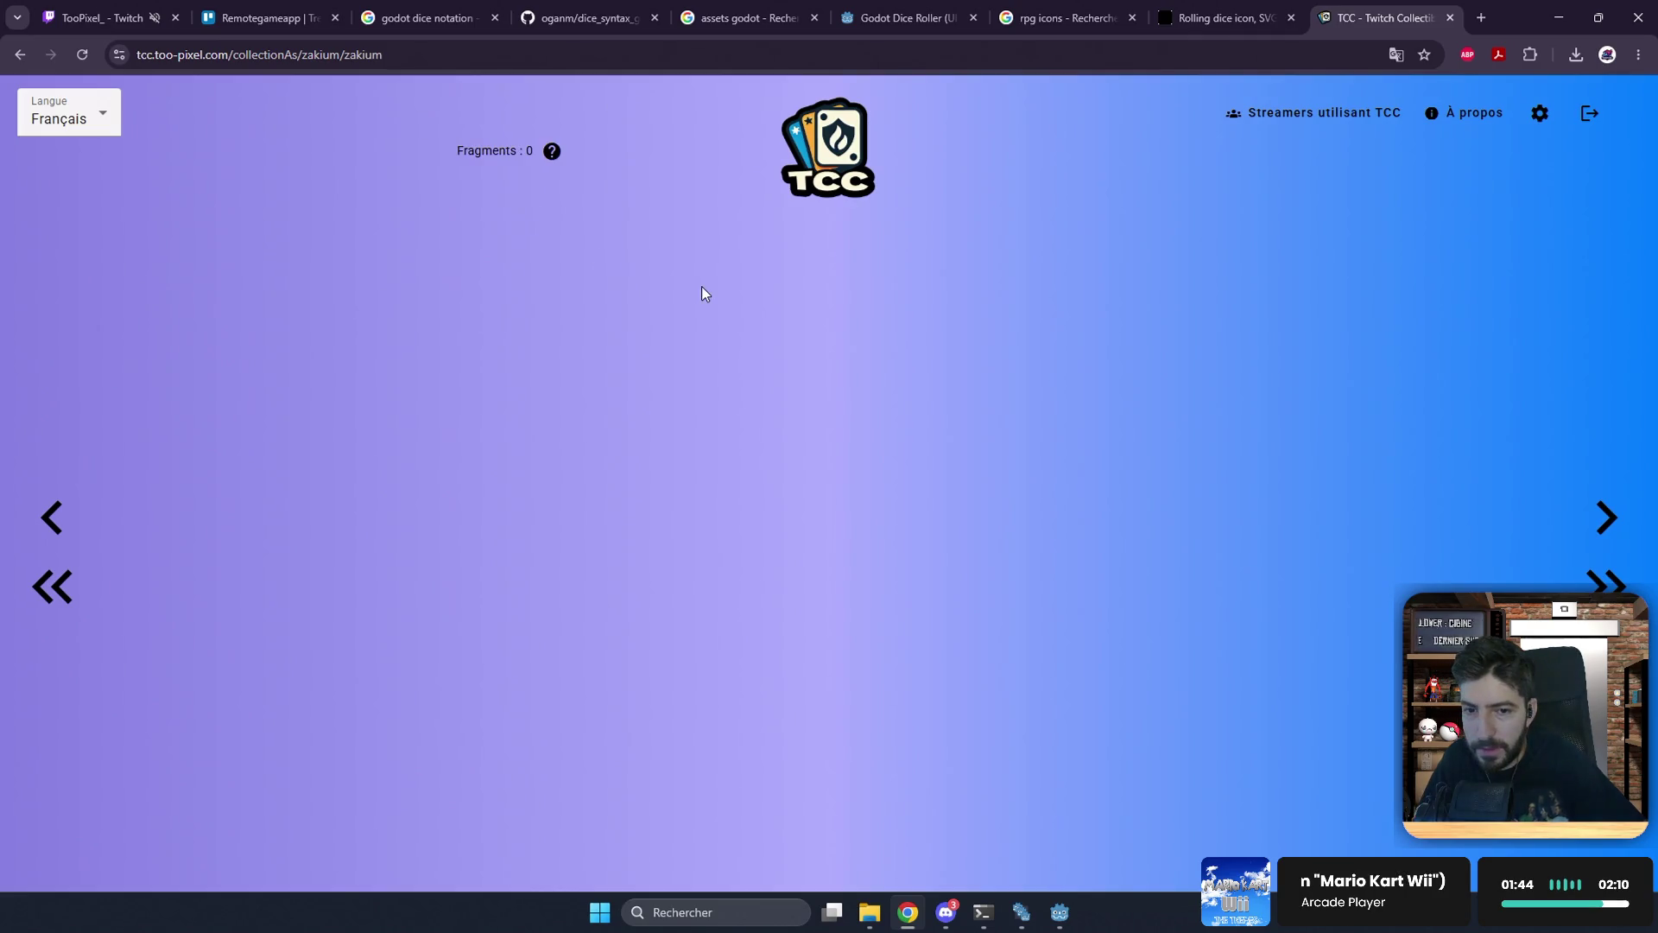
Step: Flip through the streamer's album pages and enlarge the La Cattacarte card twice
left_click(1606, 517)
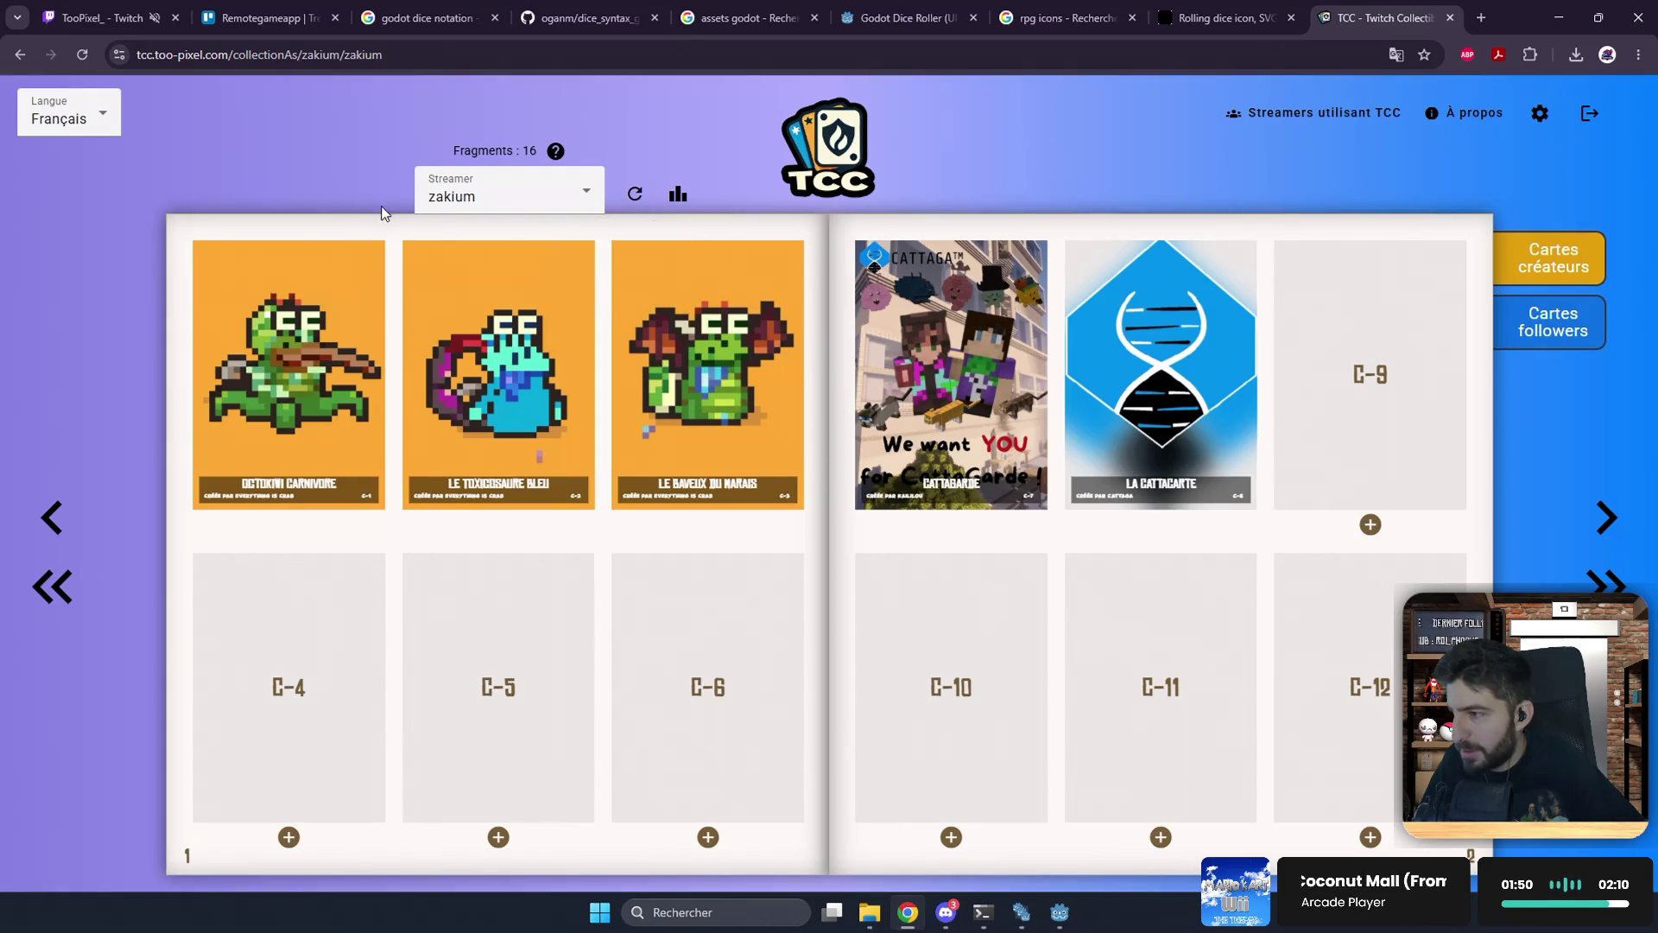
left_click(1574, 516)
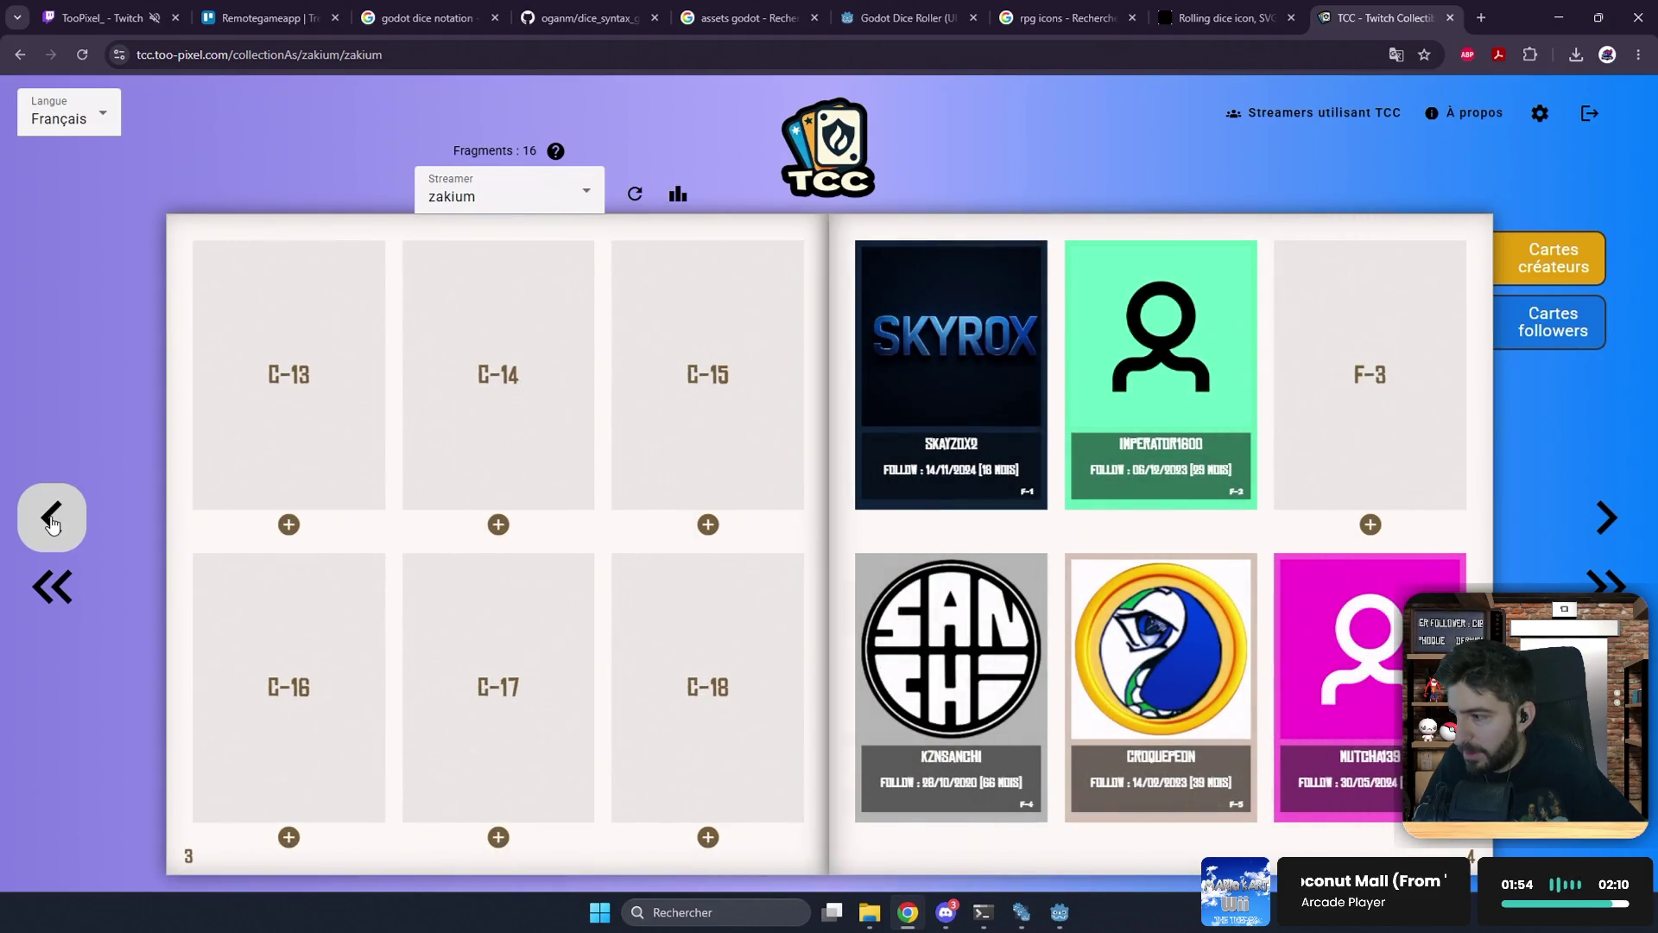
left_click(52, 516)
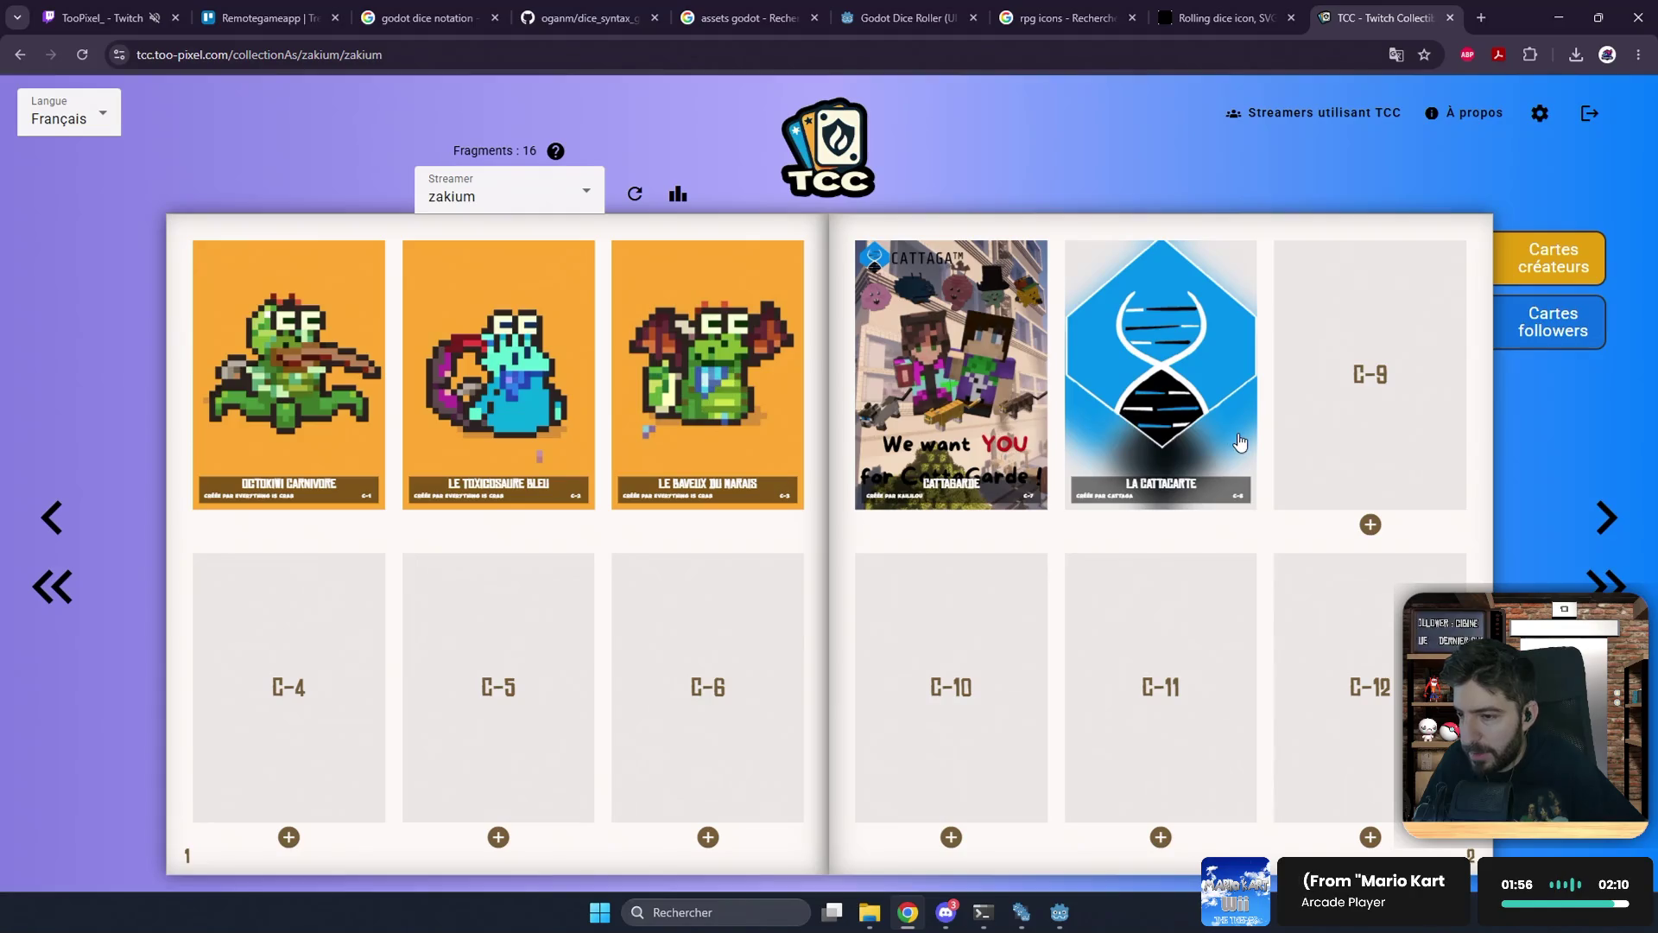
left_click(1188, 381)
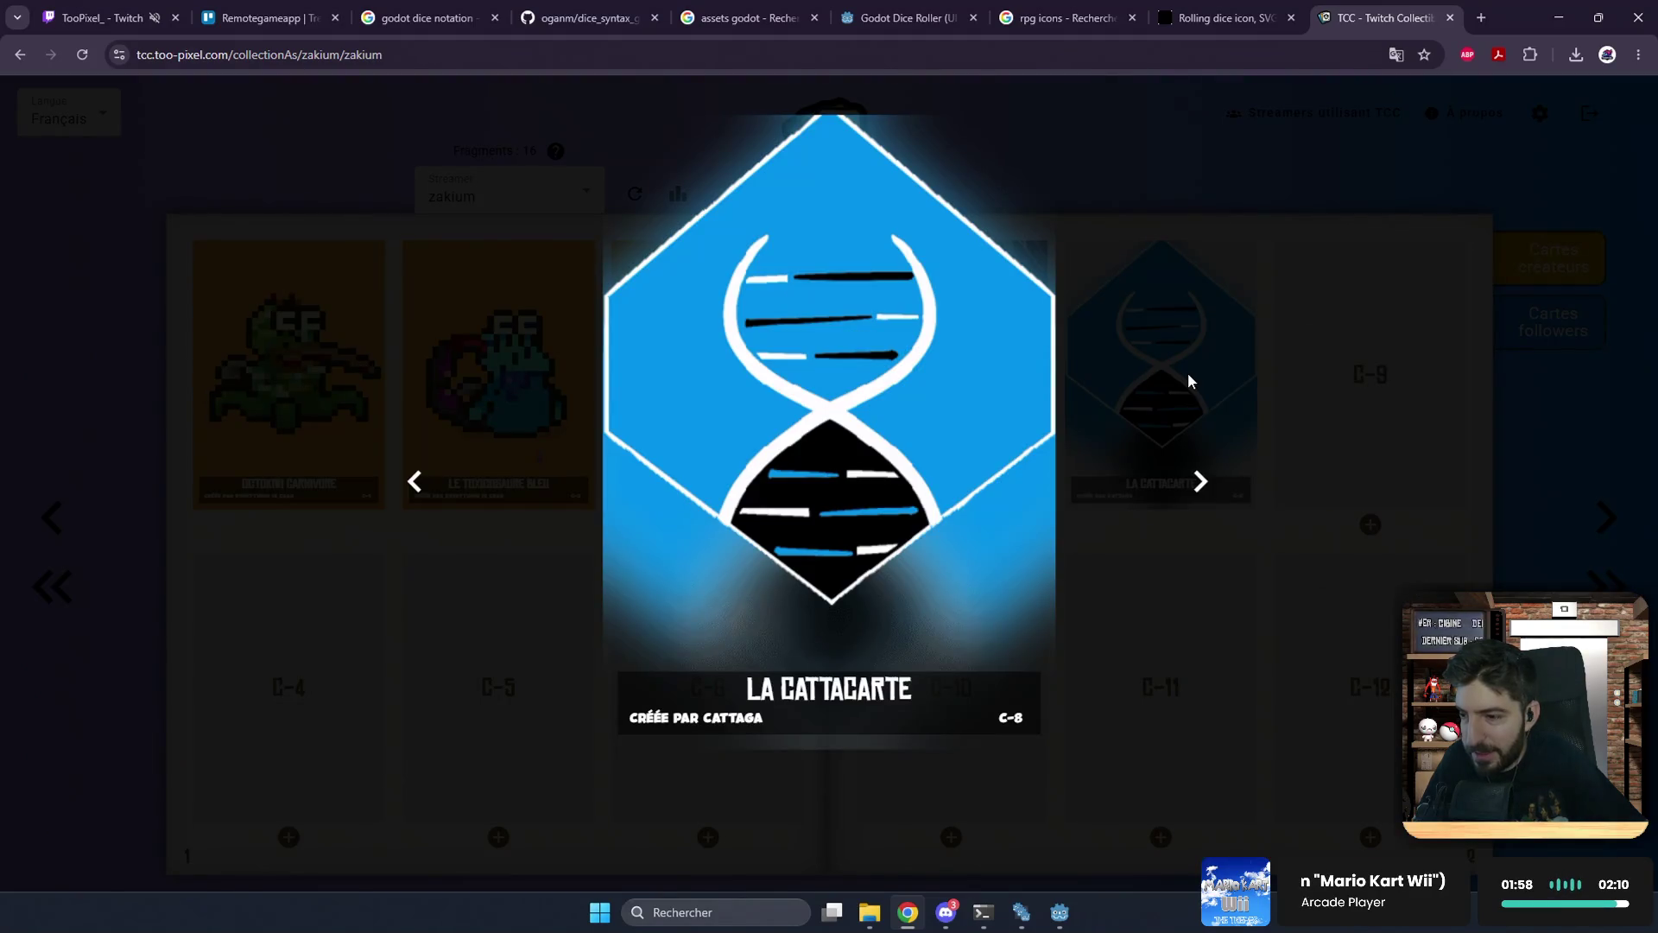
left_click(1205, 233)
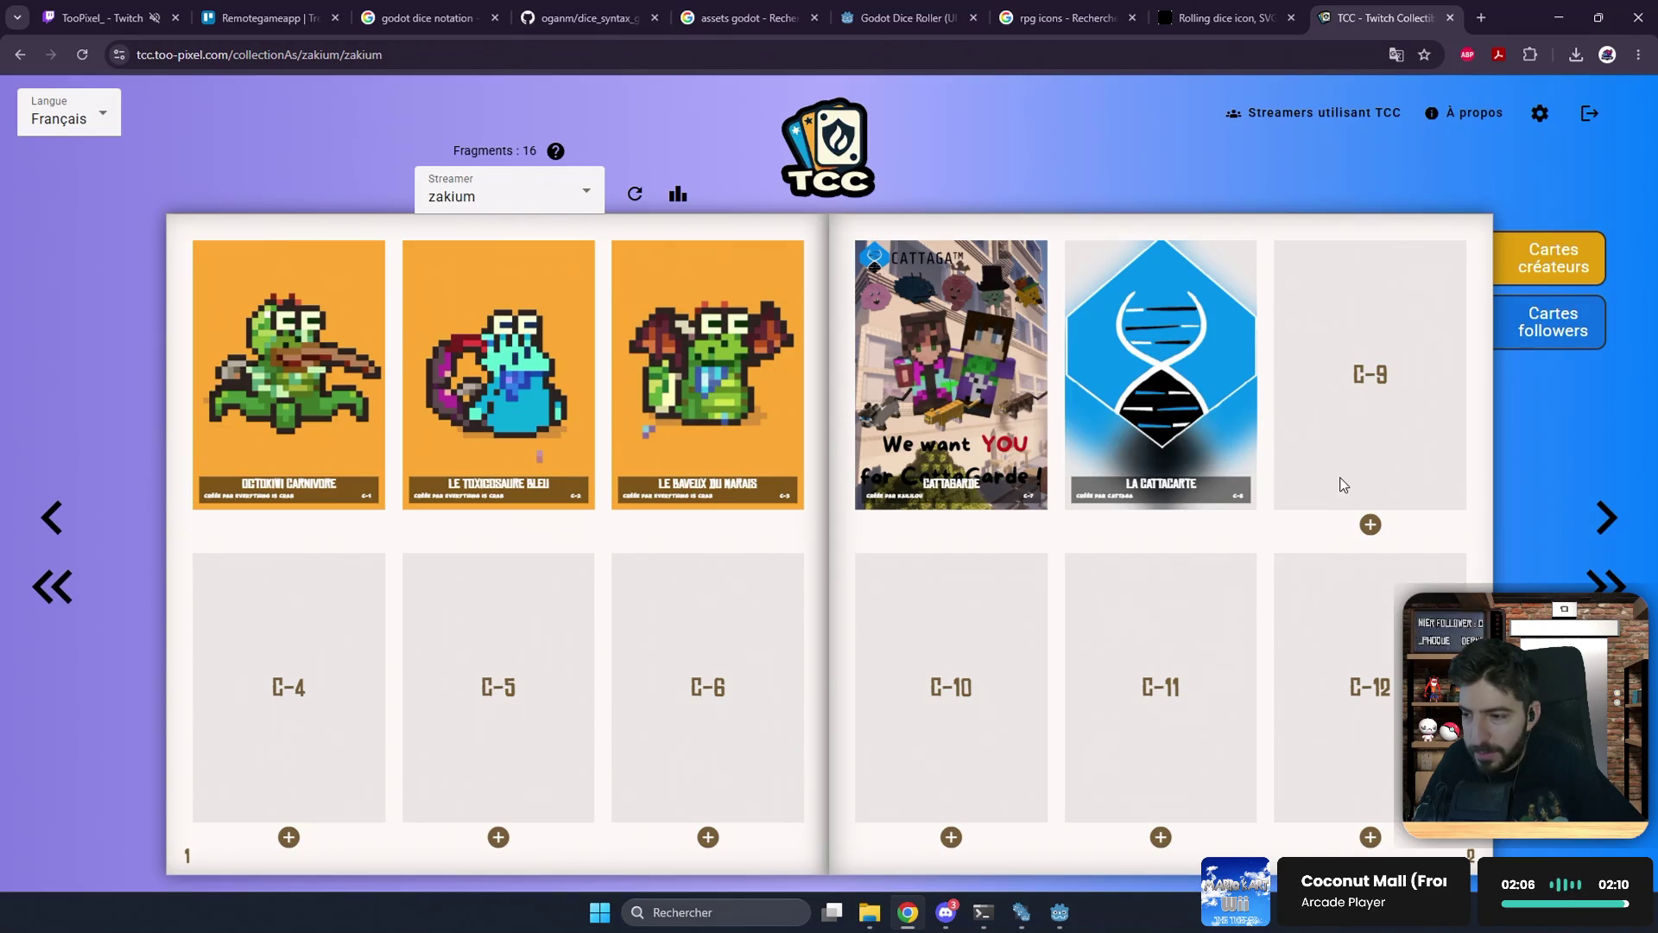
left_click(1607, 523)
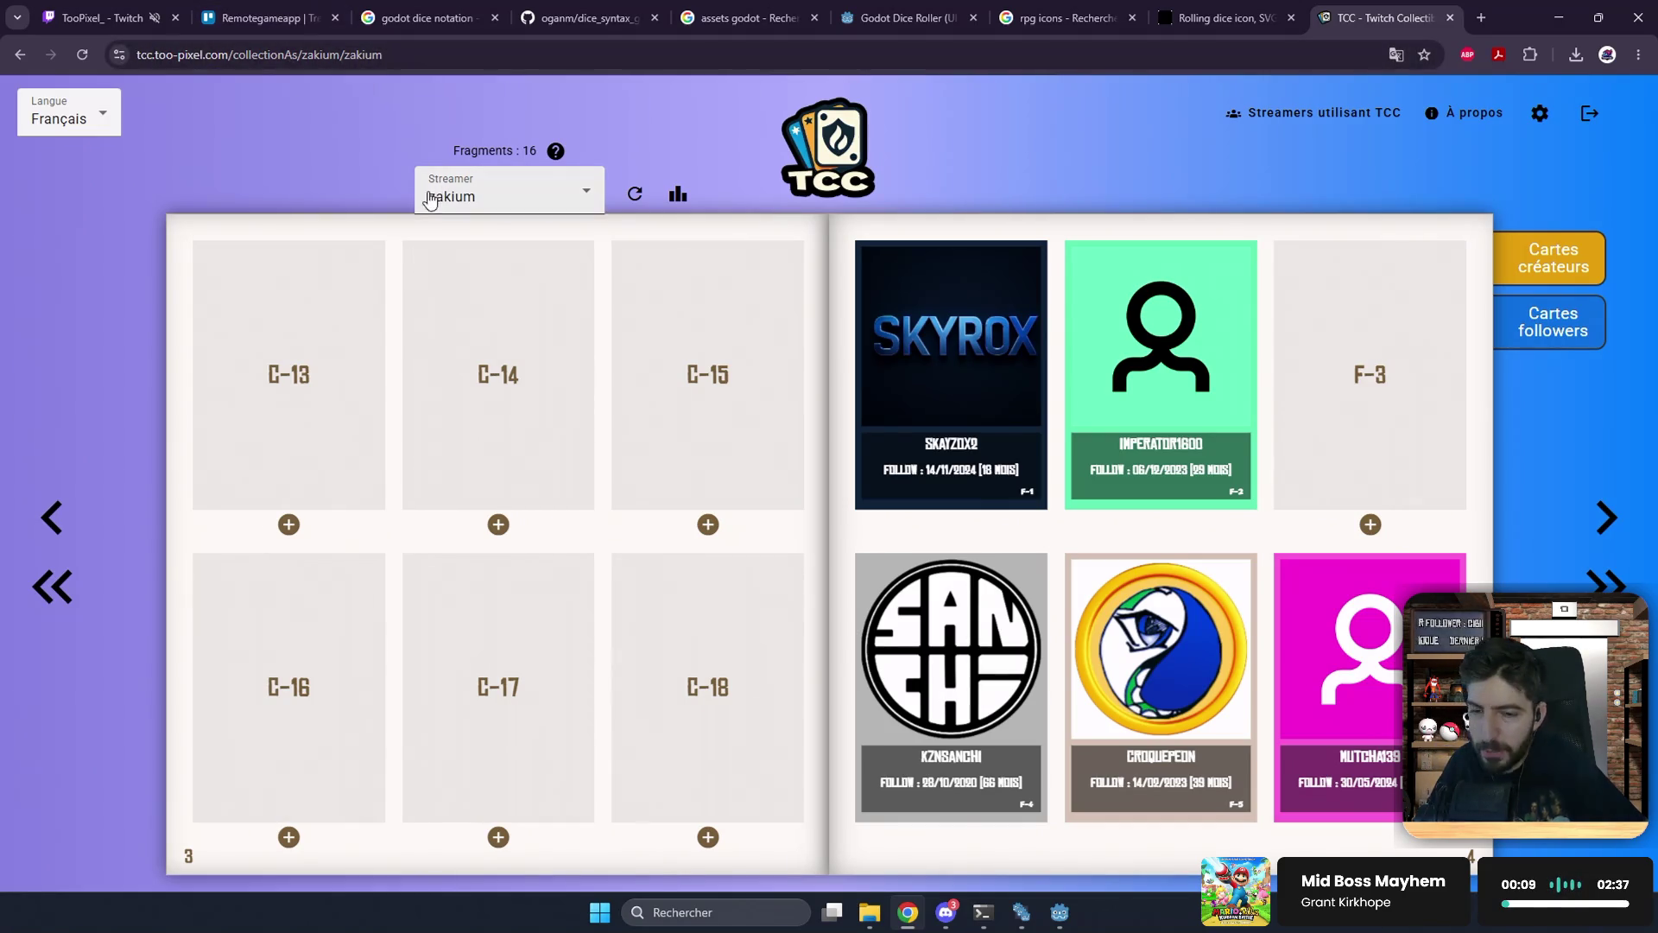
left_click(1606, 517)
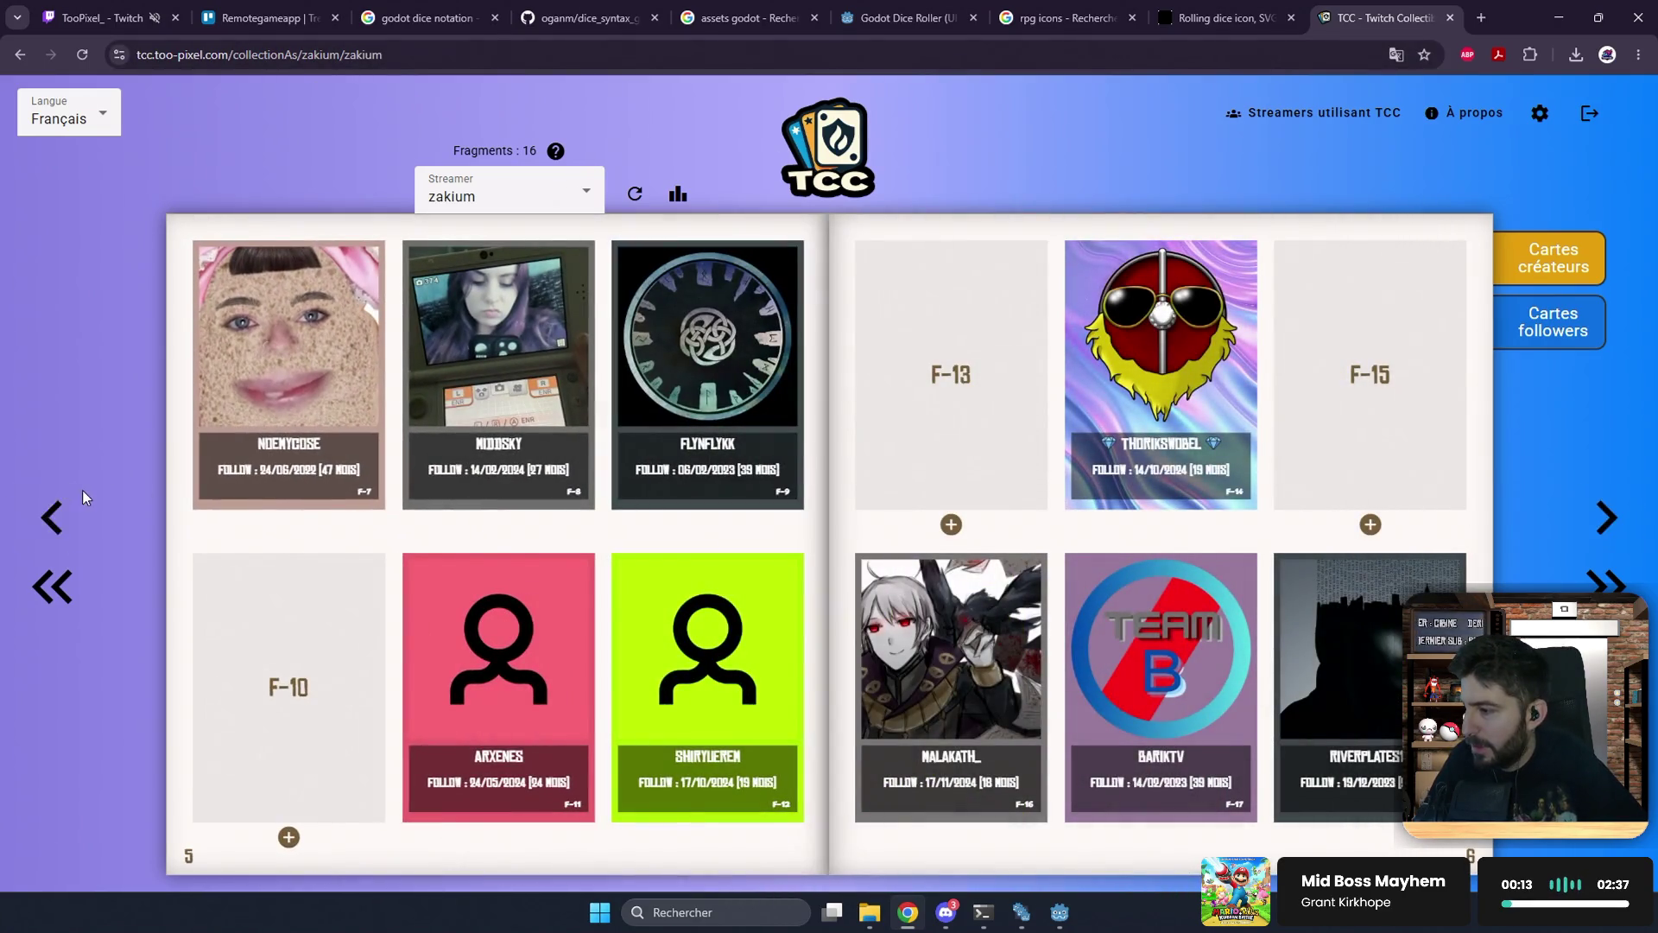
left_click(81, 511)
left_click(52, 517)
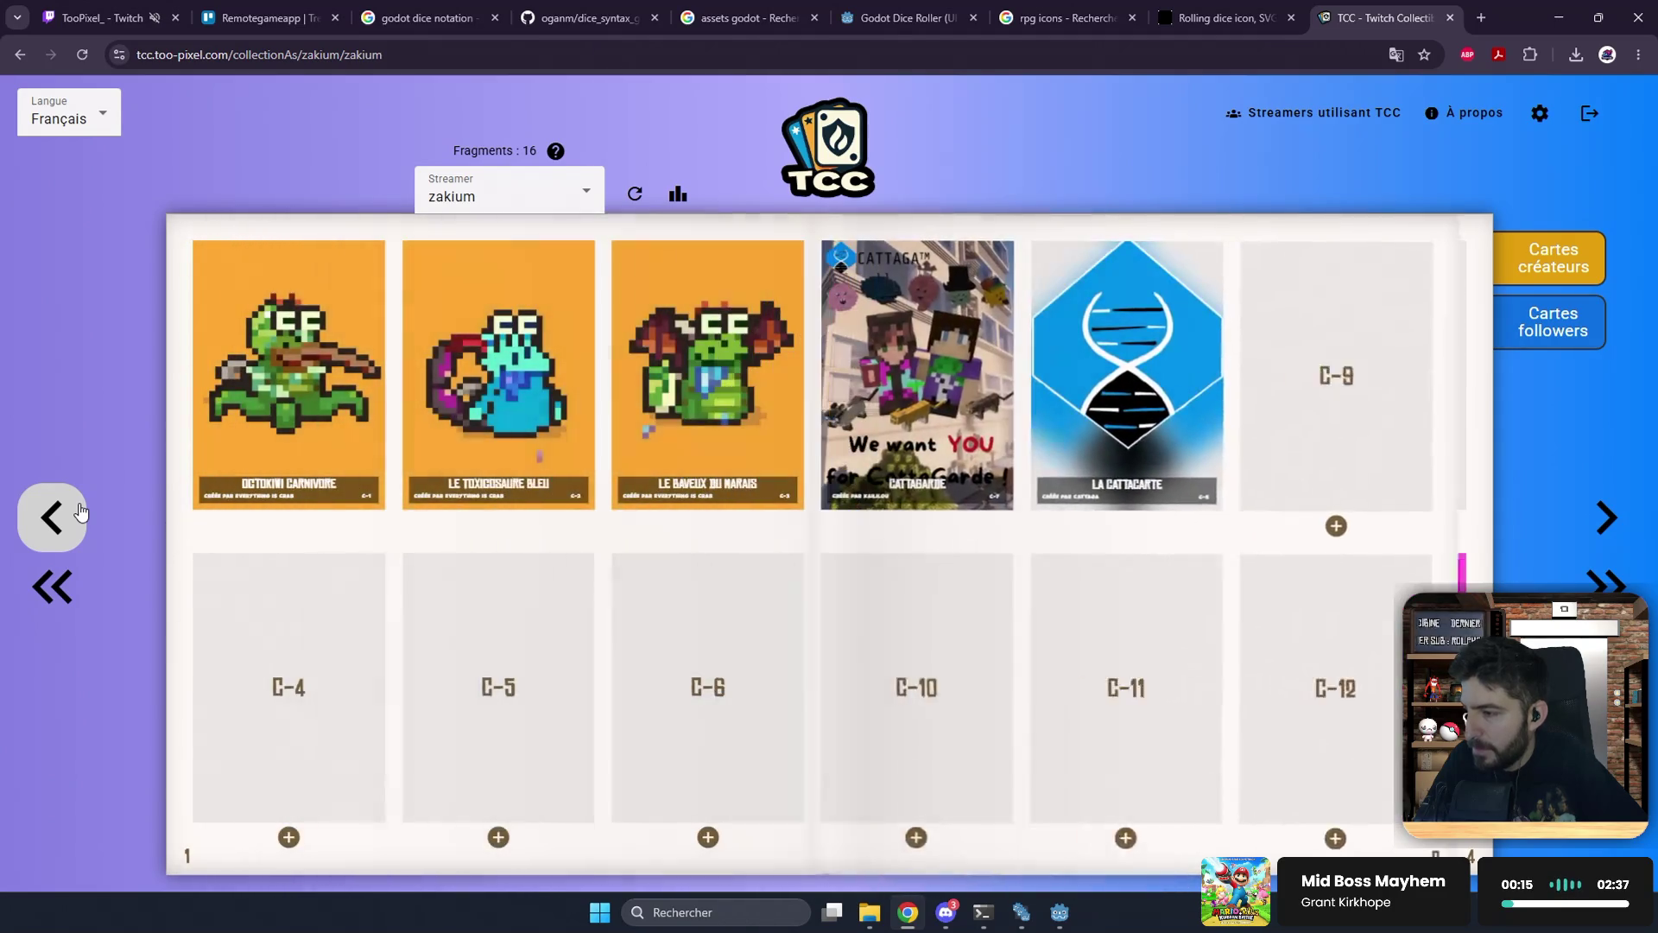
left_click(1117, 328)
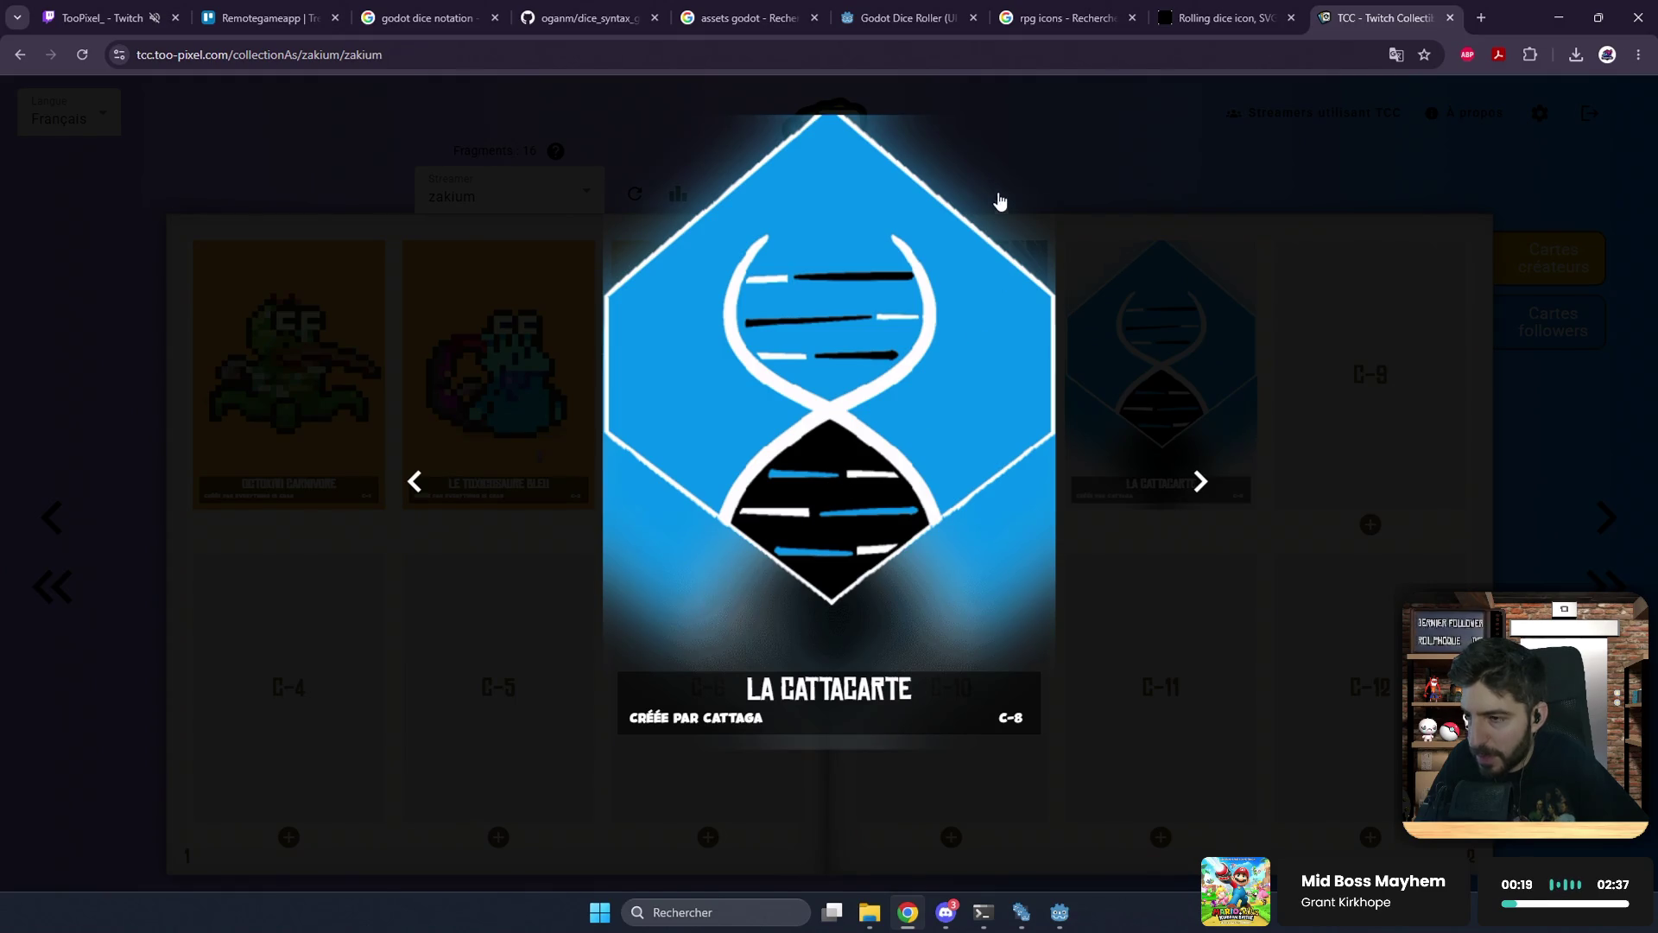
left_click(1215, 228)
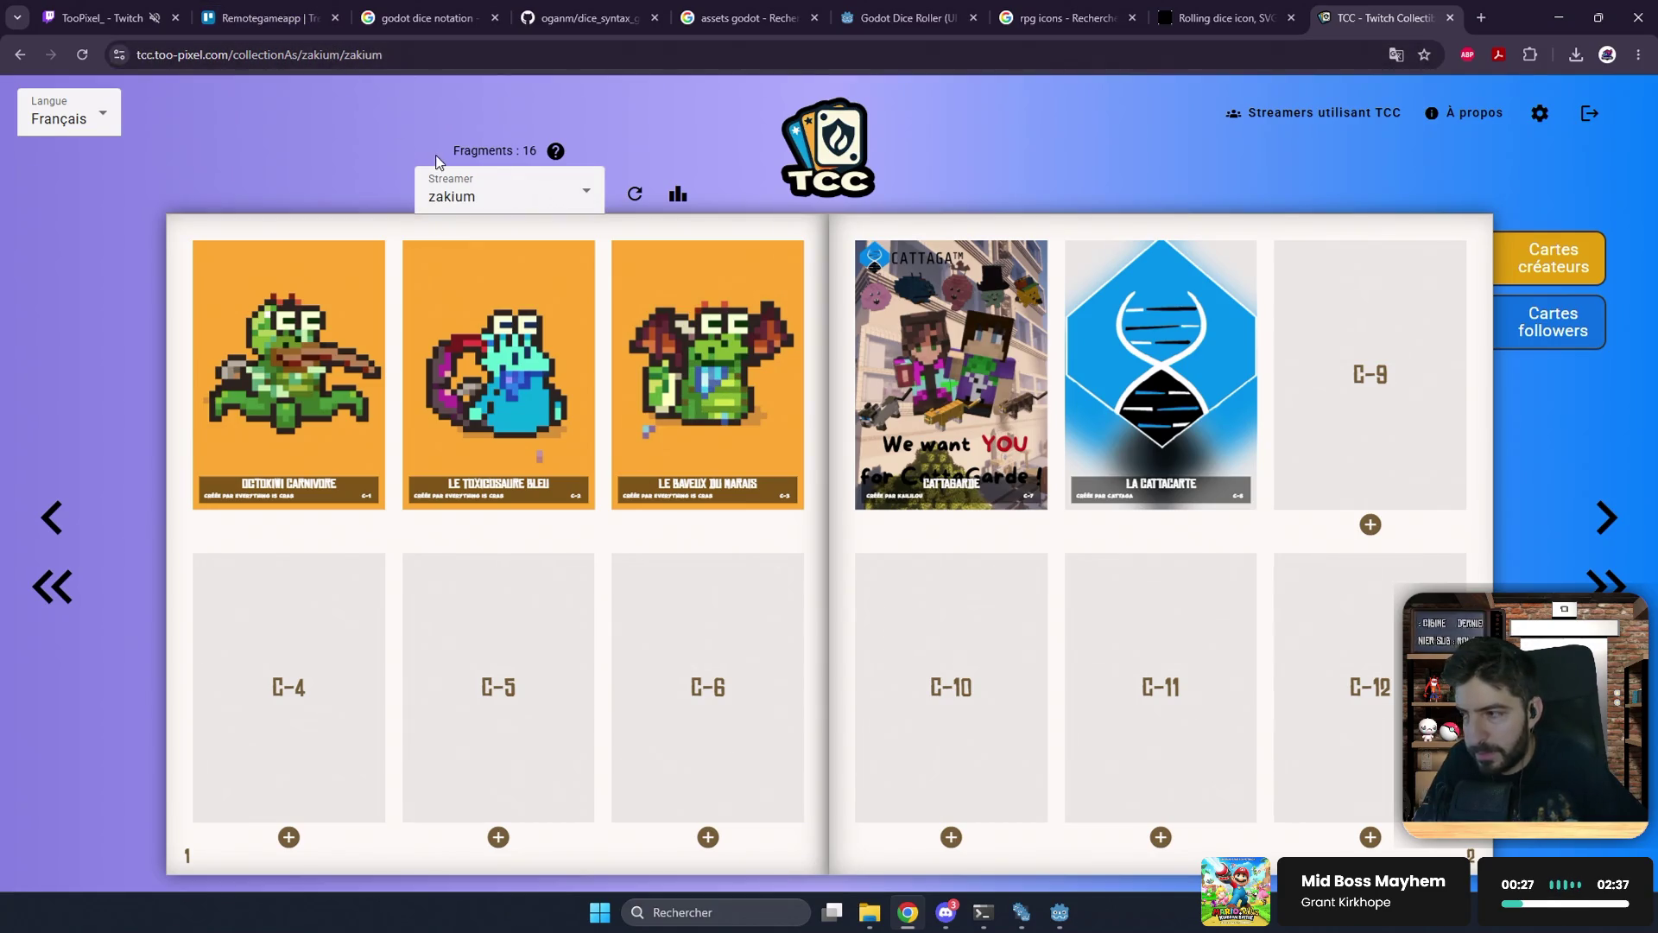
Step: Keep the same streamer in the Streamer dropdown, then return to the Godot Dice Roller page and editor
left_click(492, 192)
left_click(309, 164)
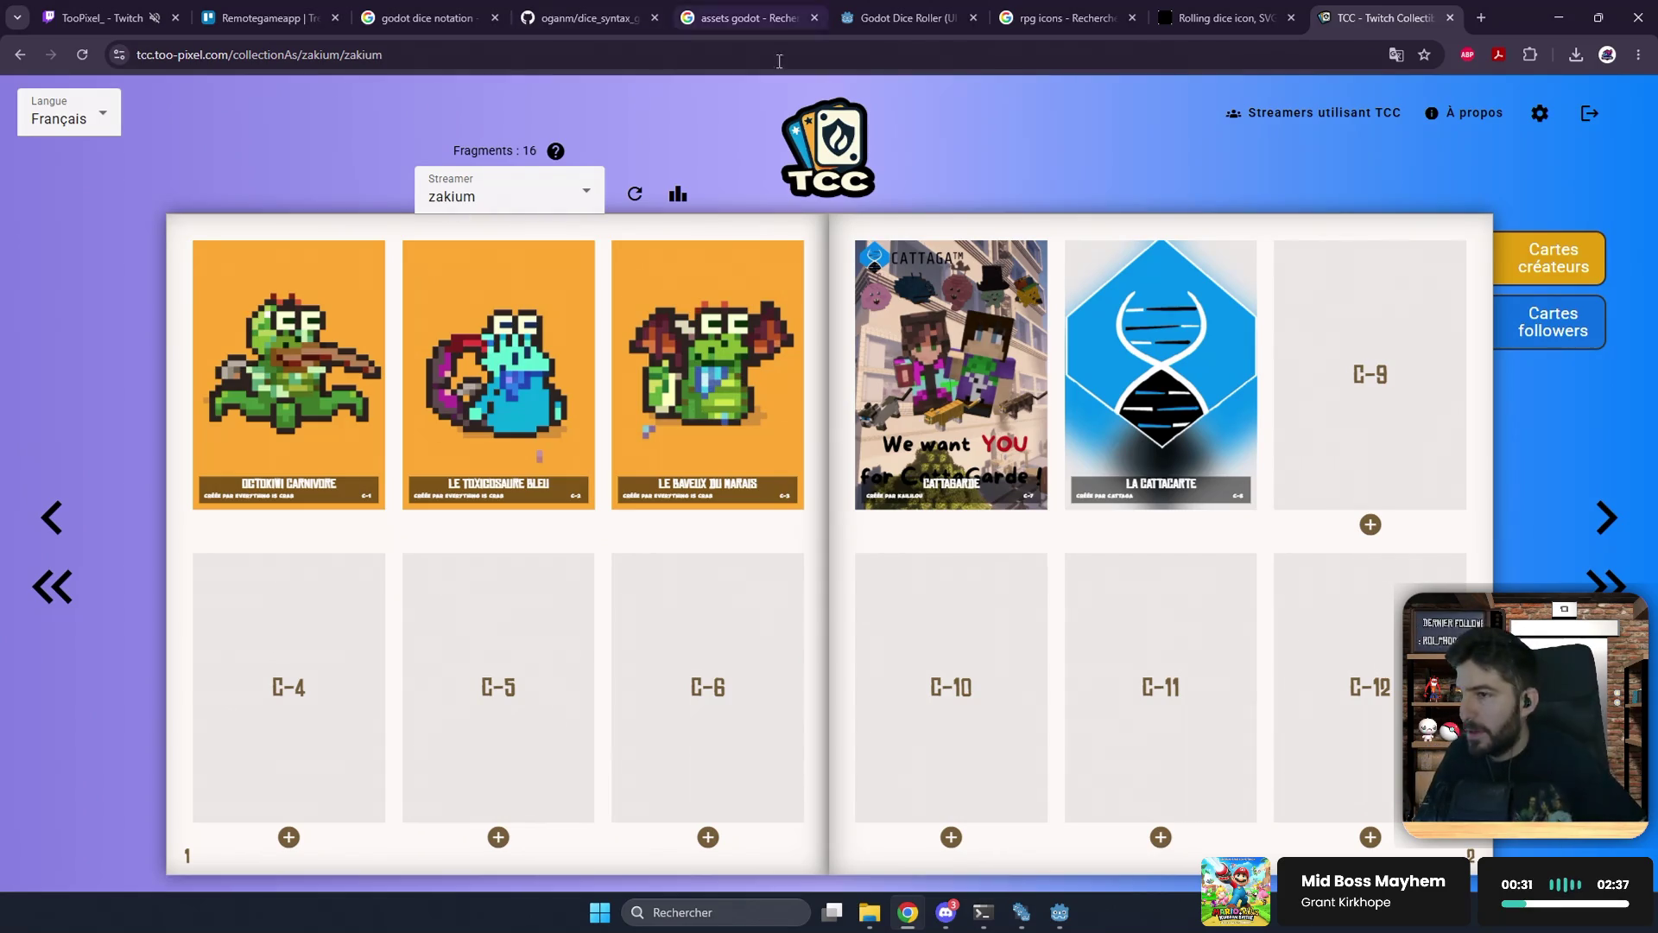
left_click(944, 7)
mouse_move(1075, 926)
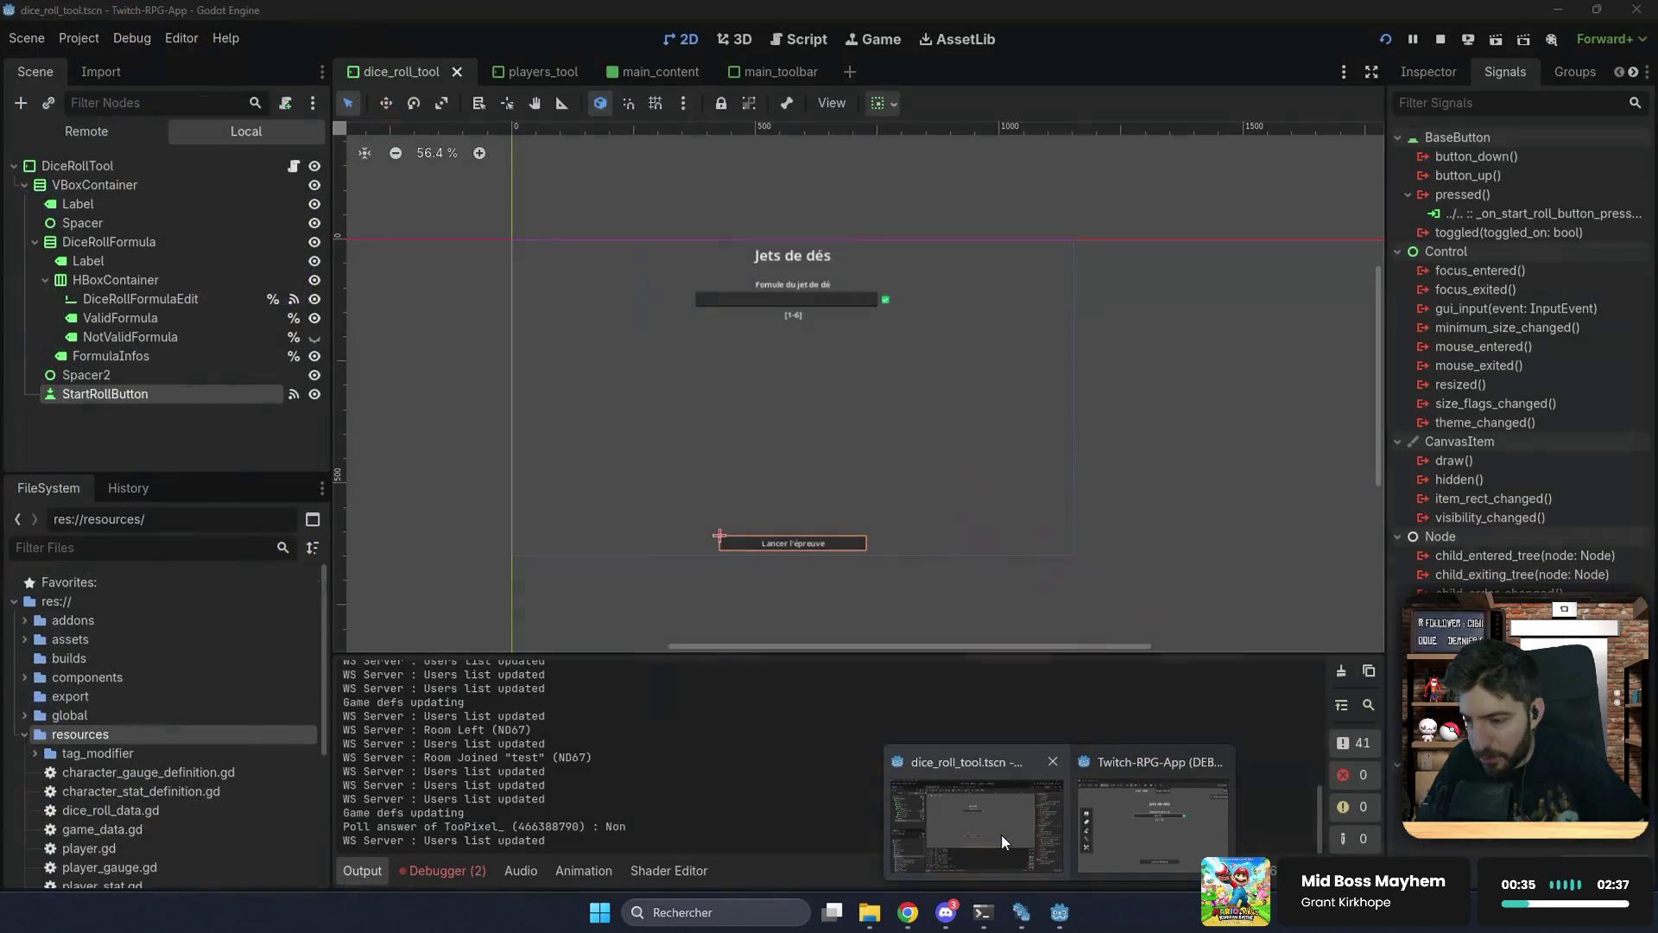
left_click(1002, 832)
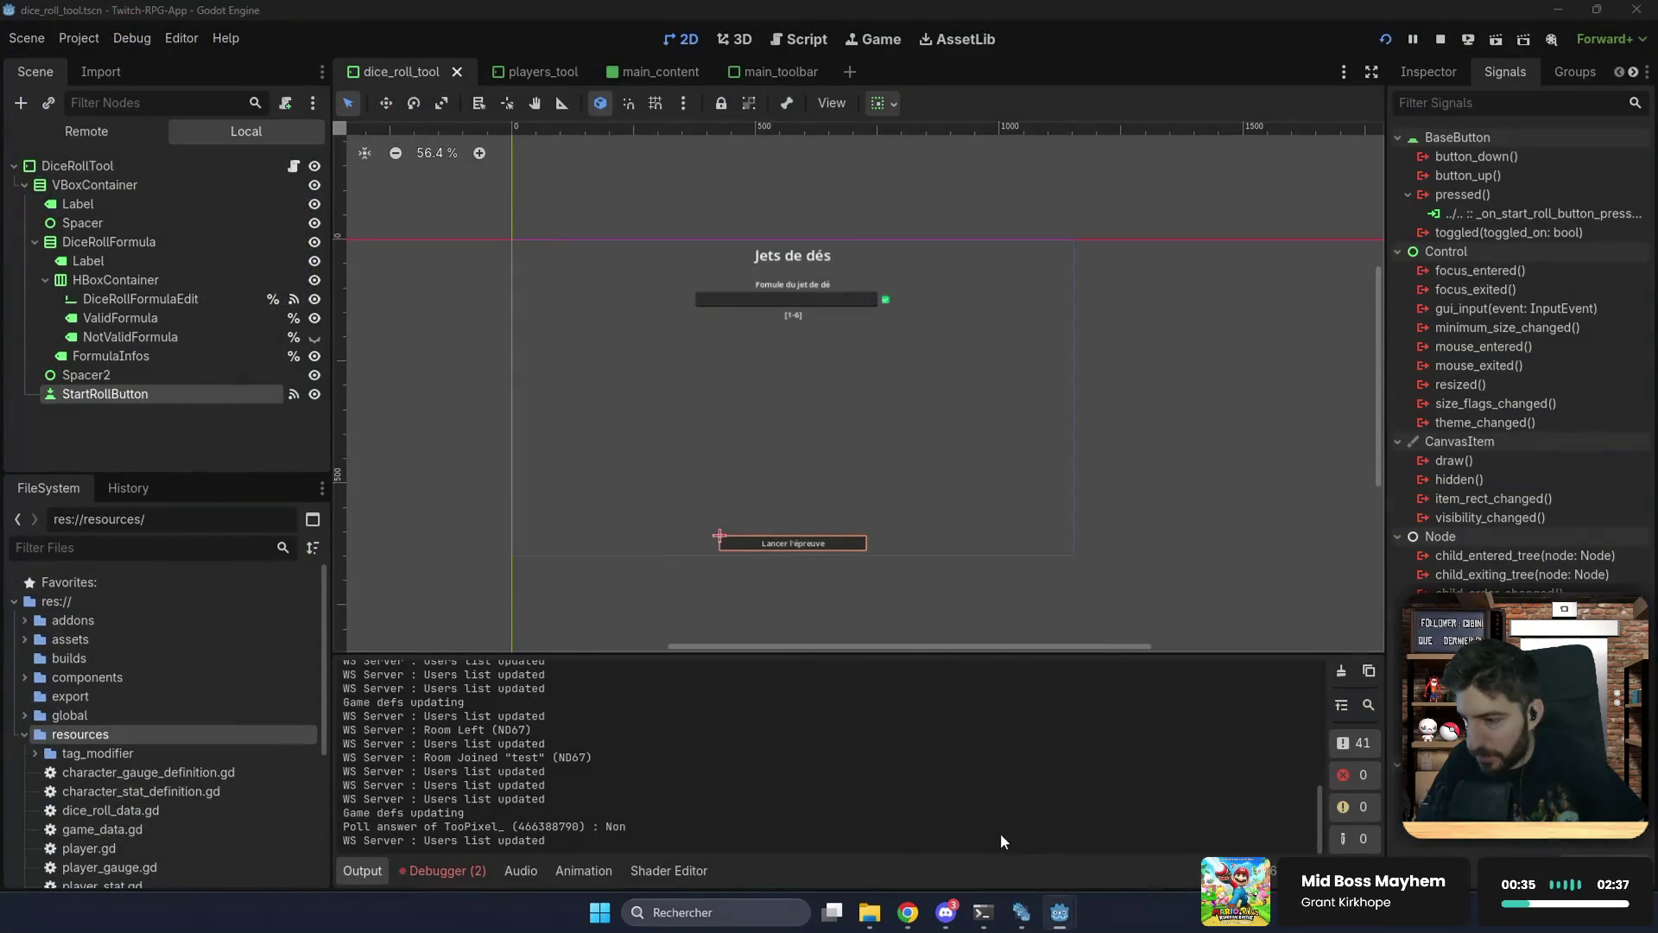
Step: Open game_event_const.gd in the Script editor using the 'const' FileSystem filter
left_click(805, 41)
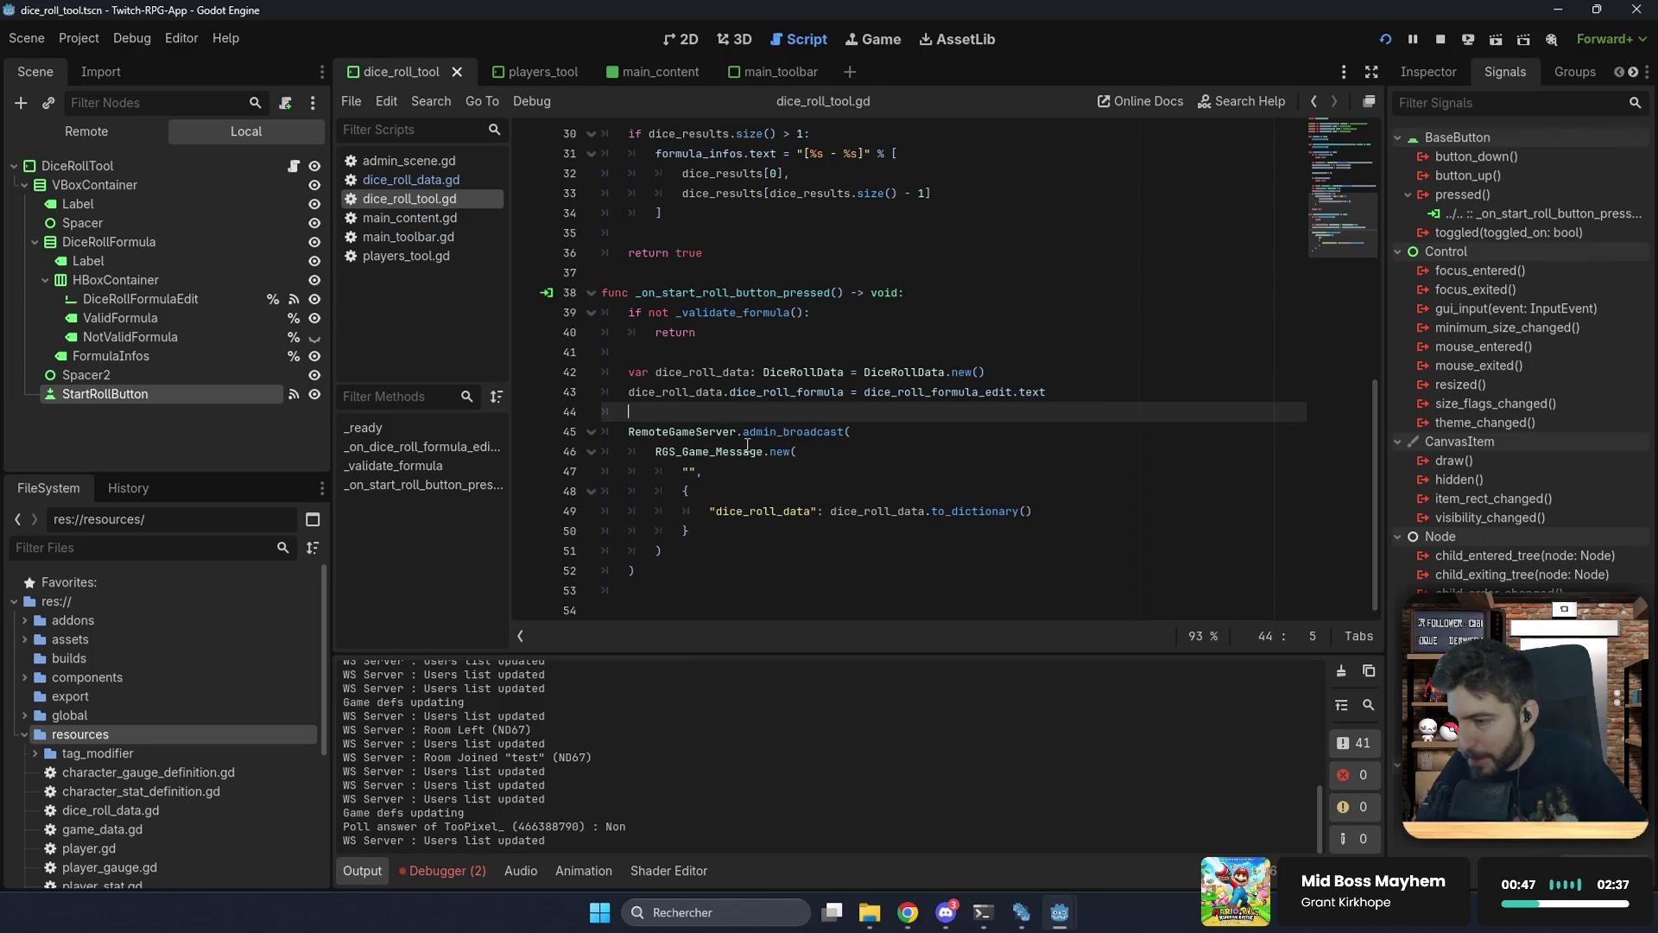
left_click(698, 470)
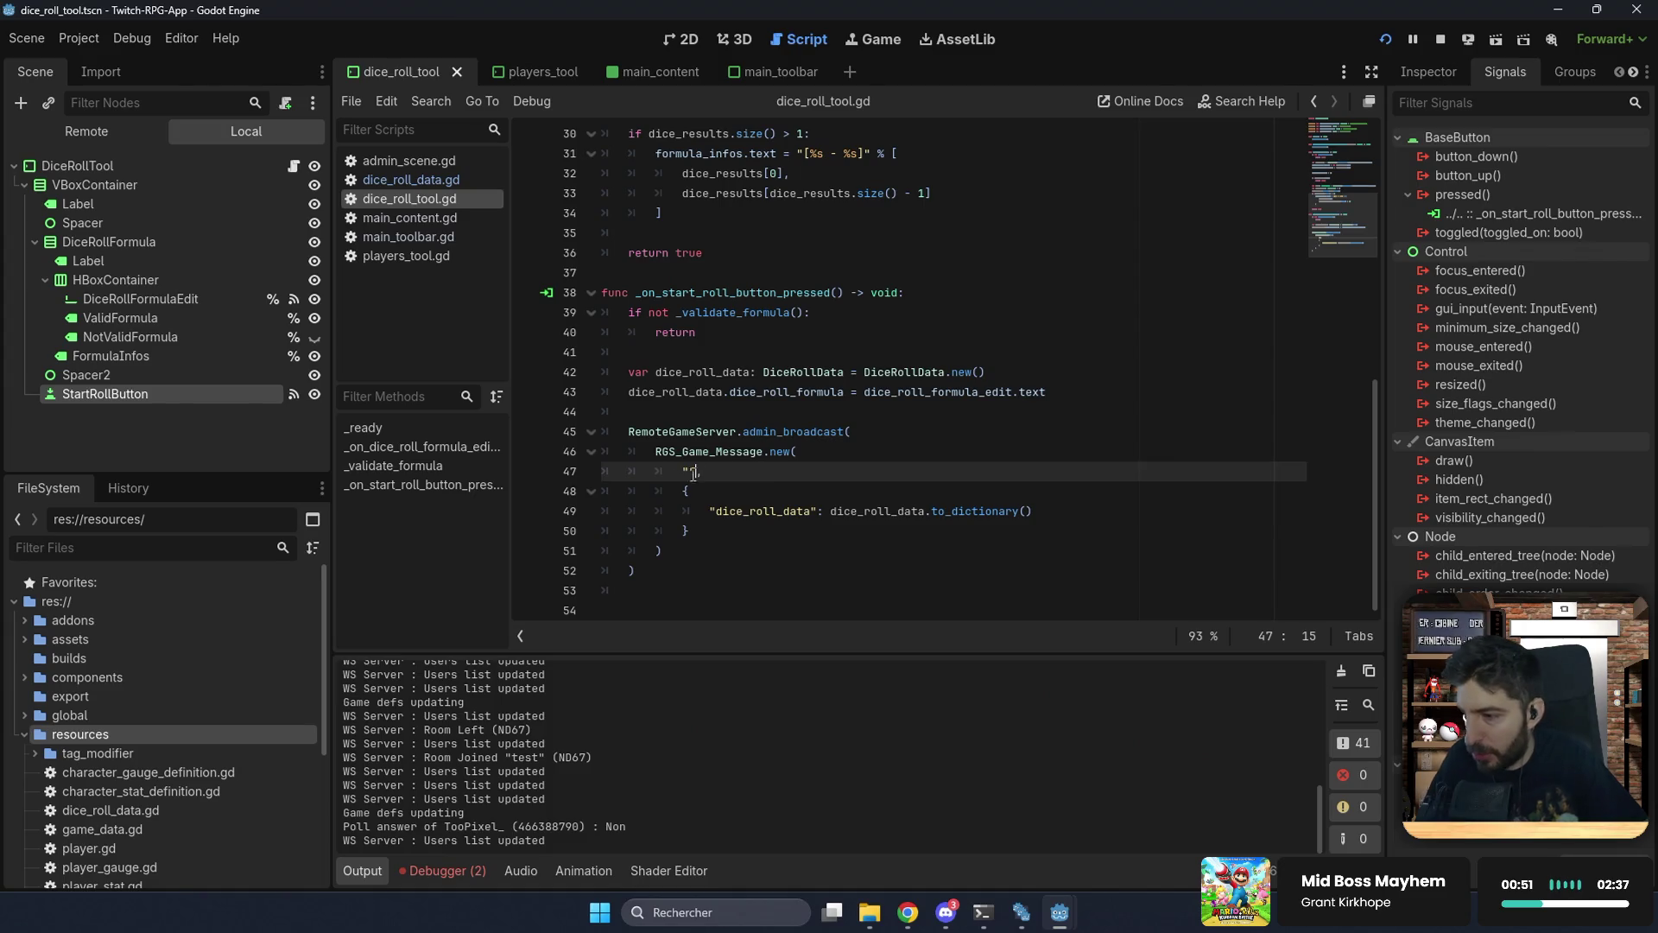
left_click(132, 542)
type("const")
double_click(124, 639)
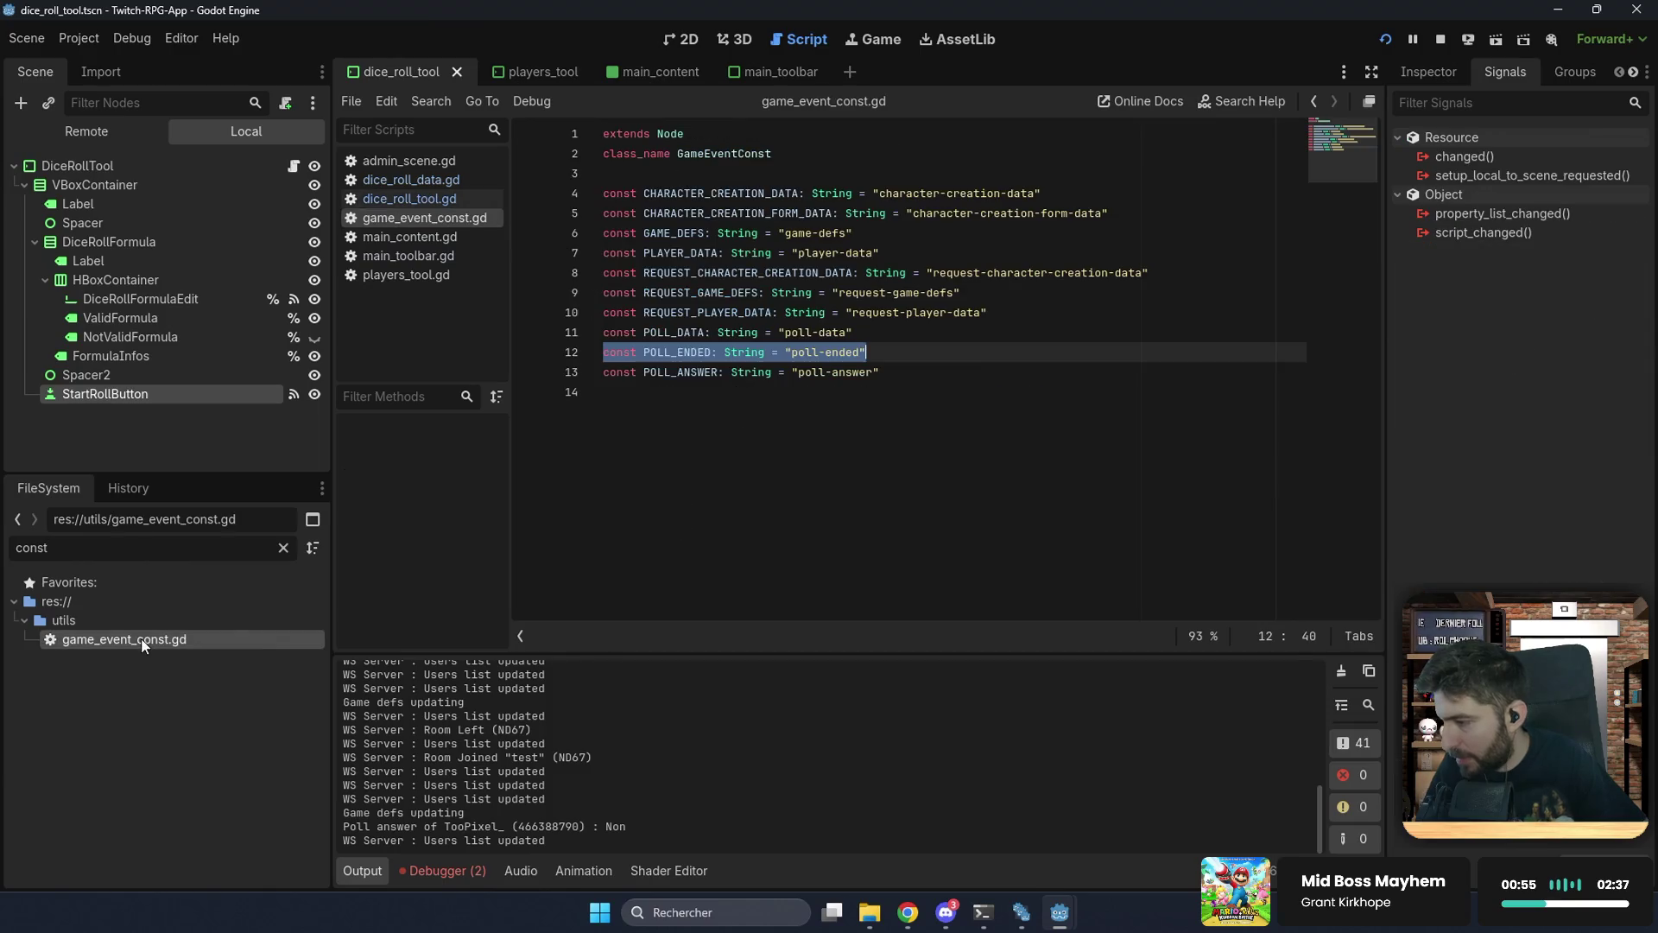
Step: Add const DICE_ROLL_DATA: String = "dice-roll-data" at the file's end and save it
left_click(986, 397)
type("const ")
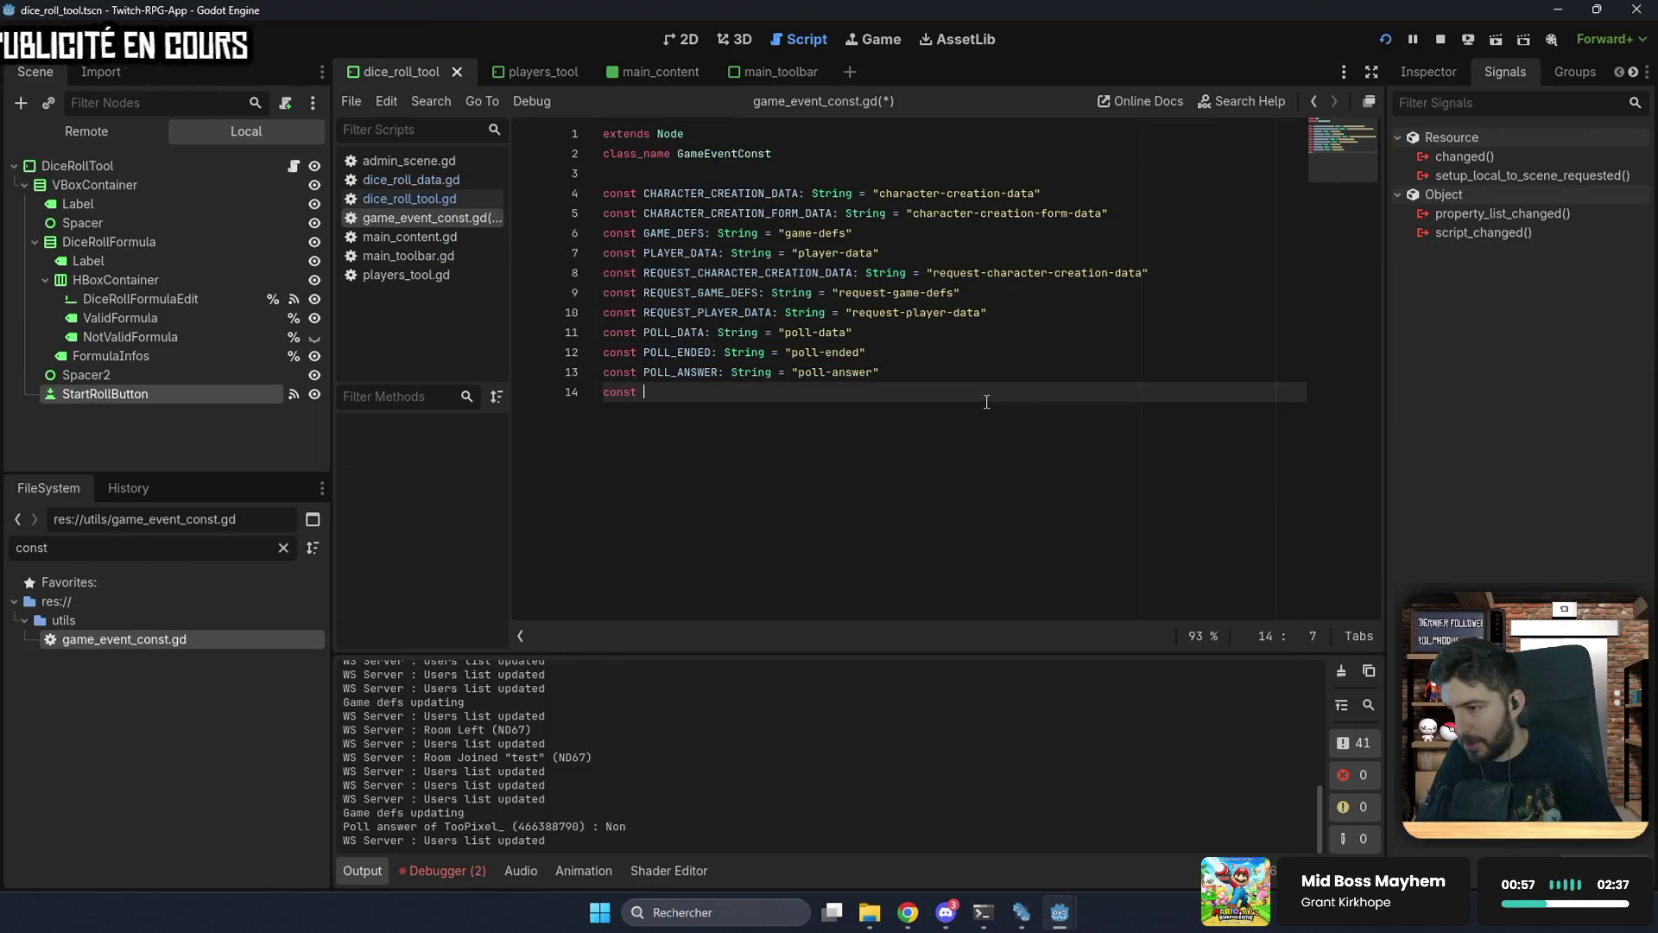
type("DI")
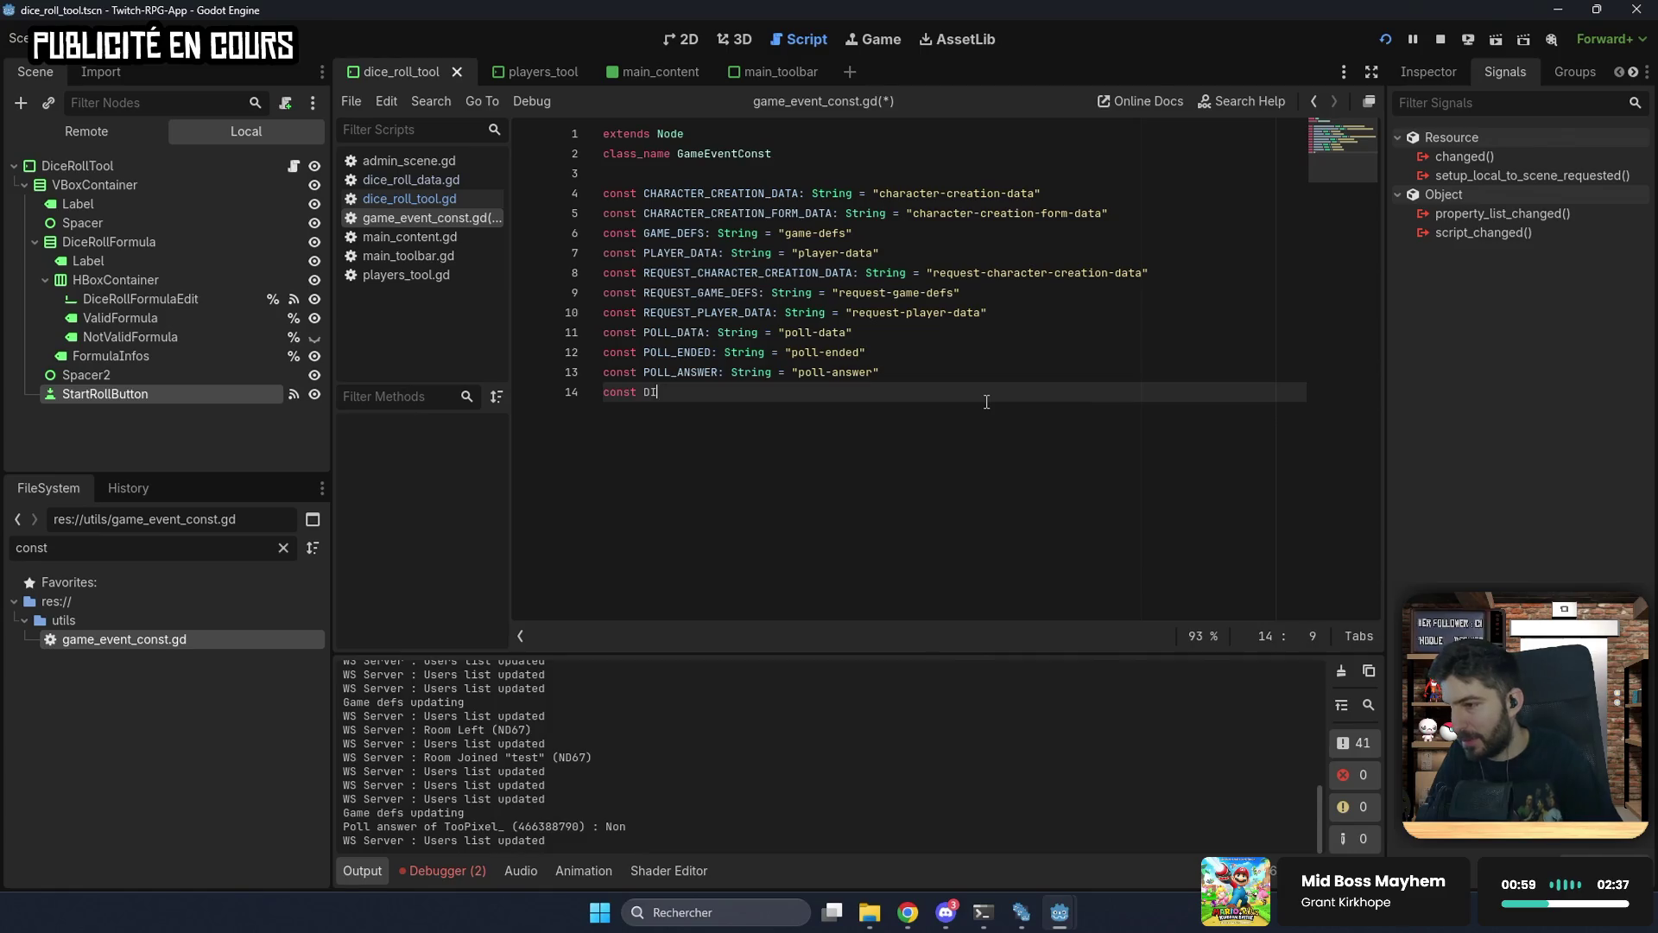
type("CE_ROOL_")
key("BackSpace")
key("BackSpace")
key("BackSpace")
type("LL_DATA: String = \"dice-")
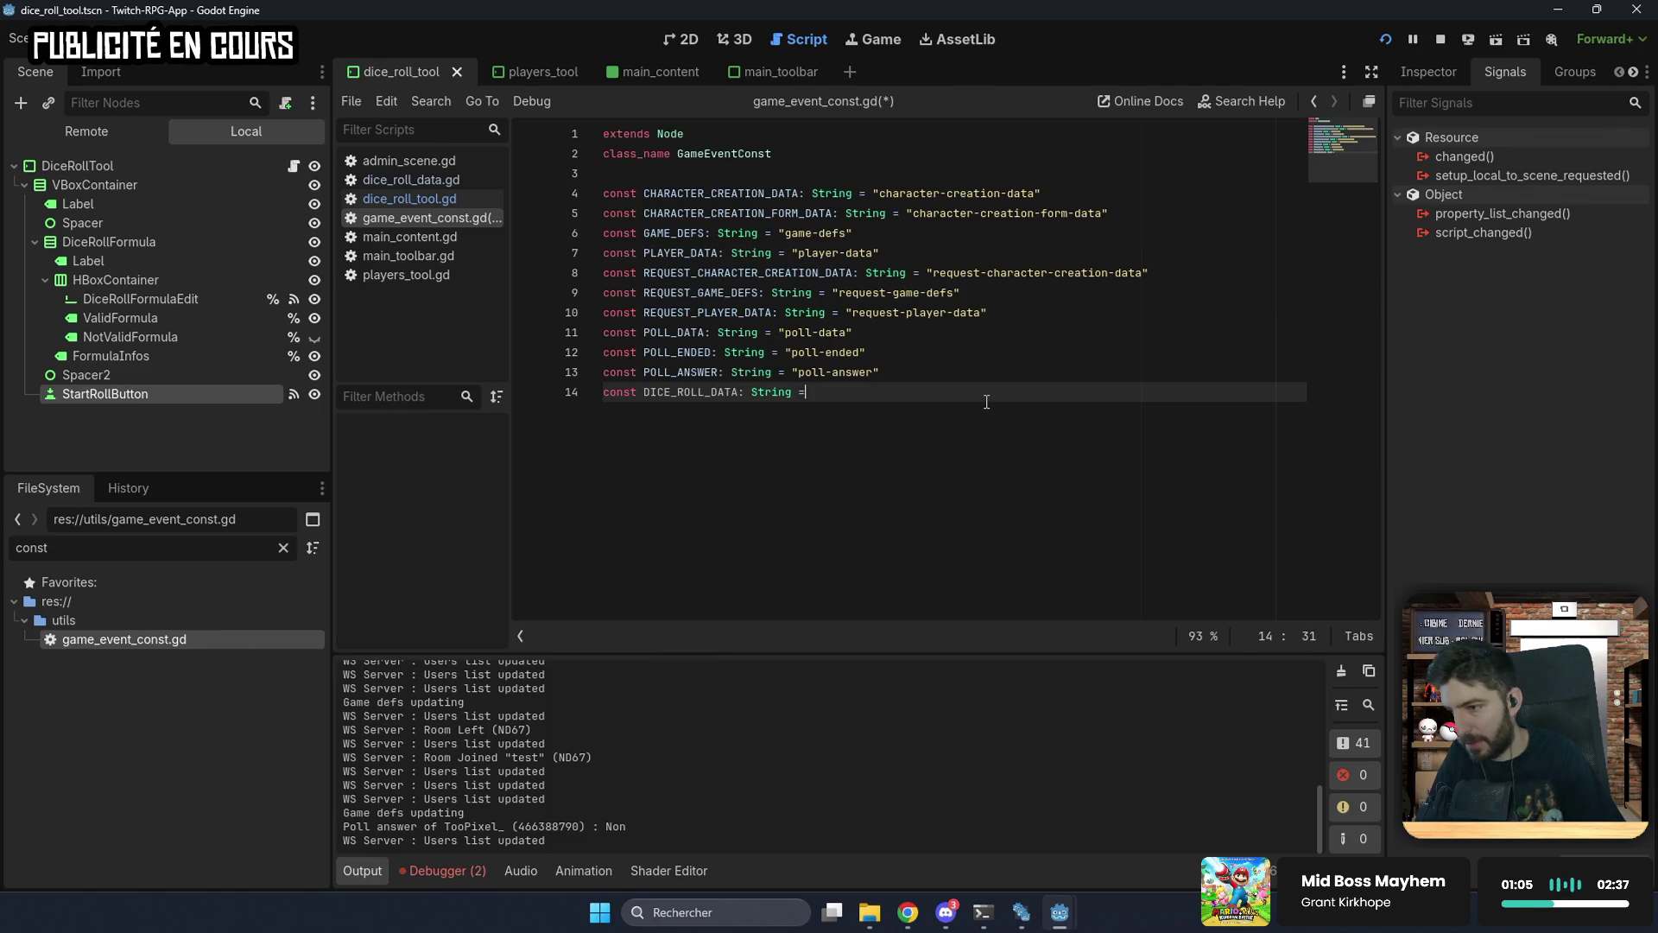
type("roll-dat")
type("a")
key("ctrl+s")
double_click(689, 392)
key("ctrl+c")
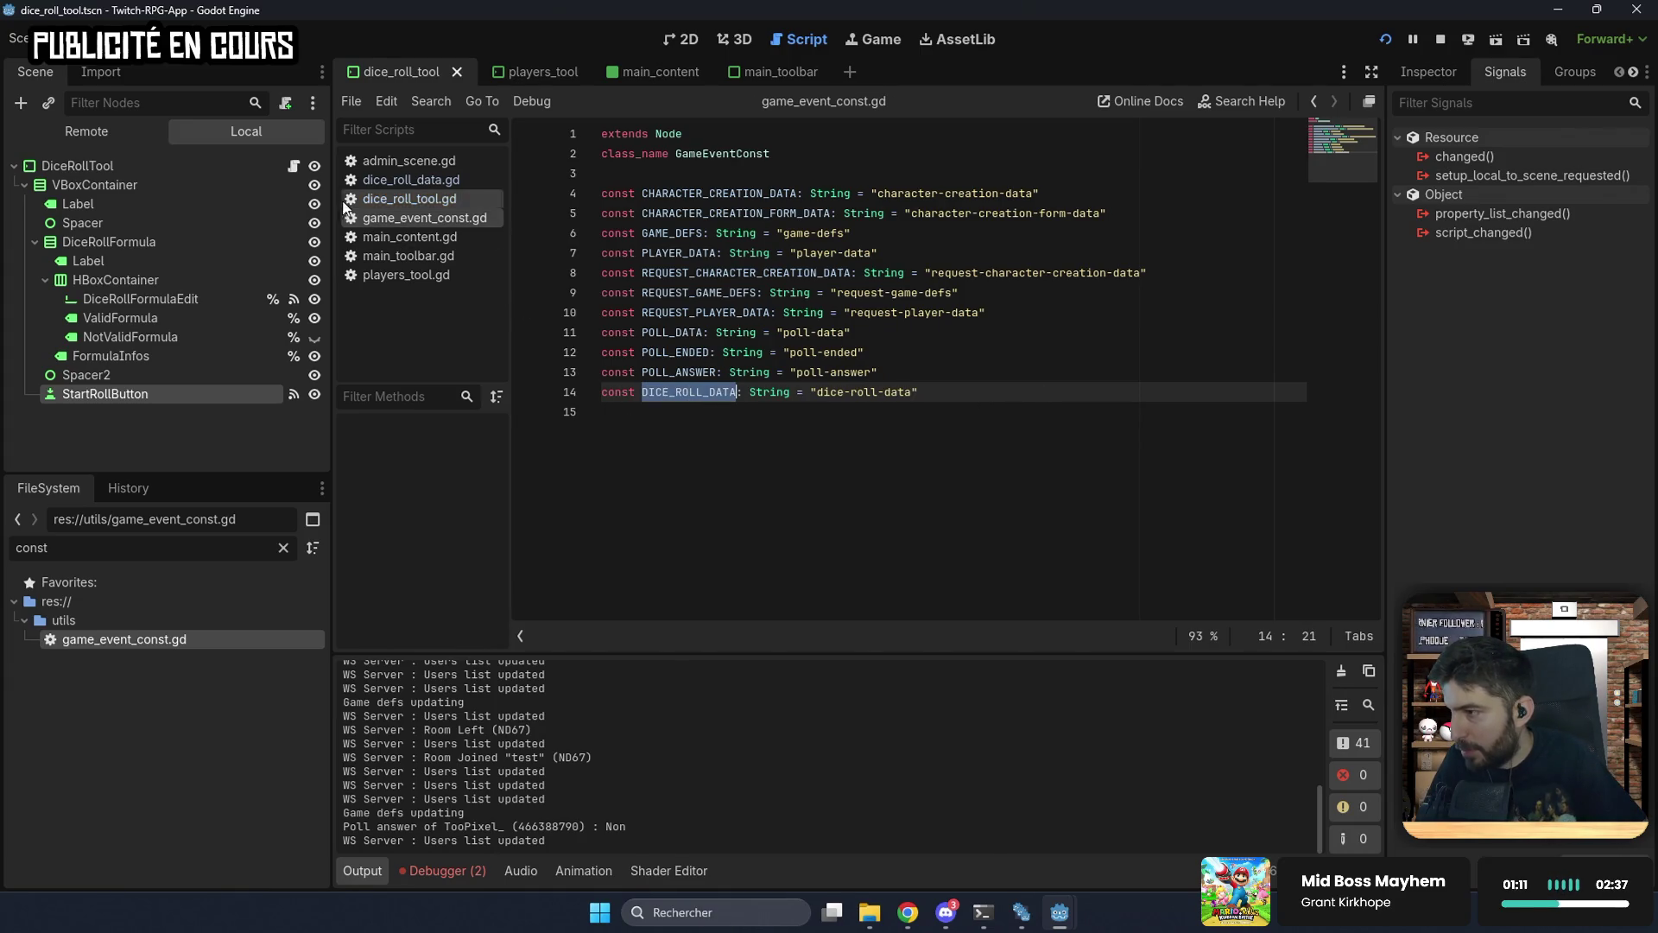
left_click(406, 199)
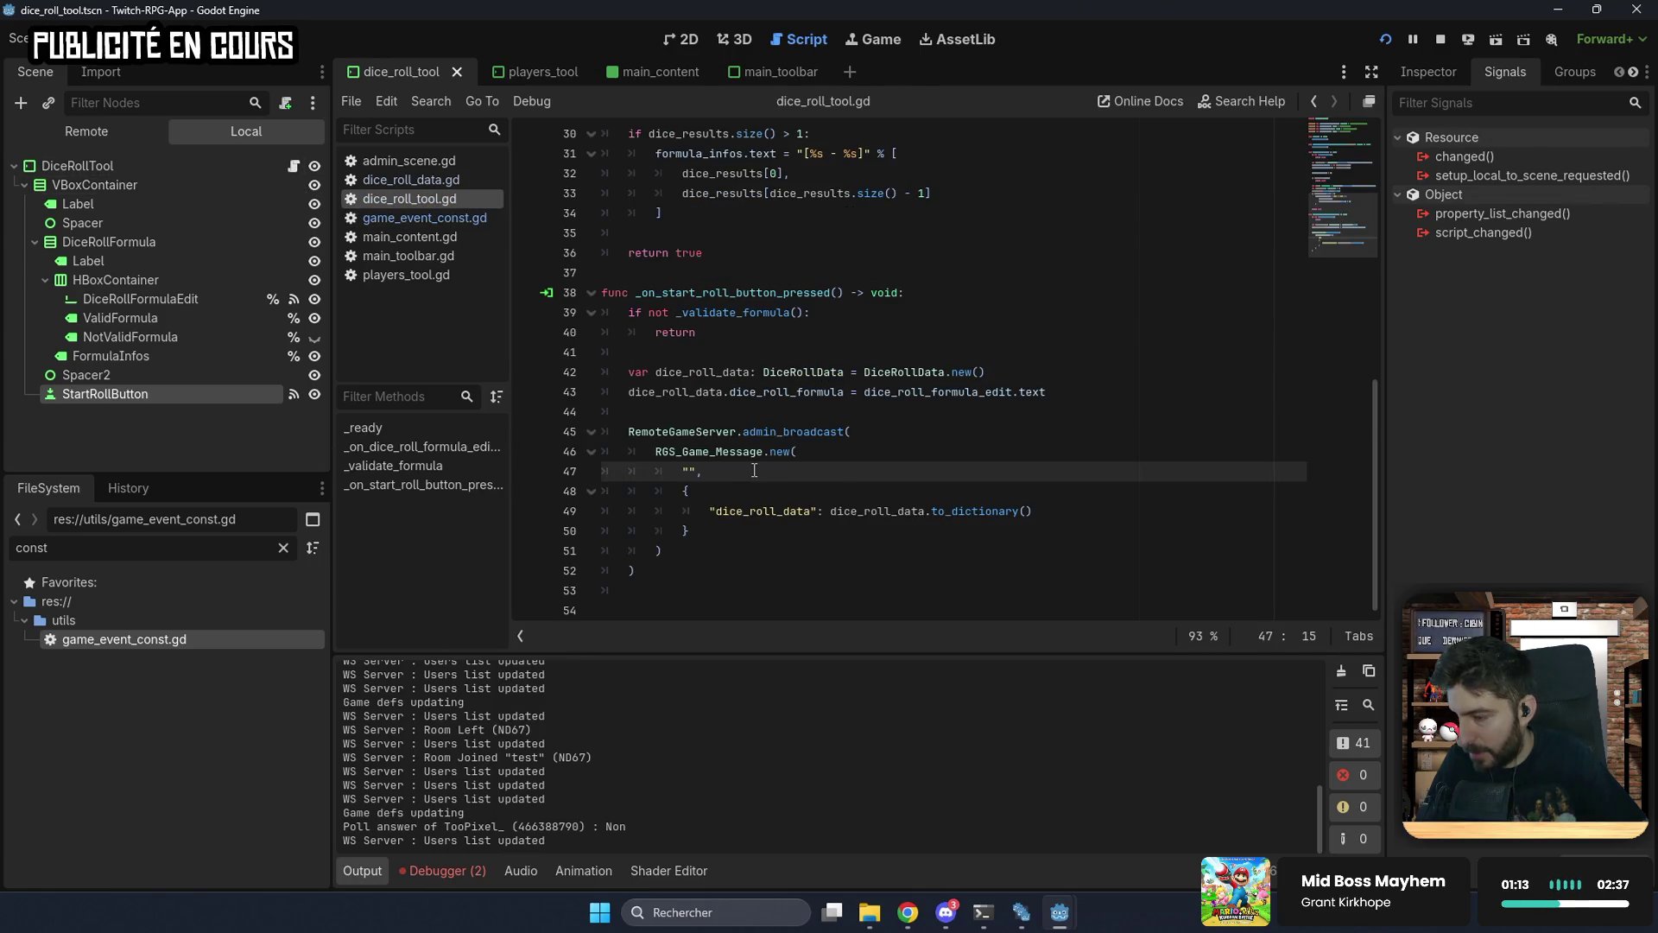
Step: Replace the empty event name on line 47 with GameEventConst.DICE_ROLL_DATA and save the script
key("BackSpace")
key("BackSpace")
type("GameE,")
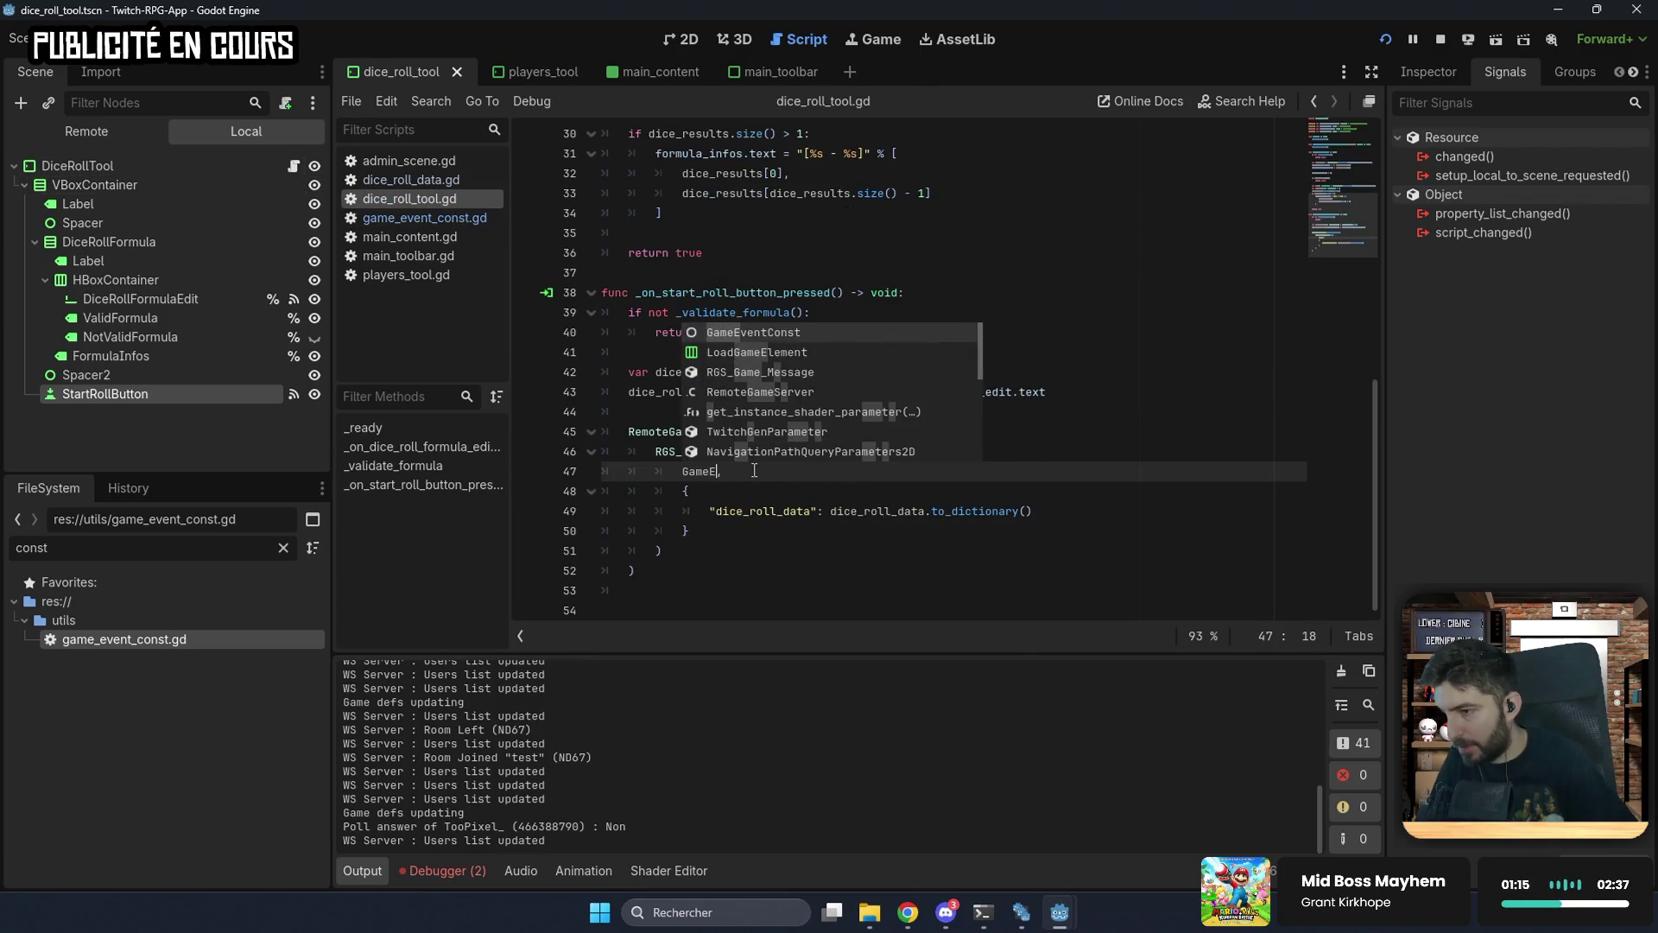
key("Return")
type(".")
key("ctrl+v")
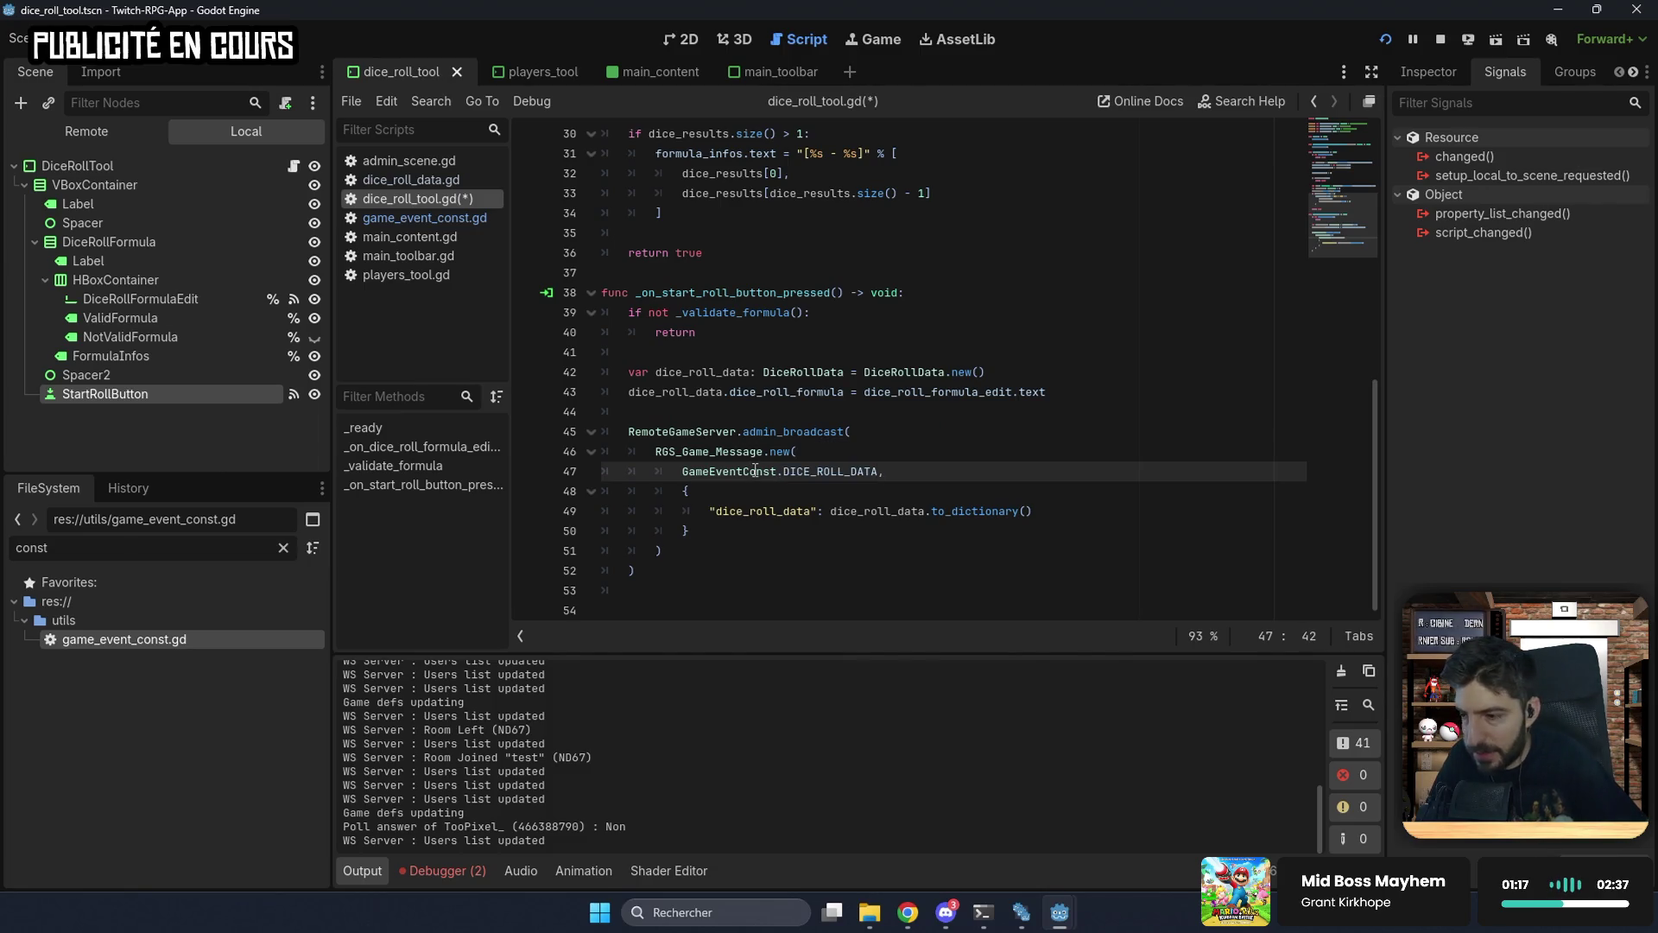
key("ctrl+s")
left_click(826, 513)
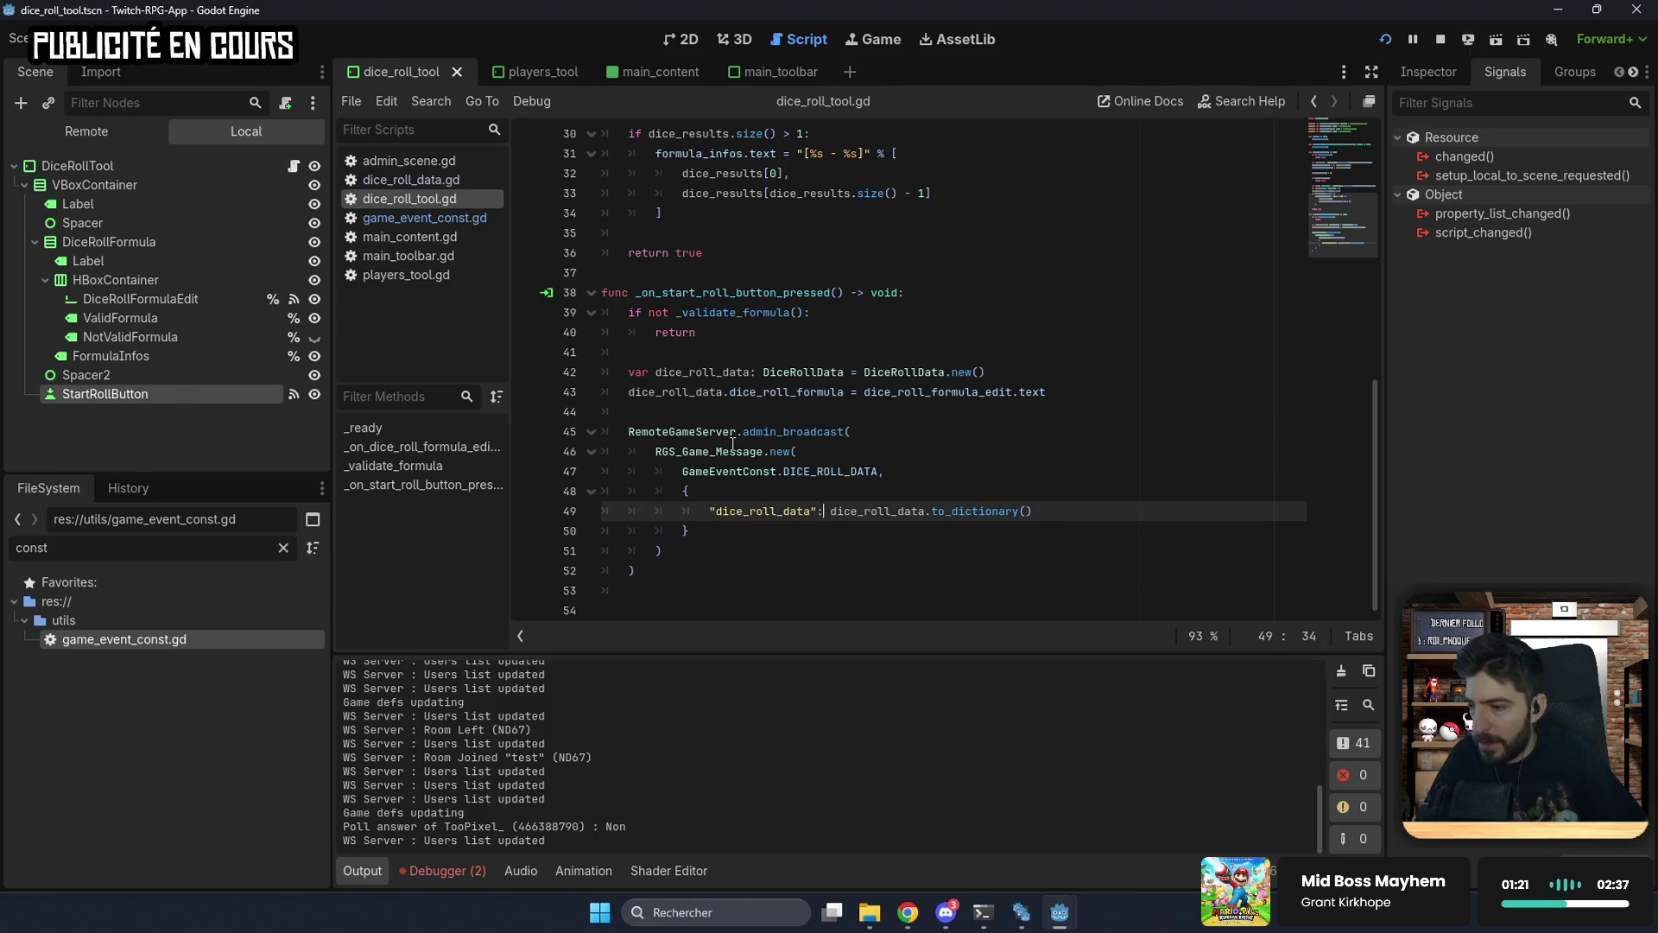
mouse_move(732, 444)
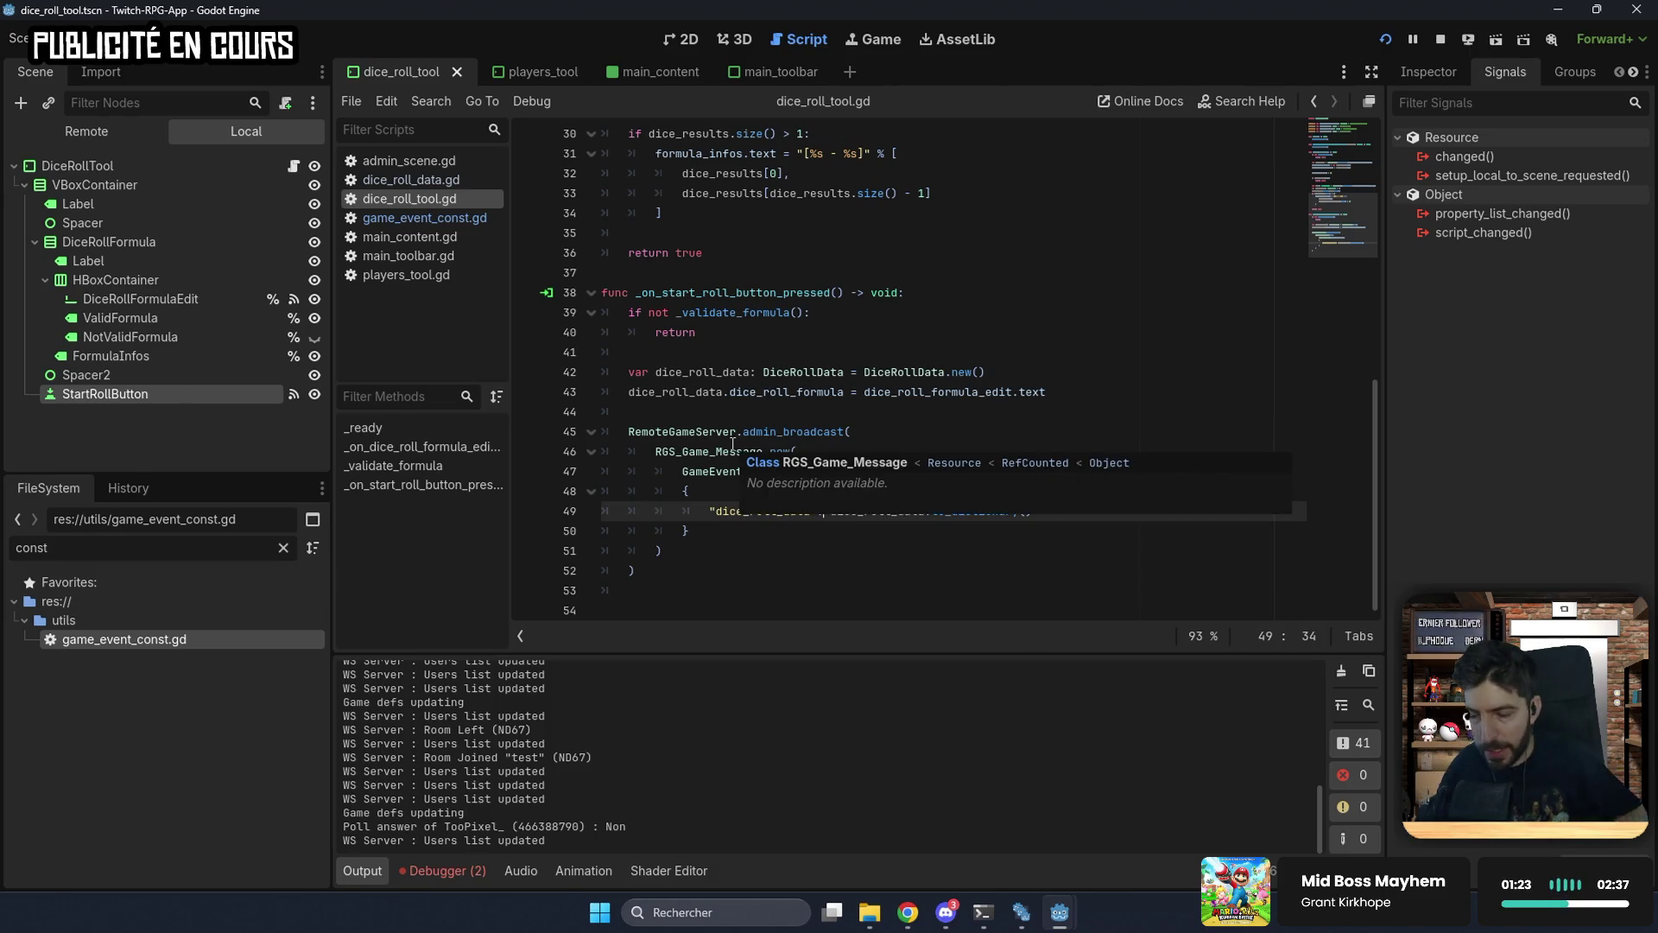
left_click(778, 548)
key("ctrl+s")
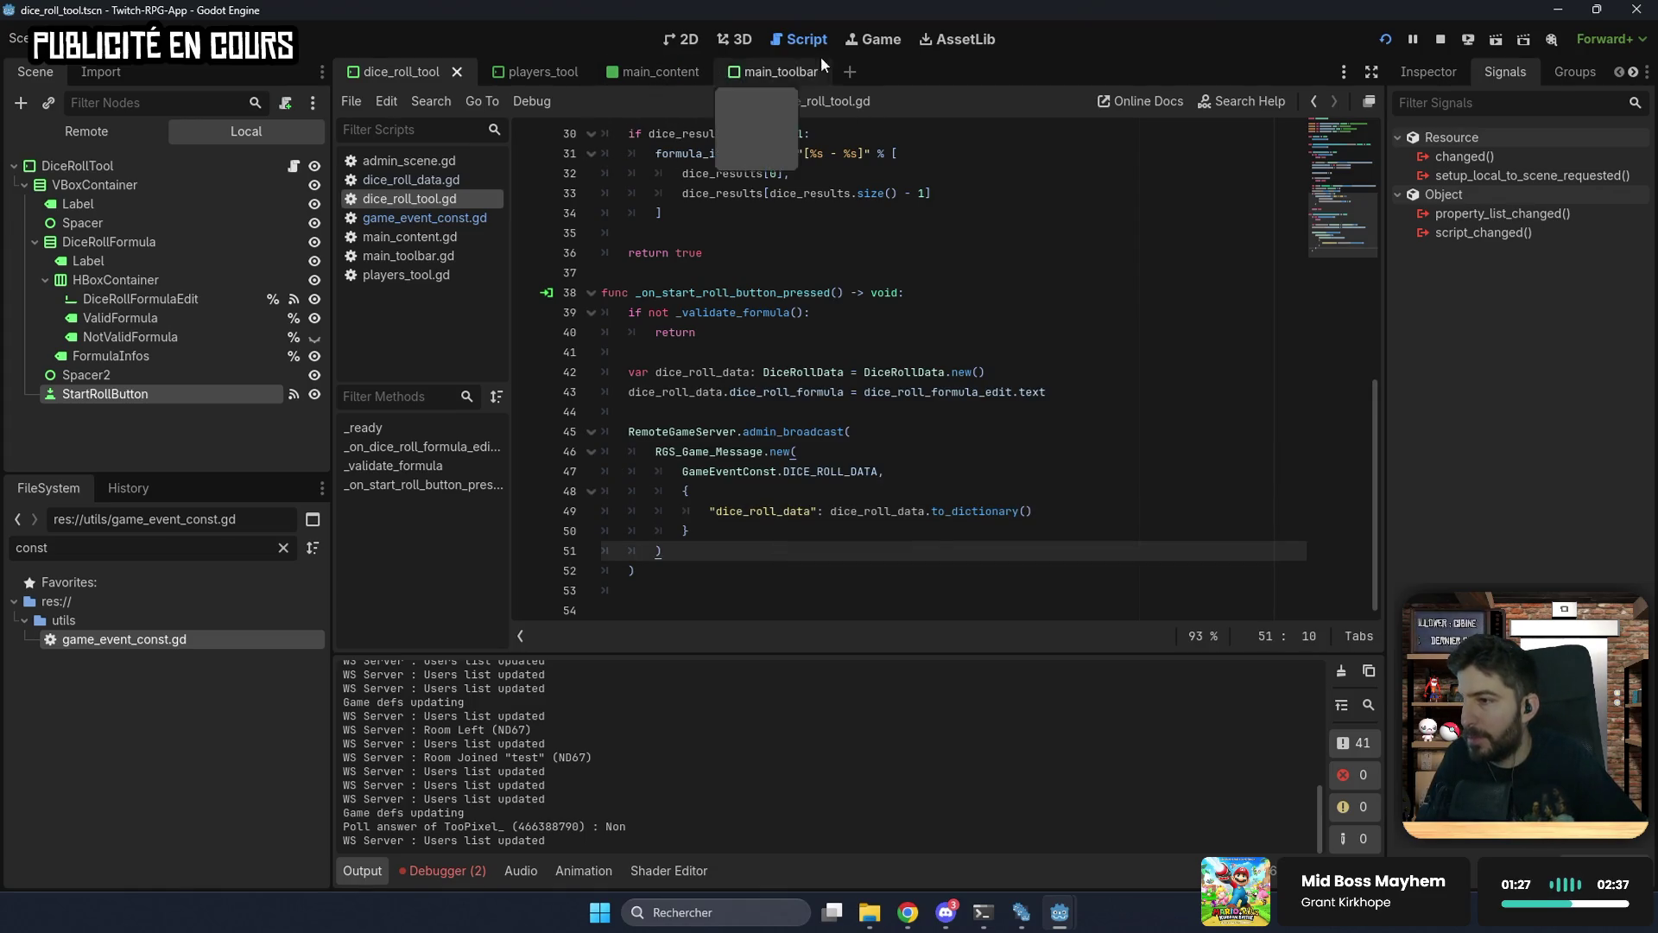
double_click(756, 513)
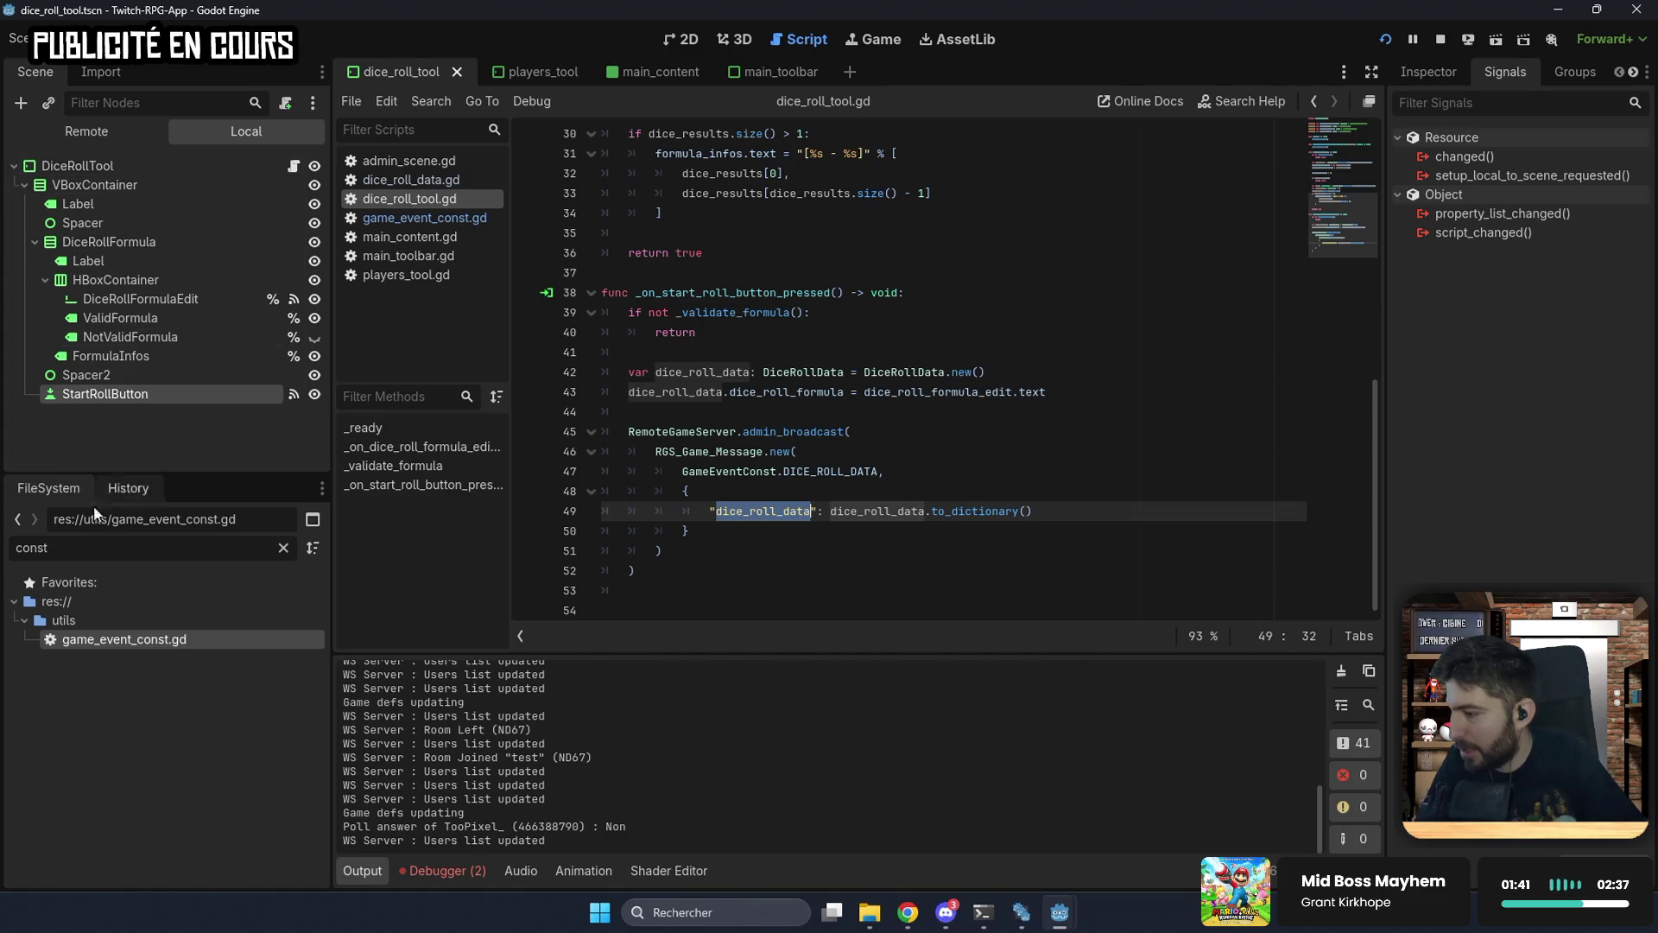
Step: Open client_scene.tscn via the 'clien' filter and begin adding a child node under GameEvents
double_click(93, 555)
type("clien")
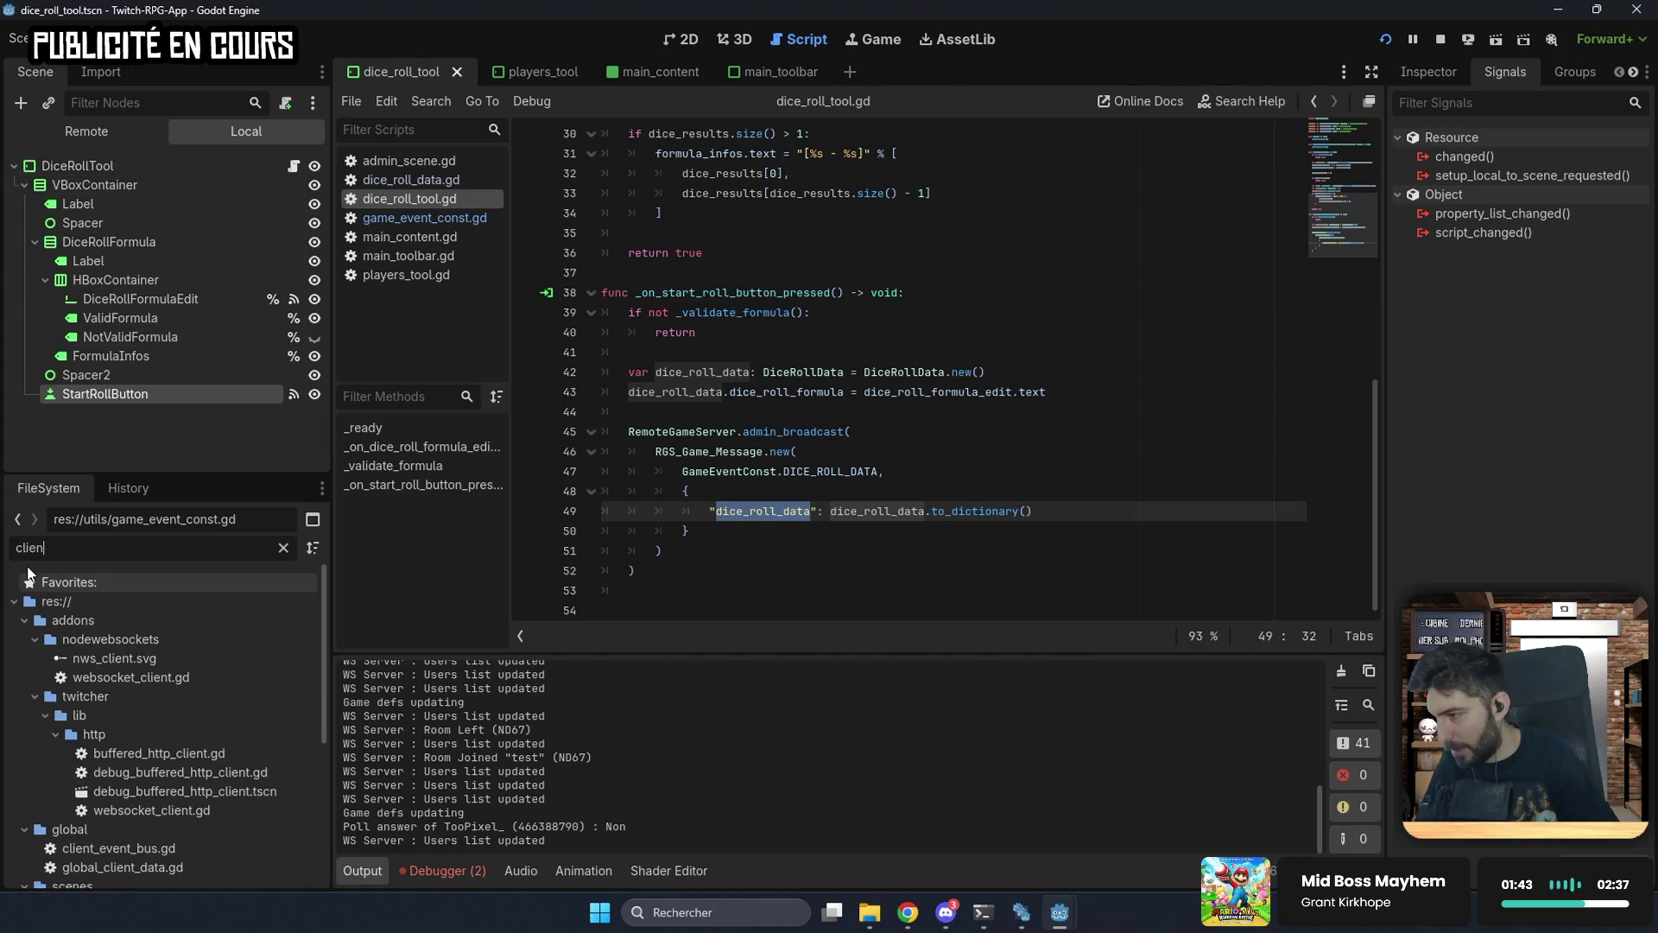
scroll(129, 734, "down", 5)
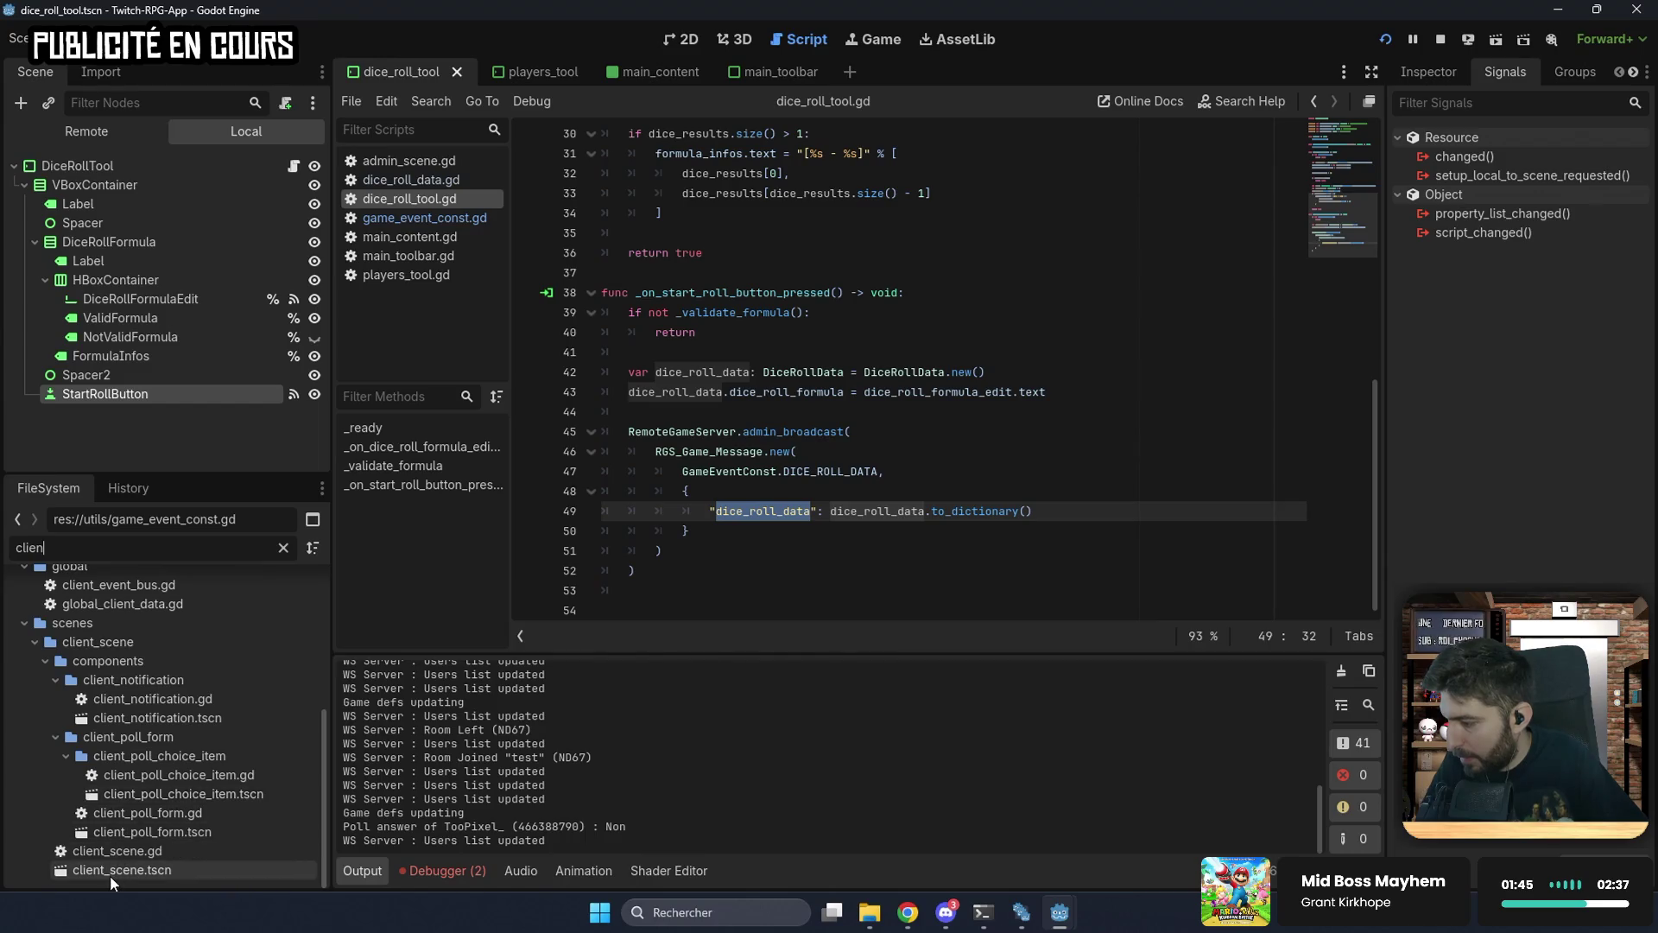
double_click(128, 867)
left_click(679, 39)
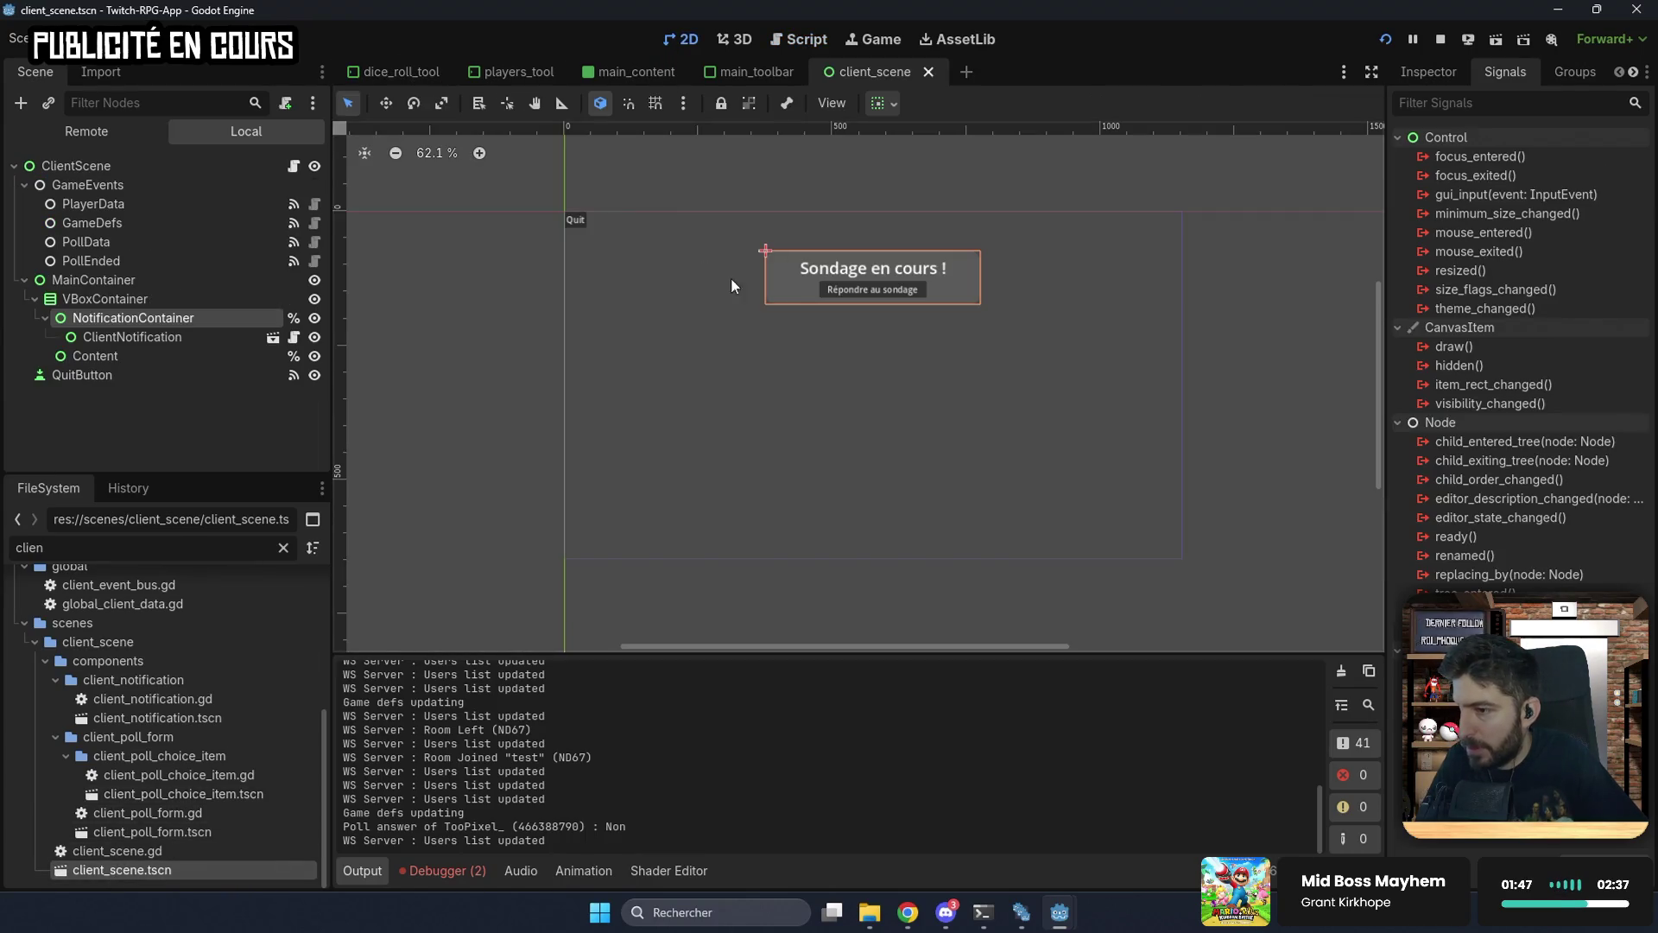
left_click(111, 260)
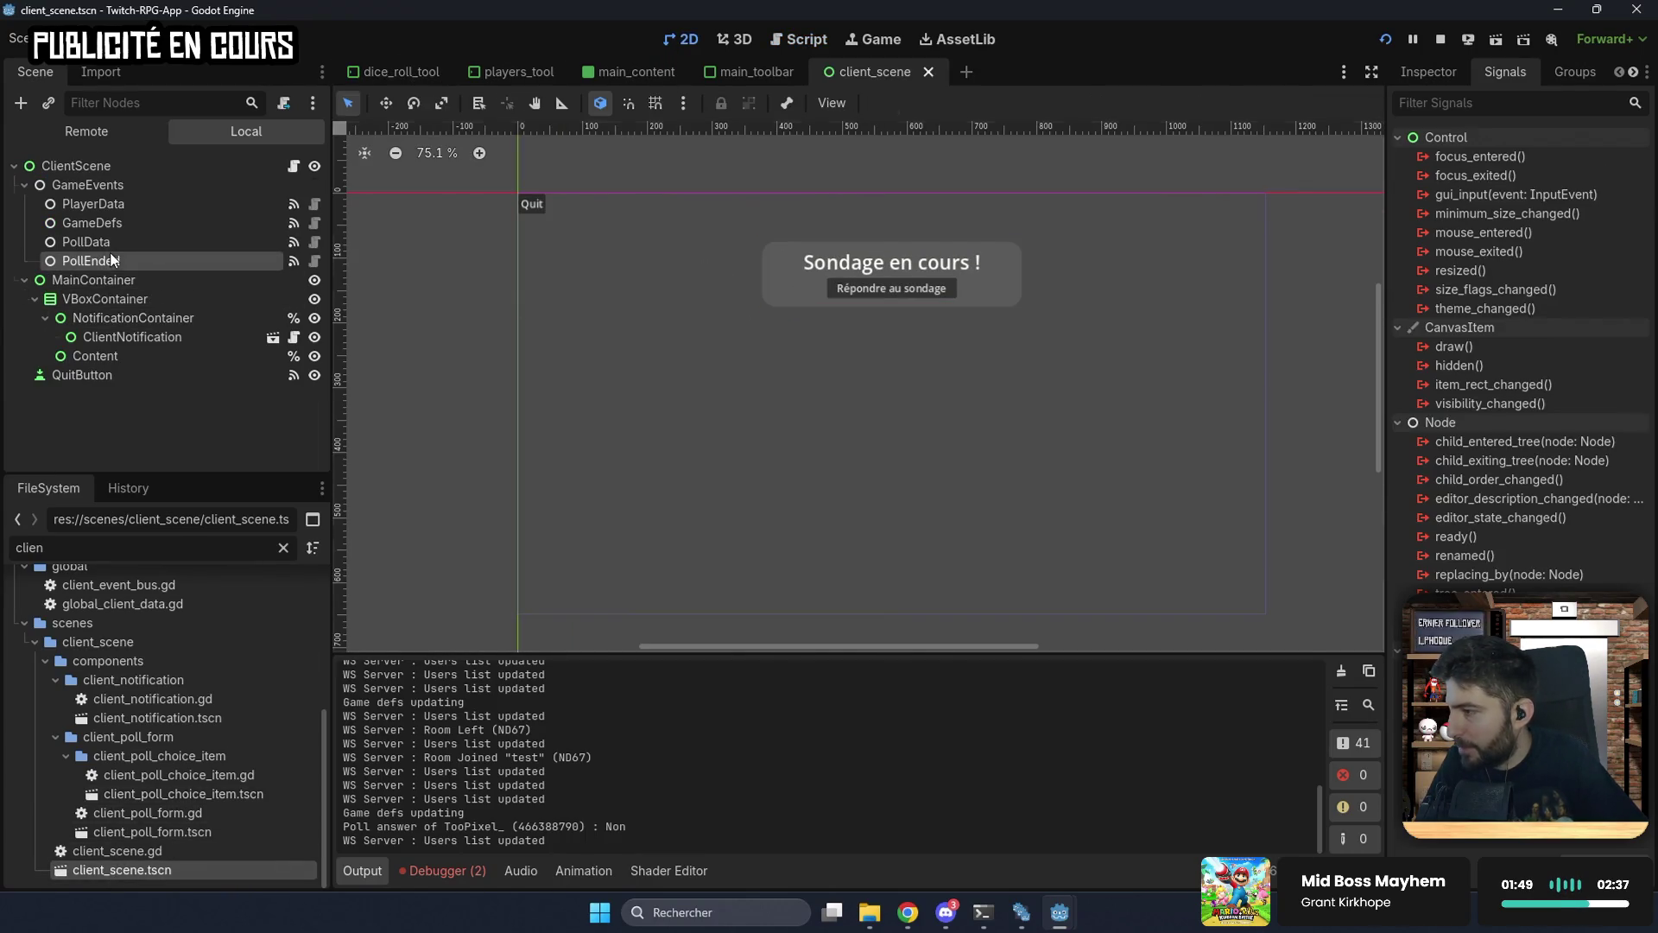
left_click(118, 183)
key("ctrl+a")
Step: Create an RGS_Event node named DiceRollData with Event Type dice-roll-data and save the scene
type("rgs")
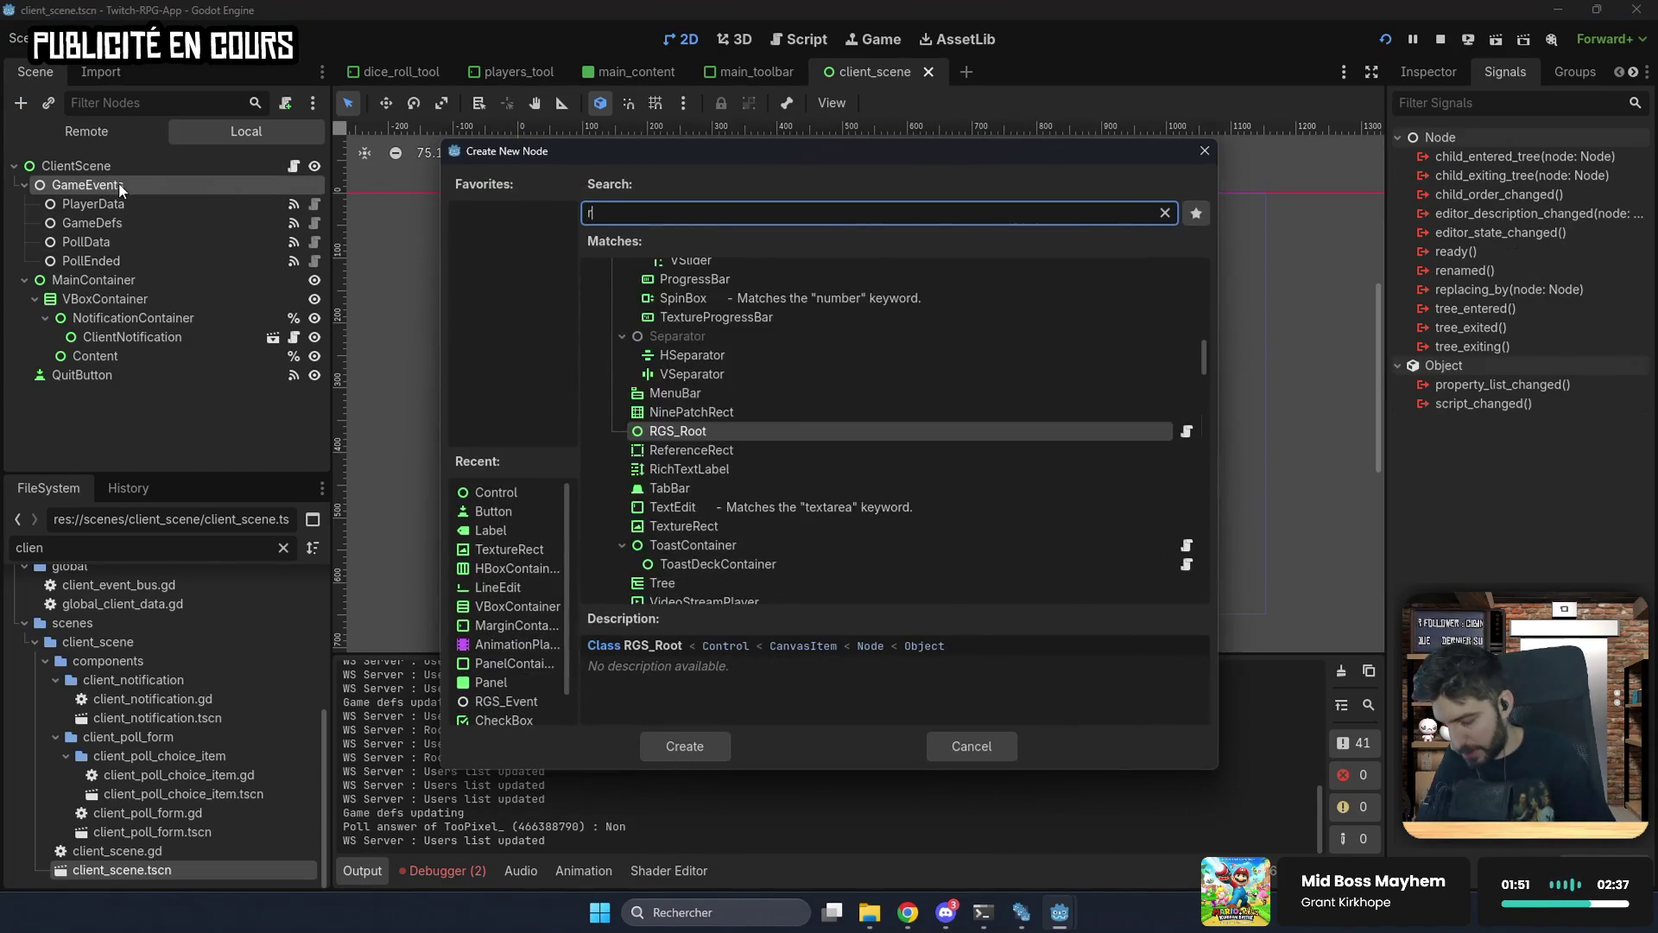
key("Down")
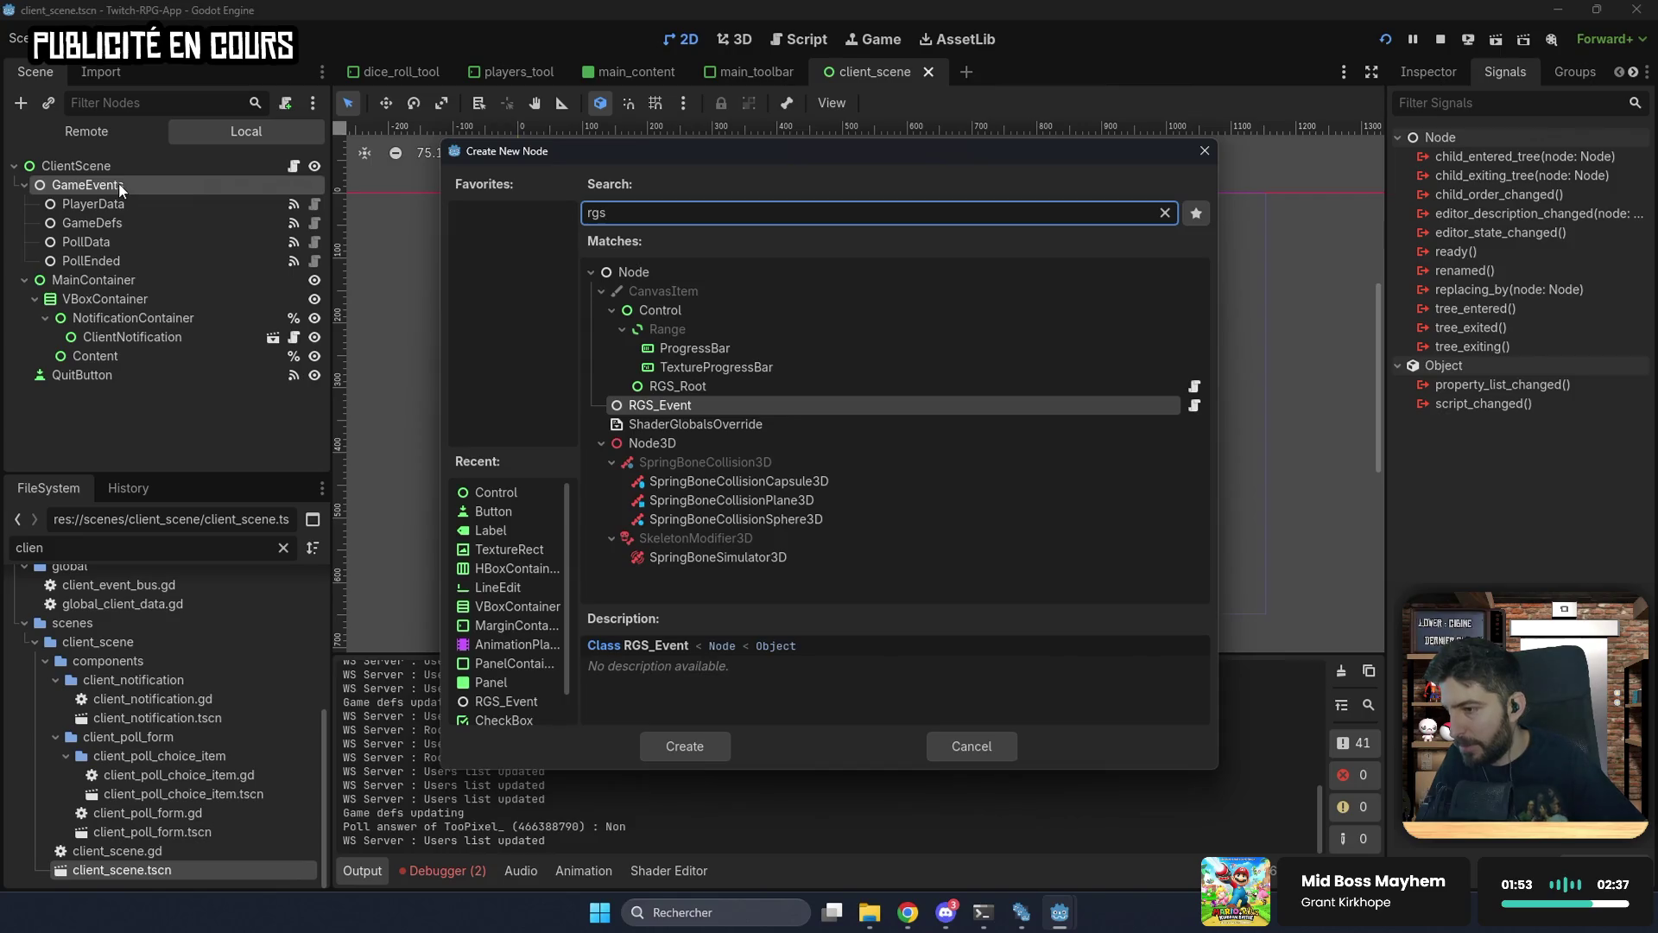
key("Return")
type("DiceRo")
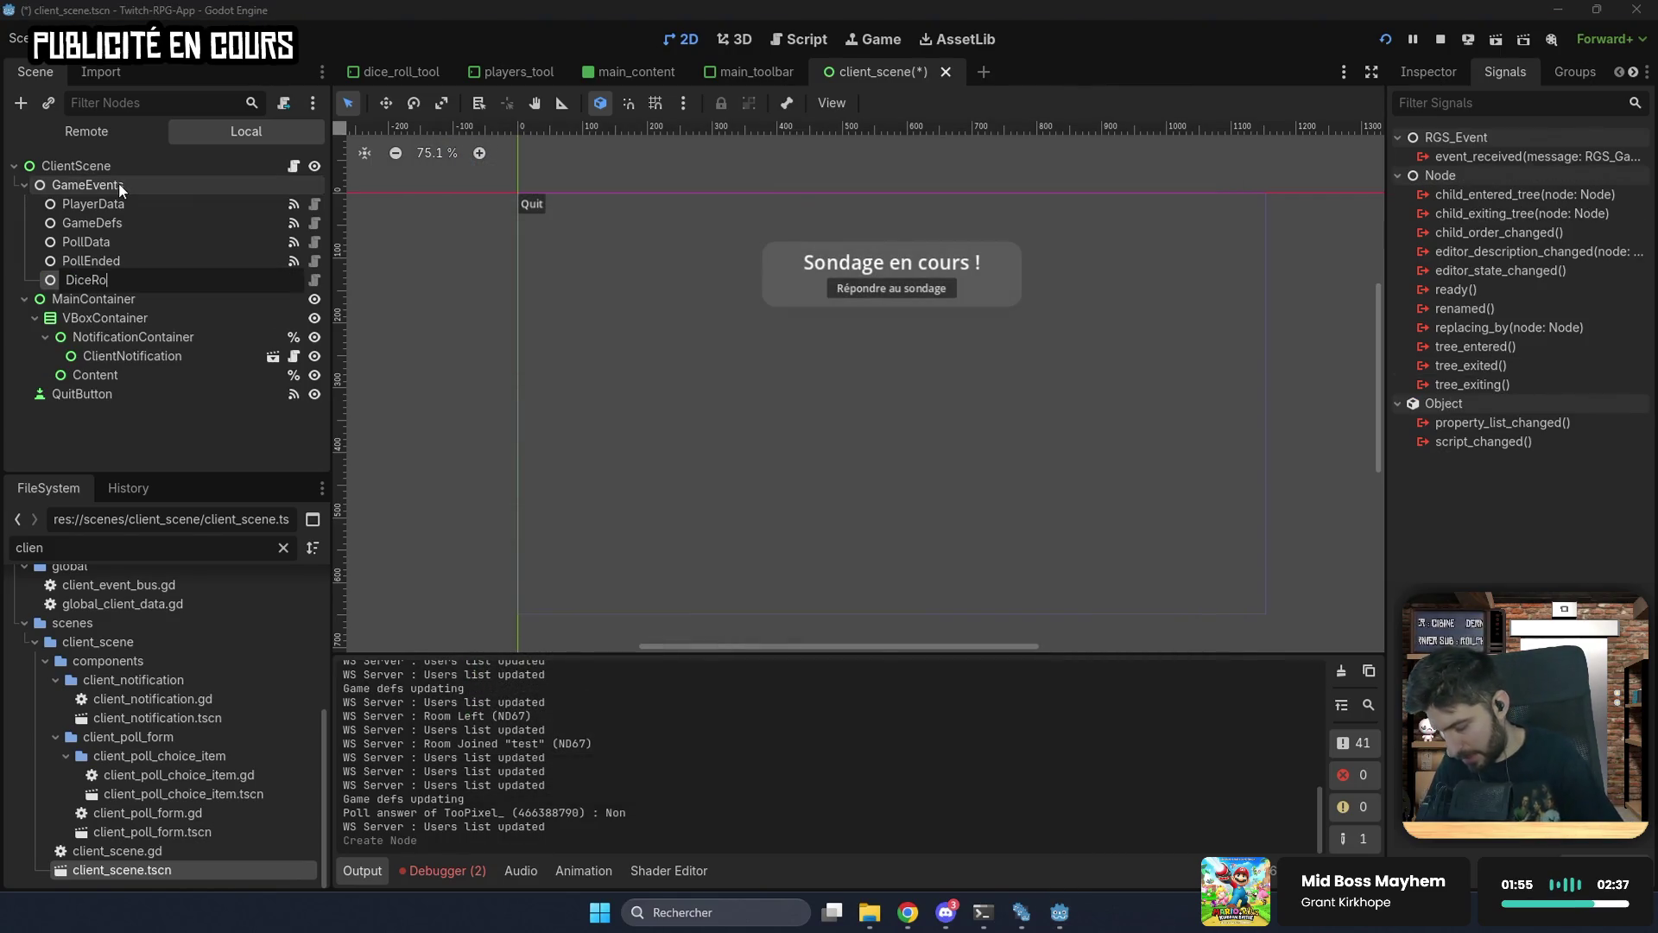
type("llData")
key("Return")
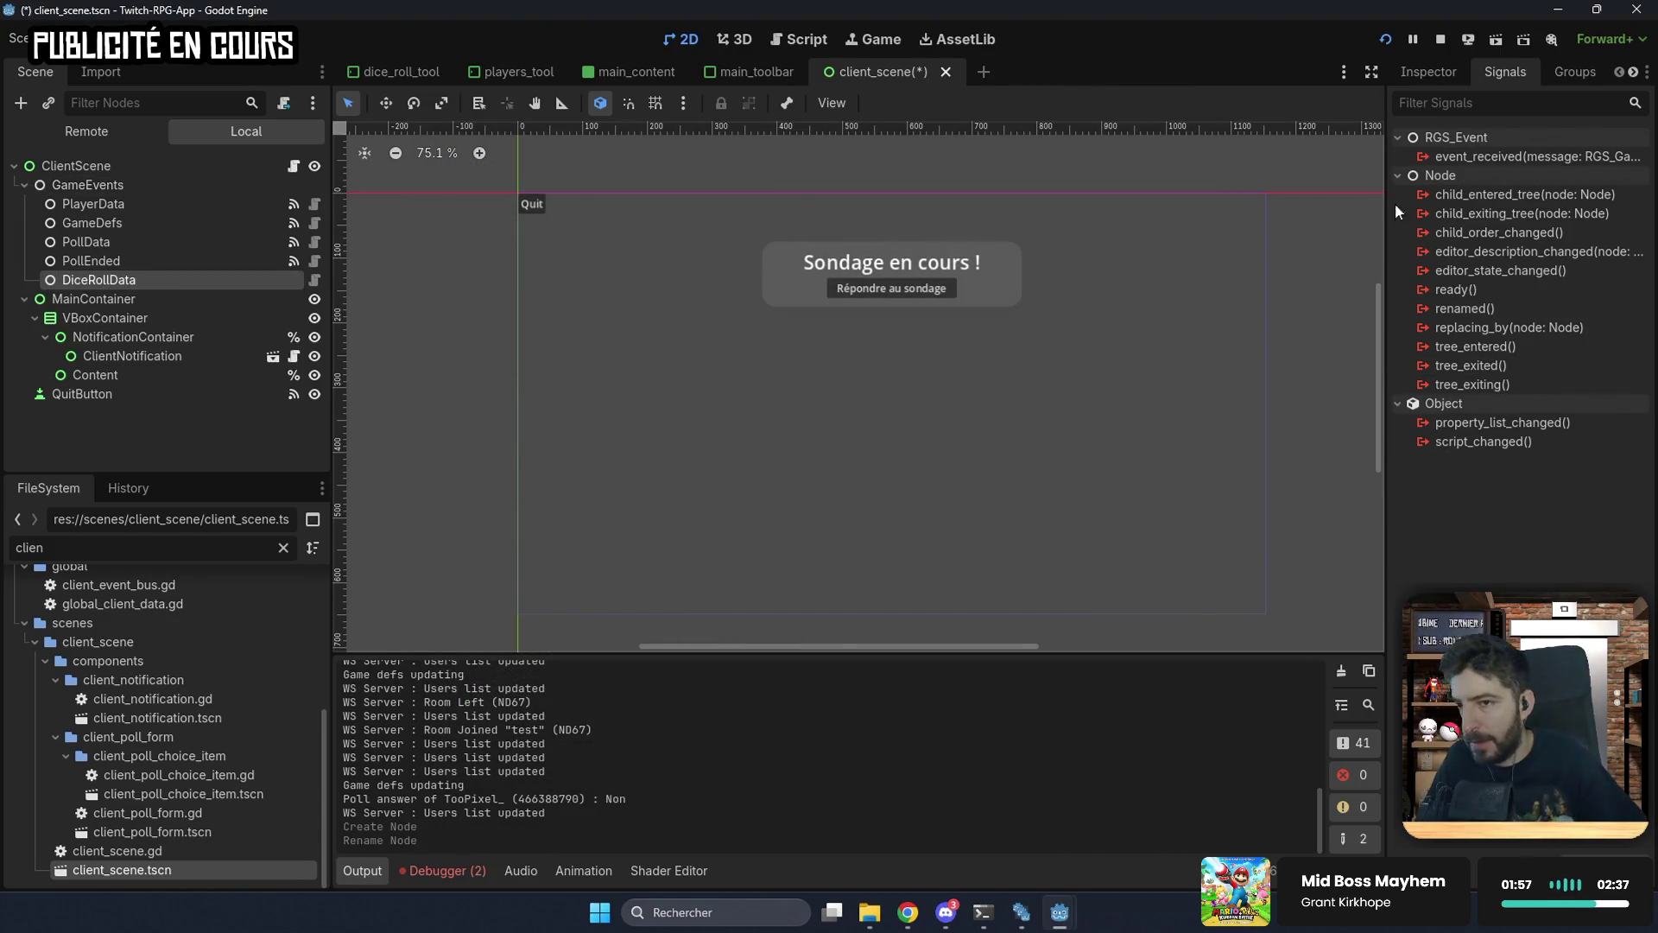
left_click(1454, 76)
left_click(1568, 222)
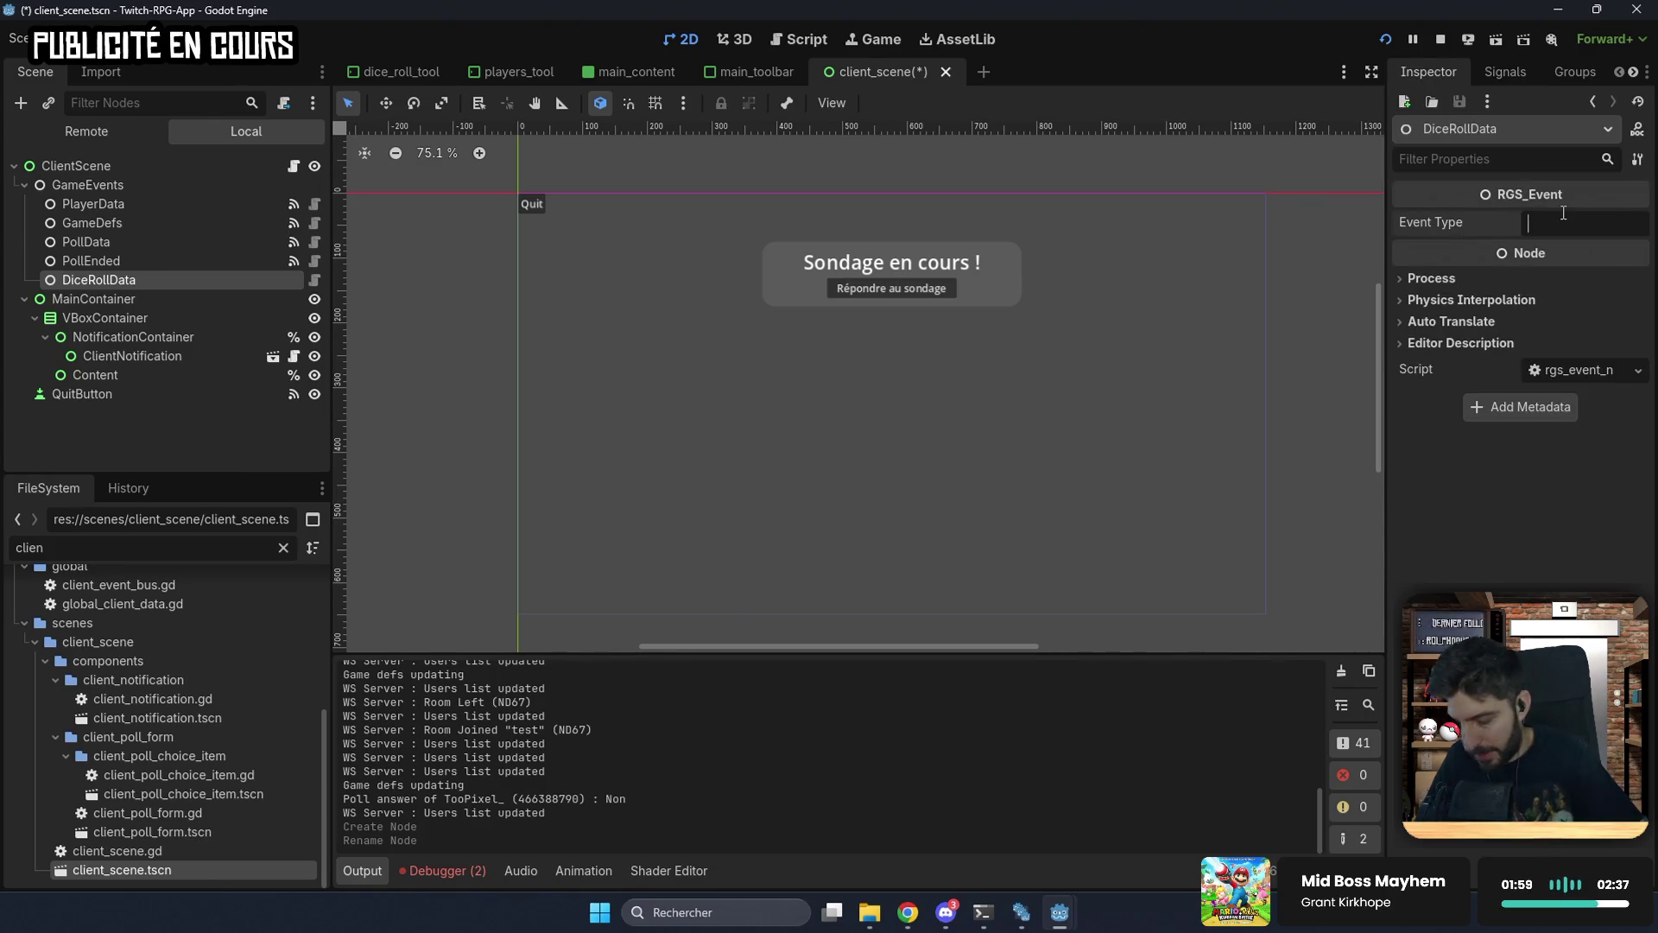
type("dice-roll-data")
key("ctrl+s")
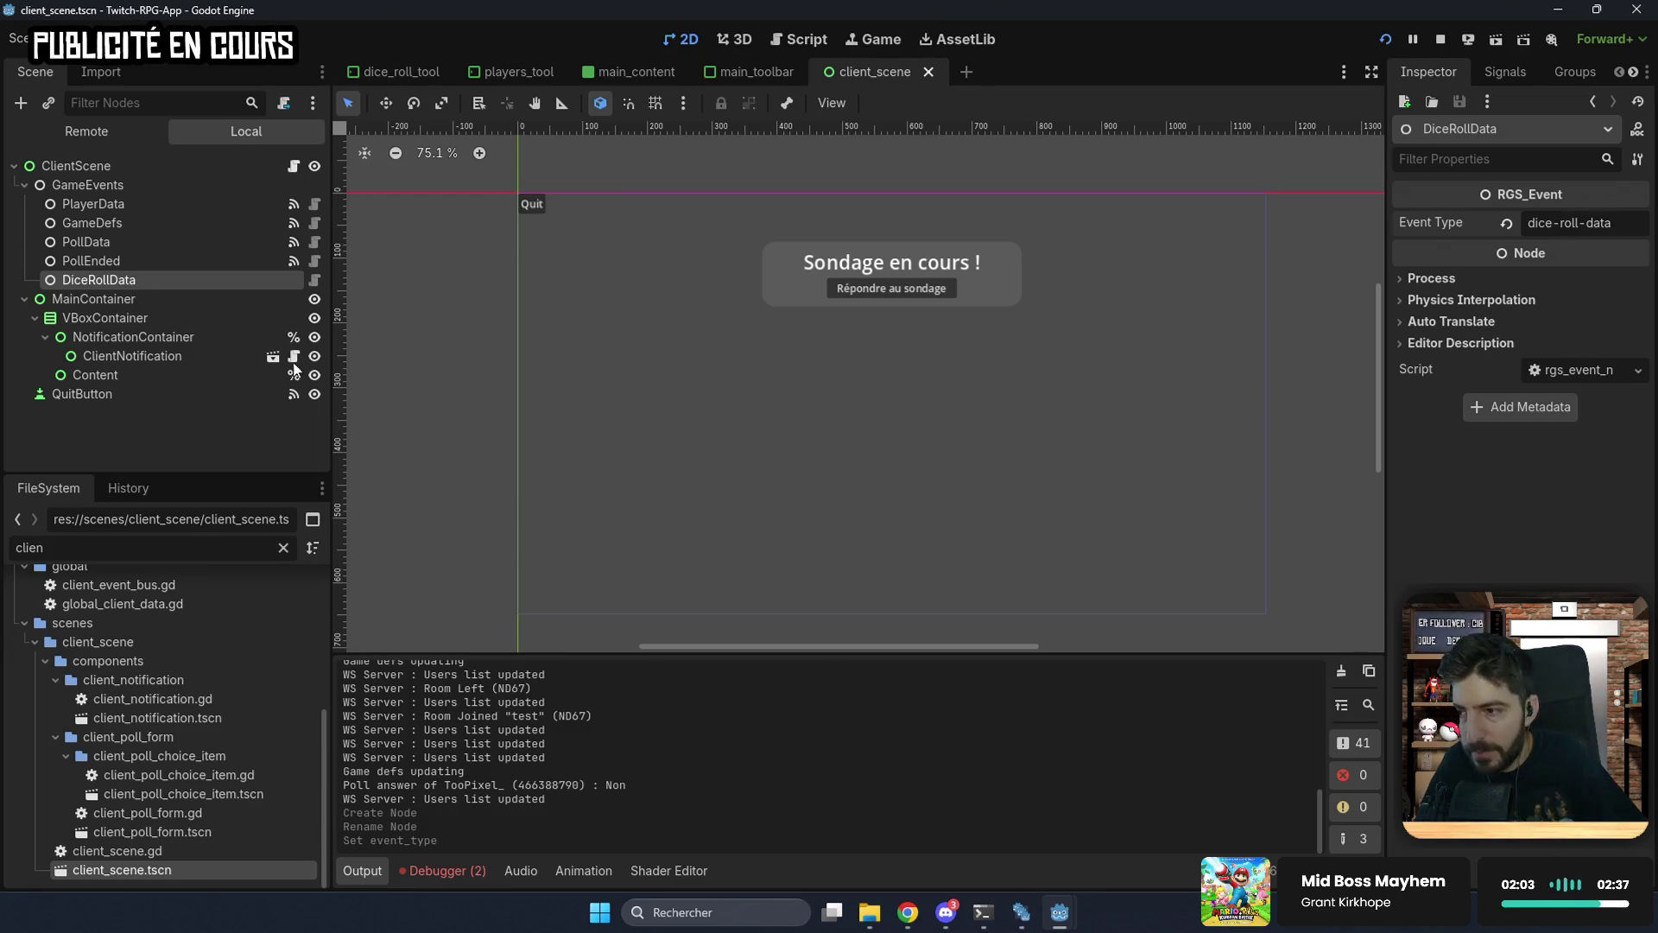
Step: Connect DiceRollData's event_received signal to a new script handler, tidy the blank line, and save
left_click(1504, 71)
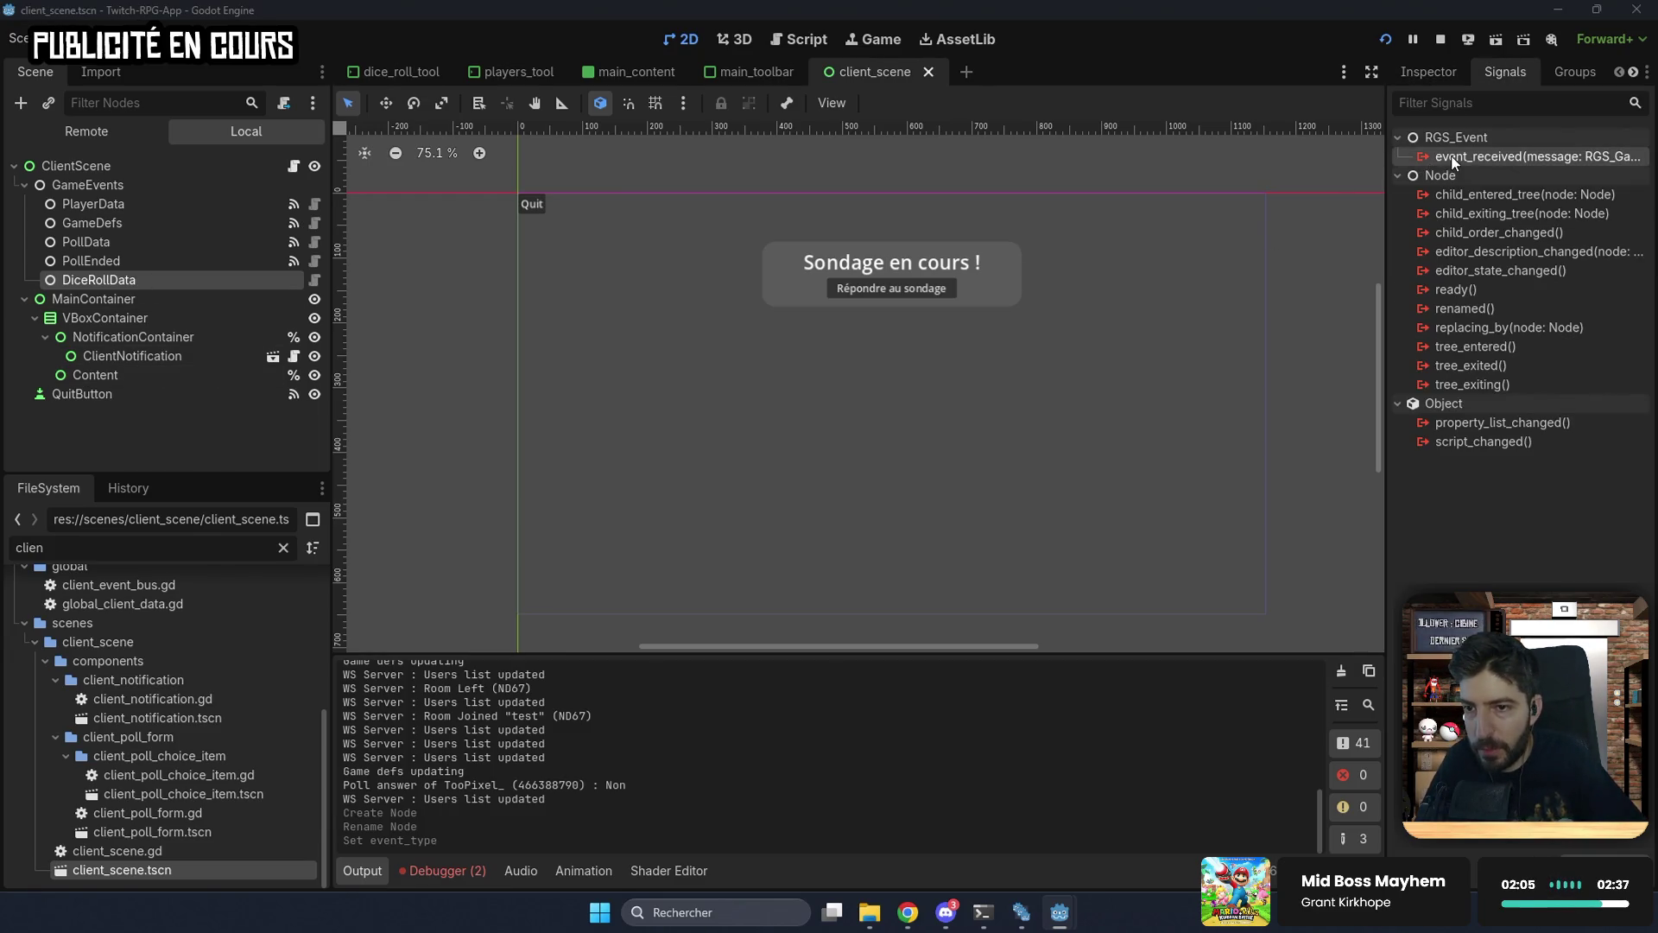
double_click(1454, 158)
left_click(709, 660)
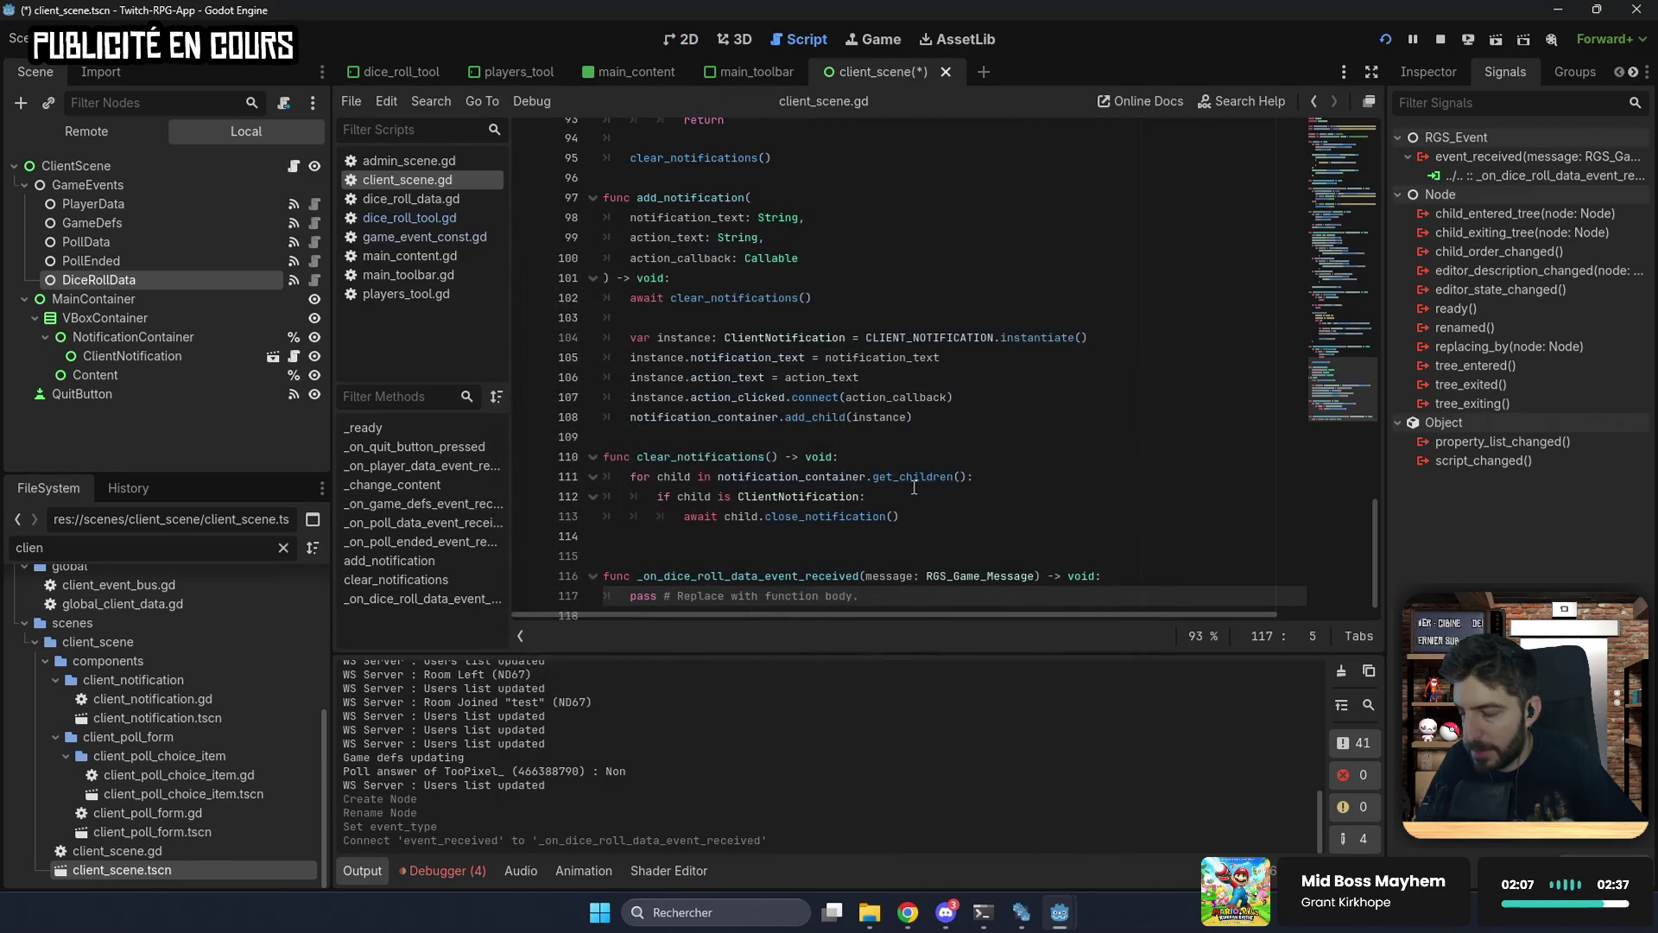
left_click(893, 531)
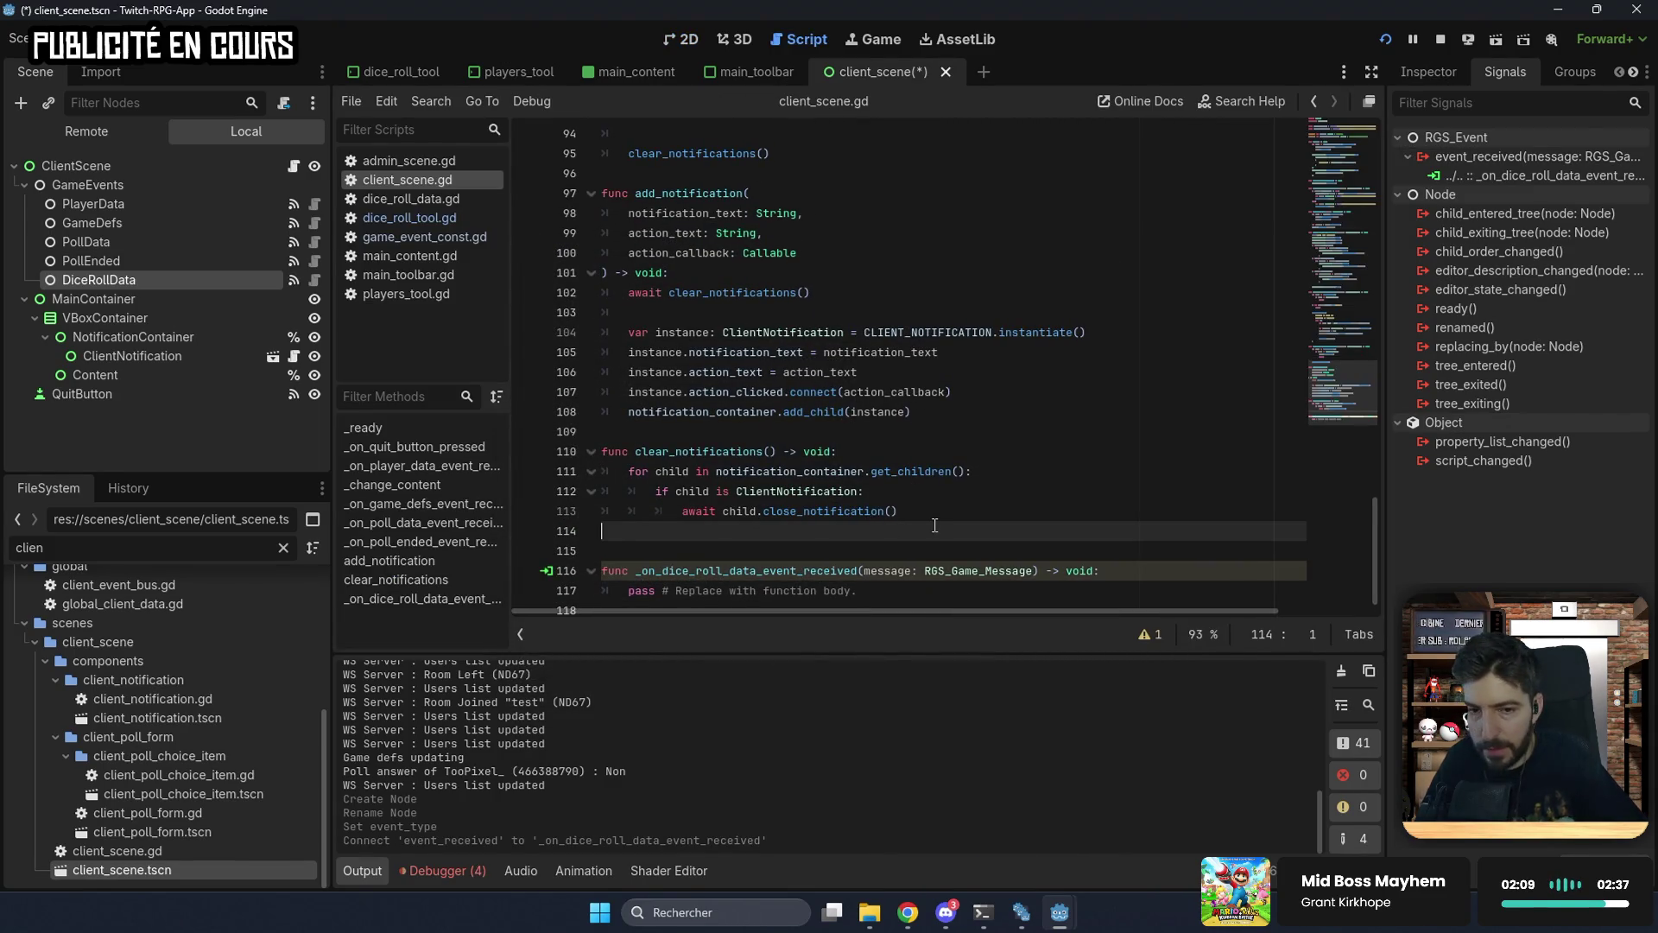
key("BackSpace")
key("ctrl+s")
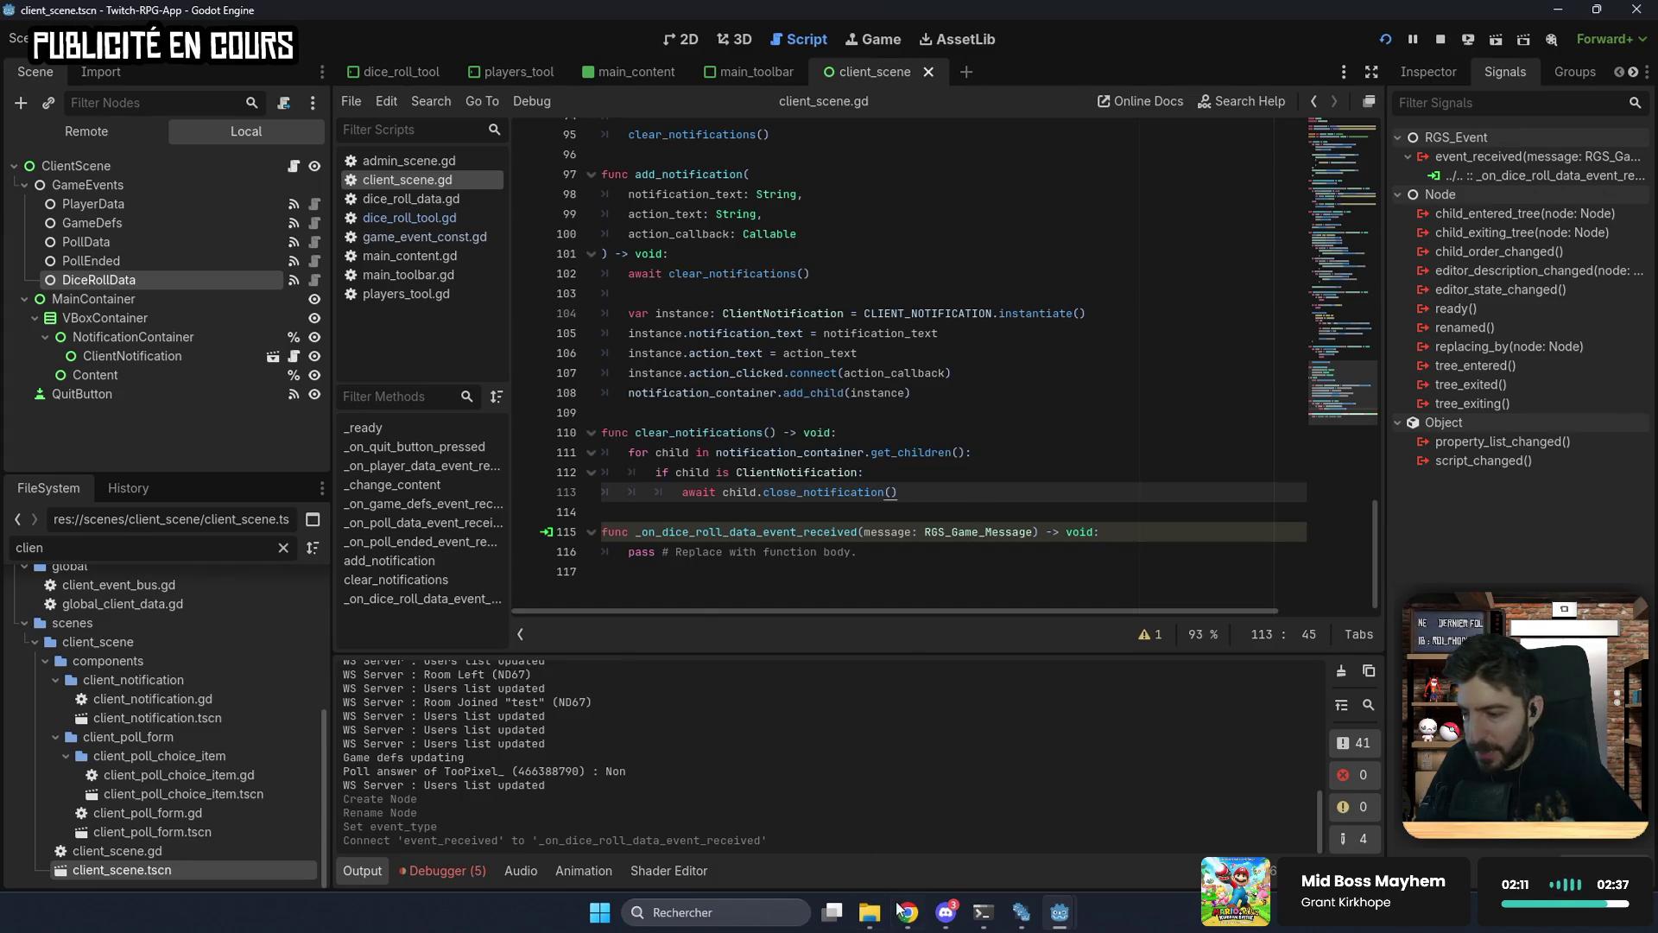
left_click(900, 909)
left_click(1381, 18)
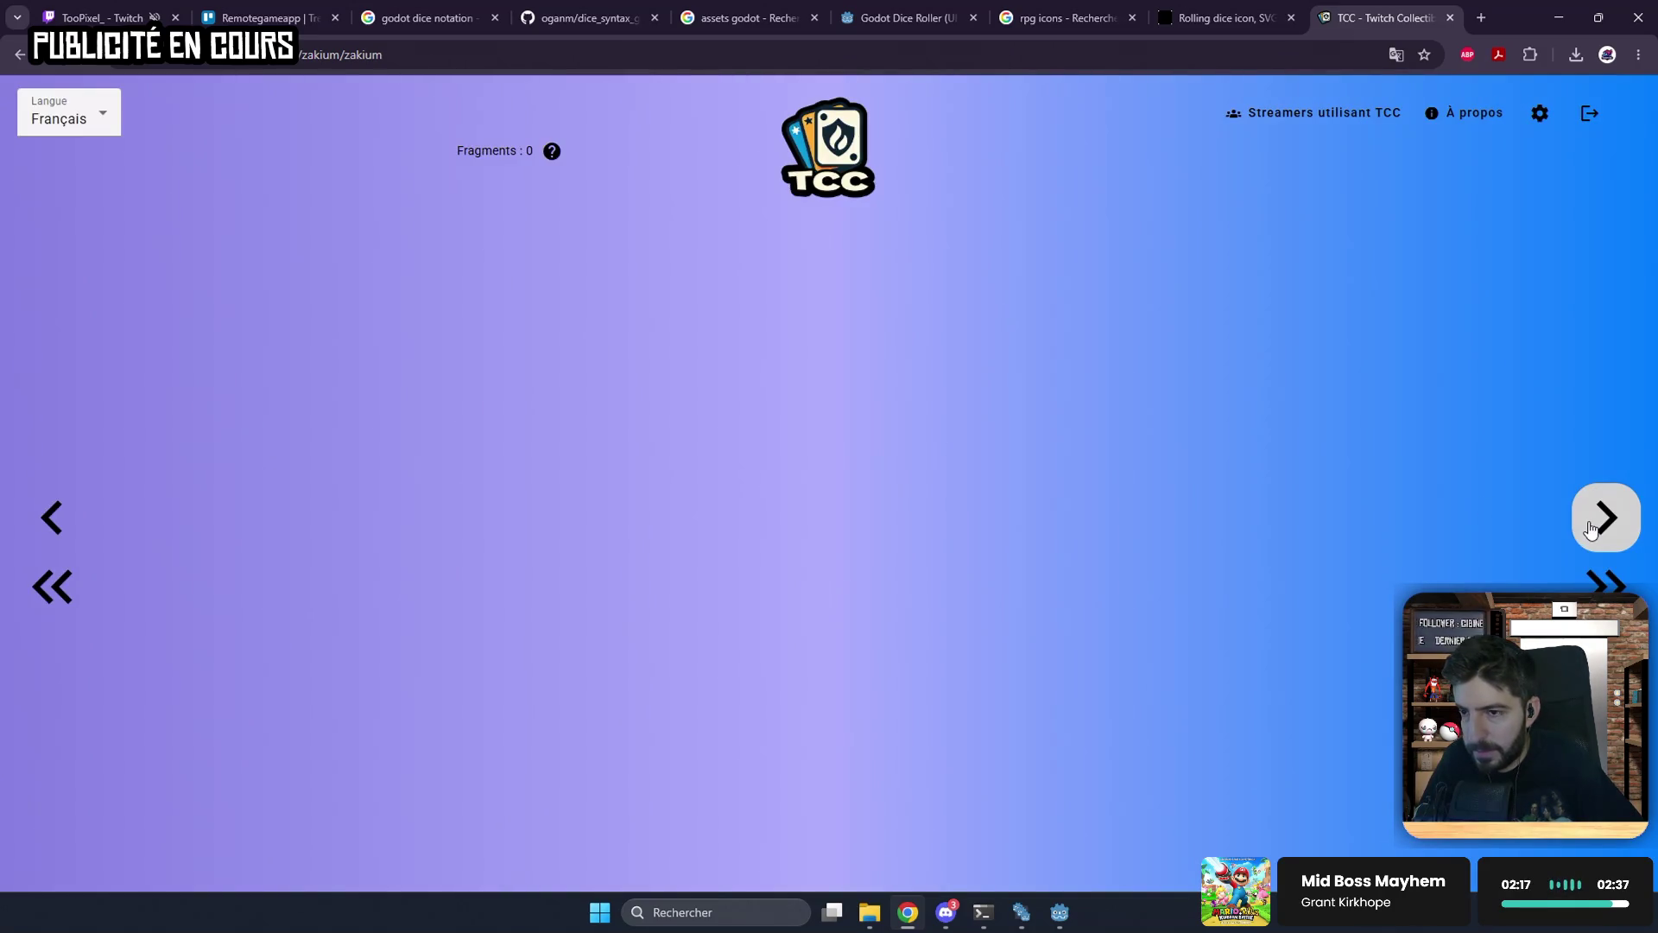
Step: Open the album, turn to the next page, and enlarge then close the Crevette Antifa card
left_click(1592, 528)
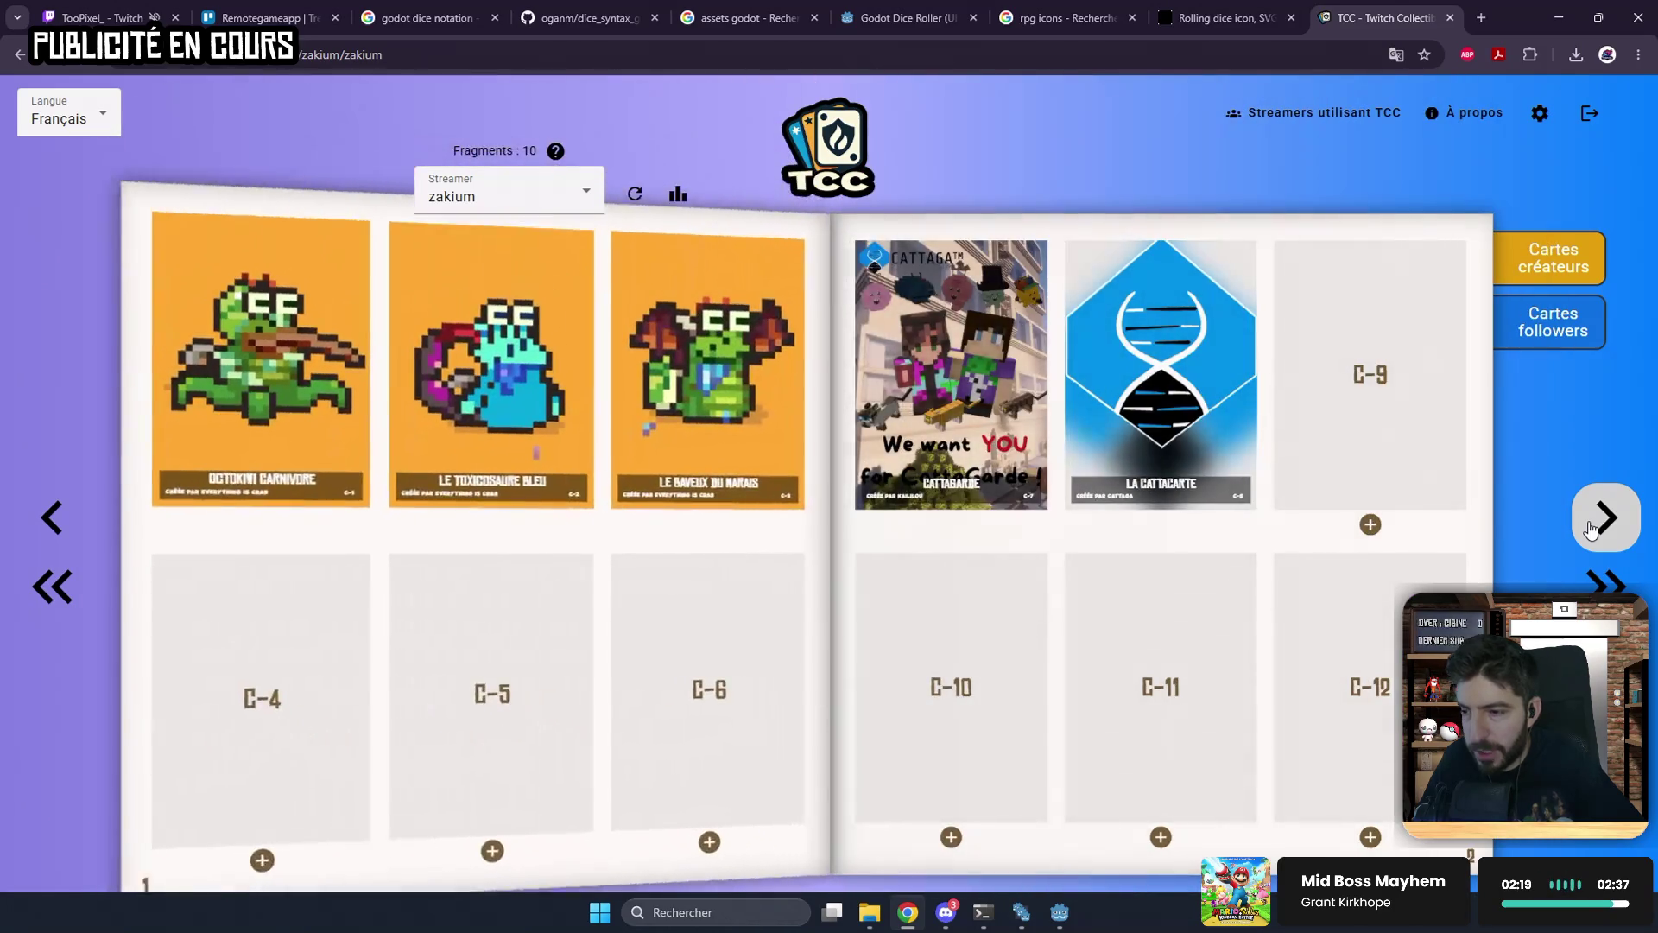
left_click(1592, 528)
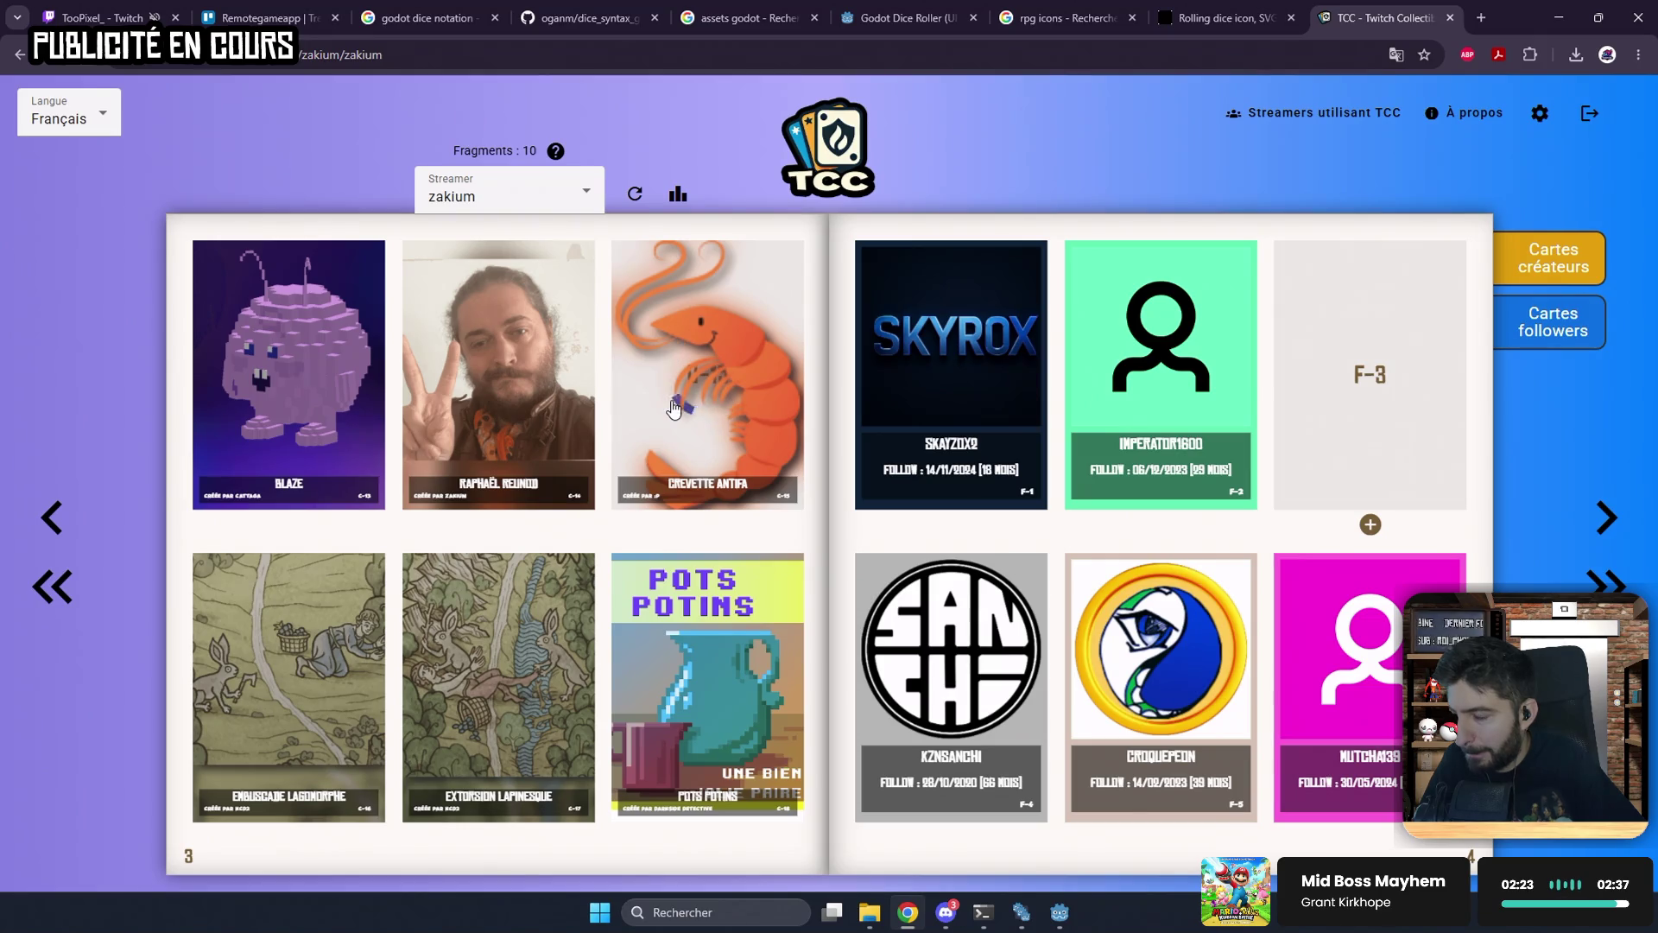
left_click(674, 408)
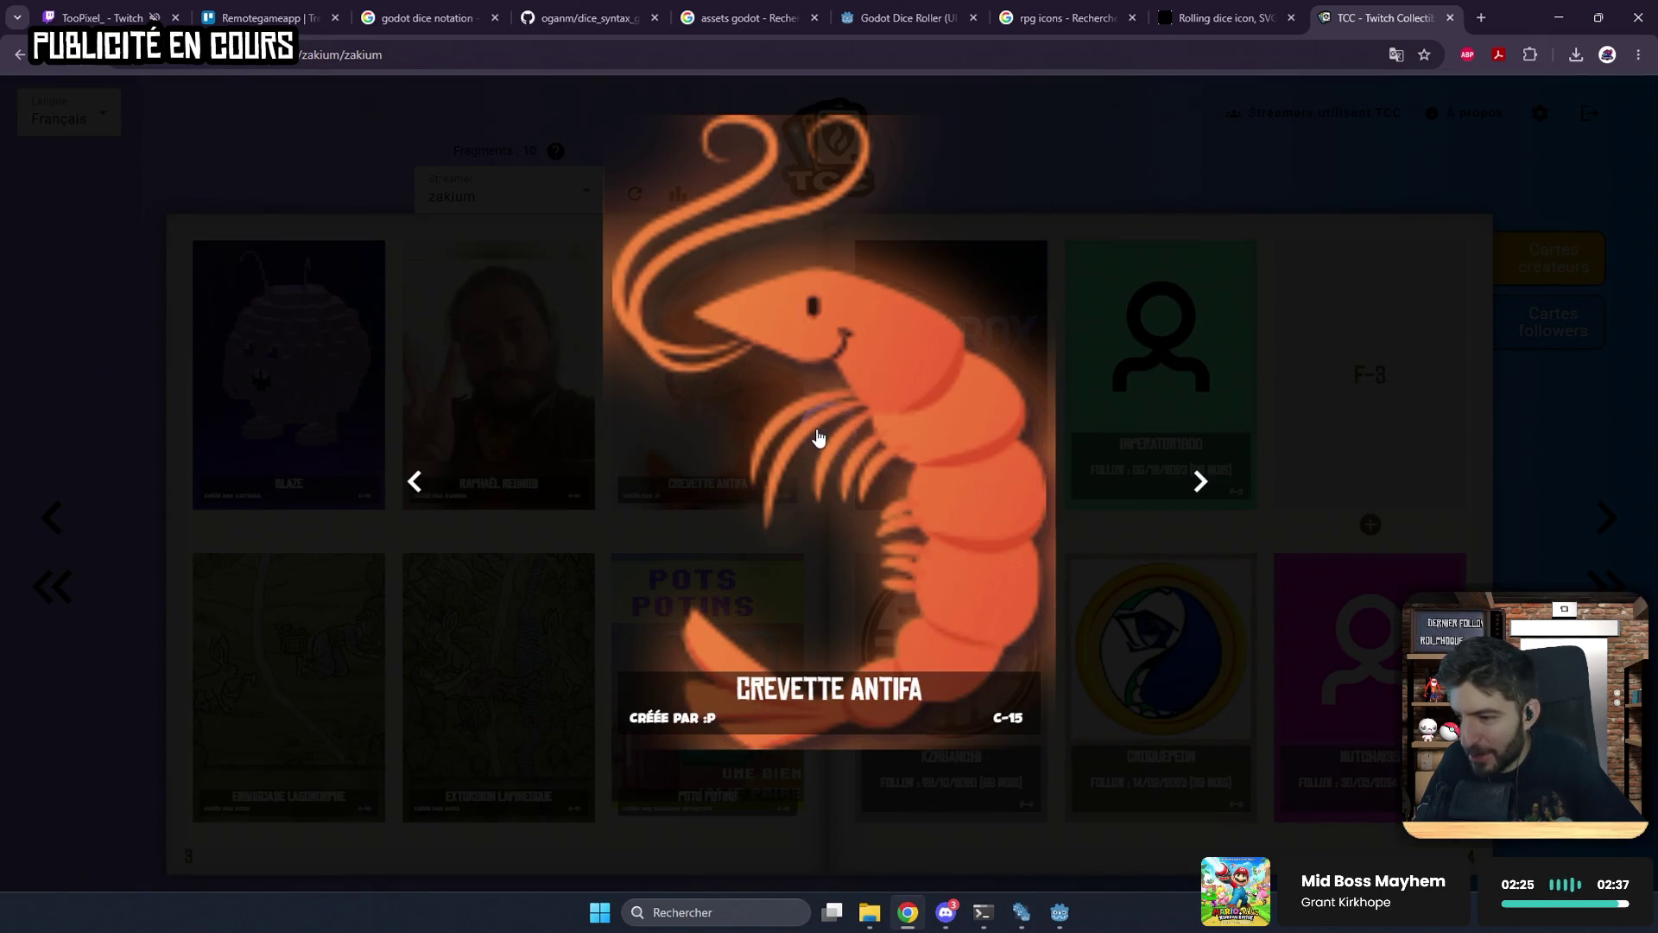
left_click(1159, 162)
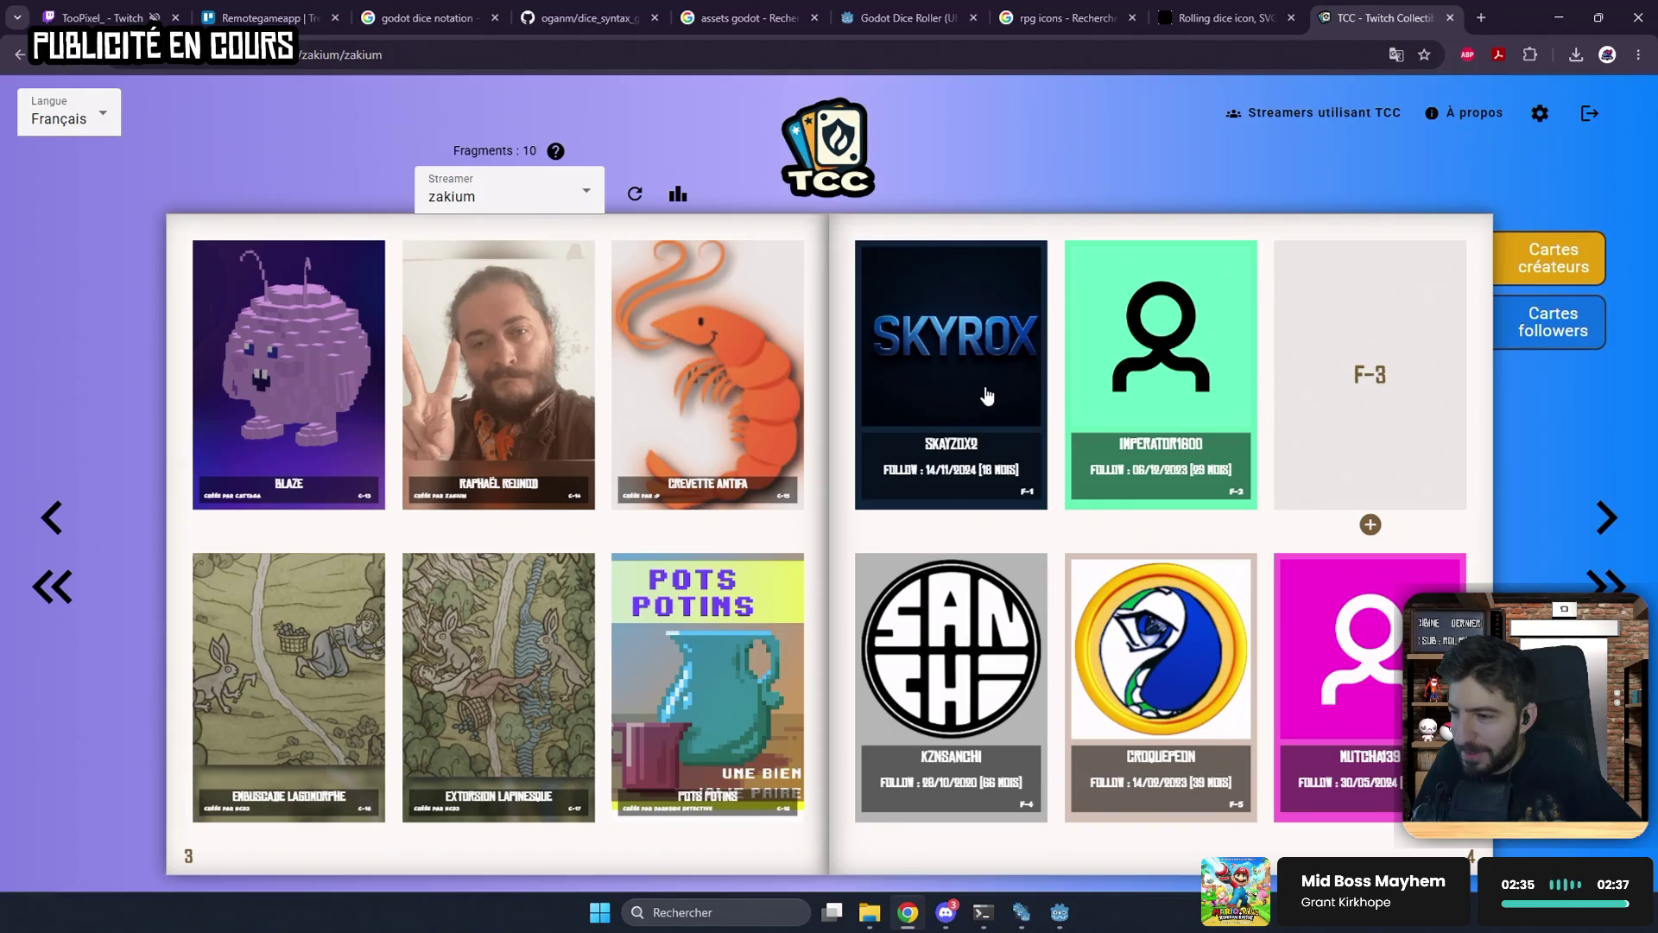
Step: Inspect the first follower card's image element in the browser's DevTools
right_click(957, 359)
left_click(984, 382)
right_click(985, 382)
left_click(1071, 632)
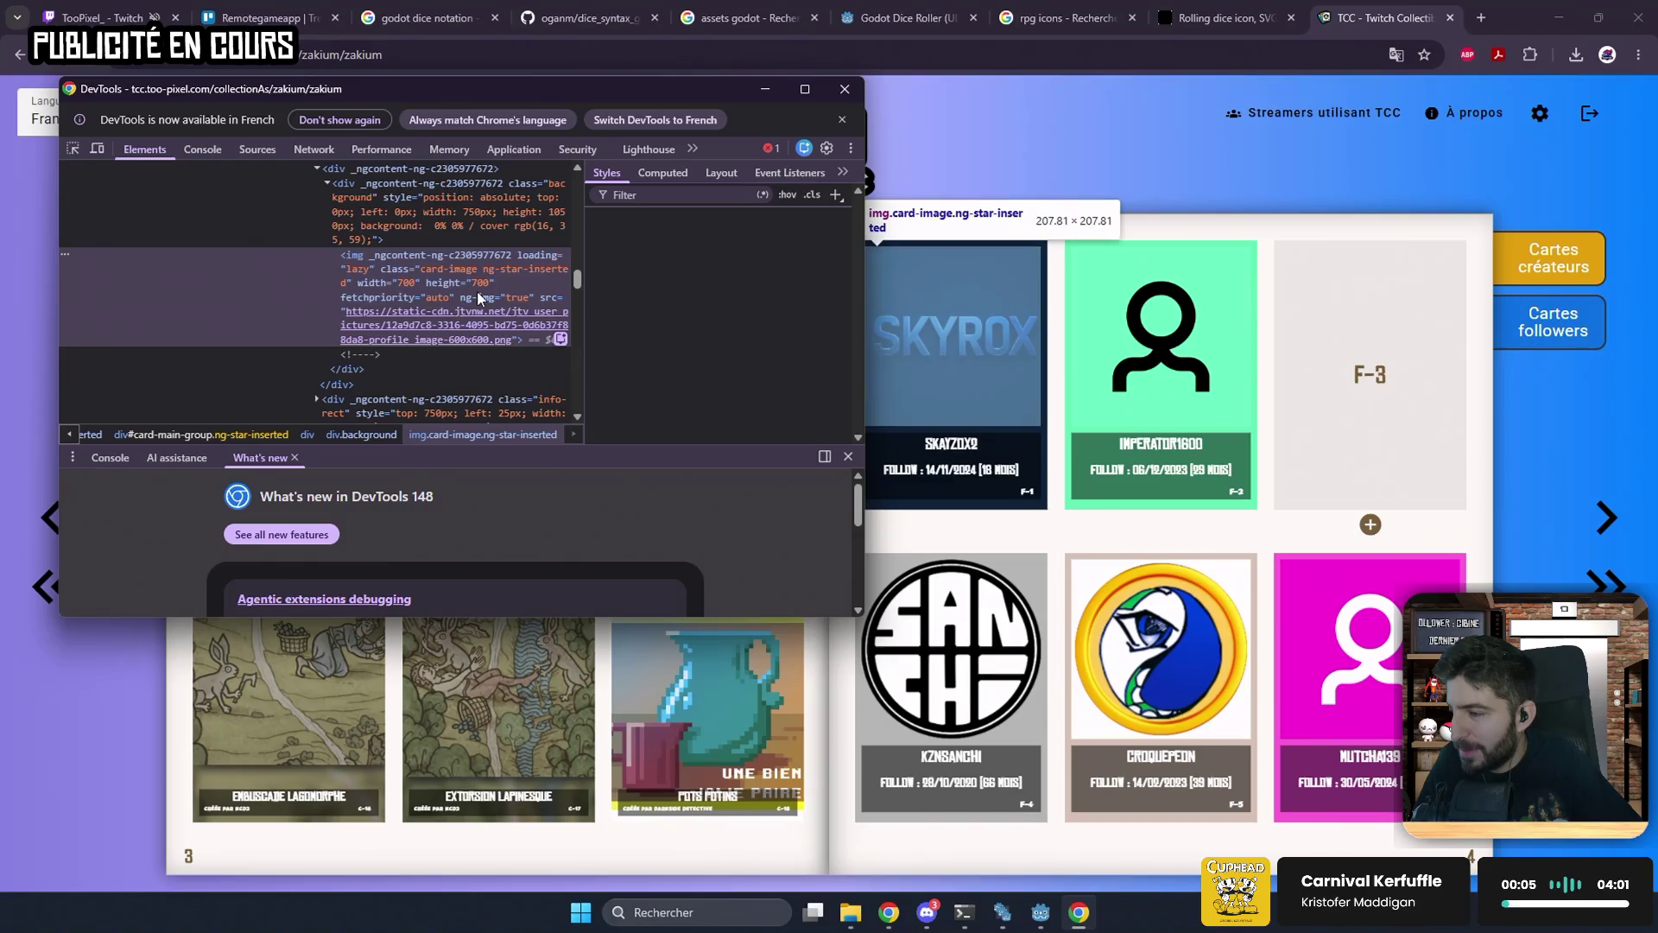
Step: Delete the first follower card's img element in the Elements panel
scroll(473, 344, "up", 3)
scroll(400, 345, "down", 3)
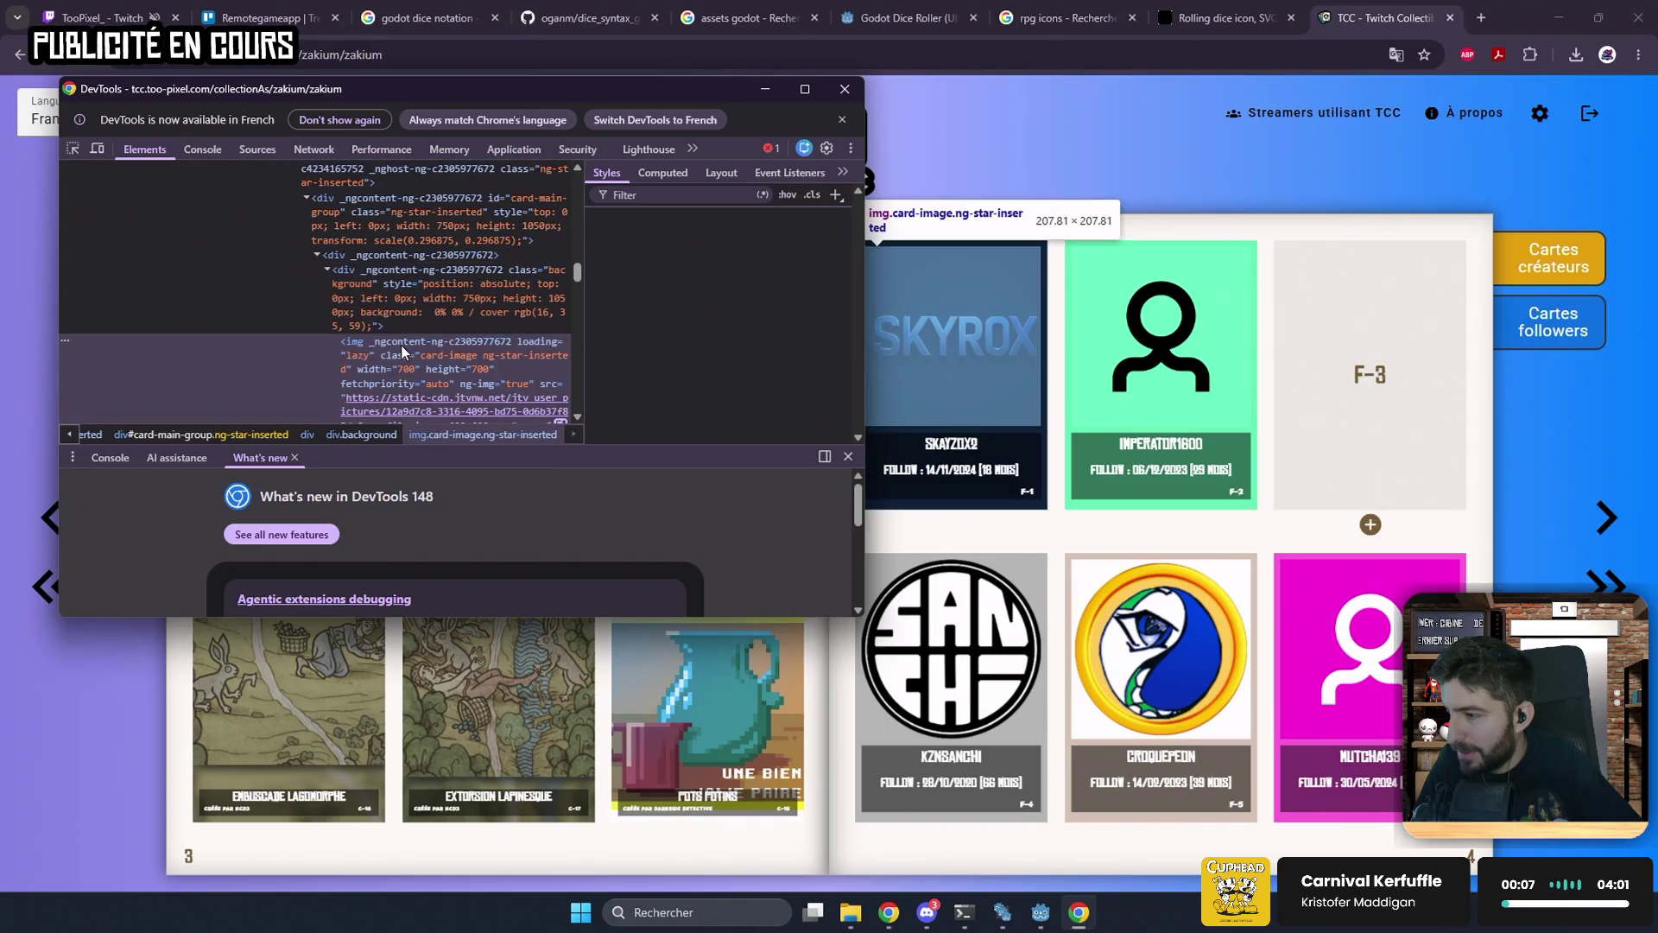
left_click(670, 171)
left_click(630, 173)
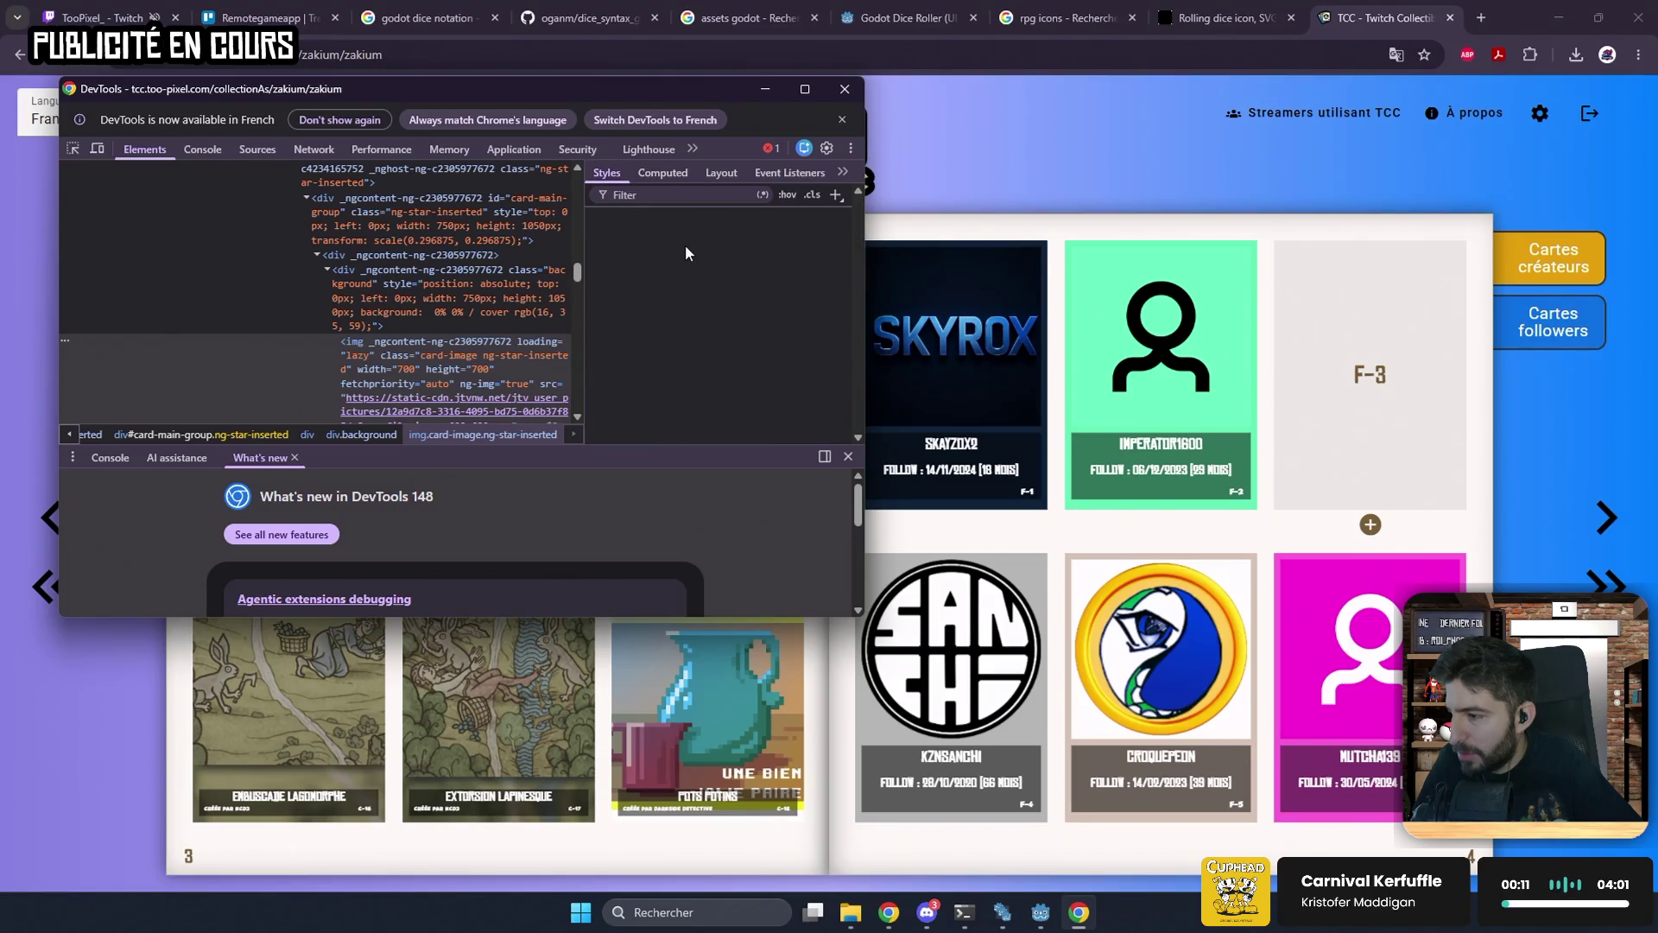
left_click(294, 204)
left_click(418, 342)
key("Delete")
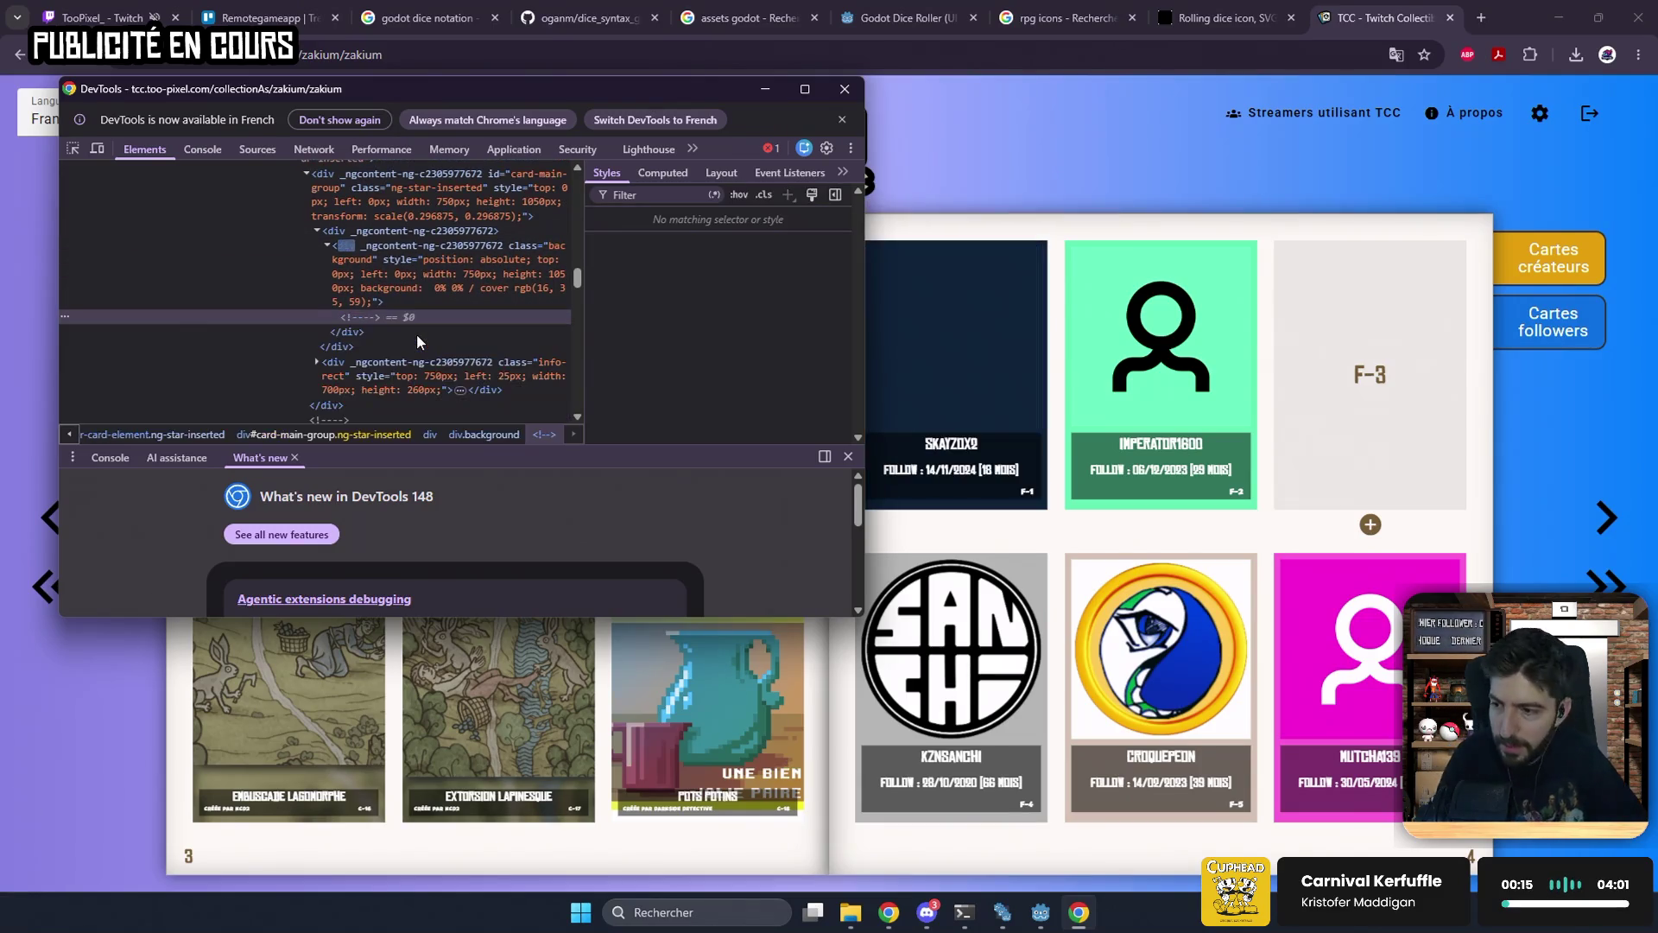
Step: Delete the card's image container div as well, then close DevTools
key("Up")
key("Up")
key("Up")
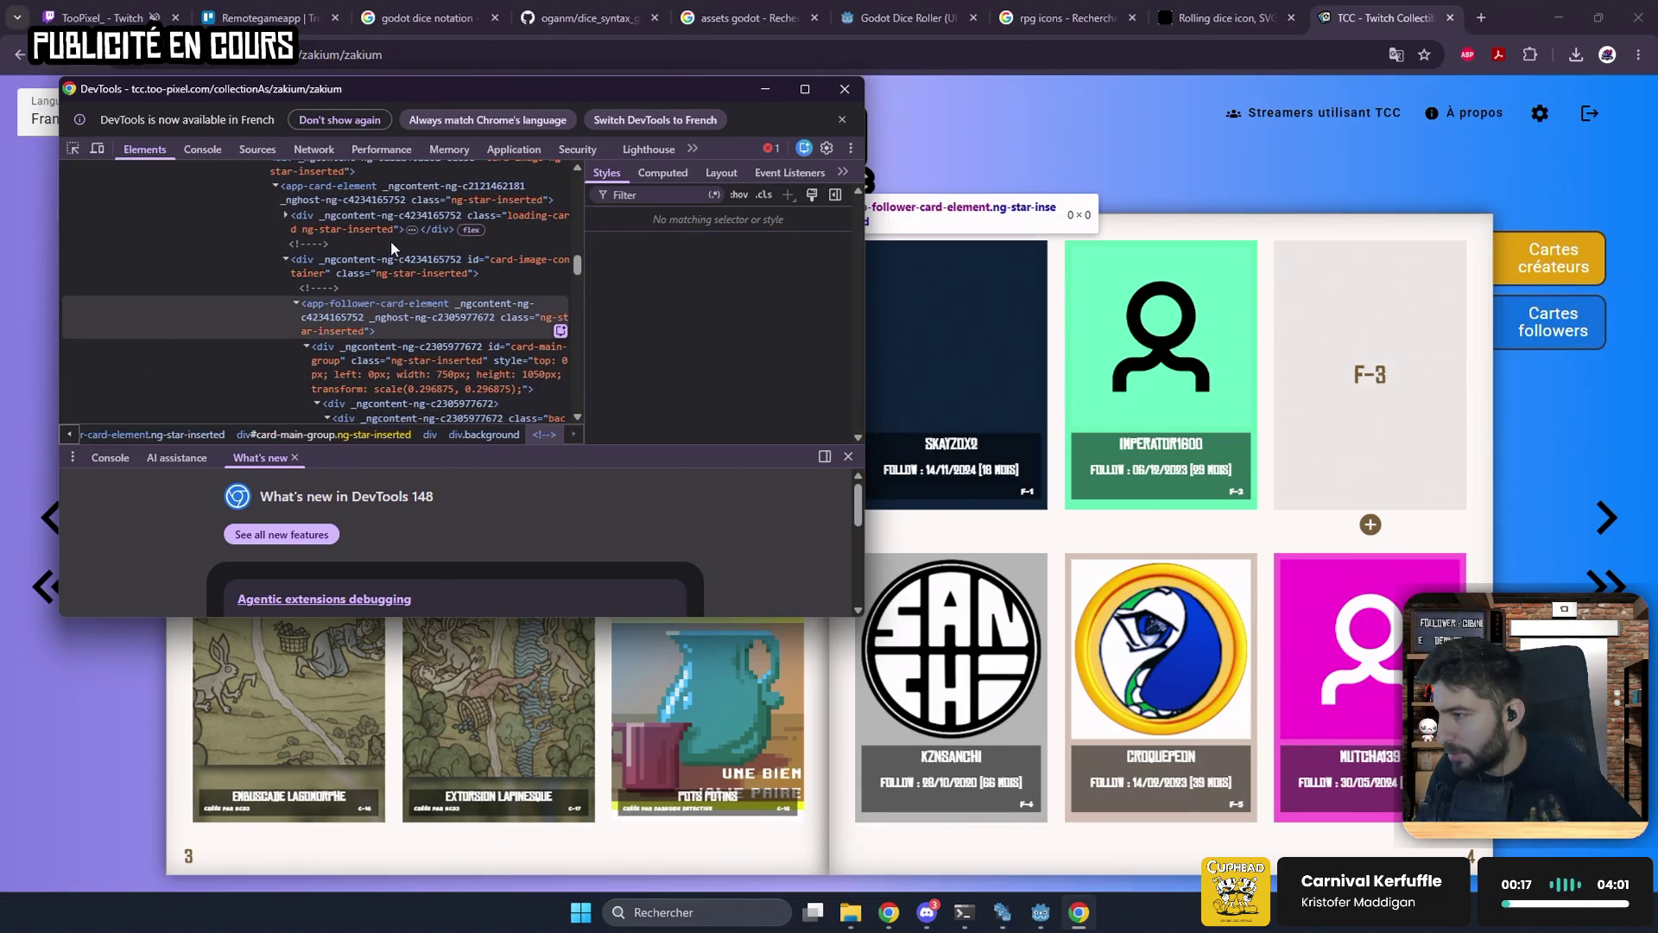
left_click(398, 267)
key("Delete")
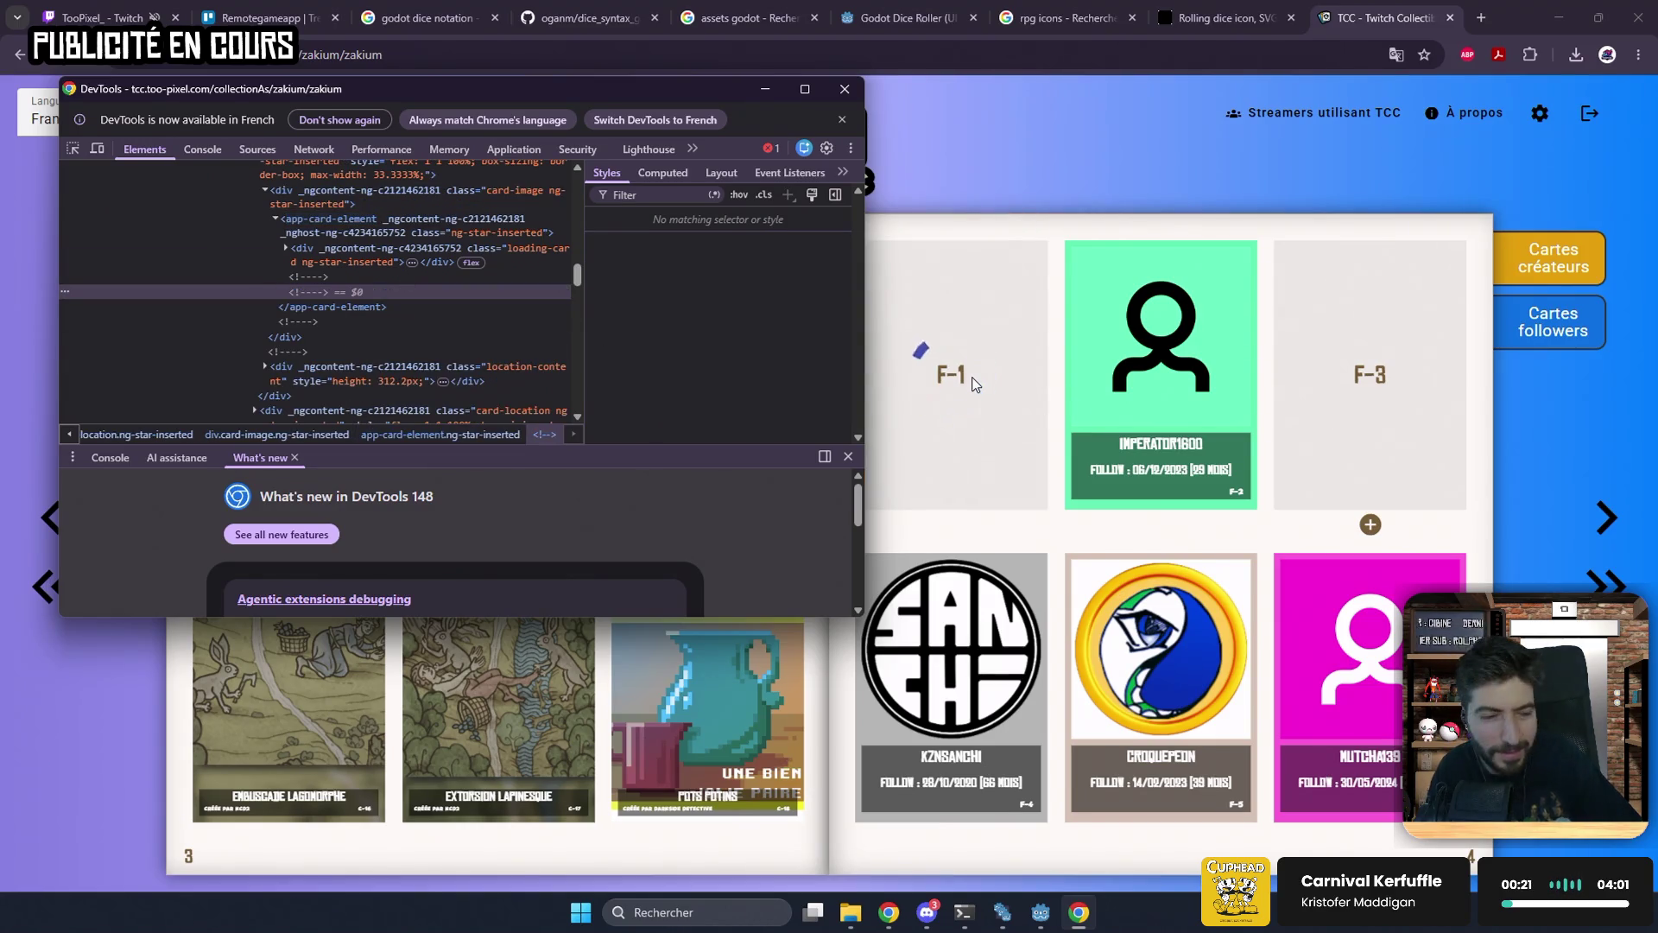
left_click(1015, 237)
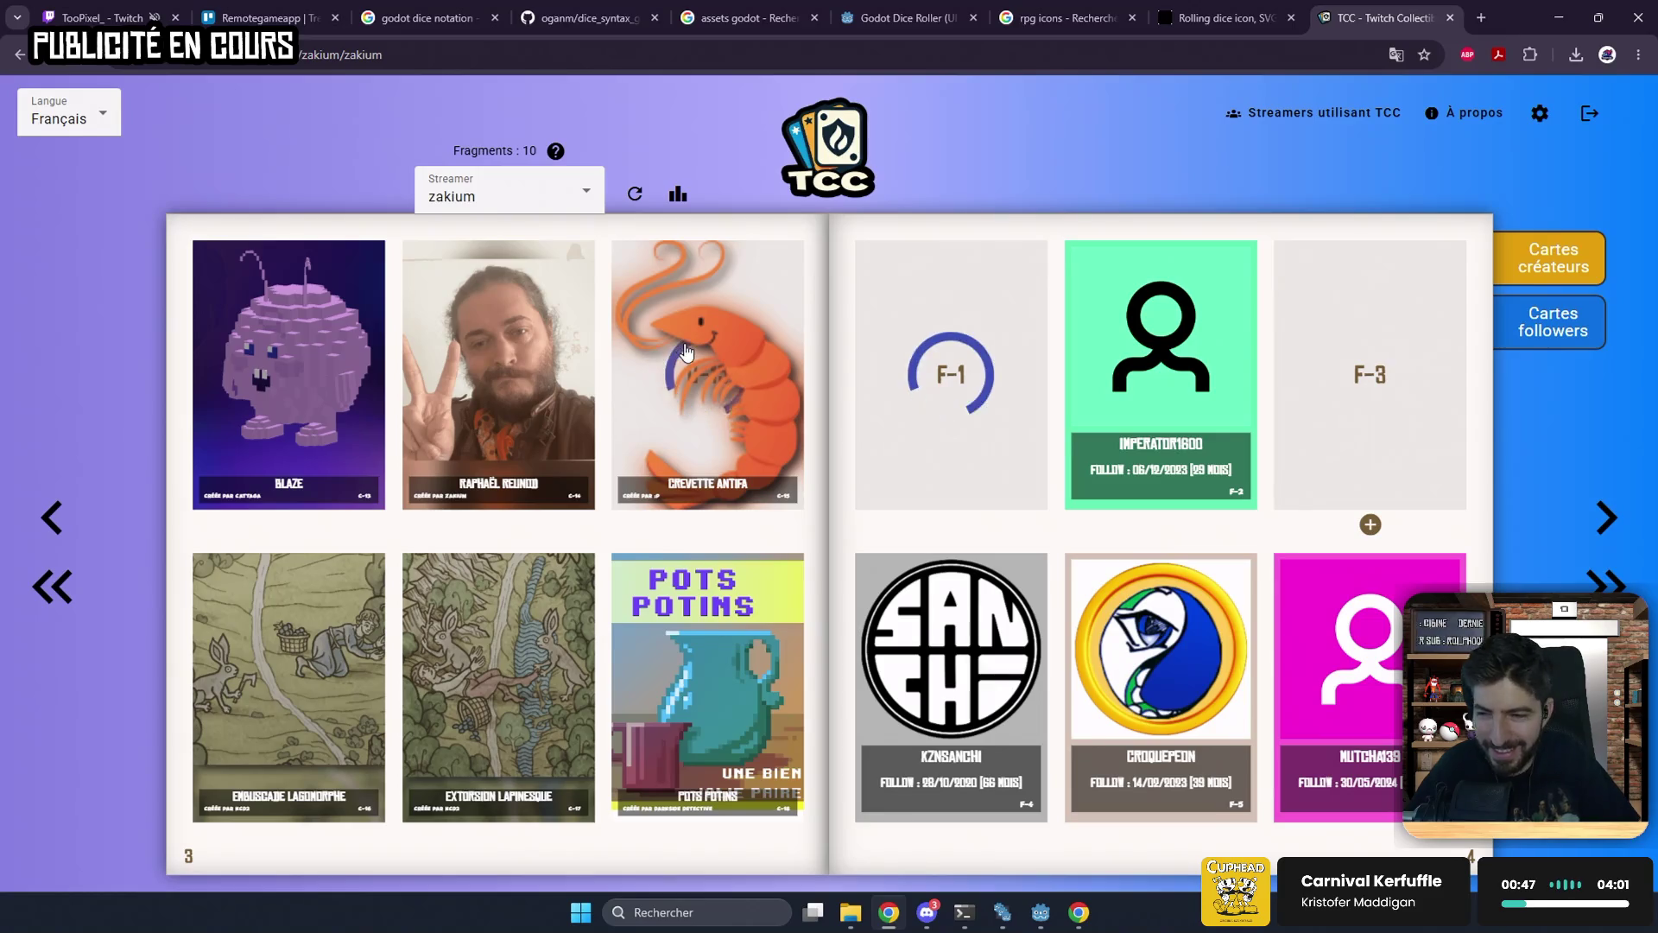
Step: View the Crevette Antifa card enlarged twice, then move to the TooPixel Twitch tab
left_click(695, 378)
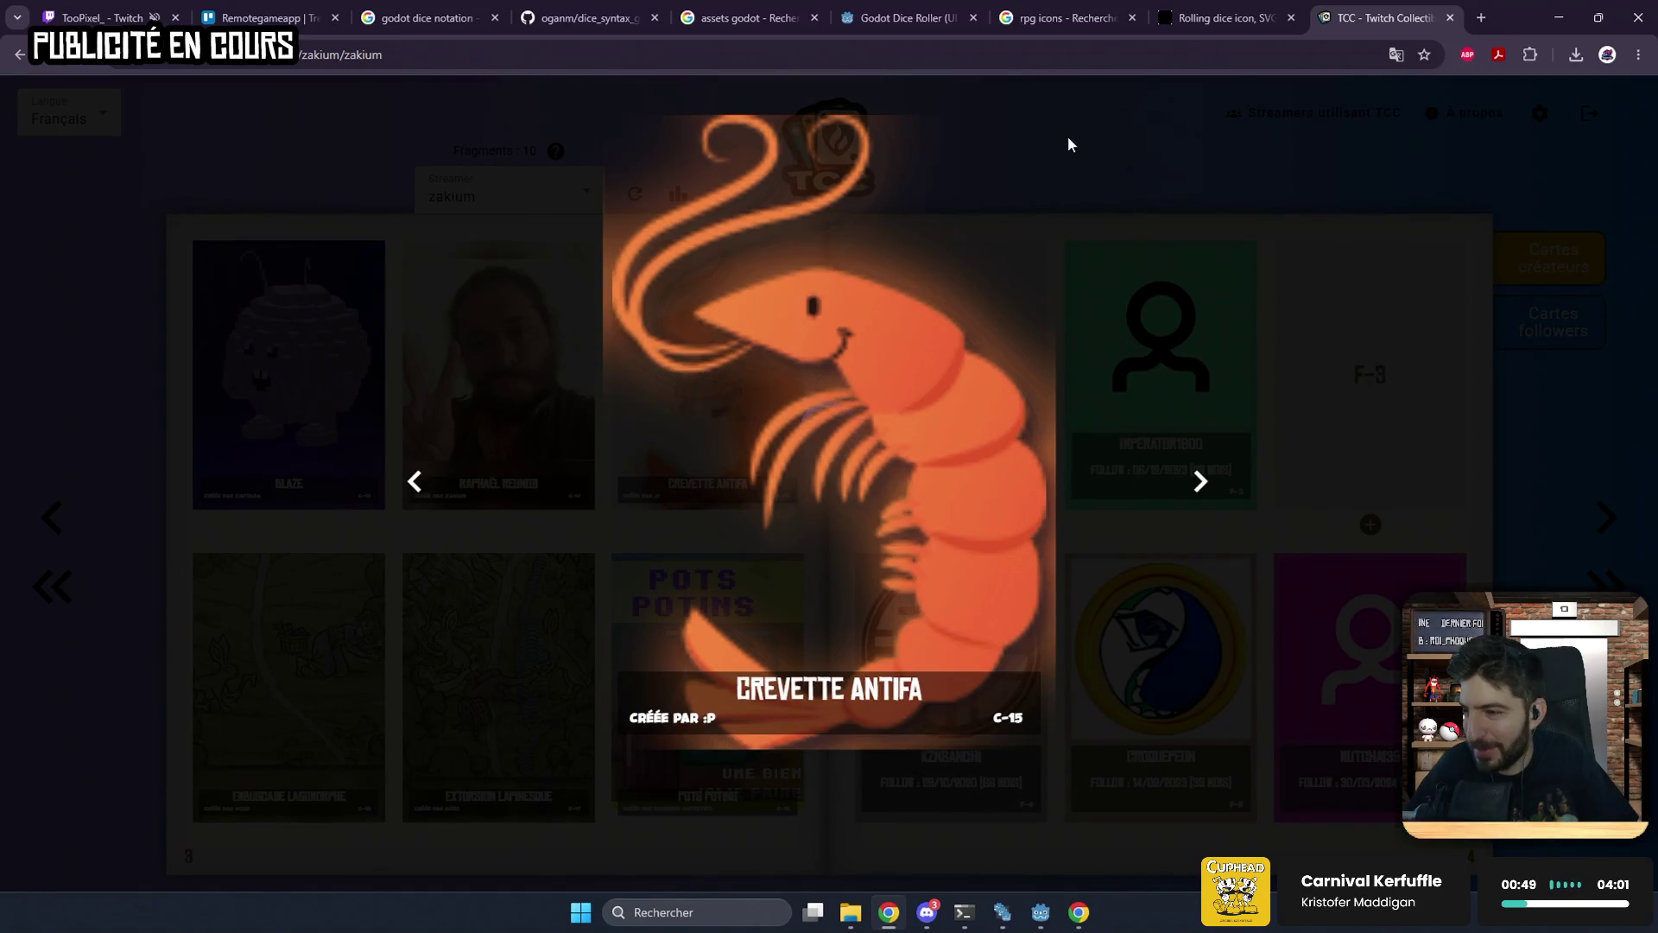
left_click(1247, 179)
left_click(735, 352)
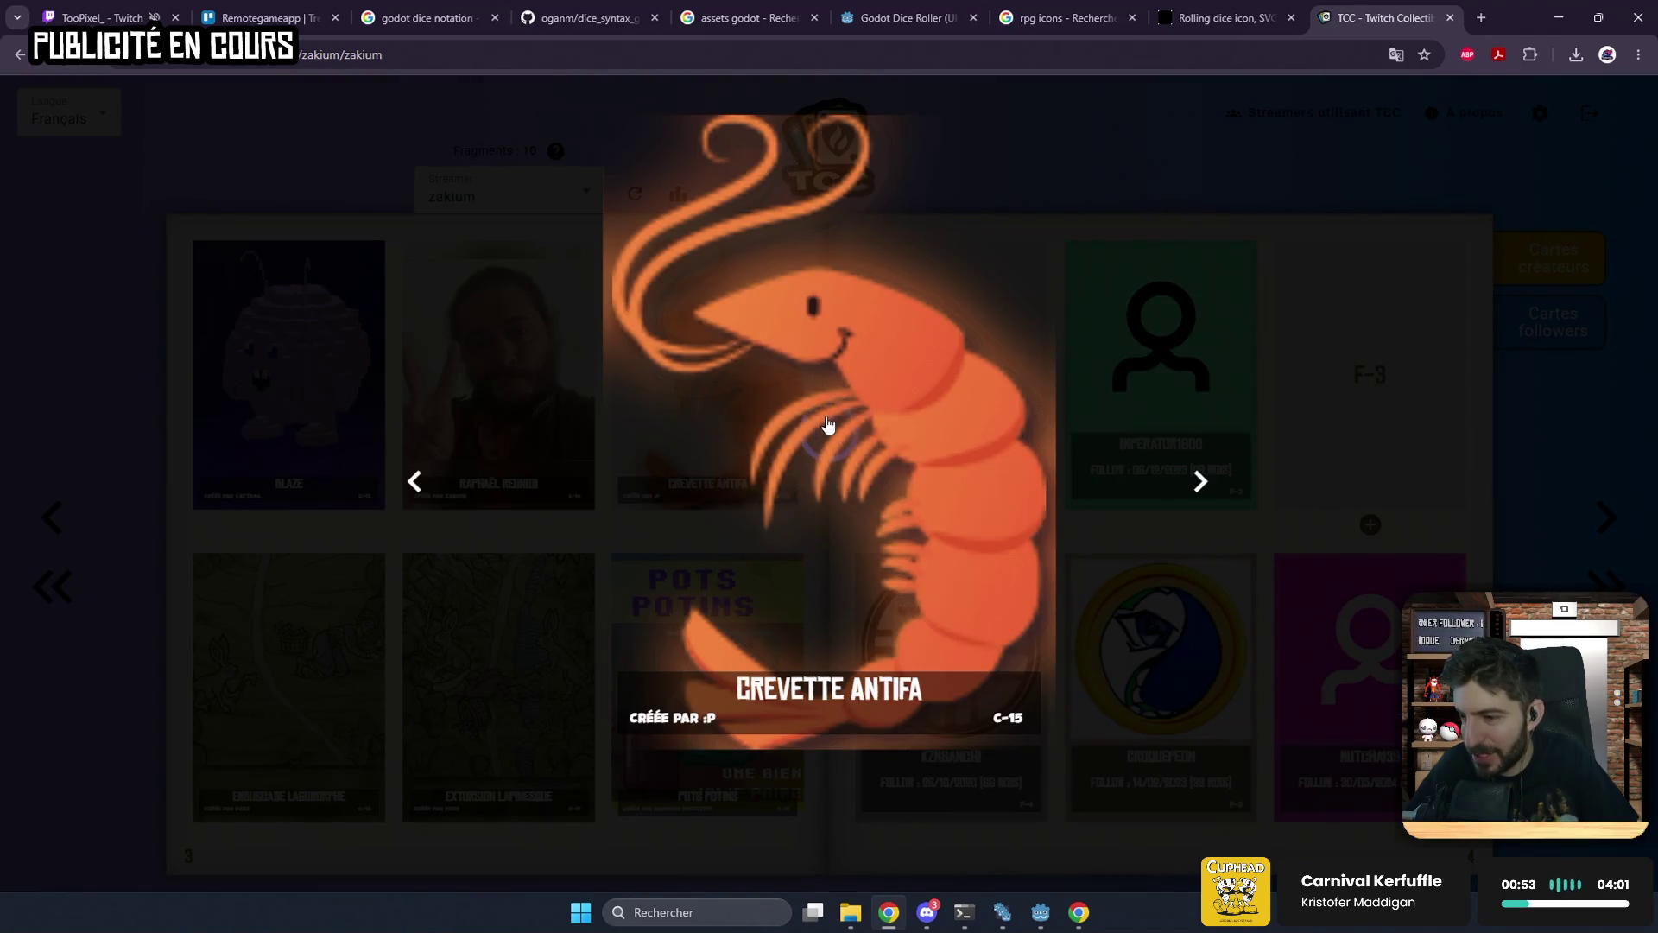
left_click(857, 372)
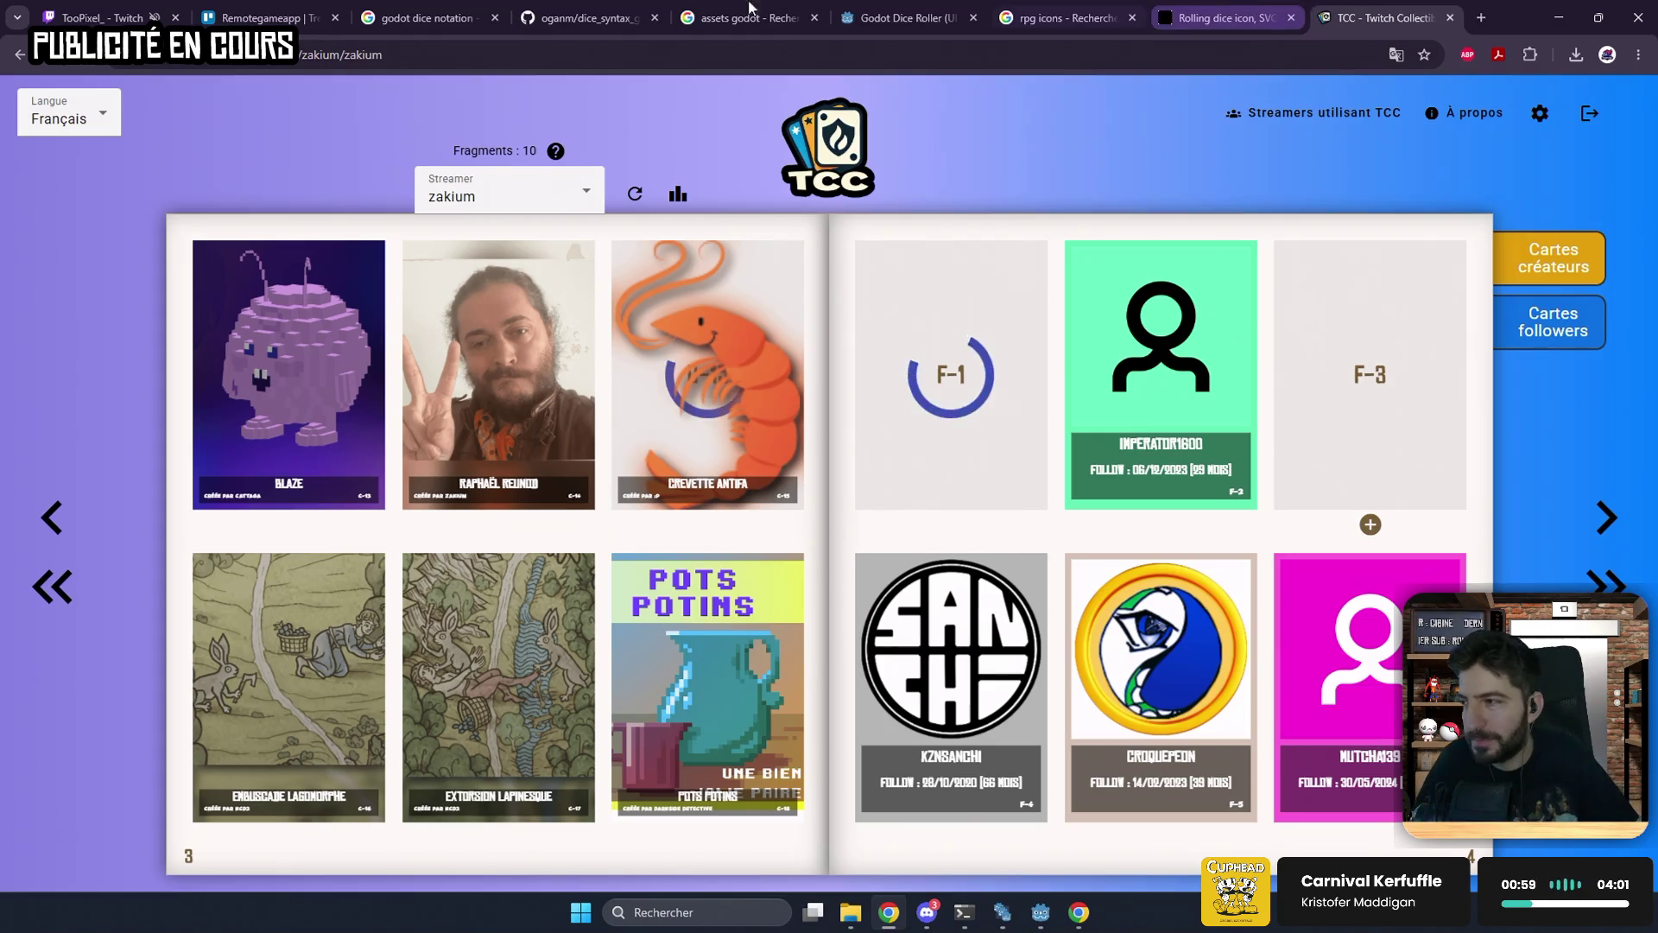
left_click(102, 17)
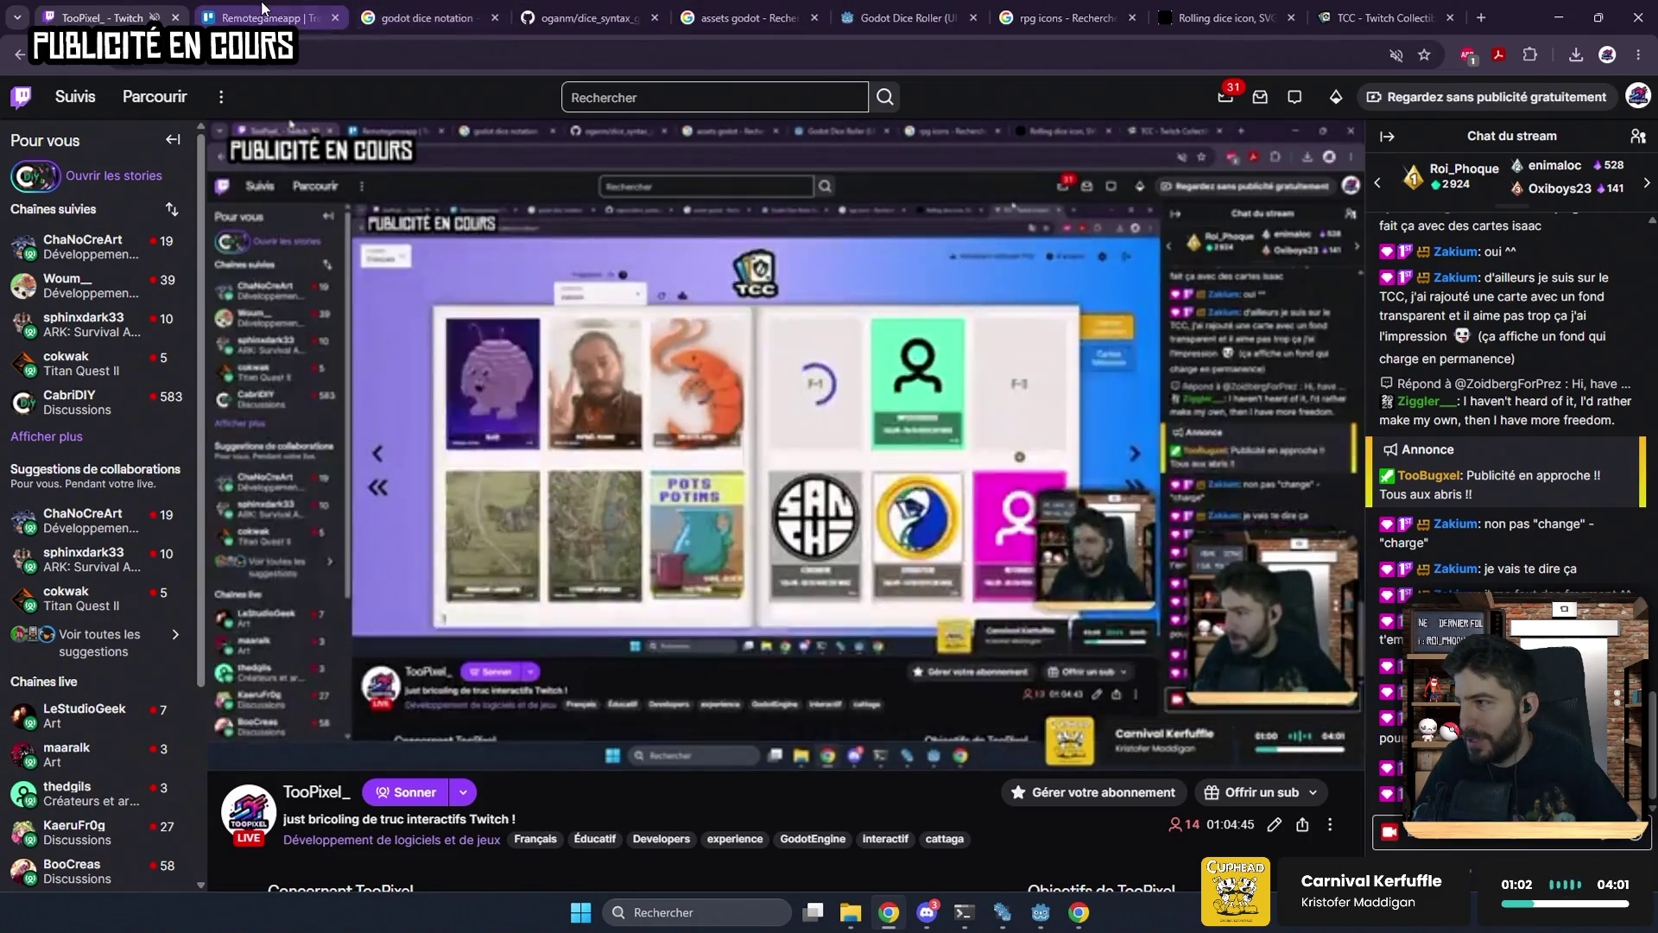
Step: Show the Remotegameapp Trello board, then minimise the browser to get back to Godot
left_click(259, 17)
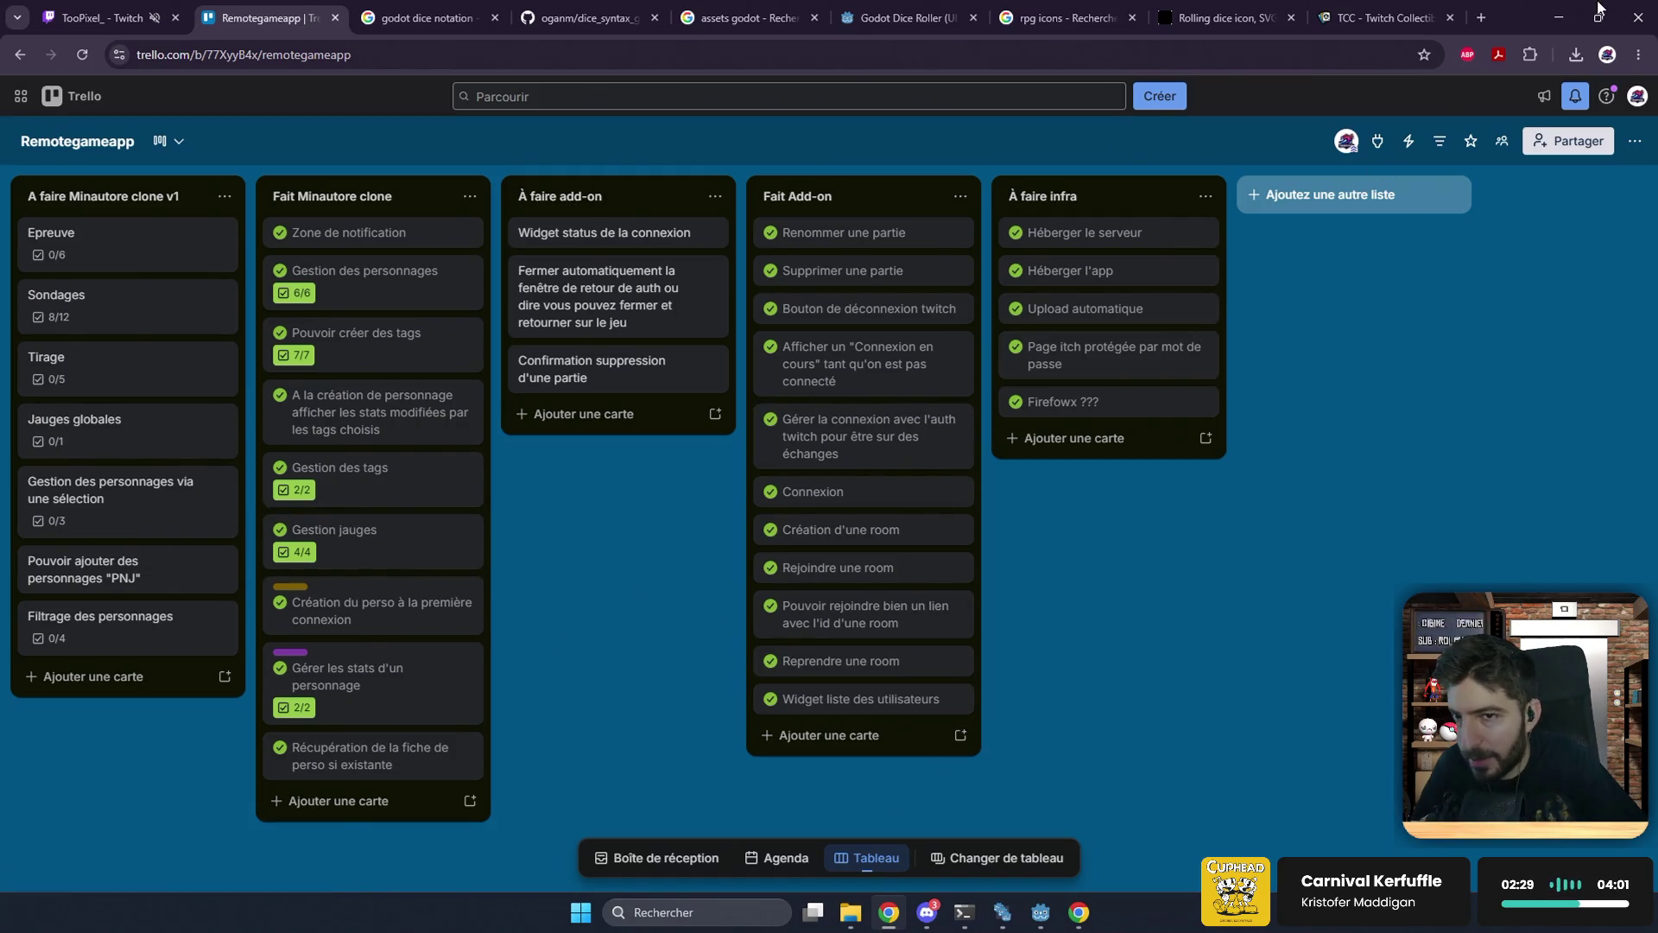
left_click(1569, 8)
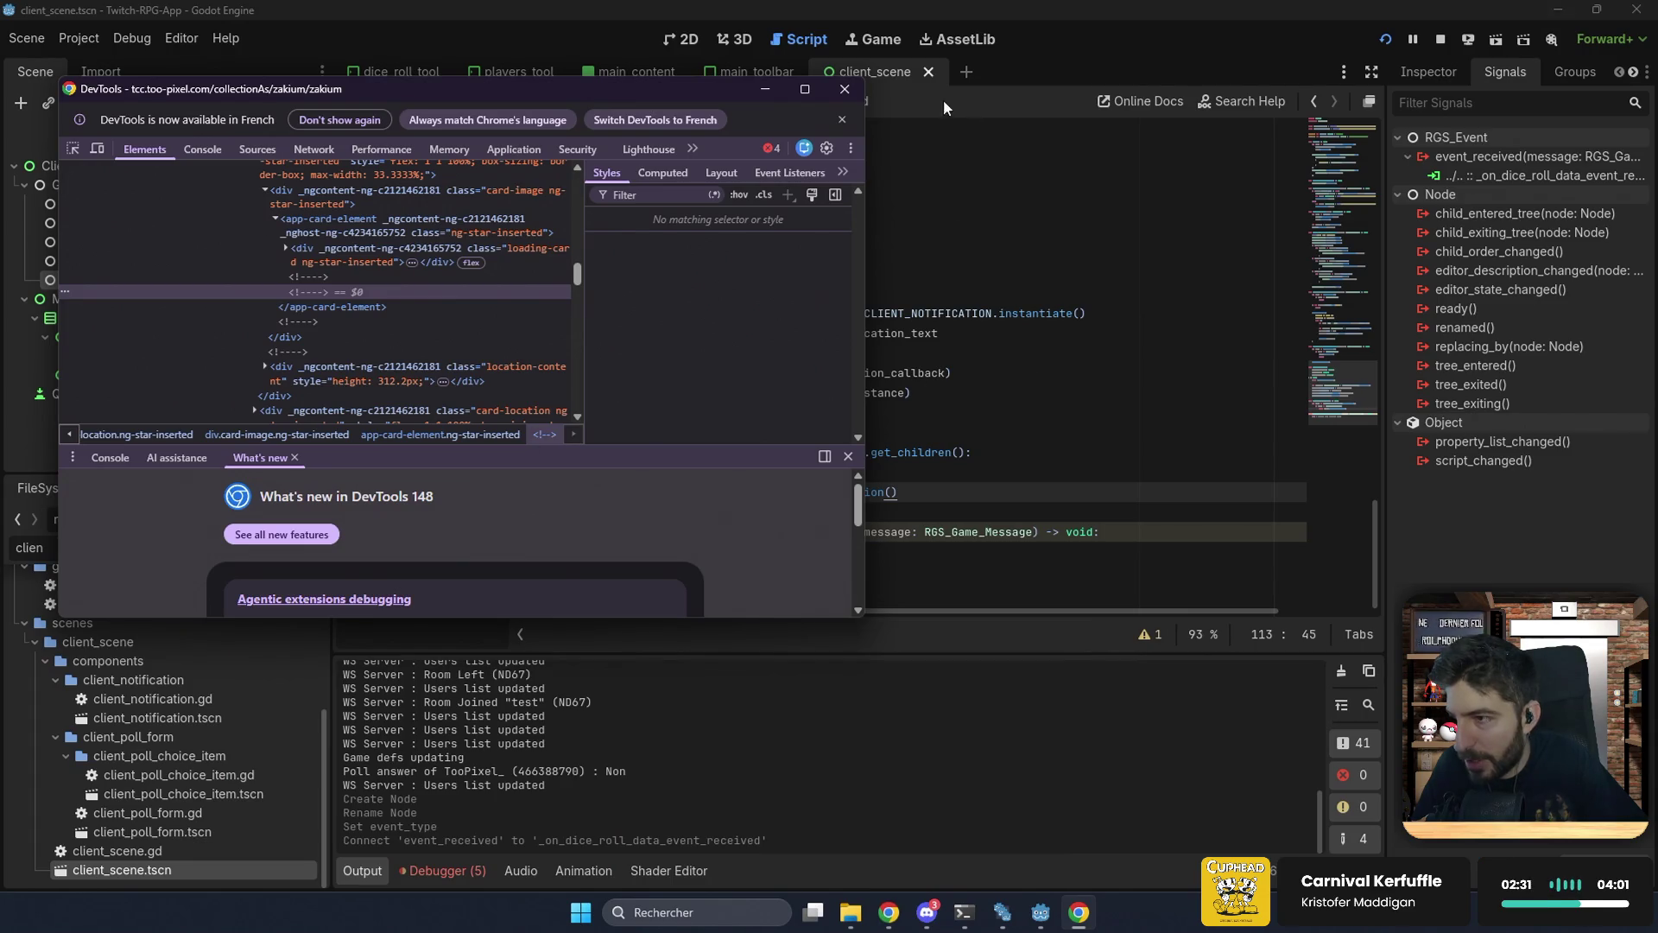
Step: Paste the add_notification call block over the dice-roll handler's placeholder pass line
left_click(850, 95)
left_click(894, 551)
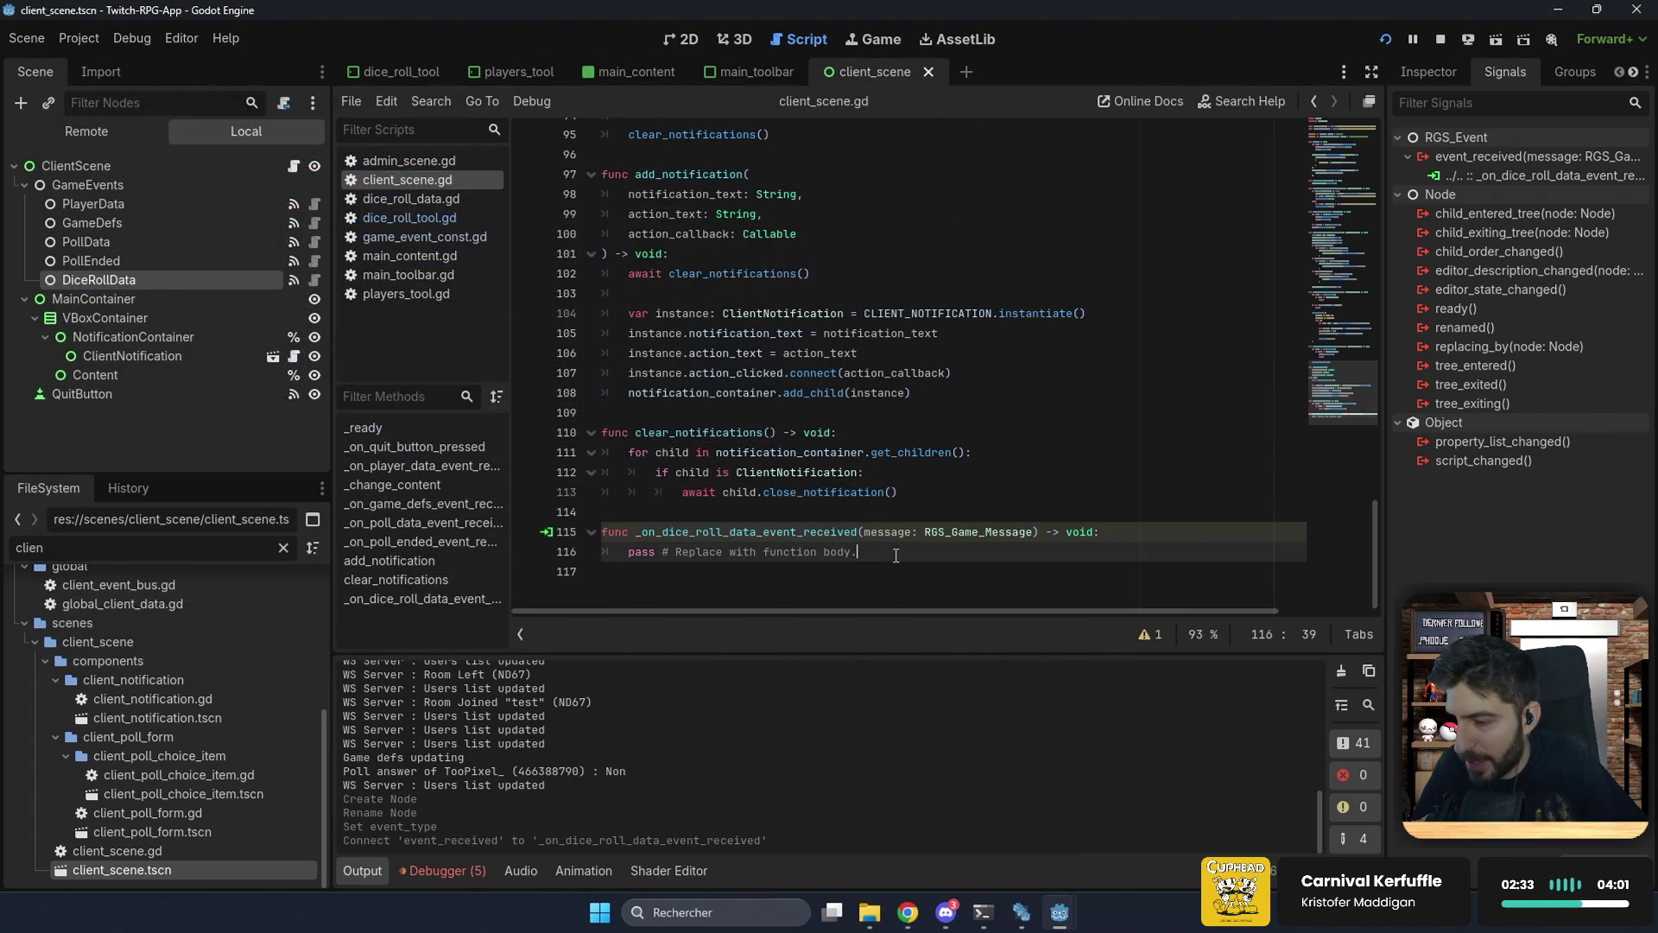
scroll(894, 546, "up", 7)
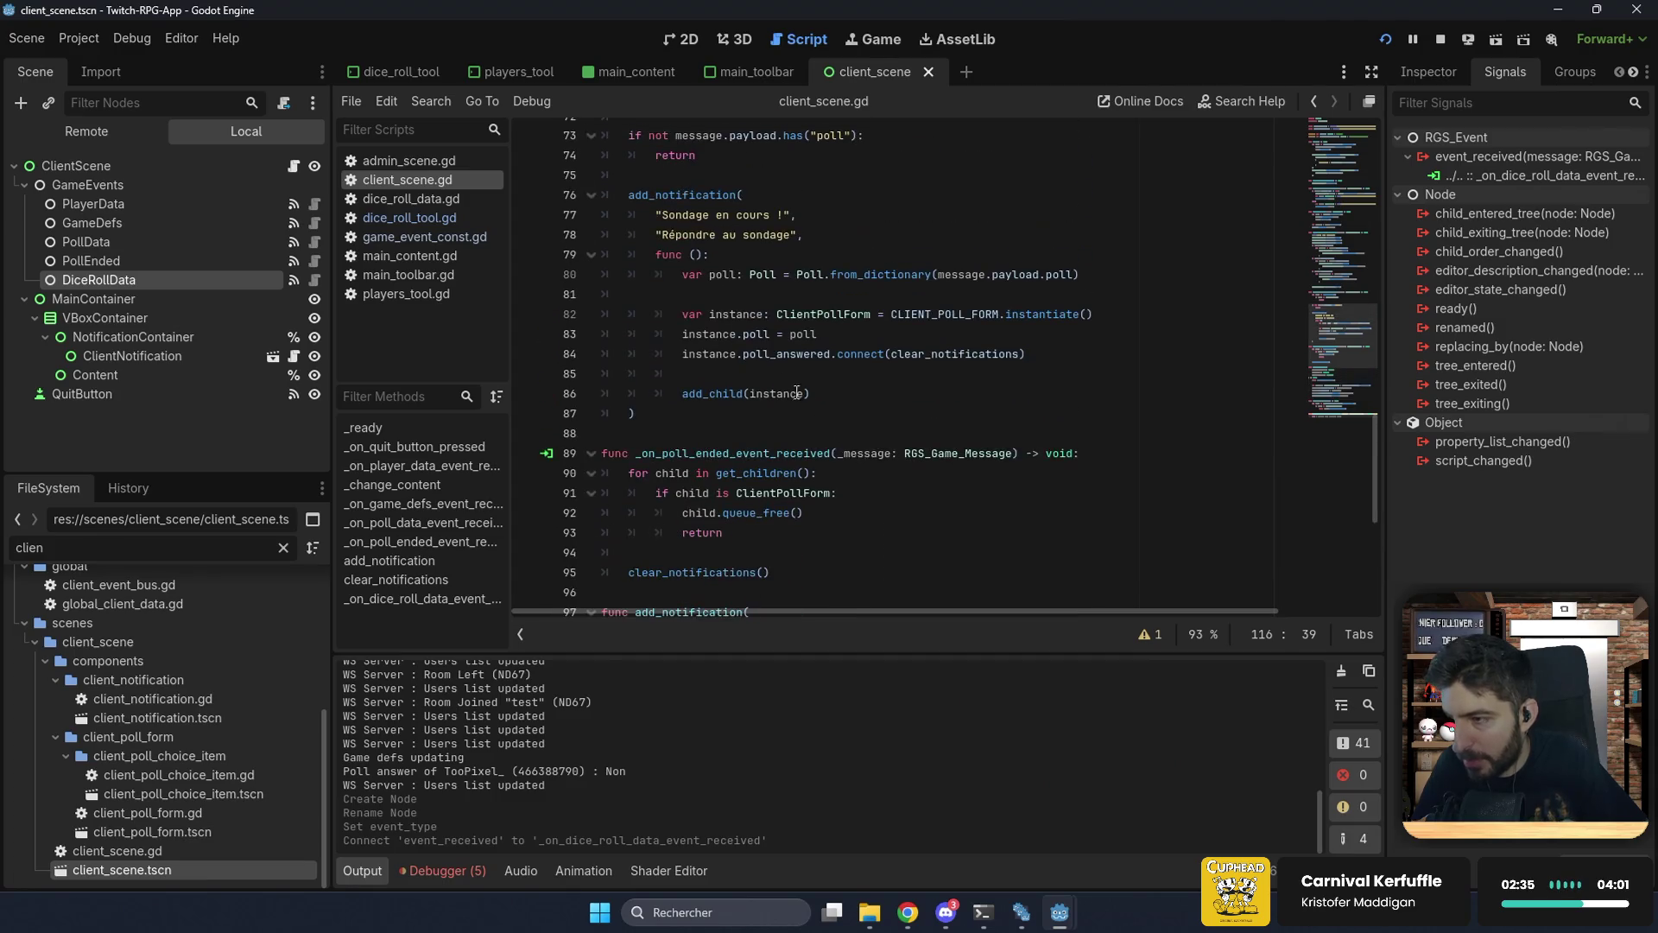
mouse_move(639, 414)
left_mouse_down()
mouse_move(652, 396)
mouse_move(605, 197)
mouse_move(563, 184)
left_mouse_up()
key("ctrl+c")
left_click(1333, 437)
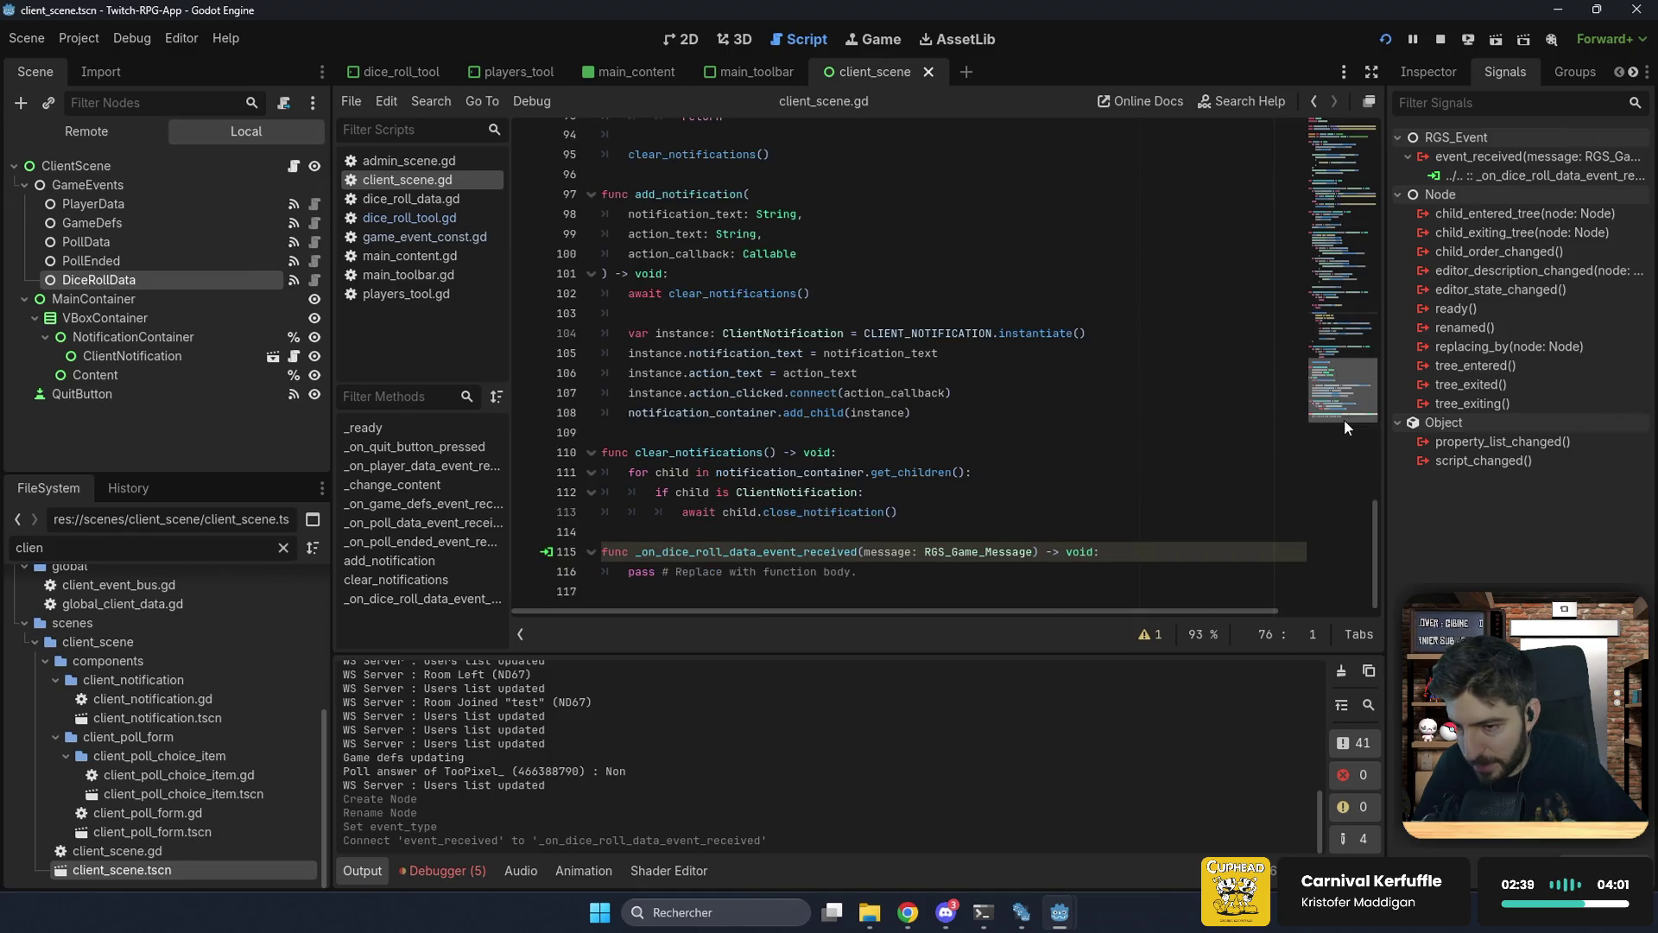
mouse_move(856, 570)
left_mouse_down()
mouse_move(622, 553)
mouse_move(536, 568)
left_mouse_up()
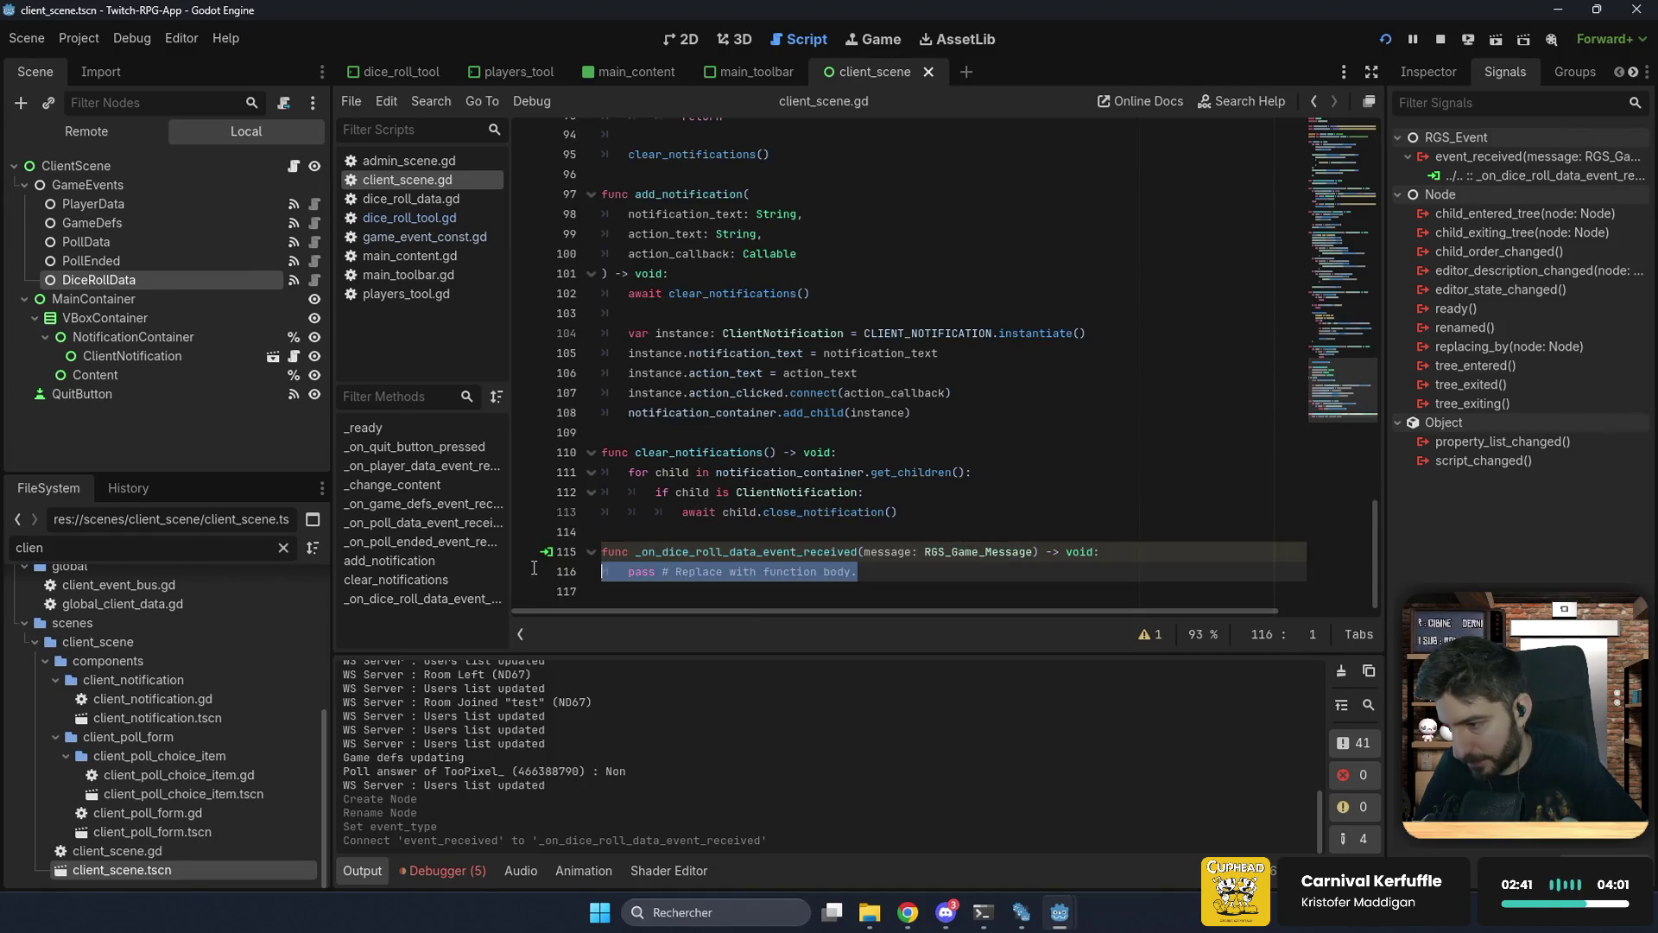
key("ctrl+v")
Step: Retitle the pasted notification to 'Epreuve en cours !' with action 'Lancer les dés'
scroll(686, 380, "up", 1)
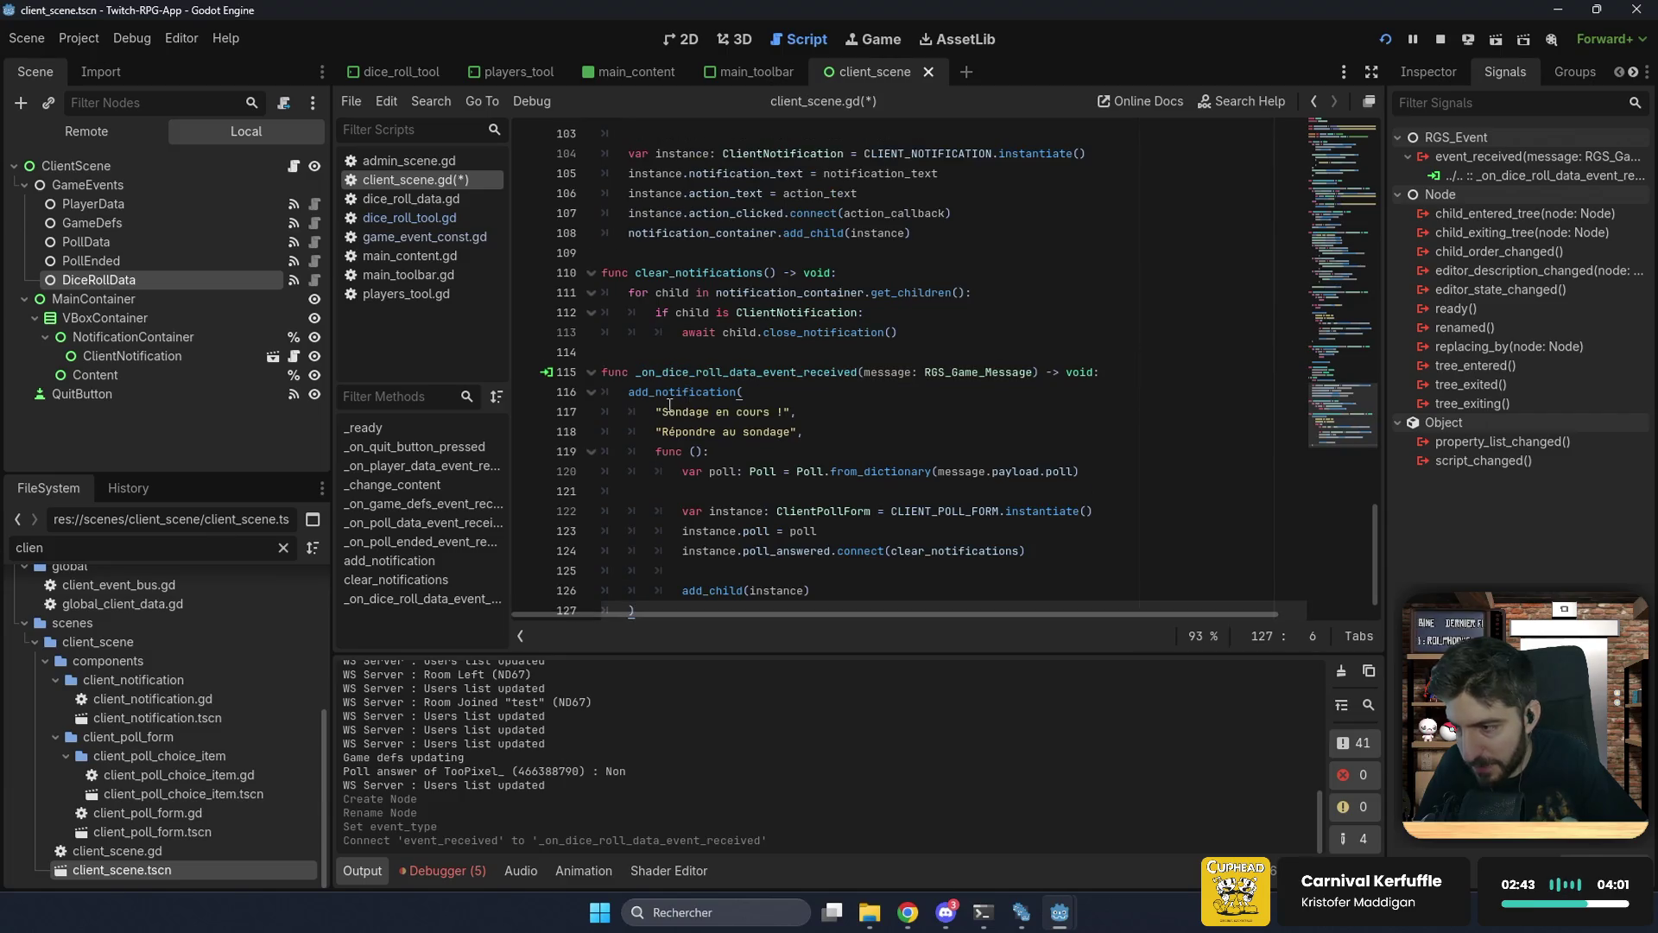
left_click_drag(662, 412, 699, 412)
double_click(699, 412)
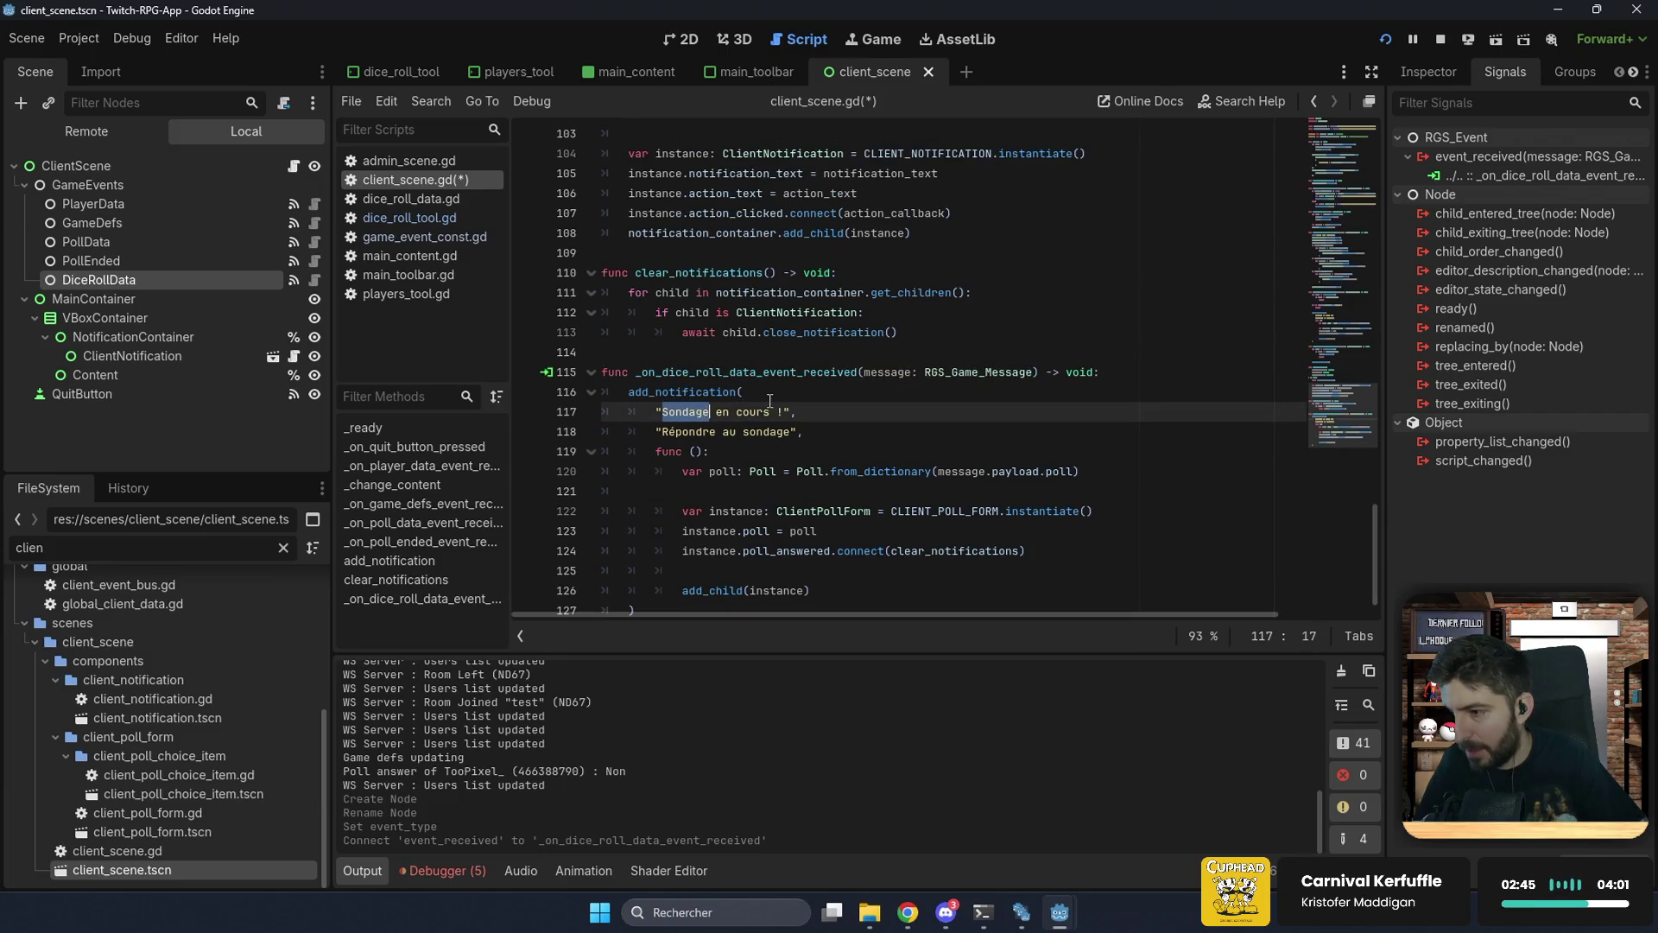
type("Epe")
type("euve")
double_click(672, 431)
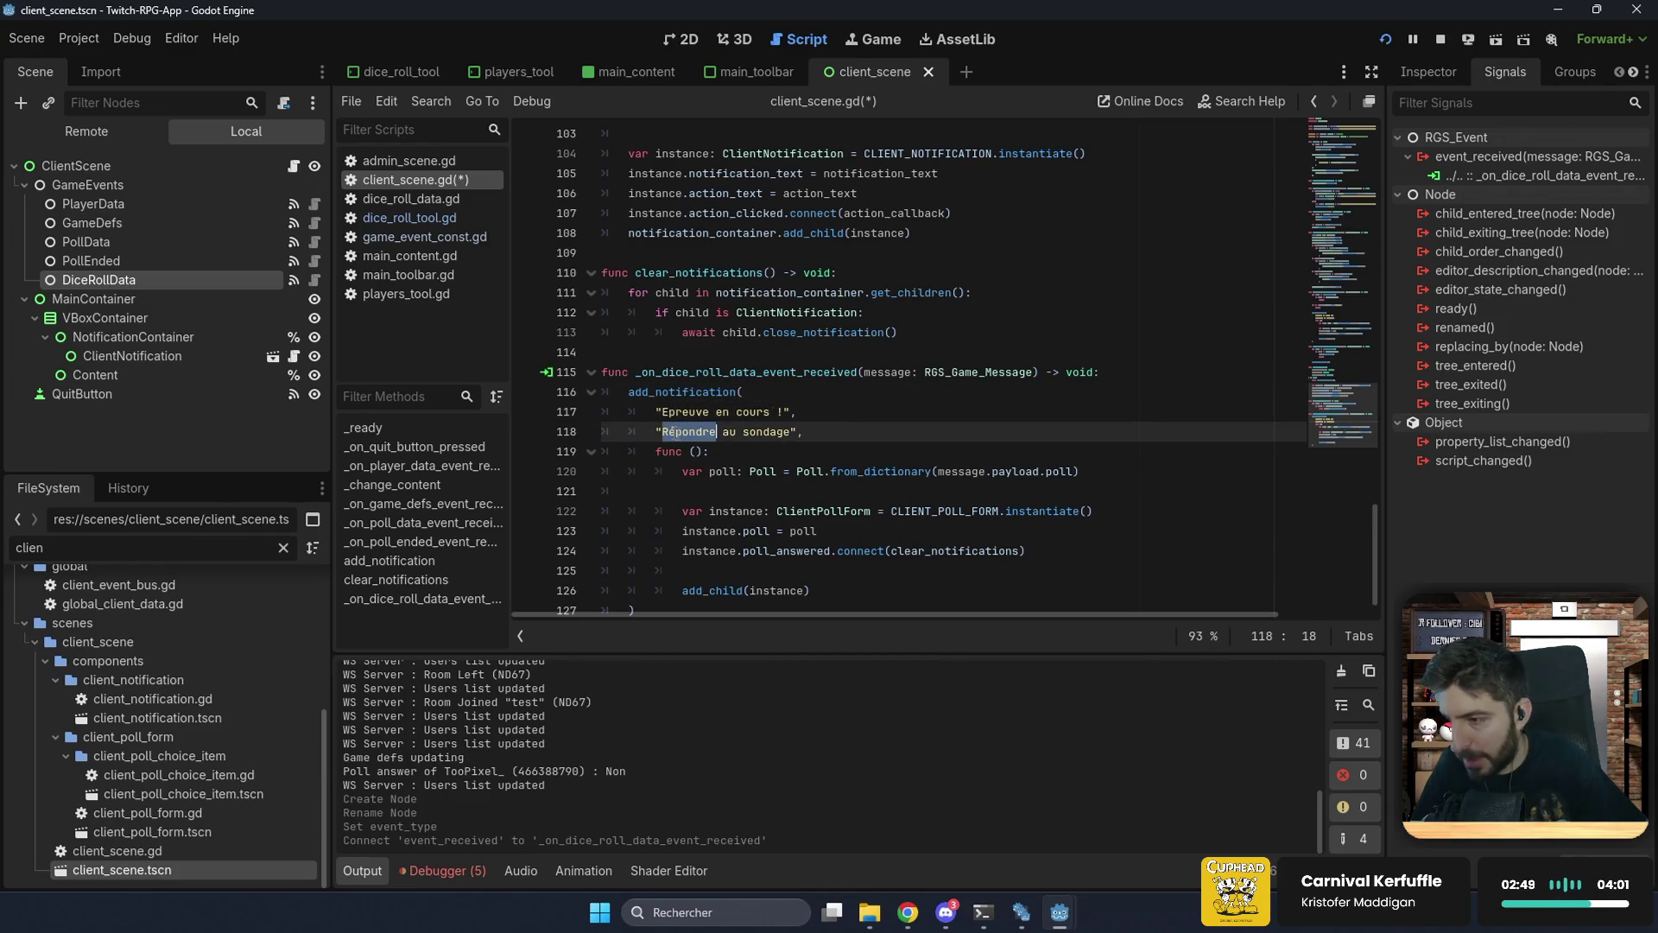
key("Delete")
key("Delete")
key("Delete")
key("Delete")
key("Delete")
key("Delete")
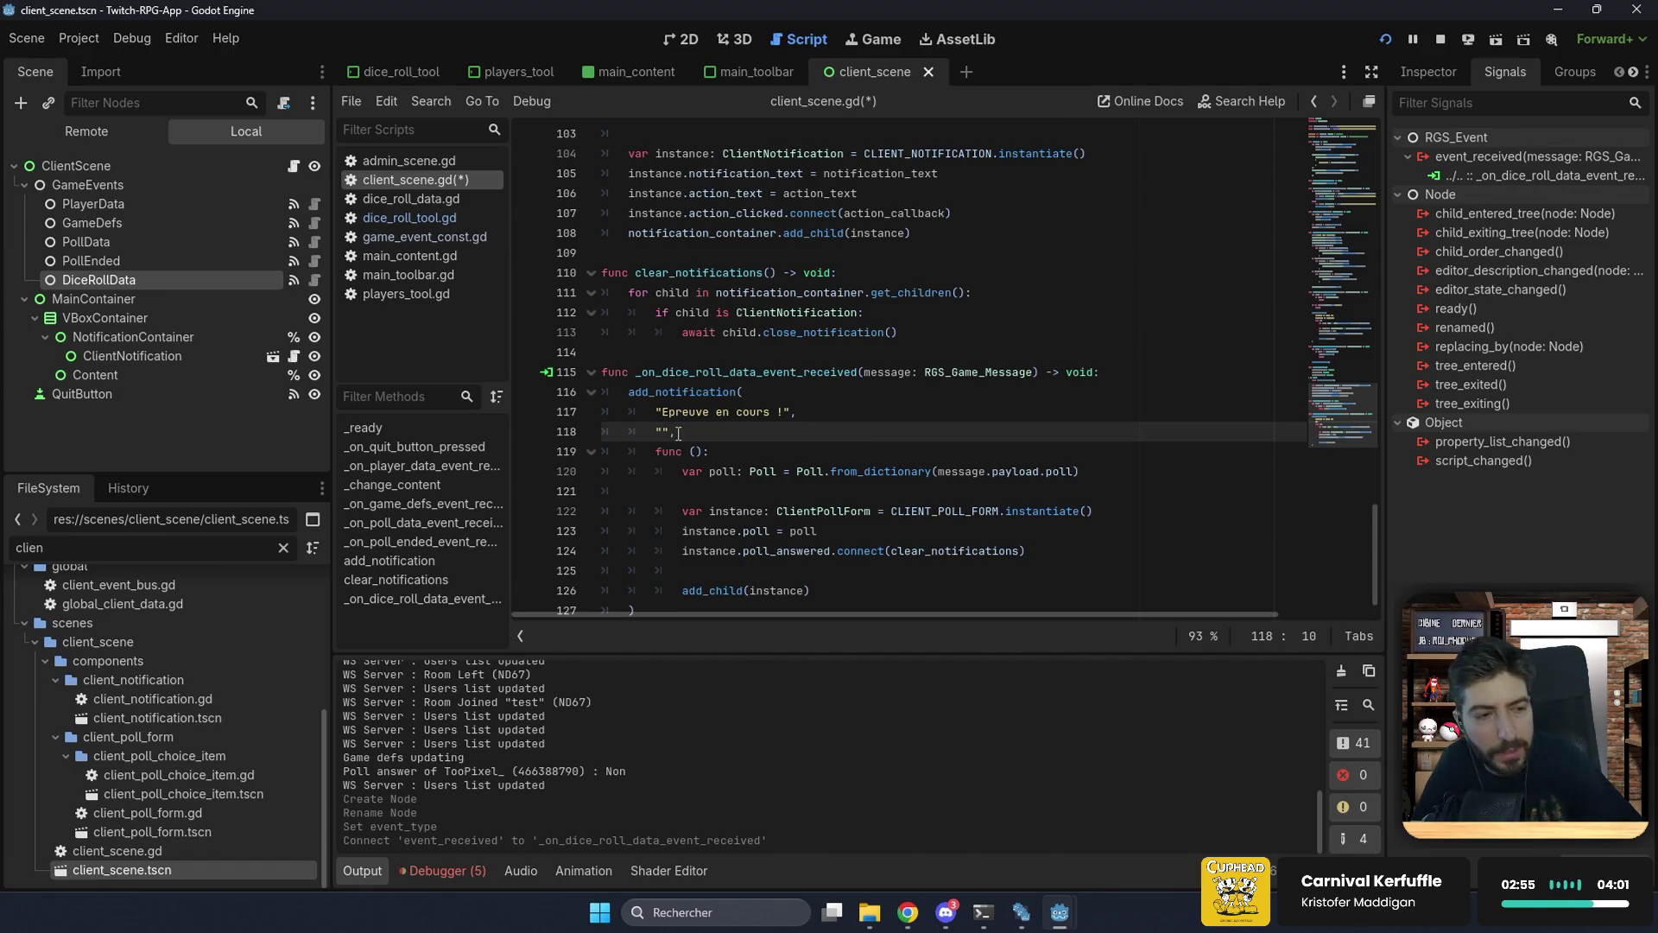
type("Lancer les dés")
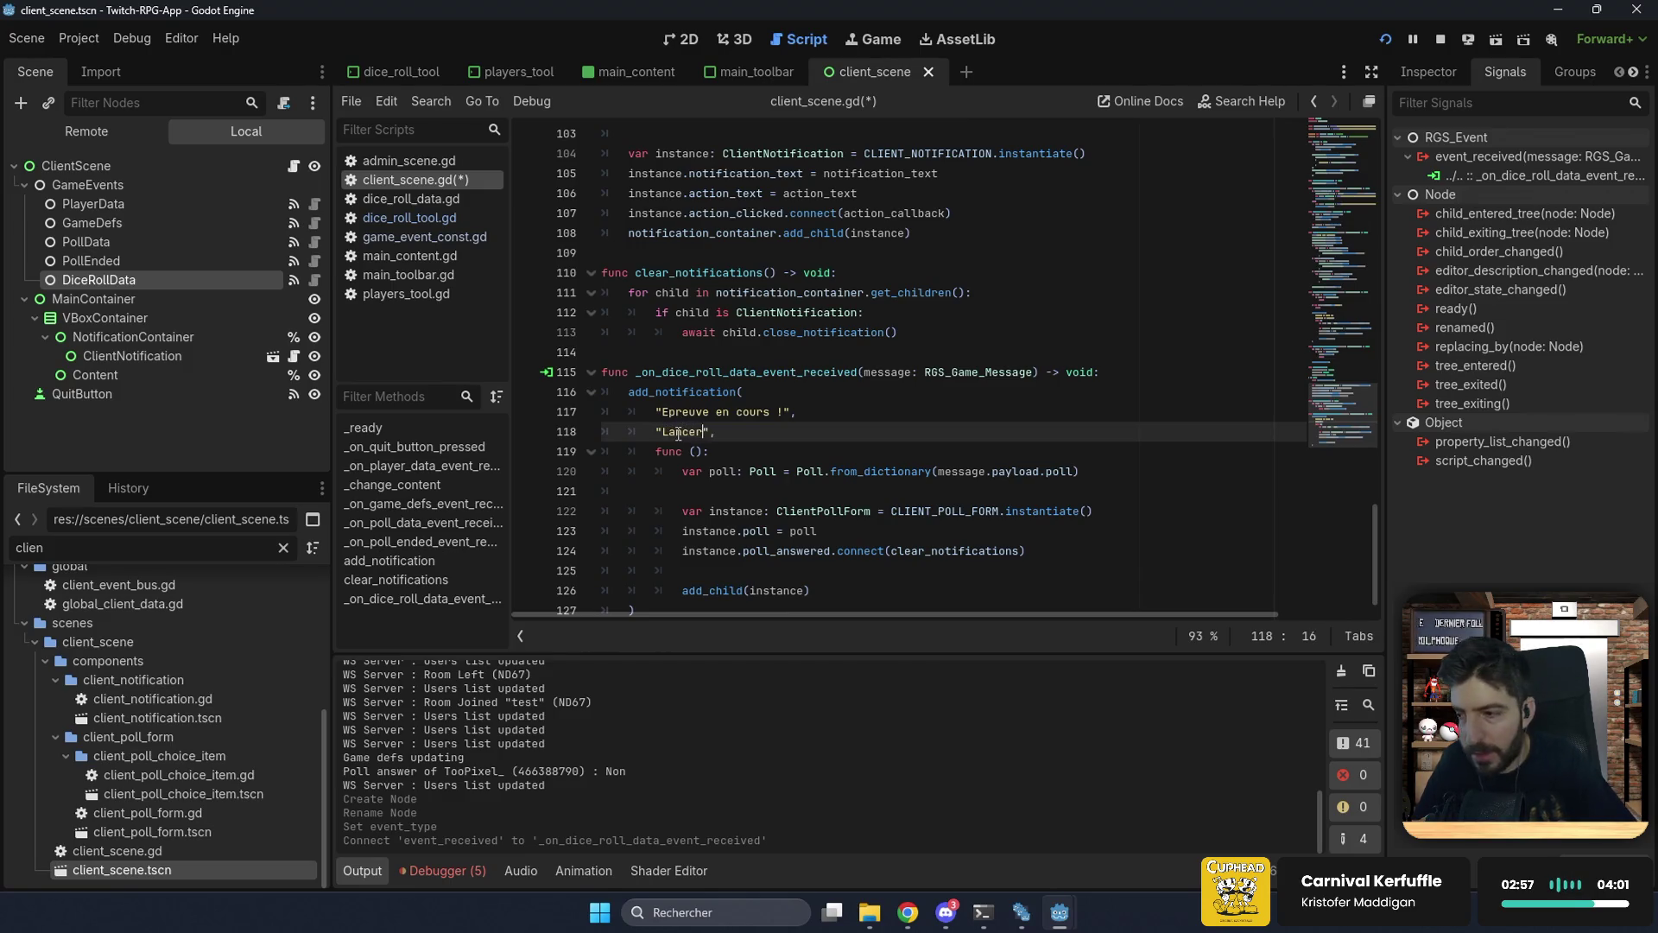
Step: Replace the callback's old poll-creation code with pass and save the script
left_click(820, 392)
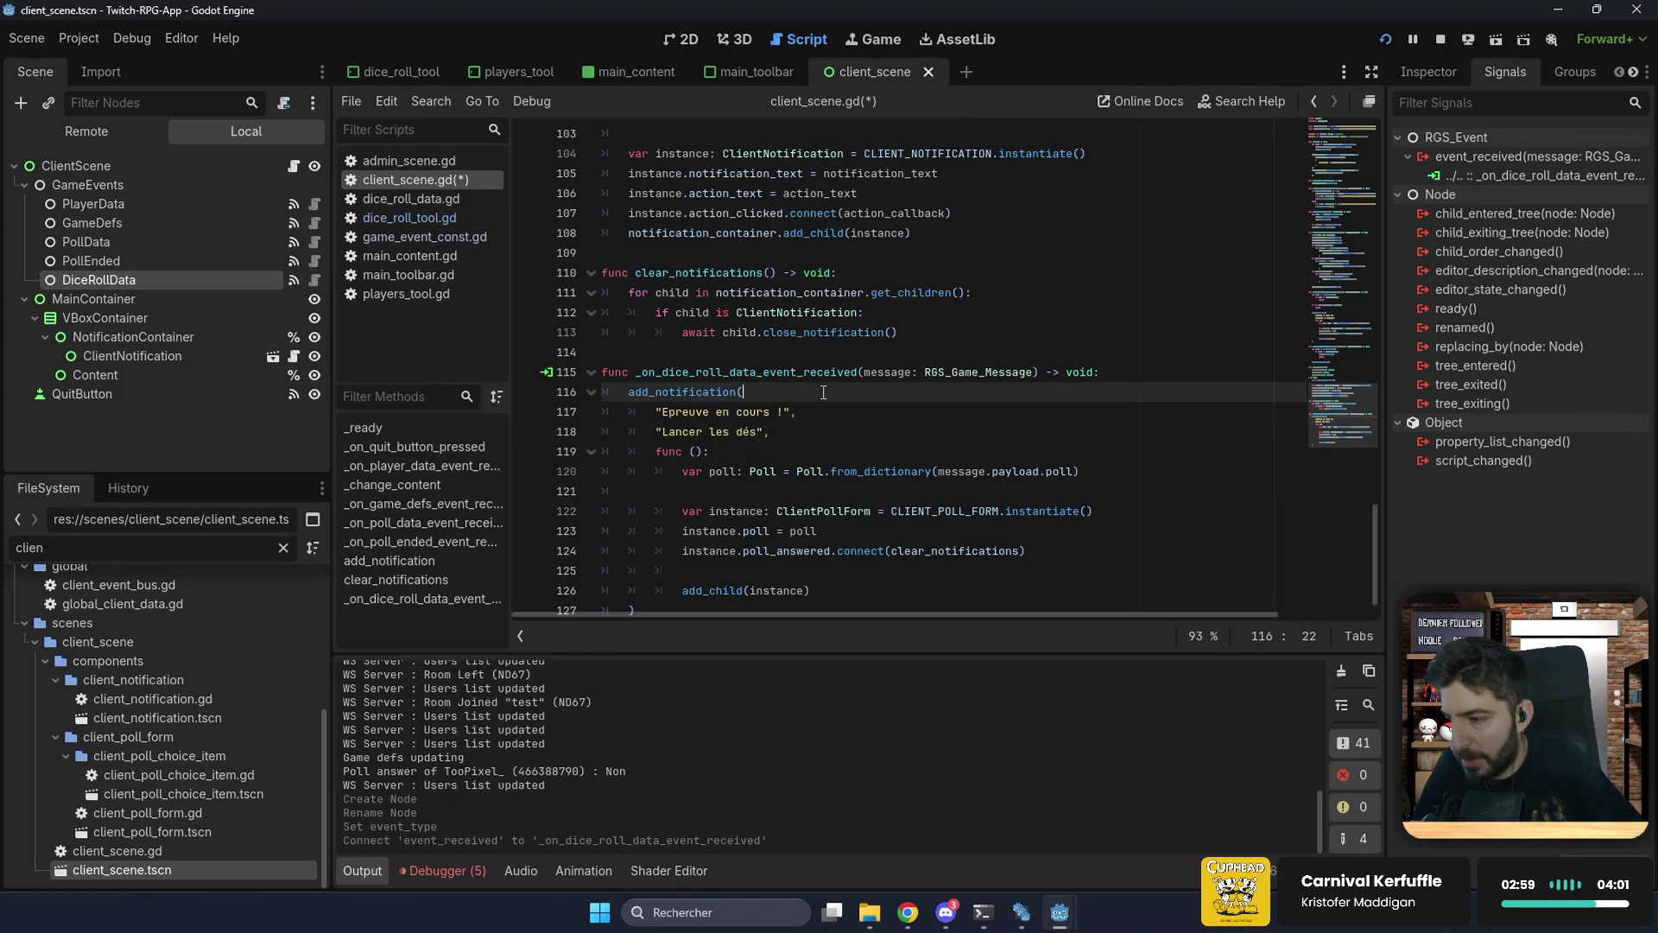
mouse_move(821, 590)
left_mouse_down()
mouse_move(815, 511)
mouse_move(682, 471)
left_mouse_up()
key("BackSpace")
type("pass")
key("BackSpace")
key("BackSpace")
key("BackSpace")
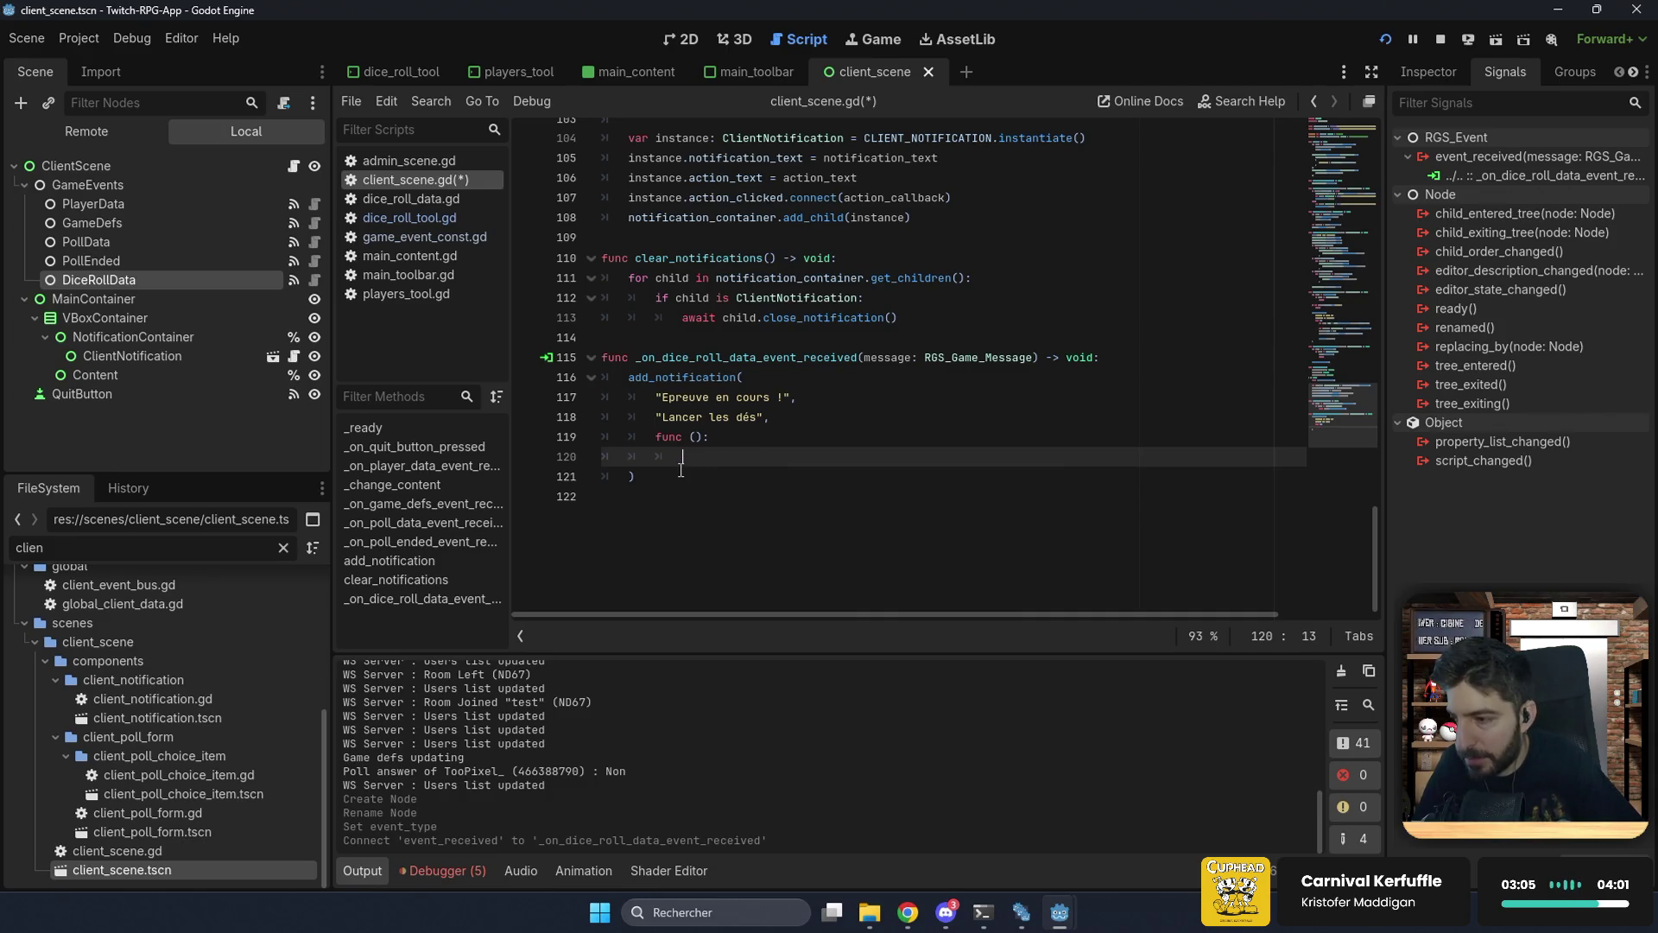
type("pass")
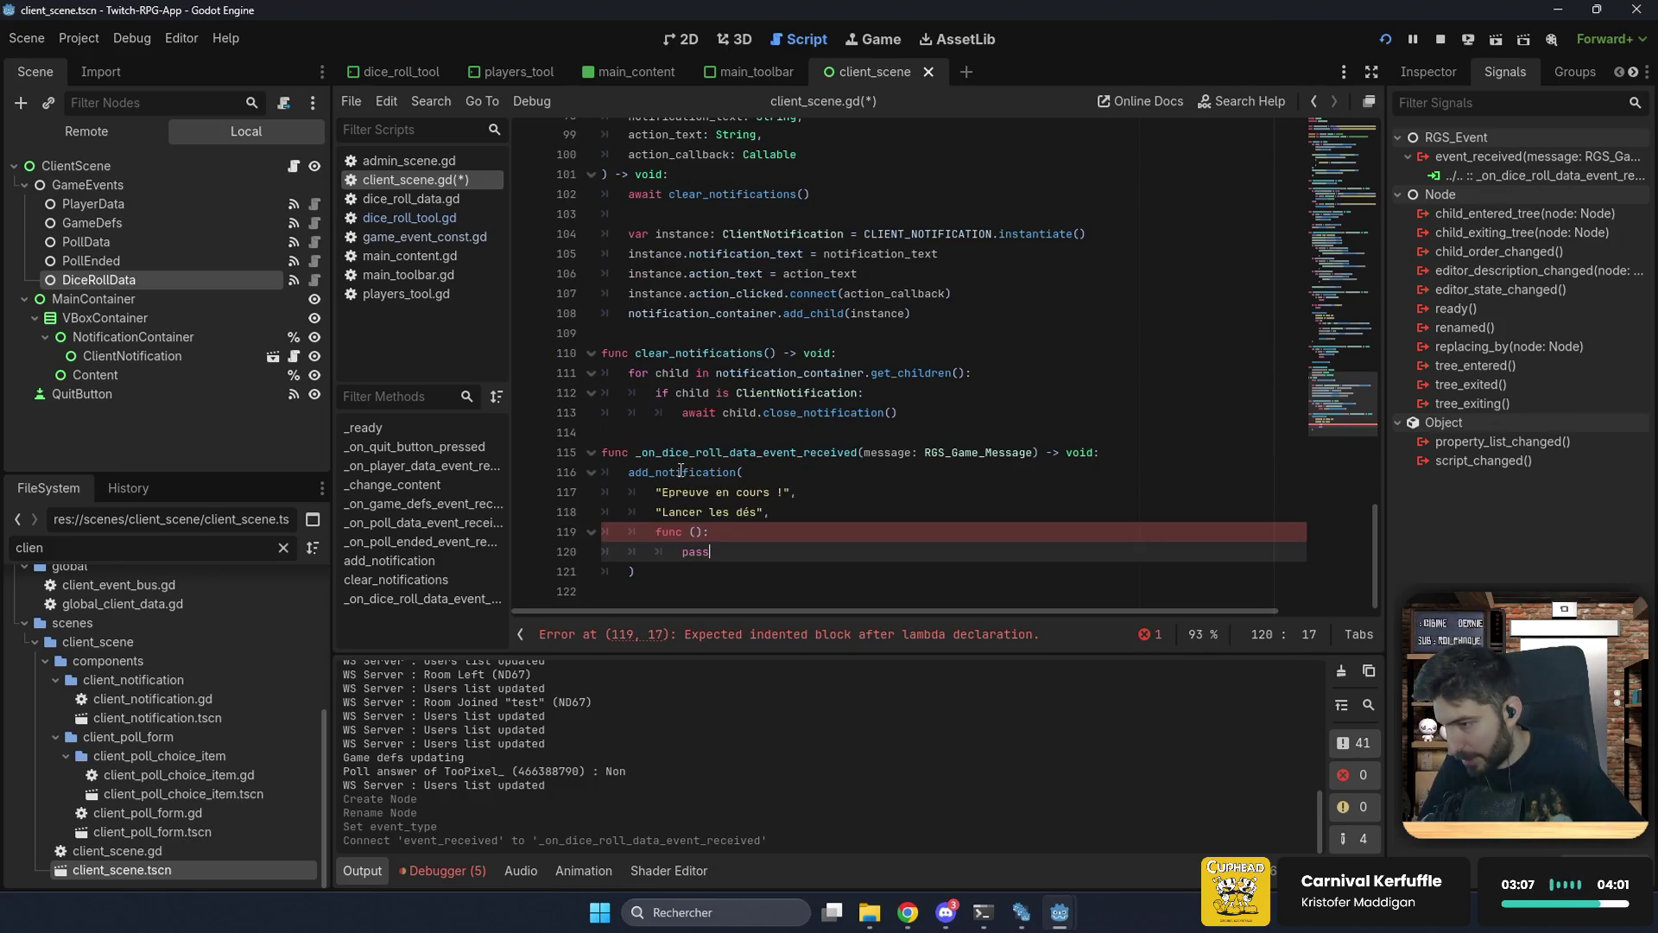
key("ctrl+s")
Step: Add an 'if not message.payload.dice_roll_data: return' guard at the handler's start
left_click(1137, 452)
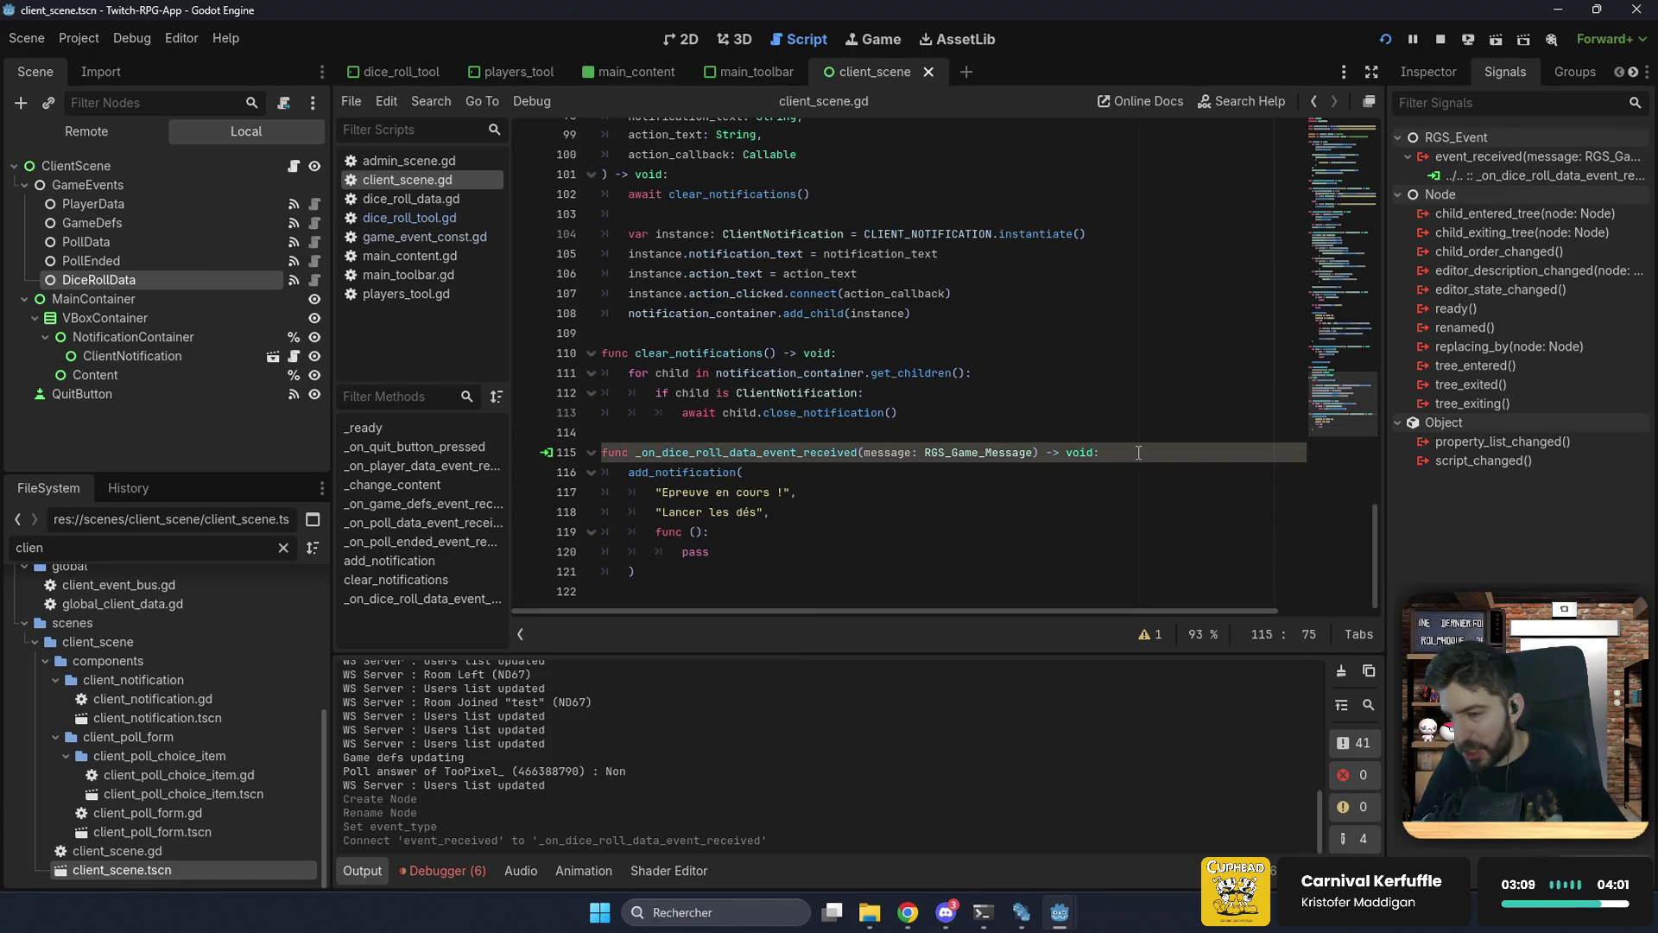
key("Return")
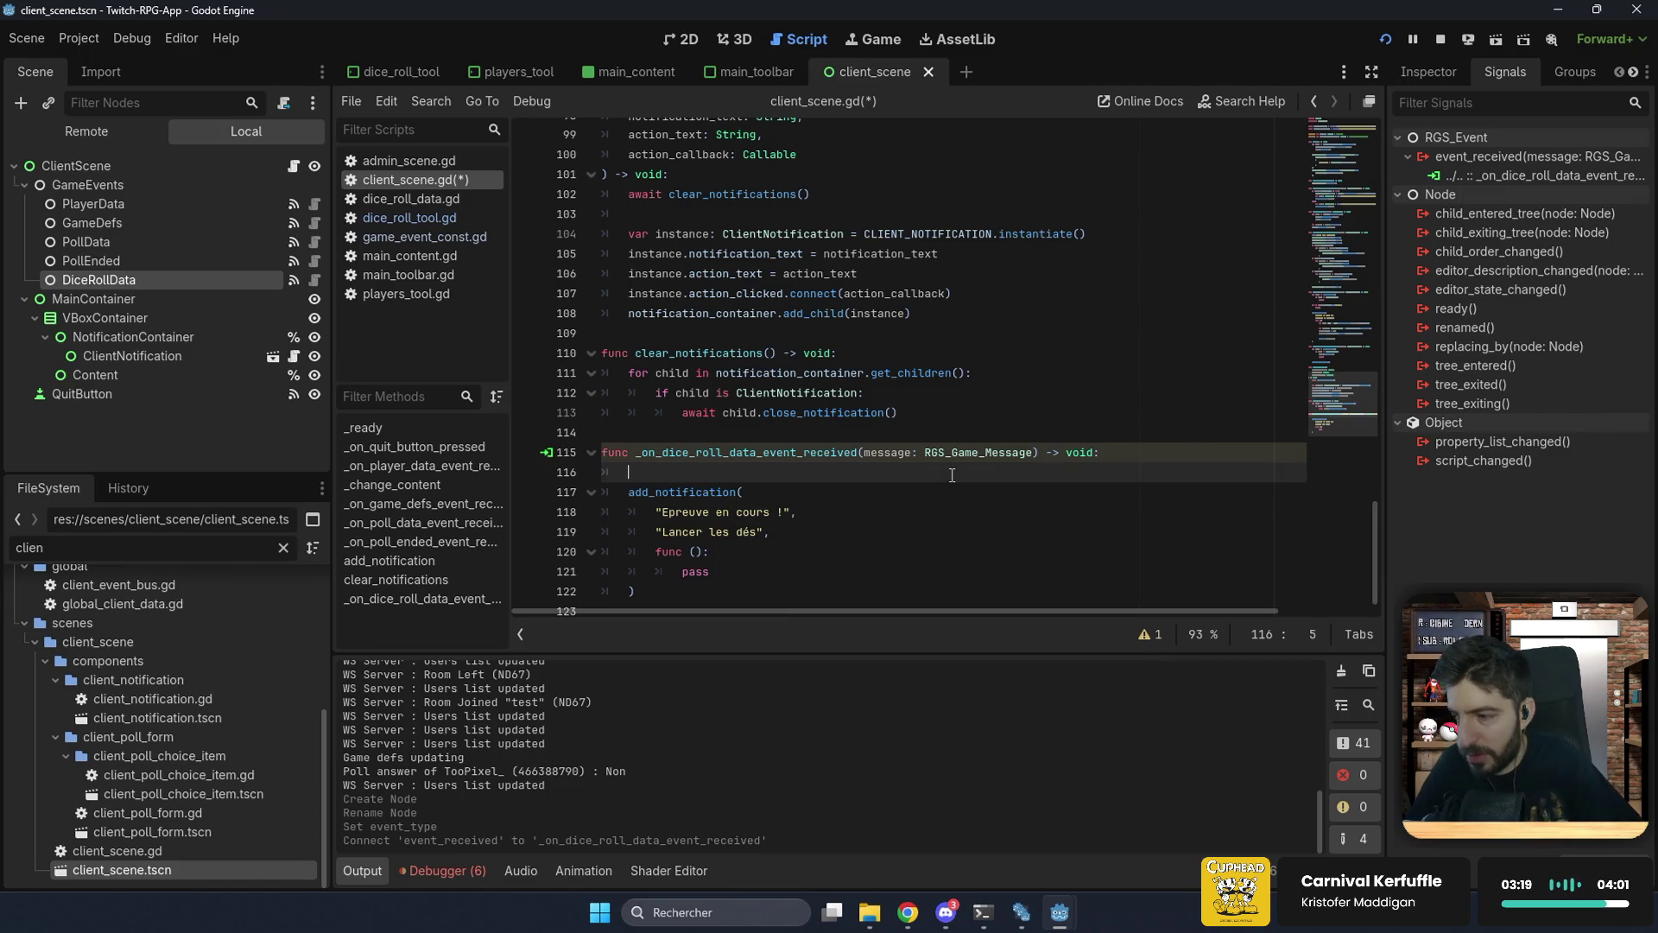
type("var")
key("BackSpace")
key("BackSpace")
key("BackSpace")
type("if me")
key("BackSpace")
key("BackSpace")
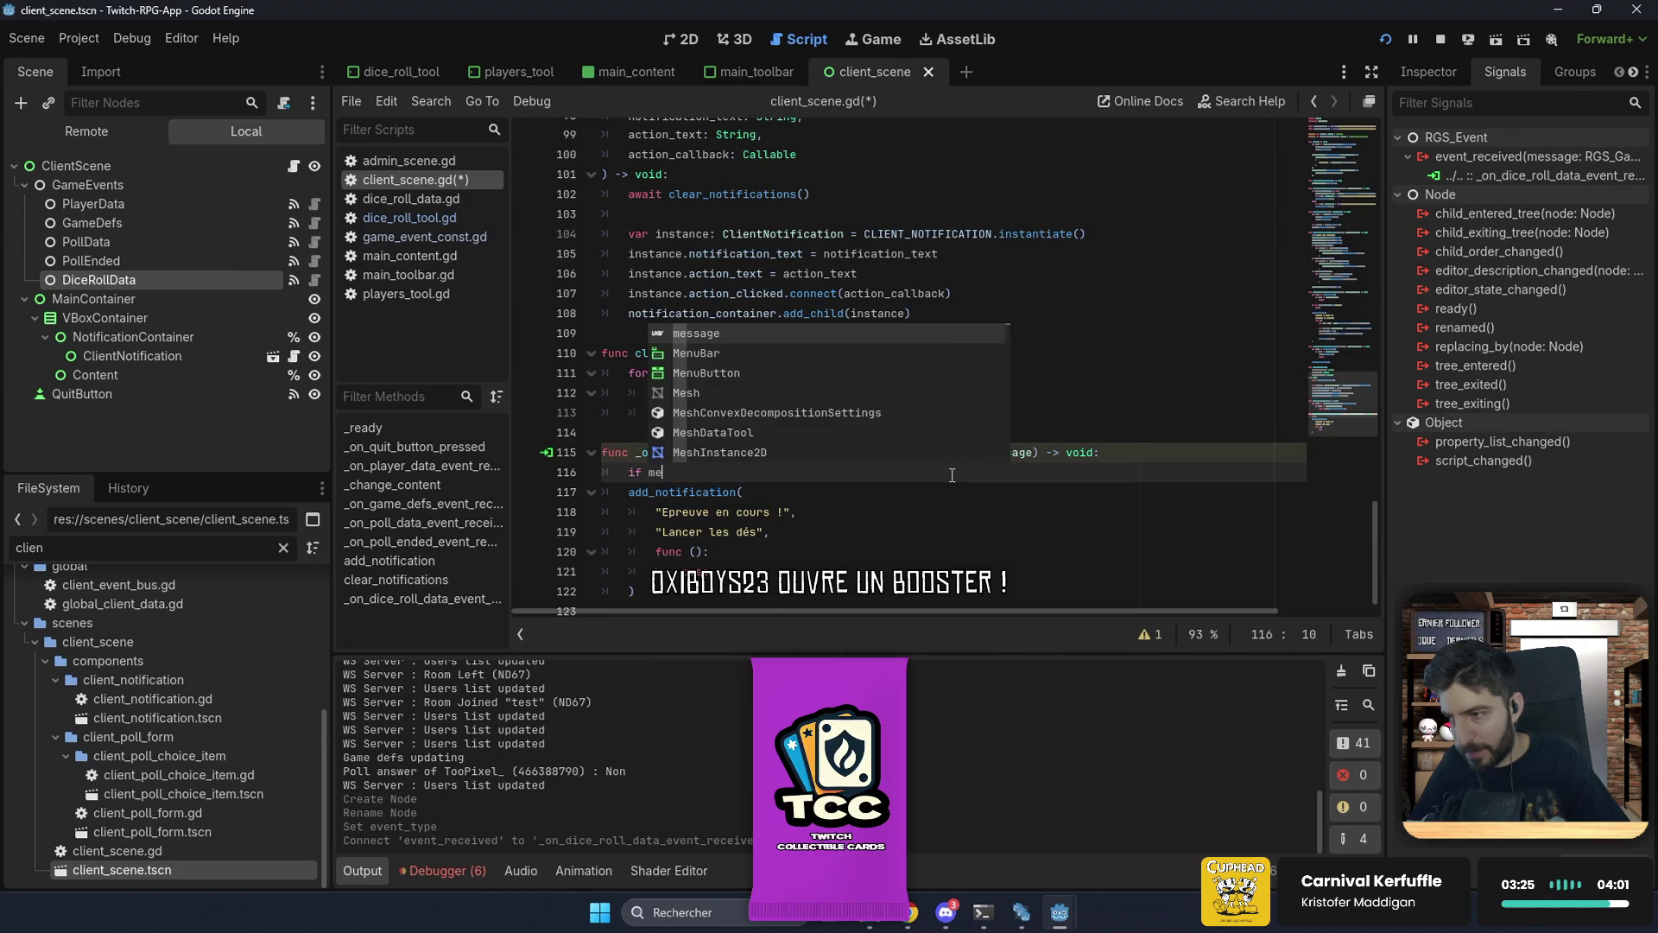
type("not message.payload.dice_roll_data:")
type("return")
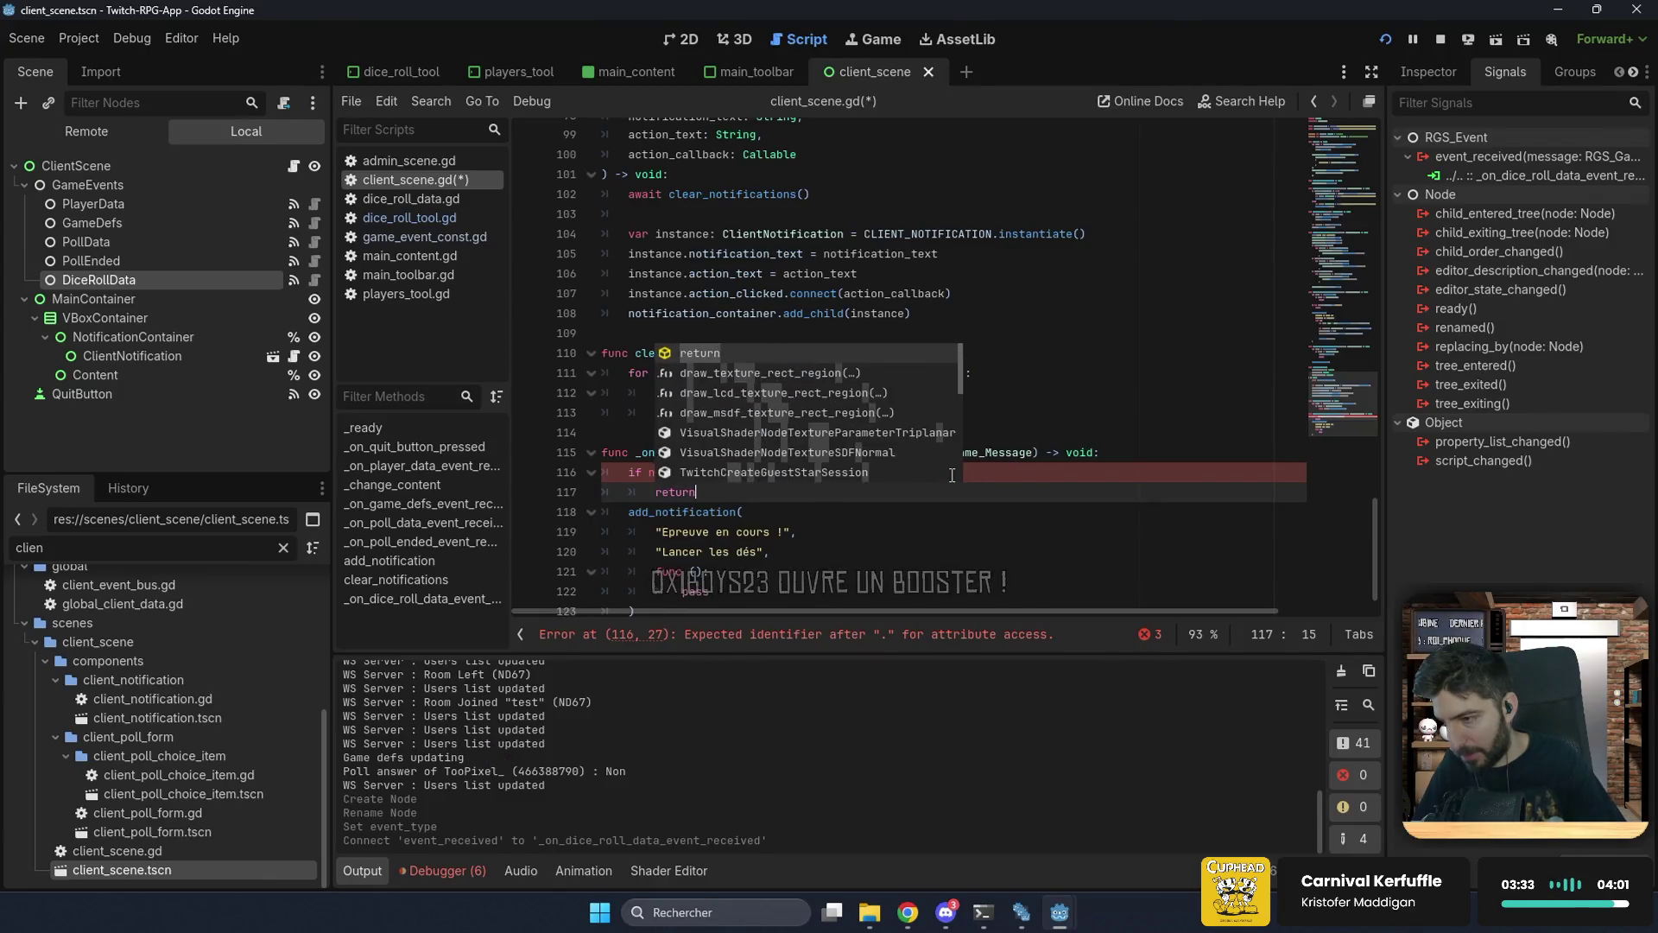
key("Return")
type("return")
key("Return")
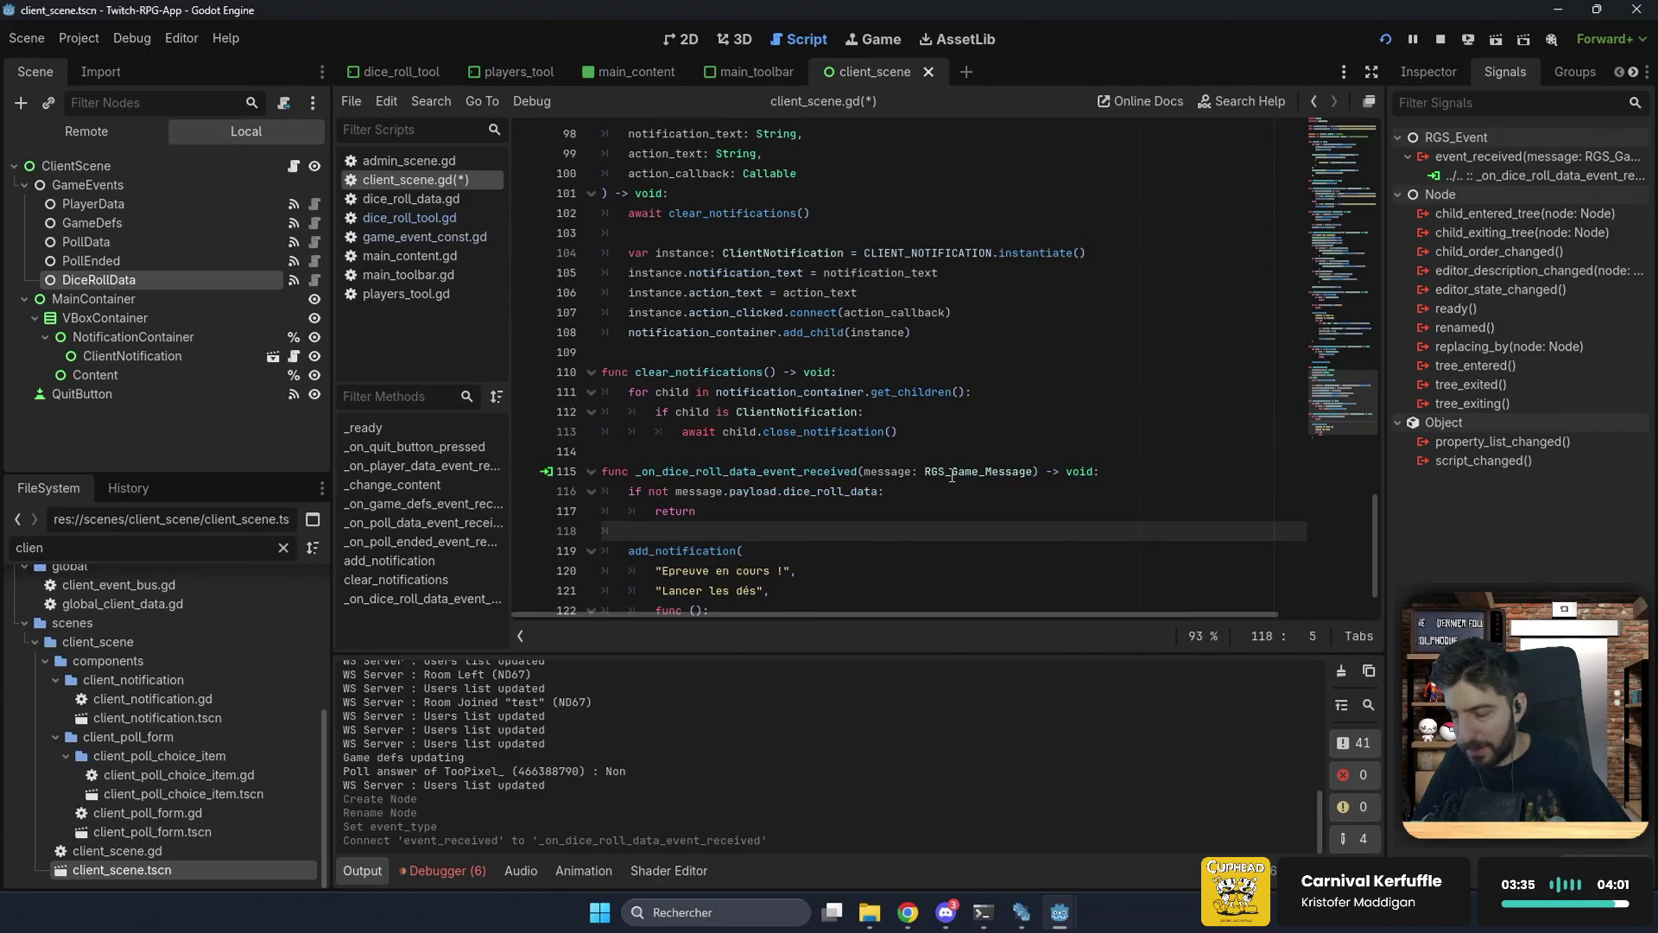
key("Return")
Step: Declare 'var data: DiceRollData = DiceRollData.from_dictionary(message.payload.dice_roll_data)'
type("var ")
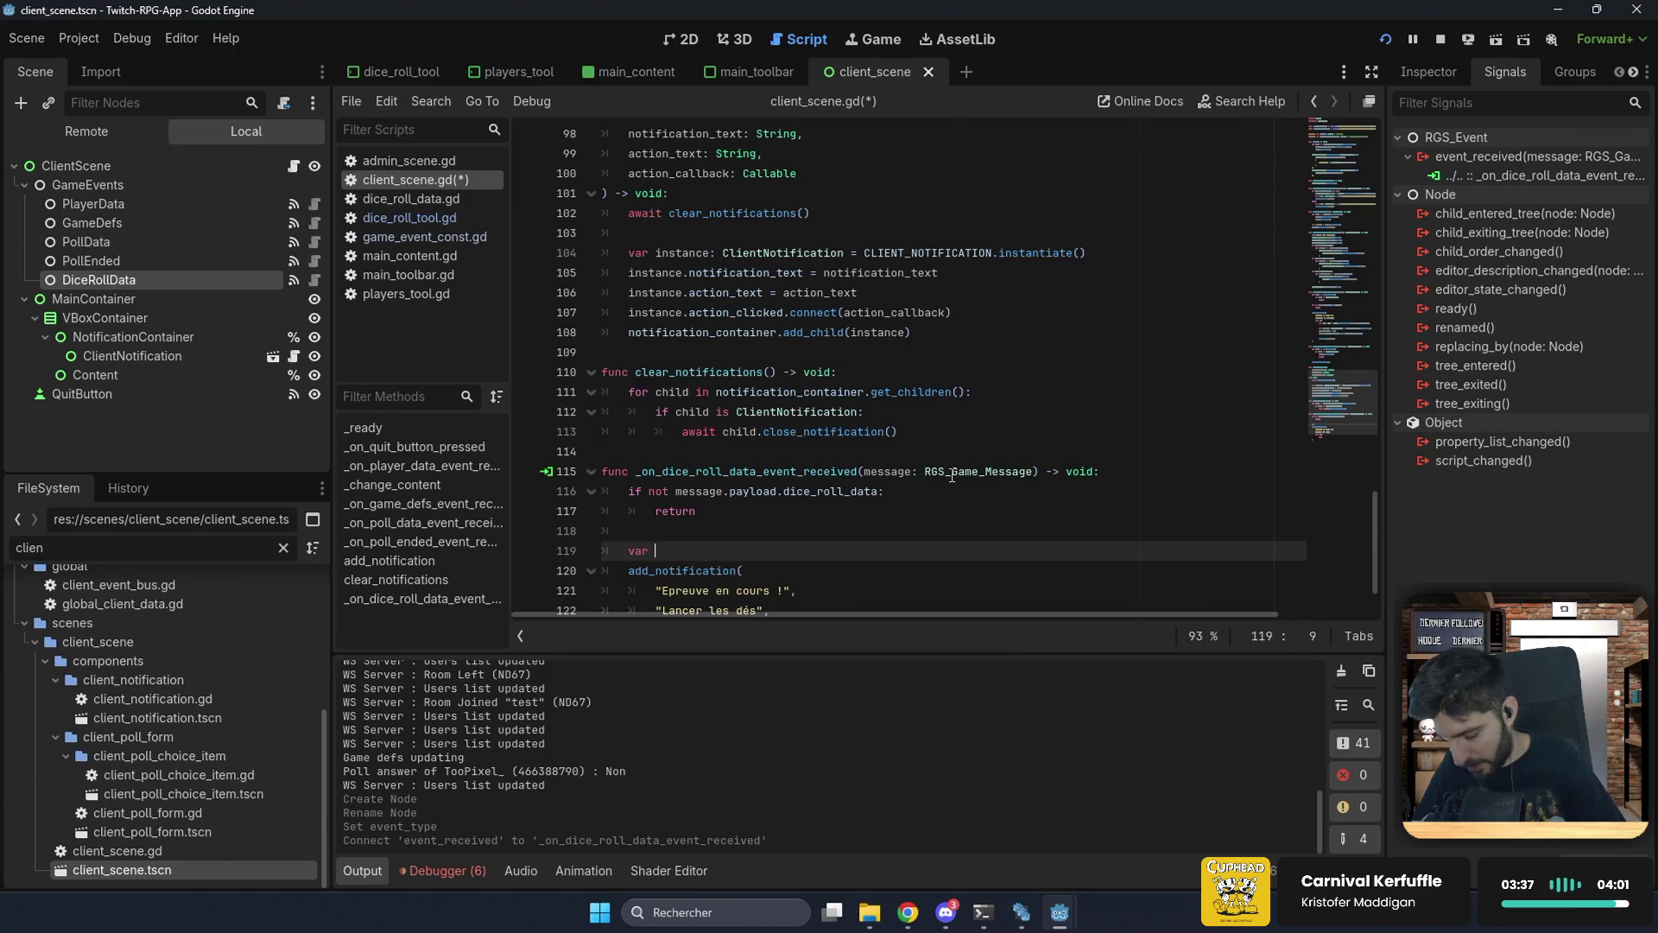
type("data: Di")
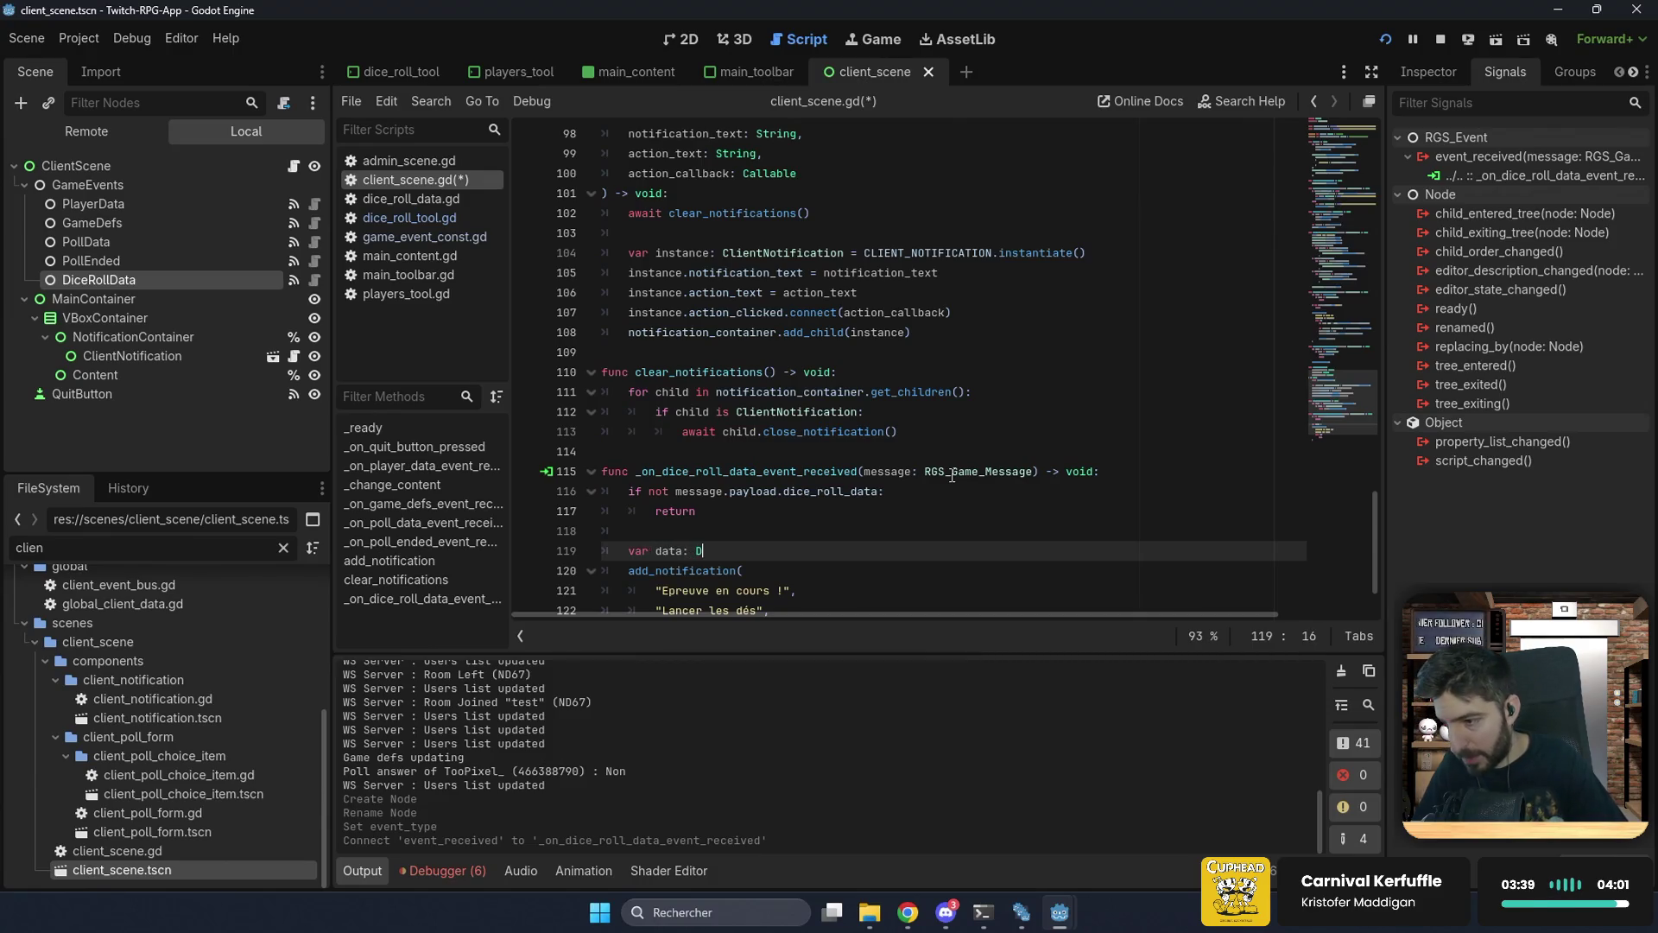
key("Return")
type("= Di")
key("Return")
type(".from")
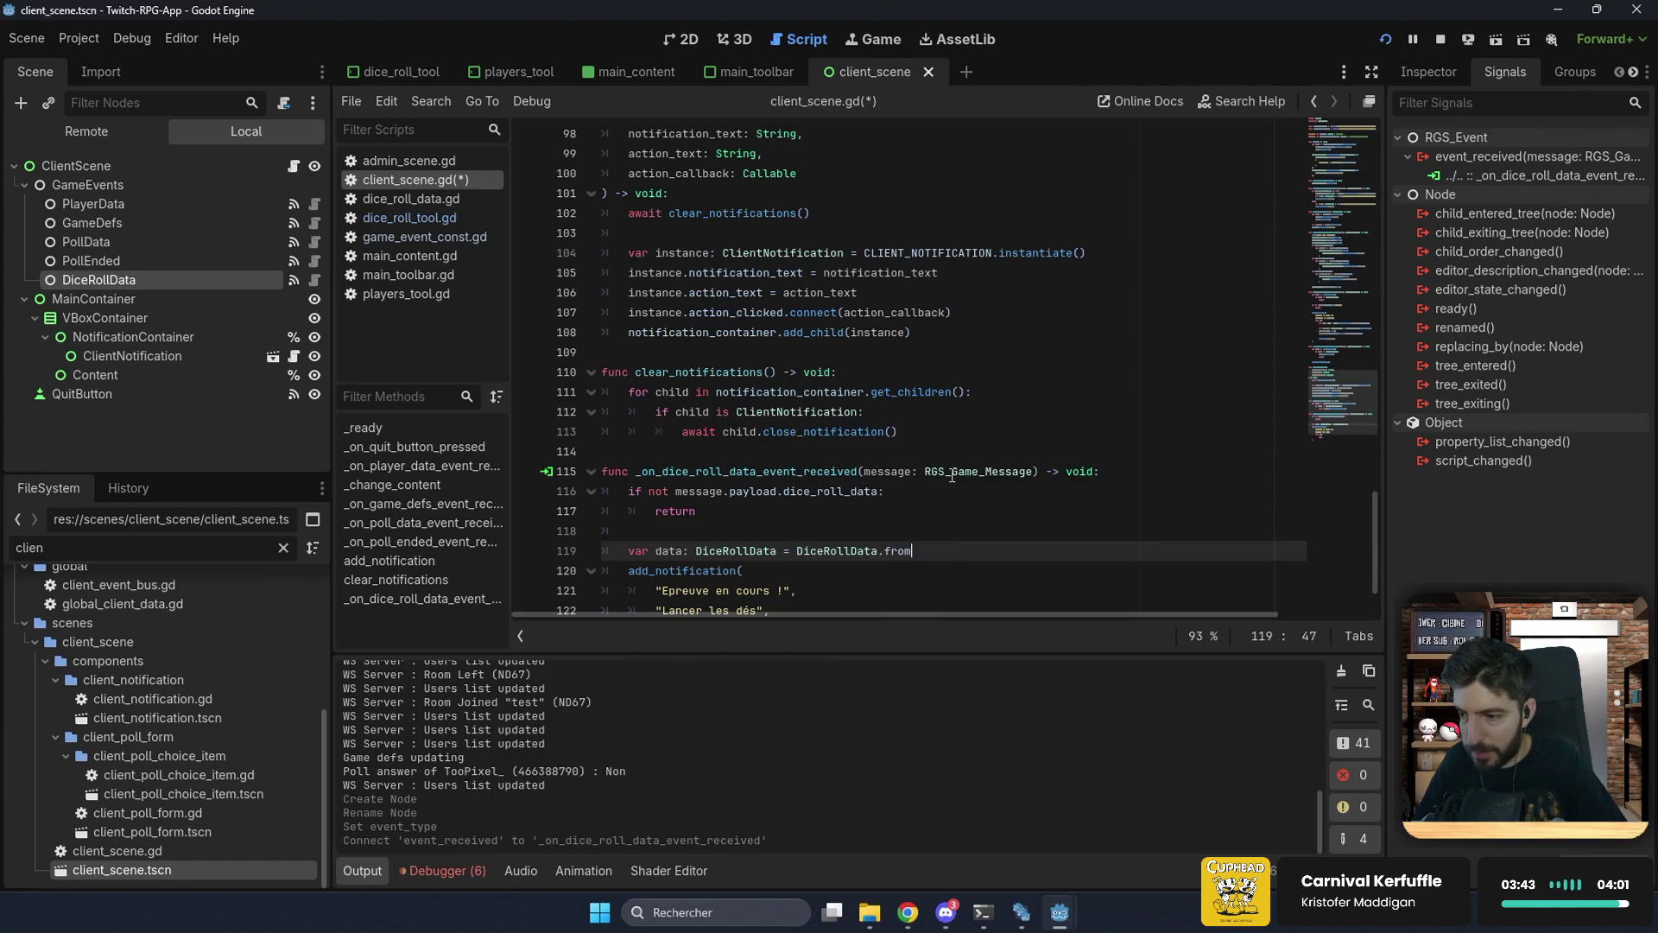
key("Return")
key("Return")
type("message.p")
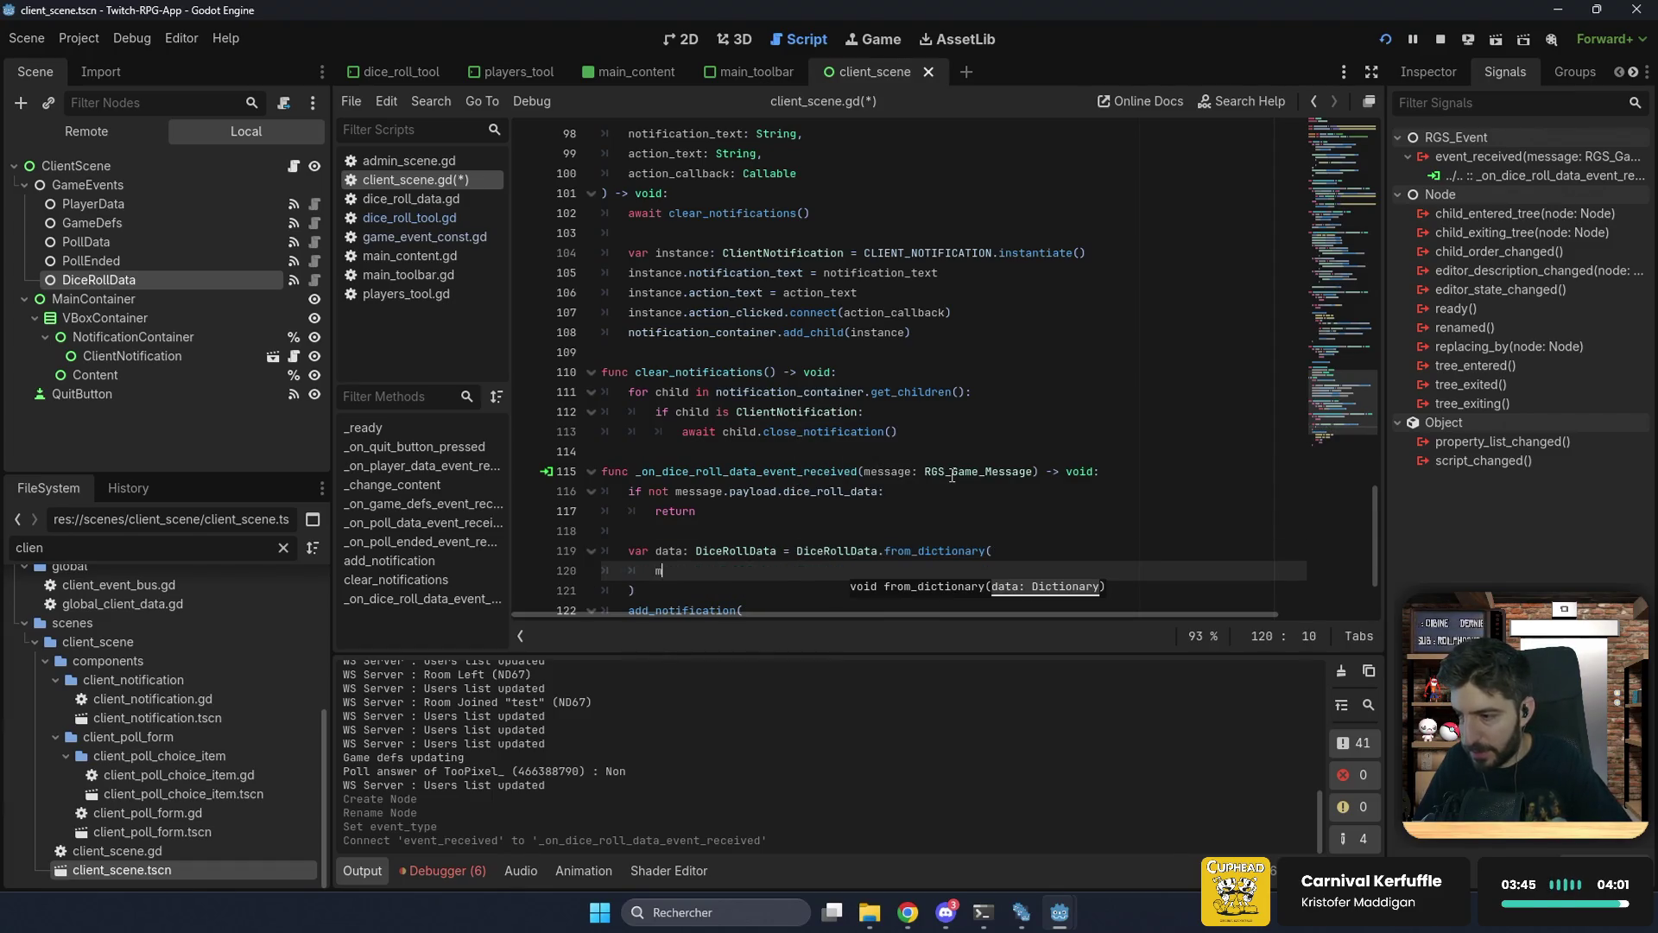
key("Return")
type(".dice_roll_data")
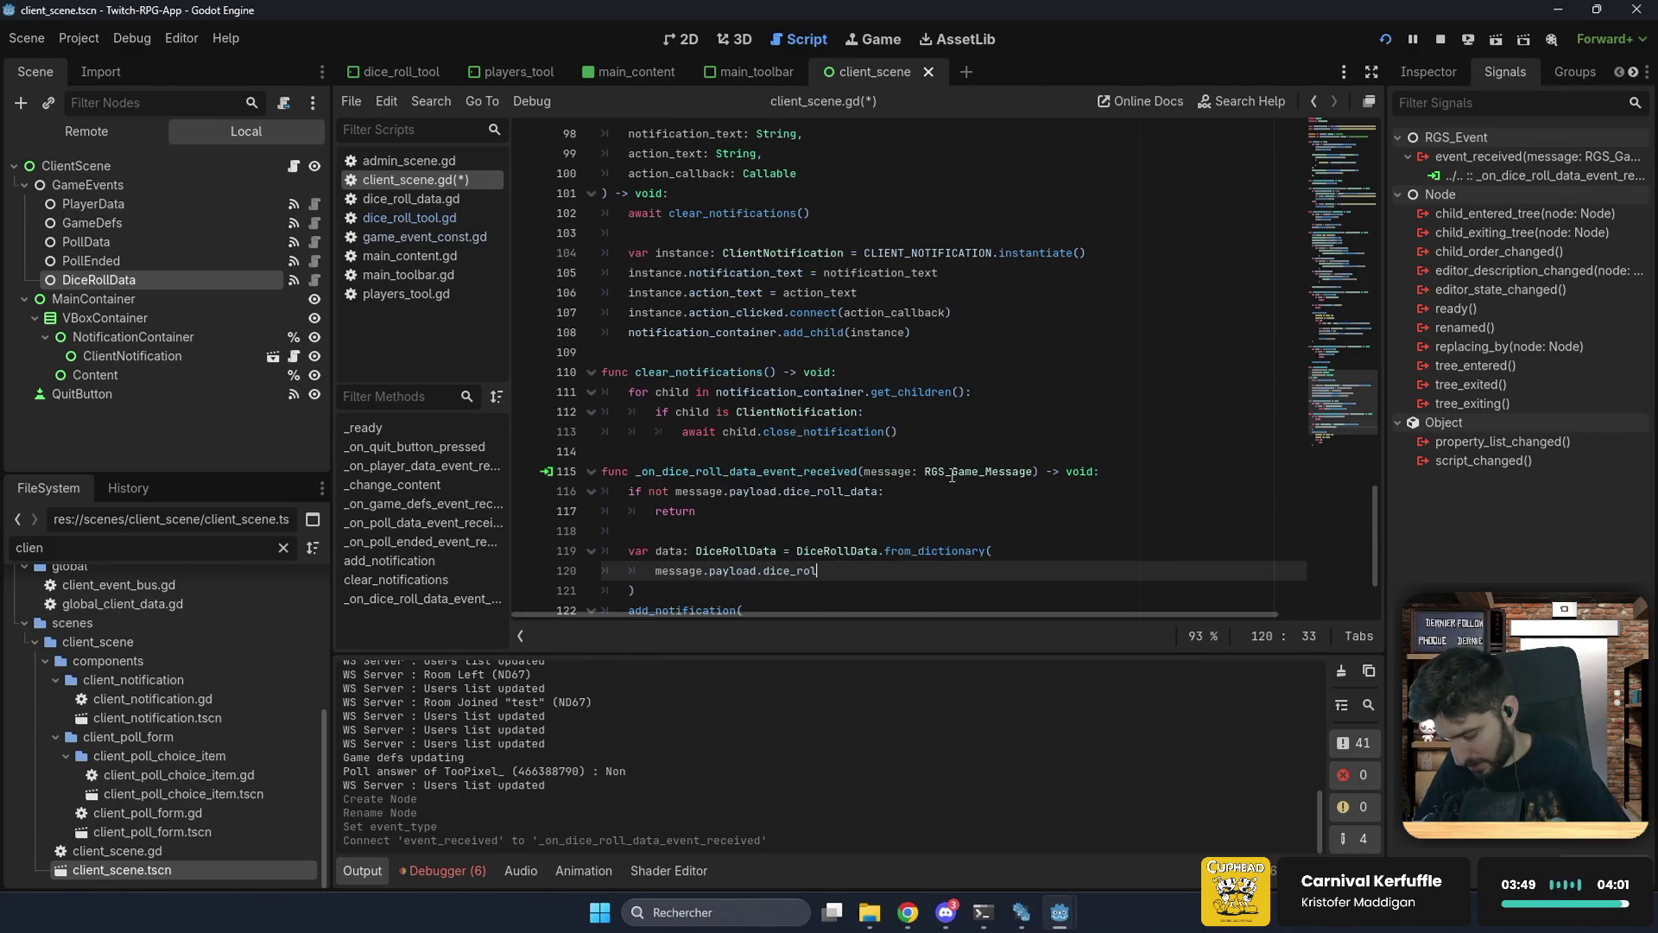
Step: Review the new handler code, save client_scene.gd and run the project
left_click(1114, 472)
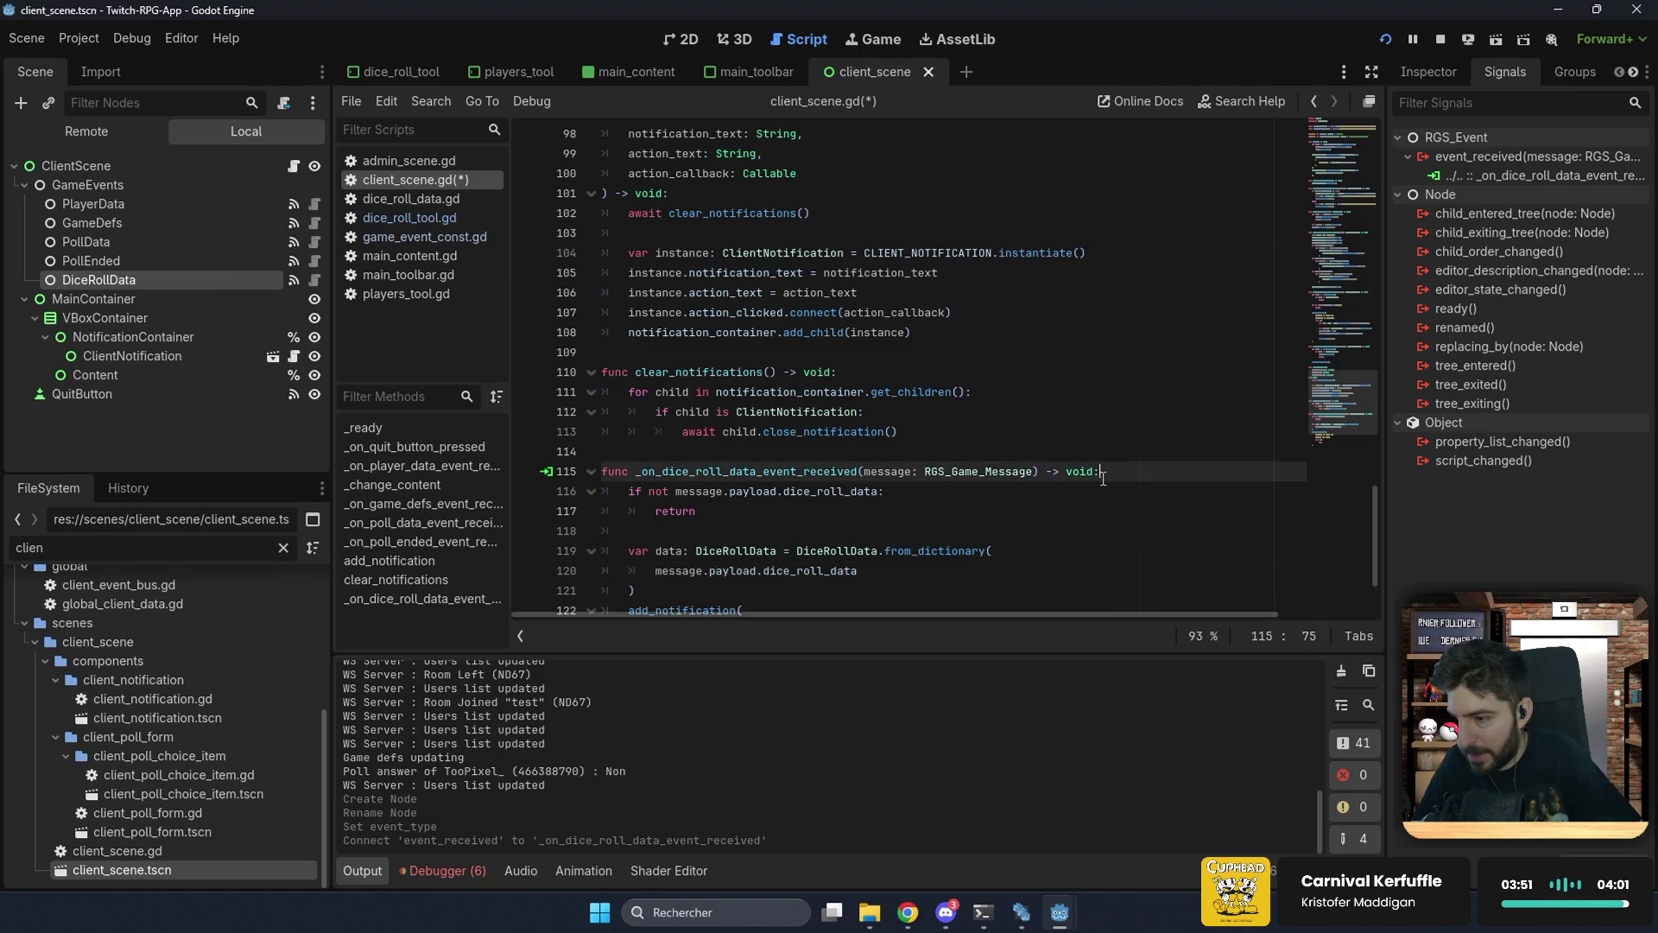
scroll(863, 471, "down", 2)
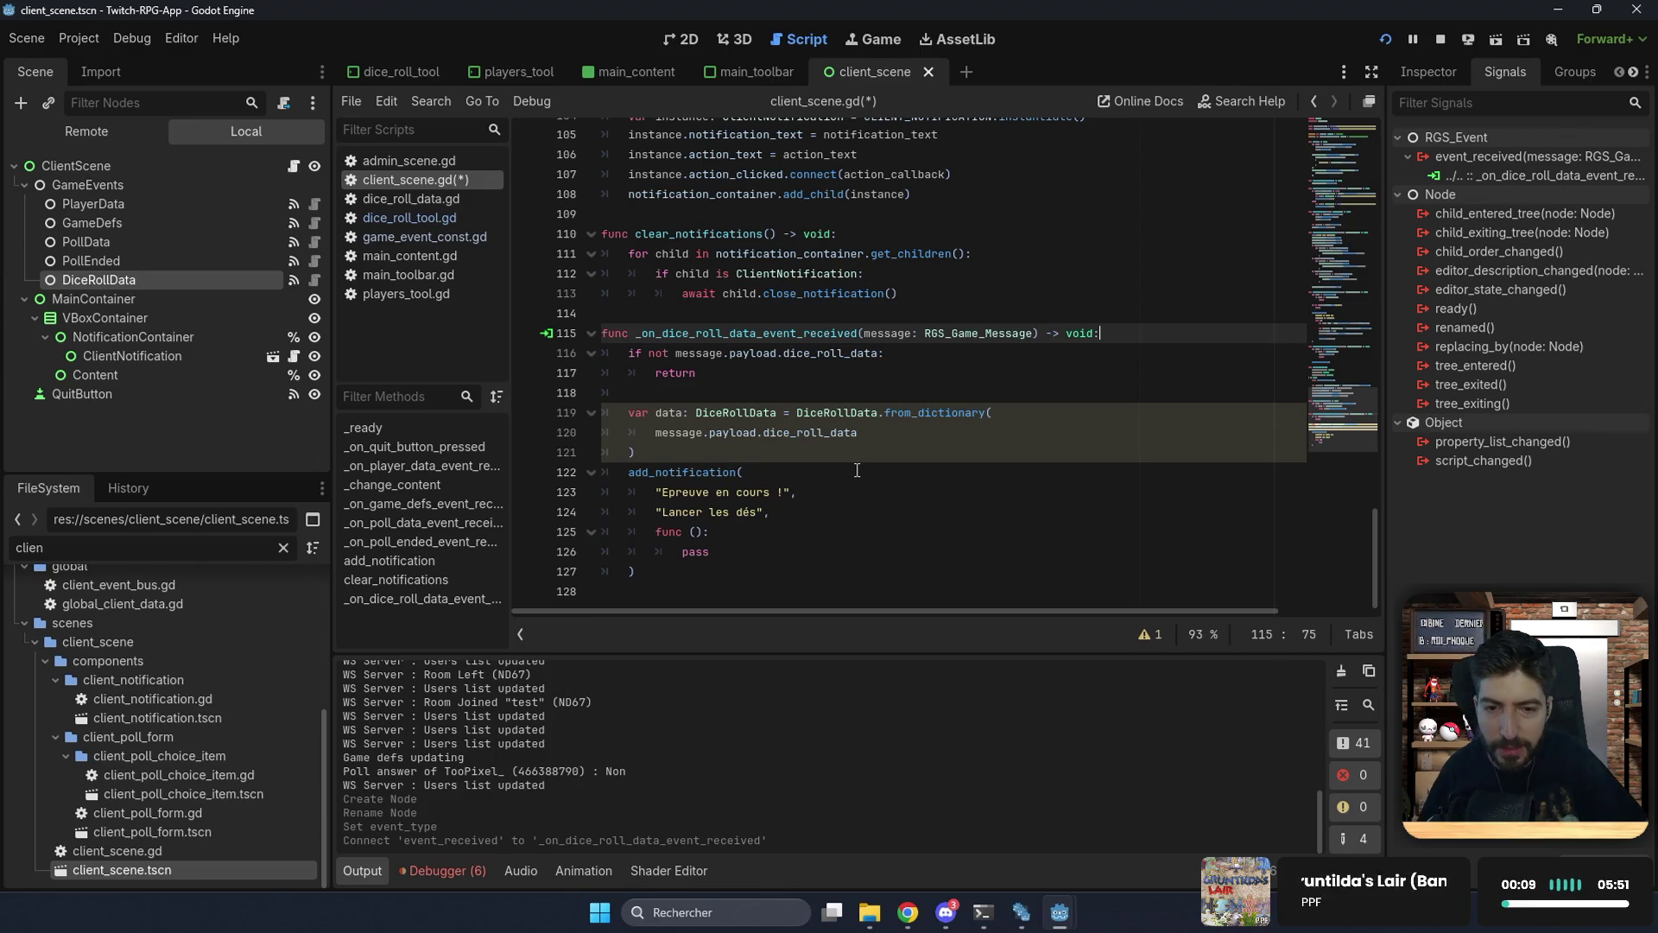
left_click(836, 453)
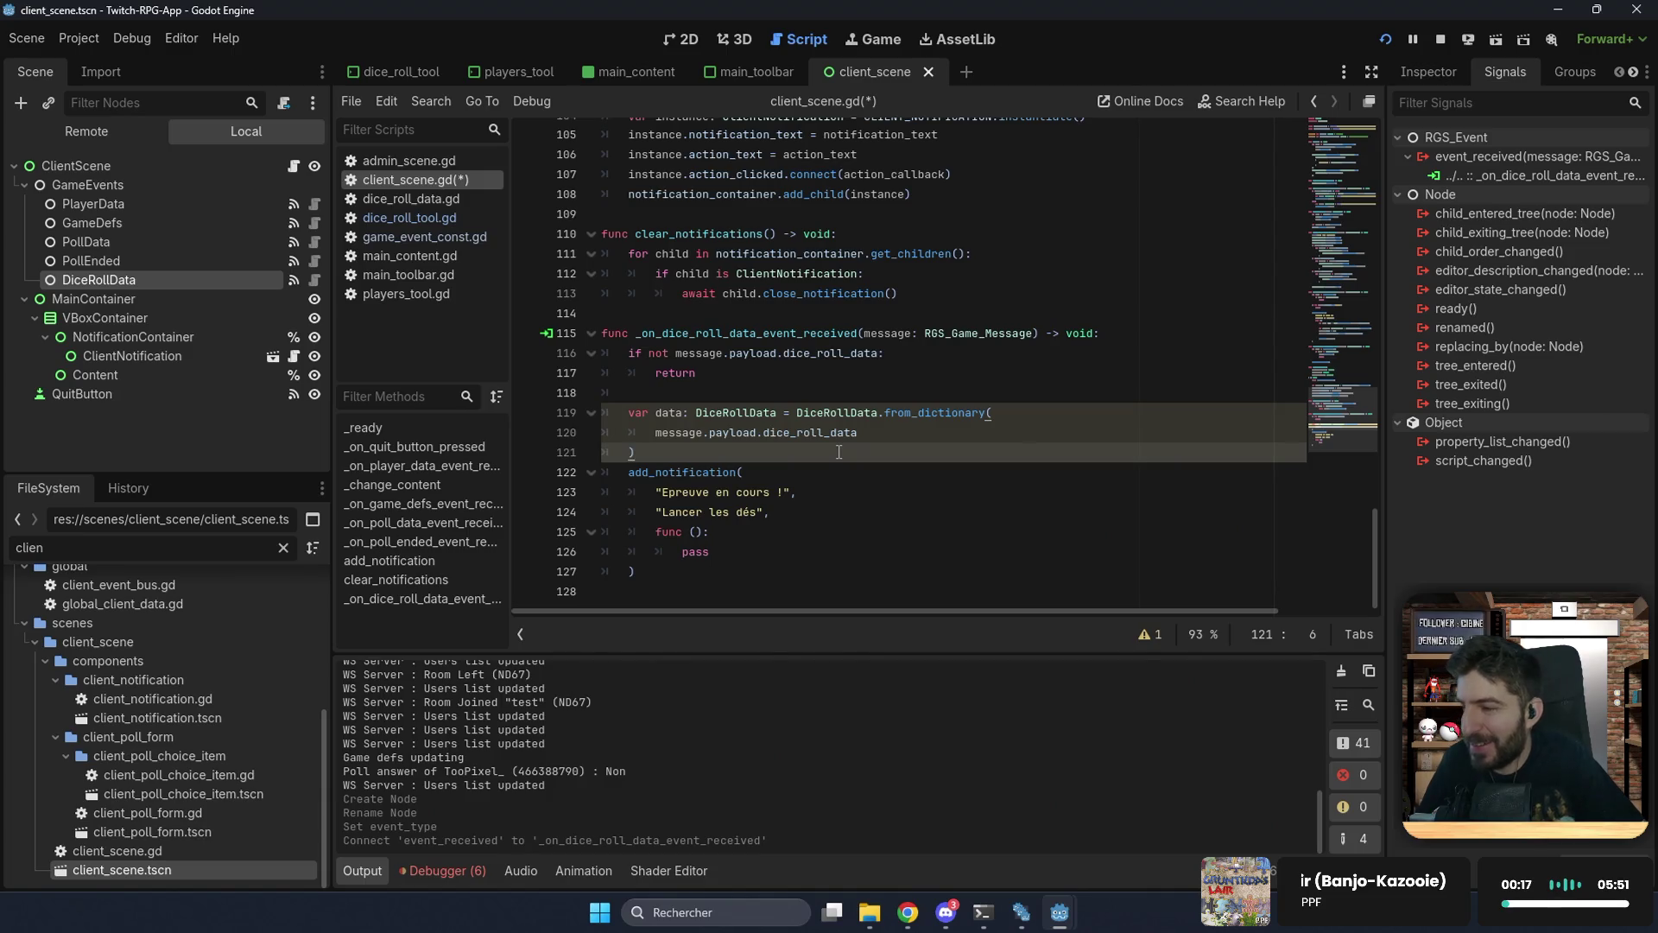
double_click(674, 412)
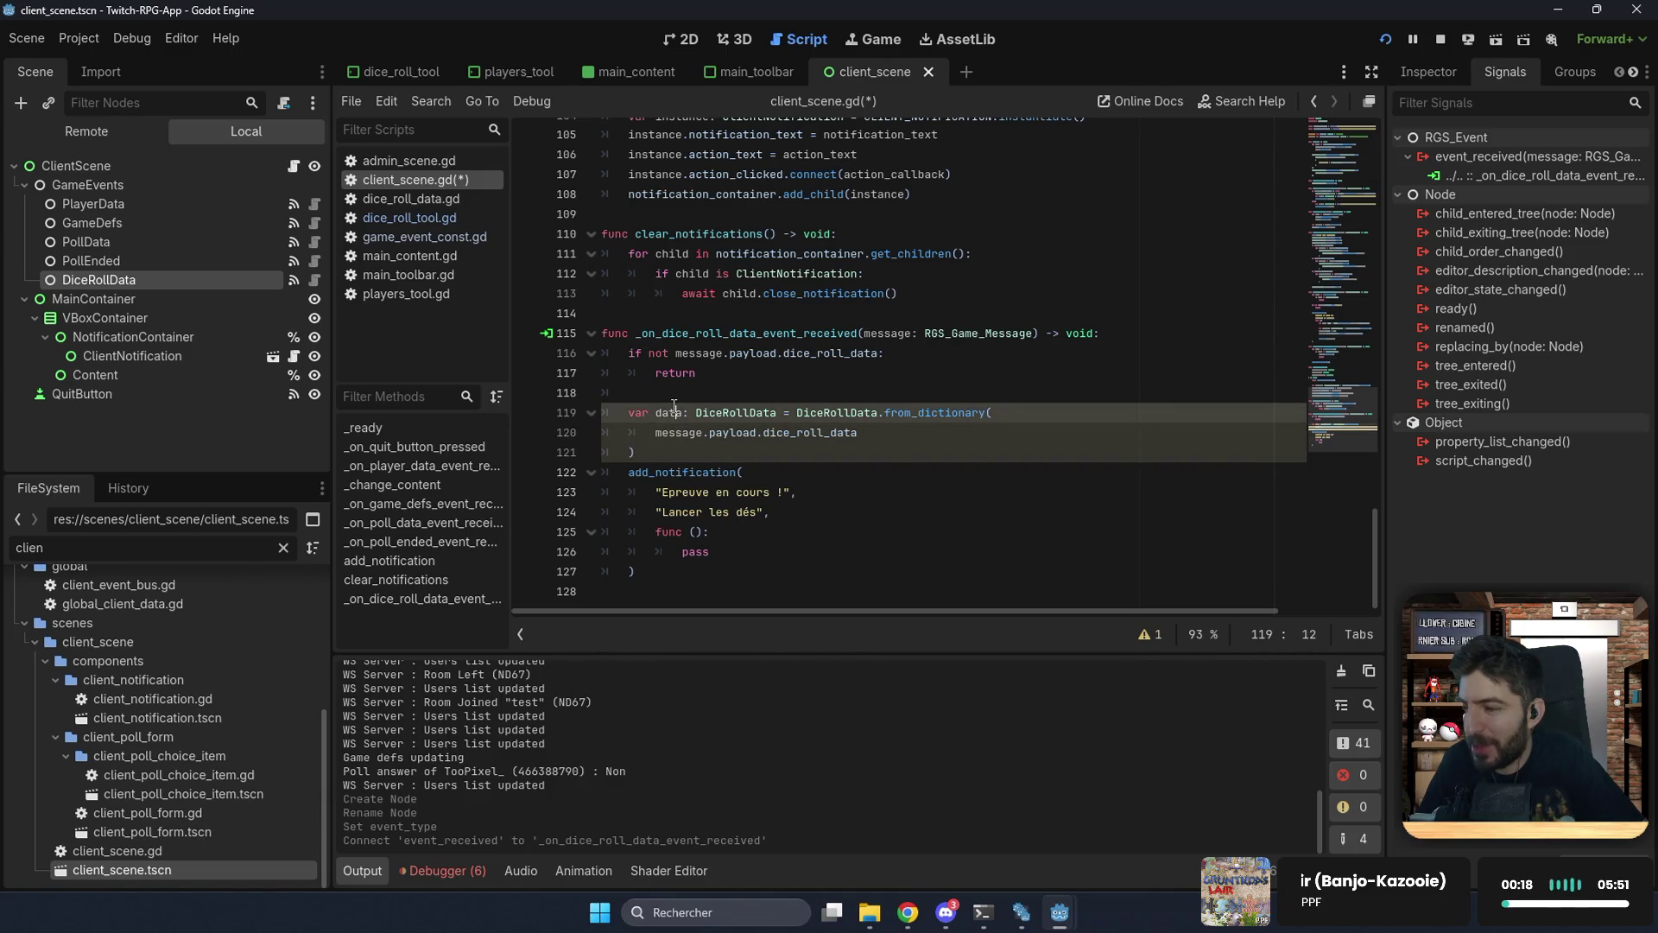
left_click(694, 452)
left_click(730, 550)
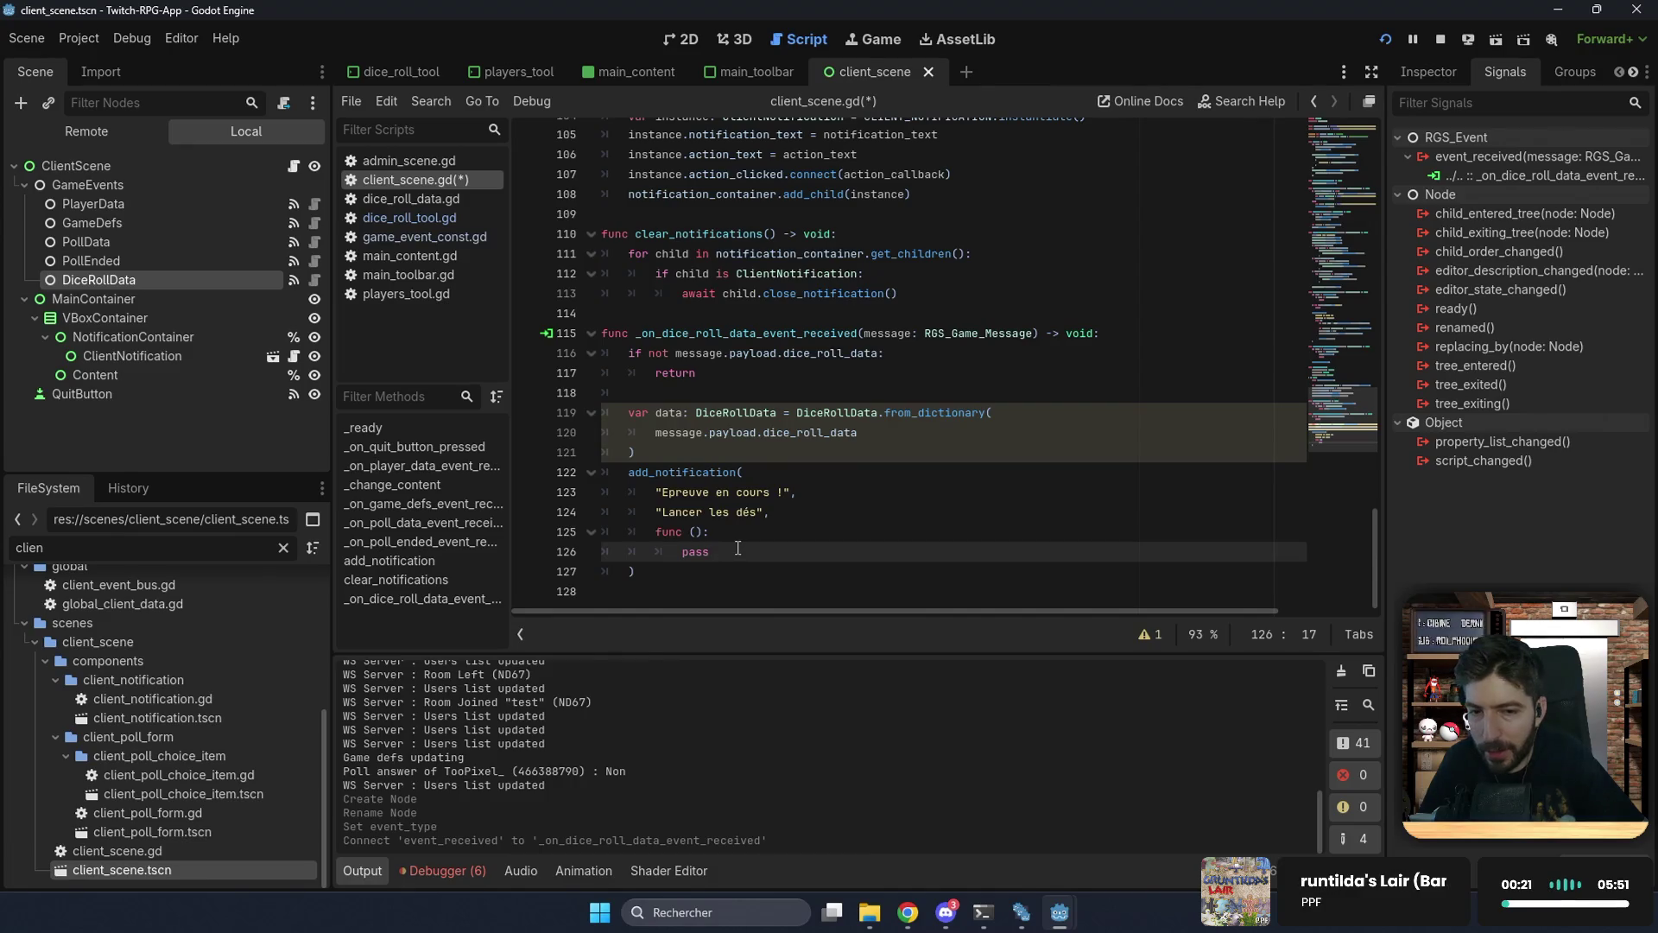
key("ctrl+s")
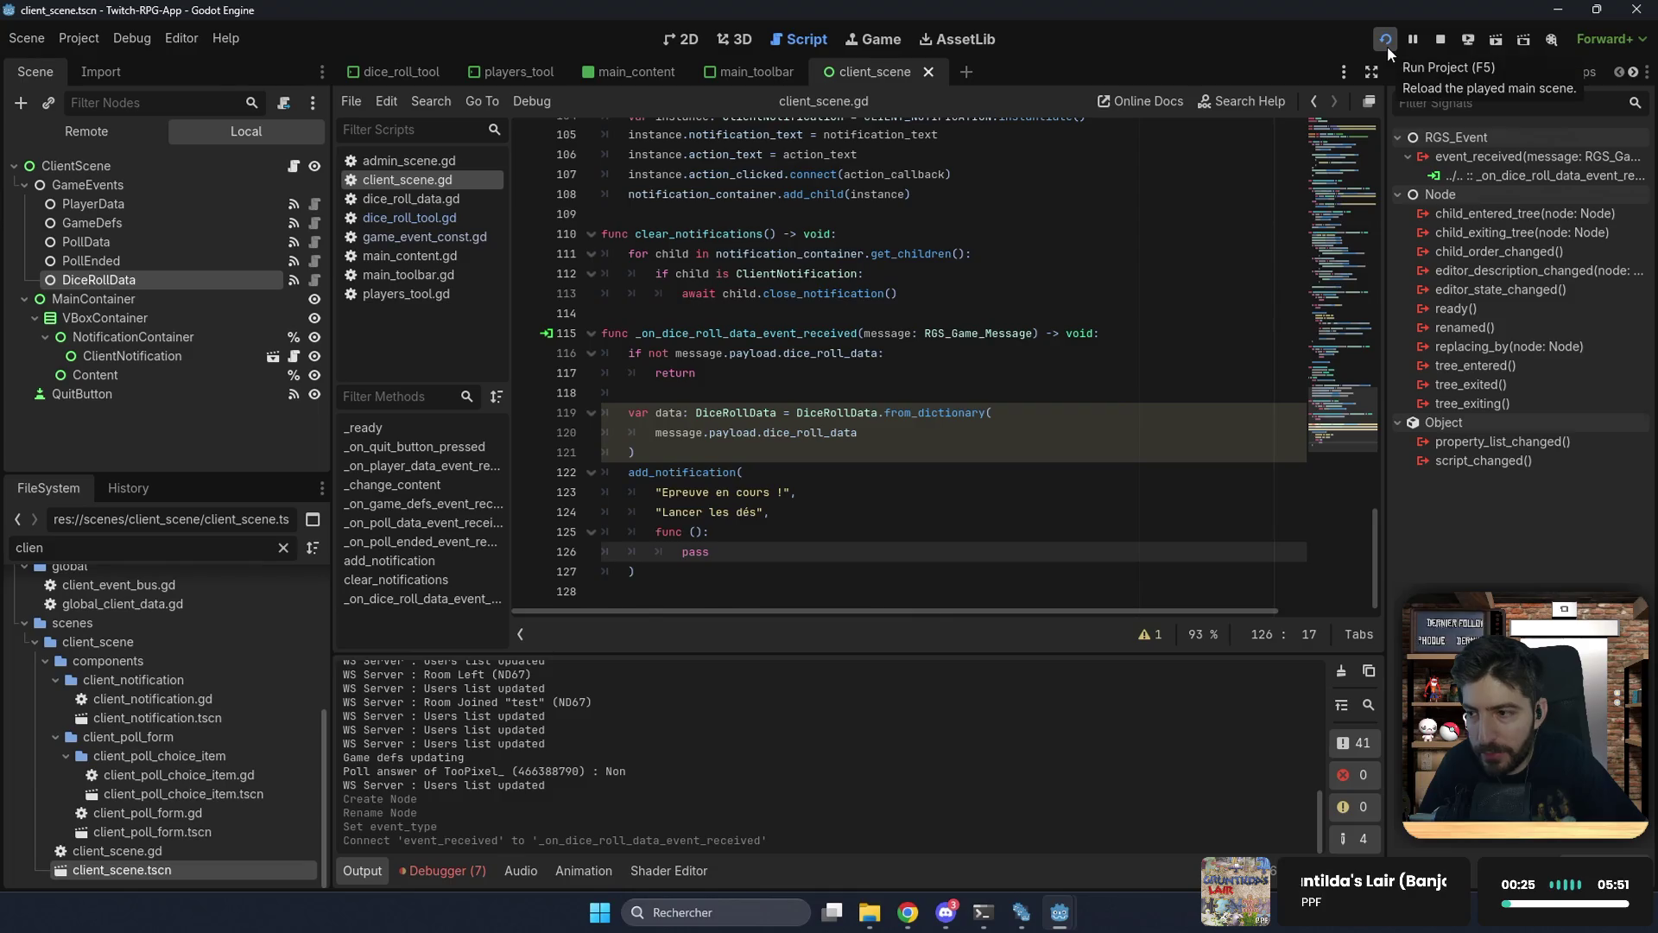
left_click(1387, 45)
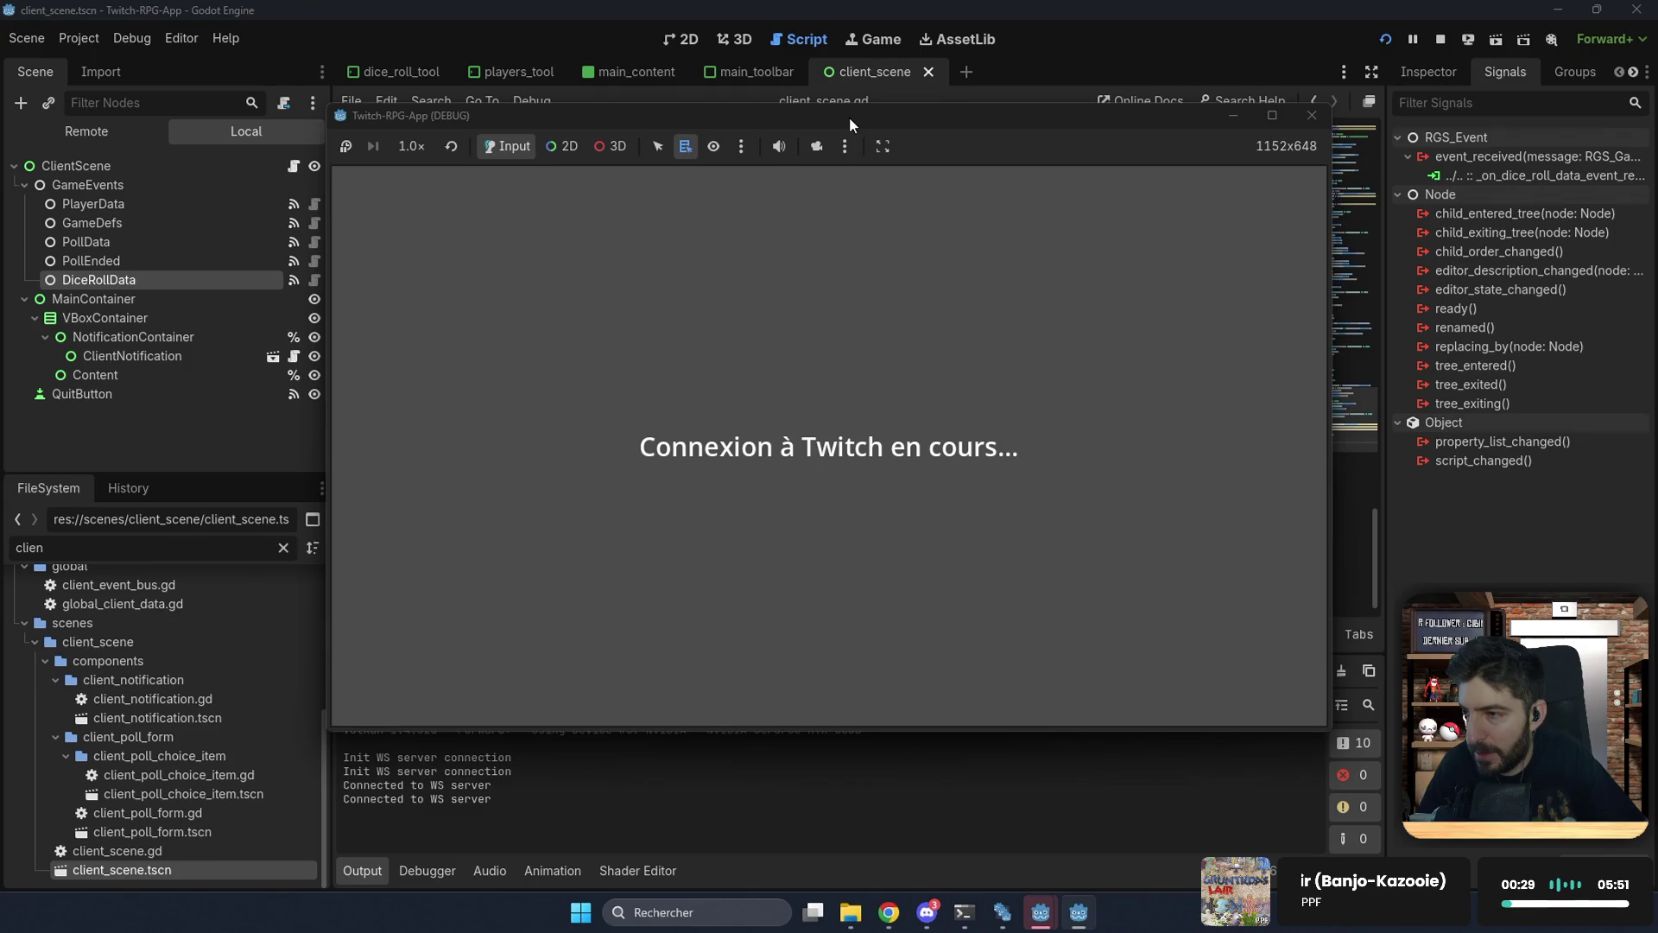
Step: Arrange the two game windows and resume the test save game as streamer
mouse_move(848, 116)
left_mouse_down()
mouse_move(1152, 288)
mouse_move(1146, 261)
left_mouse_up()
mouse_move(1048, 170)
left_mouse_down()
mouse_move(760, 136)
mouse_move(791, 147)
left_mouse_up()
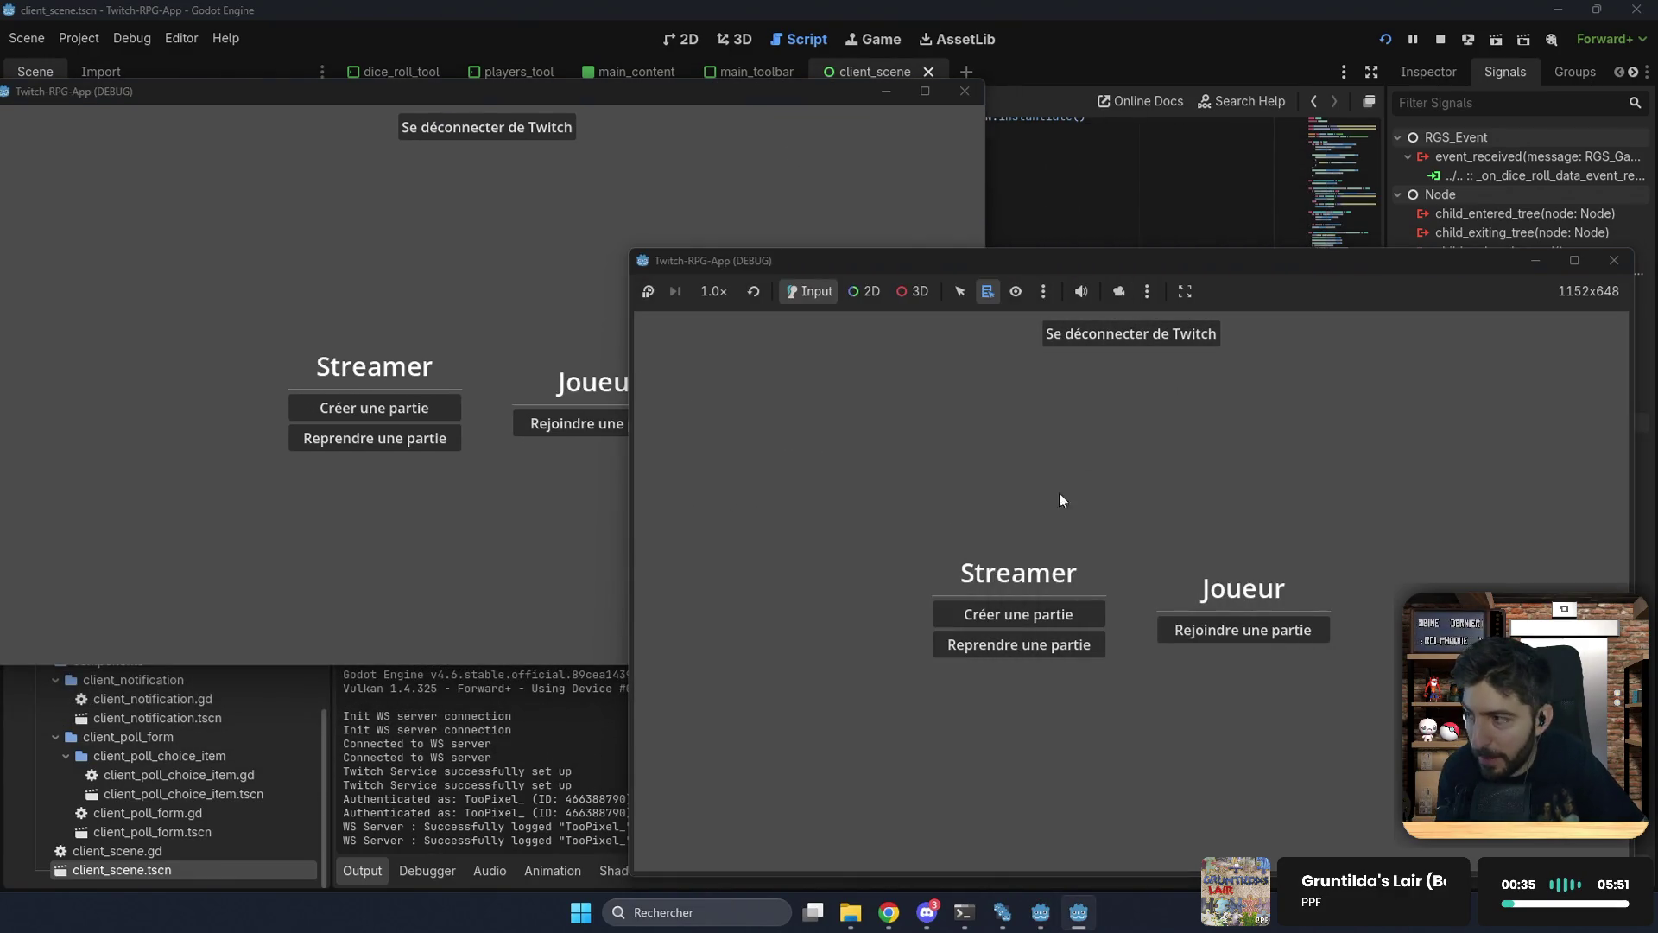
left_click(1014, 645)
left_click(1080, 528)
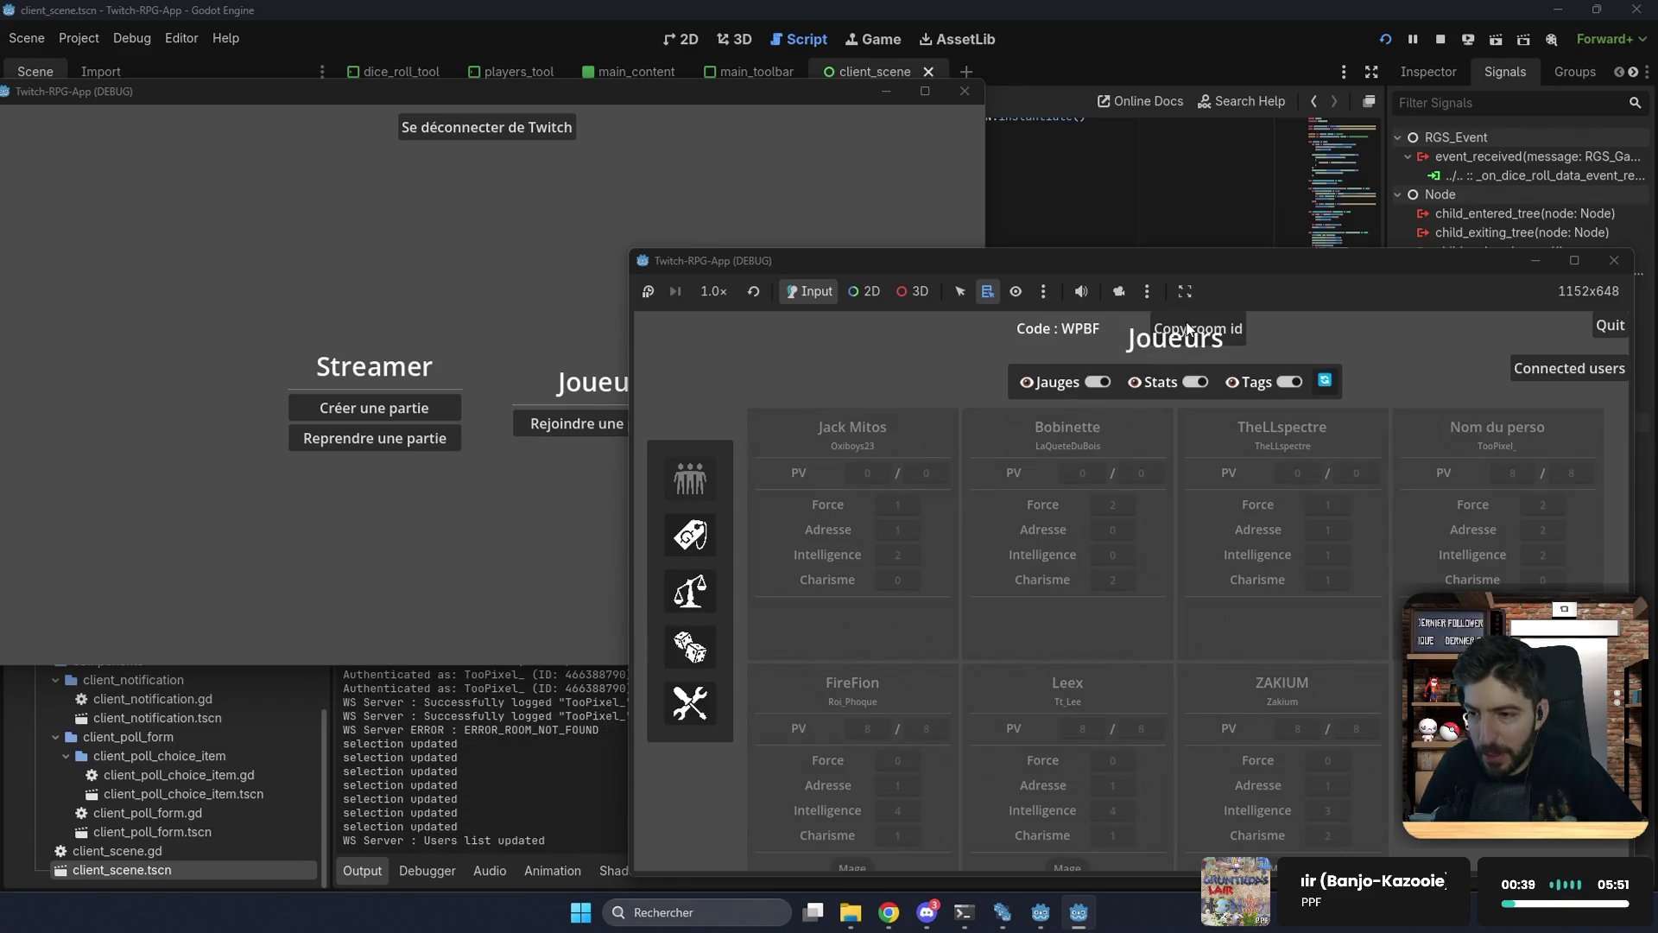
left_click_drag(1221, 260, 1190, 161)
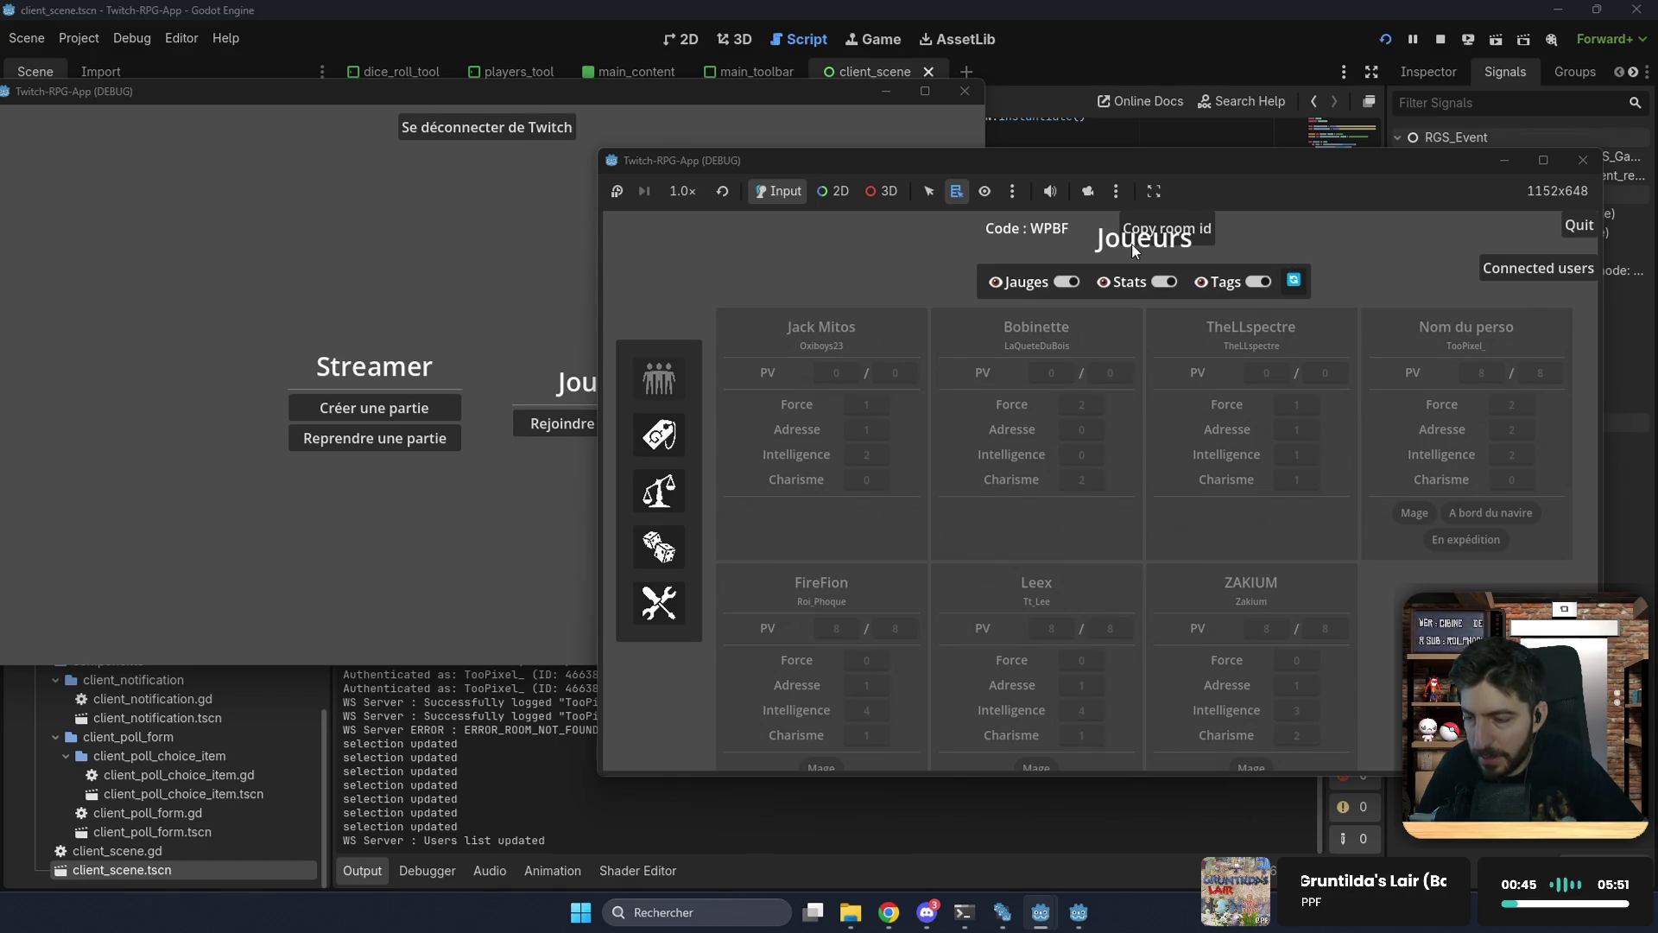
Step: Join the host's room from the player window using room code 'wpbf'
left_click(520, 418)
left_click(498, 373)
type("wpbf")
key("Left")
key("Left")
key("Left")
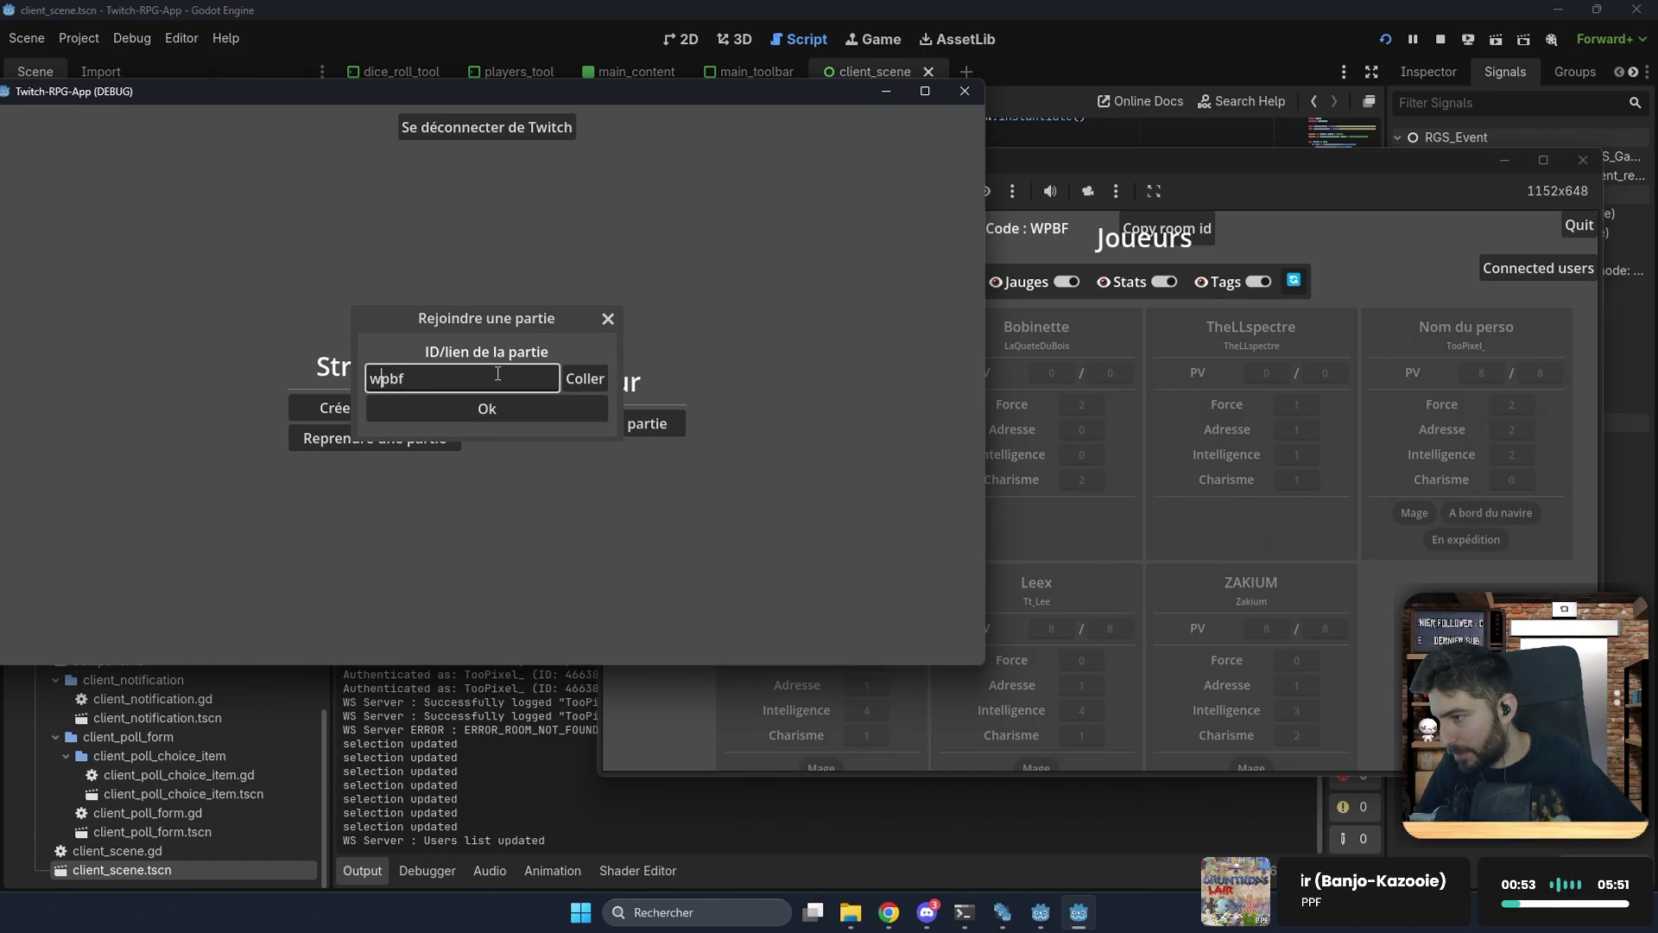
left_click(558, 408)
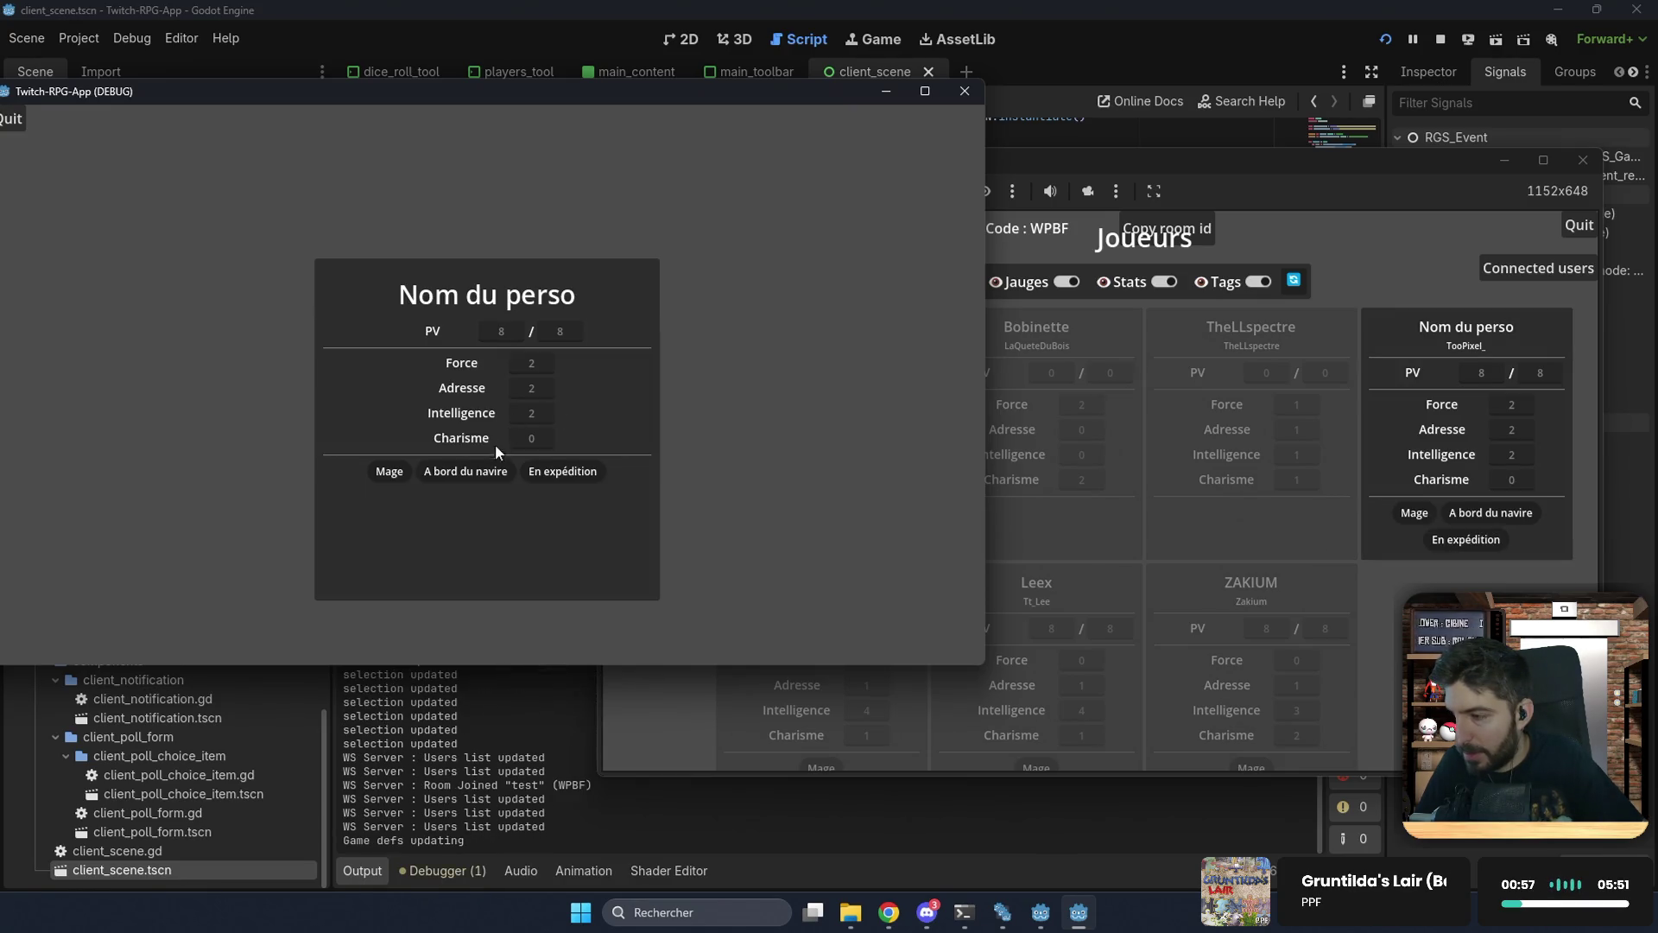
Step: Start a 2d6 dice trial as host, check the client's notice, then stop the game
left_click(1377, 237)
left_click(659, 547)
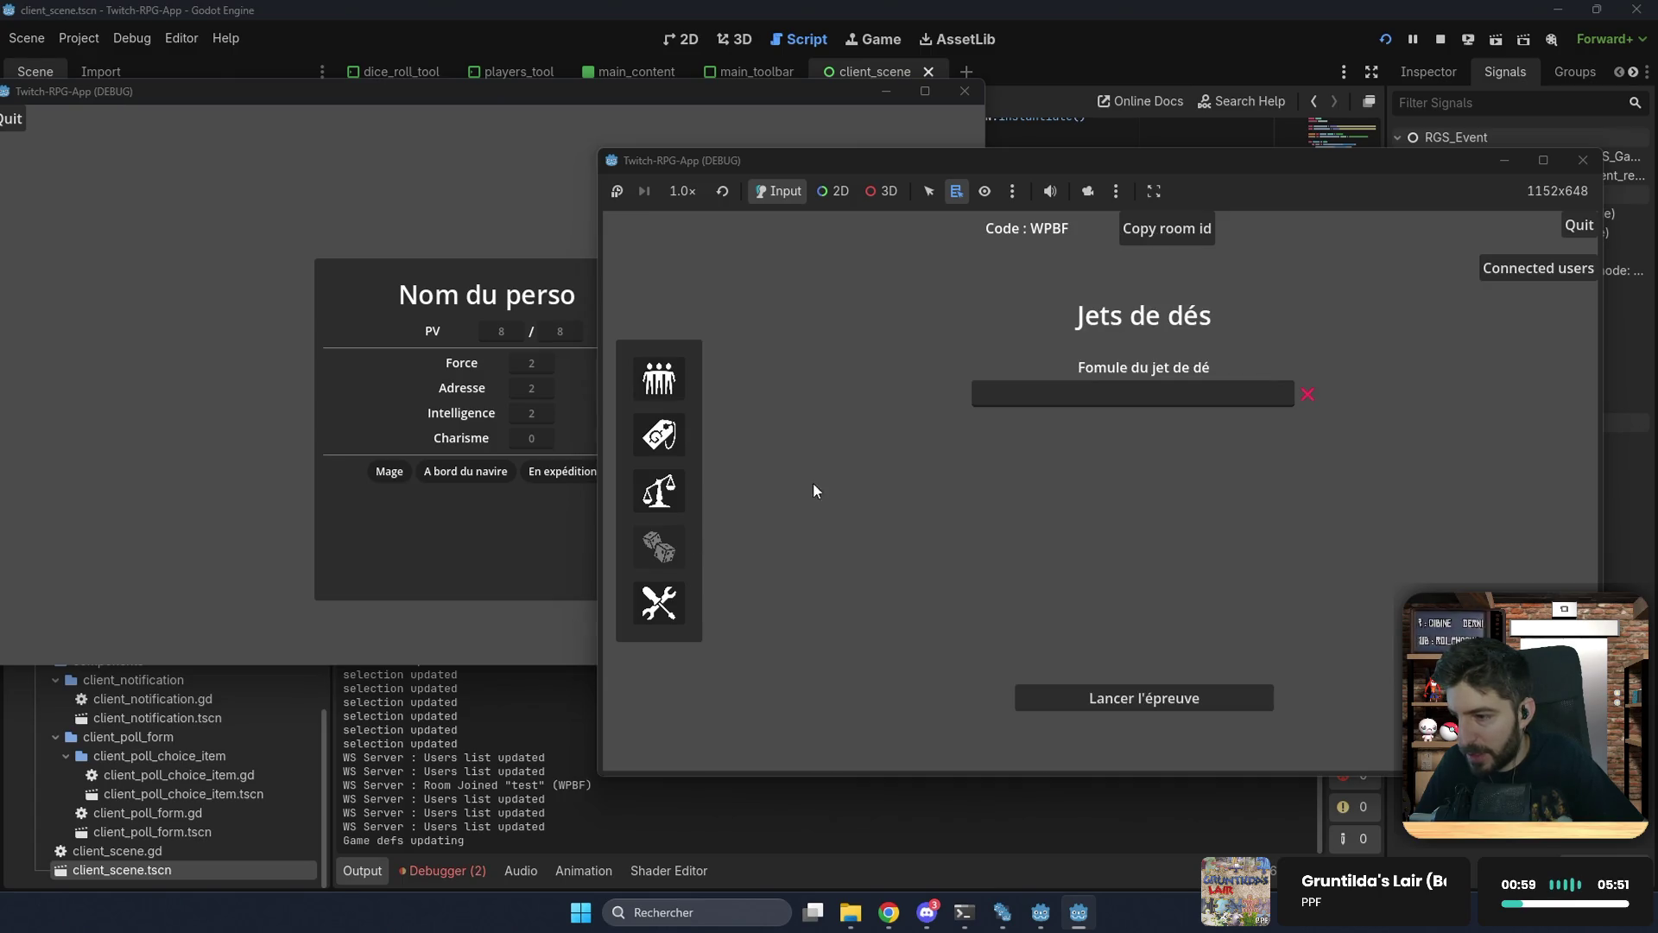
left_click(1033, 399)
type("2d6")
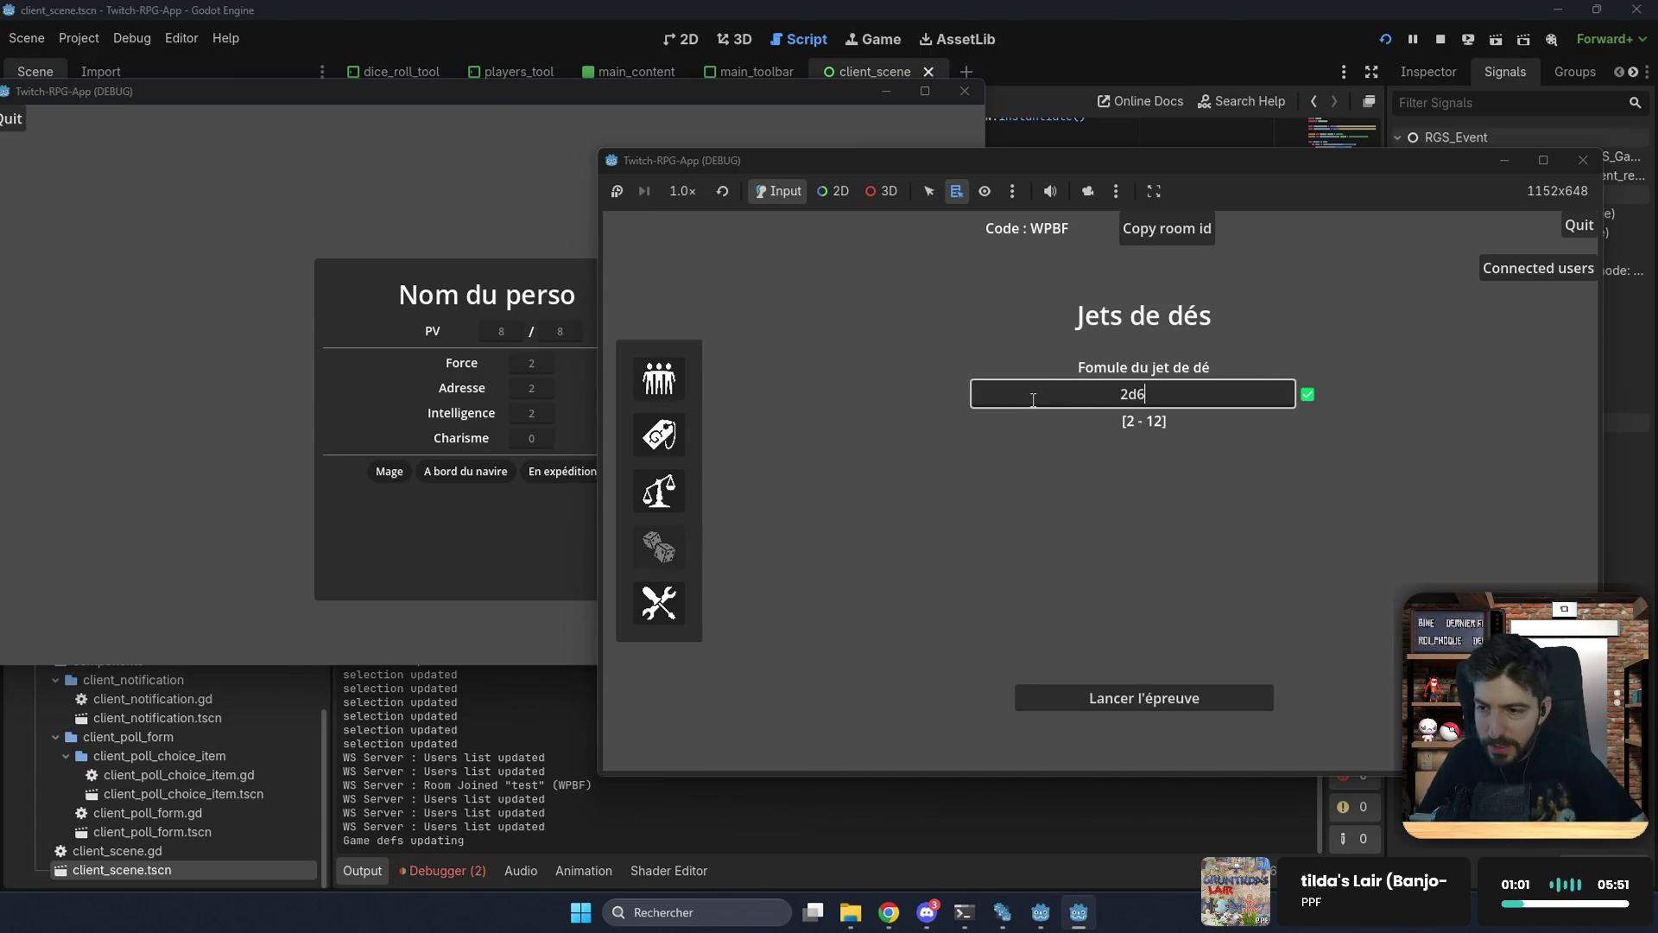
left_click(1075, 689)
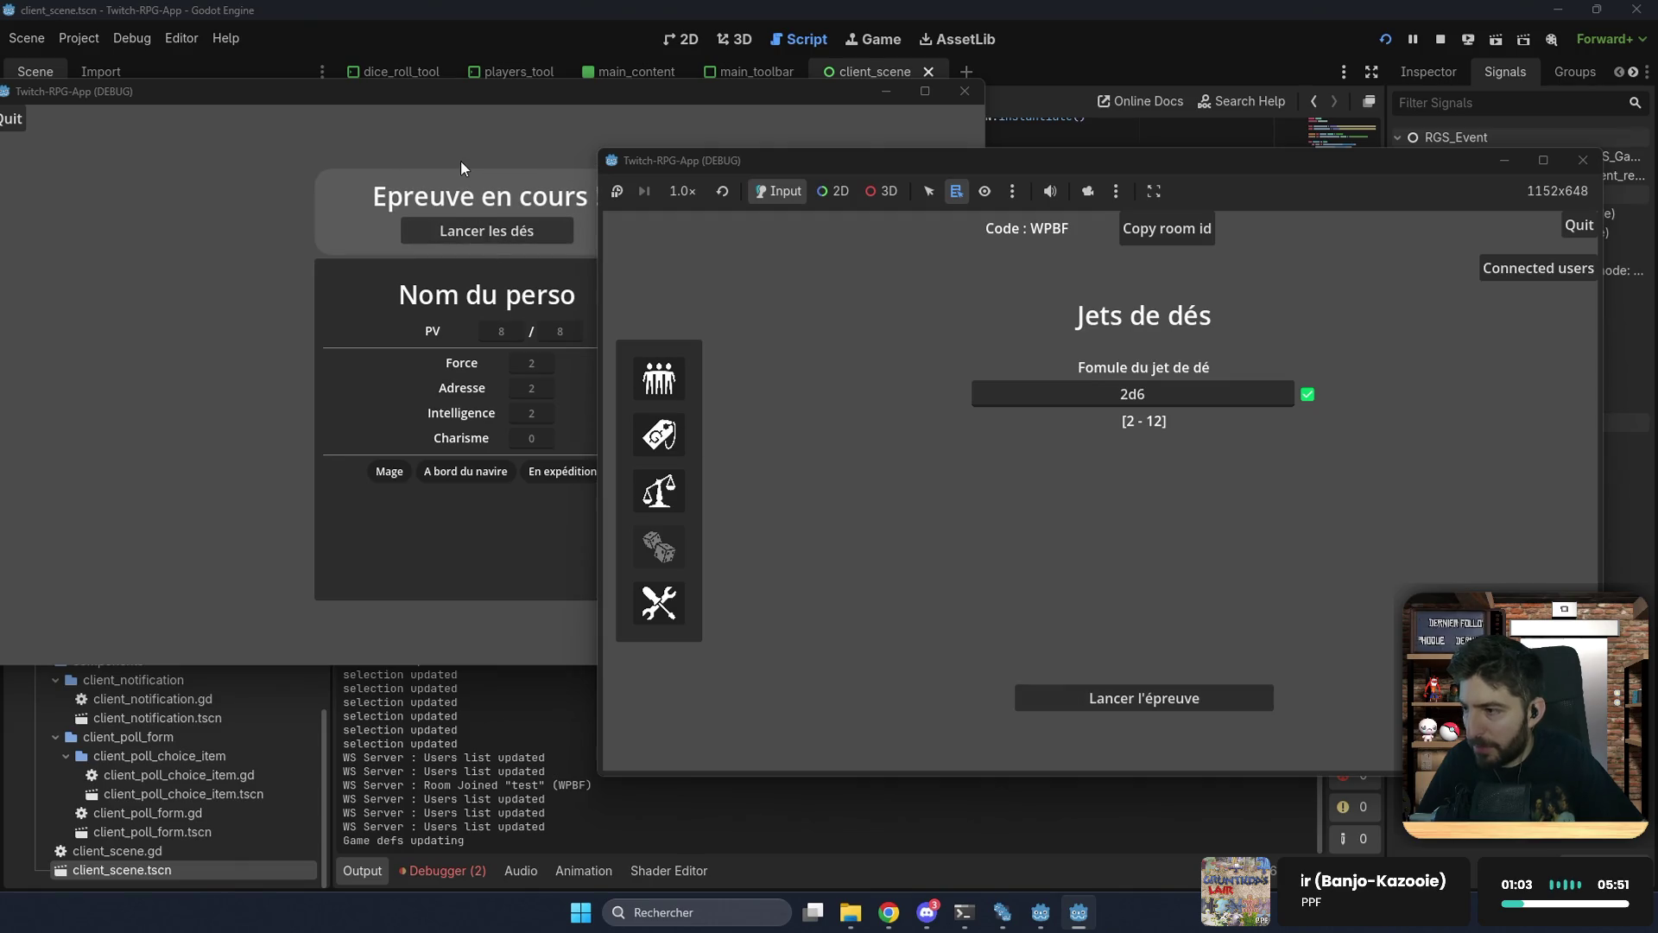
left_click(462, 167)
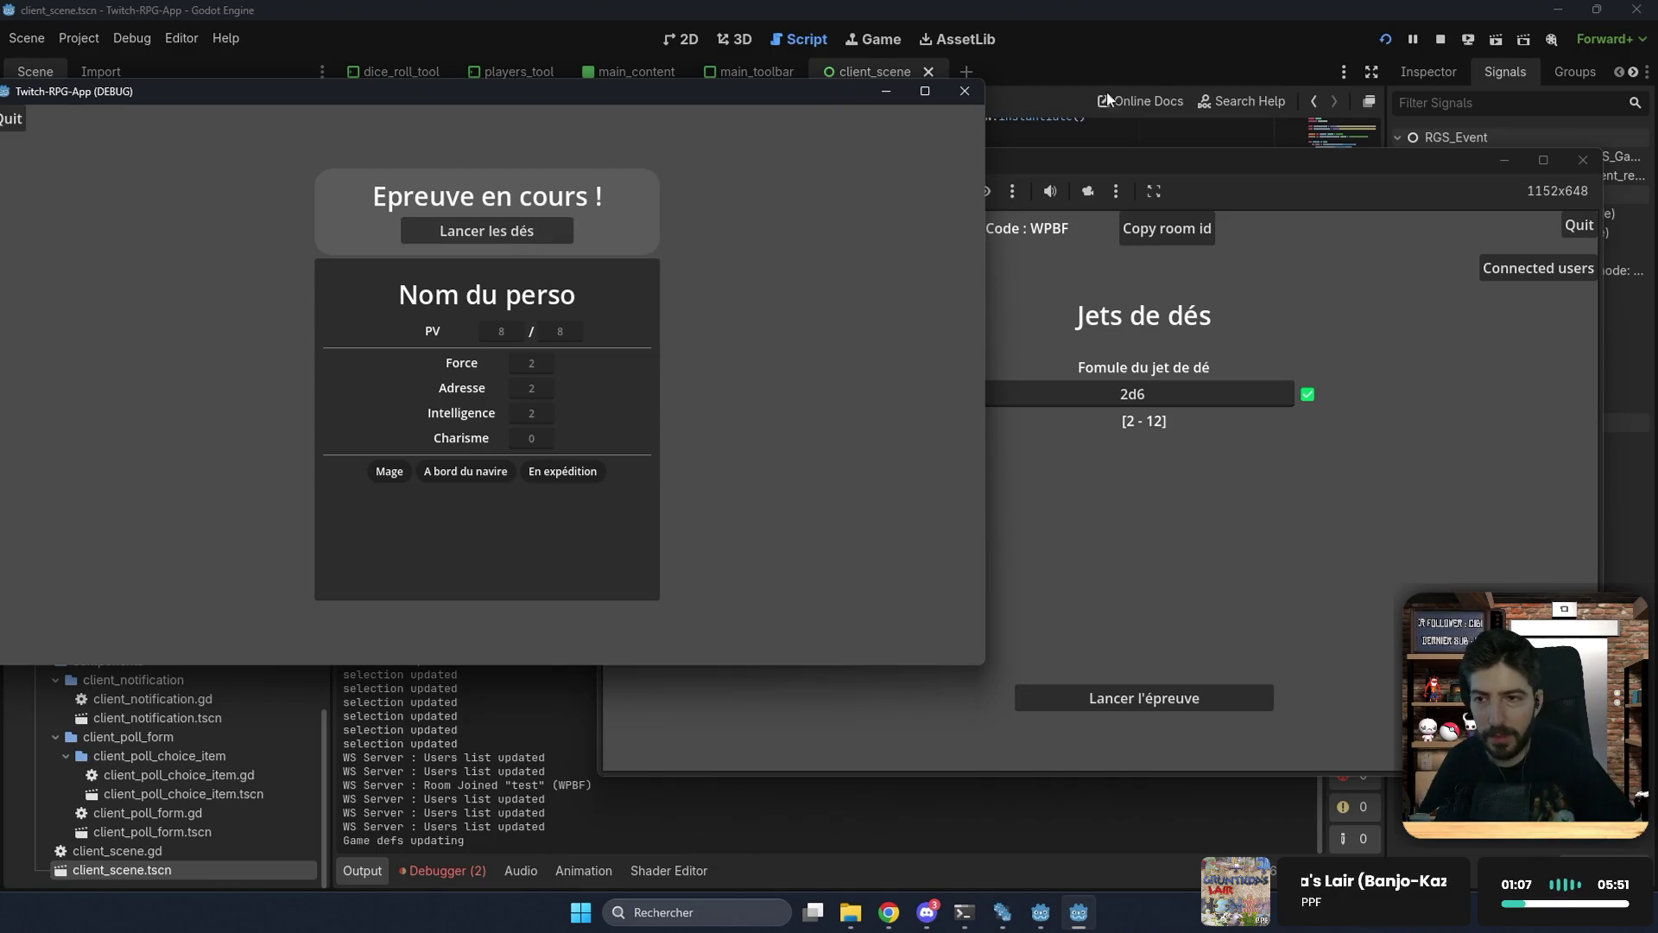
left_click(1441, 40)
left_click(973, 498)
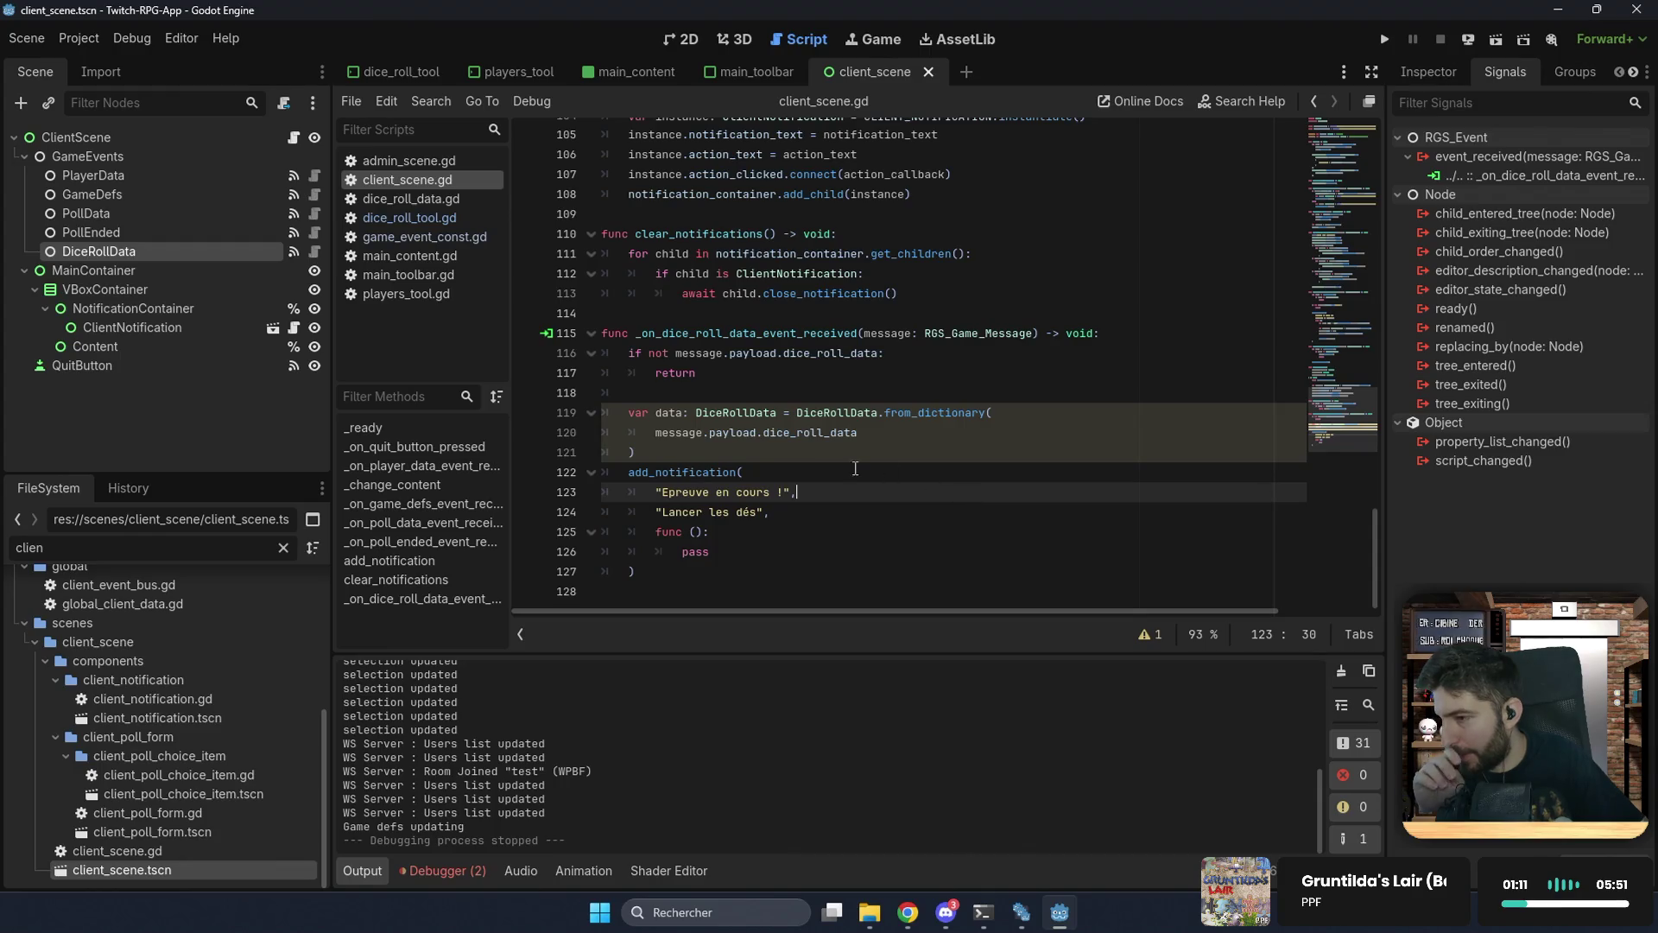
Step: Switch to the 2D workspace and add a new empty scene tab
left_click(680, 40)
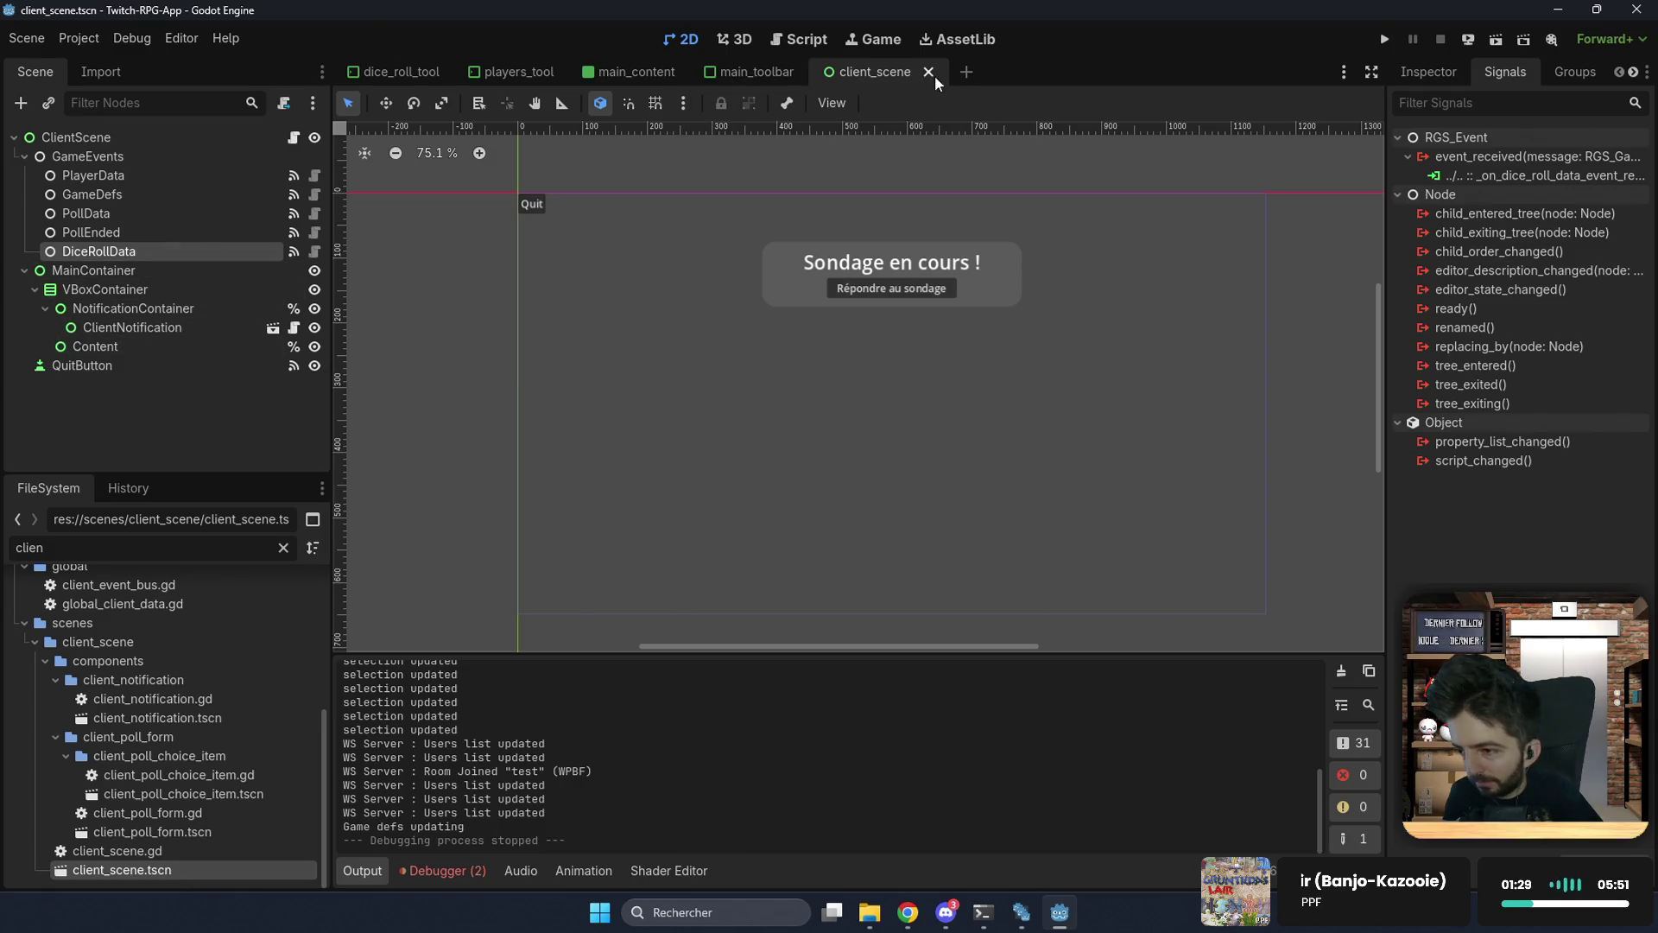
left_click(960, 72)
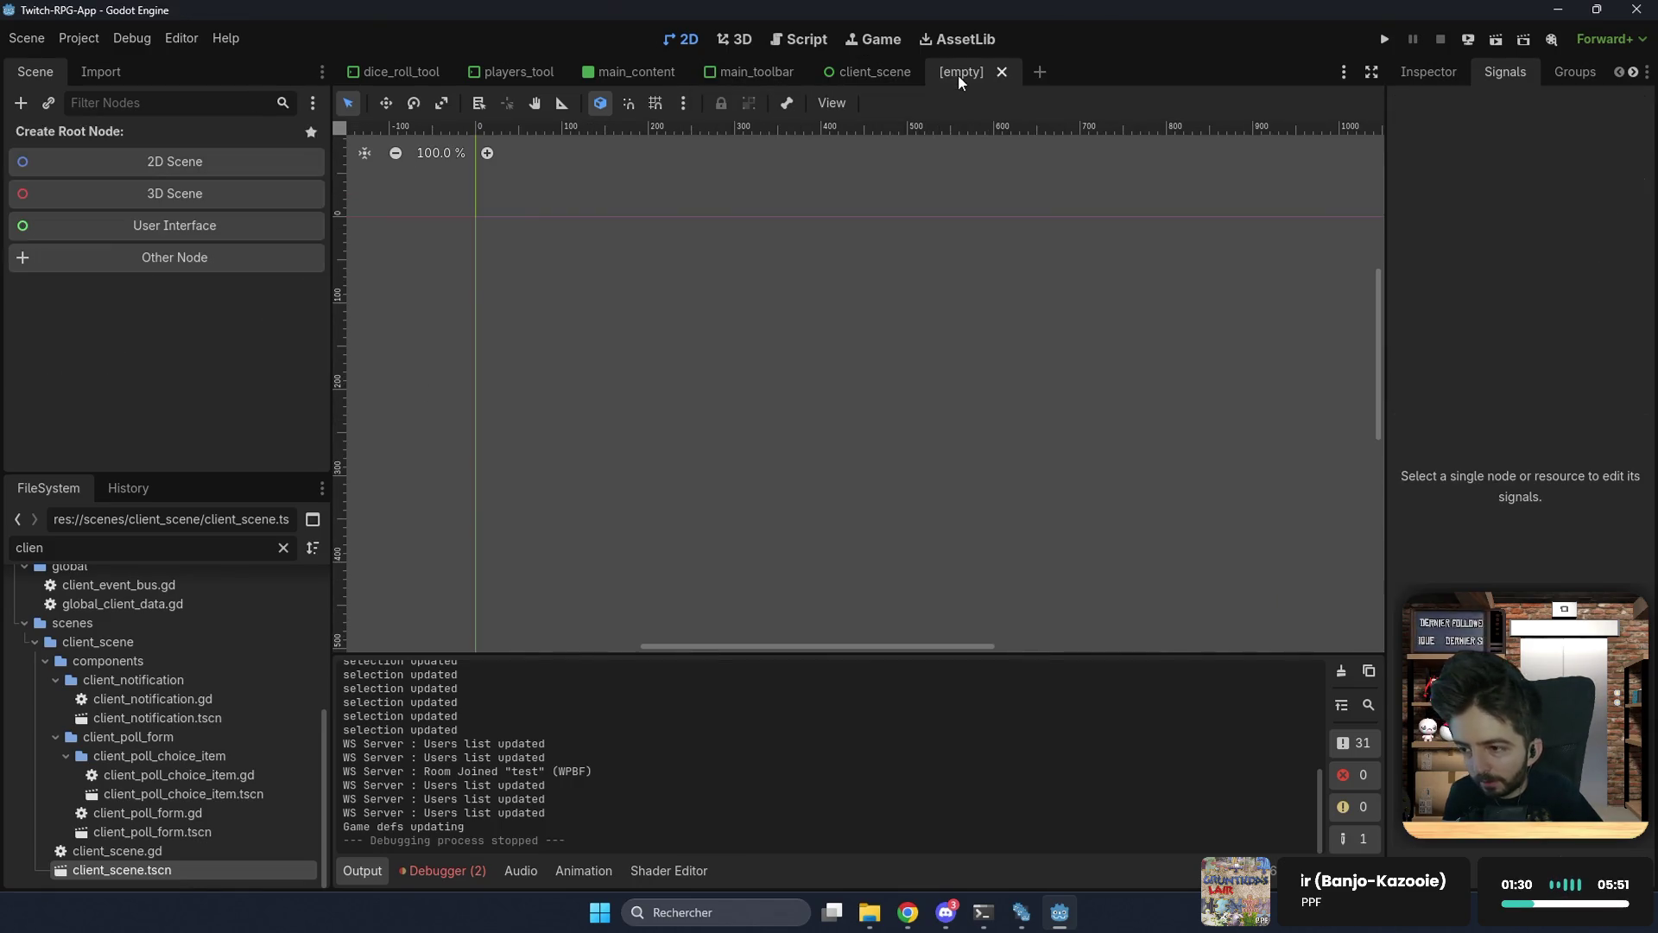
Step: Make a User Interface root node named ClientDiceRoll and start saving the scene
left_click(126, 237)
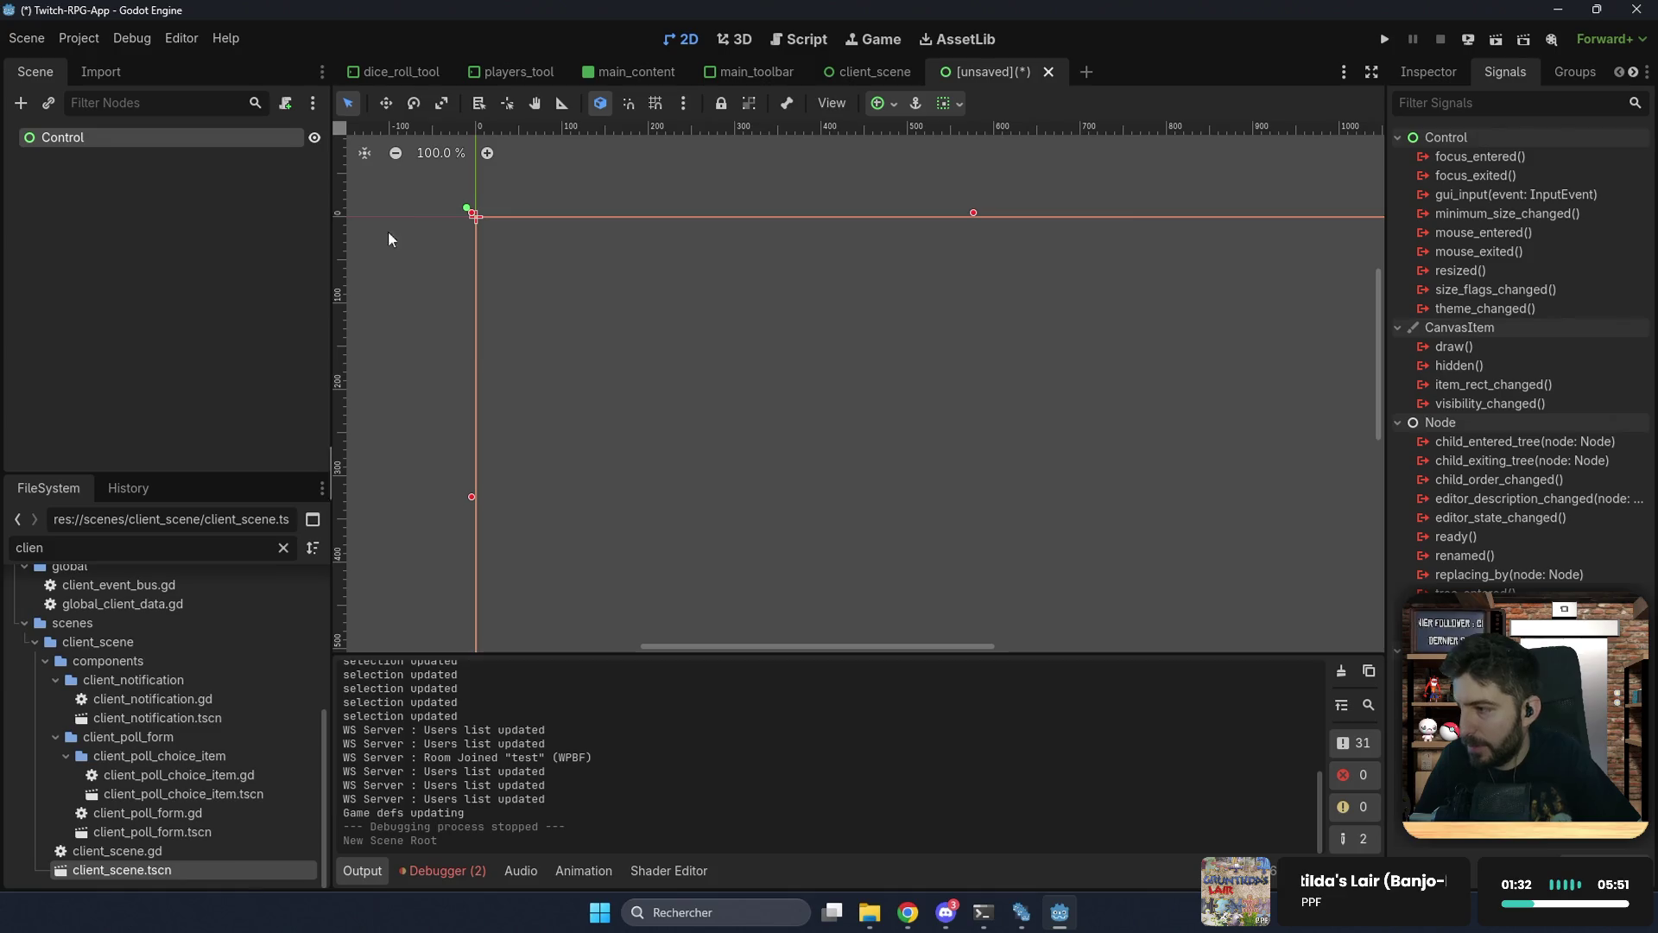
double_click(157, 134)
type("ClientDiceRo")
key("Return")
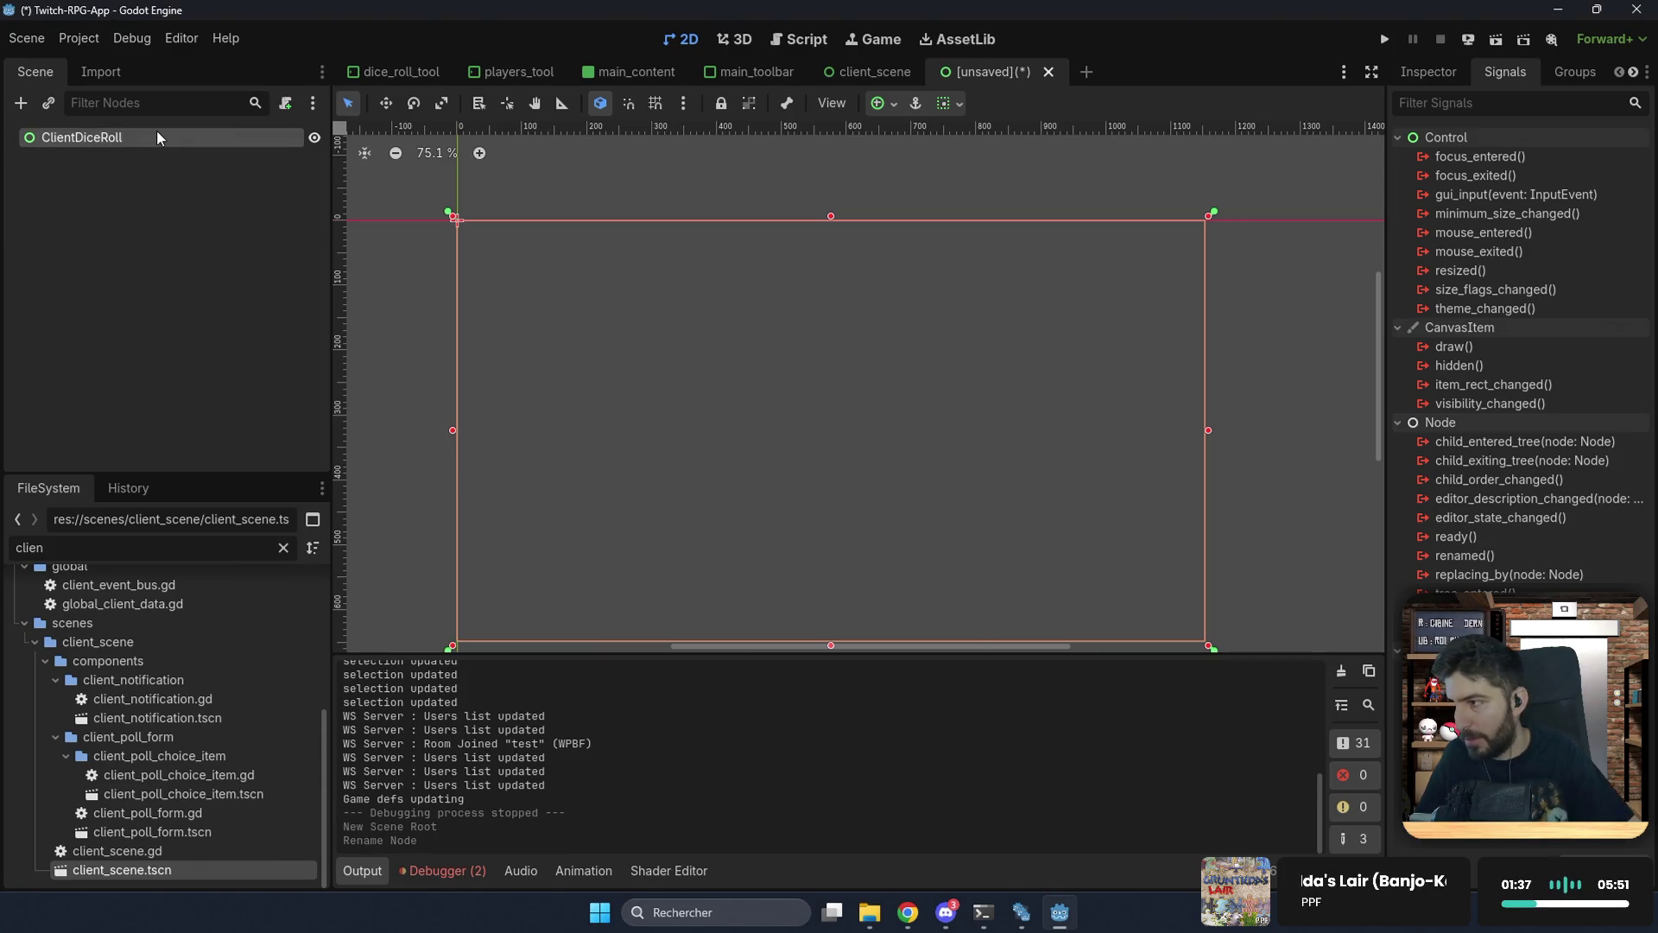
key("ctrl+s")
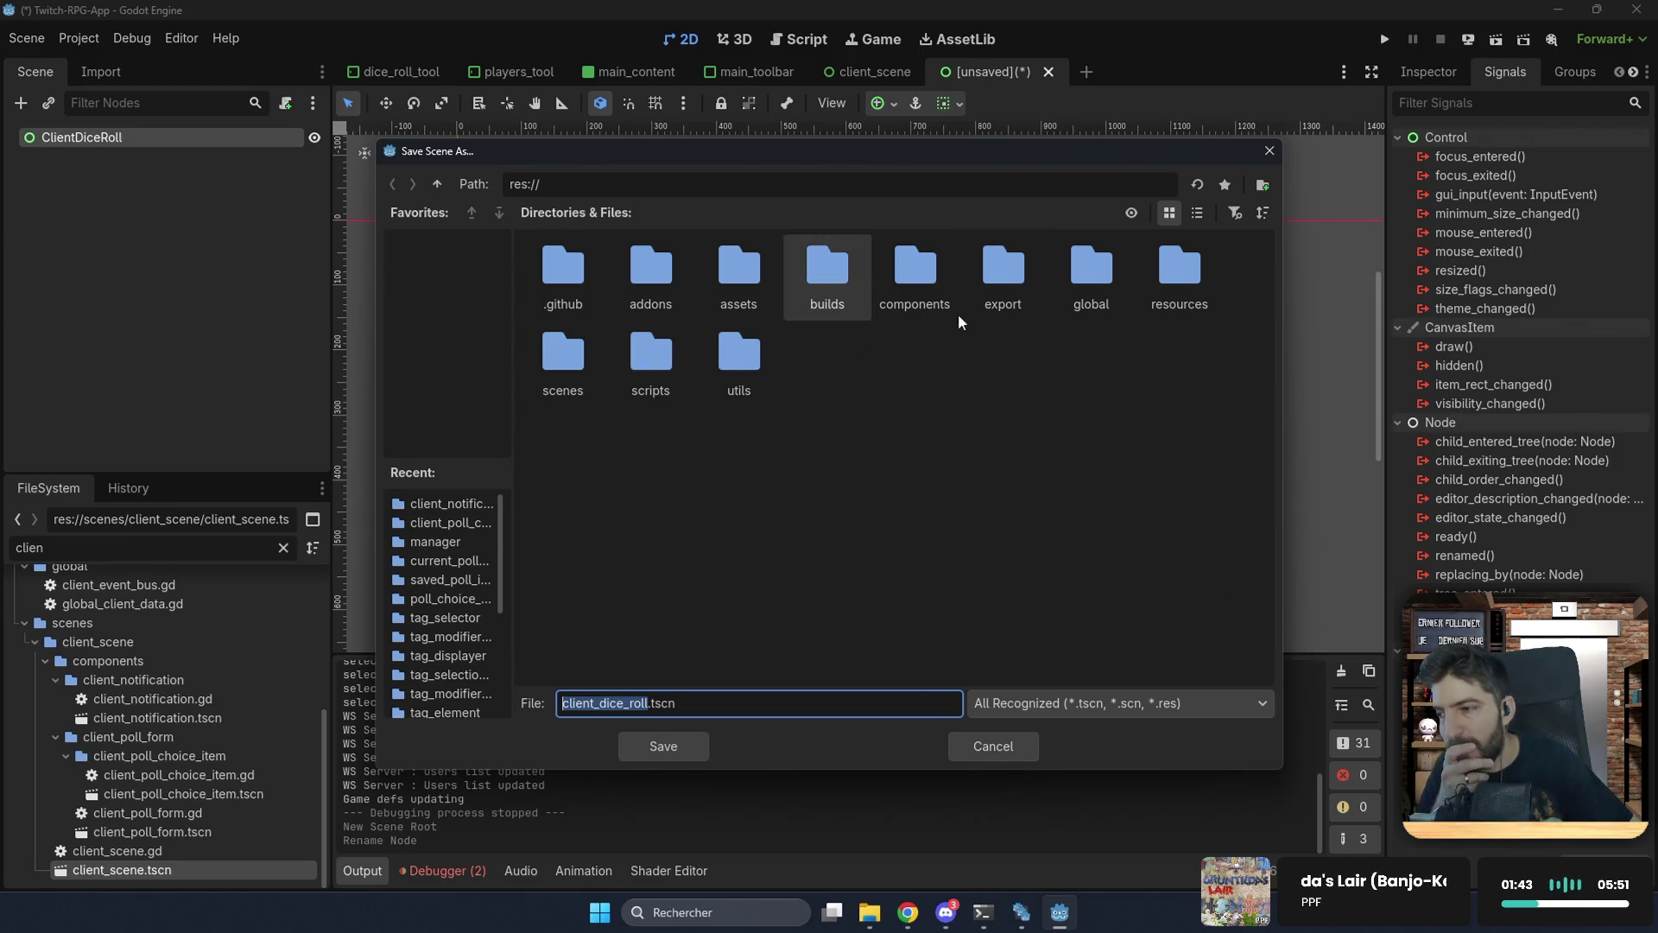
Step: Save it as client_dice_roll.tscn in a new scenes/client_scene/components/client_dice_roll folder
double_click(924, 277)
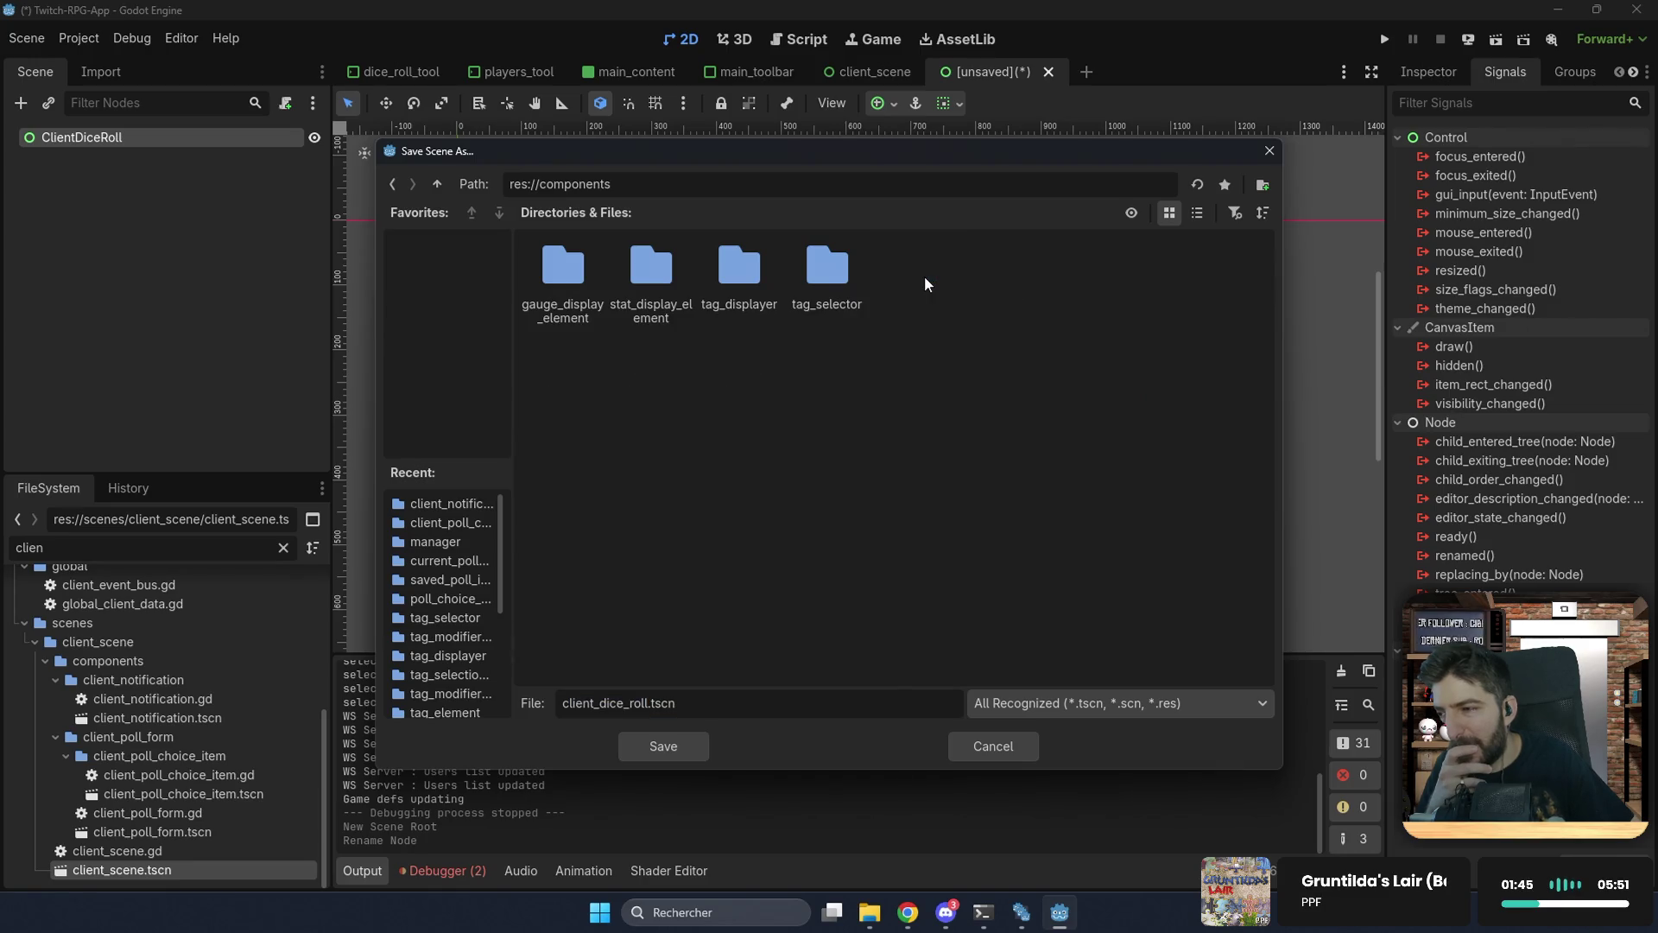
left_click(433, 184)
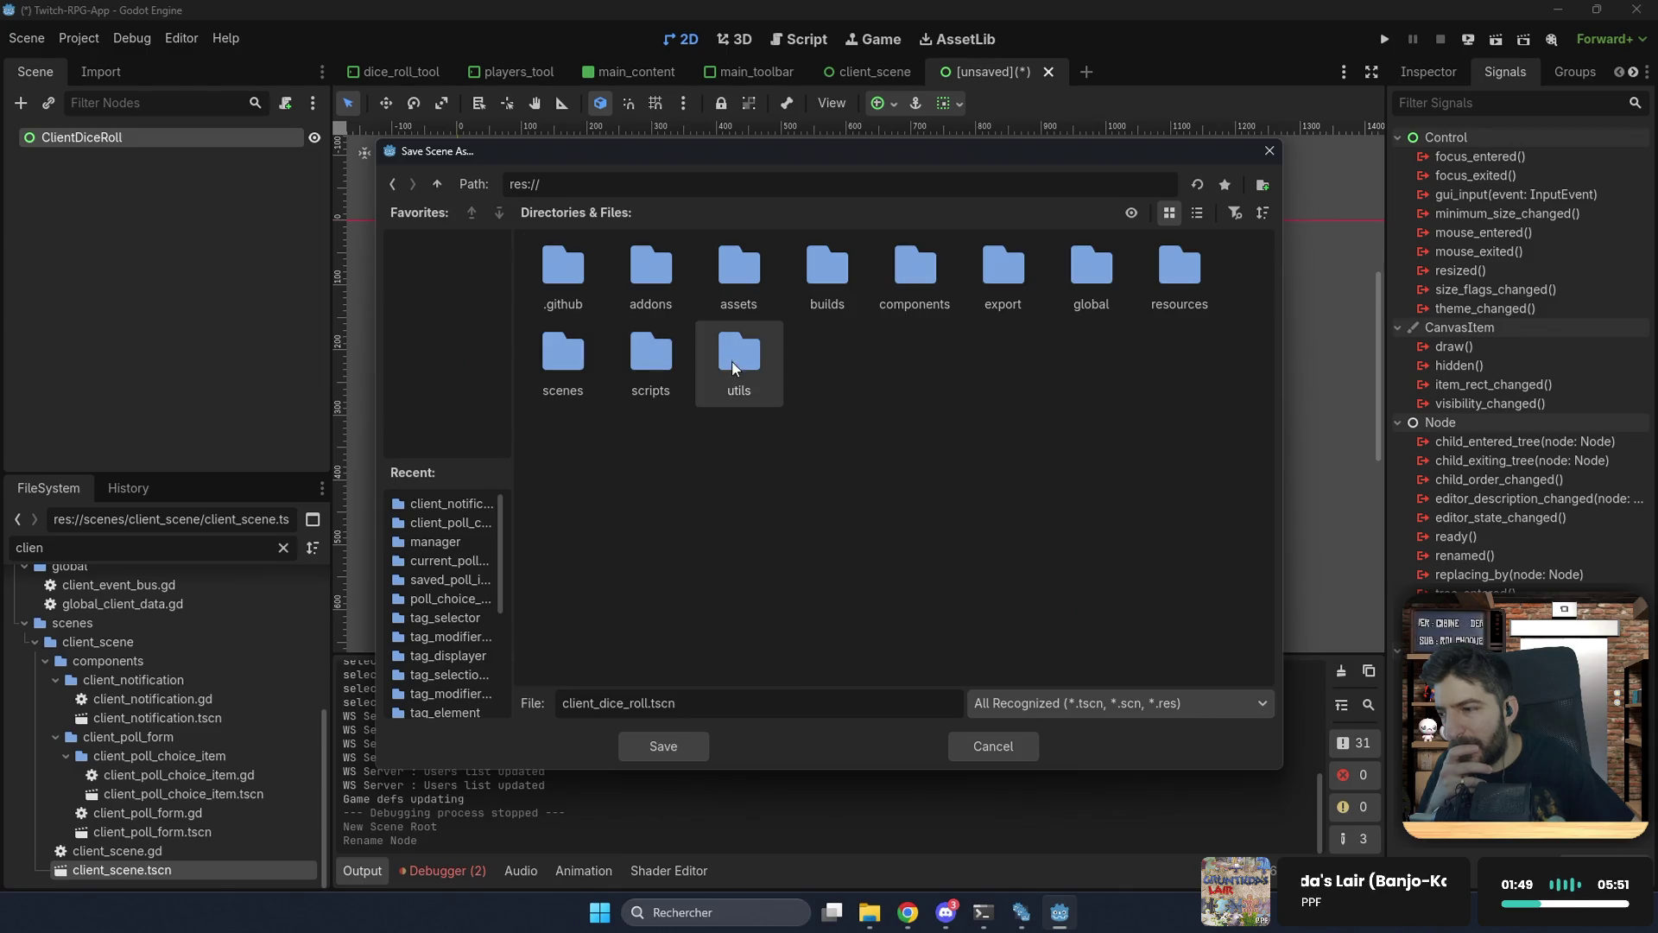
double_click(562, 355)
double_click(689, 272)
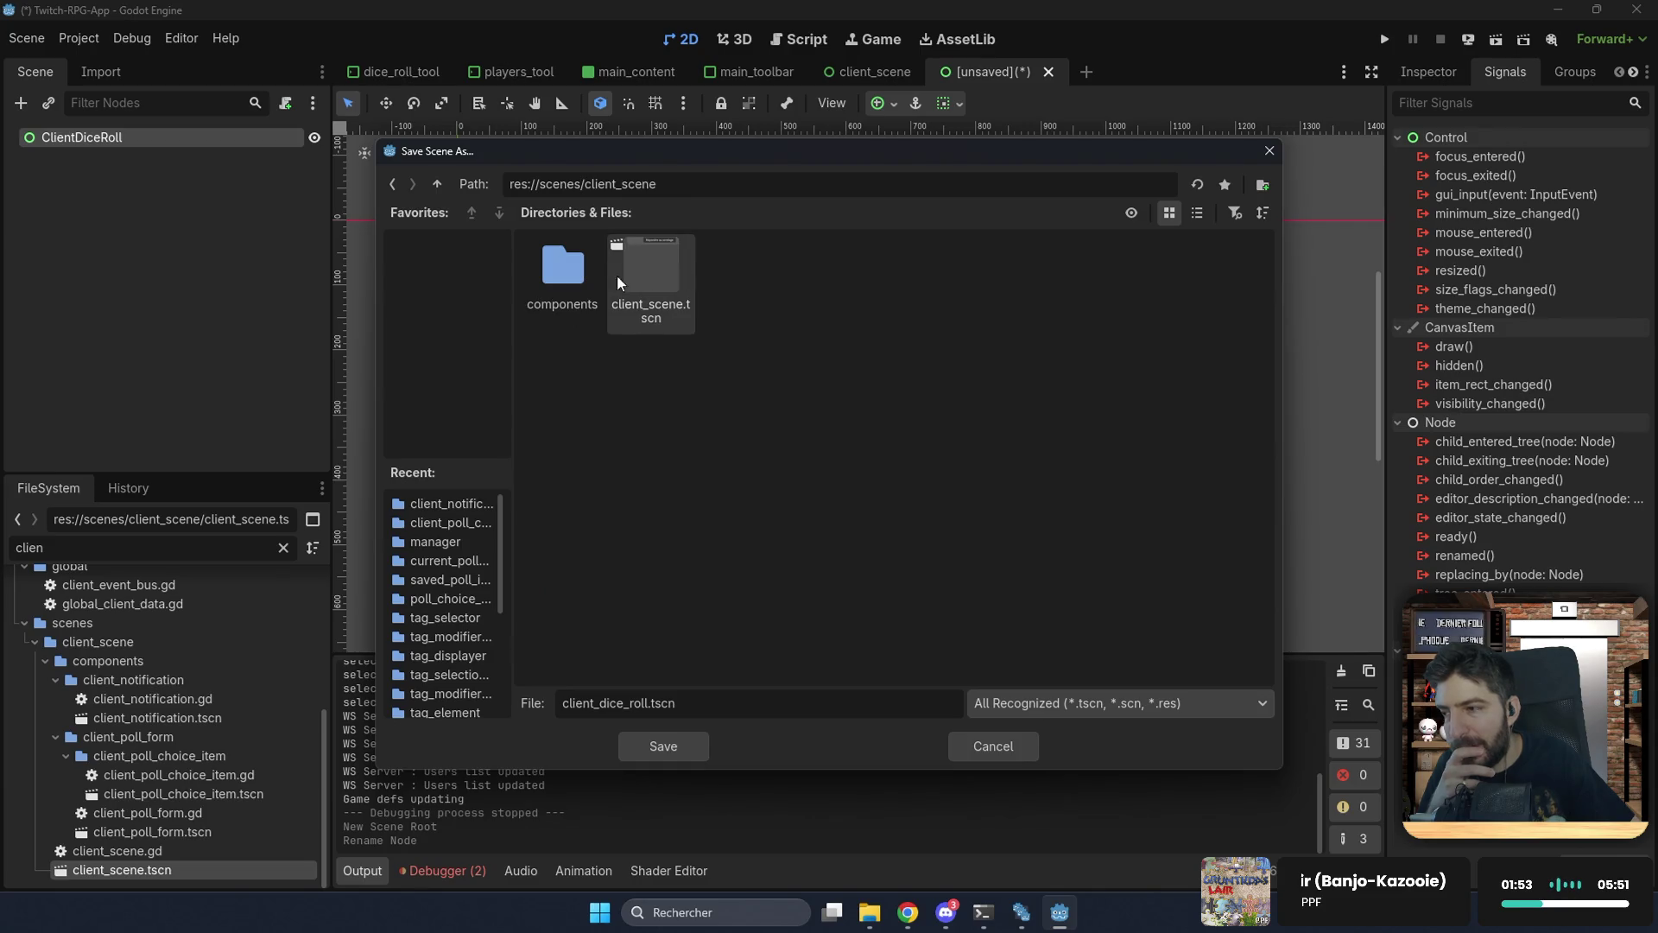
double_click(567, 273)
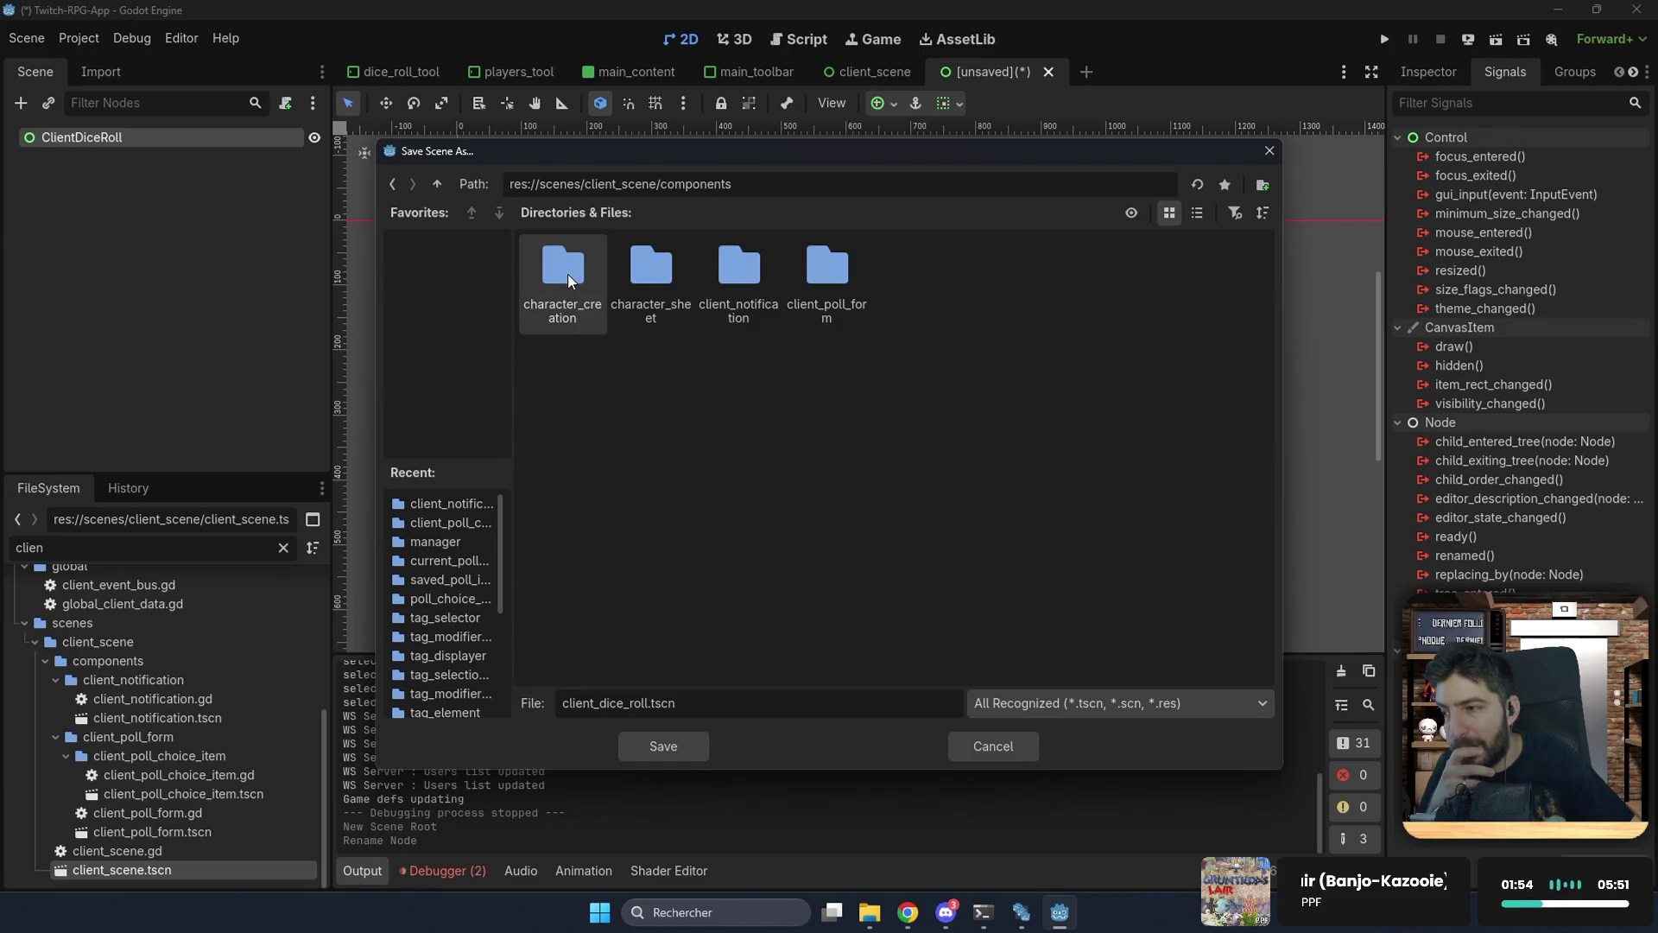
left_click(1262, 185)
type("client_dice_roll")
key("Return")
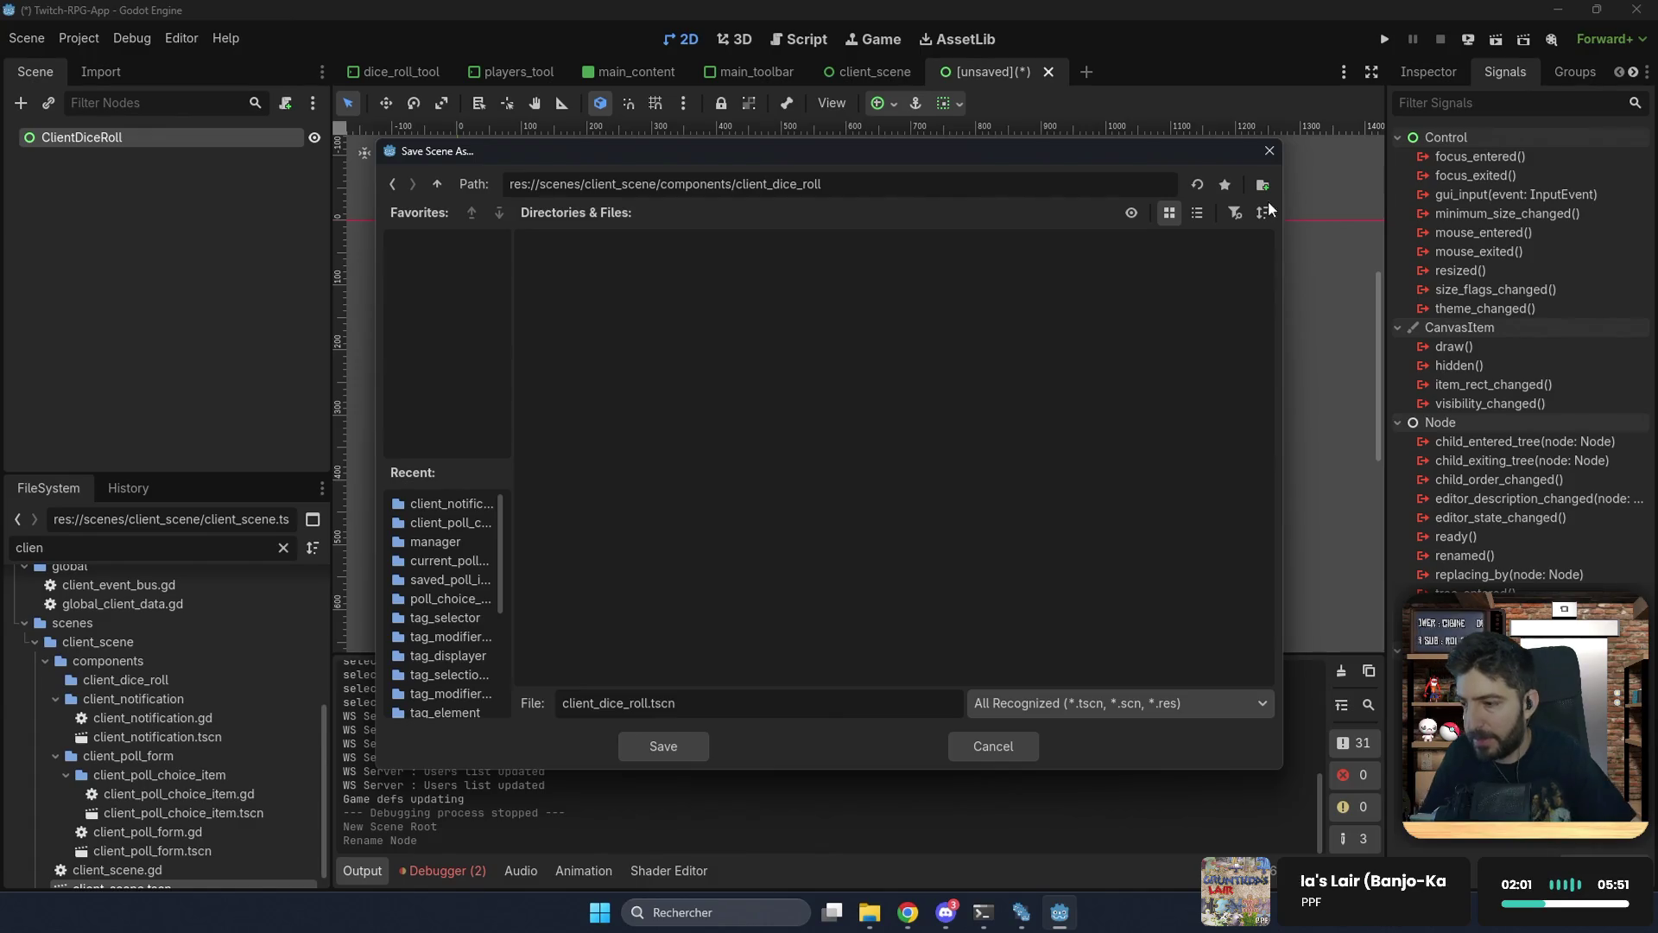
left_click(665, 743)
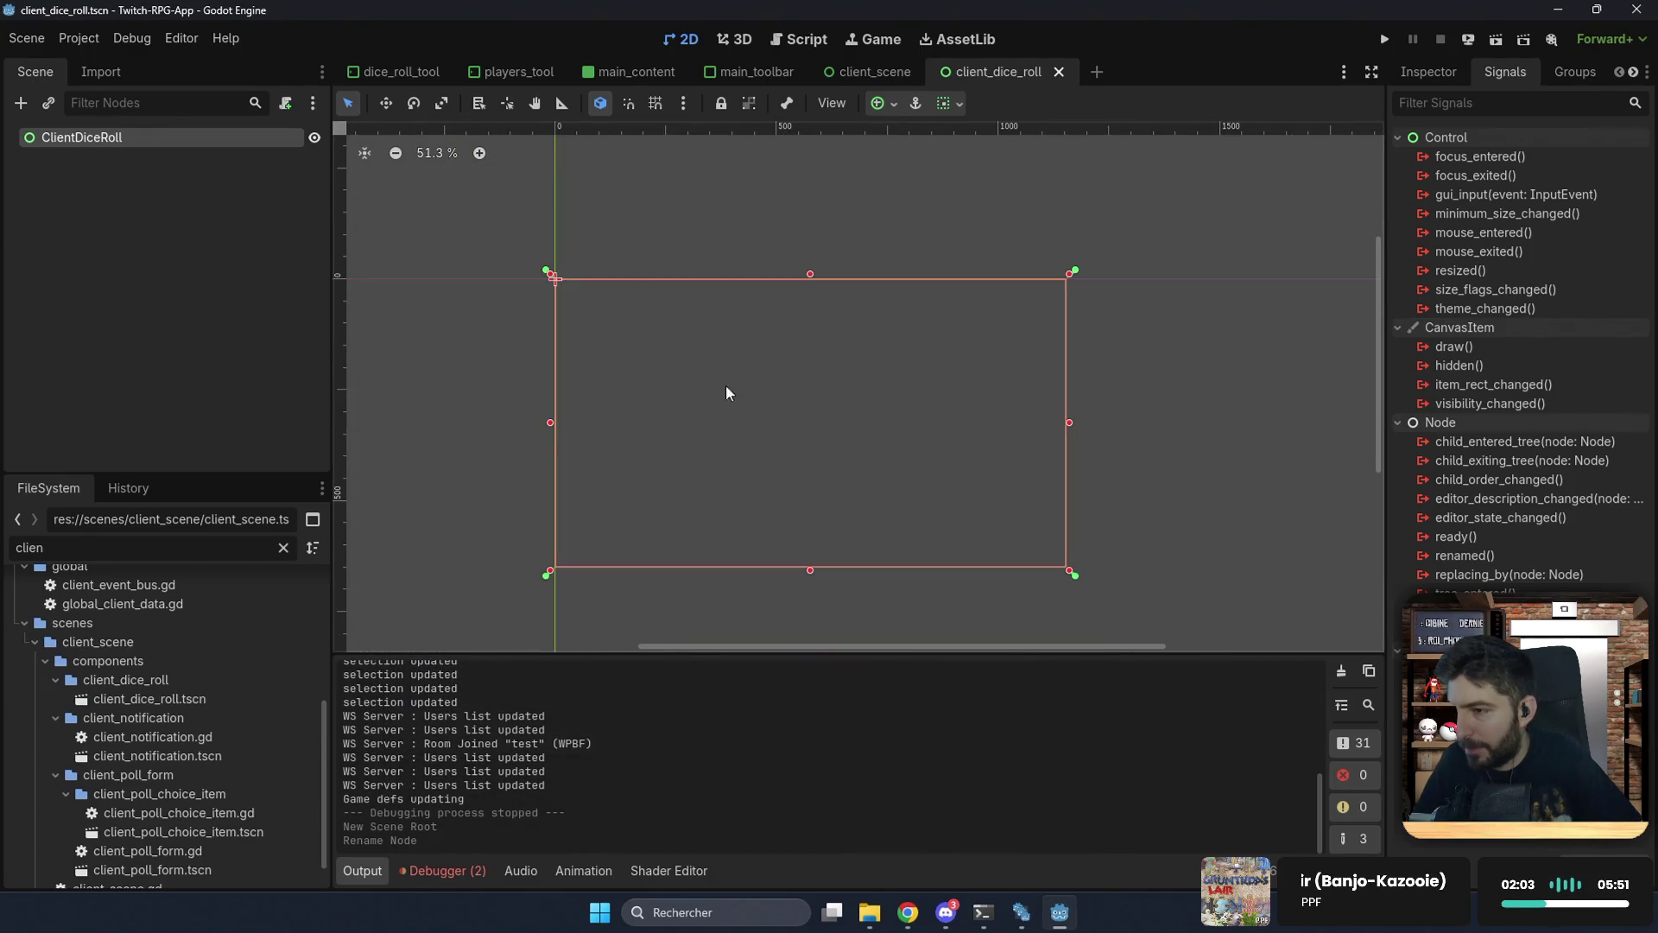
Step: Change the ClientDiceRoll root's type to PanelContainer
right_click(229, 155)
left_click(324, 323)
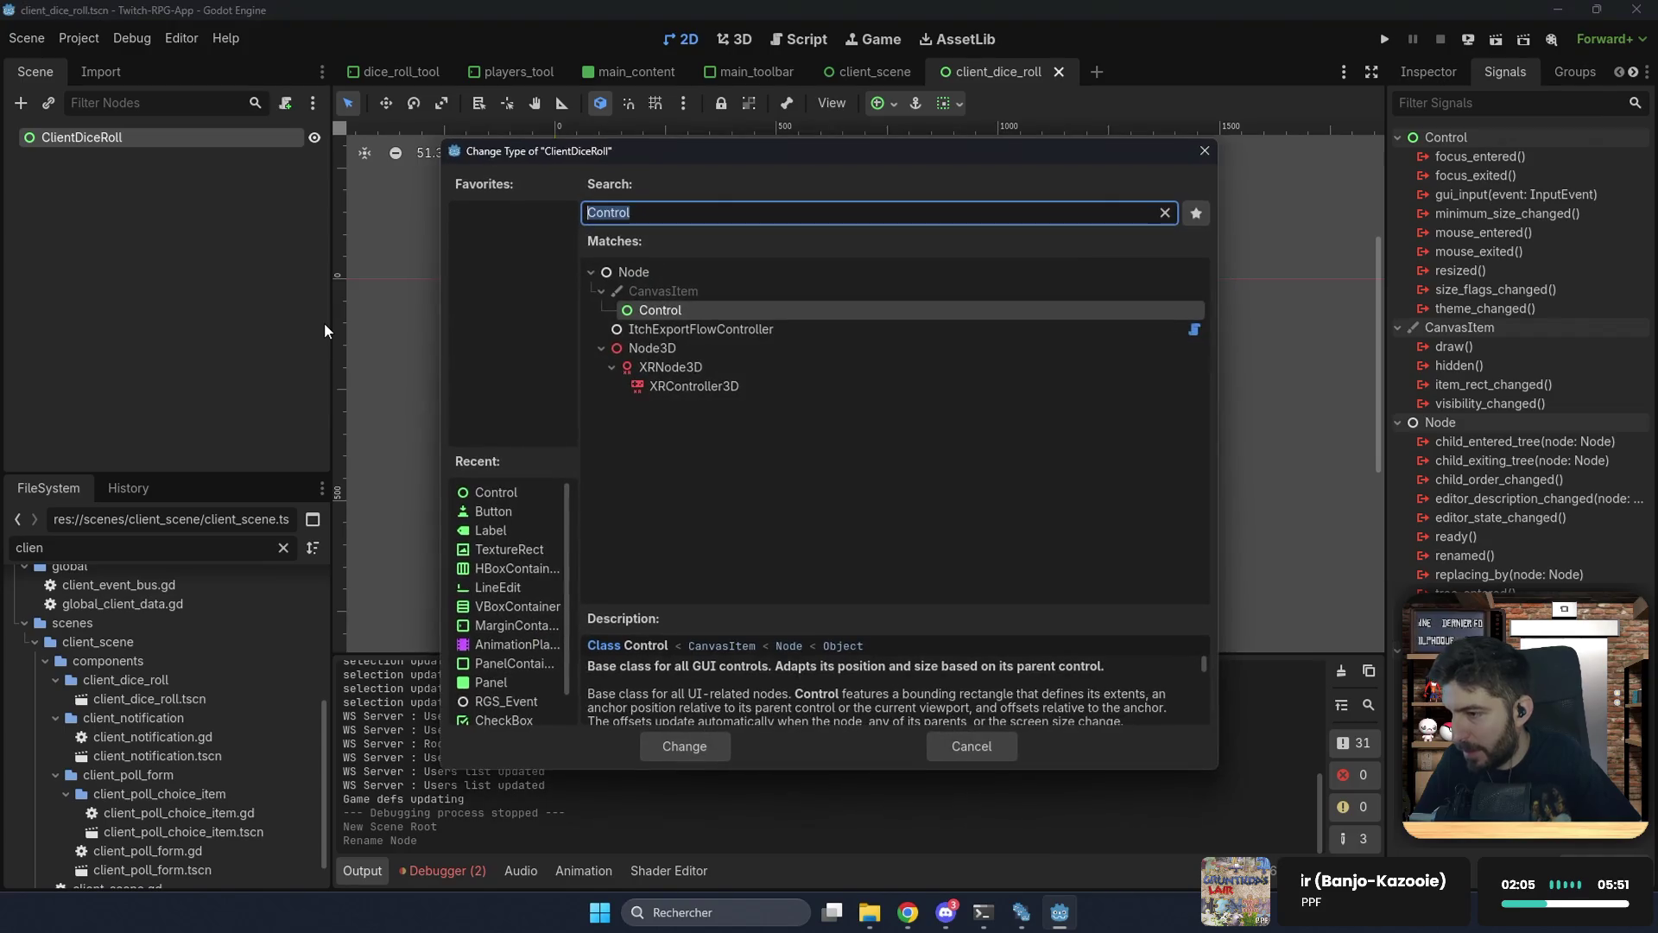
type("panelc")
key("Return")
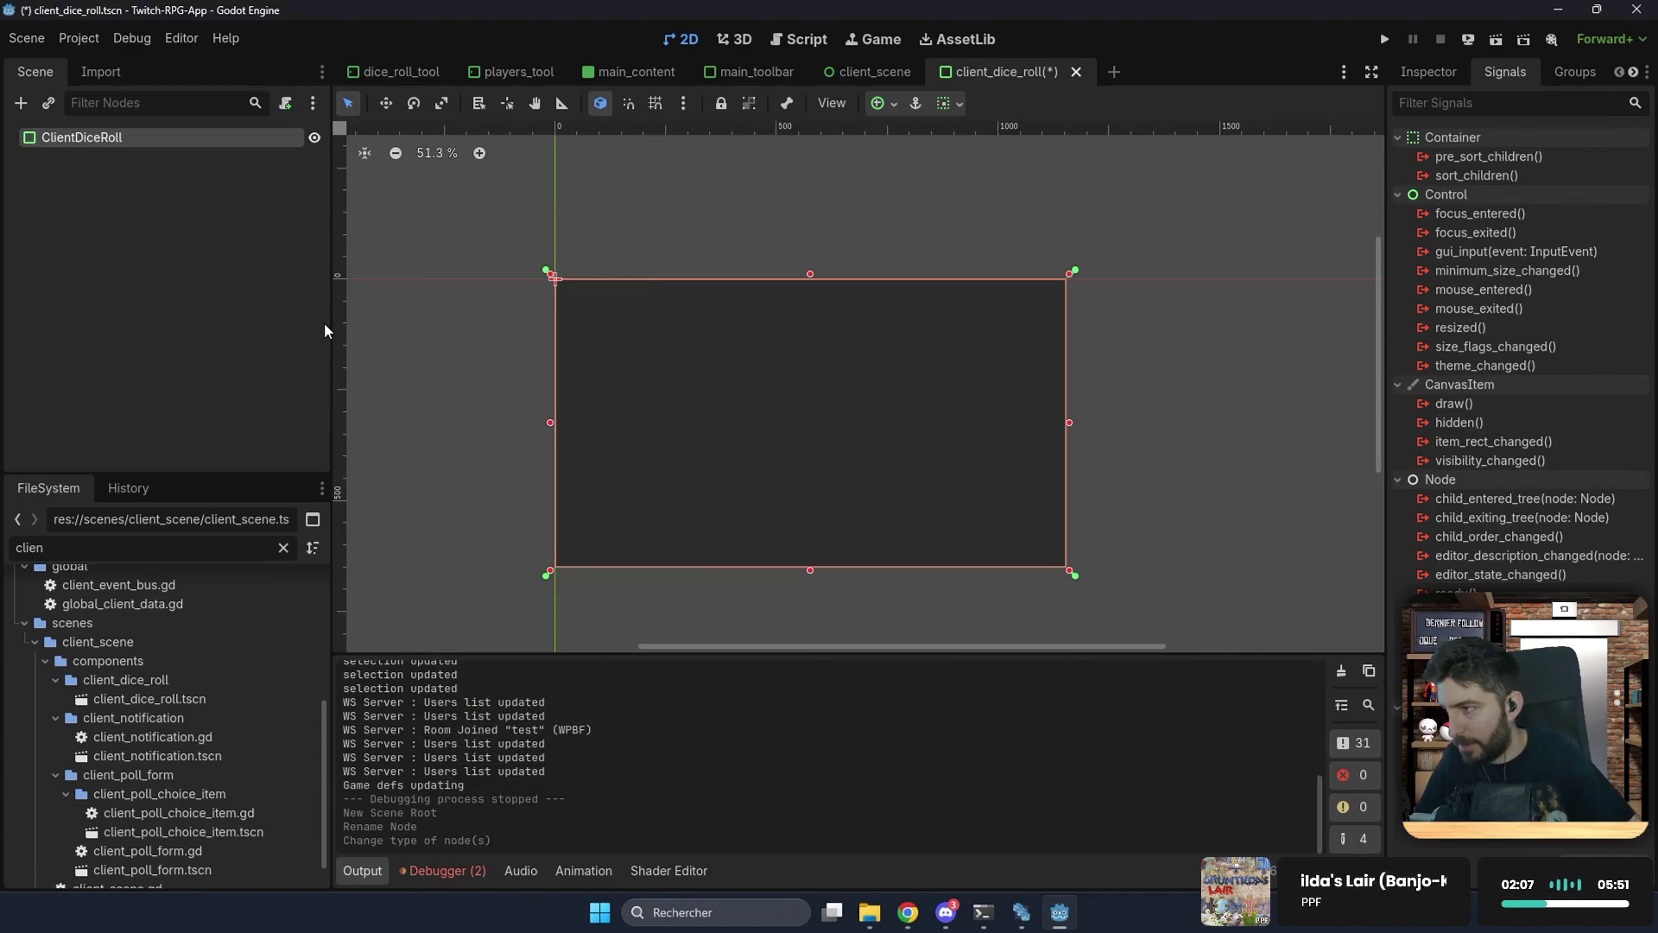
Step: Set the panel's Custom Minimum Size to 400 × 500
left_click(1447, 81)
left_click(1503, 219)
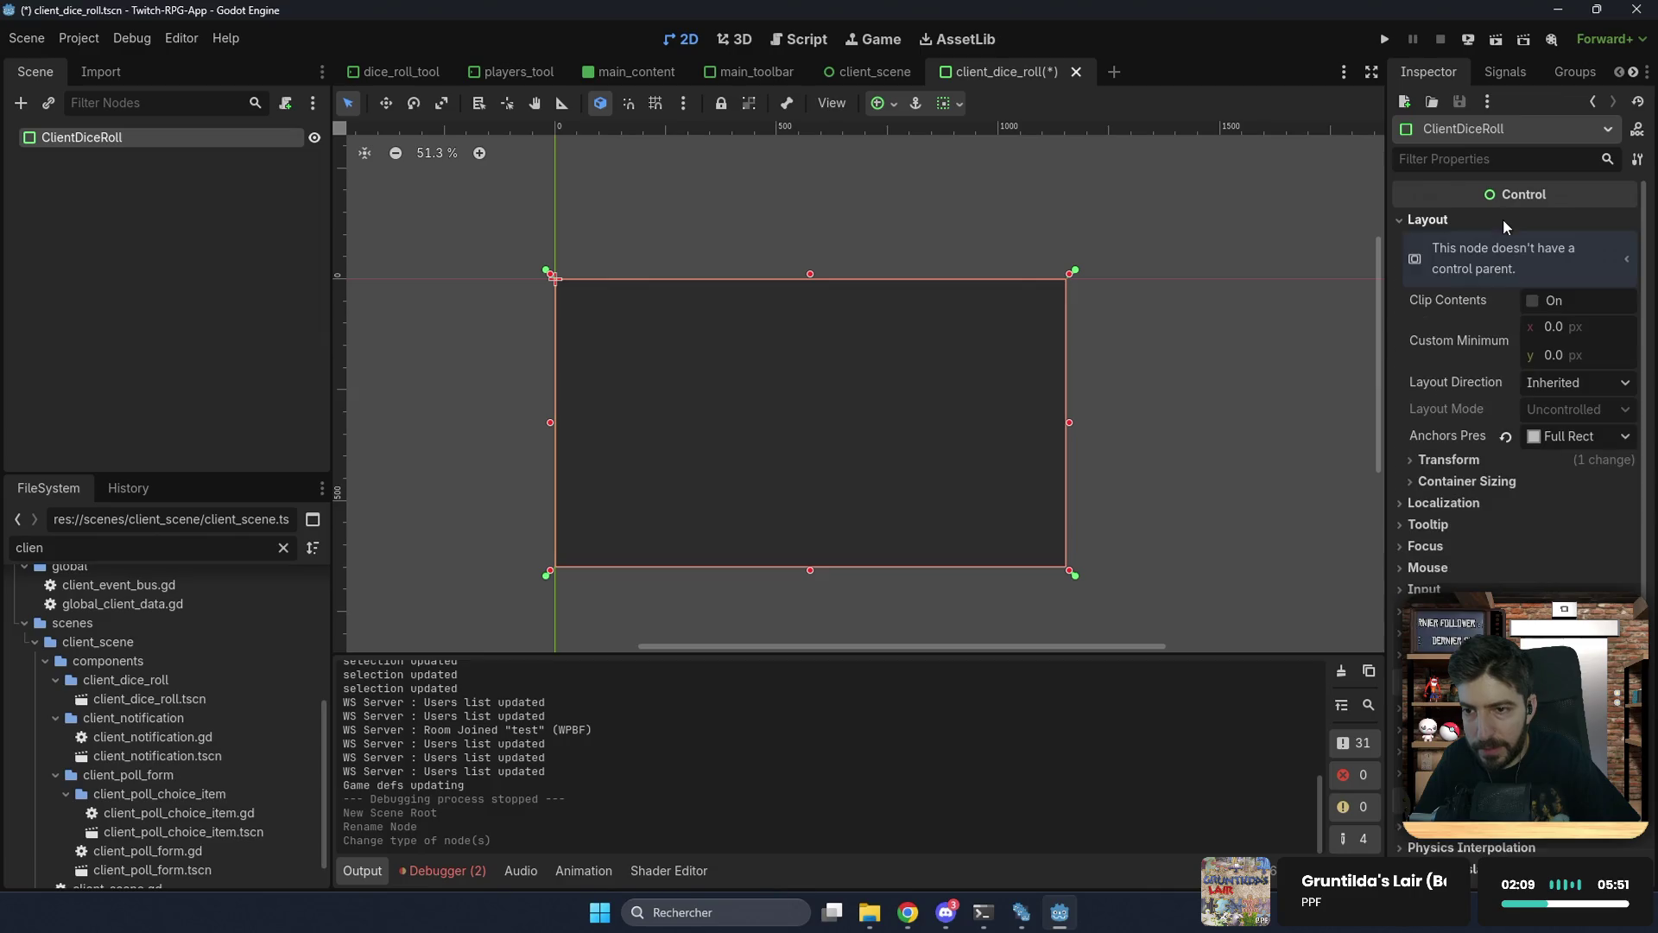
left_click(1572, 326)
type("400")
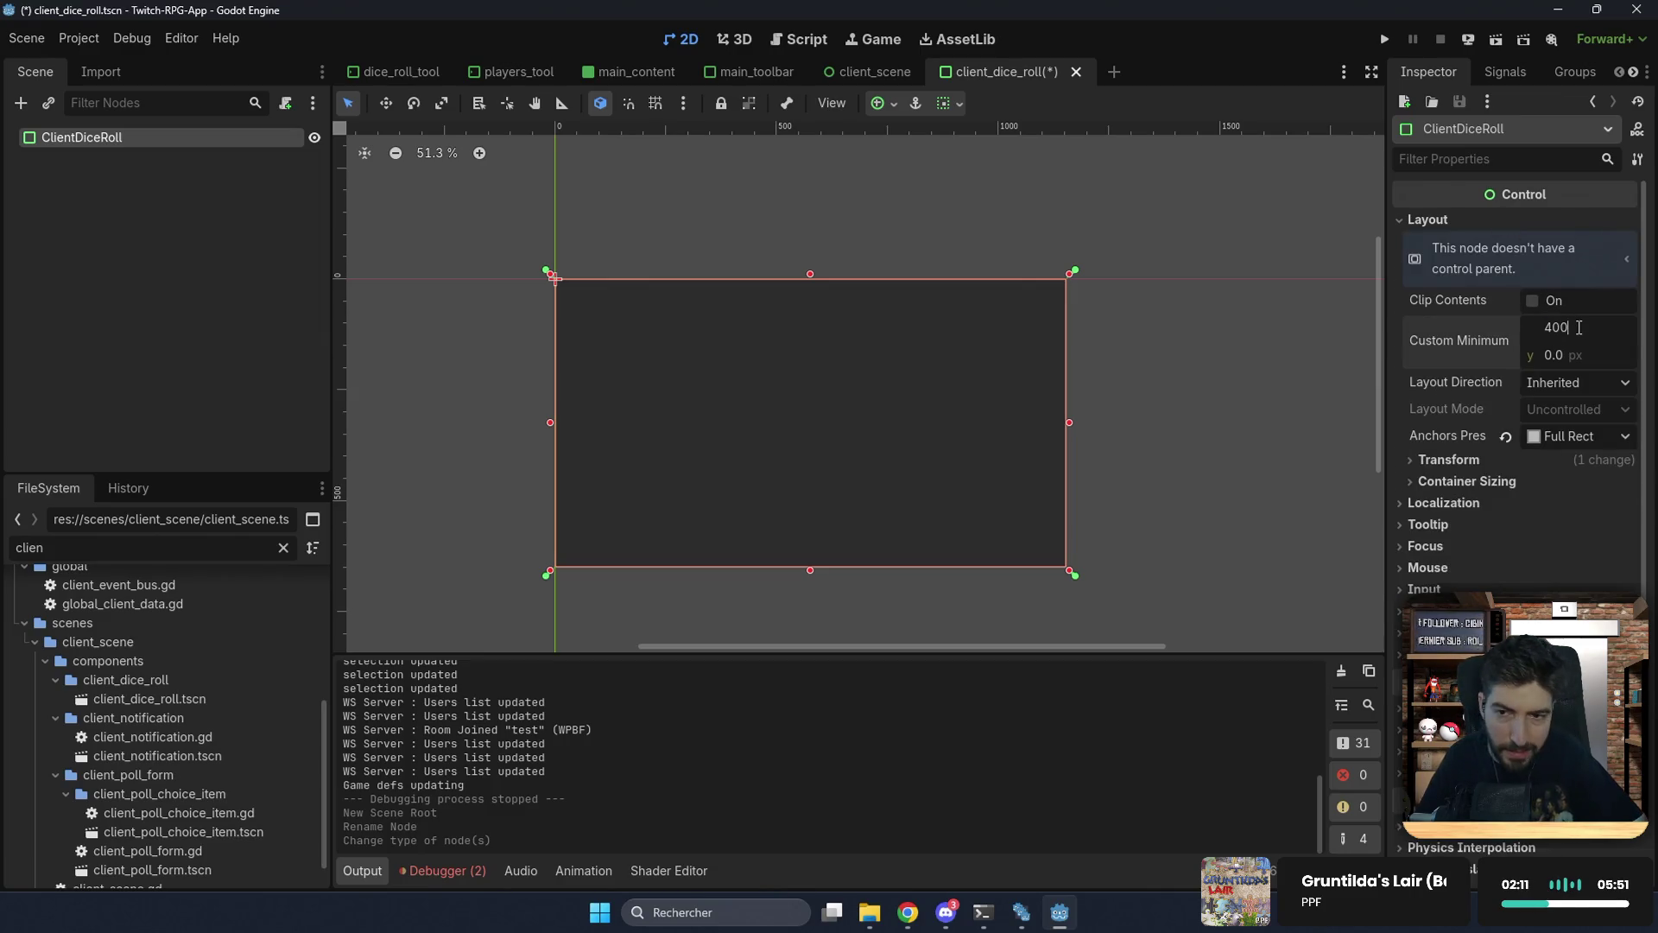
key("Tab")
type("500")
key("Return")
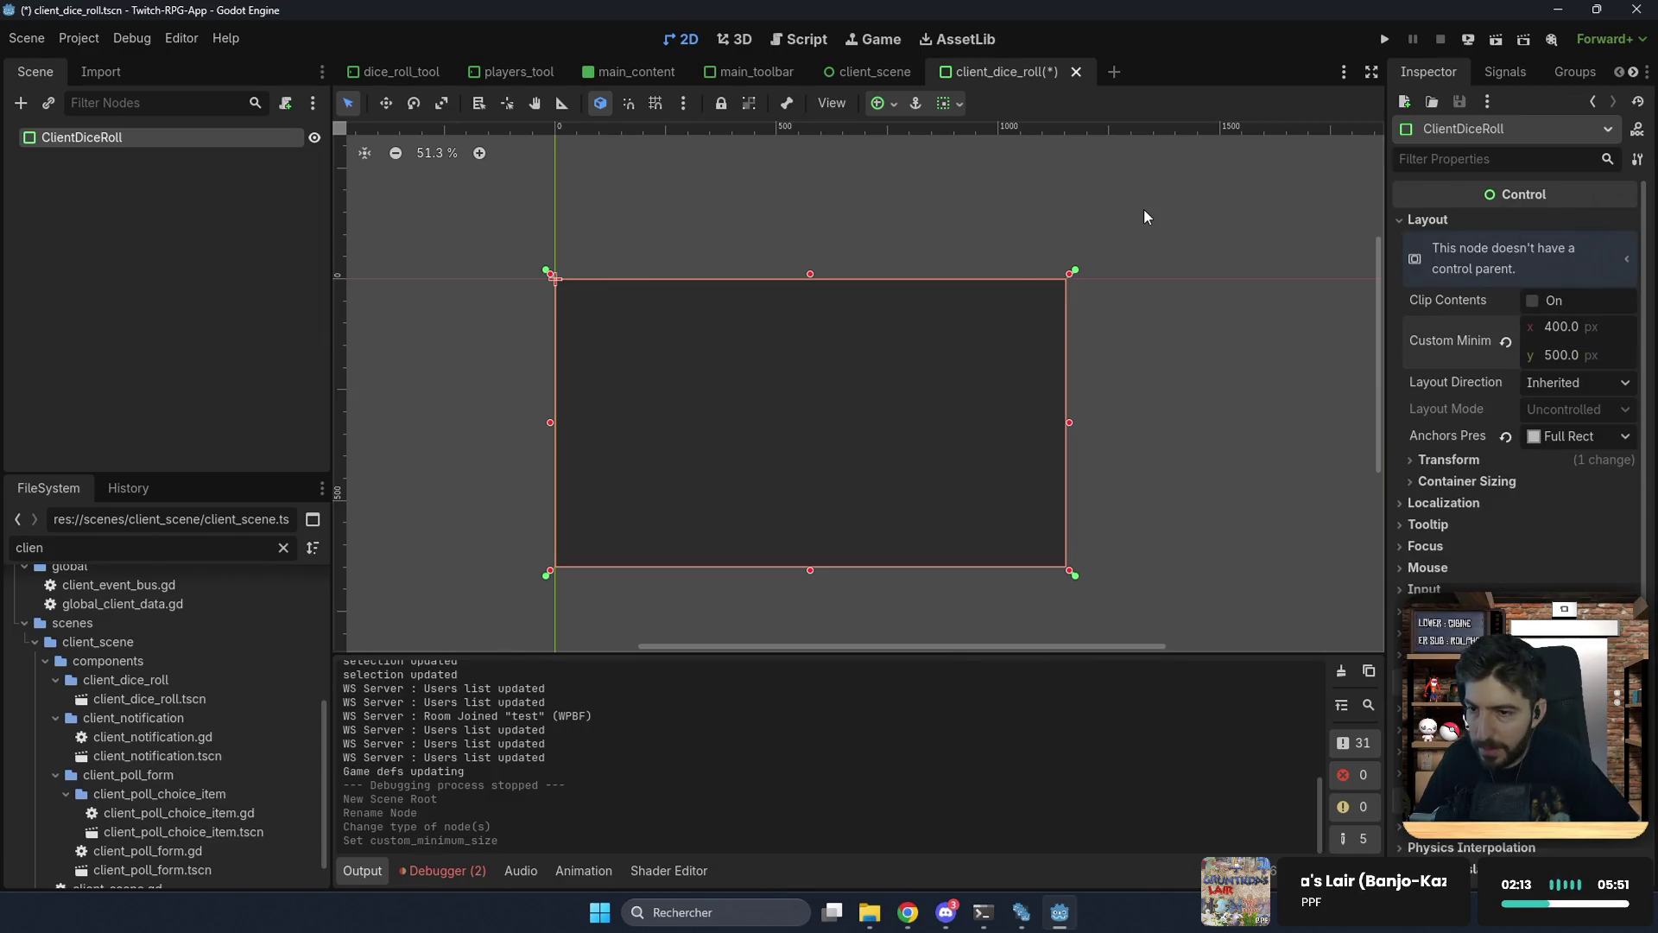
Step: Apply the Center anchor preset to the panel and save the scene
left_click(884, 104)
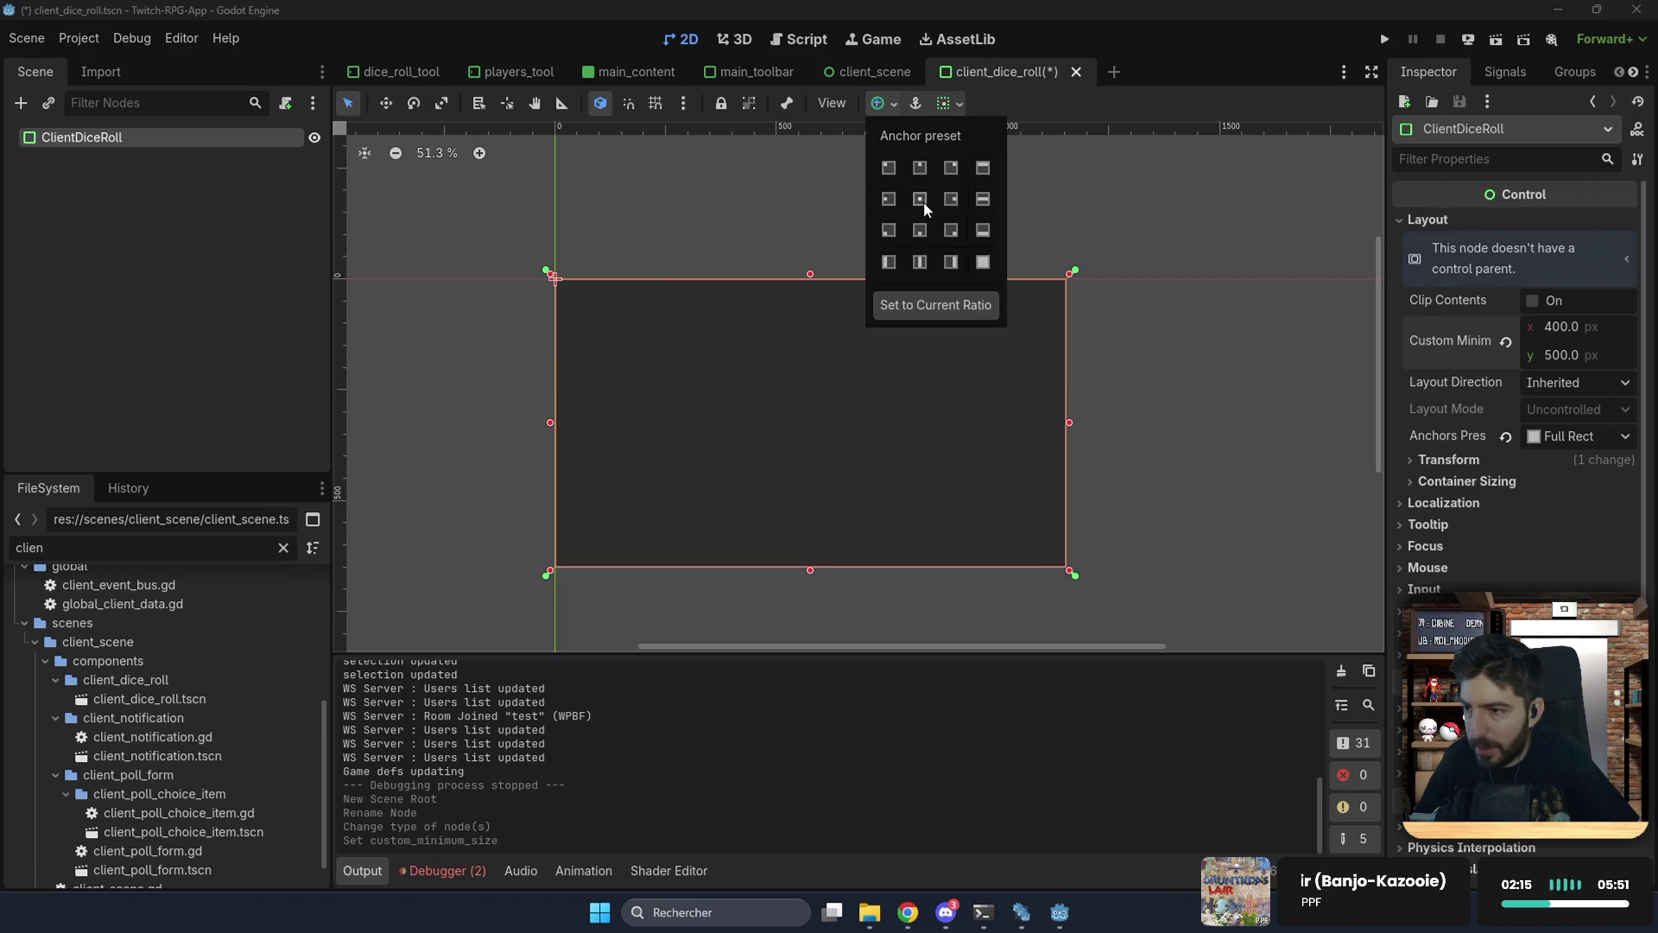
left_click(921, 200)
left_click(1166, 337)
scroll(1101, 397, "up", 3)
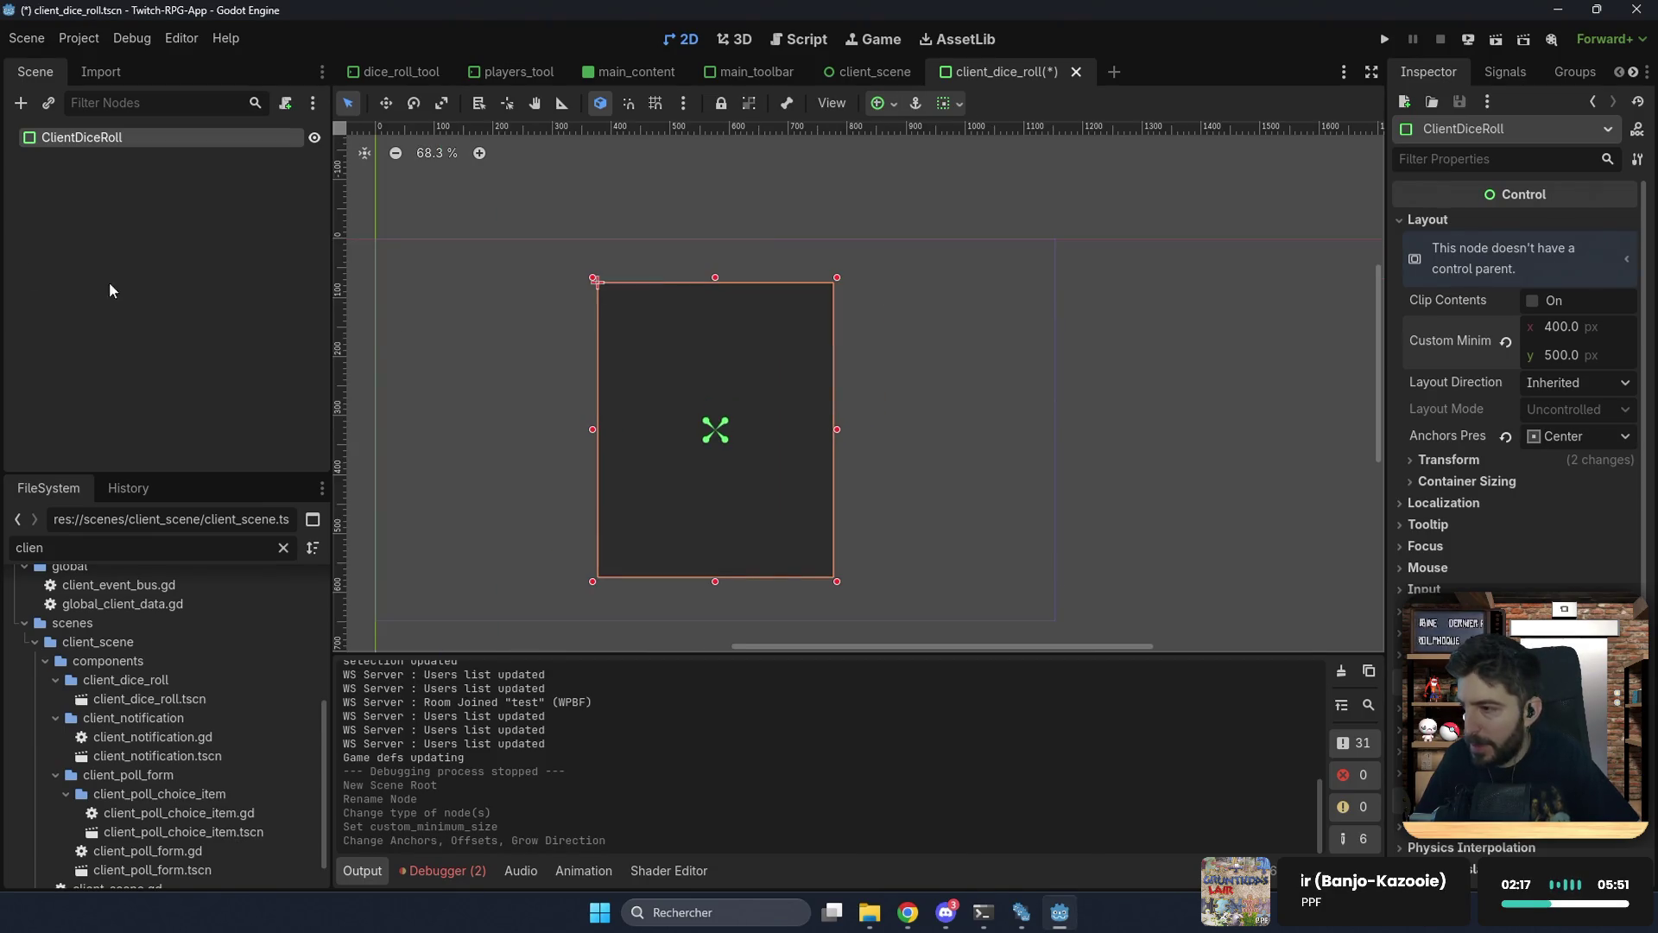
key("ctrl+s")
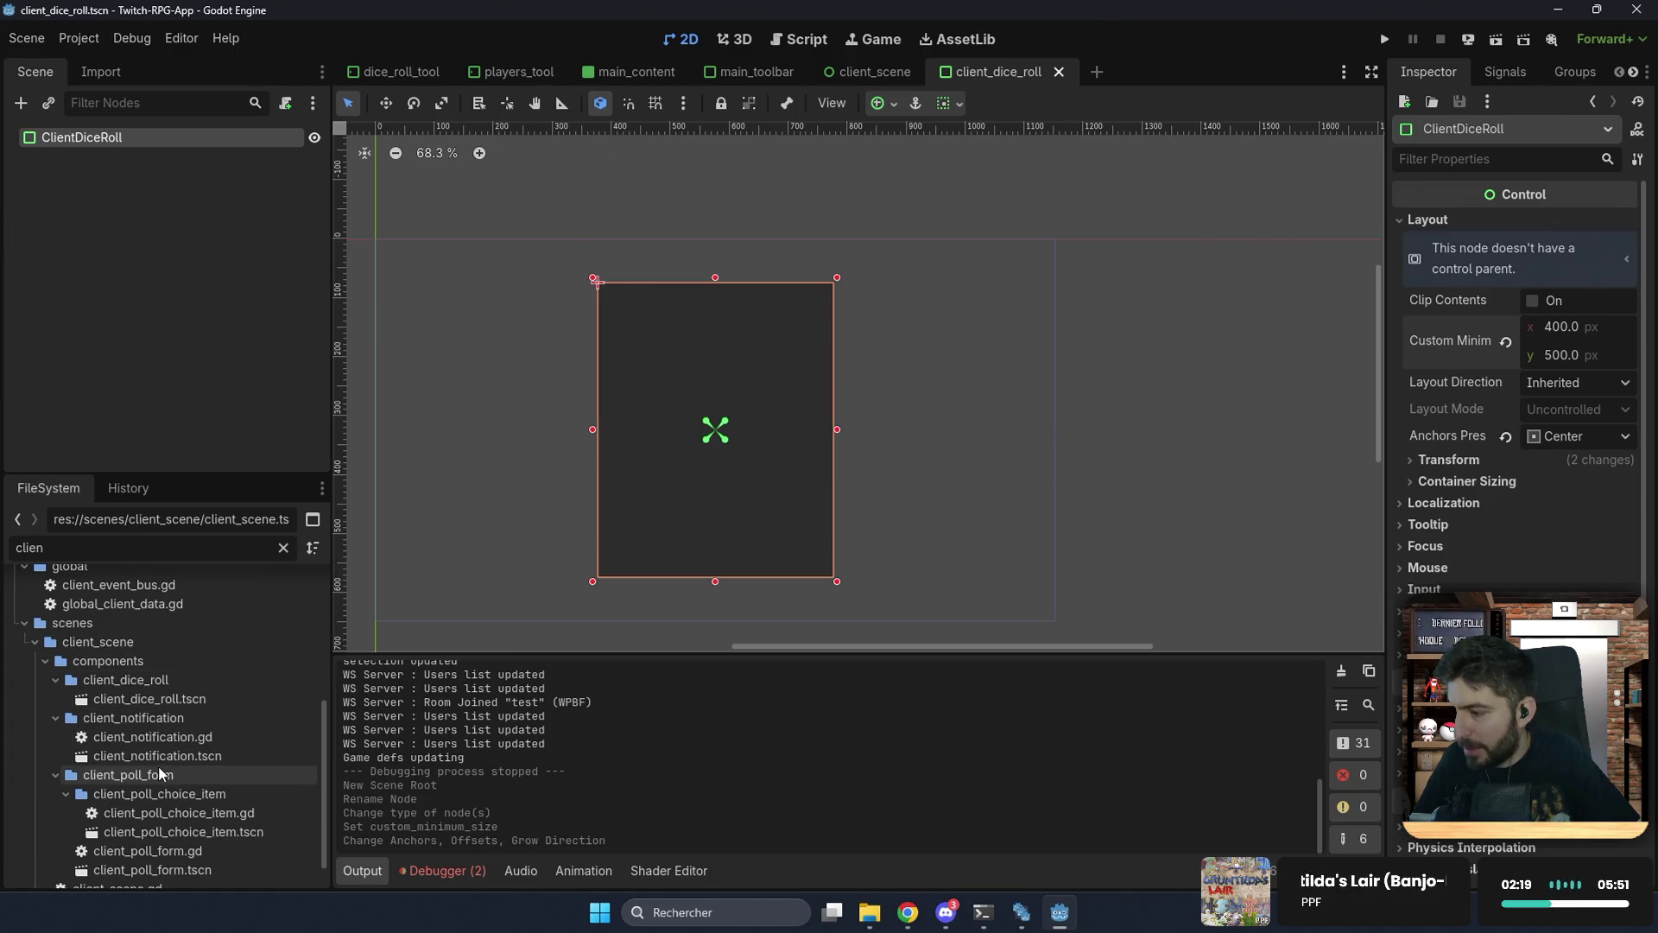
scroll(159, 767, "down", 2)
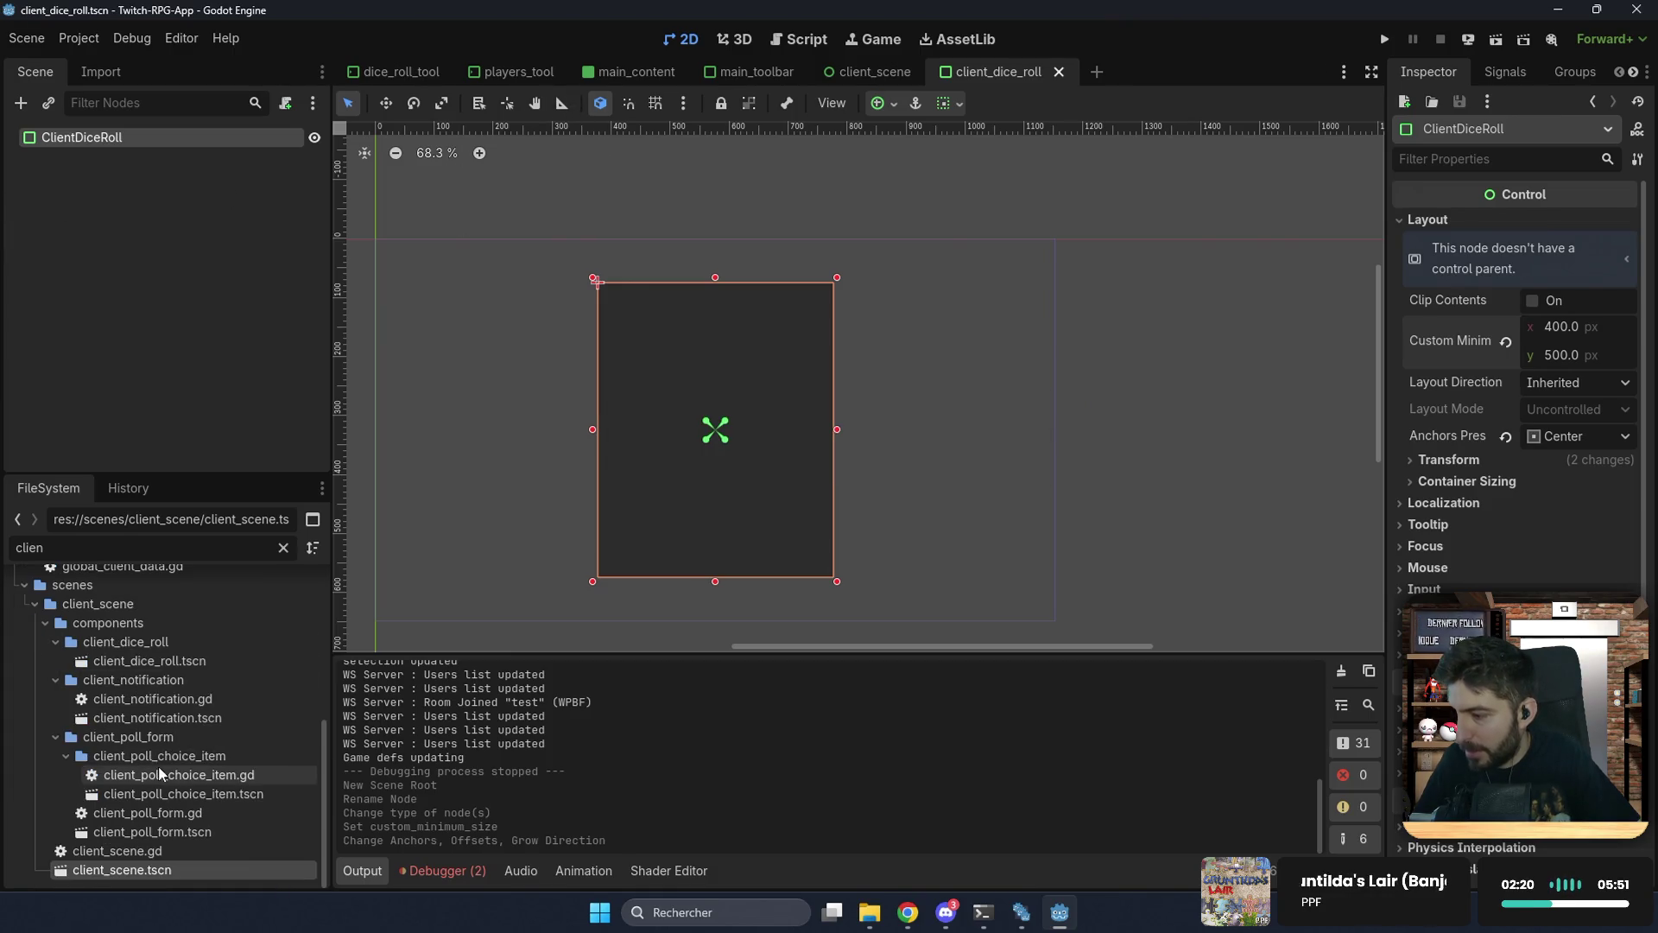
left_click(178, 832)
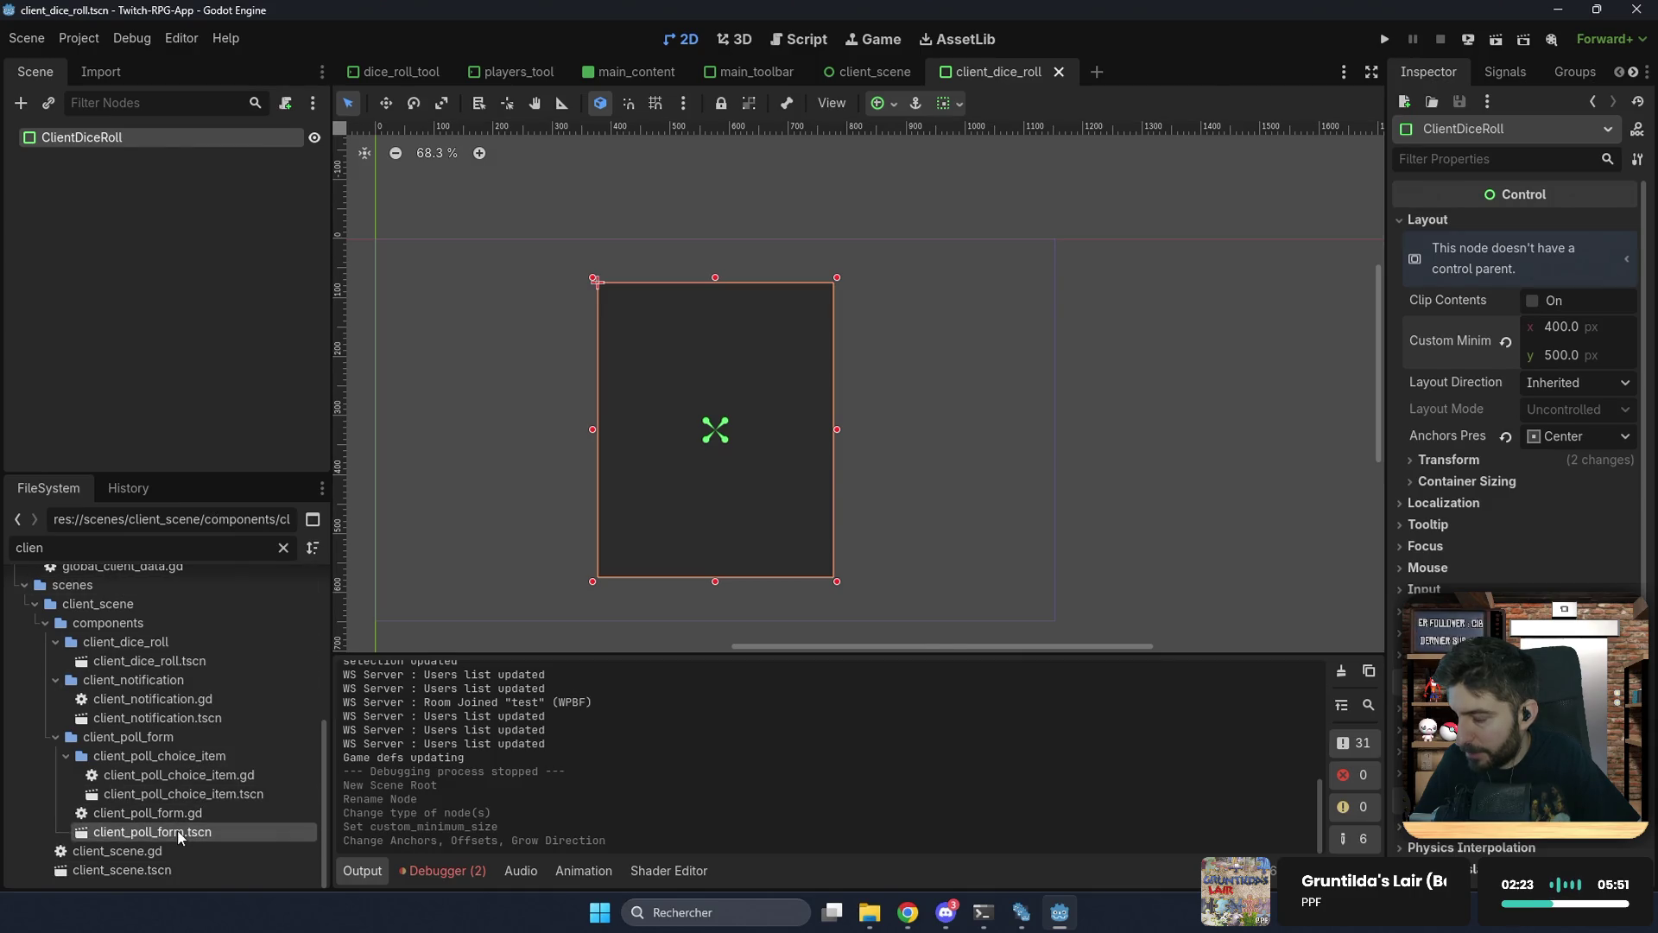
Step: Copy the panel stylebox from the client_poll_form.tscn scene
double_click(178, 831)
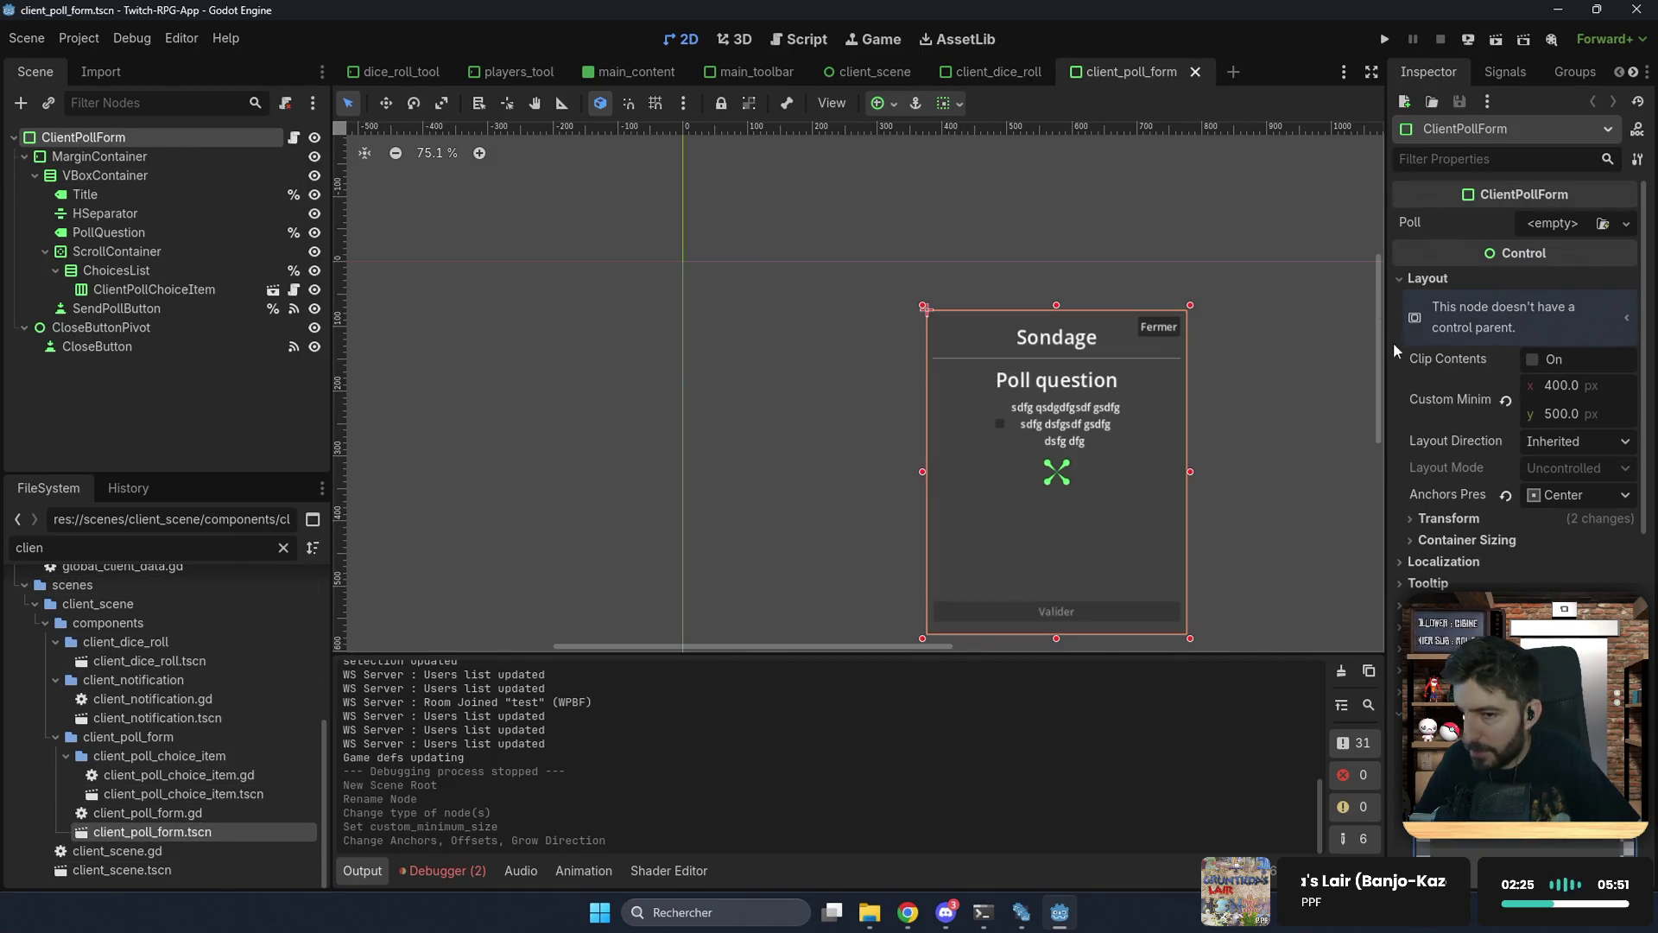
scroll(1468, 388, "down", 4)
left_click(1626, 493)
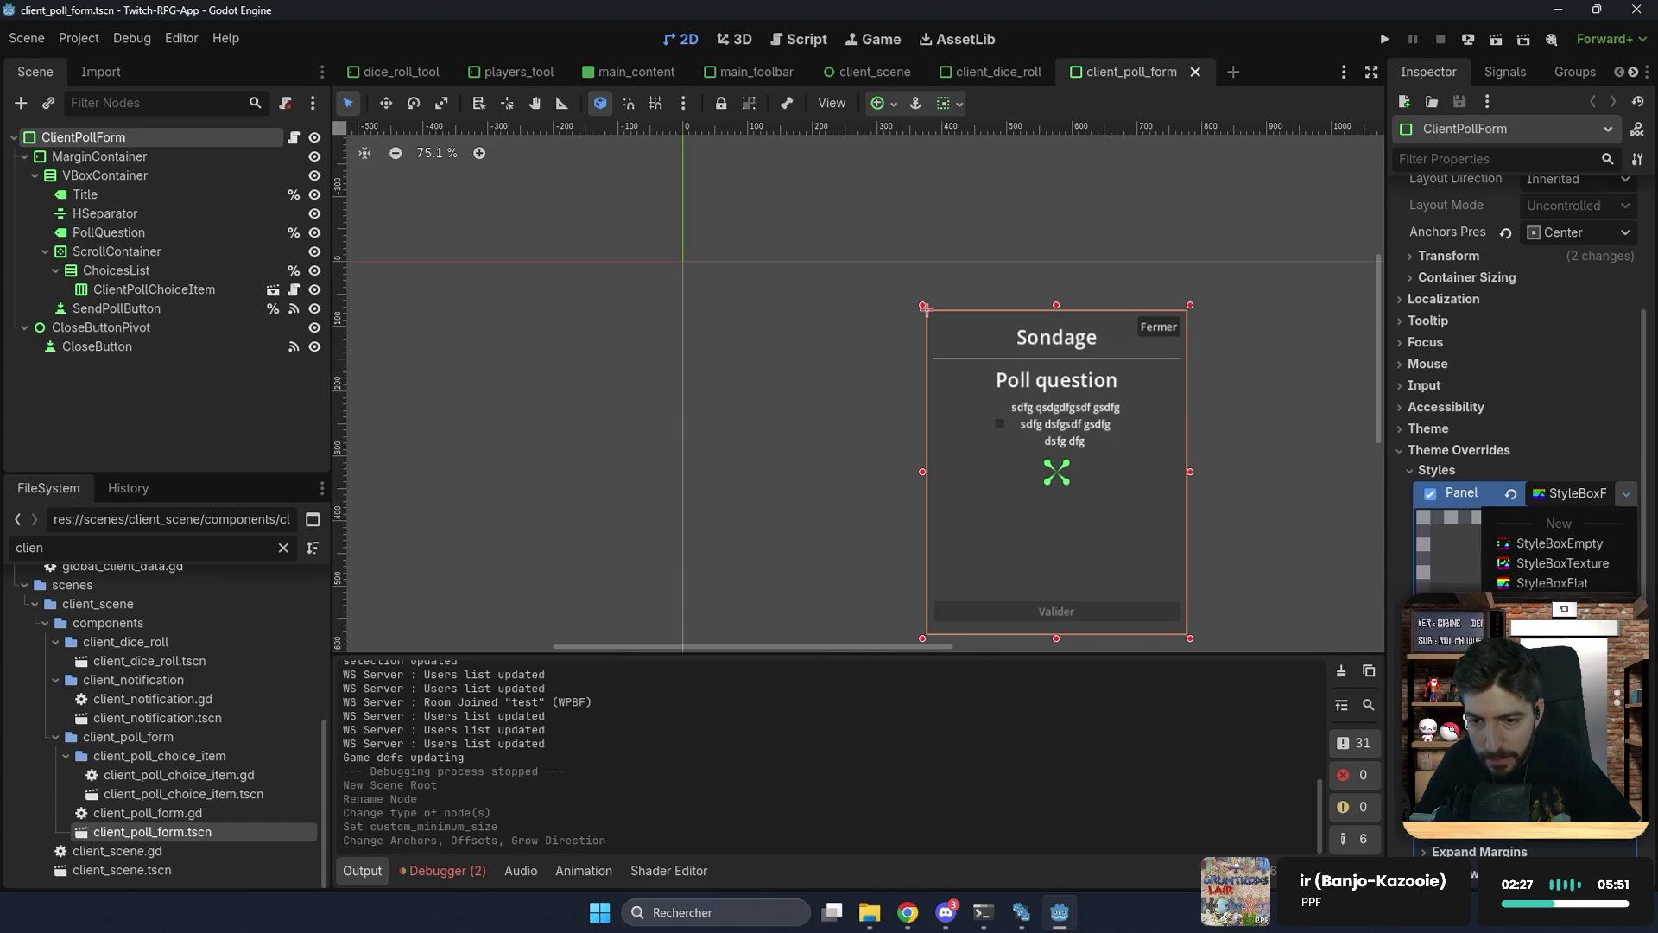
left_click(1545, 779)
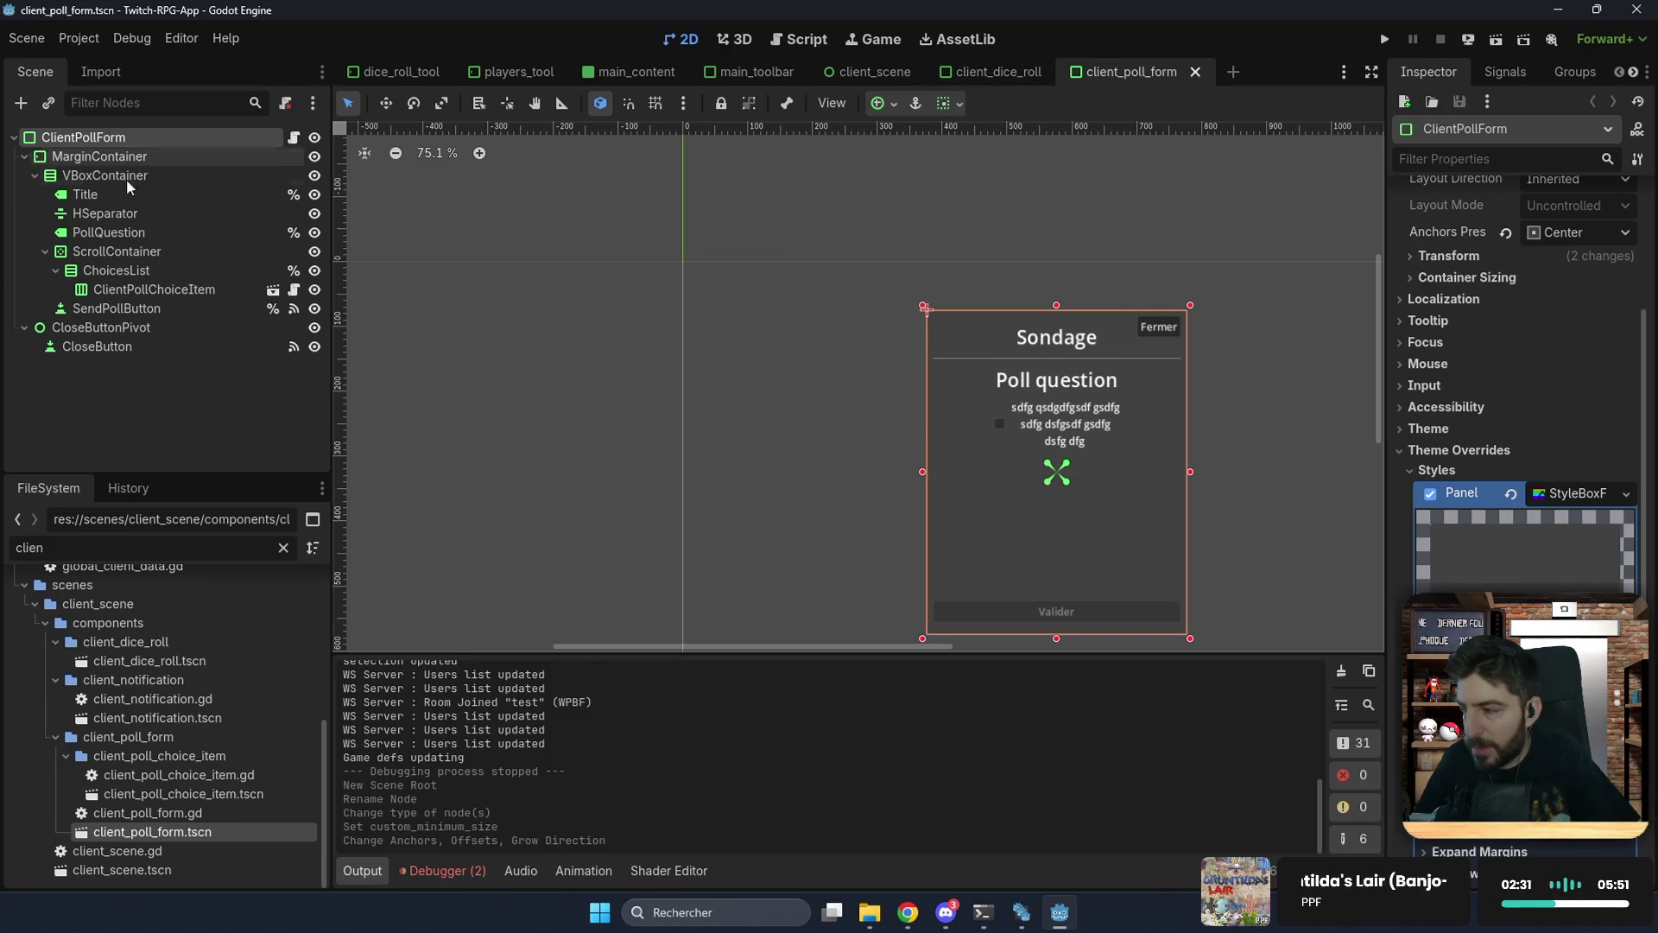
Step: Paste the copied stylebox into ClientDiceRoll's Panel style override and save
left_click(955, 76)
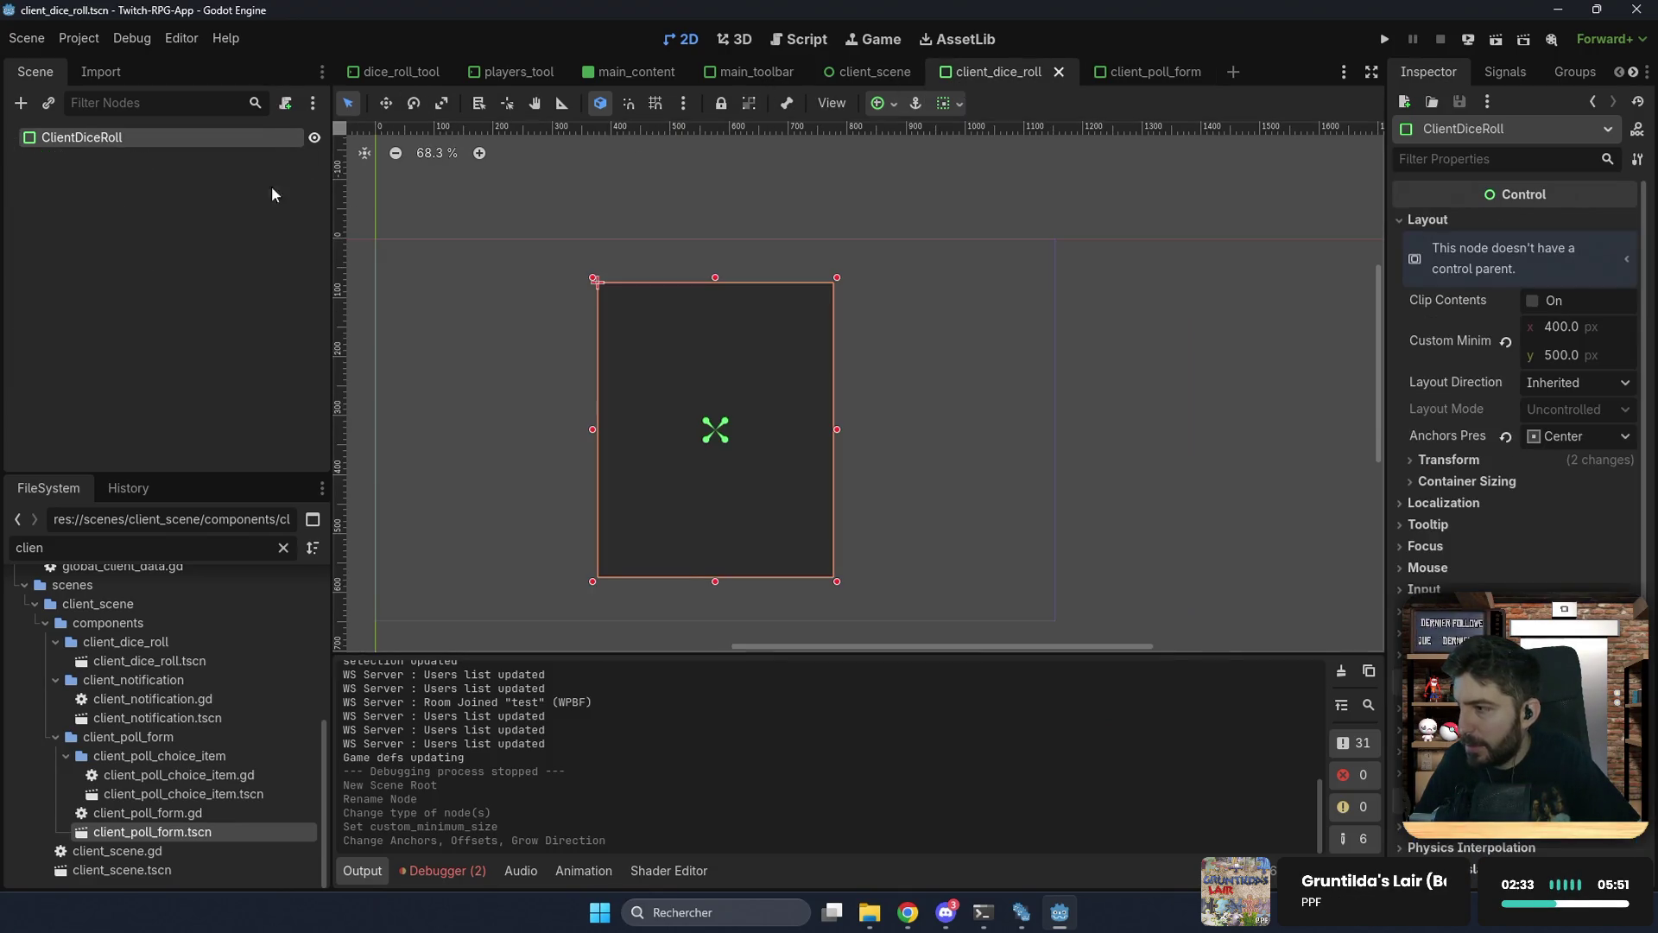
left_click(1459, 653)
left_click(1589, 677)
left_click(1627, 701)
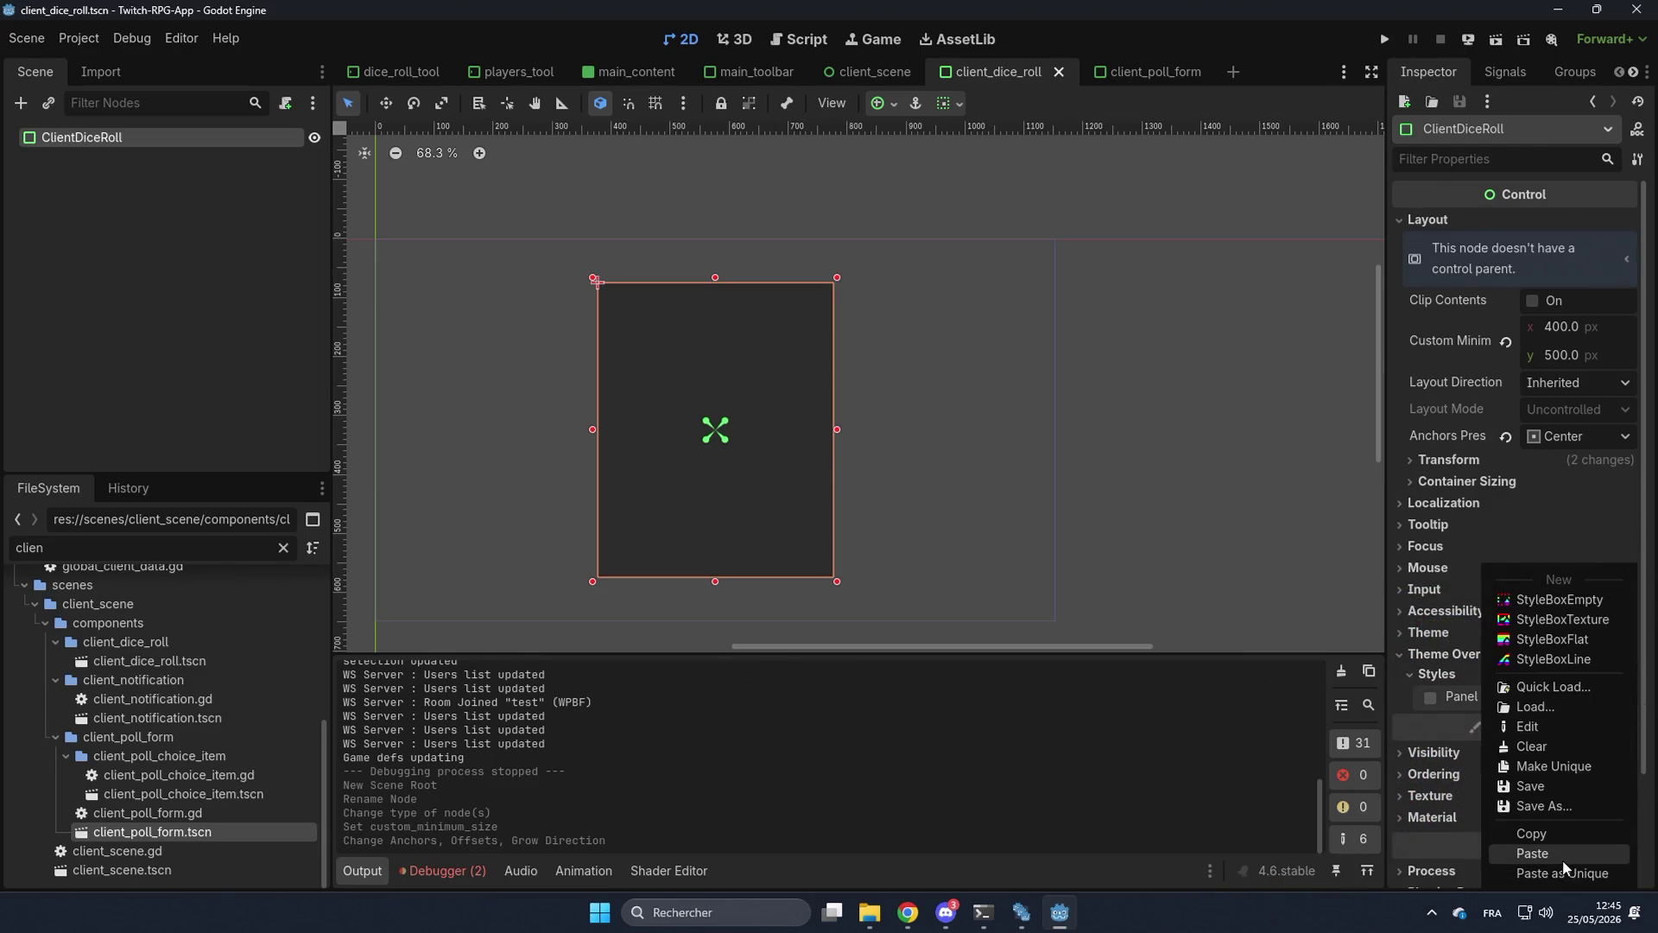
left_click(1566, 860)
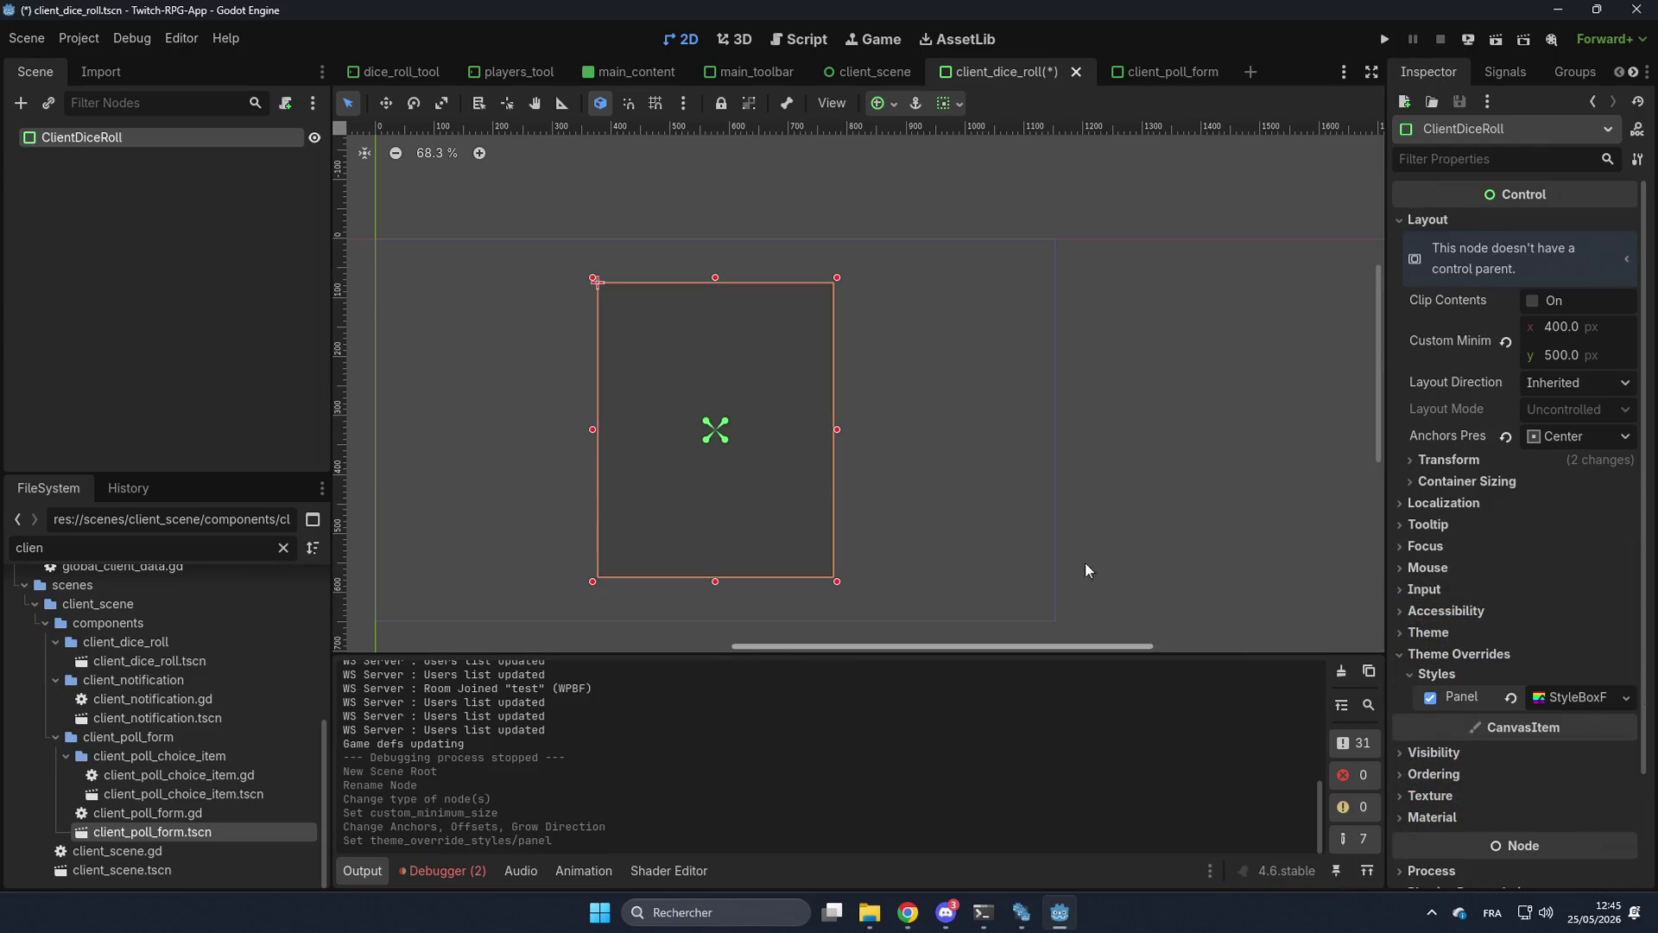
left_click(1626, 701)
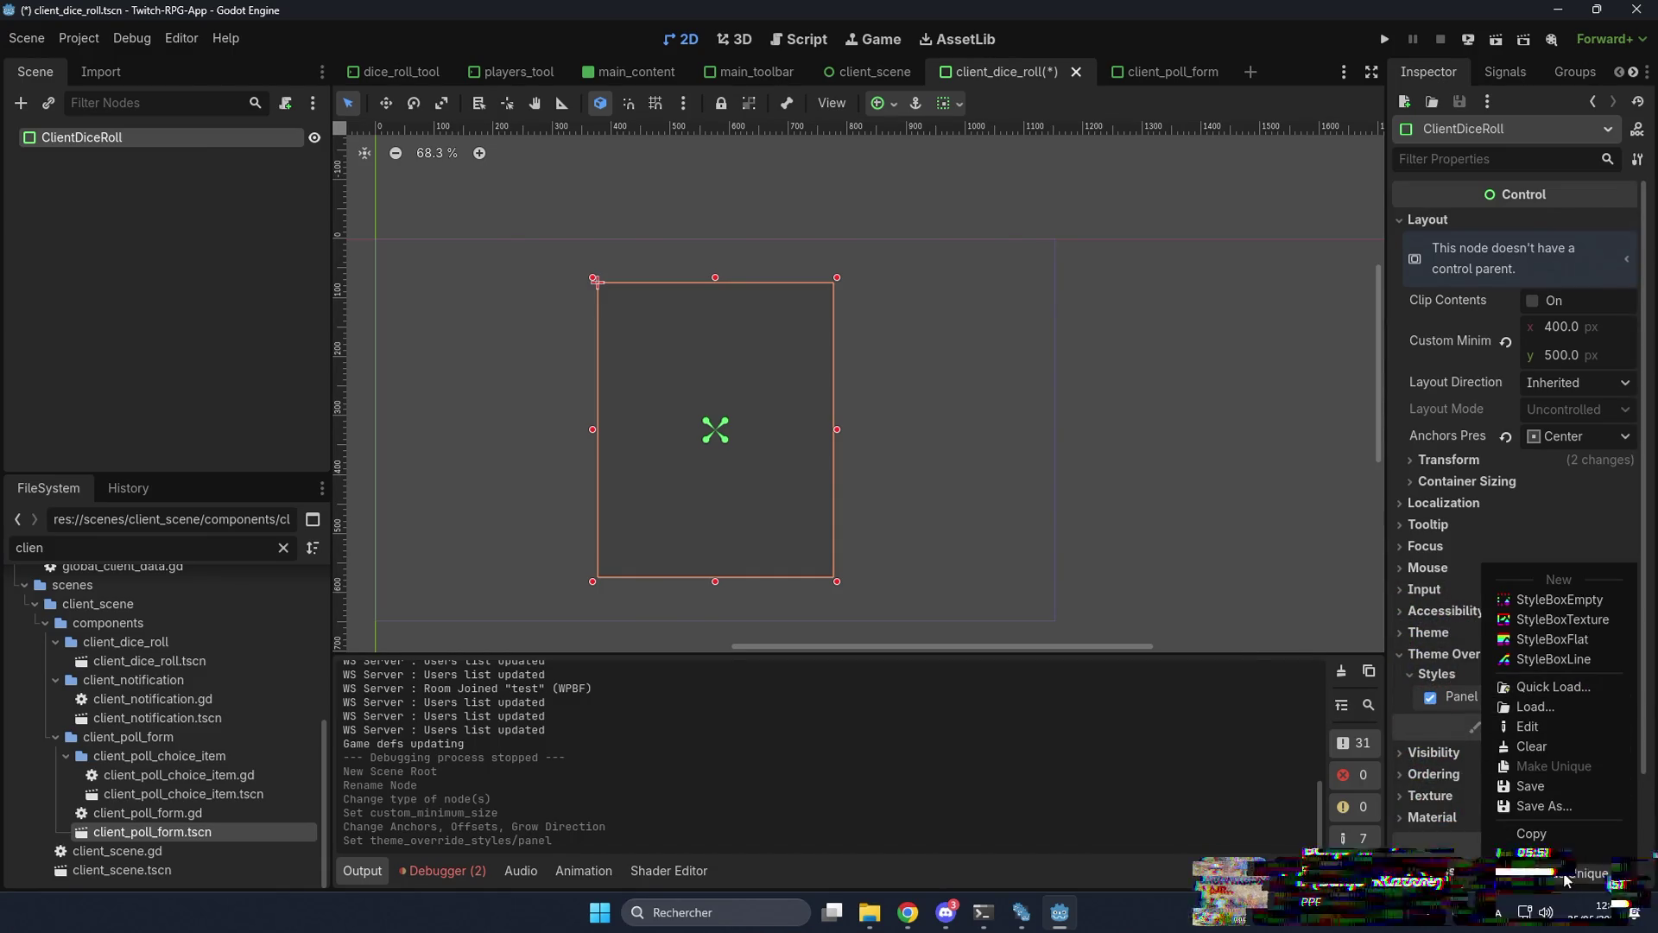
left_click(38, 141)
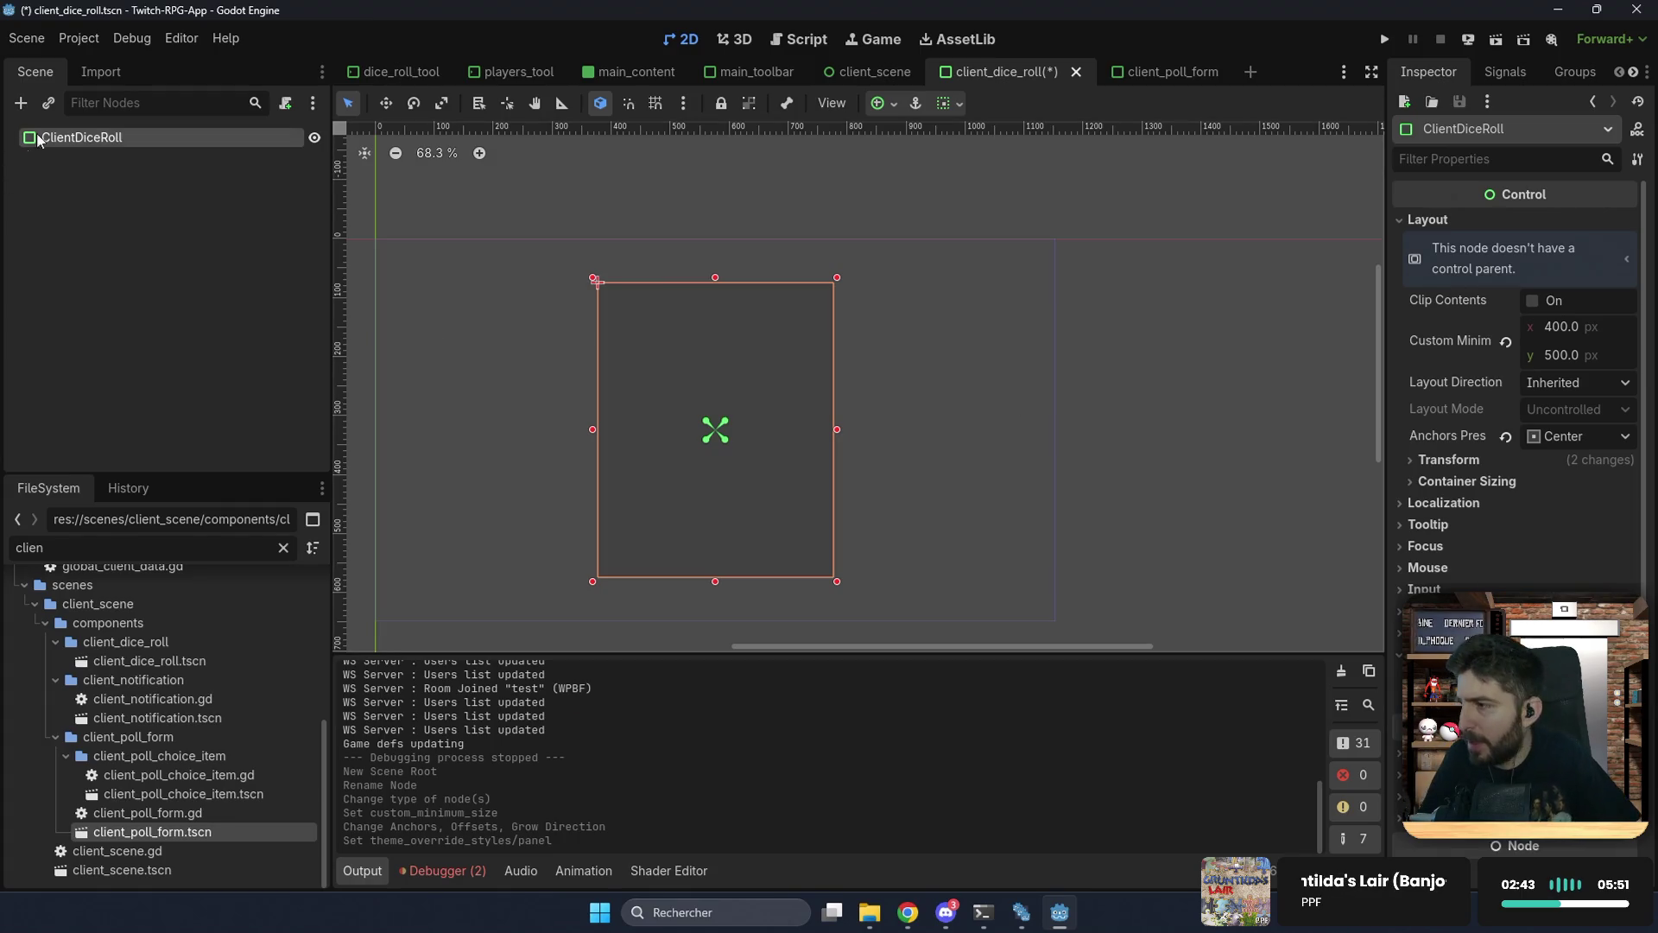
key("ctrl+s")
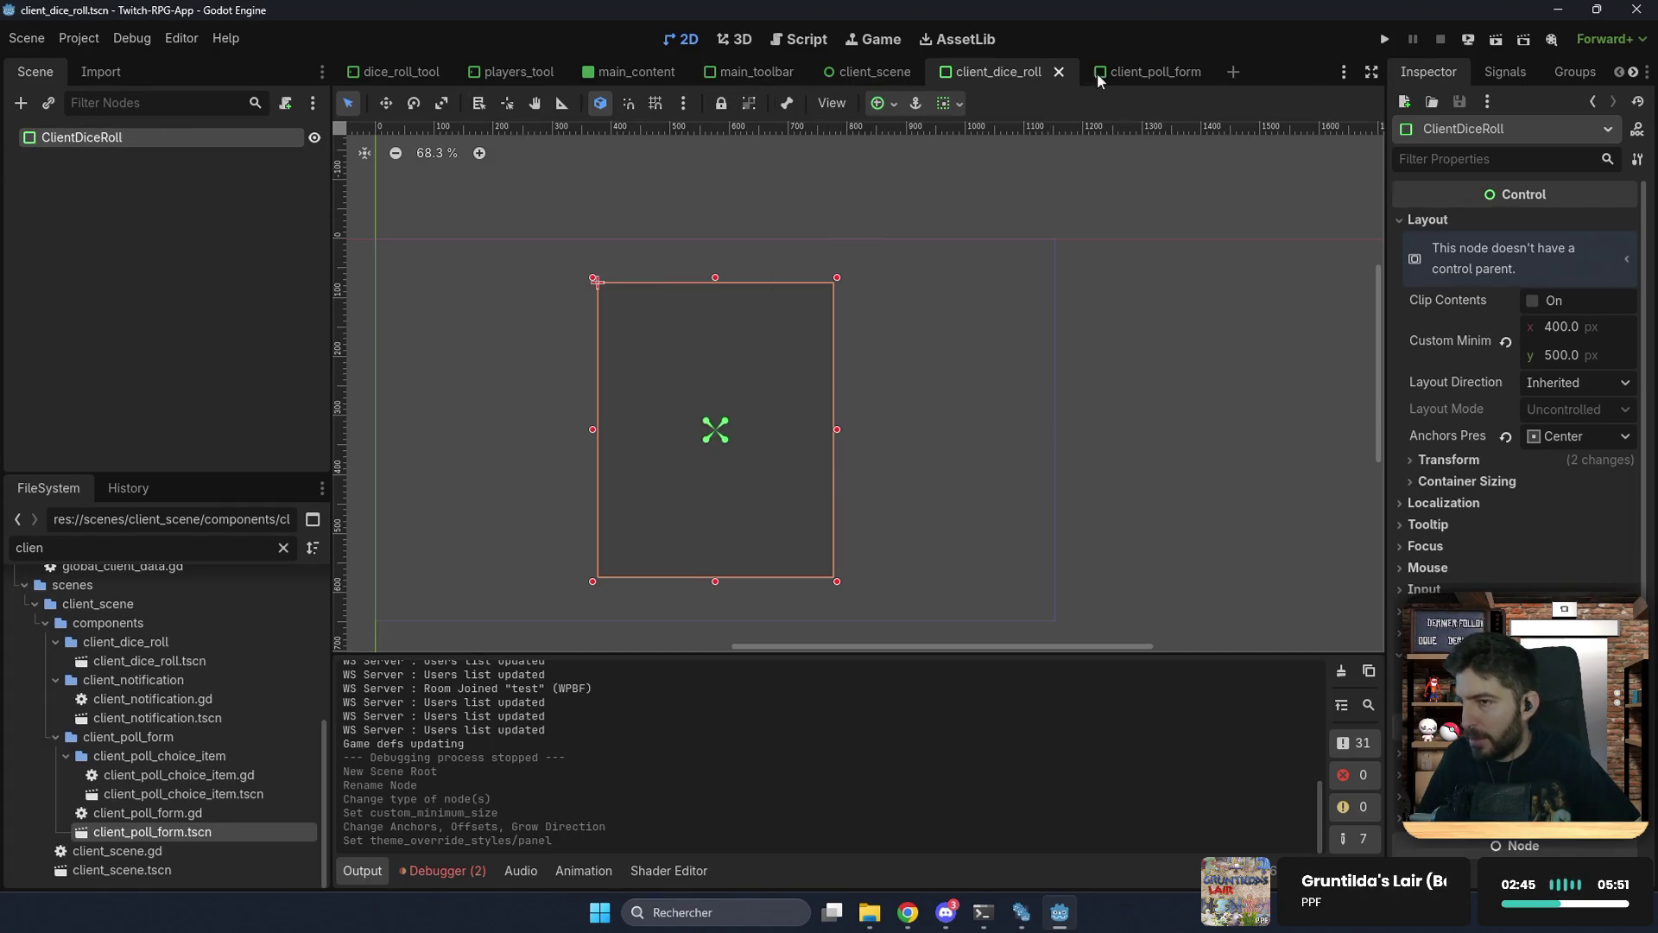
Step: Check the poll form MarginContainer's 10, 20, 10, 20 margins, then search 'margin' to add a child
left_click(1140, 72)
left_click(967, 355)
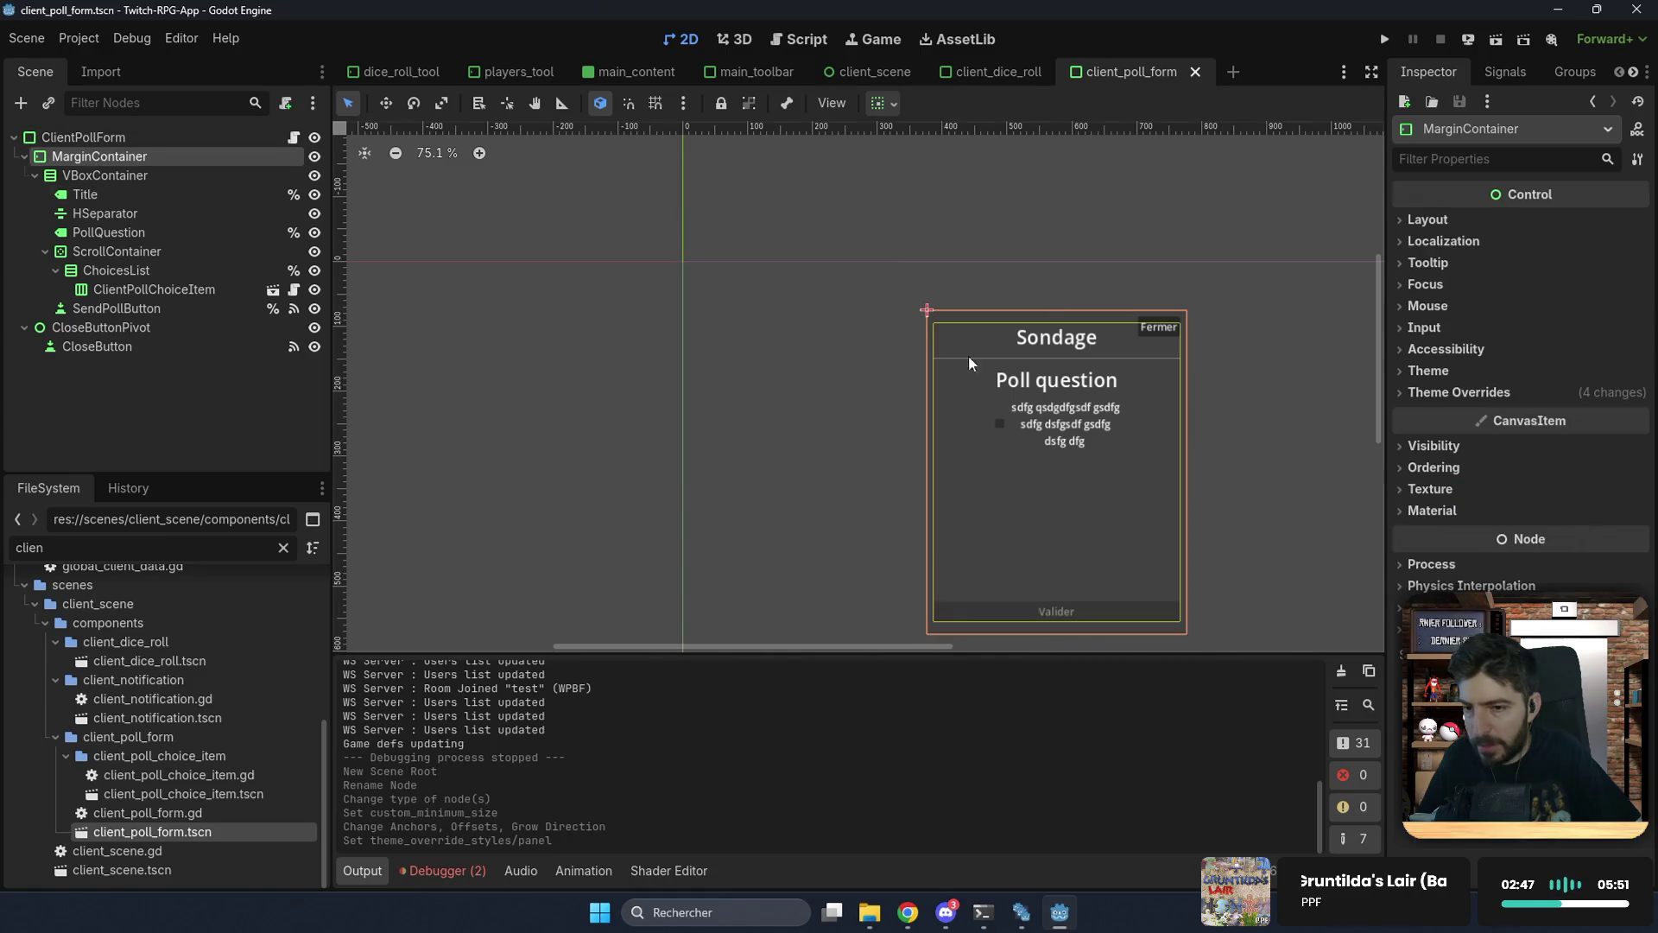
left_click(1449, 394)
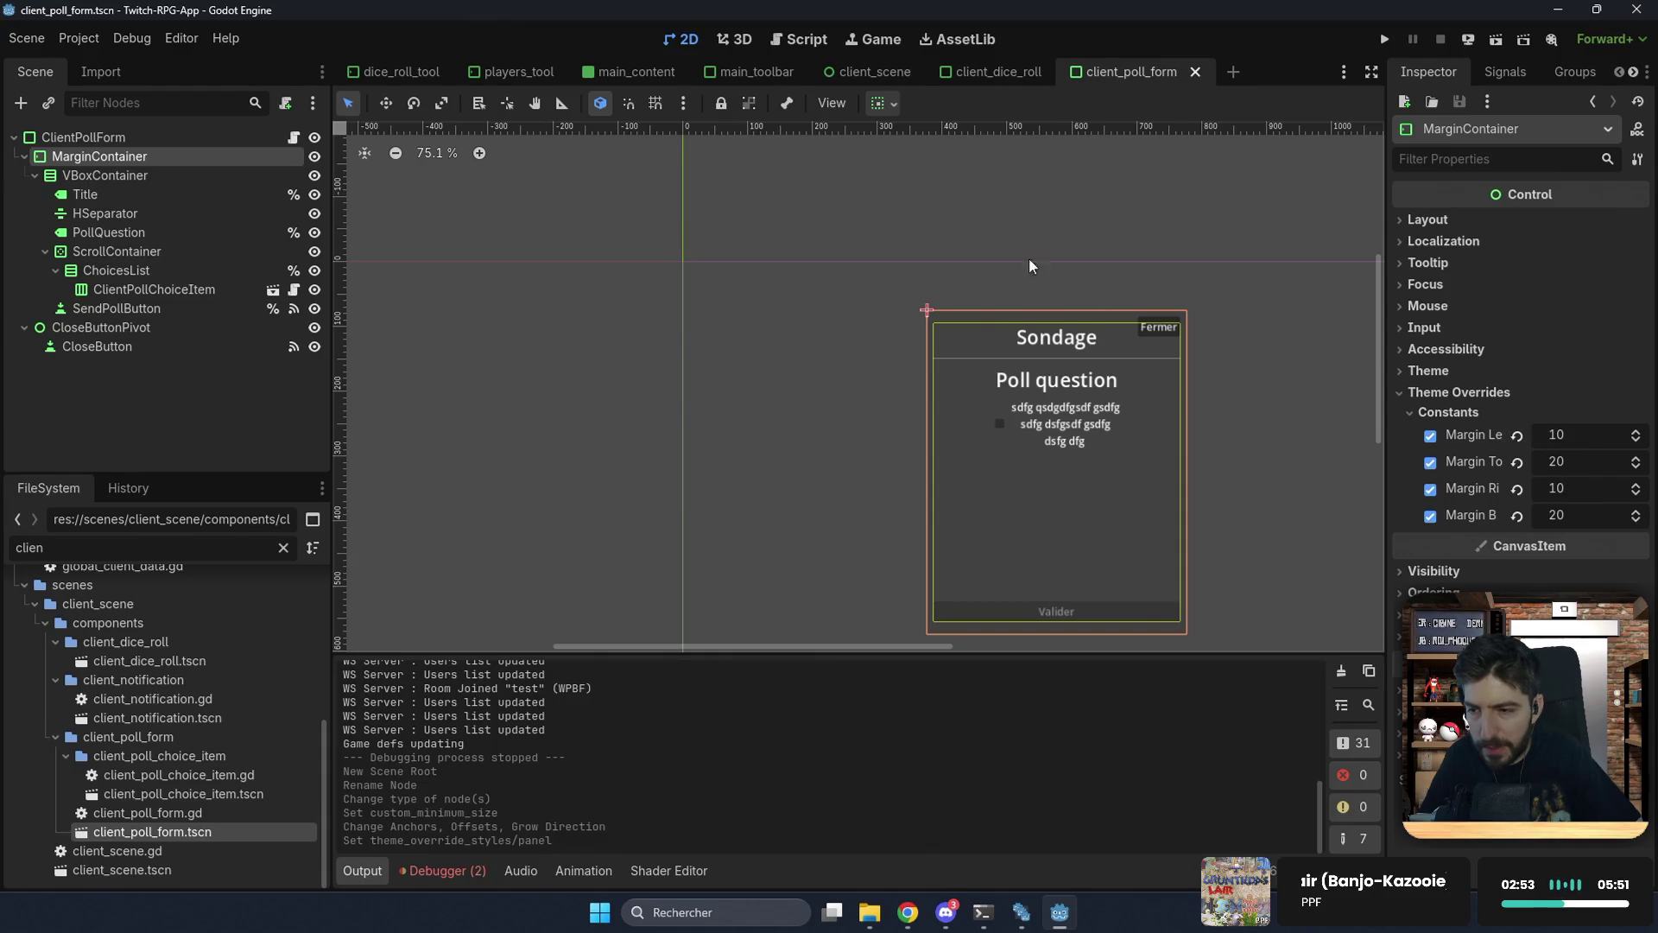
left_click(967, 71)
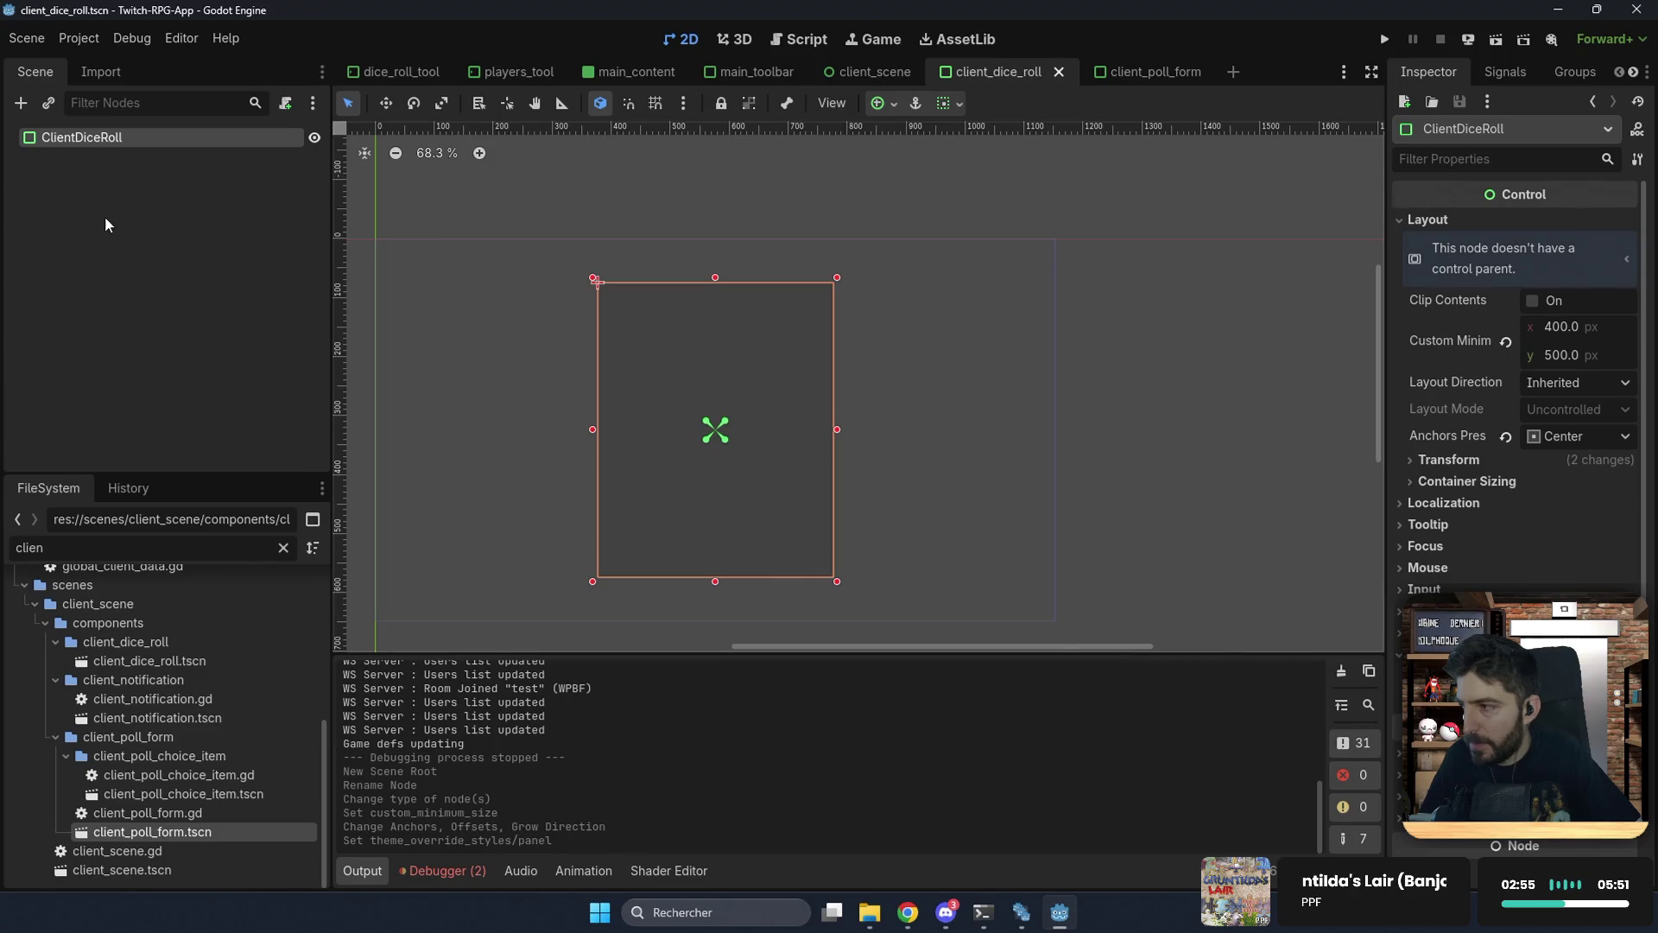
key("ctrl+a")
type("margin")
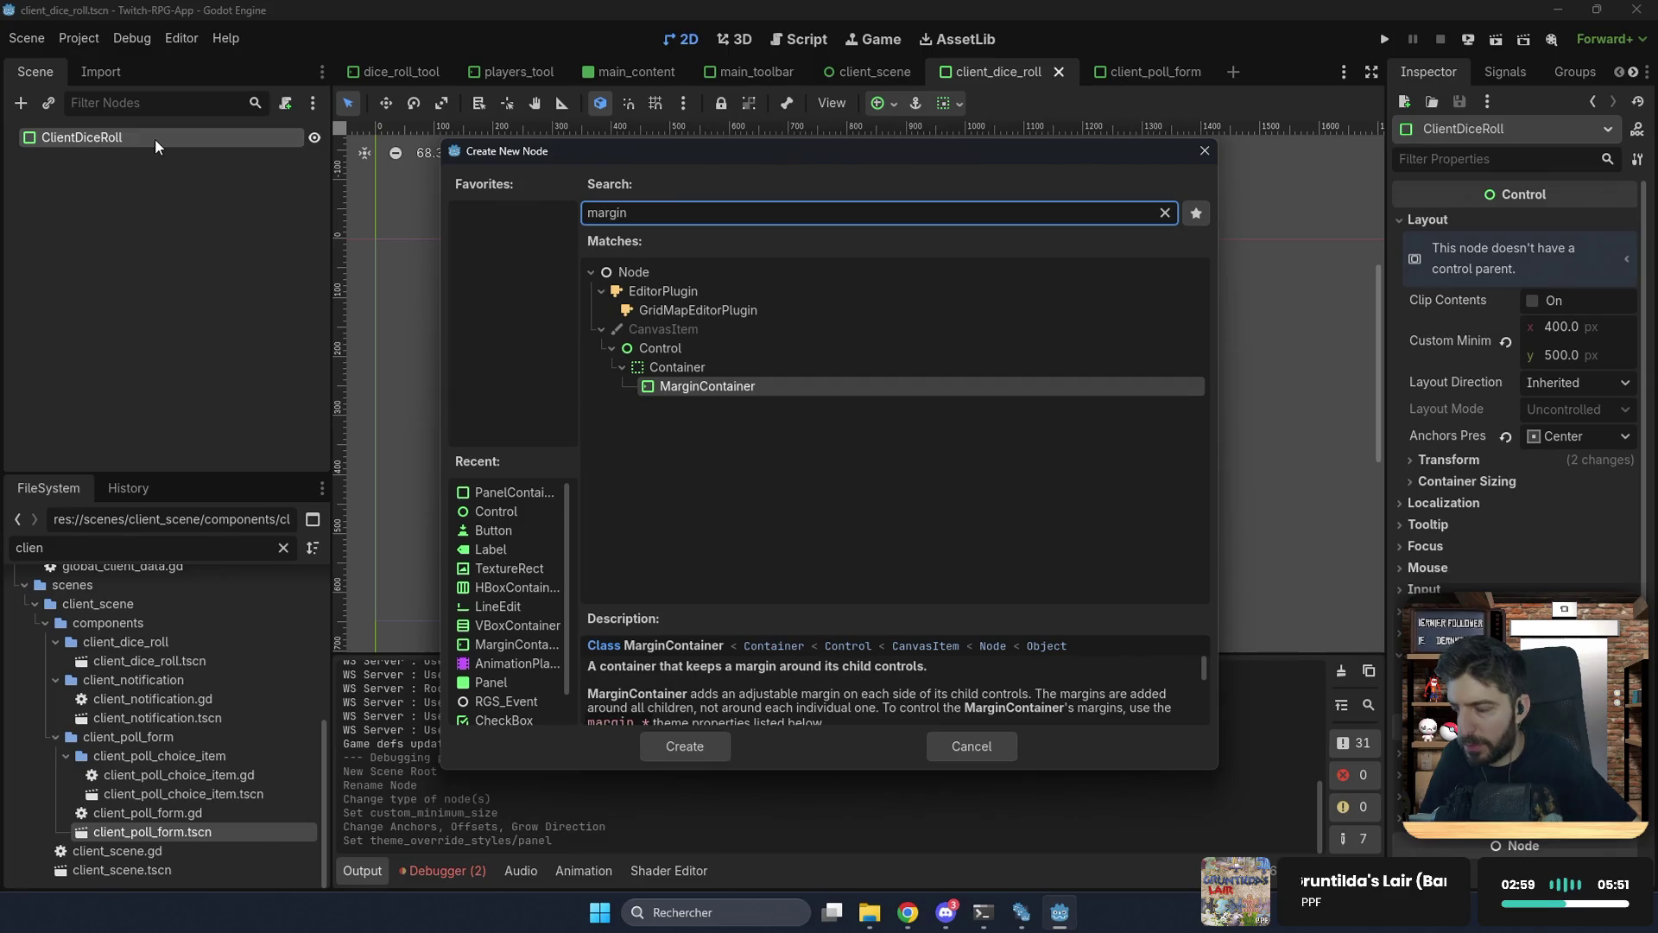
Step: Discard the MarginContainer and create a Button child under ClientDiceRoll instead
left_click(953, 743)
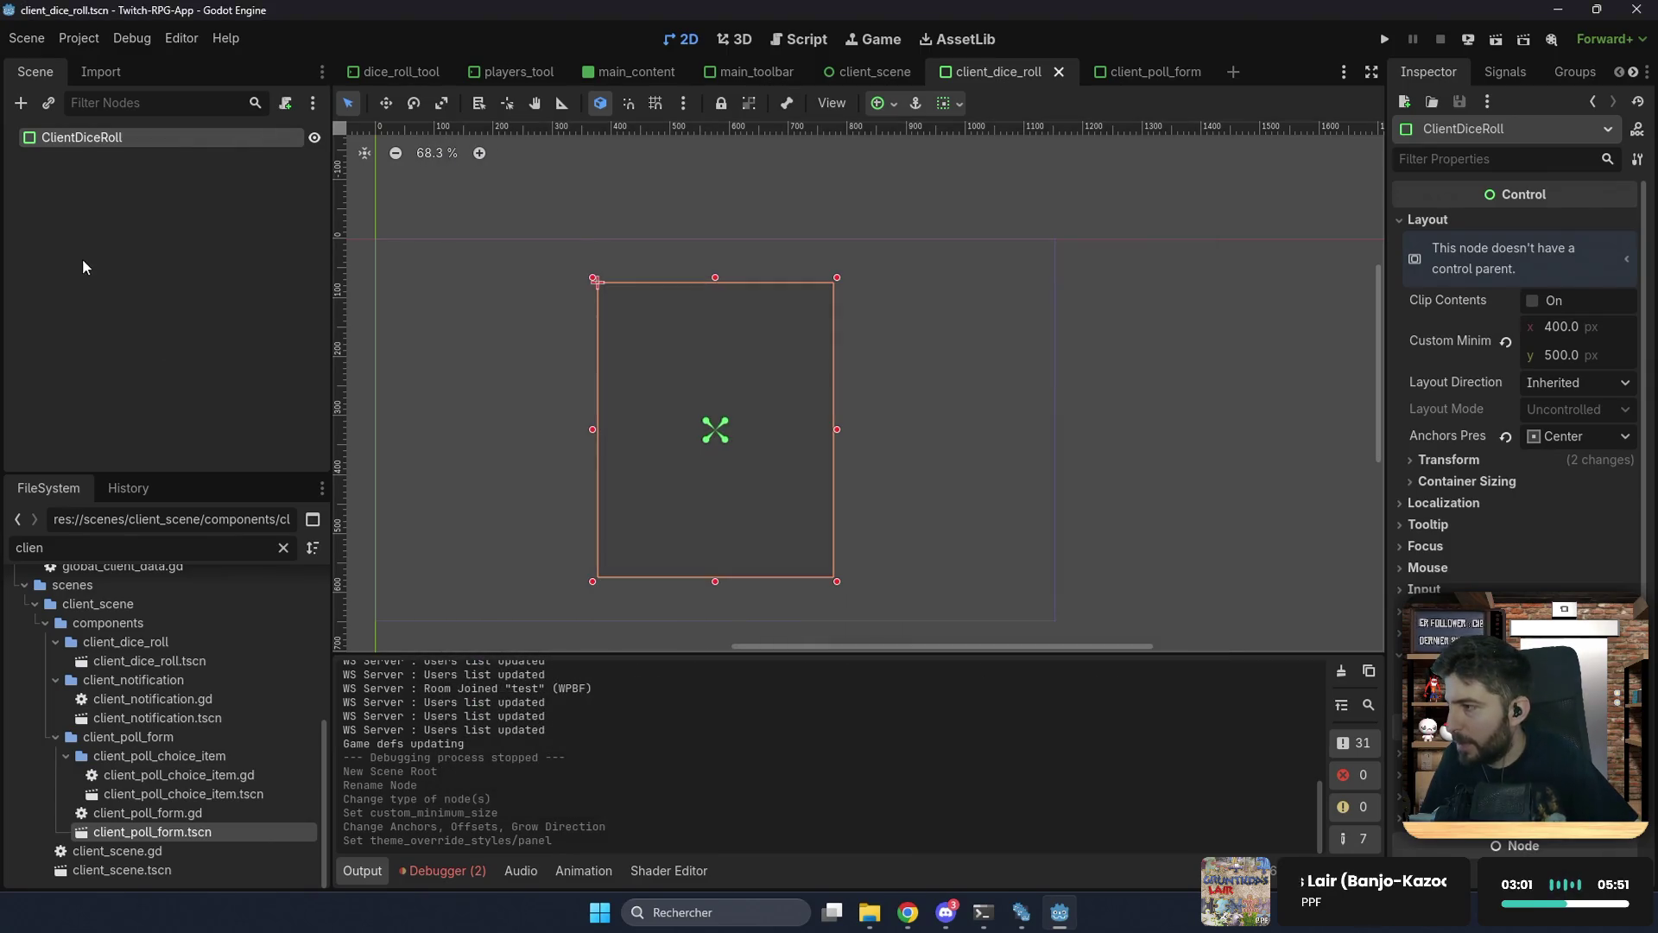
key("ctrl+a")
type("bu")
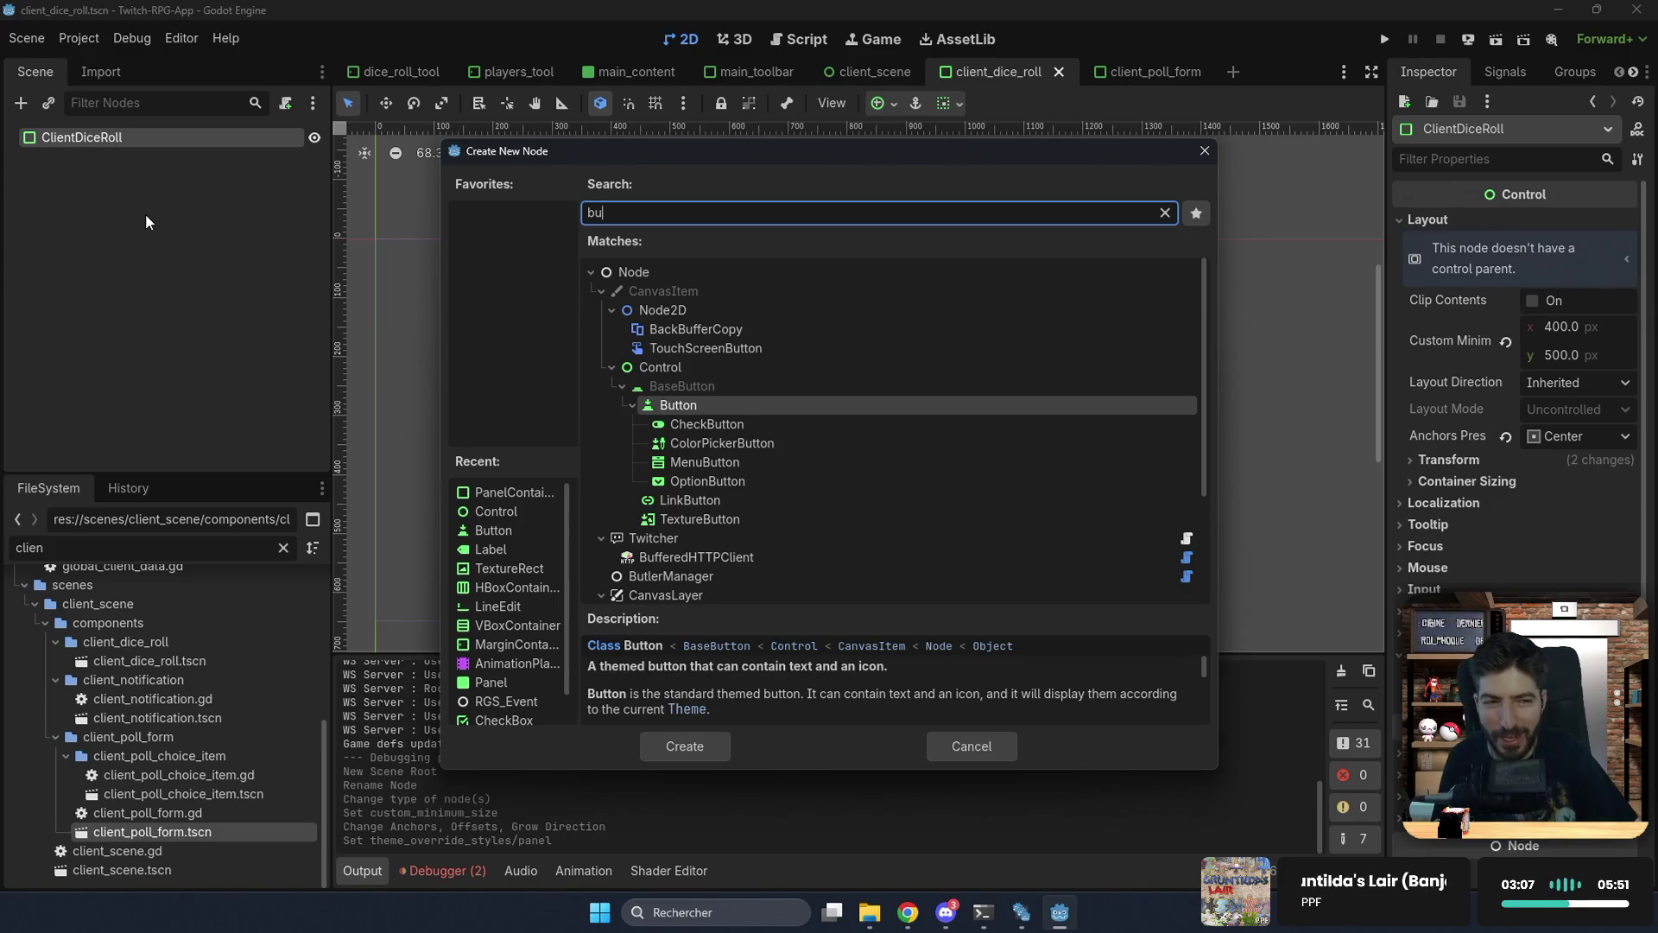
key("Return")
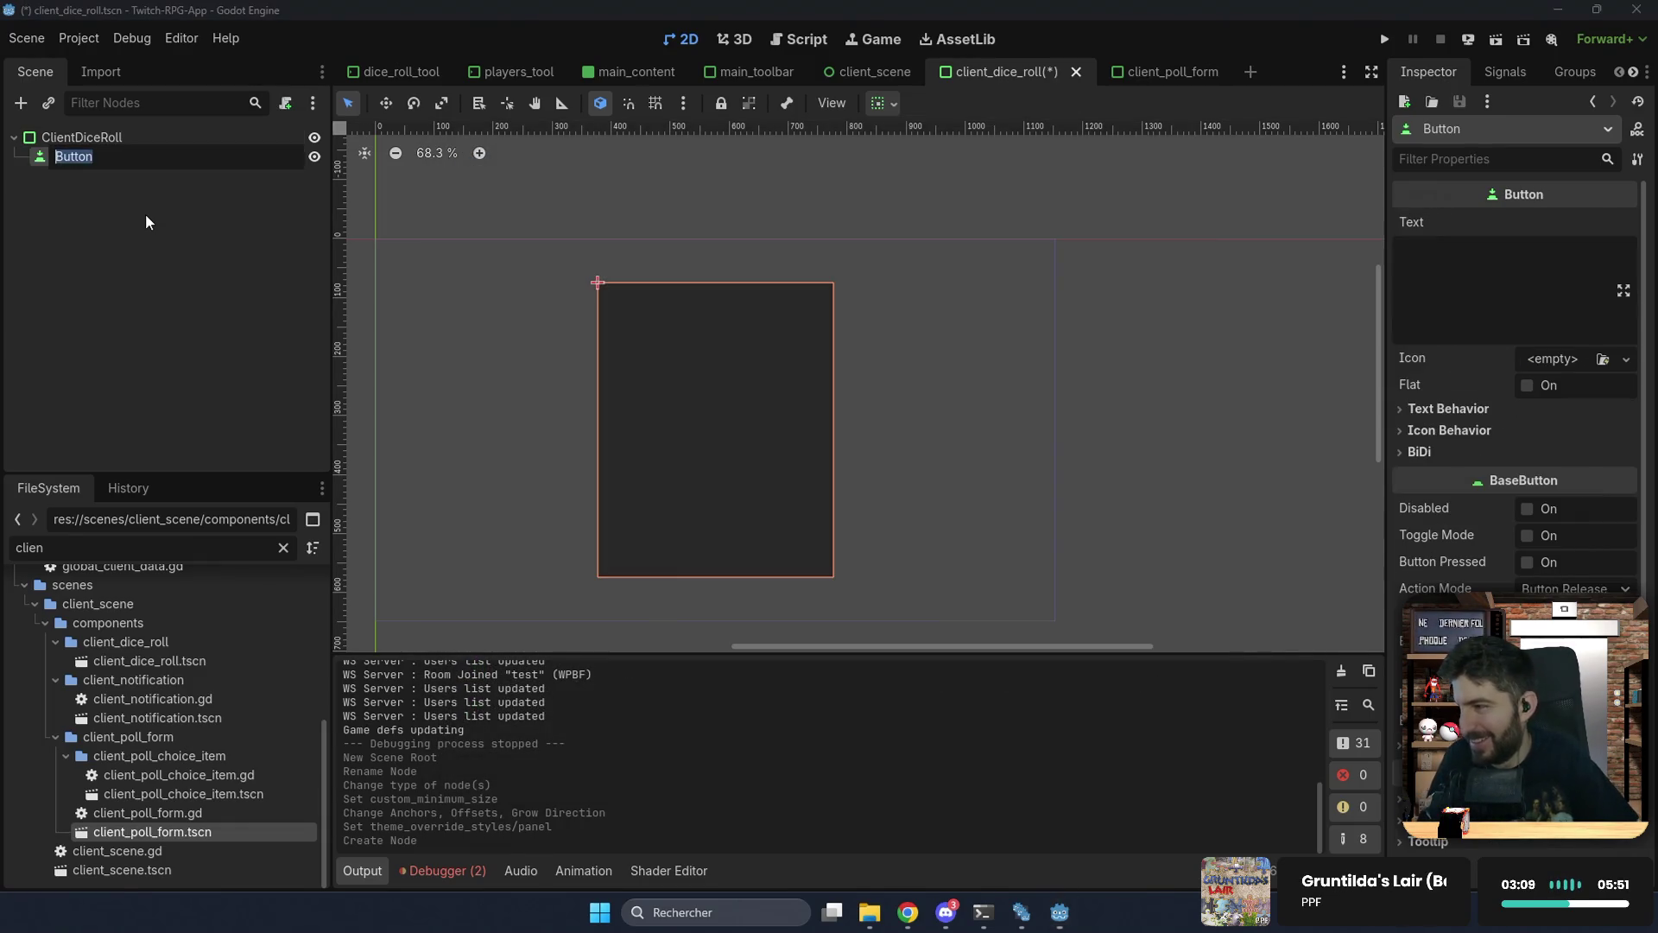
Step: Rename the new Button node to RollButton
type("Roll")
key("Return")
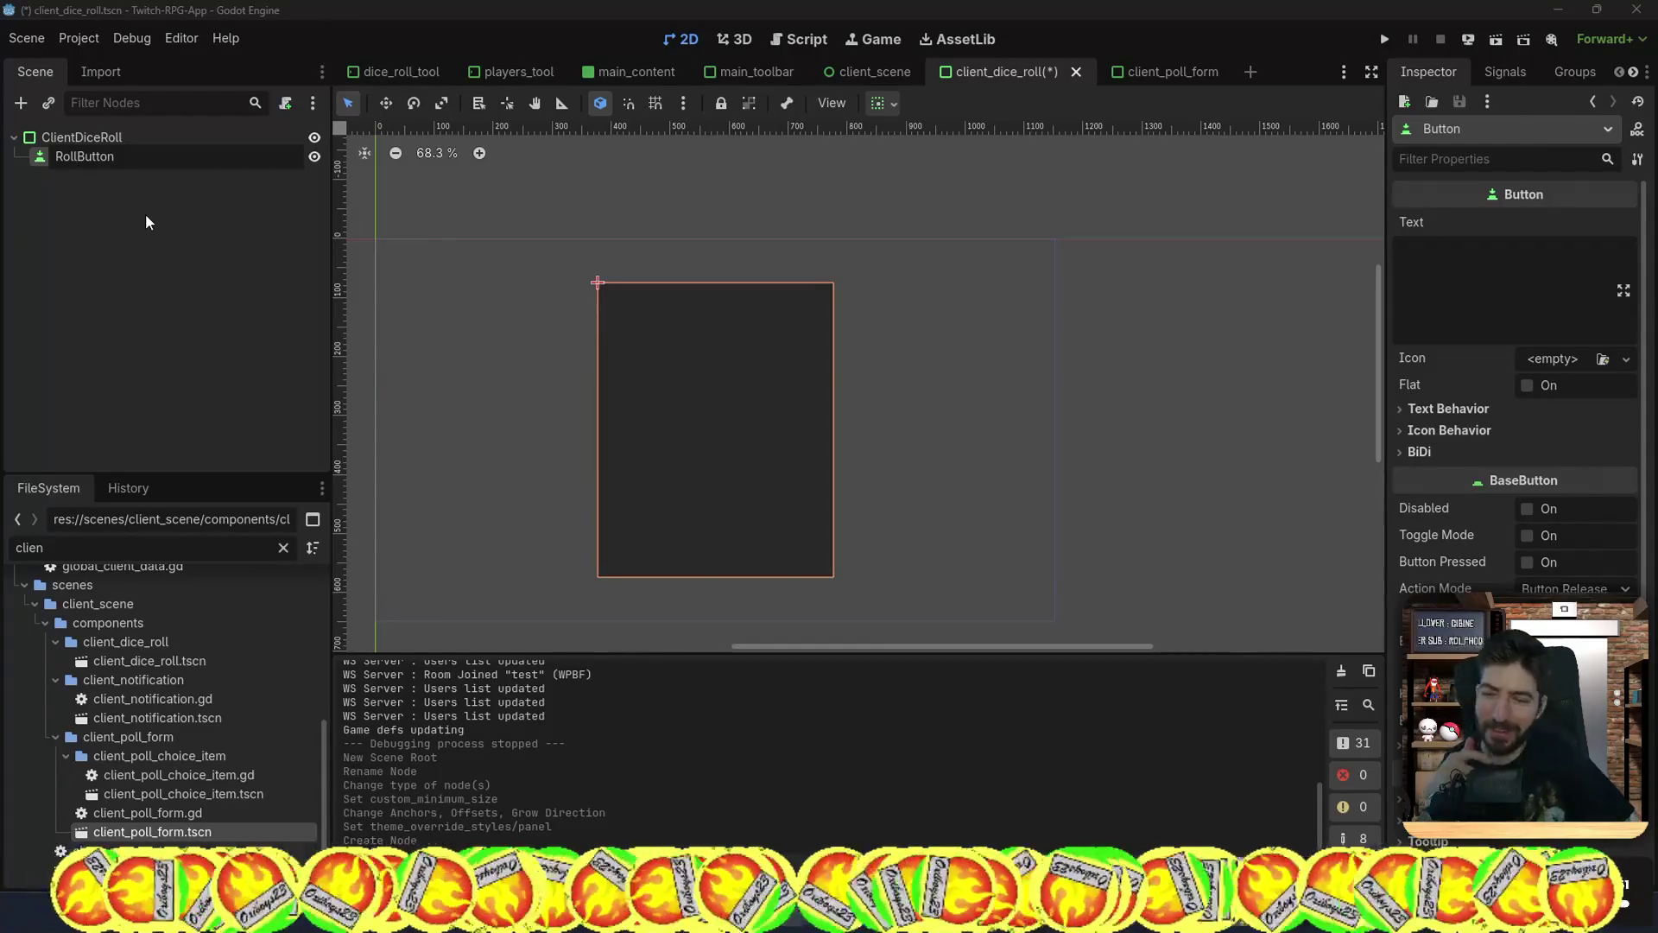
key("Return")
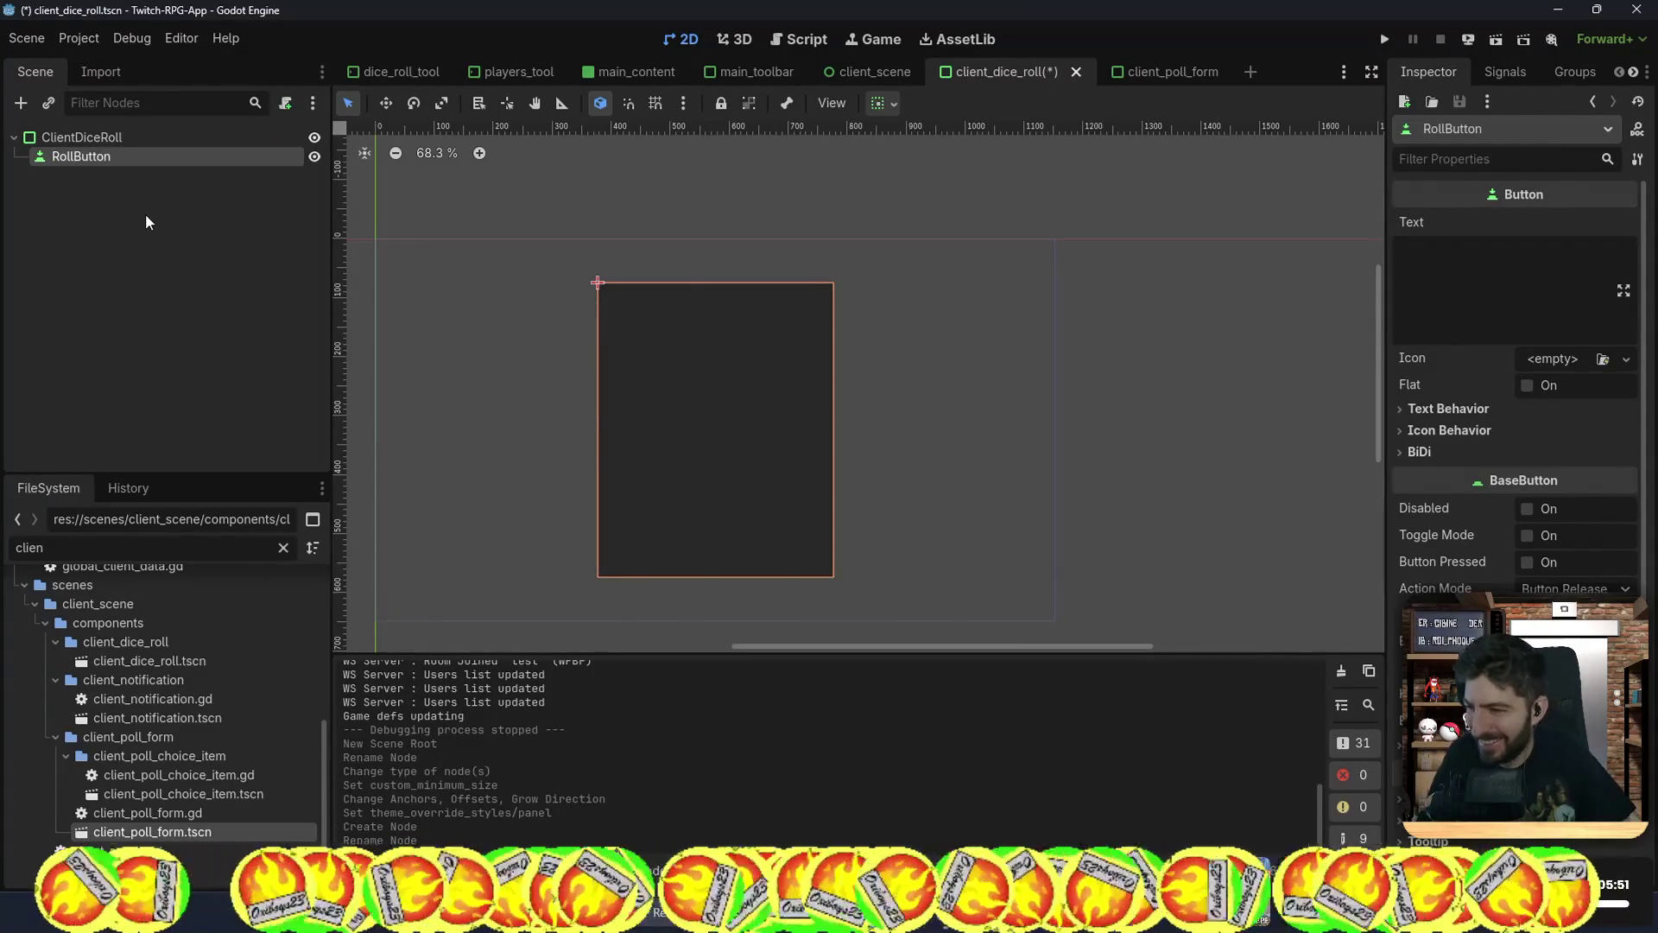
Step: Set RollButton's text to 'Lancer les dés' and save the scene
left_click(1545, 289)
type("Lancer les dés")
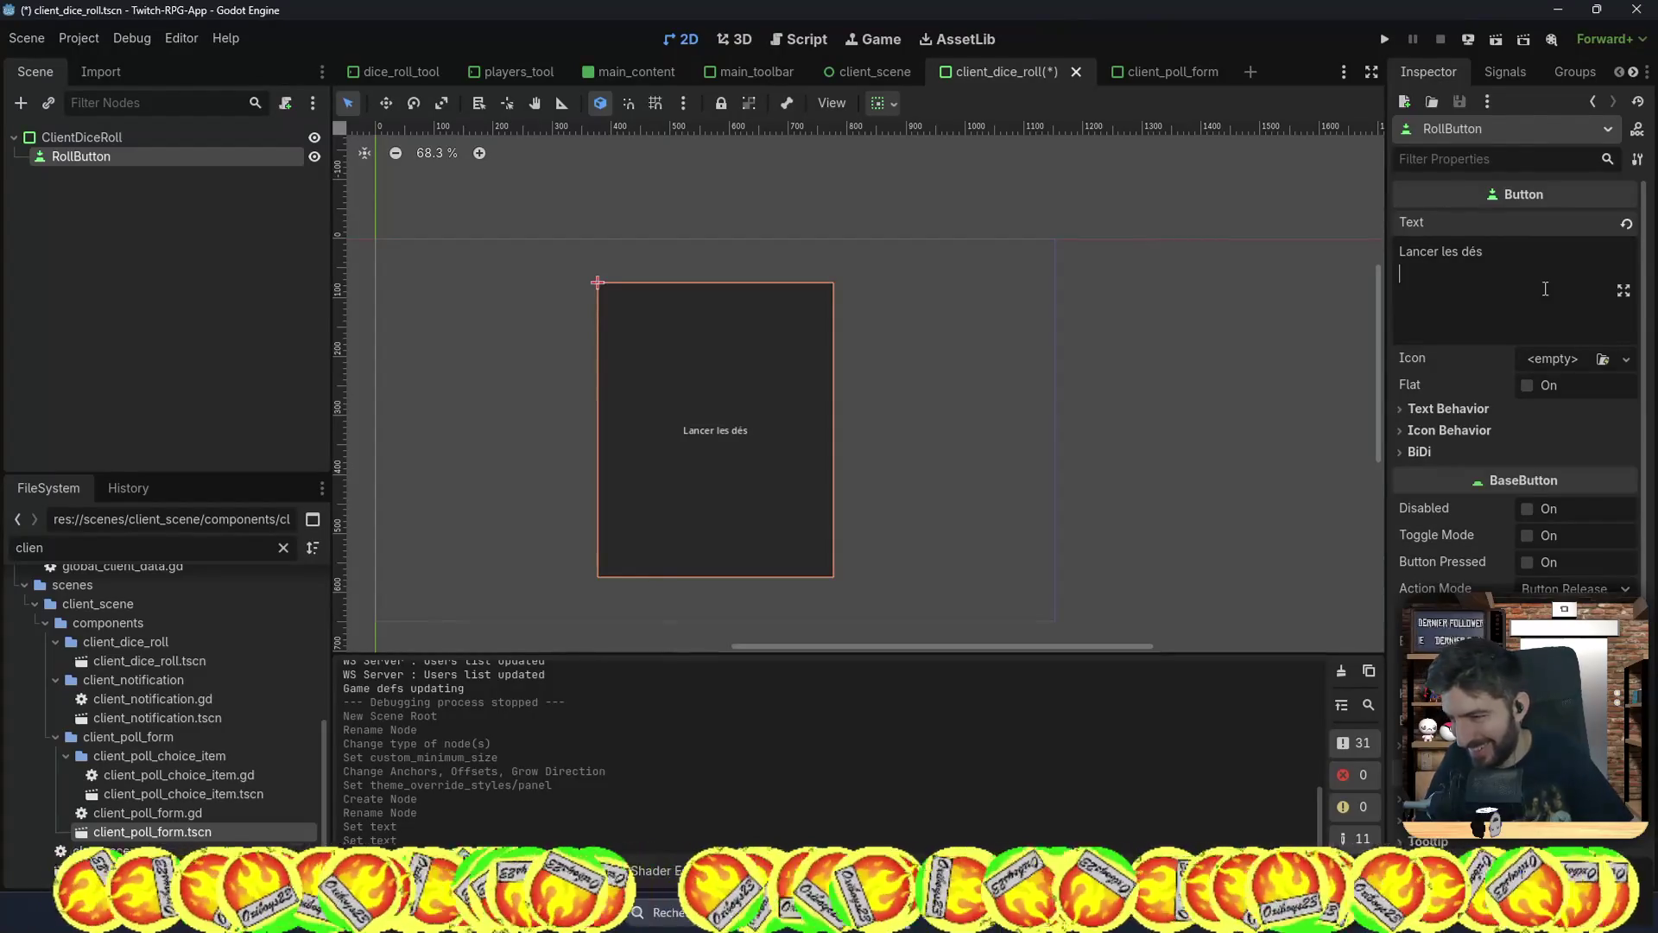
key("ctrl+s")
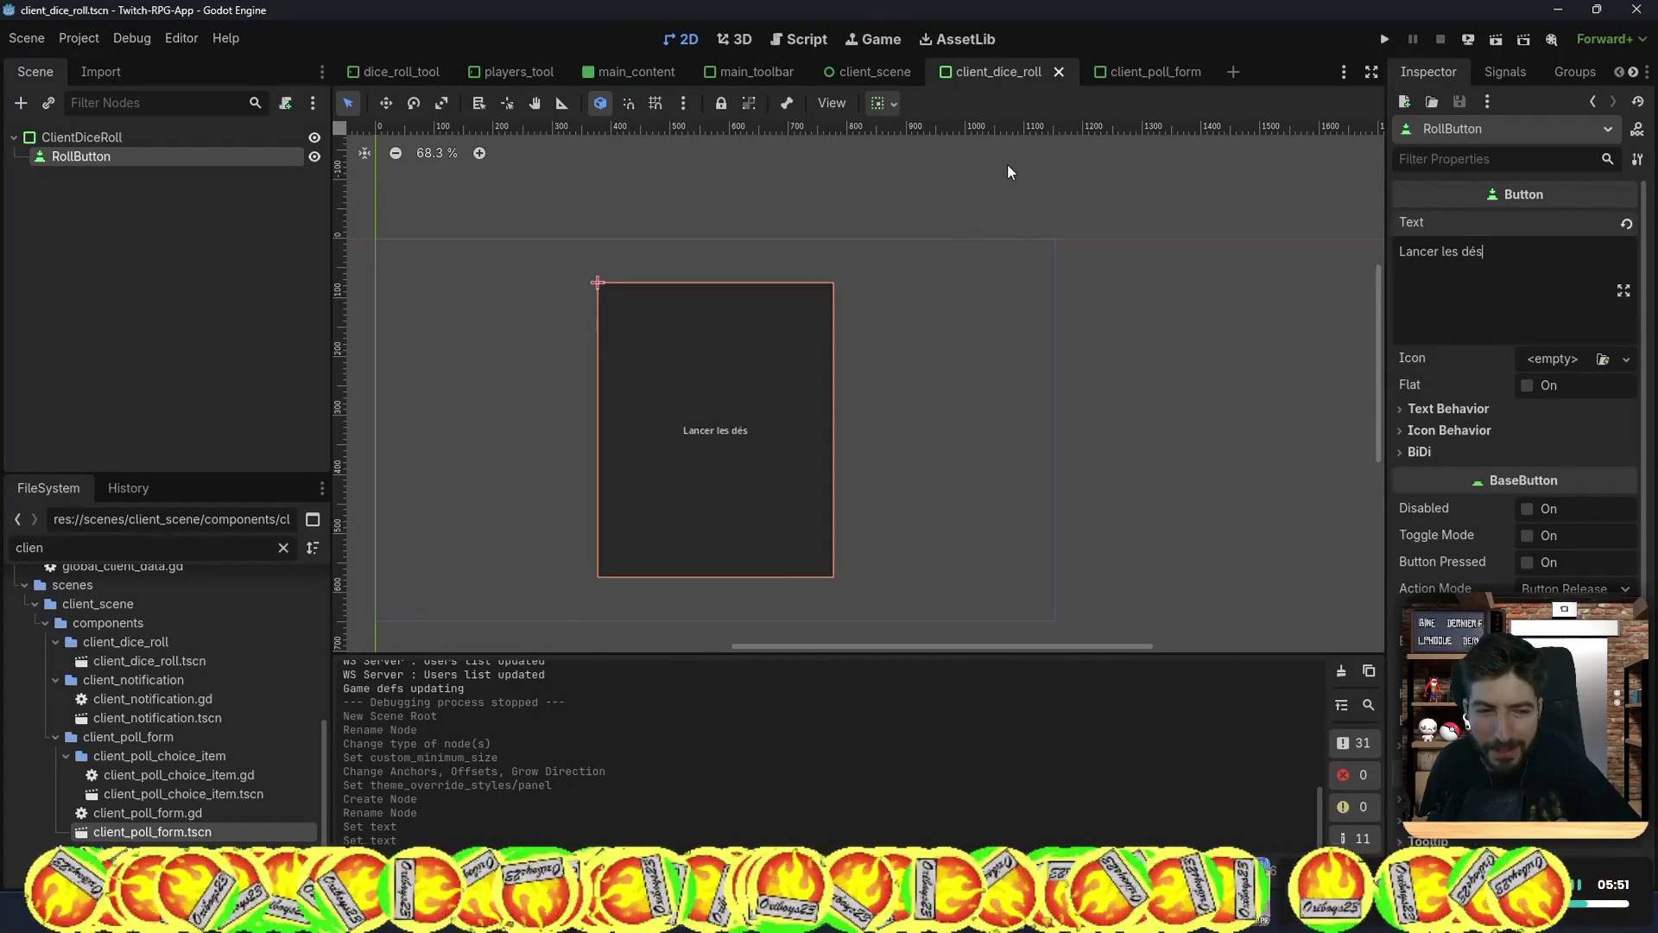
Step: Centre RollButton horizontally and vertically in the panel, sized to its text
left_click(882, 104)
left_click(923, 168)
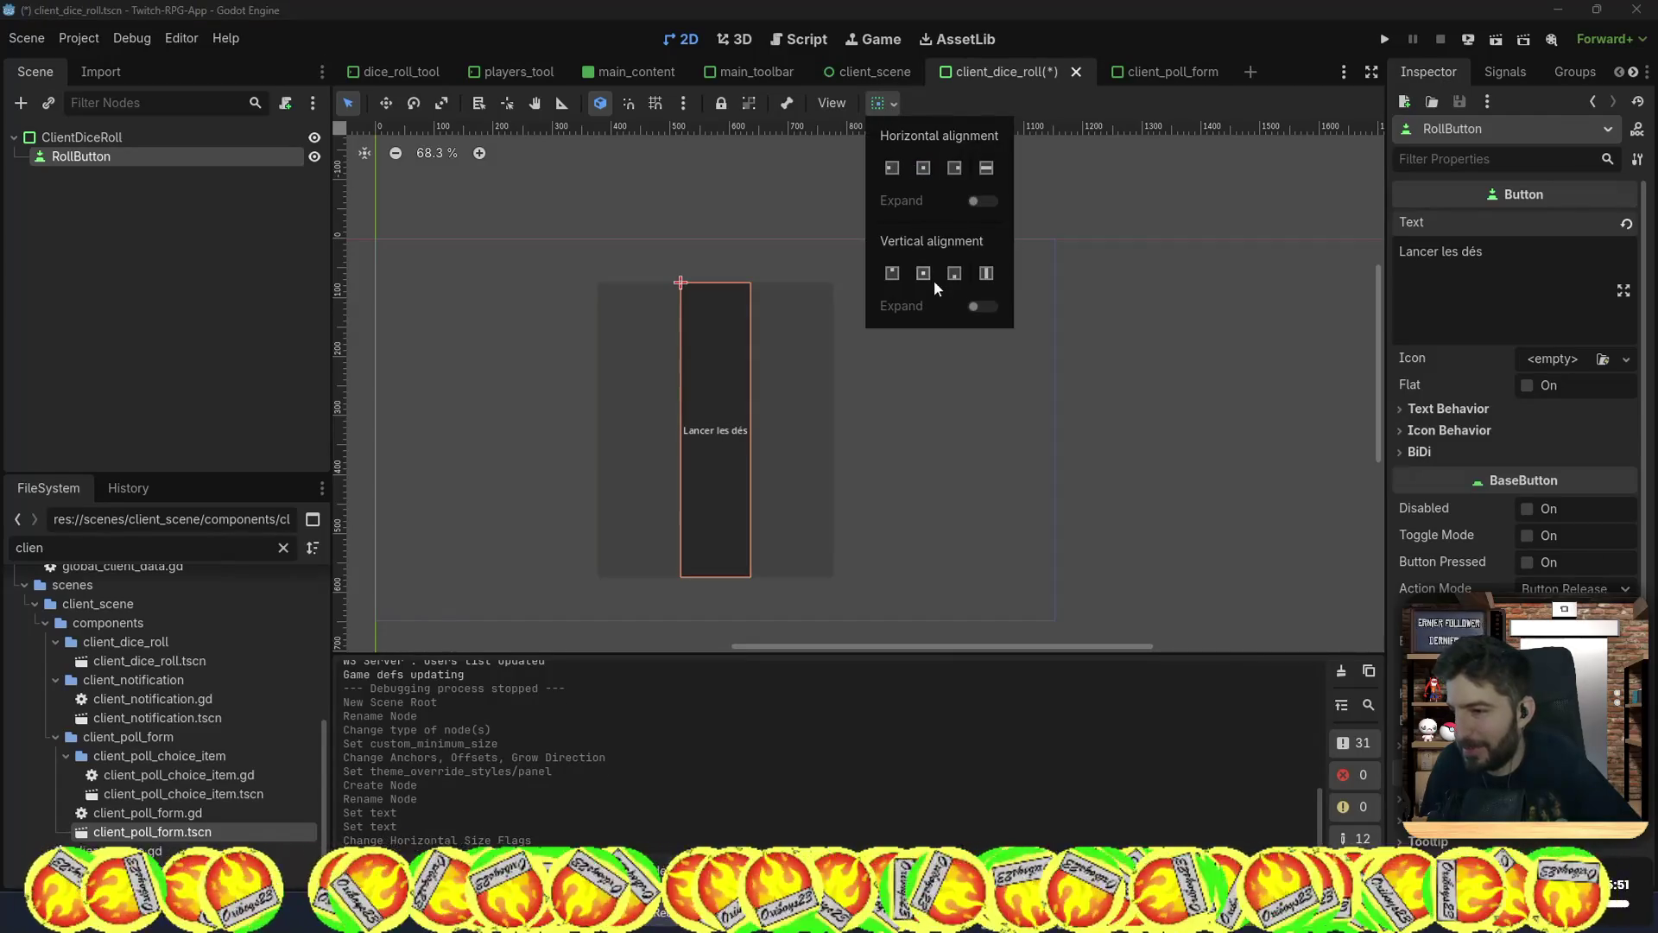
left_click(925, 274)
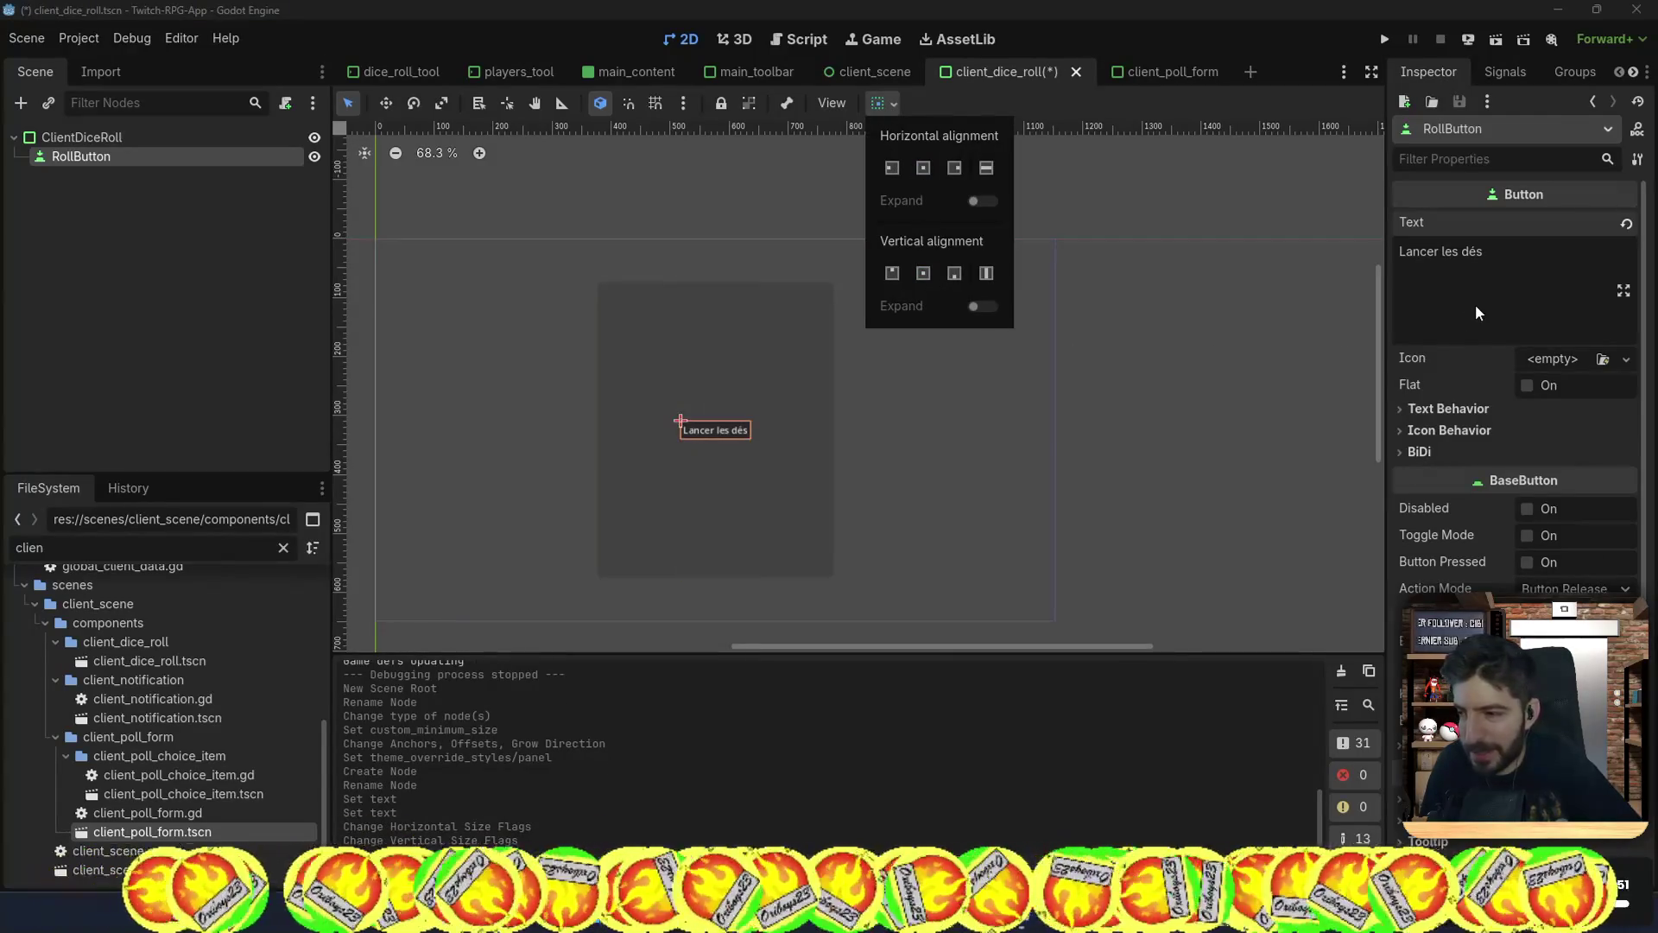
Step: Select the ClientDiceRoll root node and begin attaching a script to it
scroll(1475, 304, "down", 5)
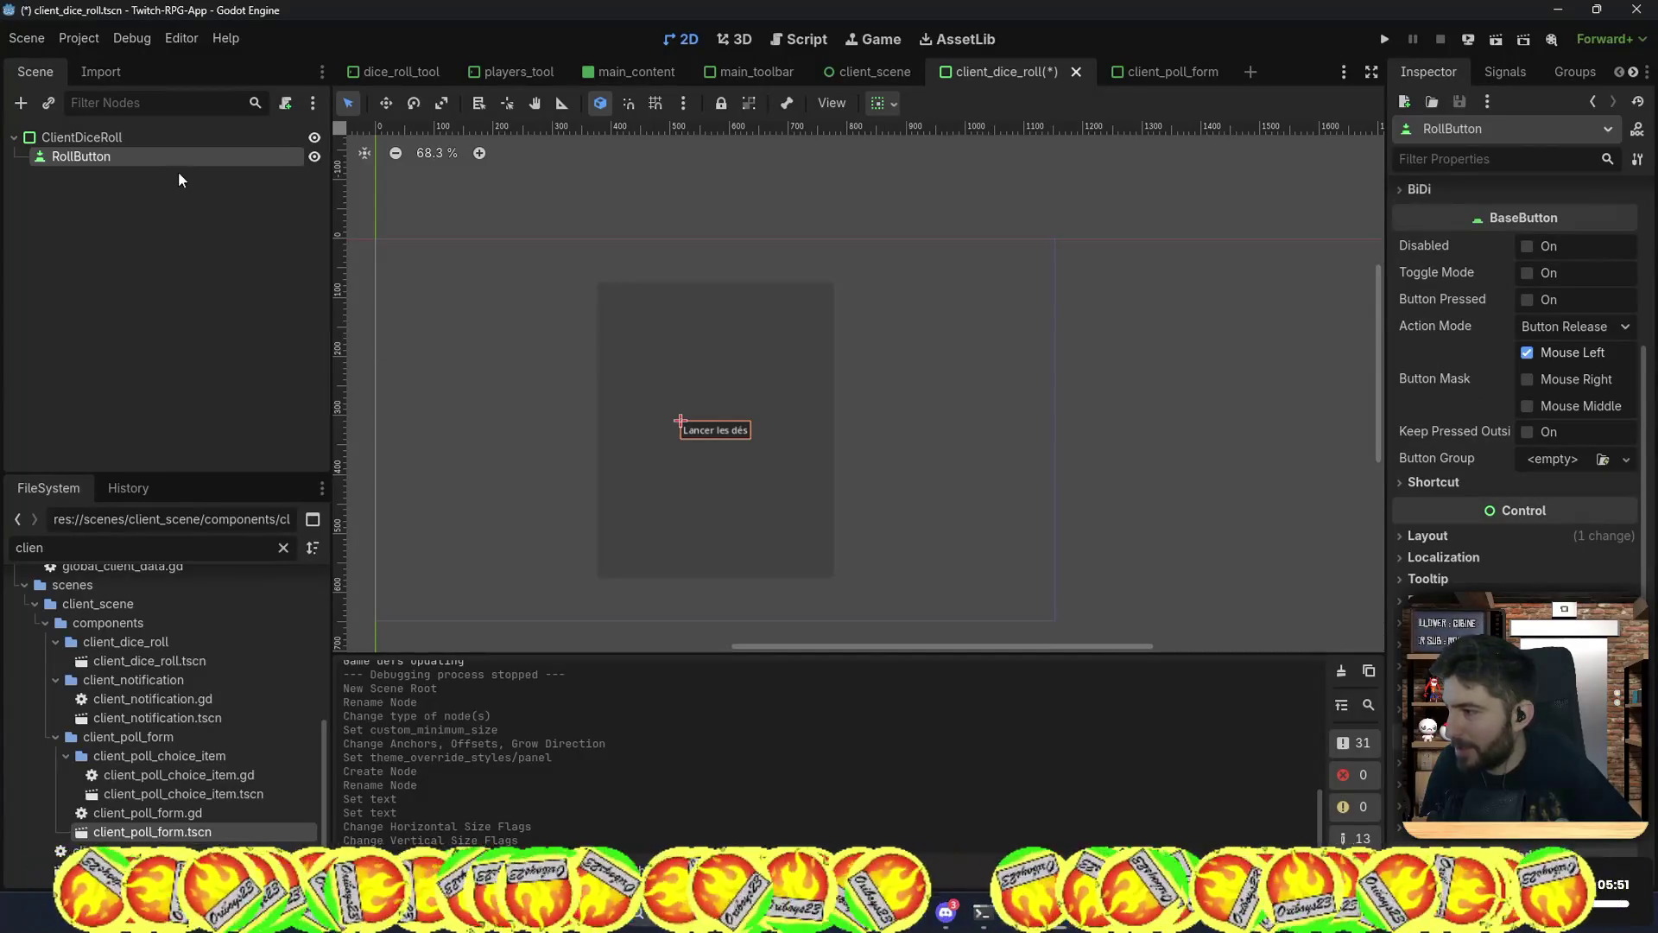
left_click(194, 140)
left_click(291, 102)
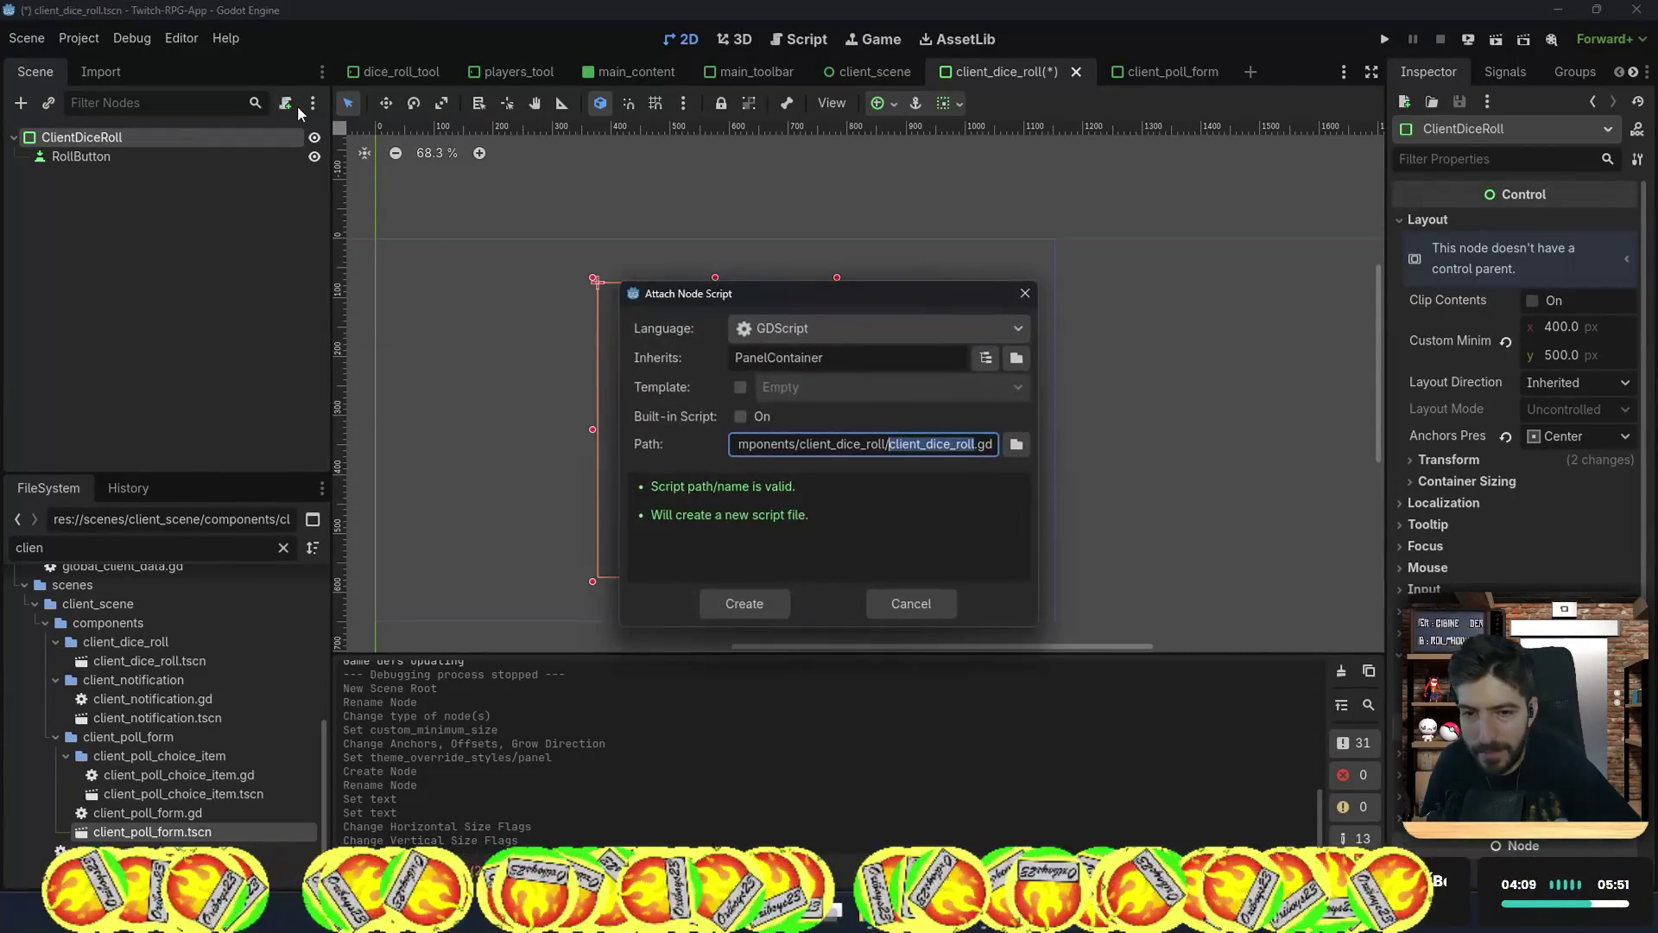
Step: Create client_dice_roll.gd, add 'class_name ClientDiceRoll' on line 2, and save it
key("Return")
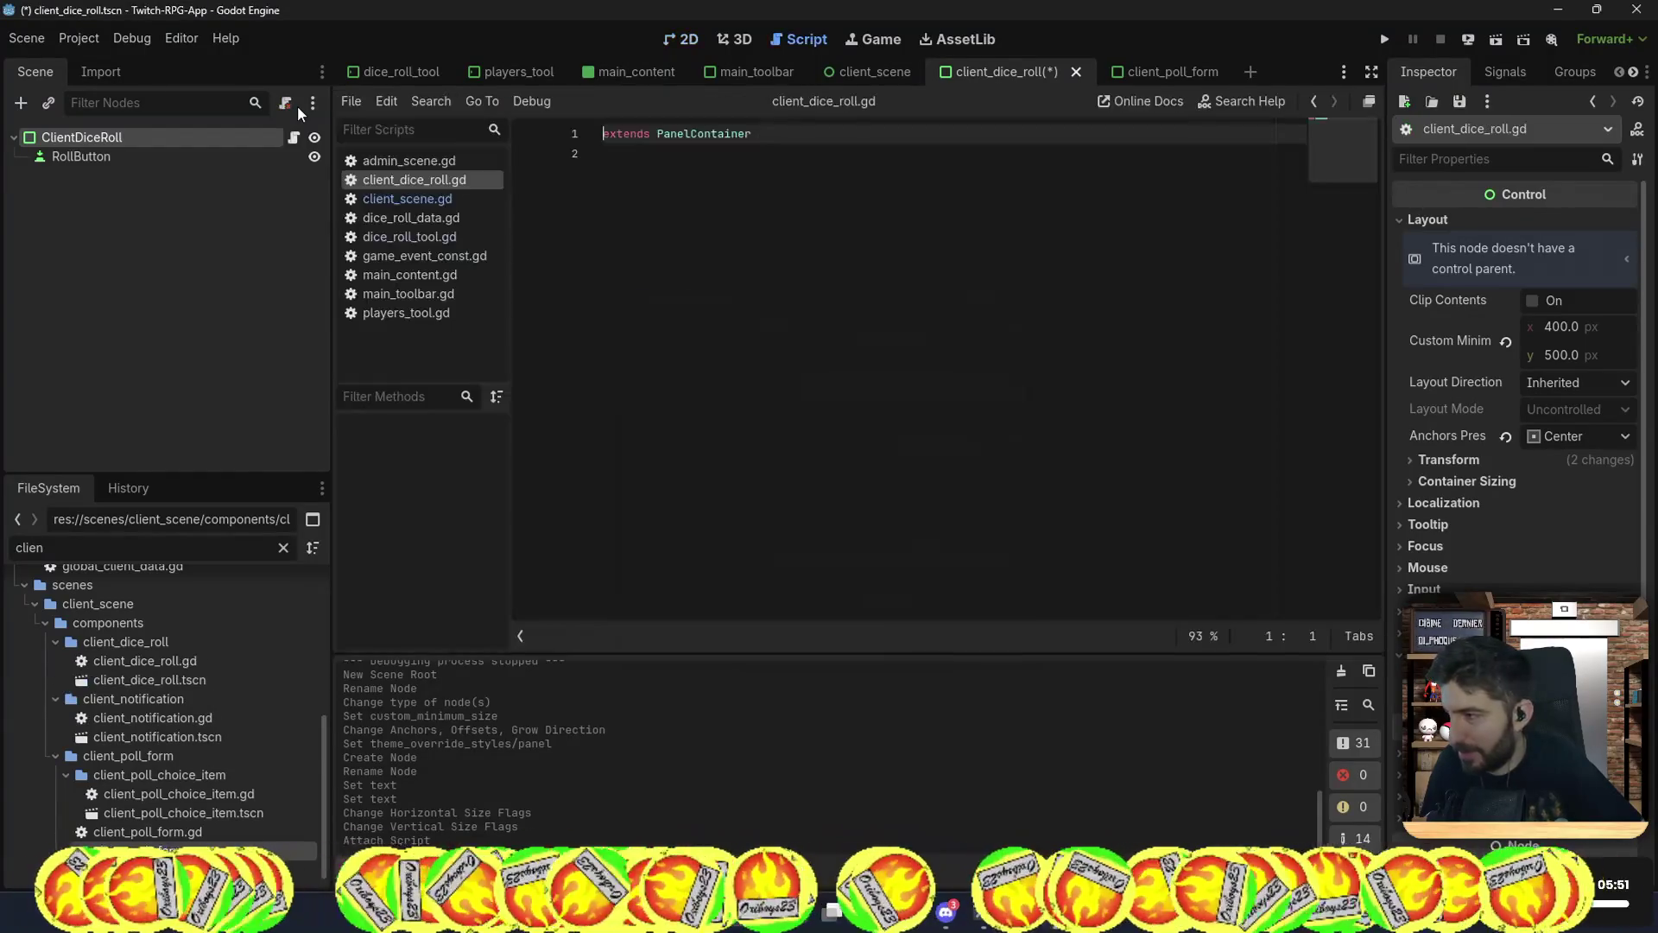
left_click(663, 204)
type("class_na")
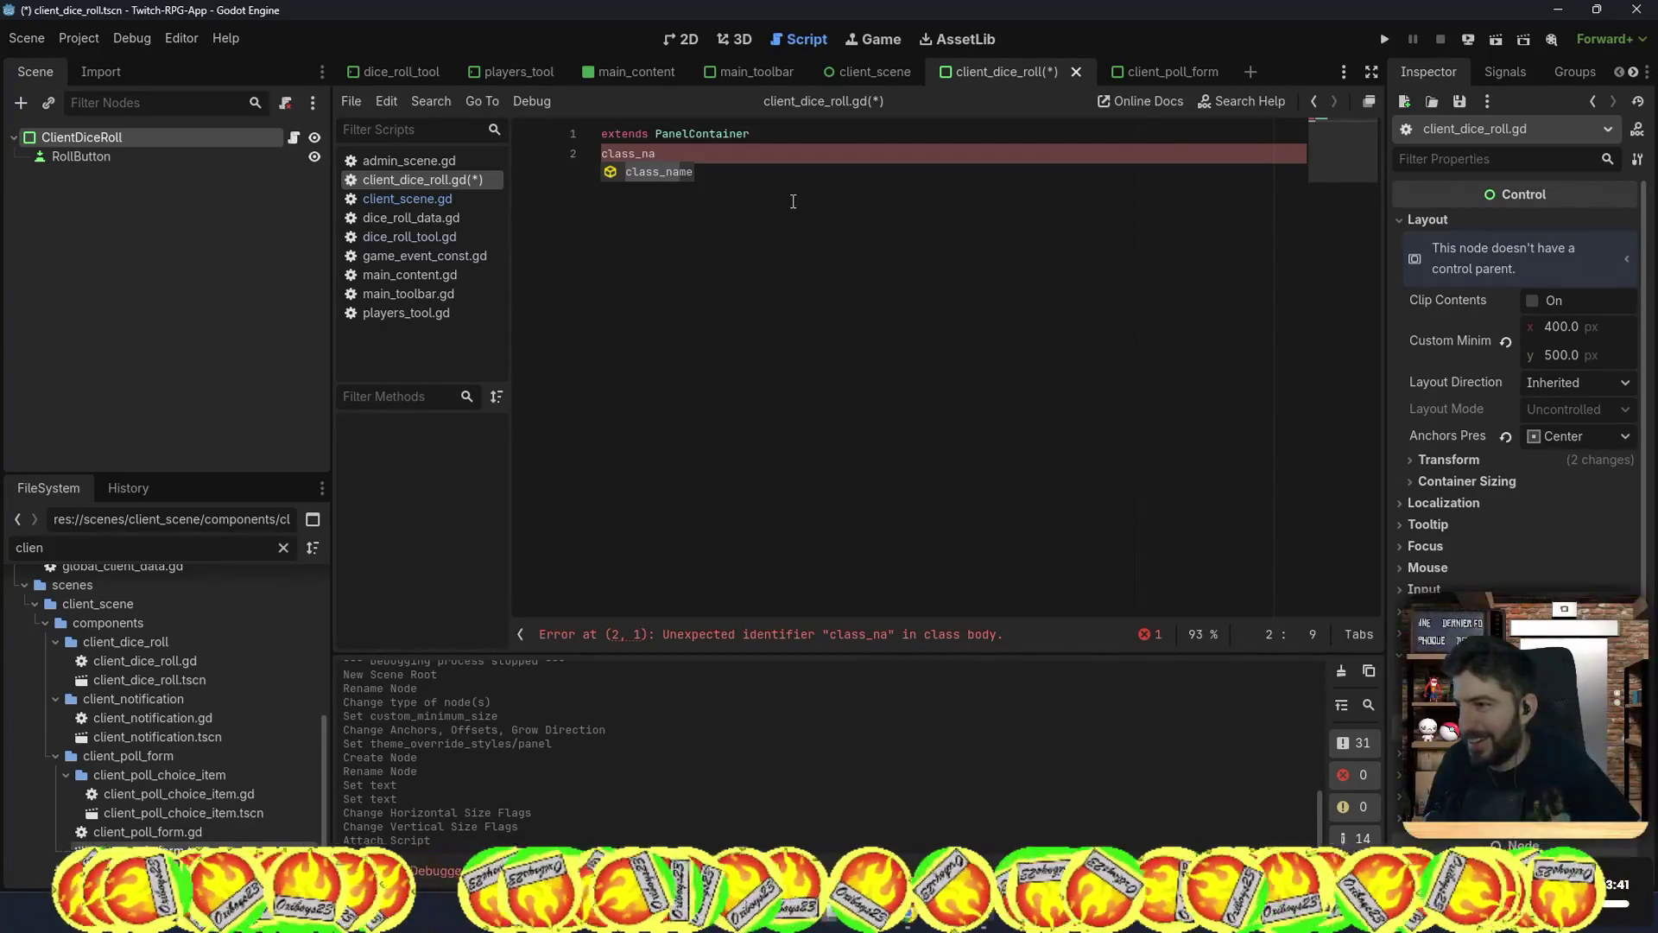
type("me Dice")
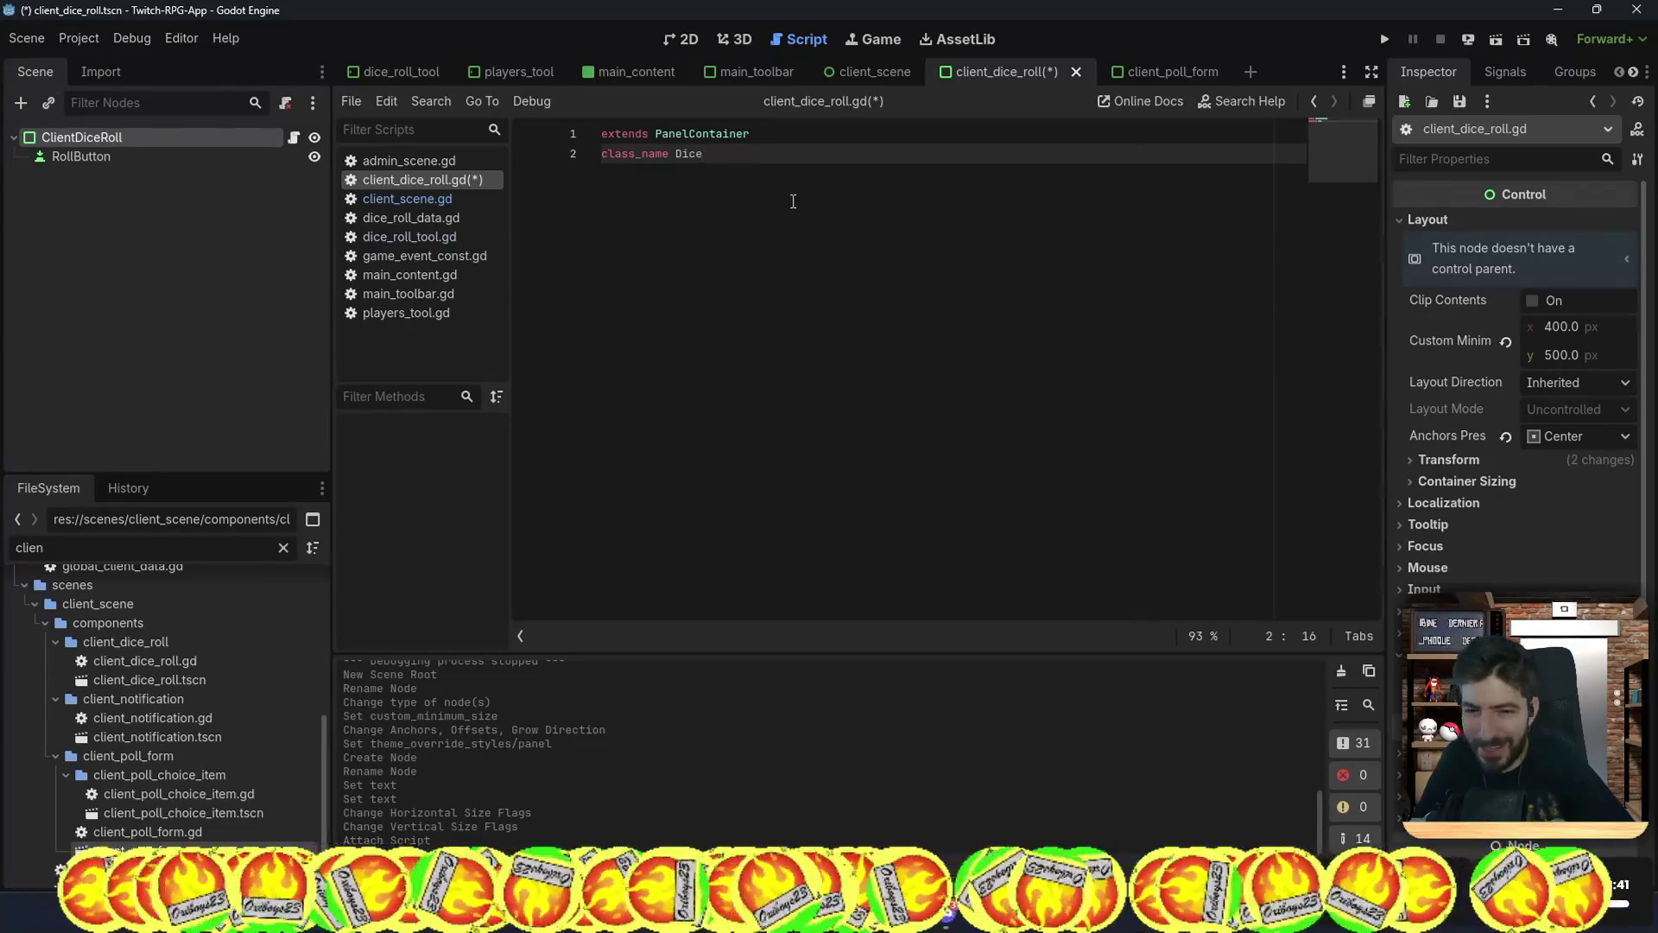
key("BackSpace")
key("BackSpace")
type("lient")
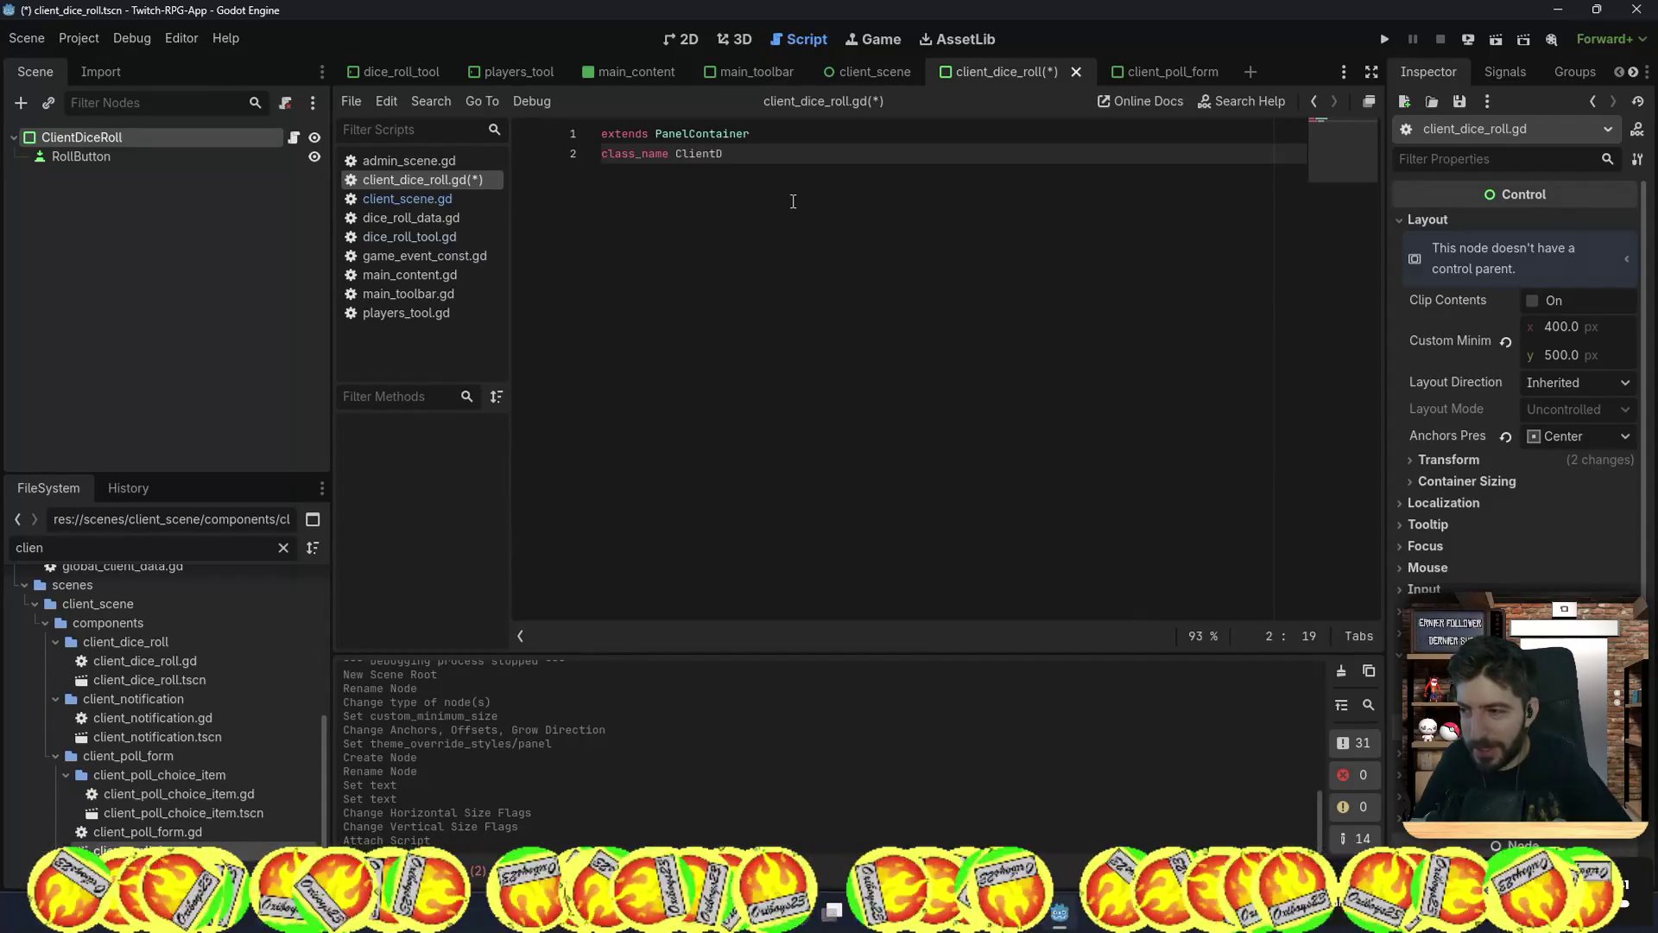
type("iceRoo")
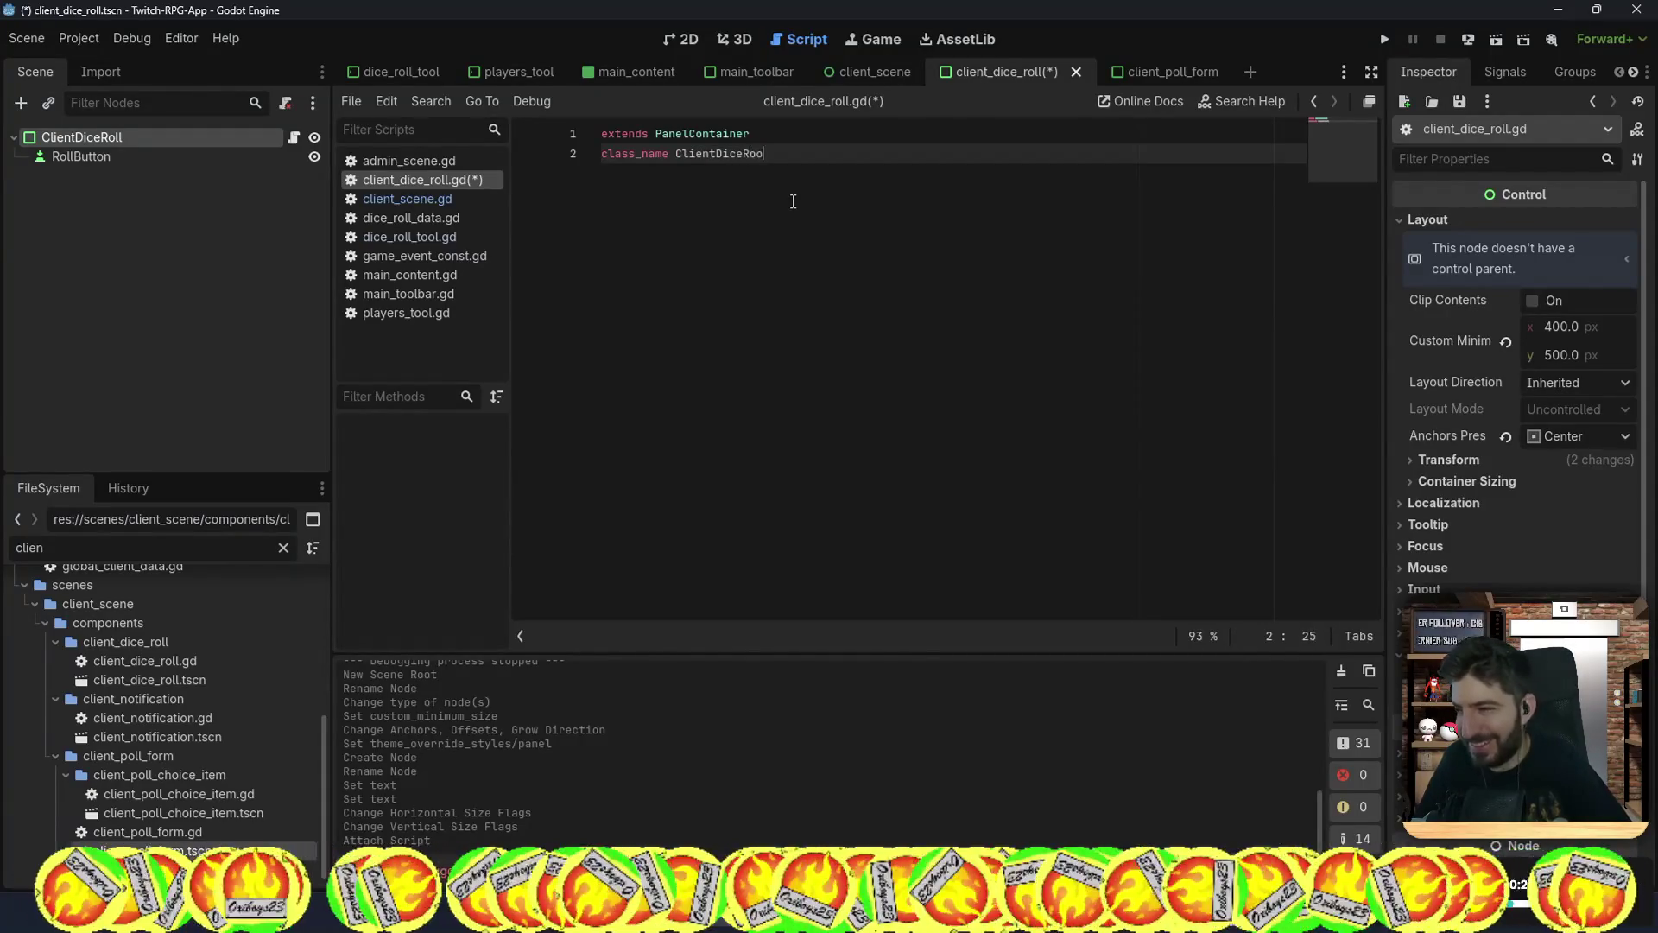
type("ll")
key("Return")
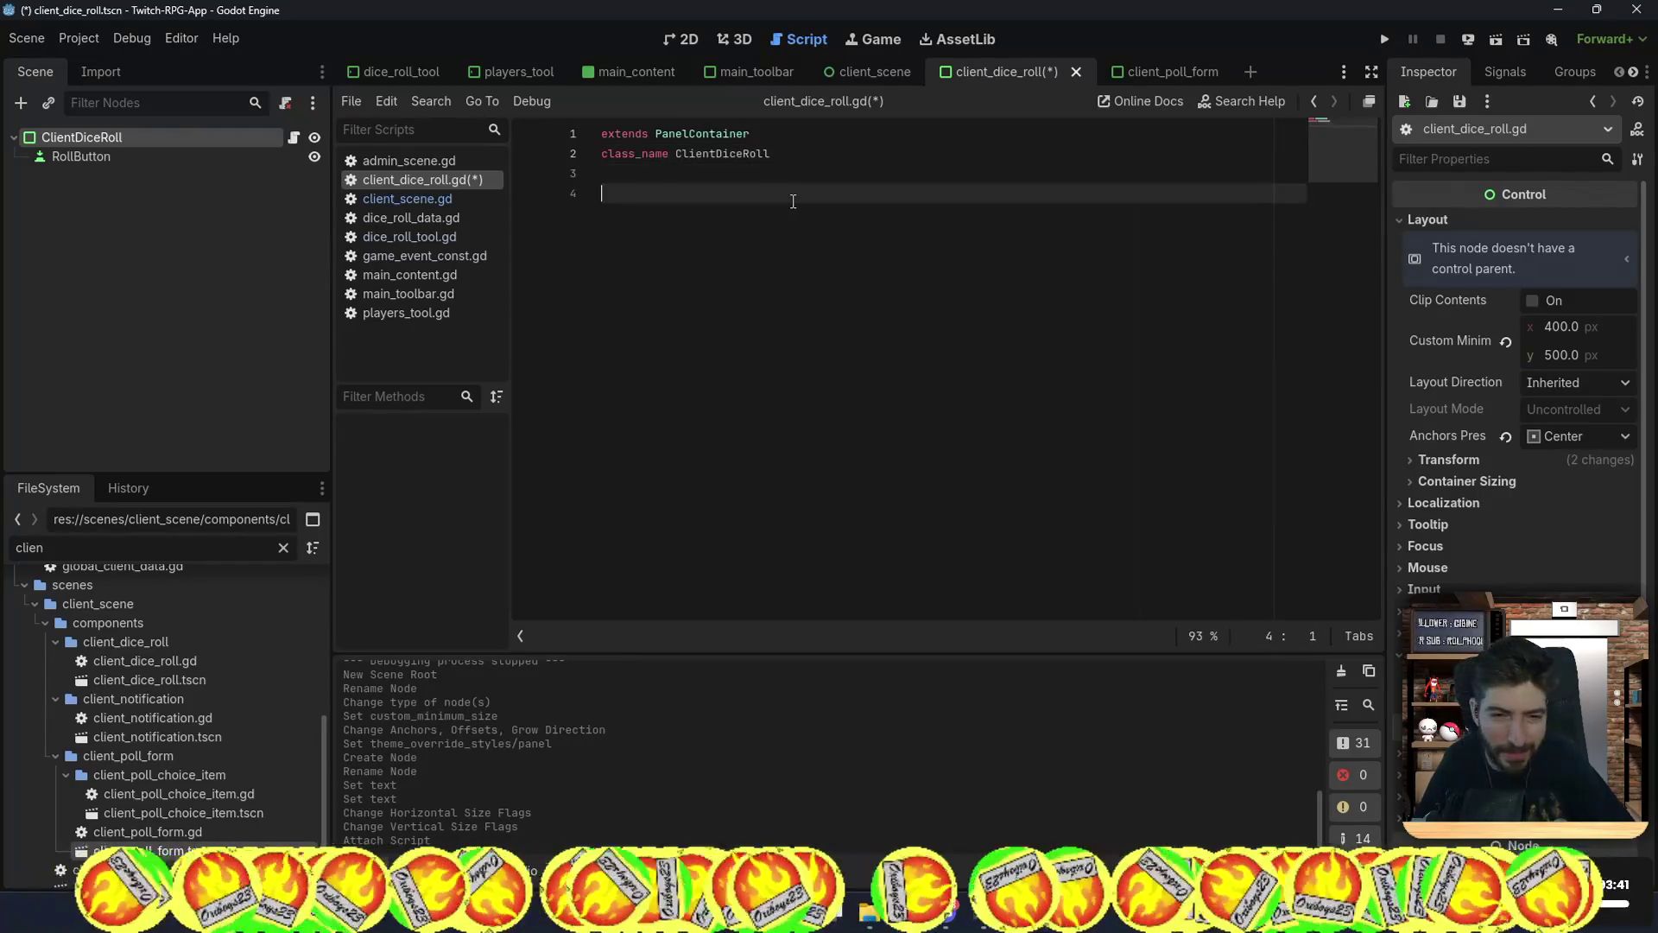
key("ctrl+s")
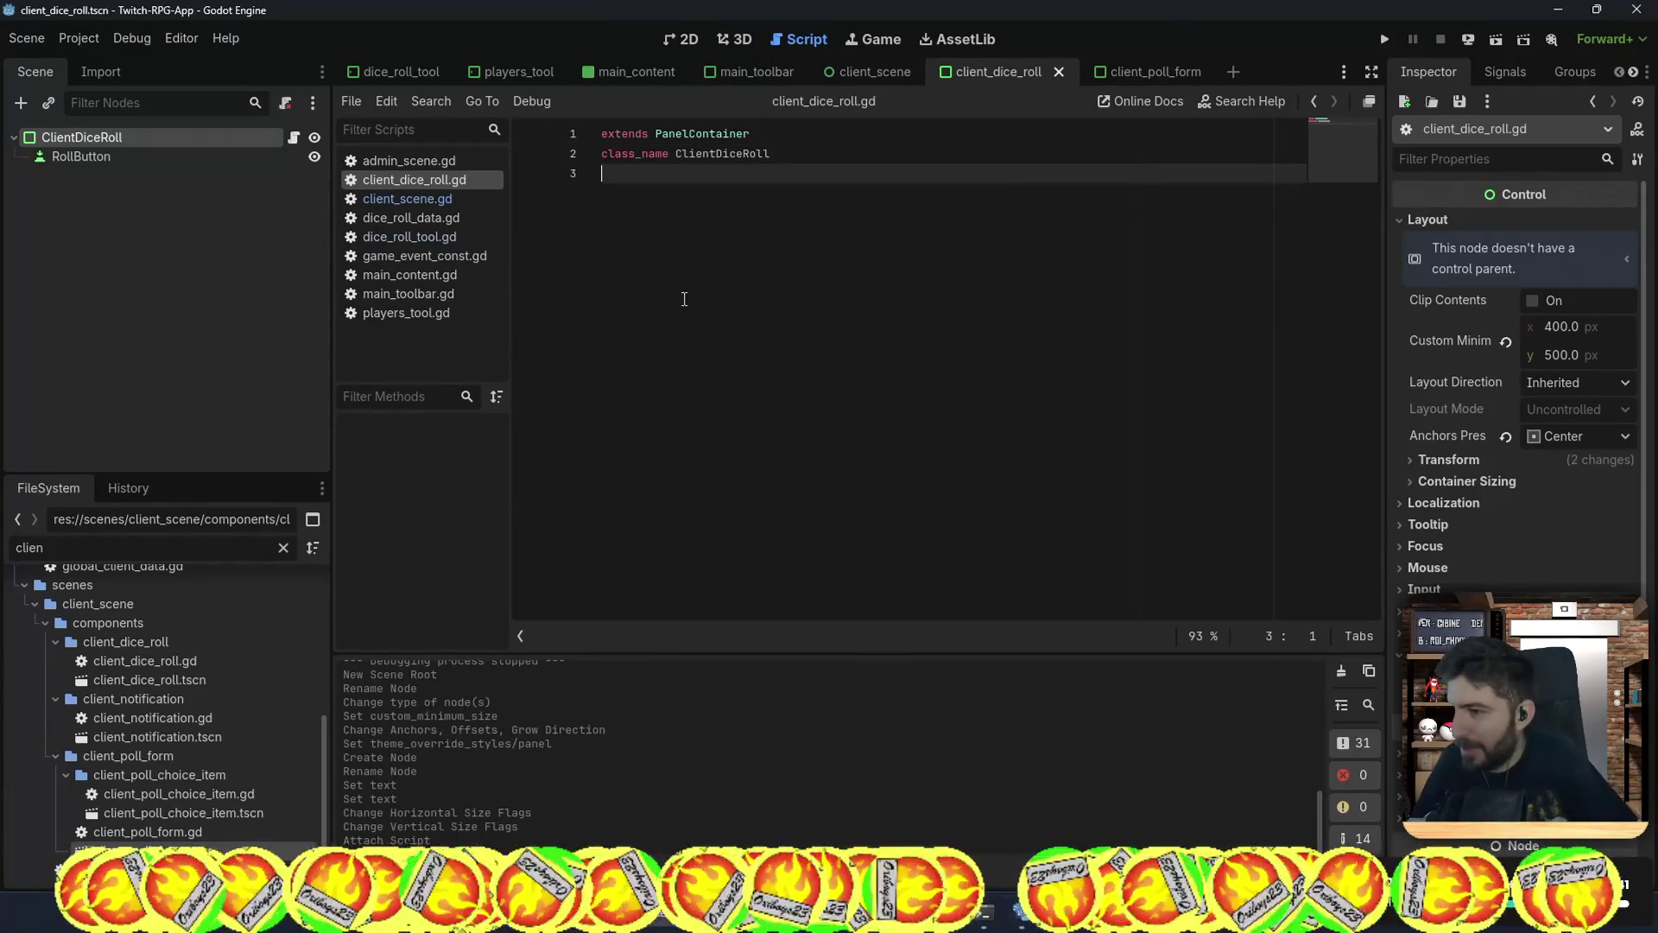
Step: Add an empty line below the class_name declaration in the script
key("Return")
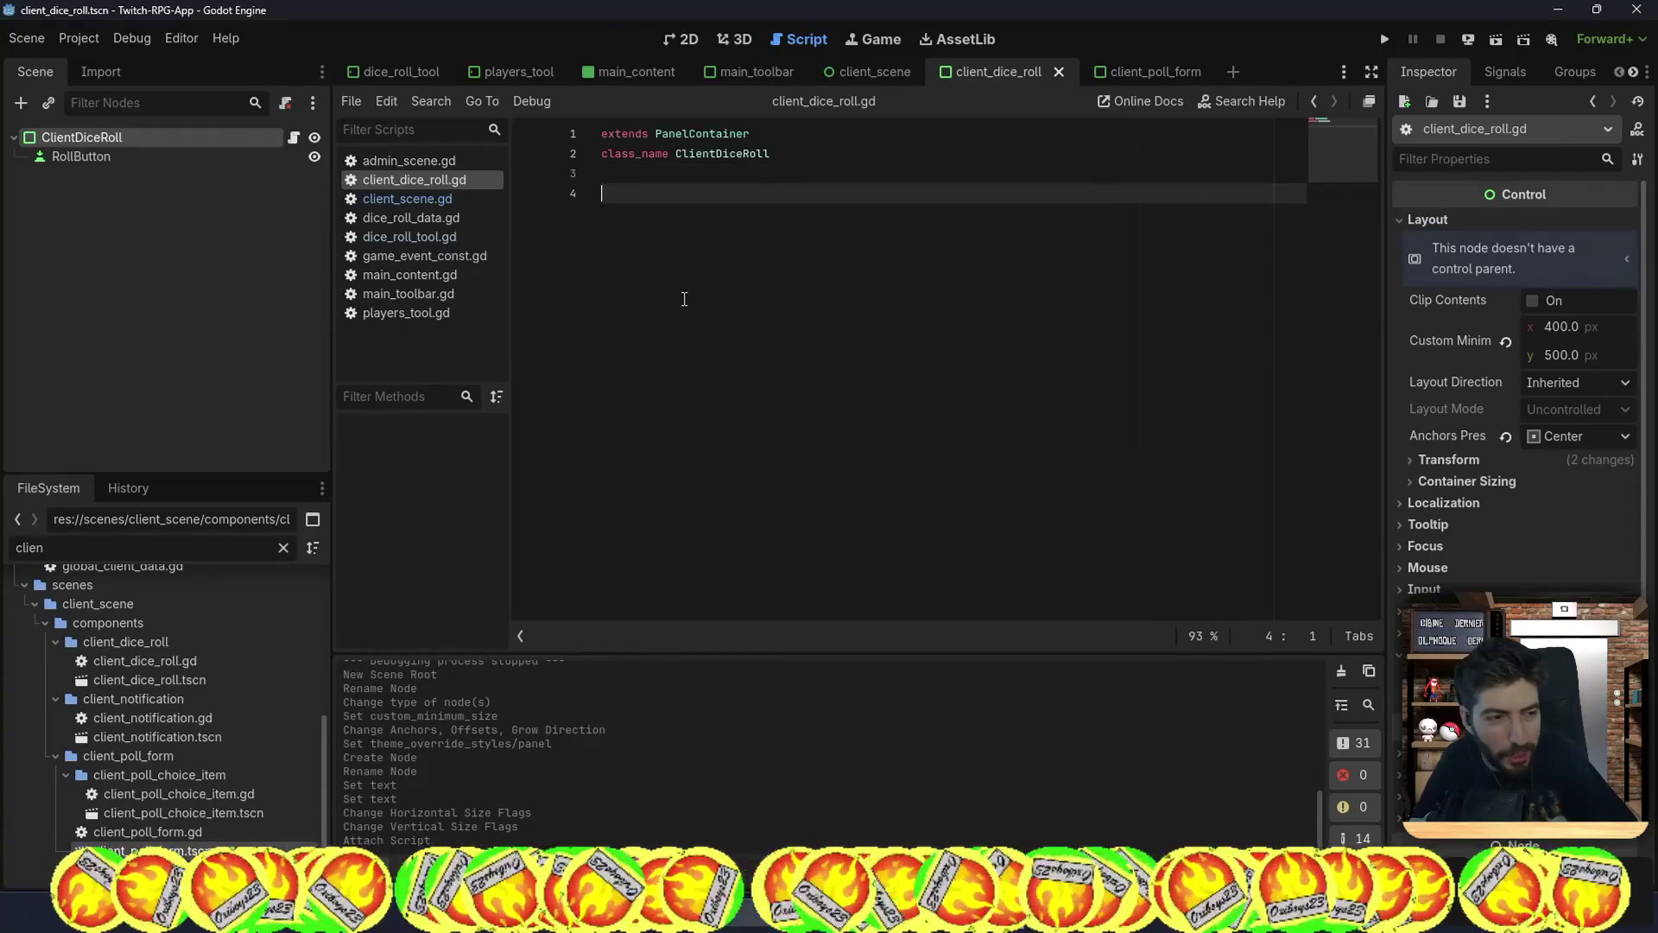
key("Return")
key("BackSpace")
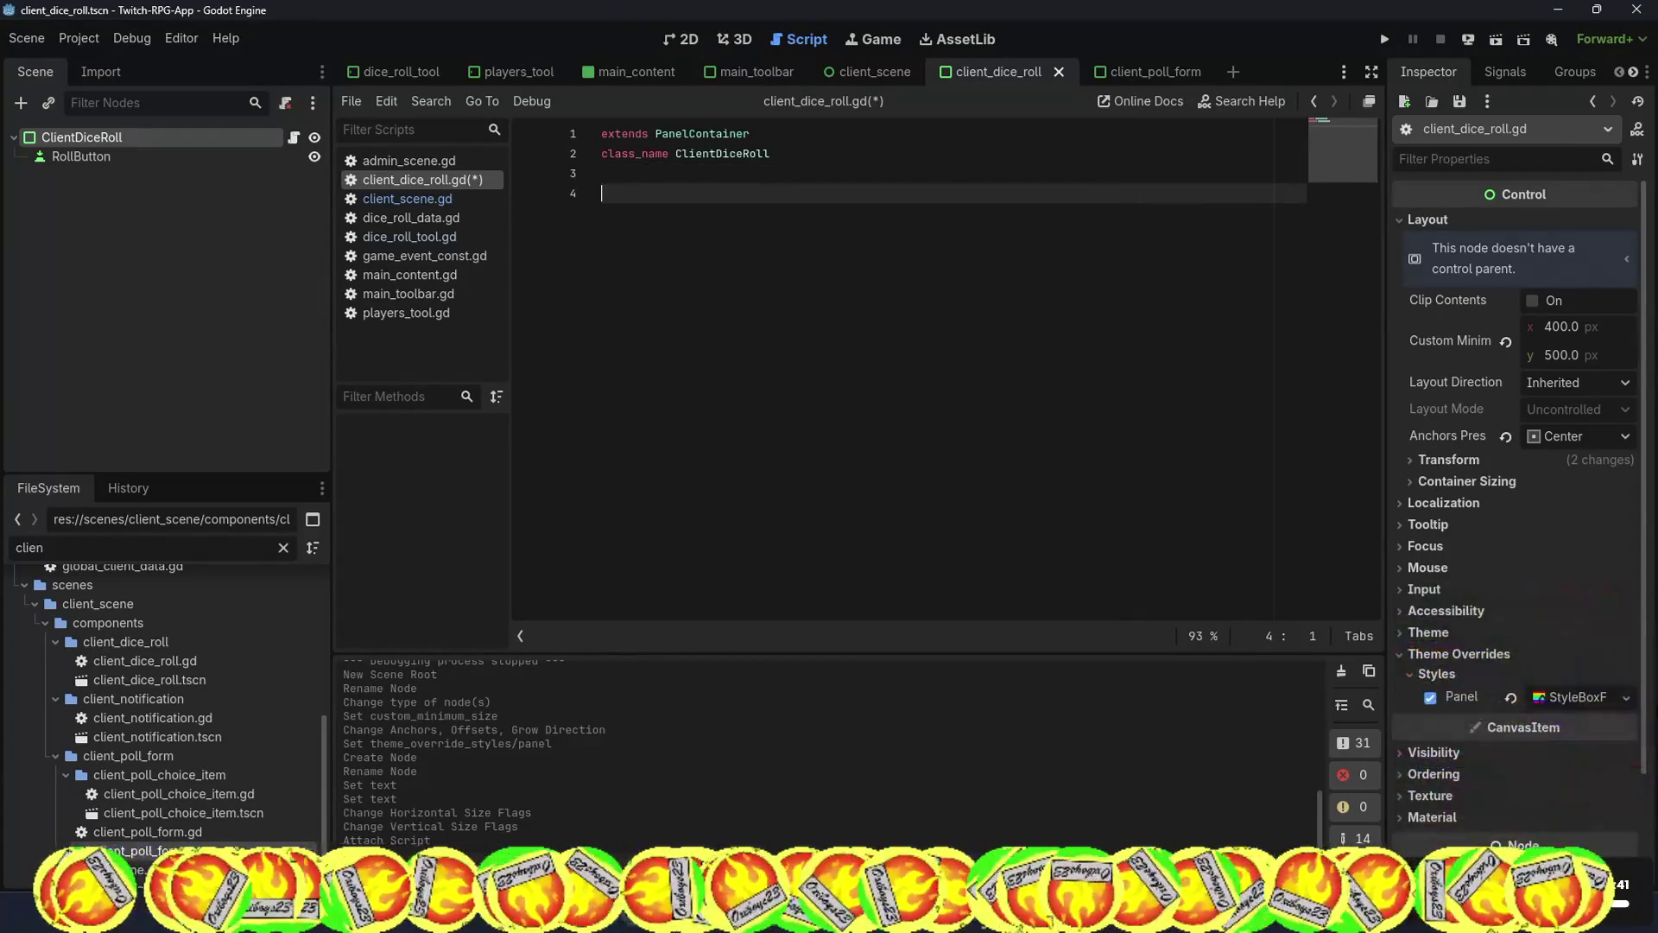
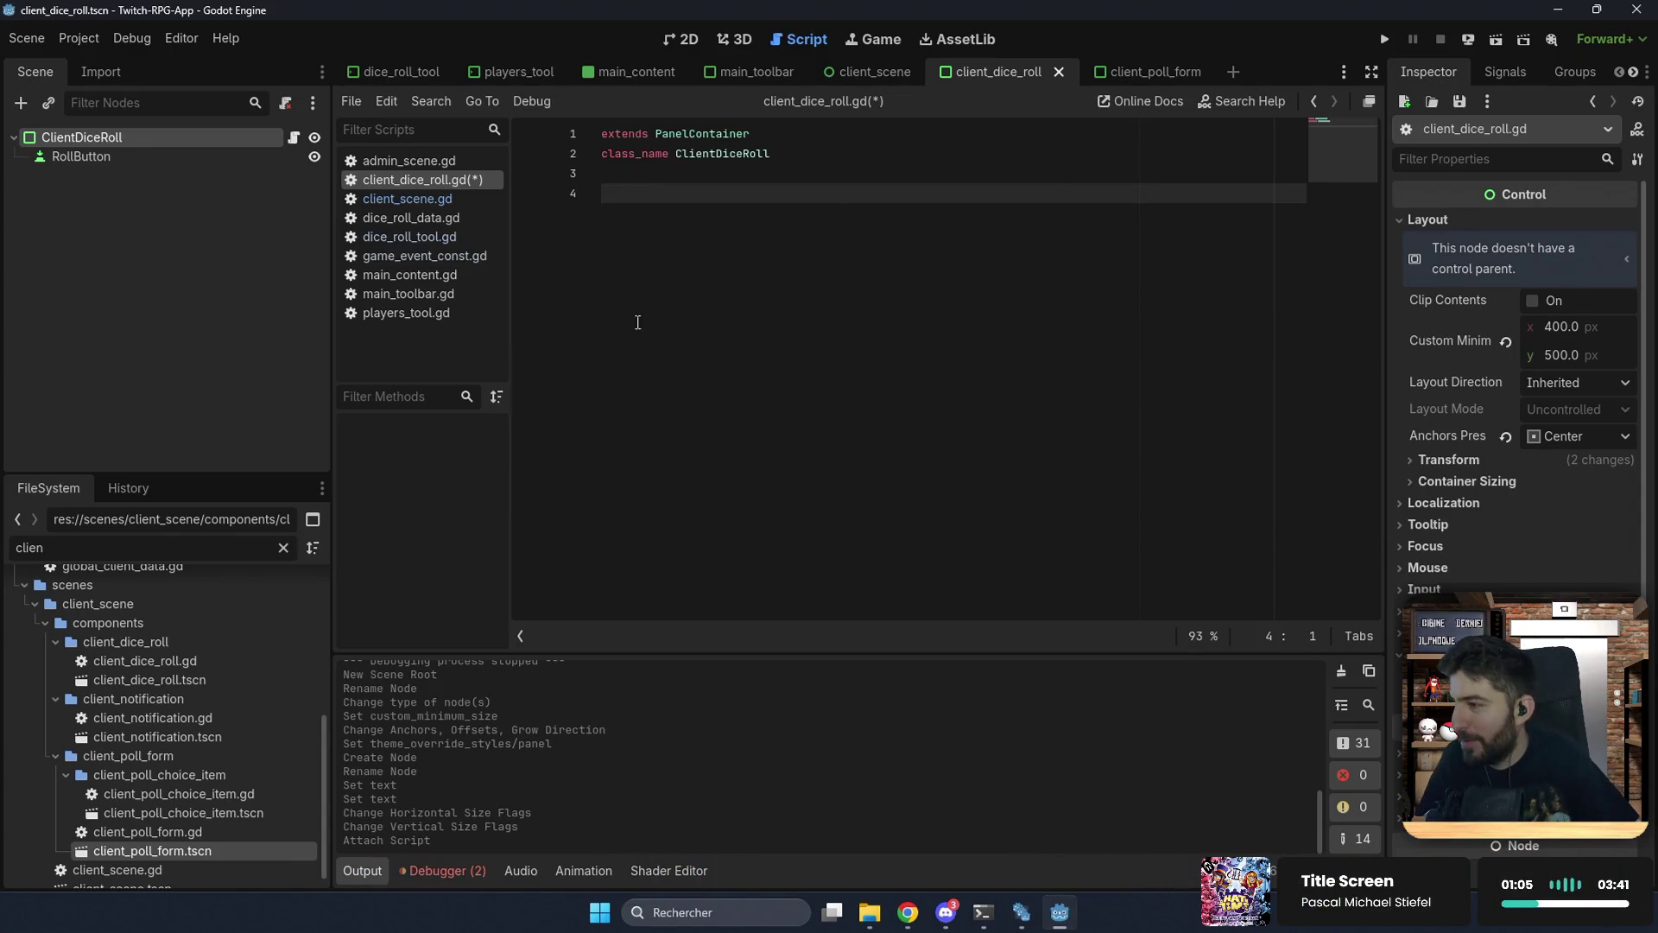
Step: Declare an exported dice_roll_data property typed DiceRollData on line 4 of client_dice_roll.gd
key("ctrl+s")
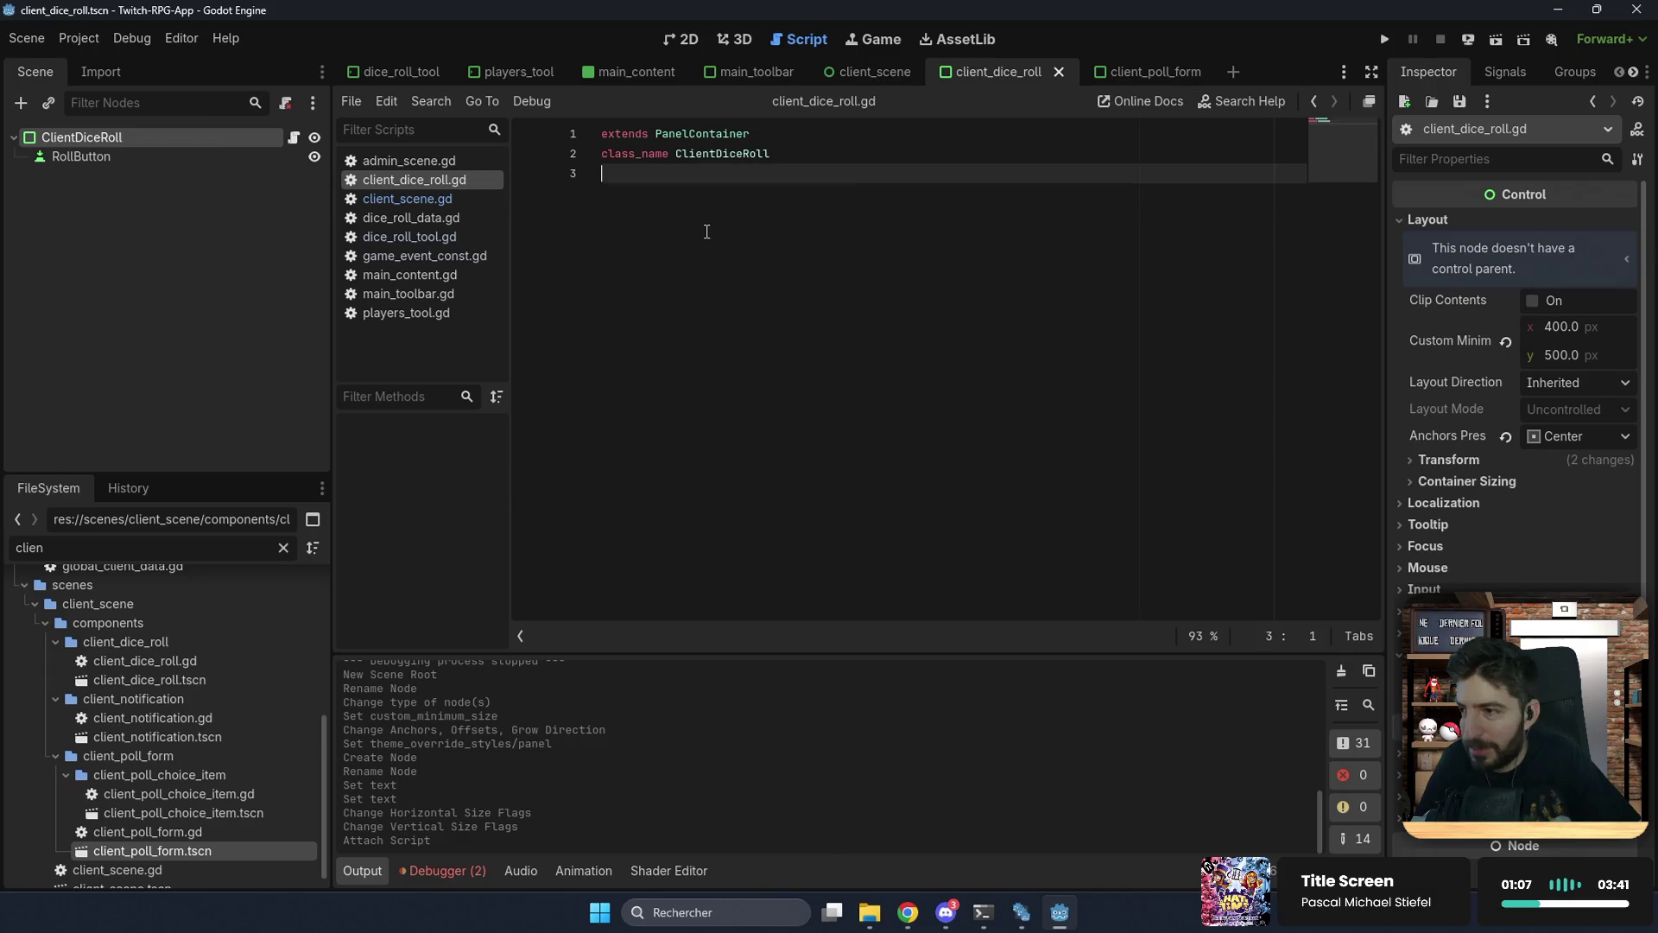
key("Return")
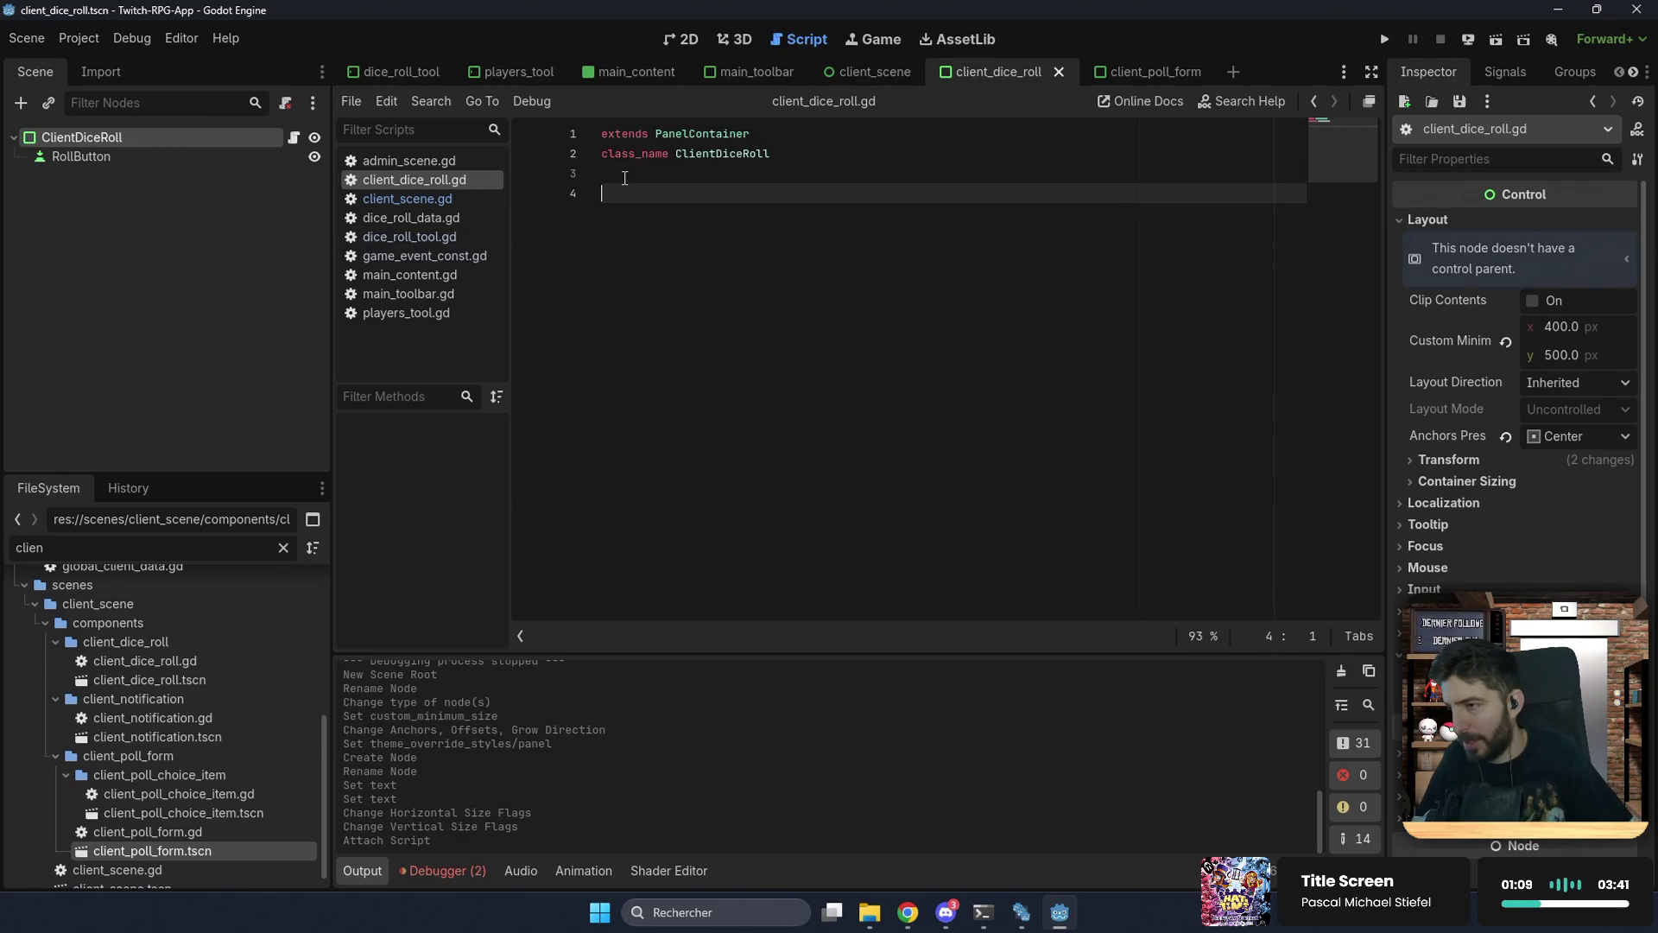
type("@export v")
key("BackSpace")
type("ce_roll")
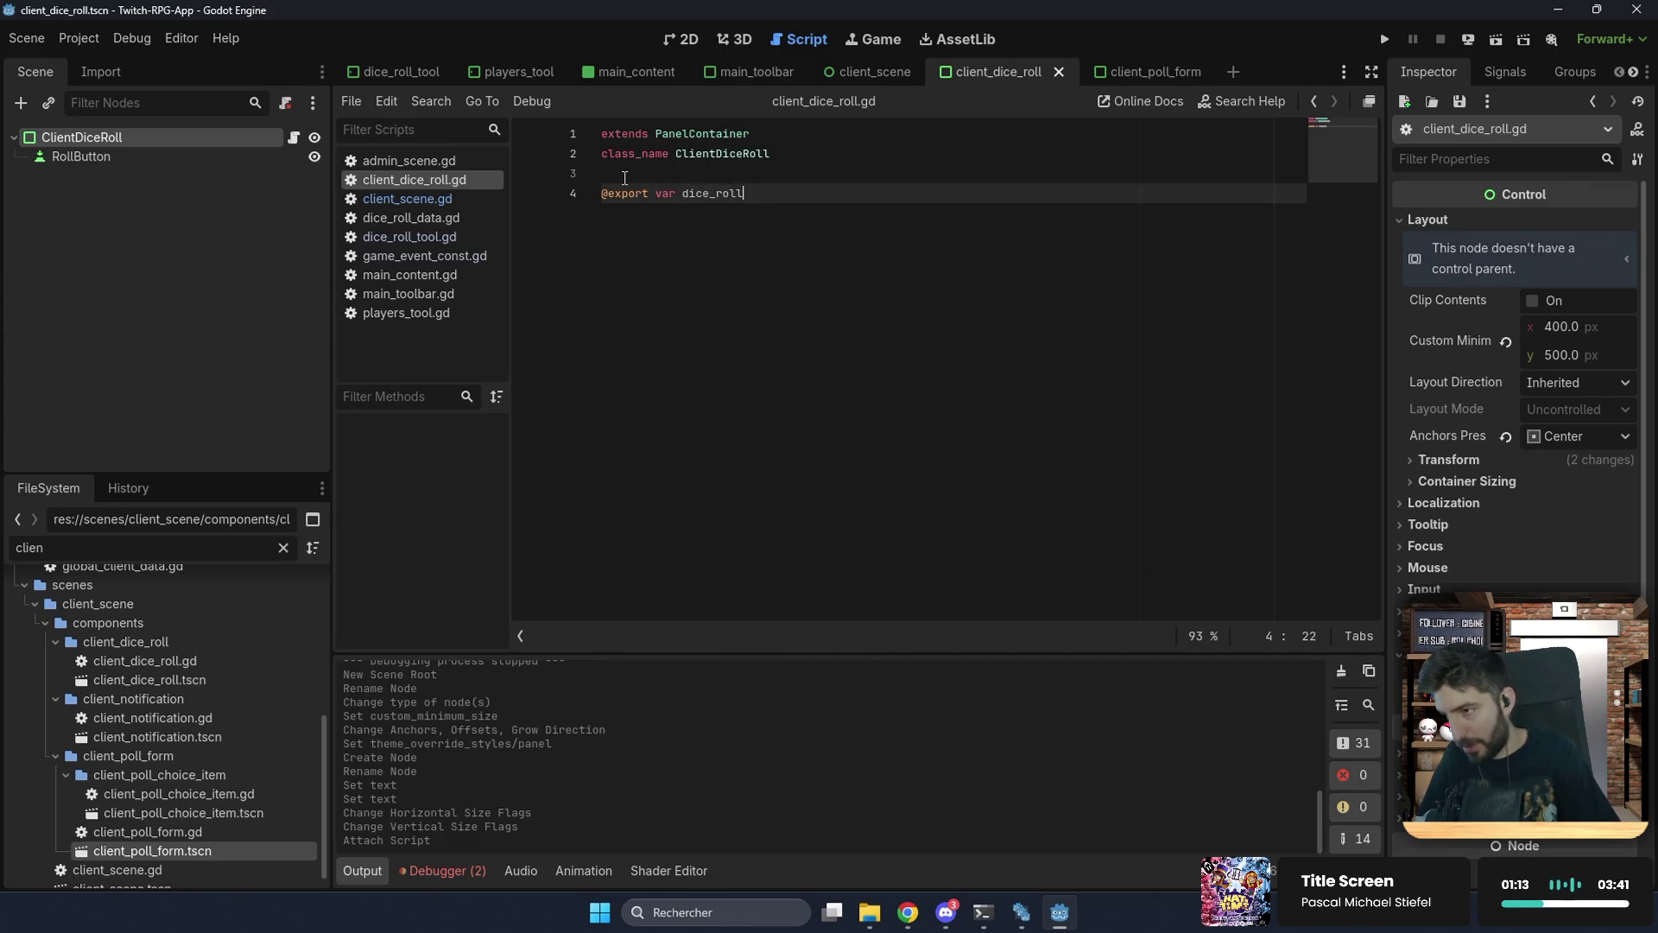
type("_data: DiceRol")
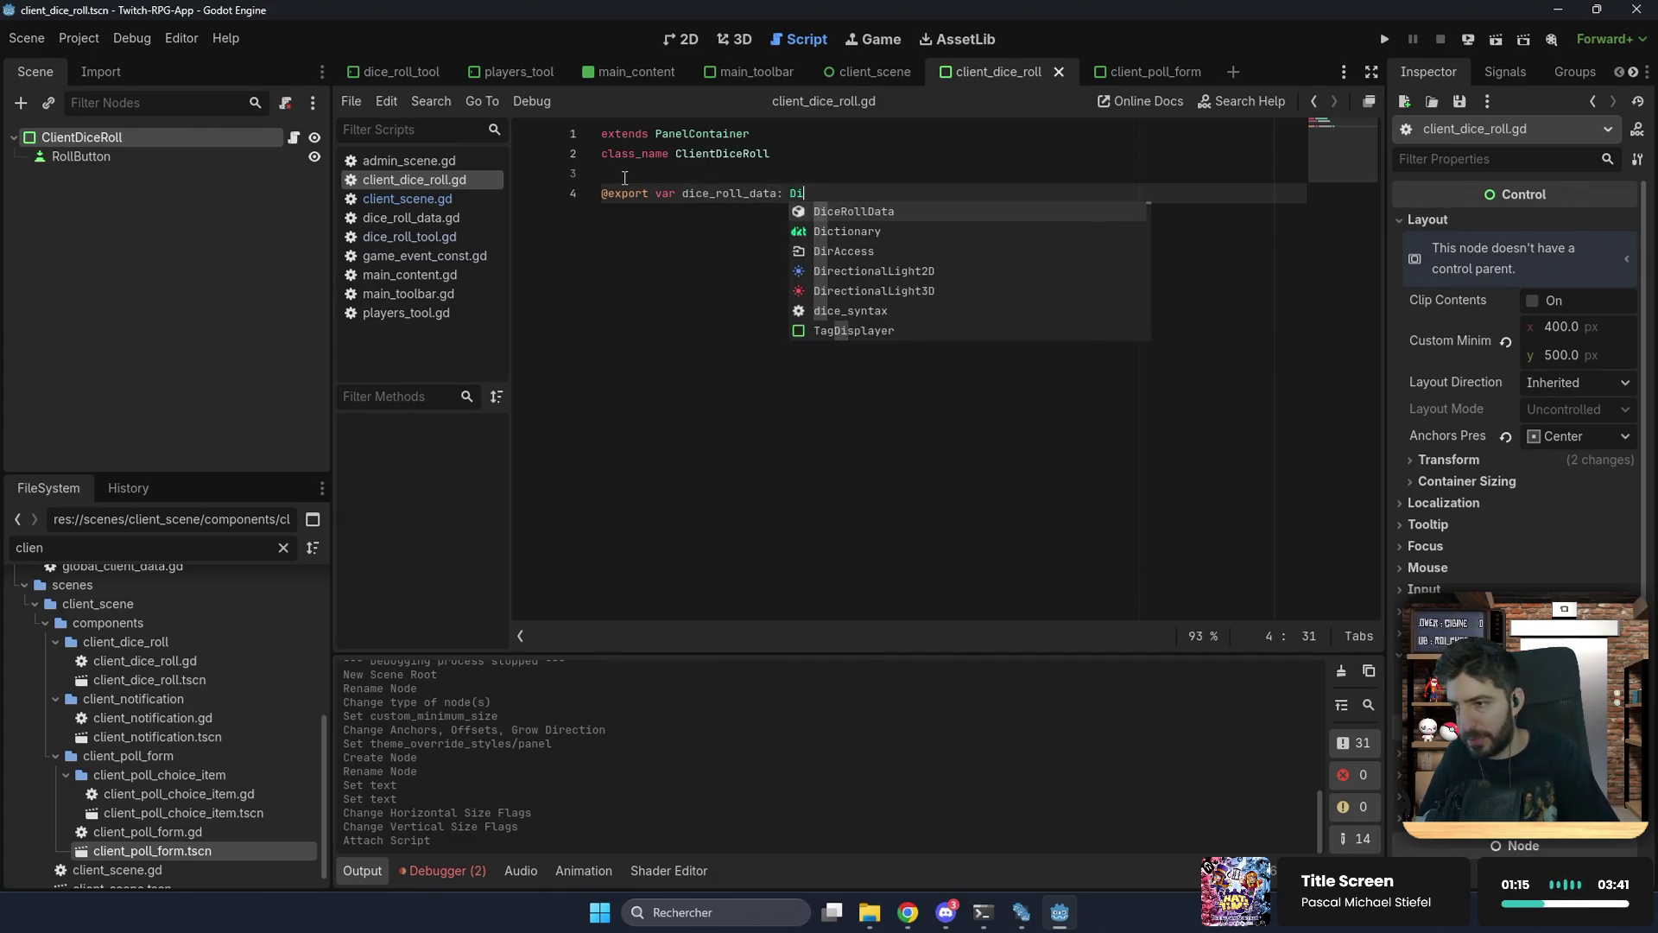
key("Return")
Step: Initialise dice_roll_data with DiceRollData.new() and save the script
type("iceRo")
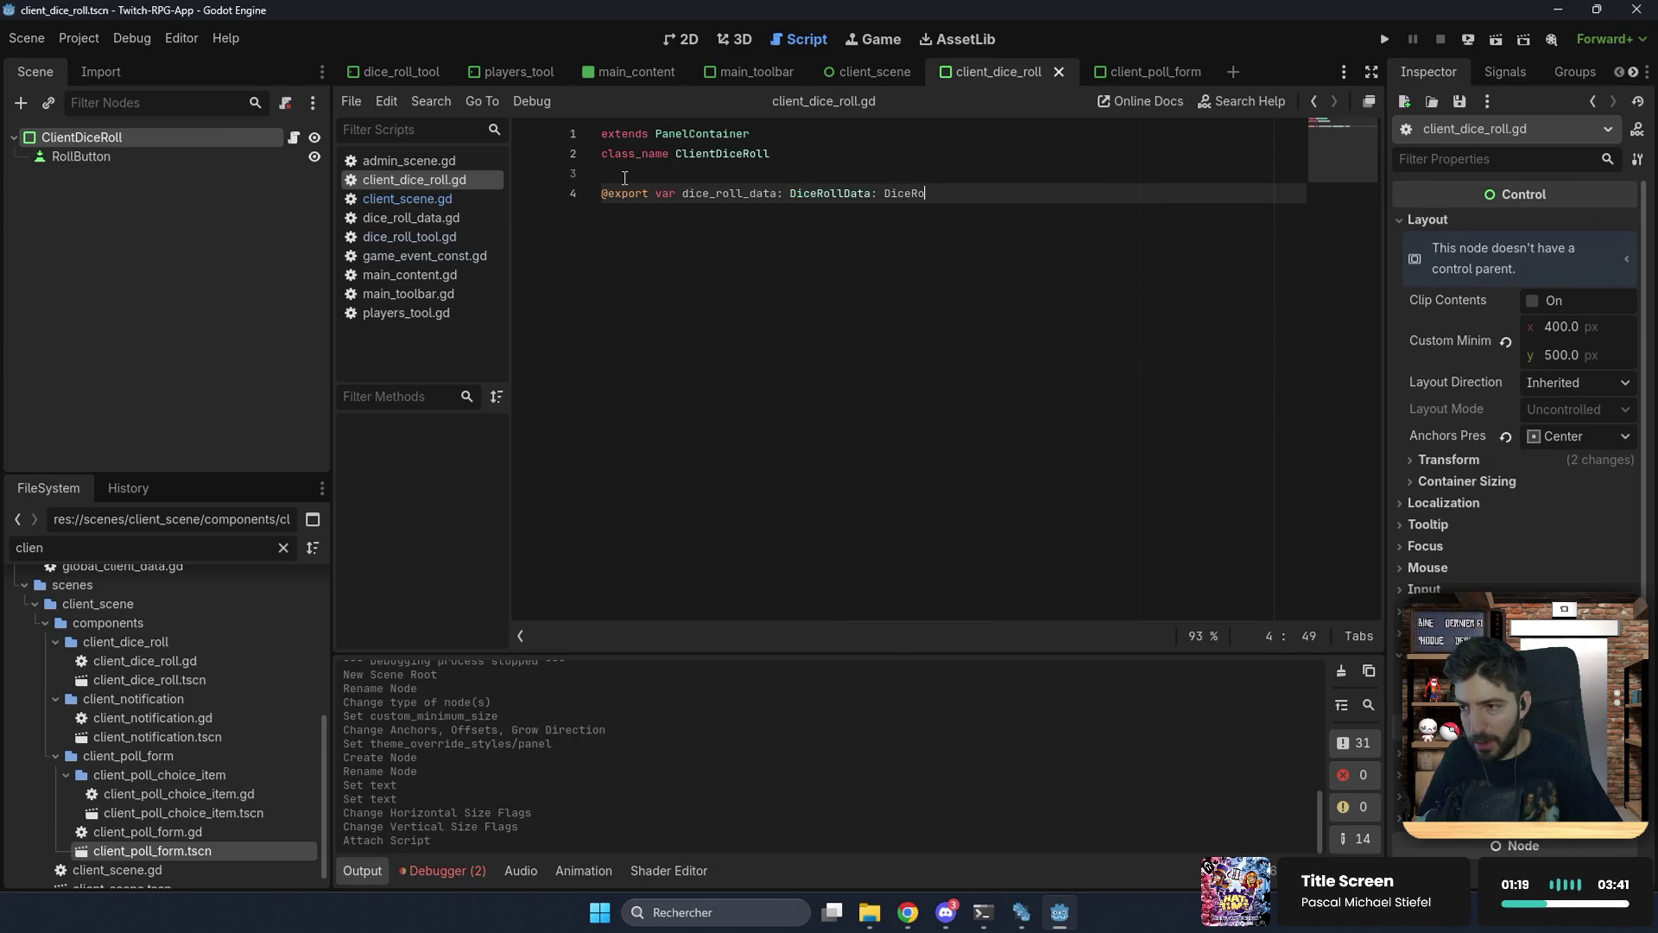
type("llData.new()")
key("Left")
key("Left")
key("Left")
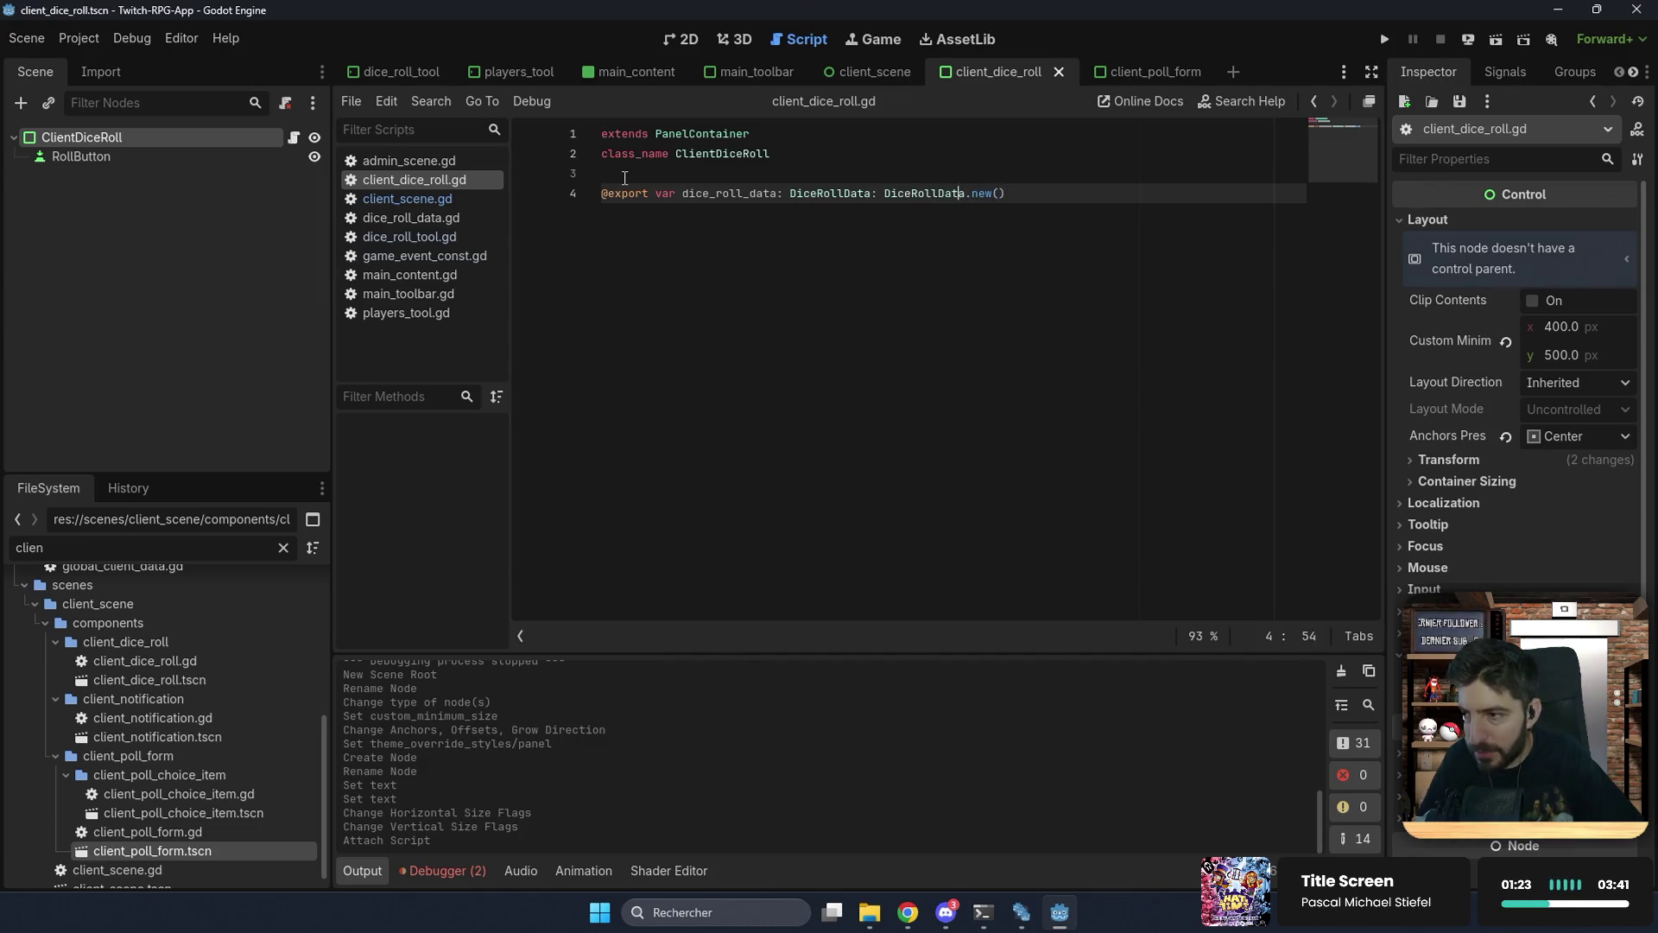
key("Left")
key("Left")
key("Left")
key("BackSpace")
type("=")
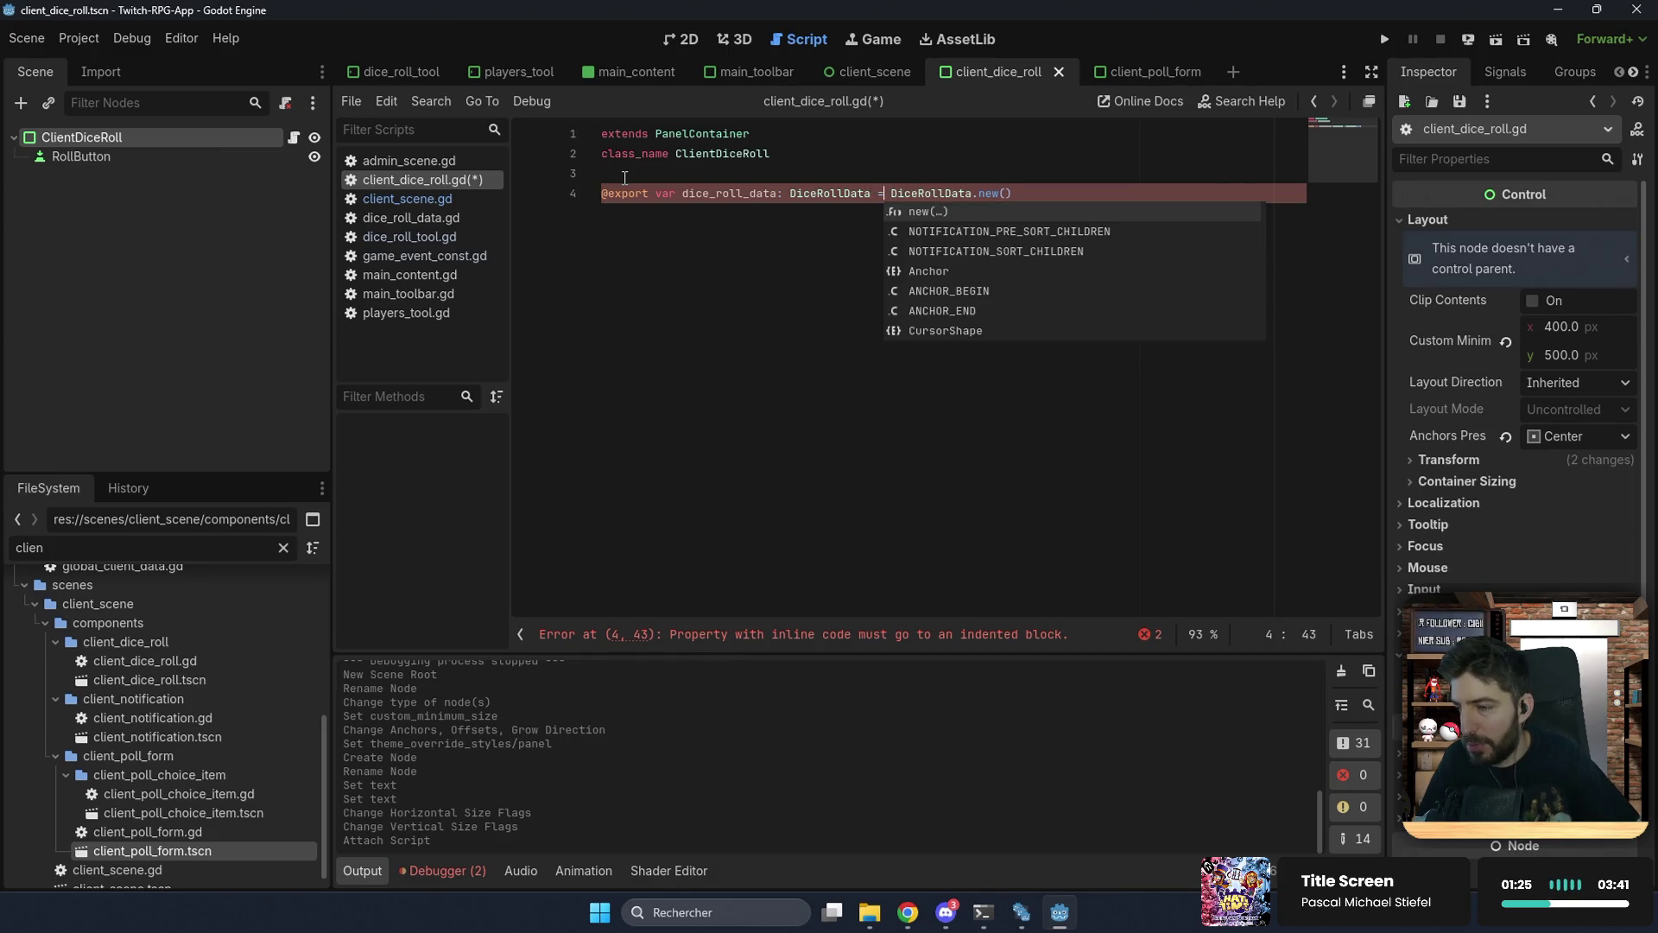
left_click(1112, 194)
key("ctrl+s")
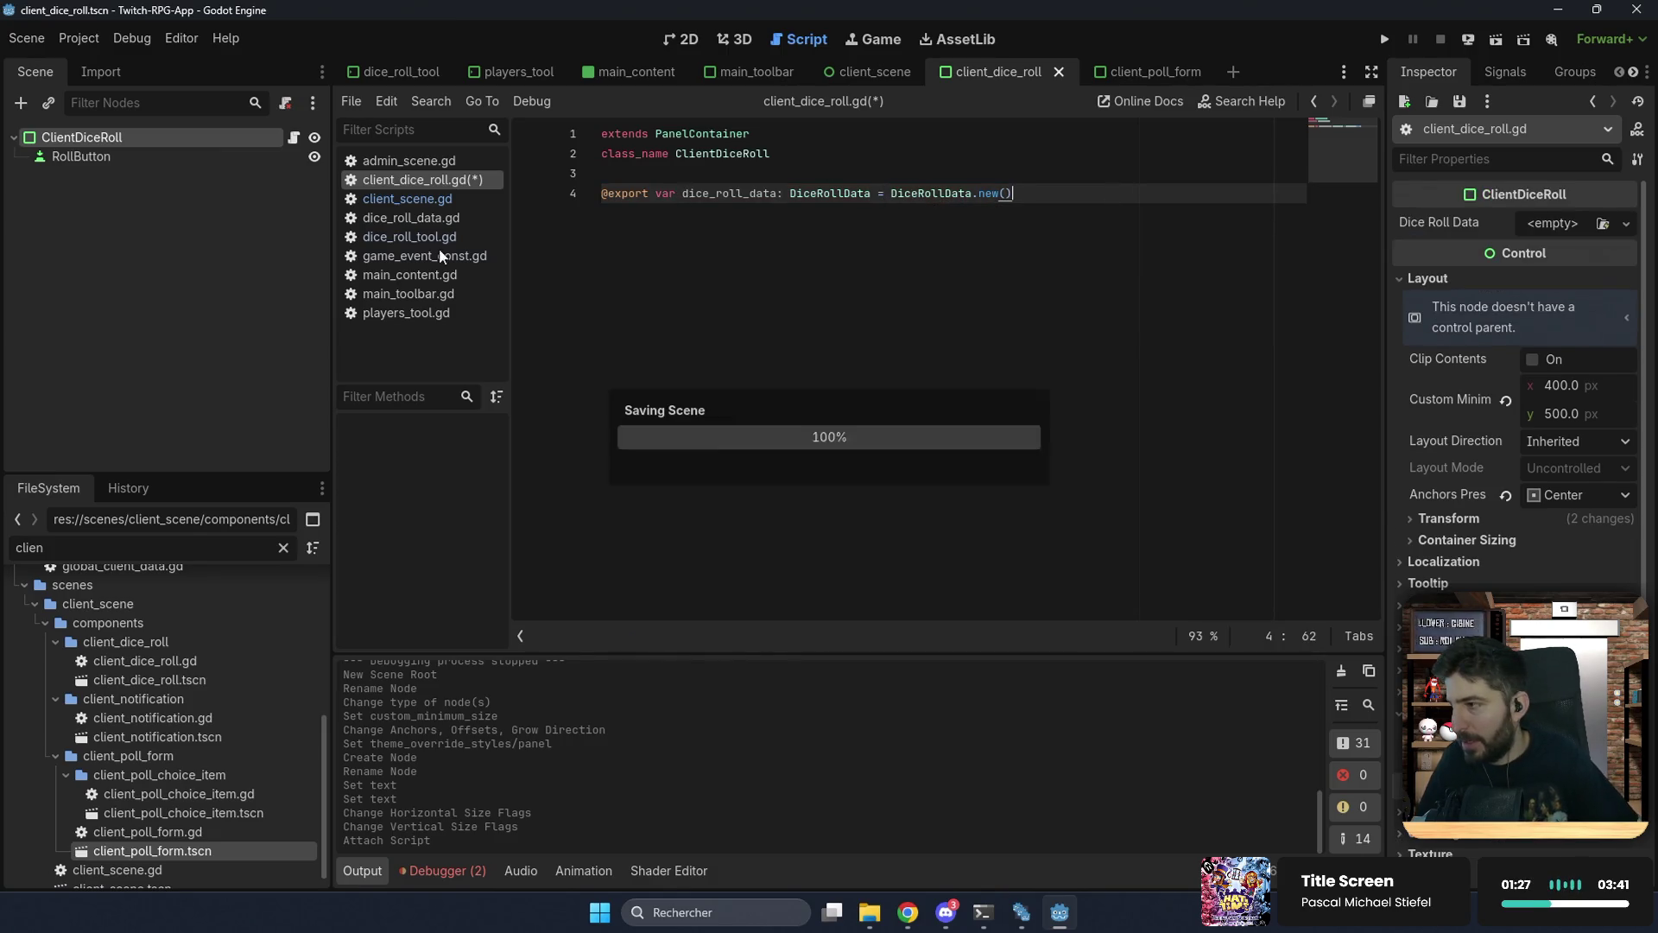
left_click(118, 160)
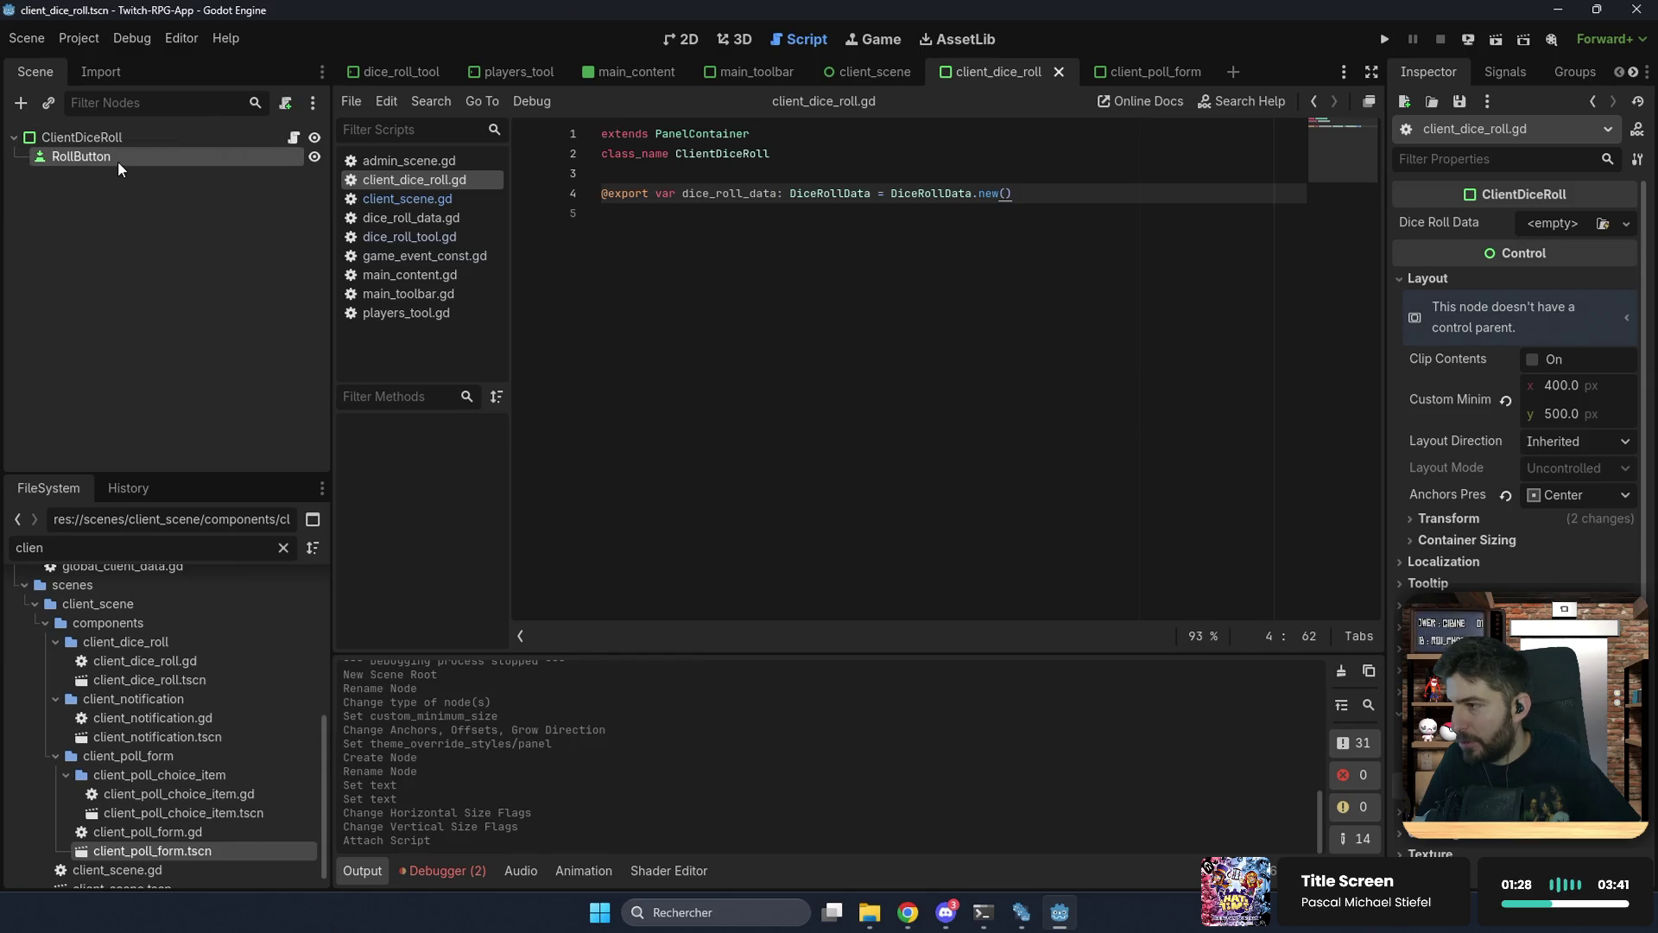
Step: Connect RollButton's pressed signal to _on_roll_button_pressed and save the scene
left_click(1500, 69)
double_click(1479, 195)
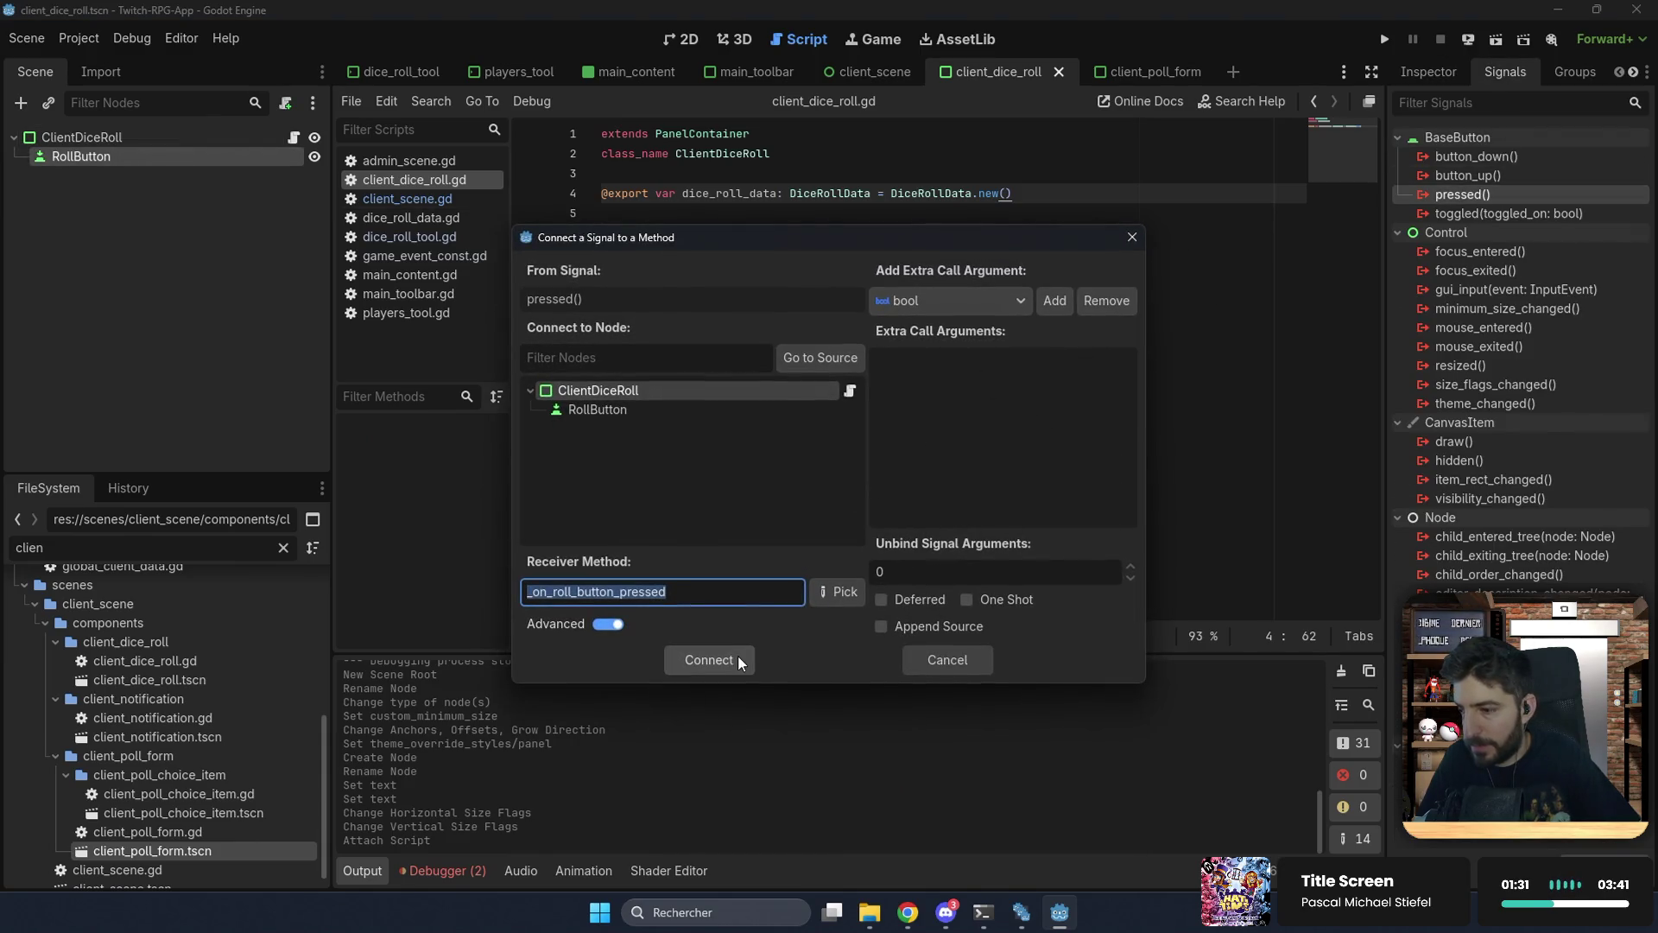
left_click(738, 660)
key("ctrl+s")
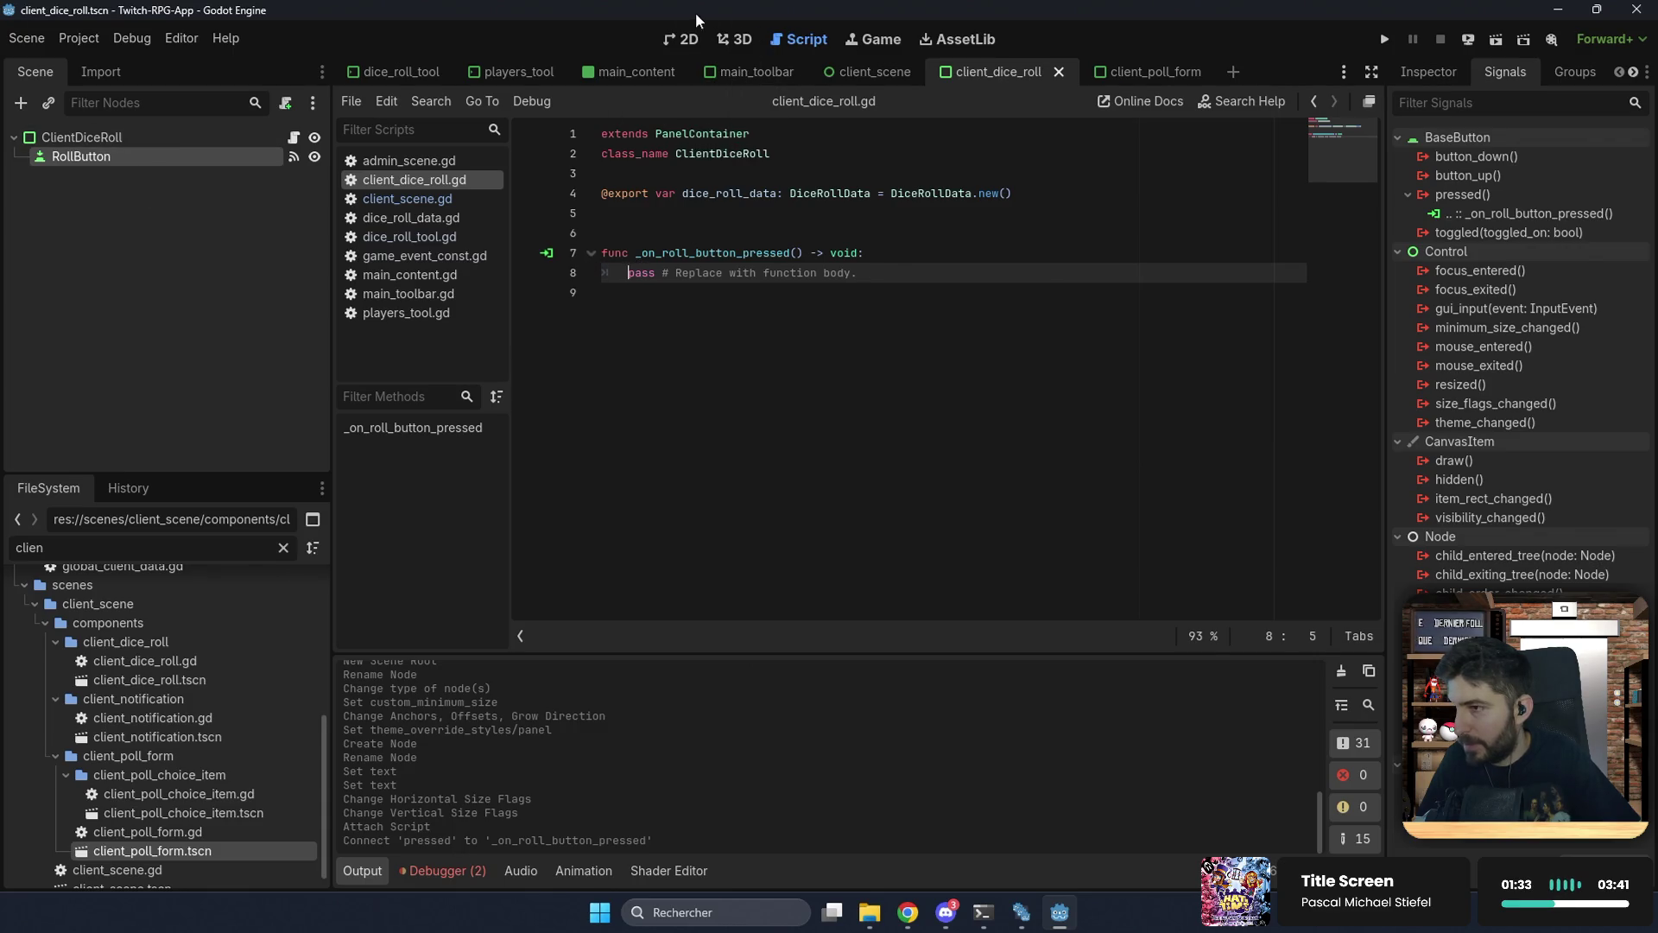
Step: Add a Label child named ResultValue under ClientDiceRoll
left_click(682, 39)
left_click(160, 140)
key("ctrl+a")
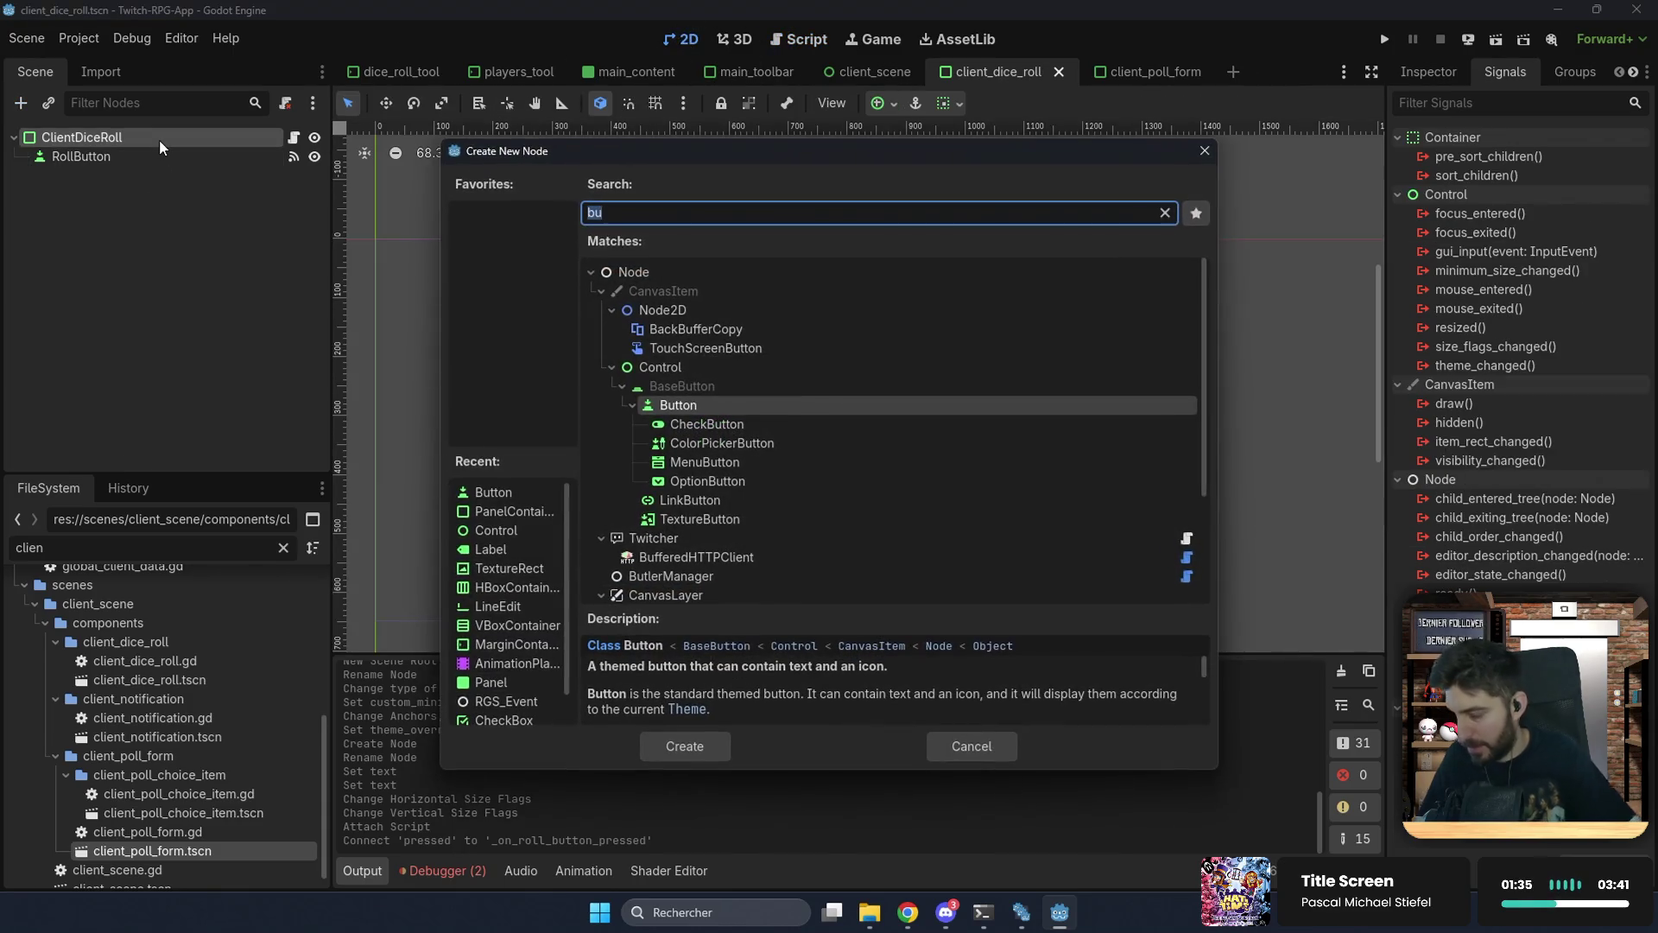
type("la")
key("Return")
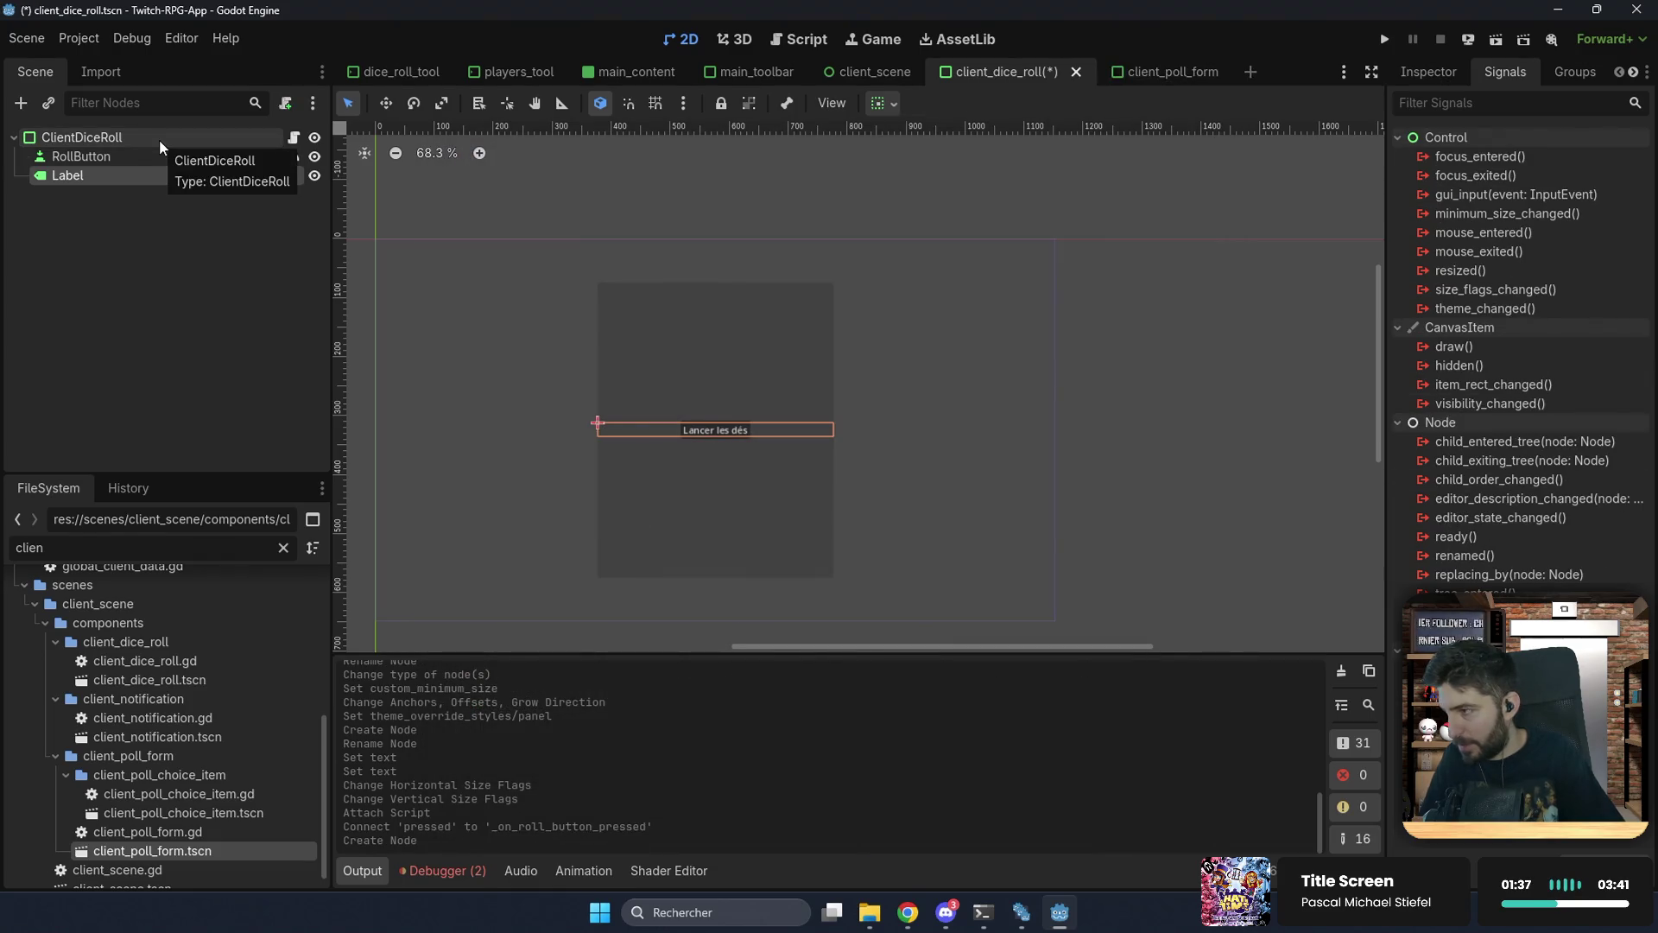
key("F2")
type("ResultValue")
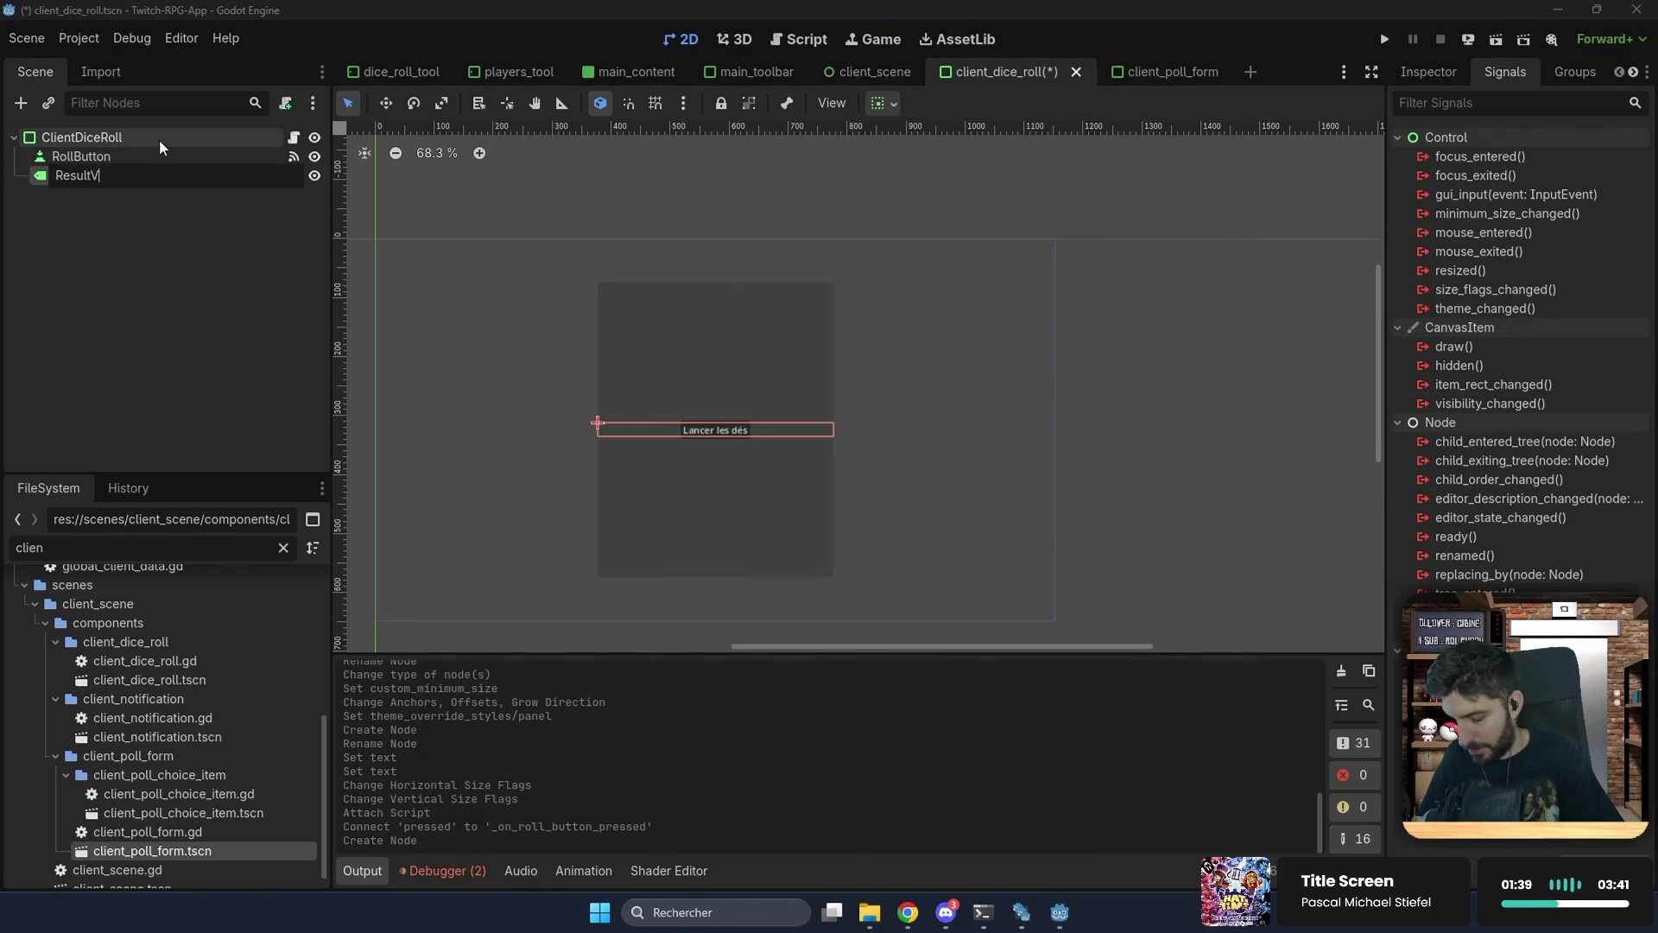
key("Return")
Step: Set ResultValue's horizontal alignment to Center and save the scene
left_click(1455, 74)
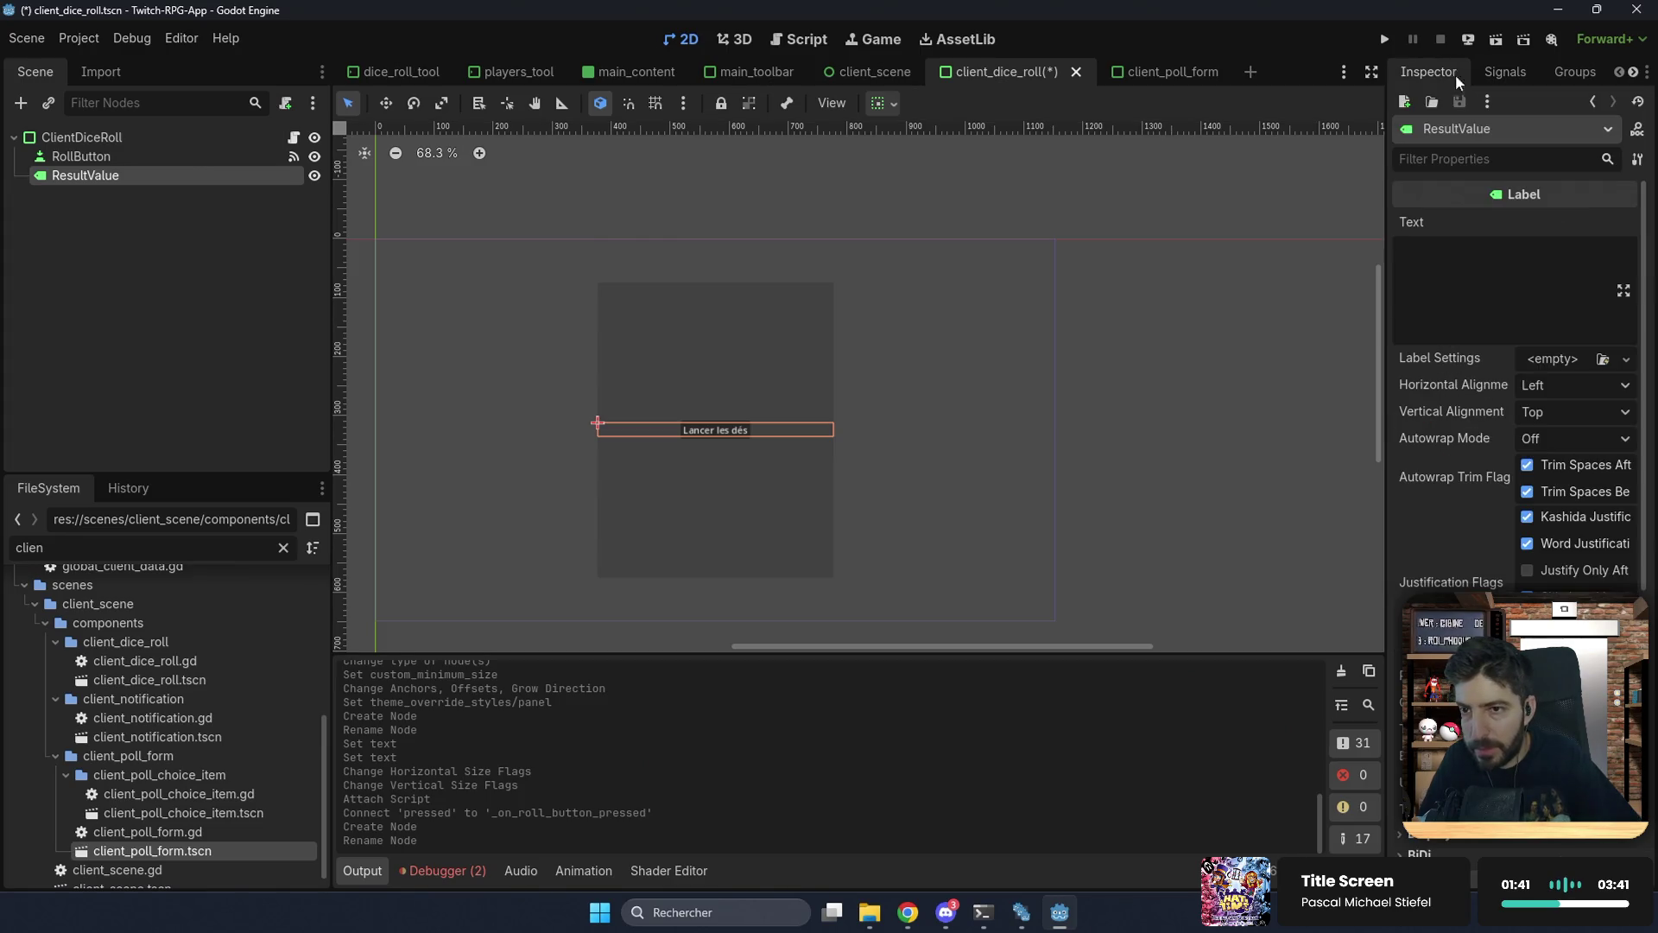
left_click(1540, 386)
left_click(1565, 435)
key("ctrl+s")
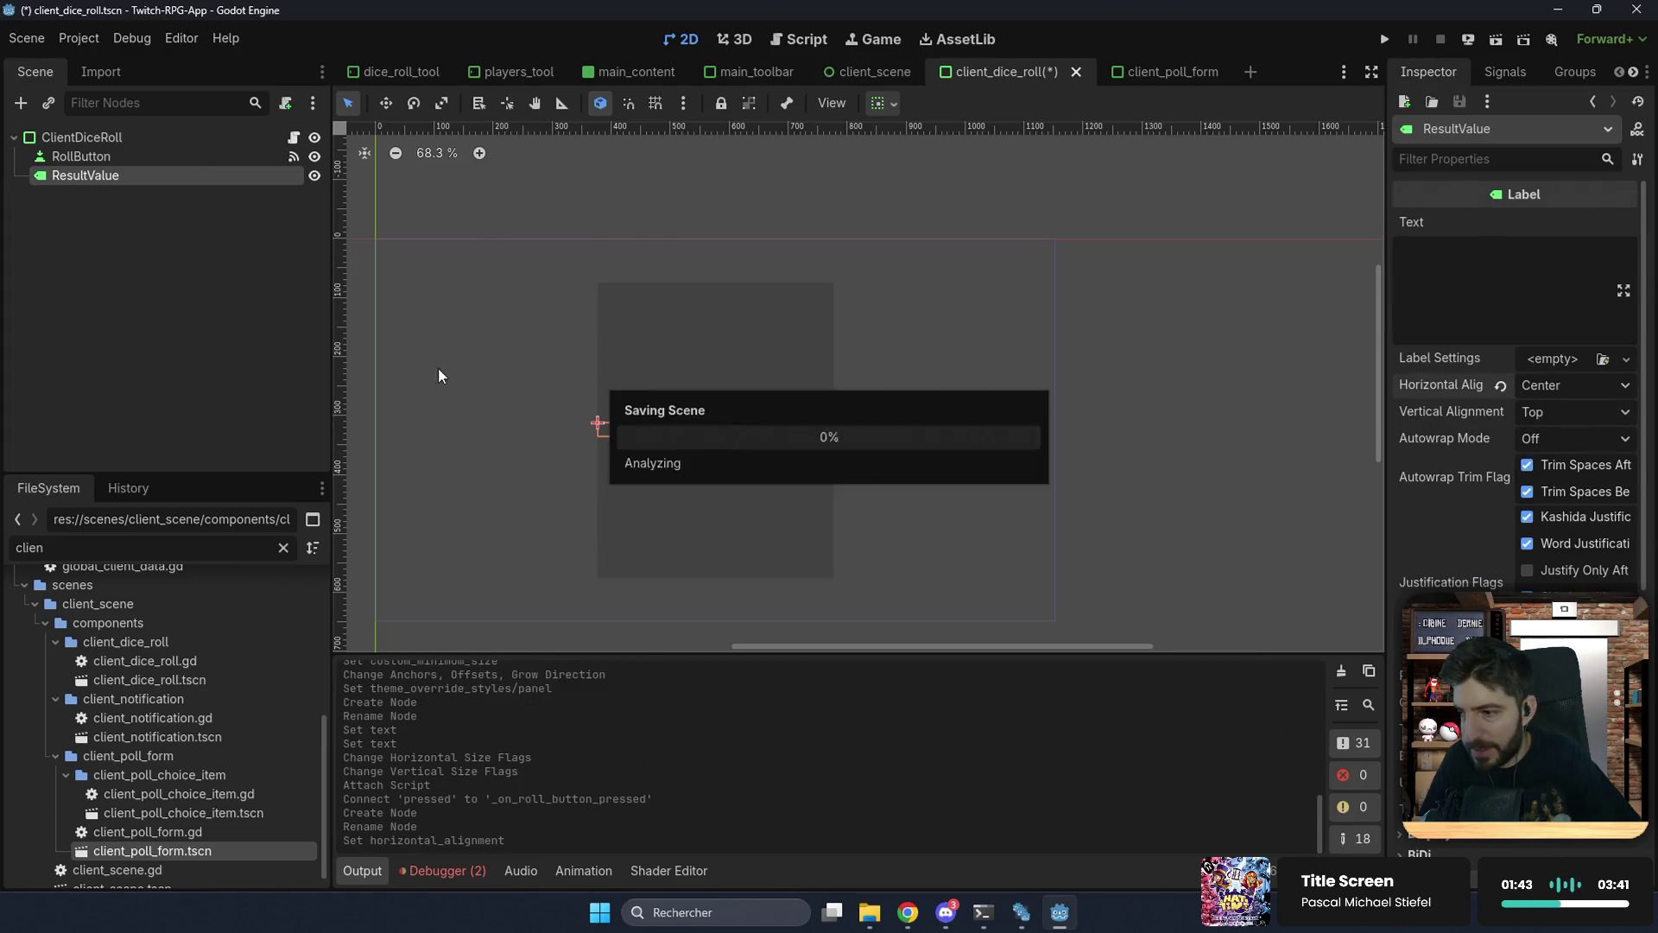
left_click(178, 156, "ctrl")
right_click(206, 159)
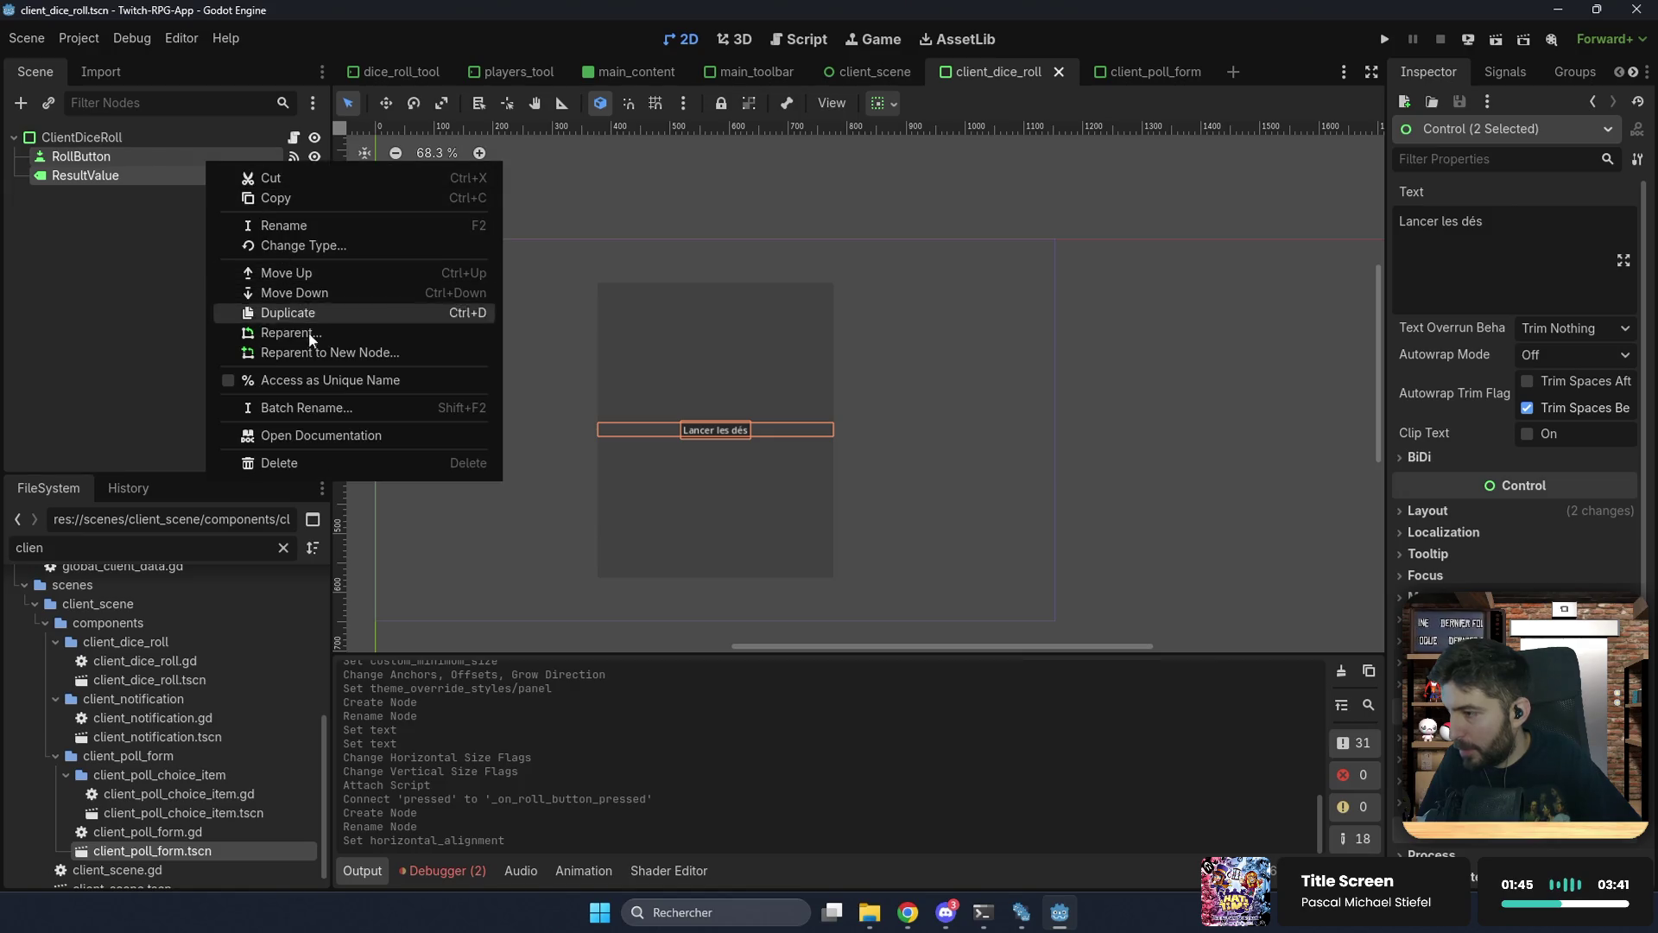
left_click(306, 381)
left_click(294, 137)
mouse_move(207, 161)
left_mouse_down()
mouse_move(691, 183)
mouse_move(697, 237)
mouse_move(735, 234)
left_mouse_up()
Step: Add a _ready function that returns early when the node is not inside the tree
key("Return")
key("Return")
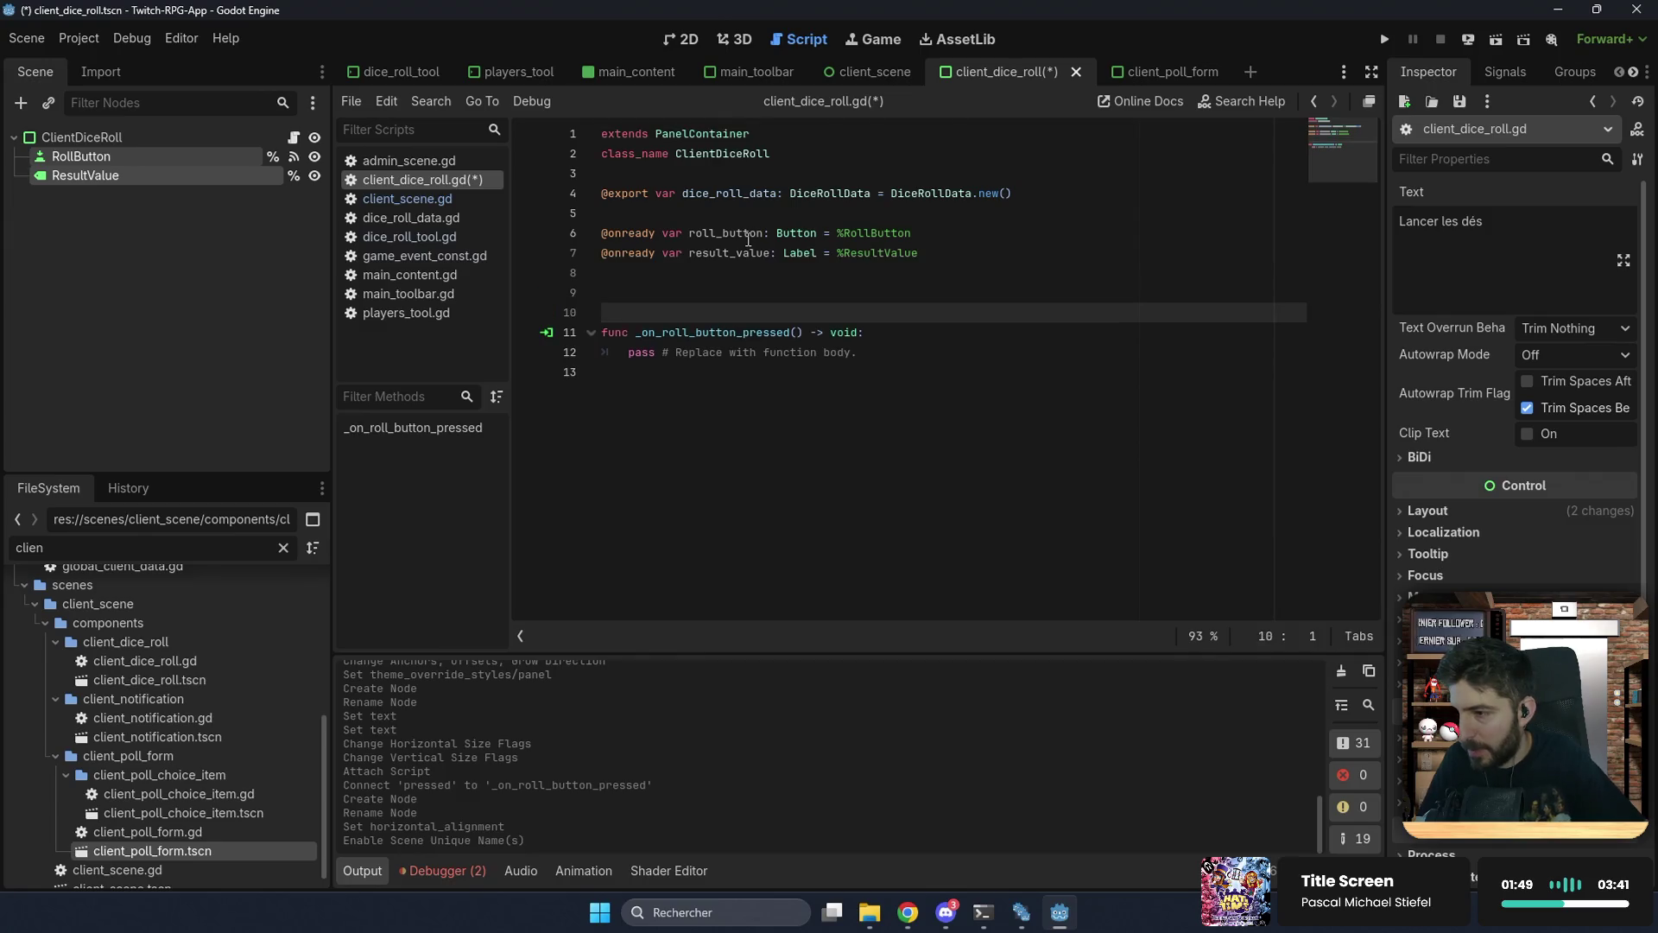
key("Up")
type("fuinc")
key("BackSpace")
key("BackSpace")
type("nc _r")
key("Return")
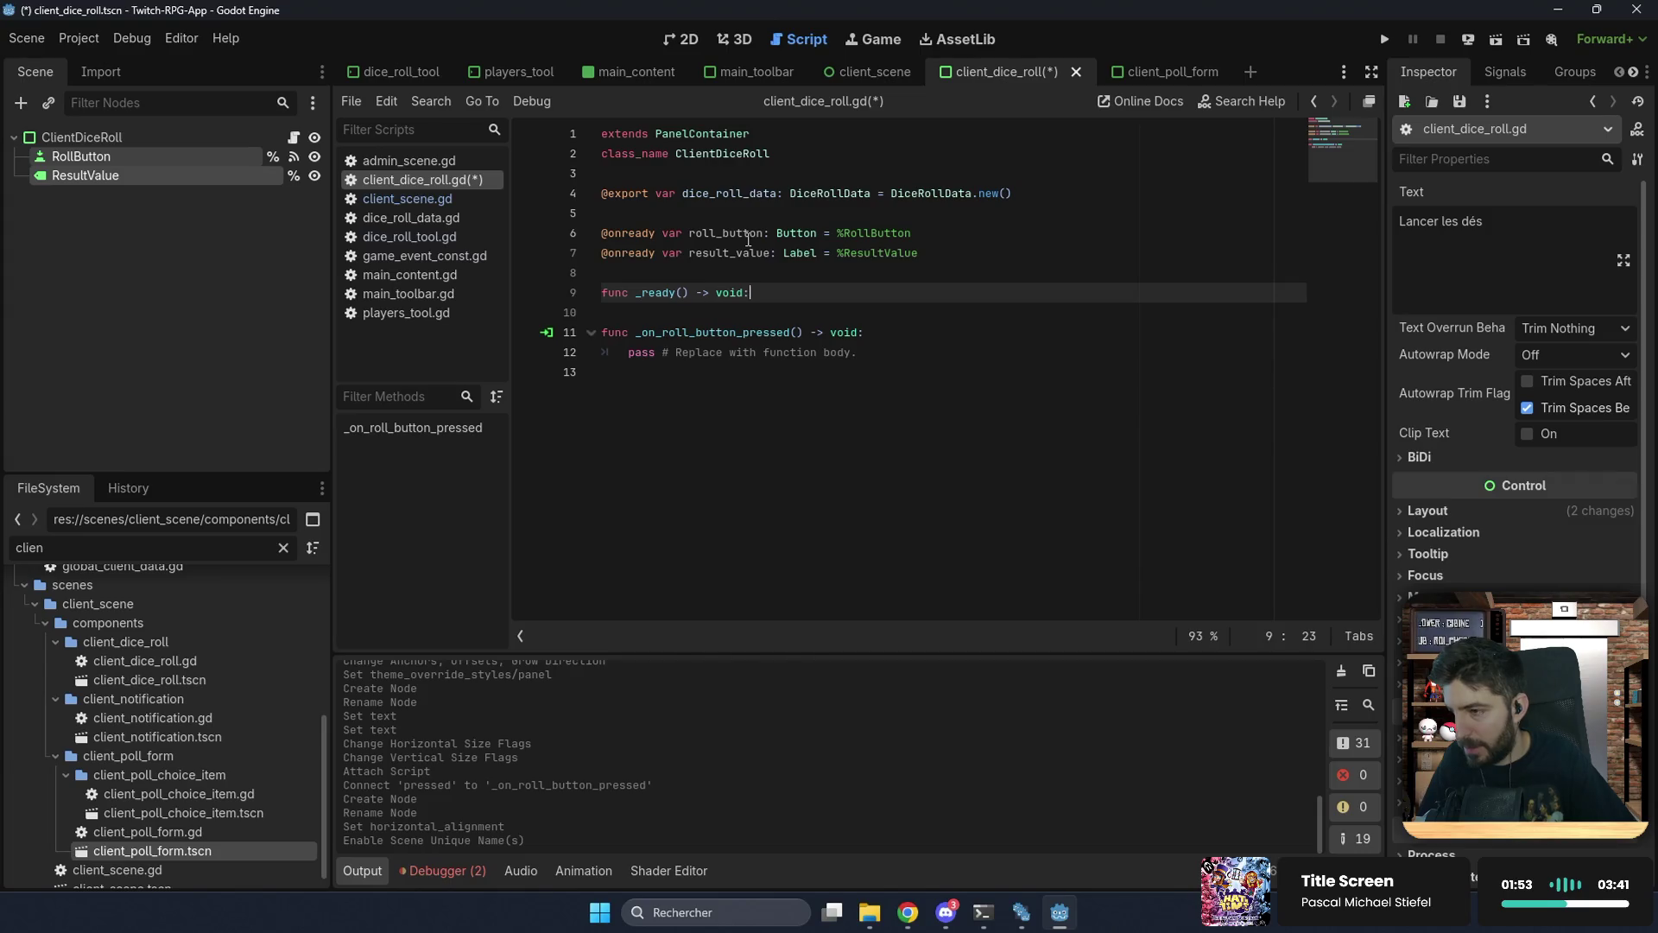
key("Return")
type("if not ")
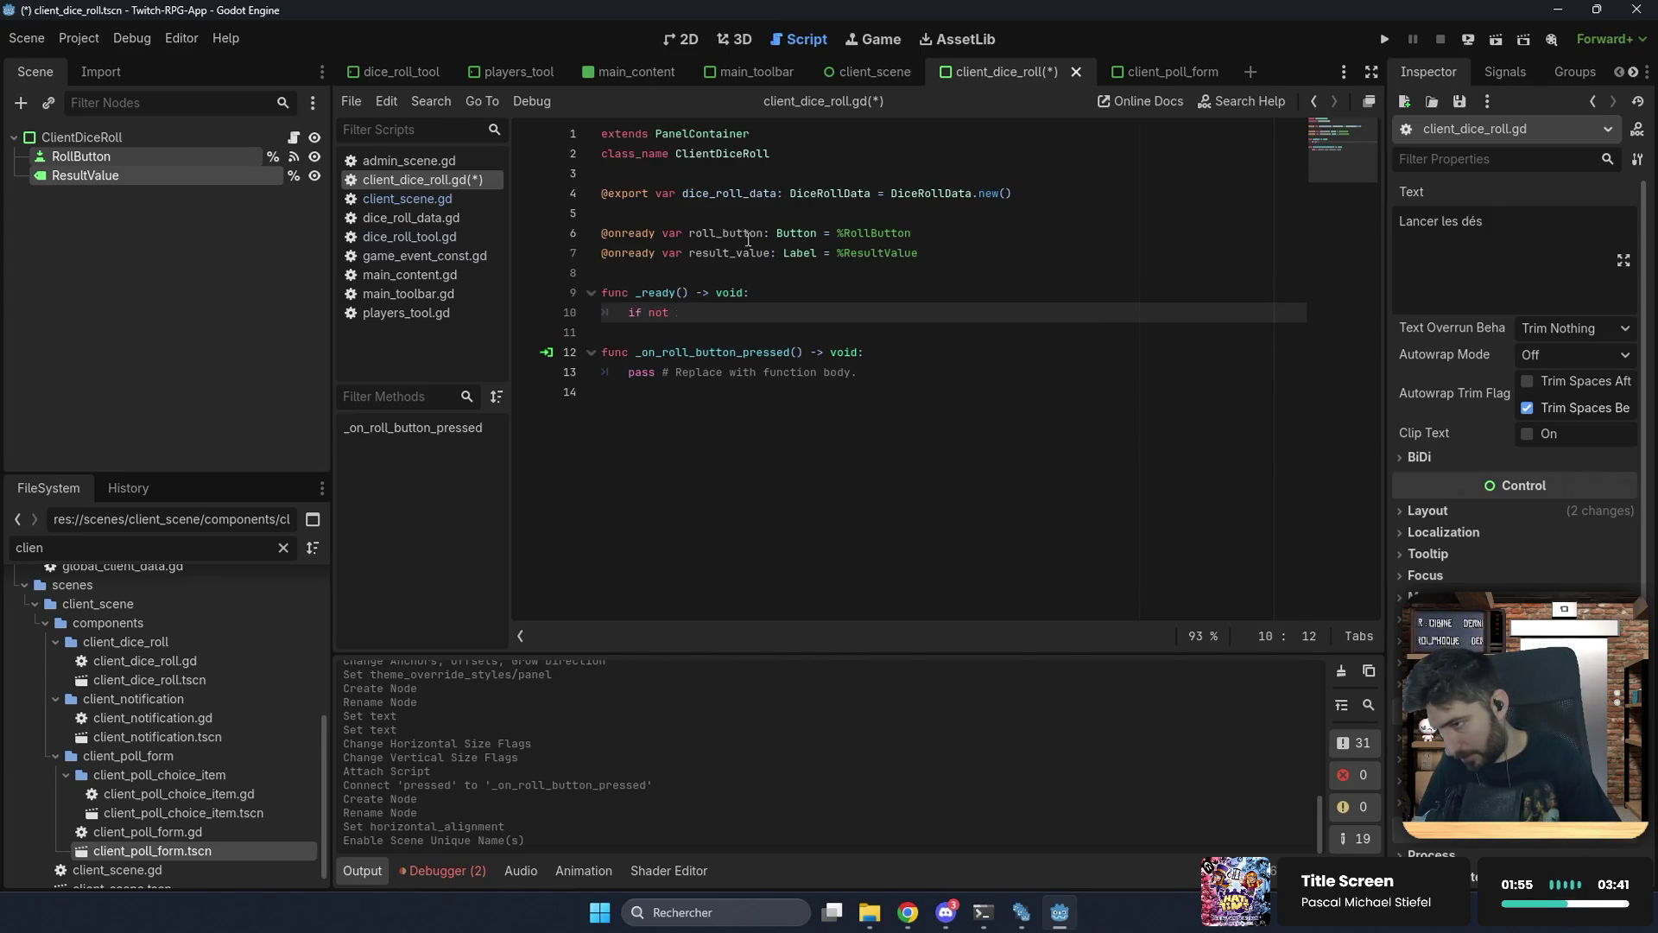
type("is_ins")
key("Return")
type(":")
key("Return")
type("retru")
key("BackSpace")
key("BackSpace")
type("urn")
key("Return")
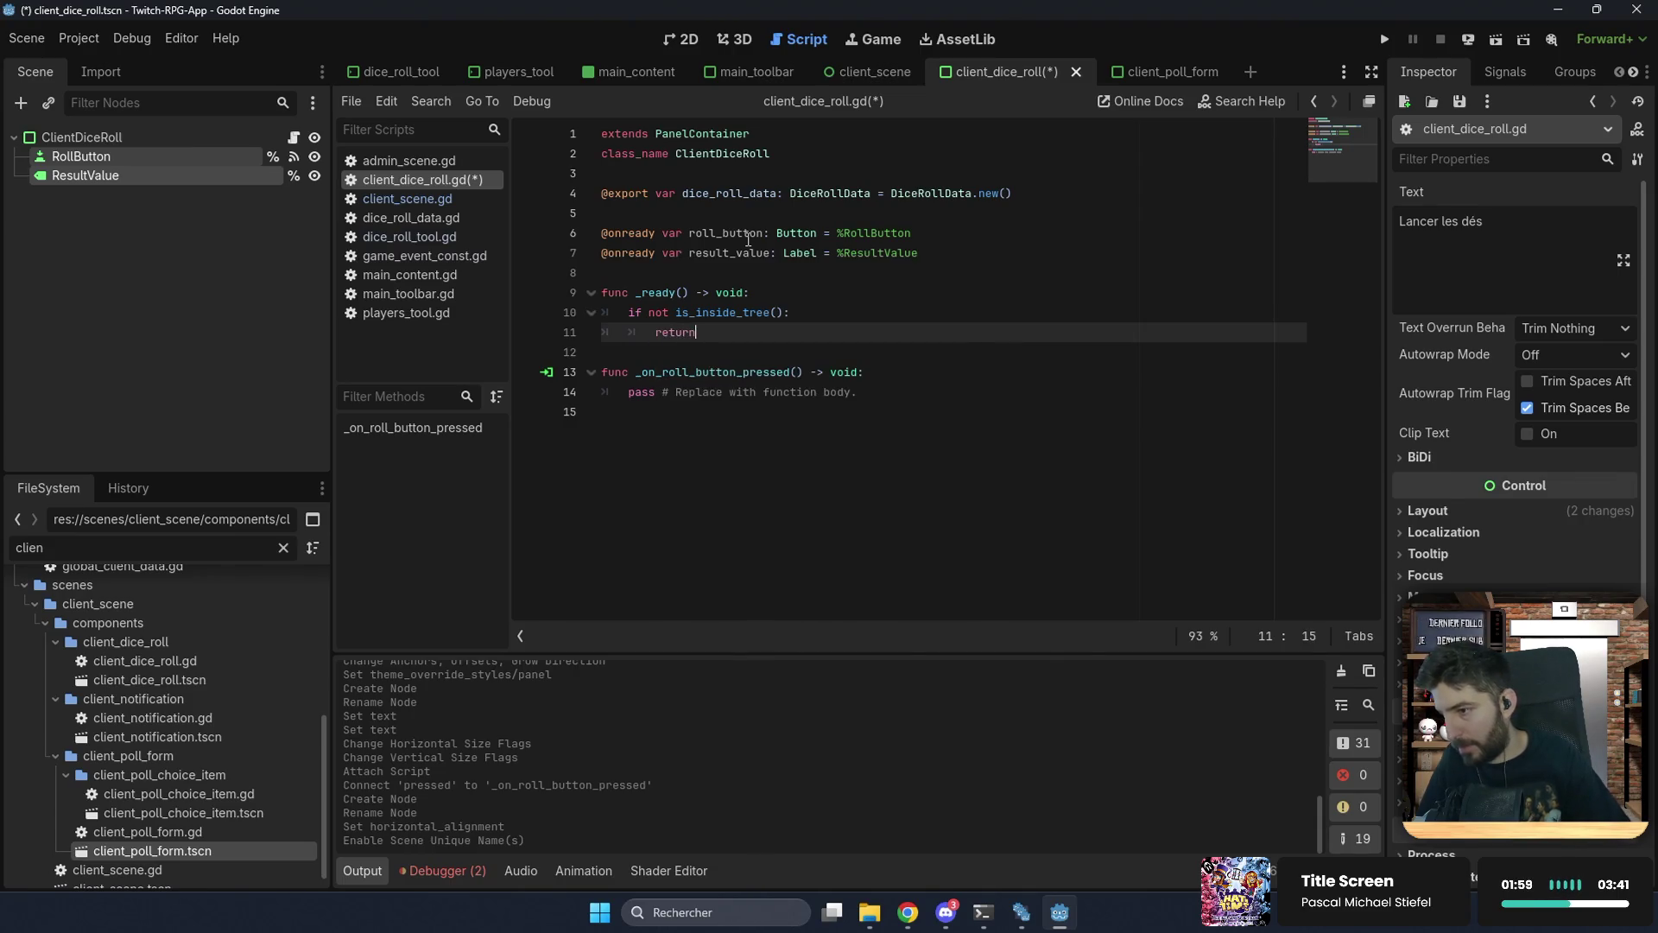
key("Return")
key("BackSpace")
key("Return")
Step: In _ready, show roll_button and hide result_value
type("l")
key("Return")
type(".show(")
key("Return")
key("Return")
type("resul")
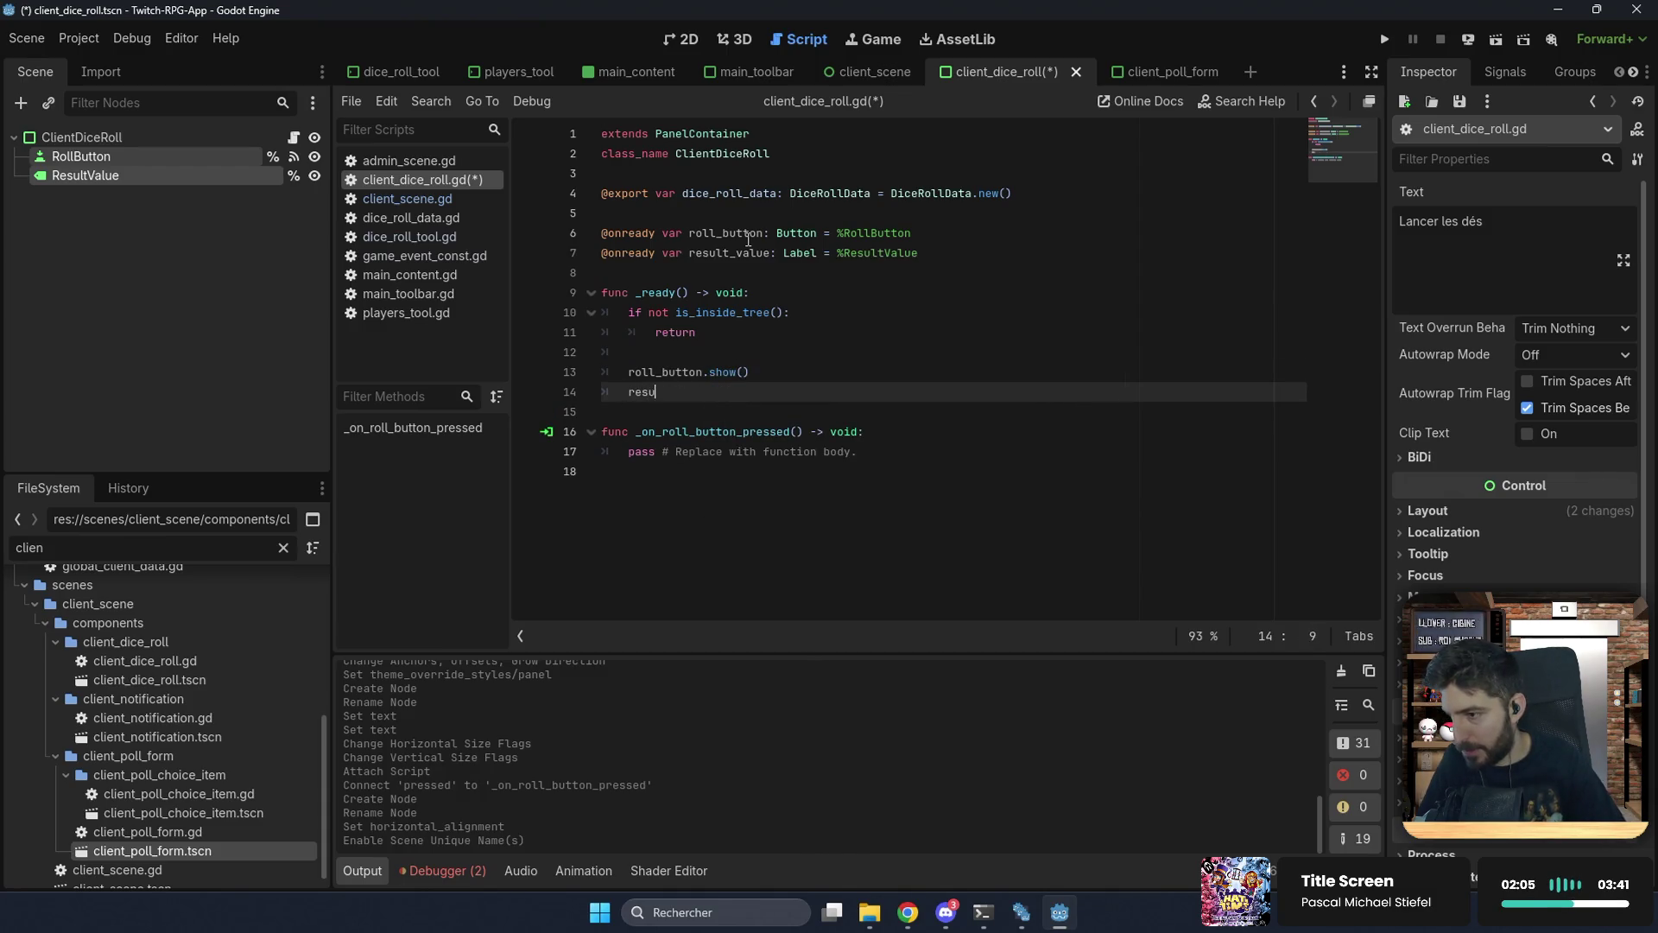
key("Return")
type("hide")
key("Return")
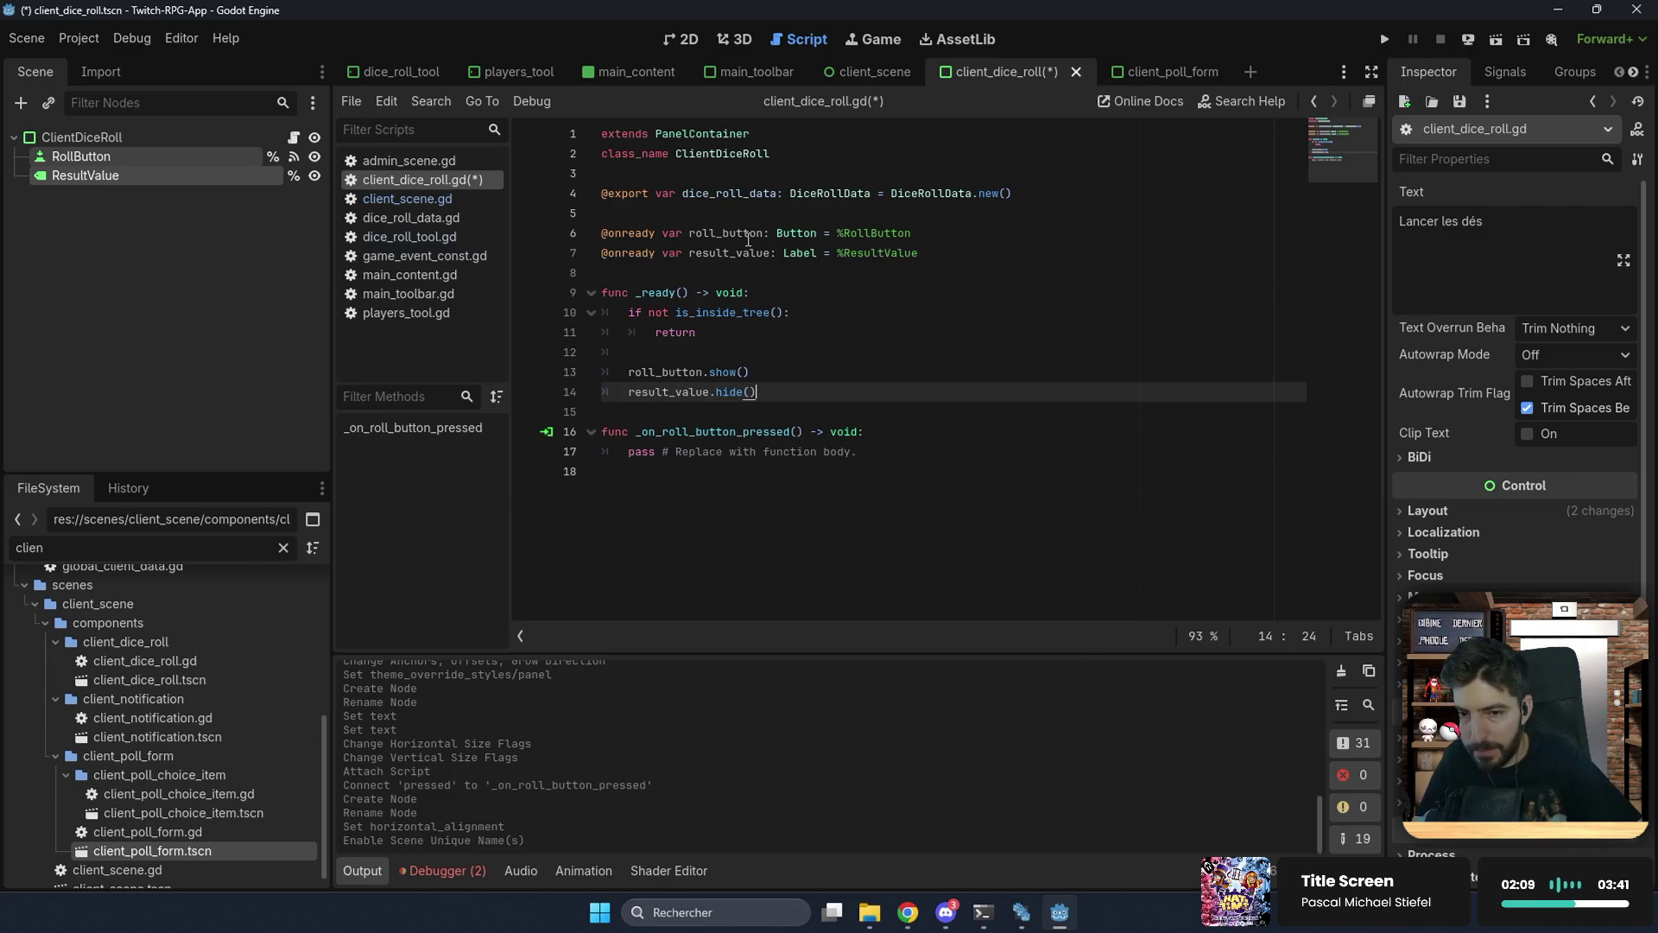
Step: Replace the handler's pass with roll_button.hide() and result_value.show()
left_click(726, 411)
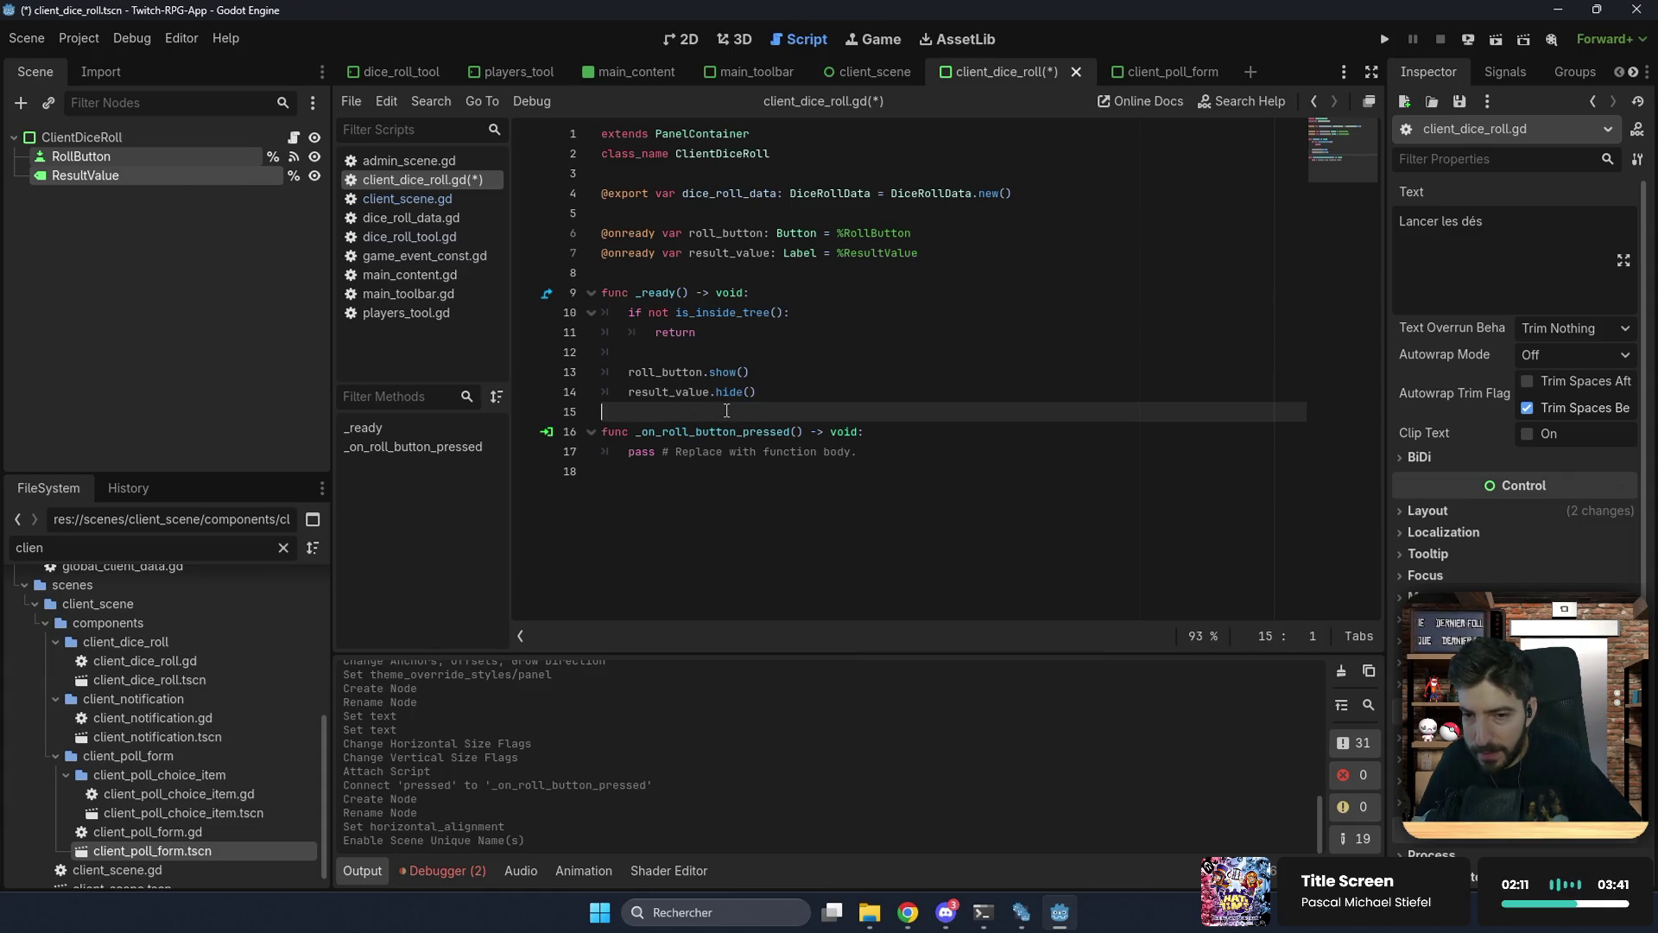
left_click(923, 450)
key("shift+Home")
key("BackSpace")
type("o")
key("Return")
type(".")
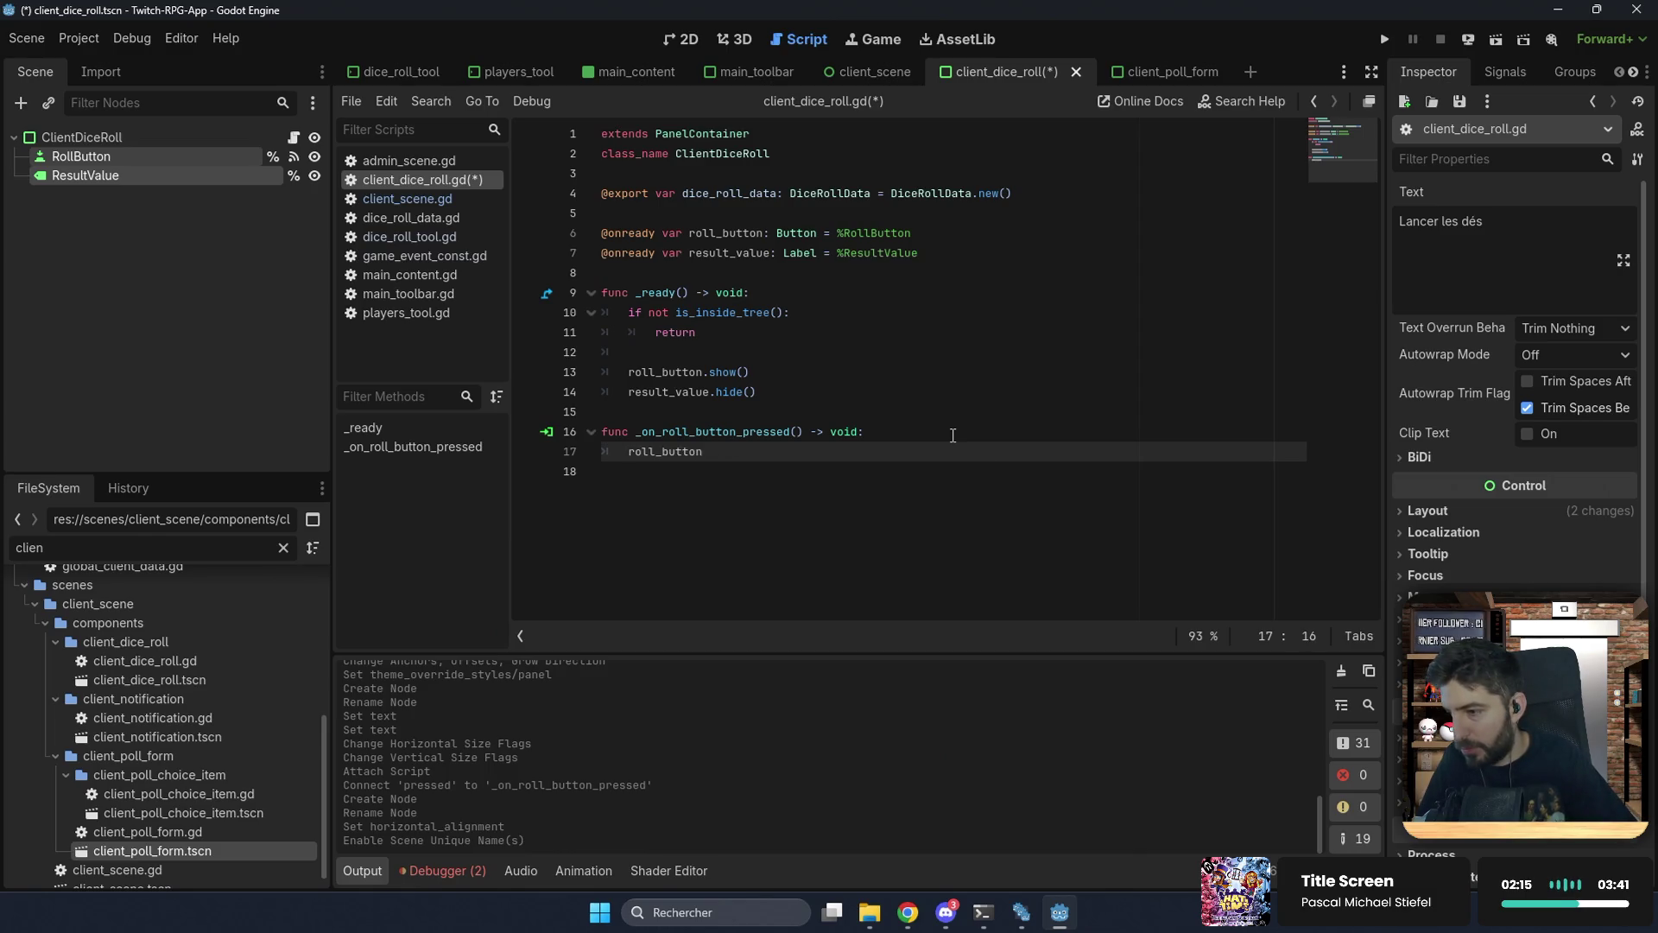
type("hi")
key("Return")
key("End")
key("Return")
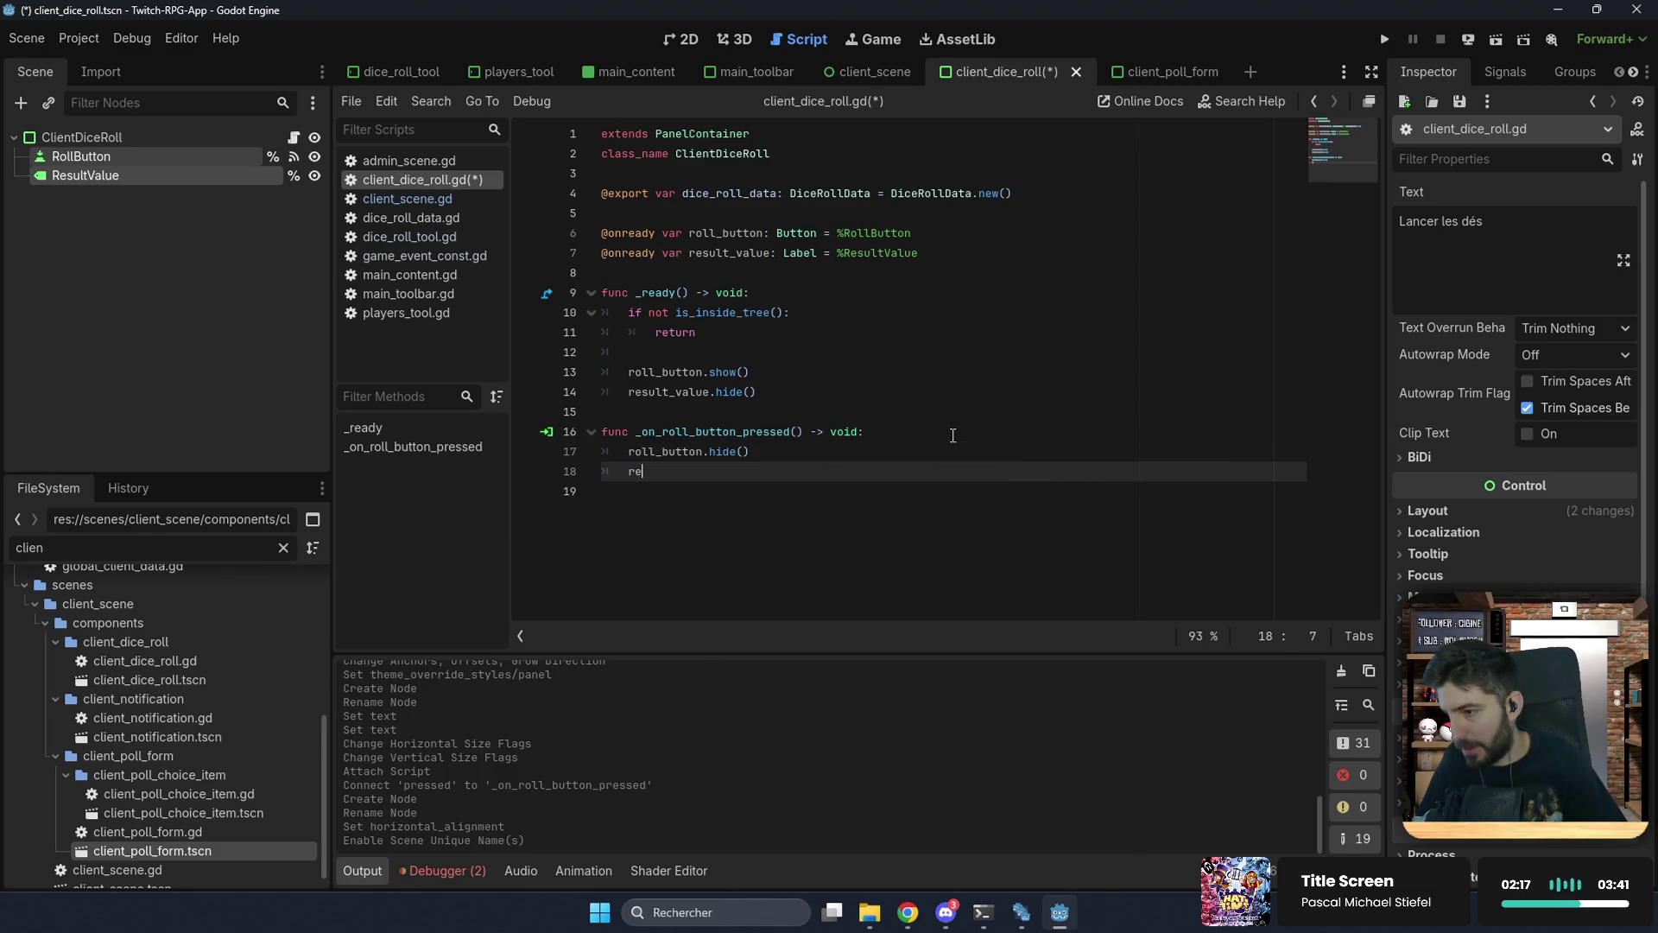
key("Return")
type(".sh")
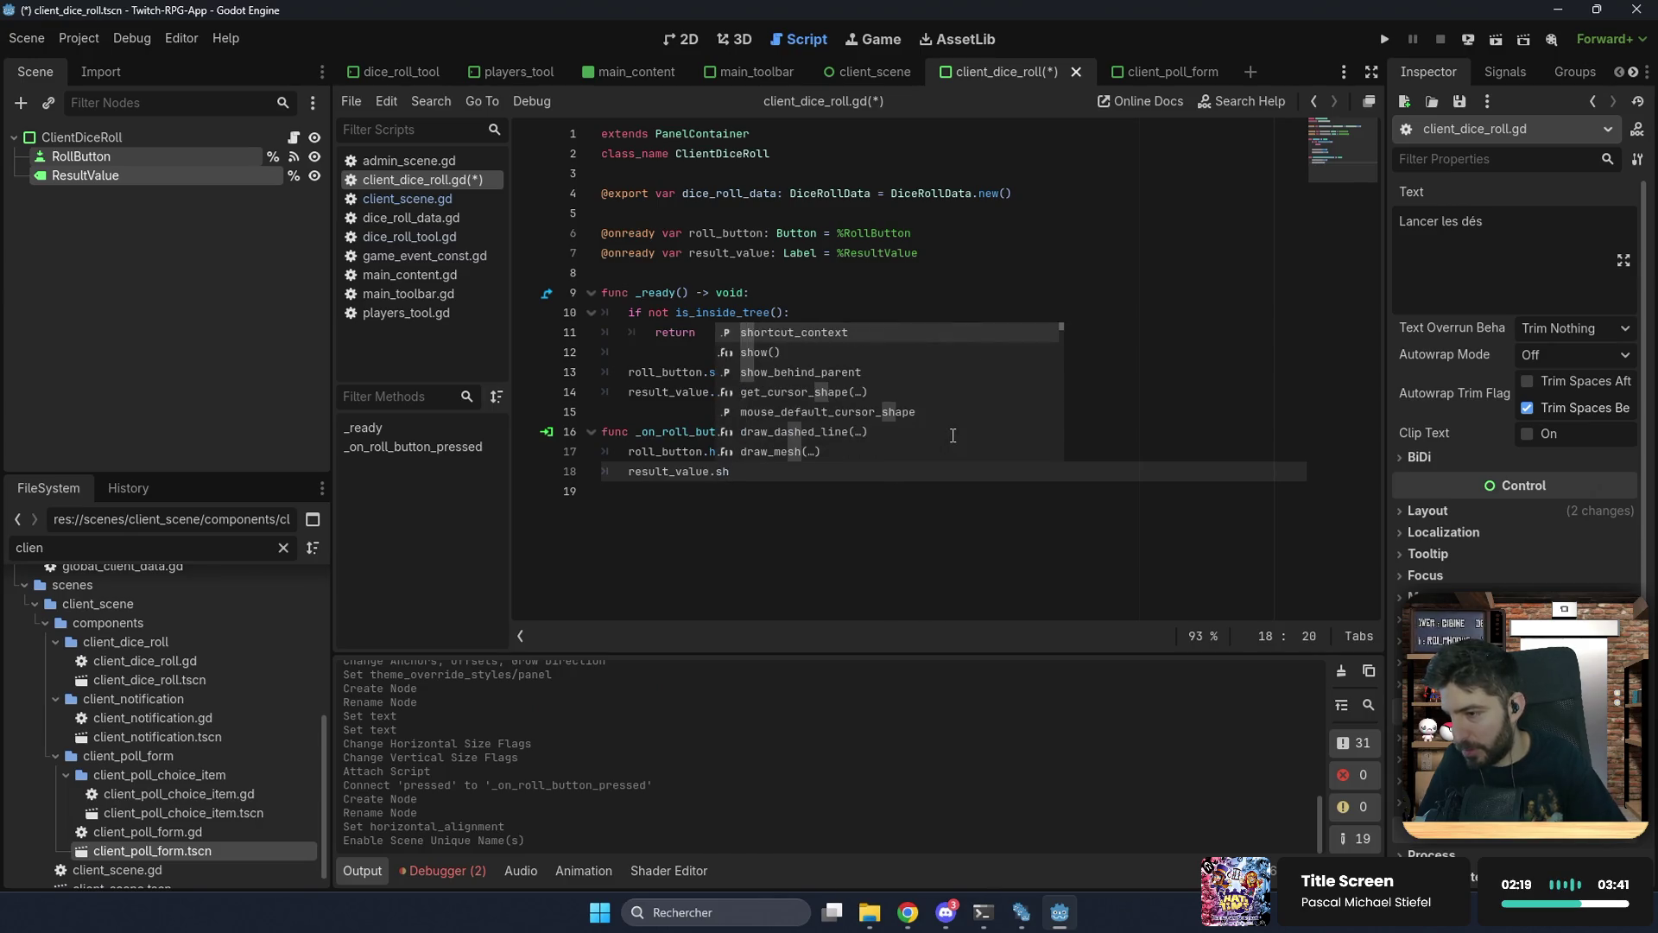
key("Return")
Step: Set result_value.text to "LE CHIFFRE" before showing it, and save the script
key("Up")
key("Return")
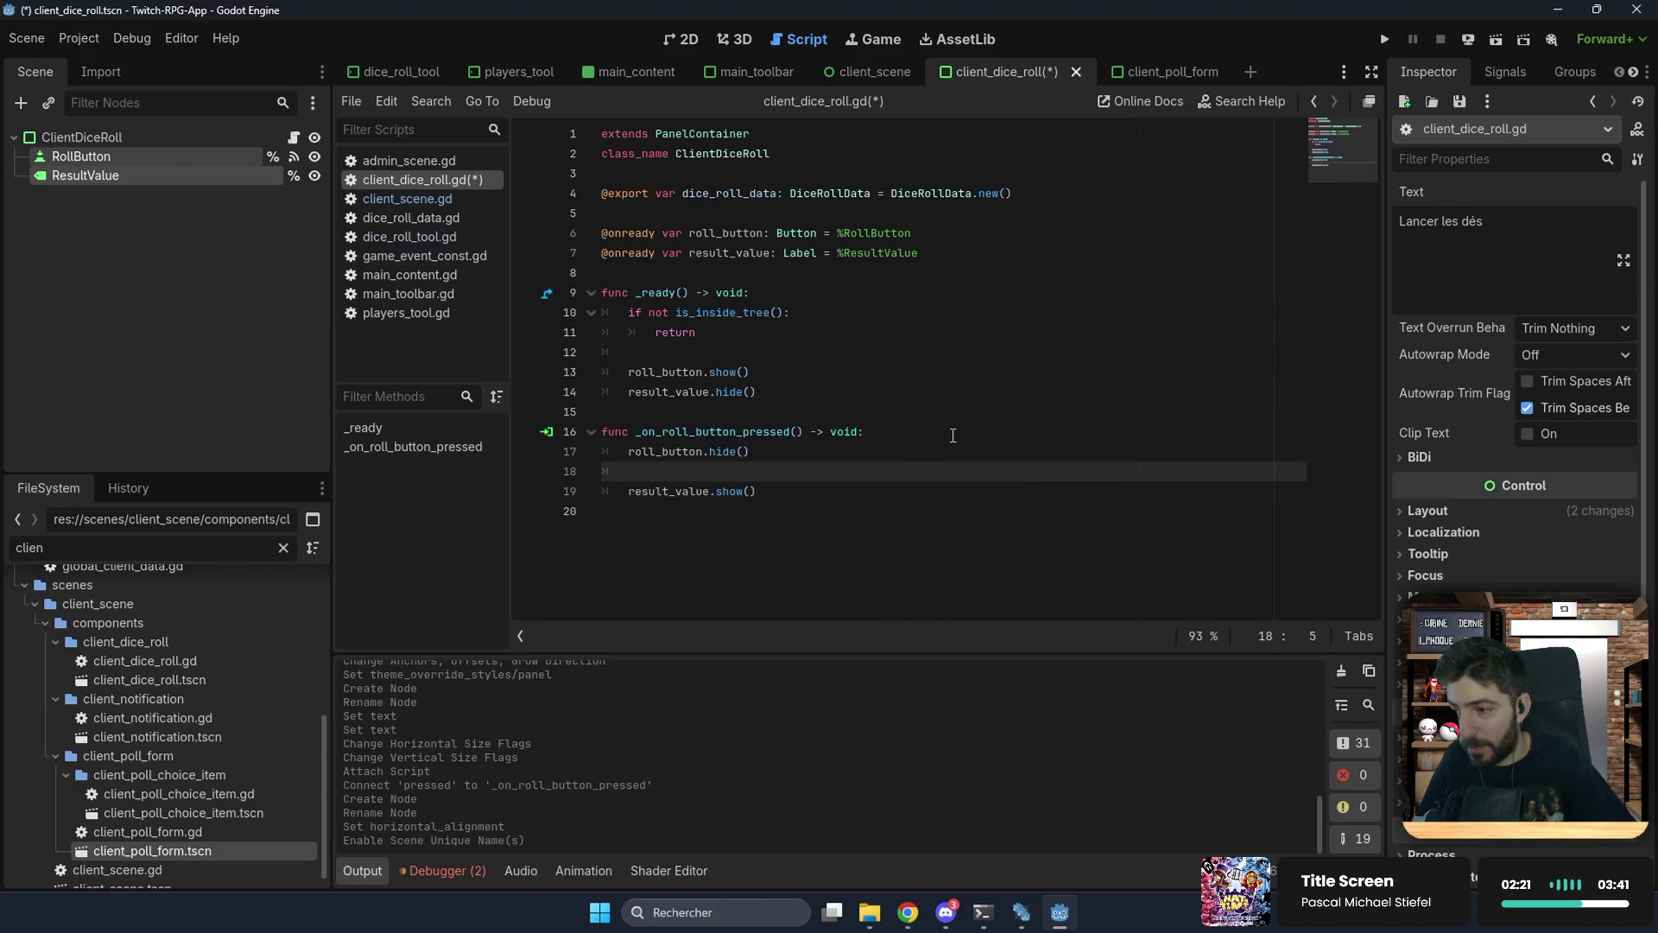
key("Return")
type(".")
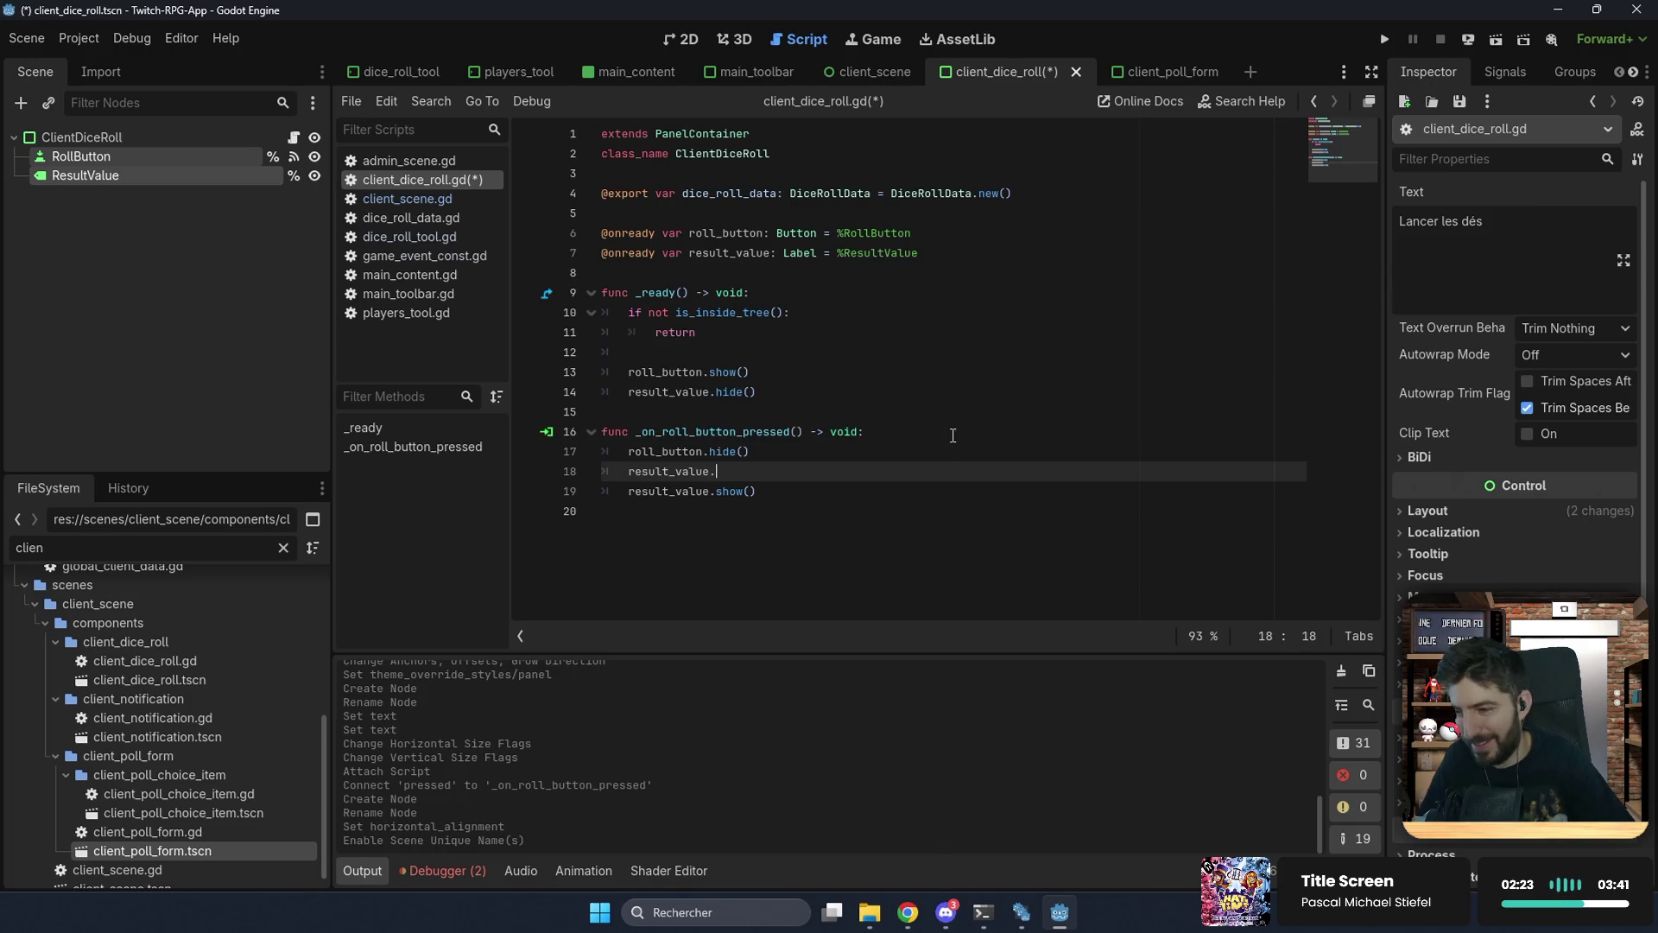
type("text = \"LE CHIFFRE")
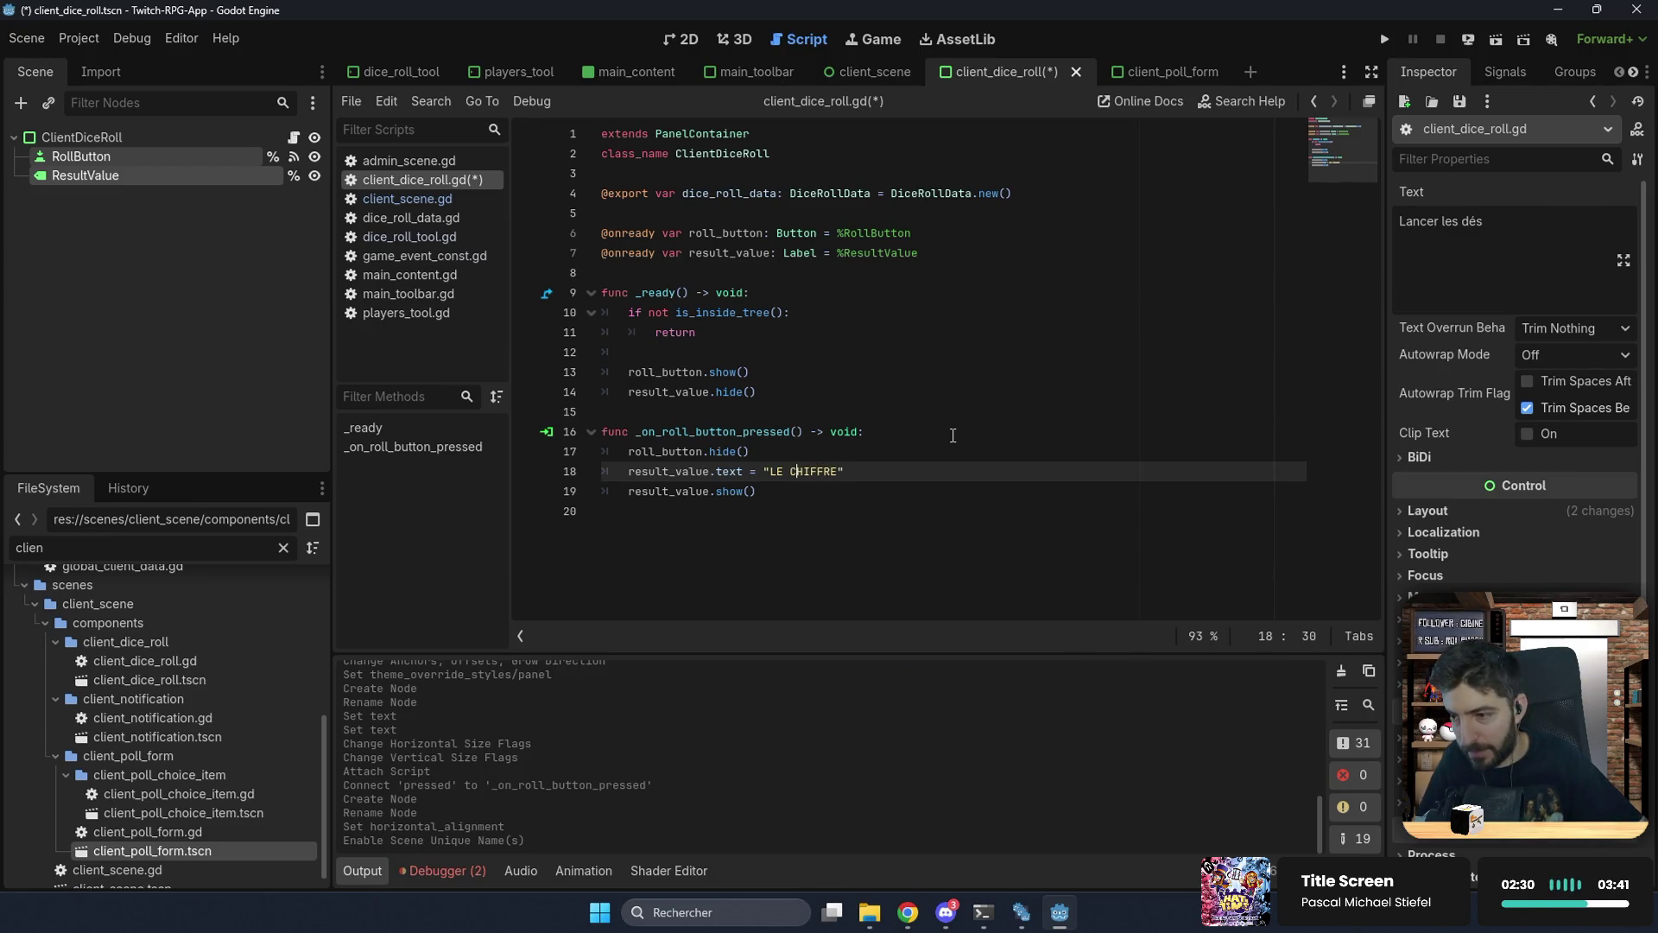
type("C")
key("ctrl+s")
left_click(960, 497)
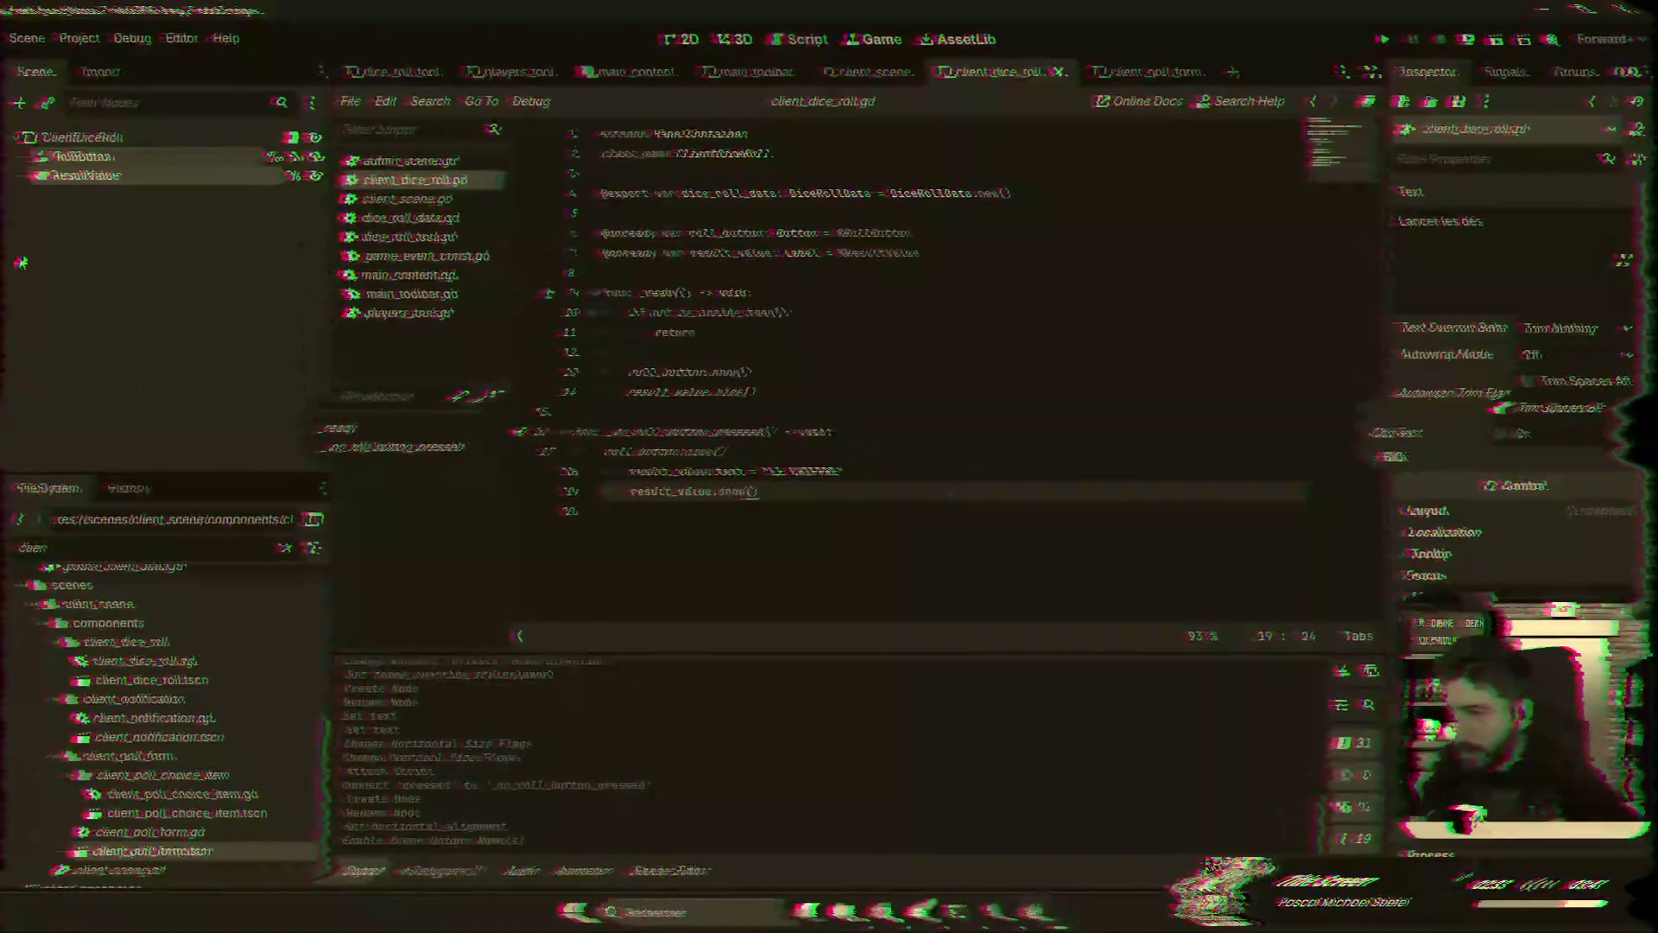
Step: Add a Button named CloseButton under ClientDiceRoll
key("ctrl+F1")
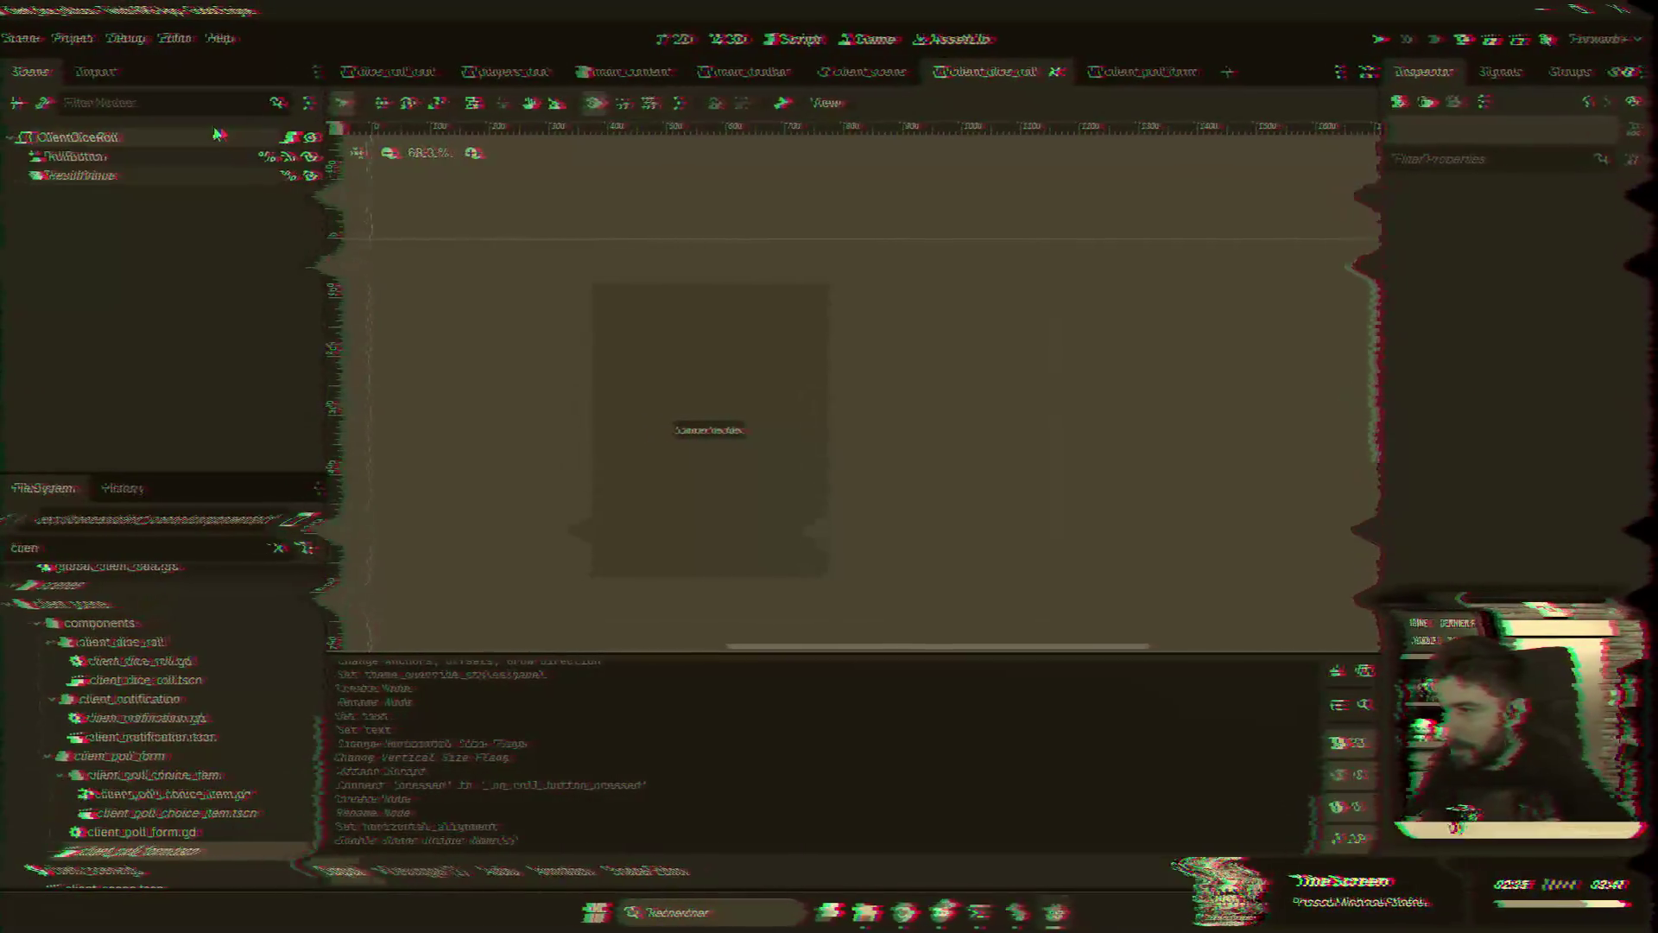
left_click(216, 136)
key("ctrl+a")
type("la")
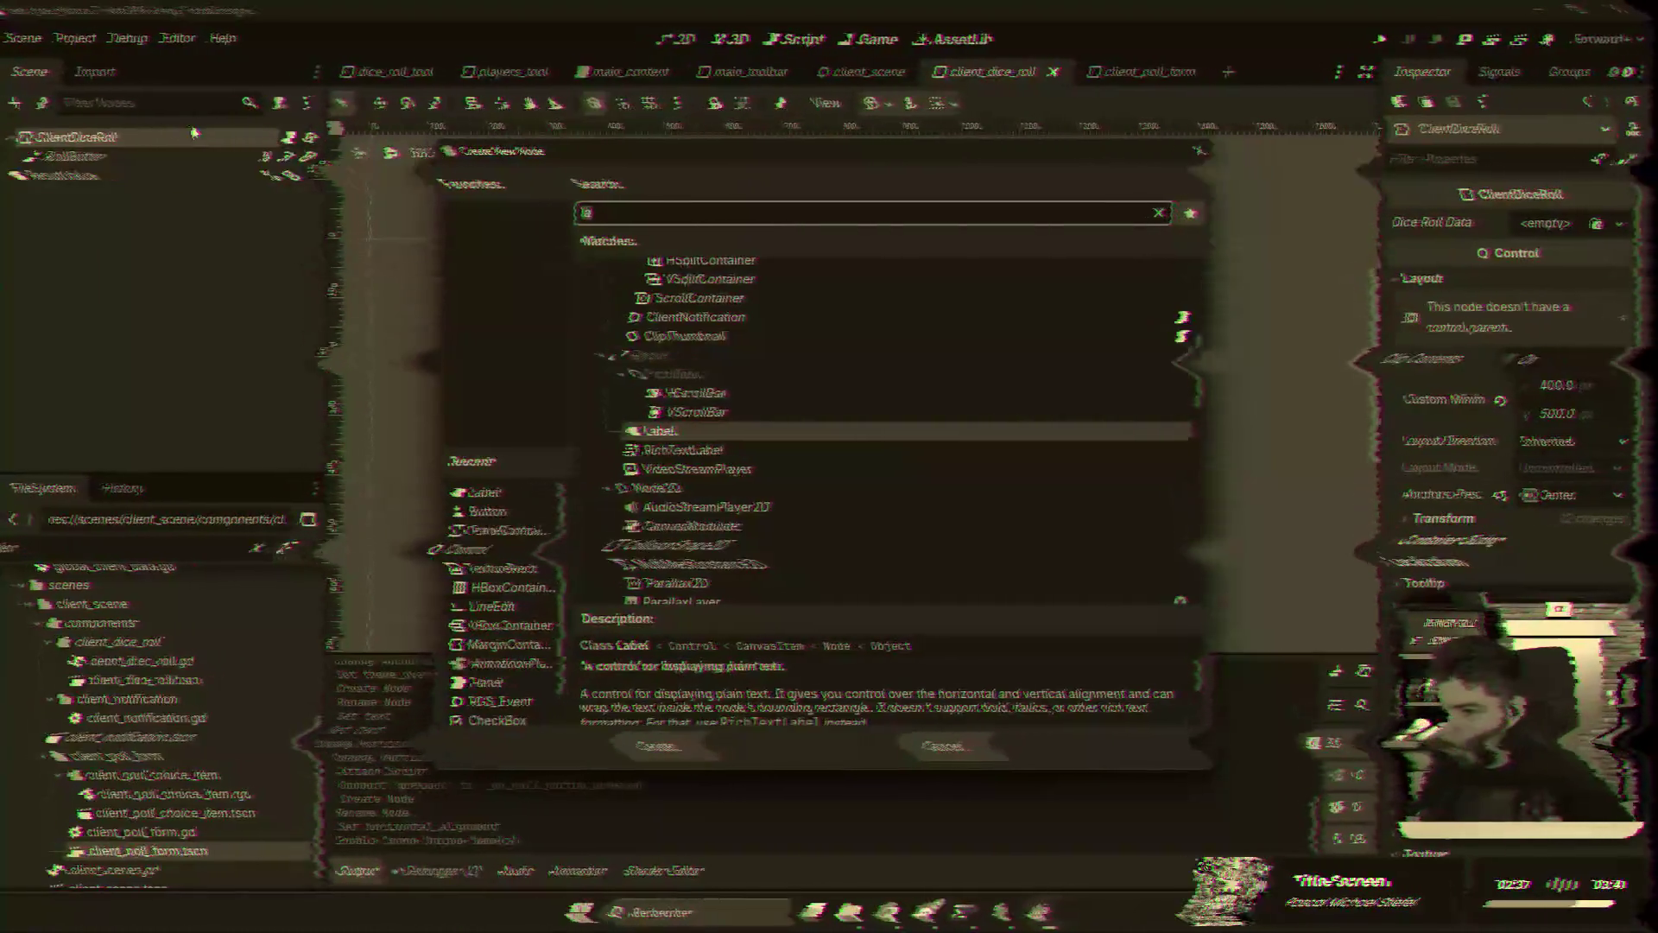
key("ctrl+a")
type("butt")
key("Return")
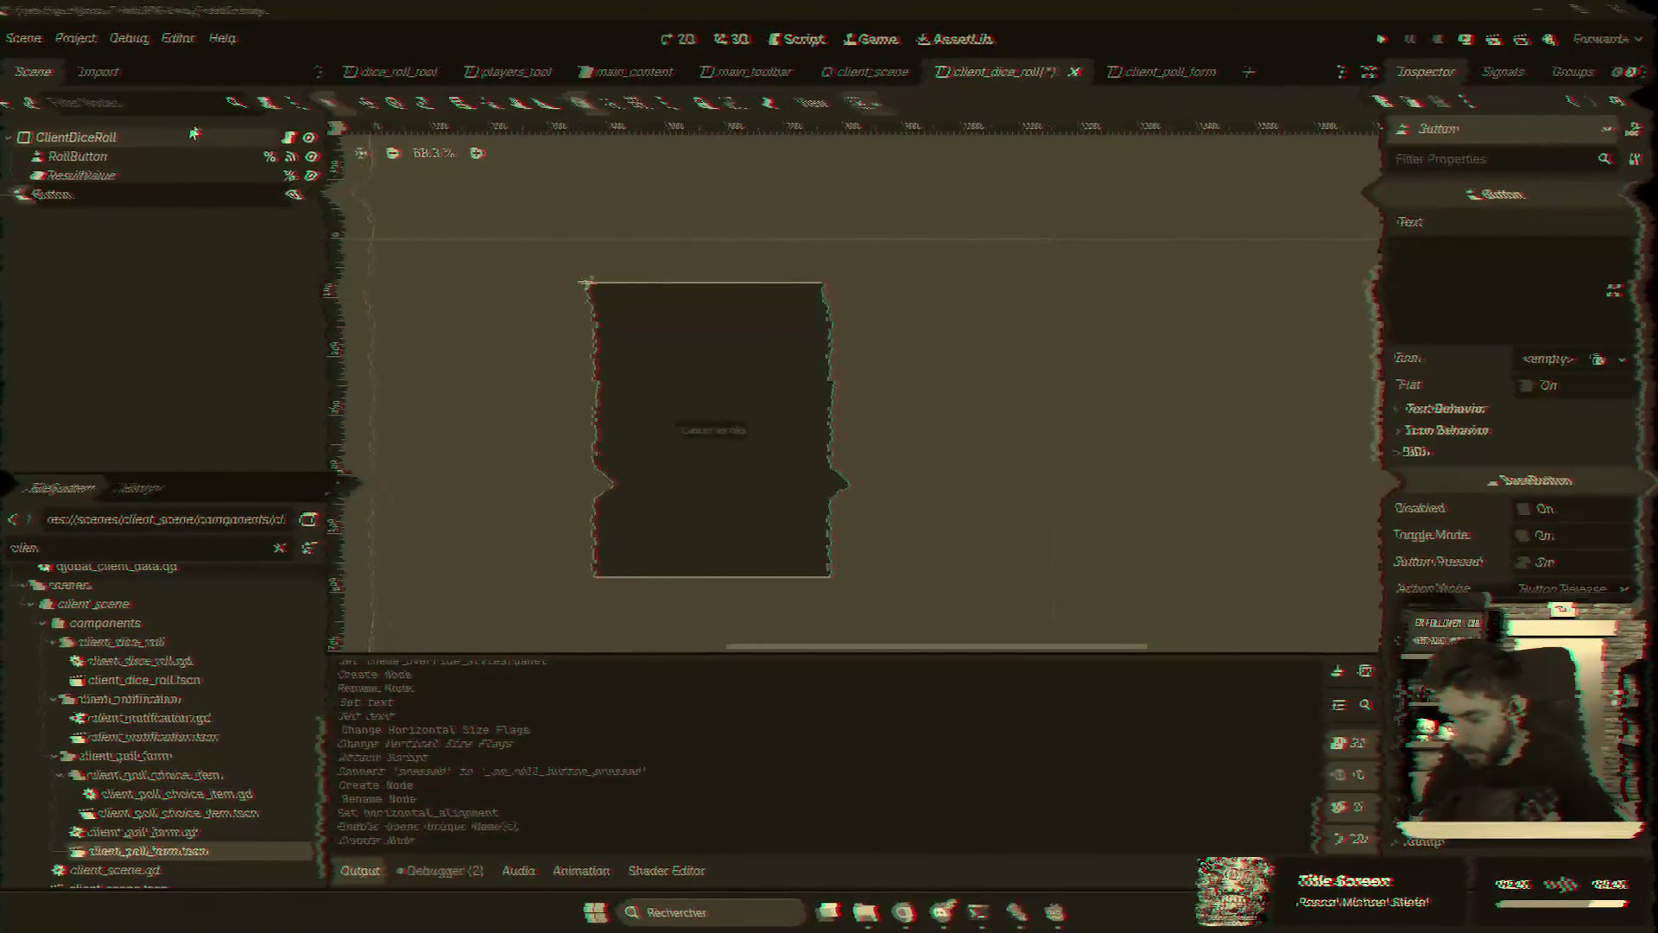
type("F")
key("BackSpace")
type("Close")
key("Return")
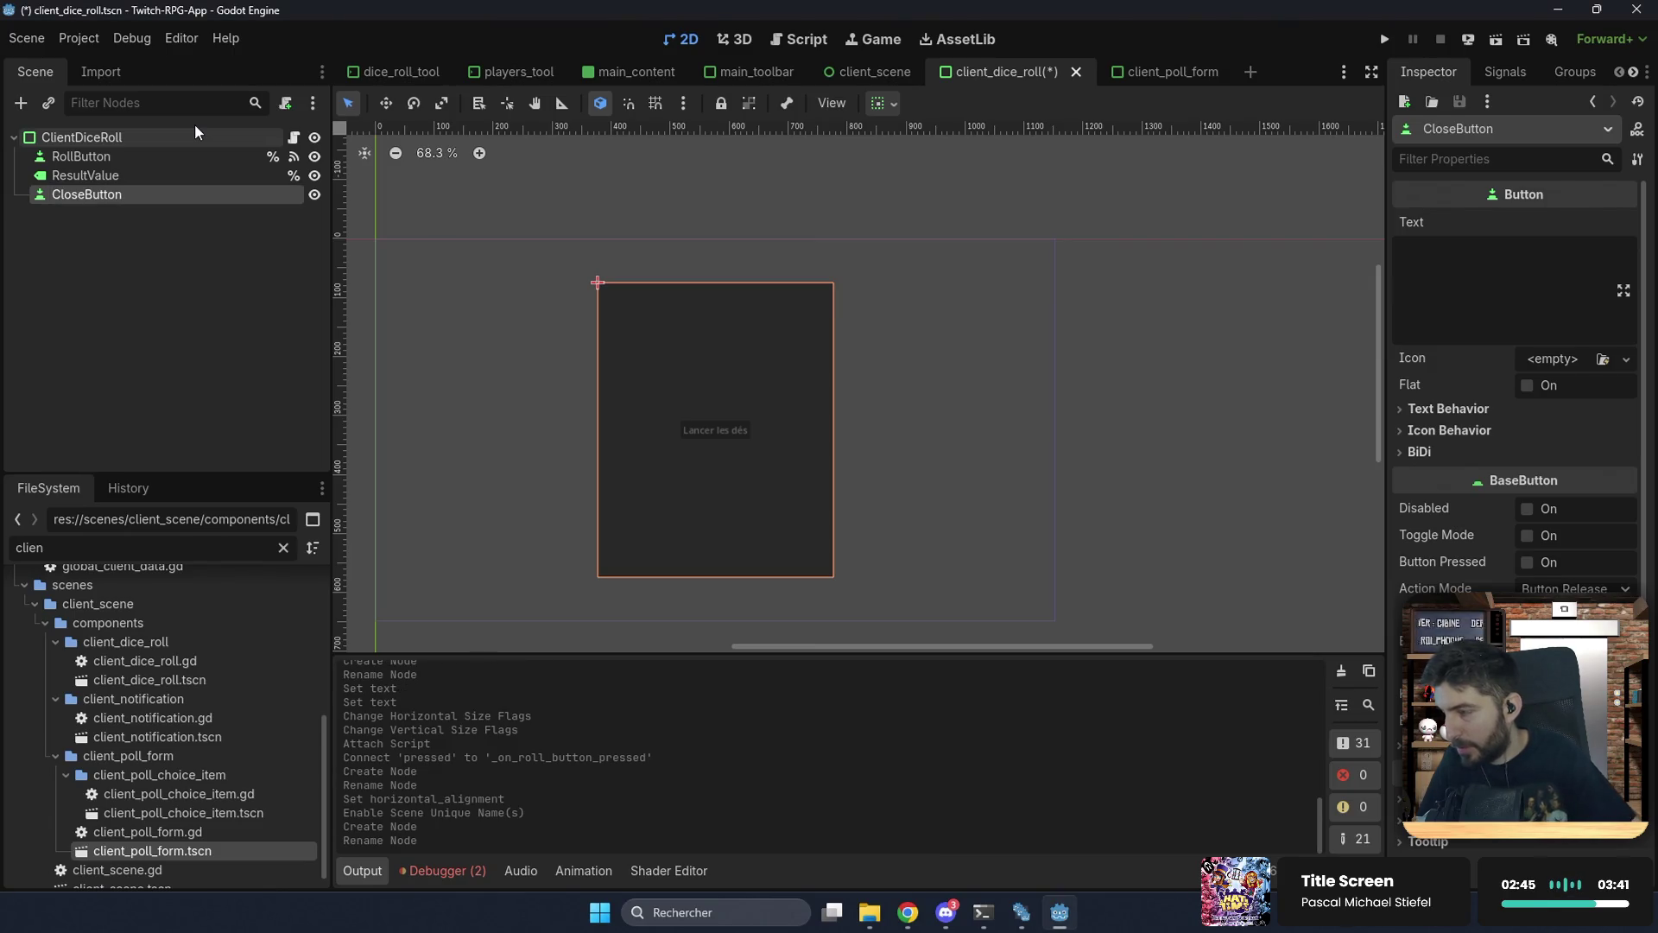
Step: Align CloseButton to the top-right, set its text to Fermer, and save
left_click(898, 100)
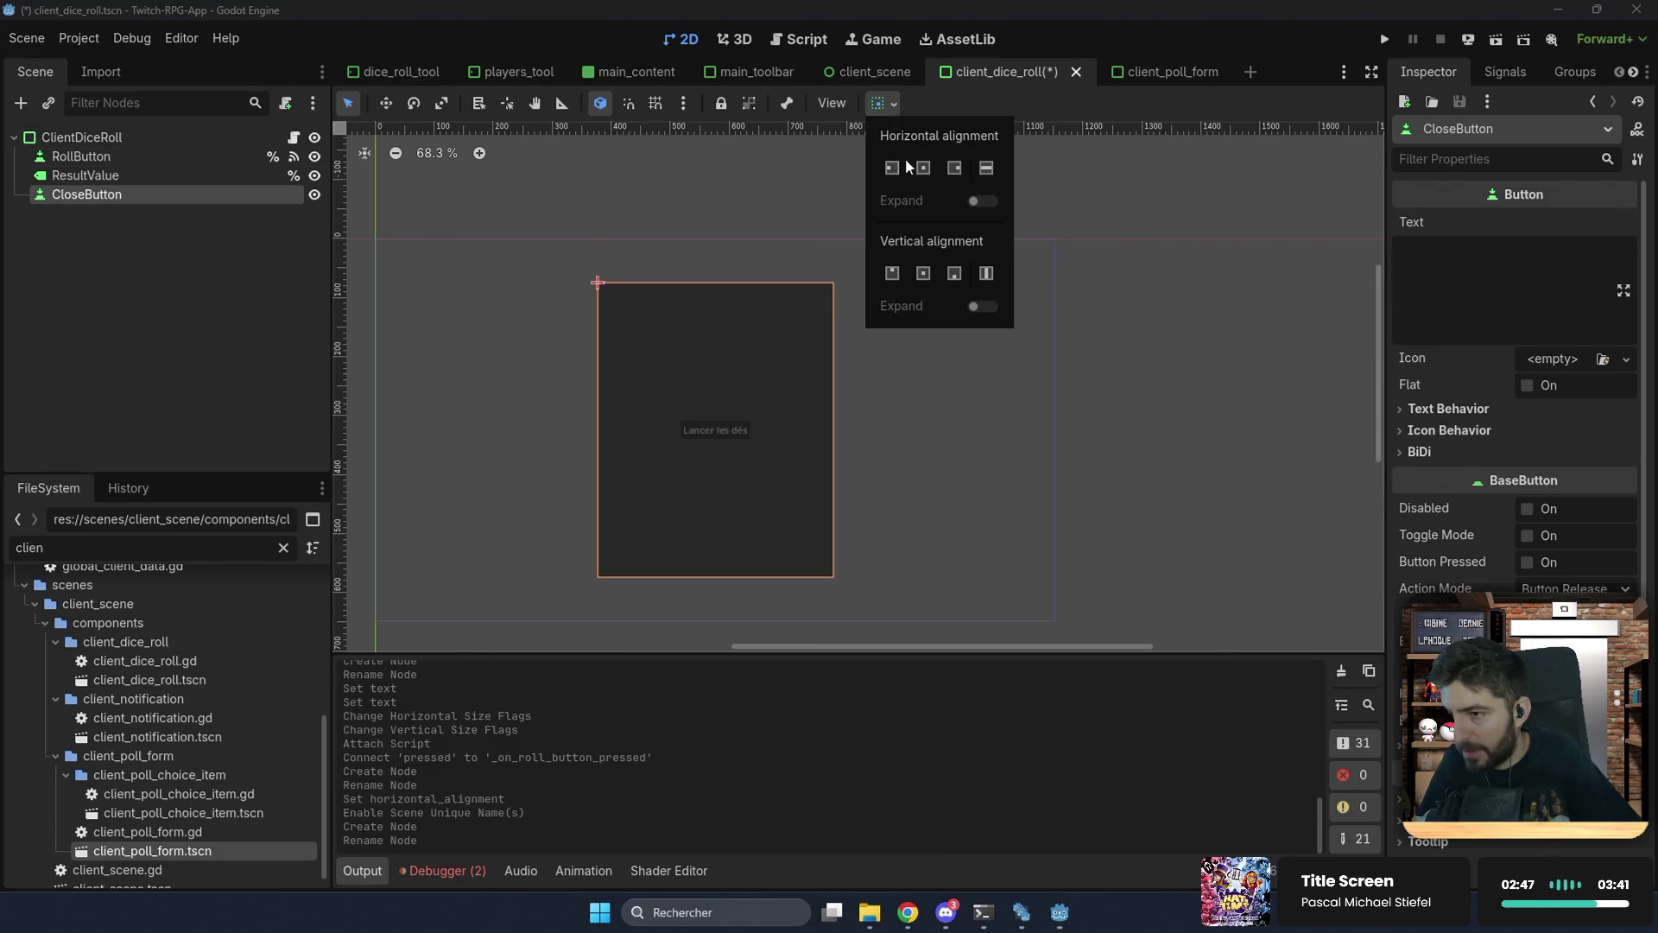
left_click(953, 171)
left_click(923, 272)
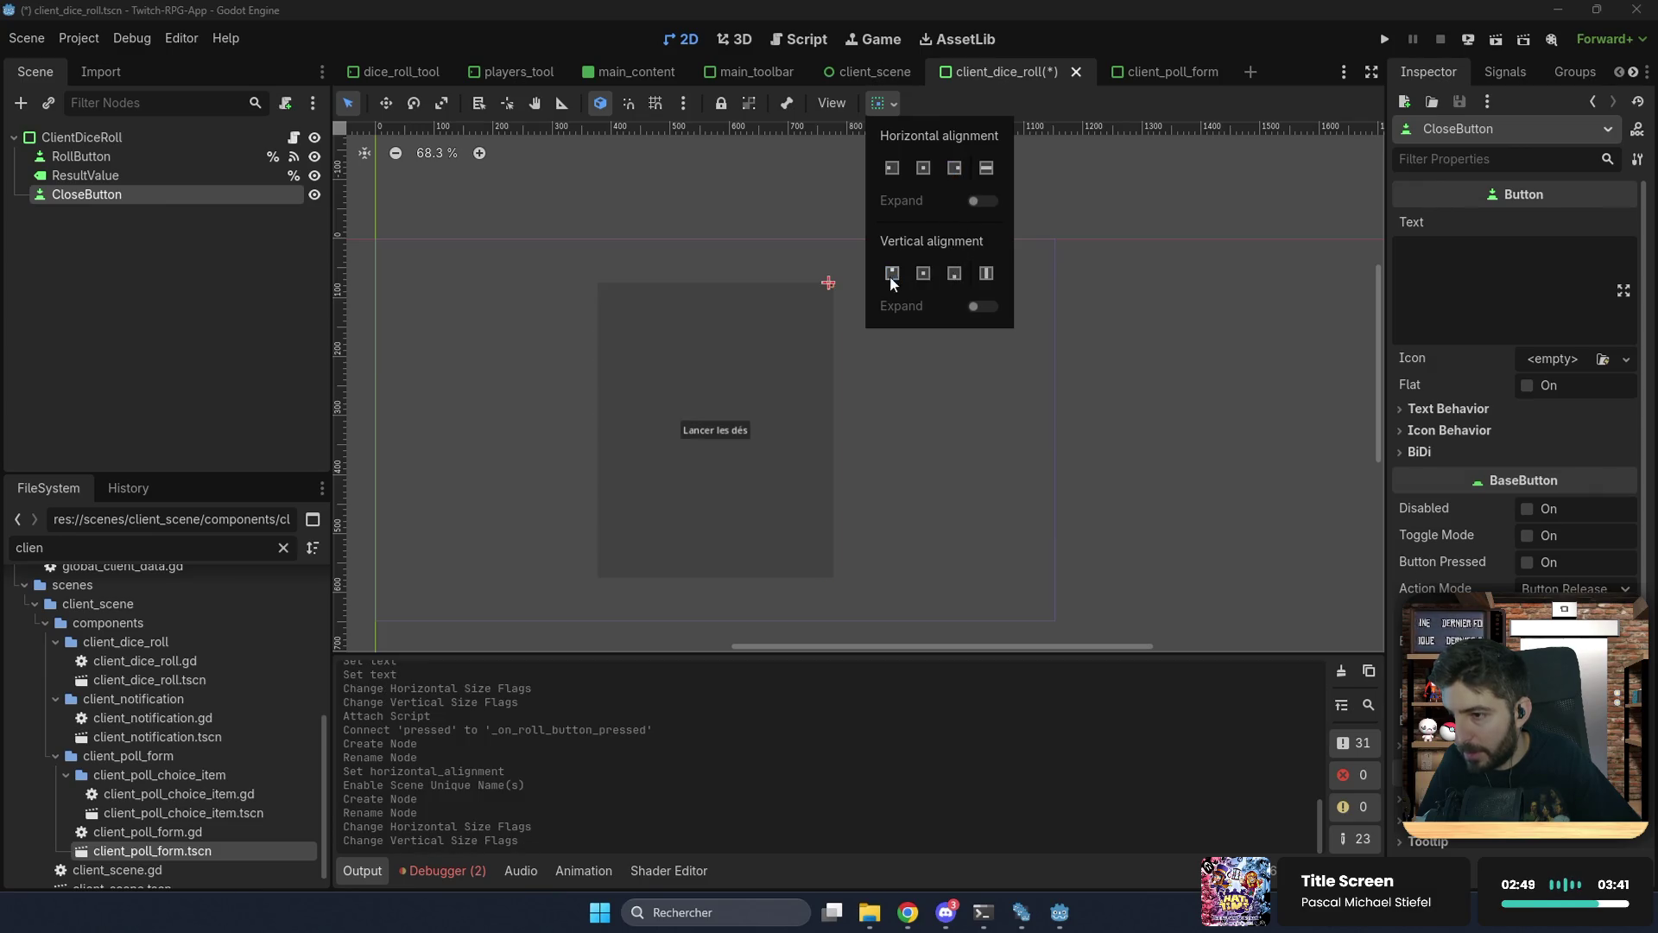
left_click(1459, 286)
type("Fermer")
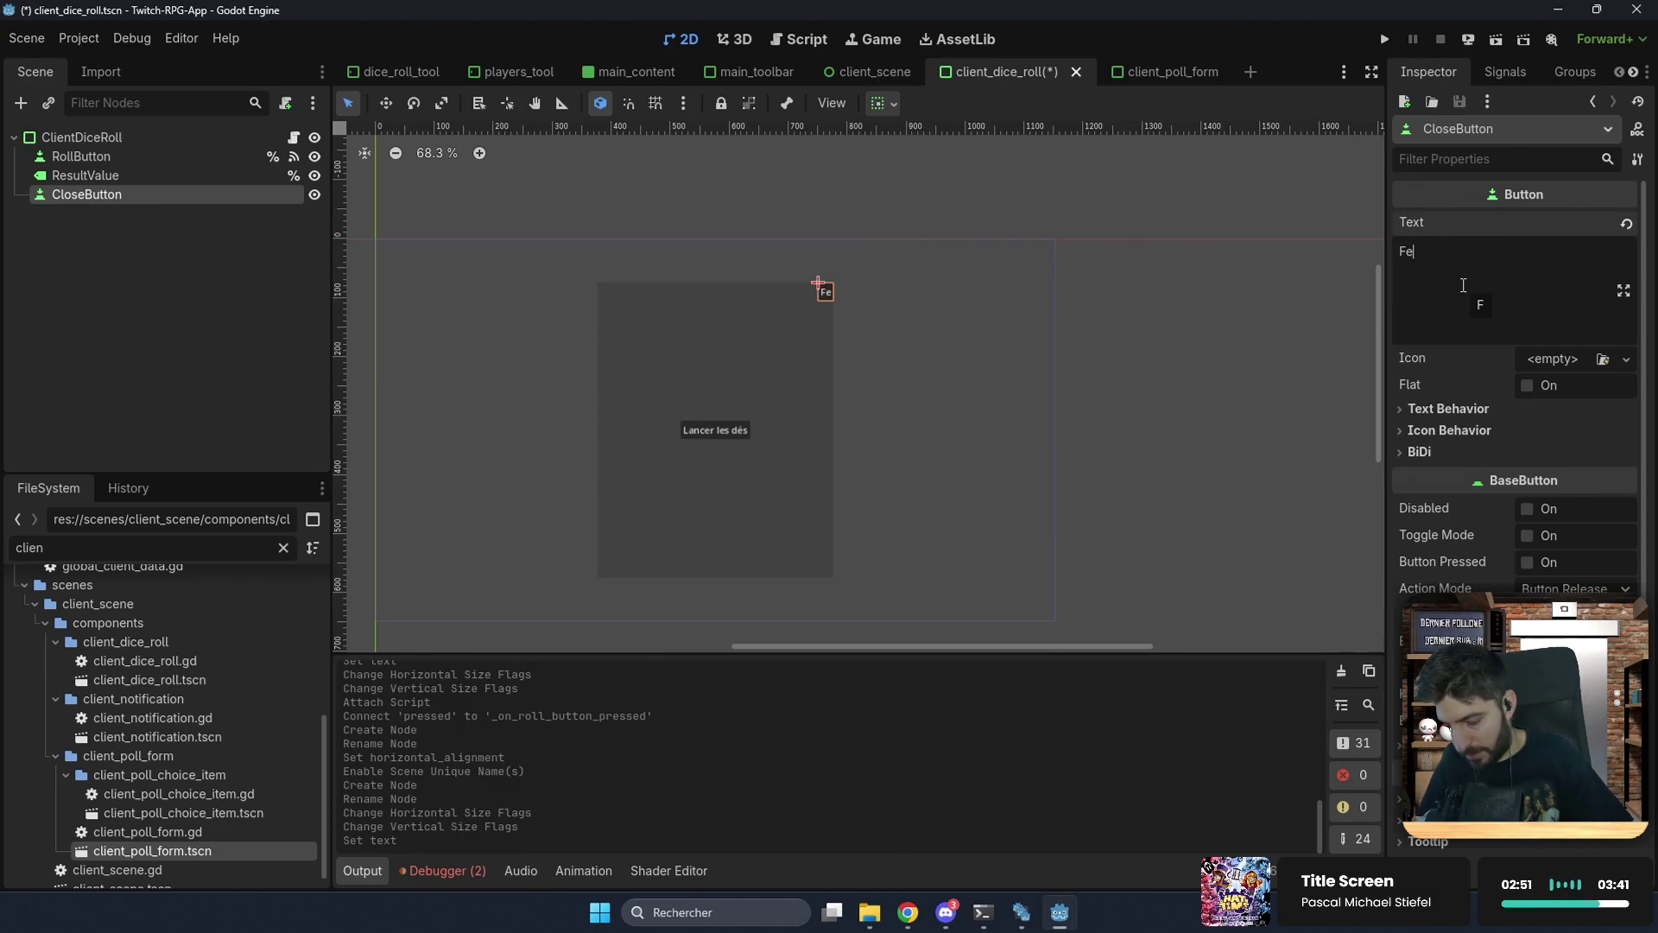
key("ctrl+s")
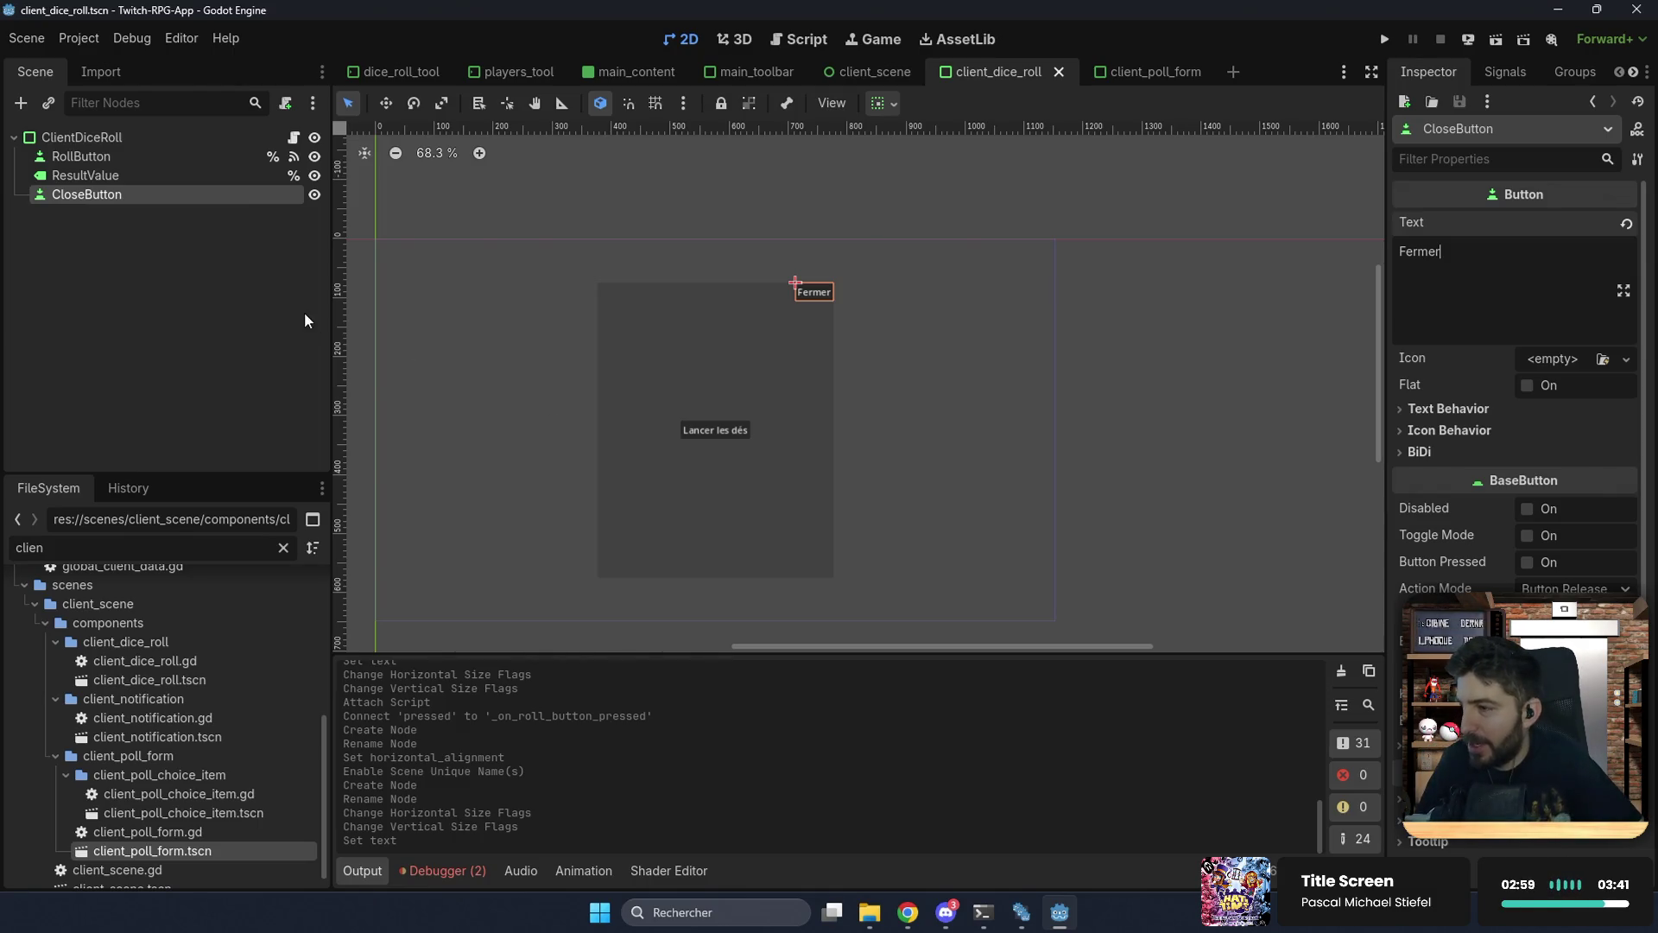
Step: Add a Control node under ClientDiceRoll
left_click(205, 155)
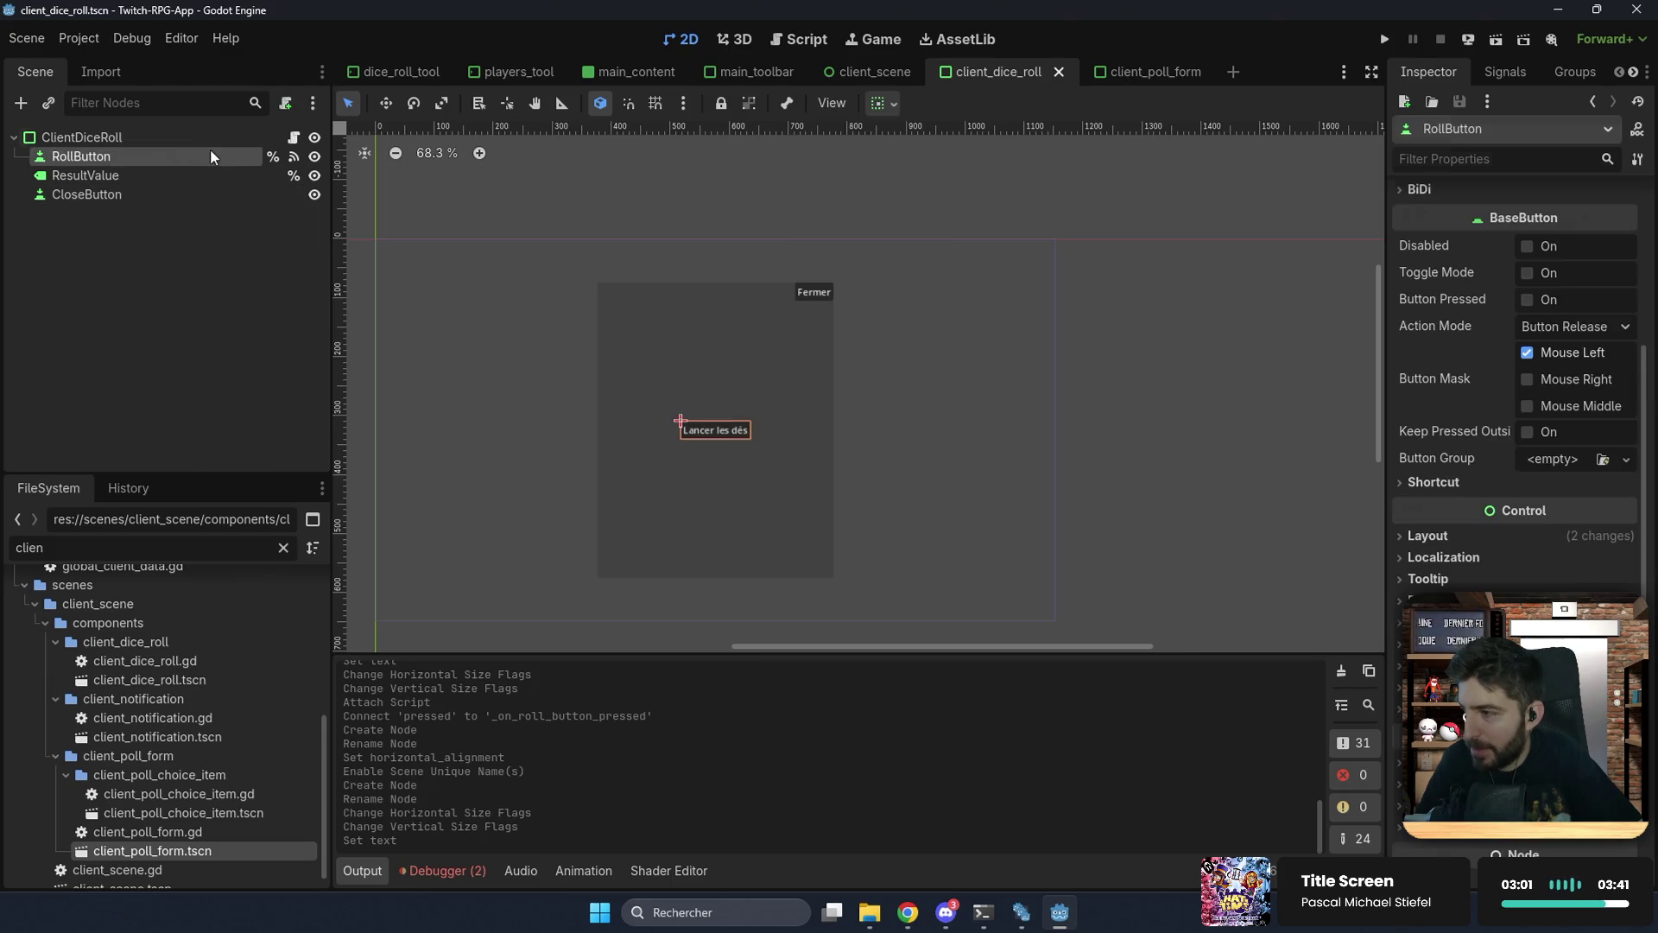
left_click(219, 140)
key("ctrl+a")
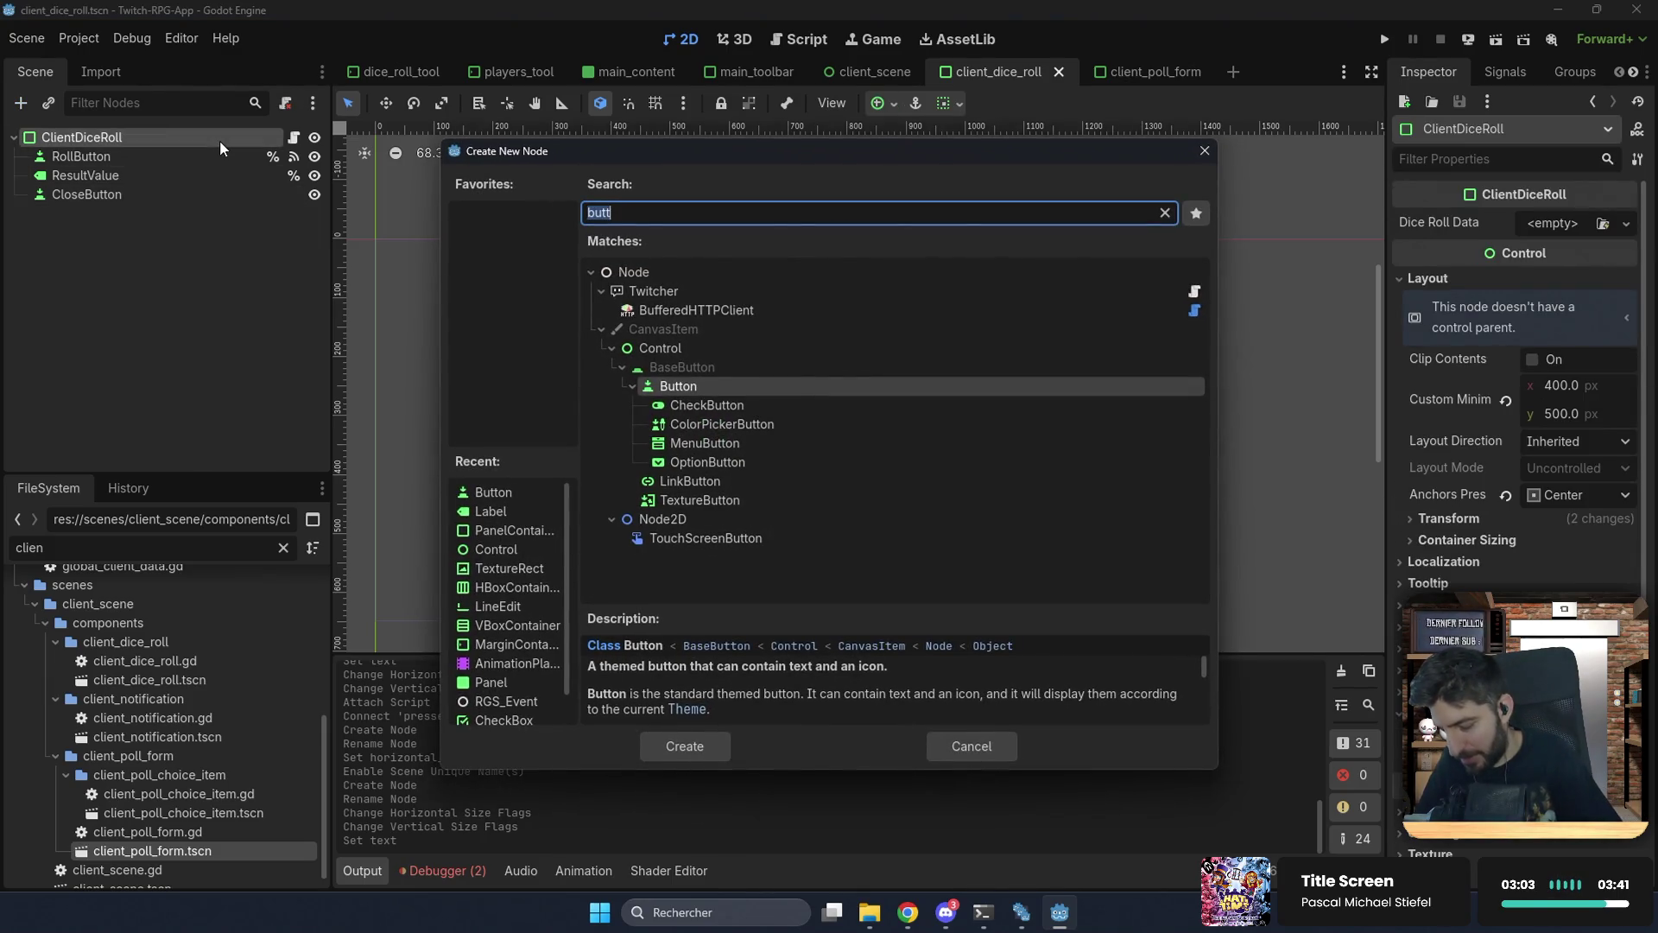
type("co")
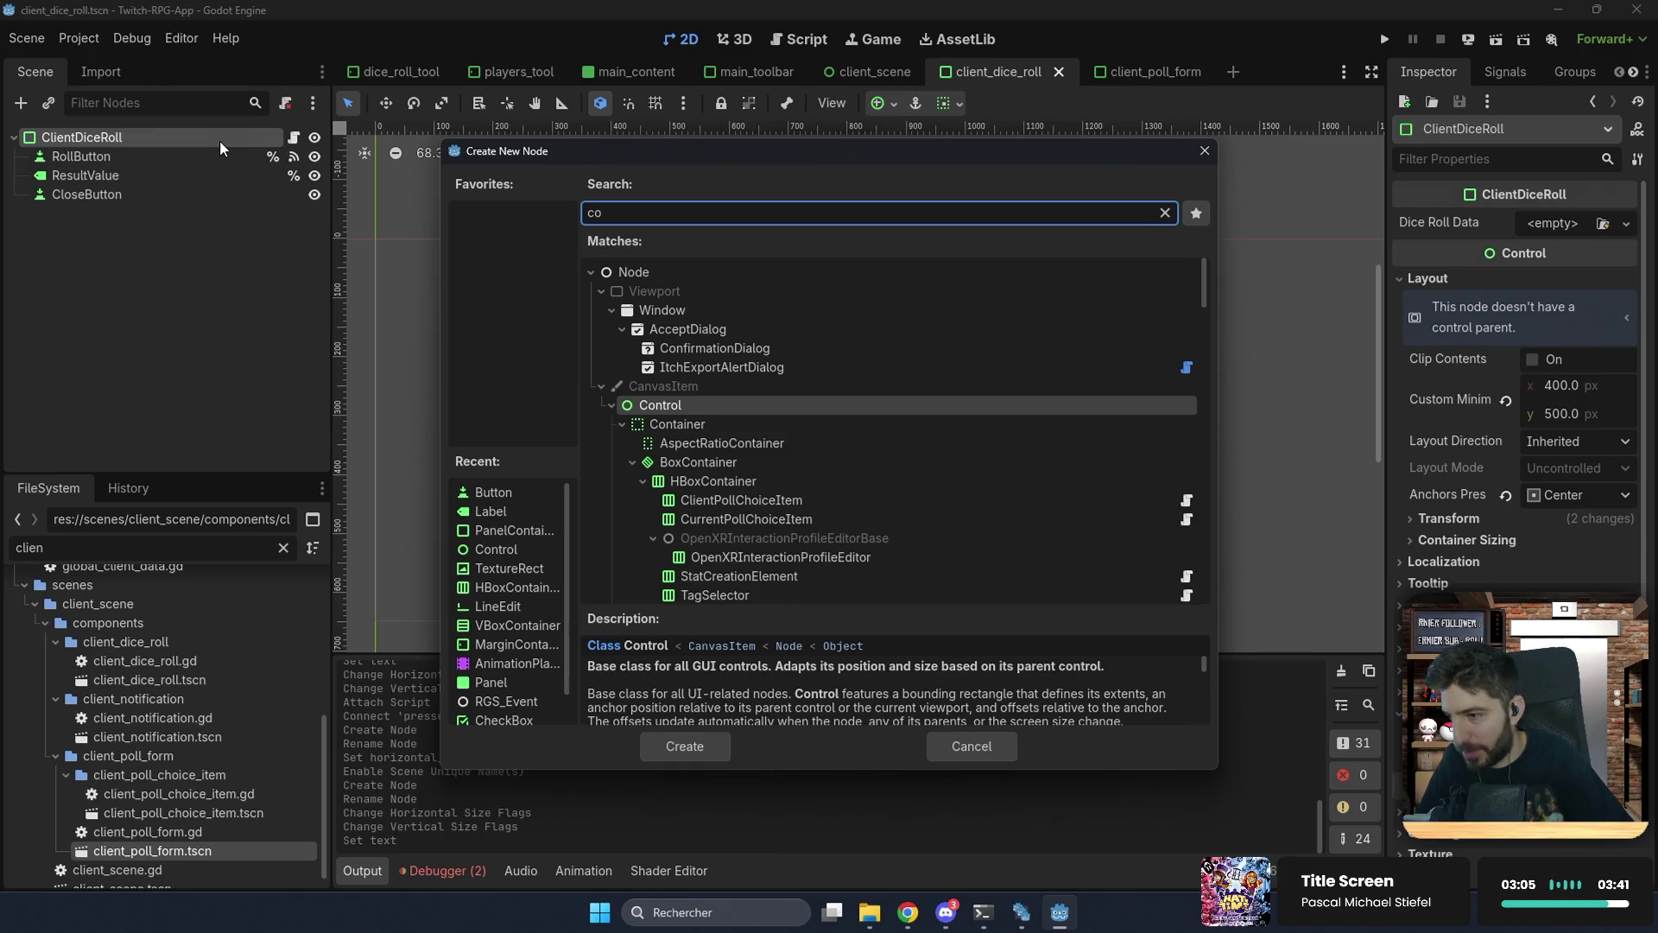
key("Return")
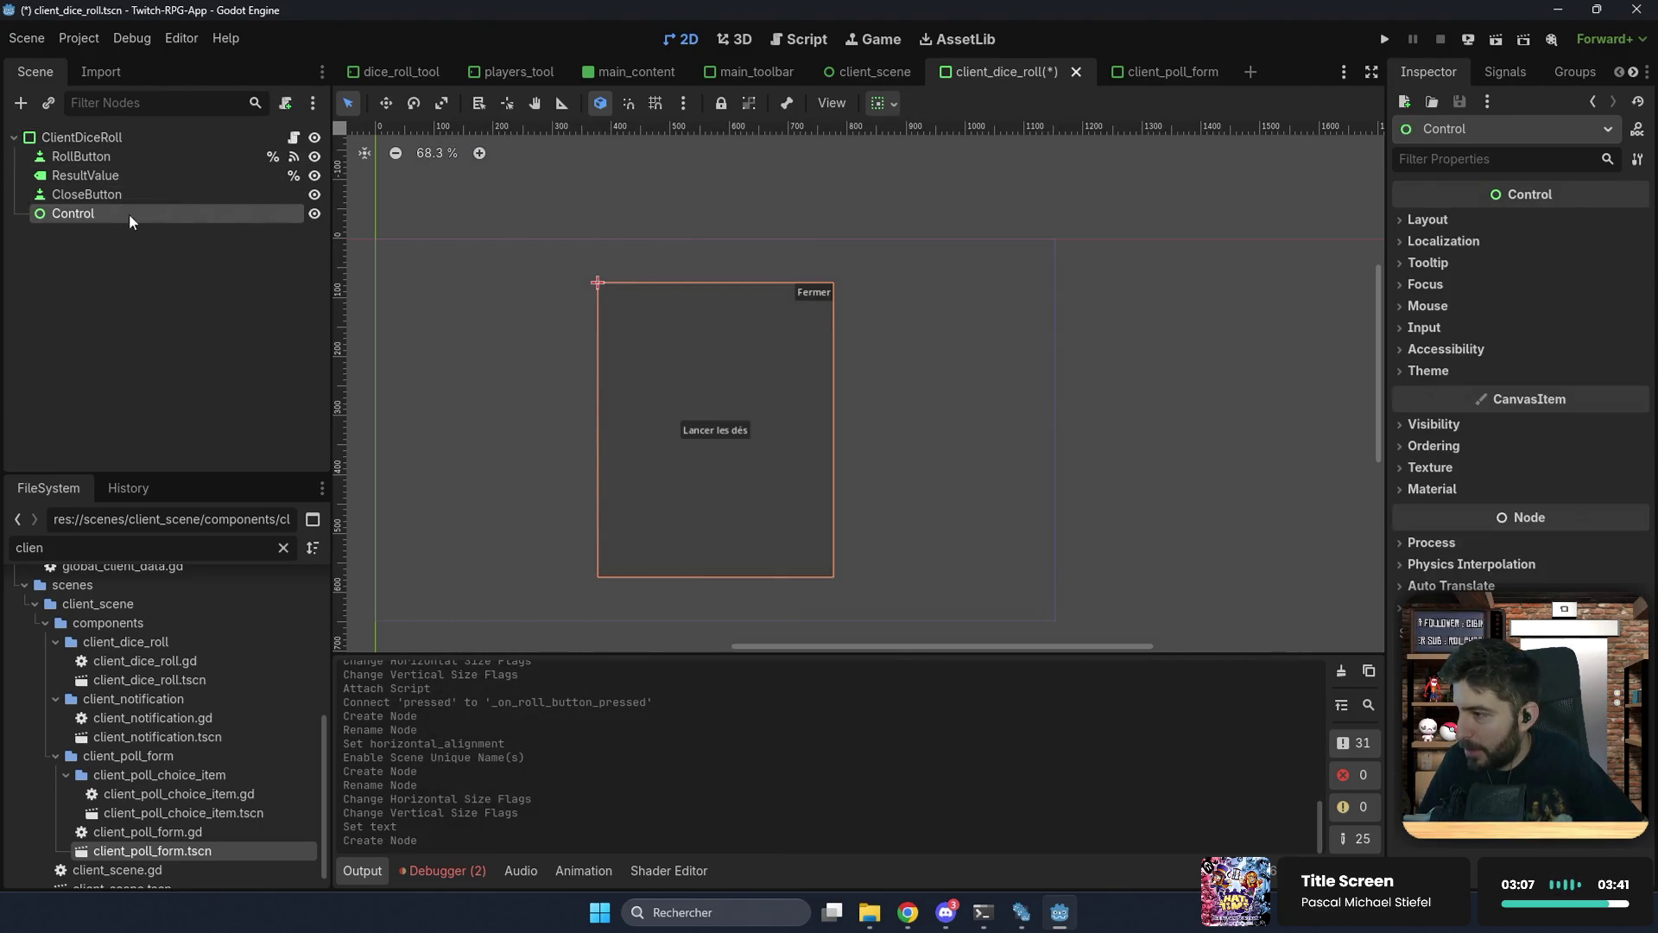
Step: Align the new Control to the top-right corner and expand its layout settings
left_click(879, 103)
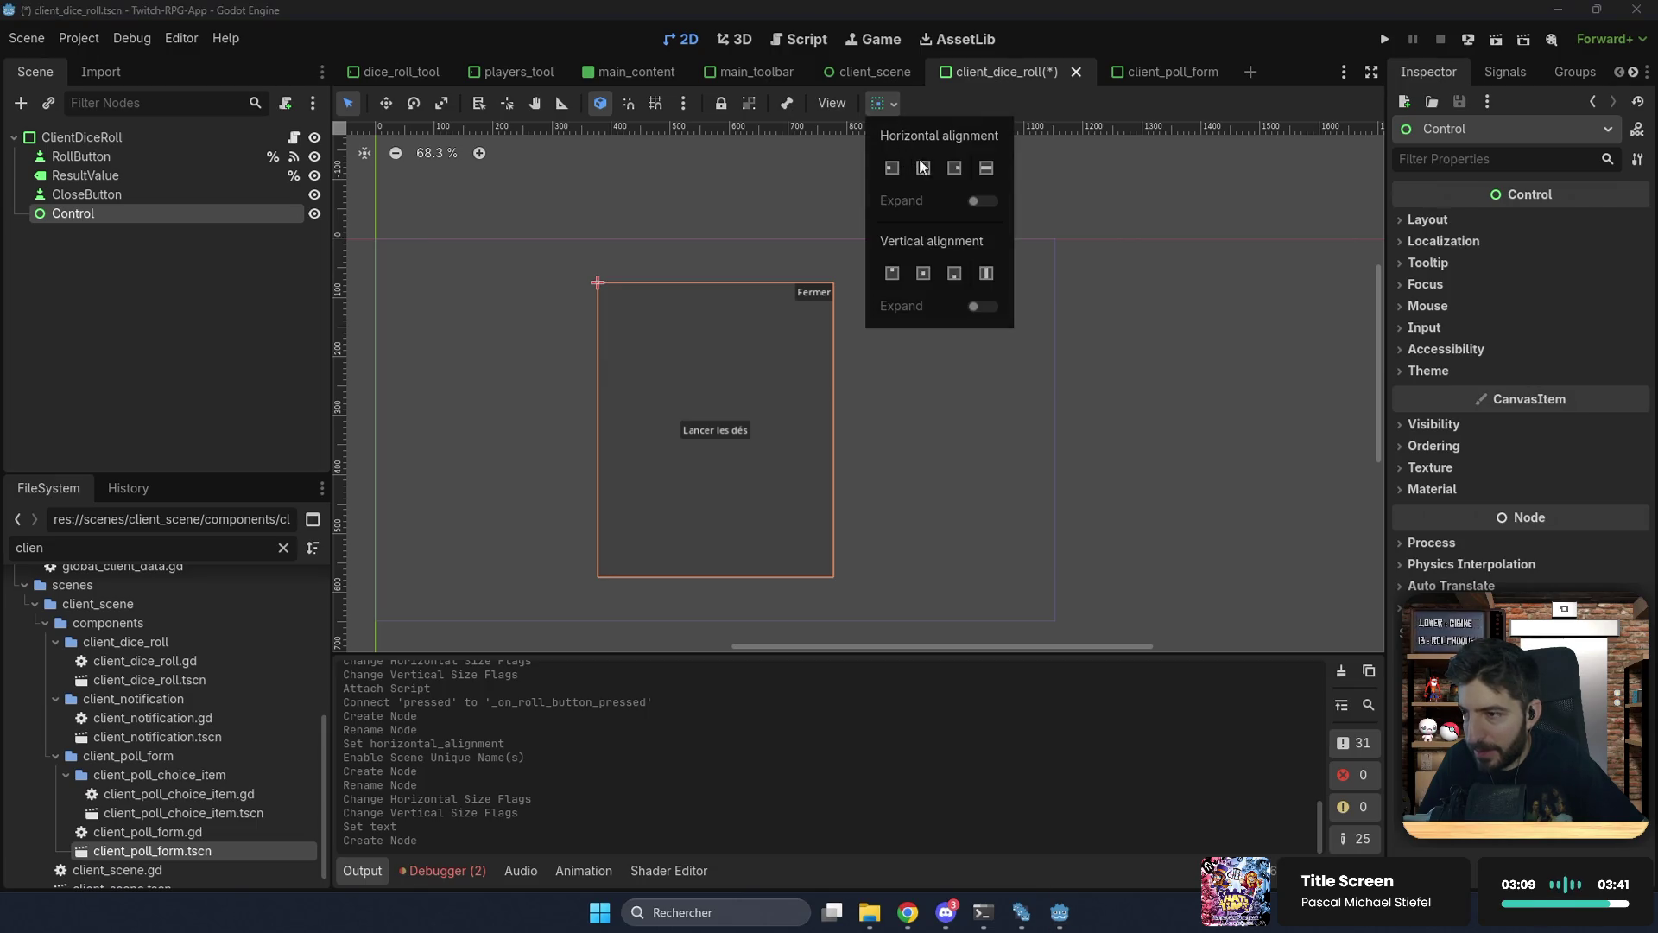
left_click(954, 167)
left_click(899, 269)
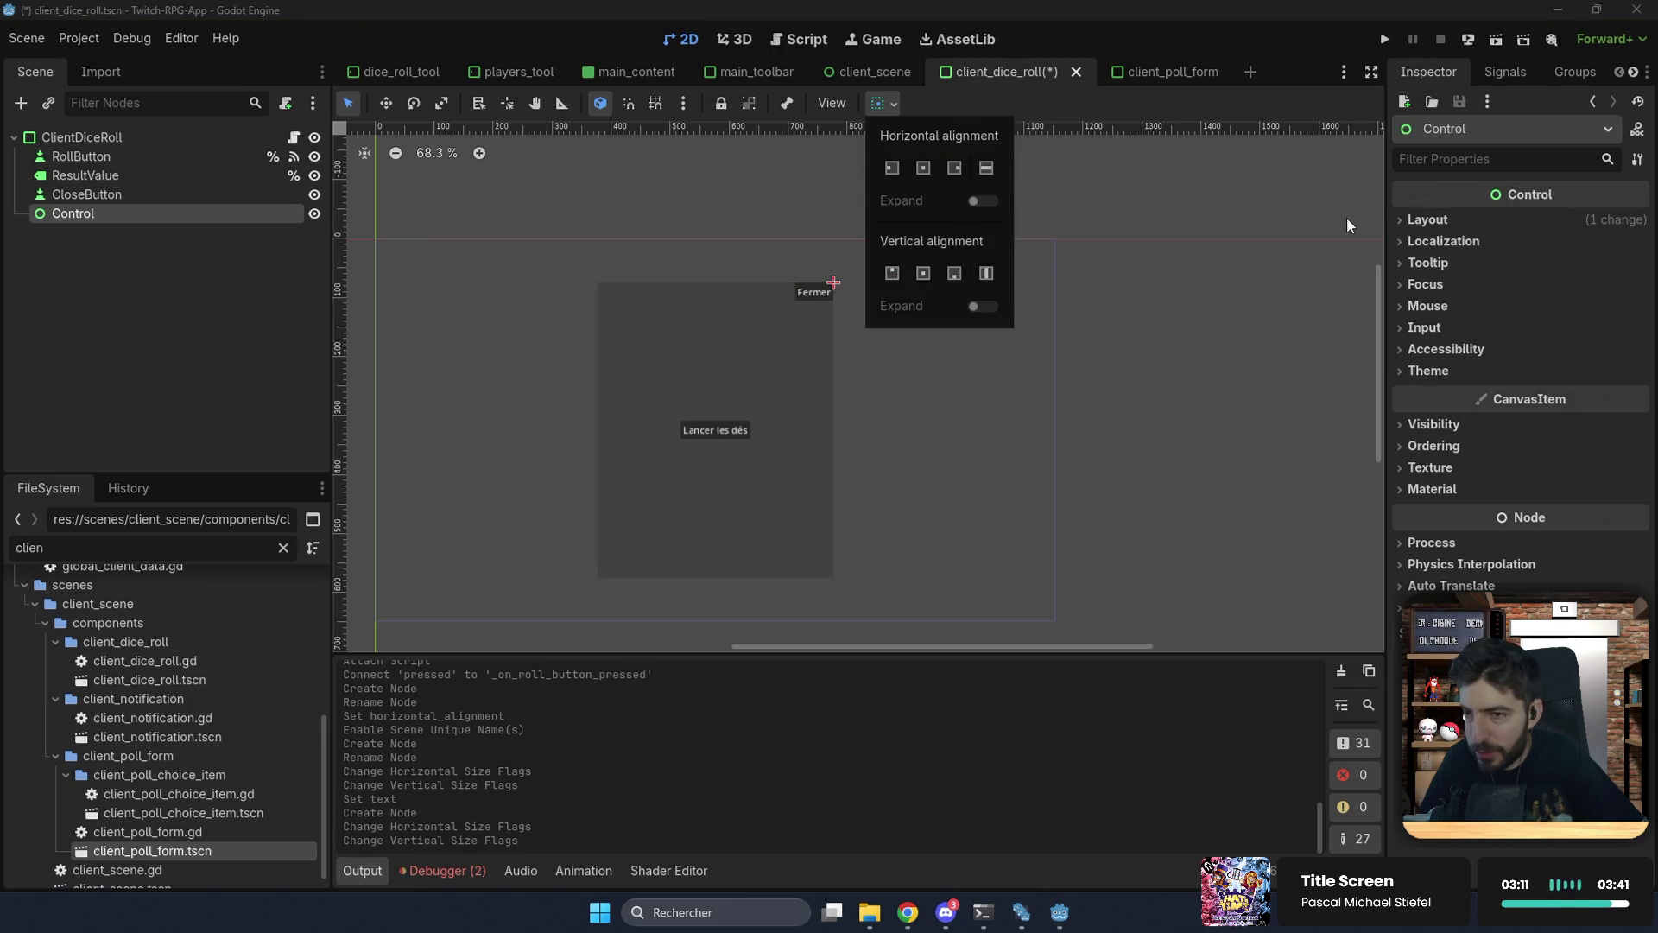
left_click(1425, 221)
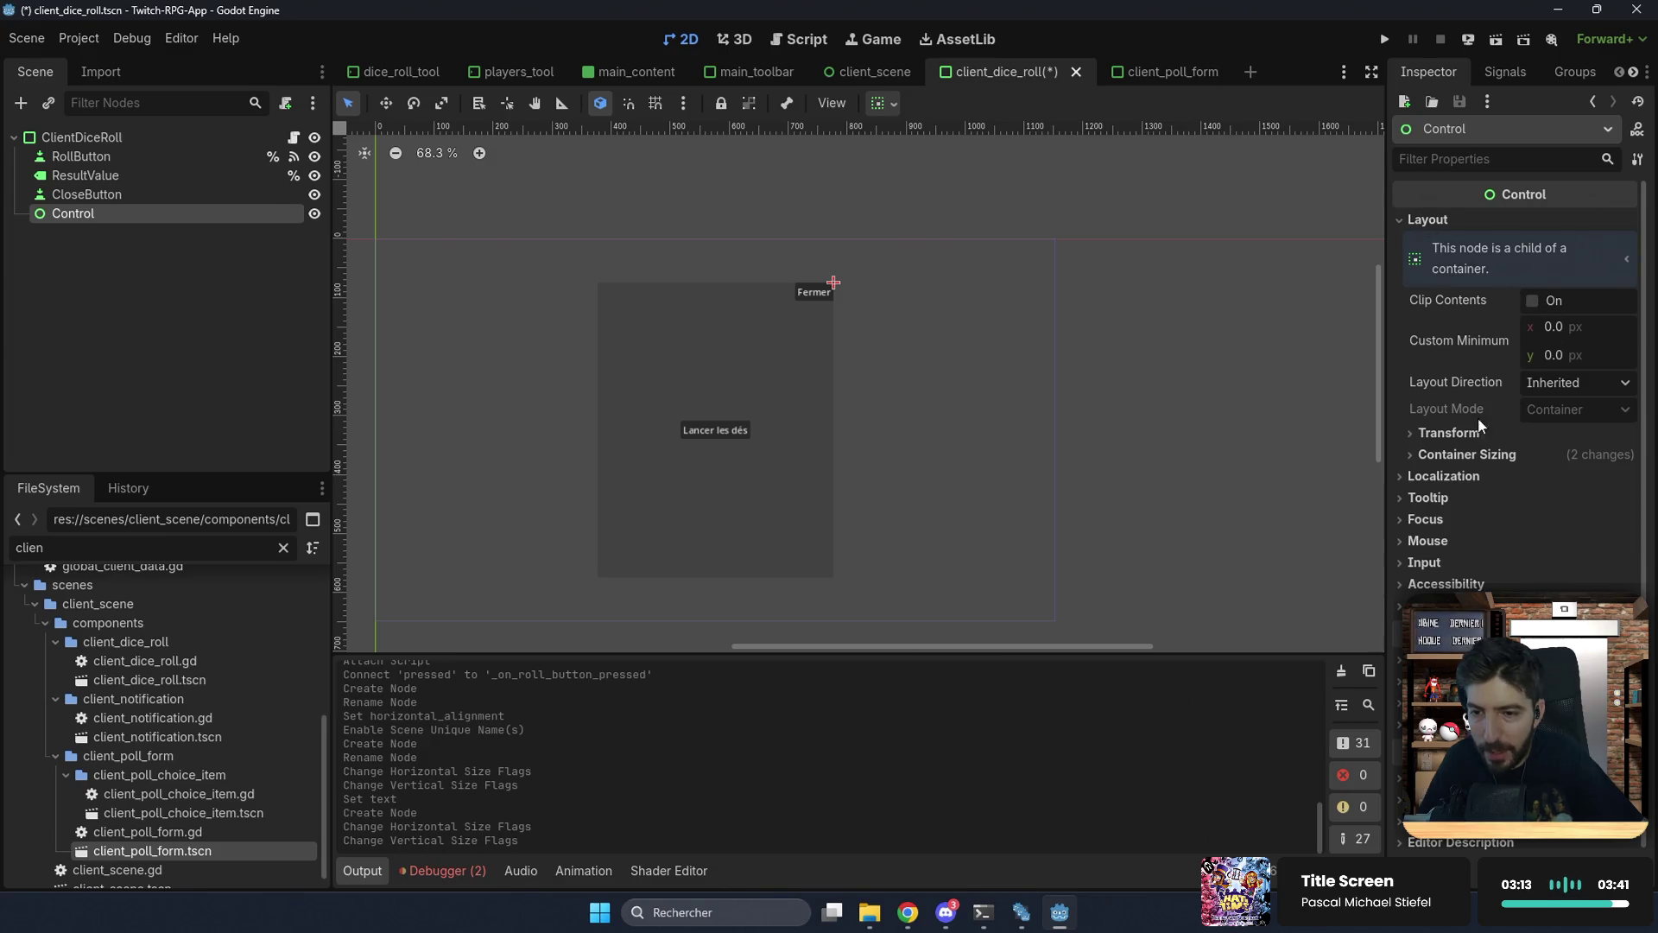
left_click(1484, 454)
left_click(1442, 435)
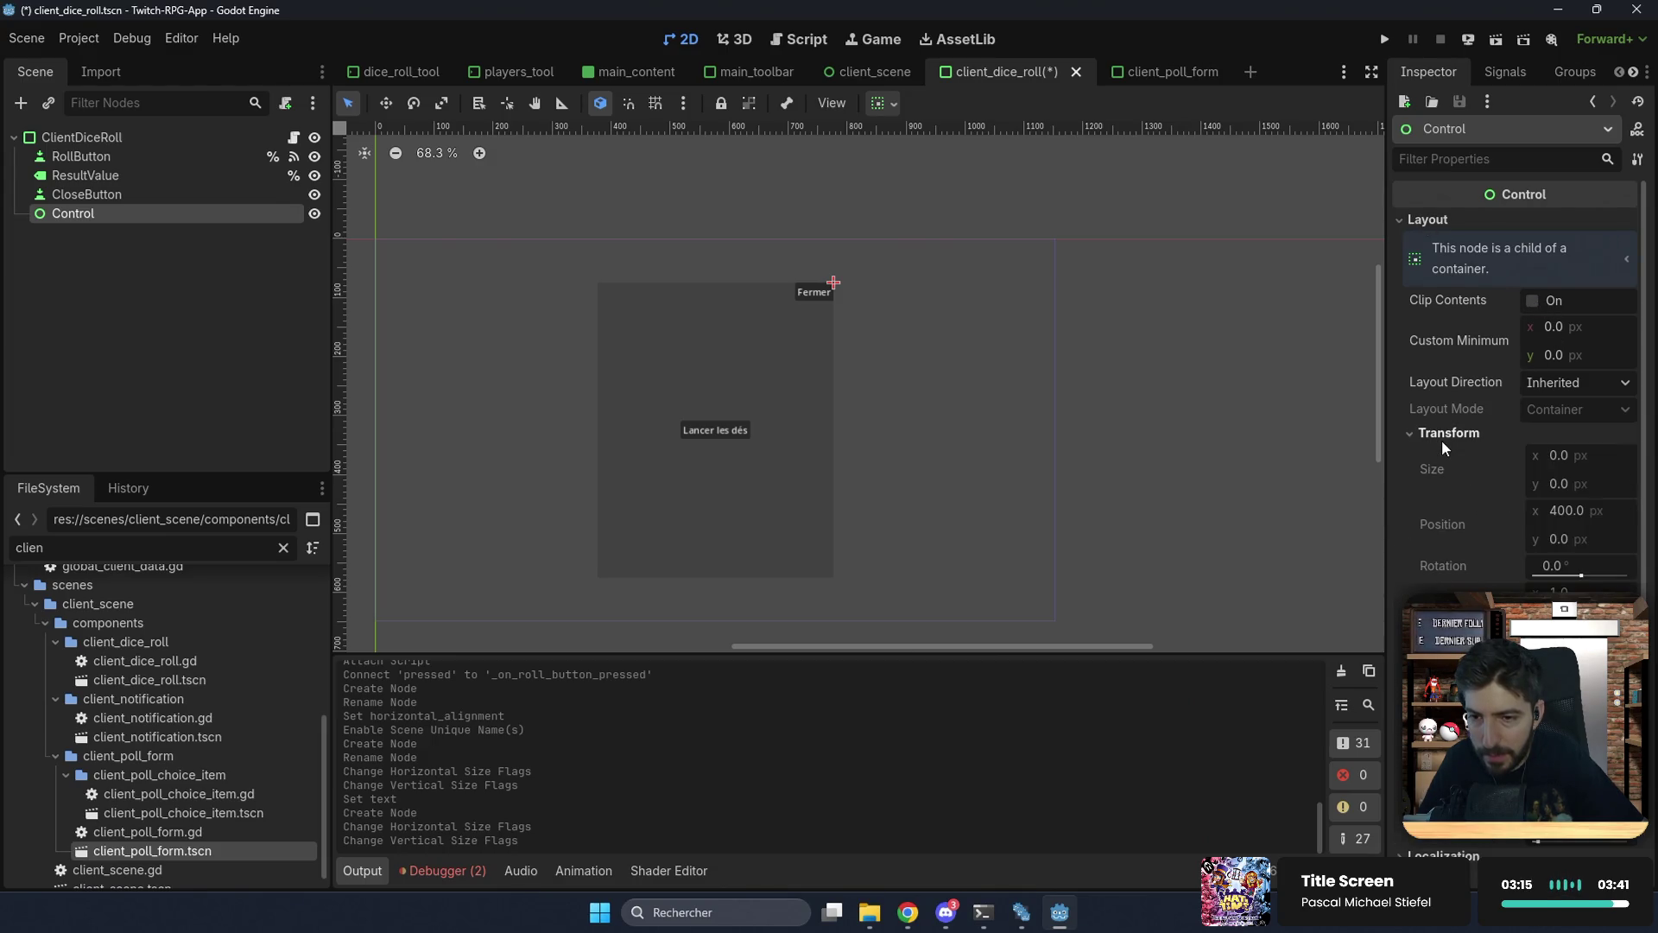
Step: Move CloseButton inside the Control, set its position to (-75, 10), and save
left_click_drag(152, 192, 160, 211)
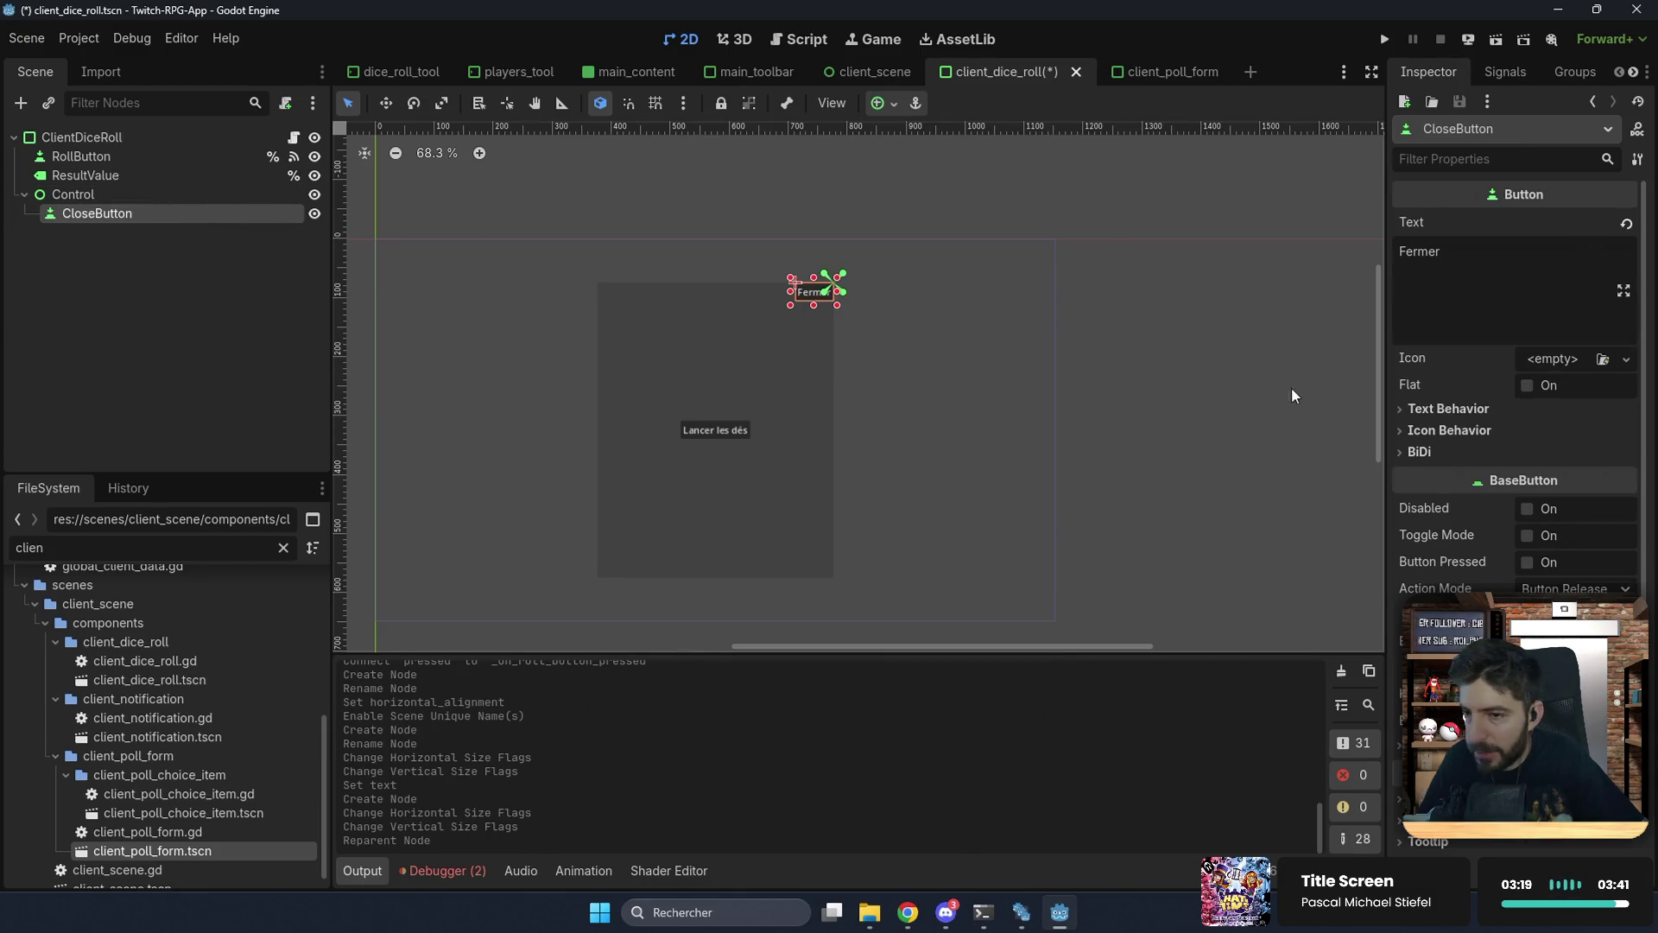
scroll(1459, 418, "down", 5)
left_click(1442, 395)
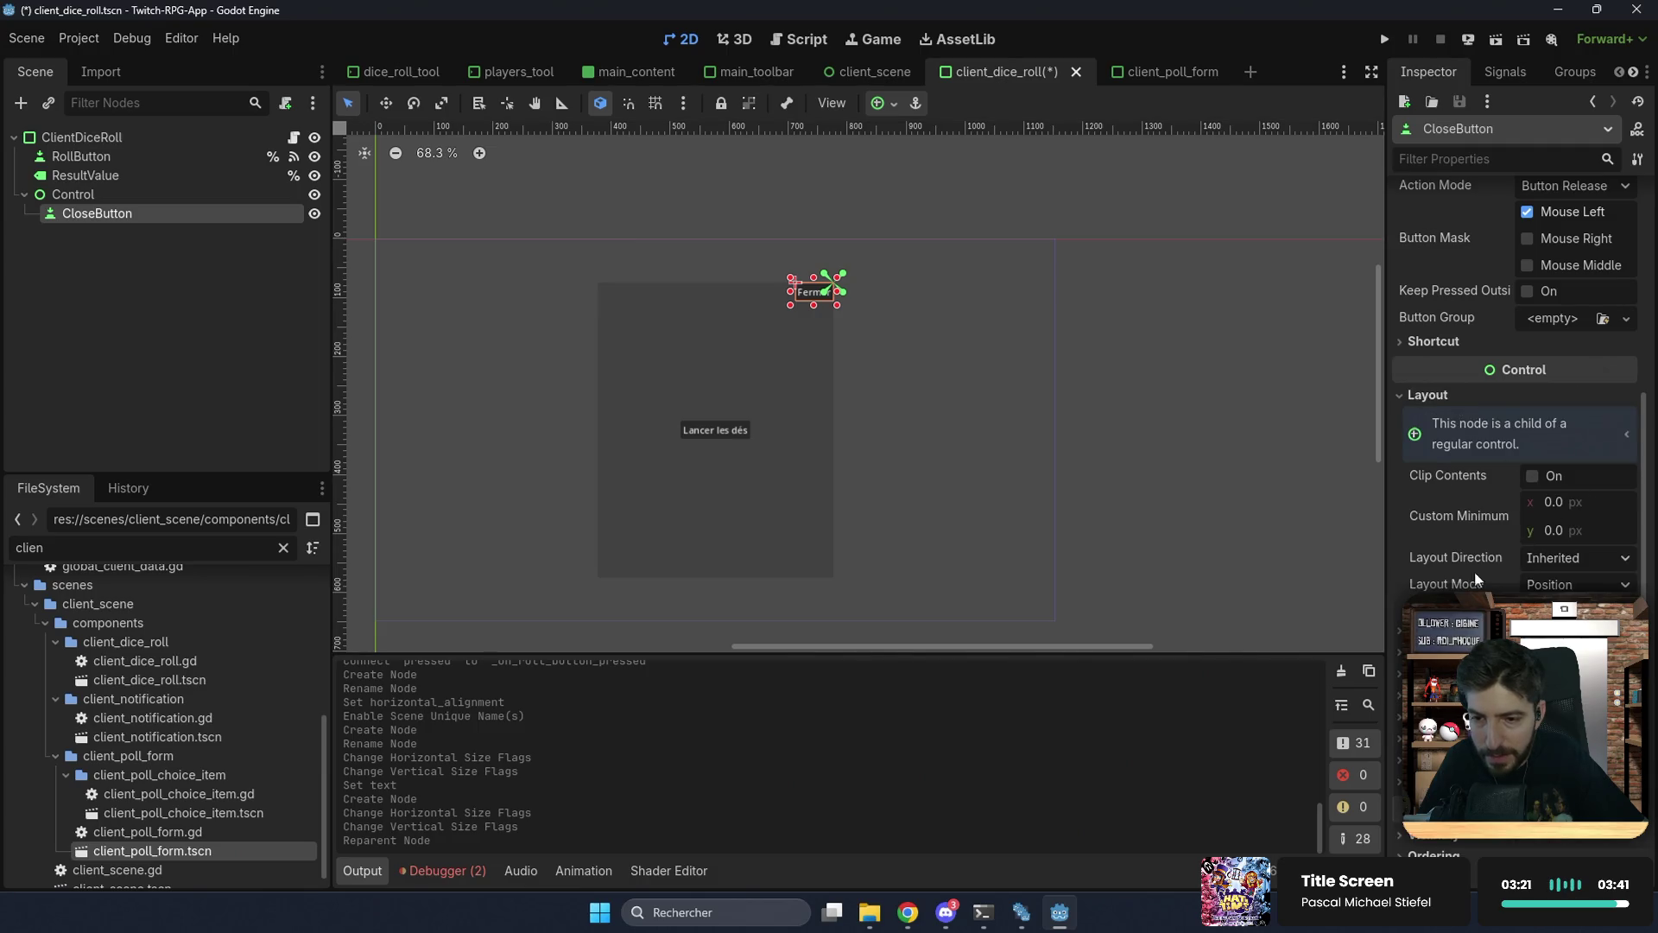
left_click(1482, 606)
left_click(1598, 630)
left_click(1615, 686)
type("0")
key("Return")
type("10")
key("Return")
left_click(1272, 459)
key("ctrl+s")
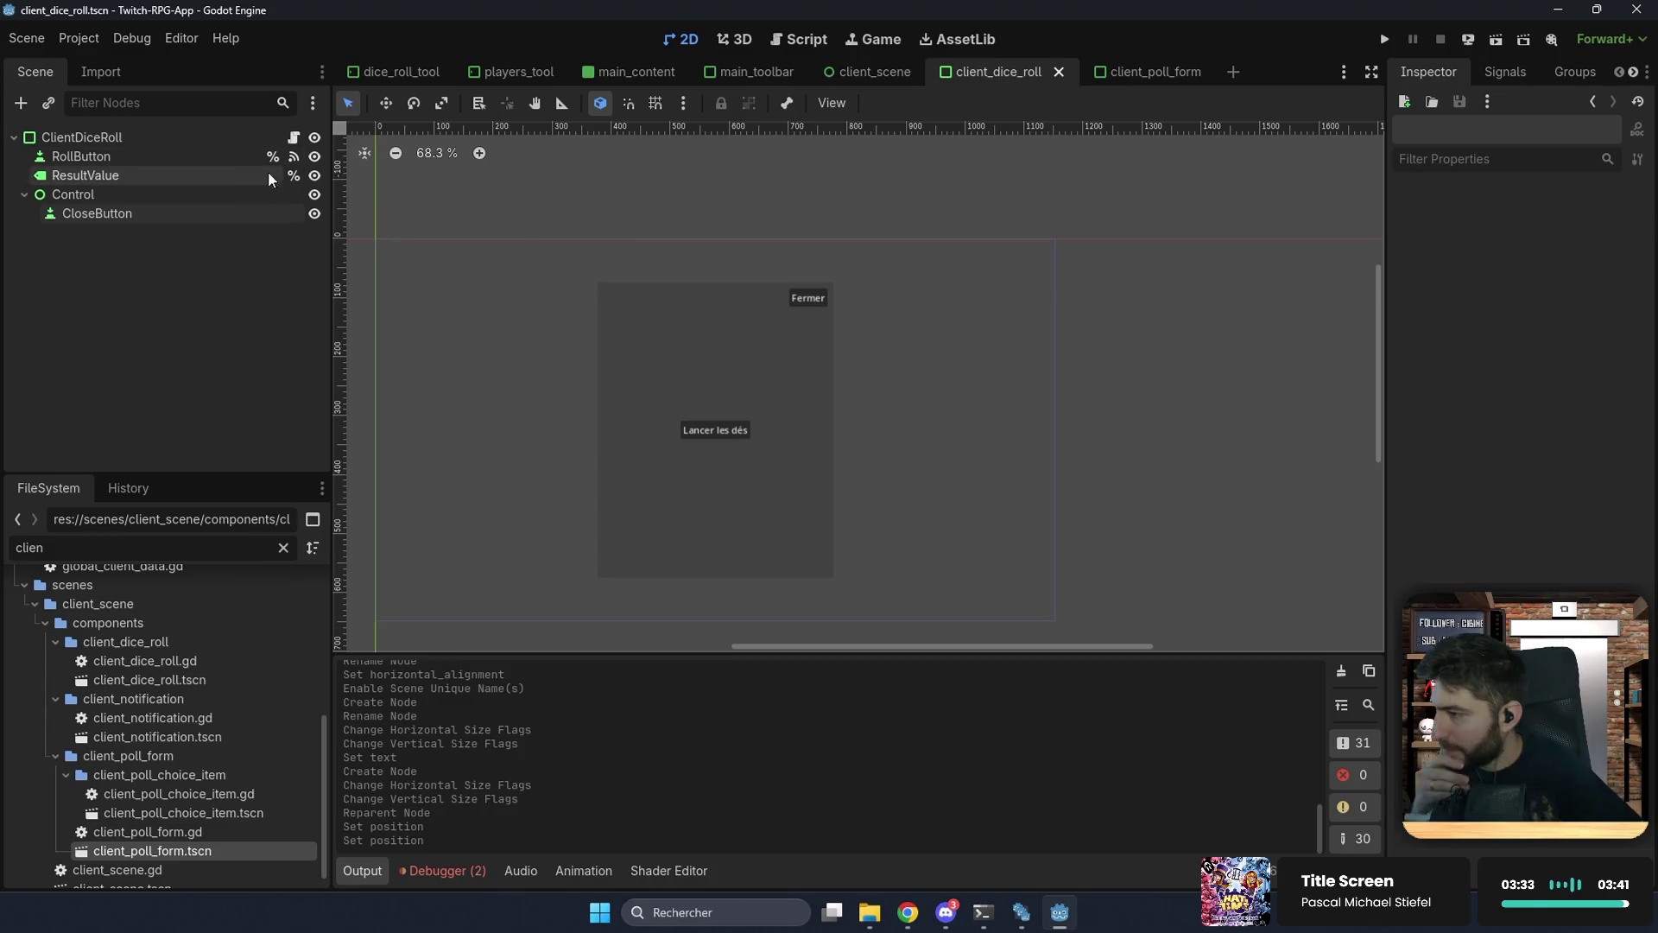
Step: Reopen the ClientDiceRoll script and select CloseButton in the scene tree
left_click(220, 138)
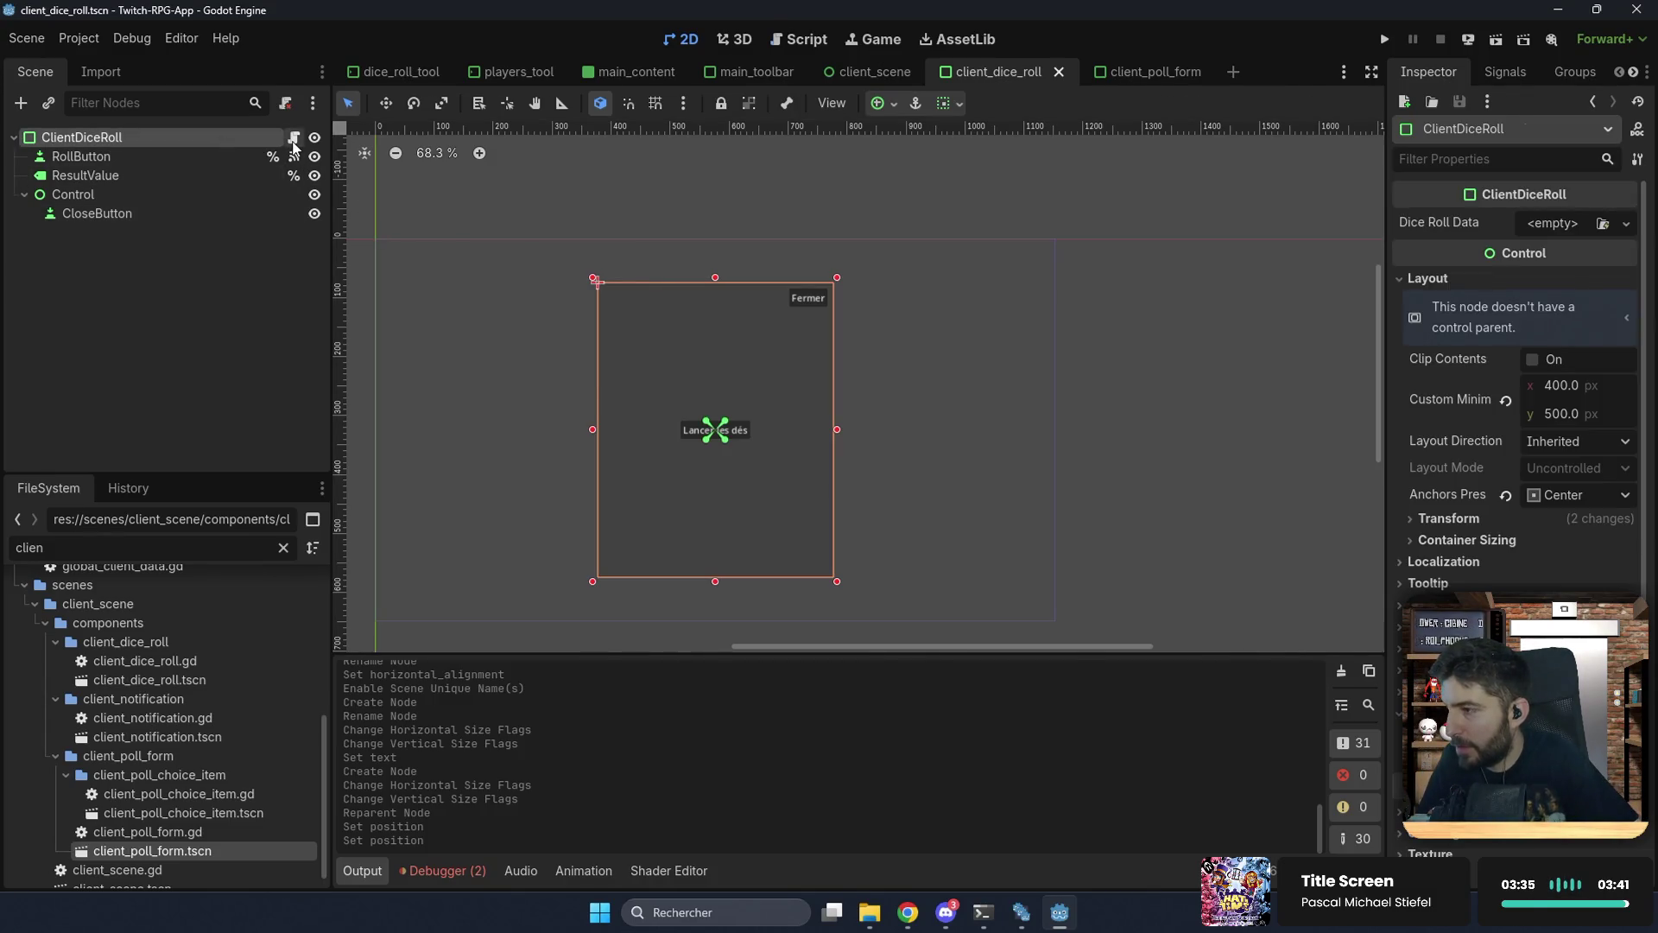
left_click(294, 137)
left_click(214, 213)
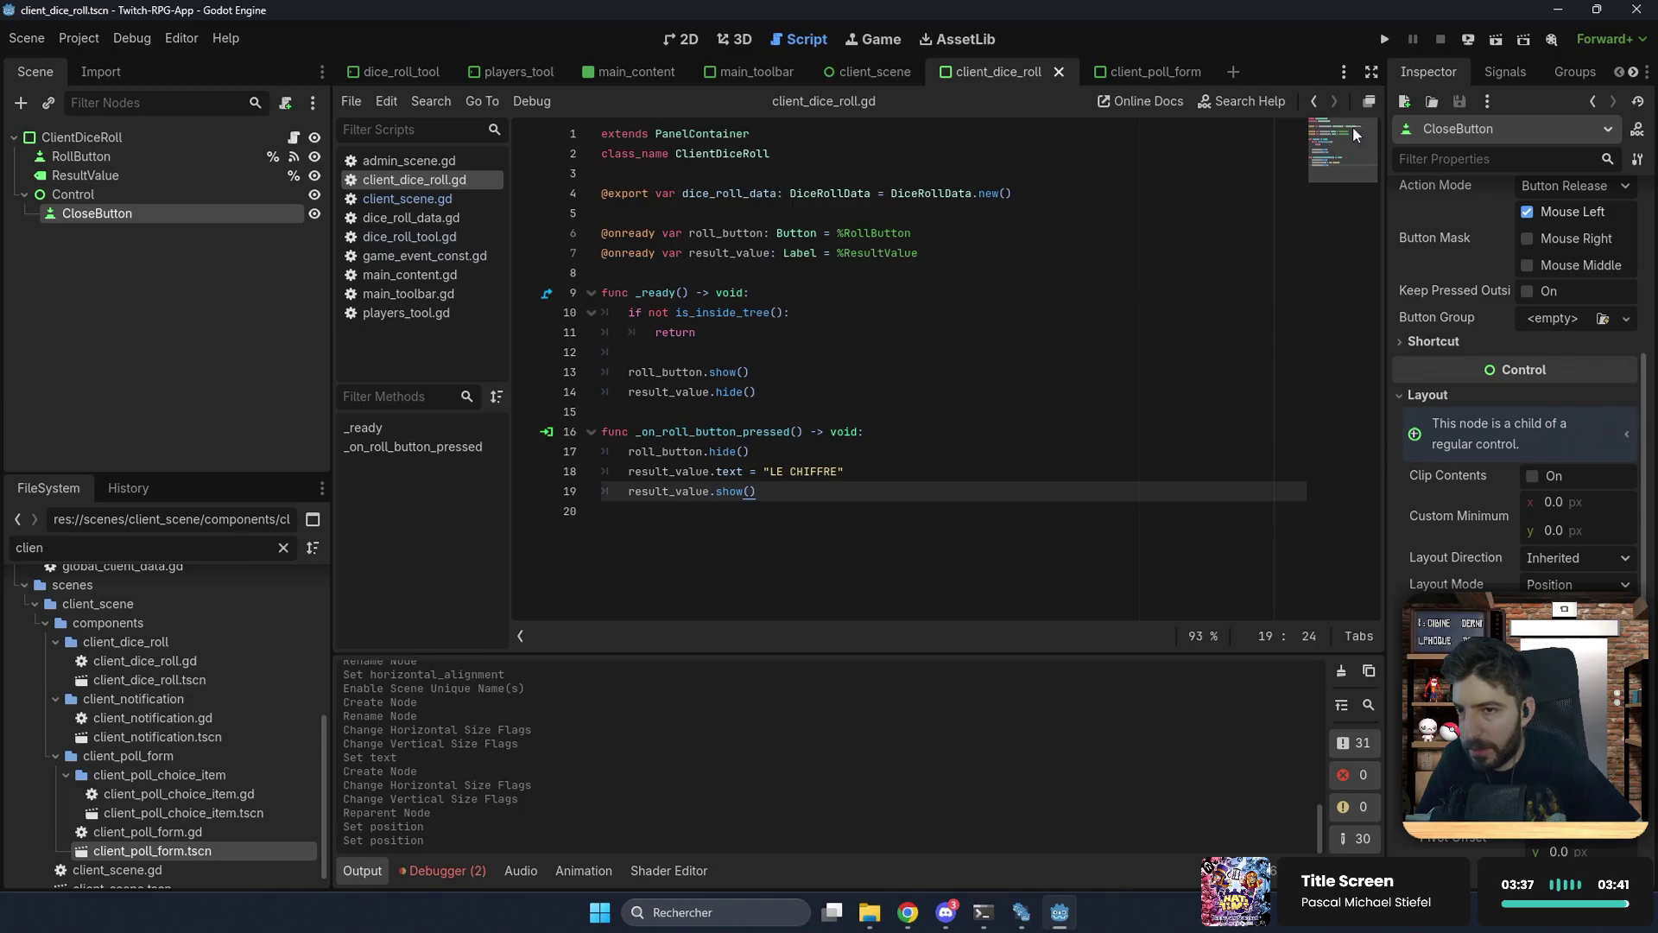
Step: Connect CloseButton's pressed signal to a new handler that calls queue_free(), and save
left_click(1504, 76)
double_click(1468, 194)
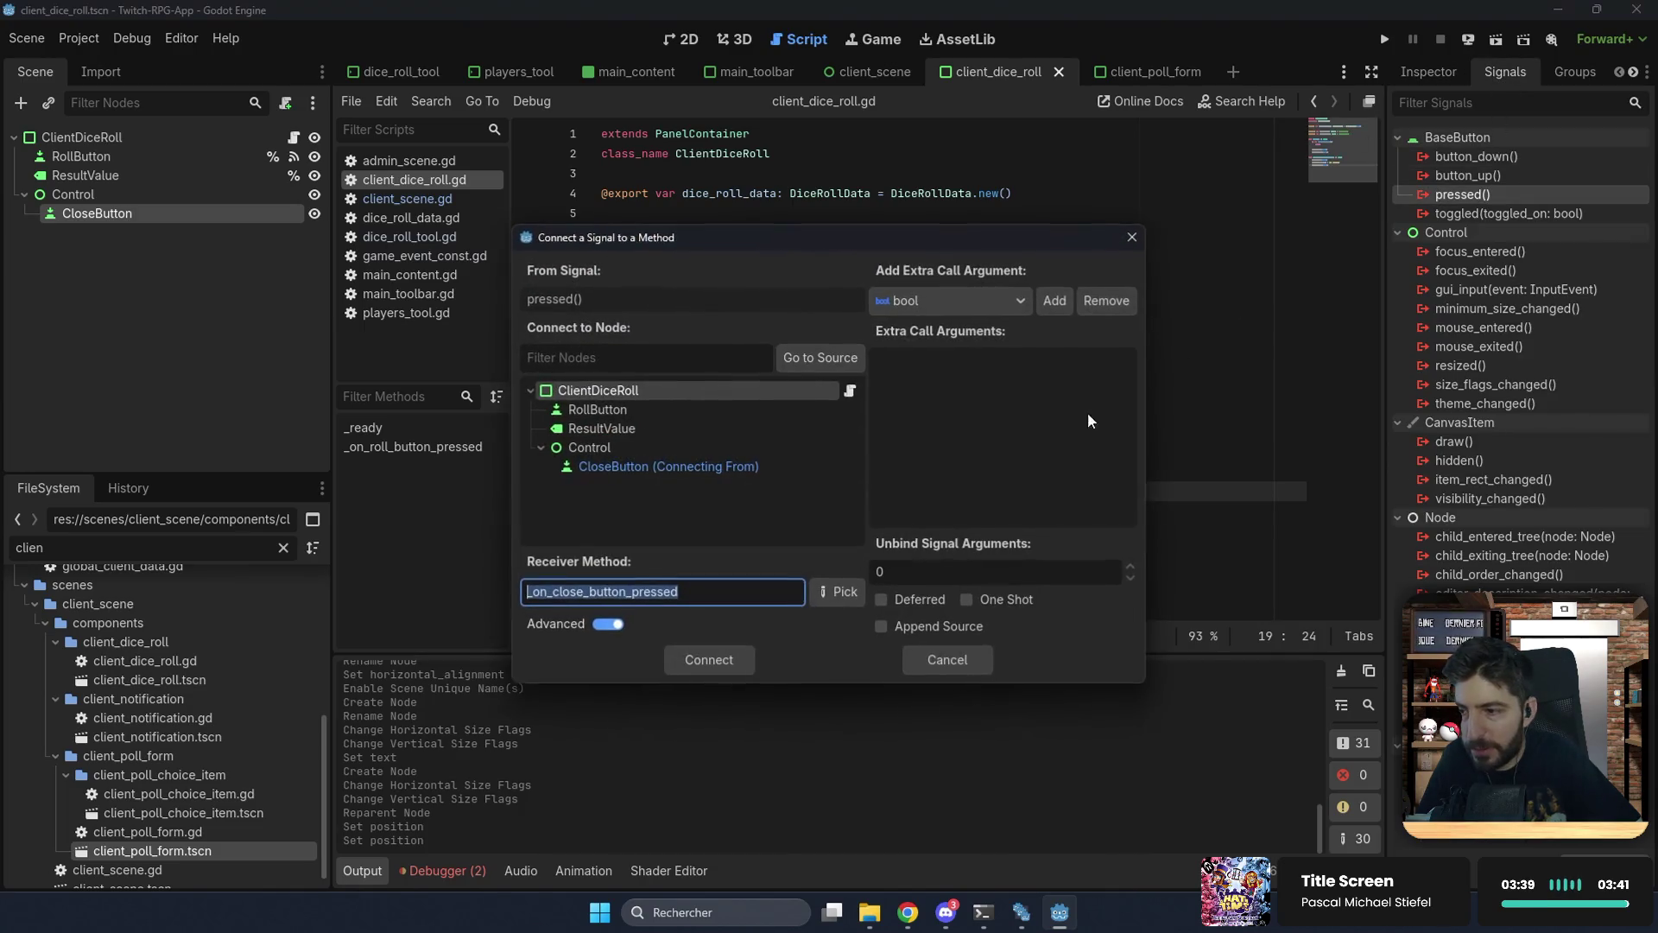
left_click(725, 661)
left_click(950, 570)
key("shift+Home")
type("qu")
key("Down")
key("Down")
key("Down")
key("Return")
key("Up")
key("Up")
key("BackSpace")
key("ctrl+s")
Step: Declare 'signal dice_rolled', emit it at the end of the roll handler, and save
left_click(826, 173)
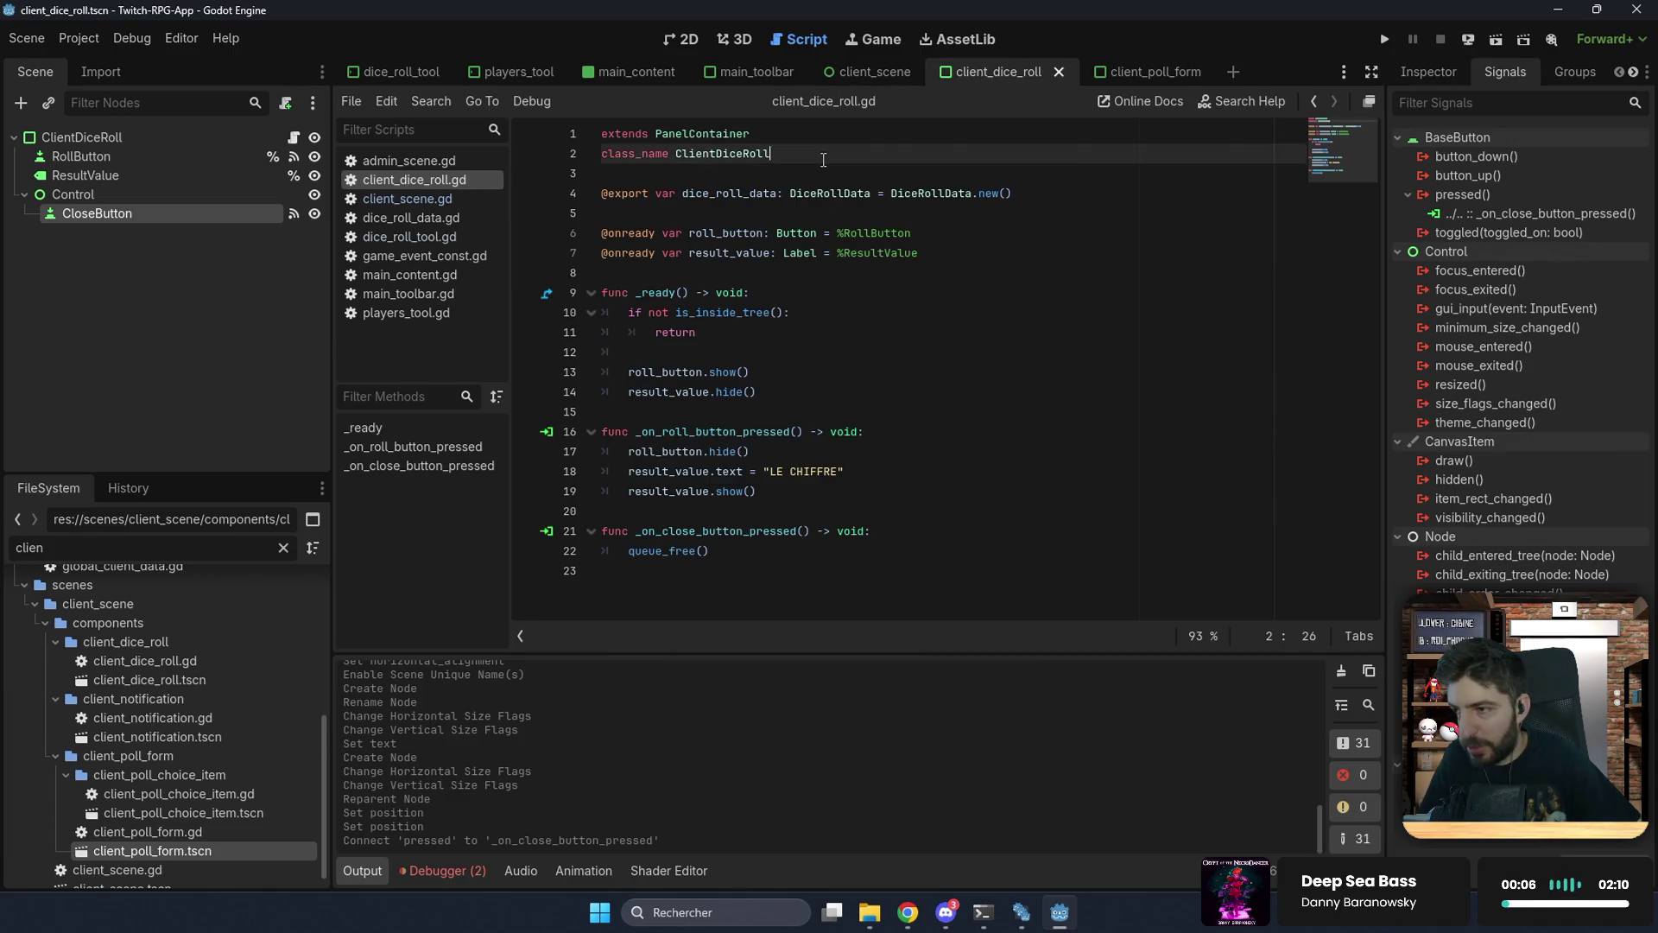
key("Return")
key("Return")
key("Up")
type("signal dice_rolled")
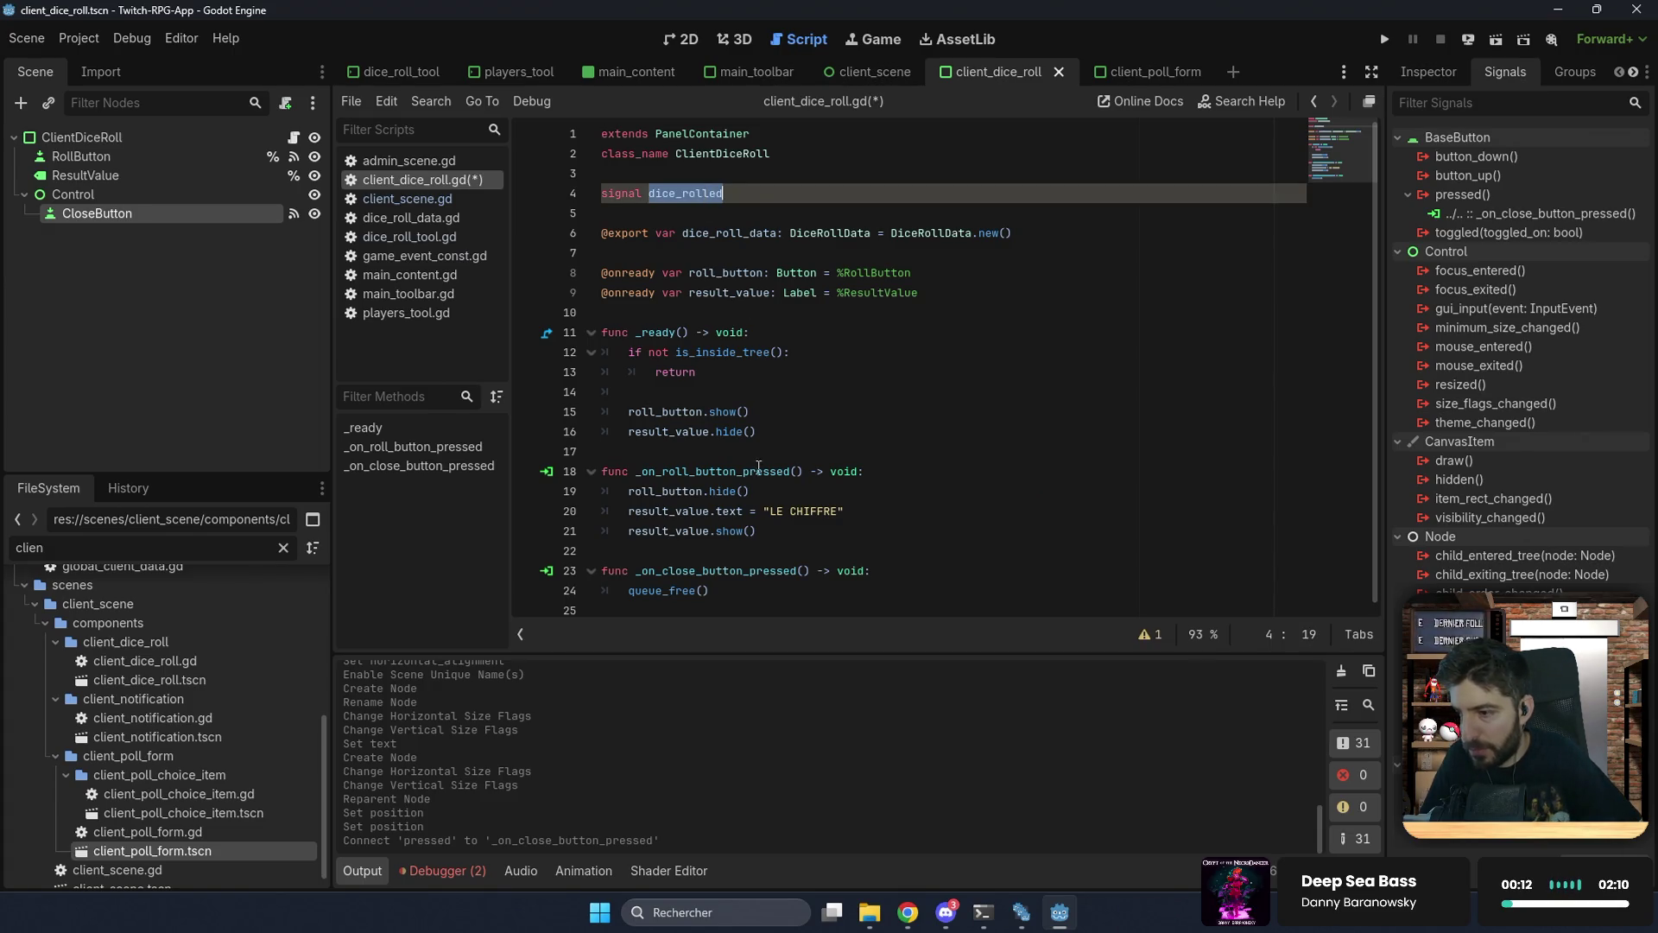
left_click(771, 526)
key("Return")
key("Return")
type("dice_rolled.em")
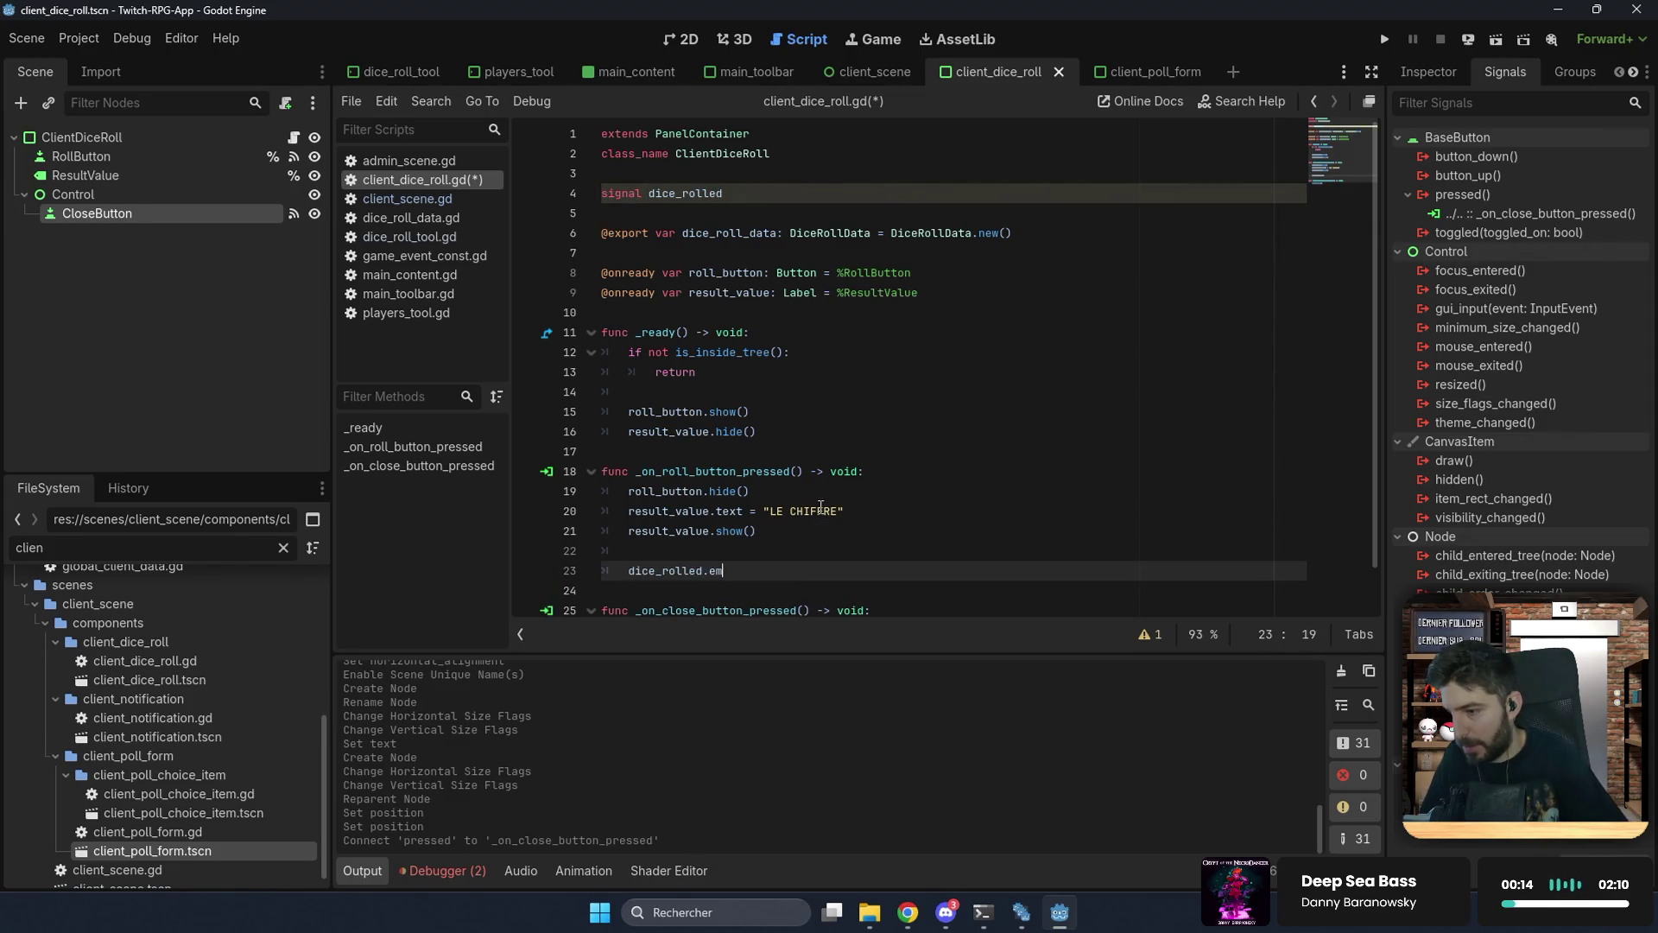
type("it())")
key("ctrl+s")
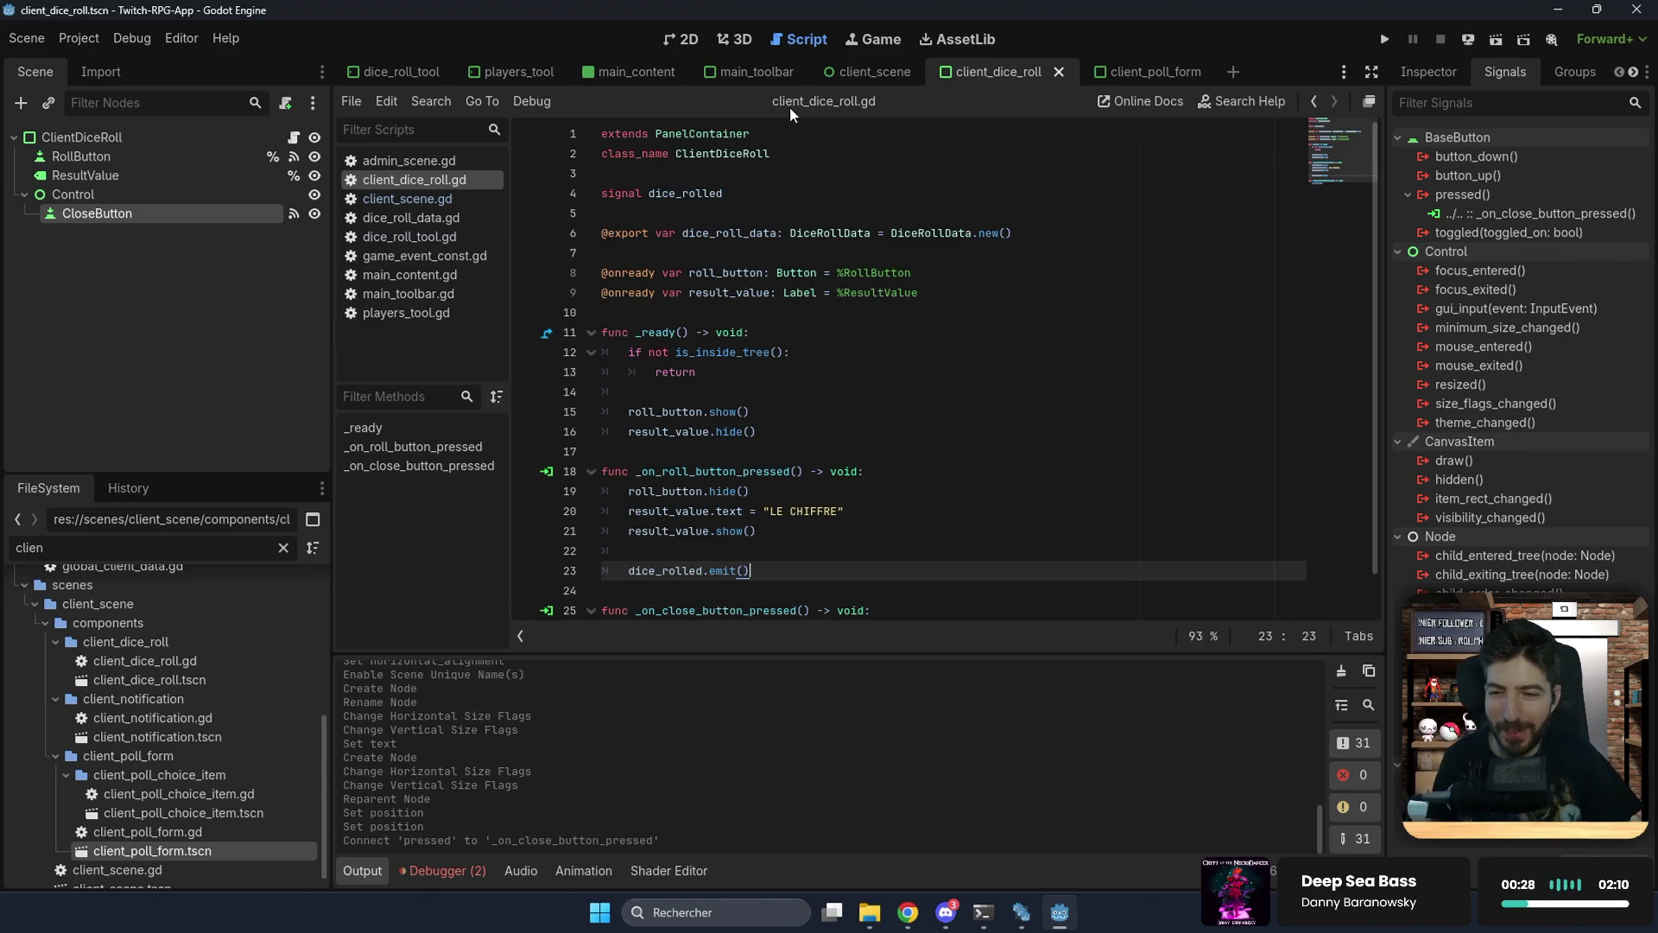
left_click(848, 75)
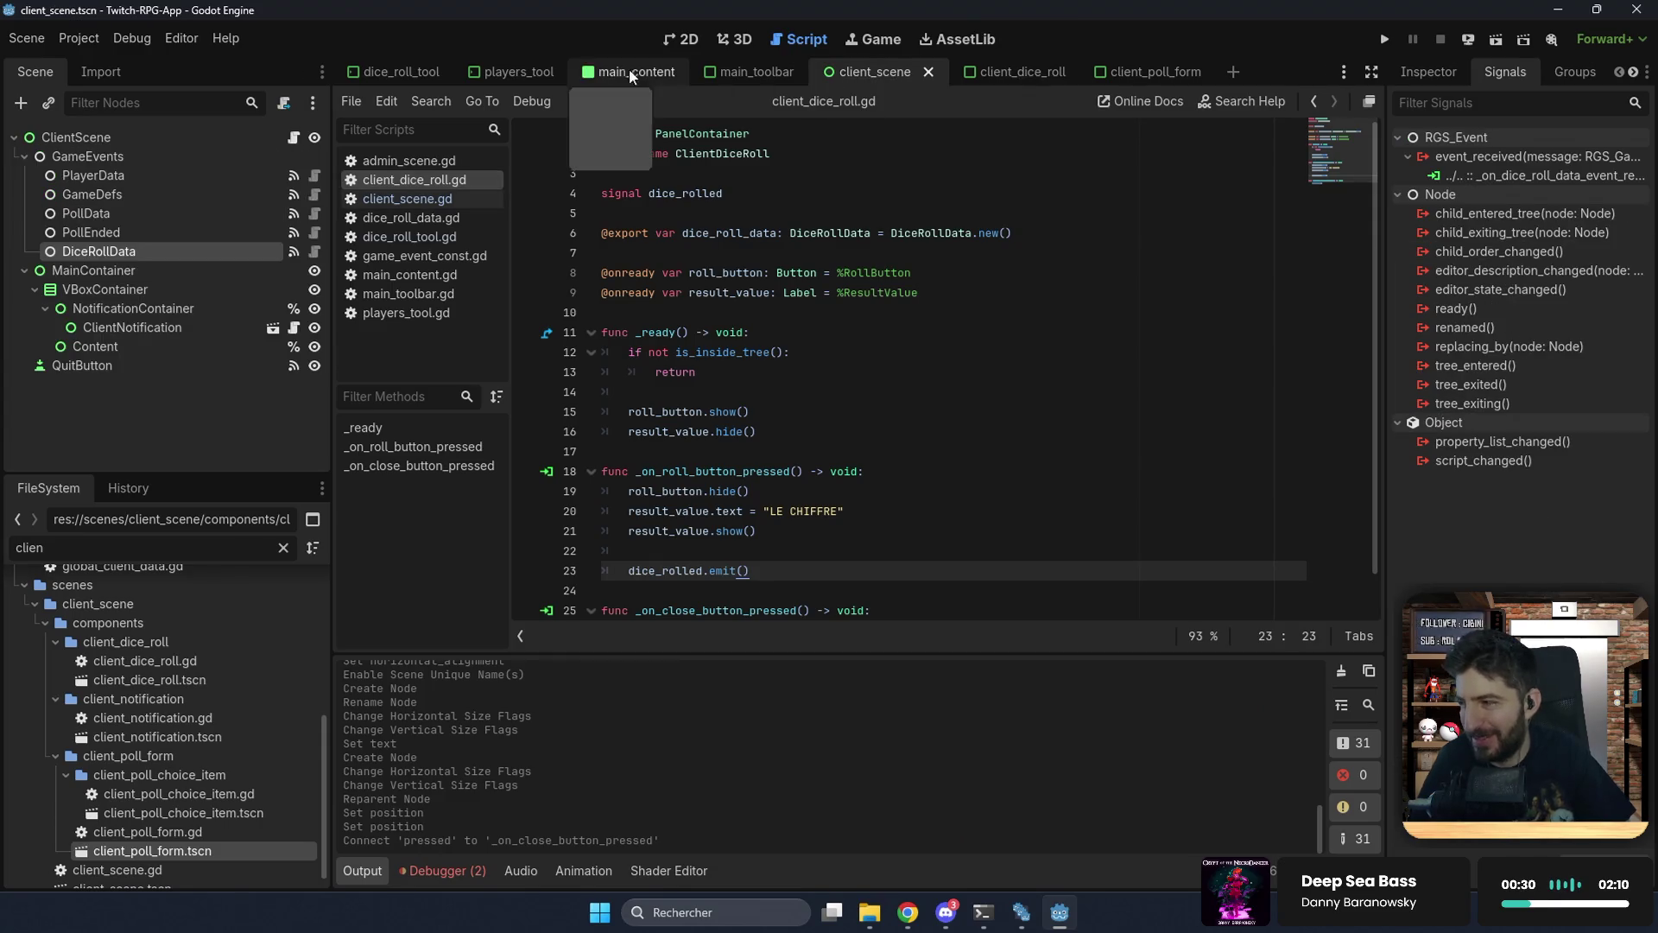
Step: Filter FileSystem for client_di and drag client_dice_roll.tscn into client_scene.gd as CLIENT_DICE_ROLL preload
left_click(294, 138)
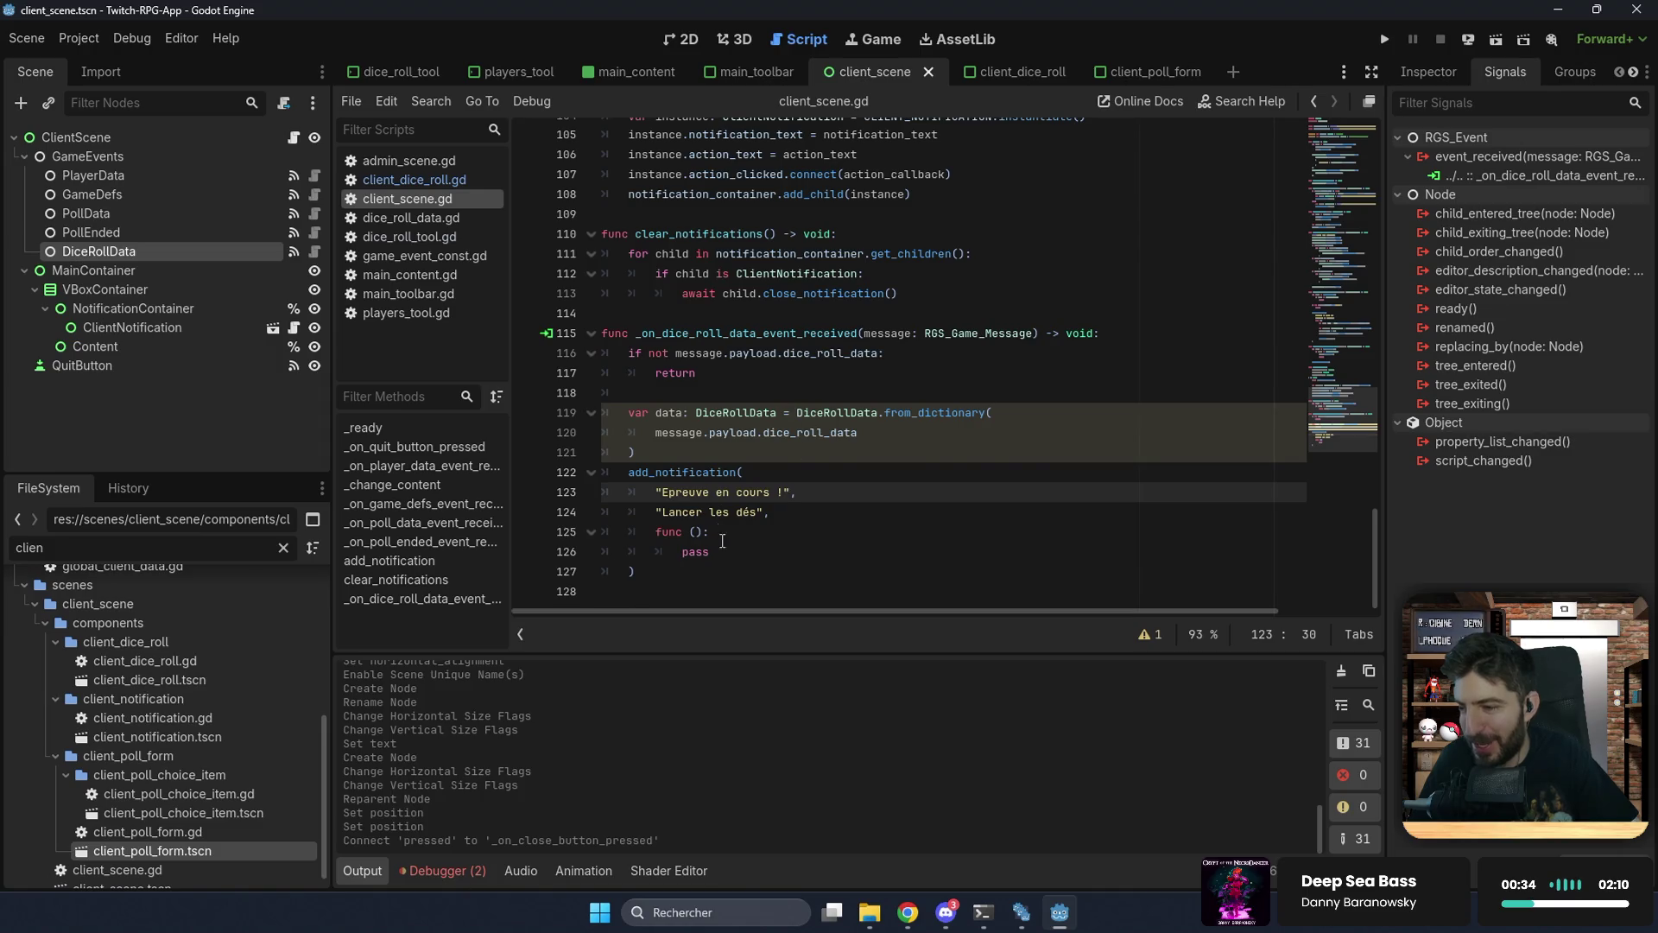
left_click(741, 550)
scroll(727, 491, "up", 15)
left_click_drag(194, 553, 7, 573)
key("Right")
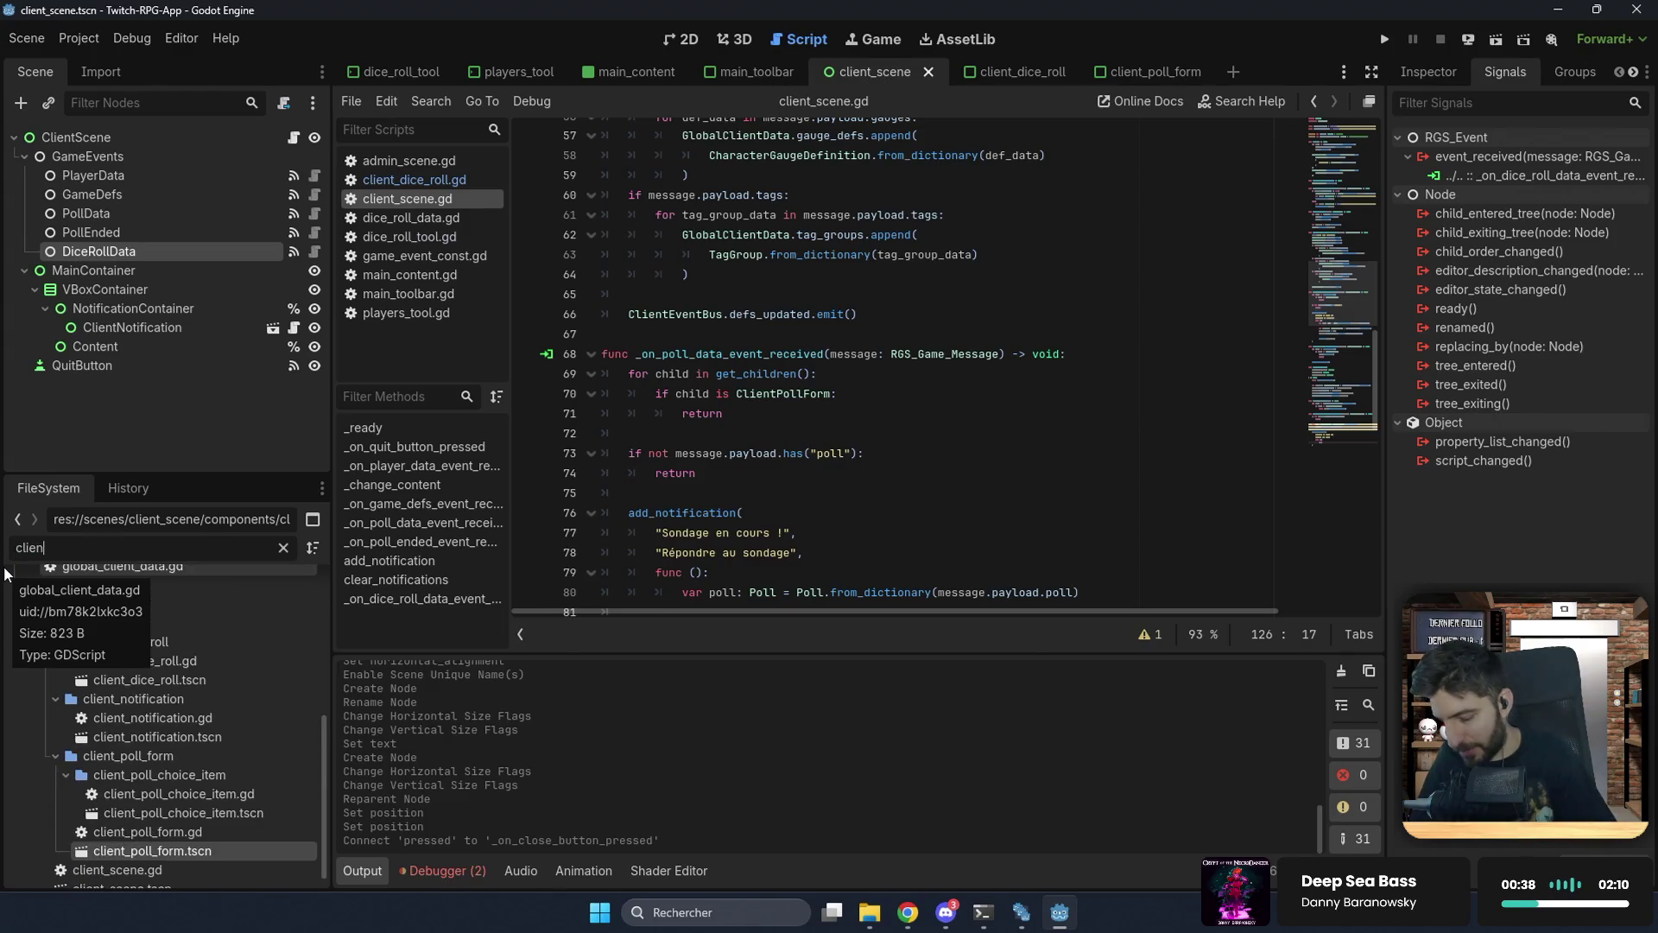
type("_r")
key("BackSpace")
key("BackSpace")
key("BackSpace")
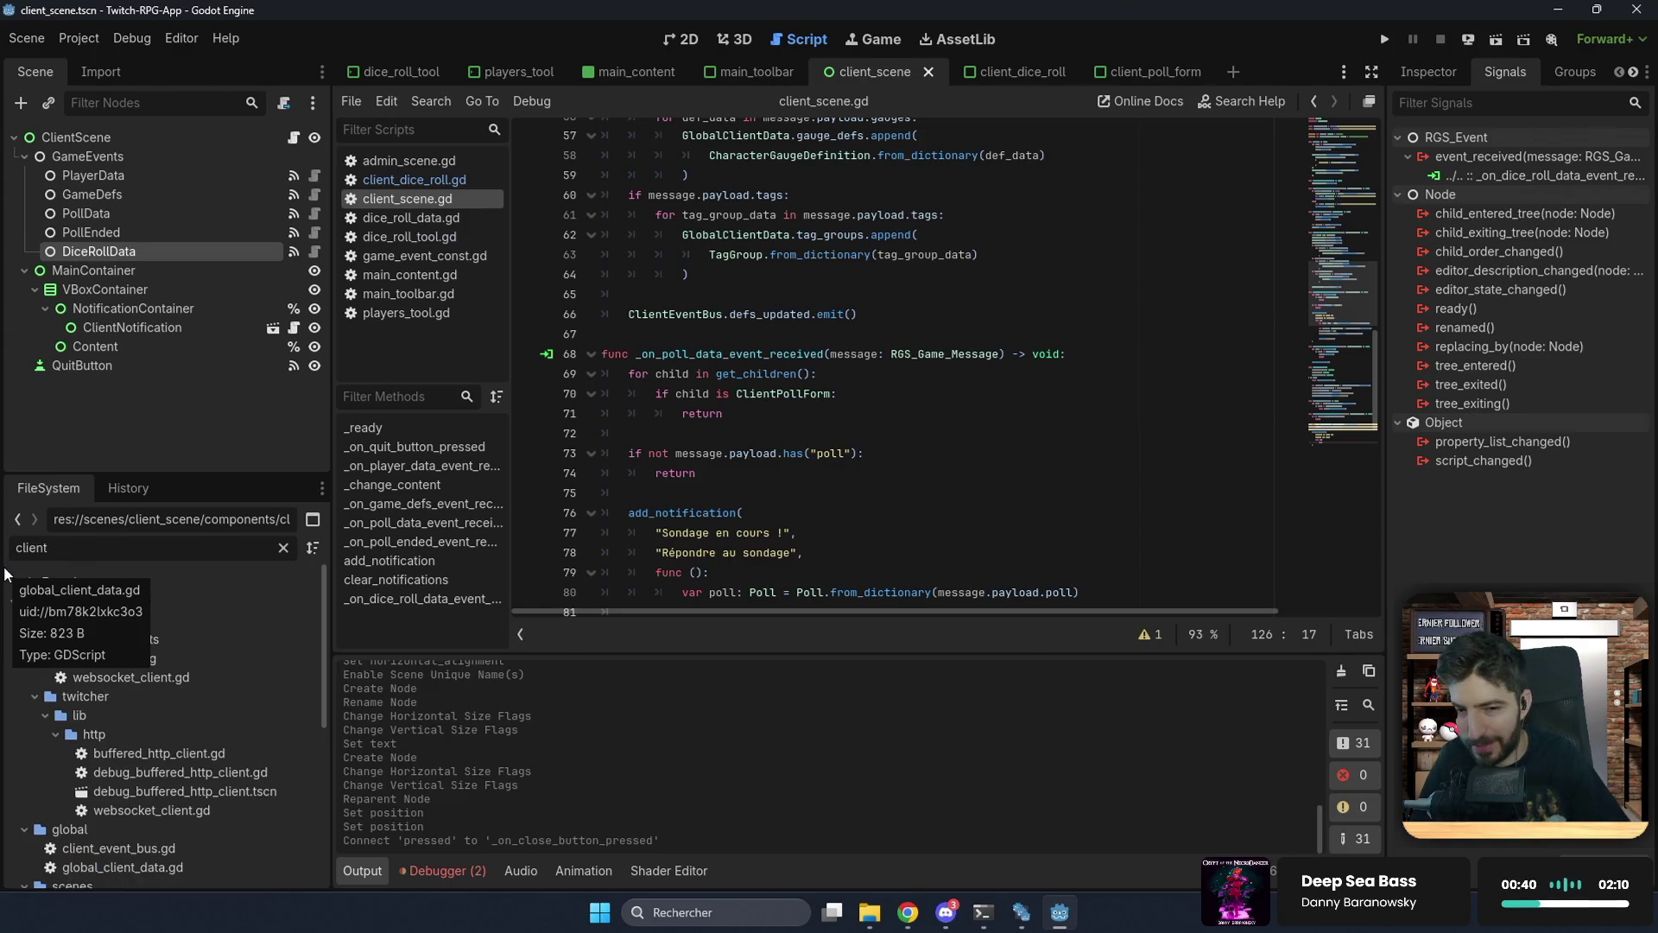
type("_")
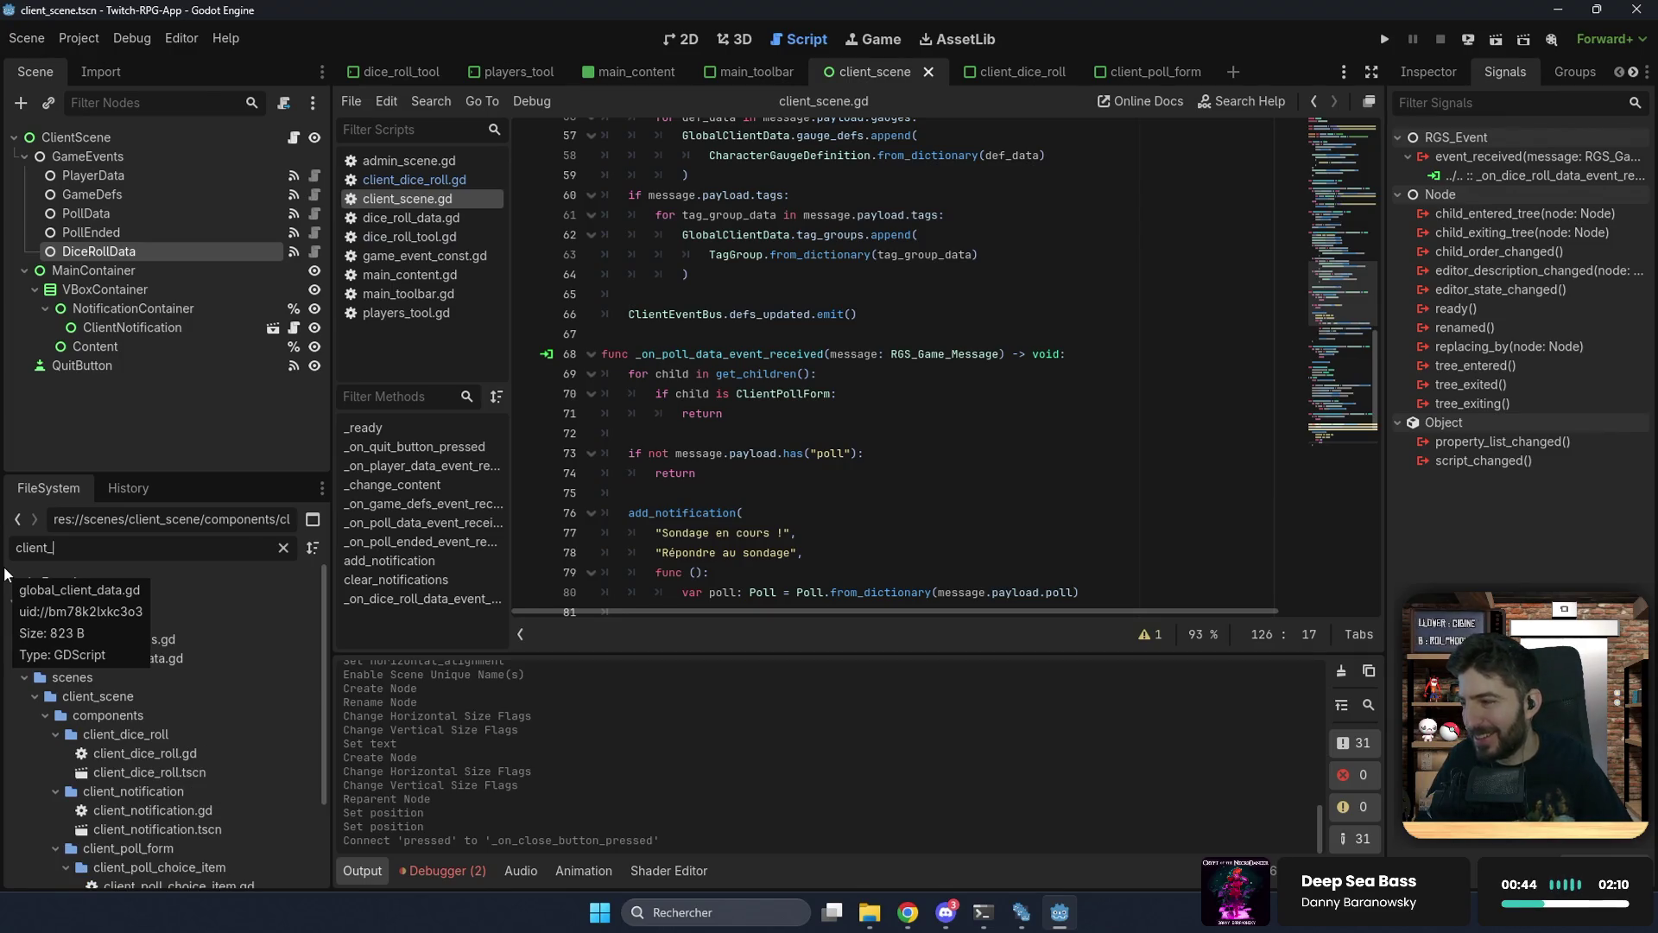
type("di")
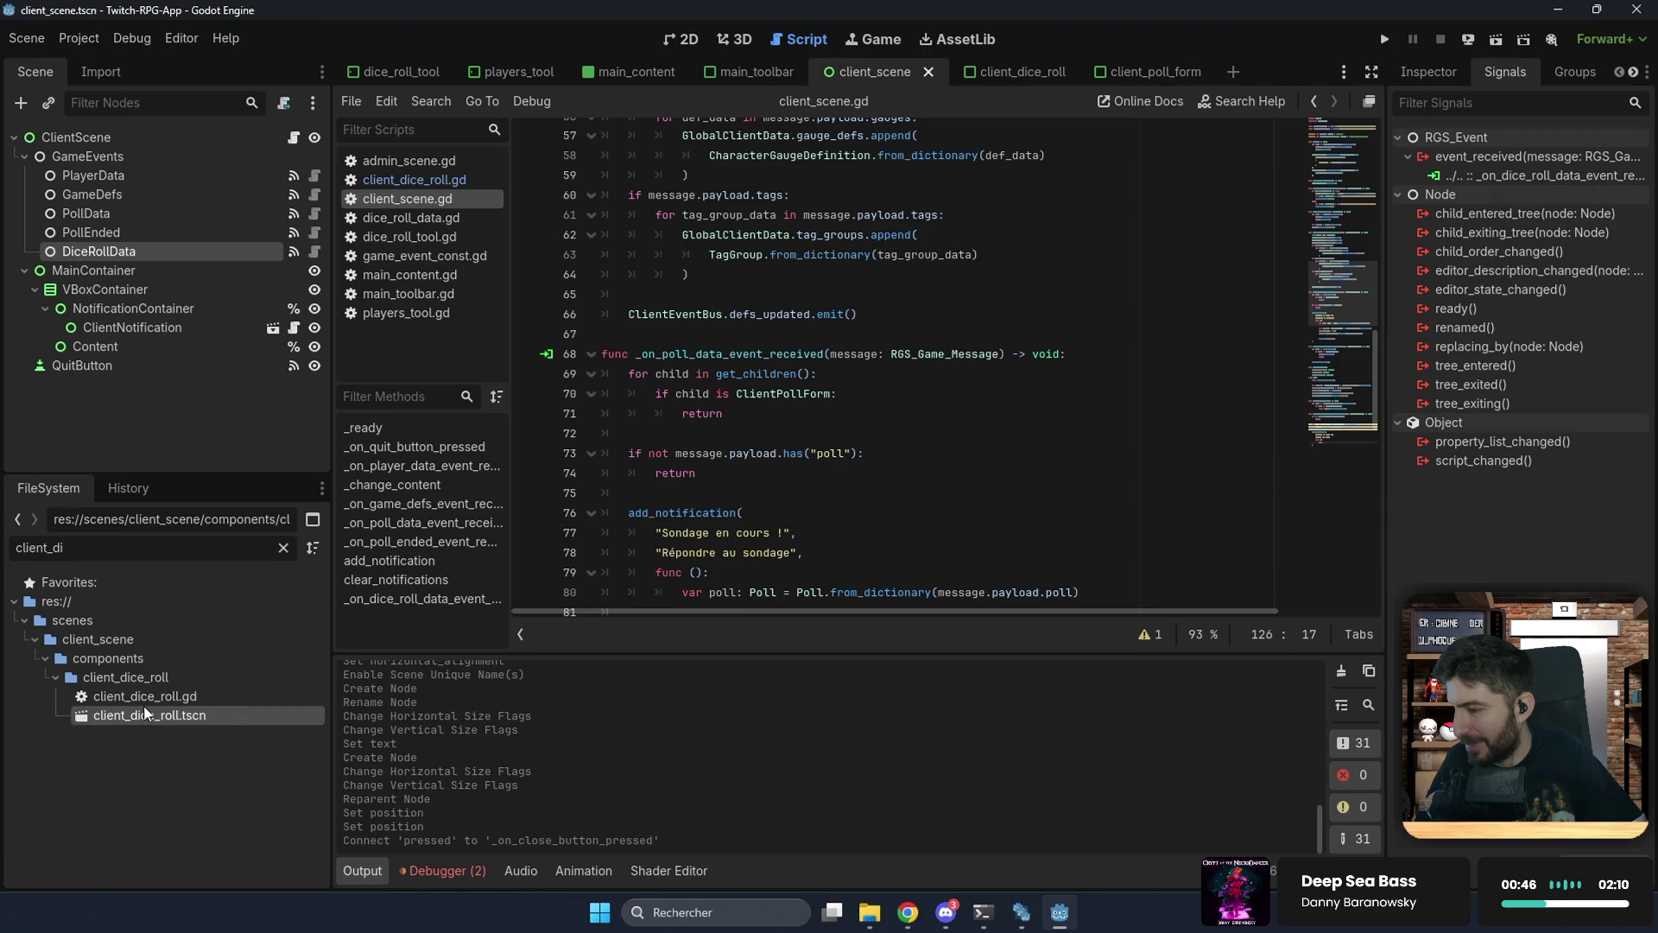
mouse_move(152, 715)
left_mouse_down()
mouse_move(203, 661)
mouse_move(575, 421)
mouse_move(725, 238)
left_mouse_up()
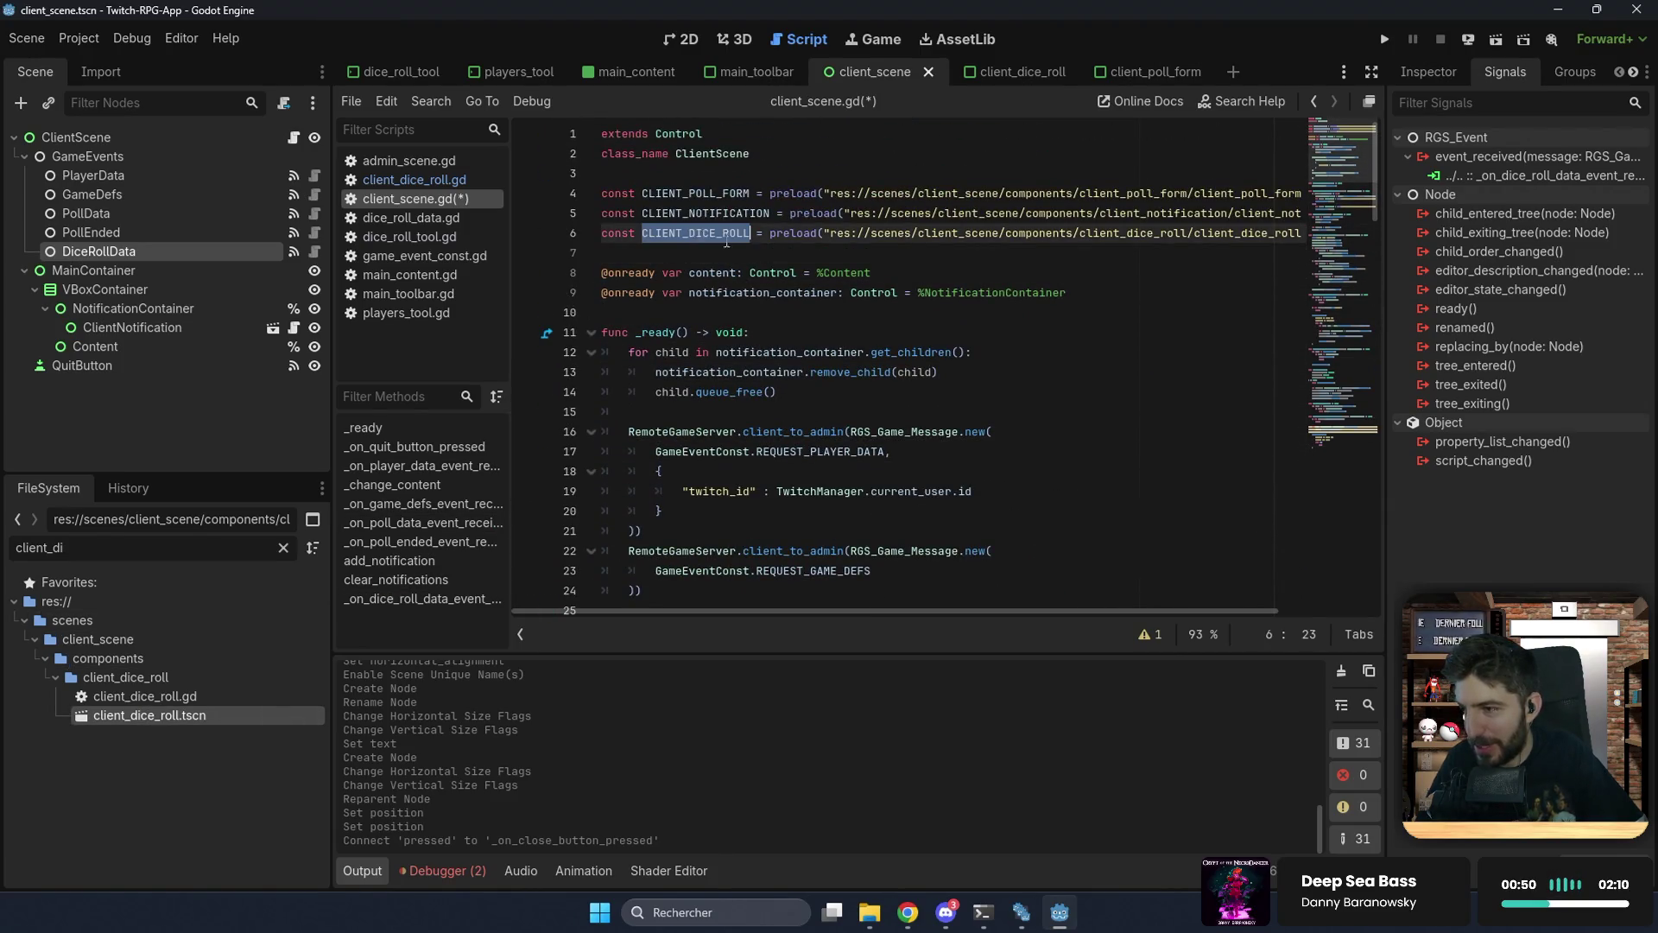
left_click(1369, 447)
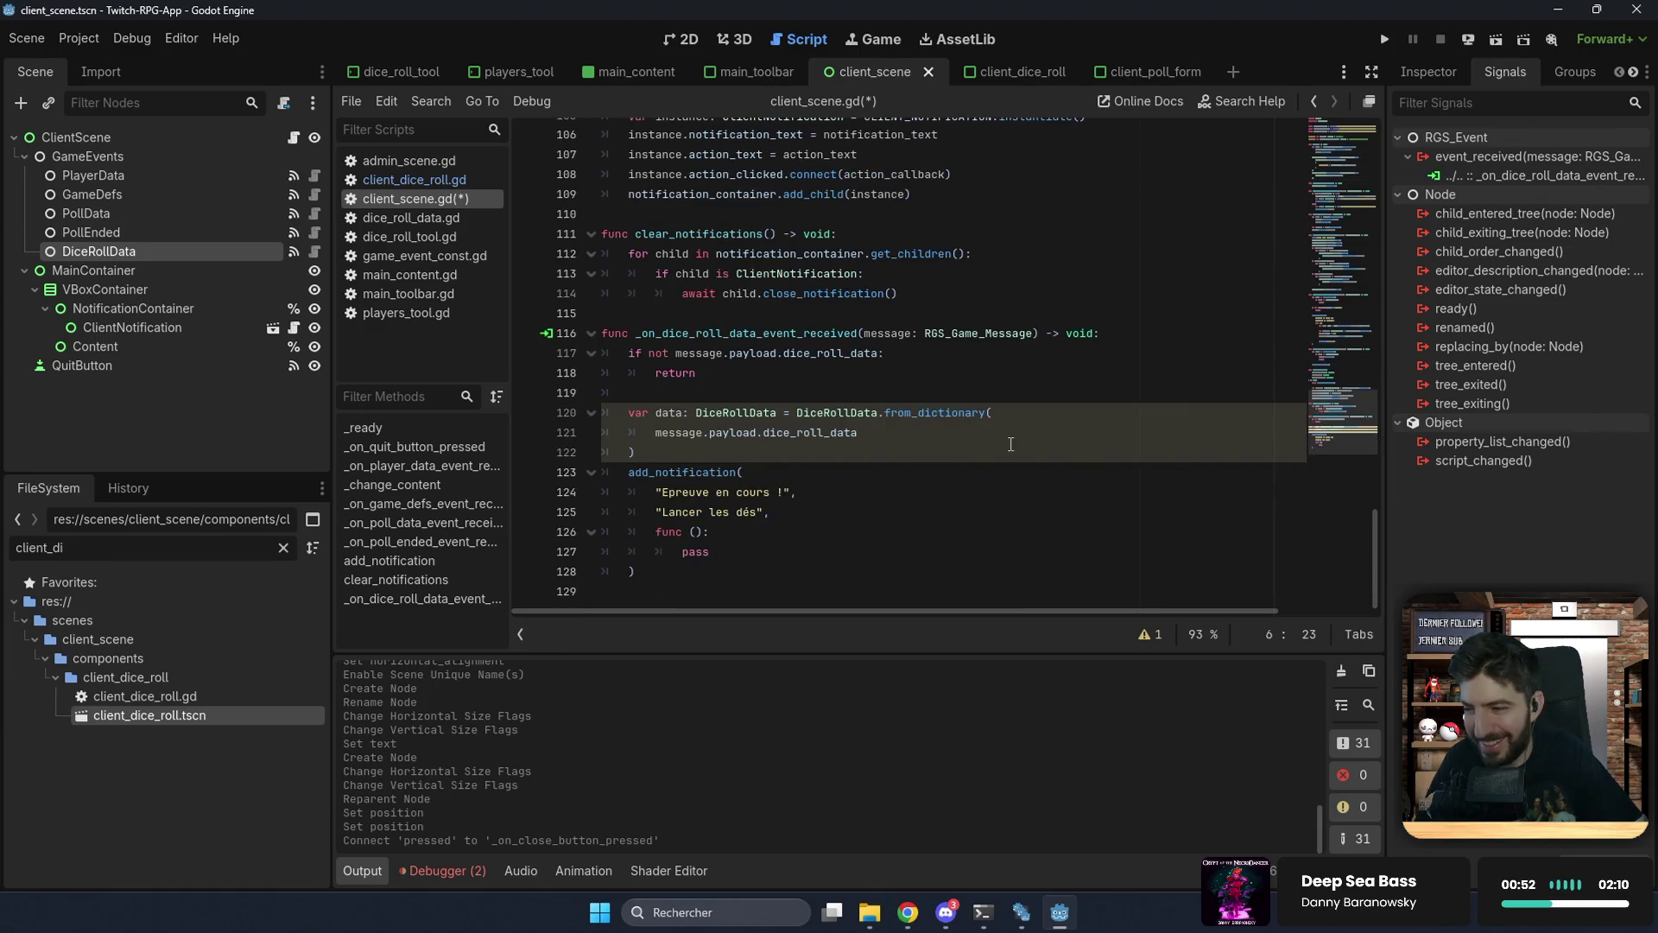
Step: Replace the lambda's pass with 'var instance: ClientDiceRoll = CLIENT_DICE_ROLL.instantiate()'
left_click(748, 552)
key("BackSpace")
key("BackSpace")
key("BackSpace")
type("var instance:")
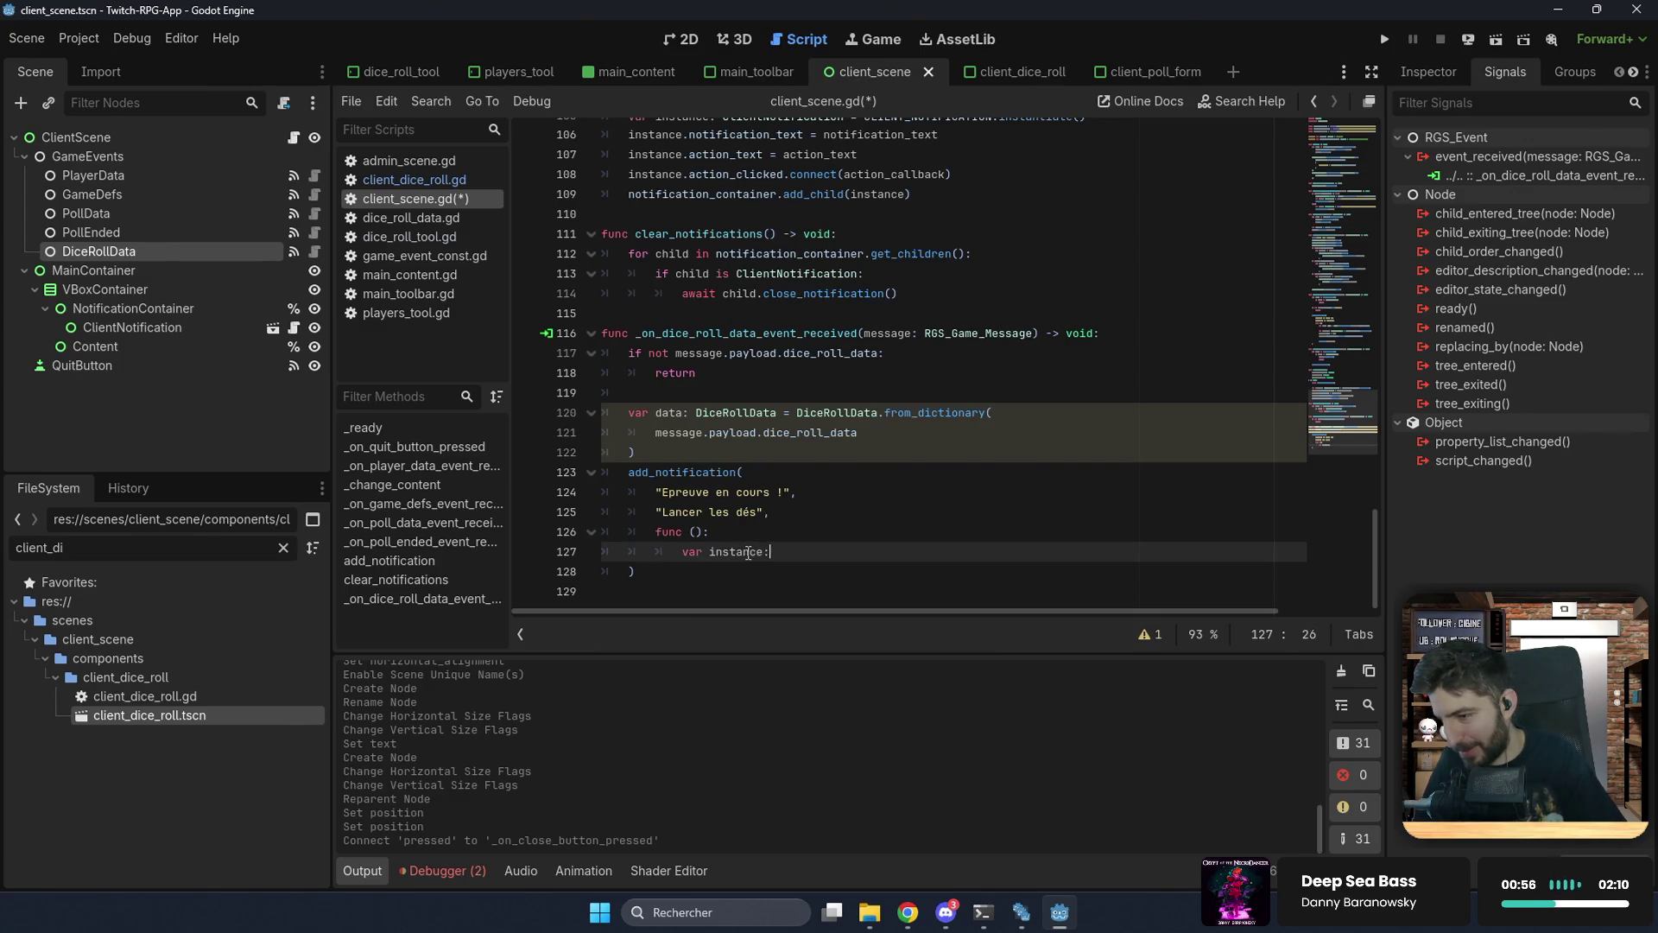
type(" cLi")
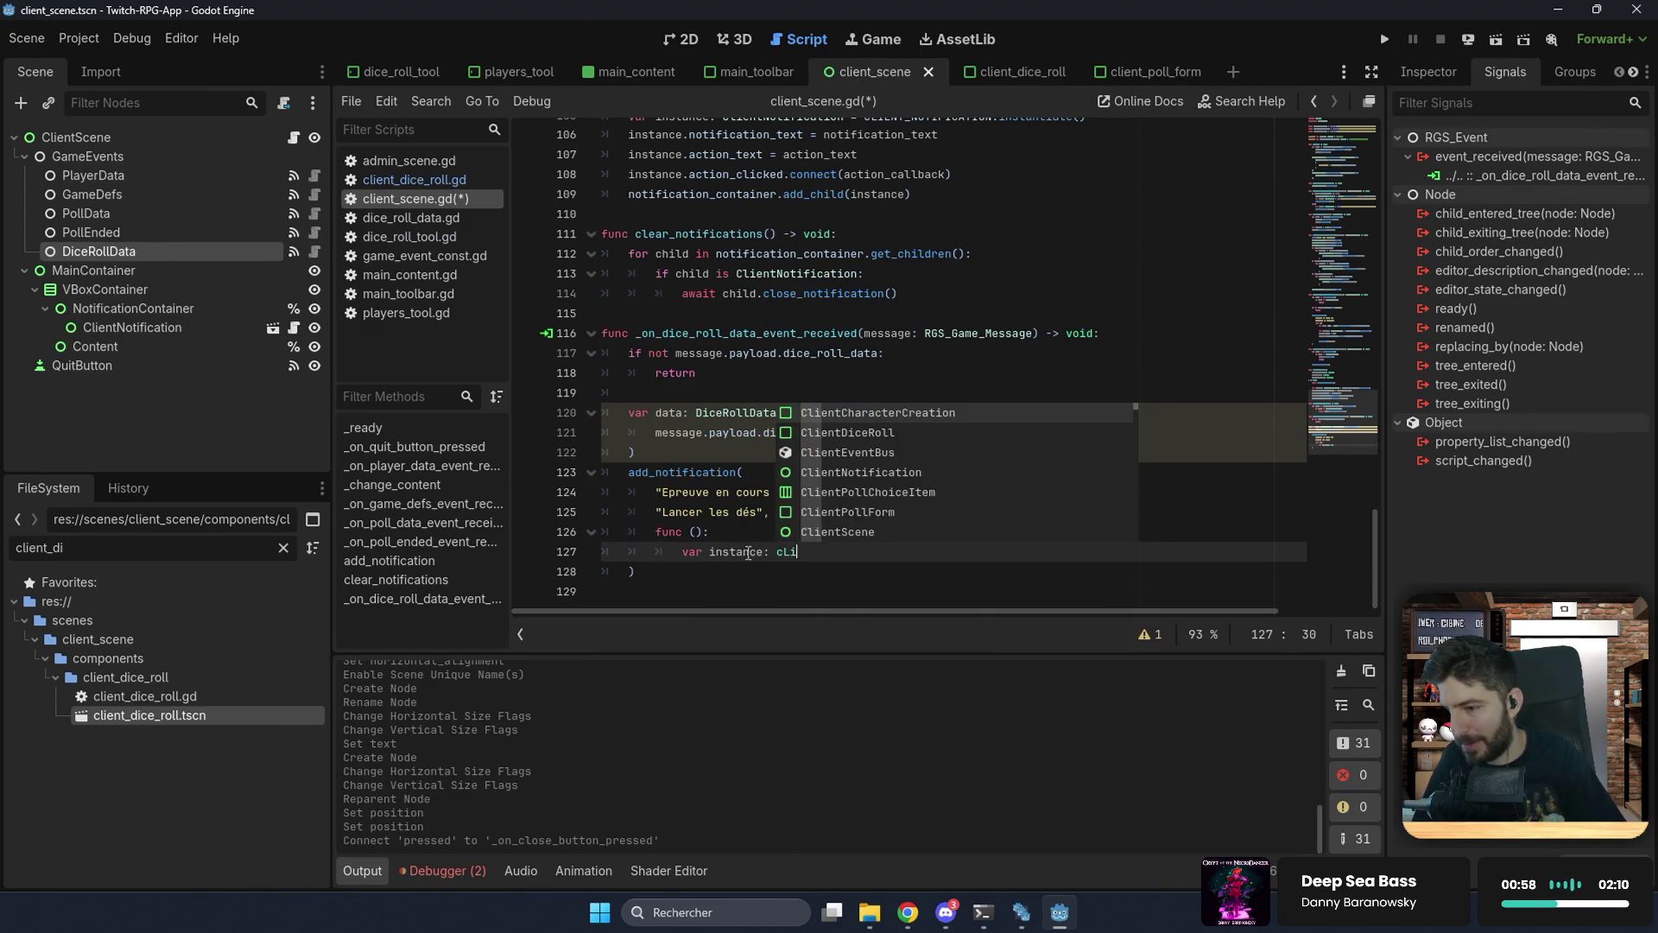
key("Down")
key("Return")
type("= CLIENT_DICE_ROLL.i")
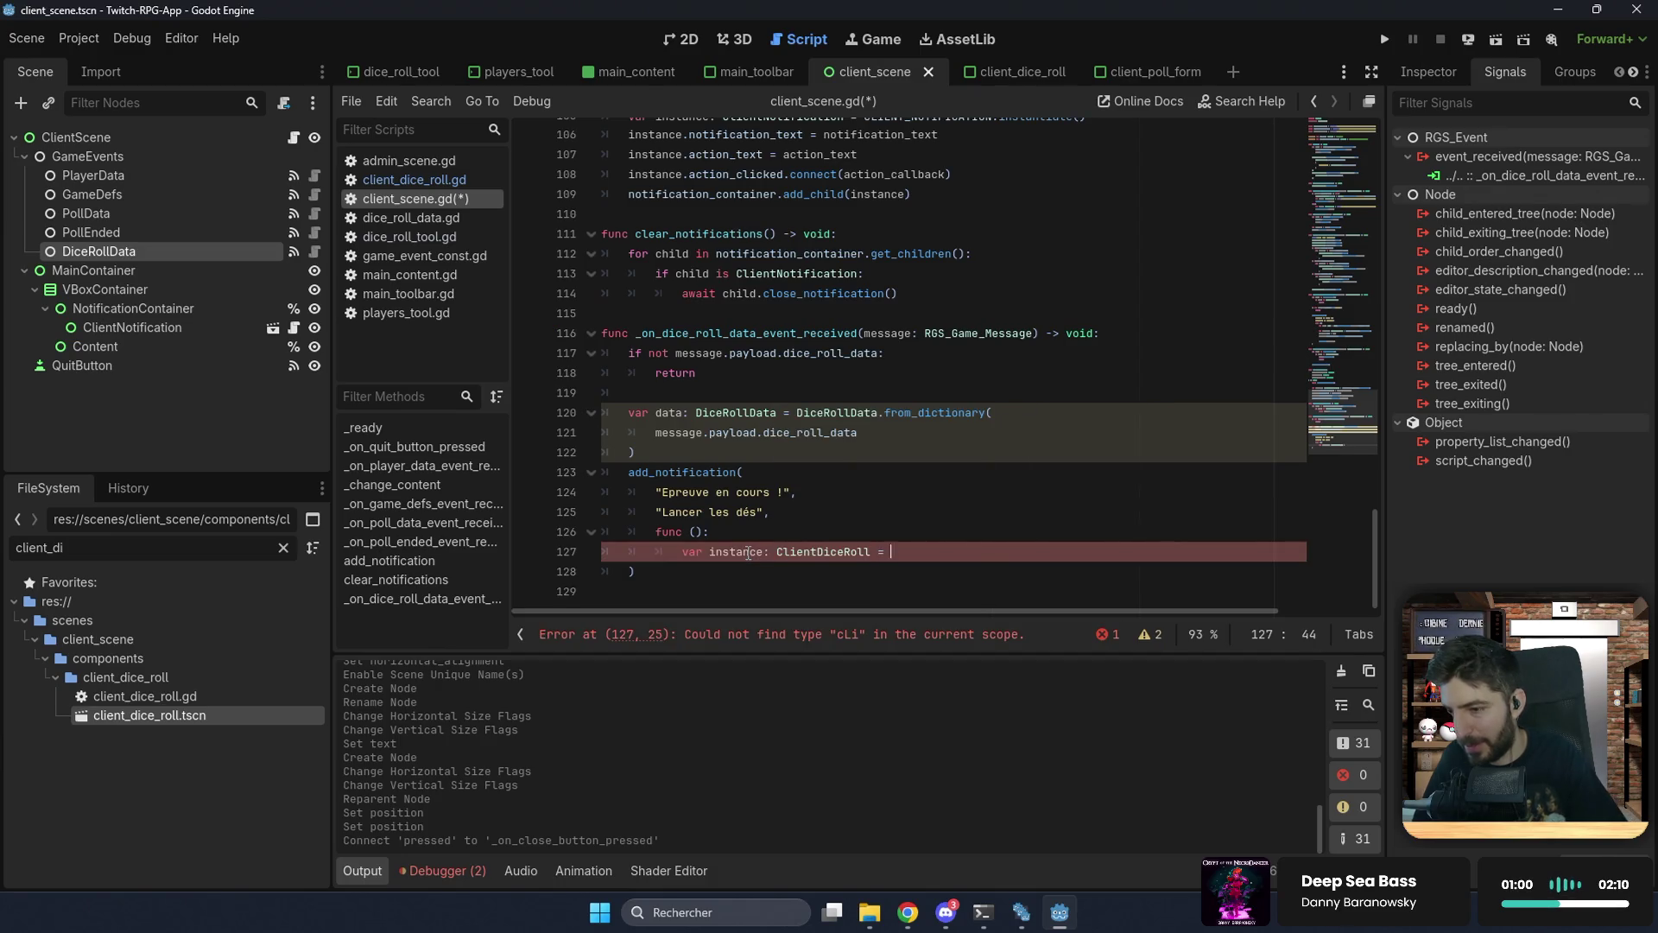
key("Return")
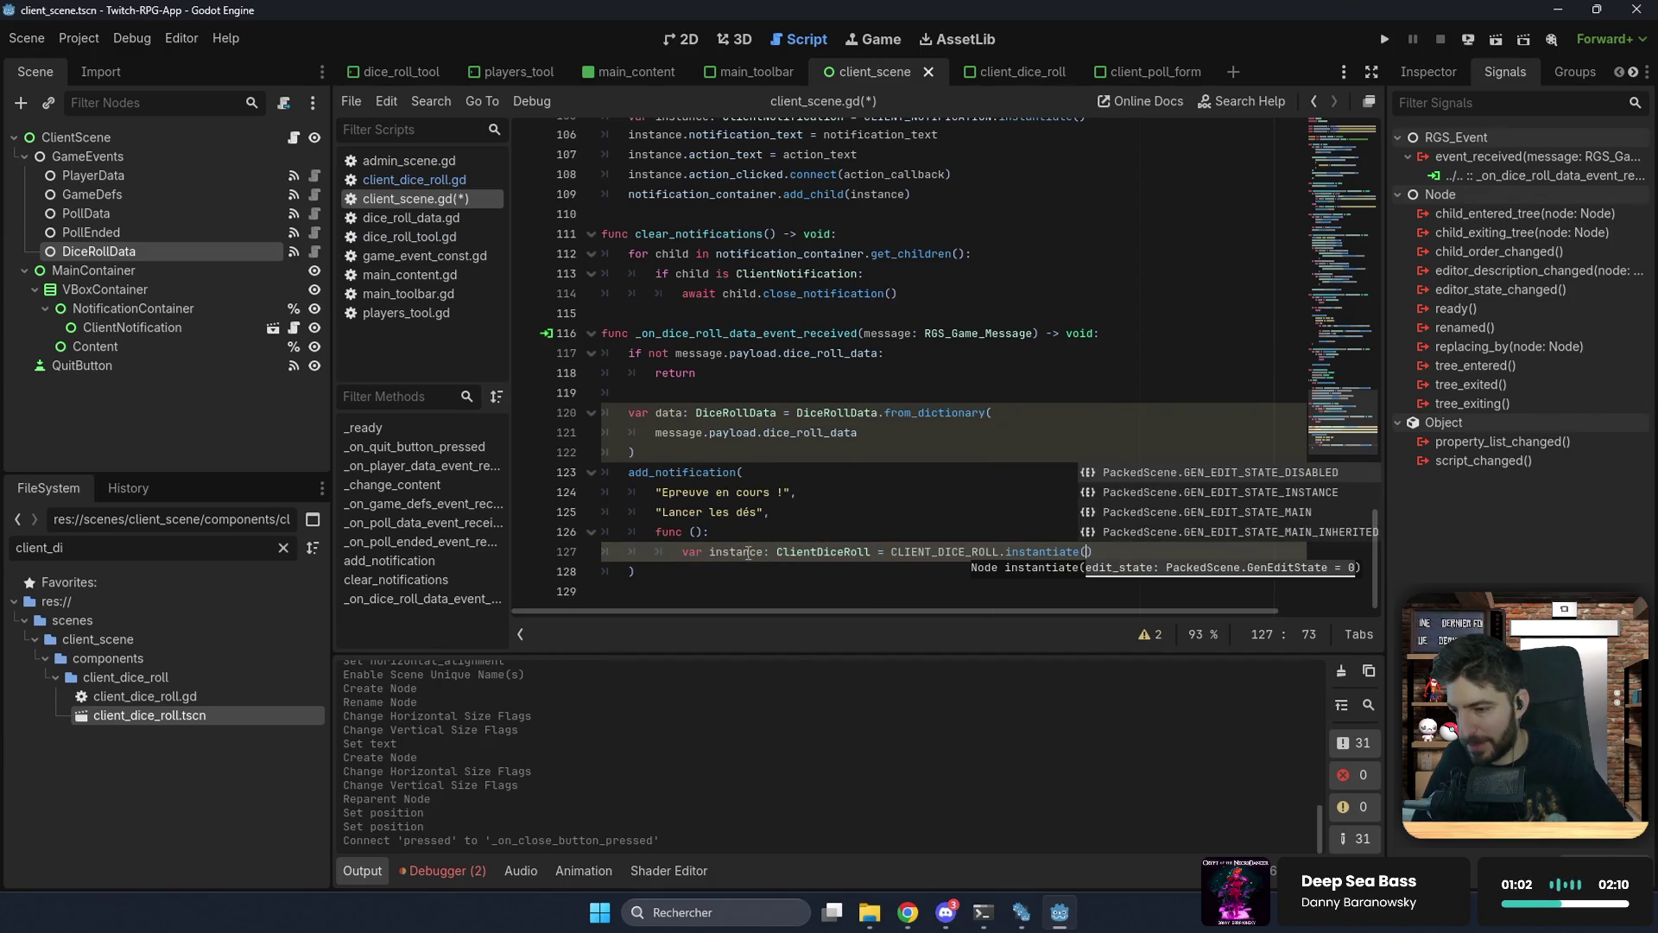
key("End")
key("Return")
Step: Assign the roll data to instance.dice_roll_data
type("ins")
key("Return")
type(".di")
key("Return")
key("BackSpace")
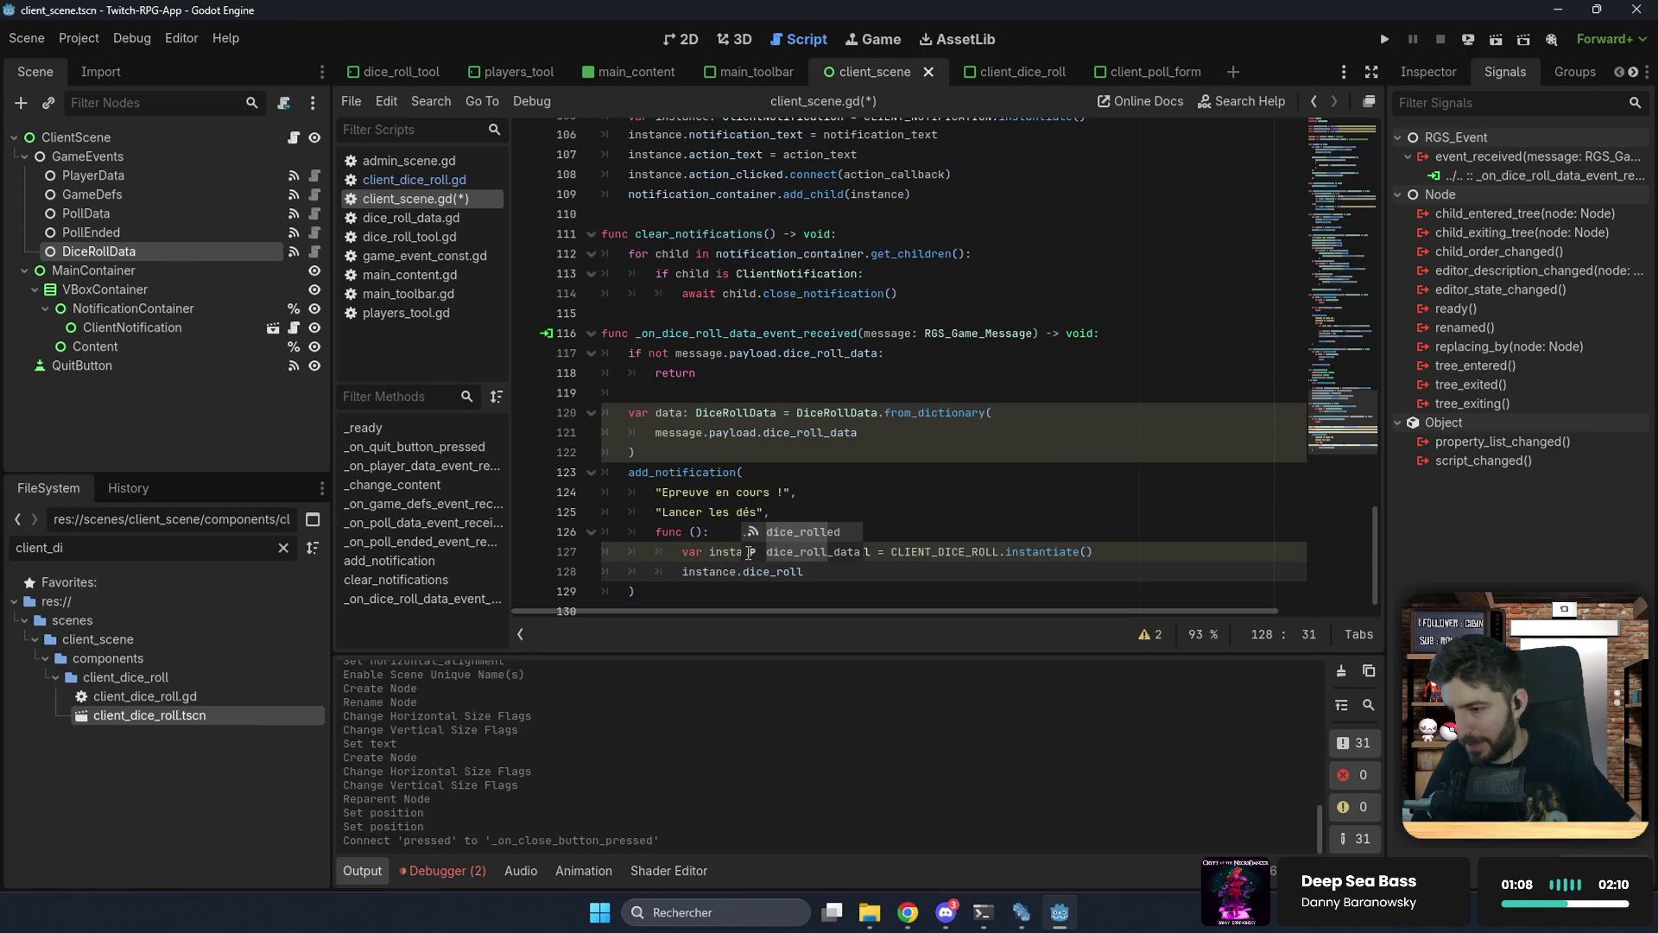
key("Down")
key("Return")
type("data")
Step: Connect instance.dice_rolled to a lambda that calls clear_notifications
key("Return")
type("i")
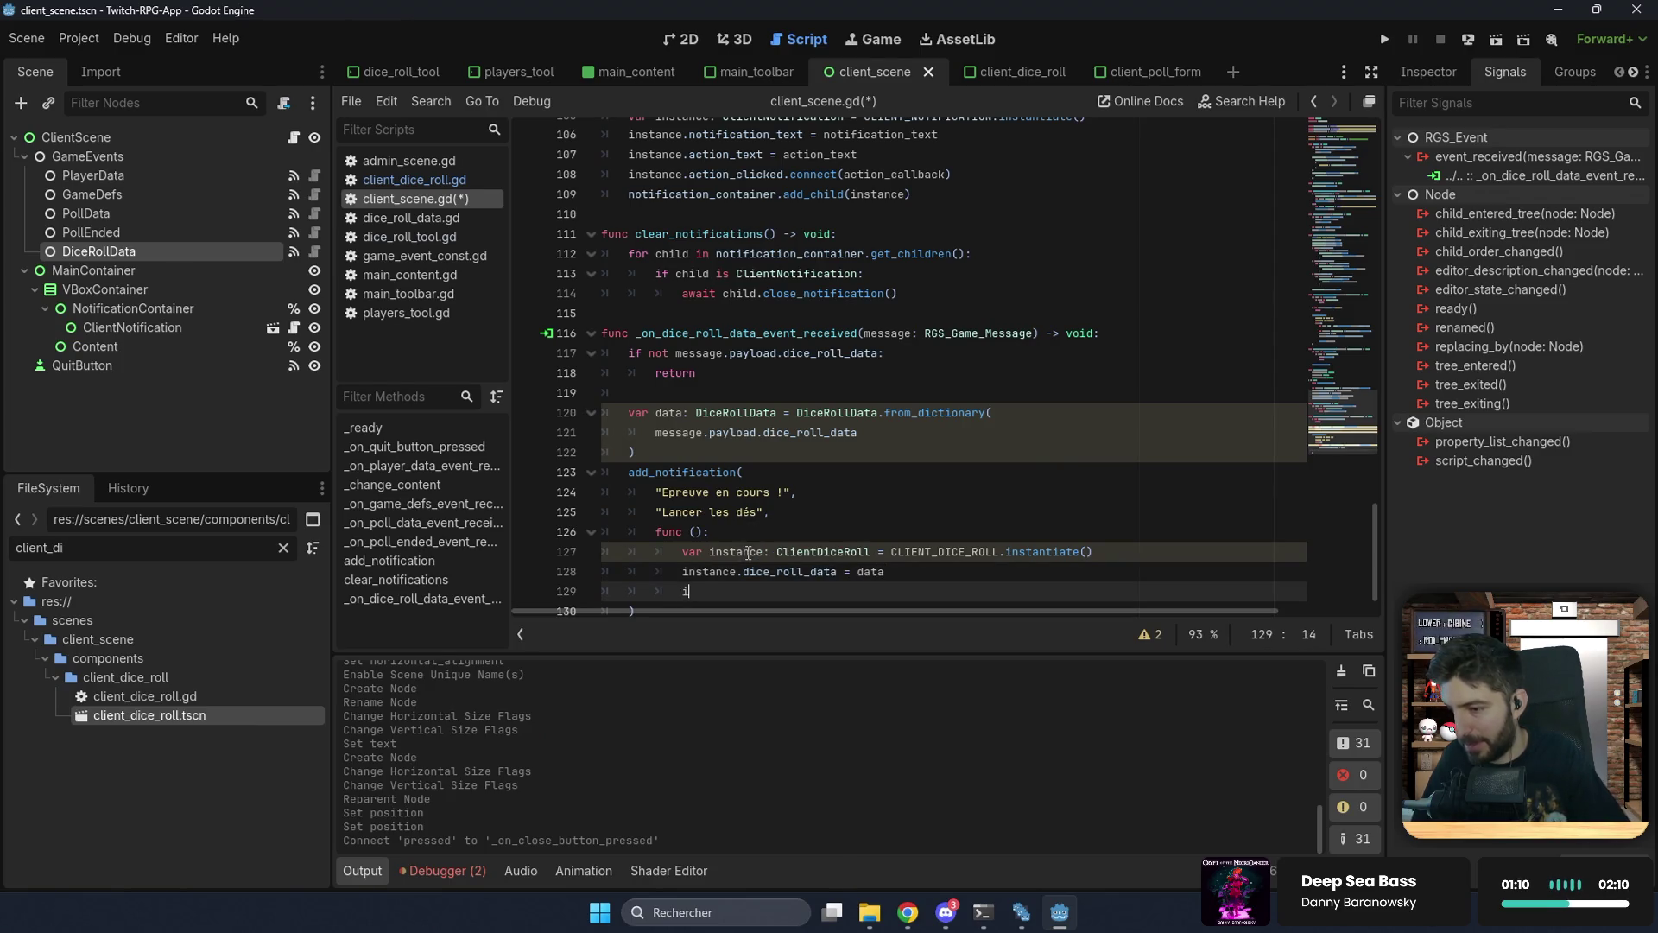
type("nstance.")
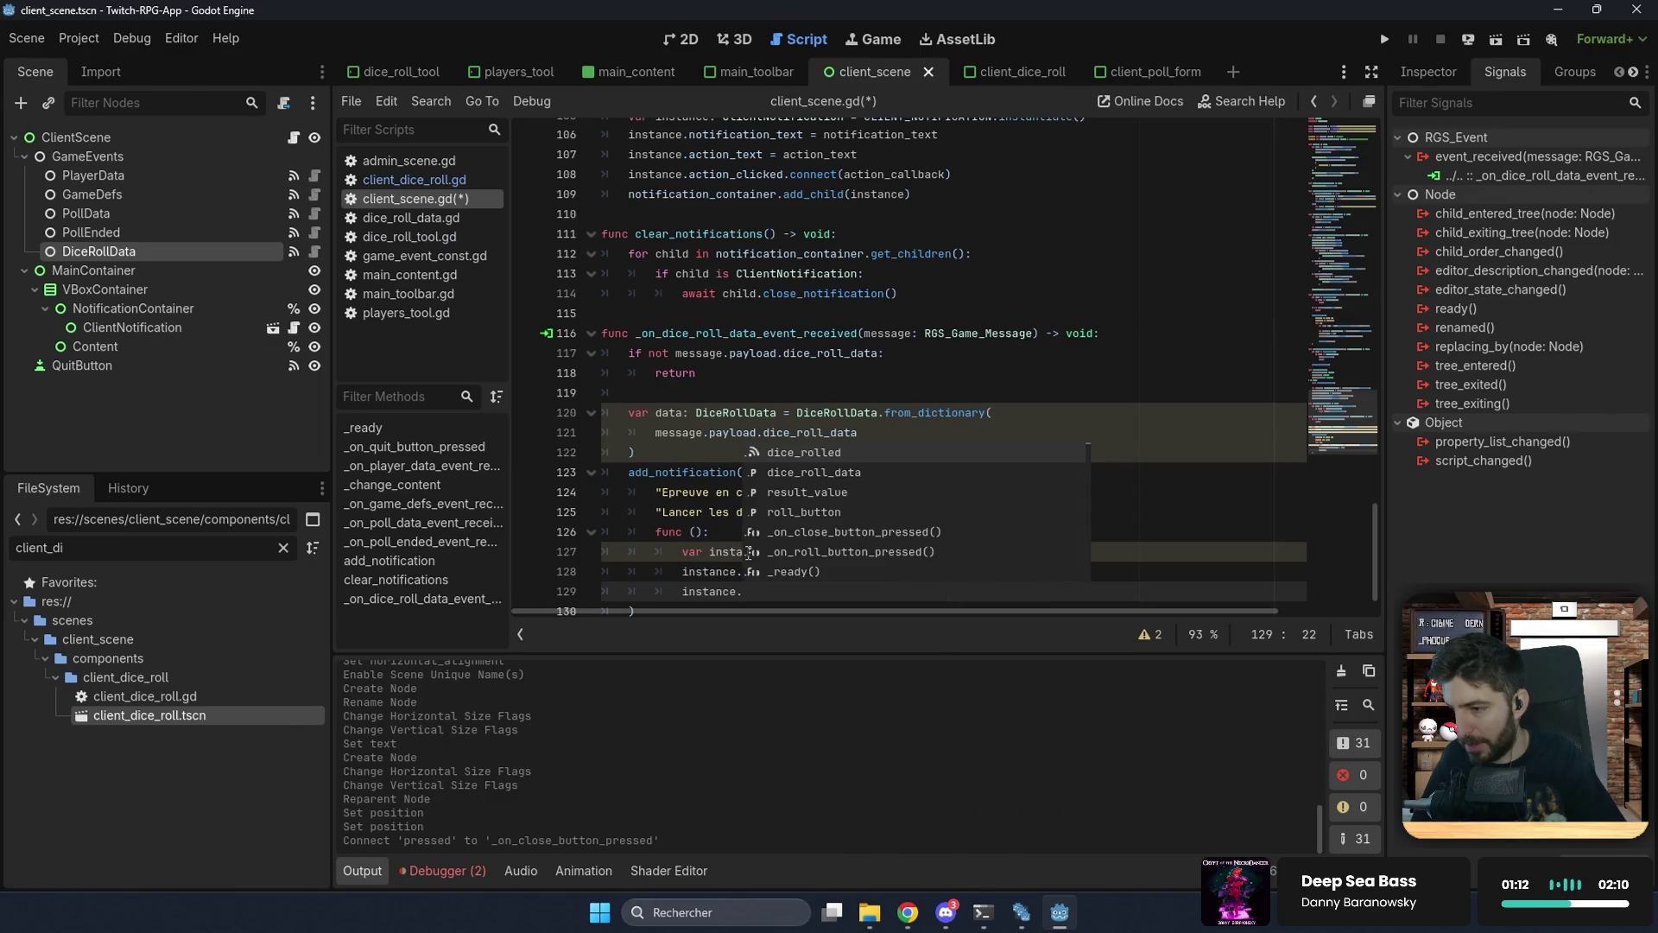
key("Return")
type(".")
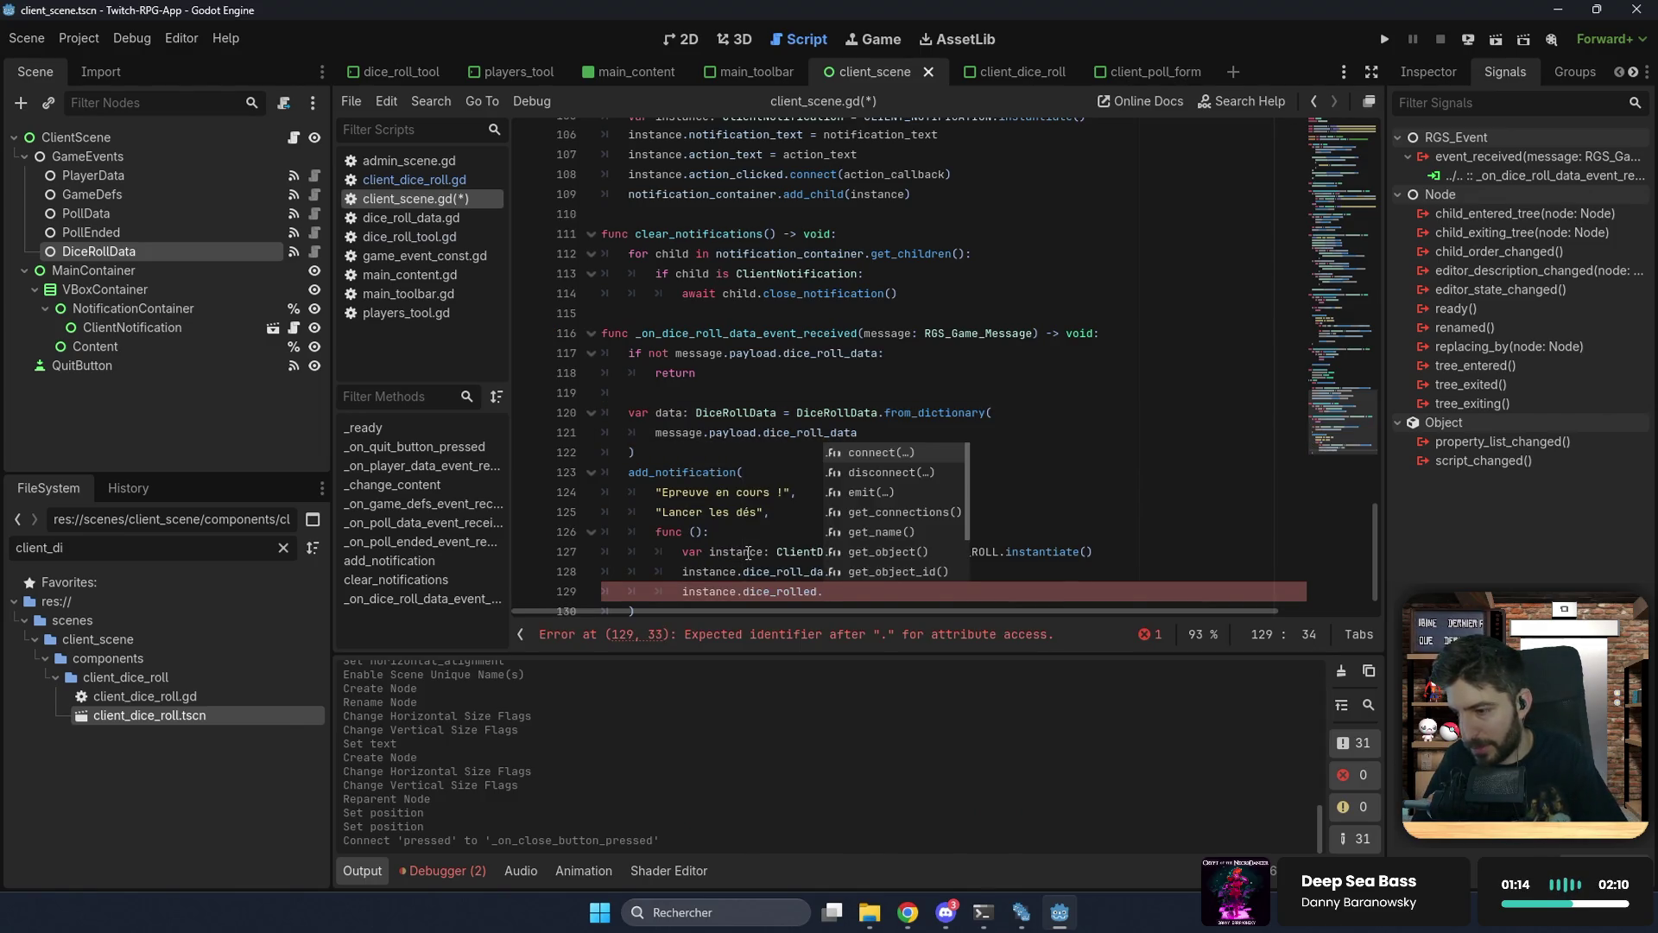
key("Return")
key("Return")
type("func ")
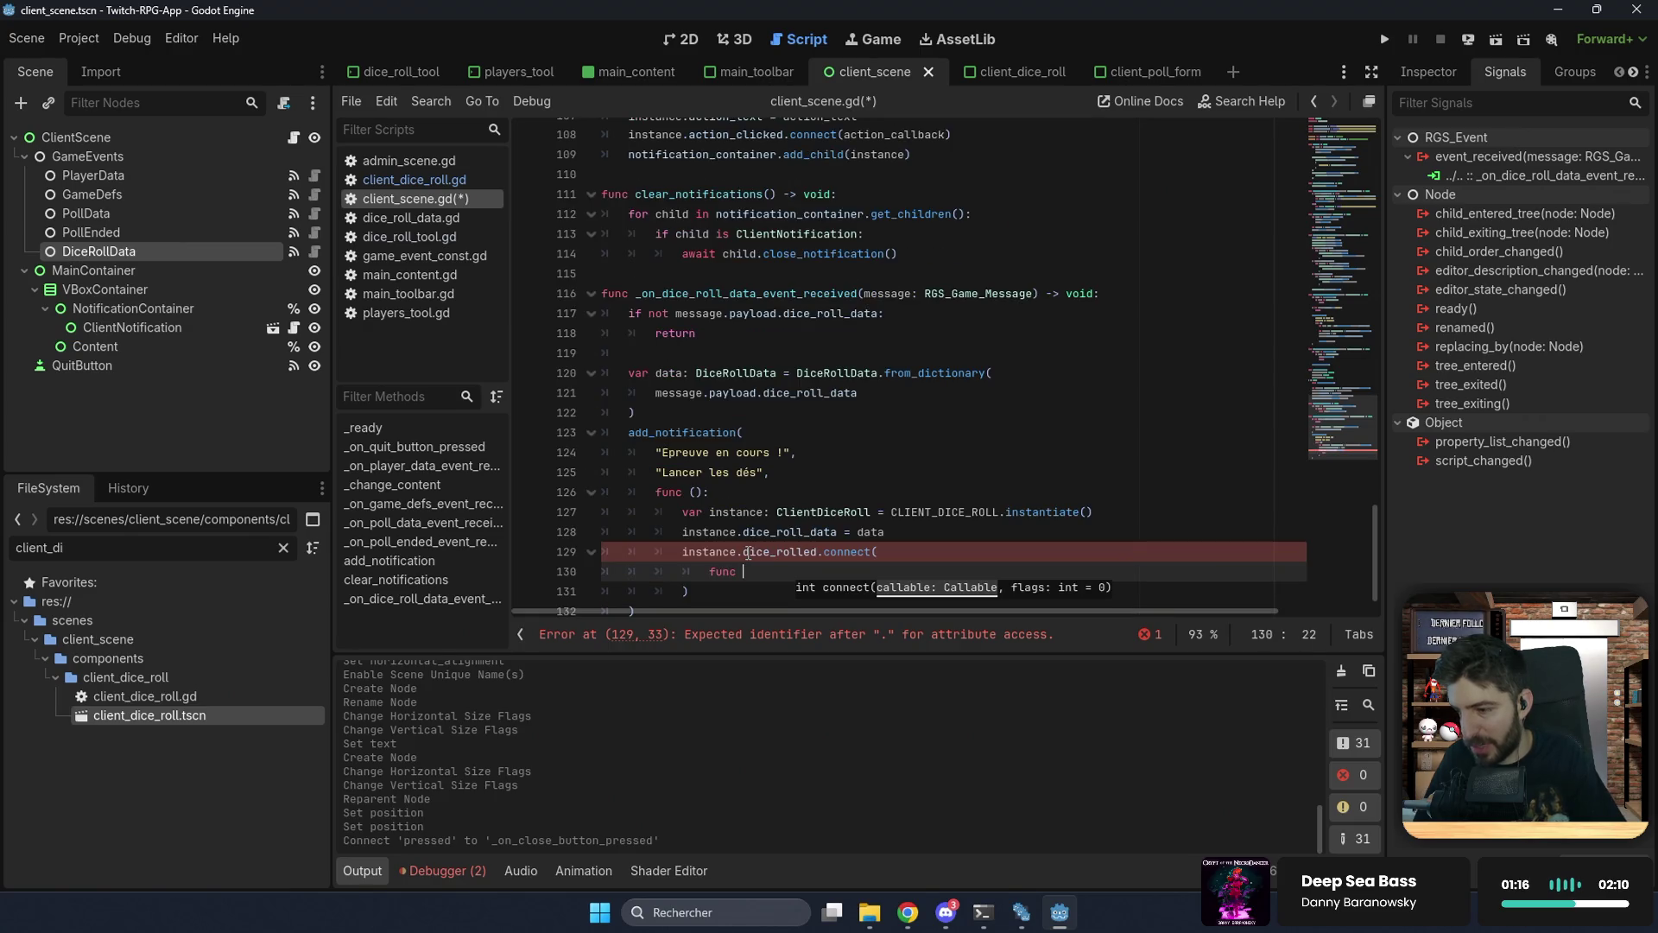
type("():")
key("Return")
type("cl")
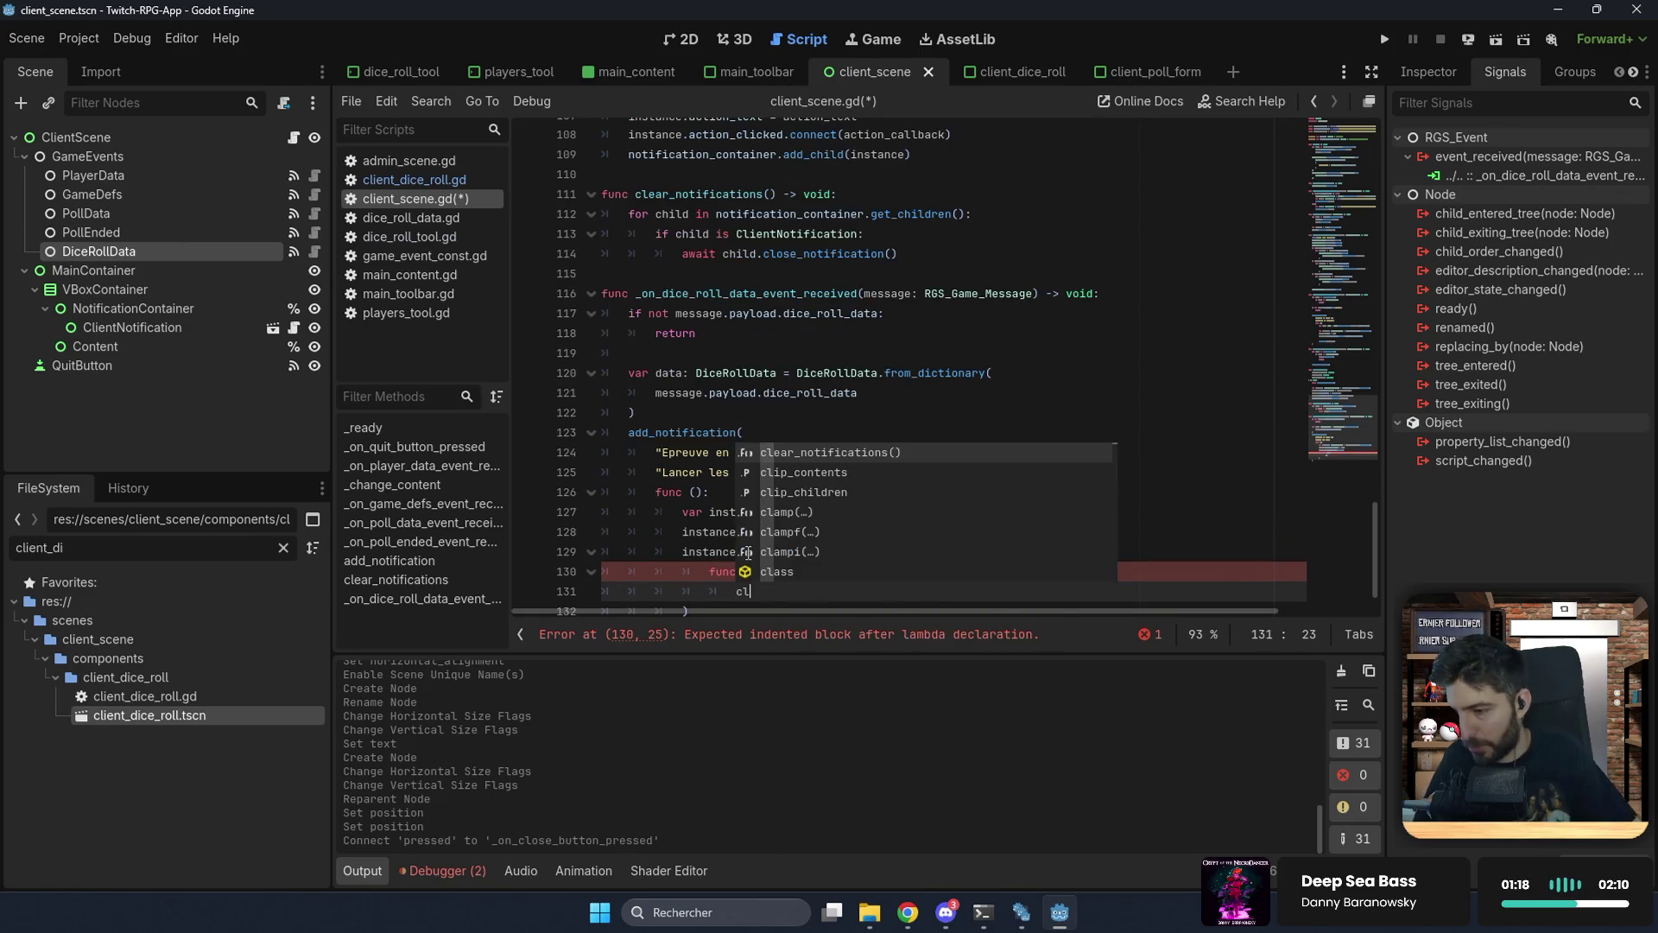
key("Return")
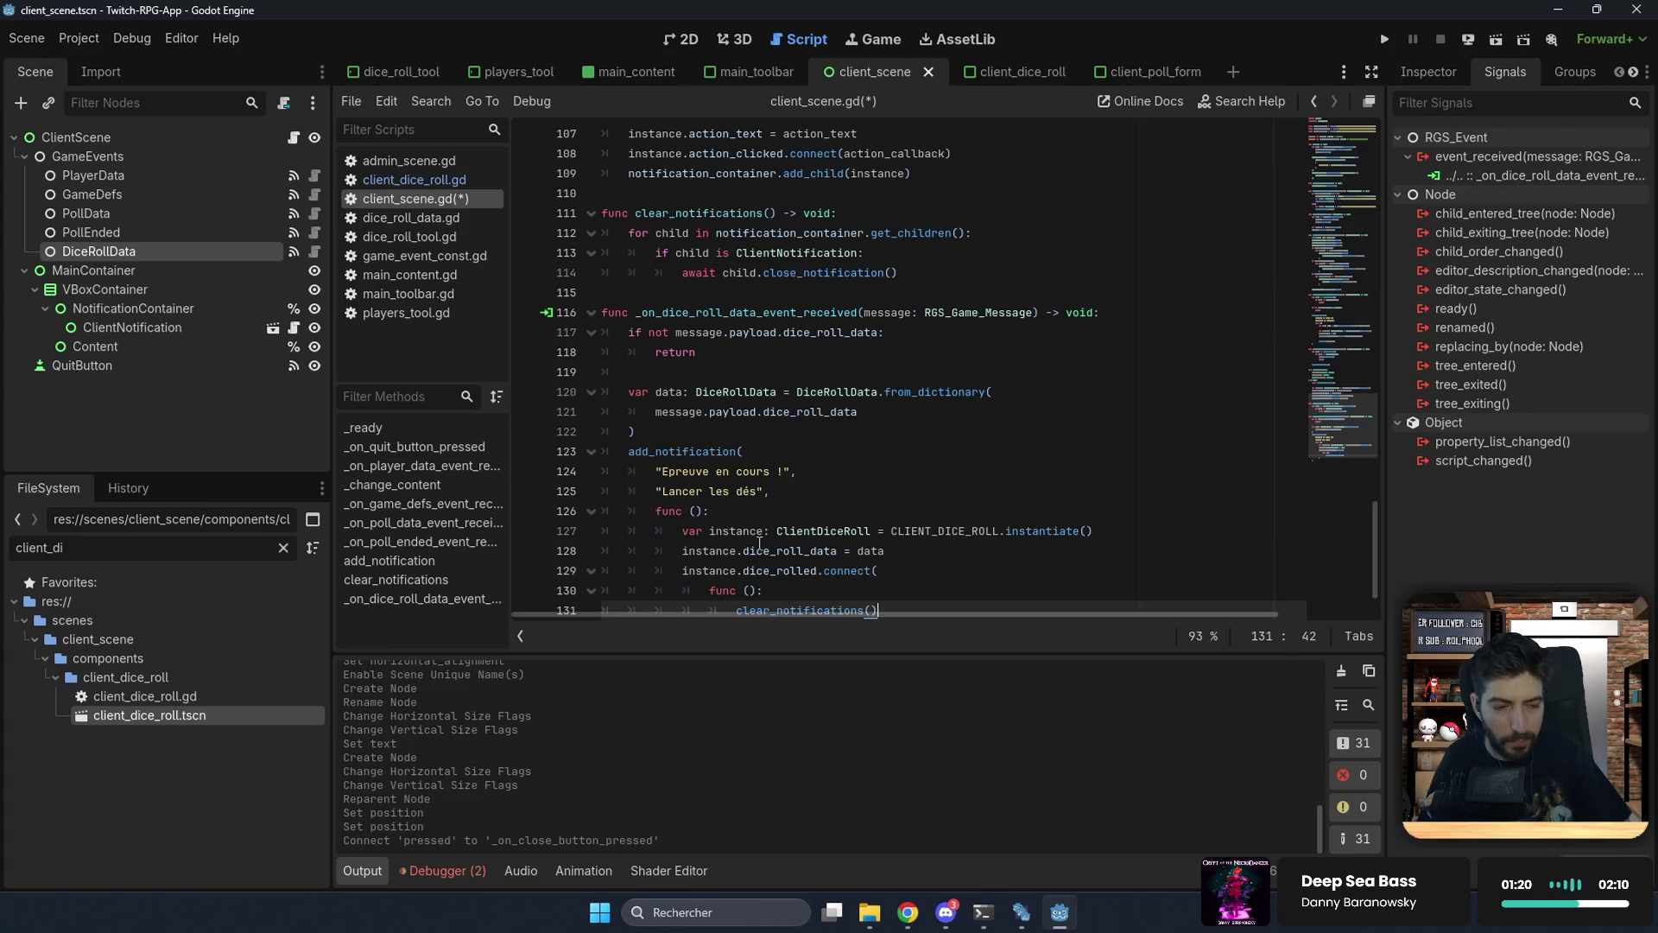
left_click(798, 531)
scroll(780, 544, "down", 1)
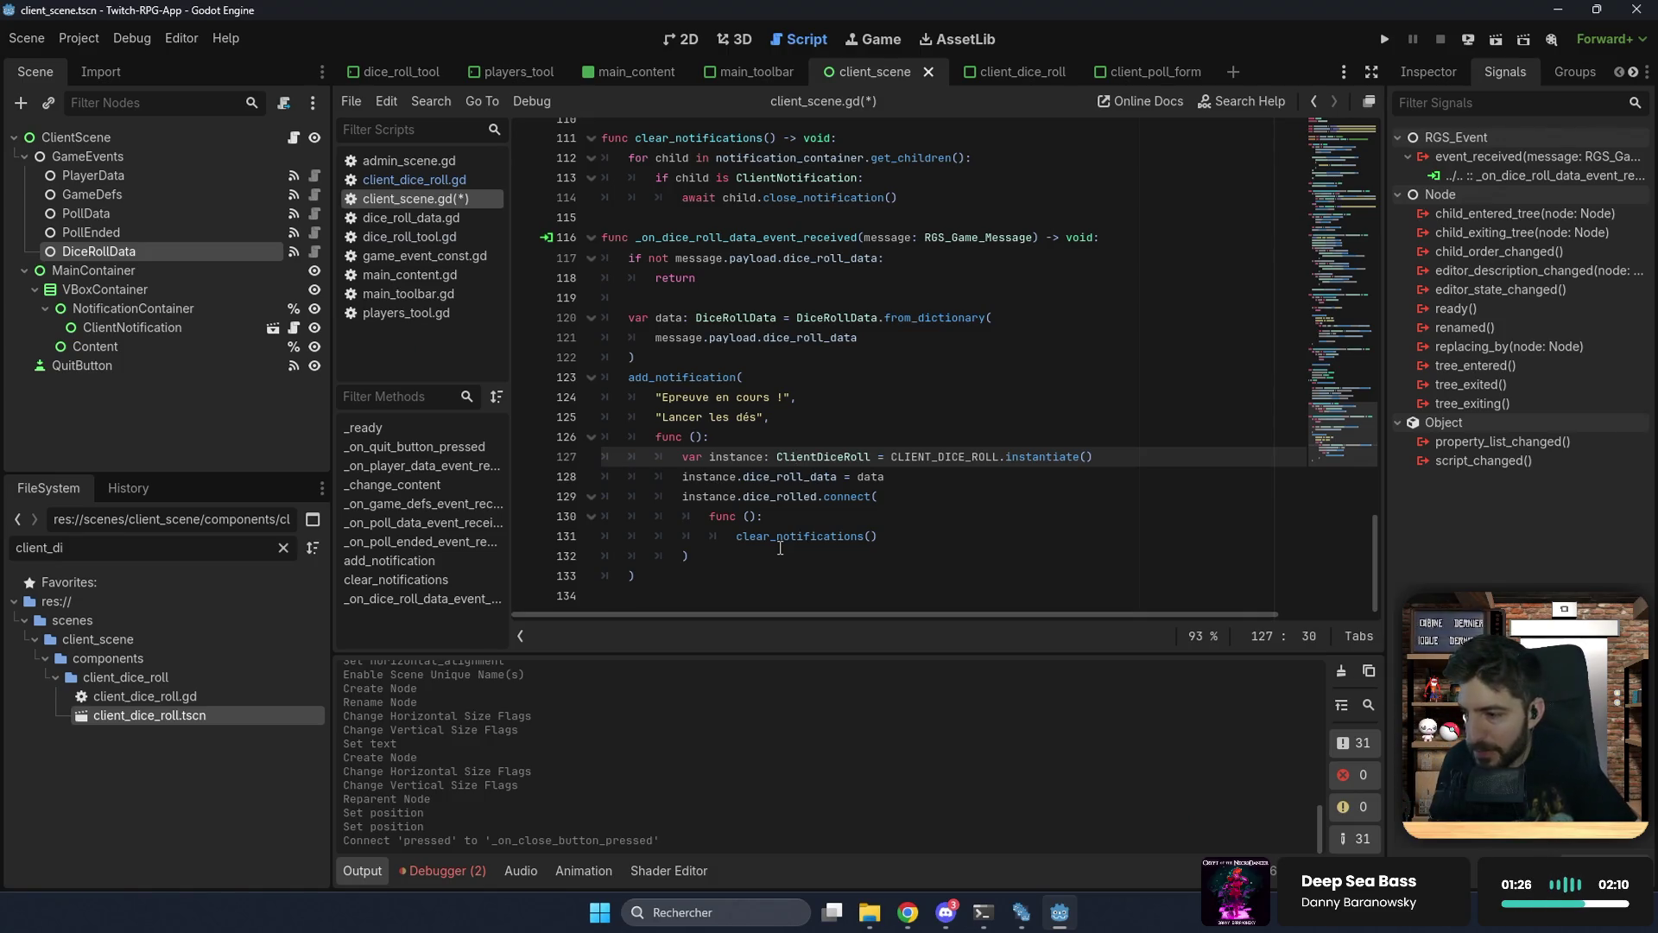
left_click(783, 551)
Step: Add add_child(instance) after the connect call and save client_scene.gd
key("Return")
type("add_chi")
key("Return")
type("instanc")
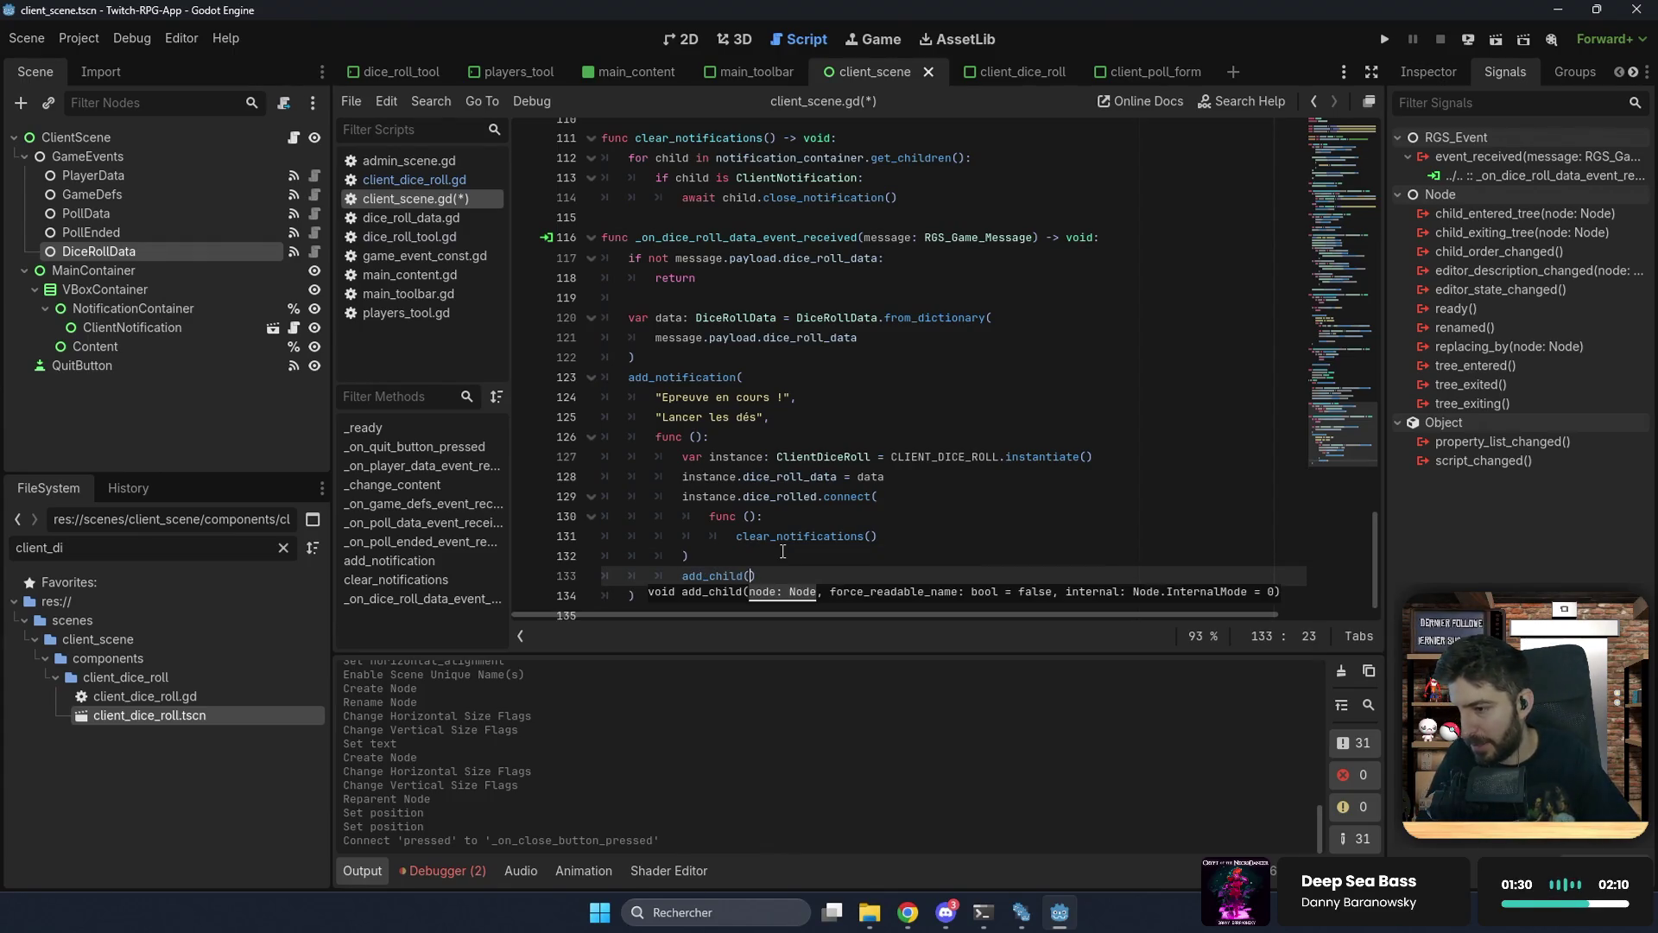
type("e")
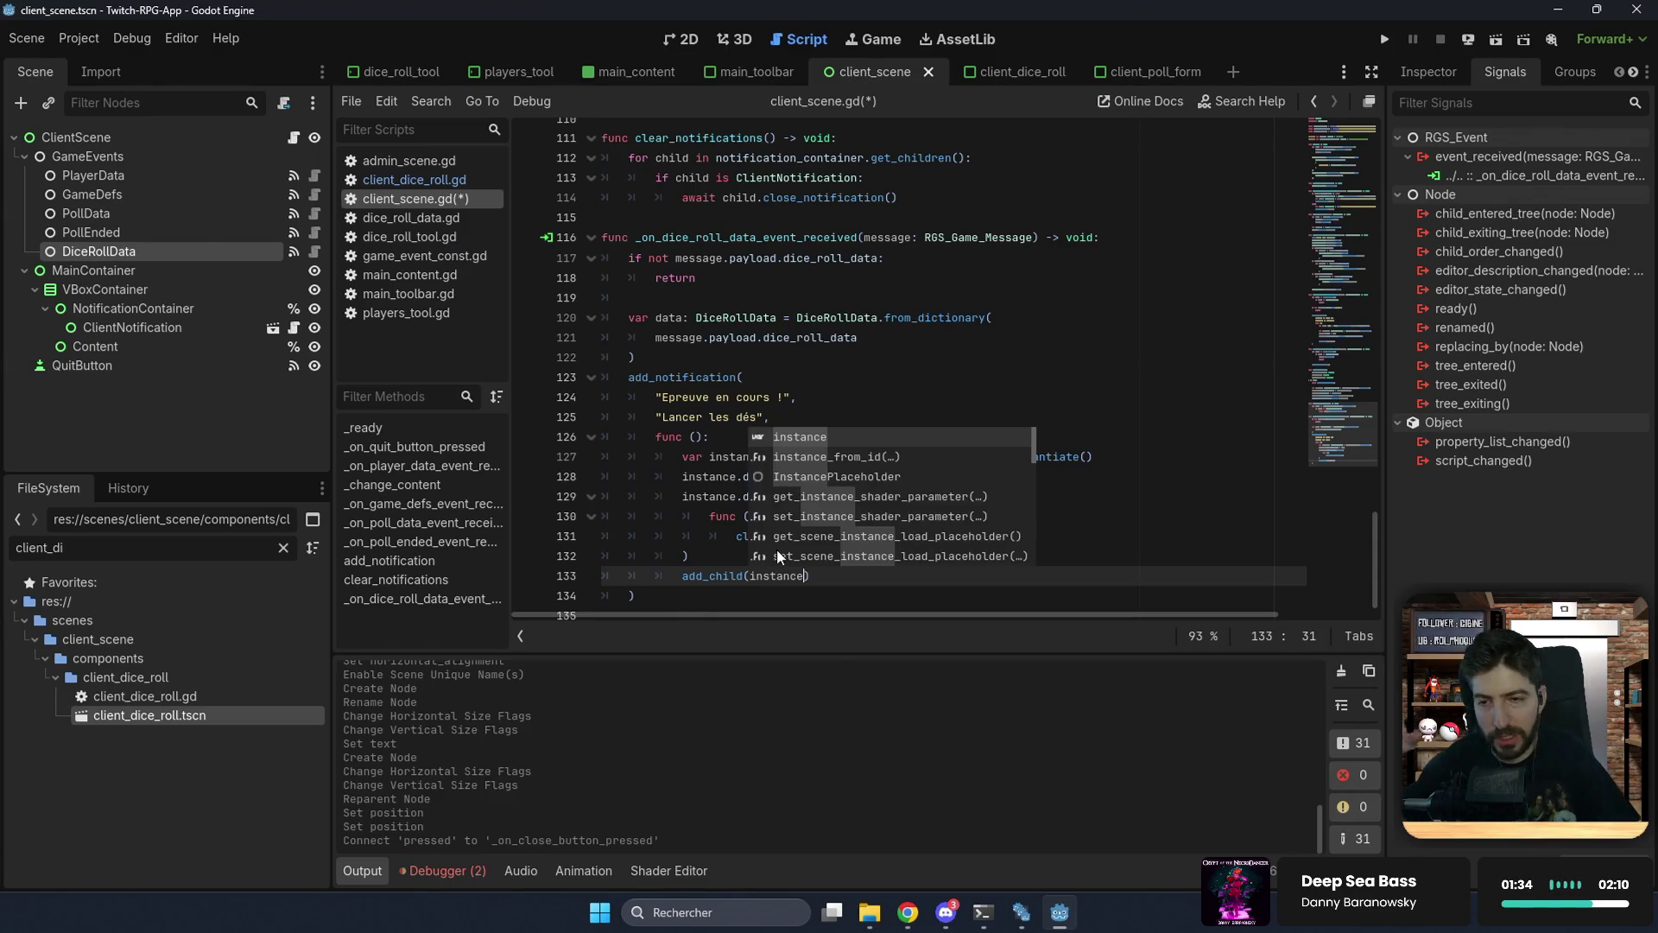
left_click(830, 402)
key("ctrl+s")
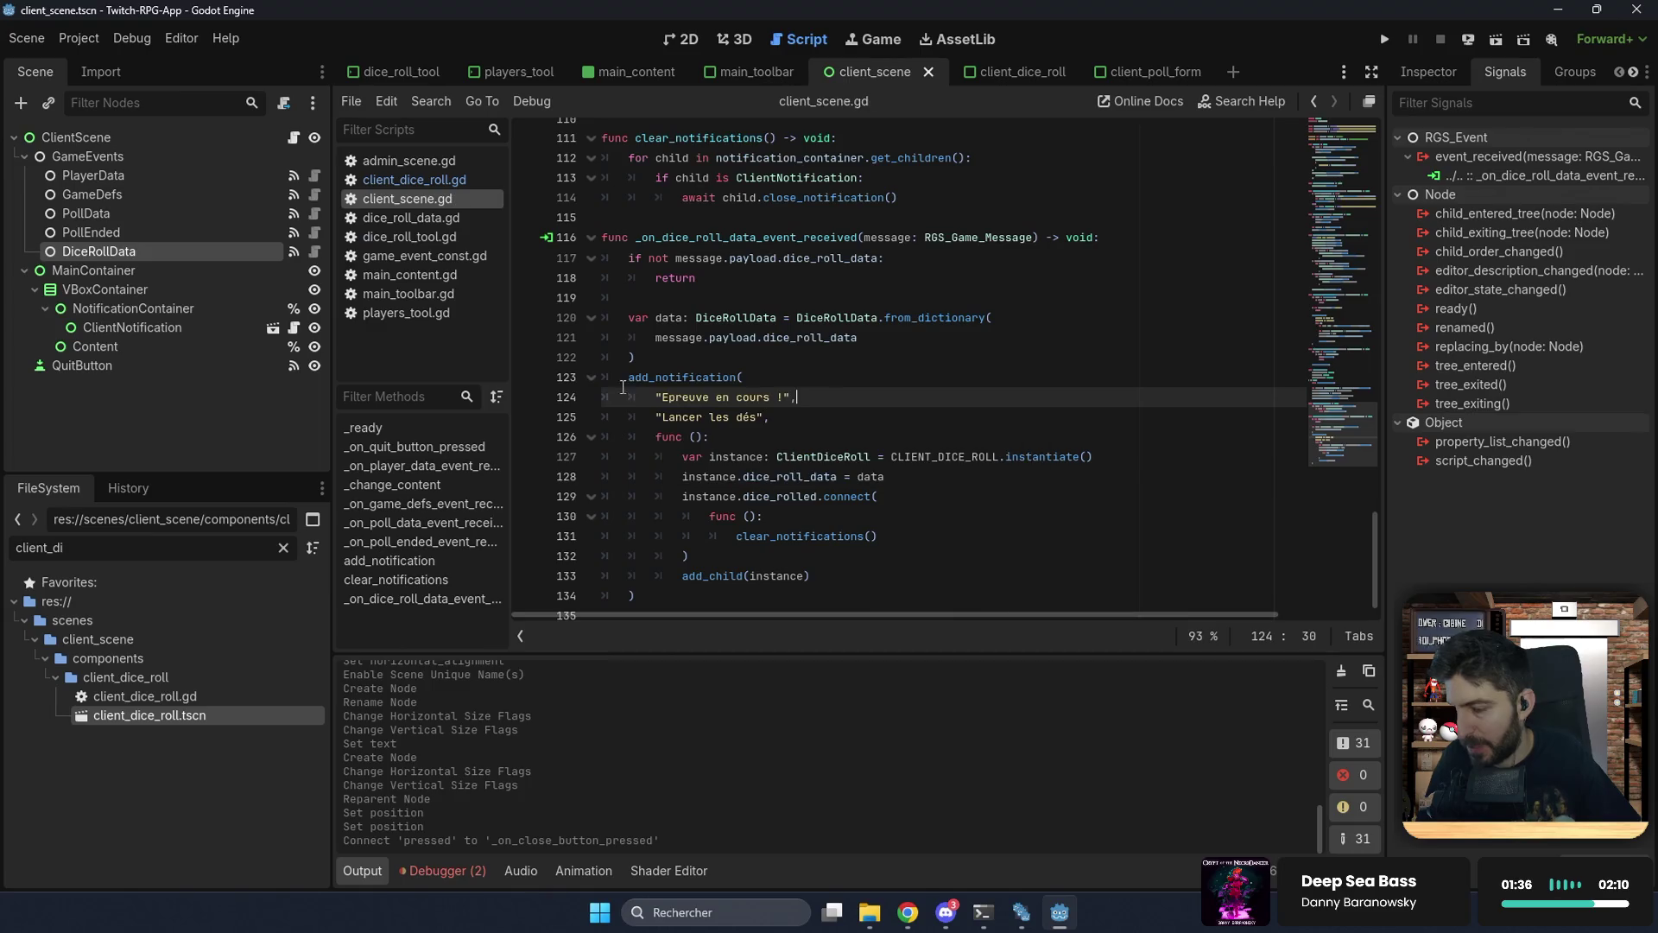
Step: Inspect the ClientPollForm root node's Z Index in the Inspector
left_click(1130, 69)
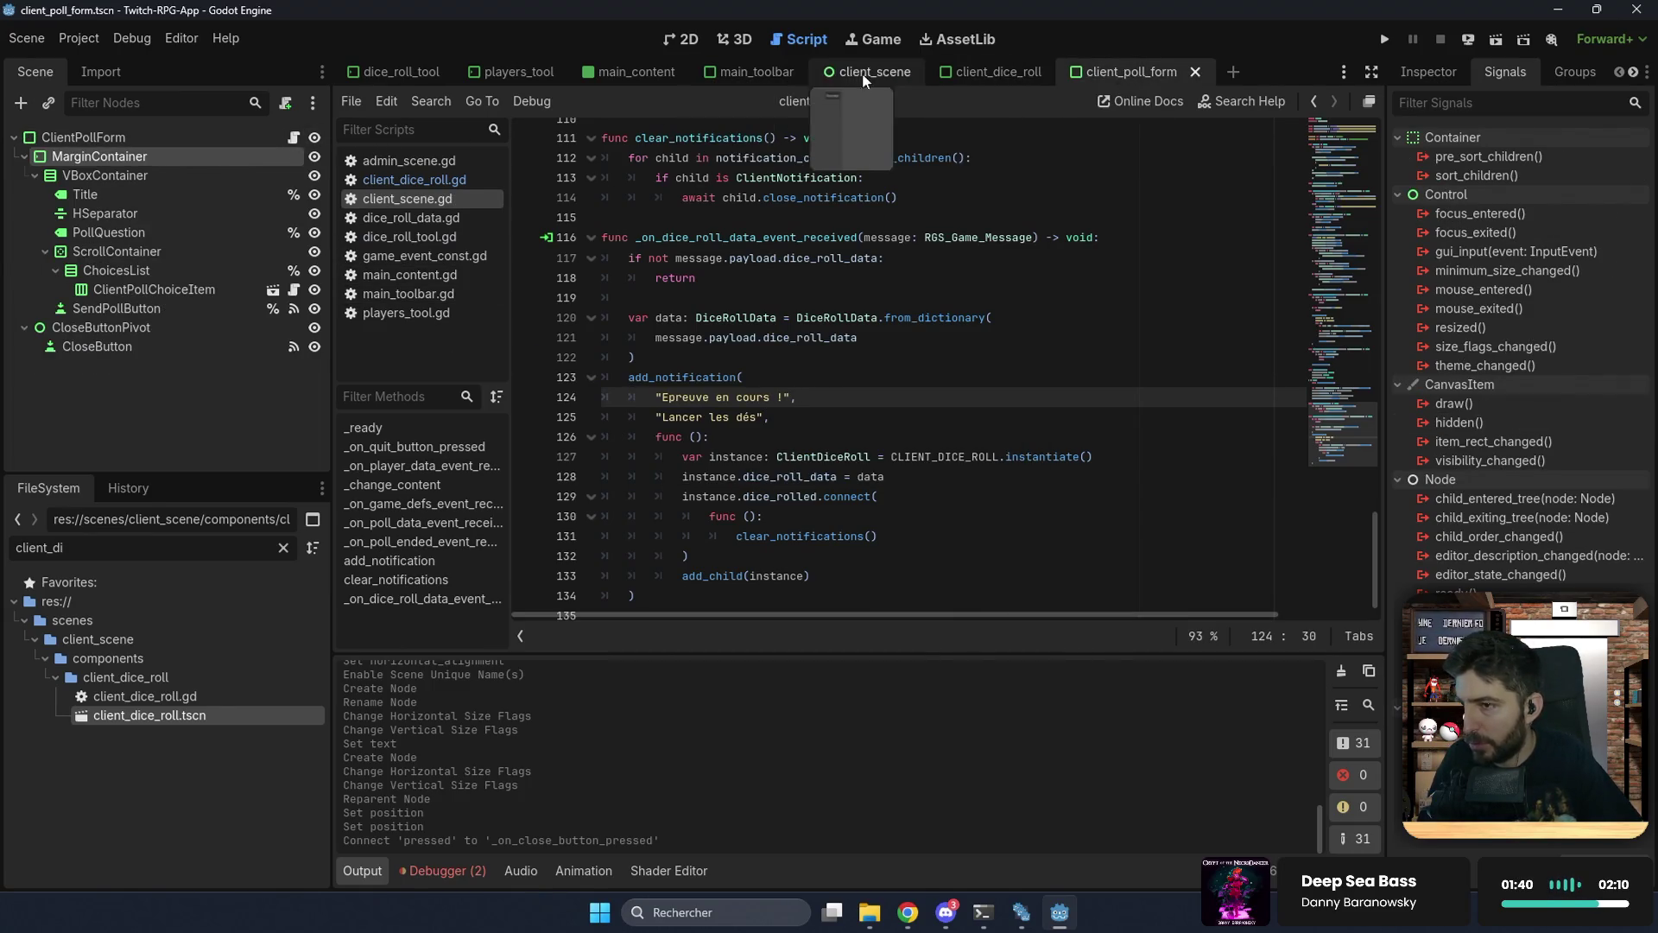
left_click(220, 135)
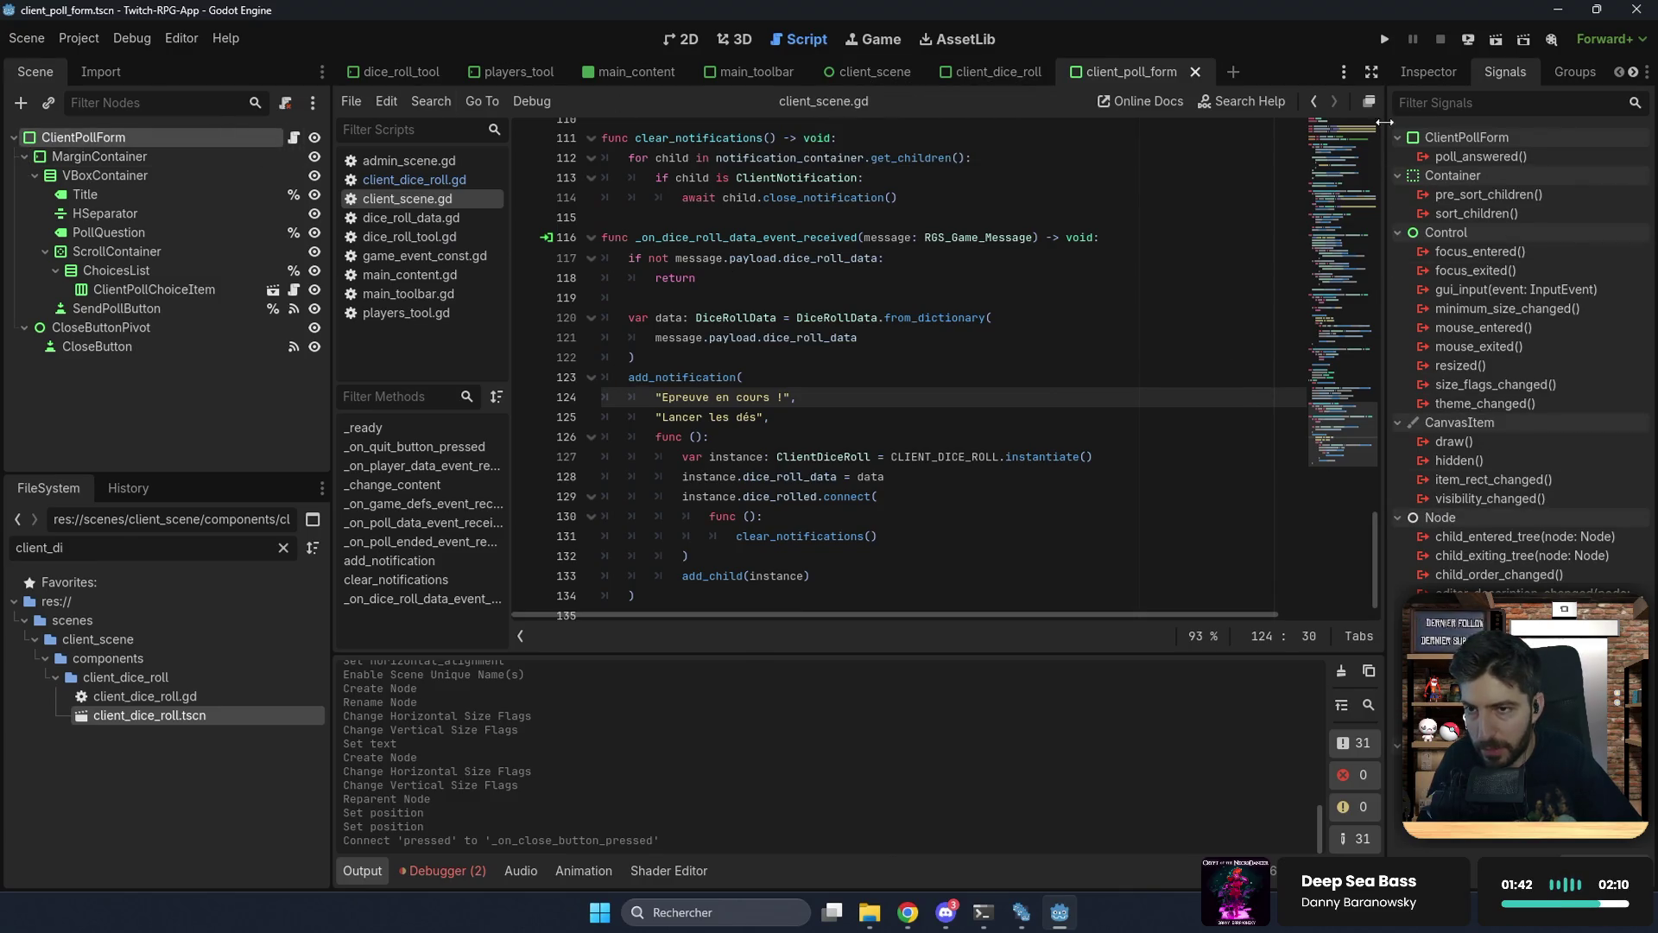
left_click(1428, 72)
scroll(1479, 511, "down", 5)
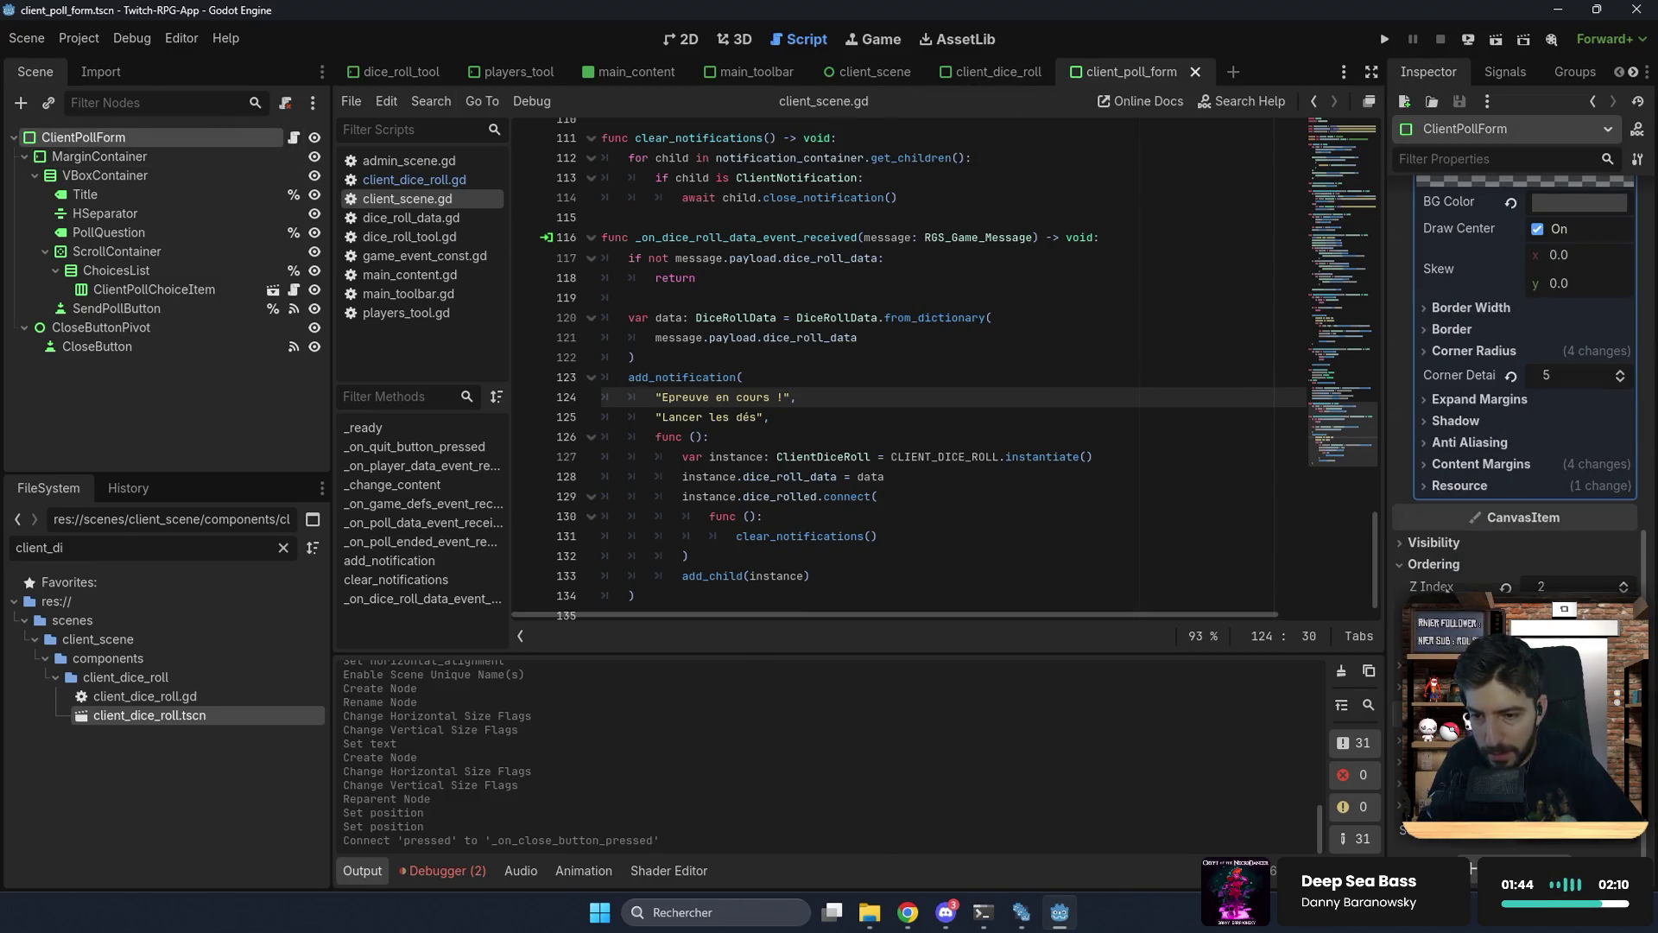
Step: Set ClientDiceRoll's Ordering Z Index to 2, then run the game from client_scene
left_click(997, 76)
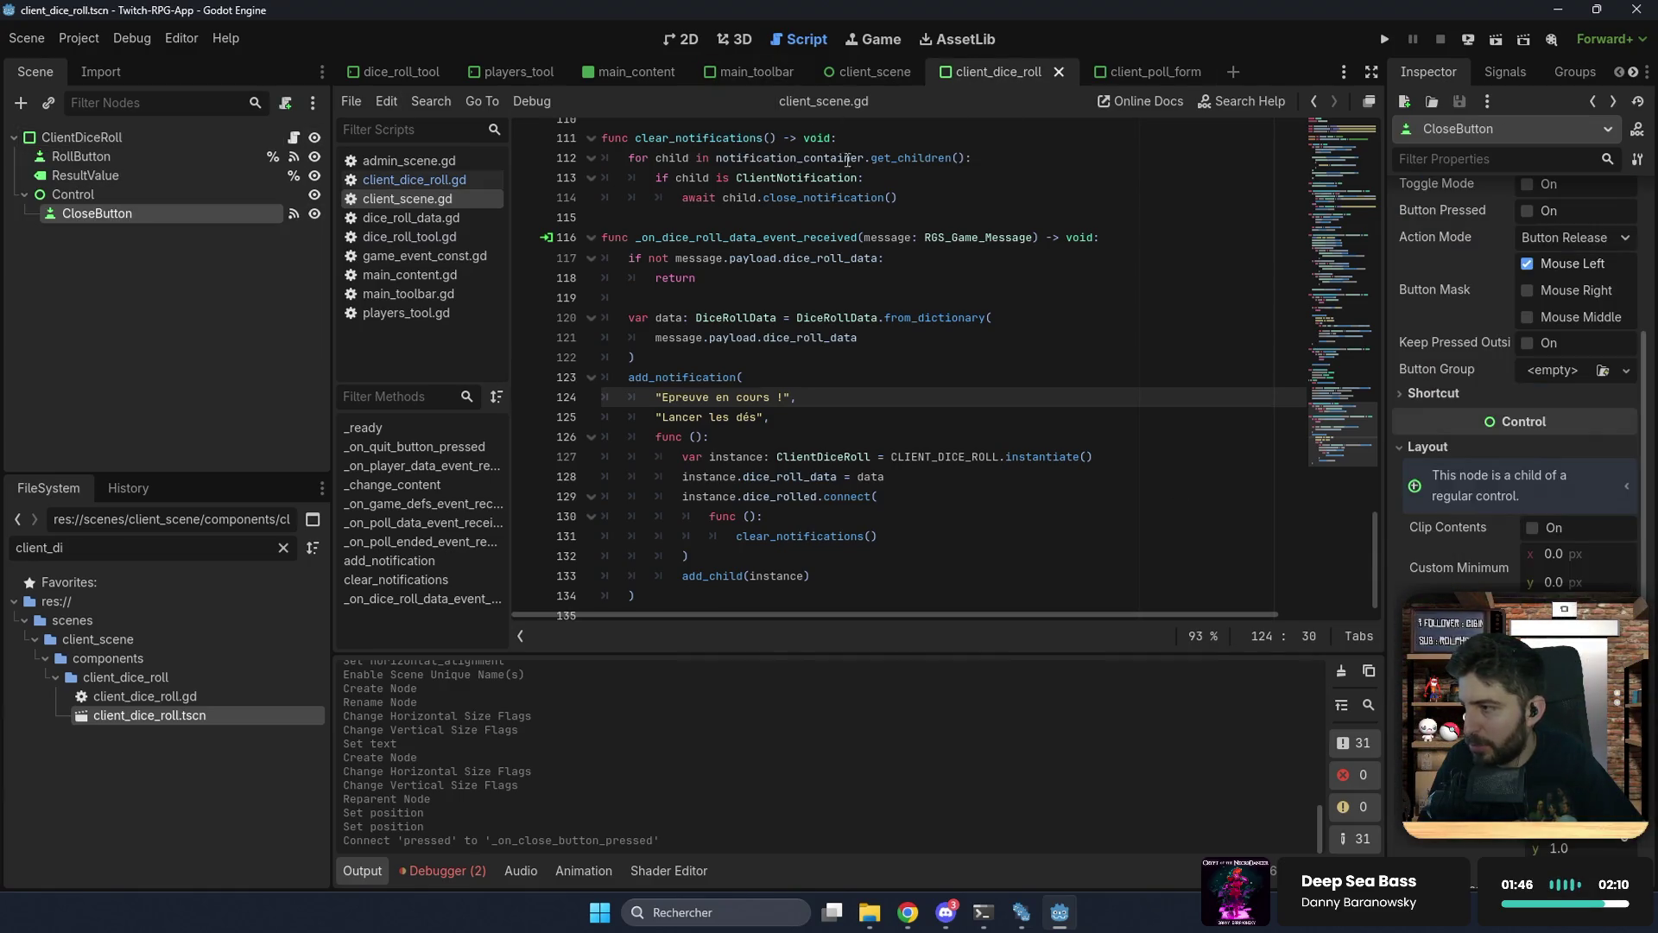
left_click(86, 135)
scroll(1409, 490, "down", 3)
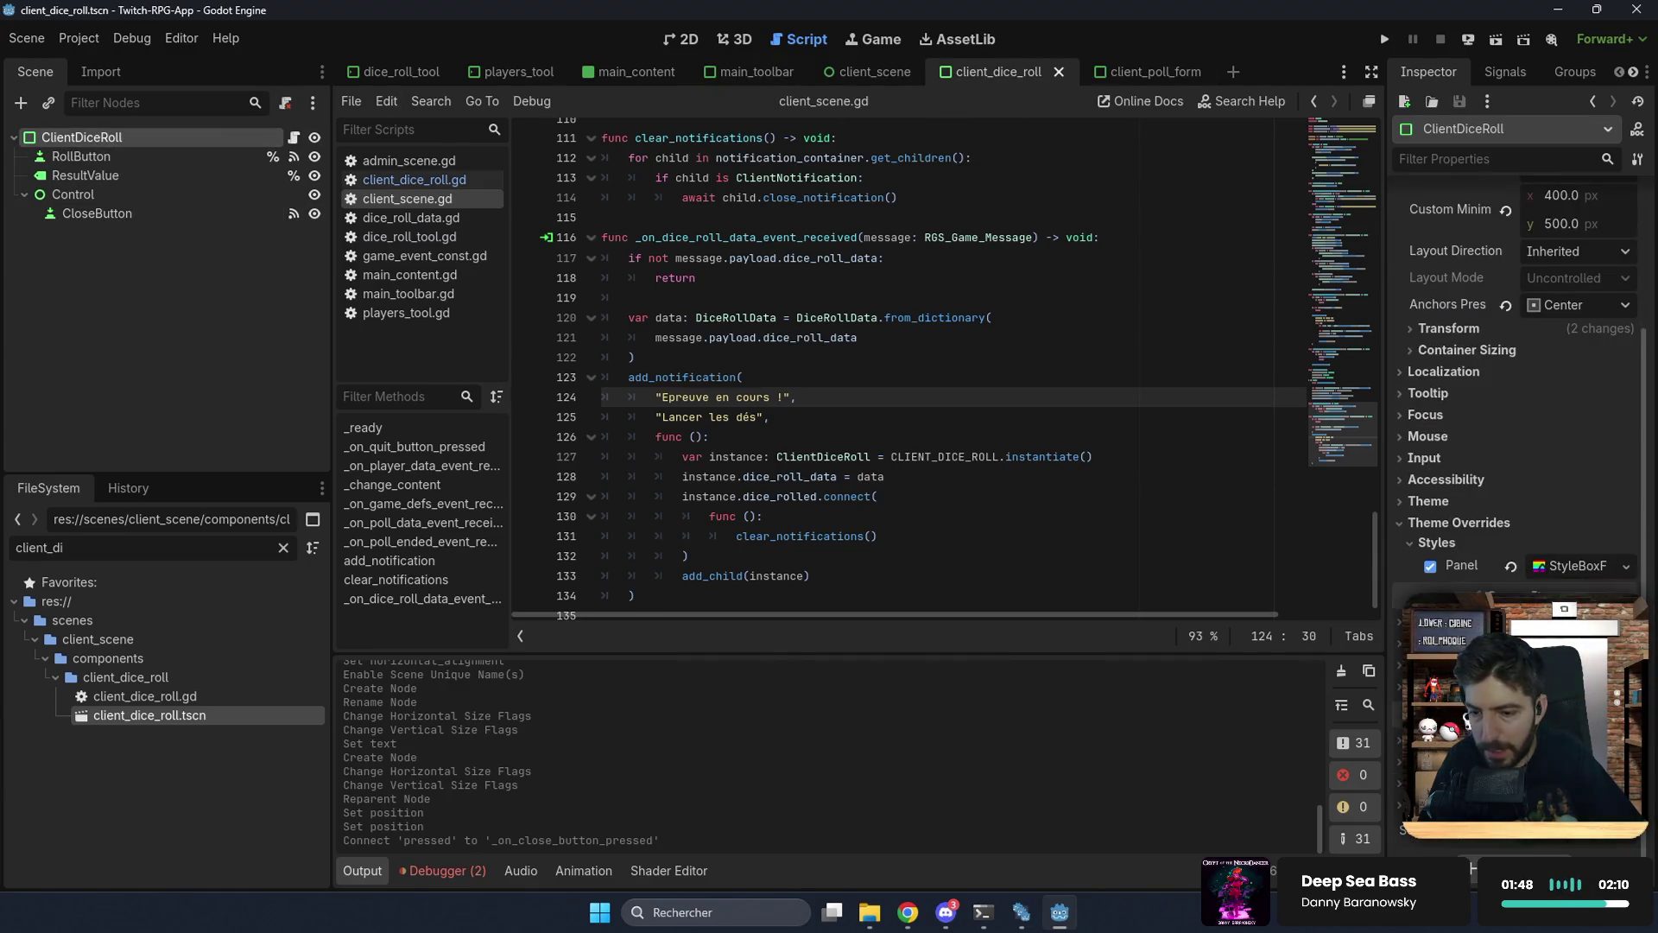
left_click(1623, 670)
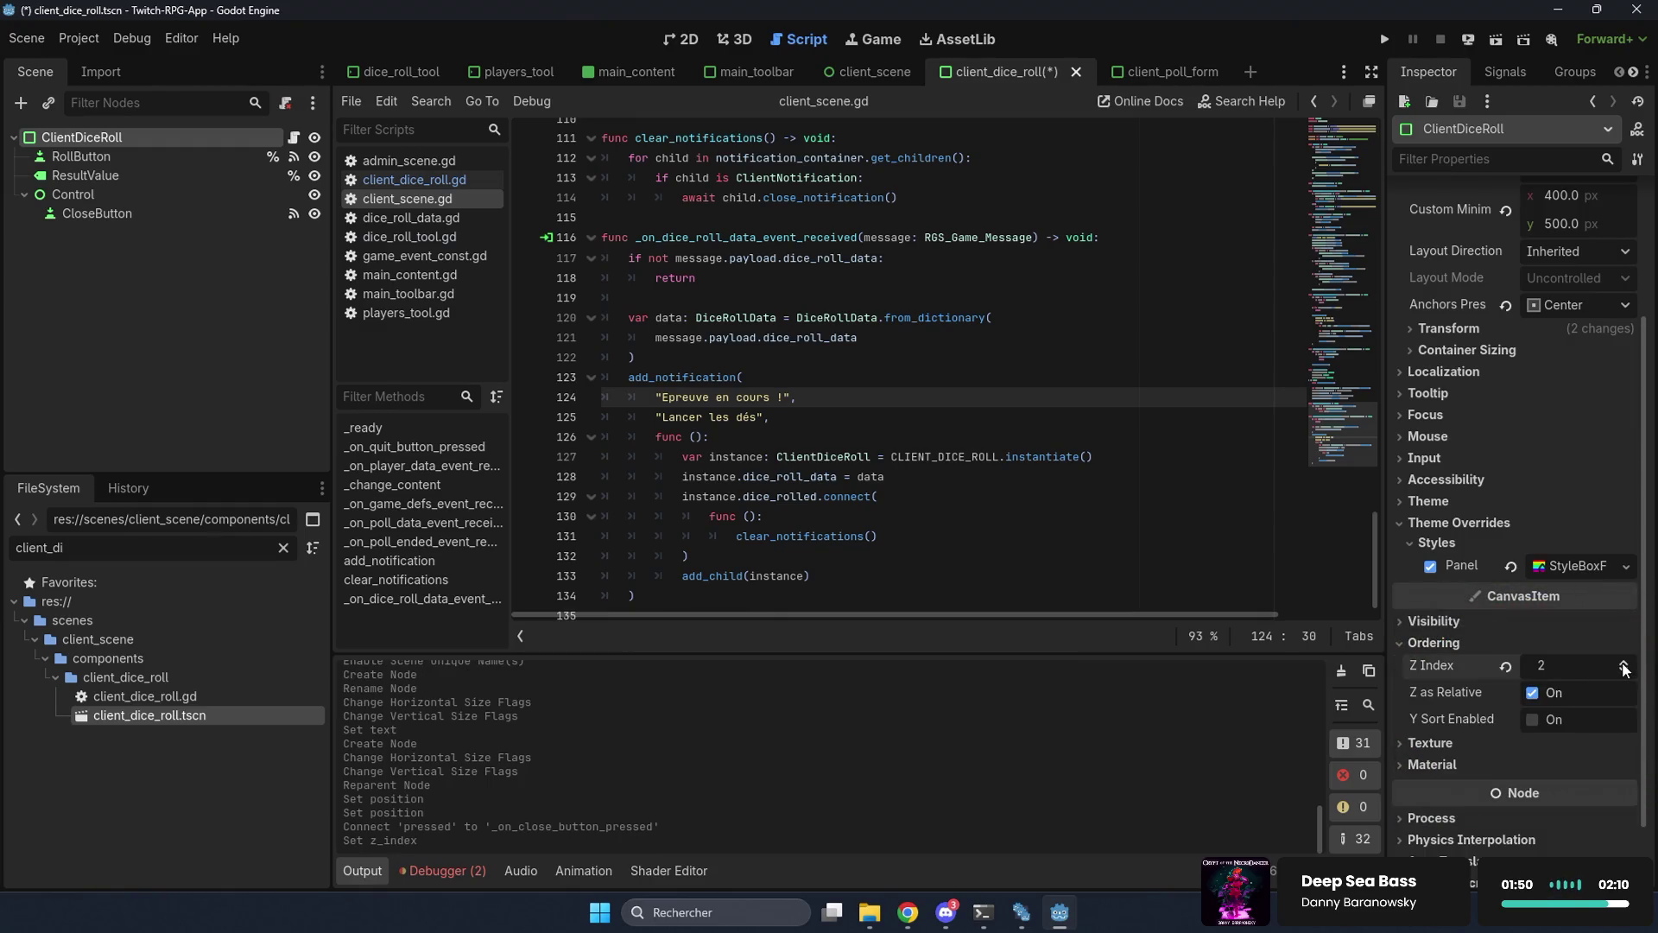
left_click(867, 70)
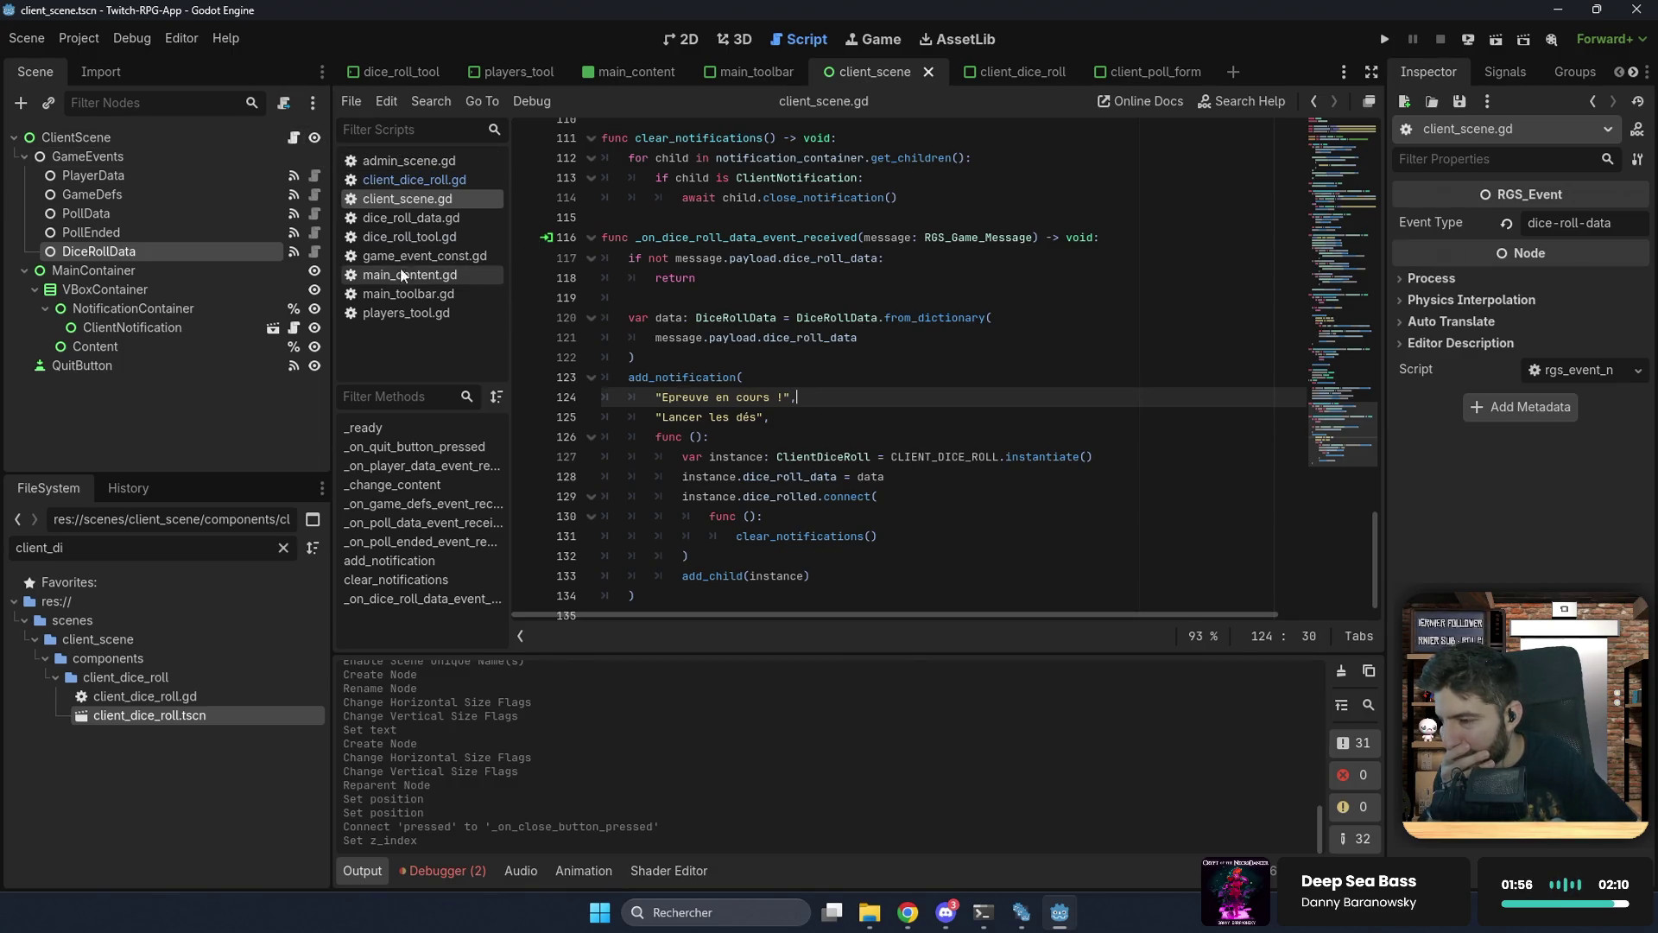
left_click(1380, 39)
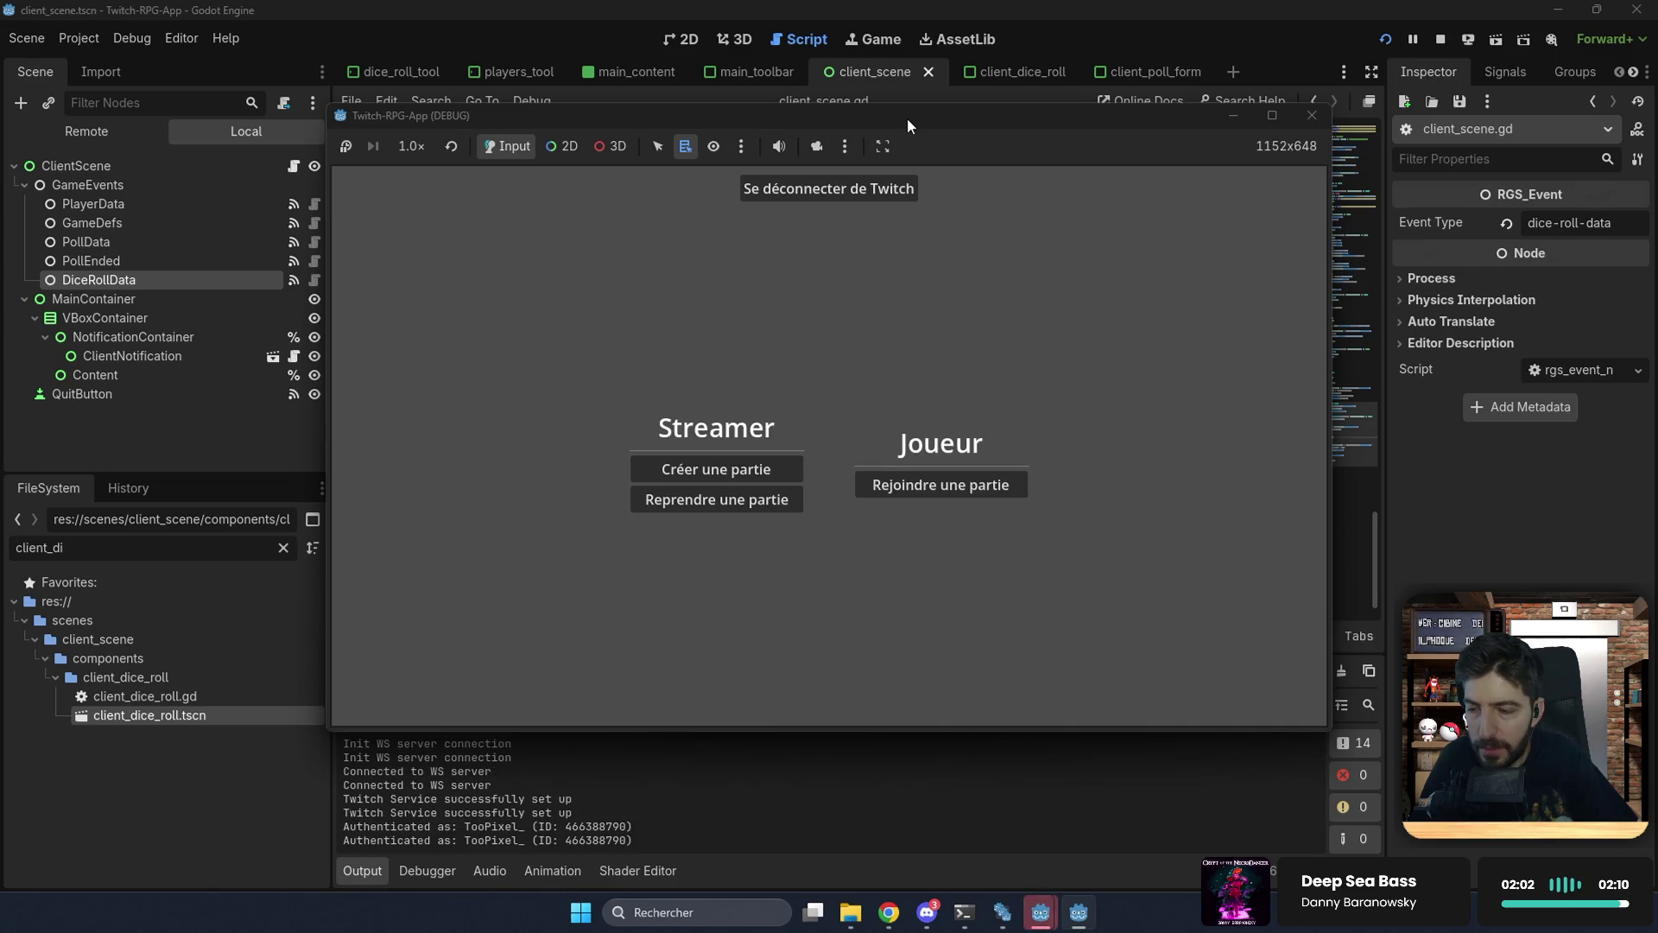
Step: Resume the saved game 'test' as admin and enter 2d5 in the Jets de dés panel
mouse_move(906, 117)
left_mouse_down()
mouse_move(1117, 162)
mouse_move(1147, 218)
left_mouse_up()
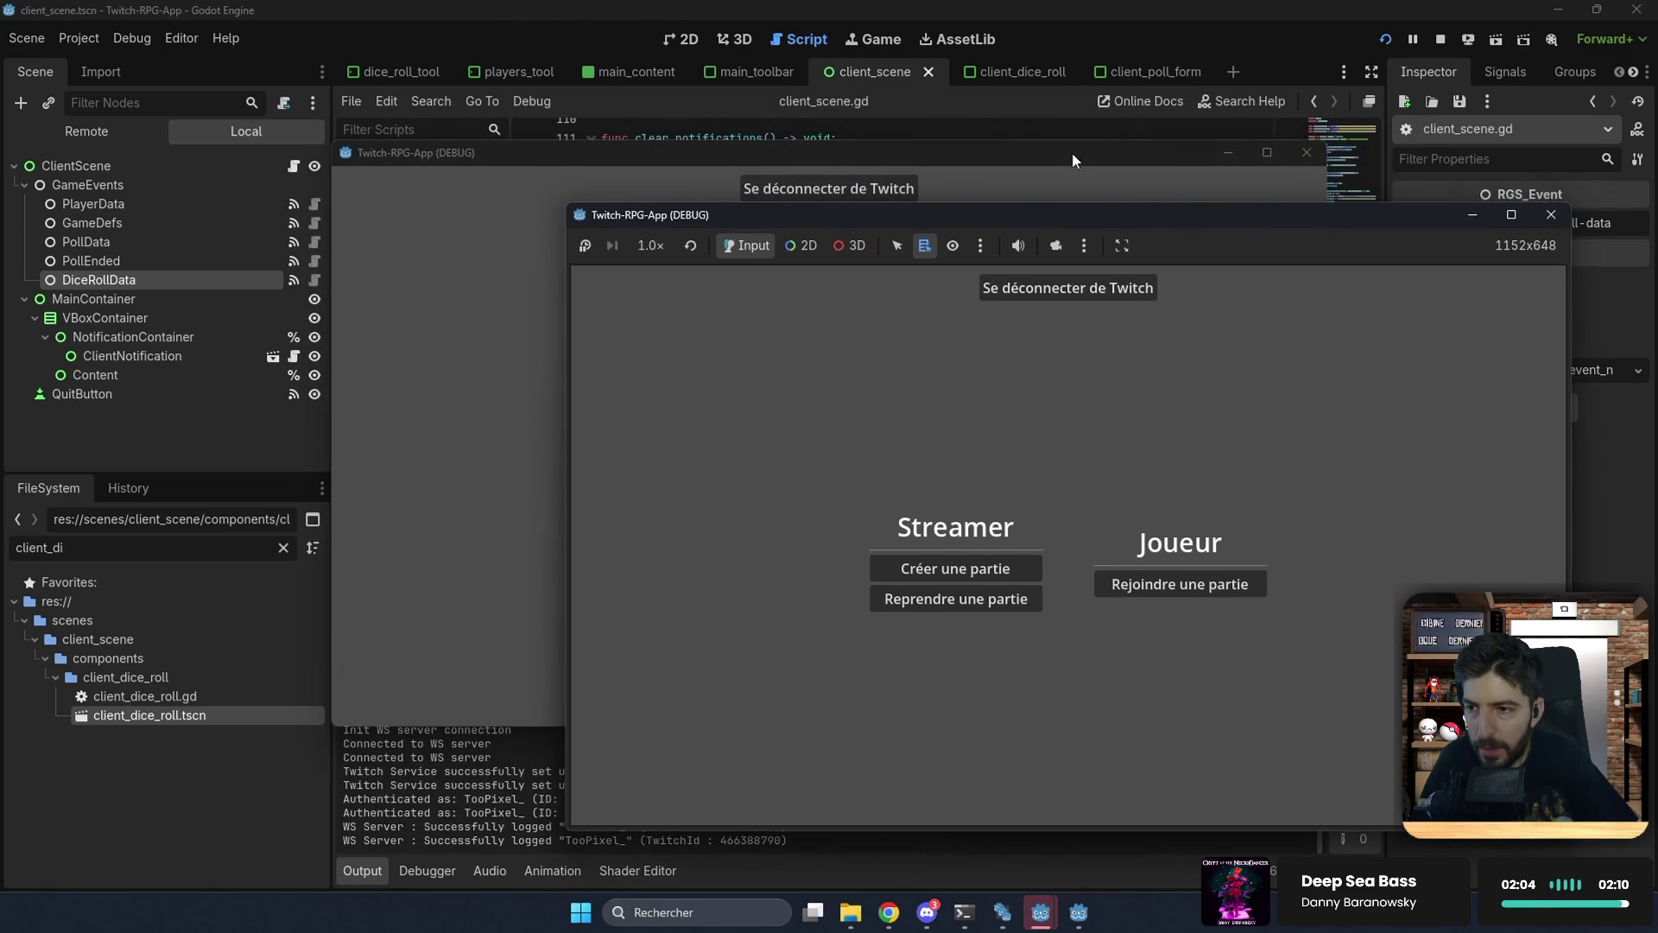
left_click(965, 603)
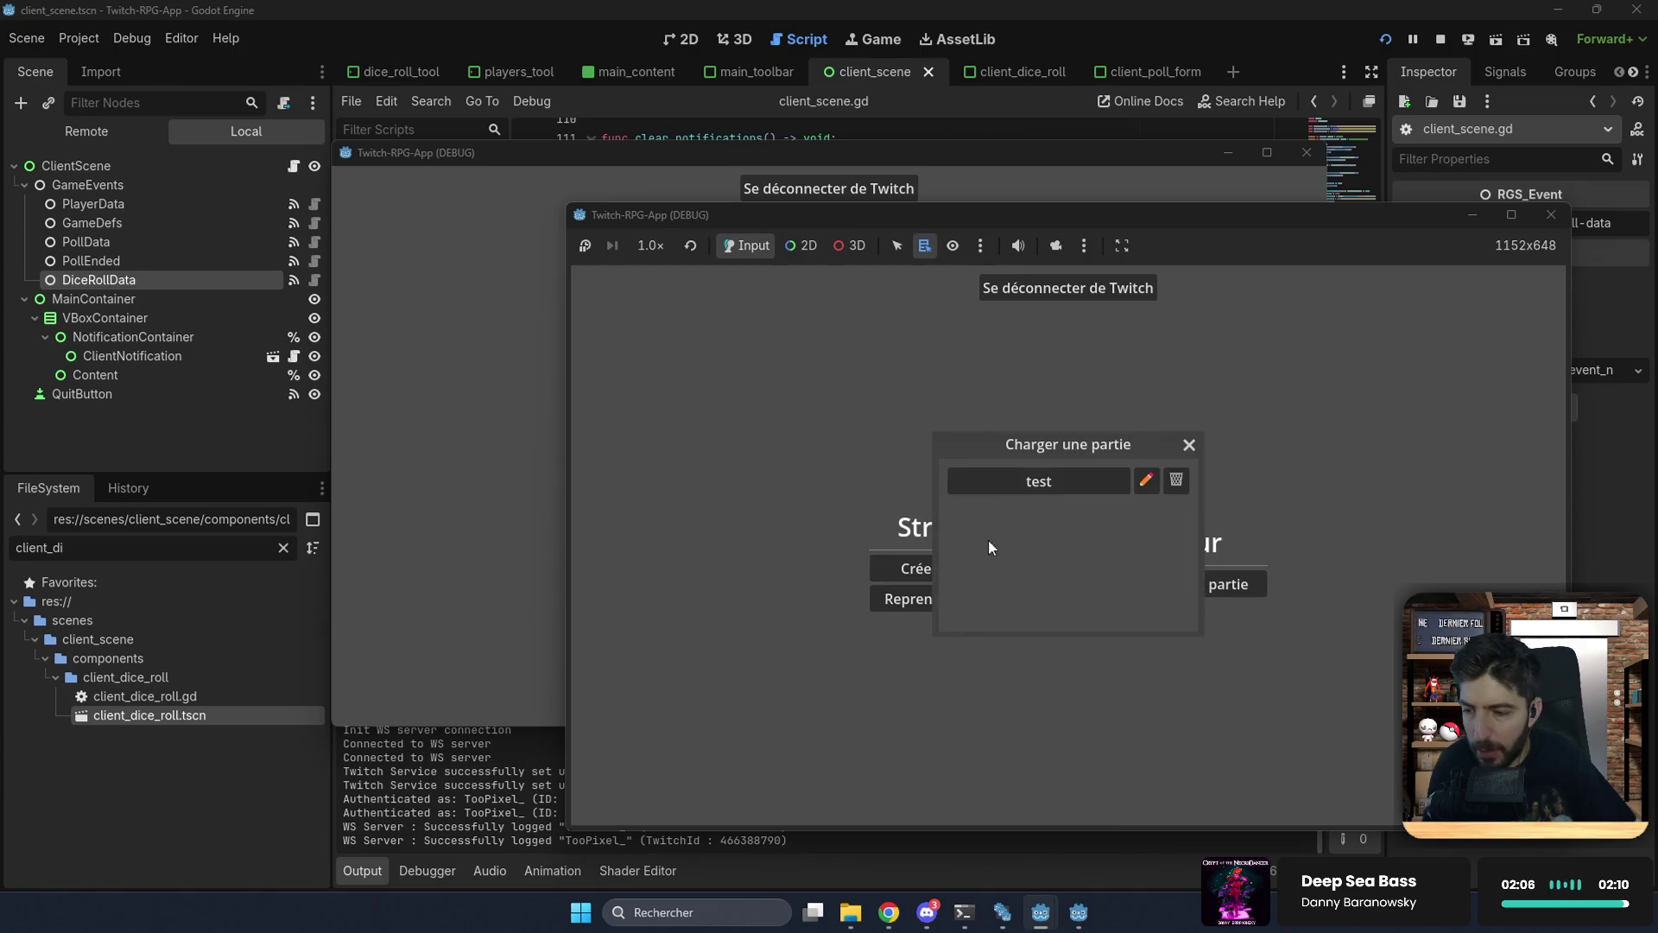
left_click(1044, 474)
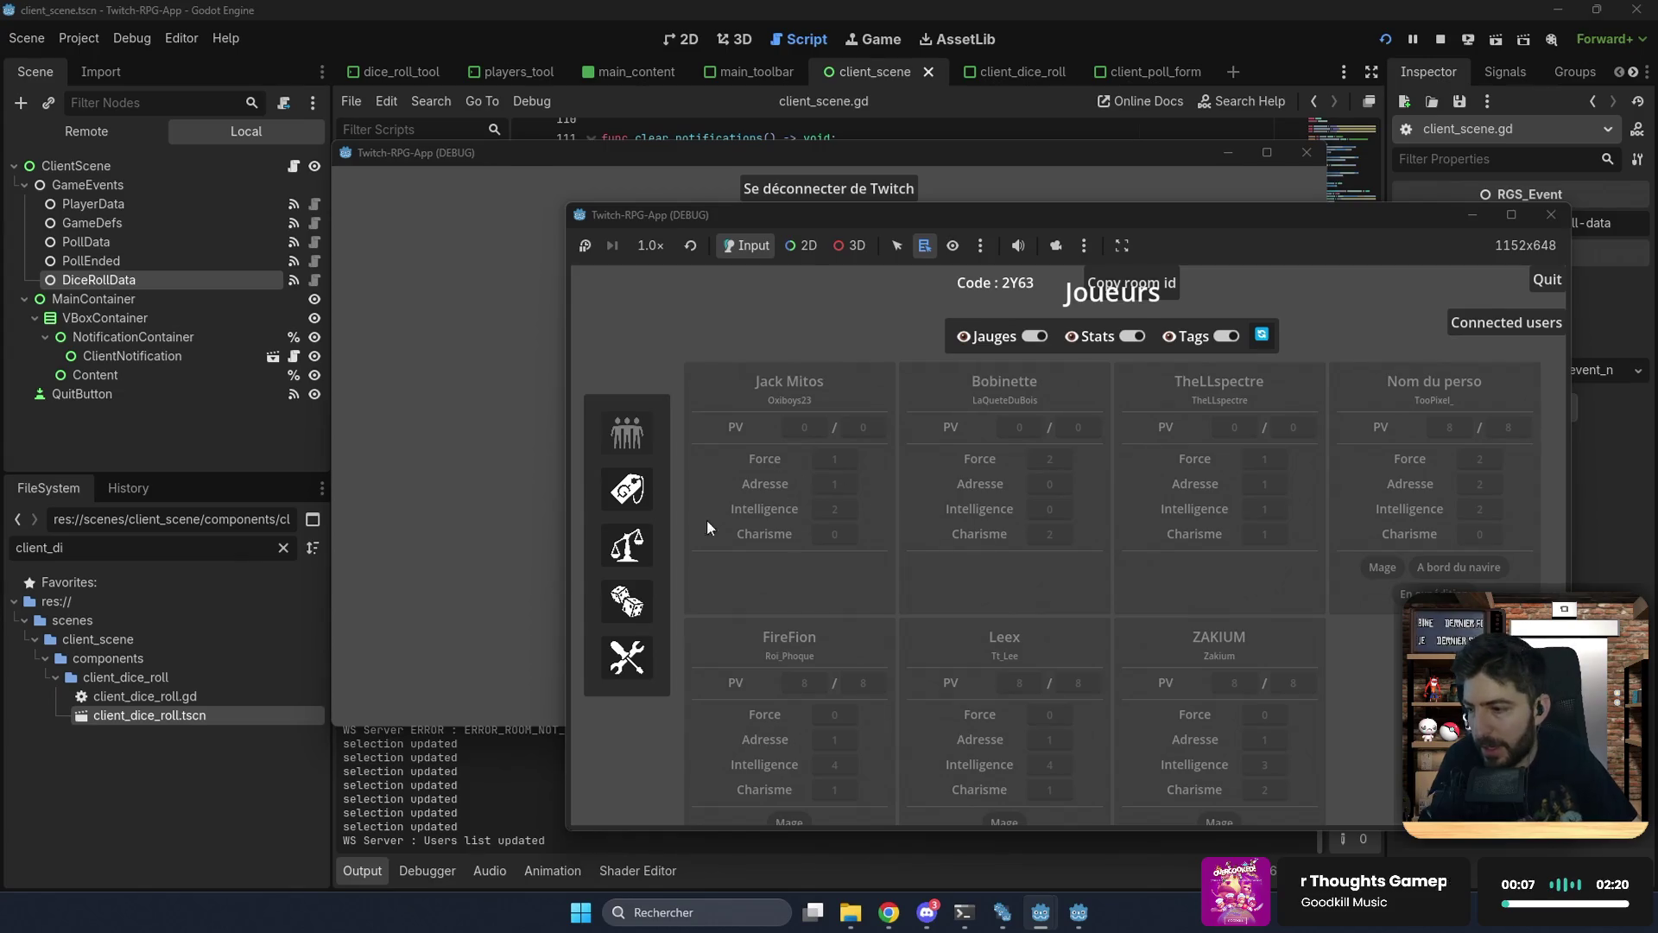
left_click(627, 601)
left_click(966, 449)
type("2d5")
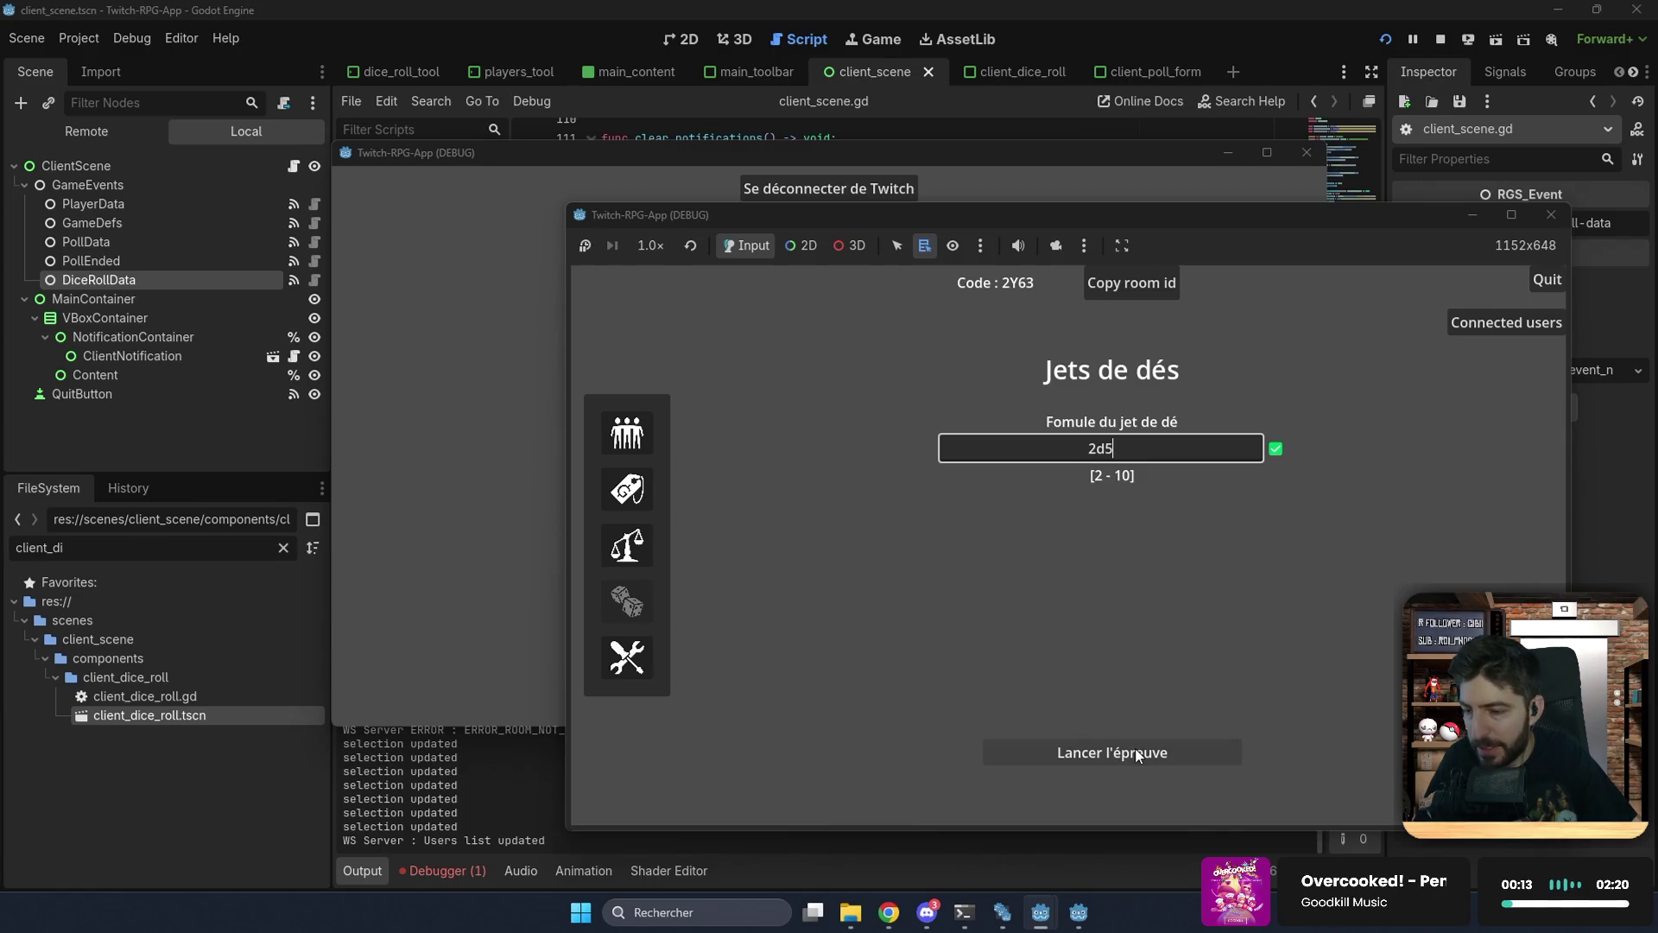
Step: Copy the room id and join room 2Y63 from the second game client
left_click(1151, 283)
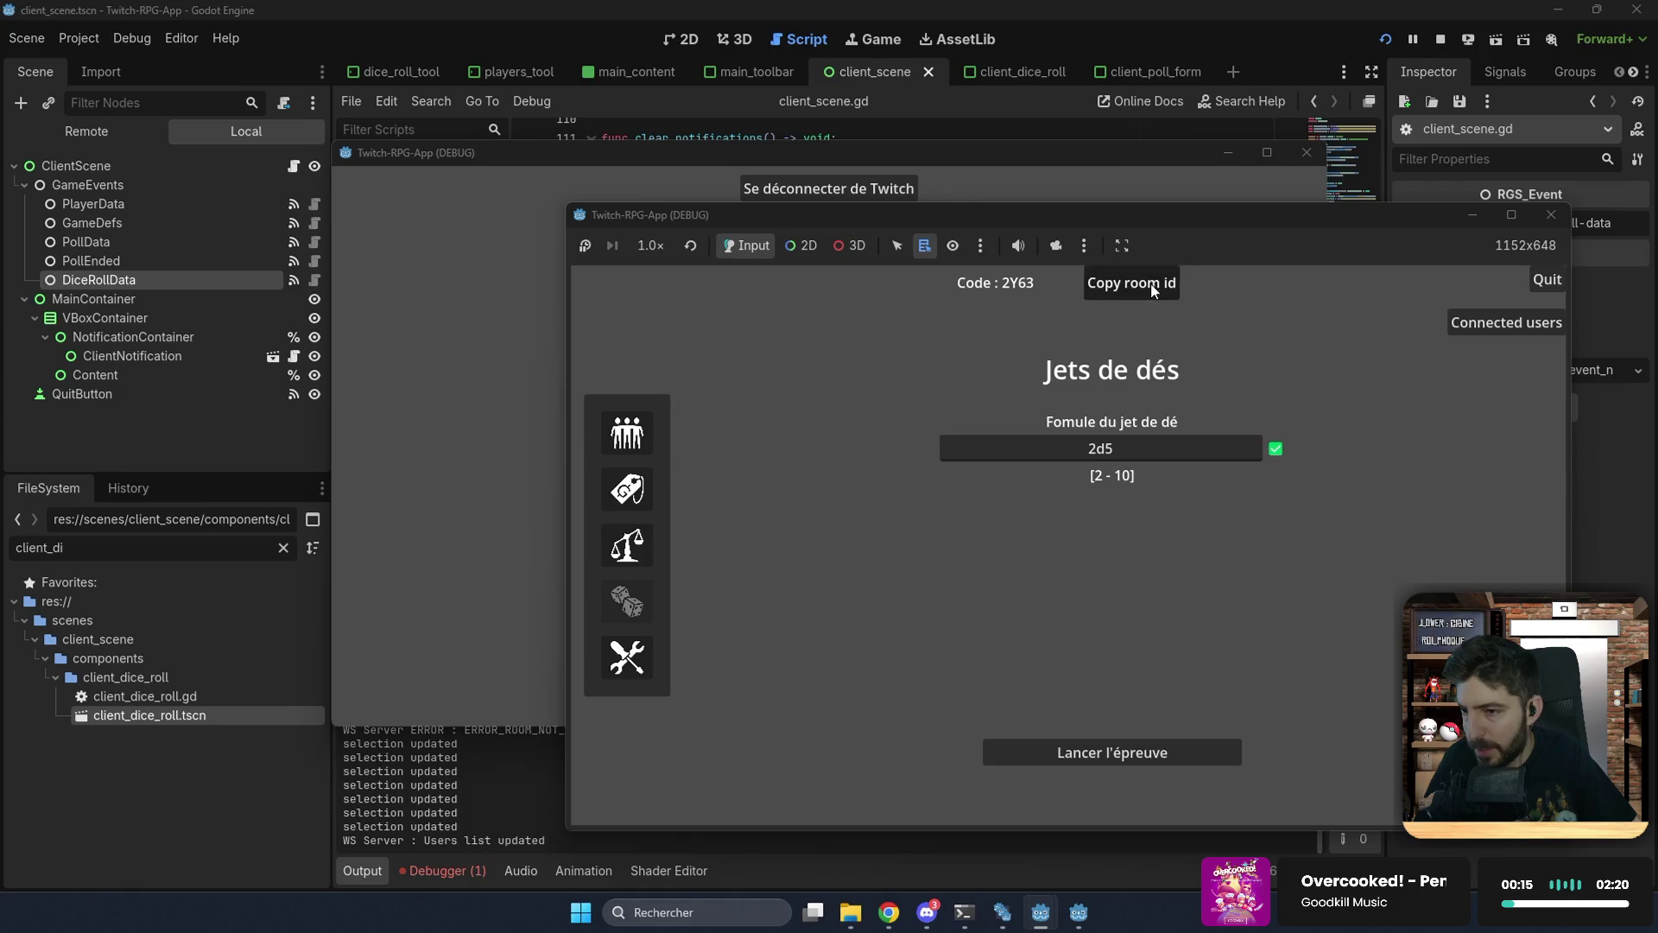
left_click(525, 392)
left_click(898, 486)
left_click(859, 439)
type("2Y63")
left_click(903, 468)
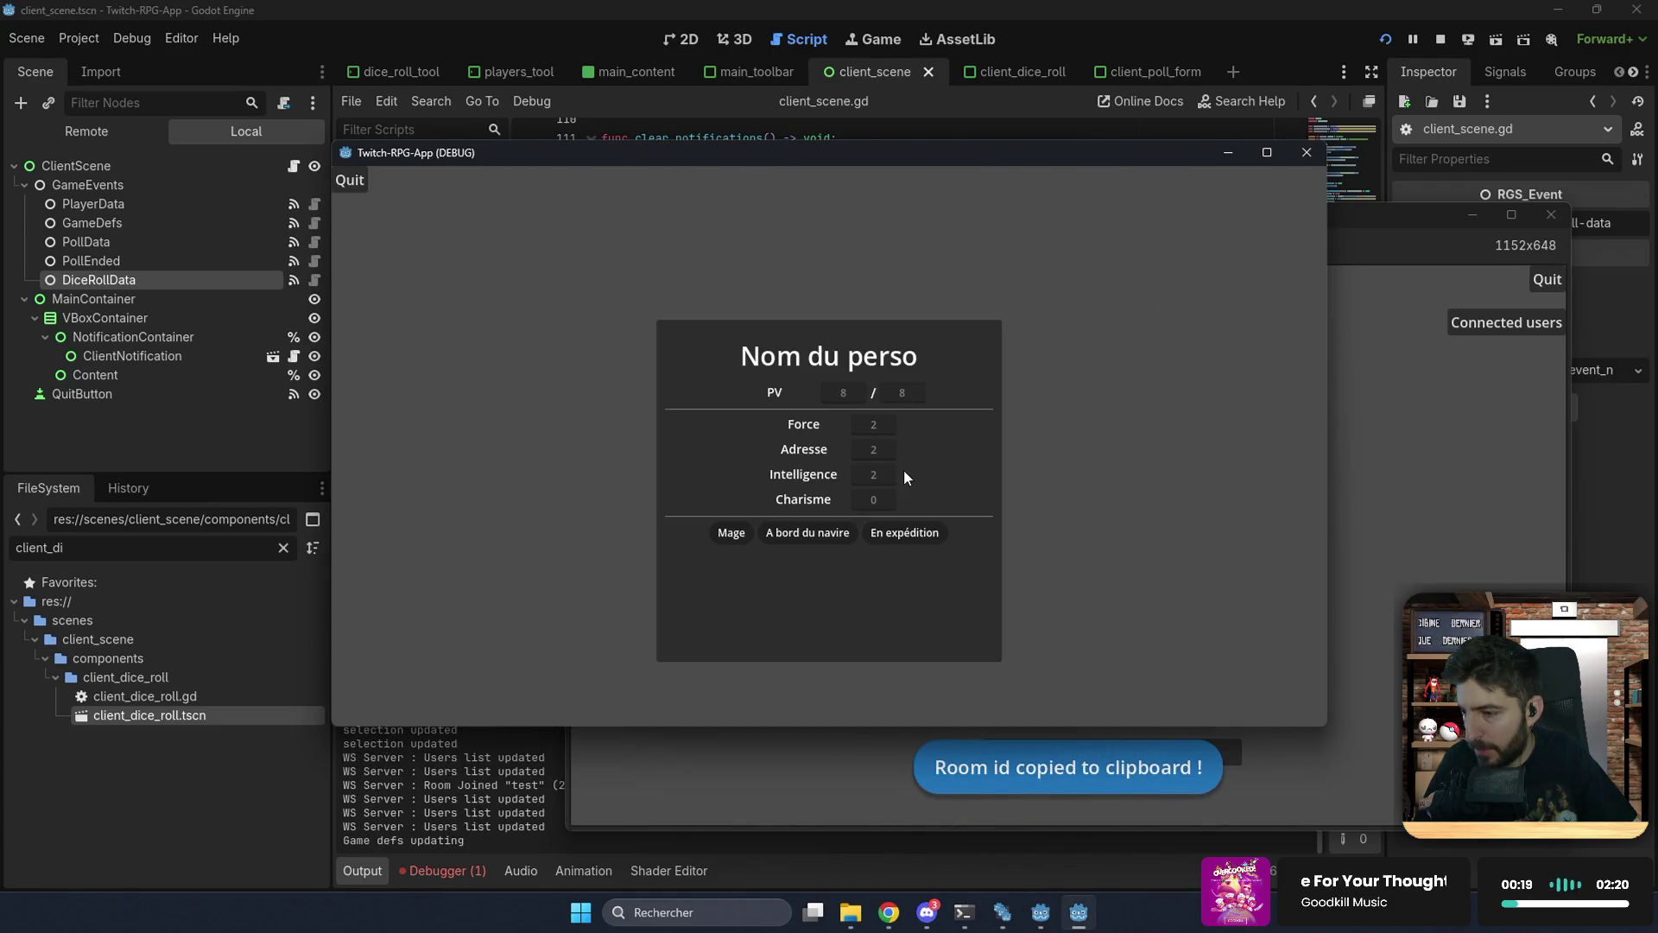
Step: Launch the dice-roll trial, roll in the player client, close the result, and stop the game
left_click(1419, 496)
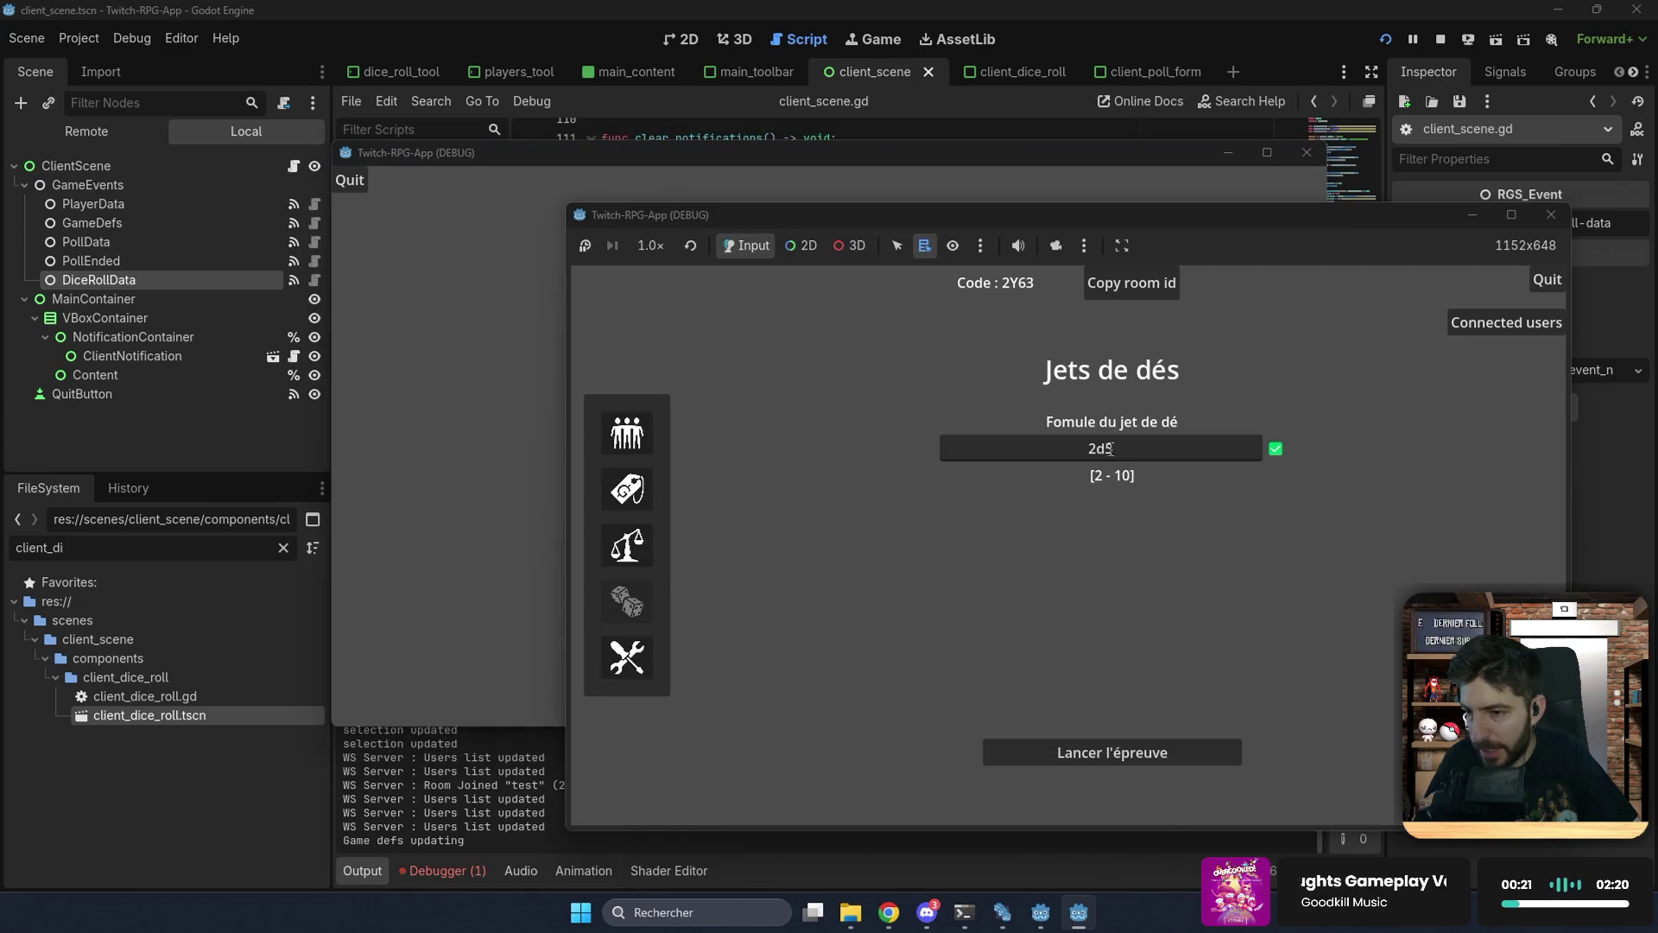
left_click(1095, 741)
left_click(478, 459)
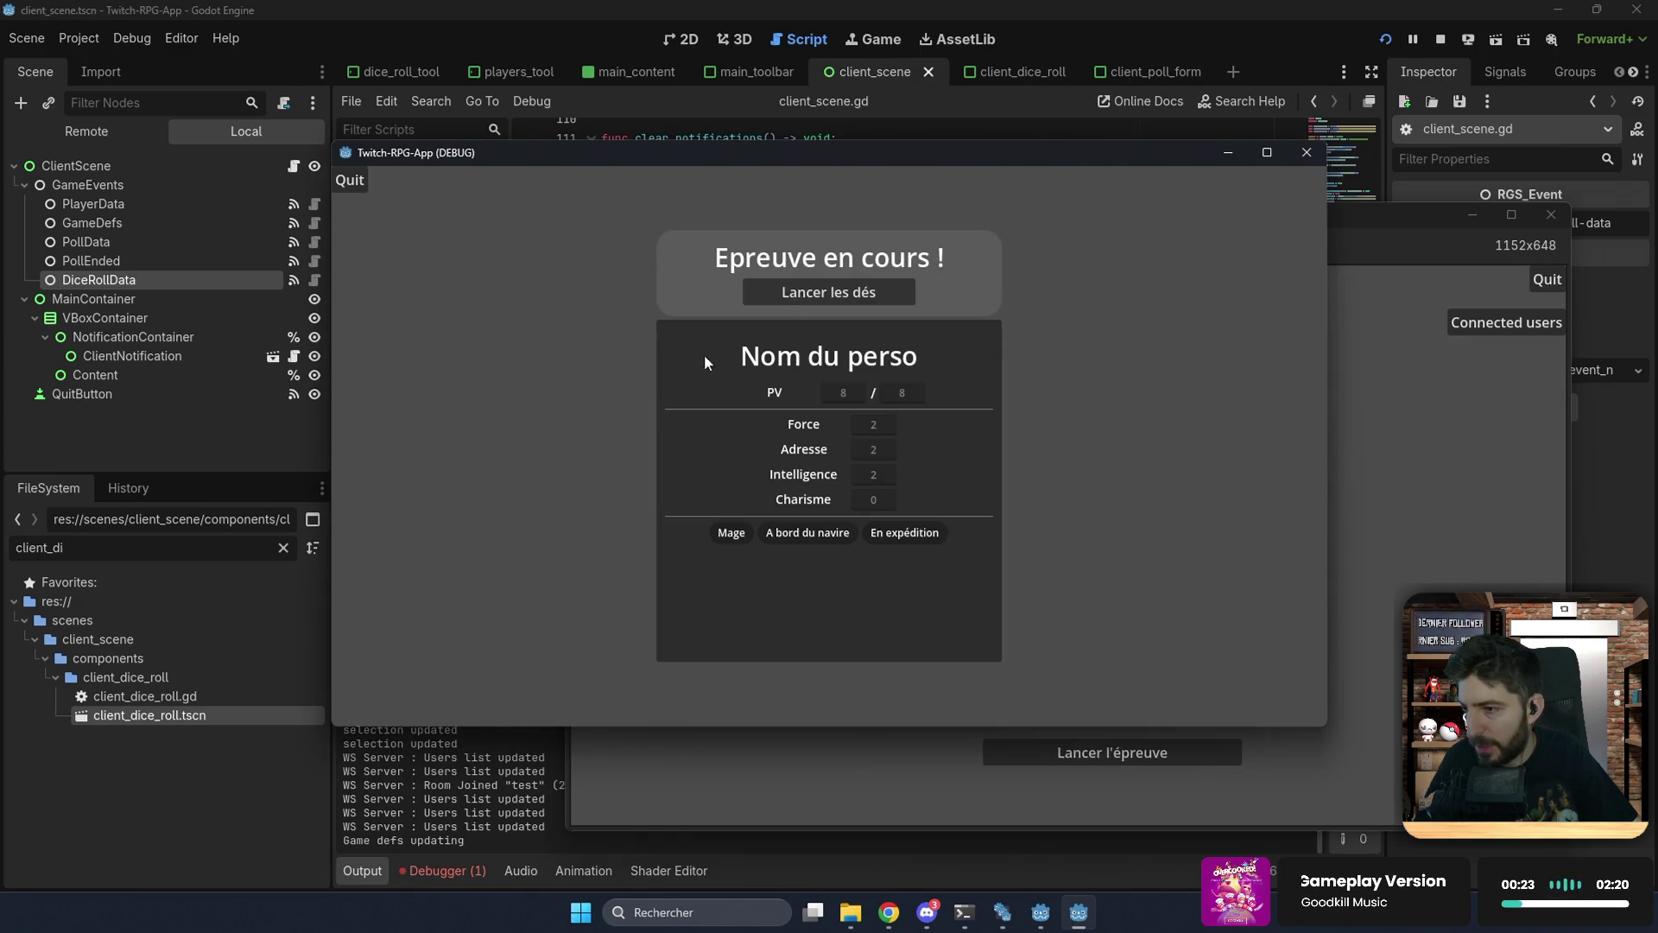
left_click(825, 290)
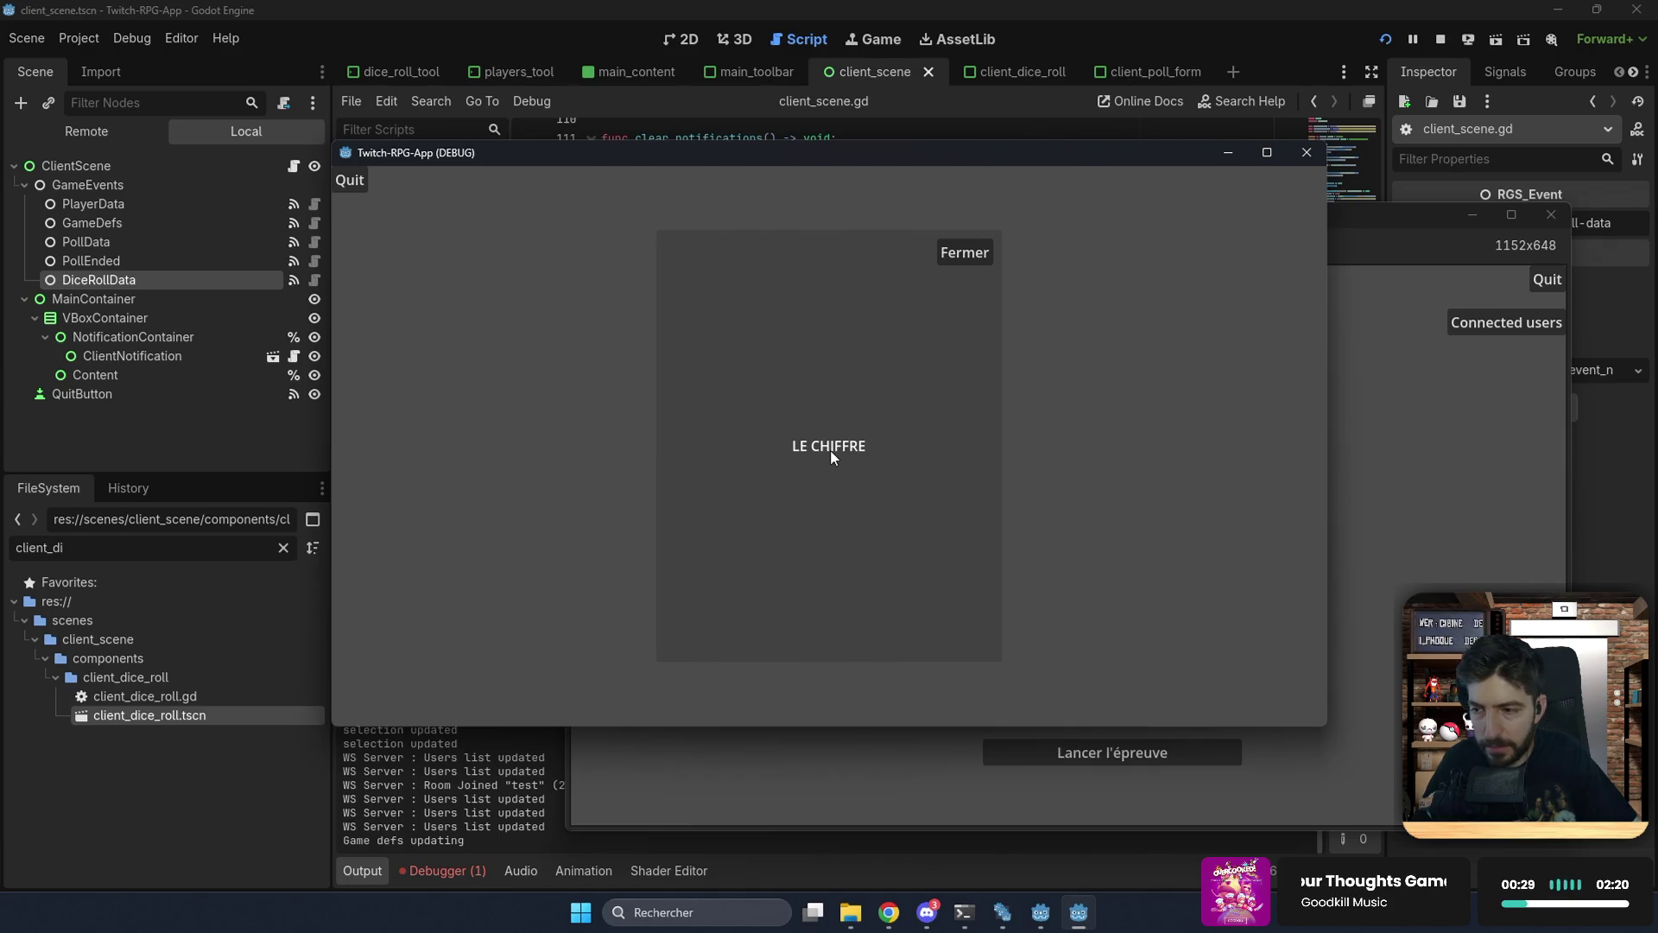
left_click(954, 256)
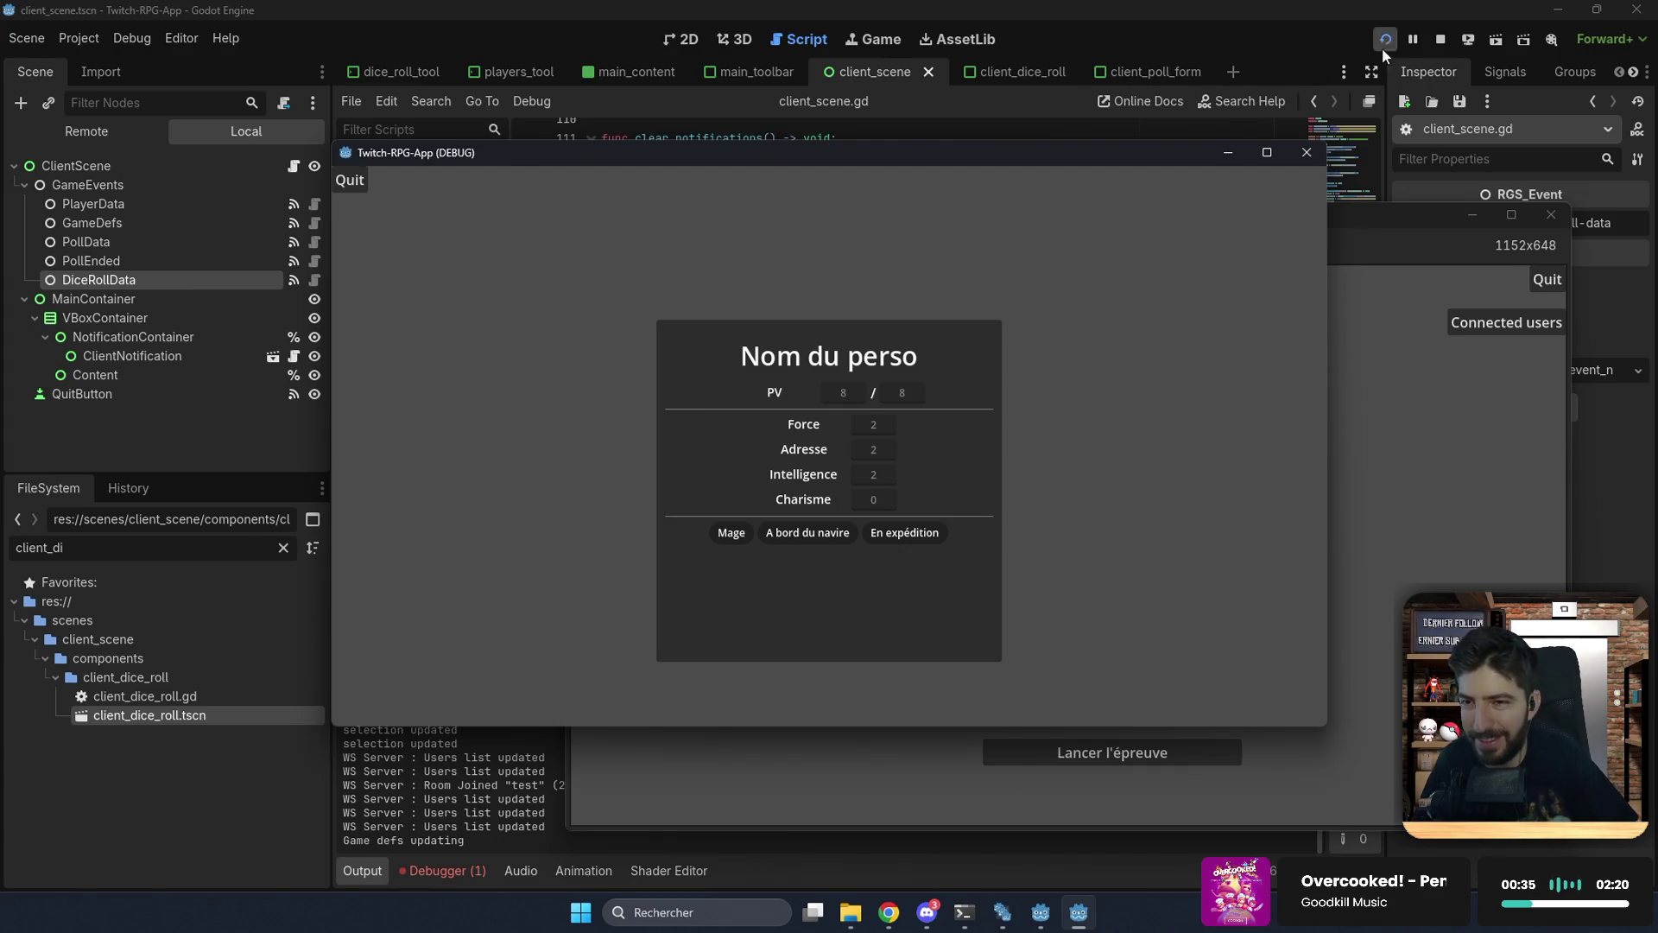
left_click(1440, 39)
left_click(1030, 330)
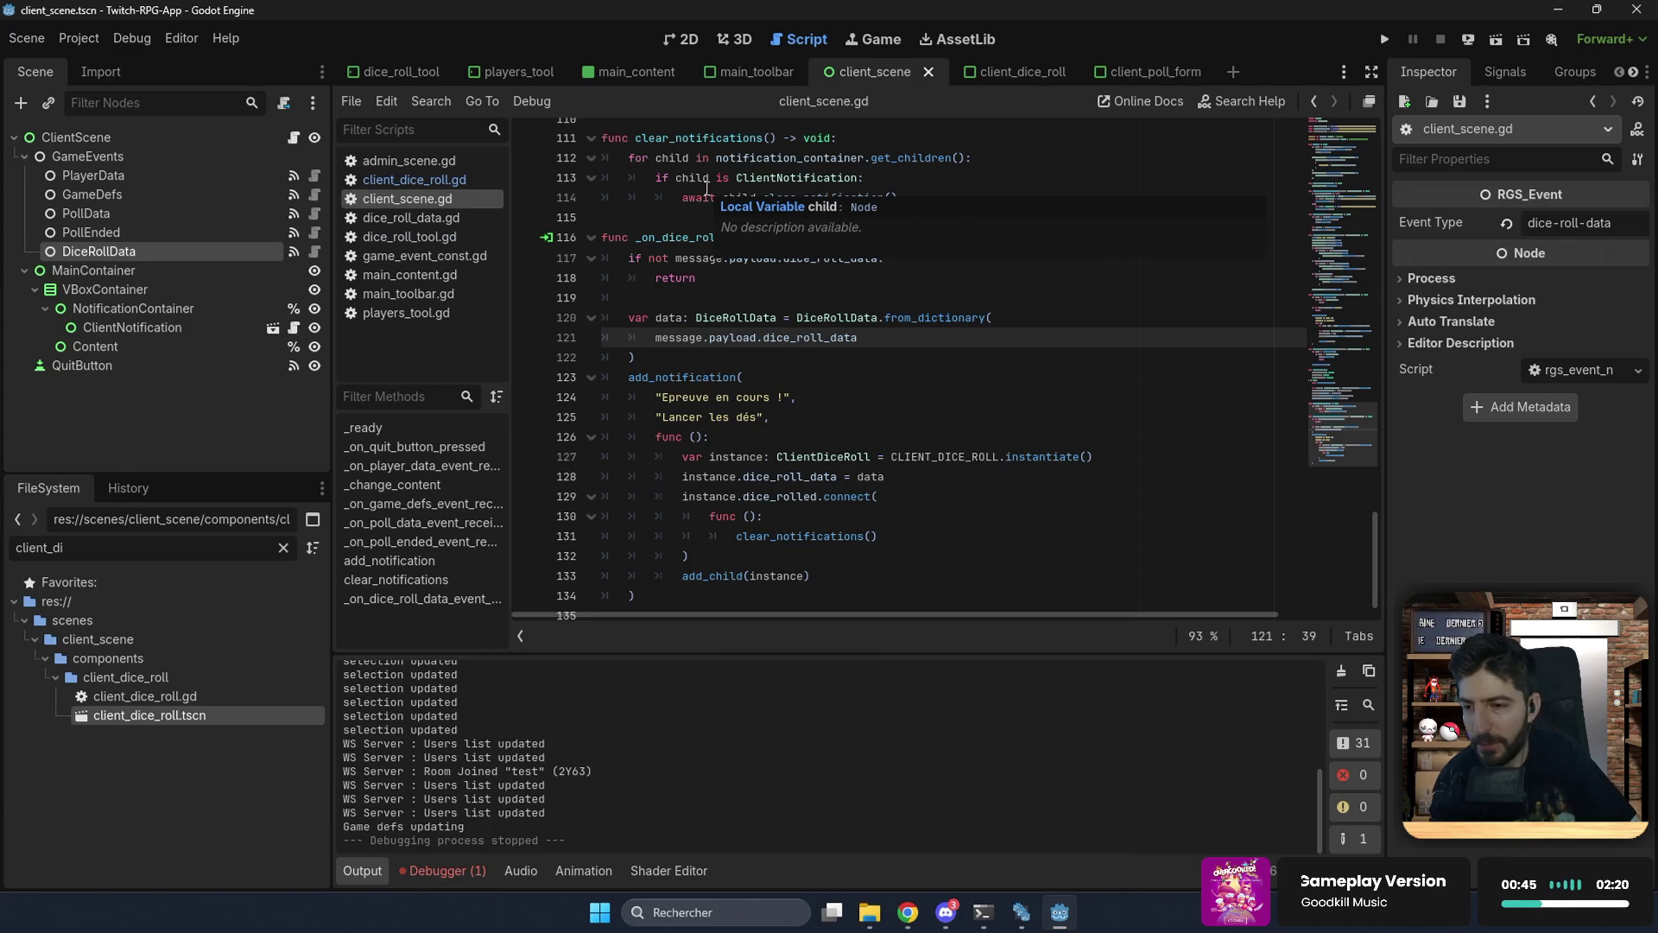
Step: Review _on_dice_roll_data_event_received, then open the client_dice_roll scene and its client_dice_roll.gd script
left_click(706, 183)
left_click(782, 259)
left_click(789, 270)
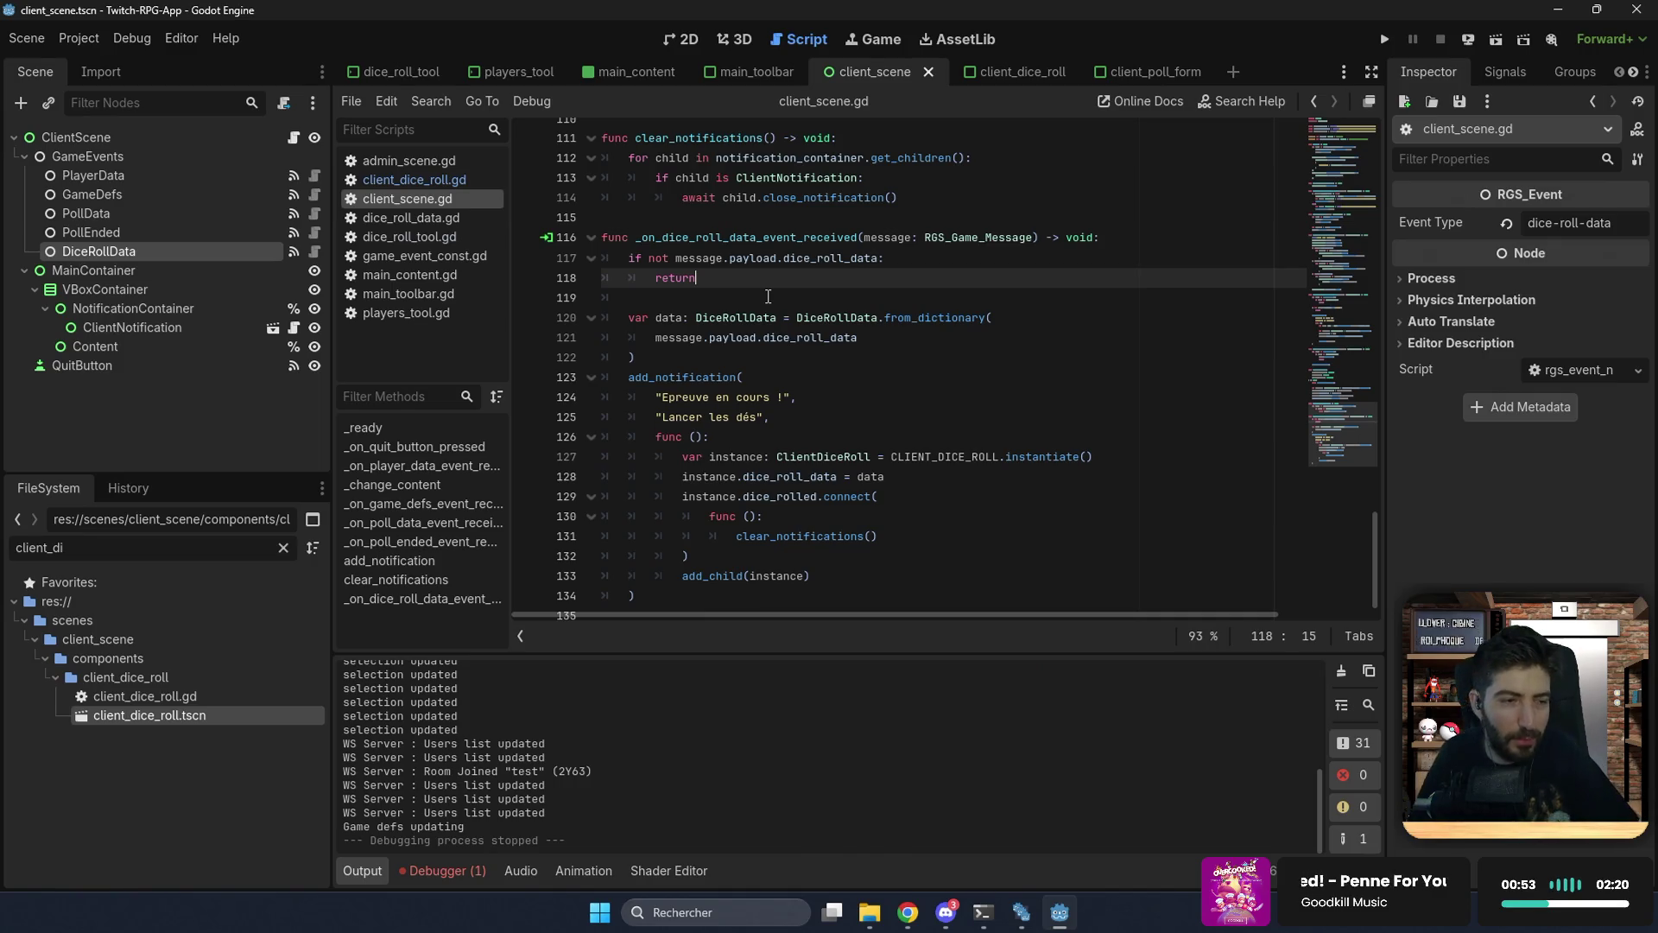
left_click(998, 74)
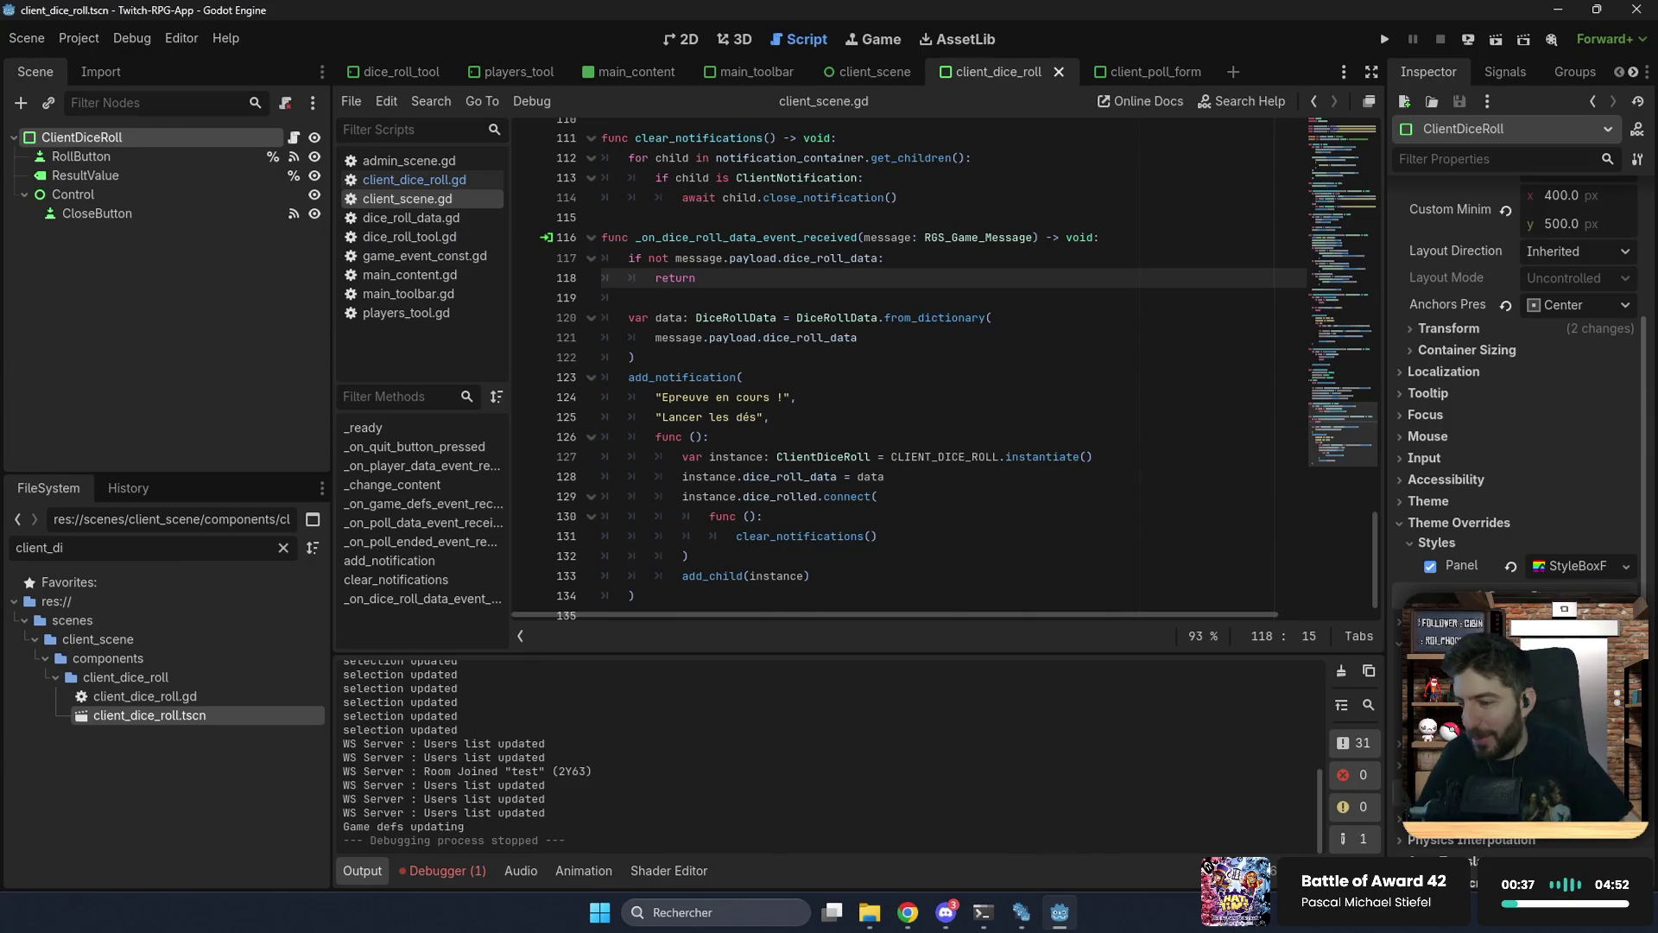
left_click(838, 515)
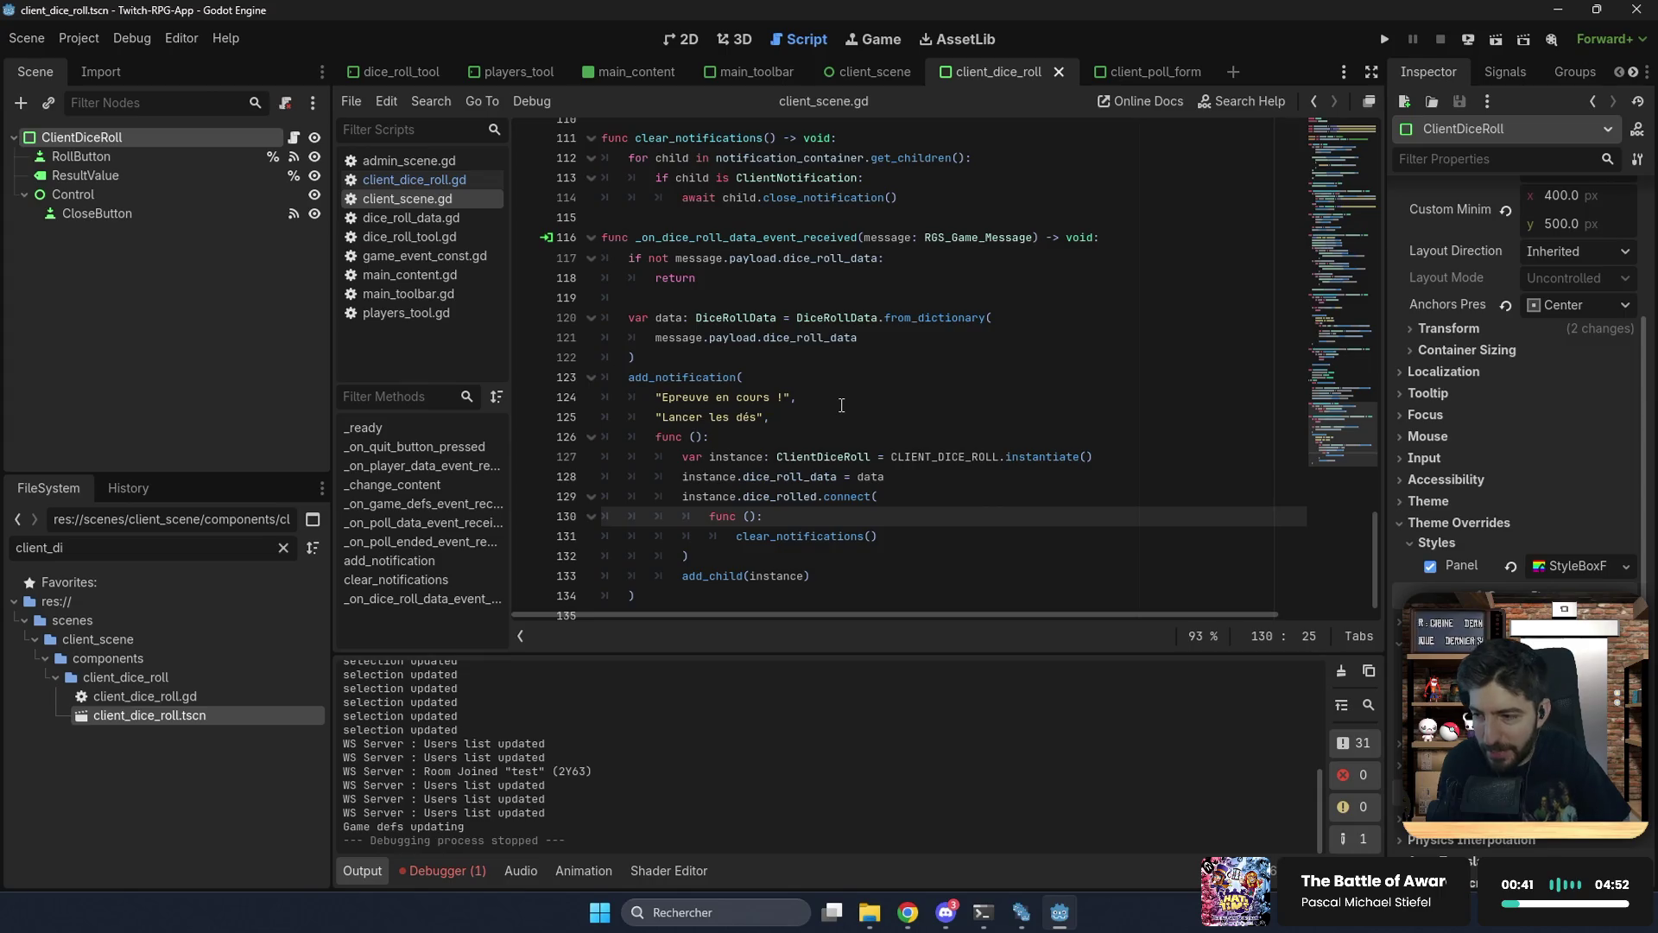
left_click(840, 457, "ctrl")
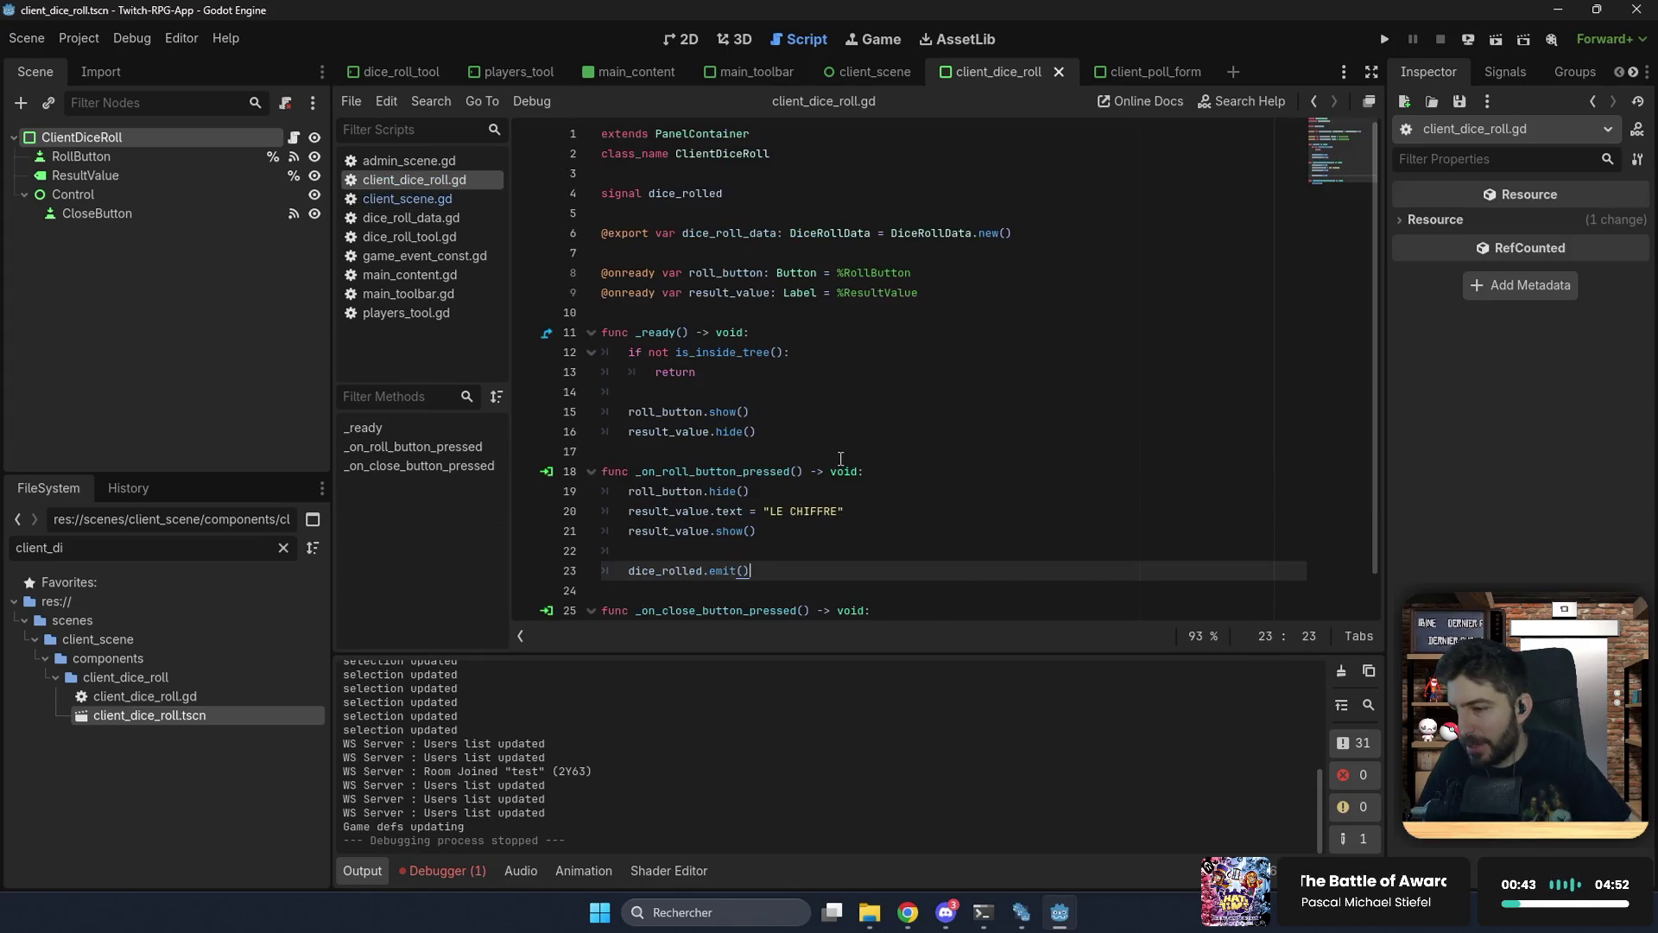
scroll(841, 458, "down", 1)
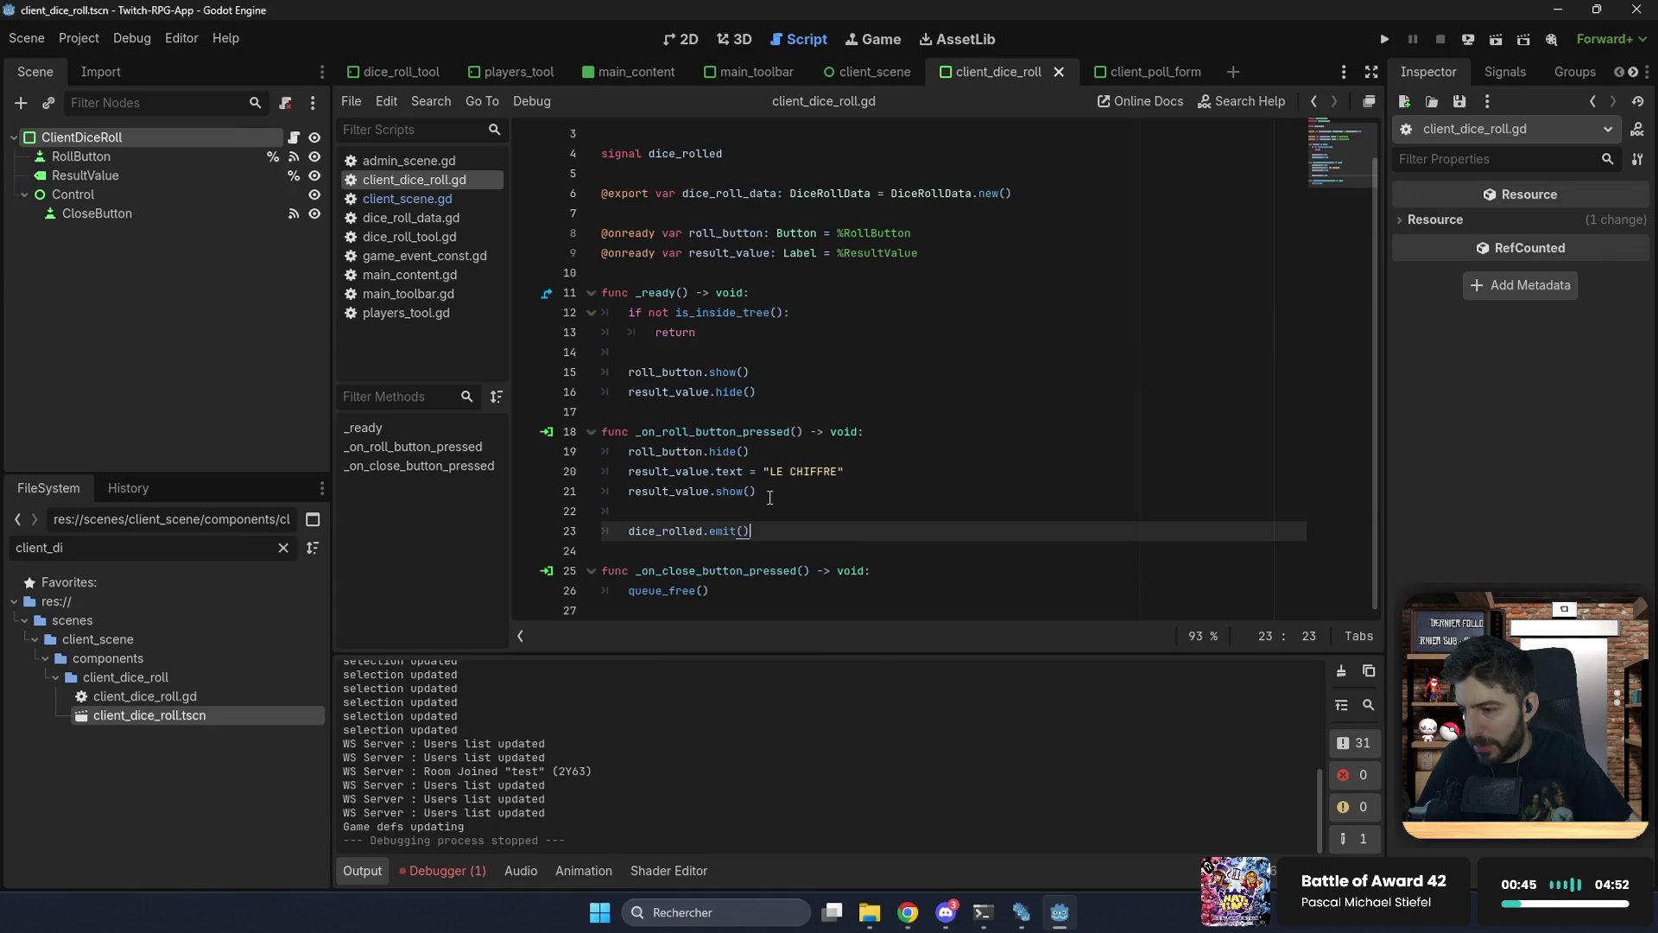
left_click(903, 909)
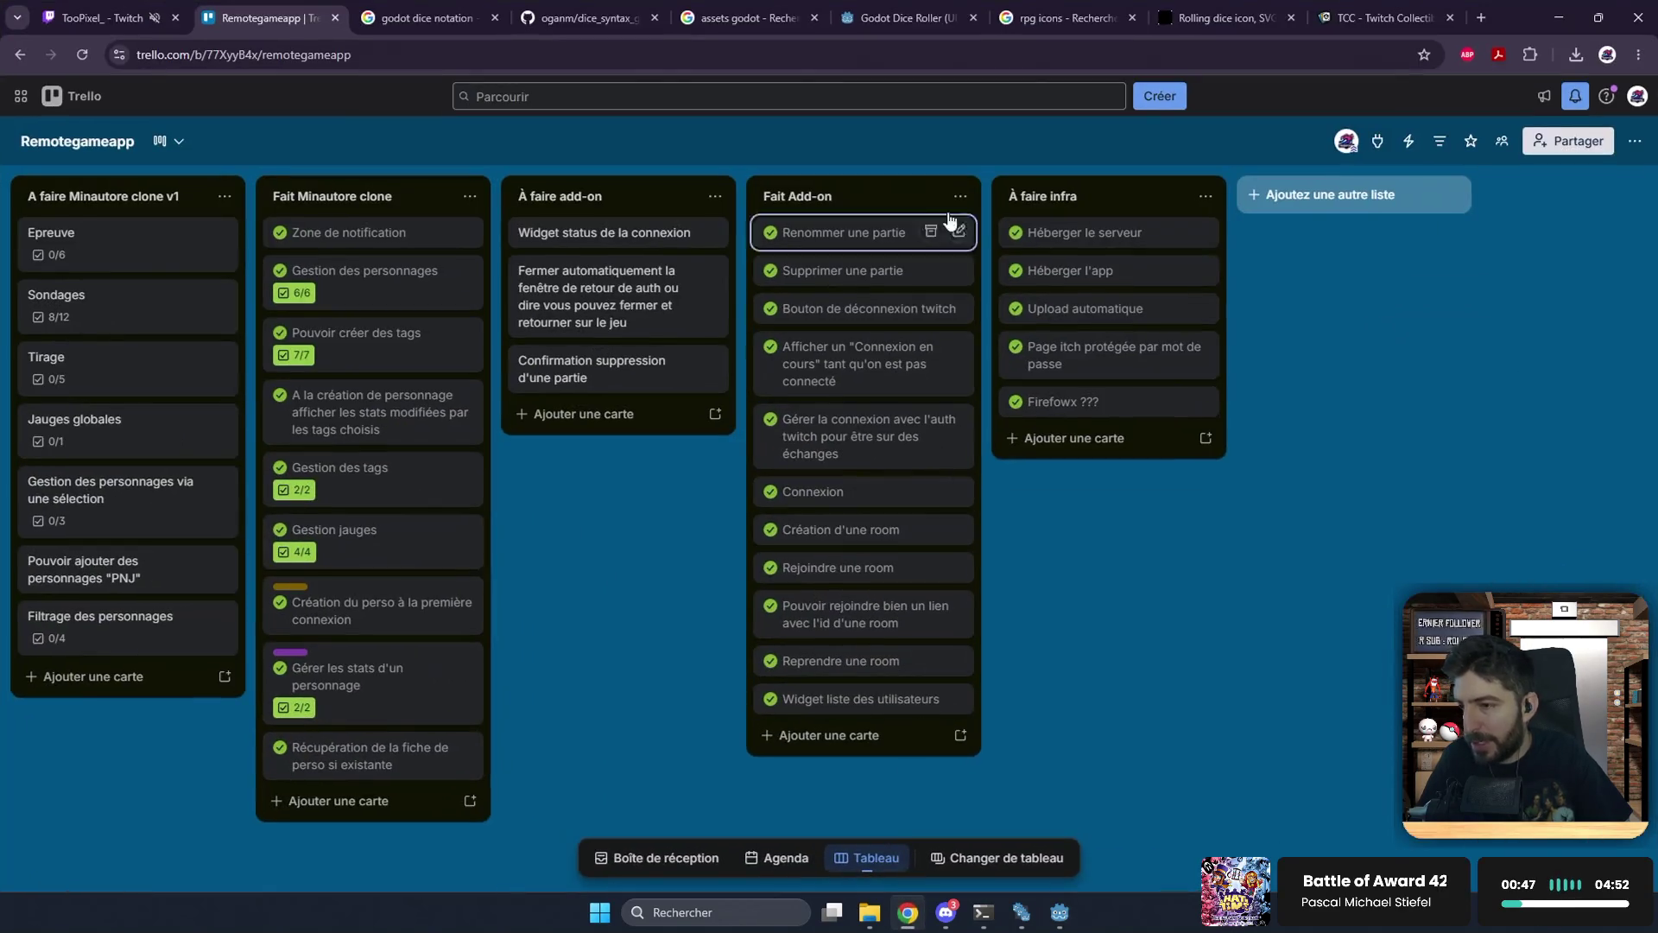
Step: On the oganm/dice_syntax README, select the three-line dice_parser/roll_parsed example, then return to Godot
left_click(913, 19)
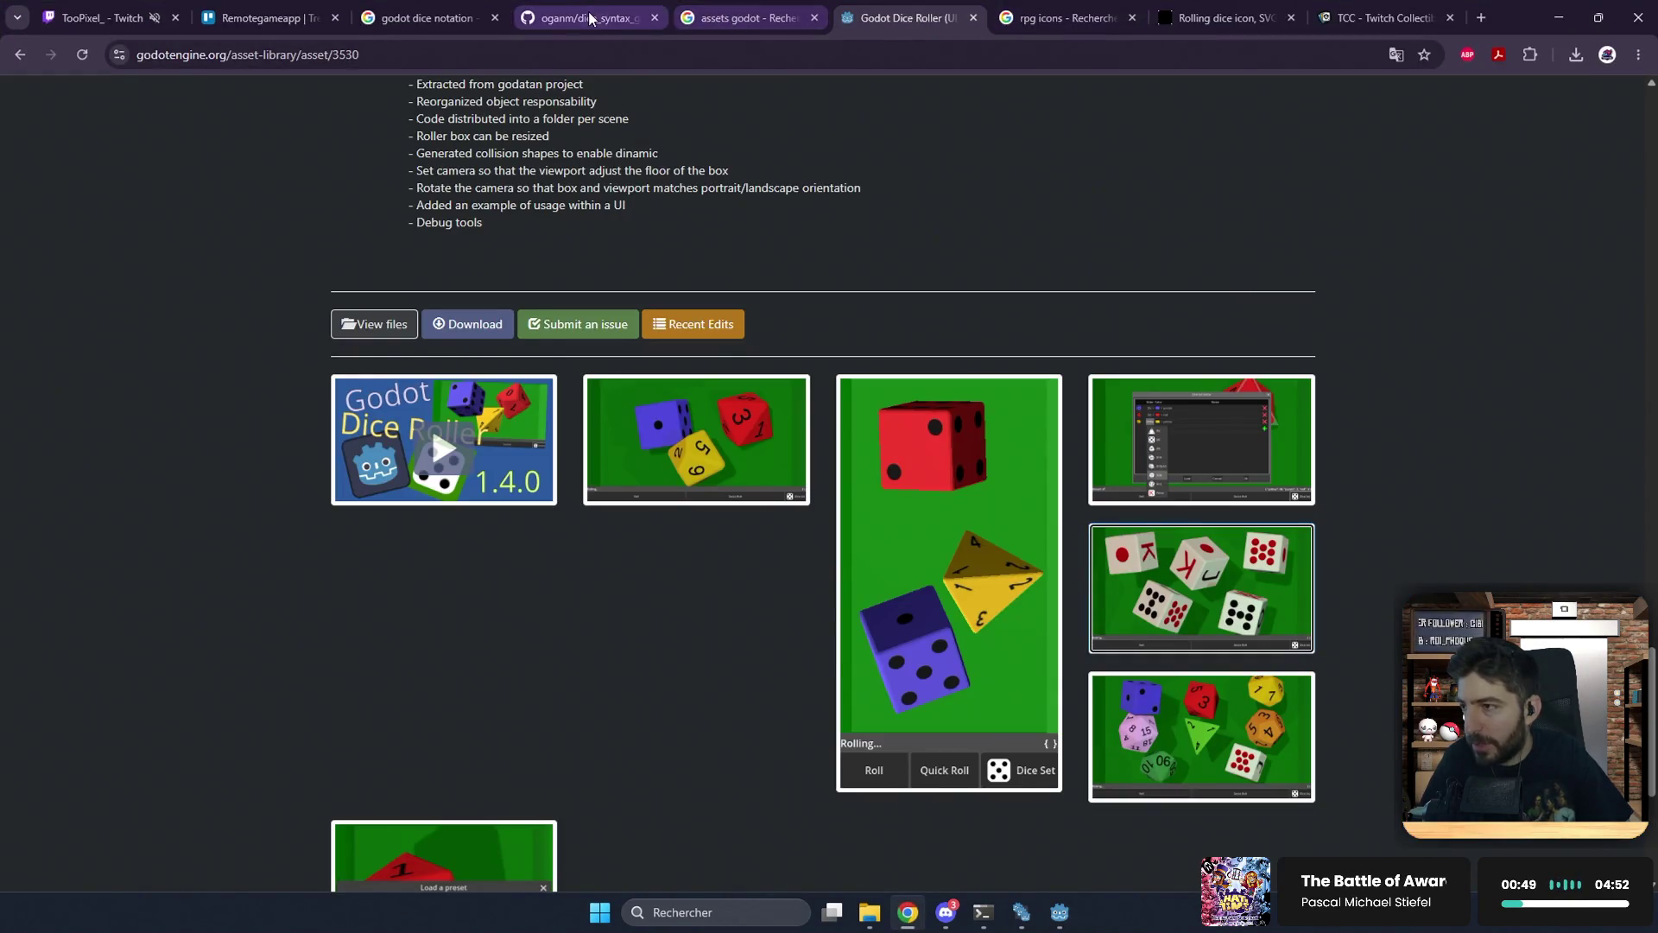
left_click(580, 17)
scroll(503, 363, "up", 1)
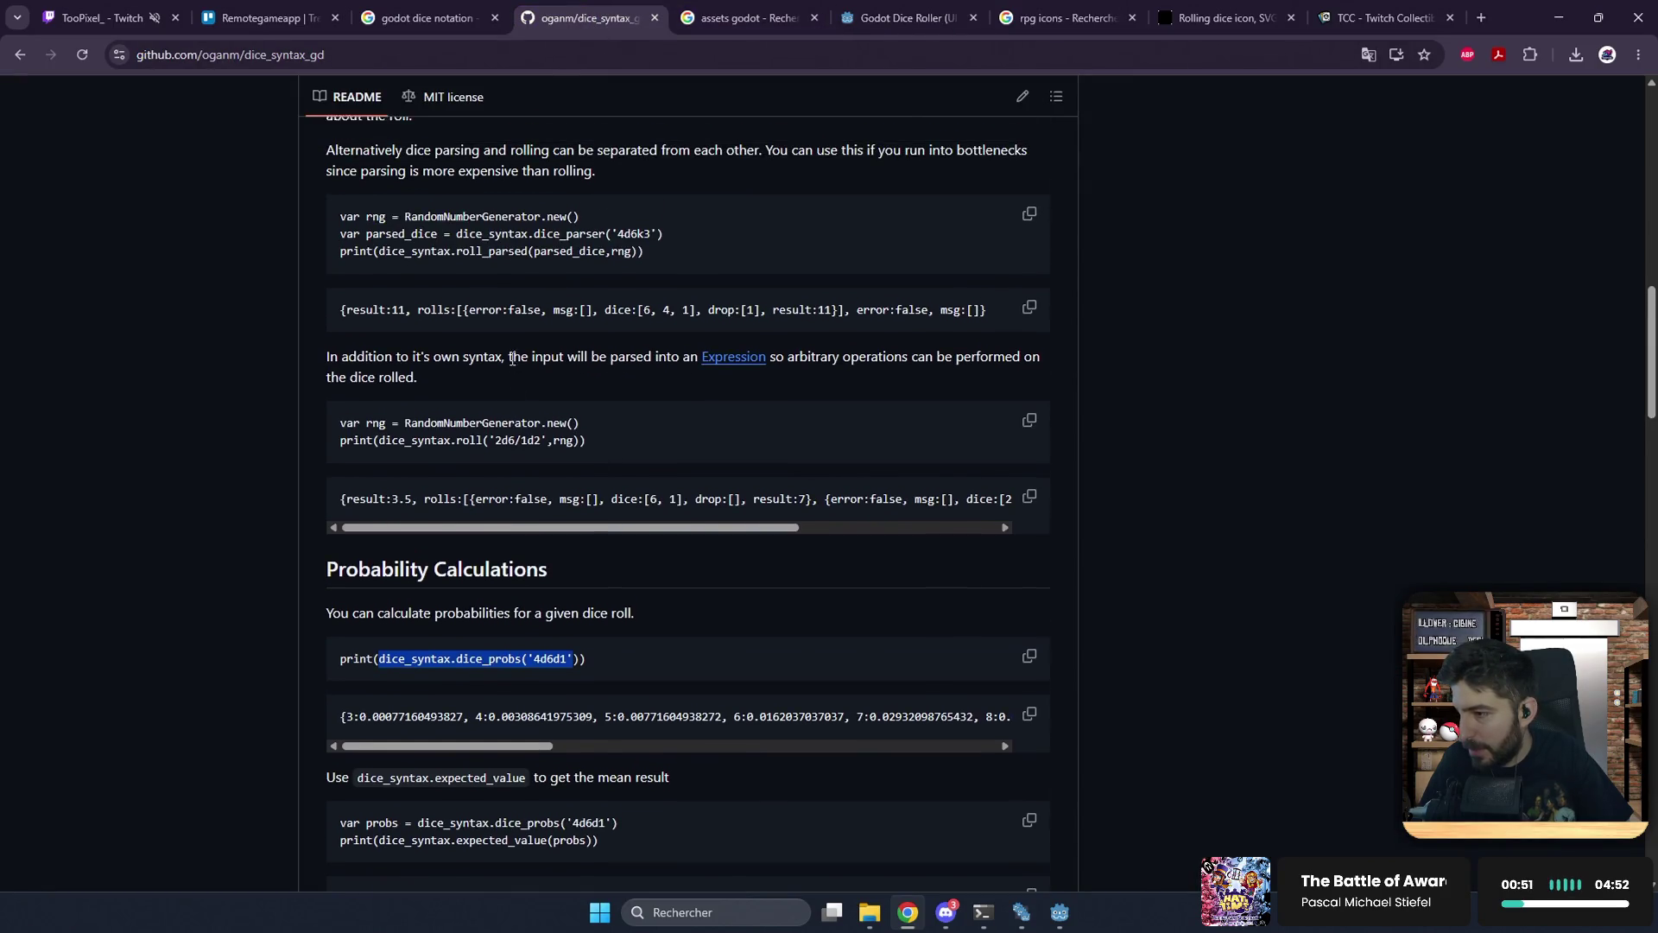
left_click(680, 251)
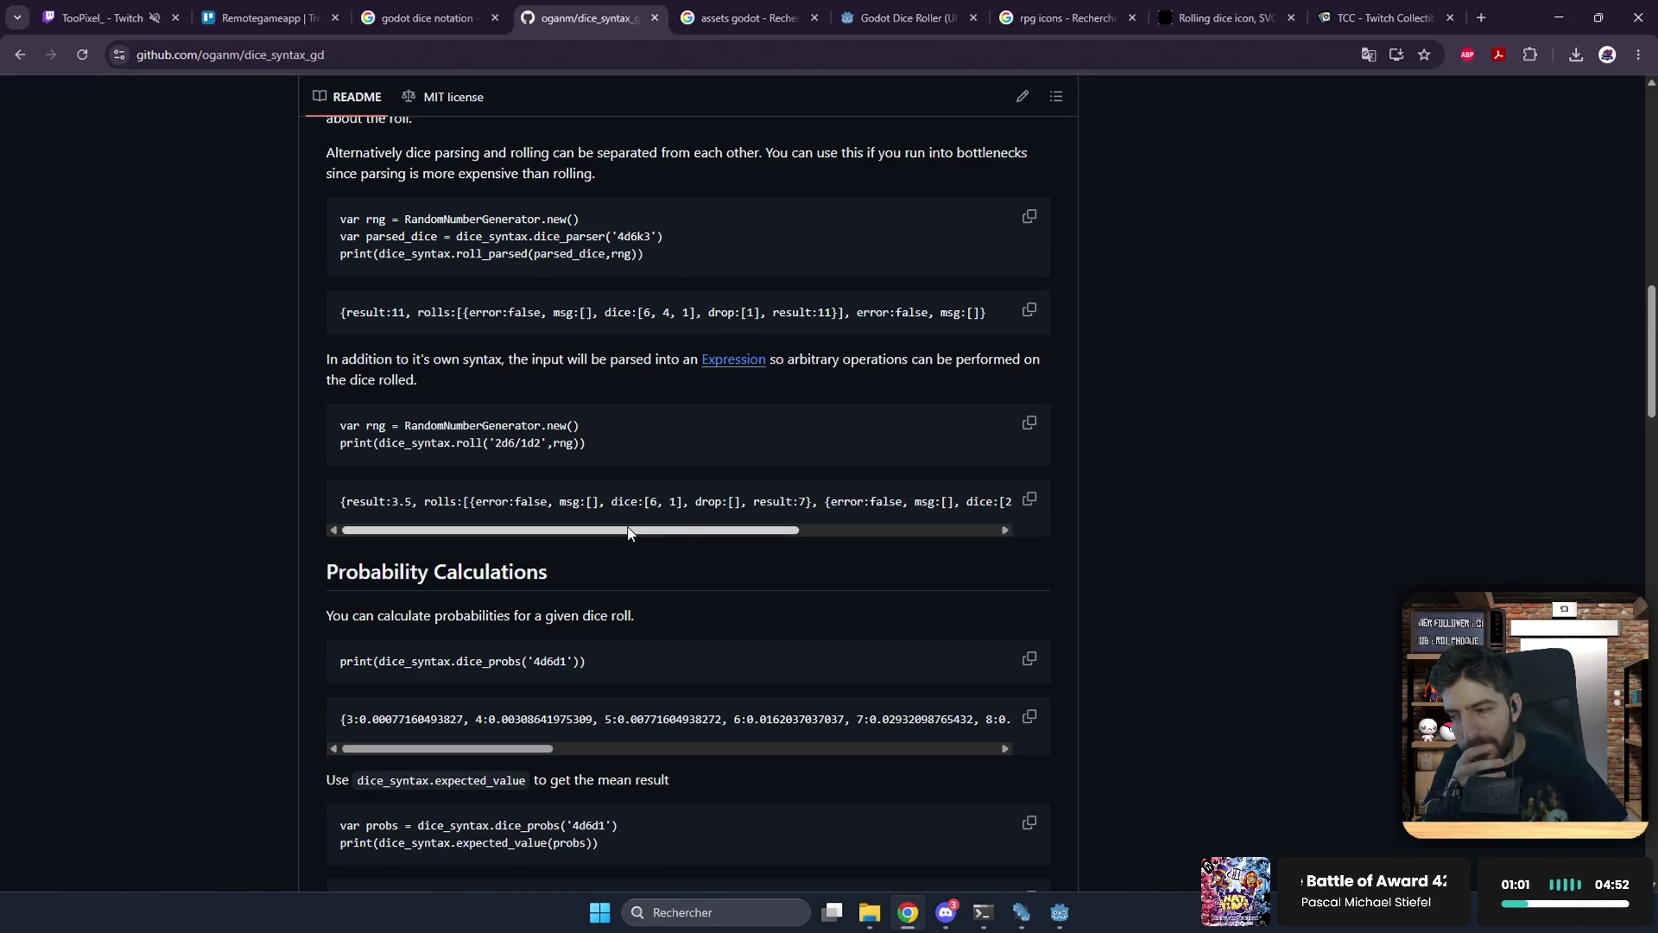
scroll(557, 675, "down", 5)
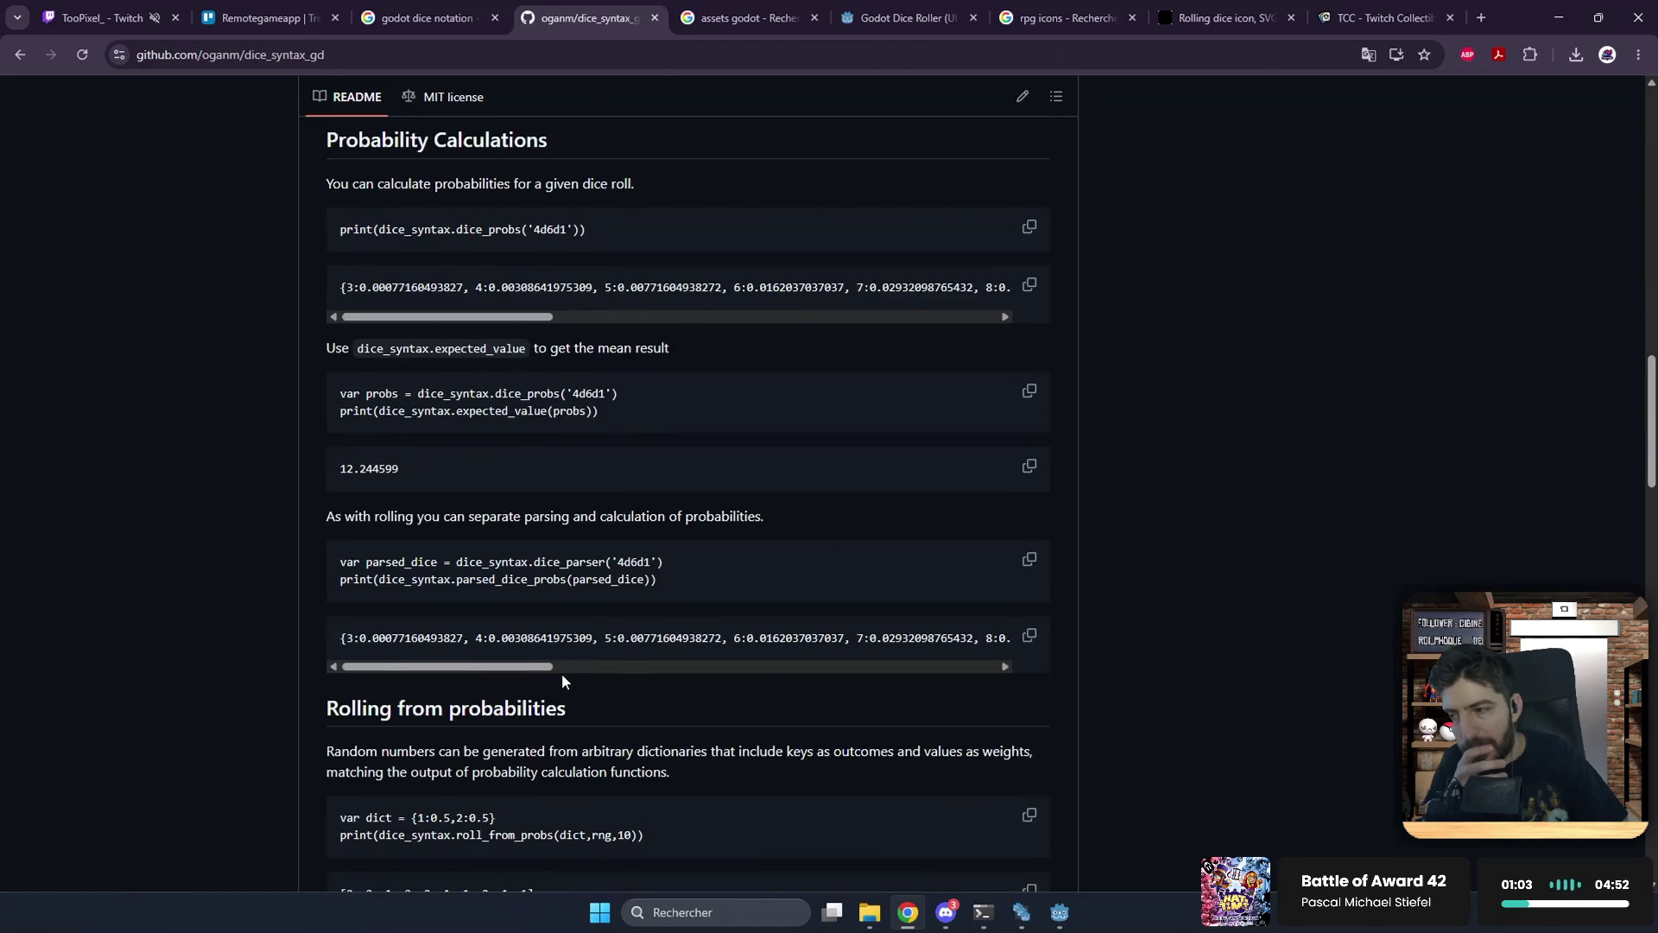
scroll(562, 670, "up", 8)
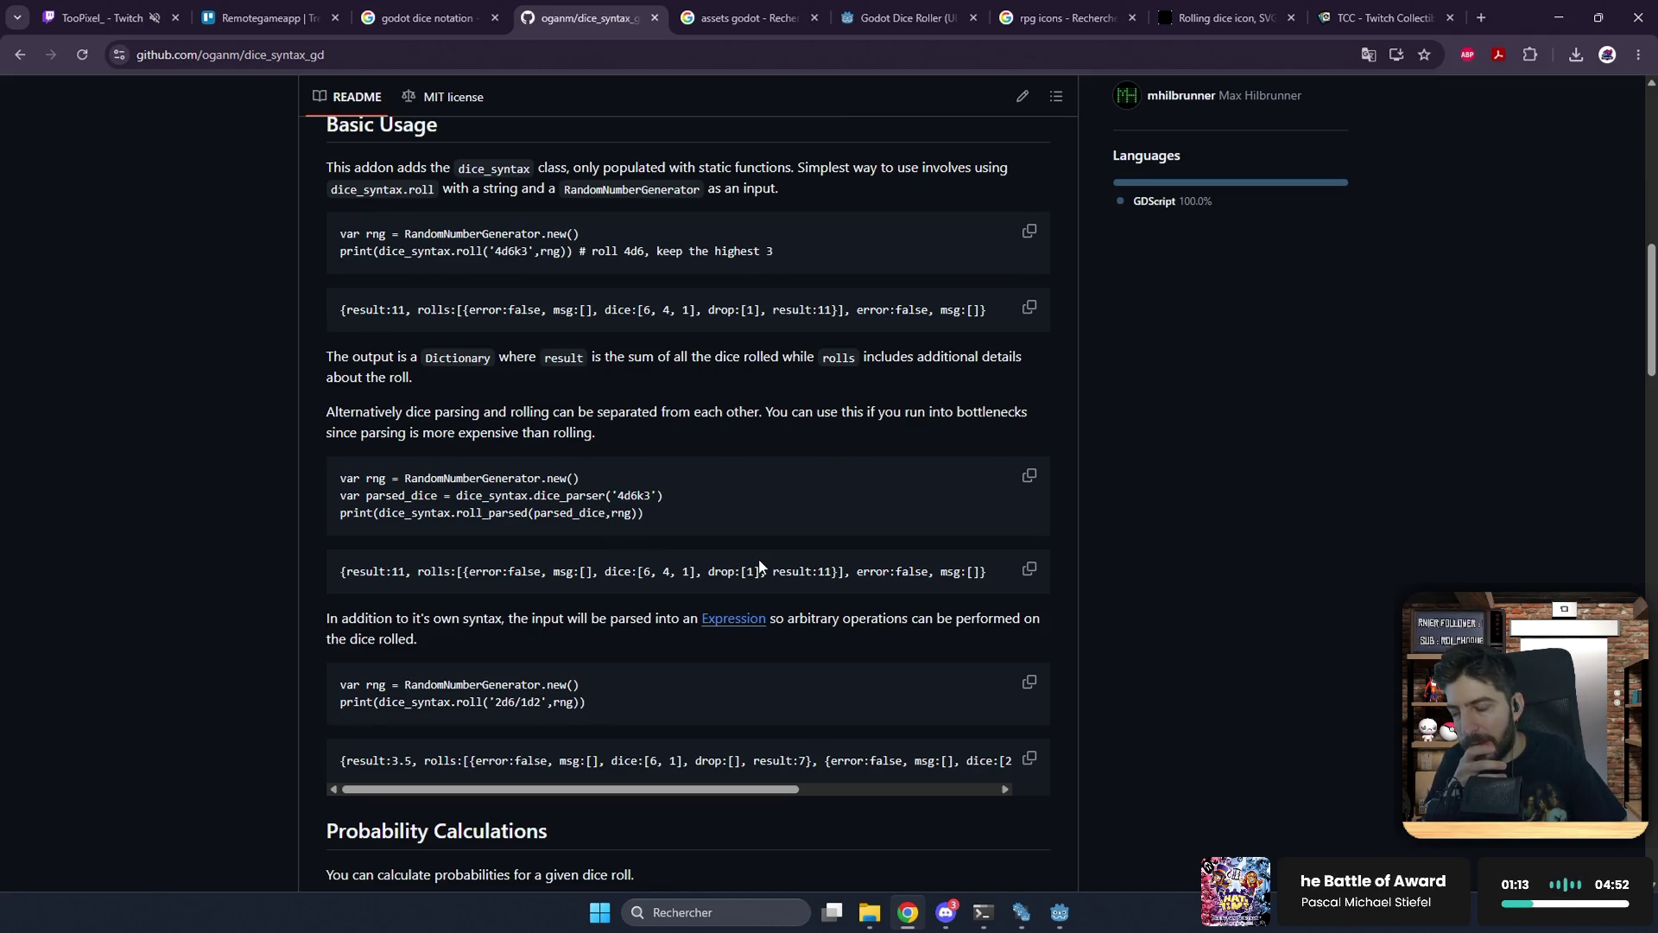
scroll(764, 567, "down", 3)
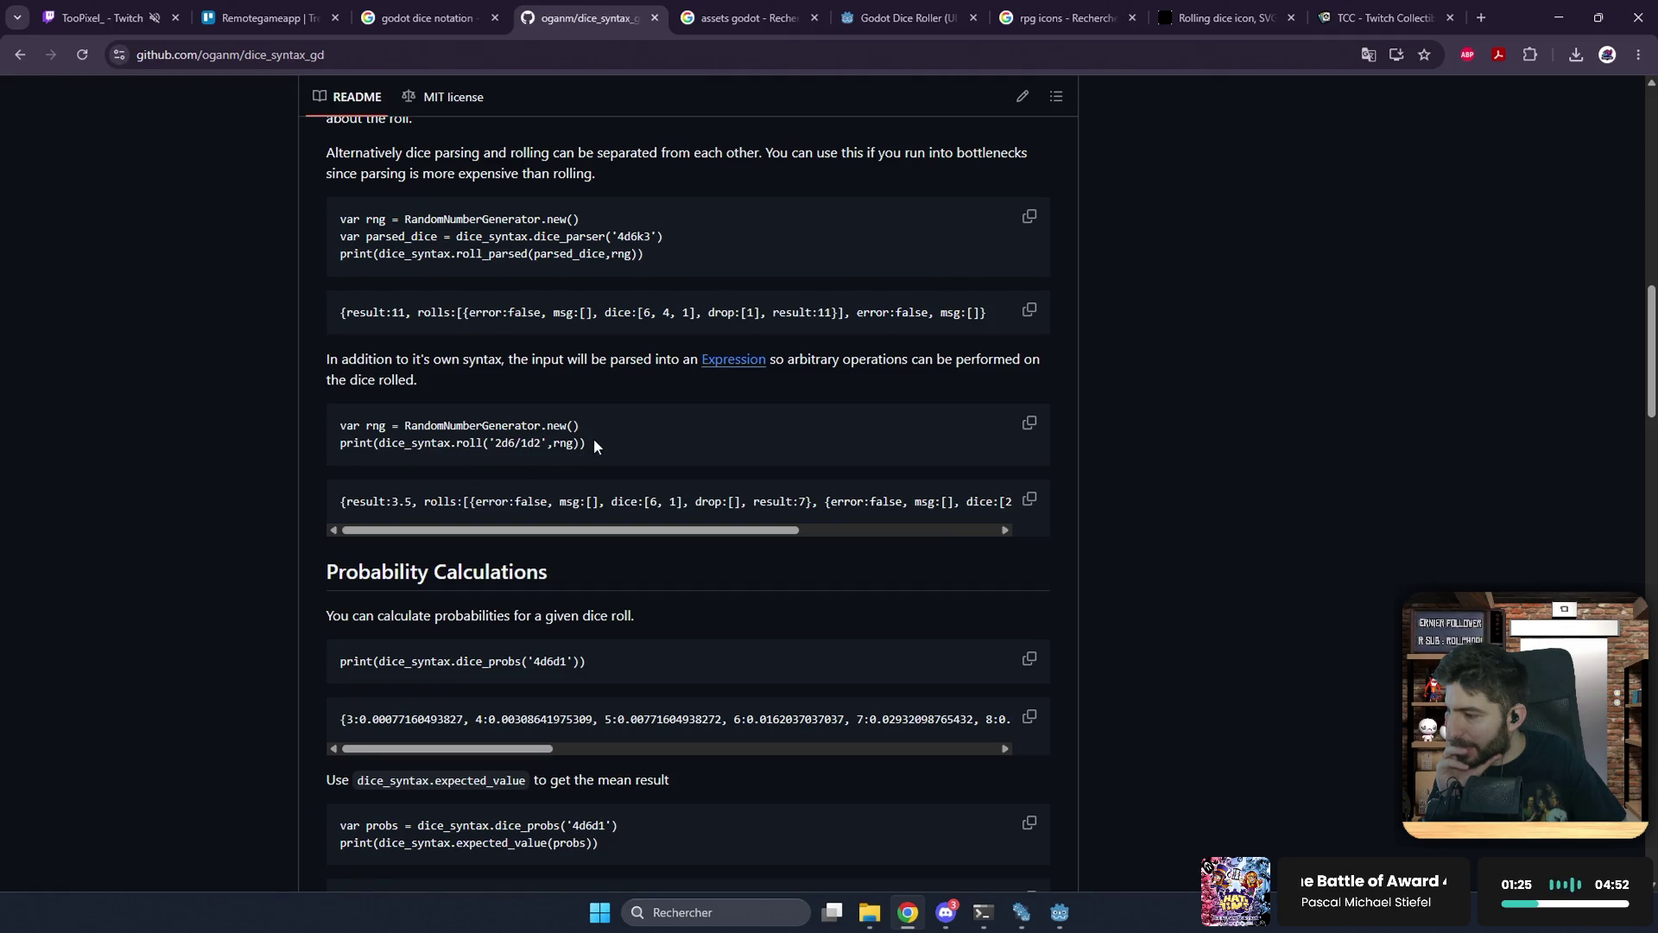
scroll(593, 438, "up", 2)
left_click_drag(649, 427, 338, 399)
key("ctrl+c")
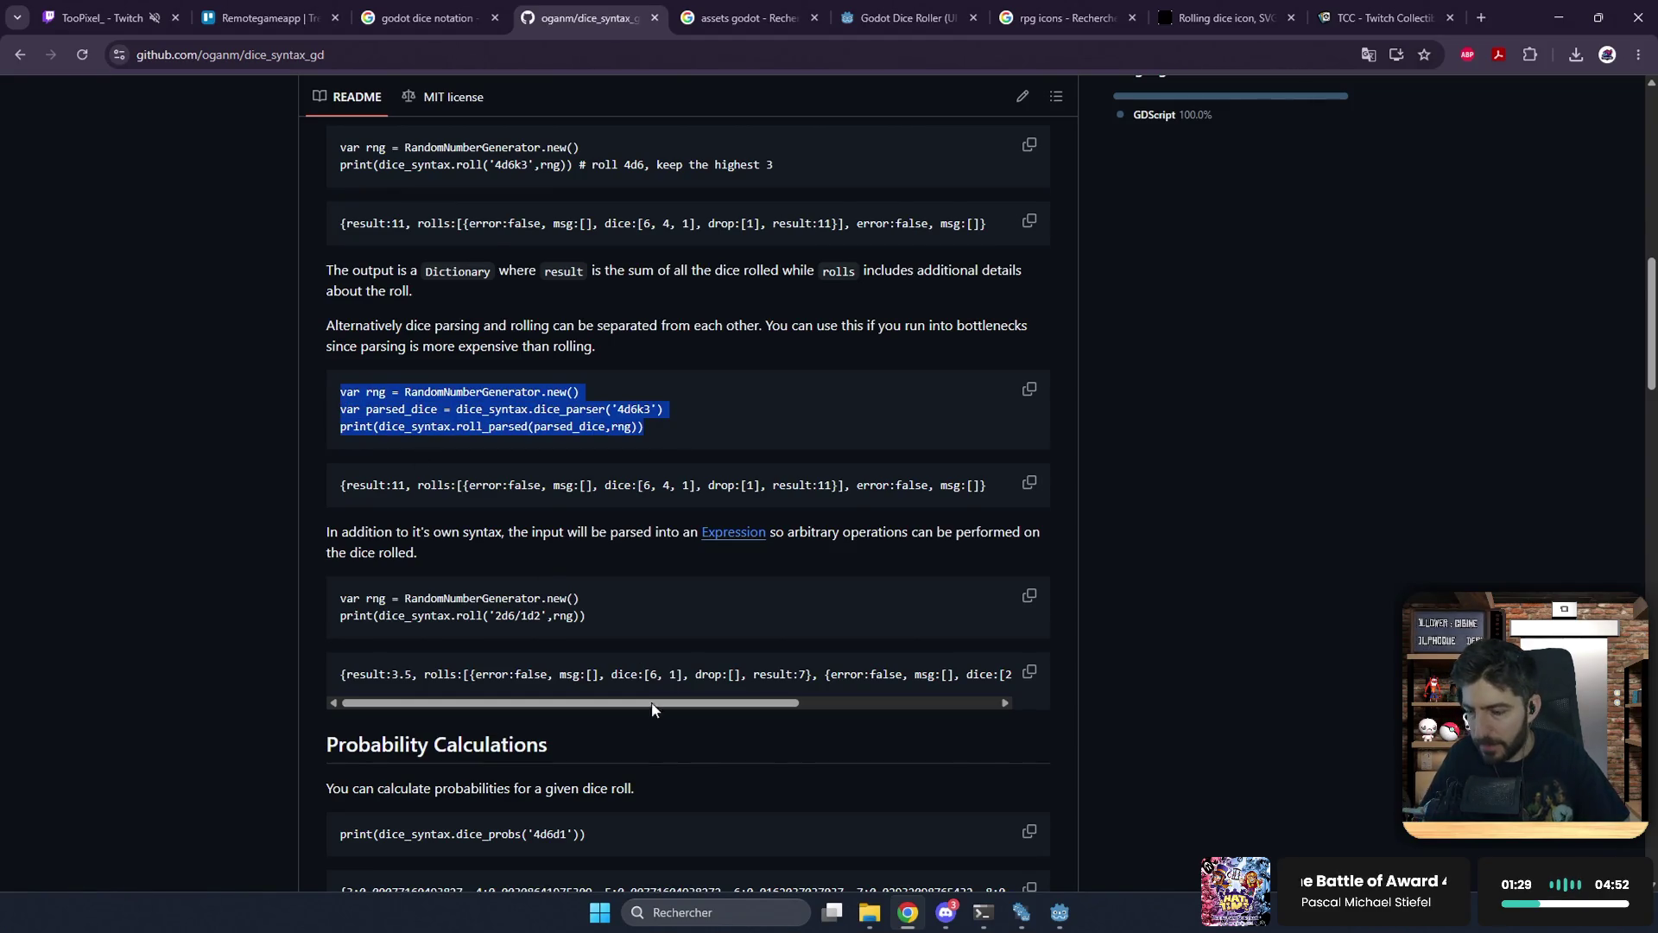
left_click(909, 914)
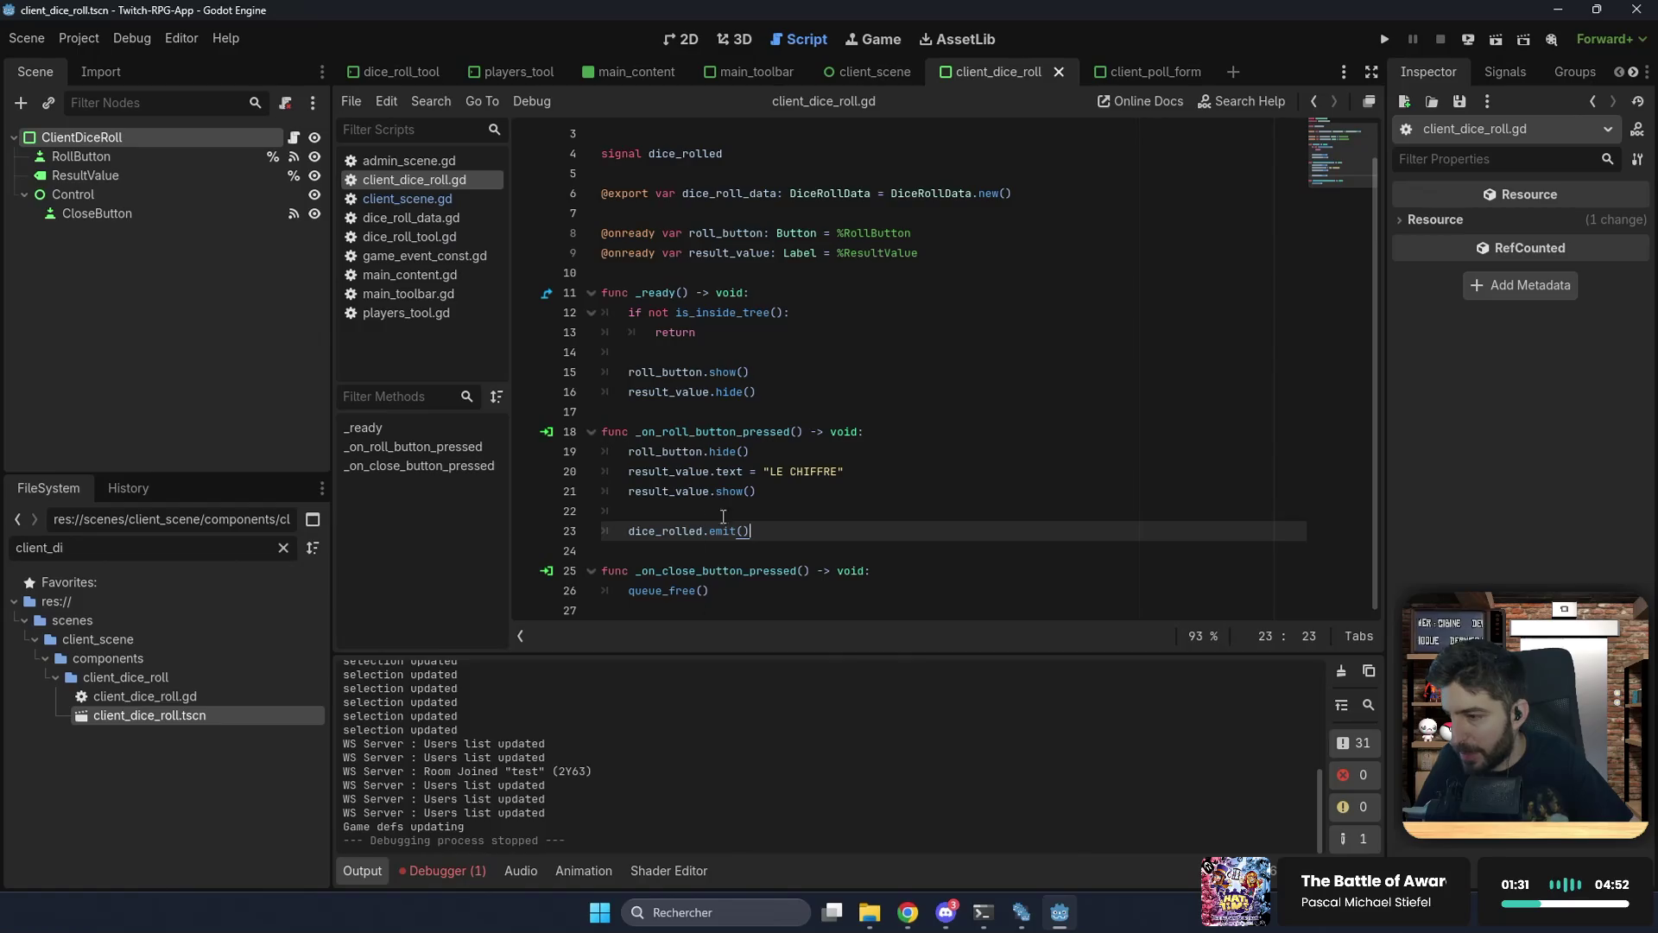
Step: Paste and indent the dice parser code, using dice_roll_data.dice_roll_formula instead of 4d6k3
left_click(845, 450)
key("Return")
key("Return")
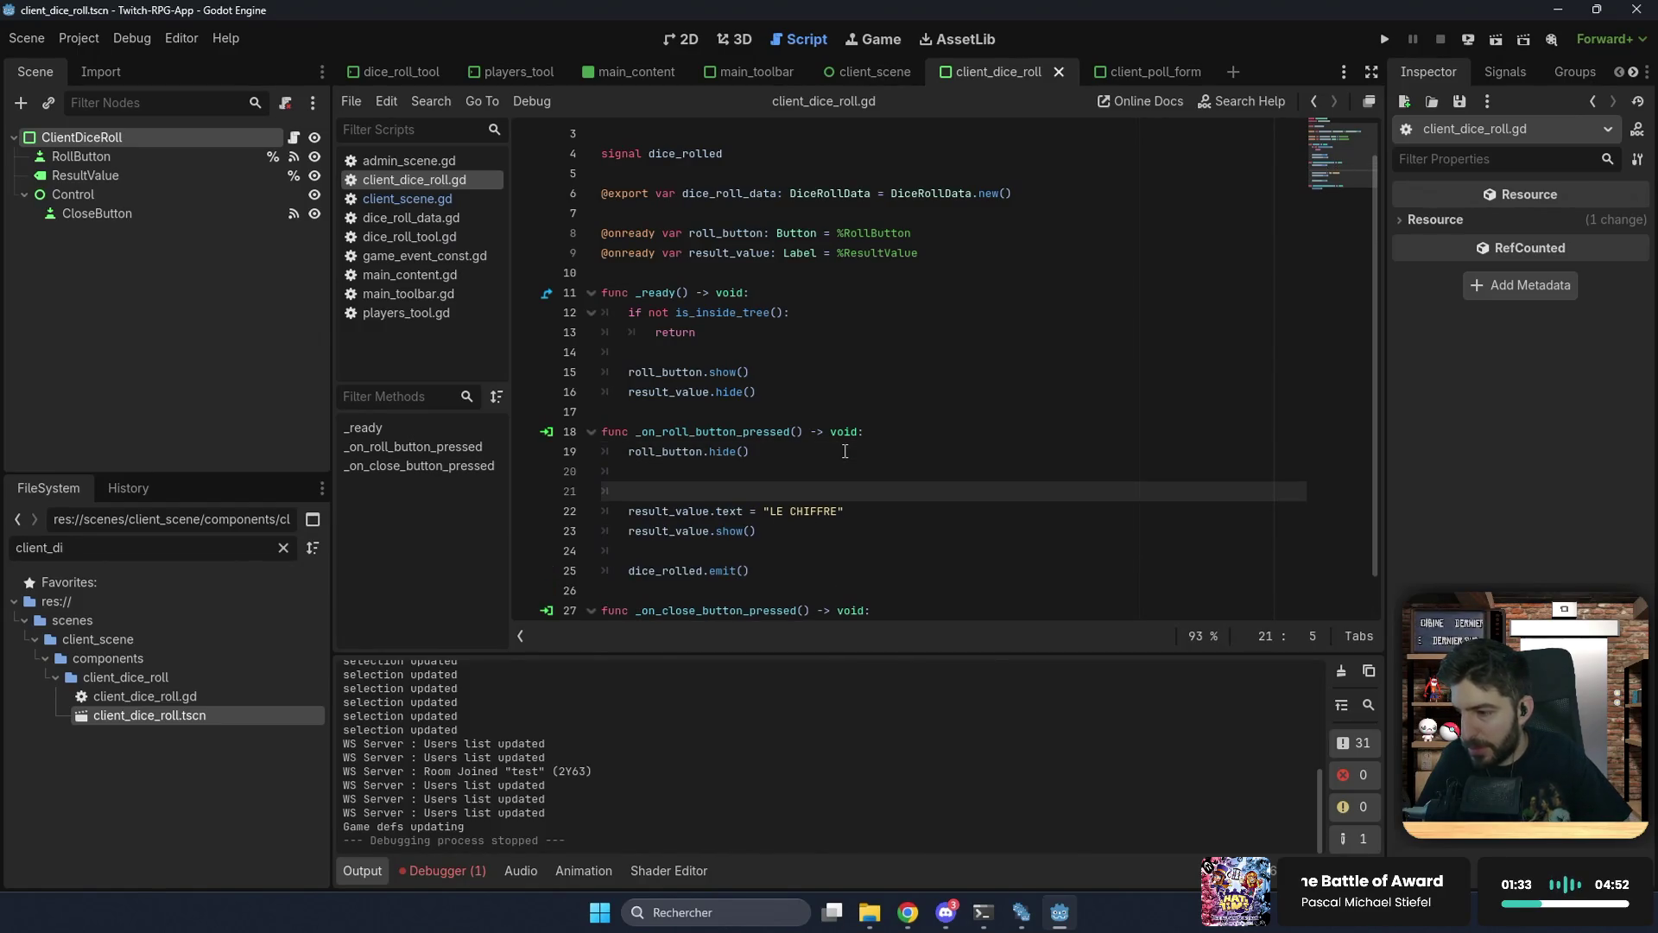
key("ctrl+v")
key("Return")
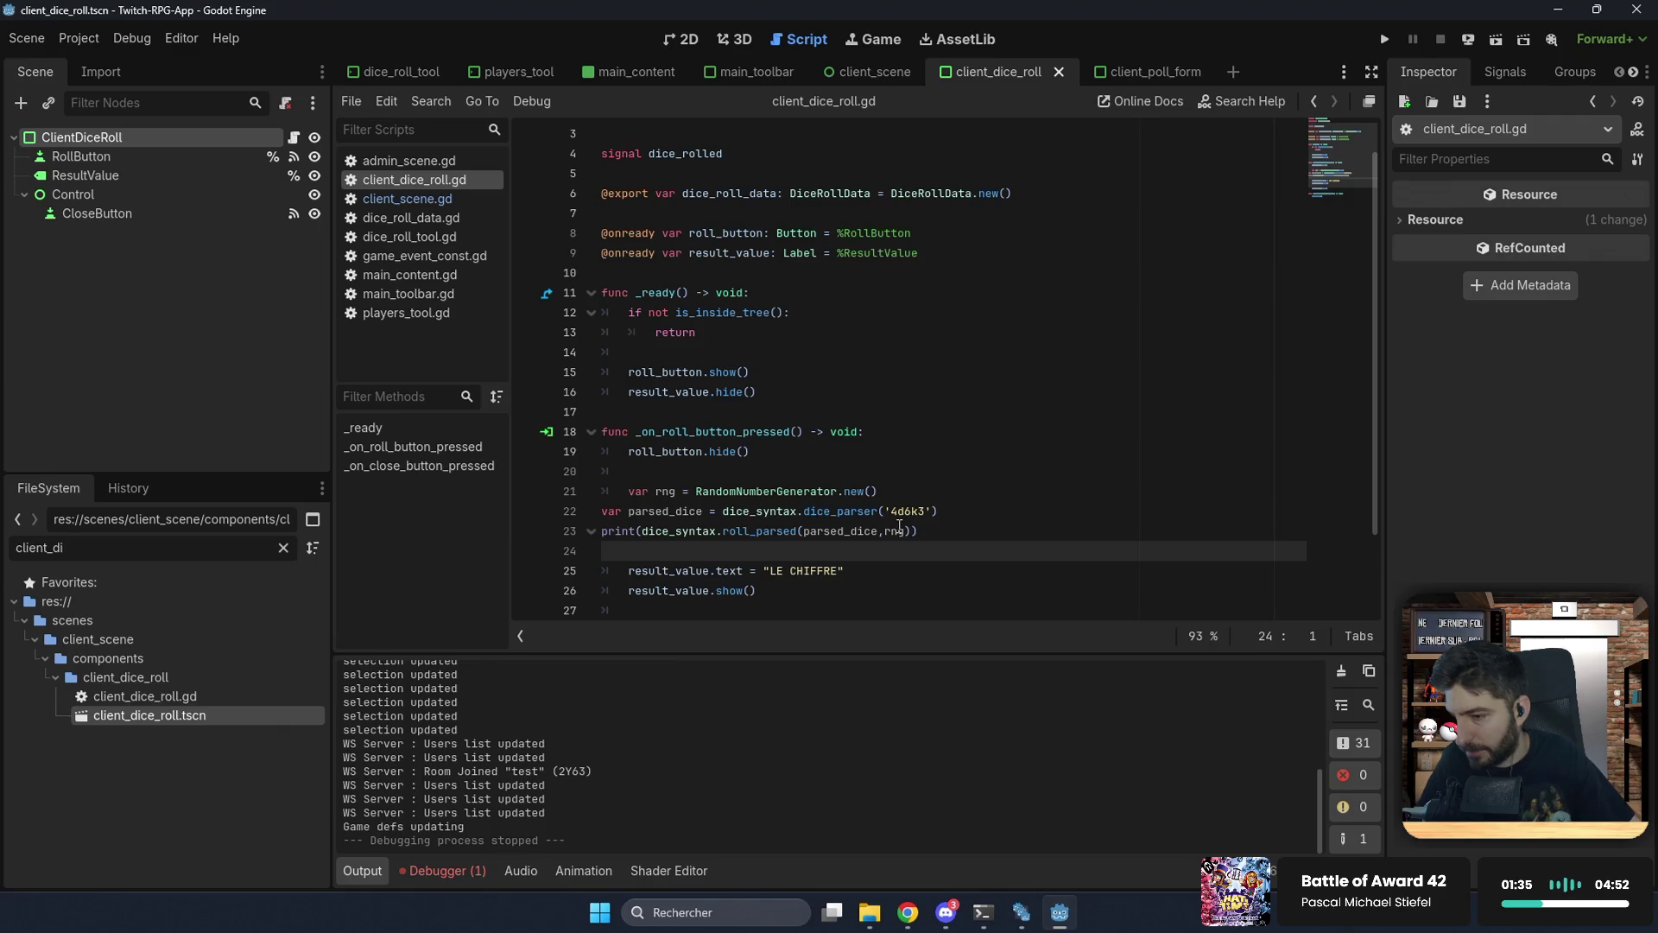
left_click_drag(931, 533, 605, 510)
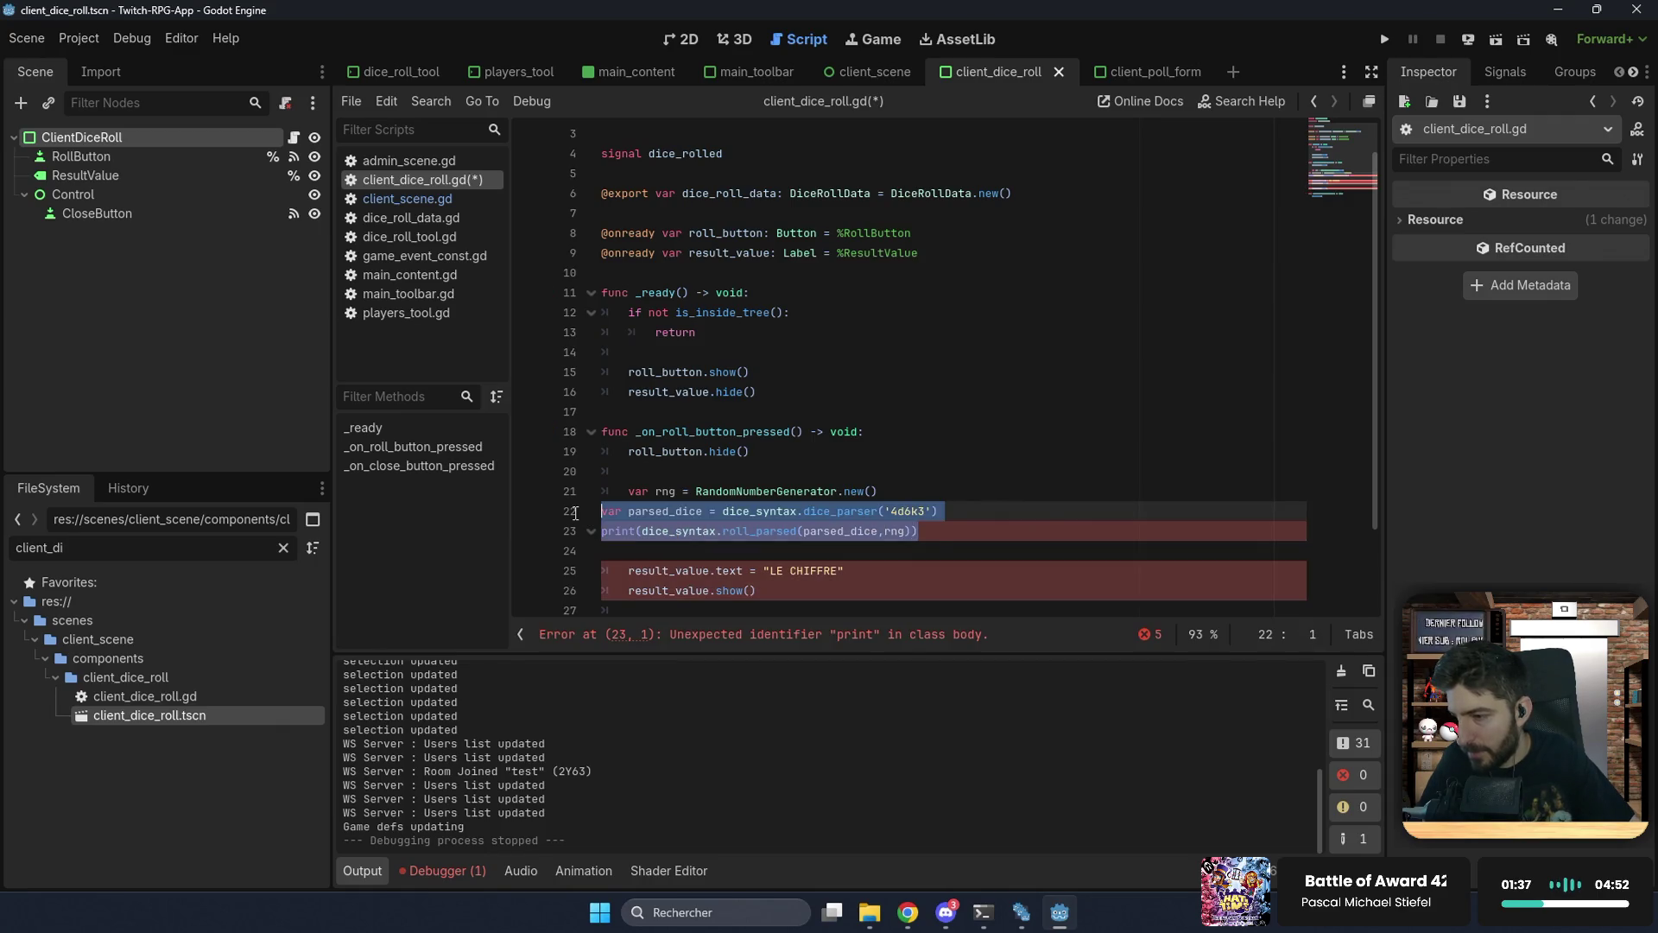
key("Tab")
double_click(733, 492)
double_click(937, 510)
key("BackSpace")
type("dice_roll_data")
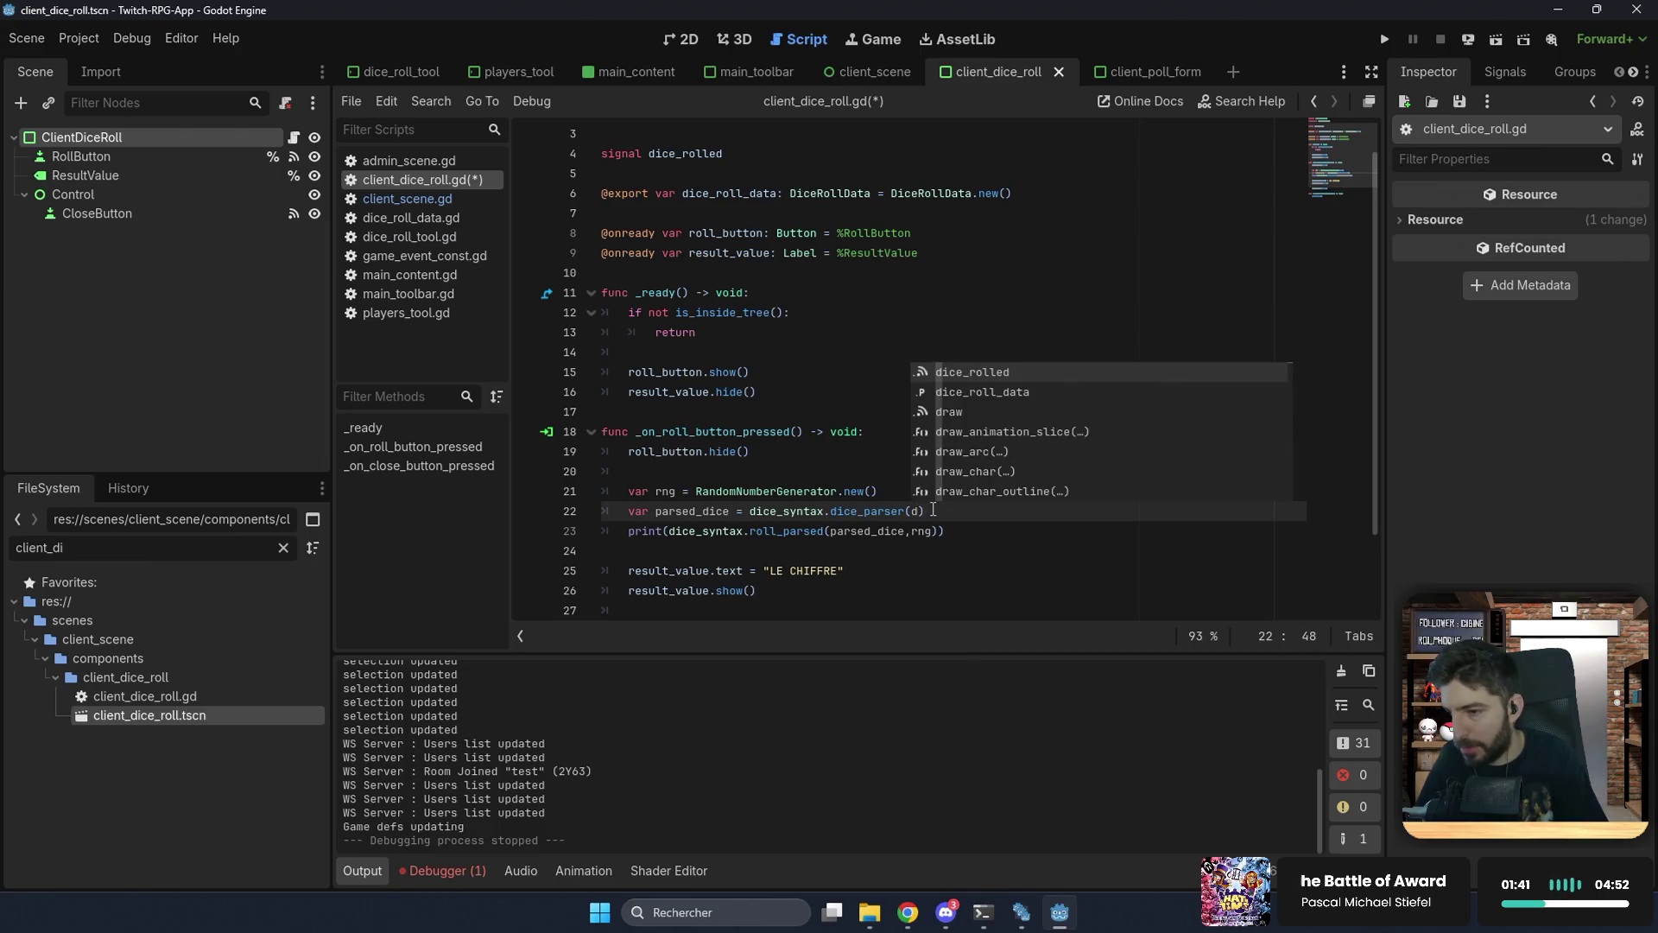
type(".")
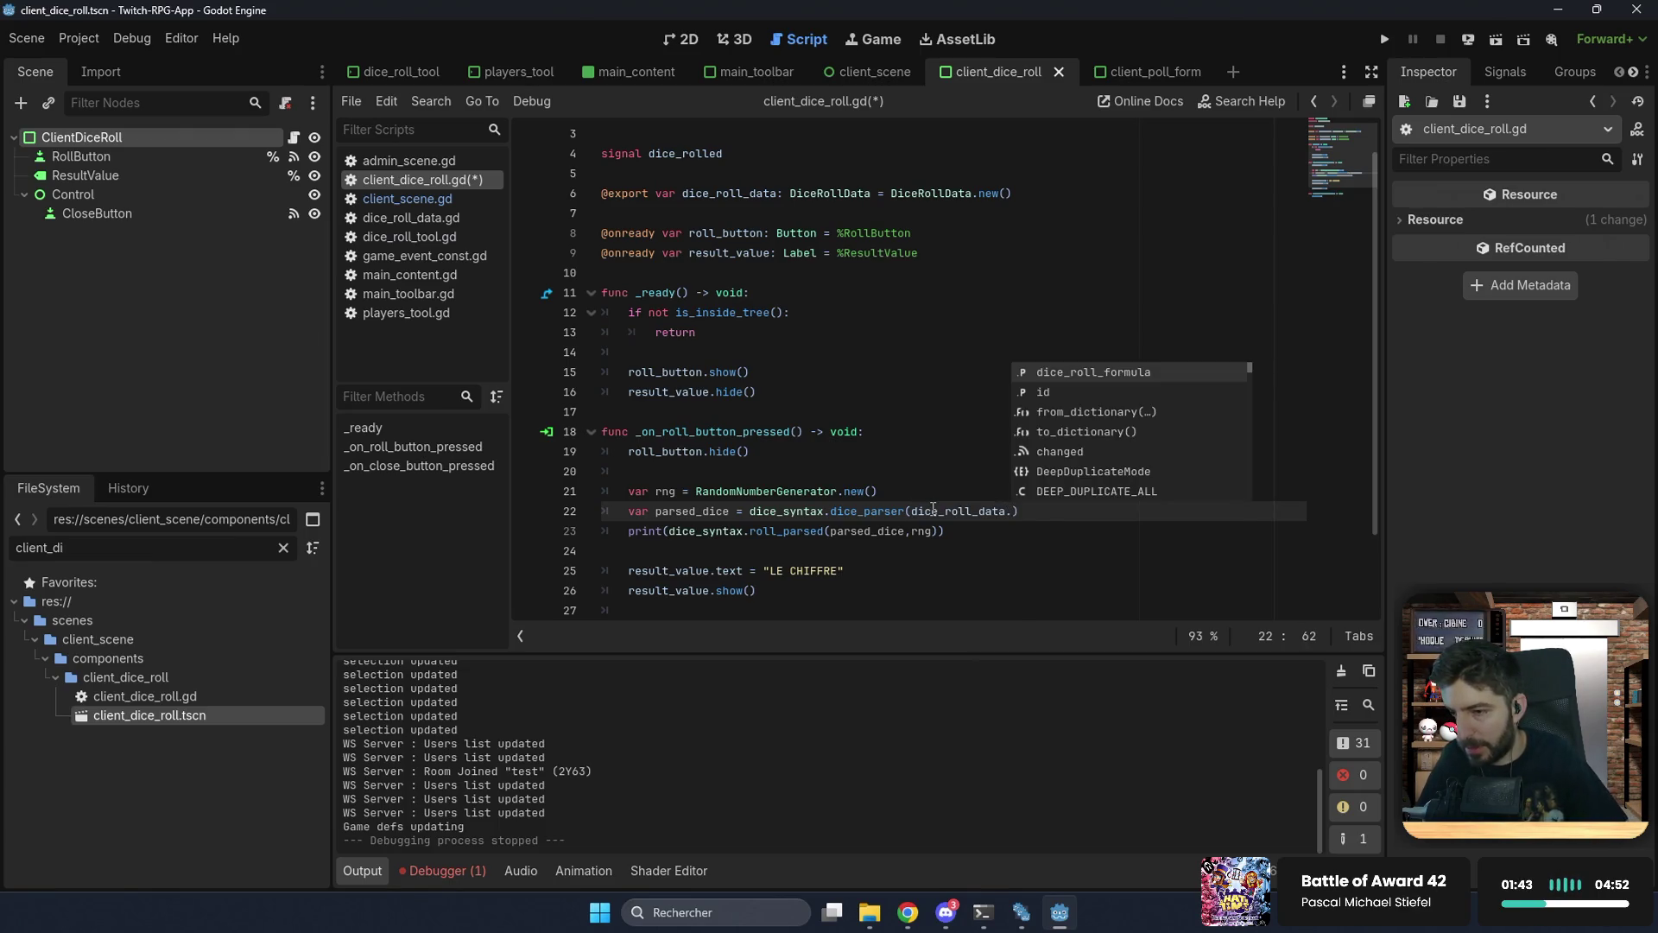
key("Return")
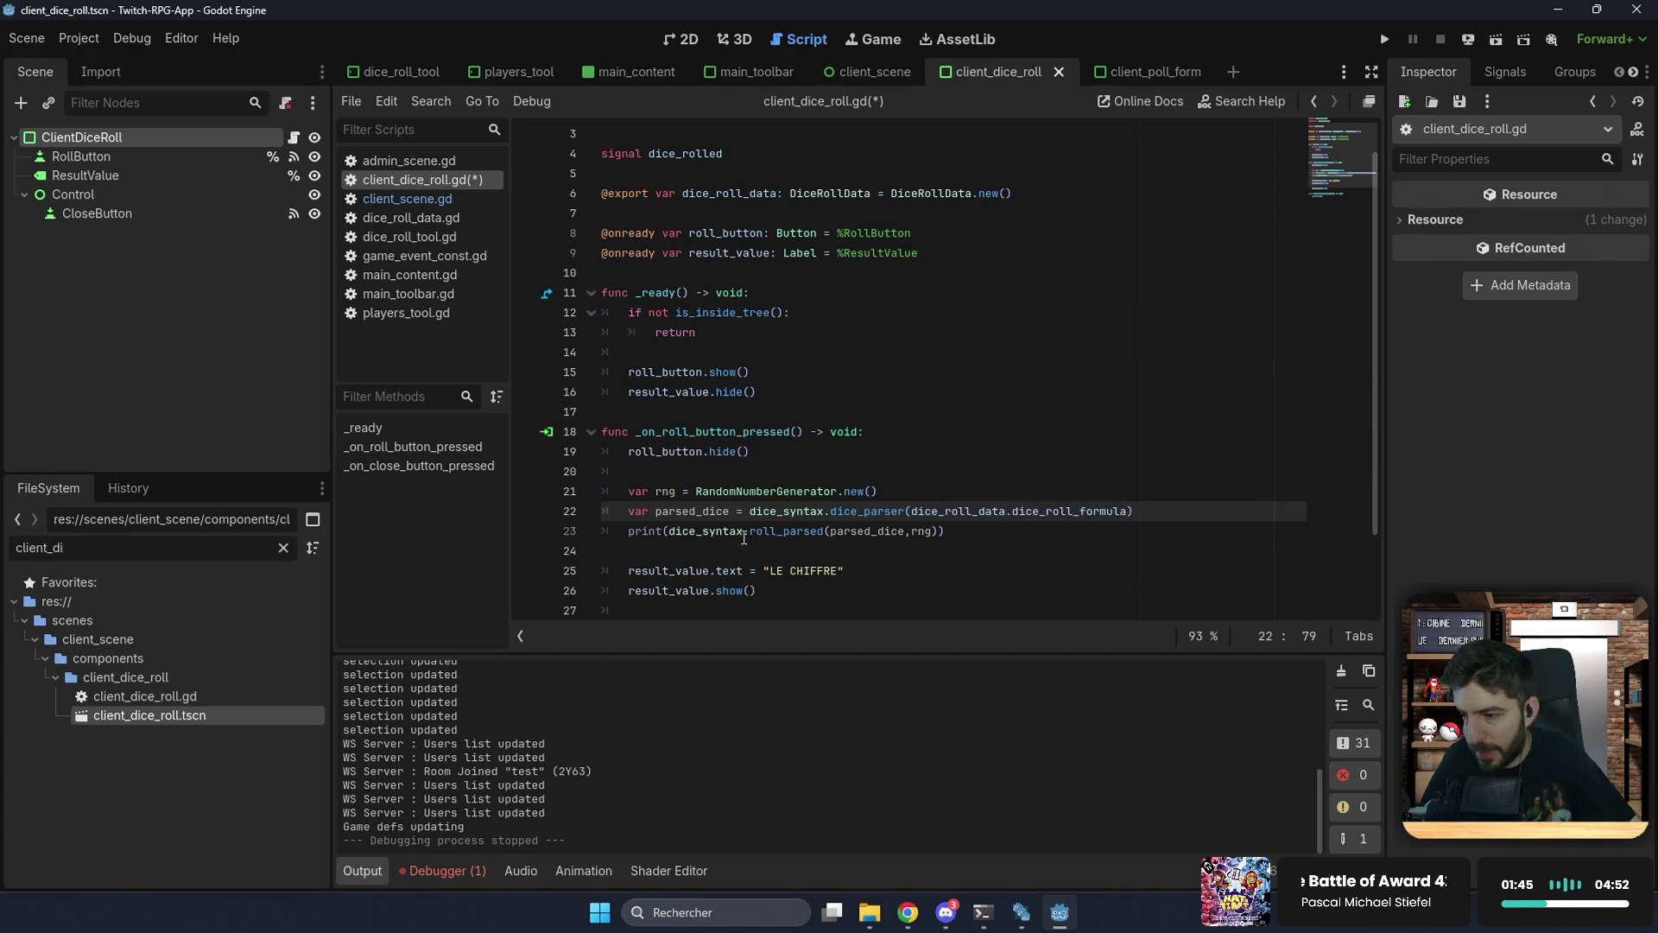
Step: Store the roll_parsed output in a result_data Dictionary instead of printing it on line 23
double_click(788, 530)
mouse_move(804, 530)
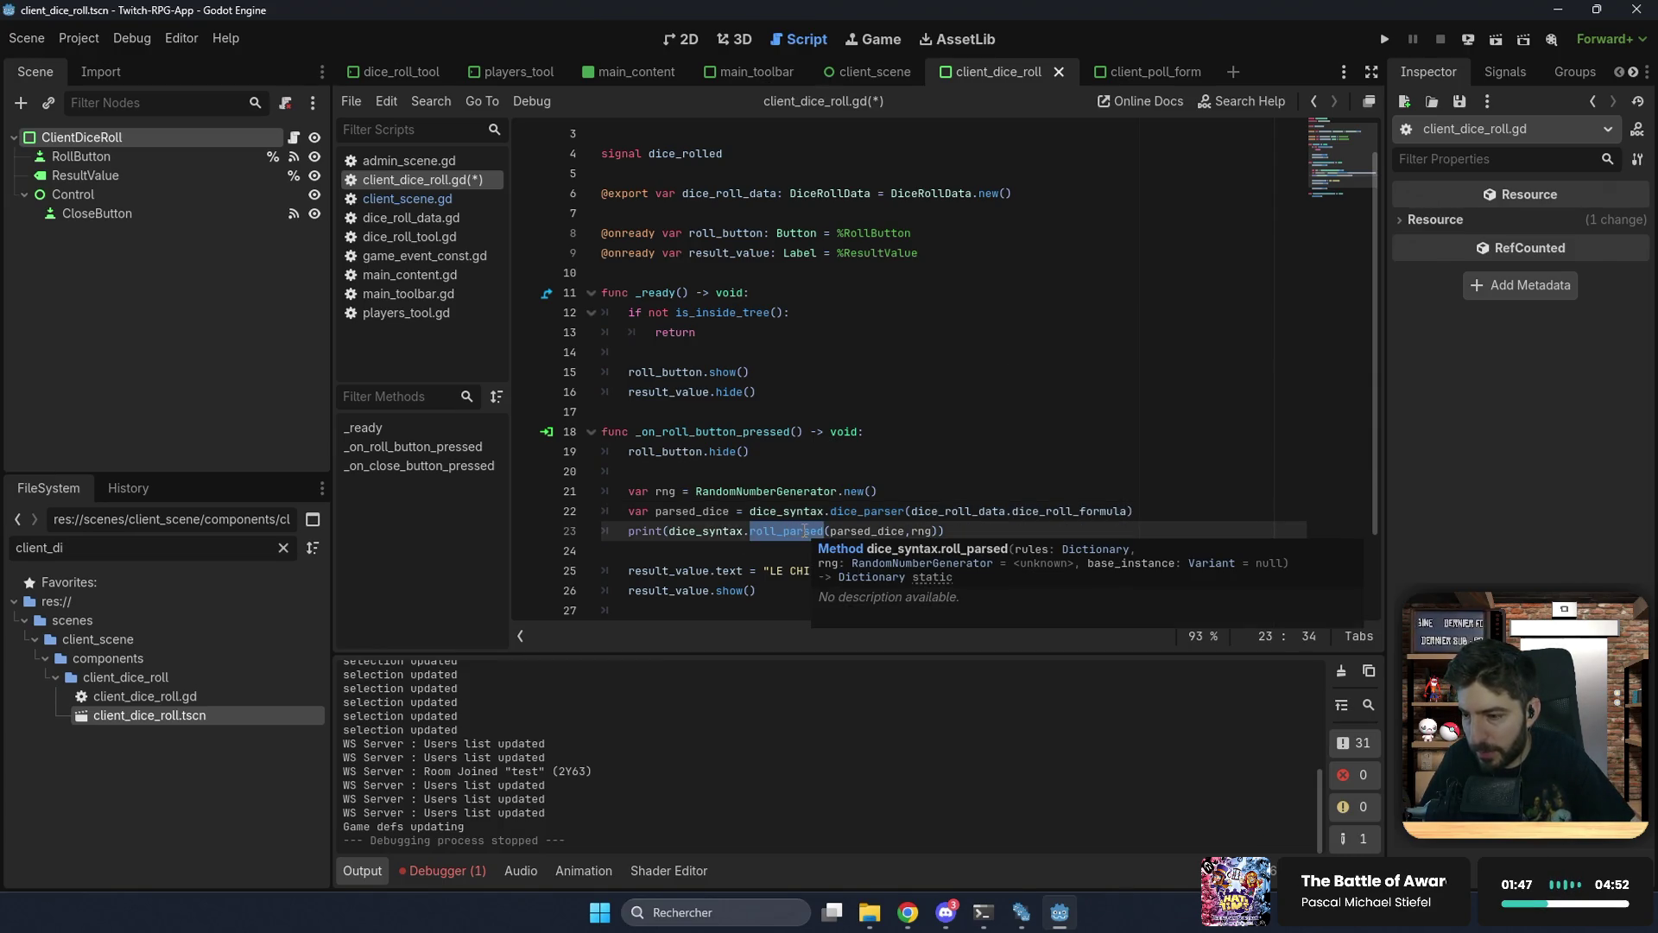
left_click(907, 912)
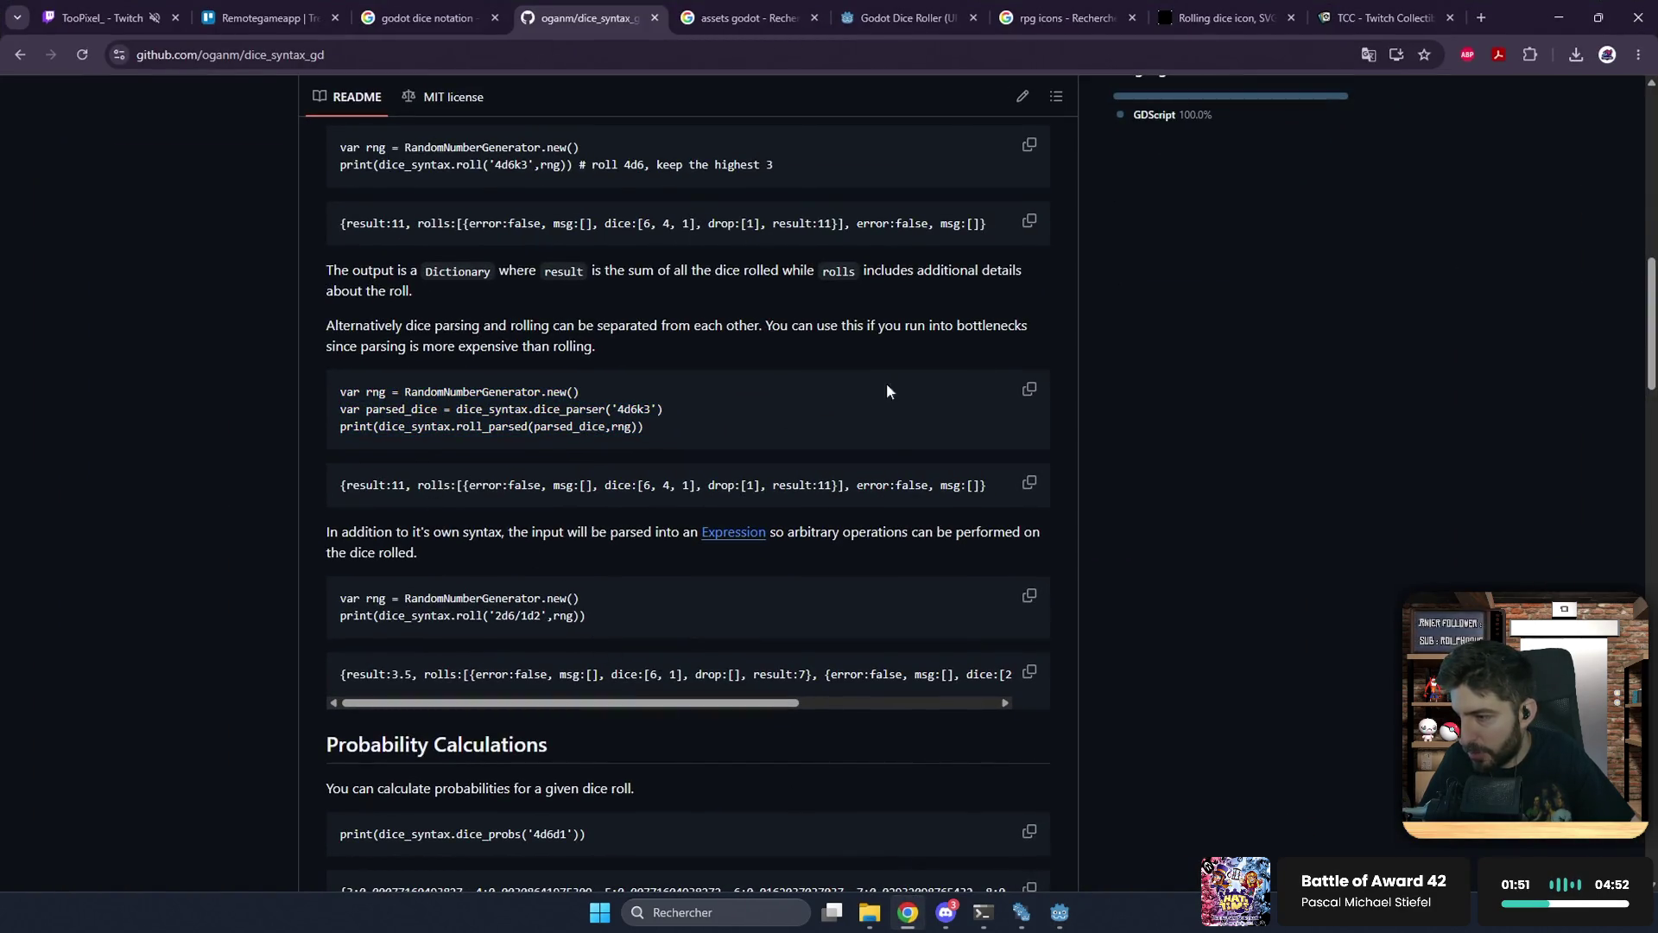
left_click(1559, 18)
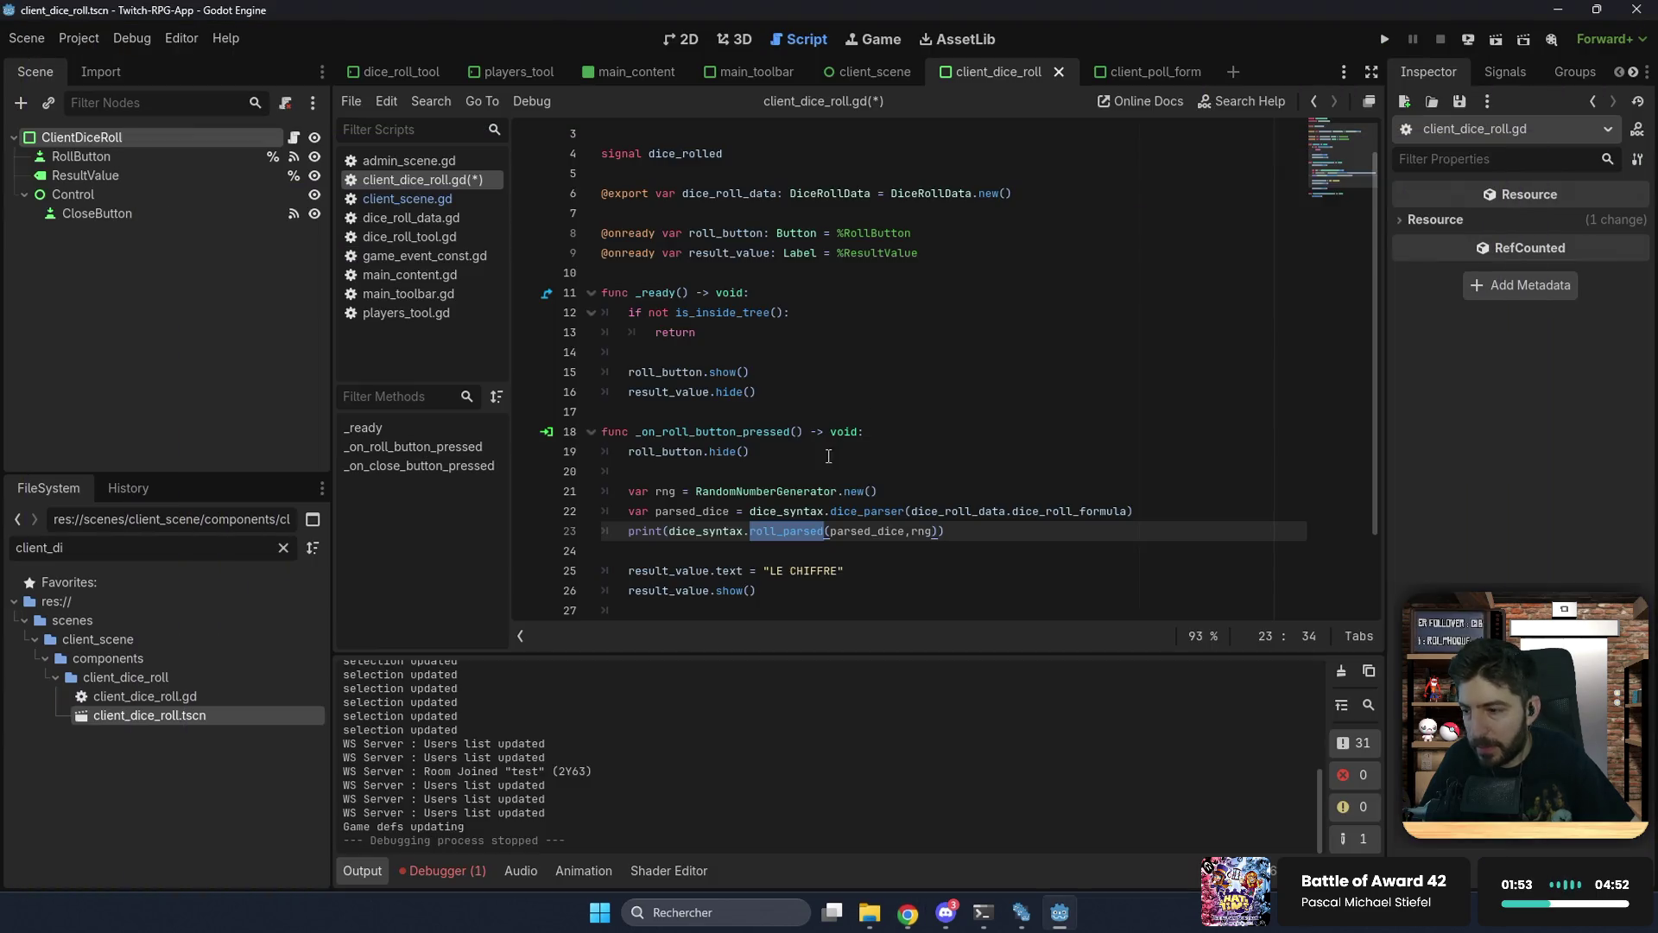
double_click(658, 530)
type("var result_data: Dictionary =")
key("Delete")
key("Delete")
type("d")
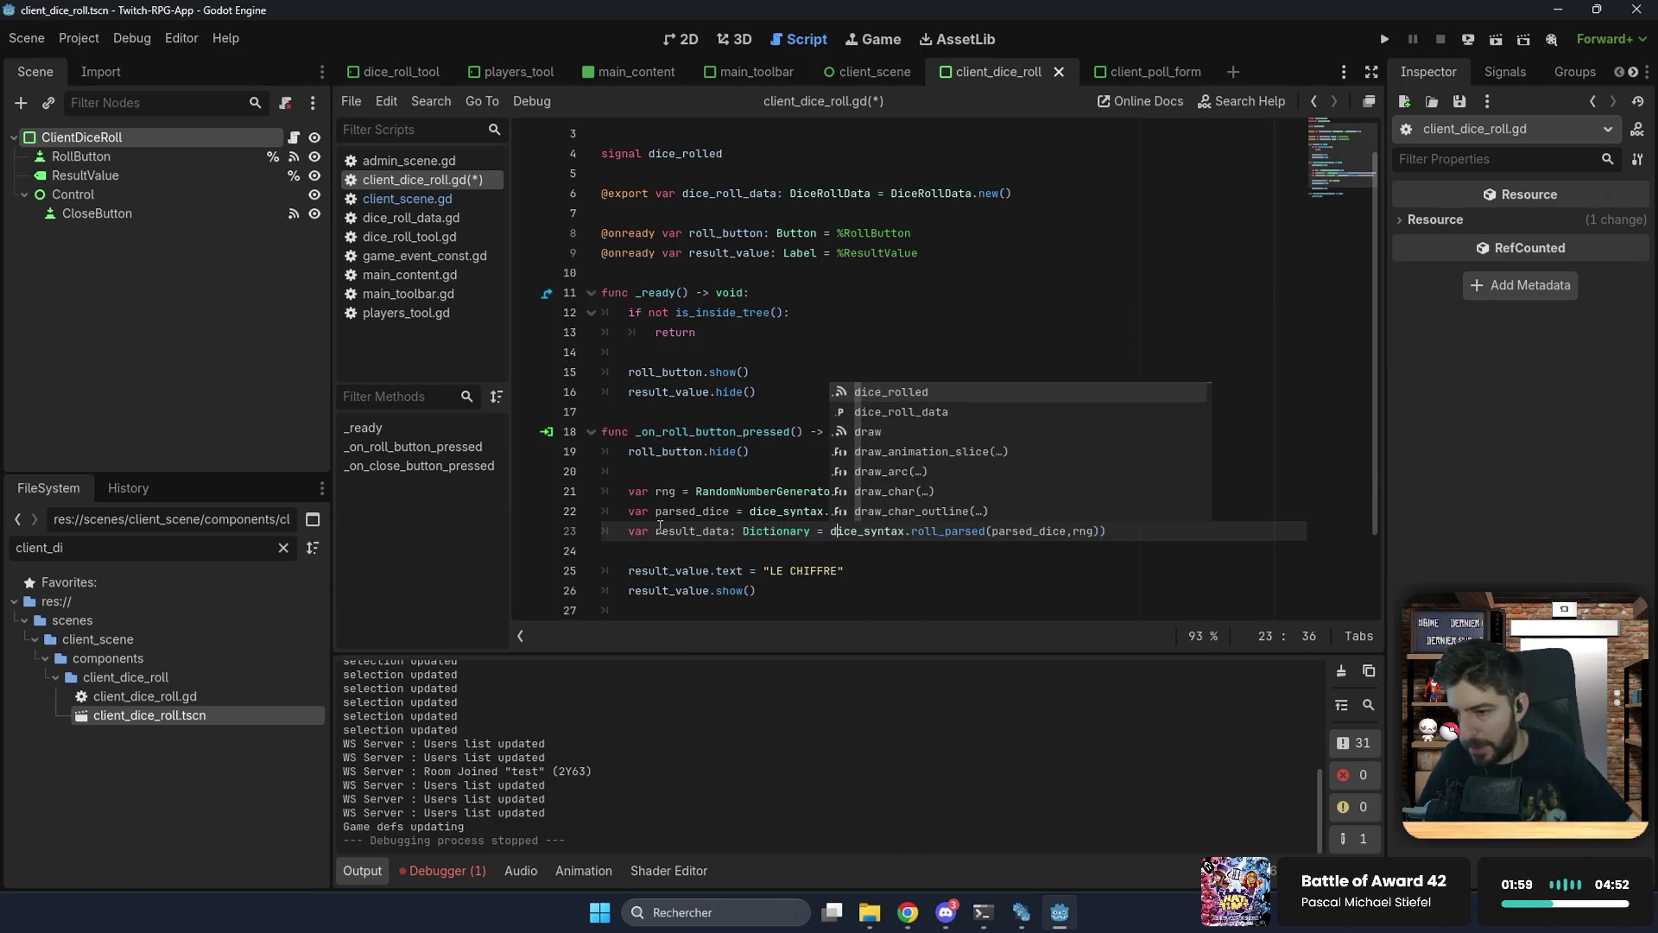
key("Escape")
key("End")
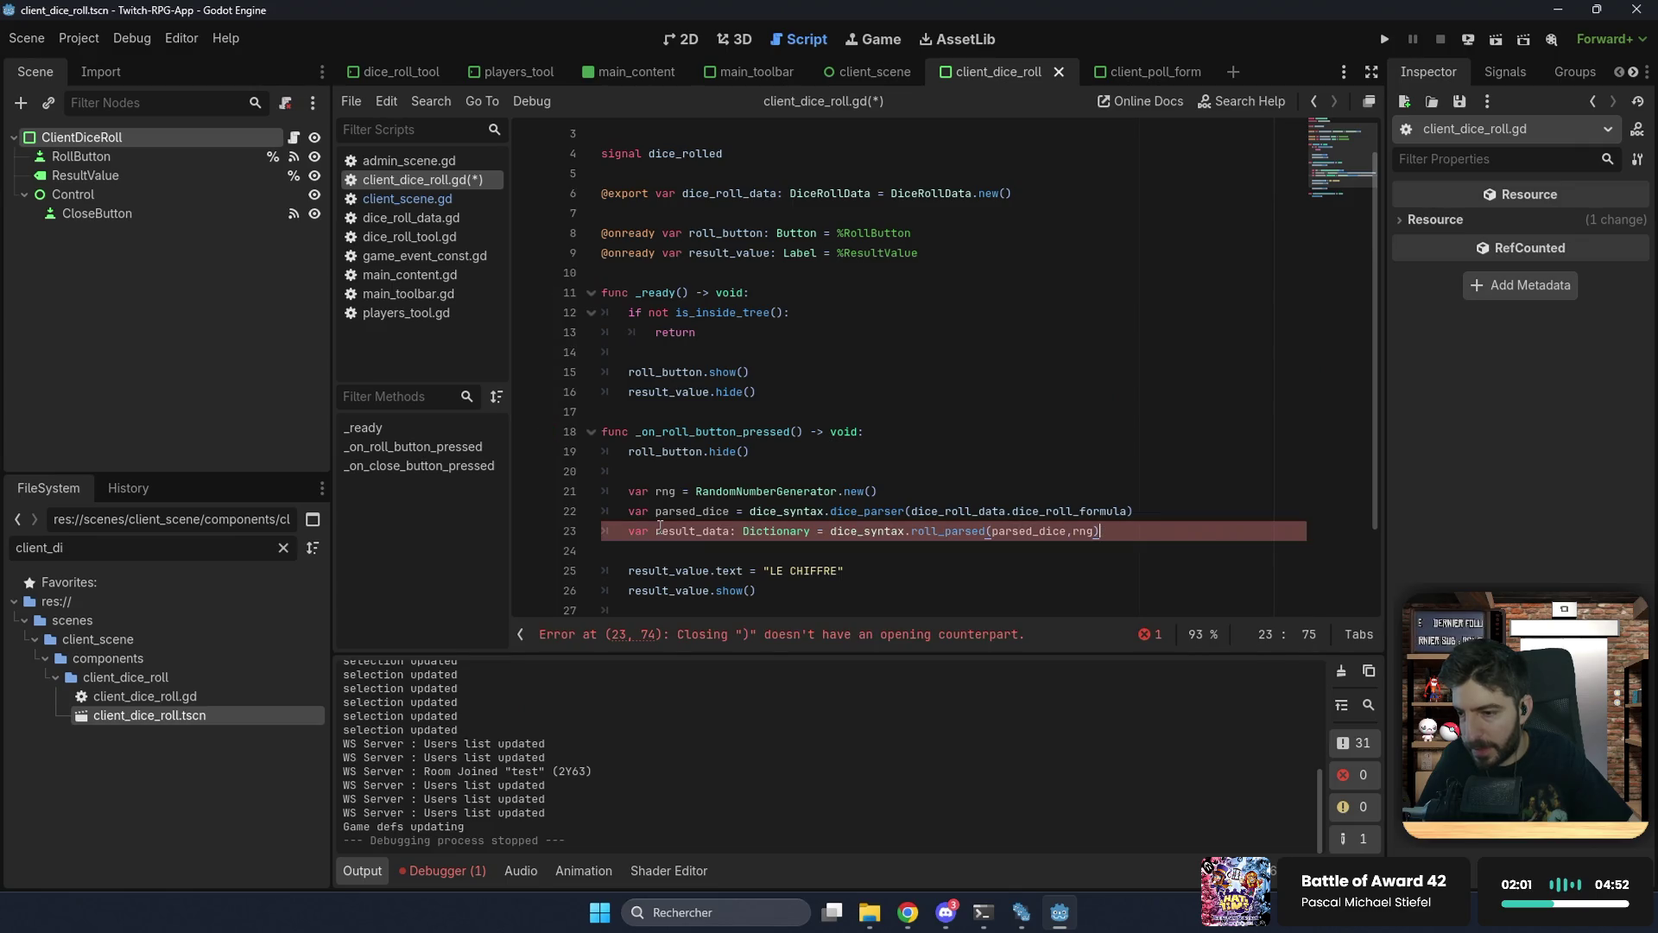
key("Down")
key("Down")
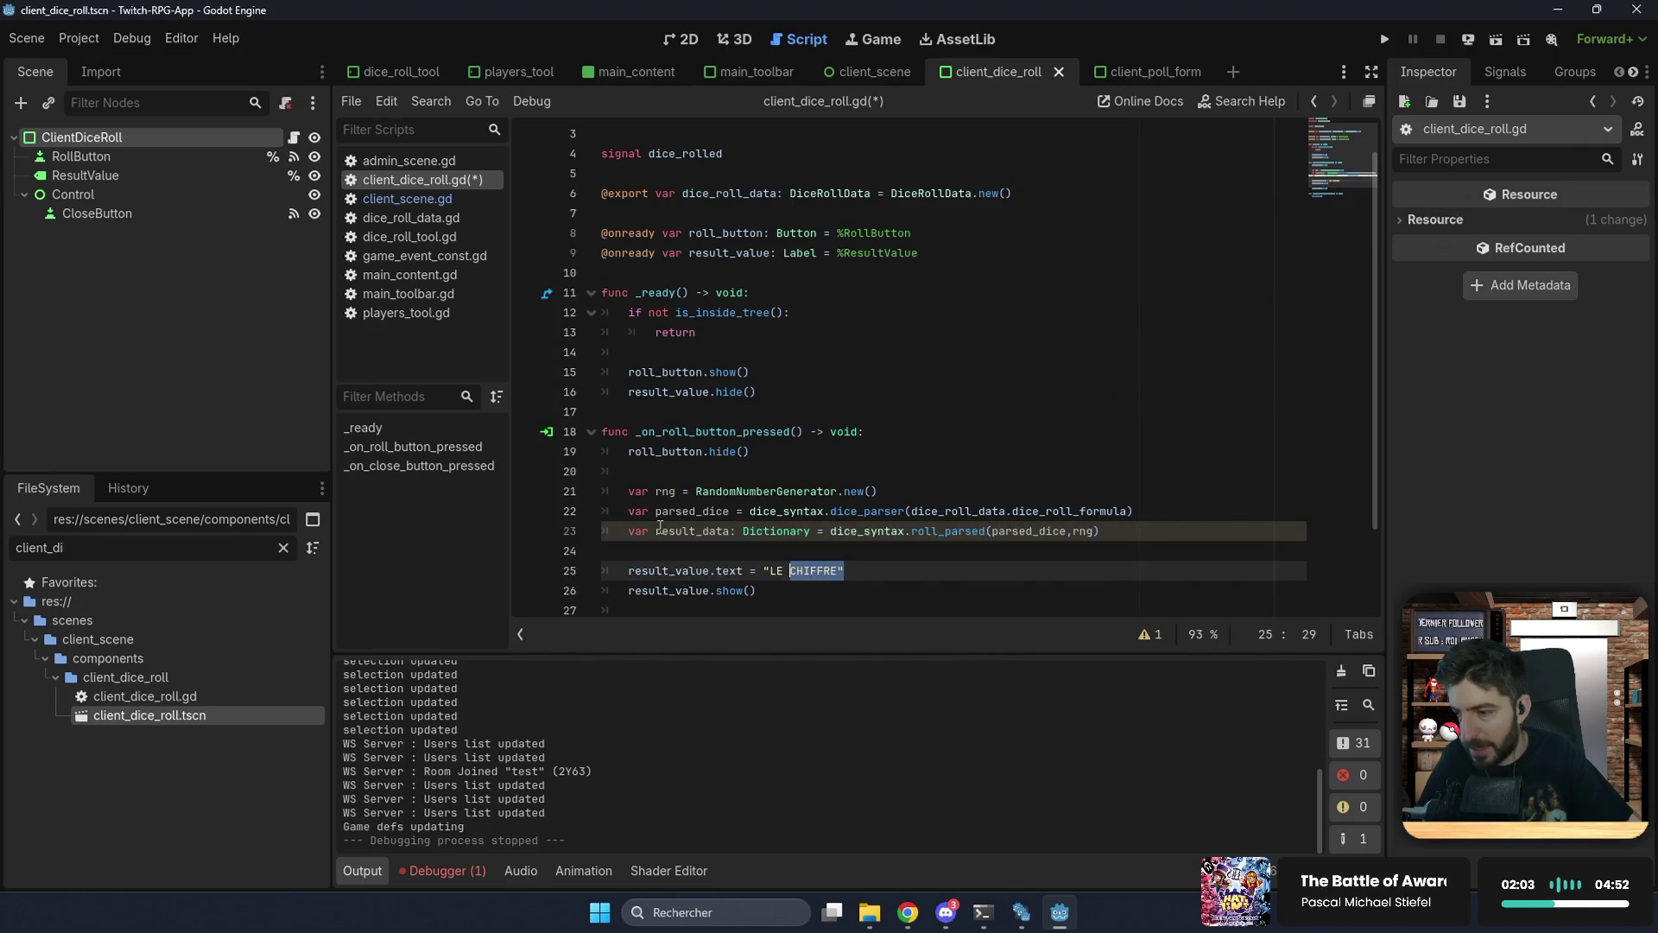
Step: Wrap the label and emit lines in an 'if not result.error:' block
key("Home")
key("Home")
key("Return")
key("Up")
type("if ")
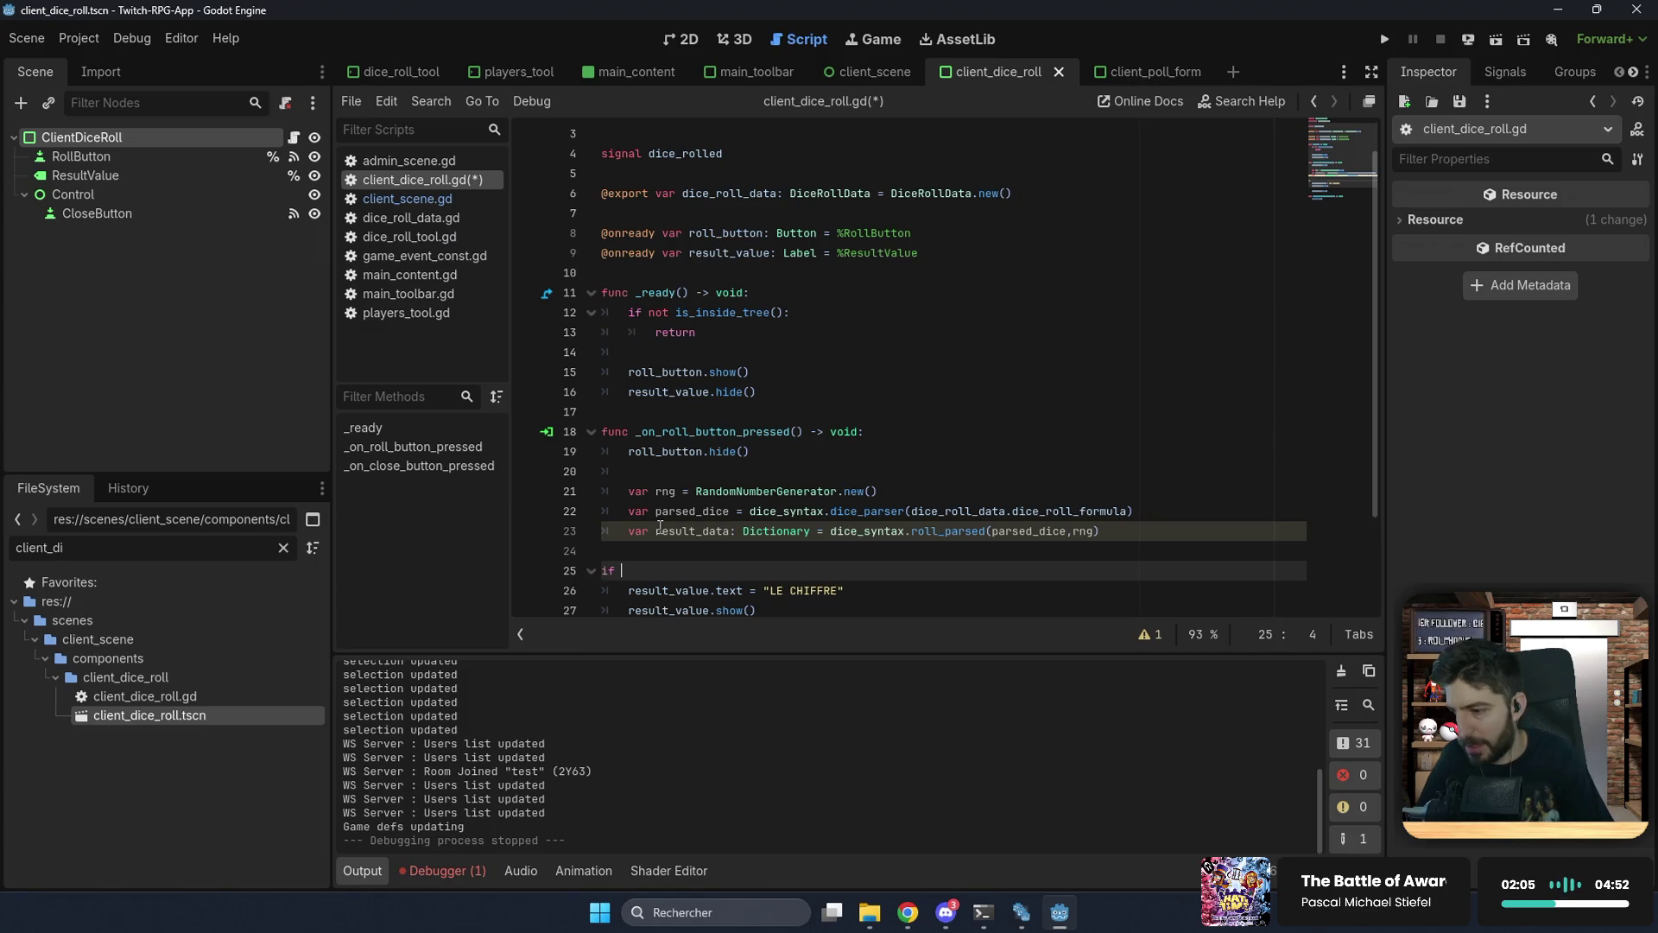
type("not re")
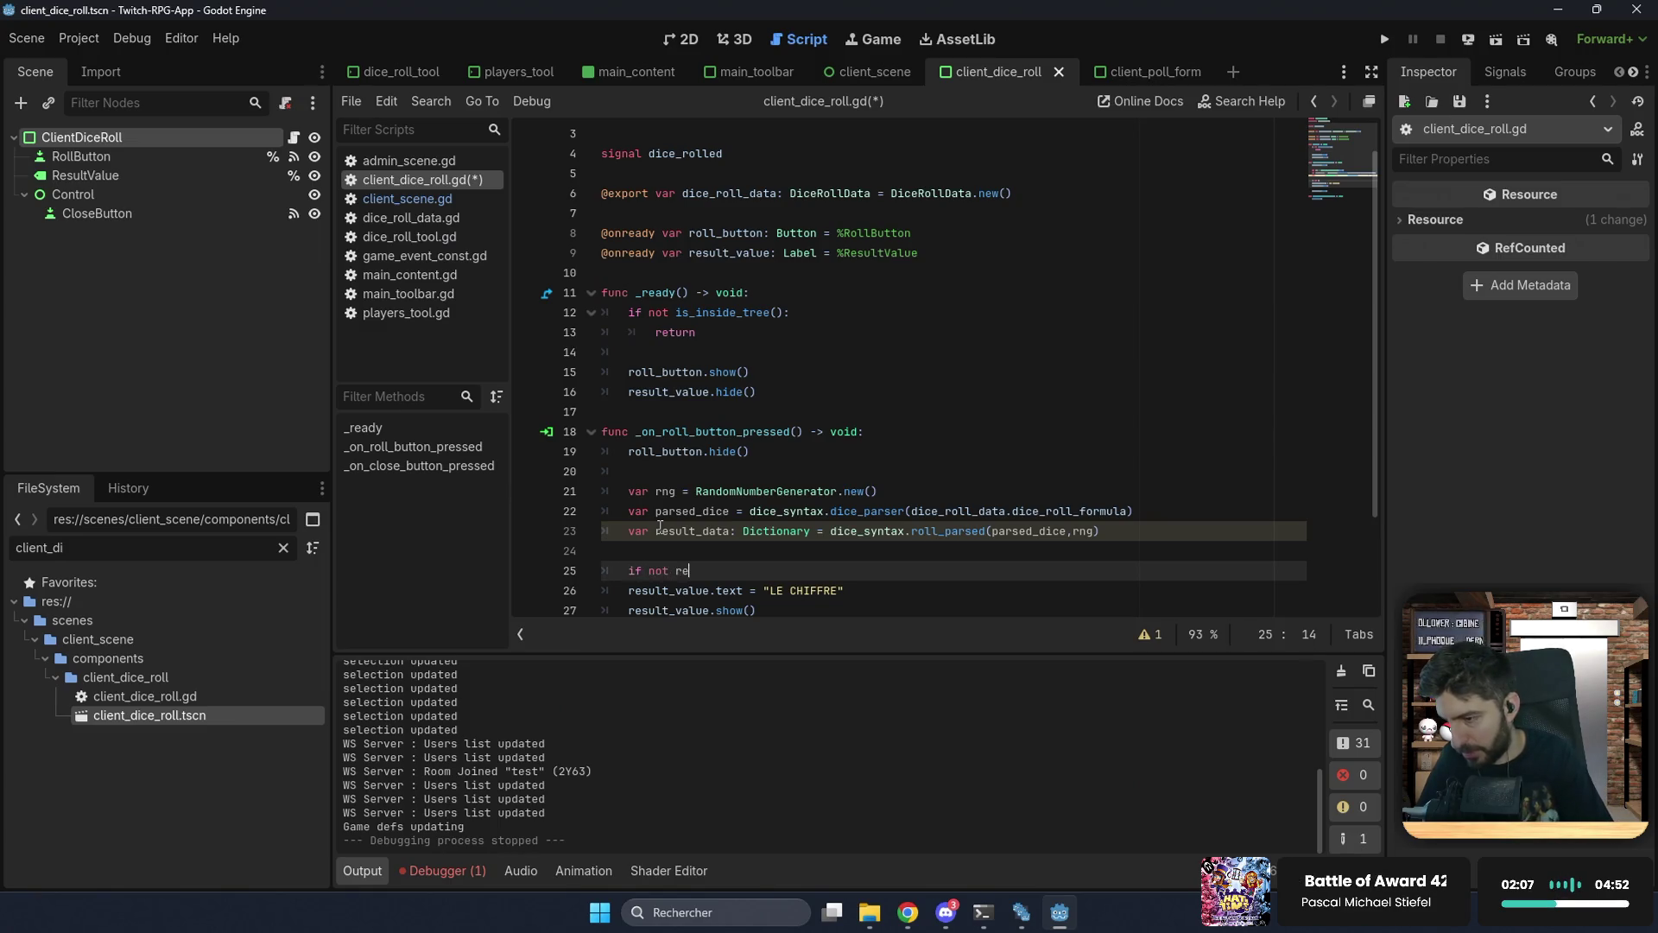
type("sult.error:")
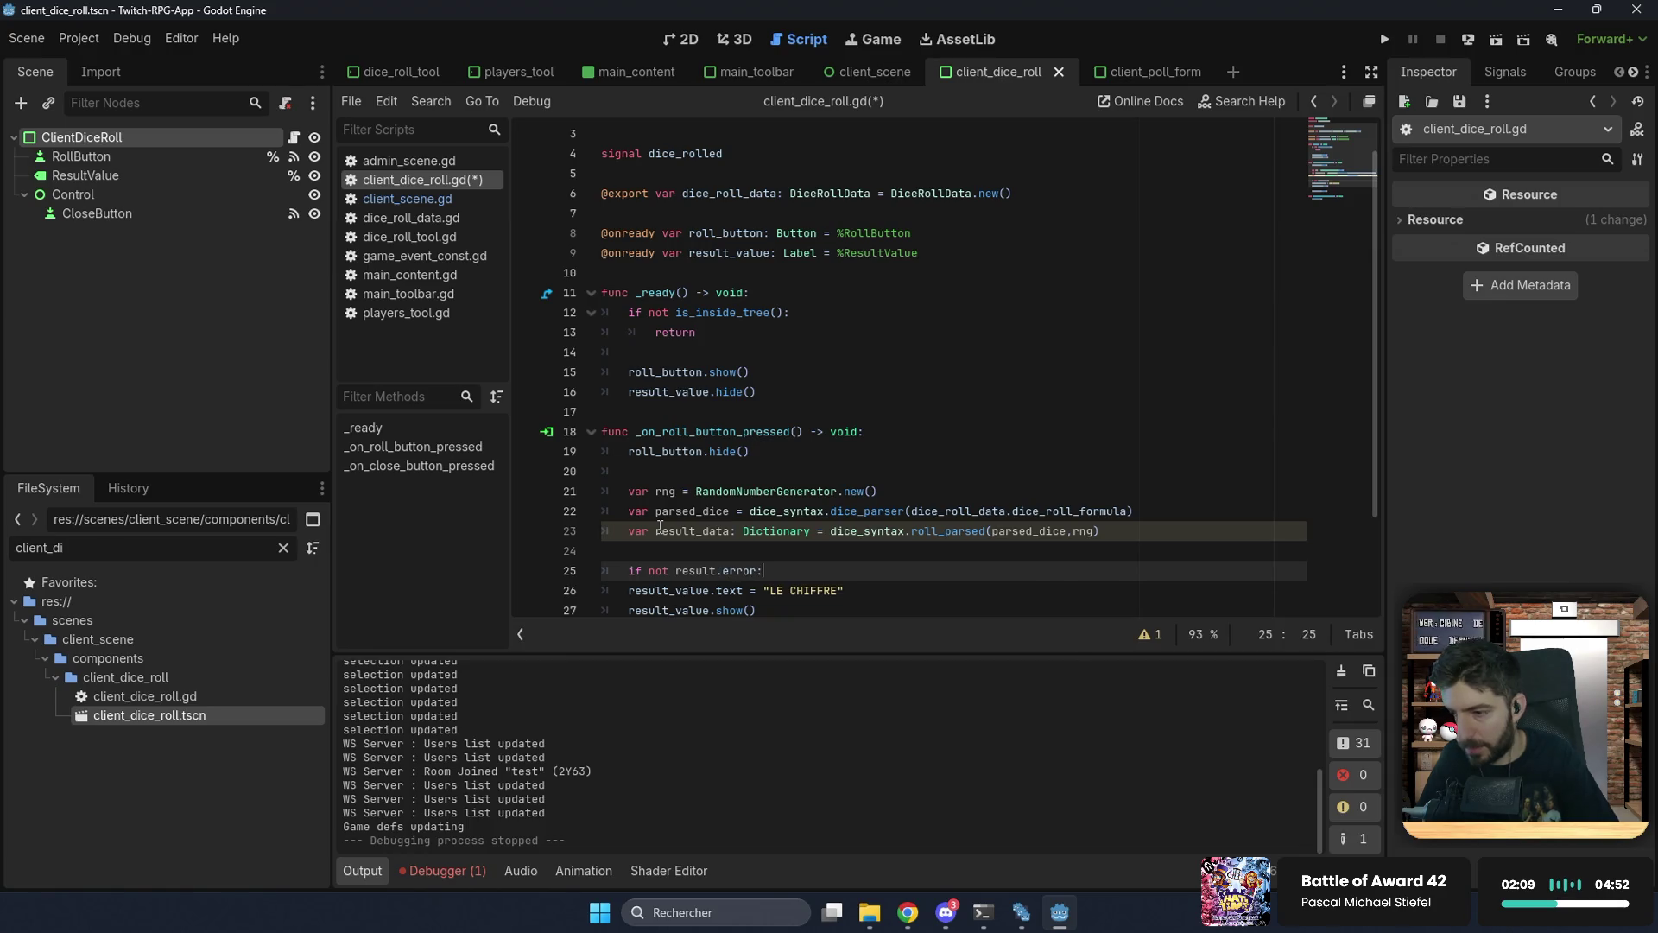
scroll(660, 527, "down", 2)
key("Up")
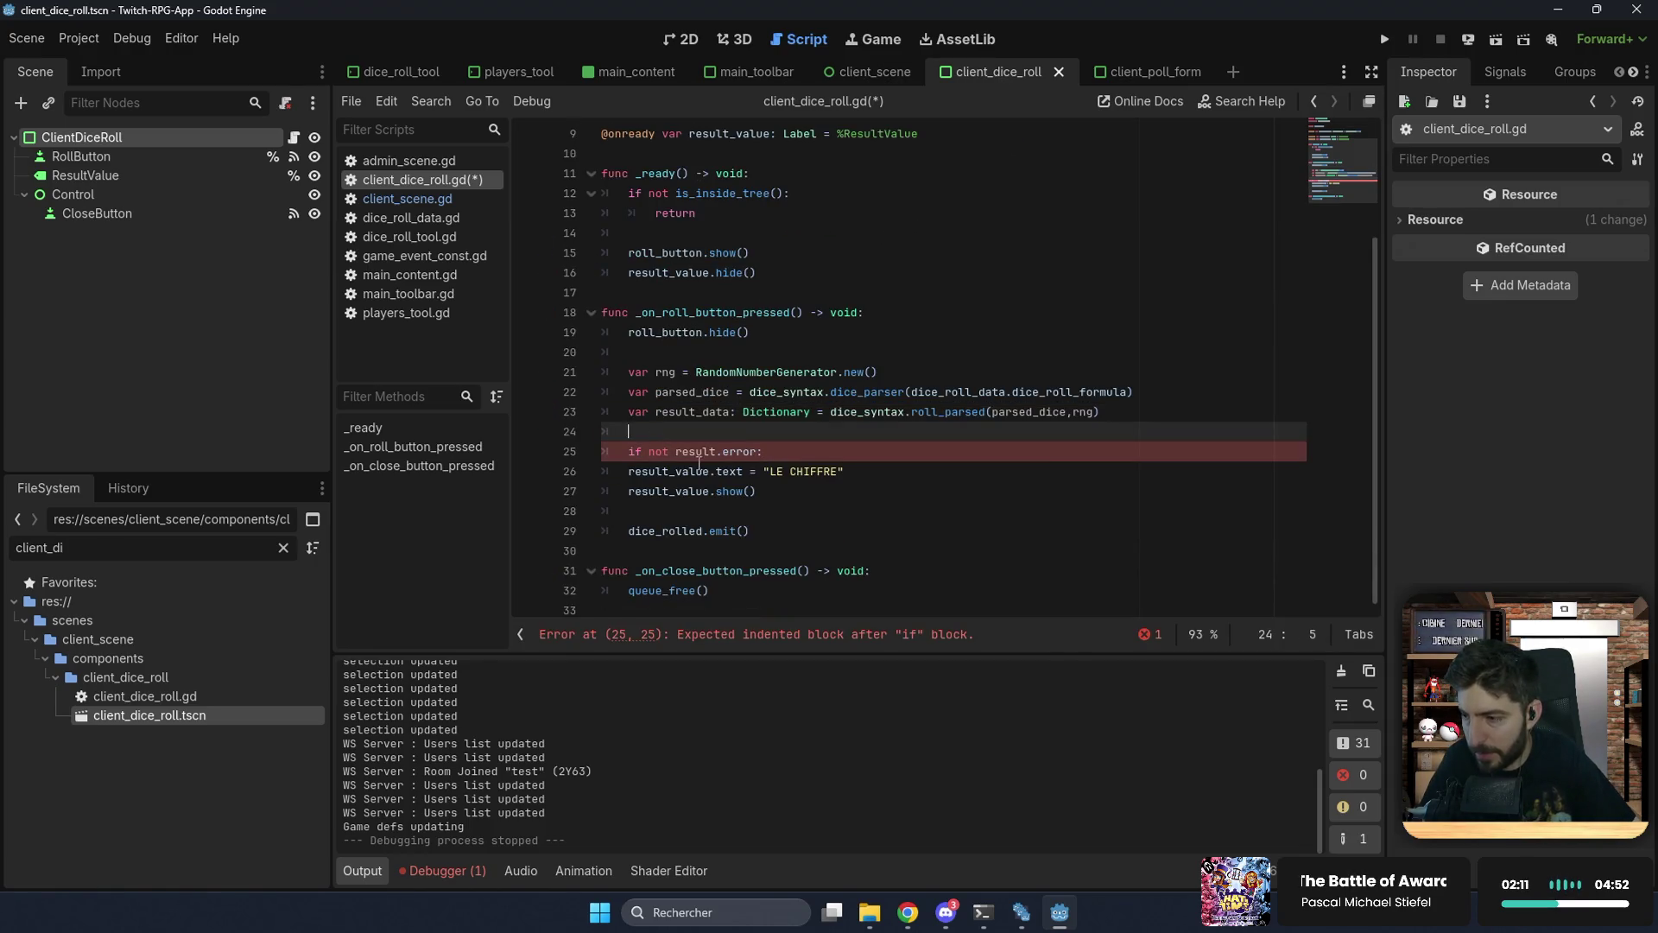
key("shift+Up")
key("Tab")
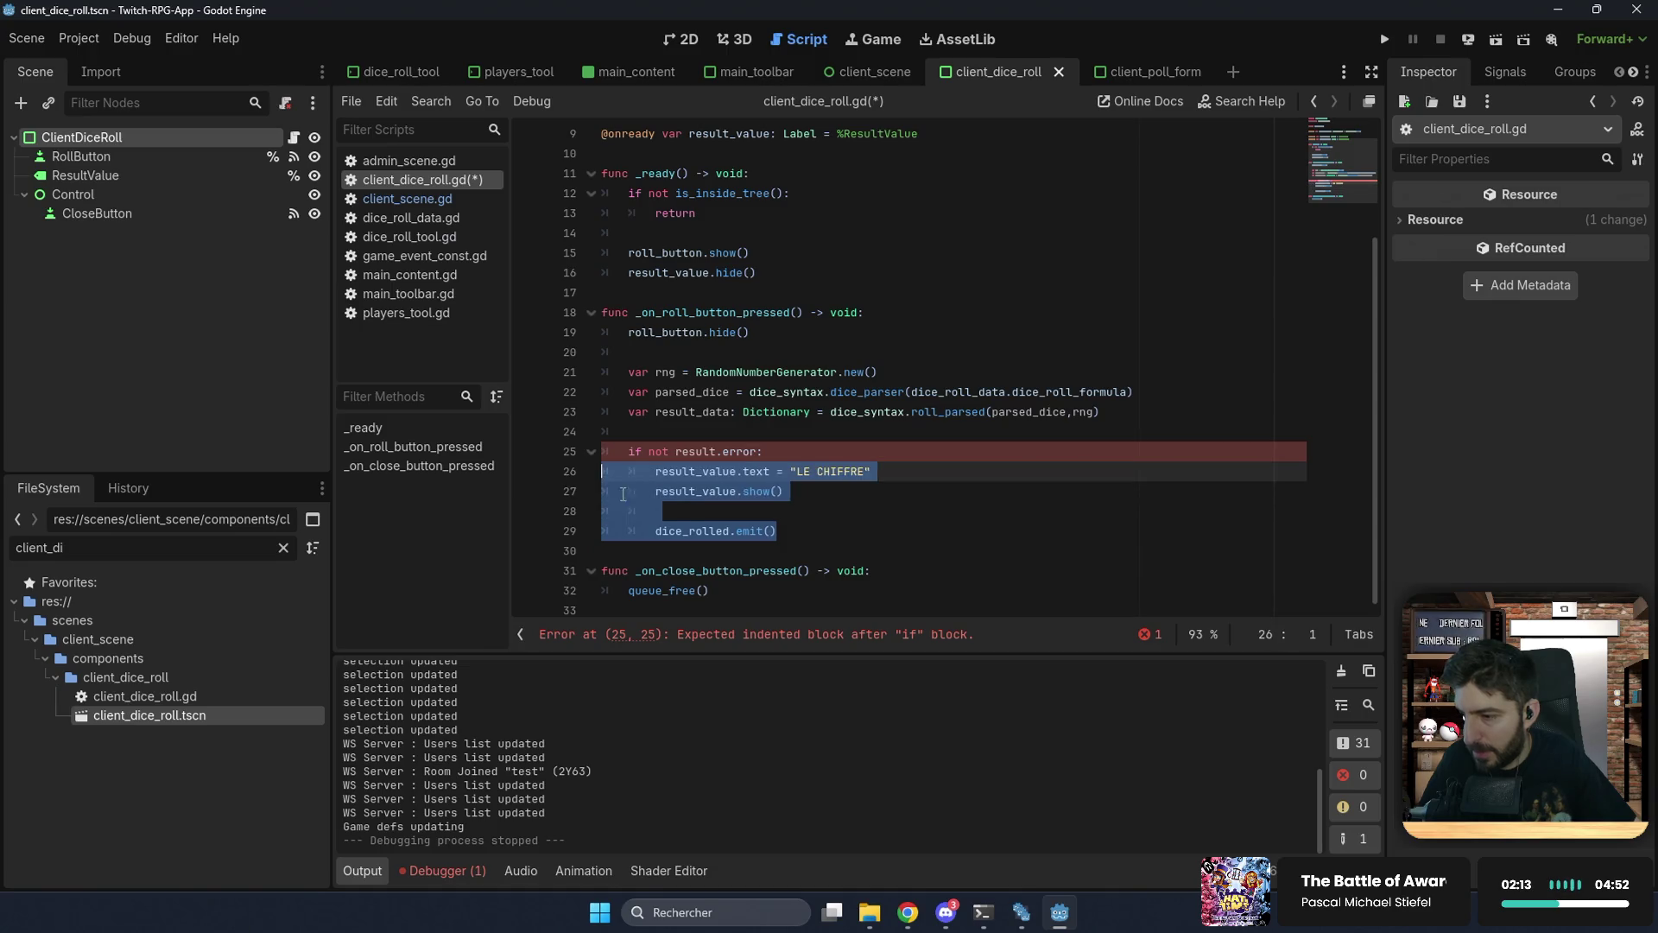
key("Down")
key("Down")
Step: Replace the LE CHIFFRE placeholder with result_data.result and correct the condition to result_data
left_click_drag(788, 472, 919, 471)
type("result.d")
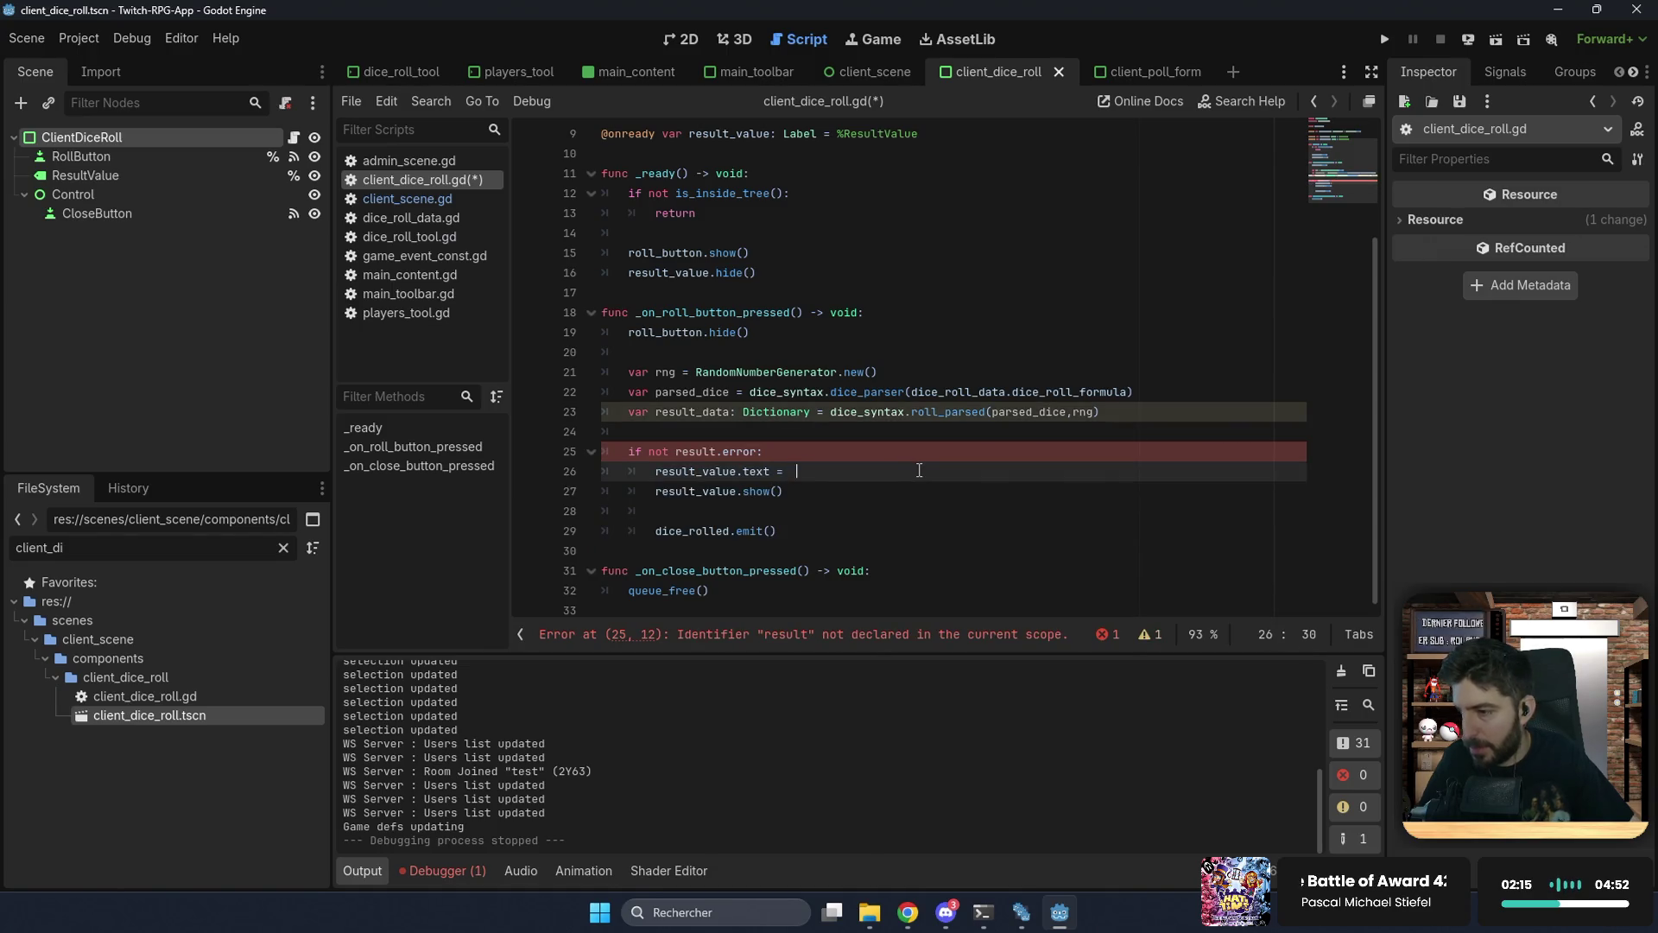
type("ata.")
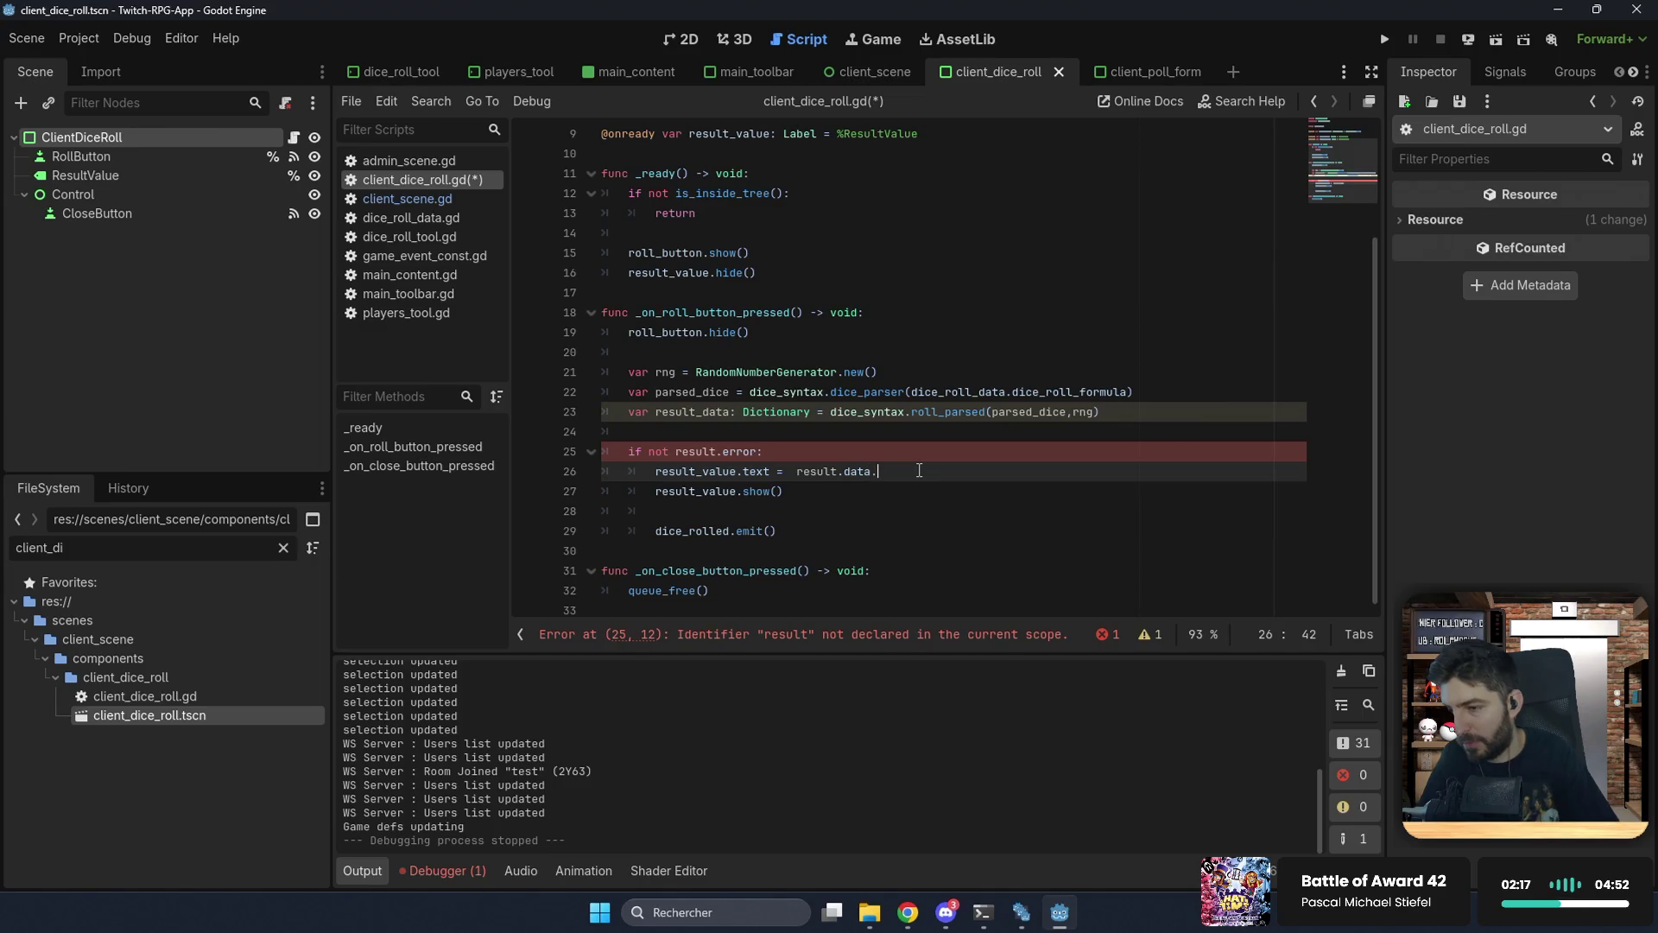
key("BackSpace")
key("BackSpace")
key("BackSpace")
key("BackSpace")
key("BackSpace")
key("BackSpace")
type("_data.result")
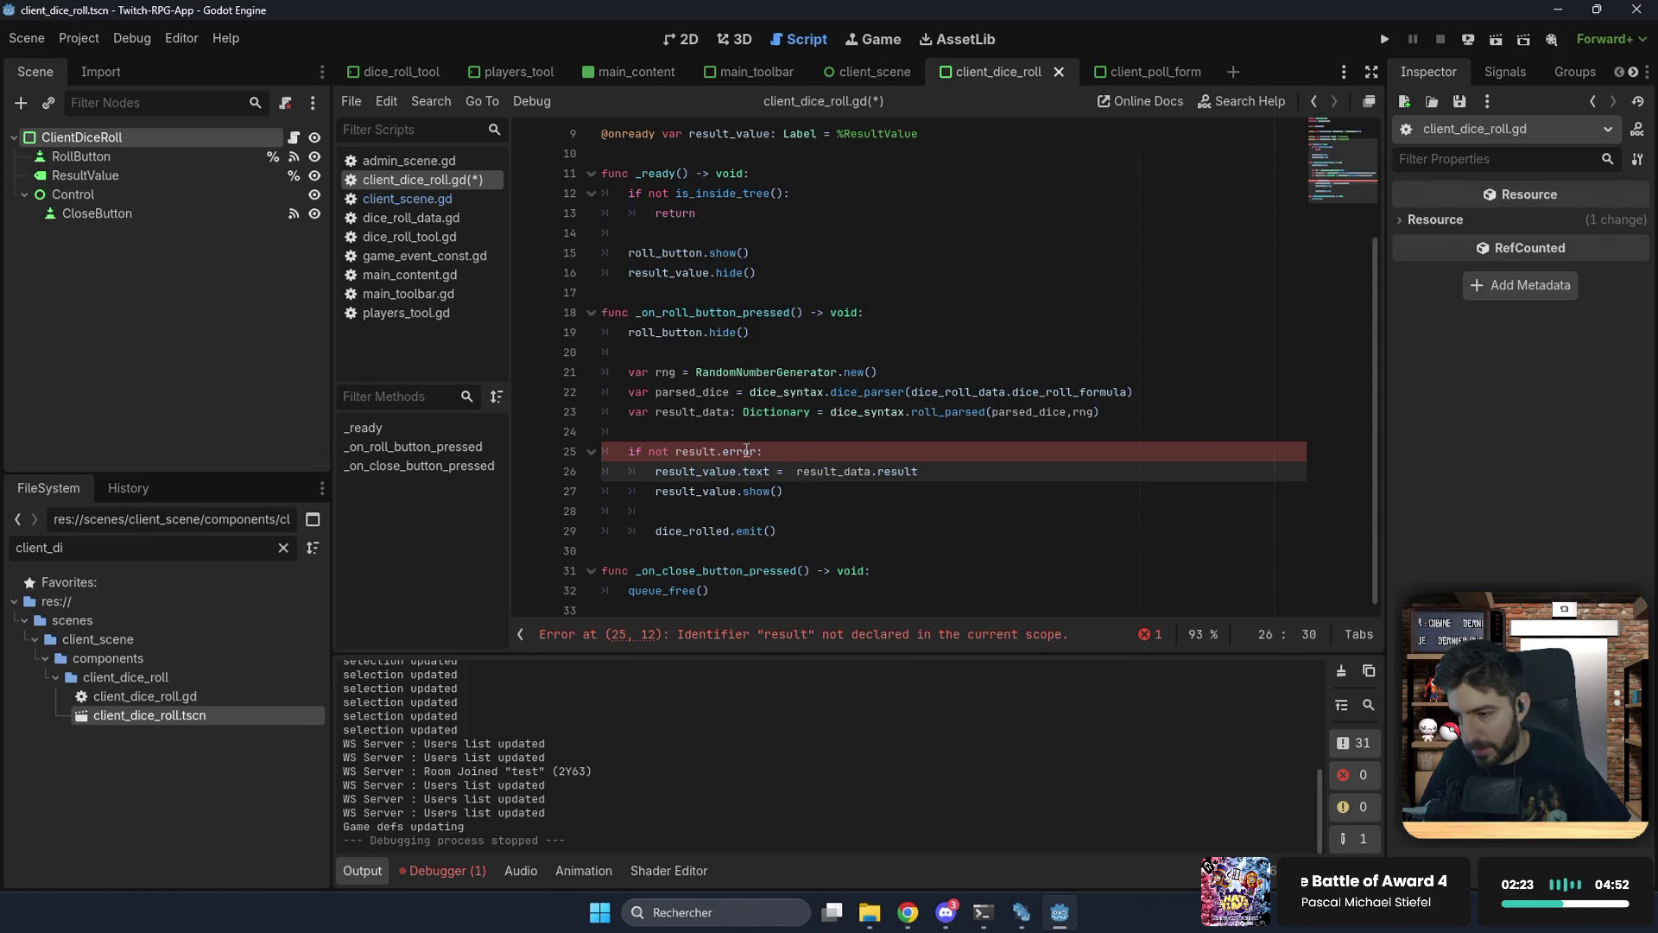
double_click(708, 415)
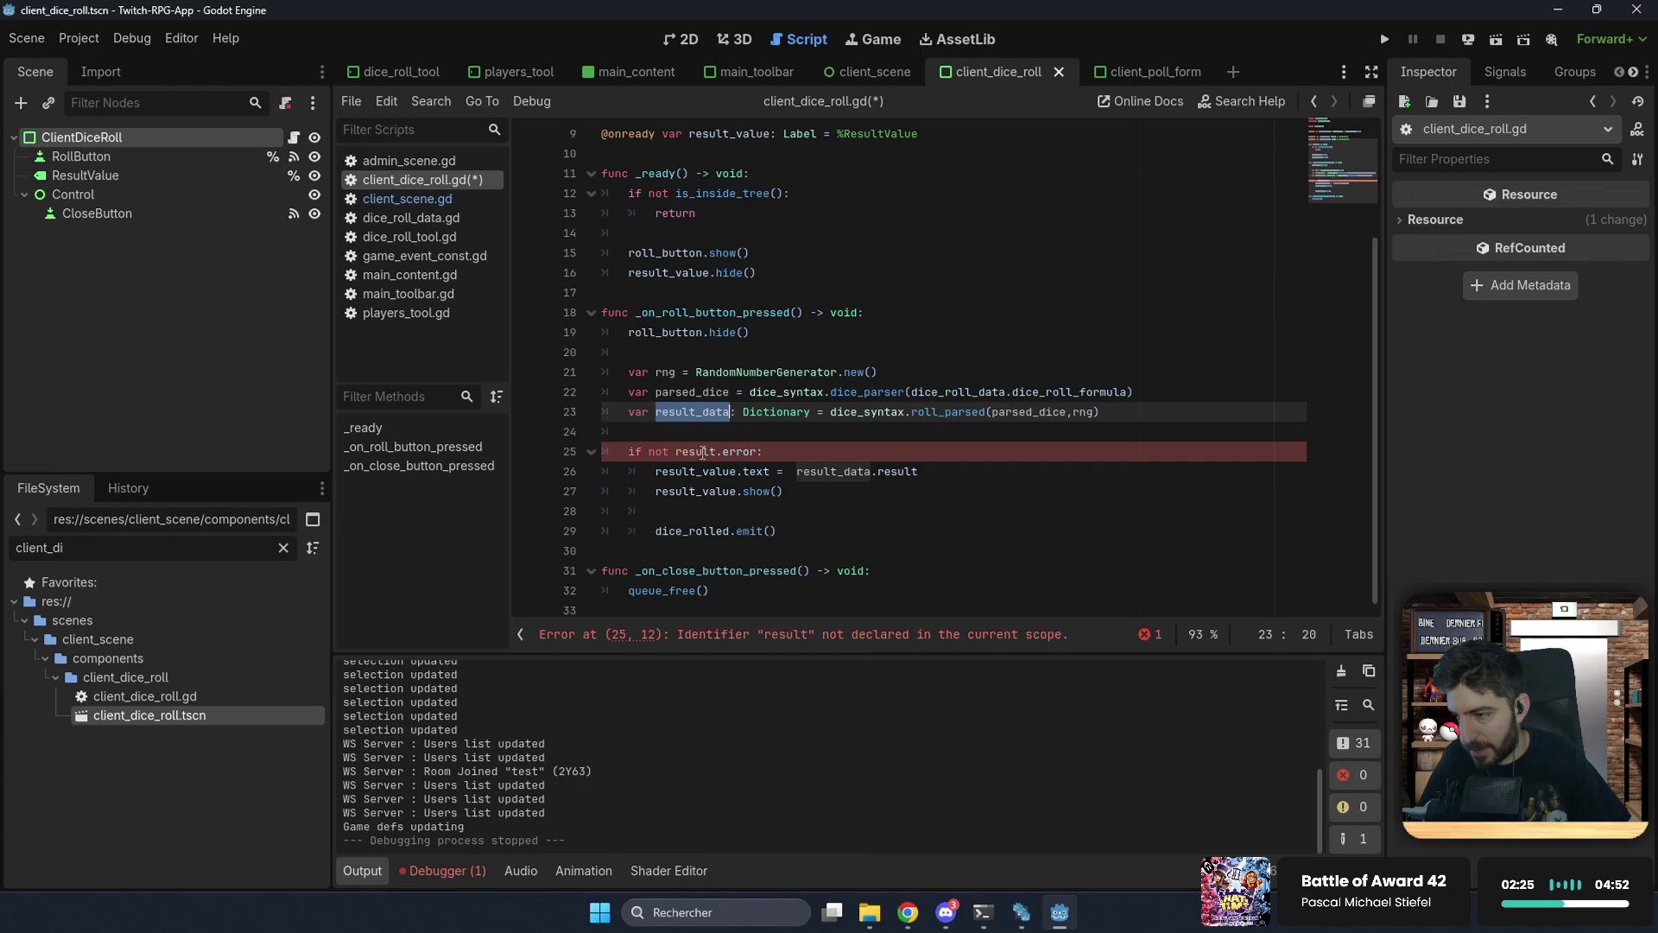
left_click(703, 452)
key("ctrl+space")
key("Return")
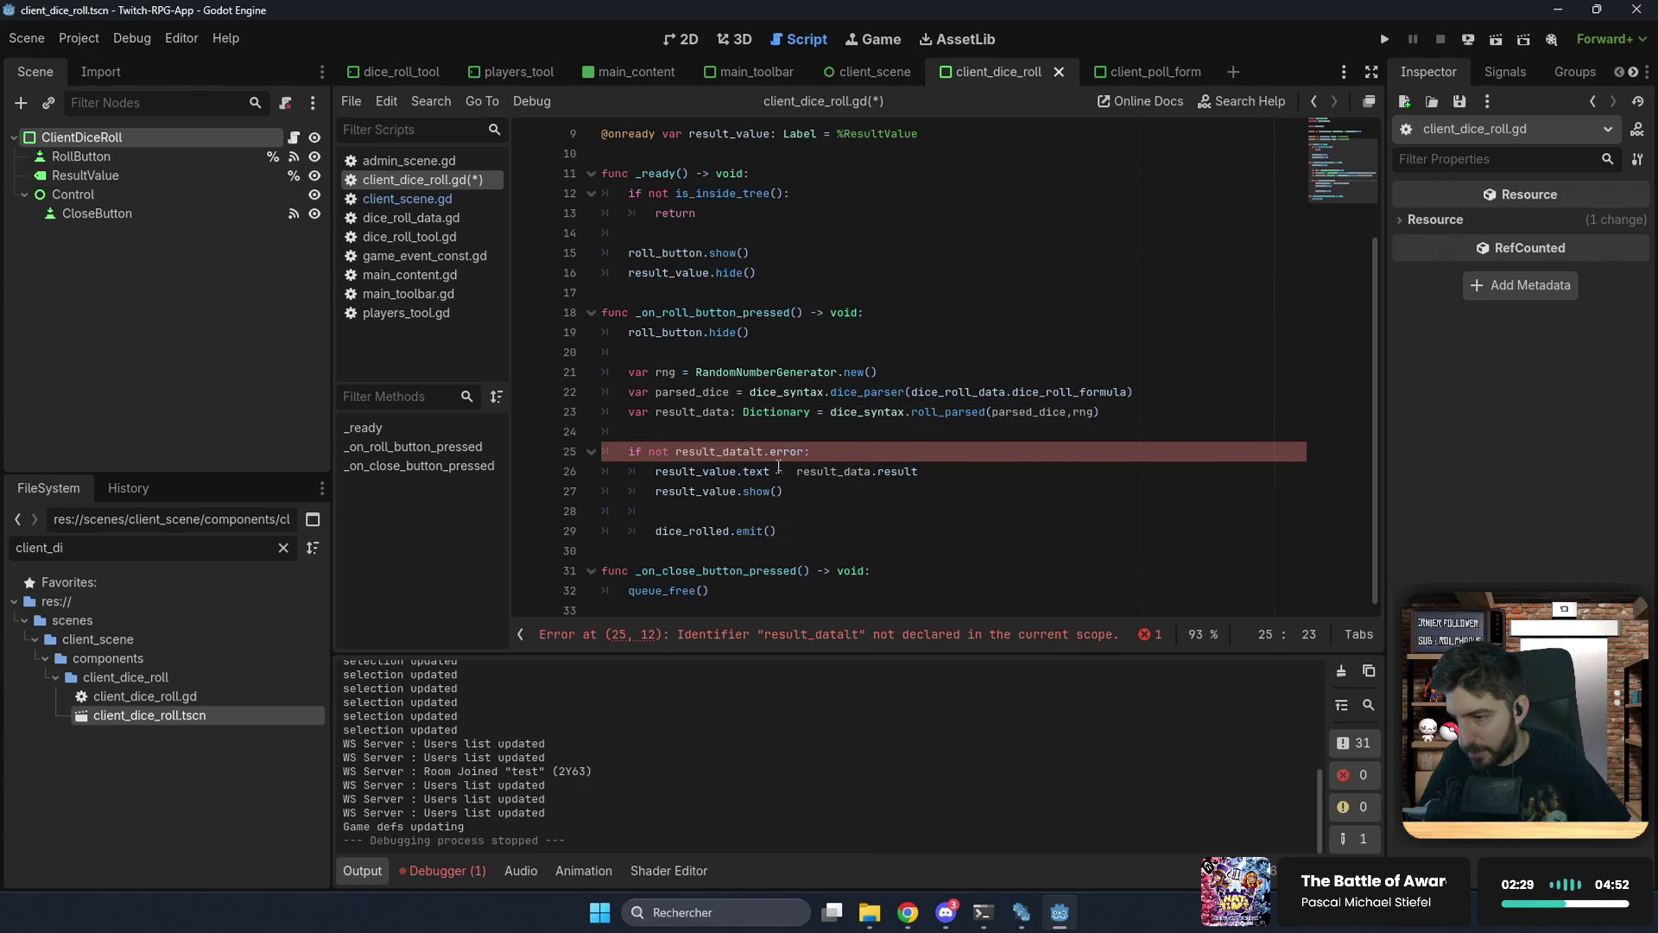
key("Delete")
key("Delete")
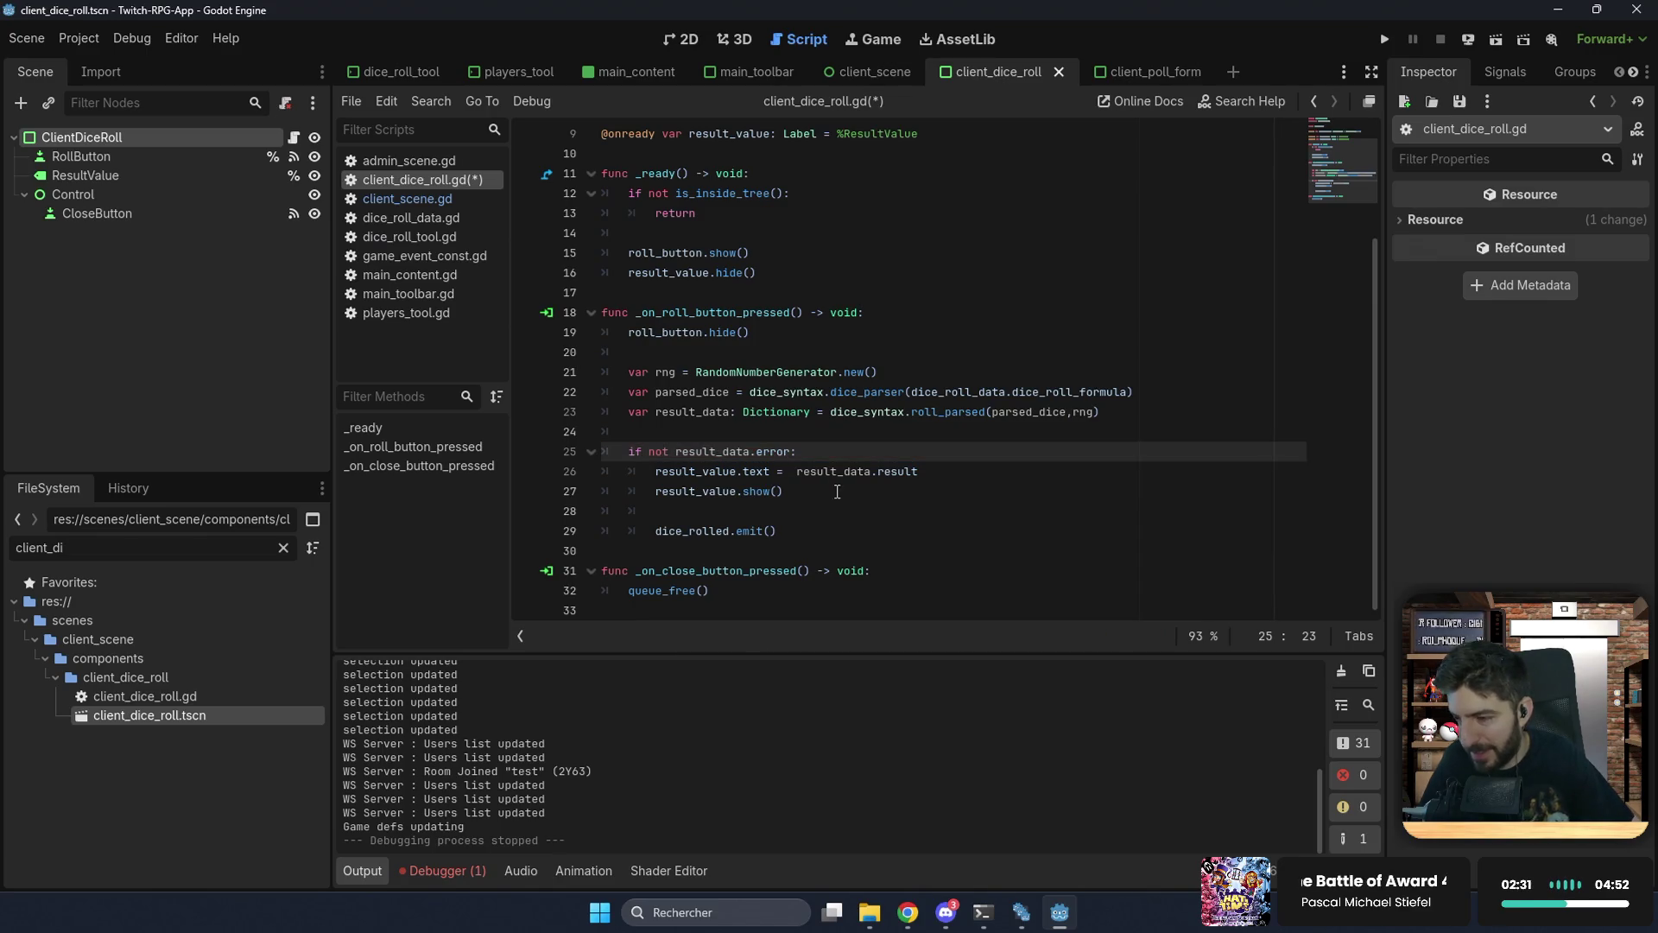
Step: Wrap the displayed value in str() and save the script
left_click(837, 492)
left_click(799, 471)
key("BackSpace")
type("str(")
left_click(968, 470)
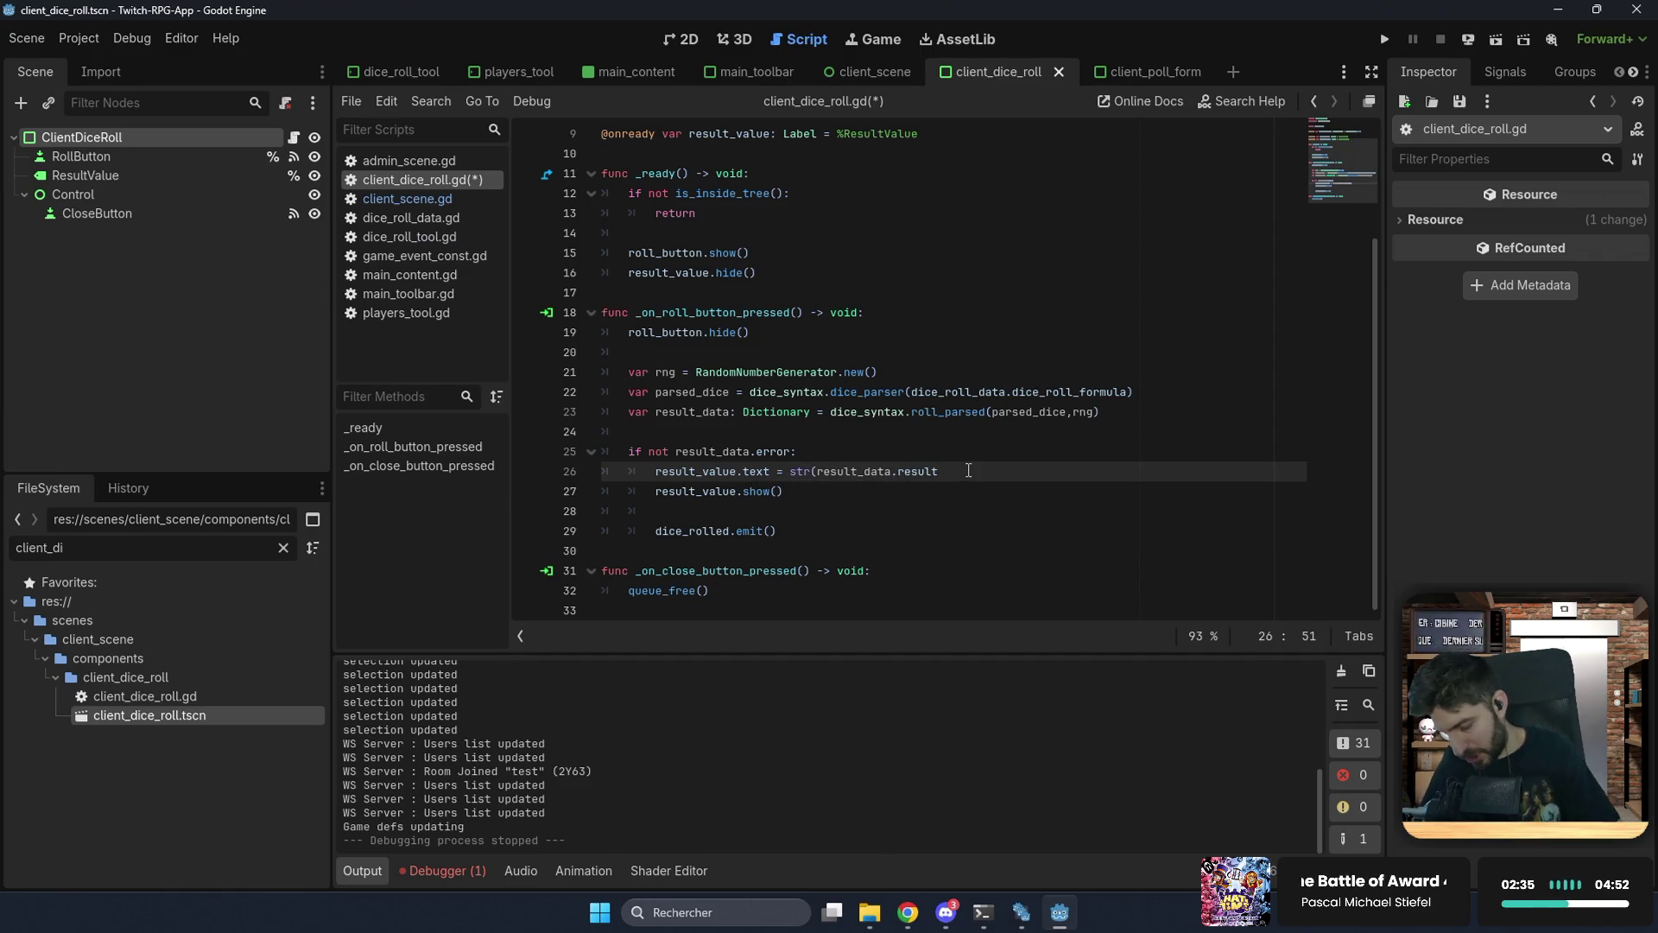
type(")à")
key("BackSpace")
key("ctrl+s")
left_click(847, 508)
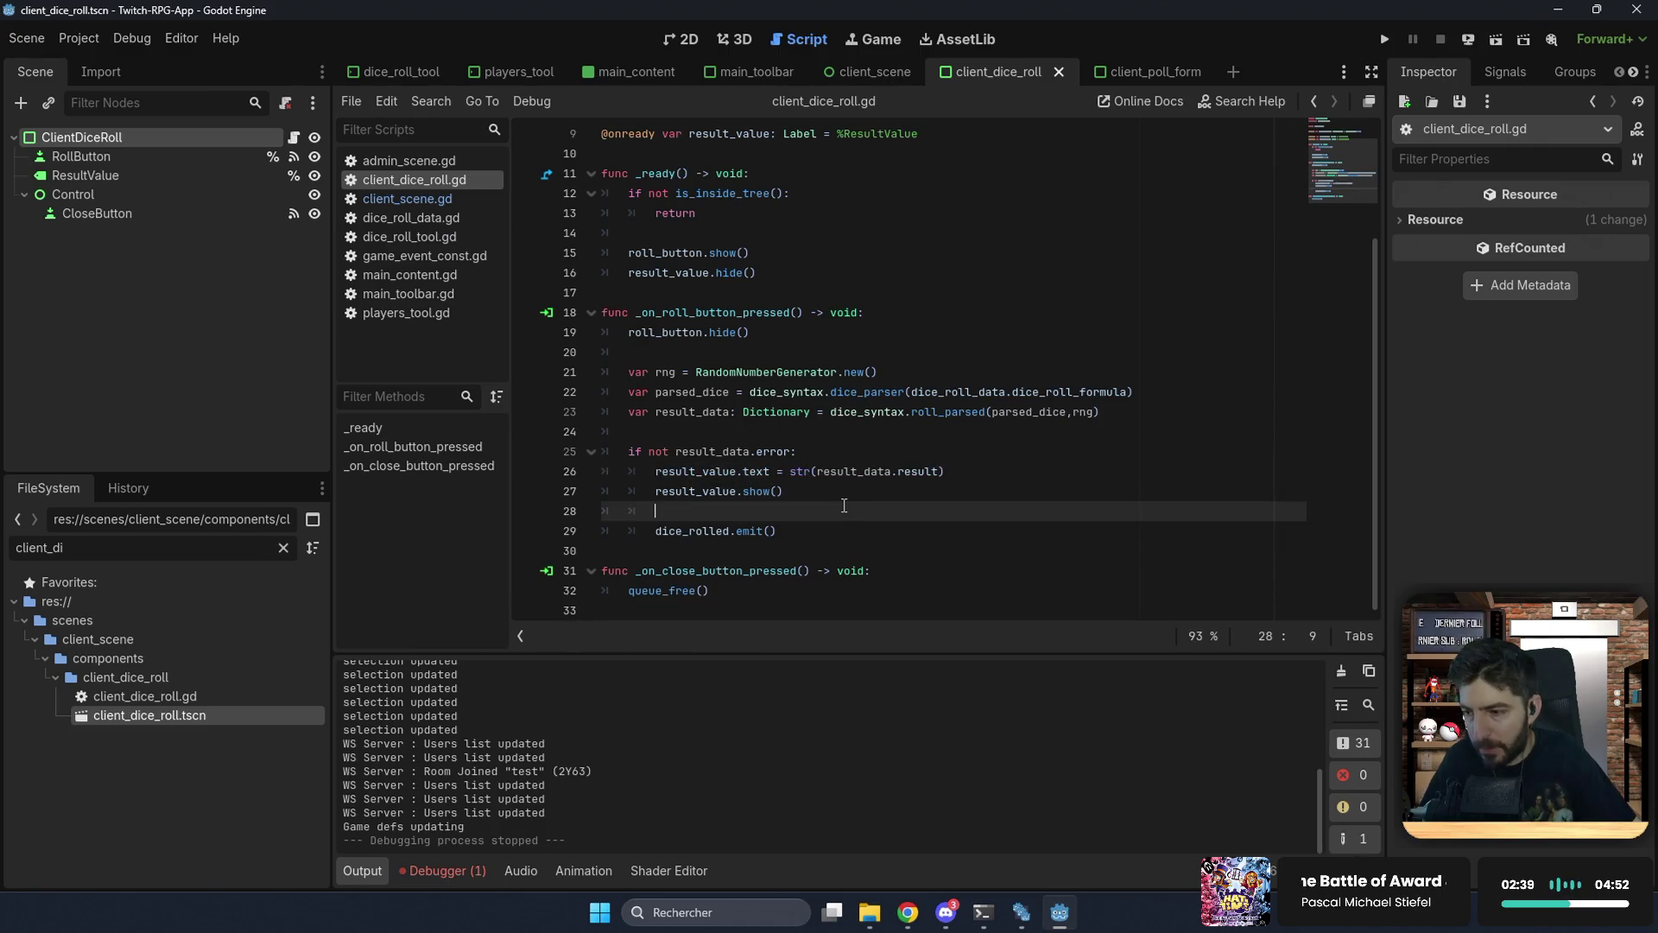
left_click(1150, 424)
Step: Add print(parsed_dice) and print(result_data) below the roll line and save
type("rint(pa")
key("Return")
type(")")
key("Return")
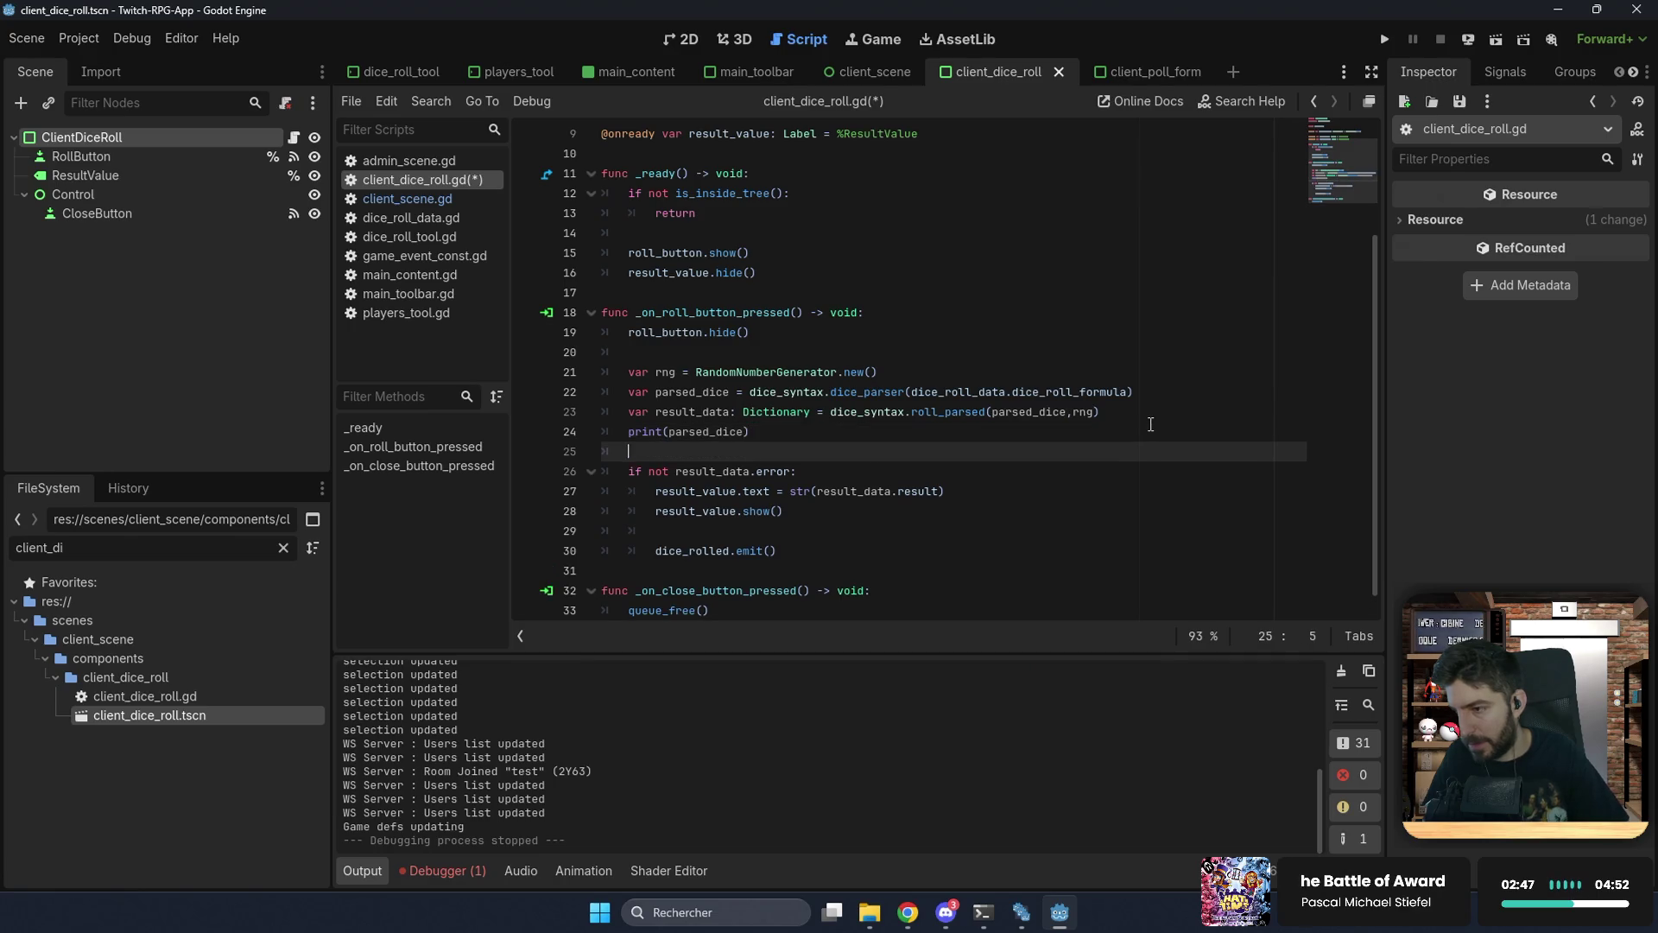
type("prin")
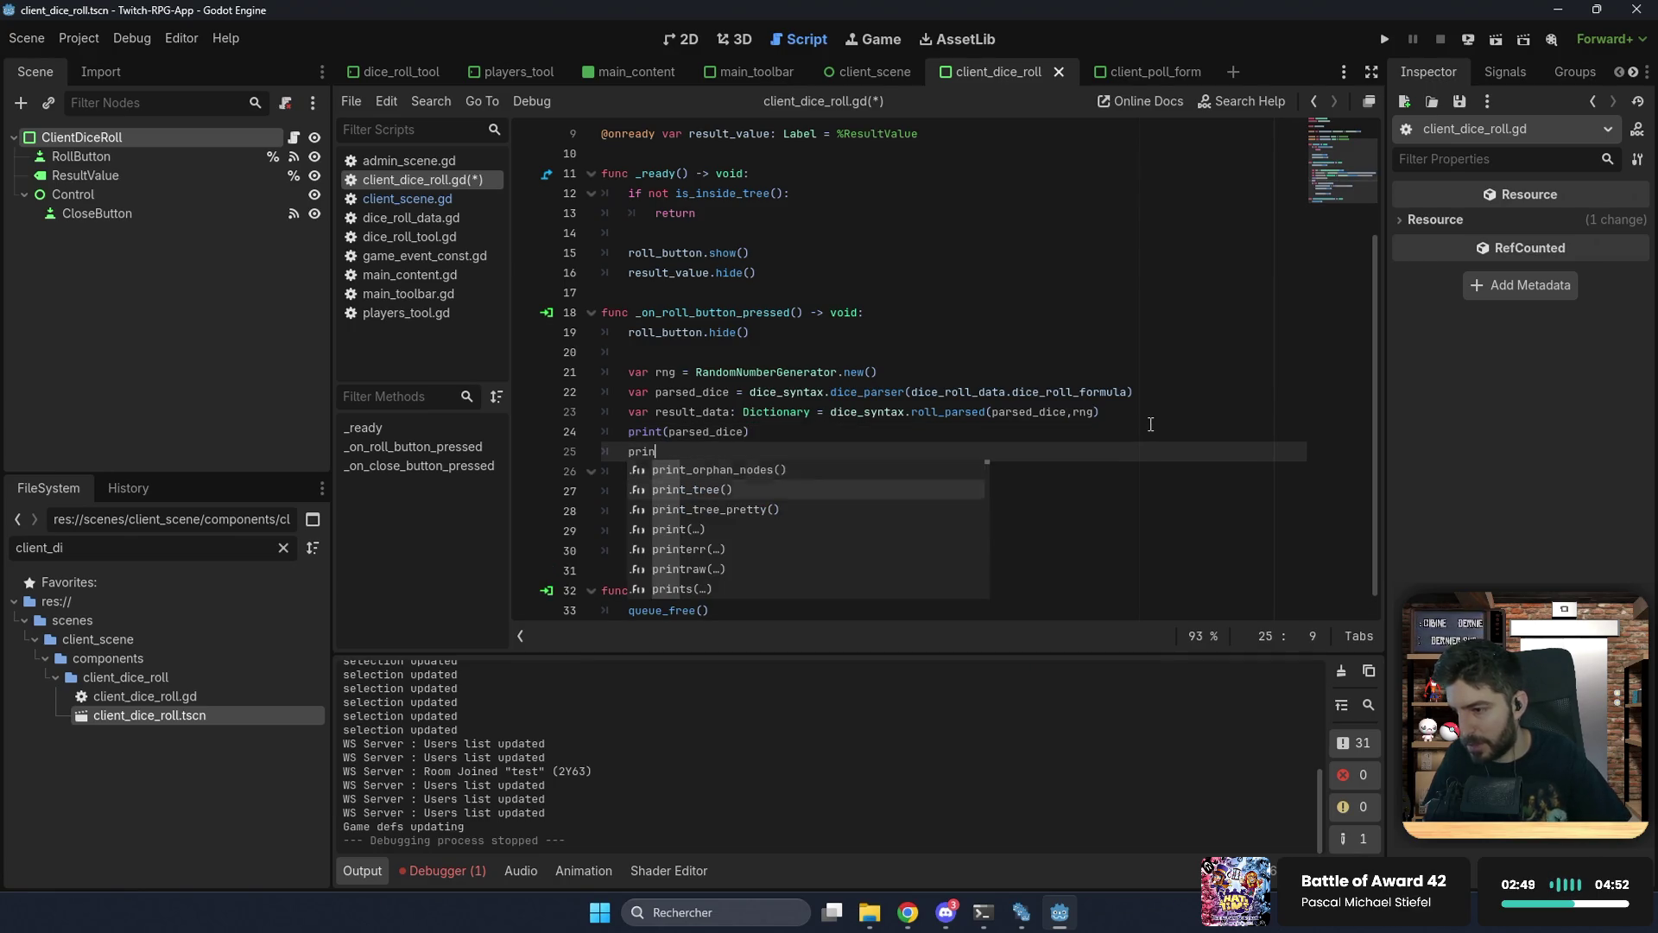
key("Return")
type("result_")
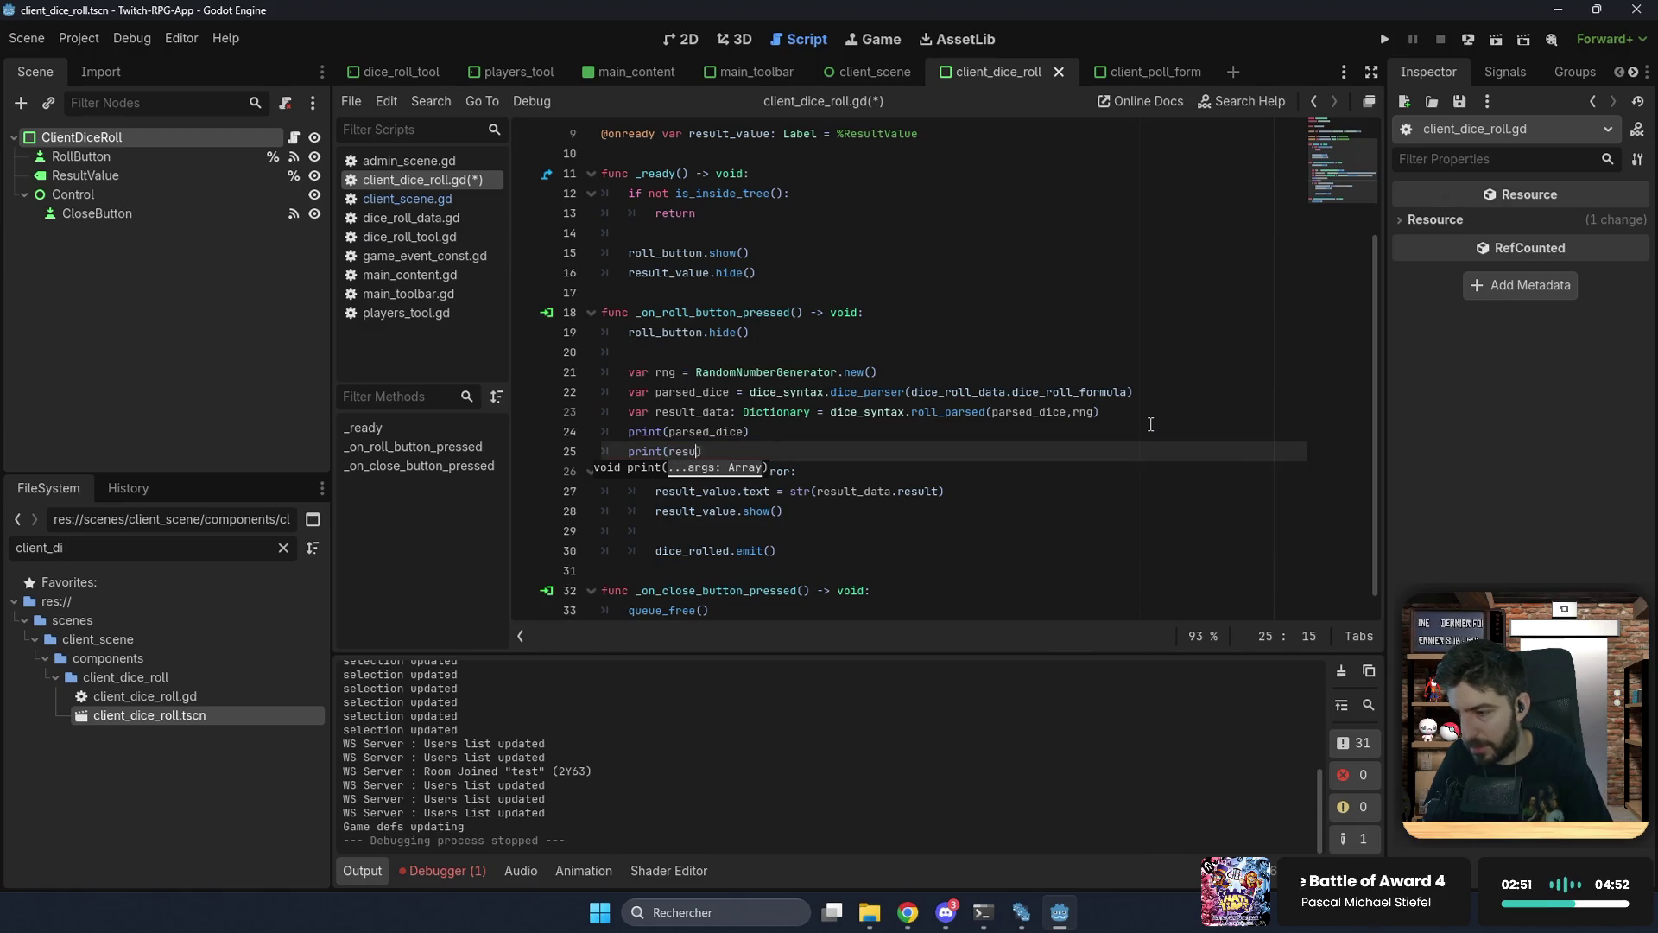
type("data)")
key("Return")
key("ctrl+s")
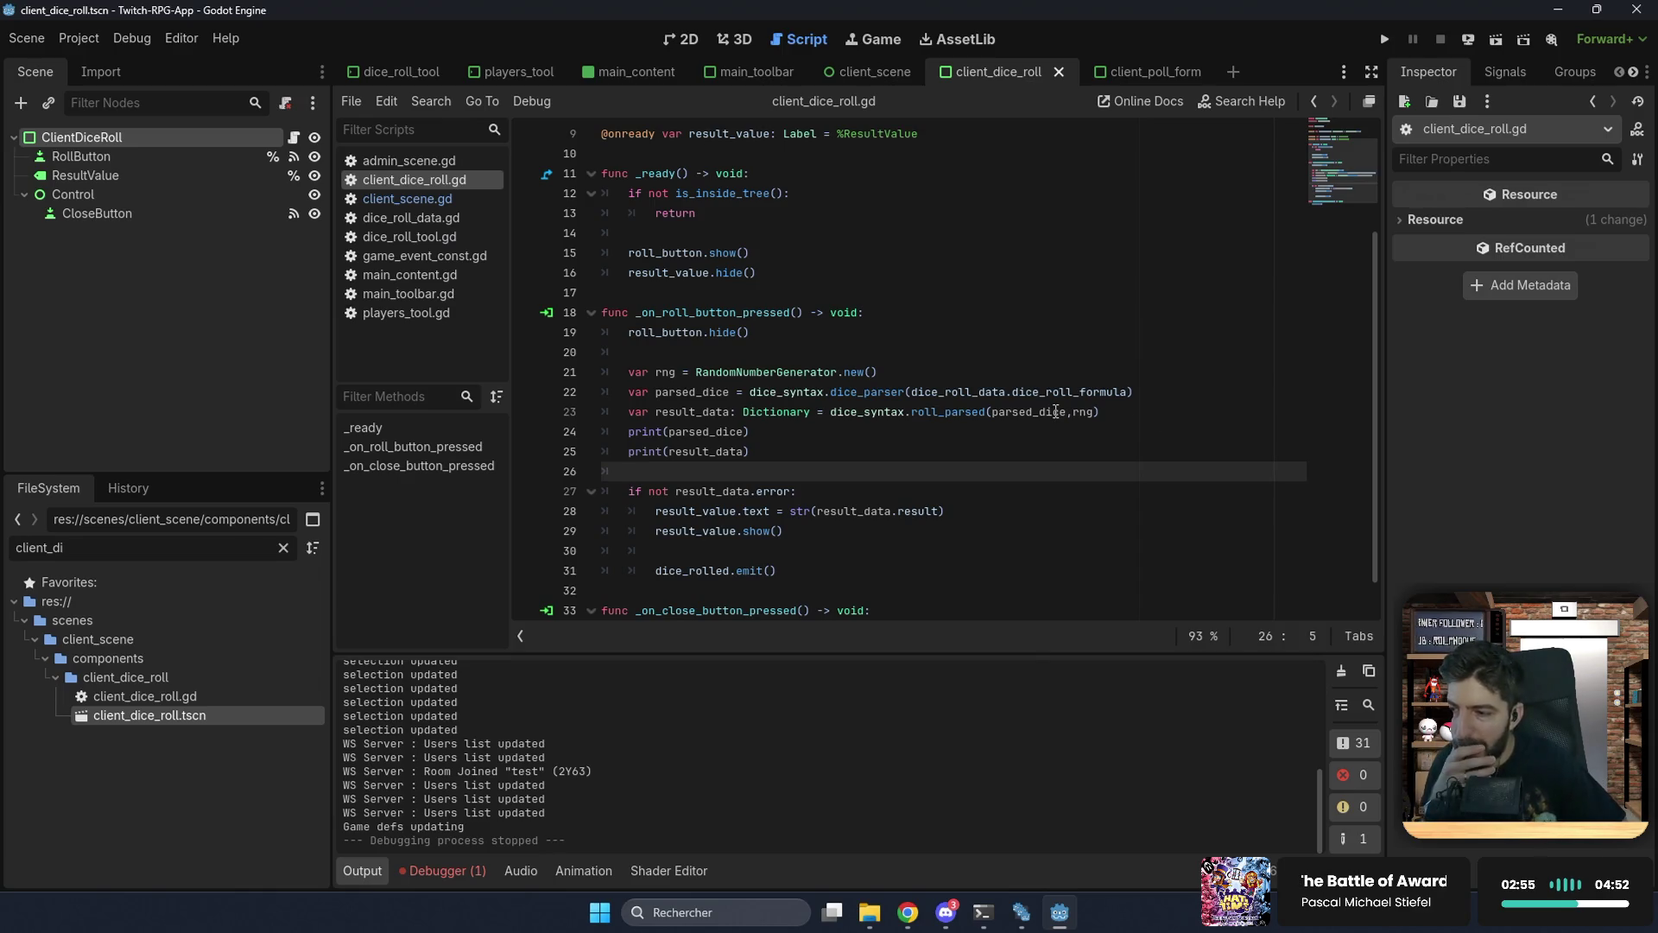
Step: Insert a blank line before the debug prints, save, and run the project
double_click(724, 391)
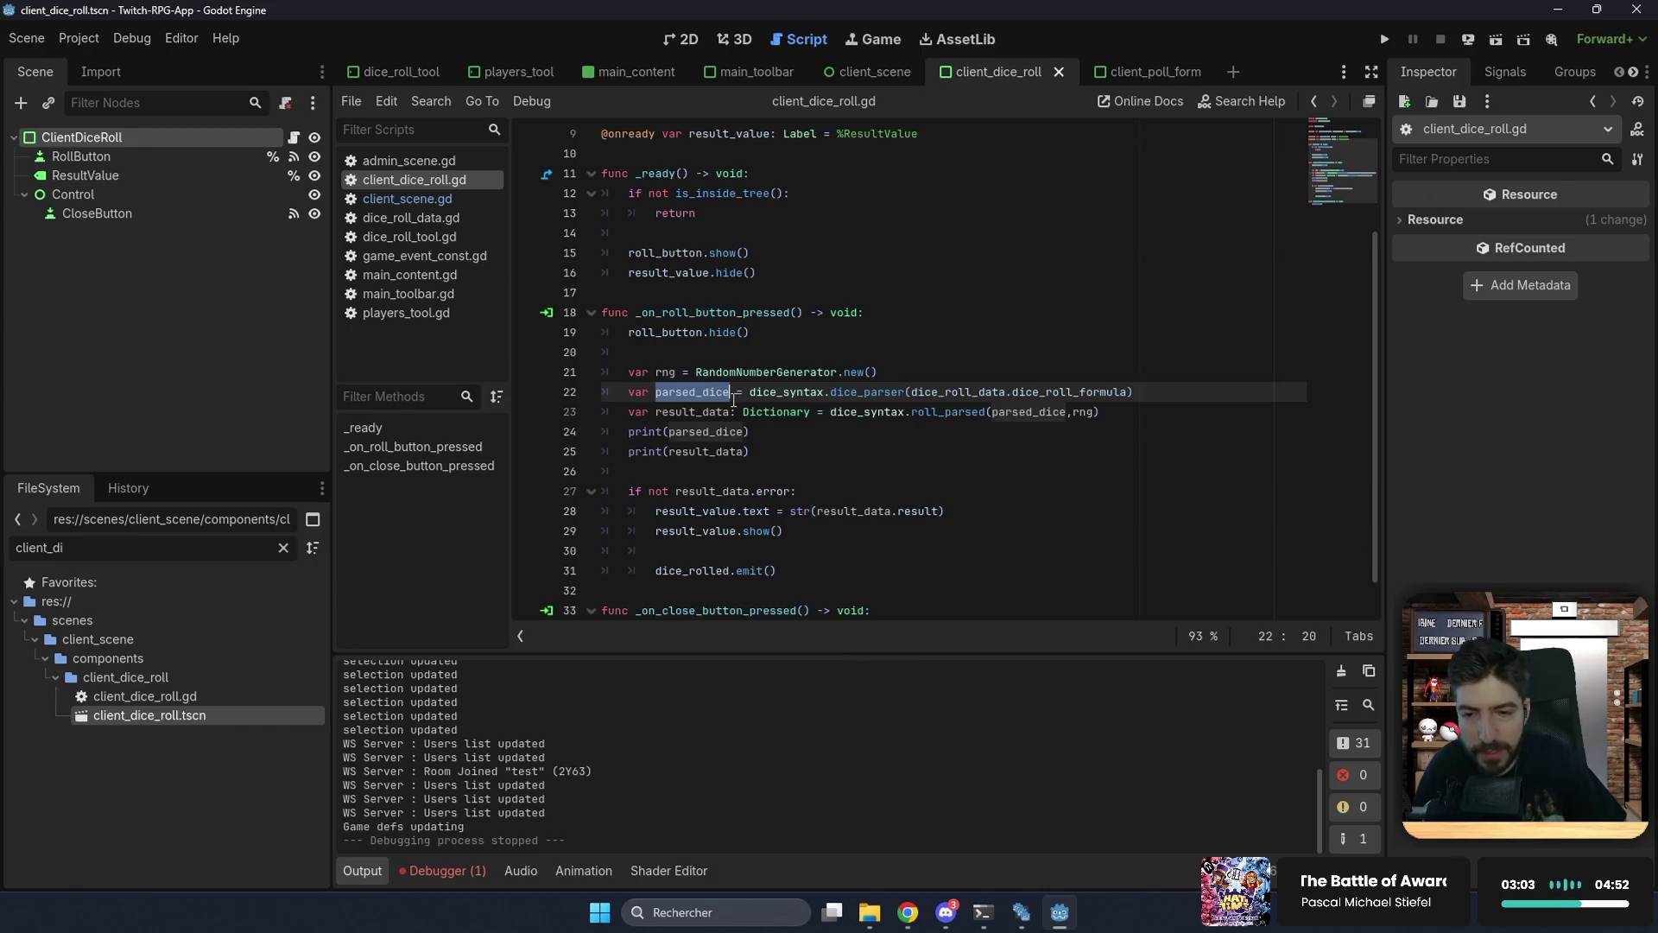
left_click(822, 431)
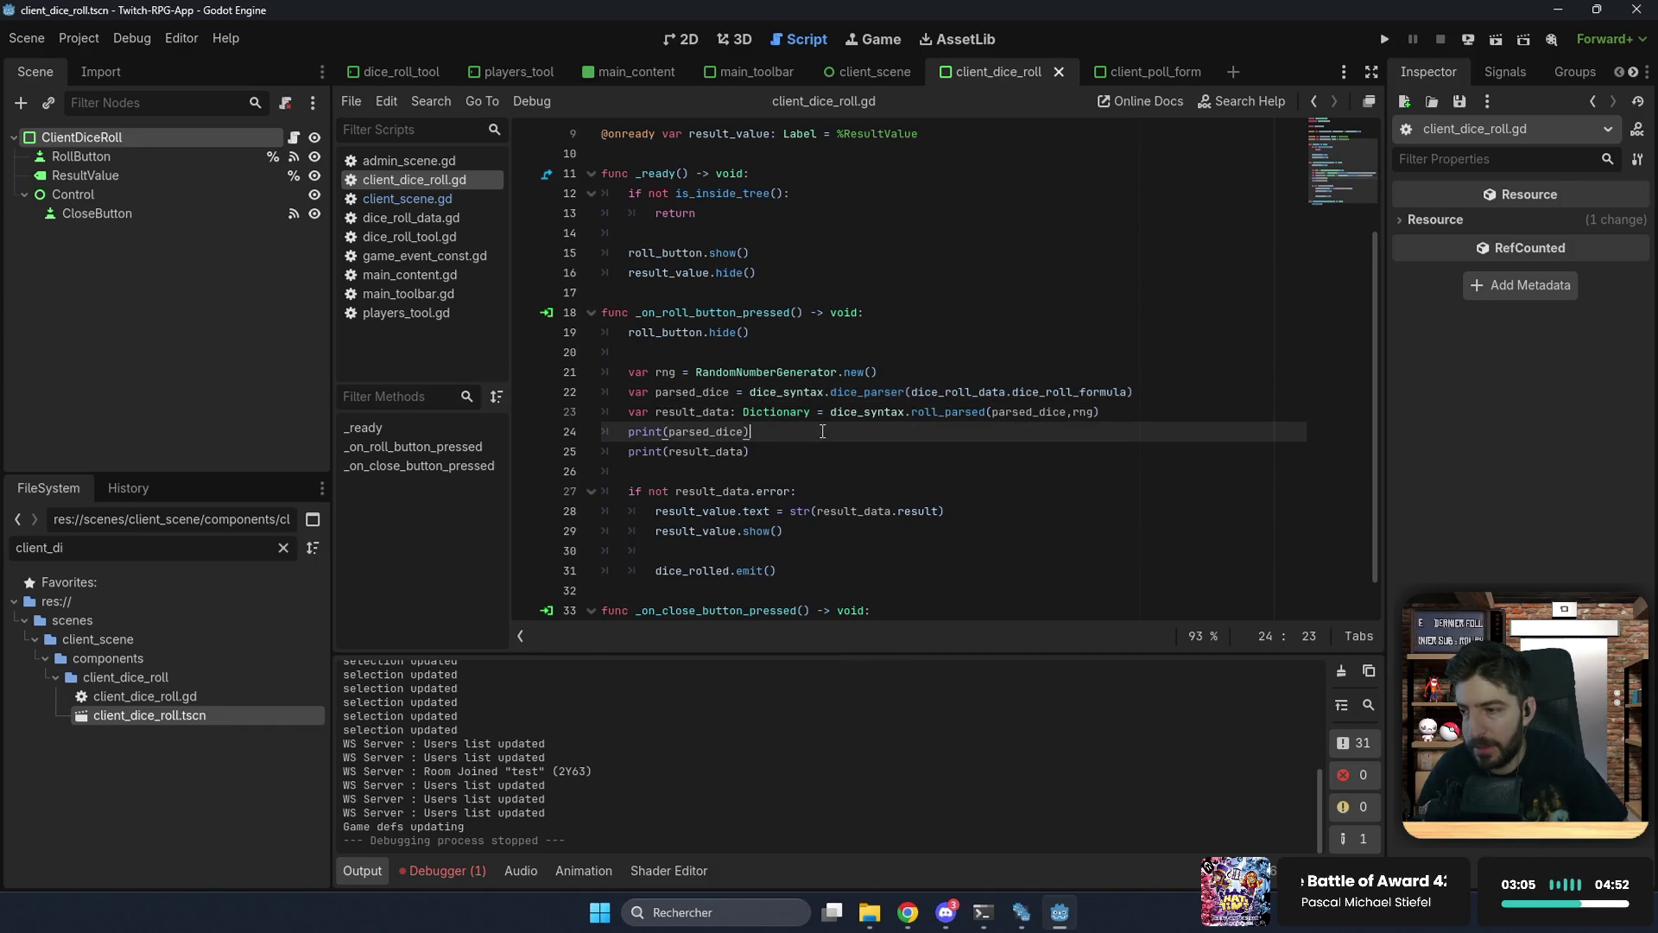
left_click(1103, 413)
double_click(950, 415)
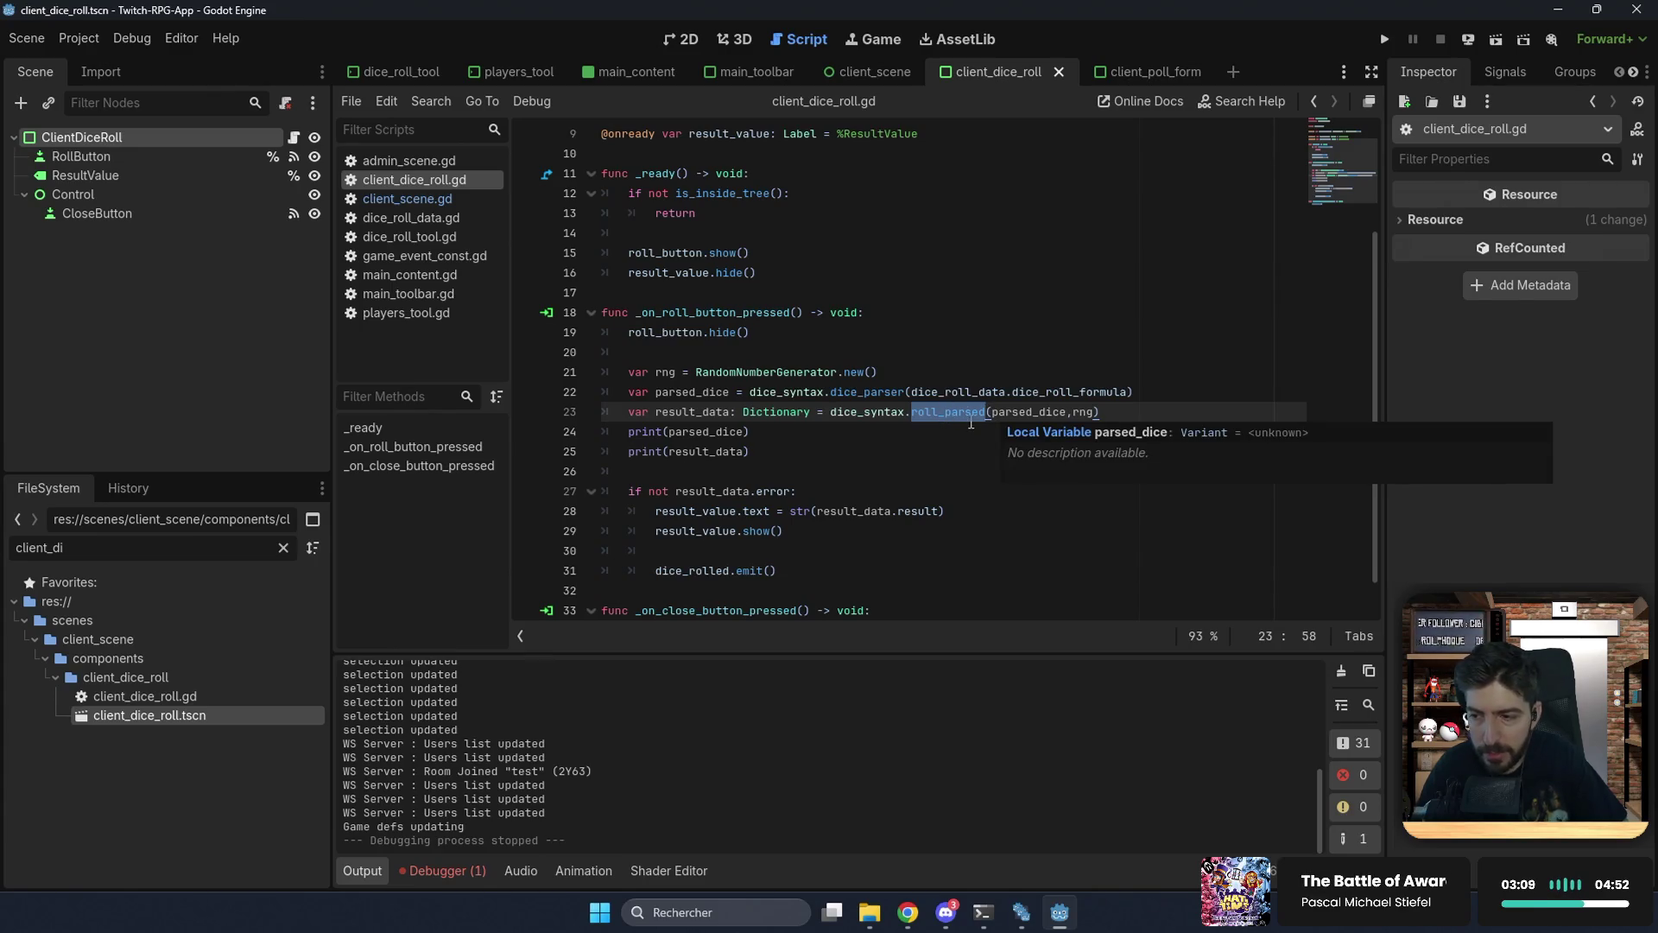
left_click(1104, 411)
key("Return")
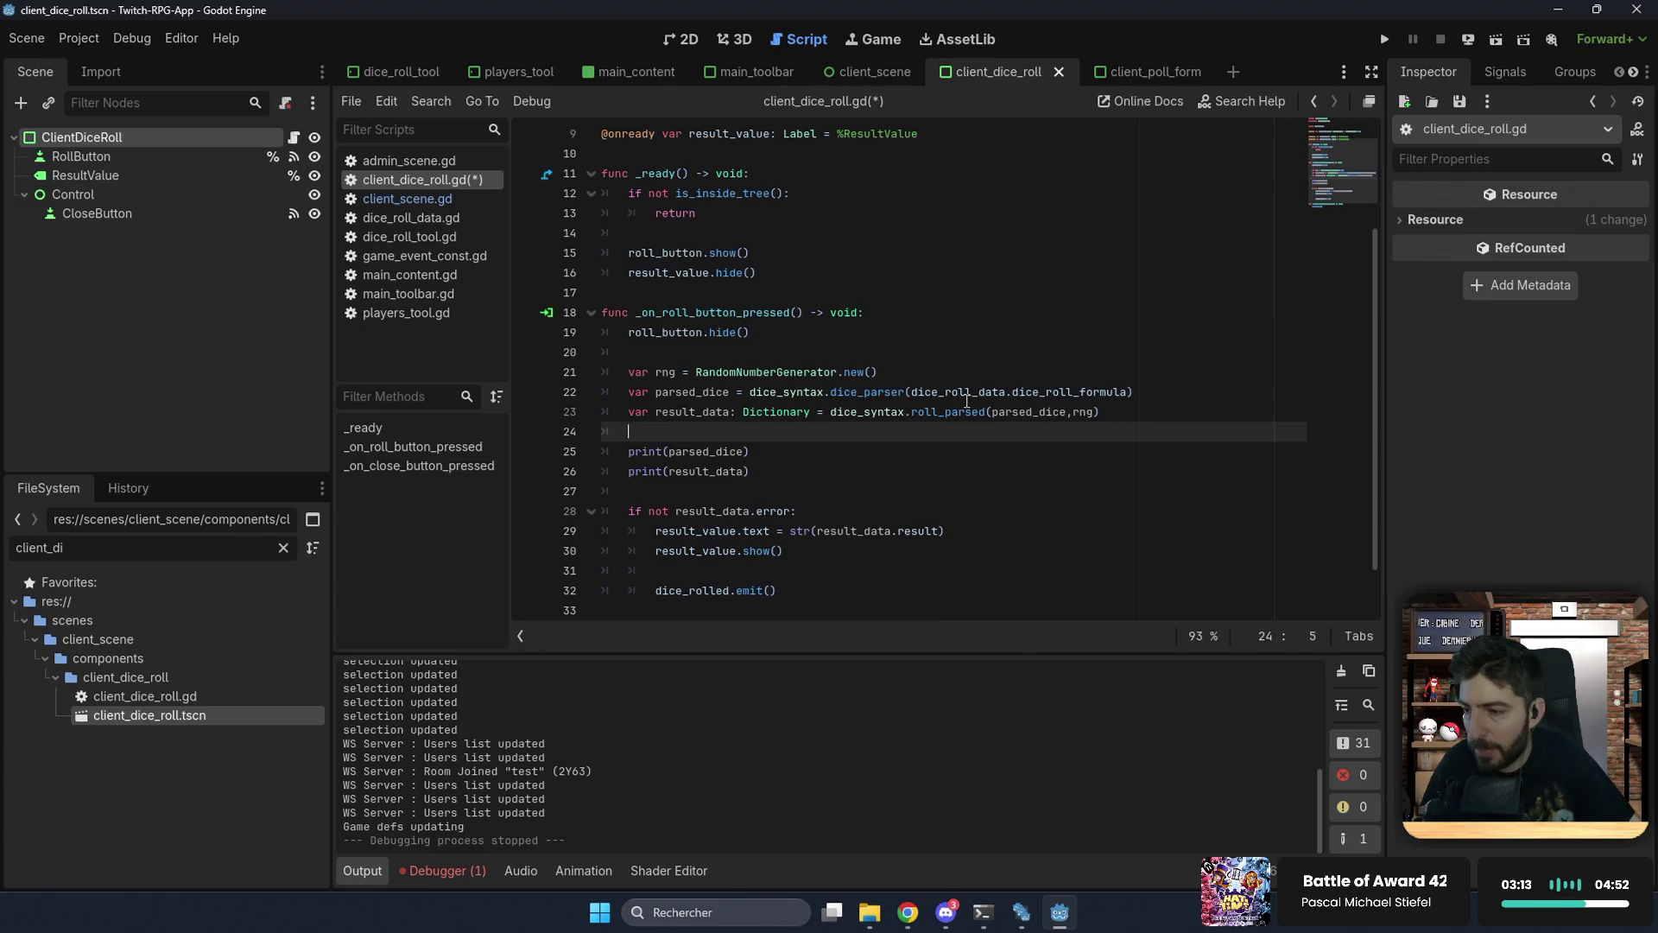
key("ctrl+s")
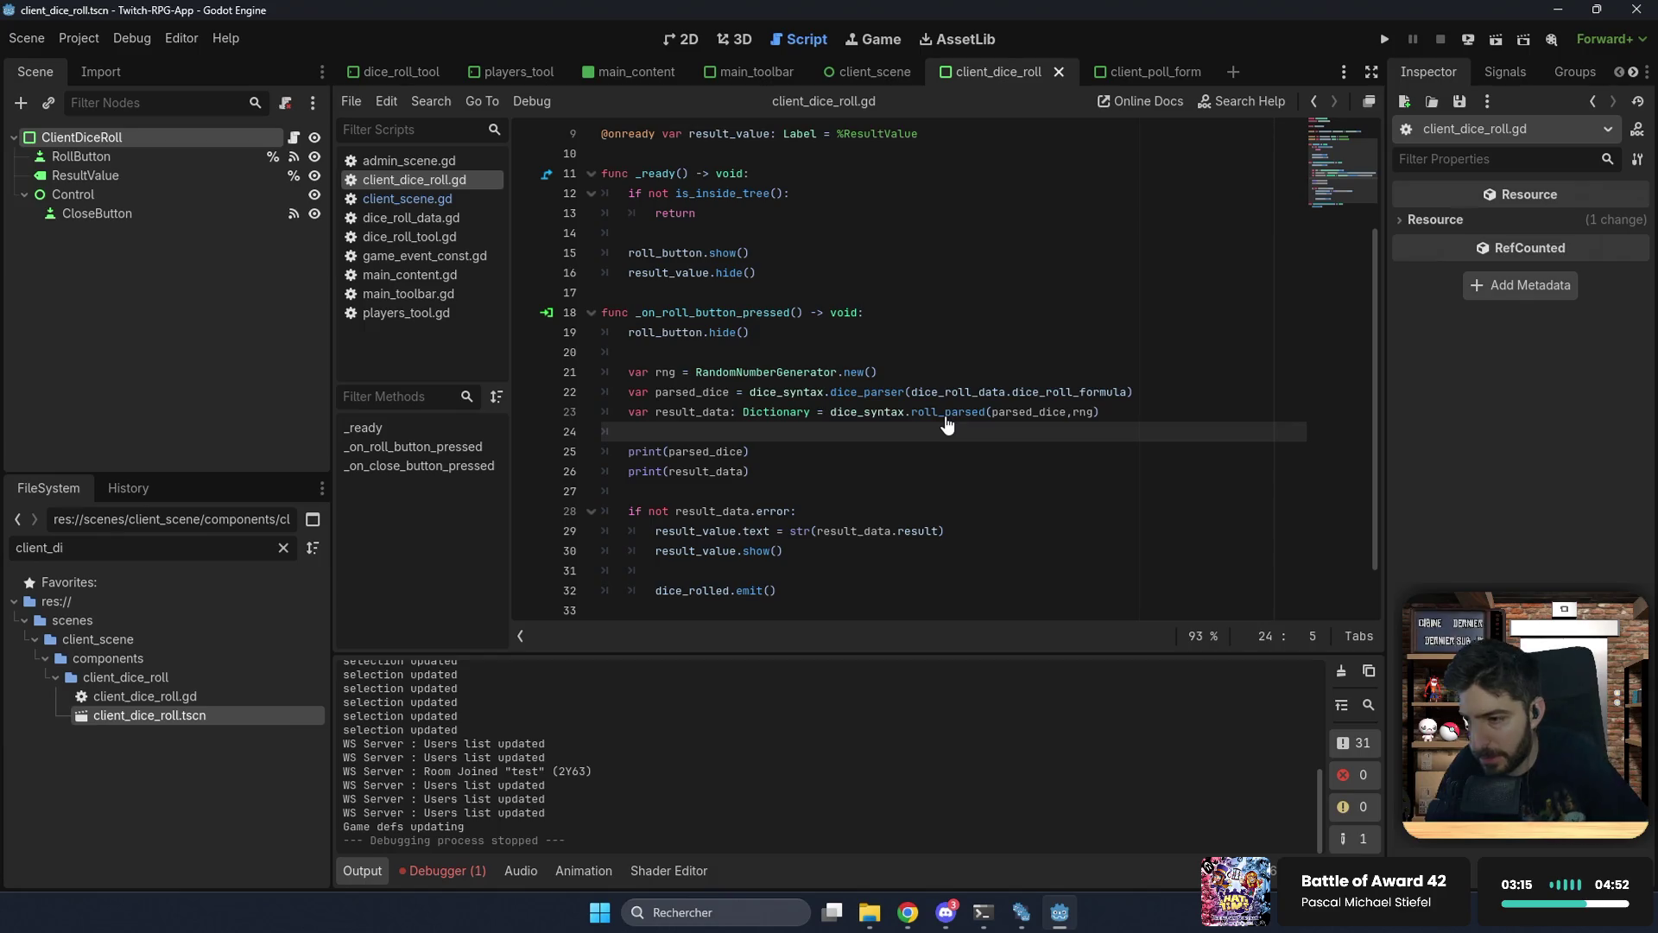
double_click(692, 392)
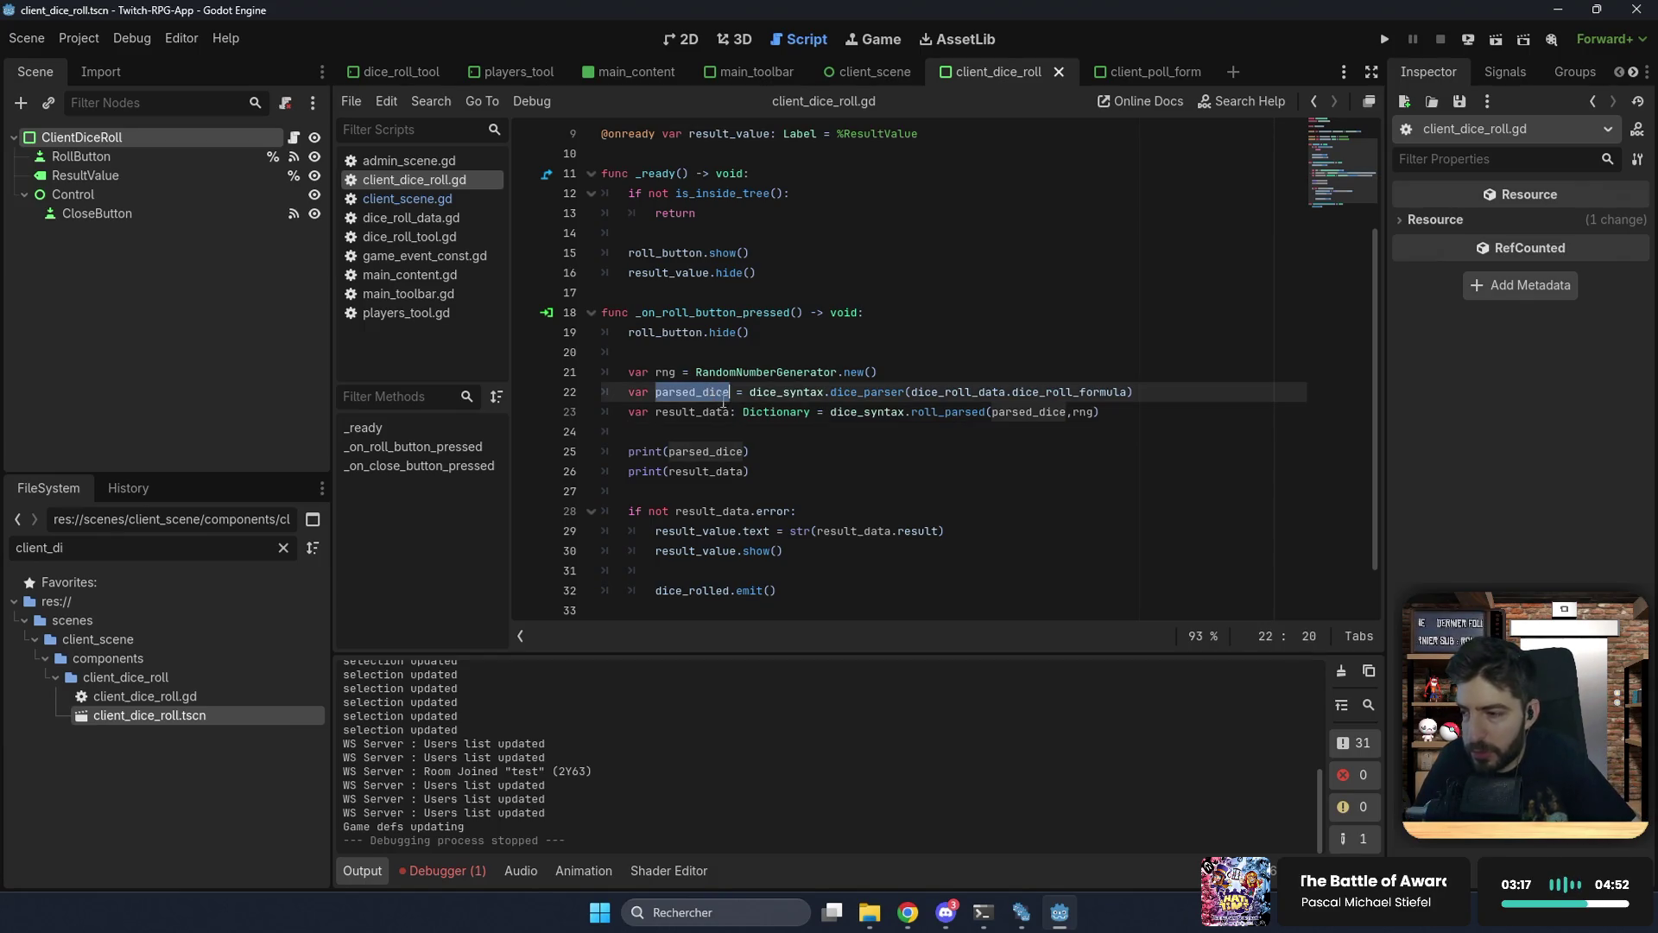
left_click(1384, 40)
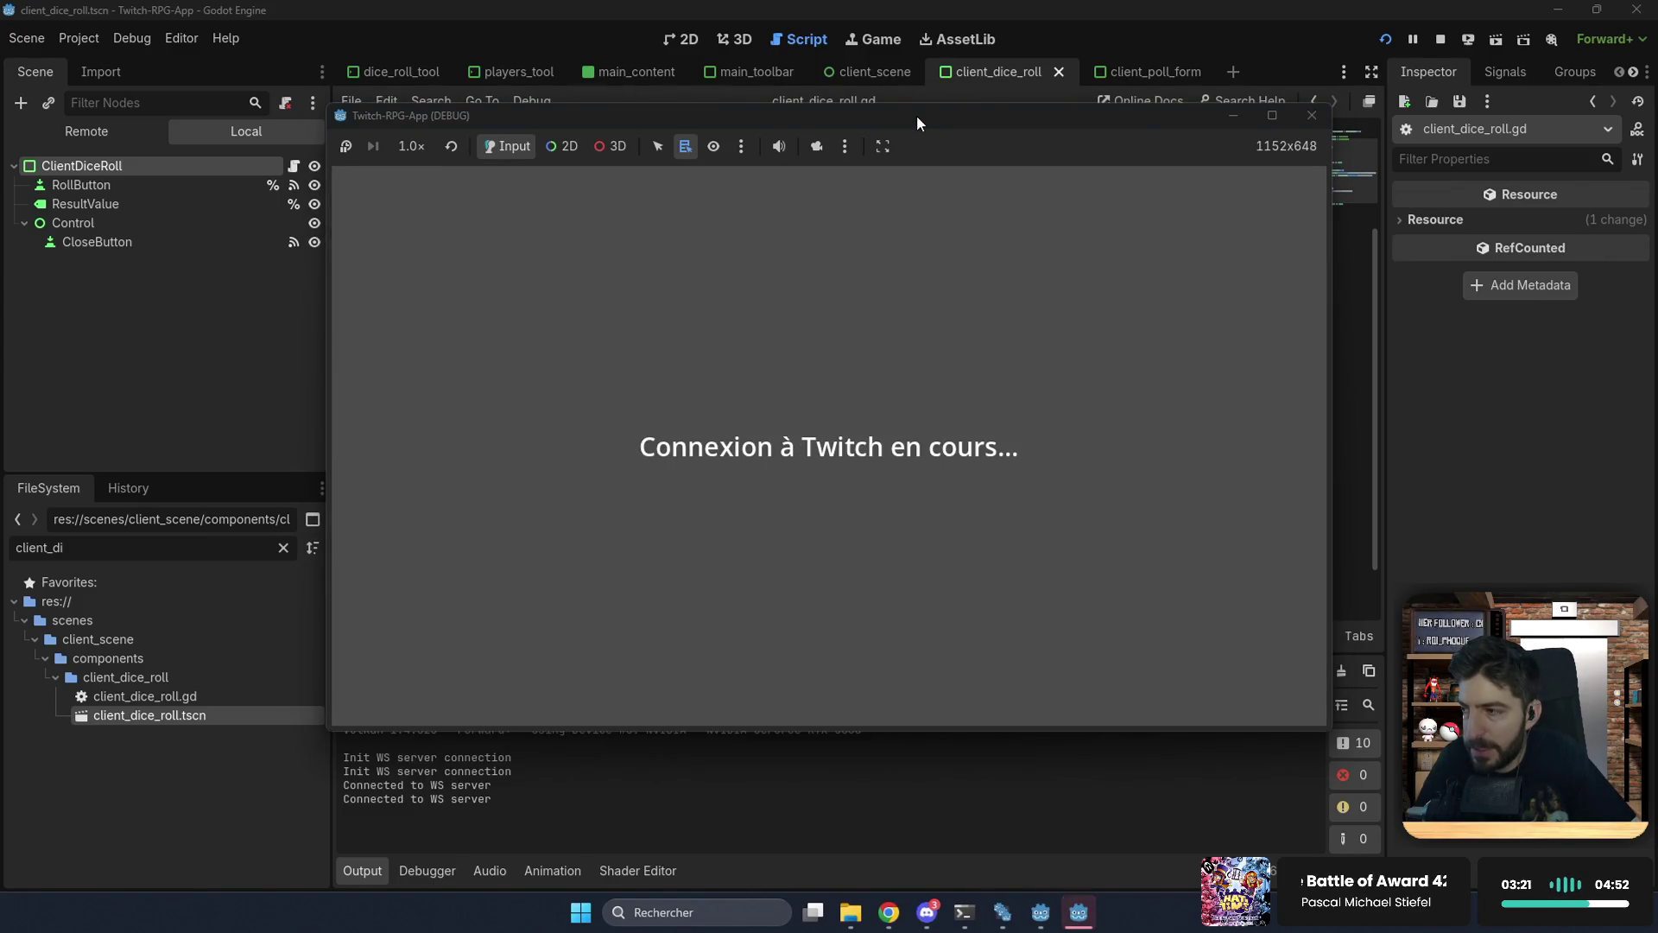
Step: In the running game, load the test save and open the dice roll panel
left_click_drag(916, 116, 1156, 266)
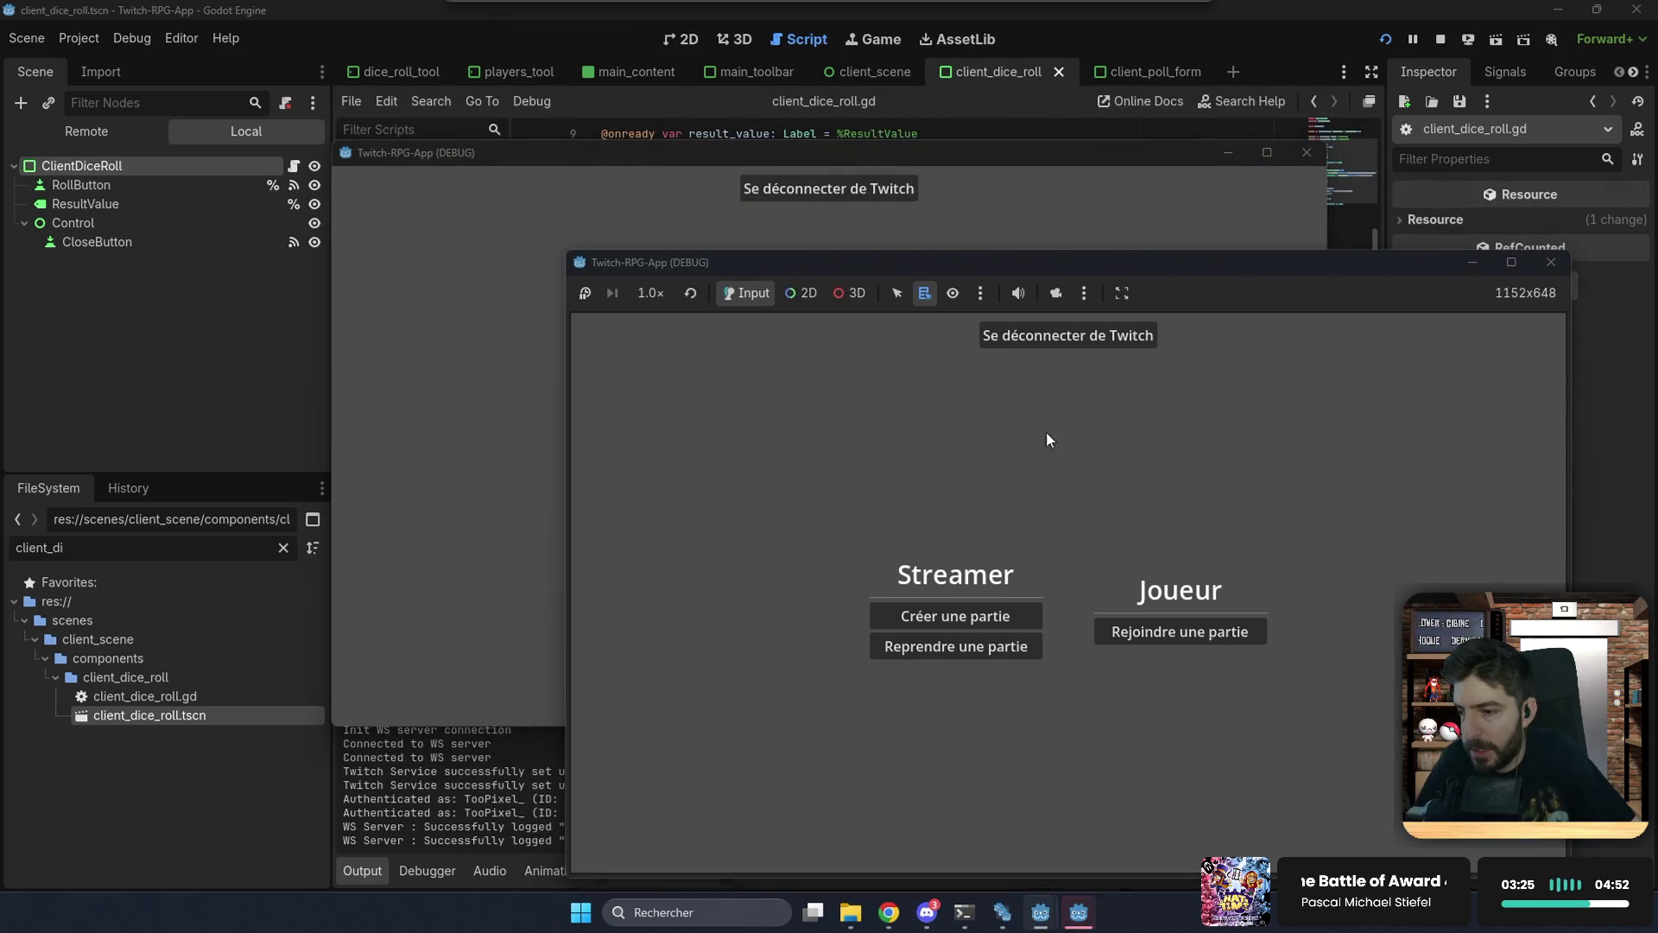
left_click(920, 648)
left_click(1011, 527)
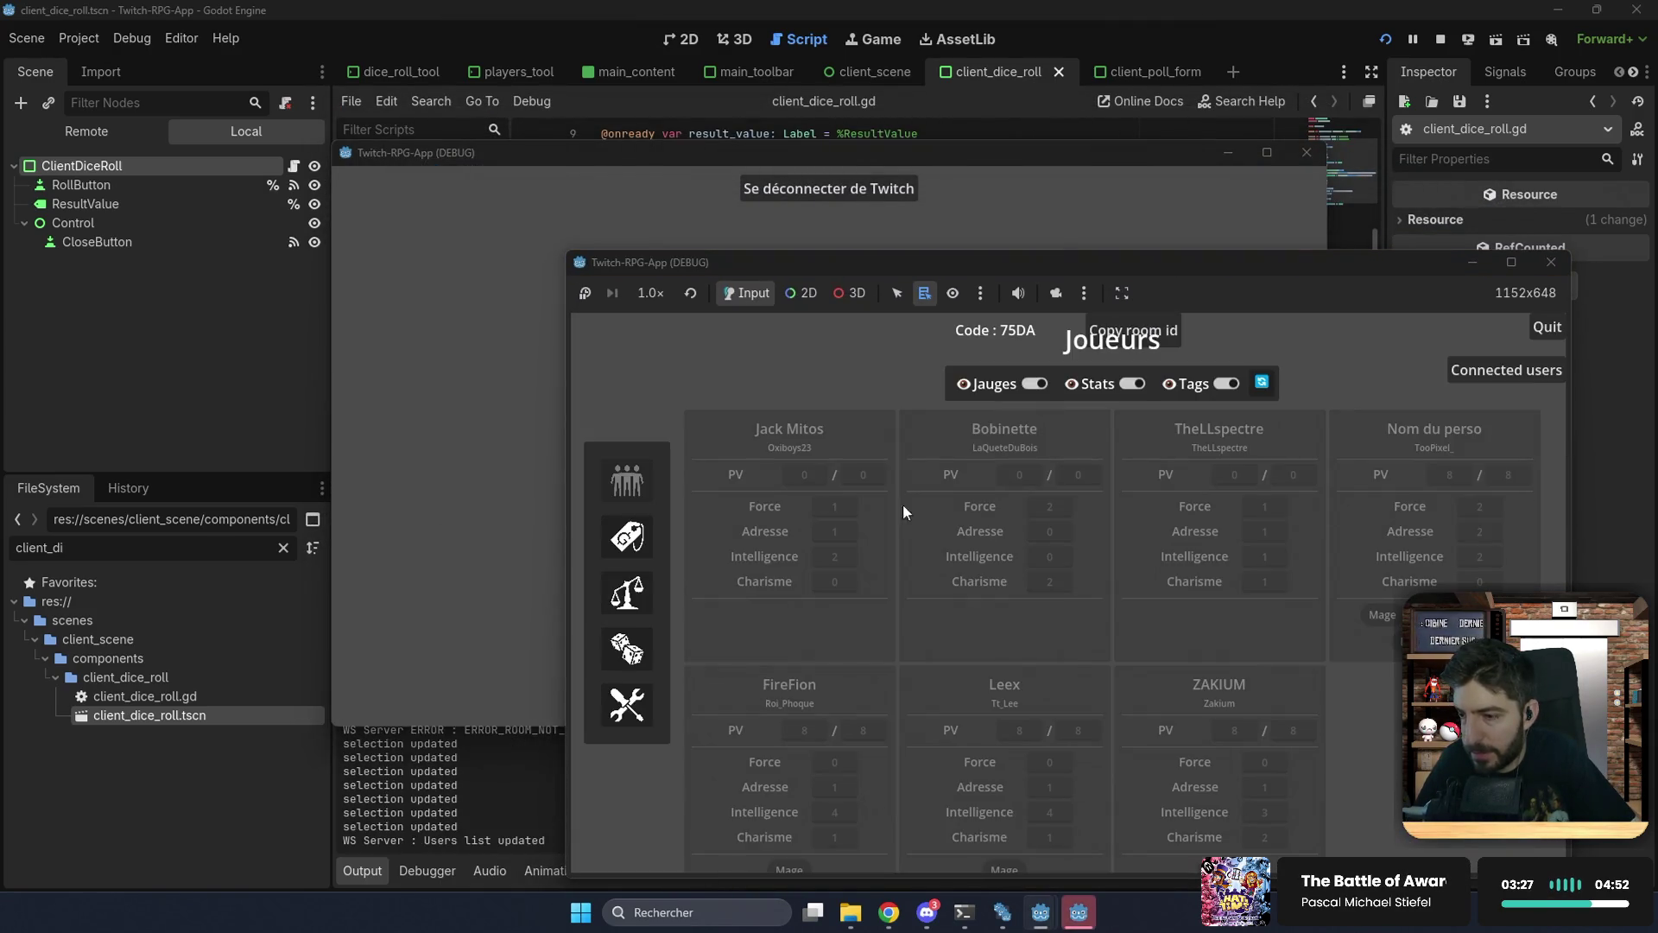
left_click(631, 609)
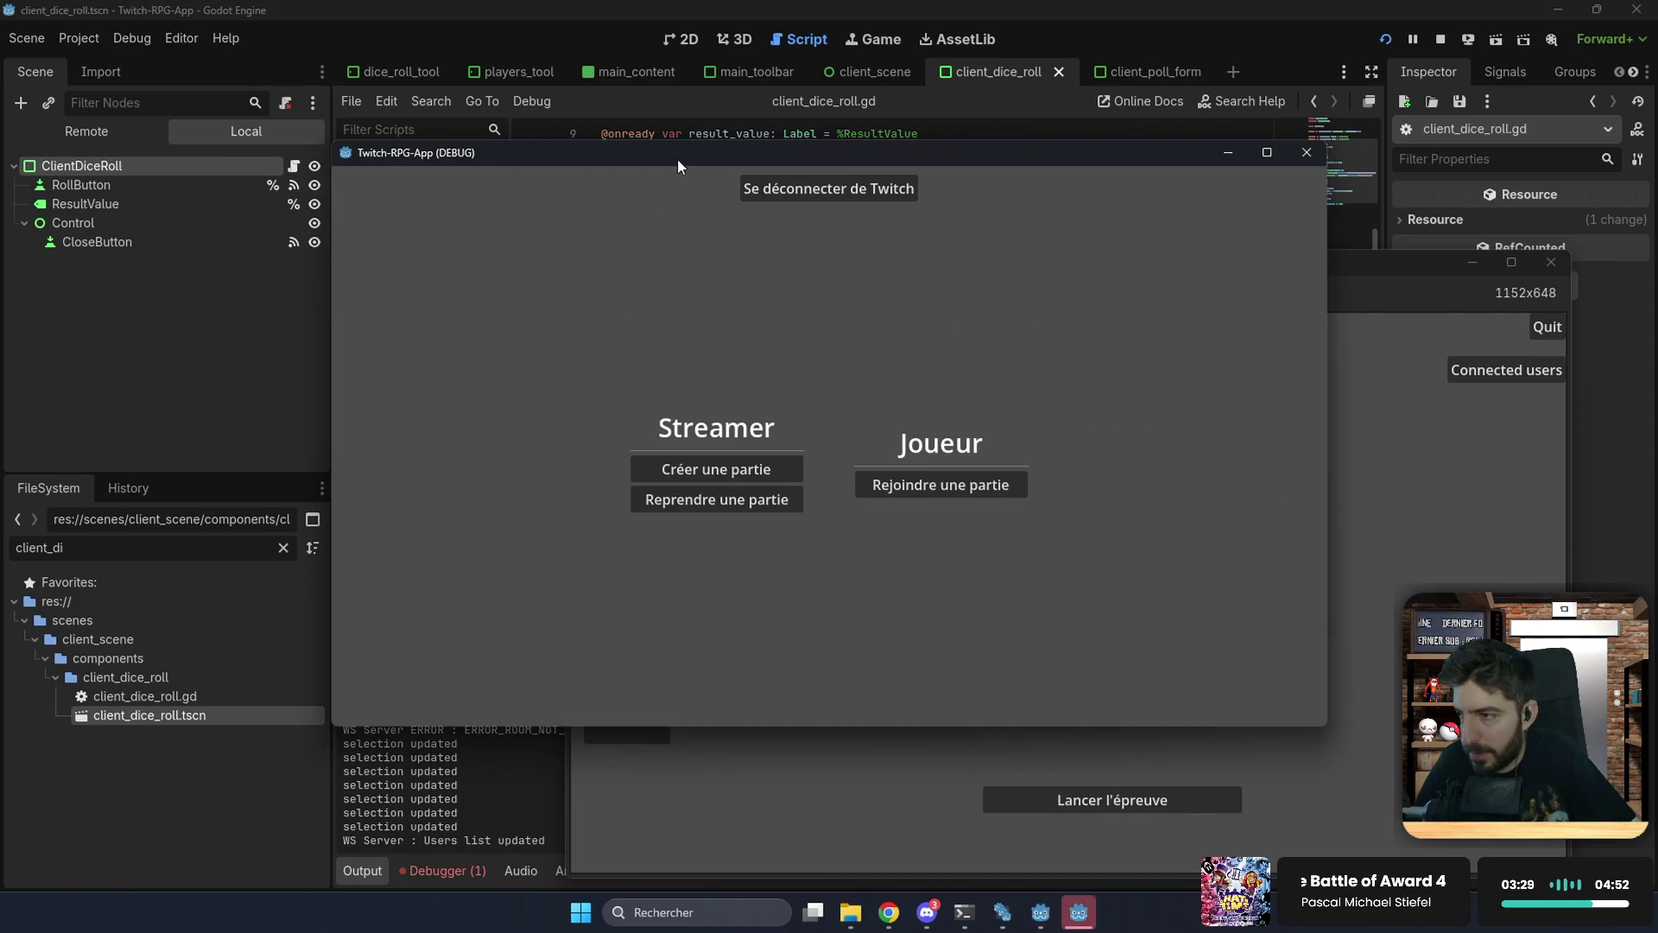
Step: Jump from the debugger's Errors list to the dice_parser error at dice_syntax.gd line 44
left_click(443, 867)
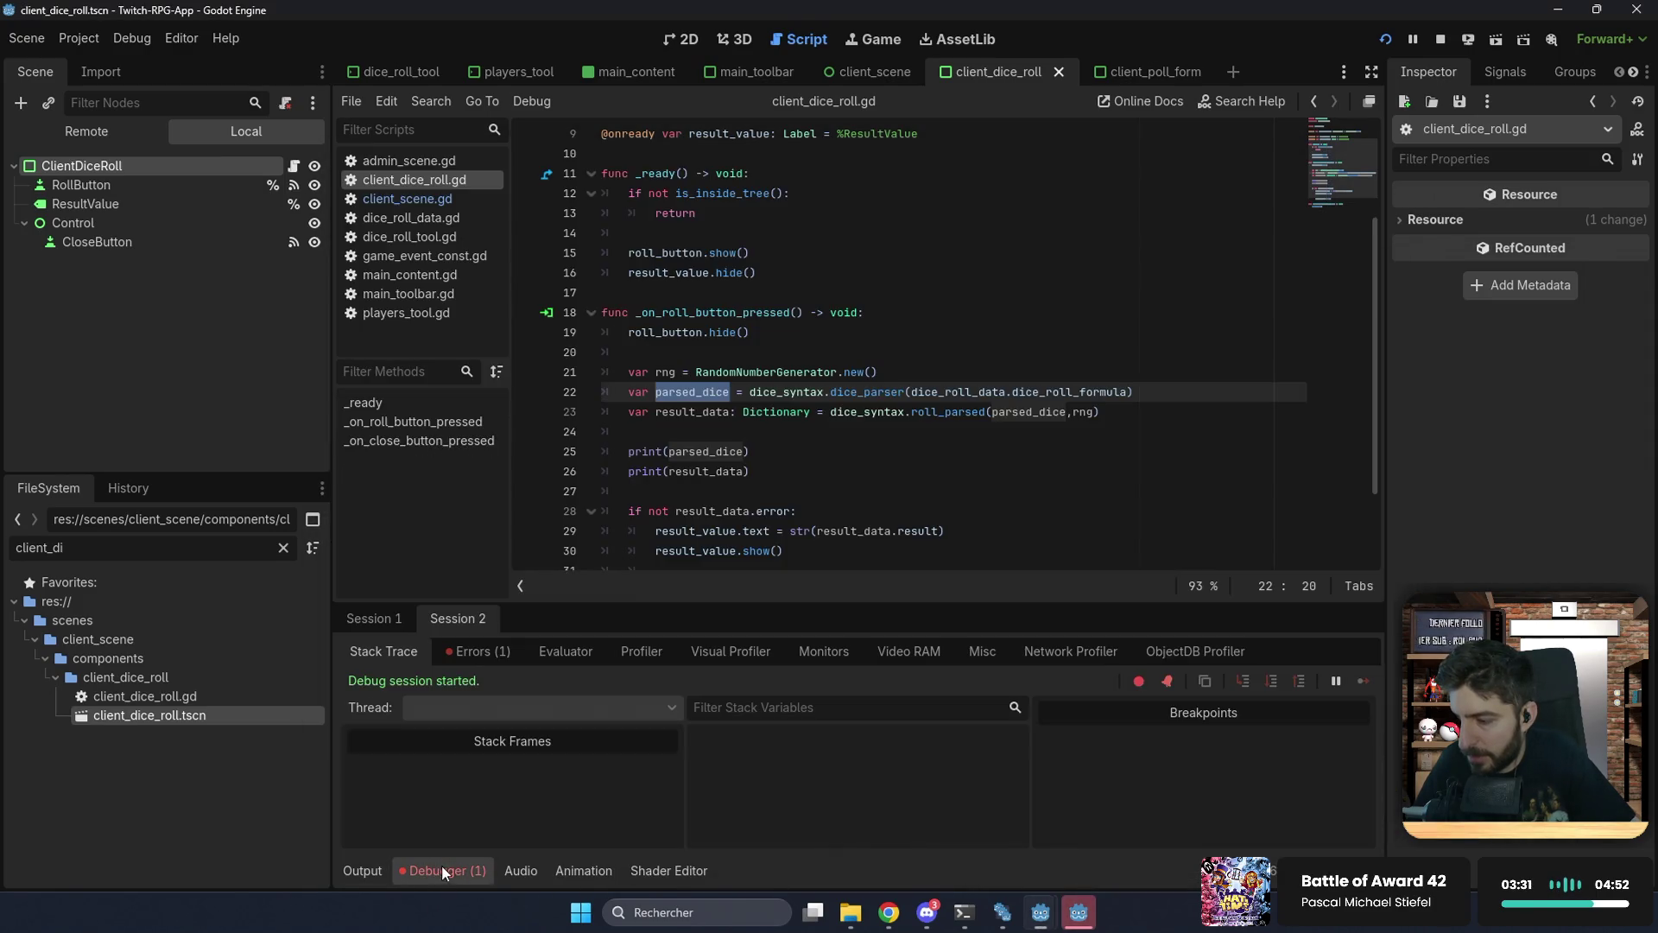
left_click(468, 649)
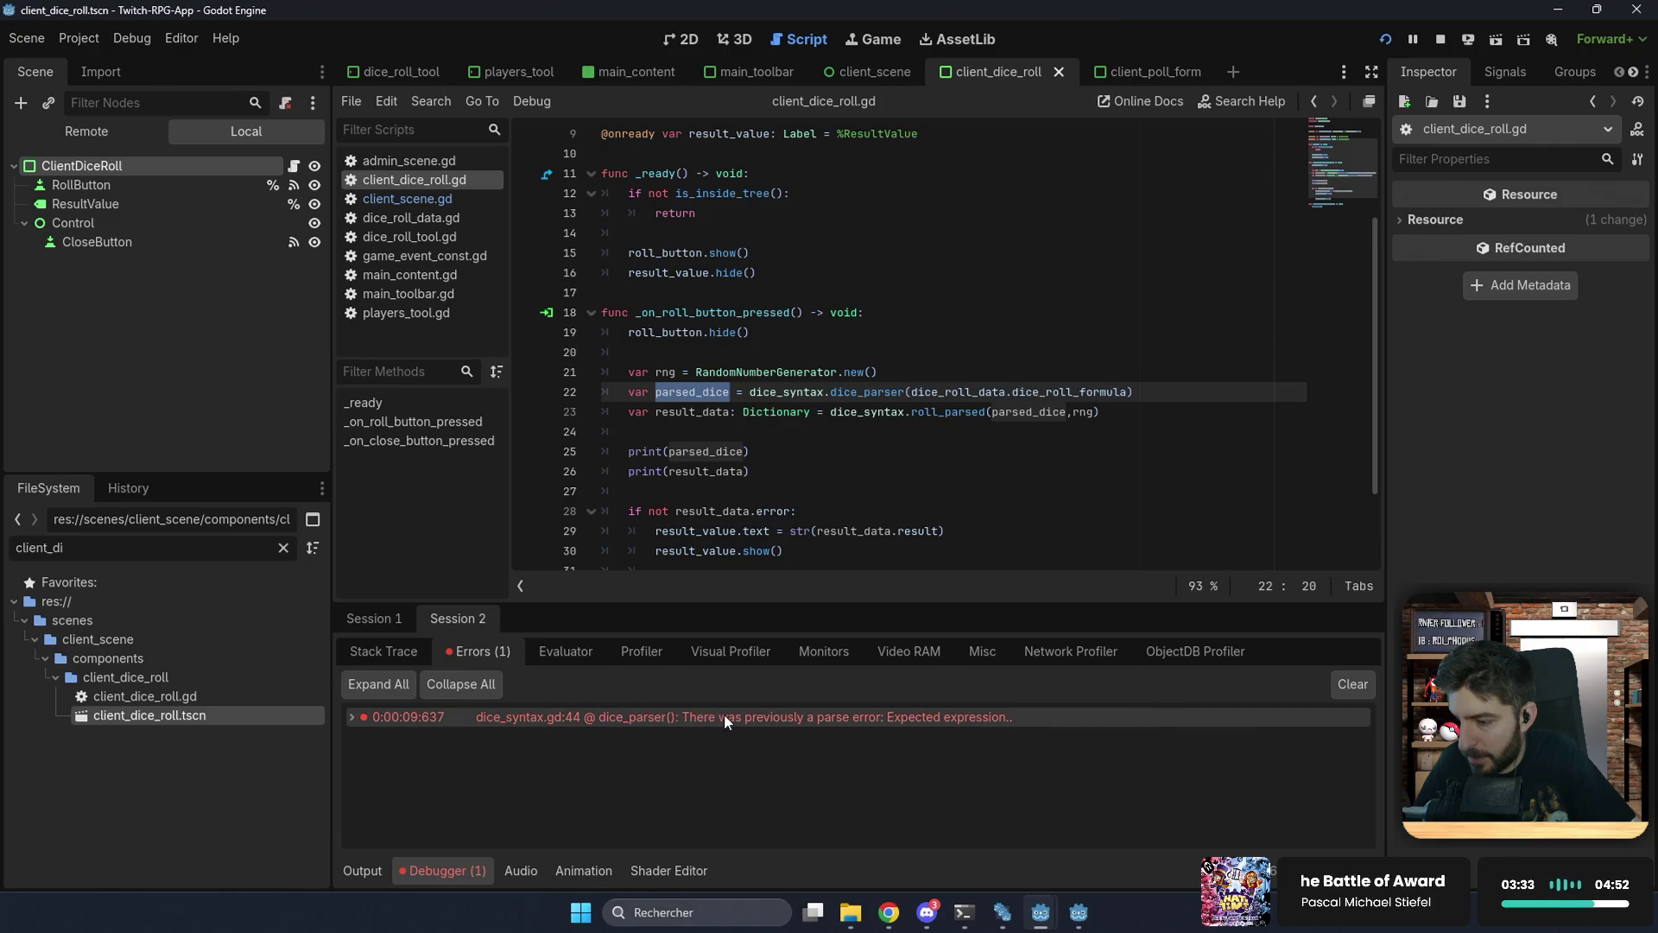
mouse_move(727, 717)
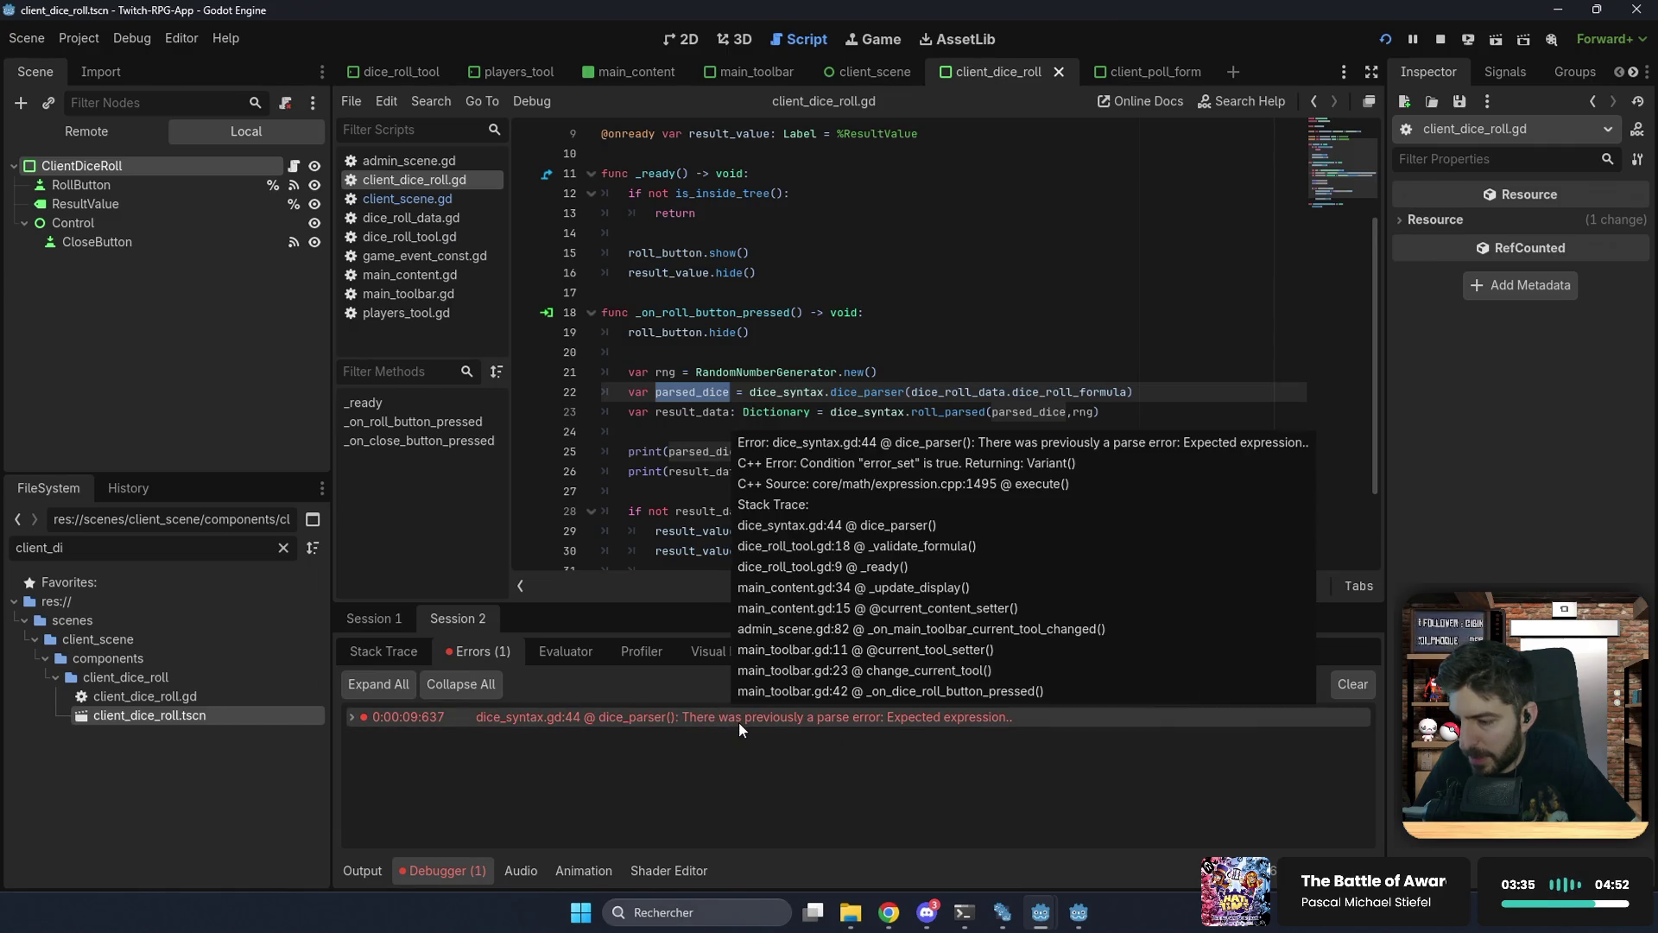
left_click(738, 722)
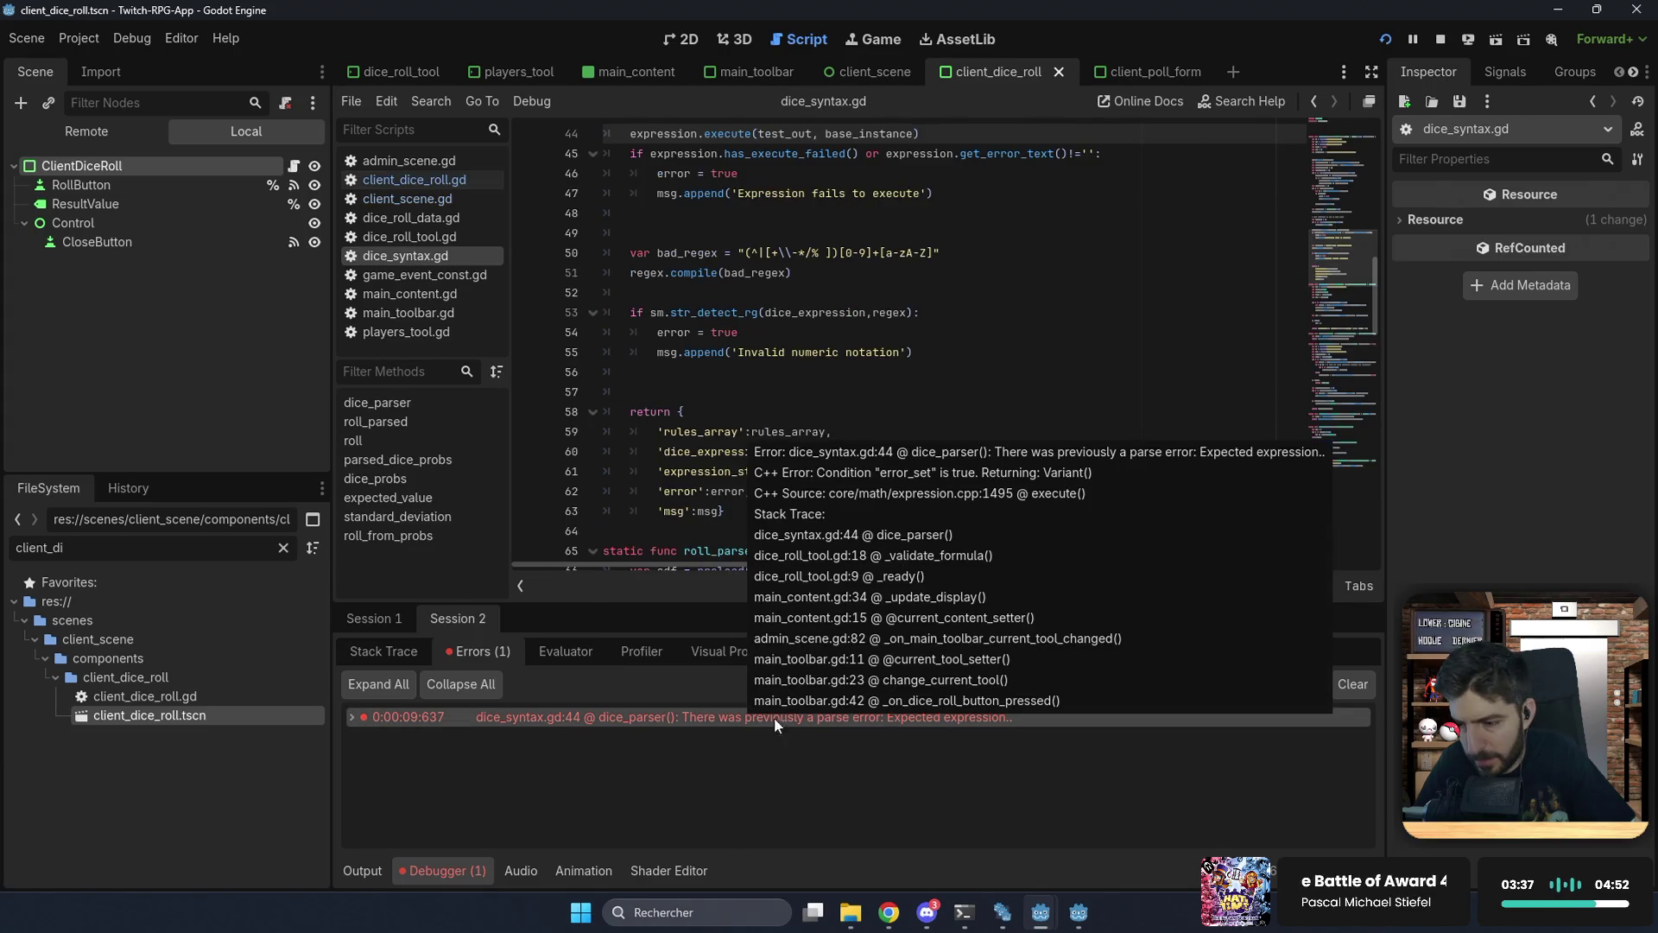
double_click(722, 717)
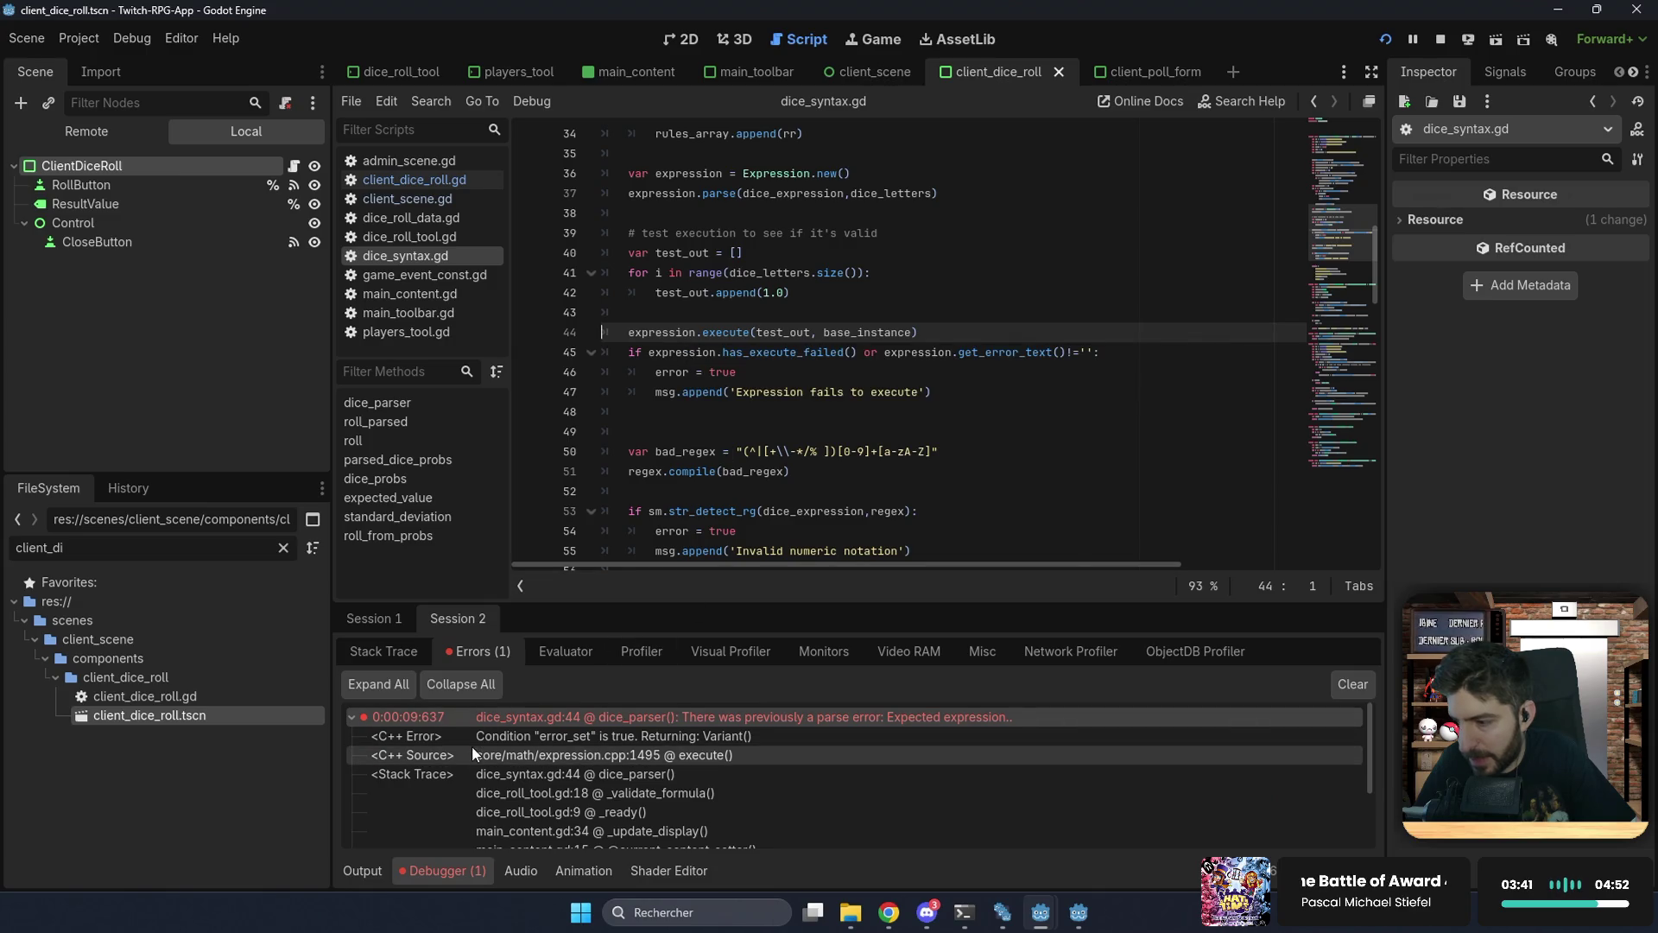
double_click(546, 717)
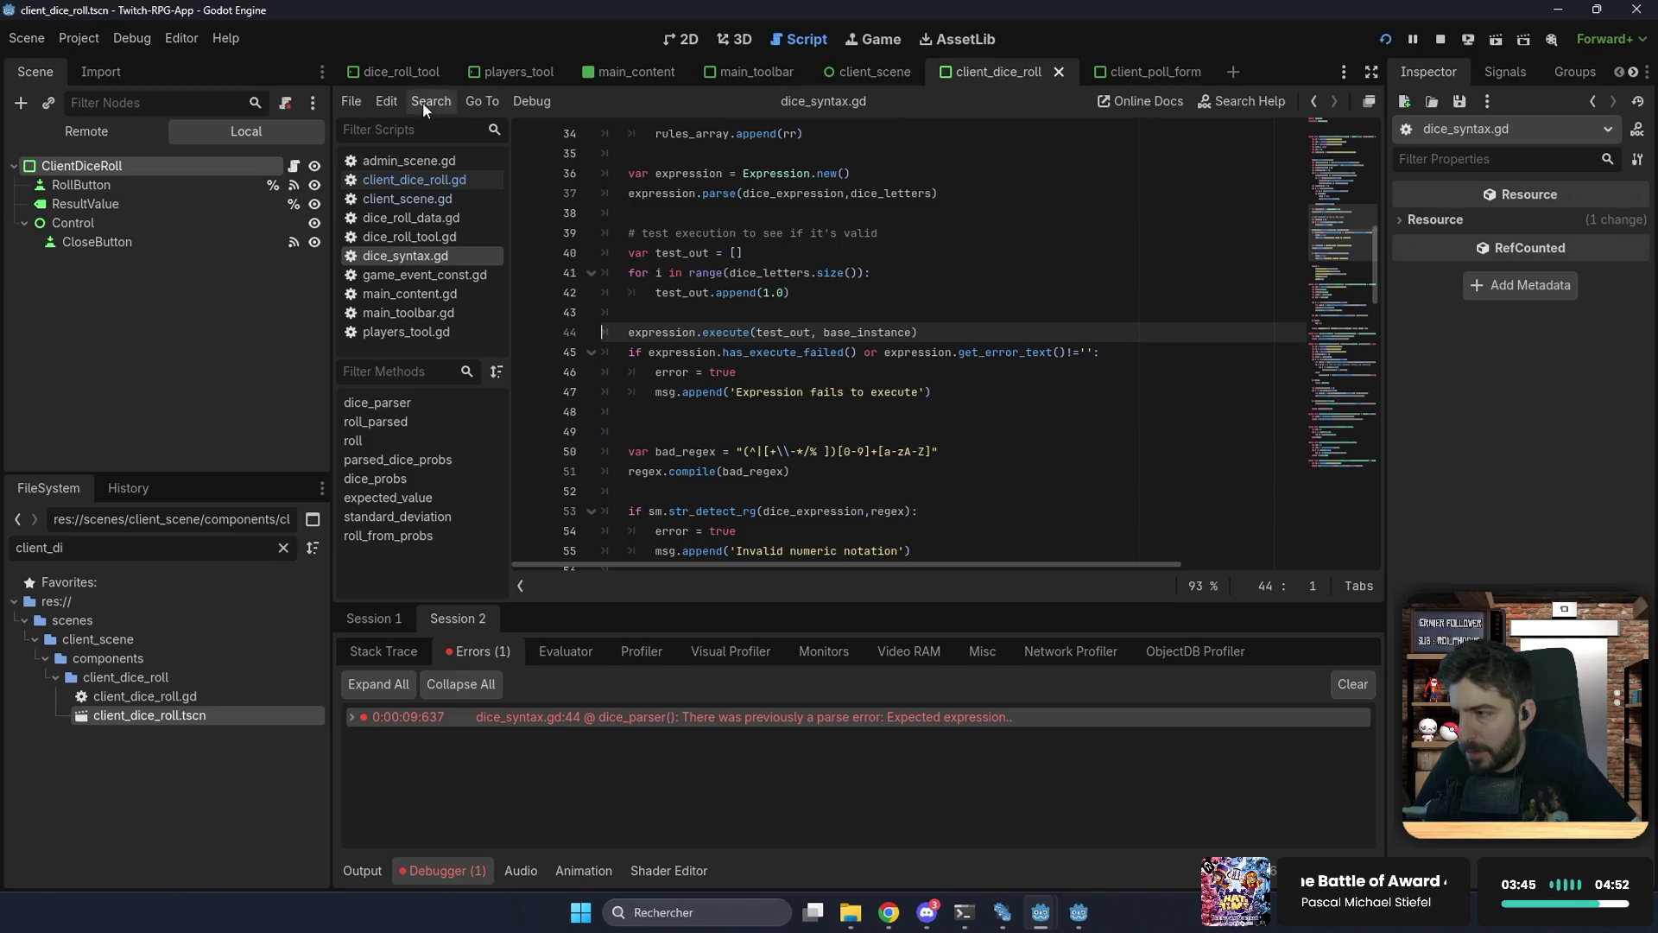
left_click(396, 71)
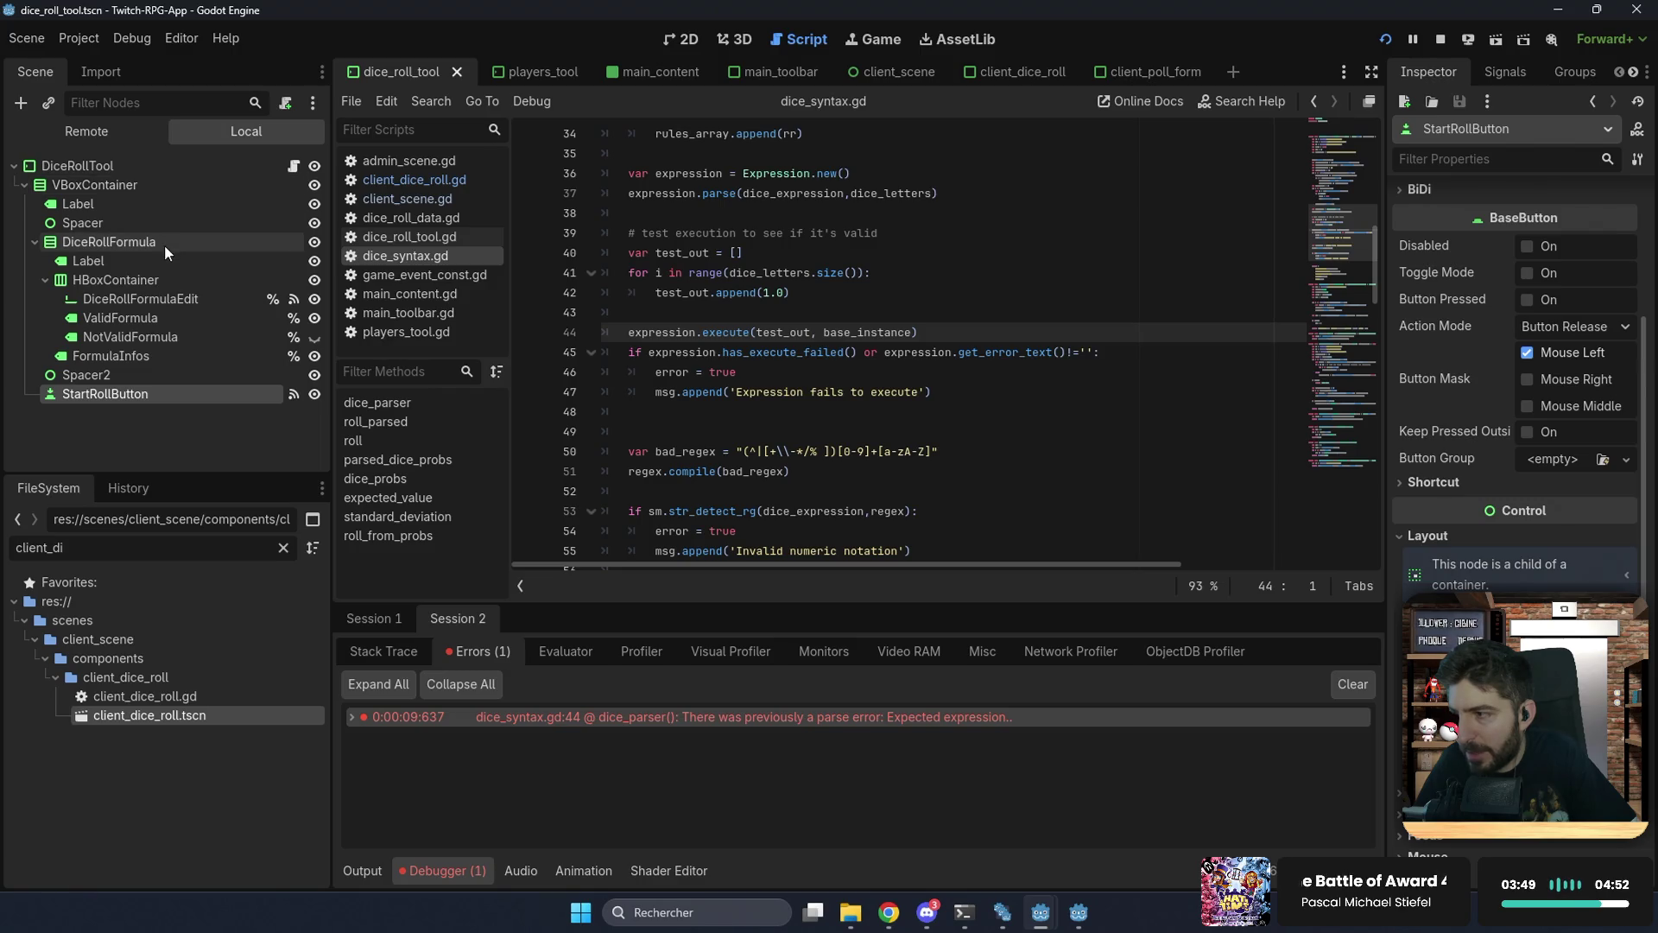
Step: In dice_roll_tool.gd, add 'var formula: String = dice_roll_formula_edit.text.strip_edges()'
scroll(806, 274, "up", 9)
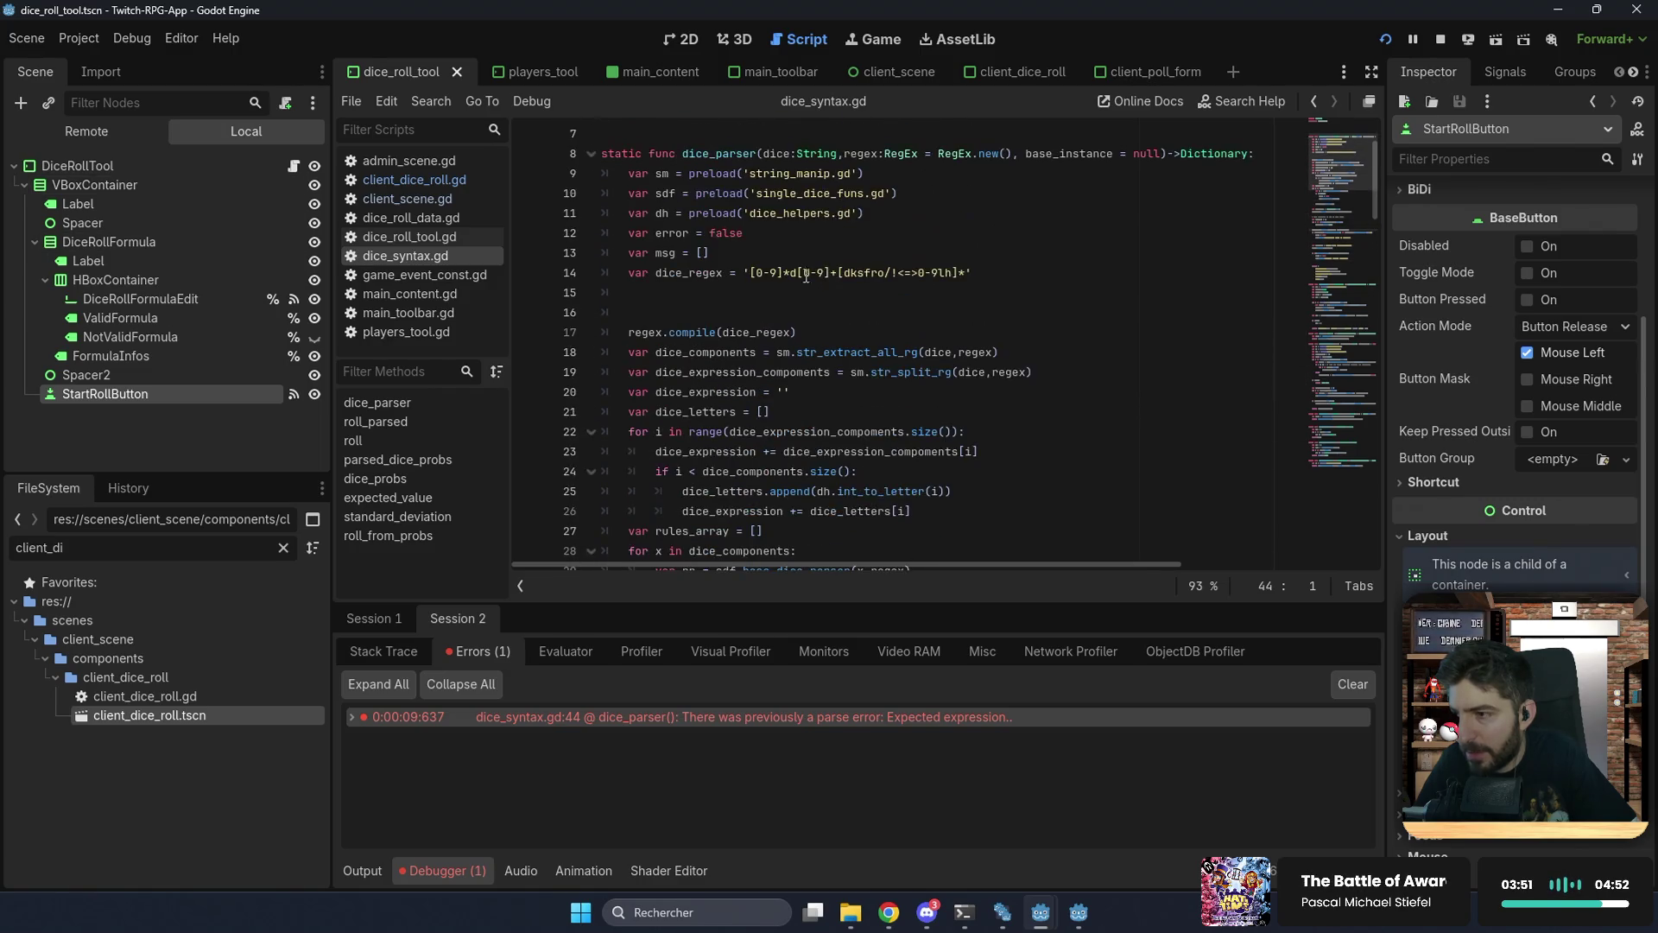
left_click(294, 164)
scroll(788, 316, "up", 1)
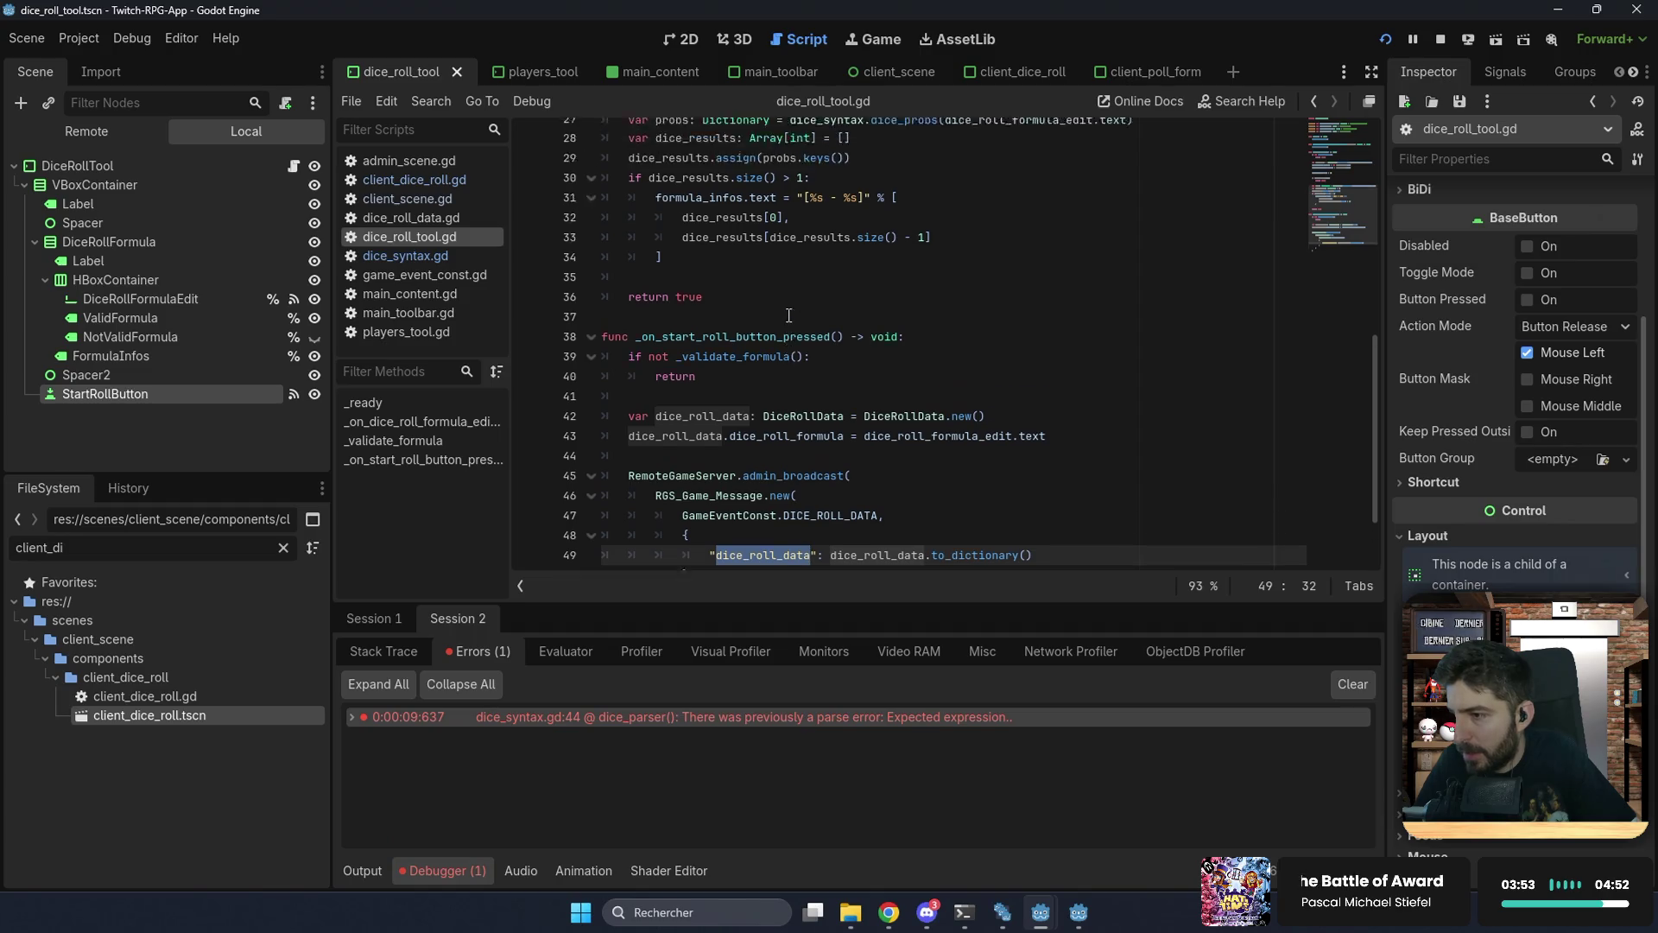
scroll(790, 303, "up", 6)
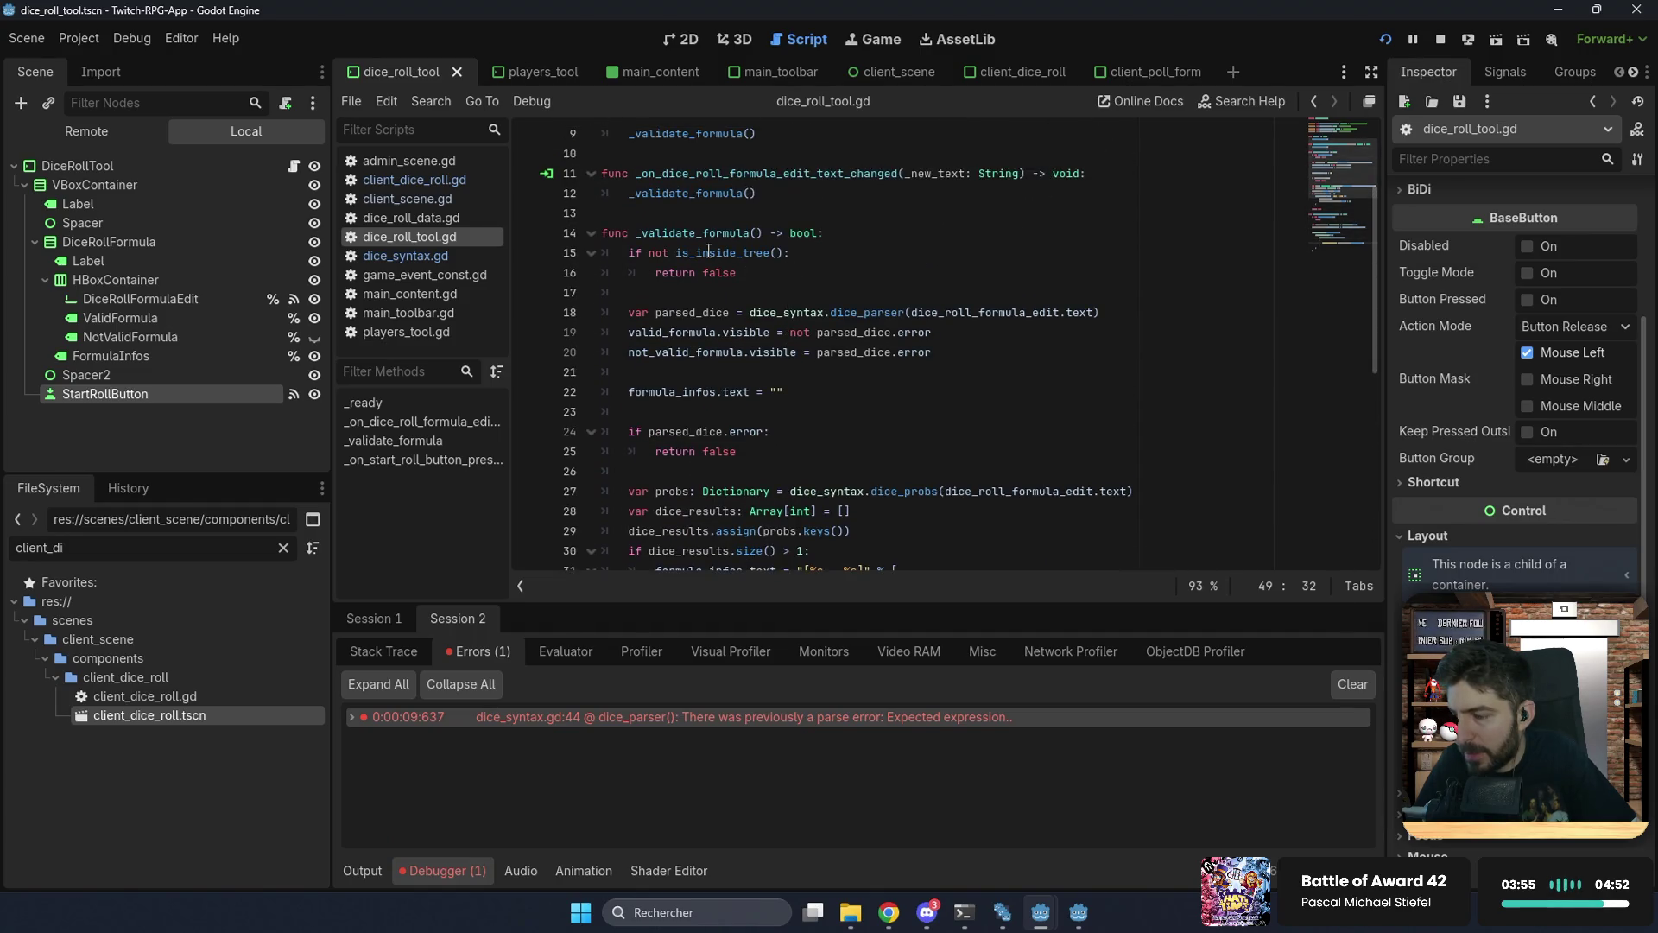
left_click(773, 272)
key("Return")
key("Return")
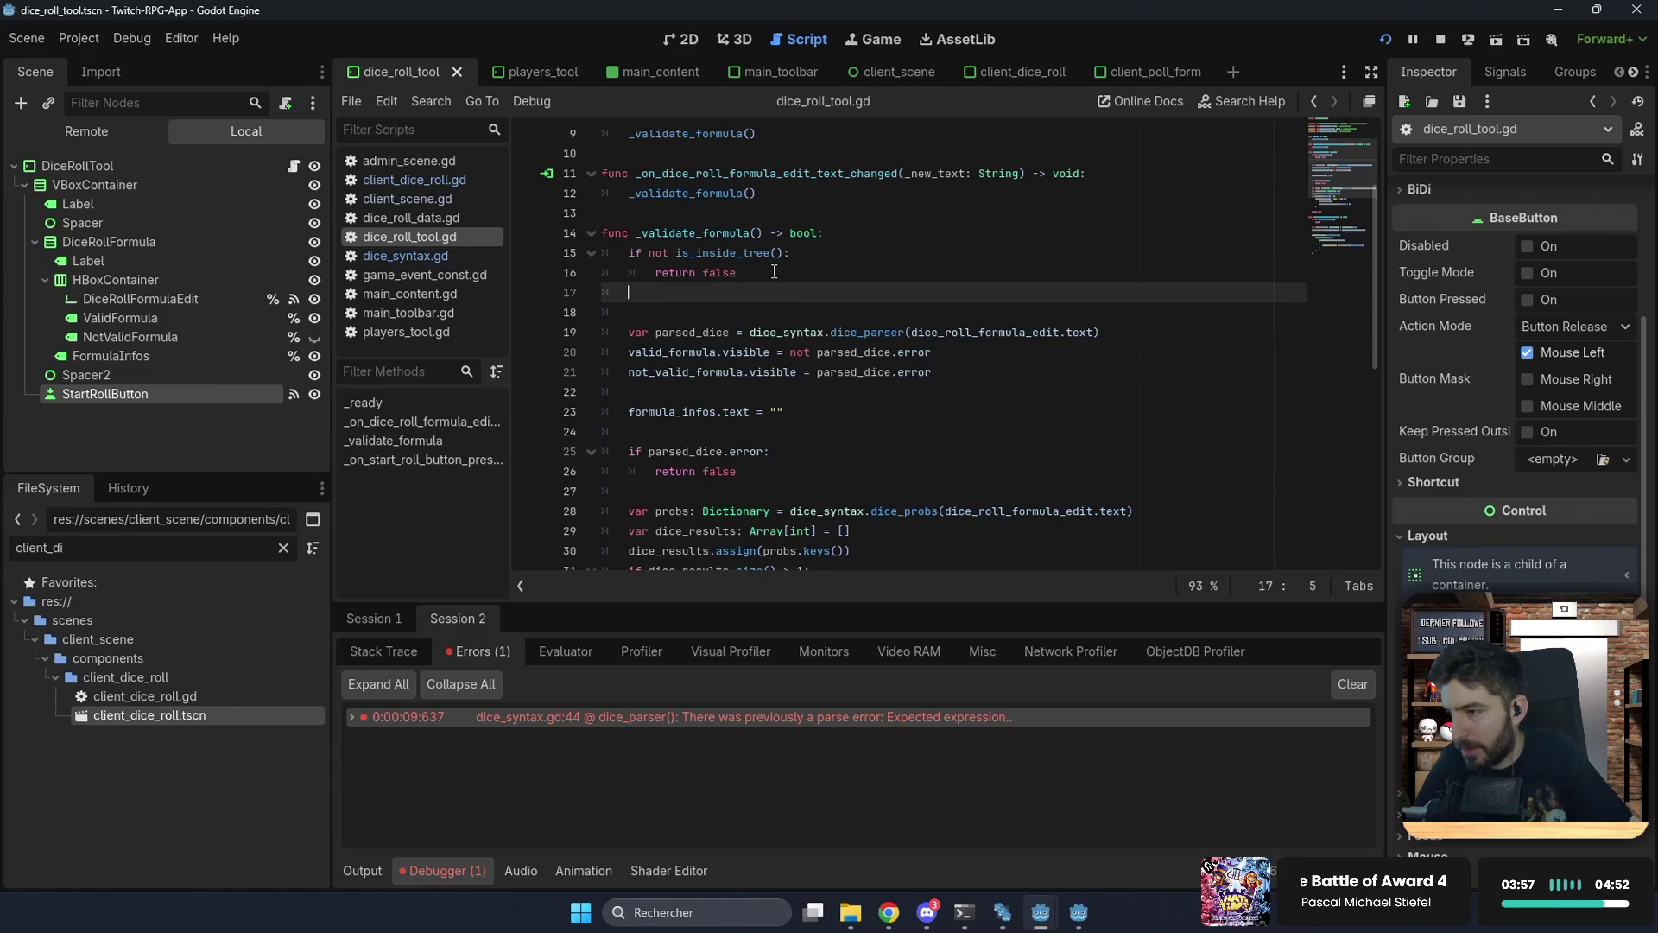
type("if d")
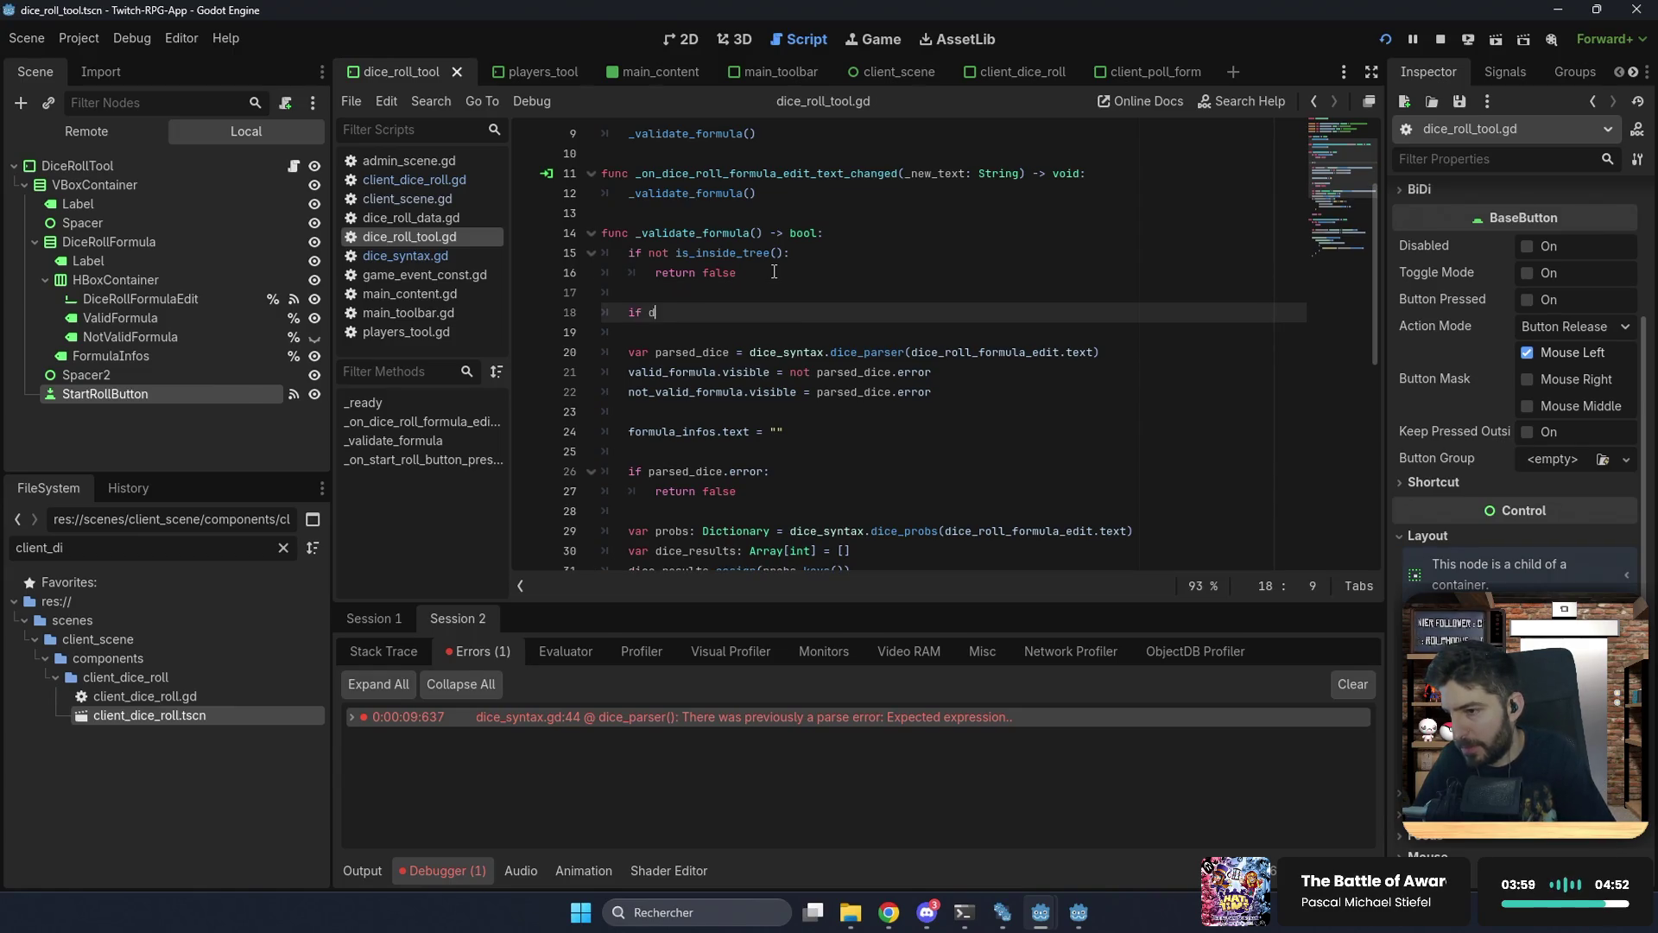
type("i")
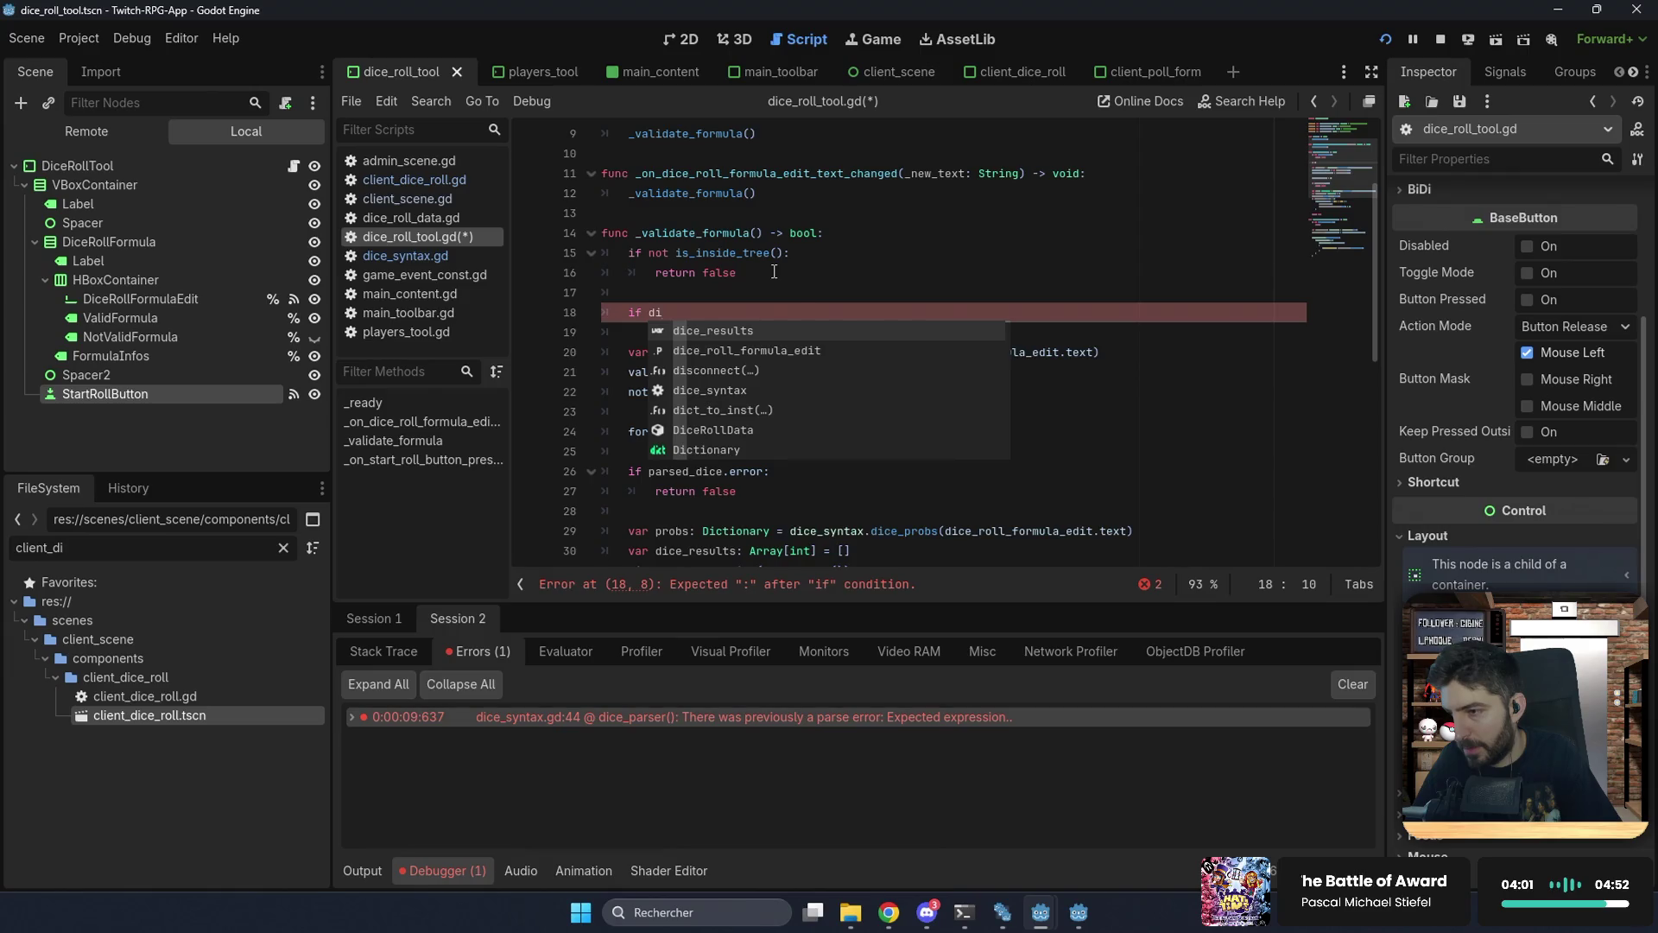
key("BackSpace")
key("BackSpace")
key("BackSpace")
type("var ")
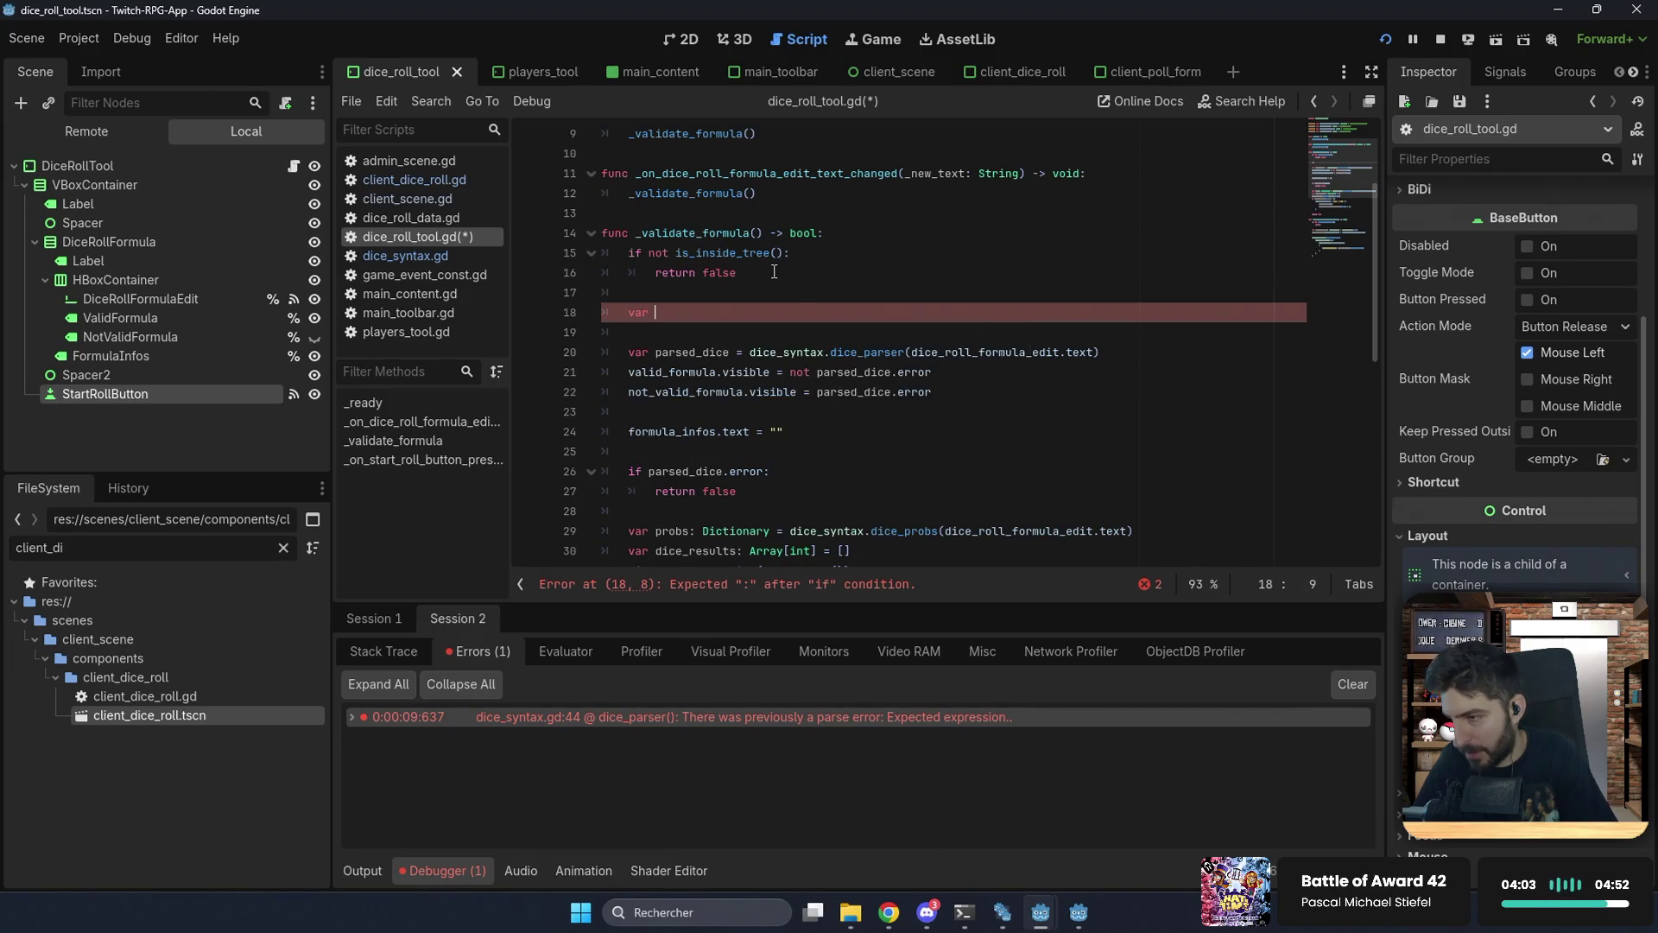
type("formula:")
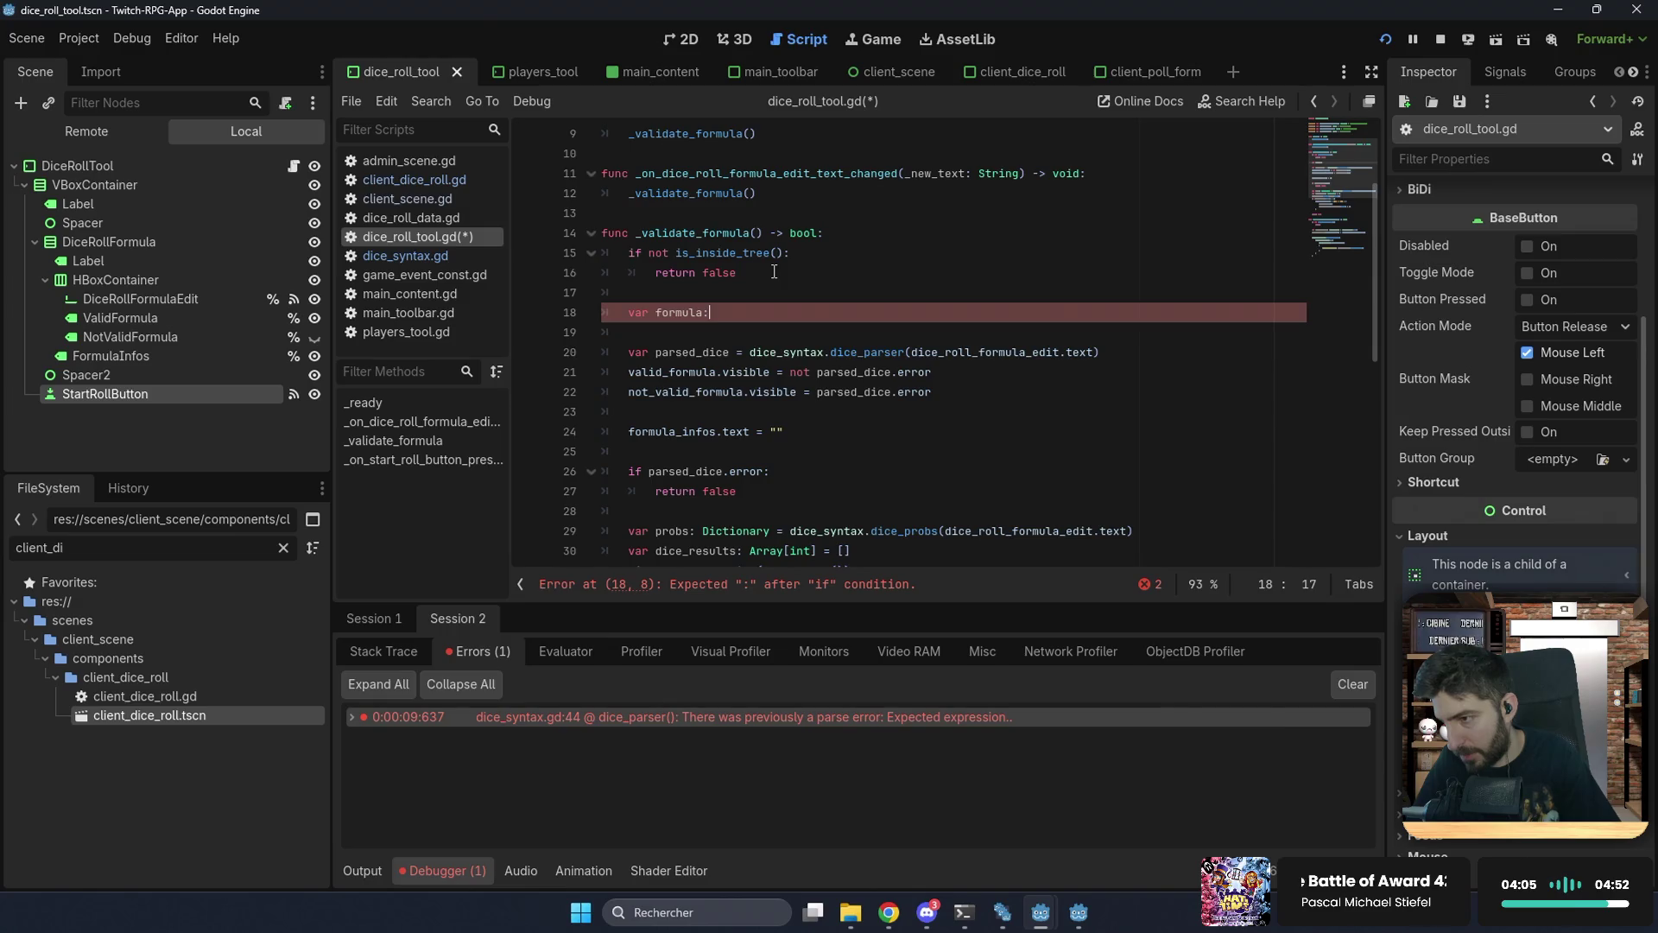
type("rng = ")
type("ring")
type("di")
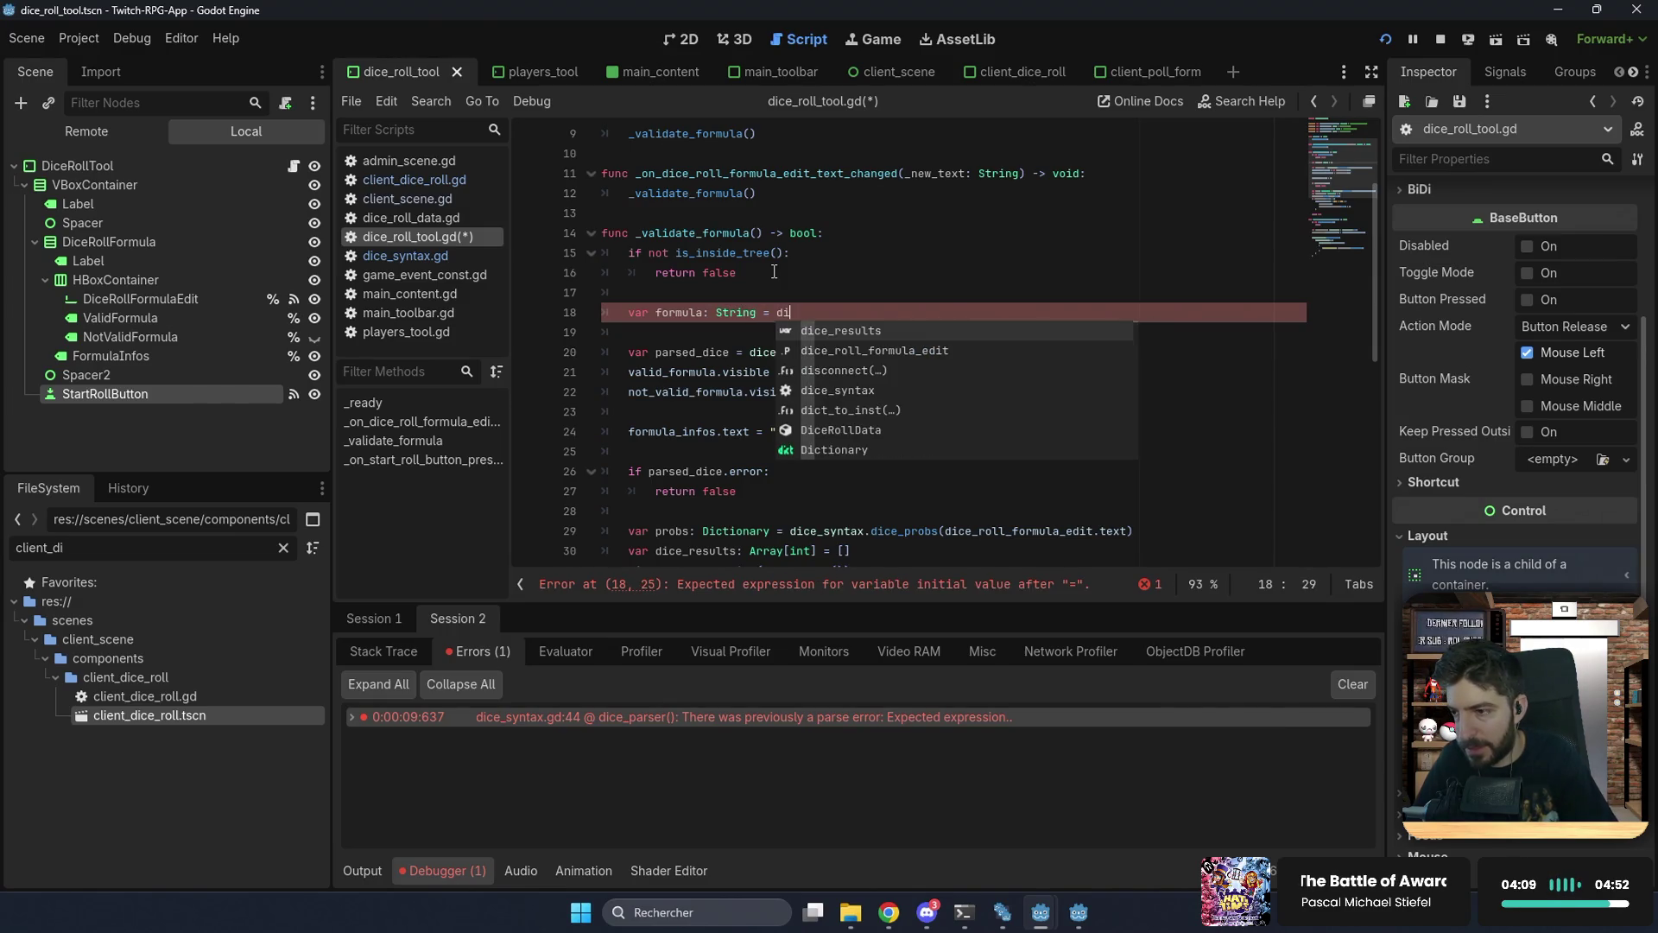
key("Down")
key("Return")
type(".")
type("text.")
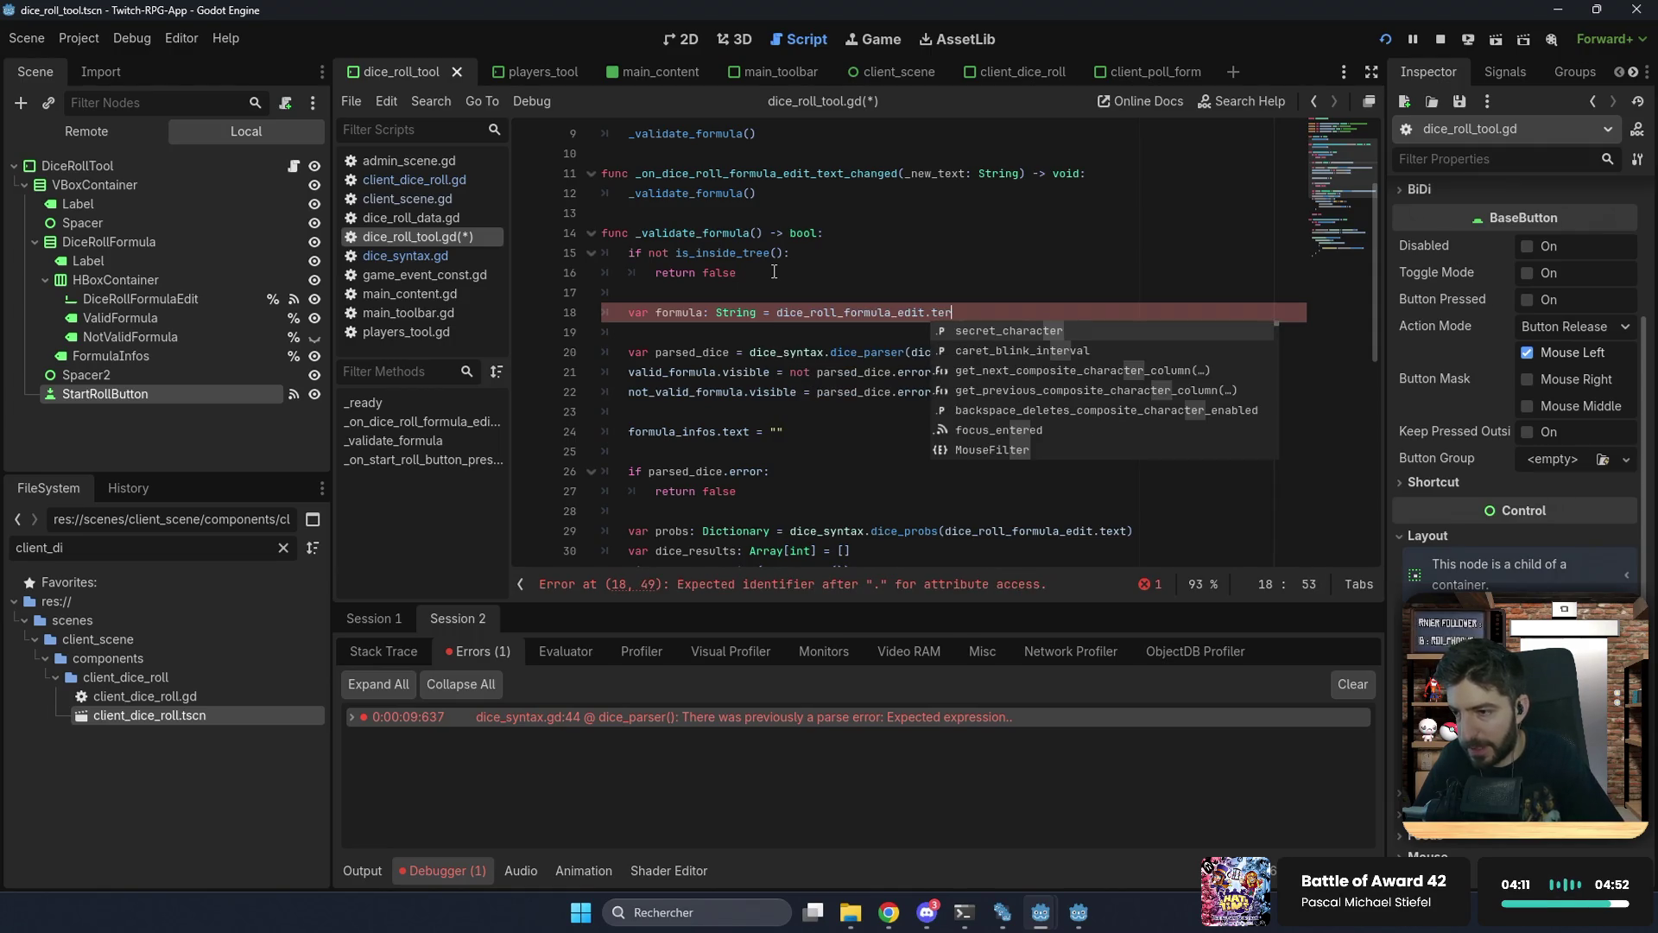
type("str")
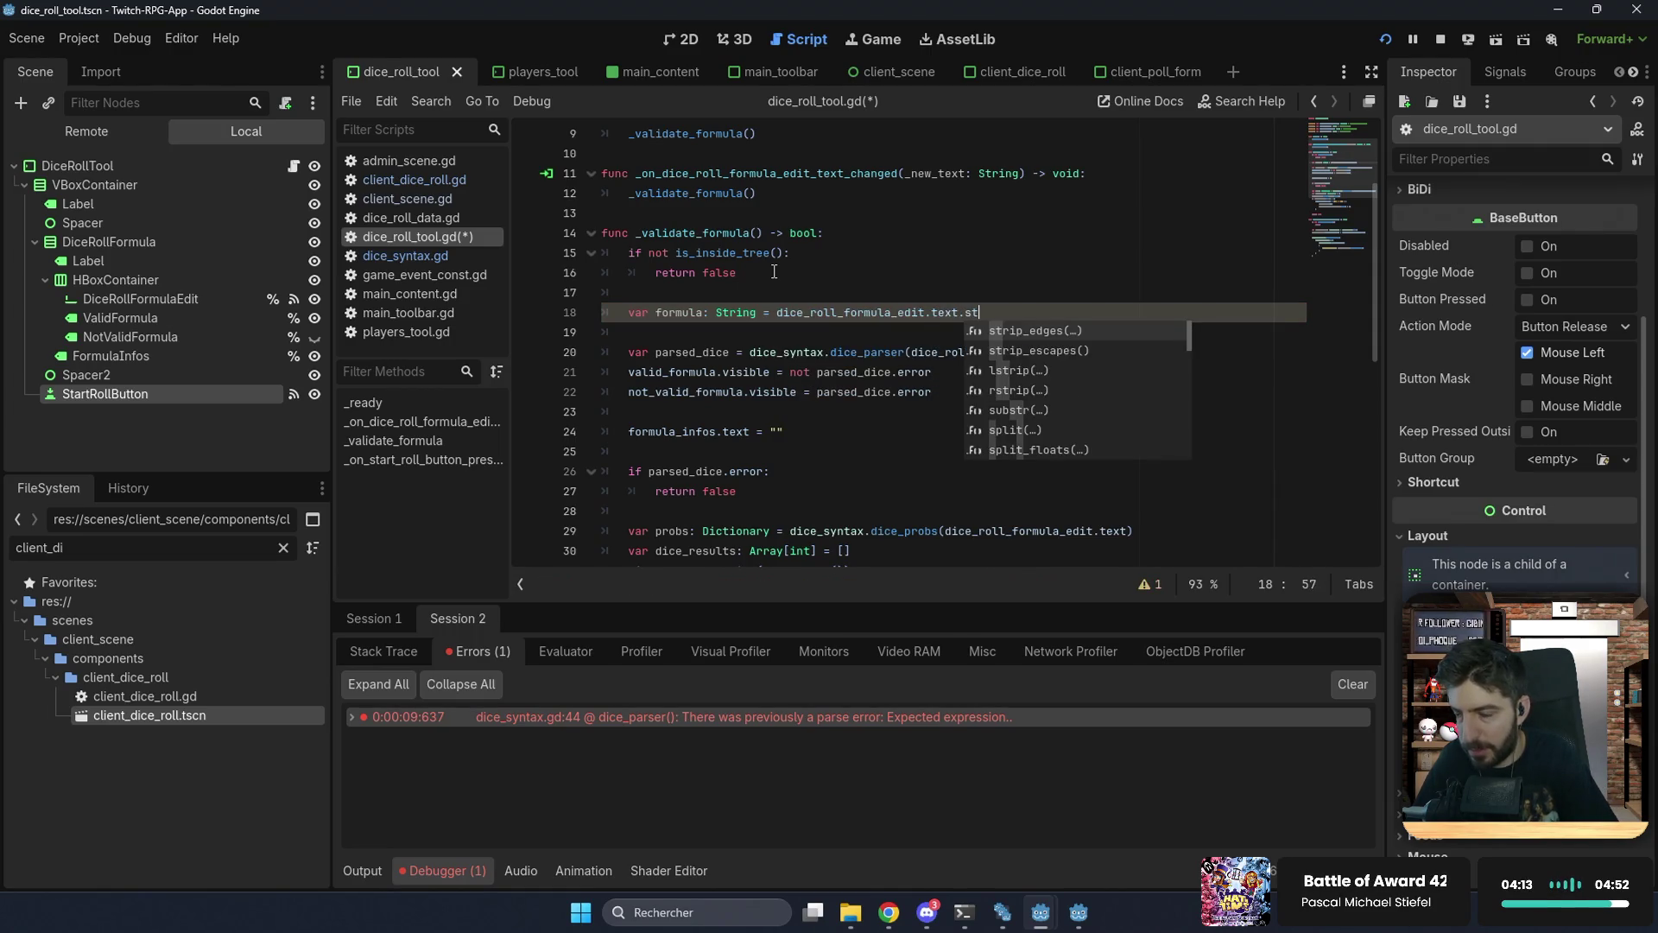
key("Return")
key("Return")
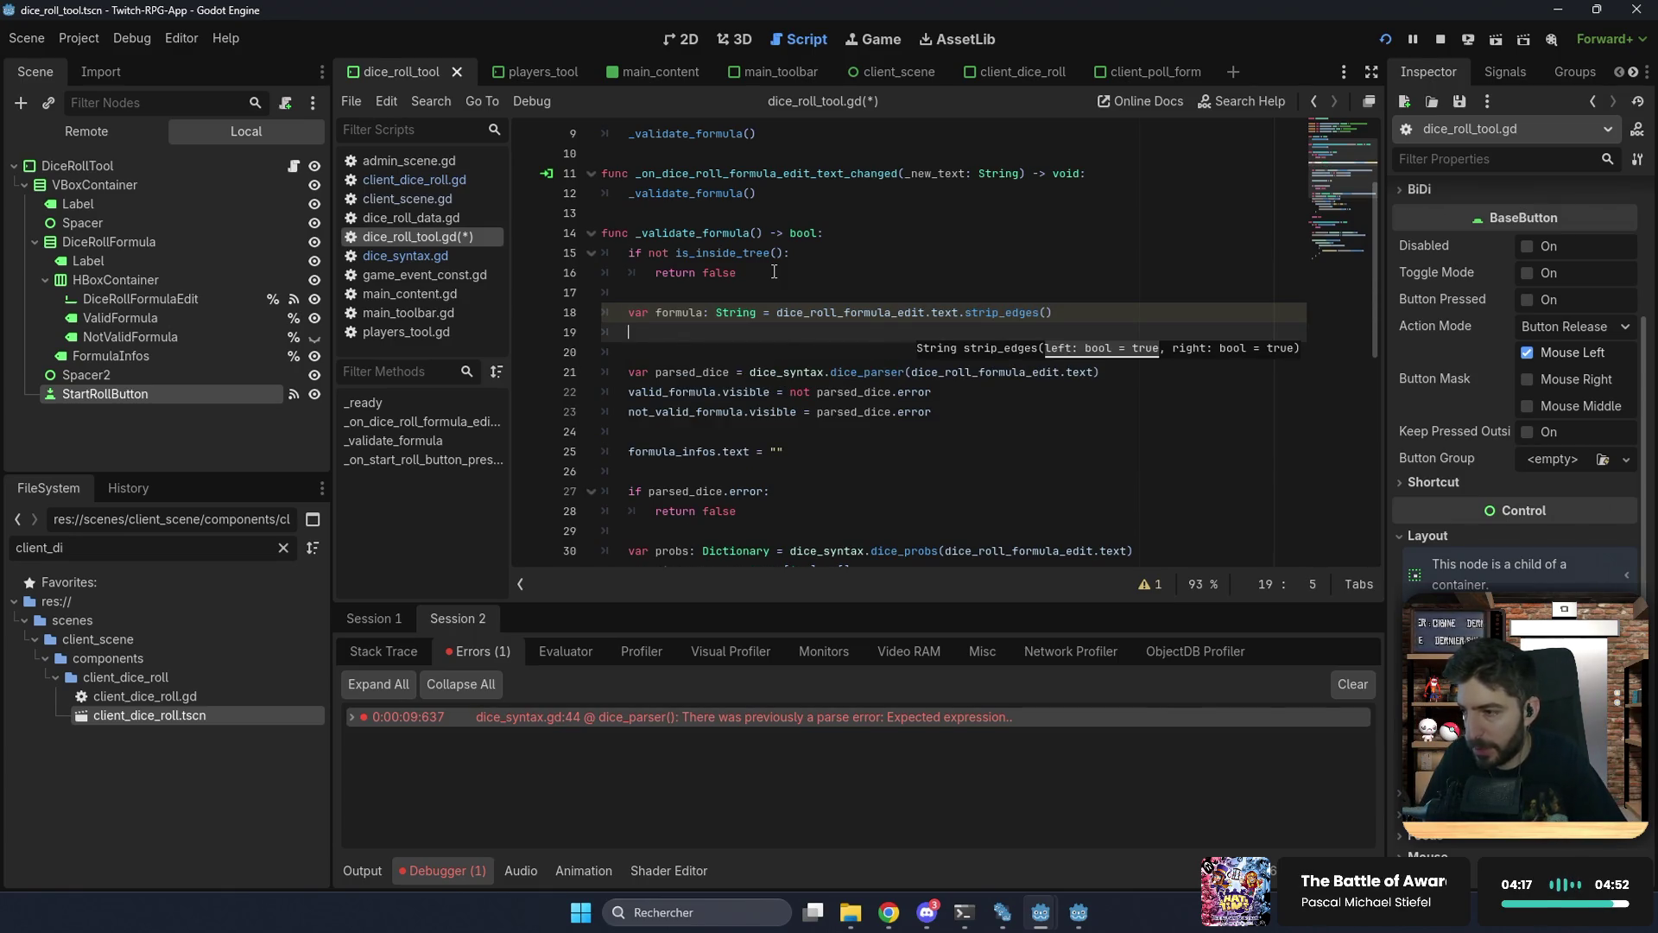
Step: Return false when formula.length() == 0
type("if formula.l")
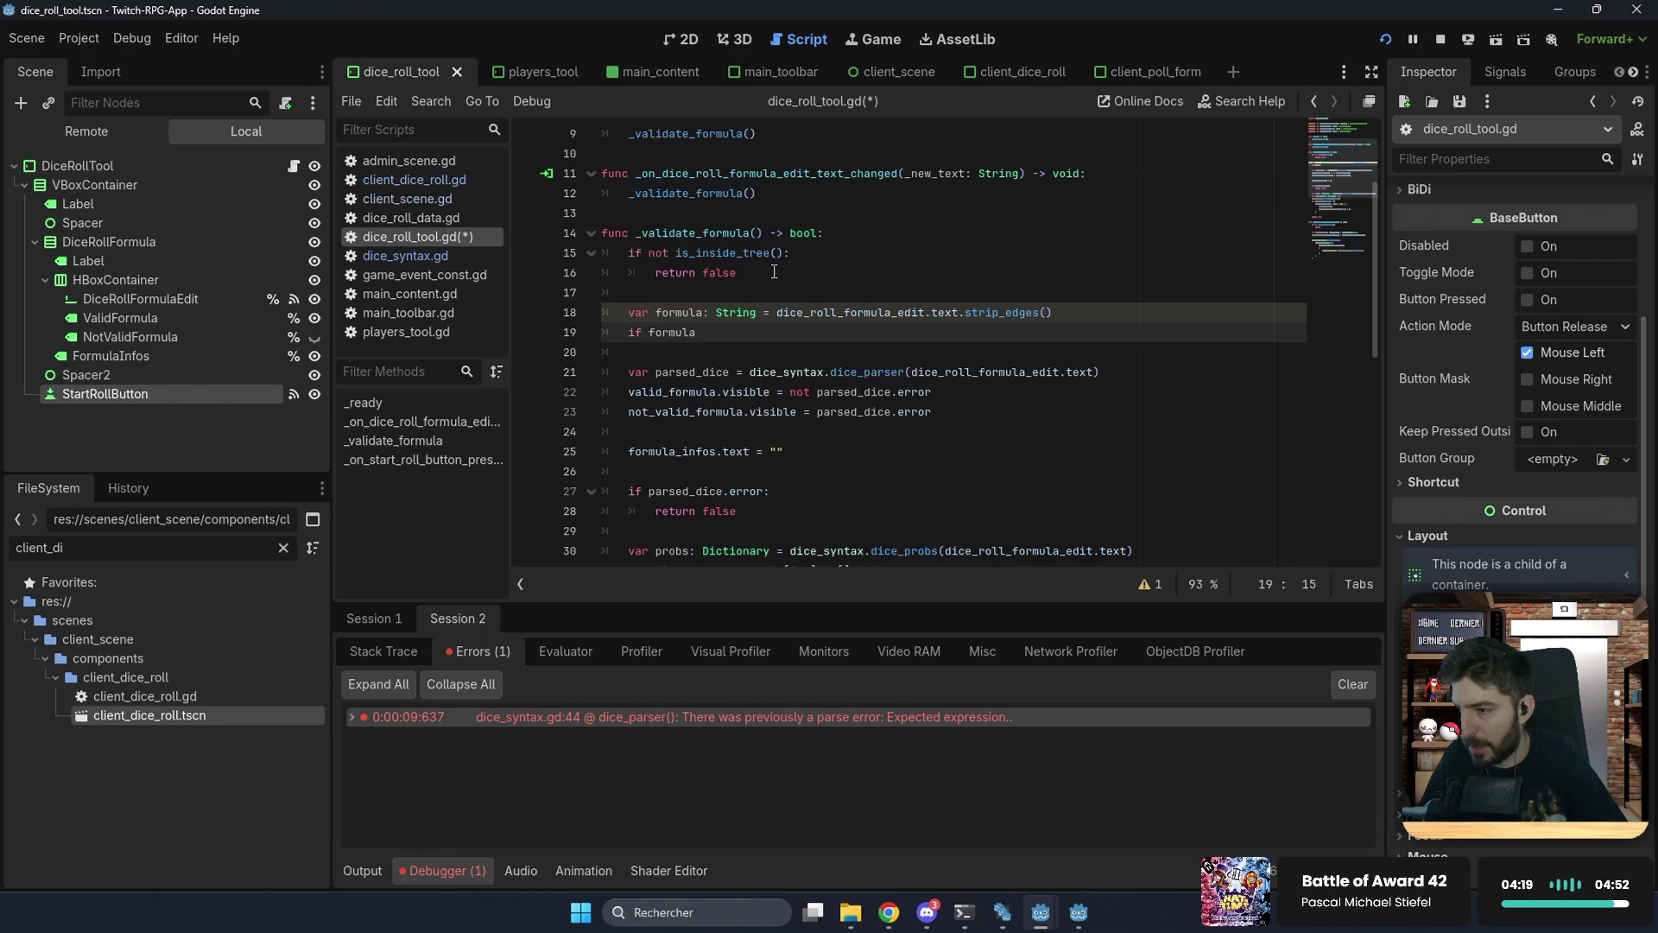
type("en")
key("Return")
type("== 0:")
key("Return")
type("r")
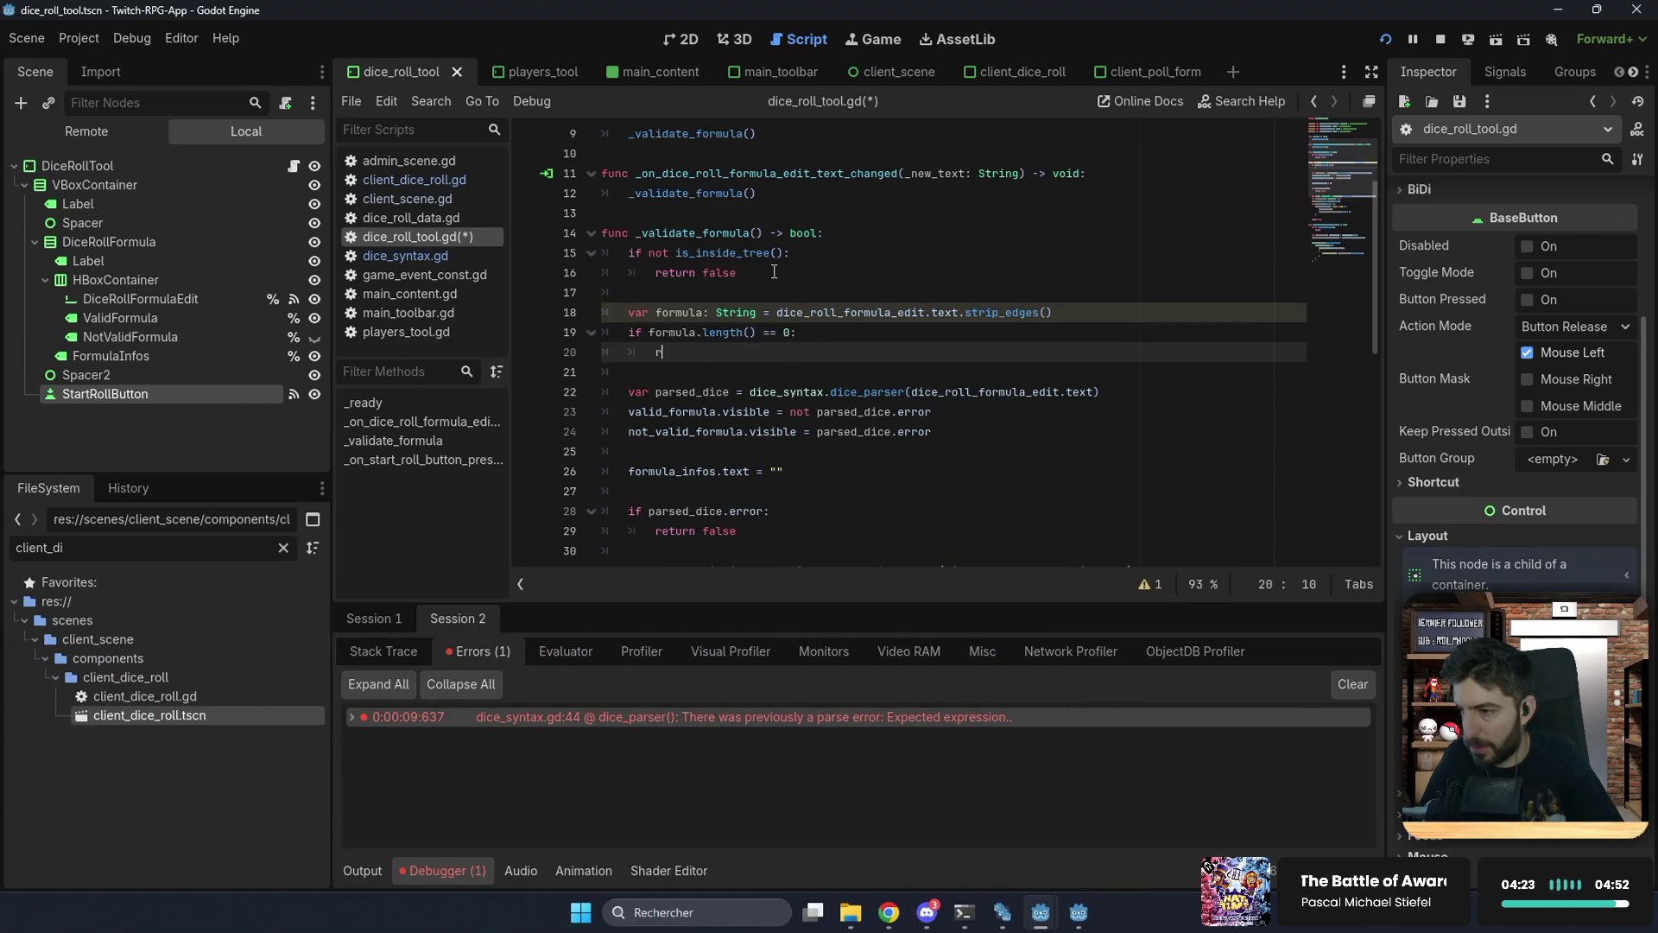
type("eturn false")
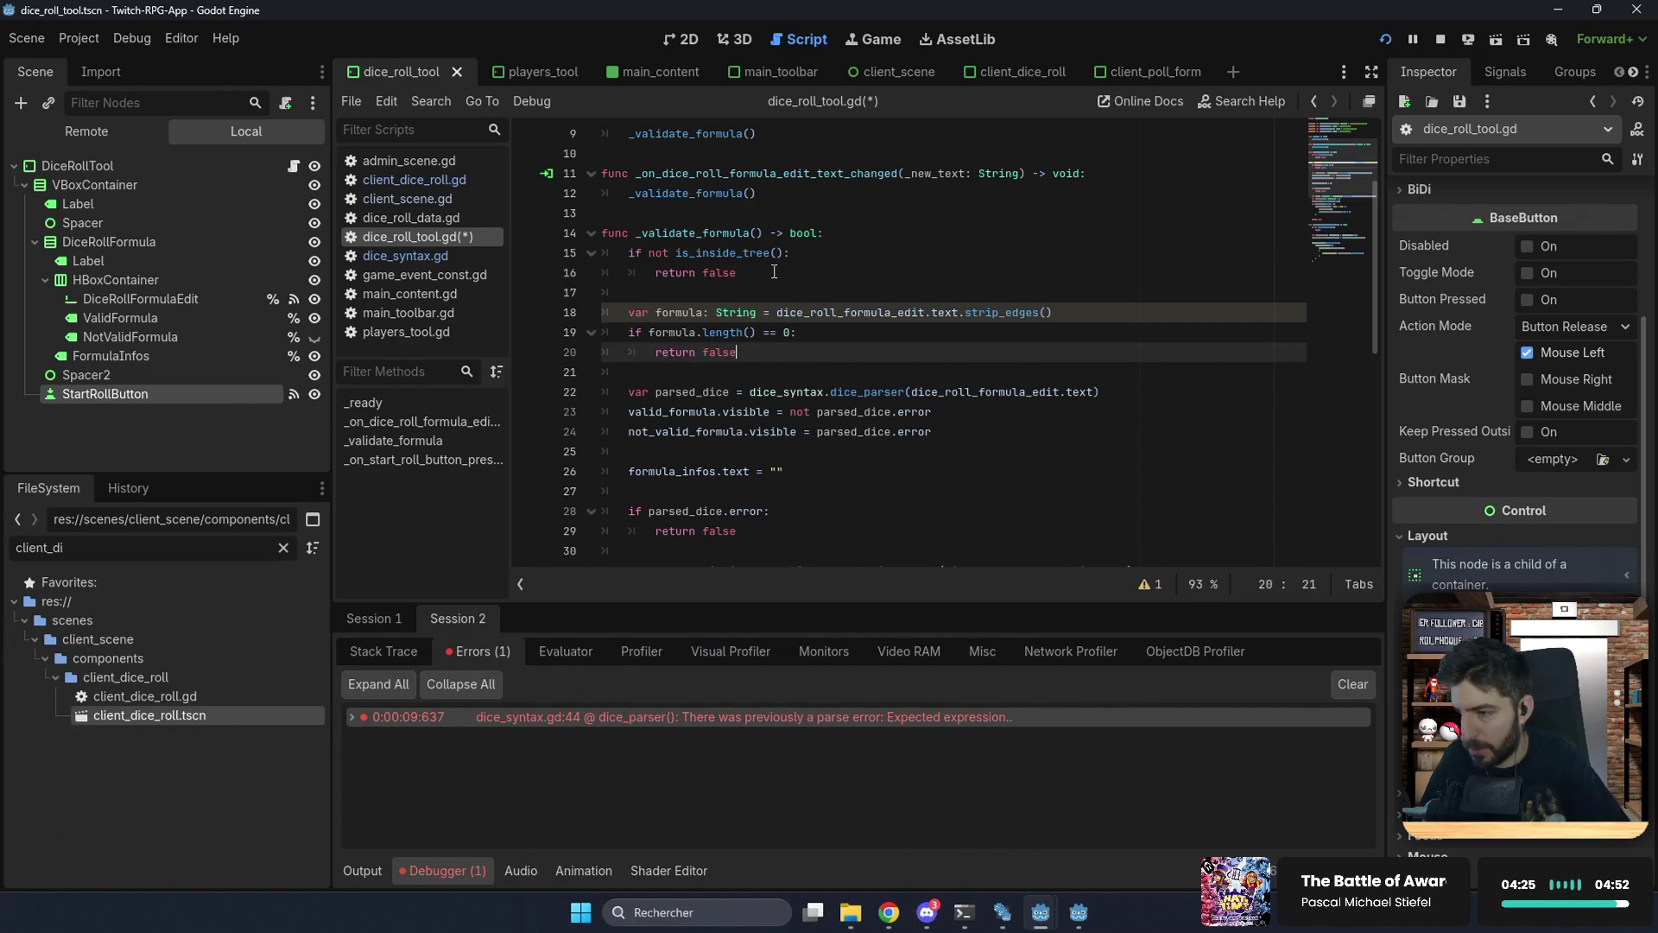
Step: Pass formula instead of the .text values to dice_parser and dice_probs, and save
double_click(679, 312)
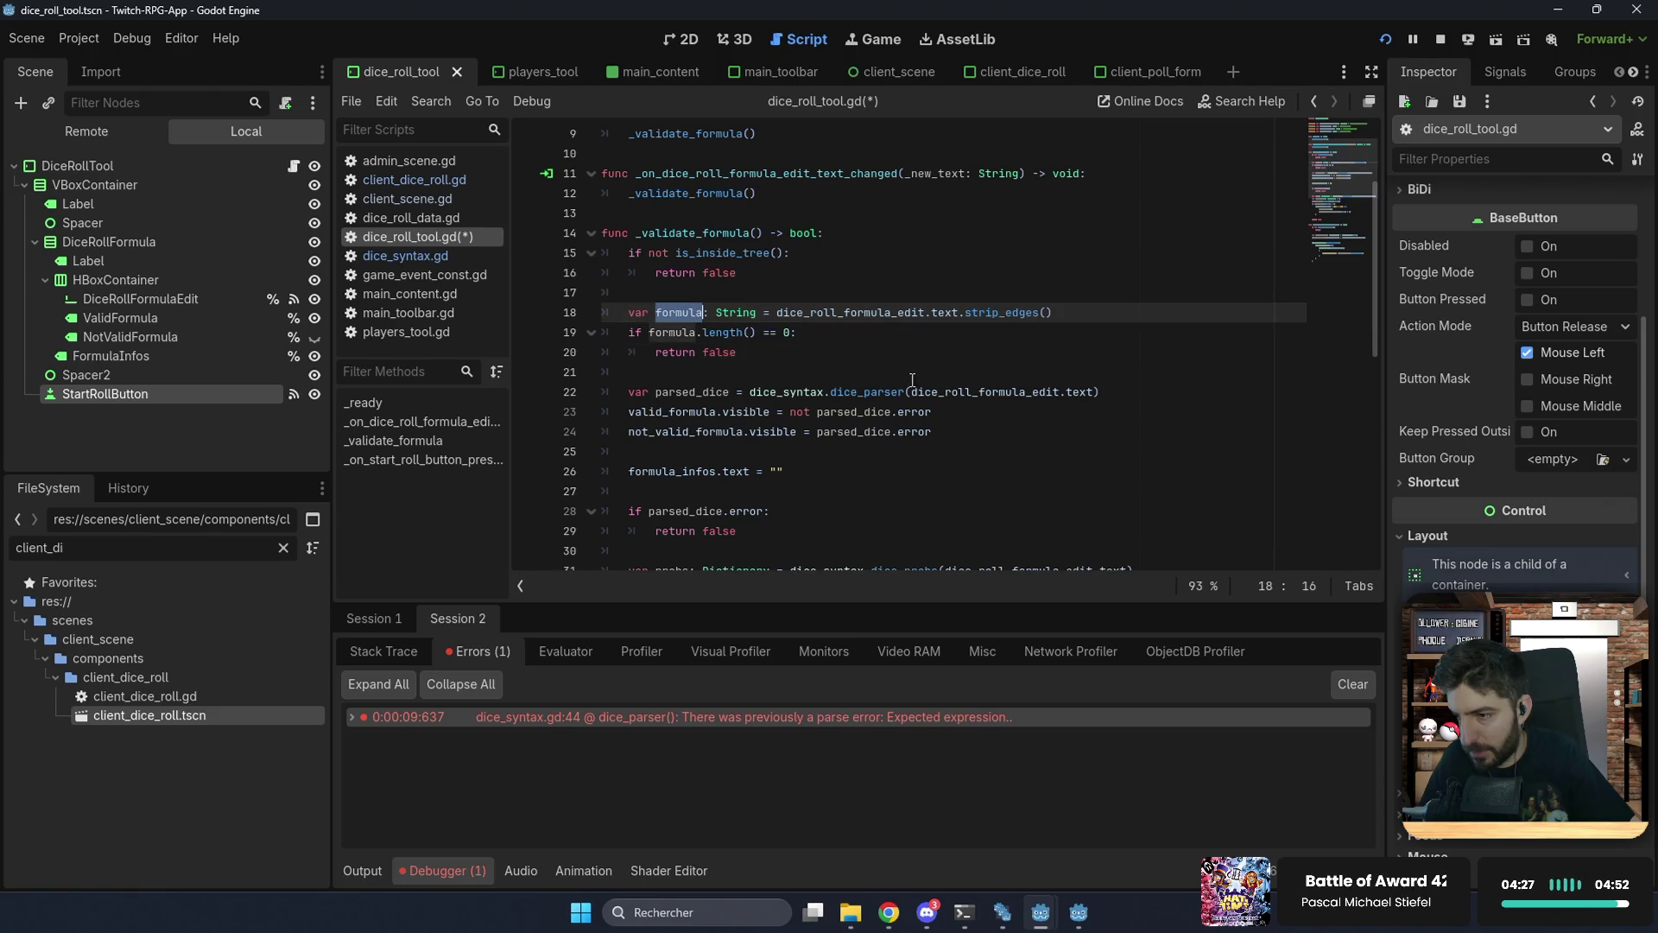
left_click_drag(913, 391, 1095, 392)
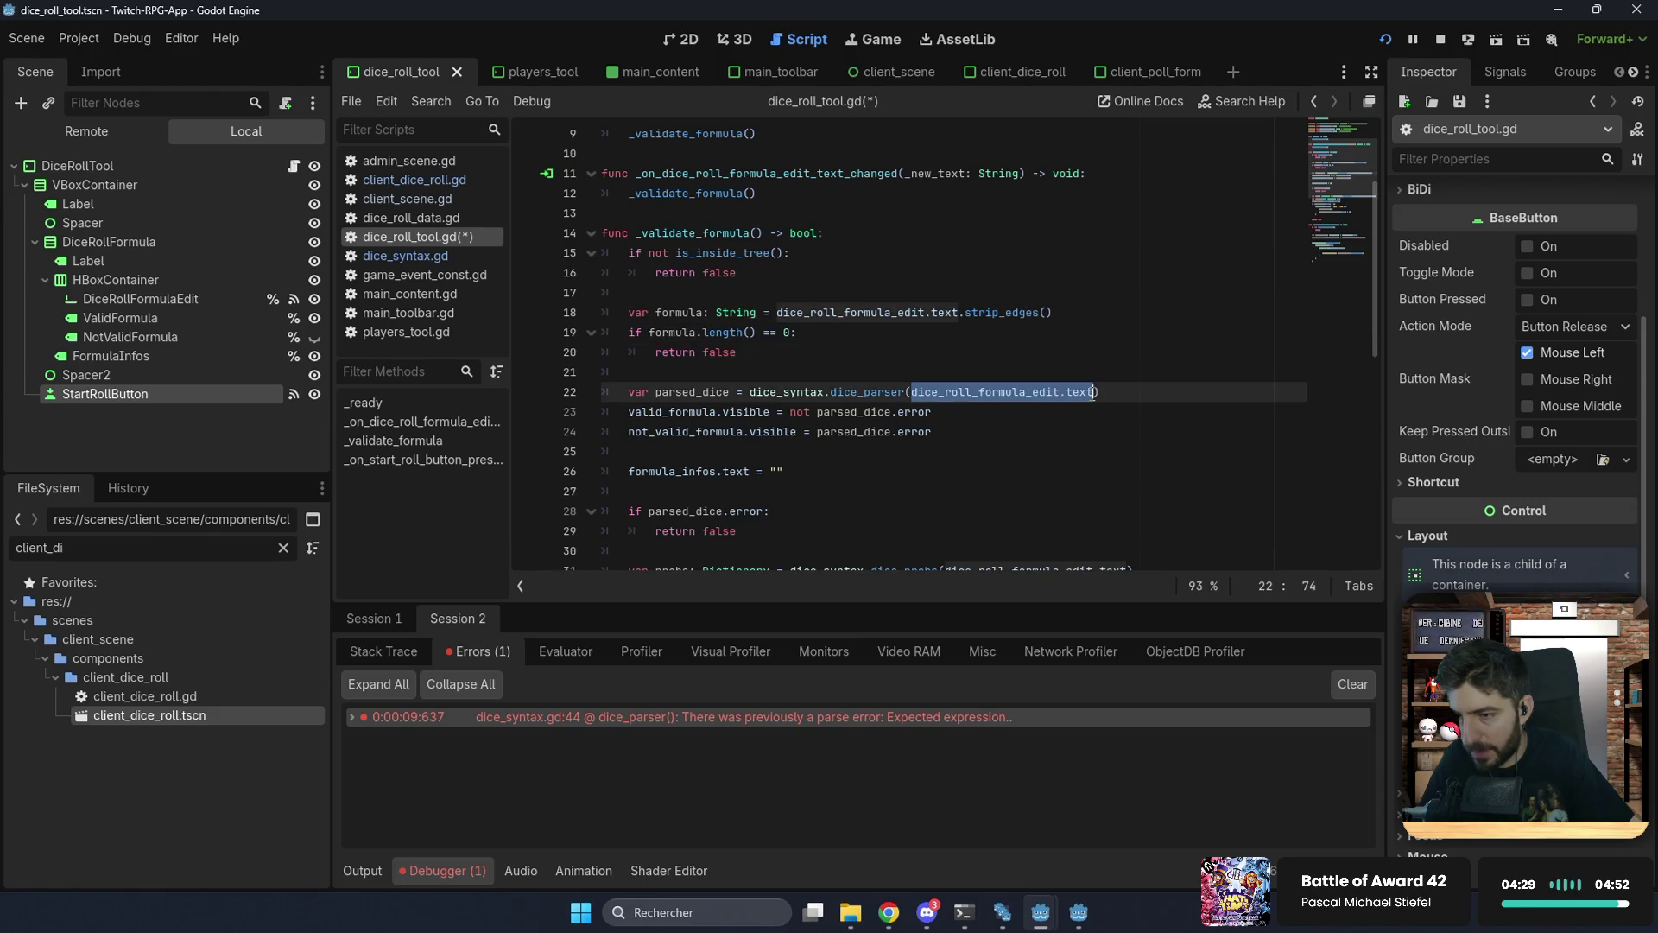
type("formula")
scroll(1019, 431, "down", 2)
scroll(1019, 431, "down", 2)
left_click_drag(944, 391, 1130, 392)
type("formula")
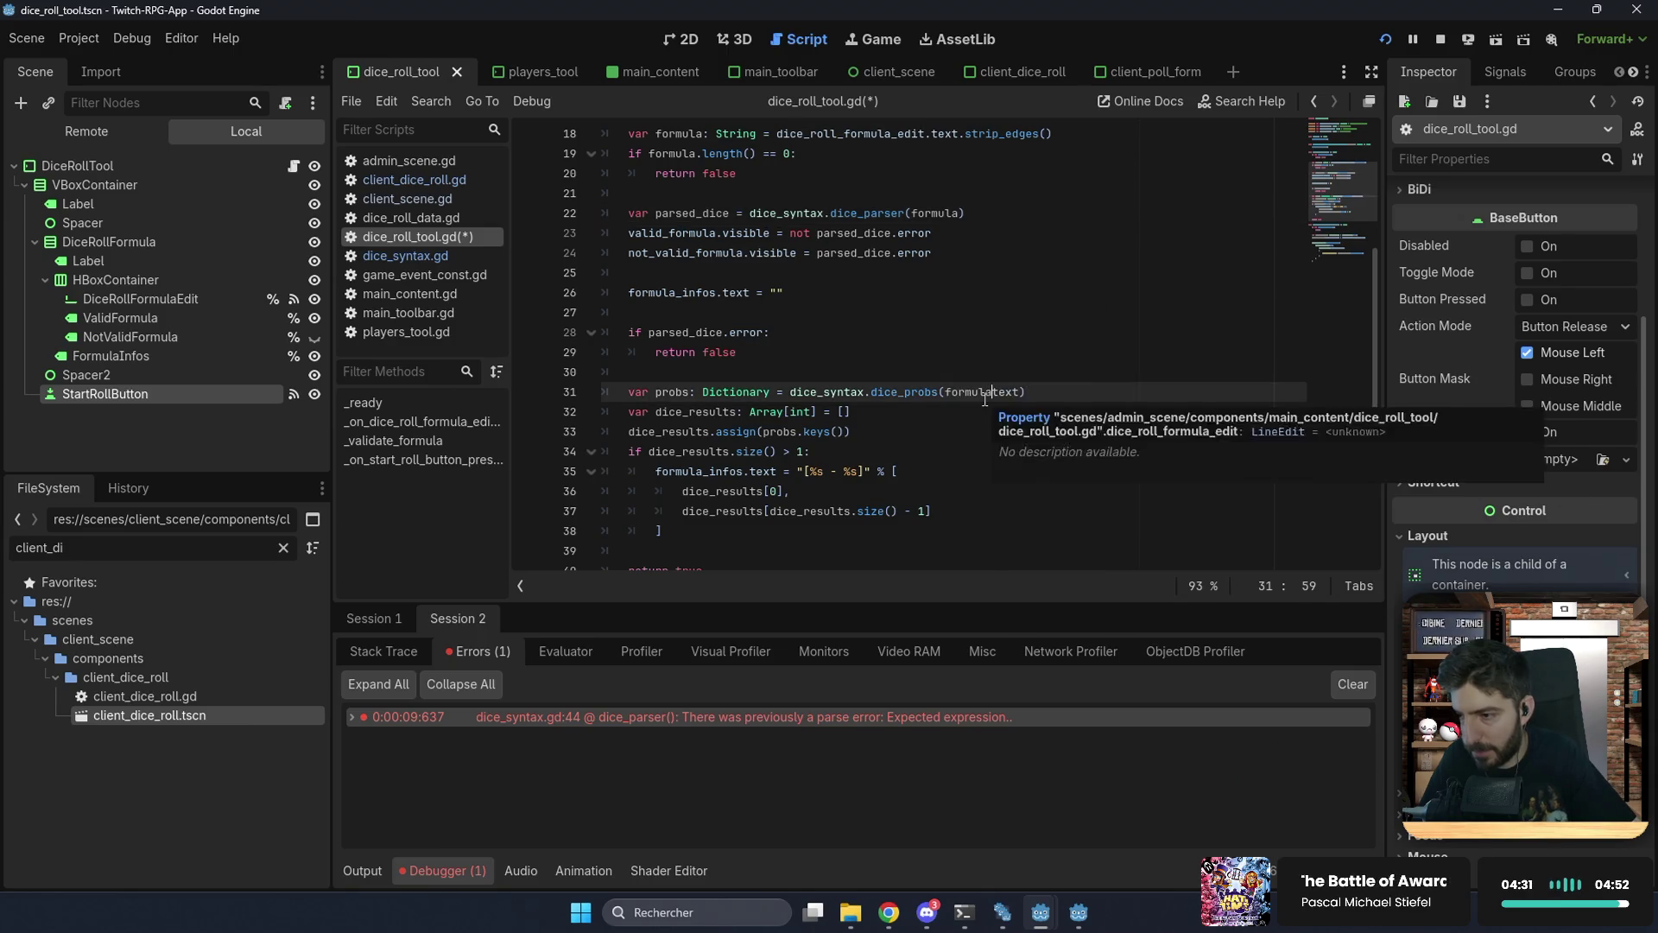
key("ctrl+s")
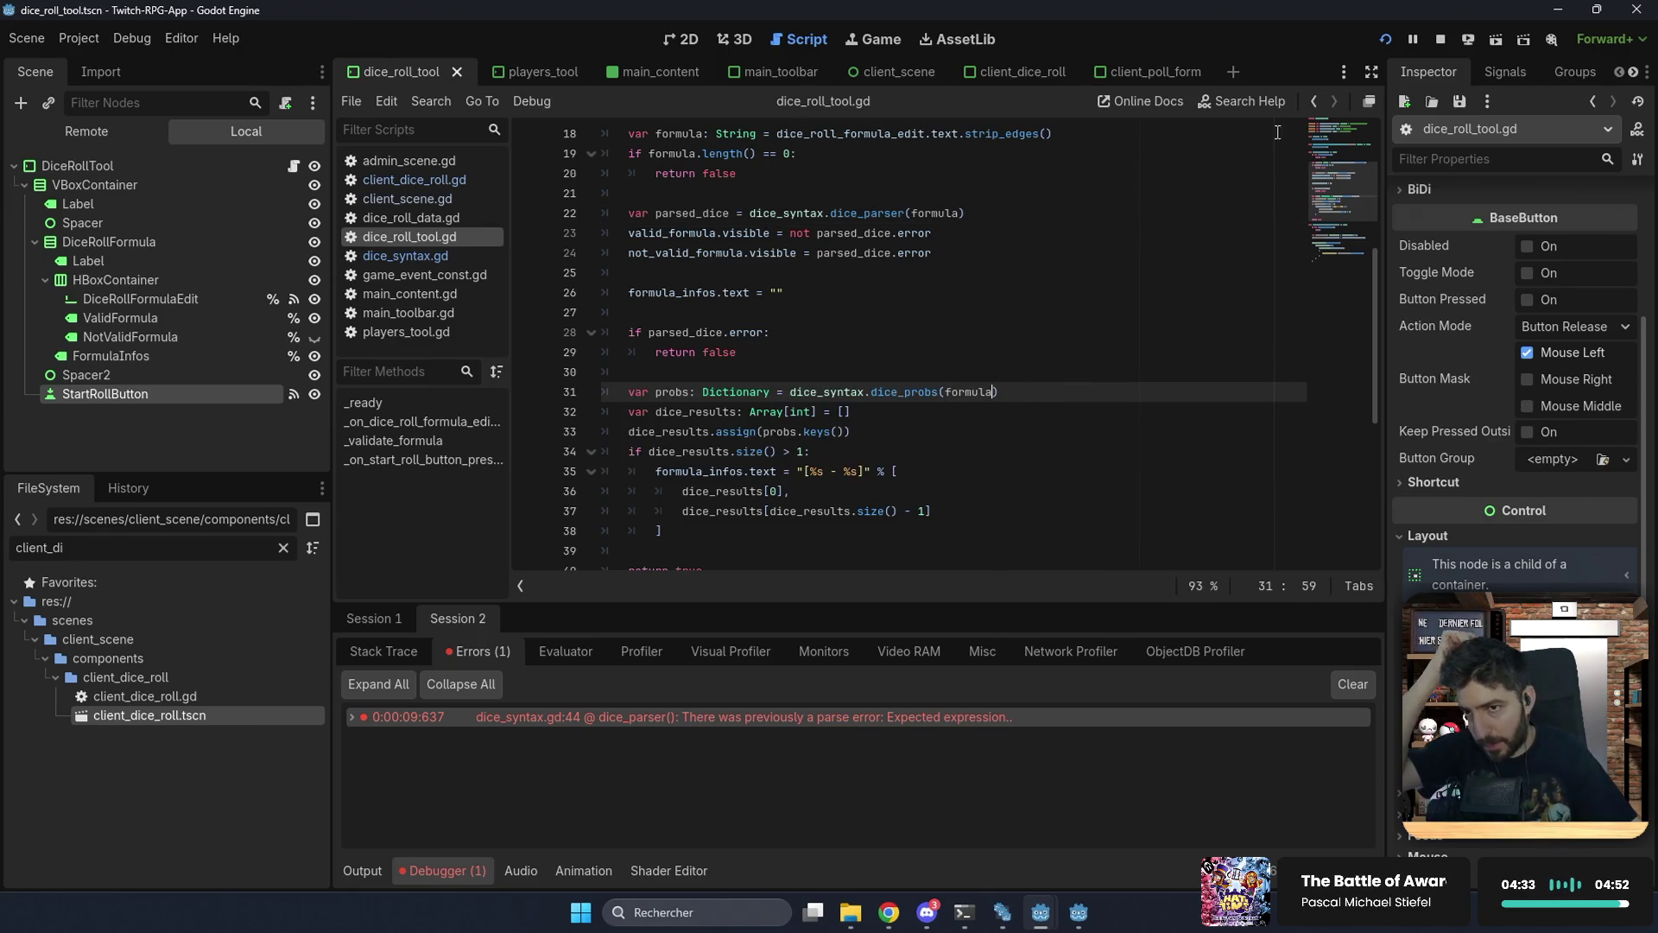
left_click(1558, 10)
Step: Join room 75DA as a player from the Rejoindre dialog
mouse_move(940, 157)
left_mouse_down()
mouse_move(703, 118)
mouse_move(591, 67)
mouse_move(605, 38)
left_mouse_up()
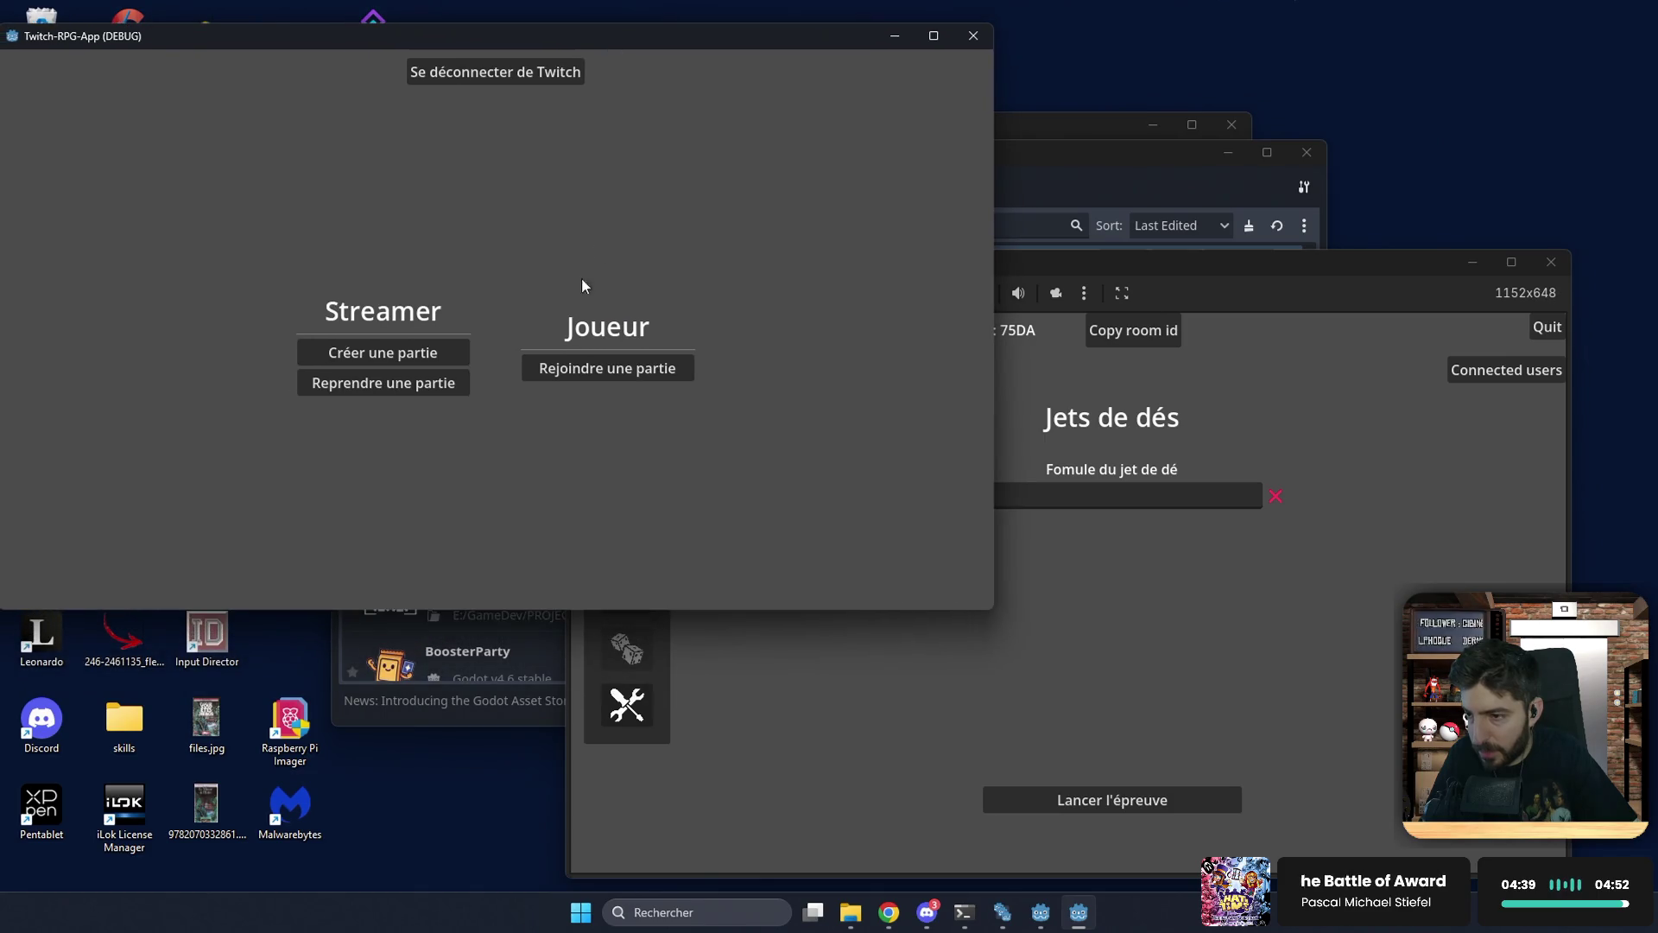
left_click(588, 369)
left_click(488, 322)
type("75")
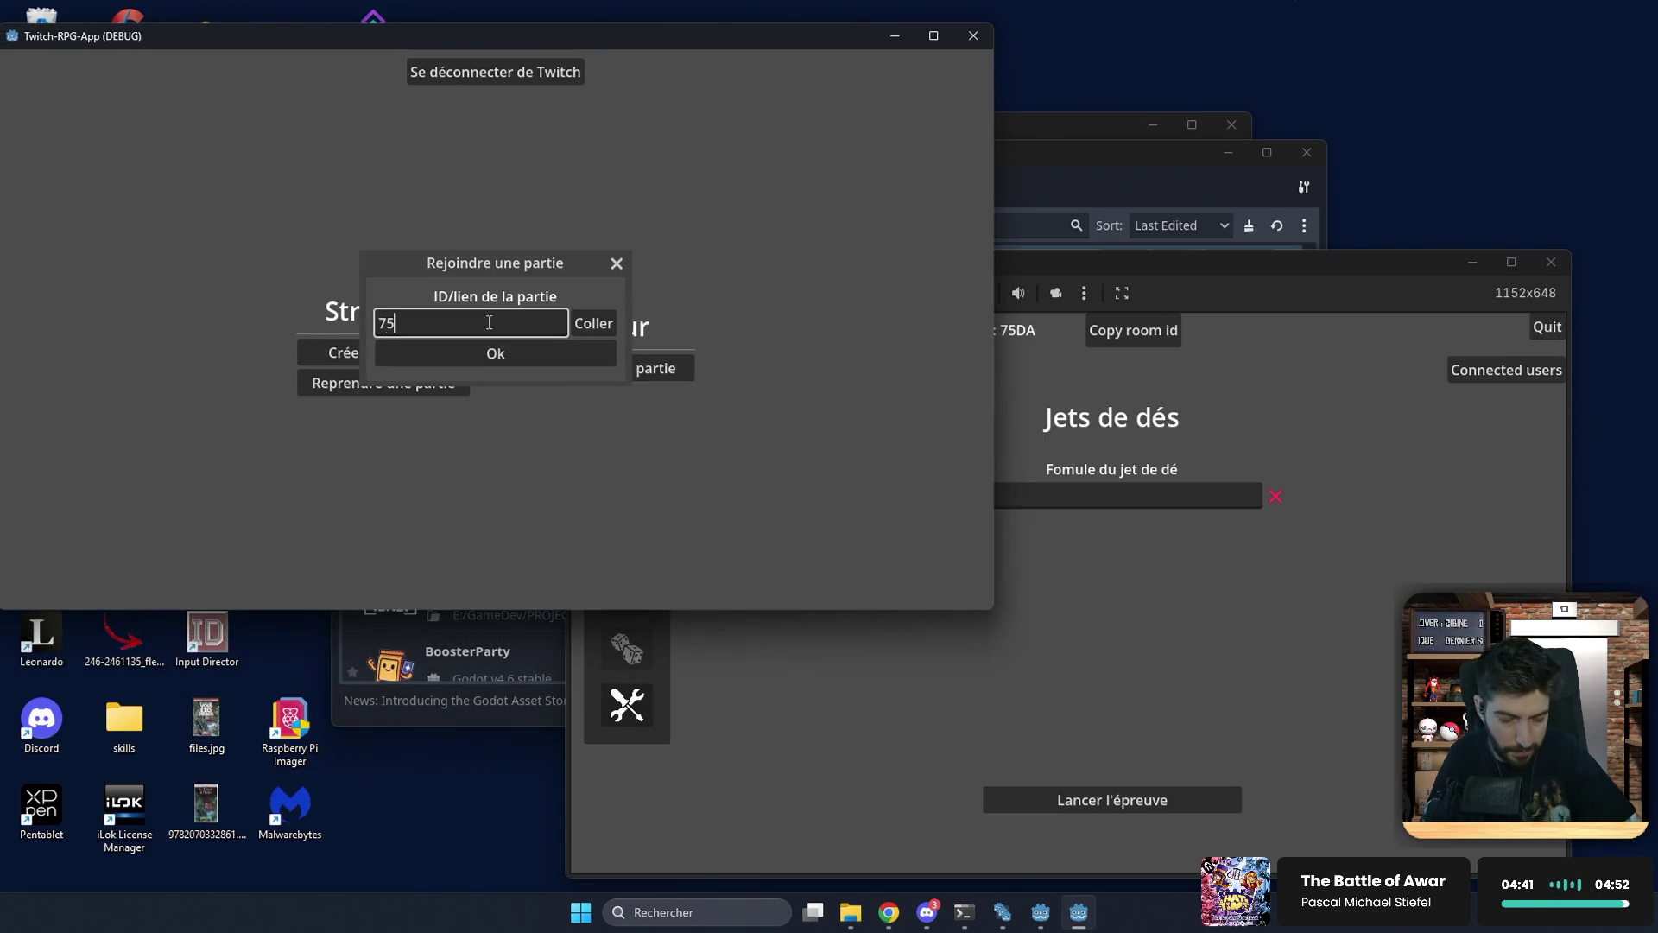
type("da")
left_click(515, 354)
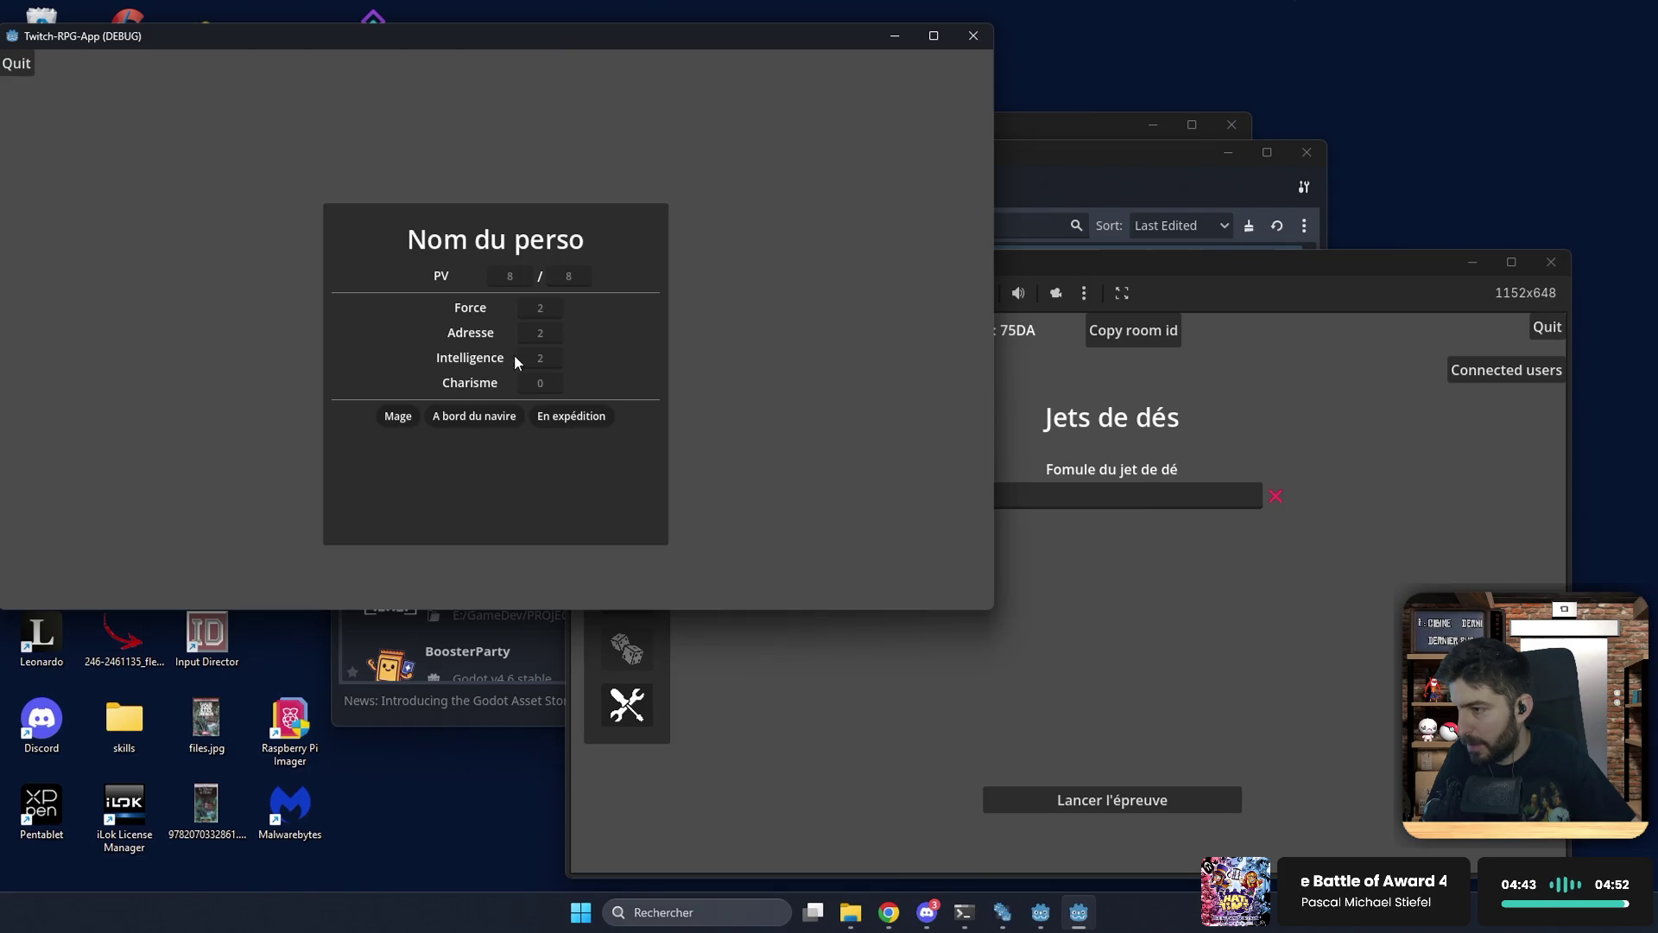
Step: Launch a 2d6 dice trial as admin and roll it as the player, getting 6.0
left_click(1239, 615)
left_click(1095, 494)
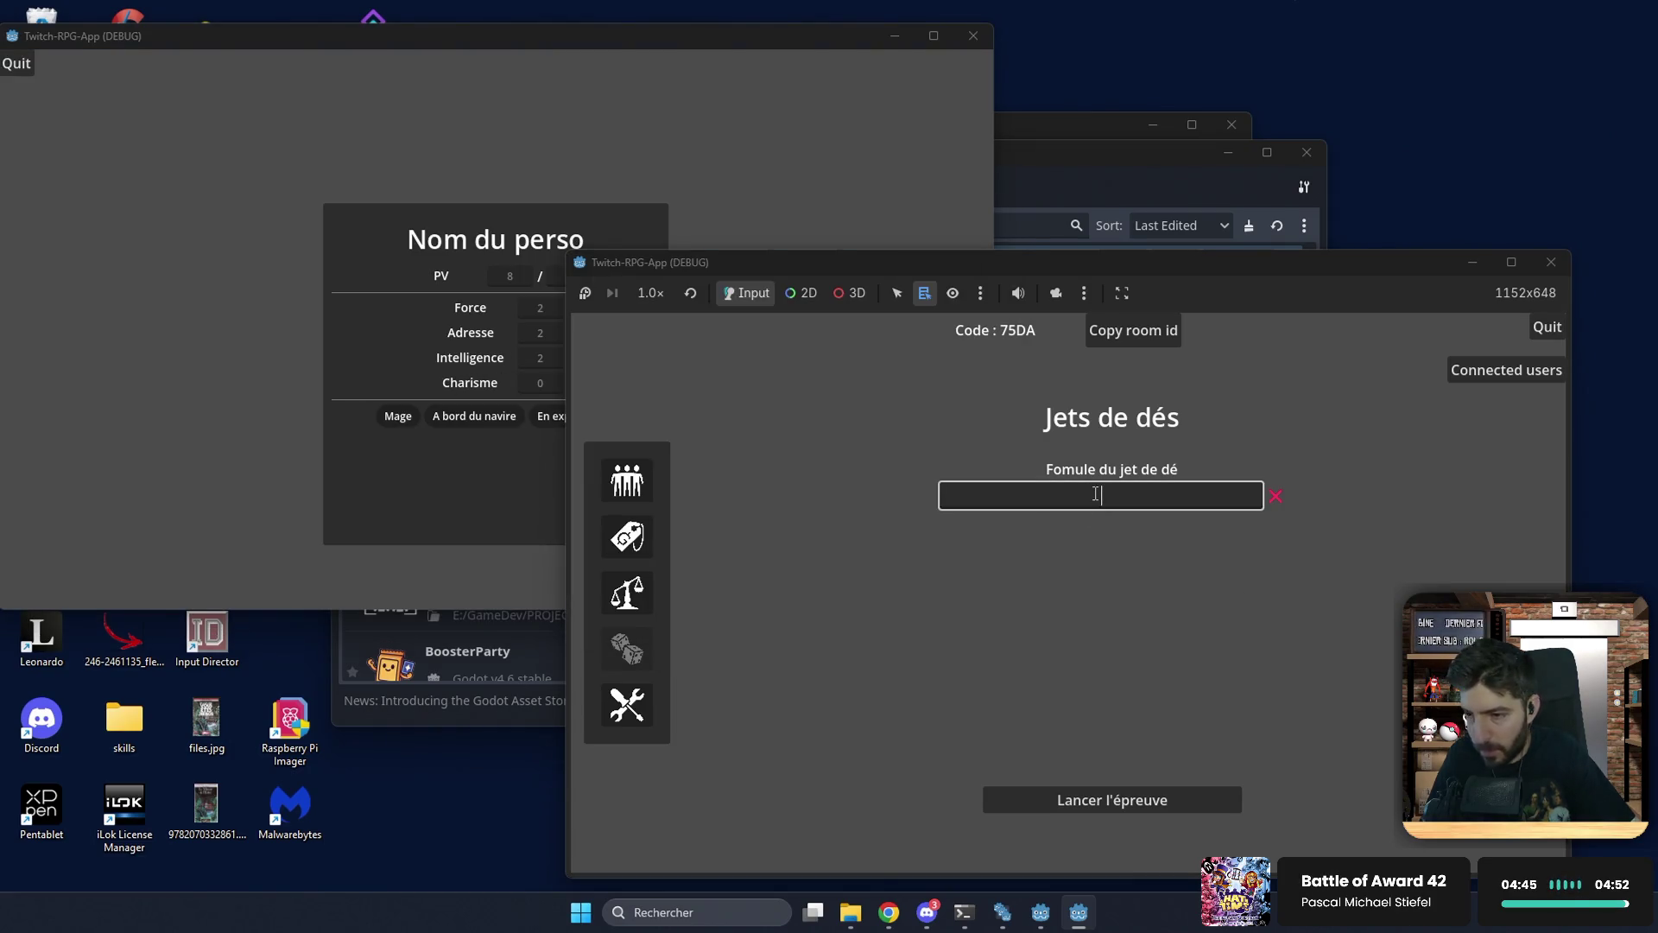
type("2d6")
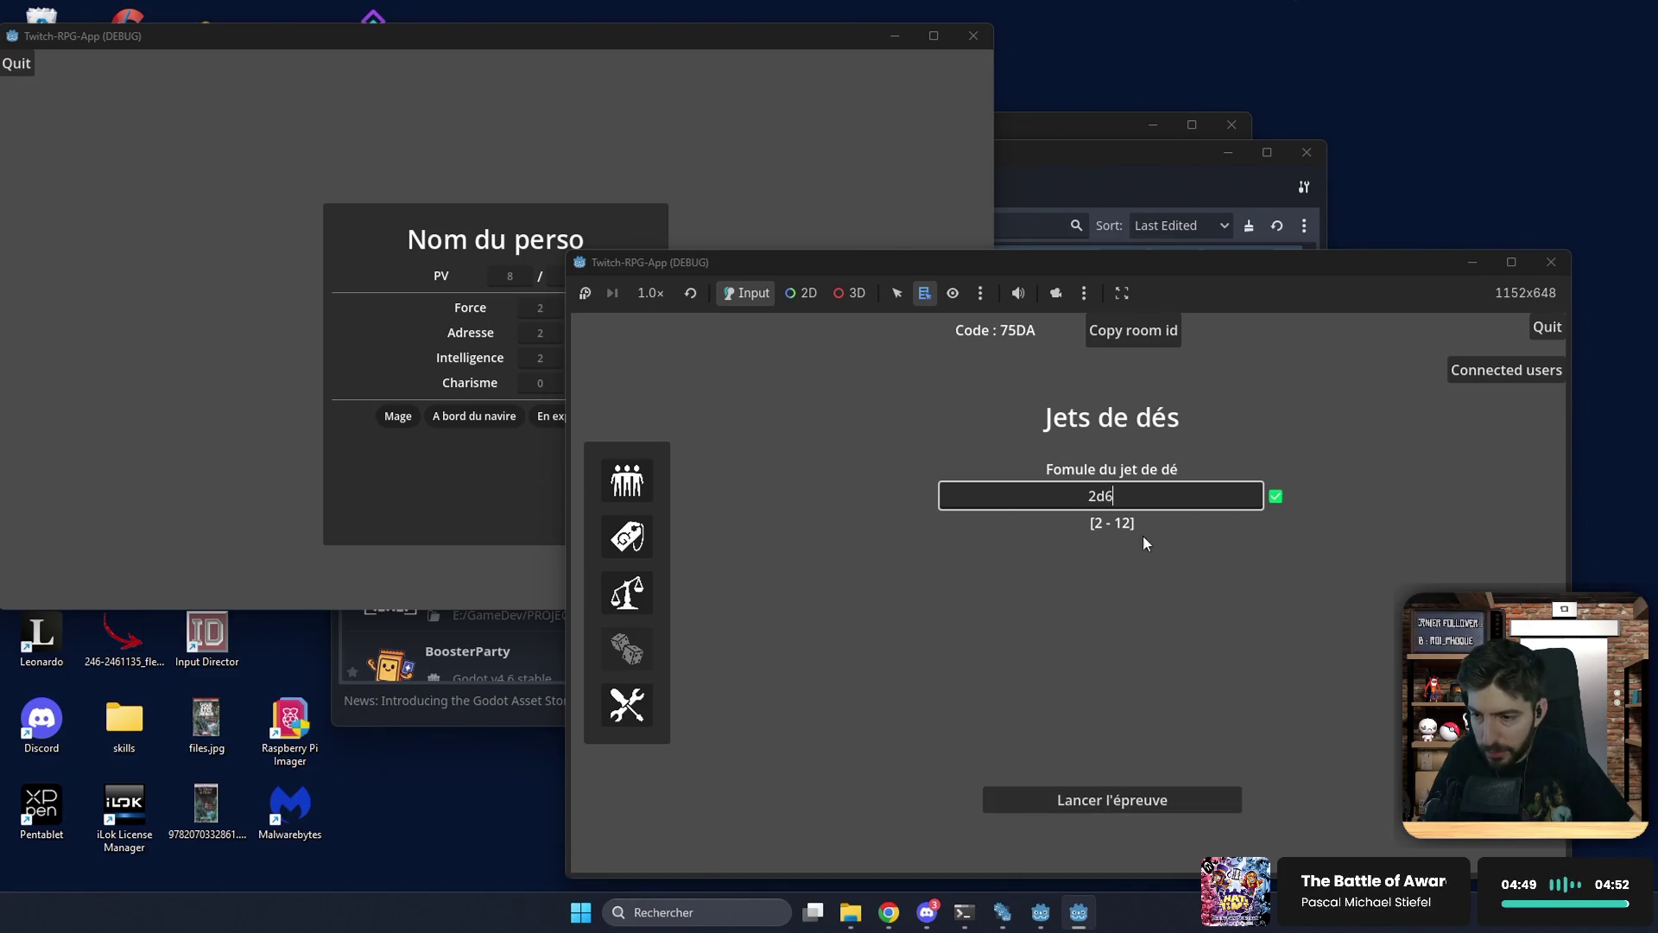
left_click(1104, 798)
left_click(234, 278)
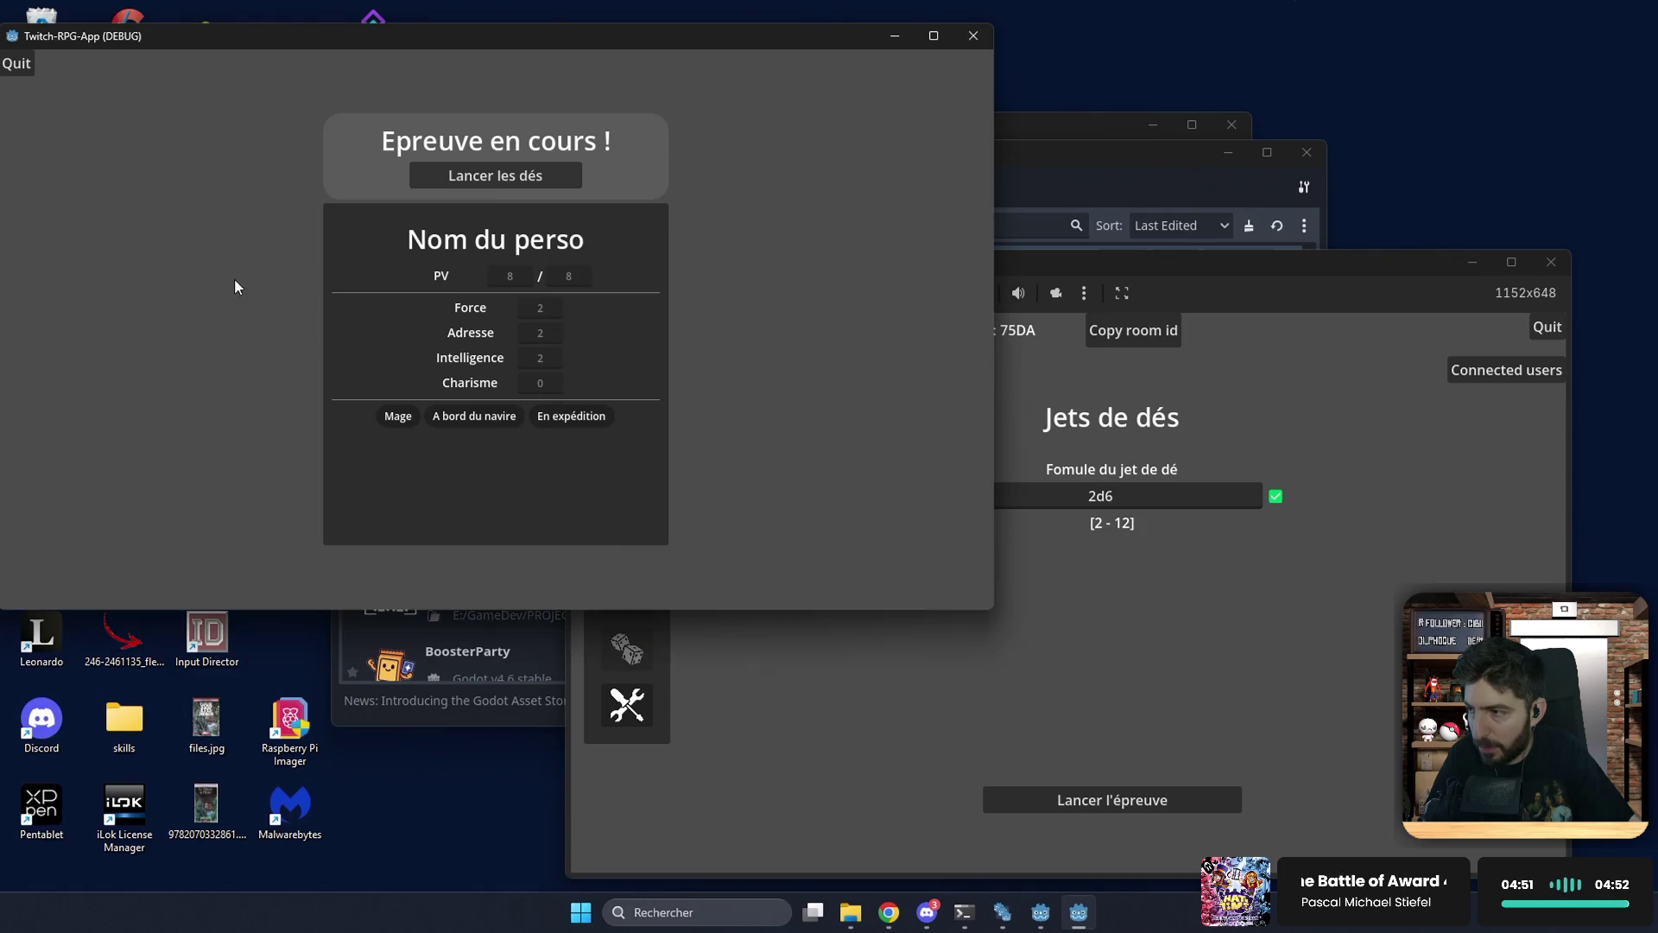
left_click(494, 176)
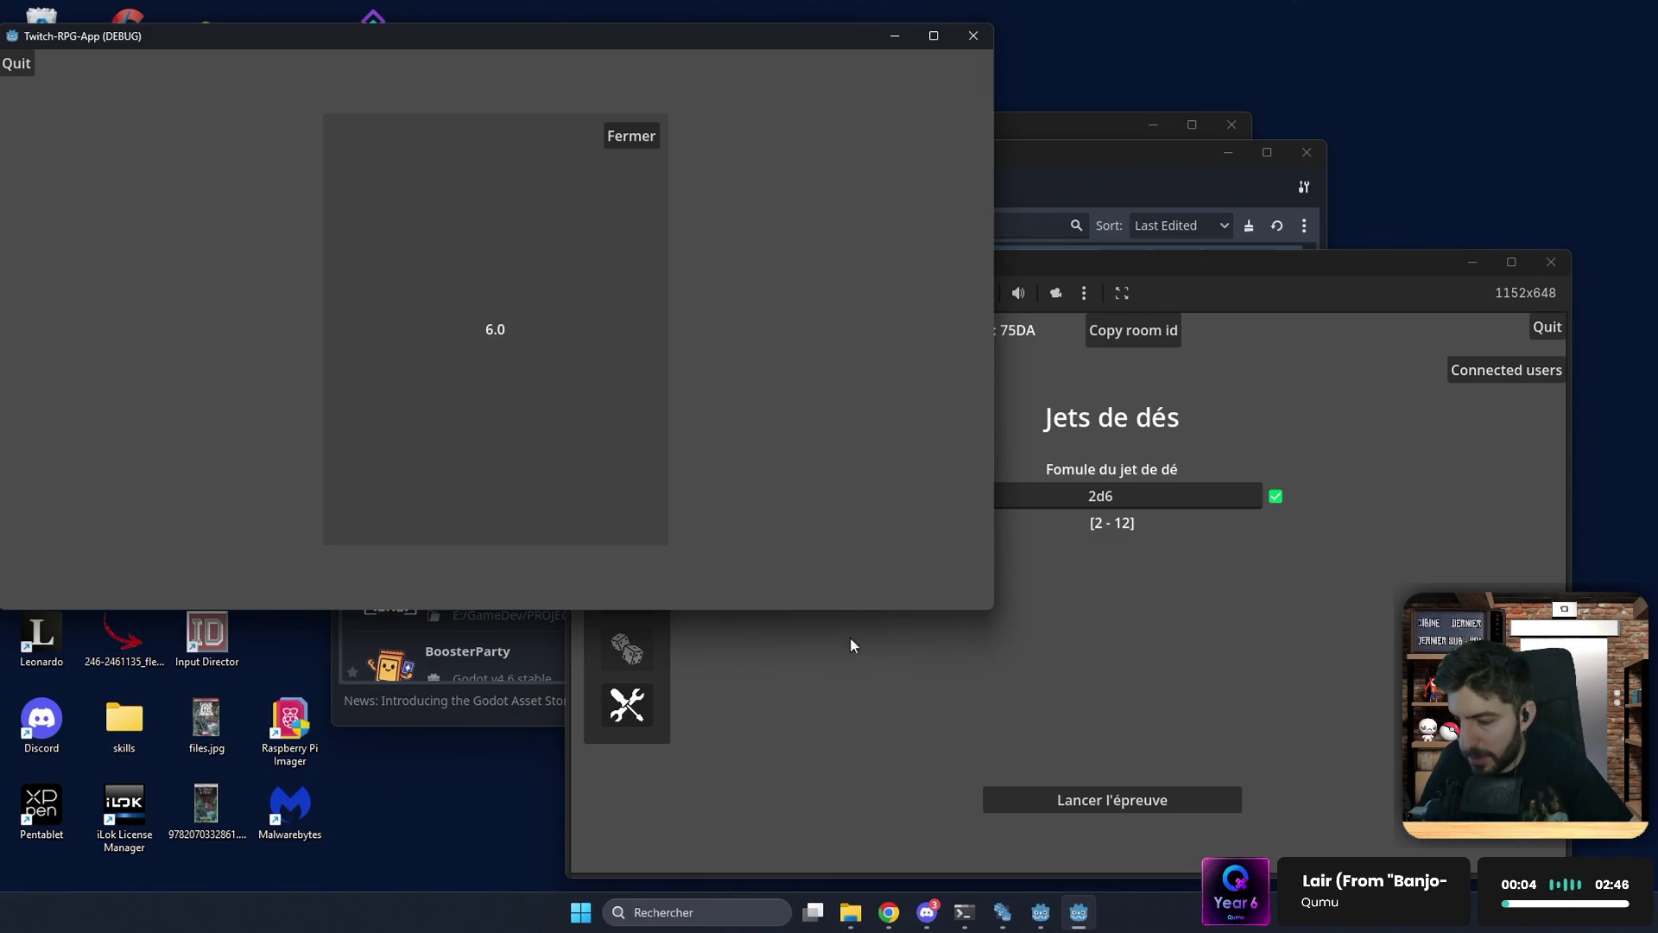
mouse_move(1040, 912)
left_click(962, 857)
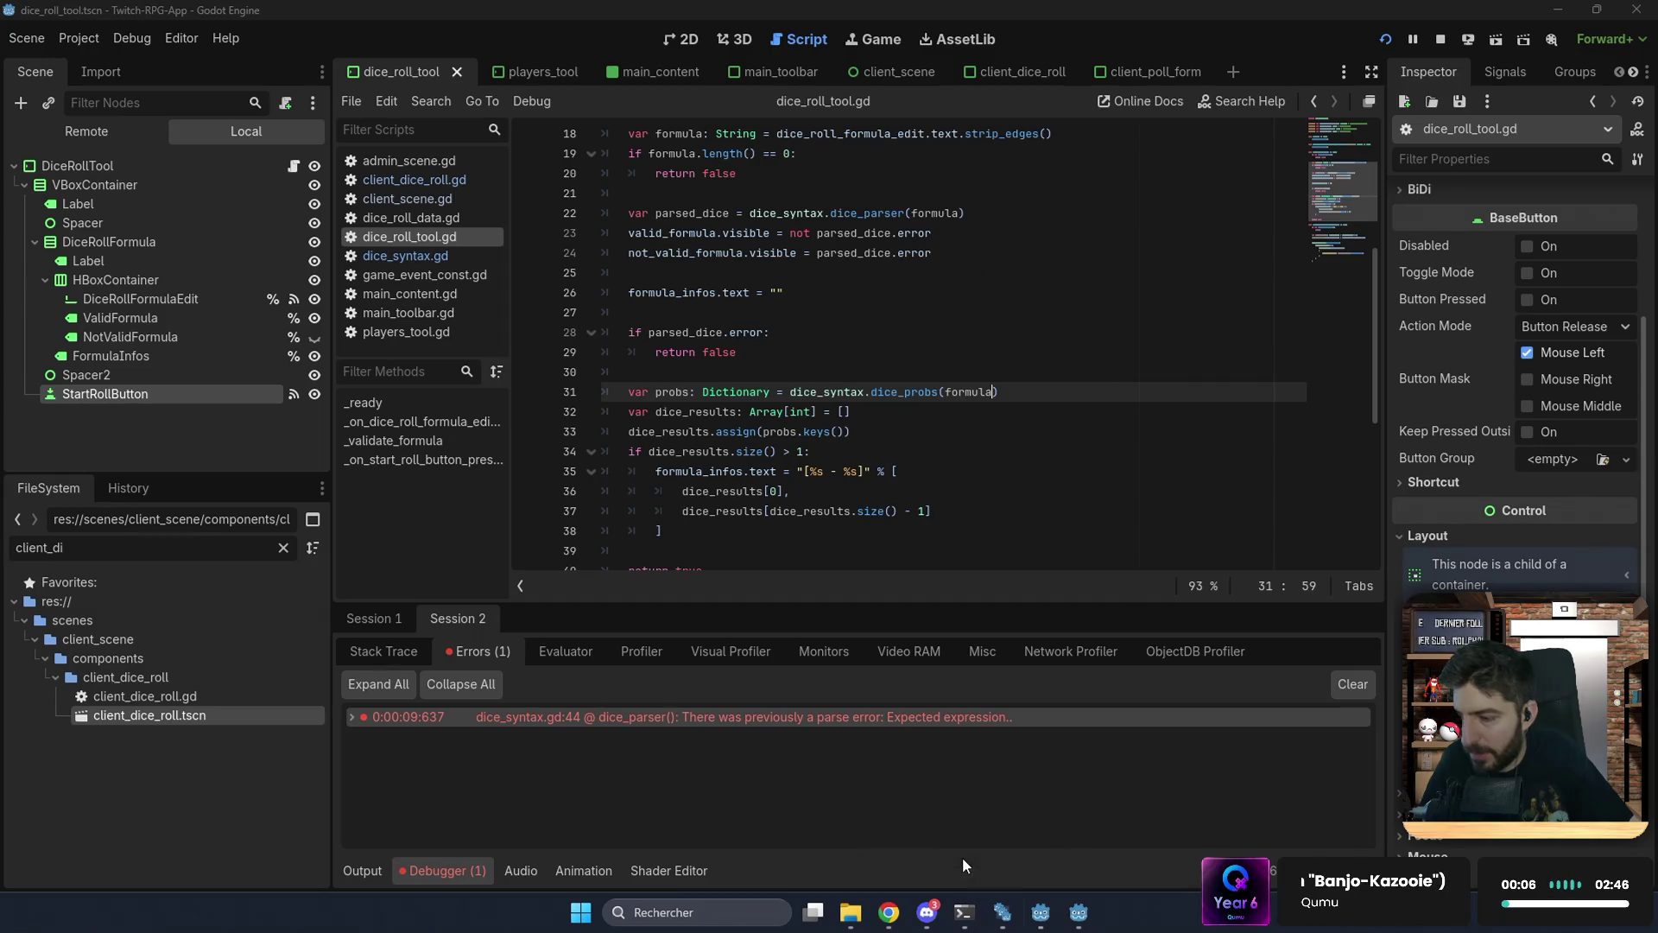
Step: Check the Session 1 output log for the 6.0 roll result
left_click(380, 627)
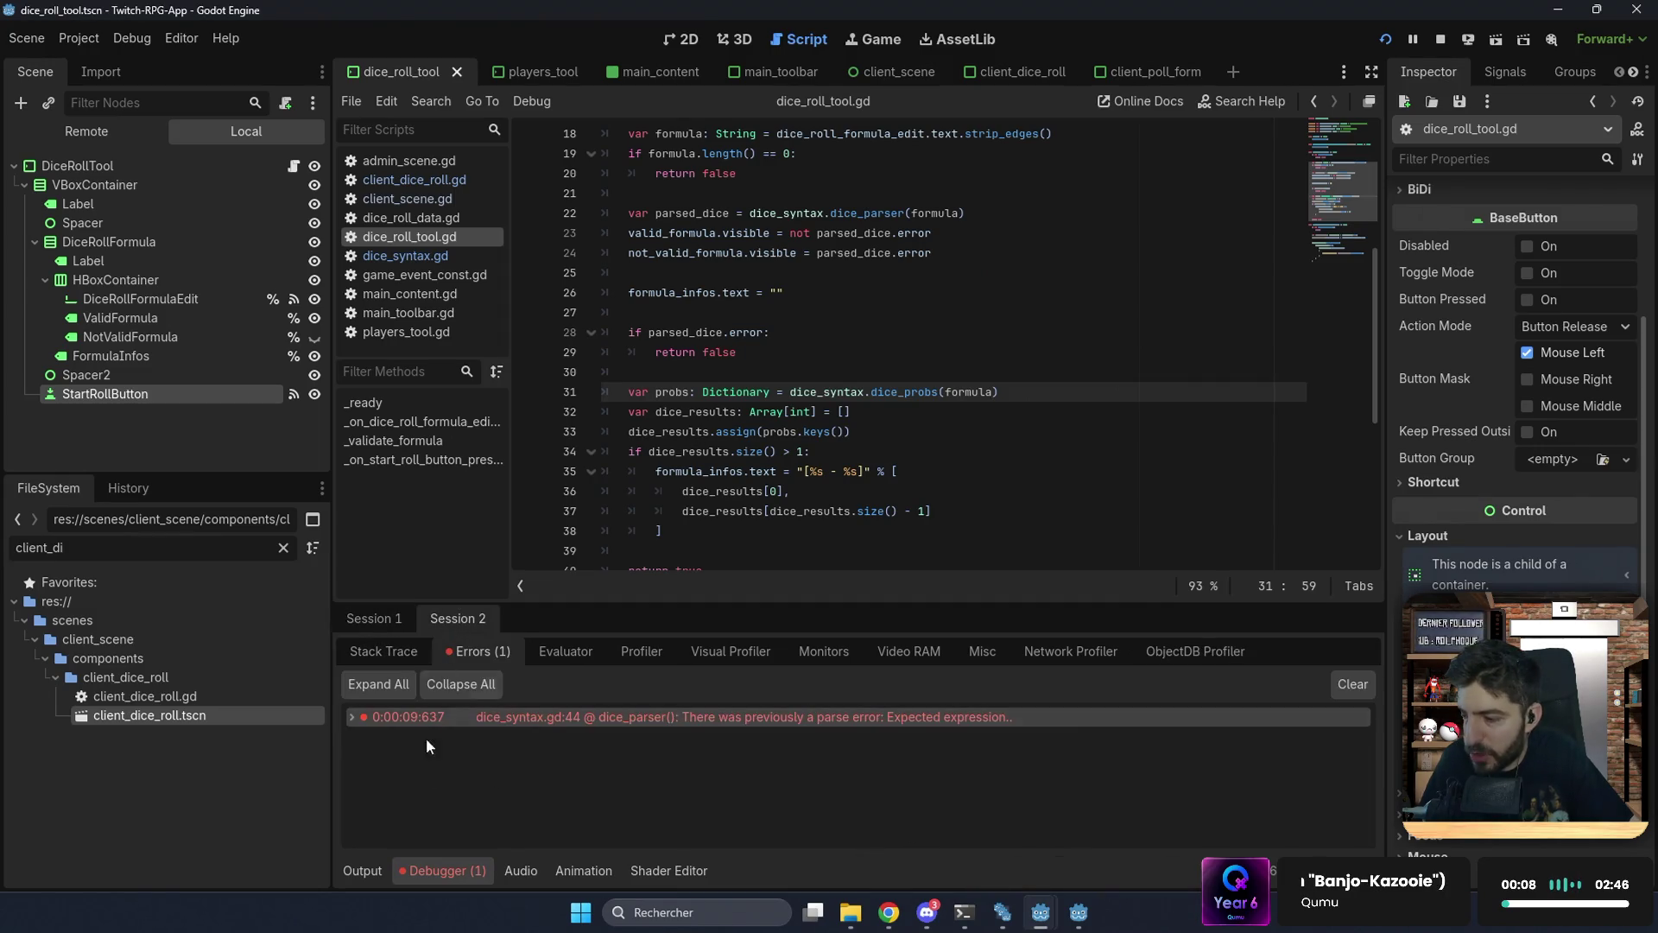
left_click(359, 871)
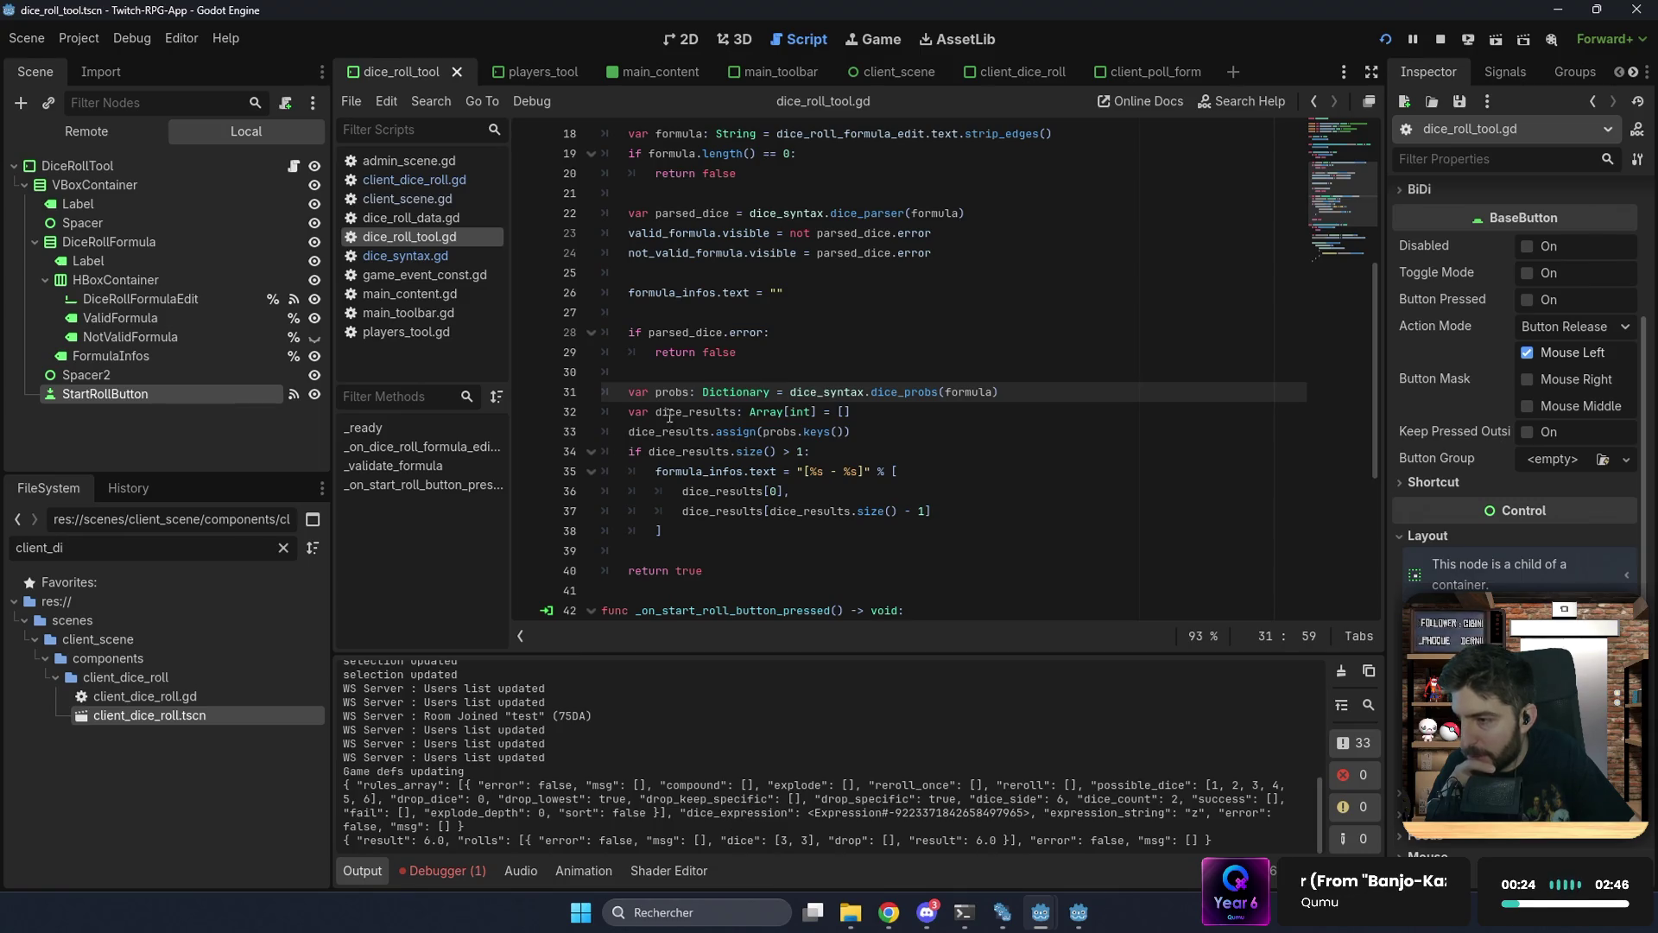
scroll(669, 415, "down", 1)
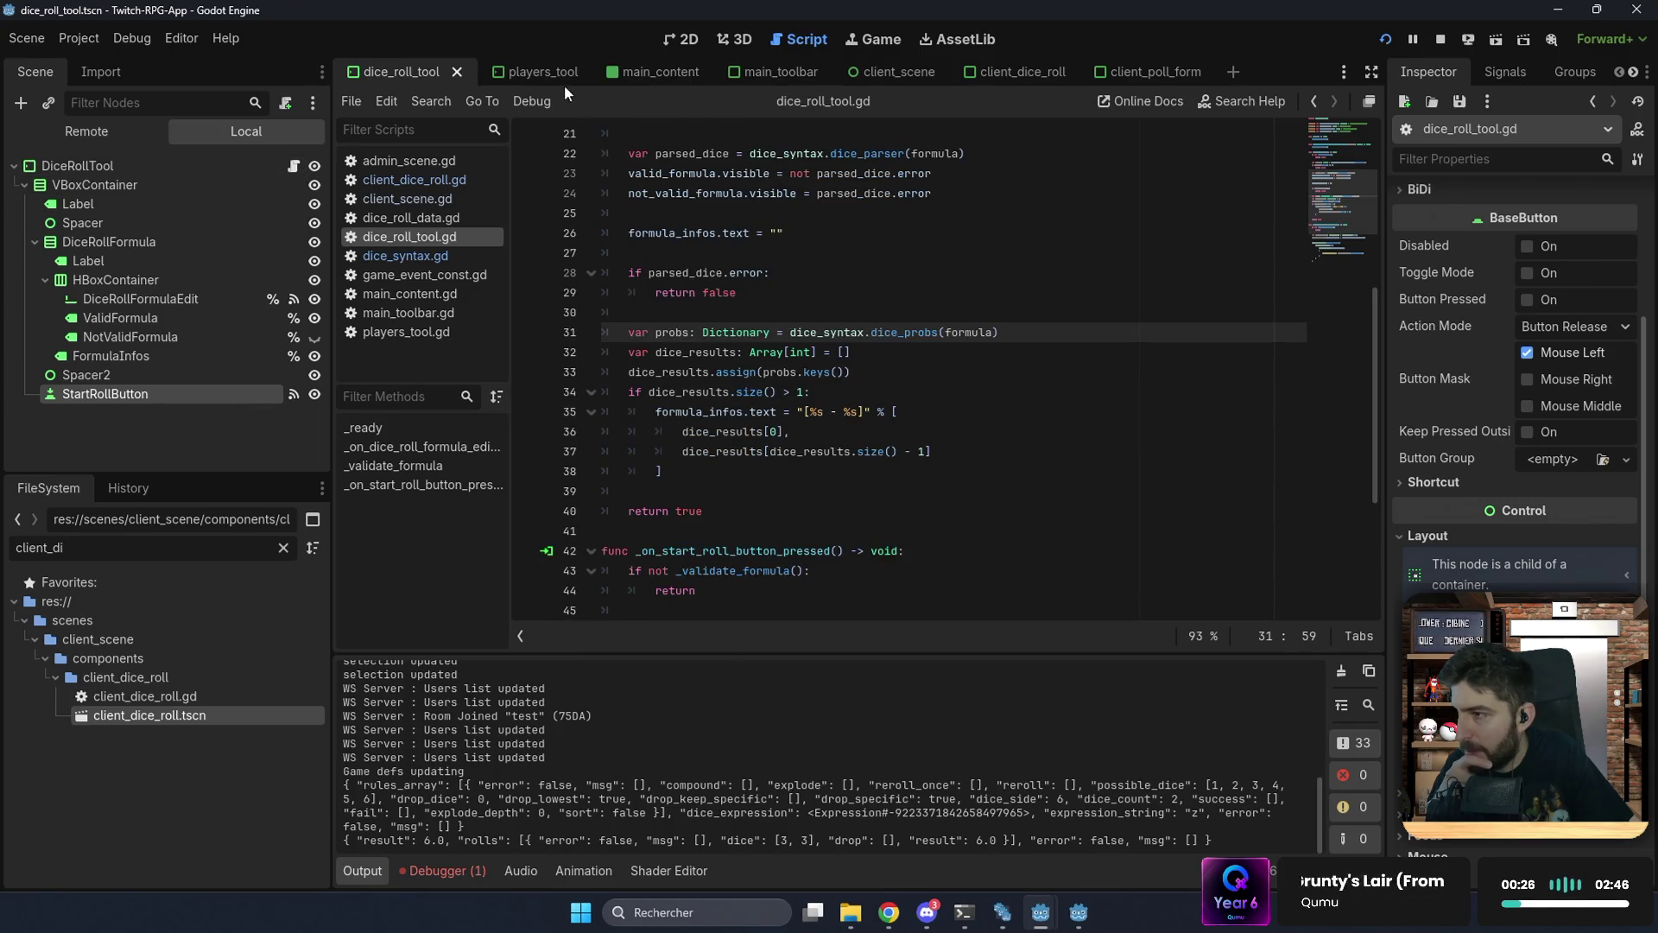
Step: Open the client_poll_form script, then the client_dice_roll scene's script
left_click(1111, 69)
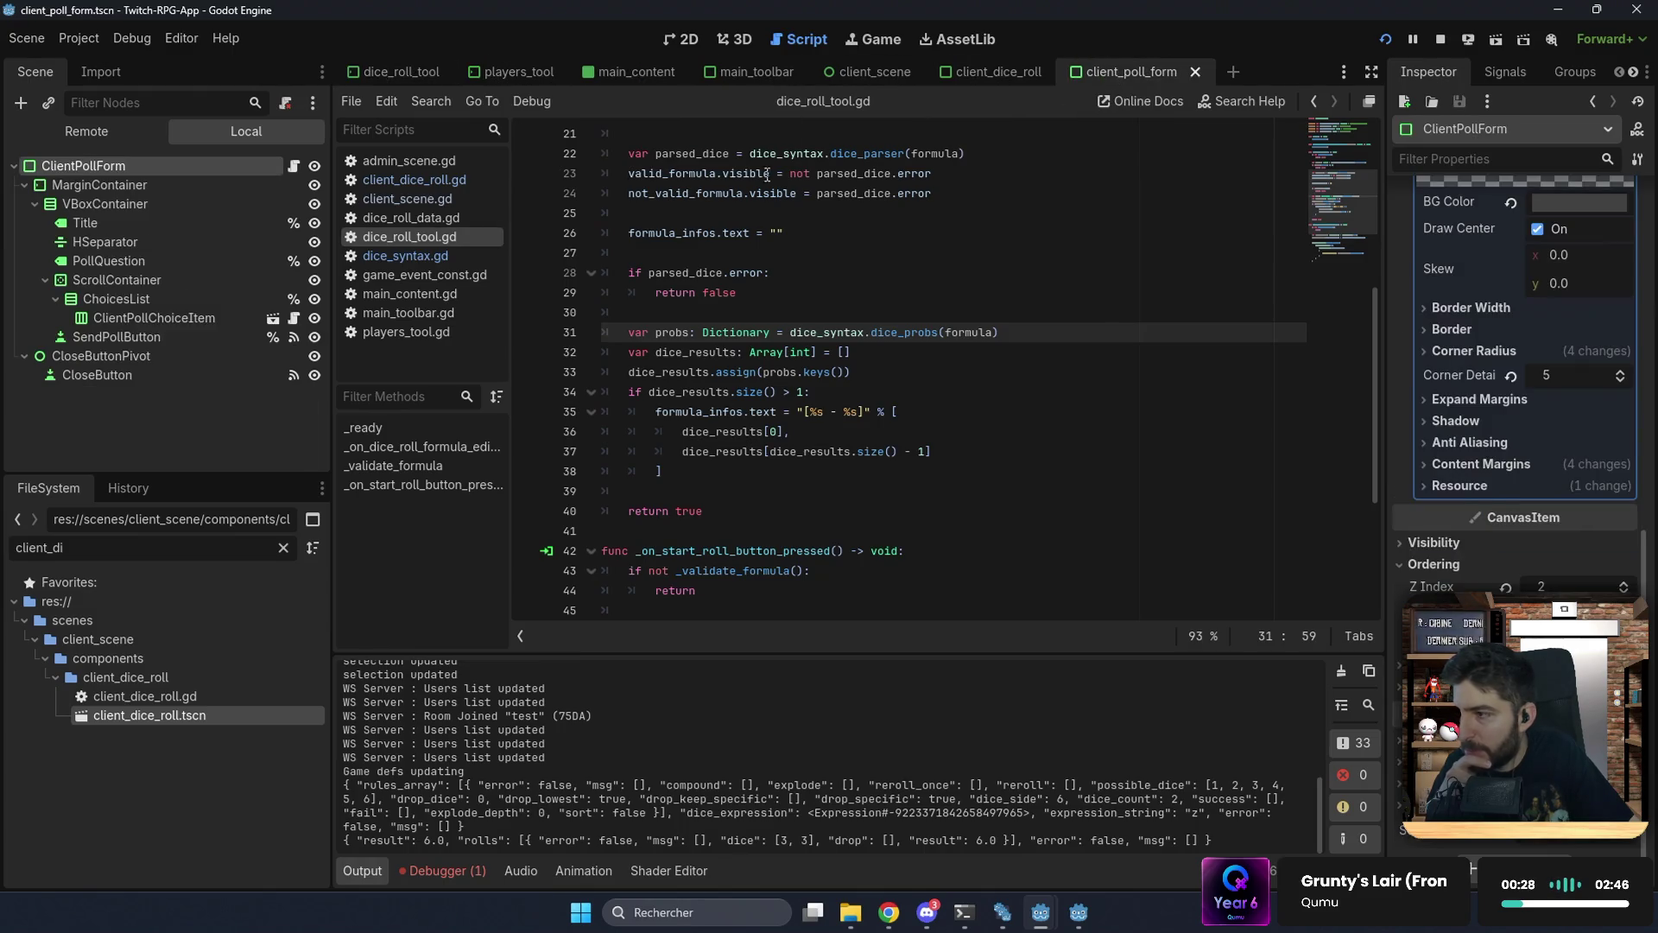
left_click(294, 165)
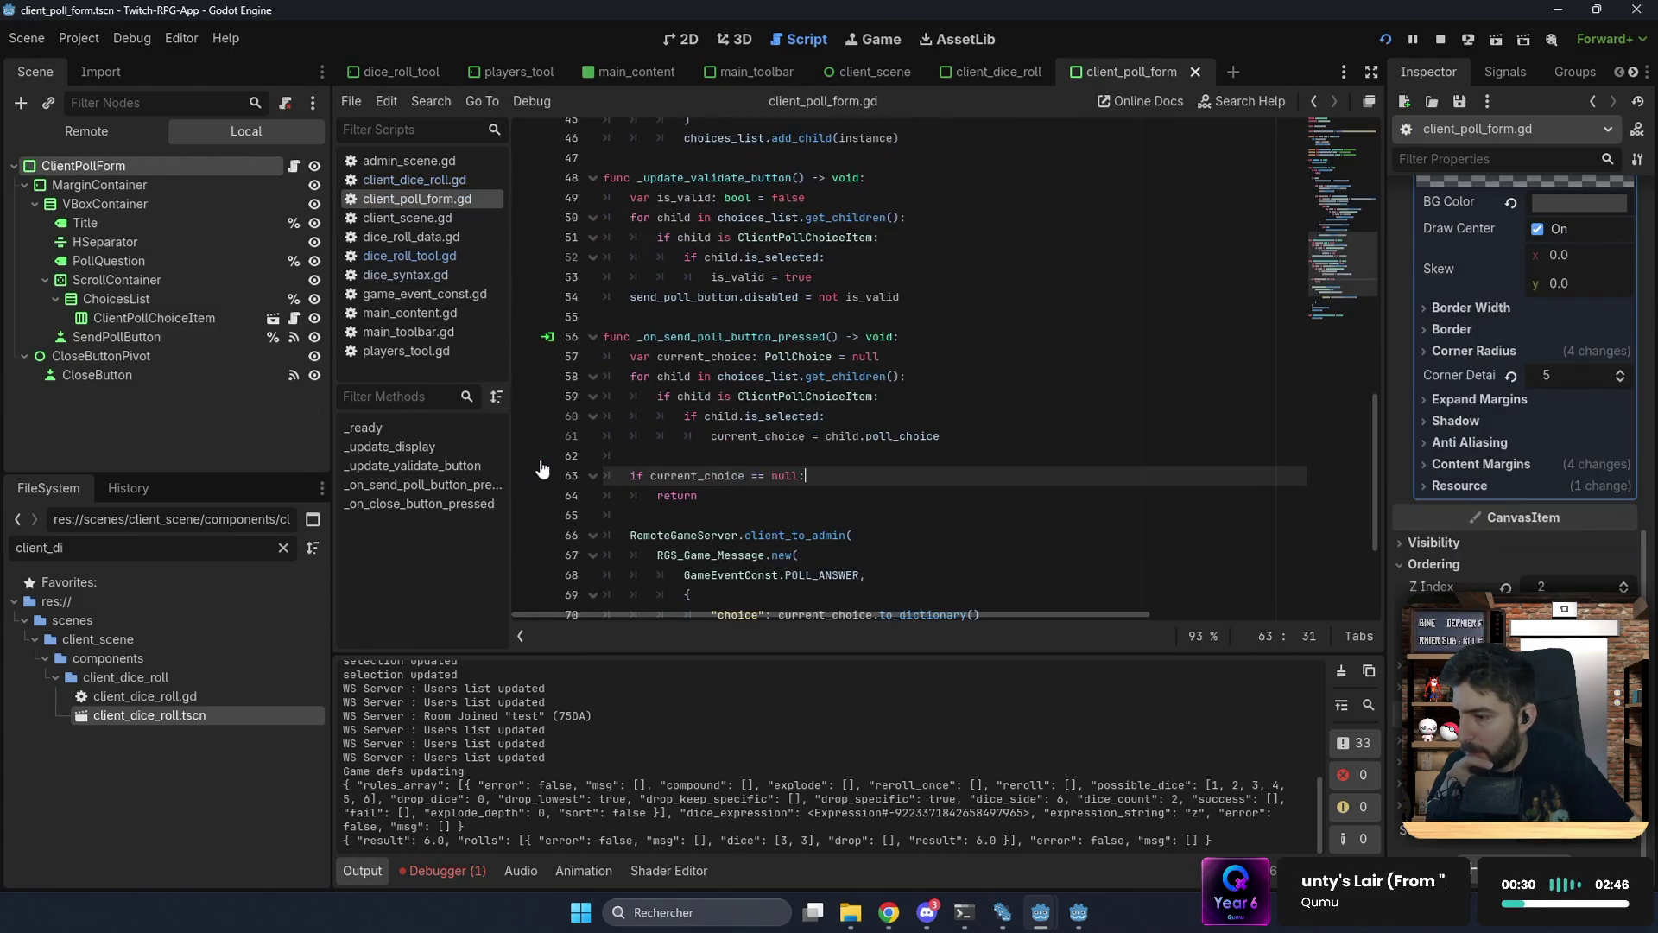
scroll(541, 467, "down", 2)
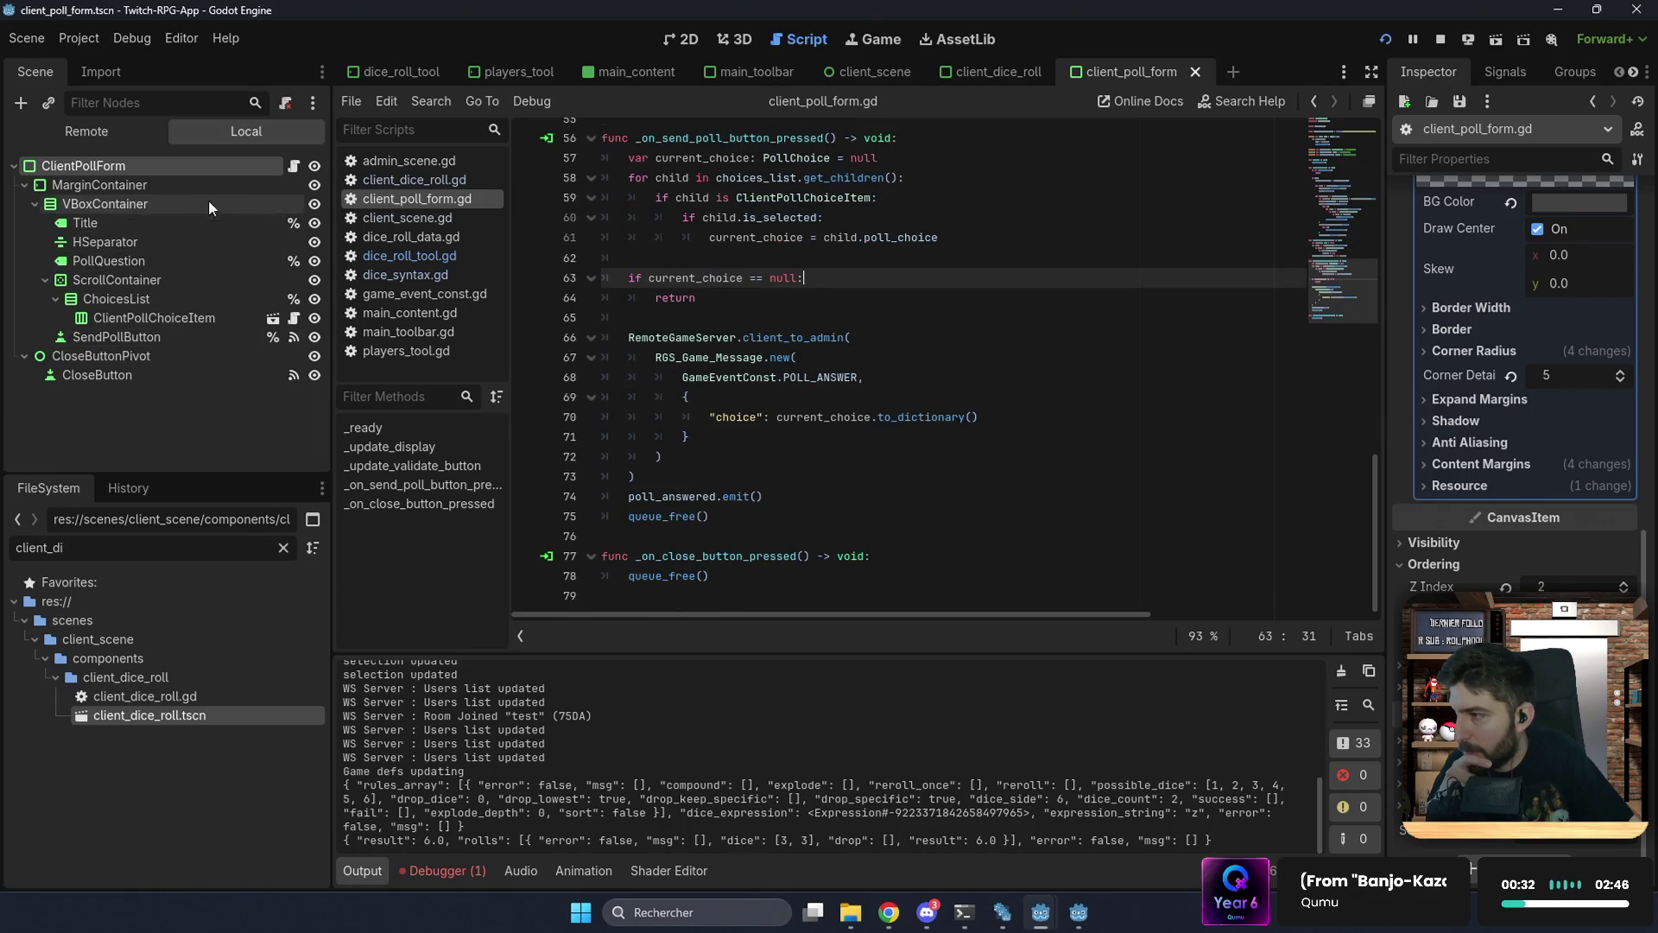
left_click(1010, 69)
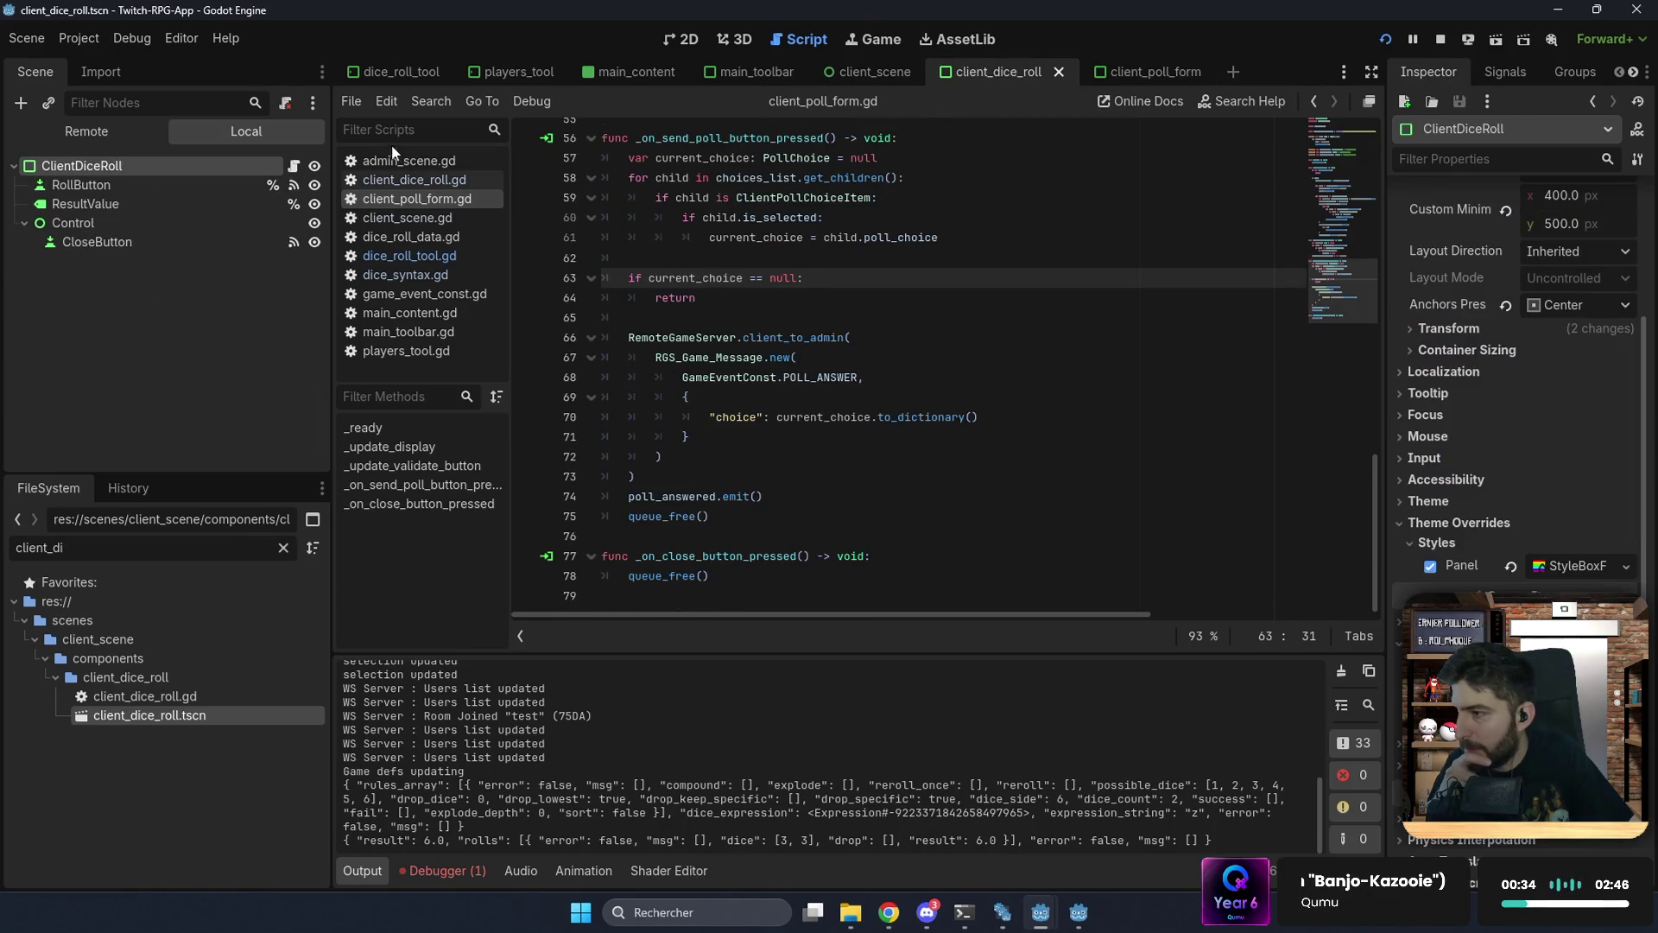
left_click(295, 168)
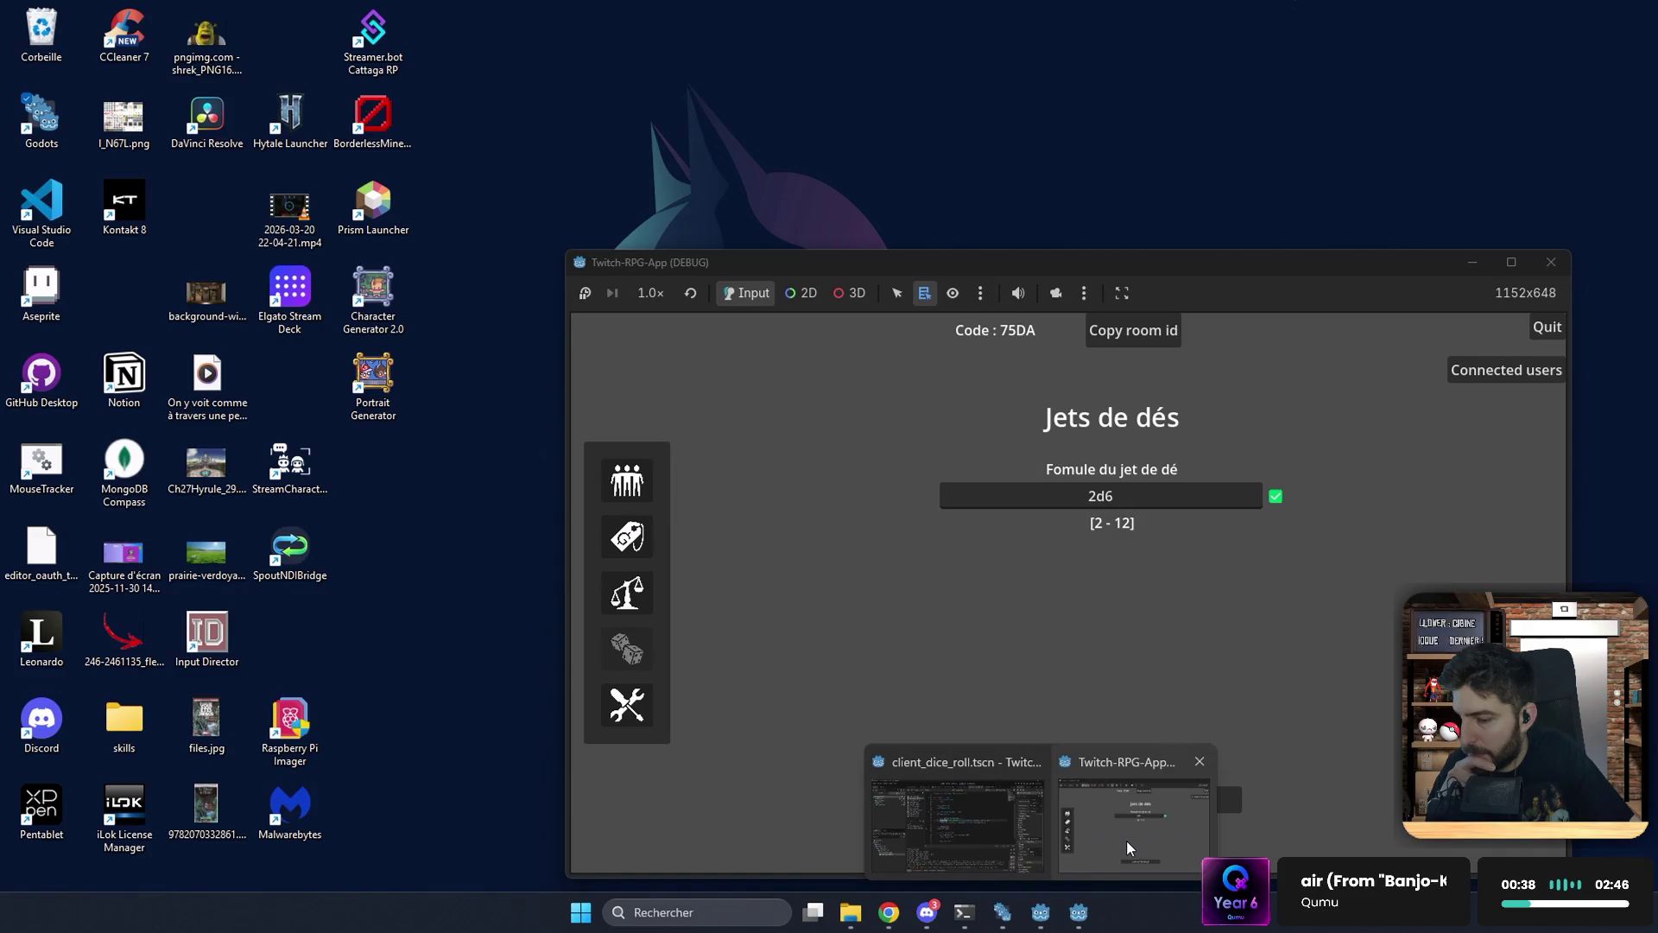
left_click(1080, 915)
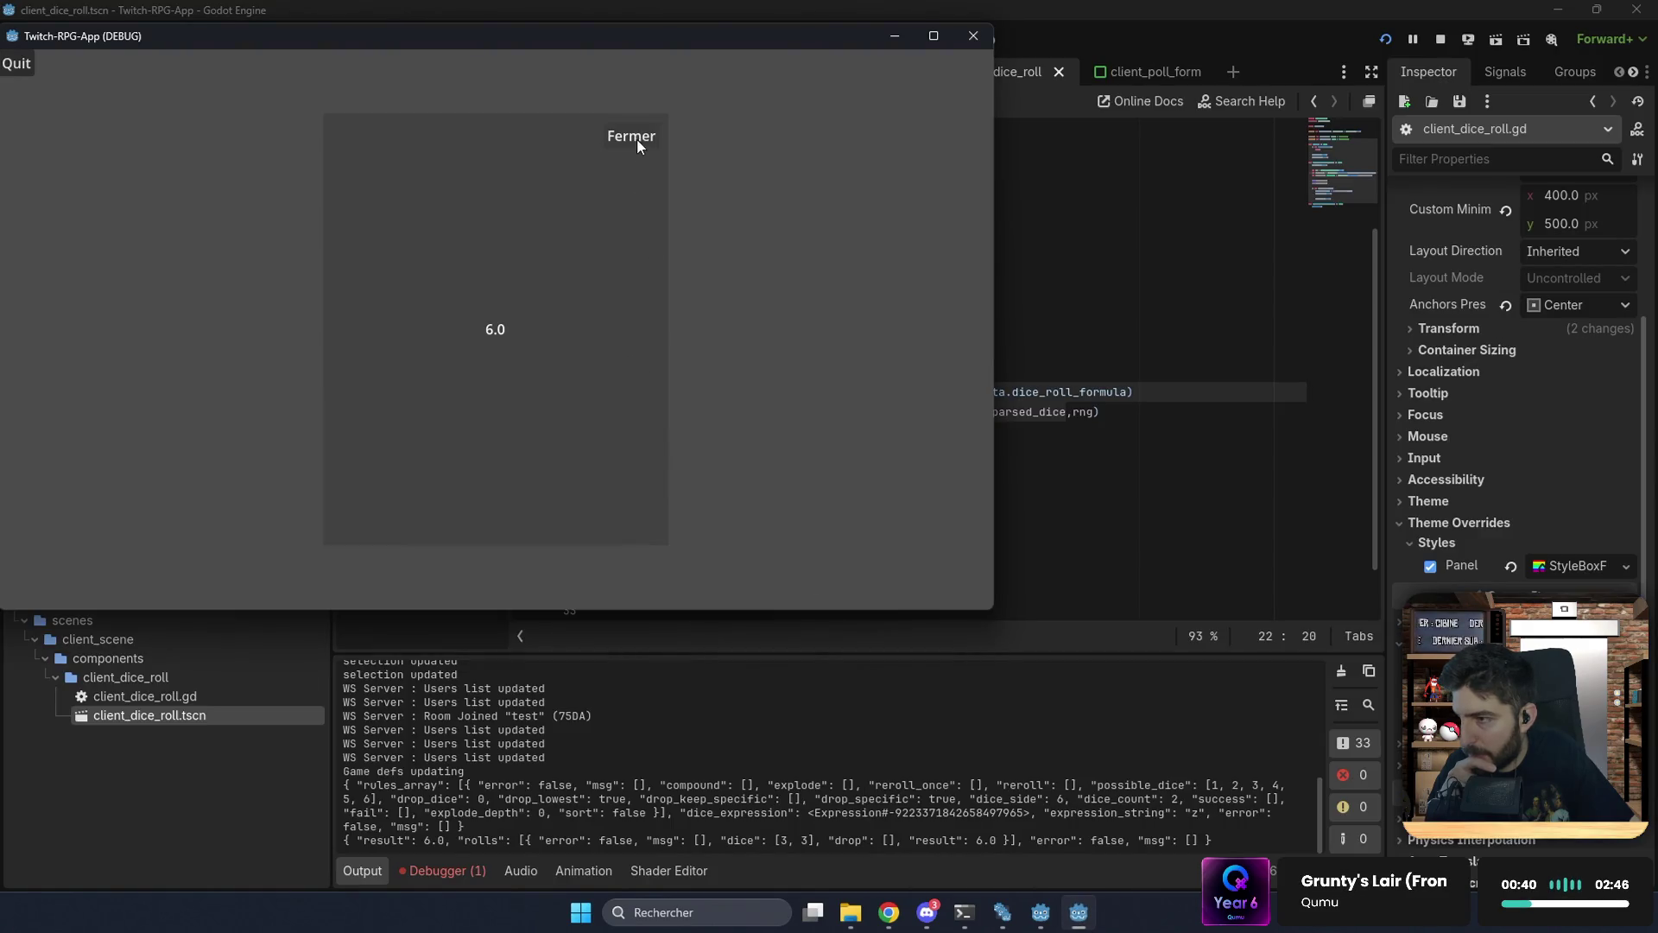
Step: Close the result panel, start a new dice trial and roll as the player to hit the line-26 breakpoint
left_click(636, 138)
mouse_move(1051, 918)
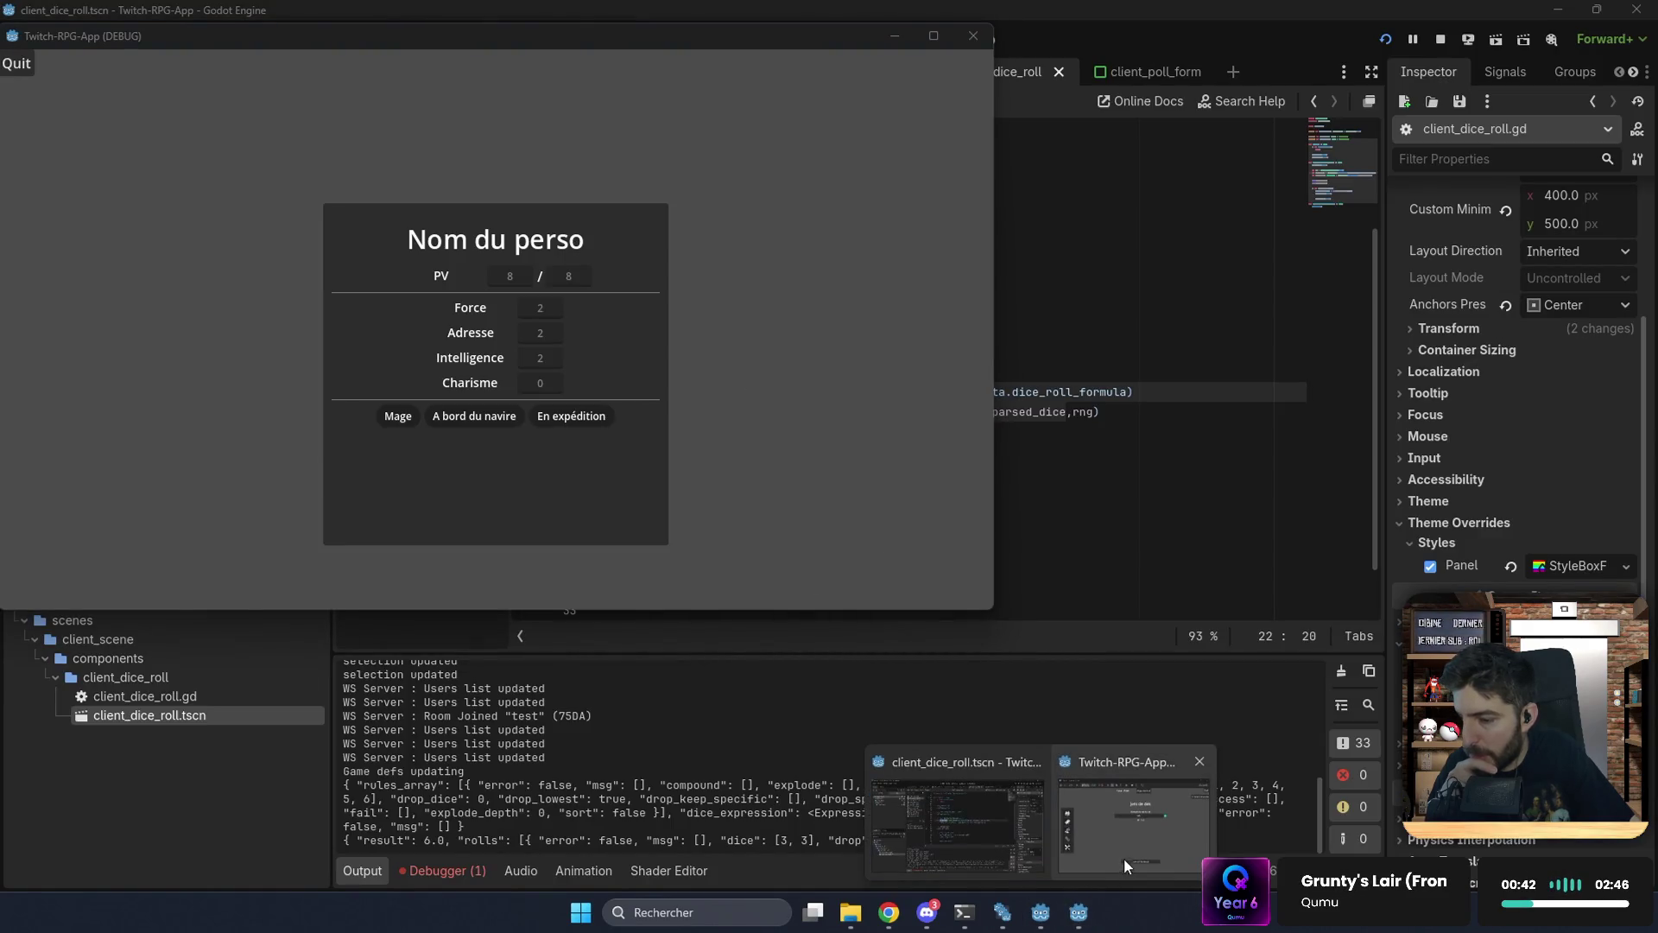
left_click(1123, 842)
left_click(1097, 802)
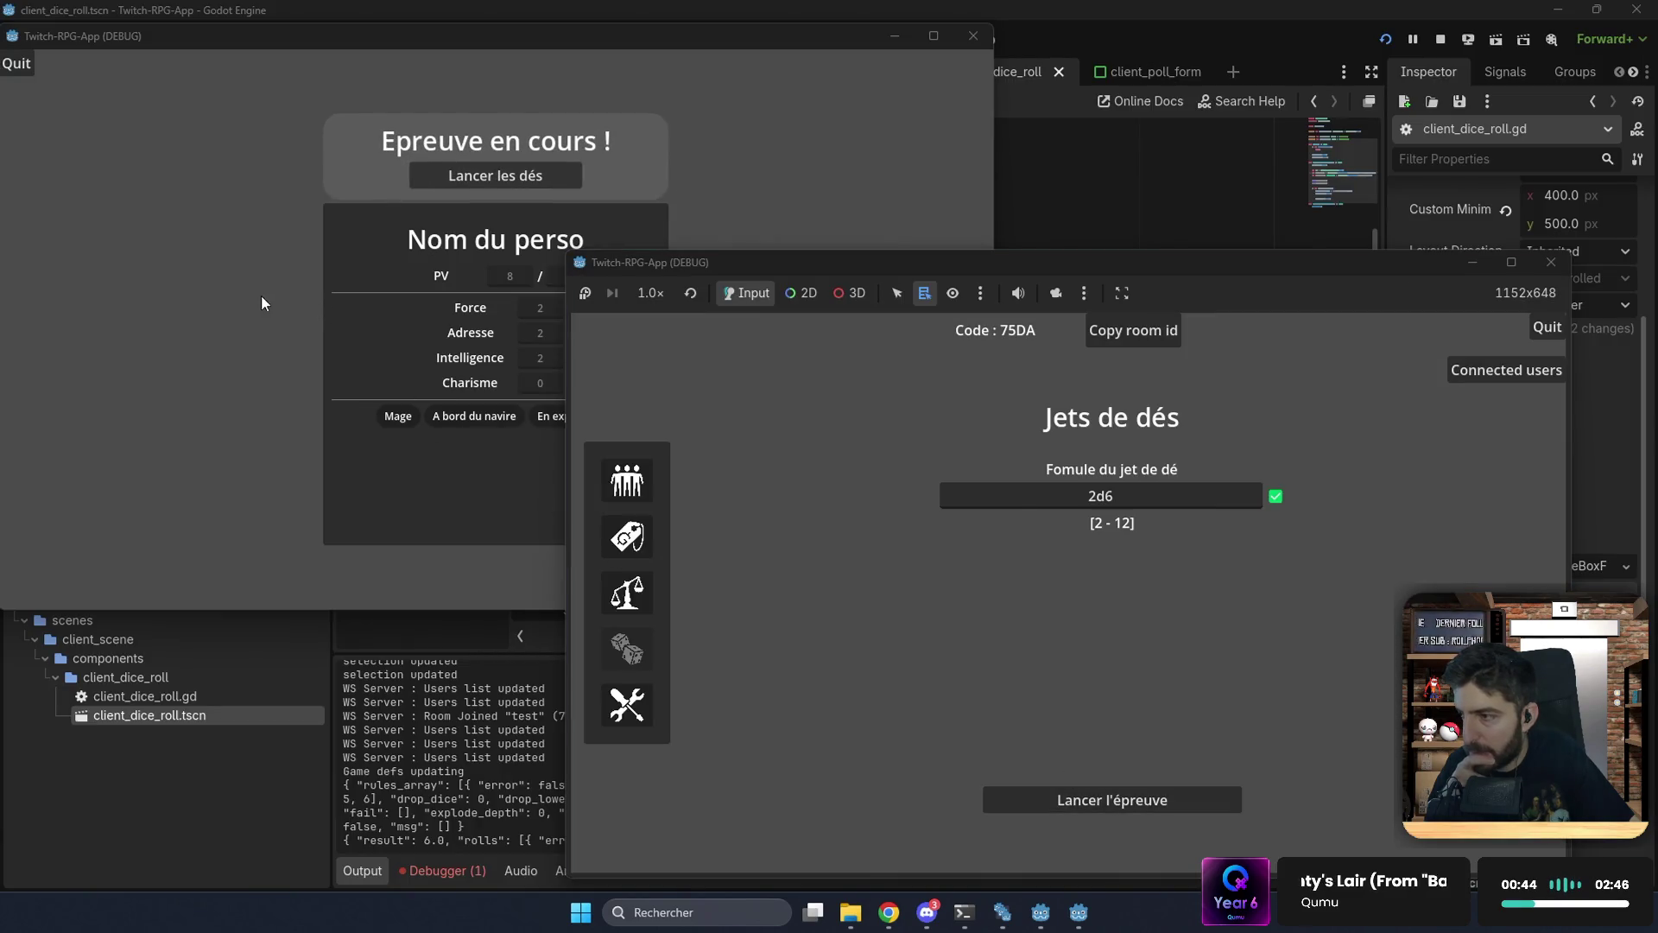
left_click(261, 294)
left_click(422, 178)
left_click(464, 326)
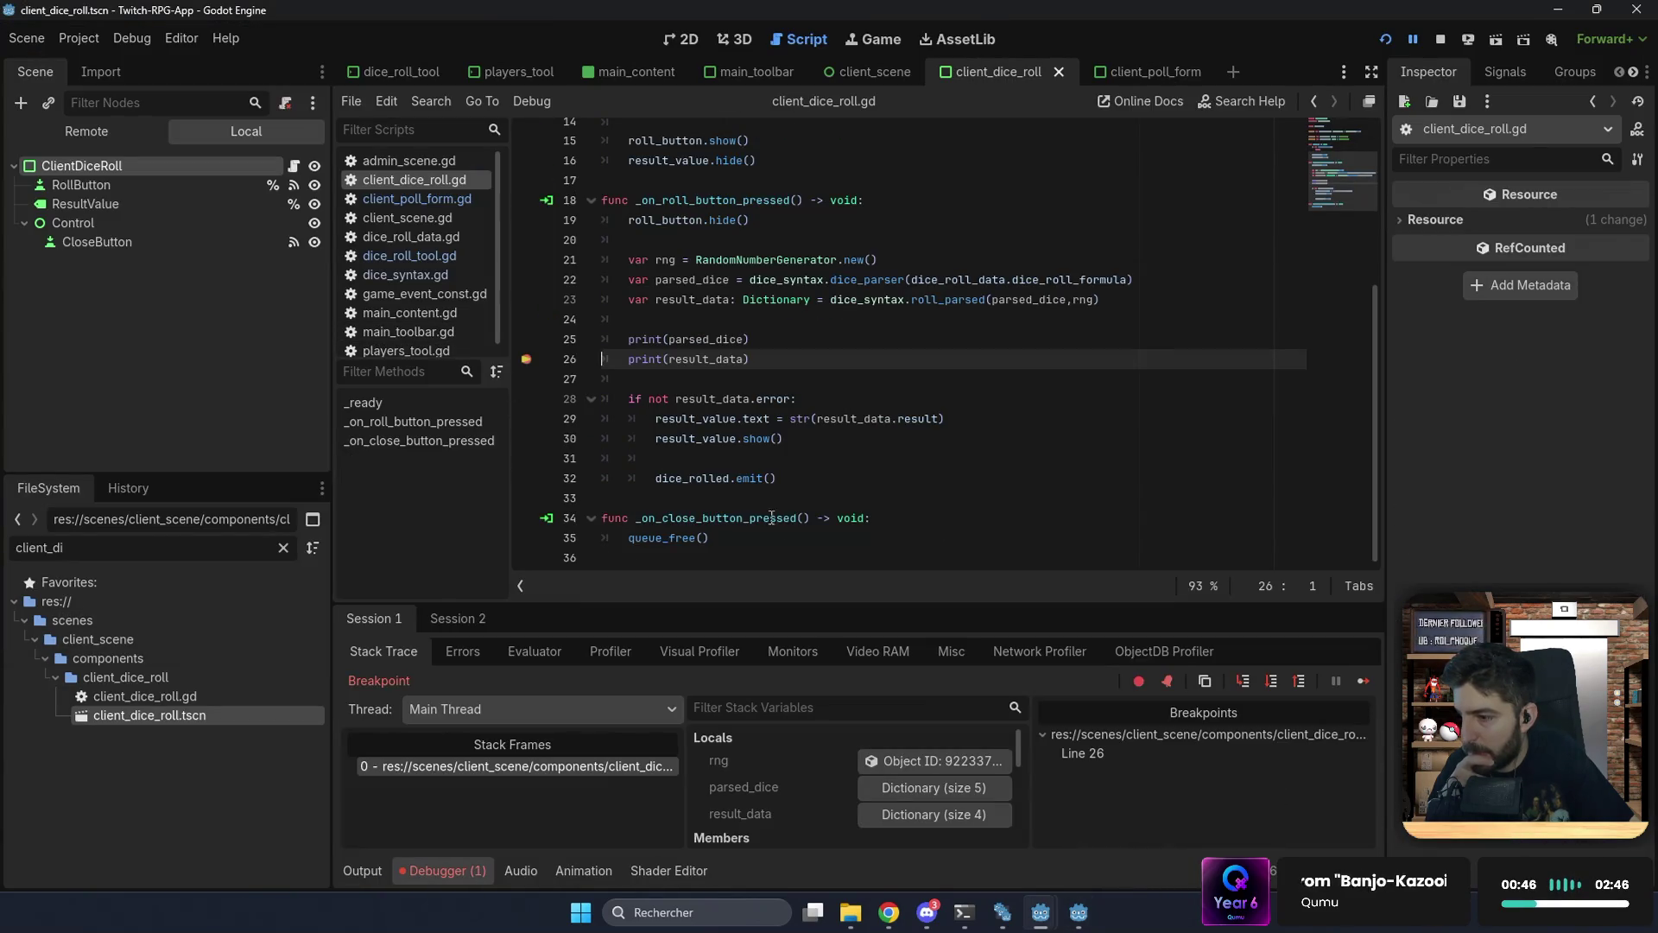
Step: Expand parsed_dice's rules and dice_expression object, then open the dice_parser definition in dice_syntax.gd
left_click(911, 793)
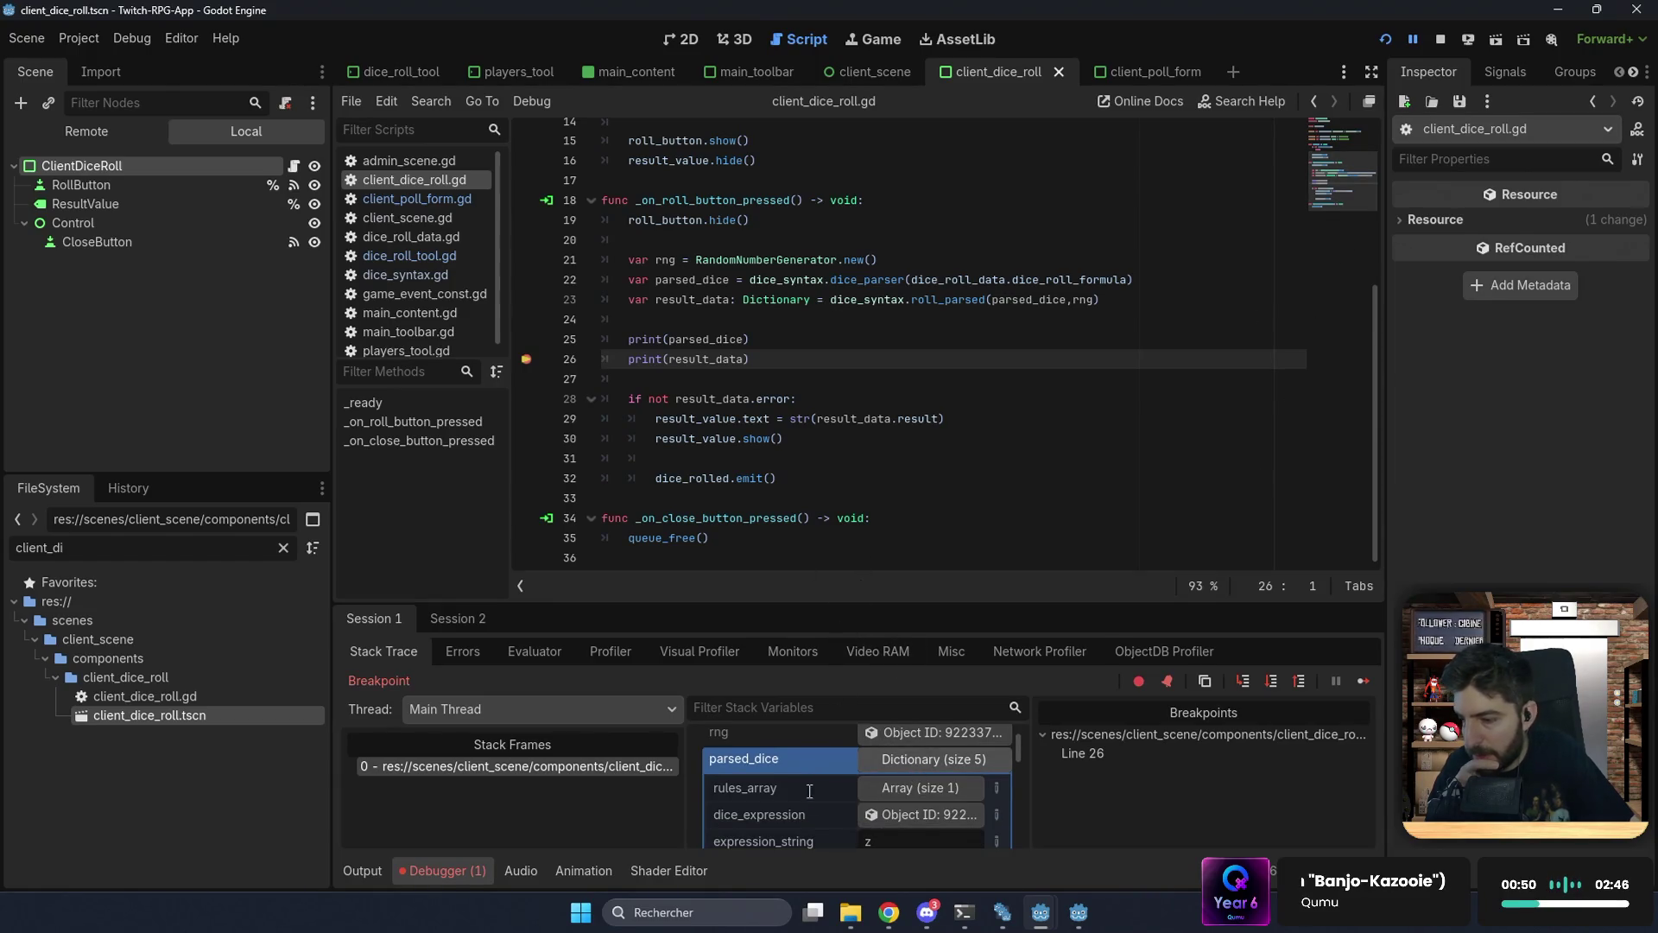
left_click(899, 792)
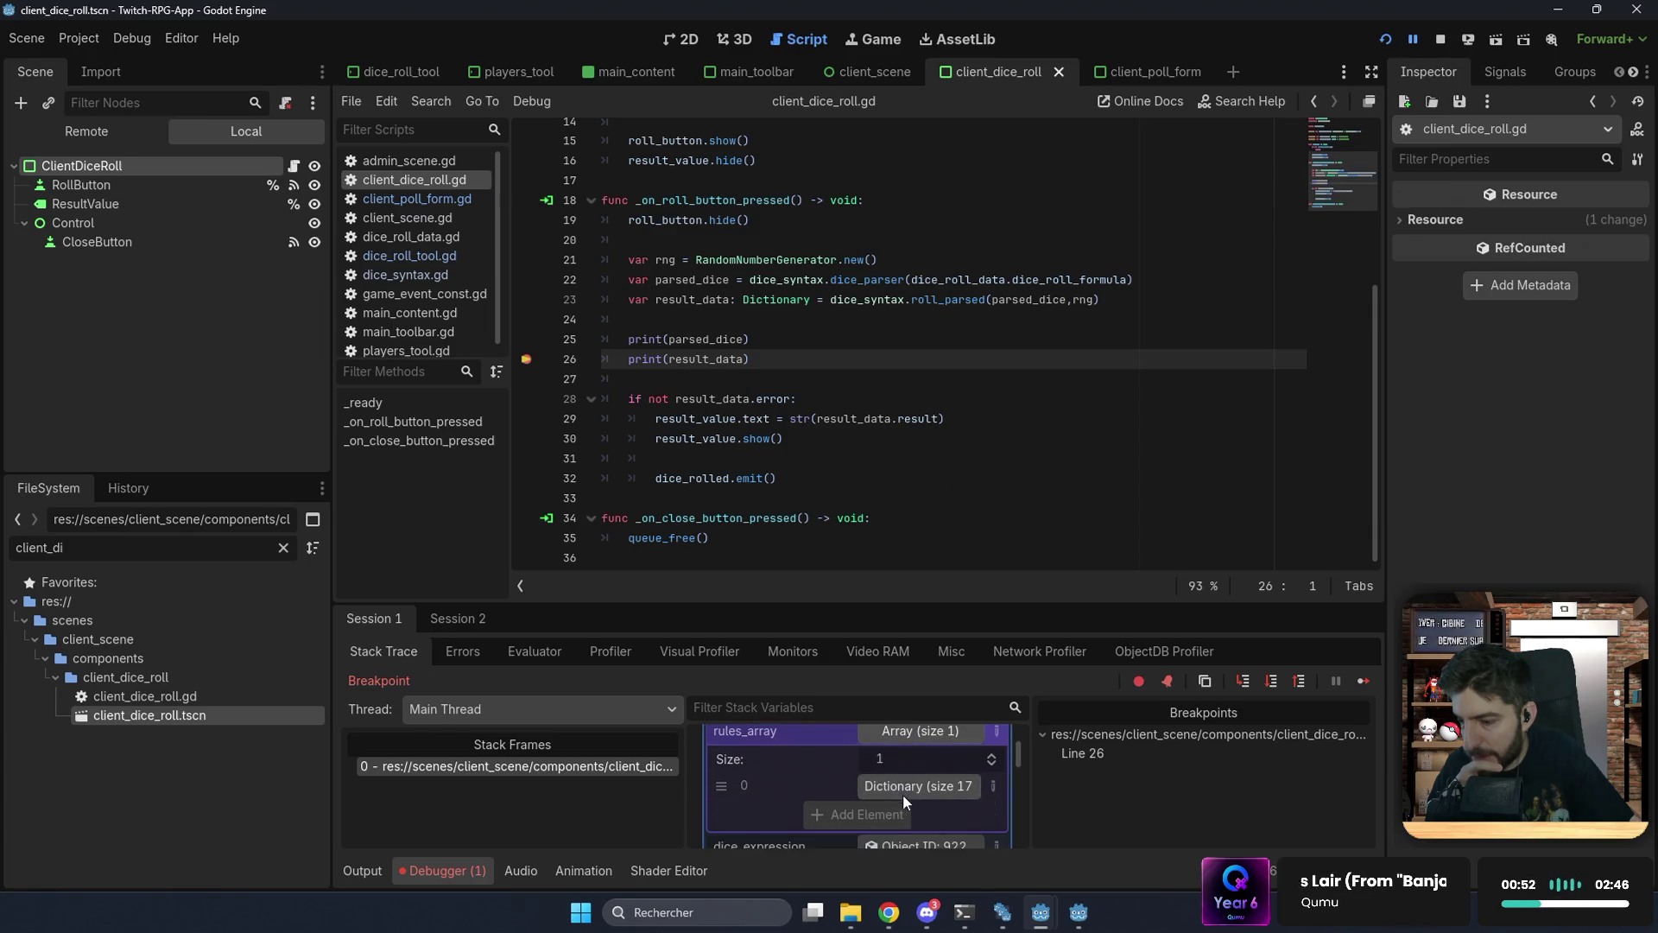
left_click(923, 788)
scroll(825, 781, "down", 3)
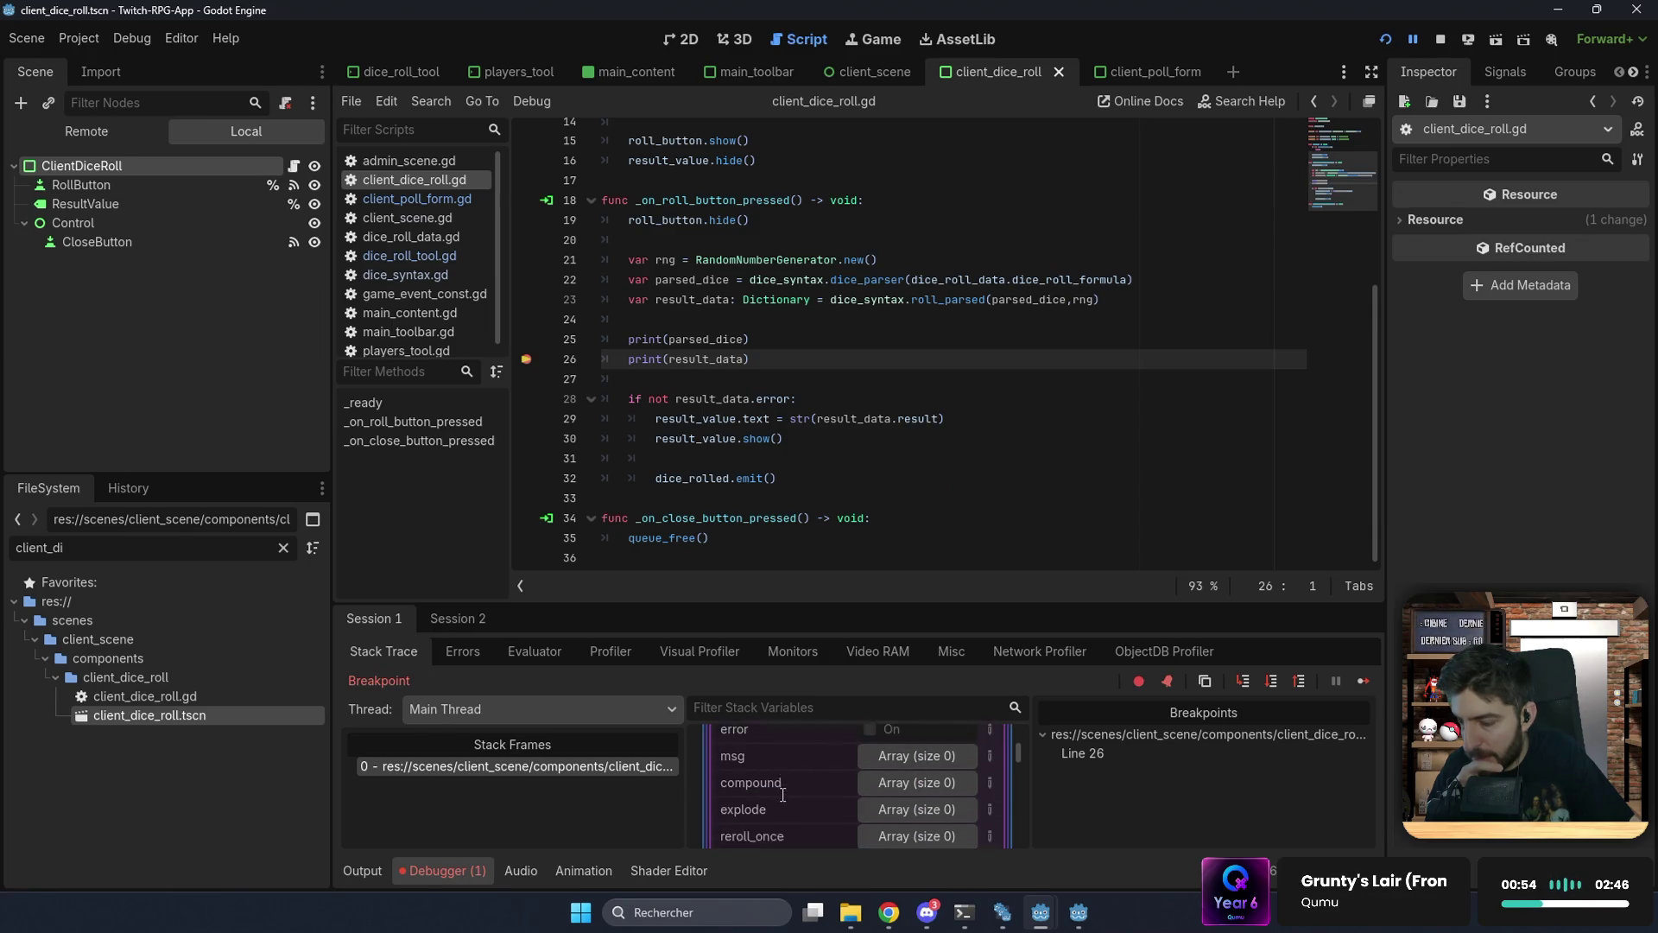
scroll(898, 769, "down", 3)
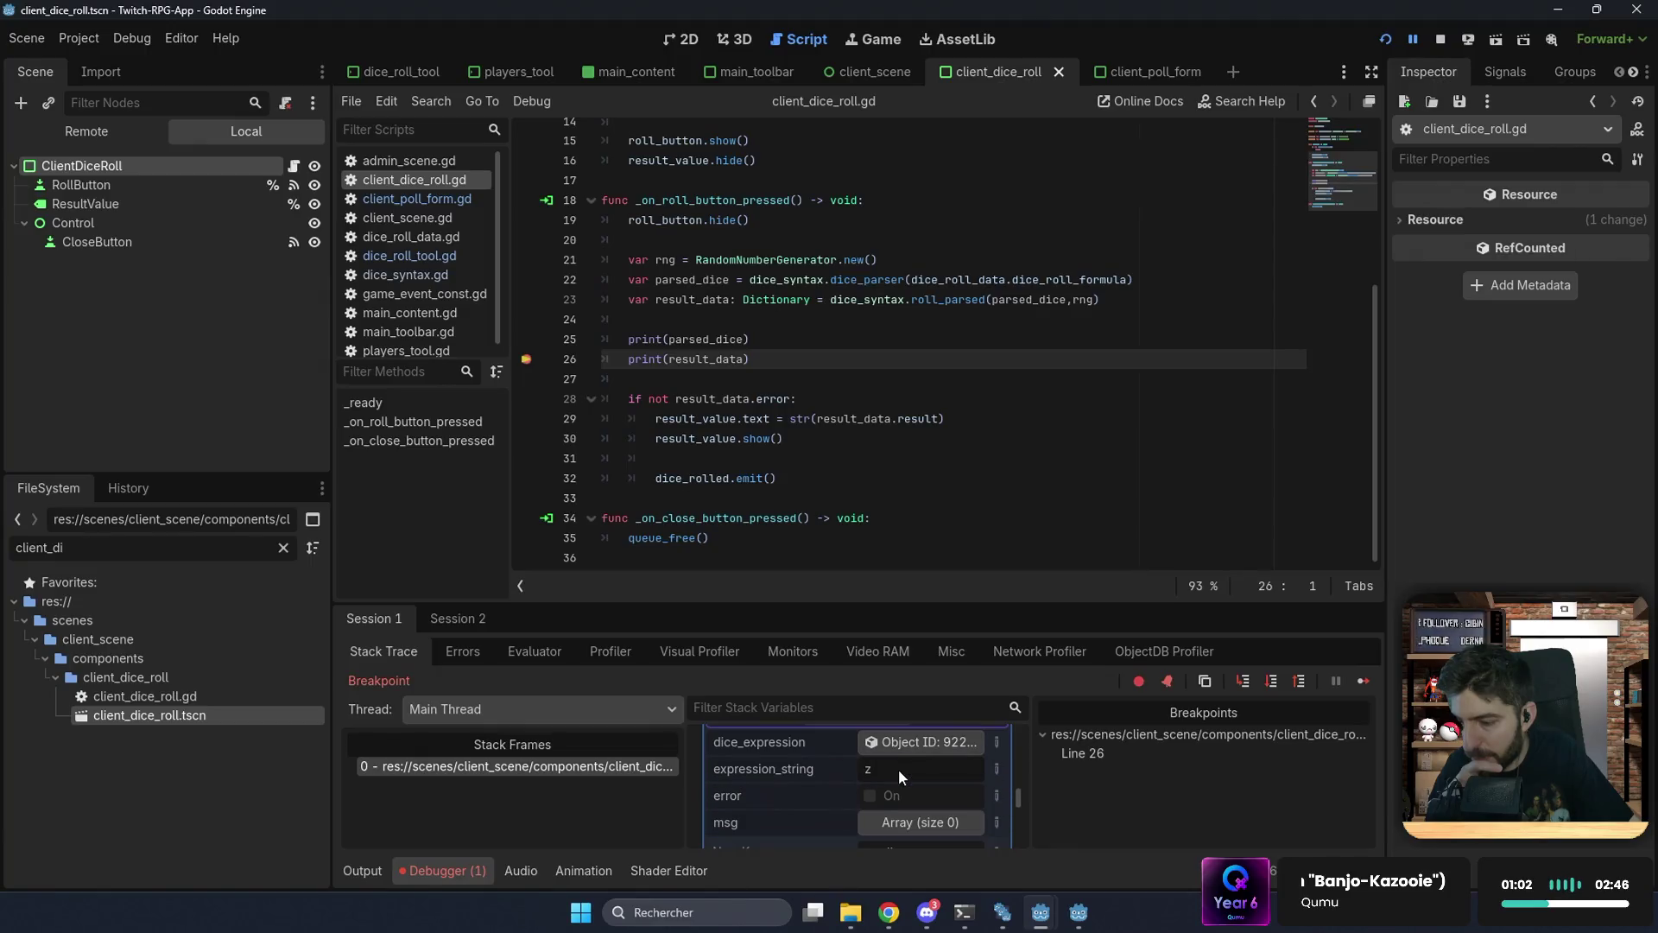
left_click(908, 741)
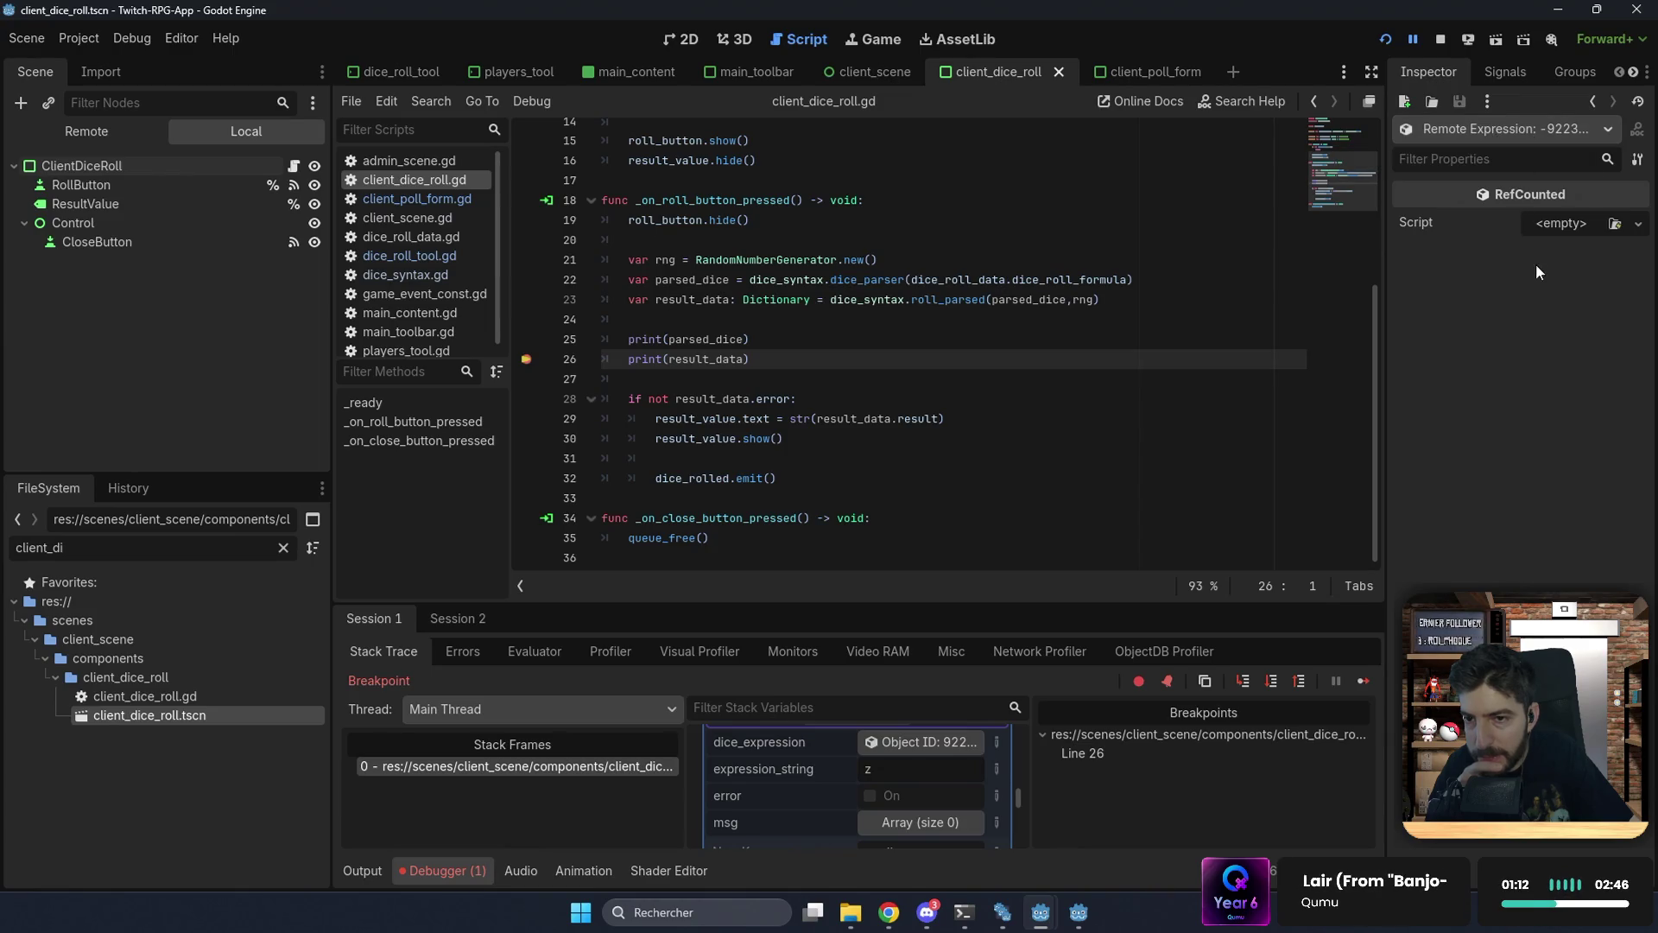
left_click(1506, 71)
left_click(1428, 72)
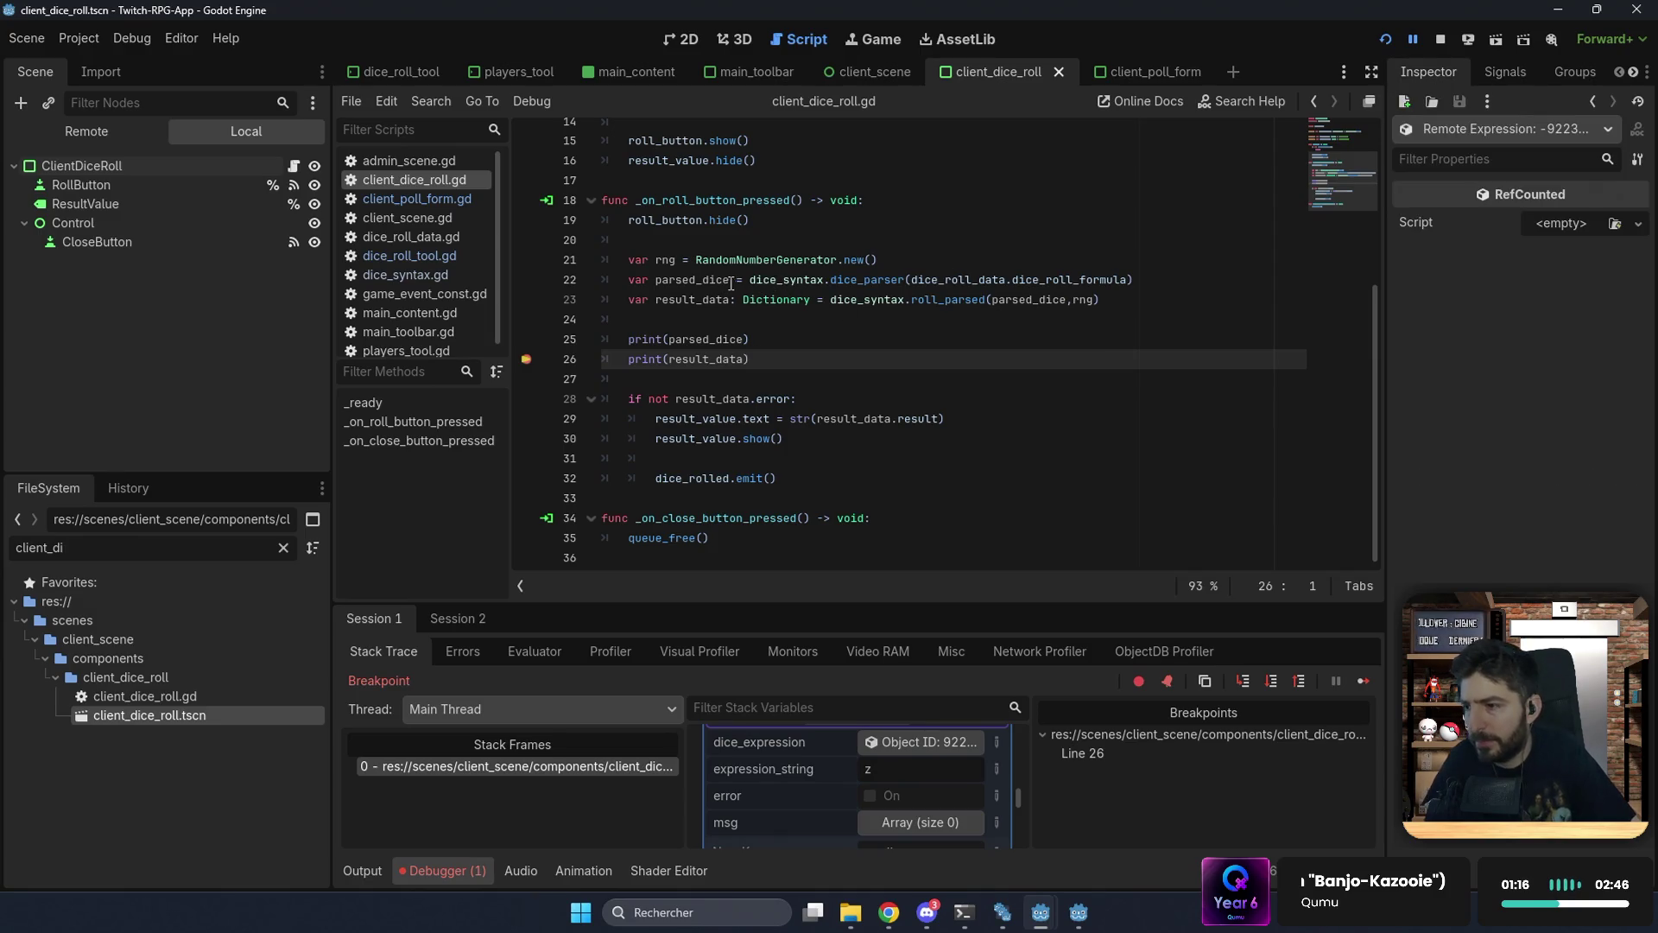
left_click(858, 279, "ctrl")
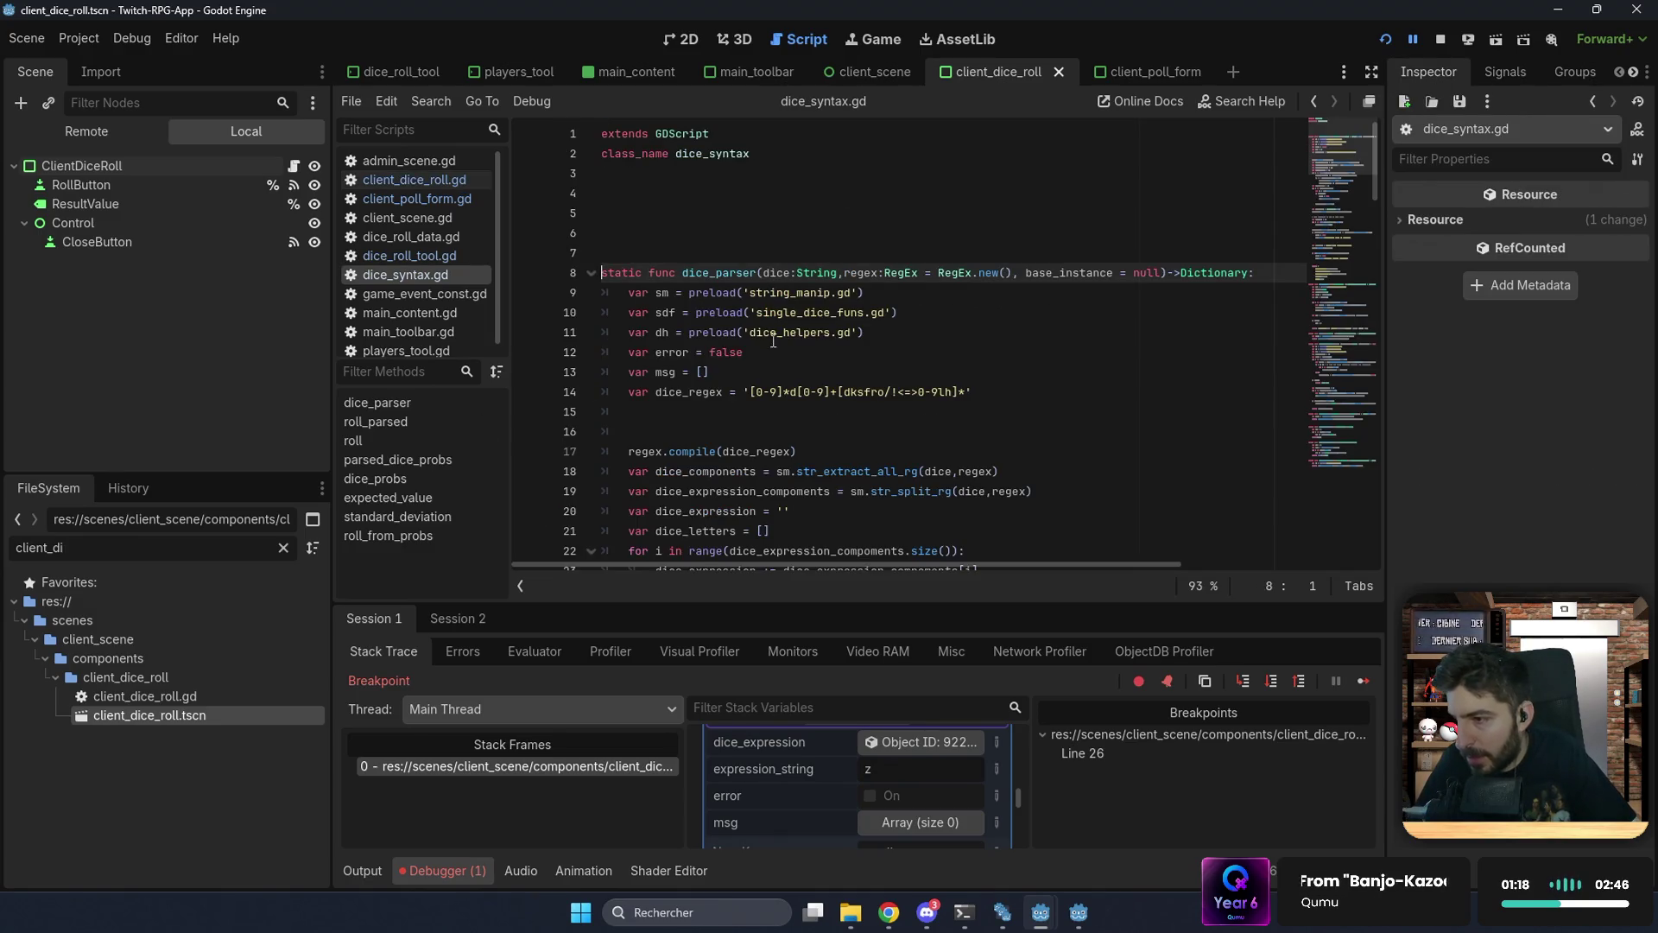
Step: Open the Expression class documentation and scroll through it
scroll(721, 320, "down", 2)
scroll(820, 273, "down", 3)
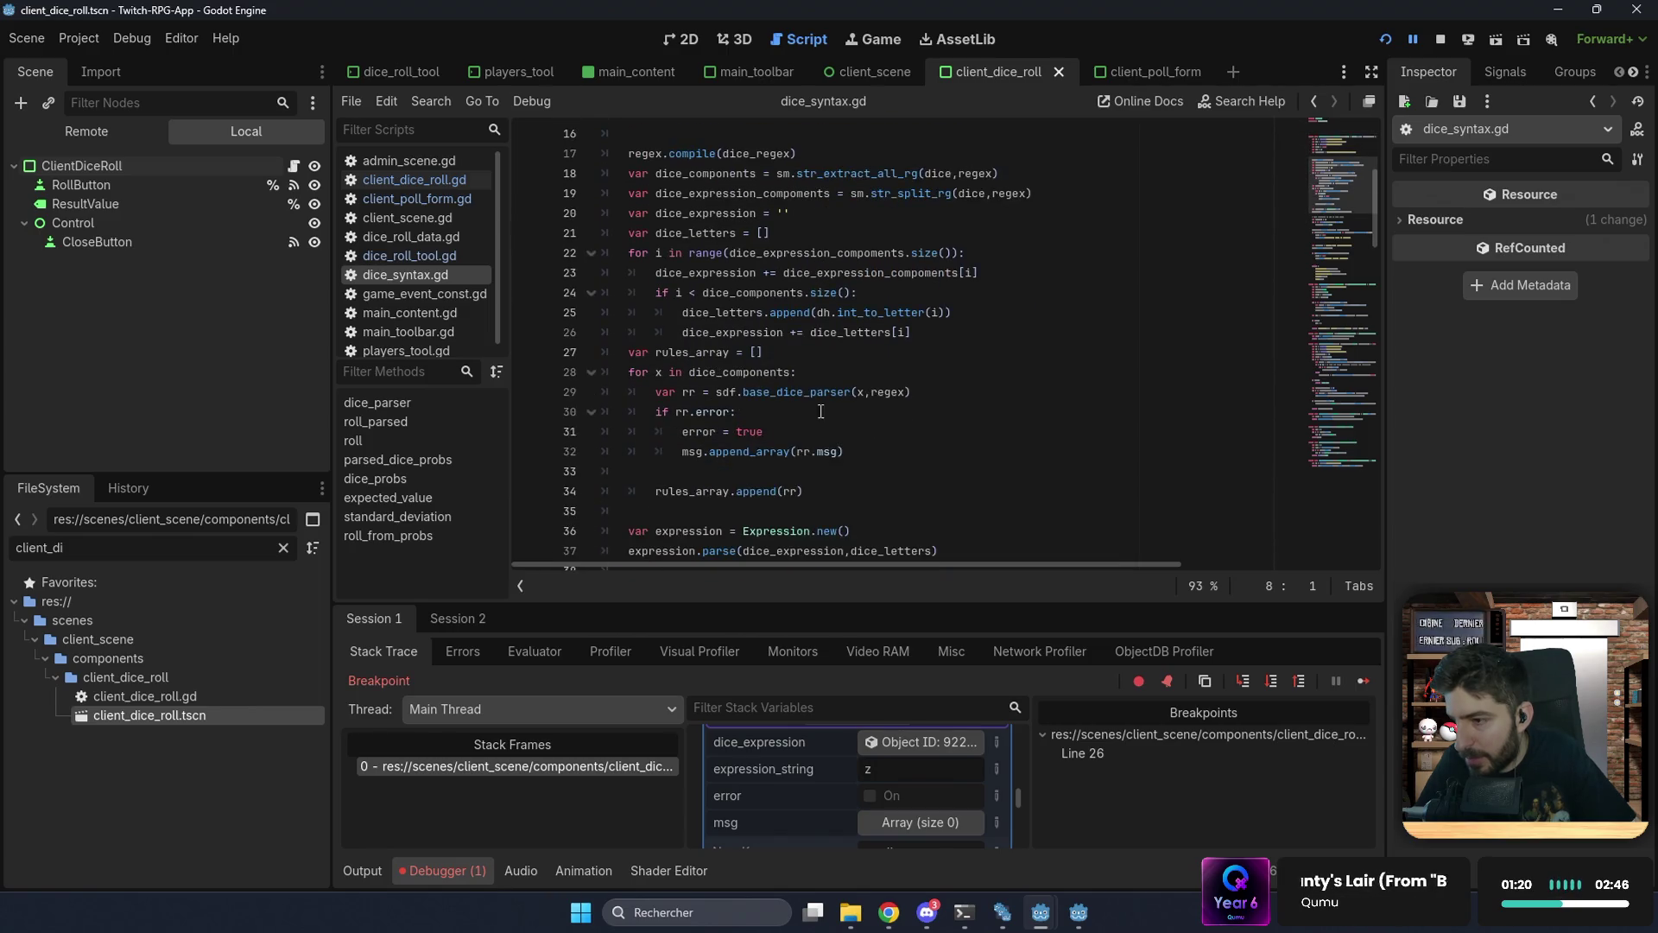
left_click(788, 530, "ctrl")
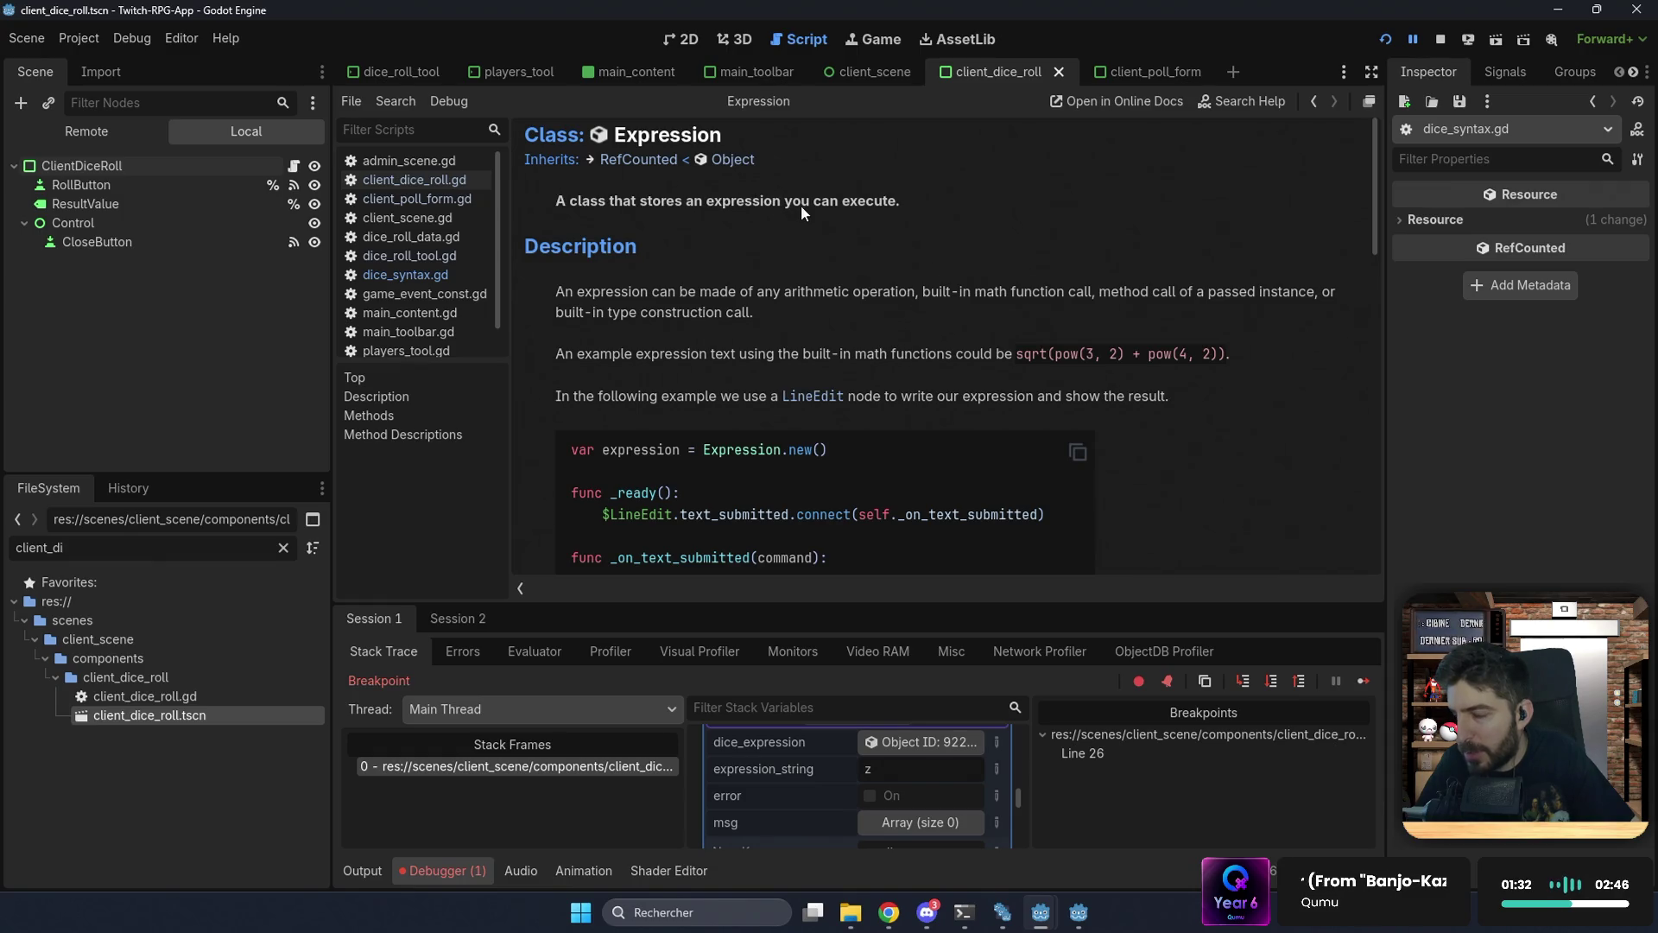
scroll(915, 328, "down", 2)
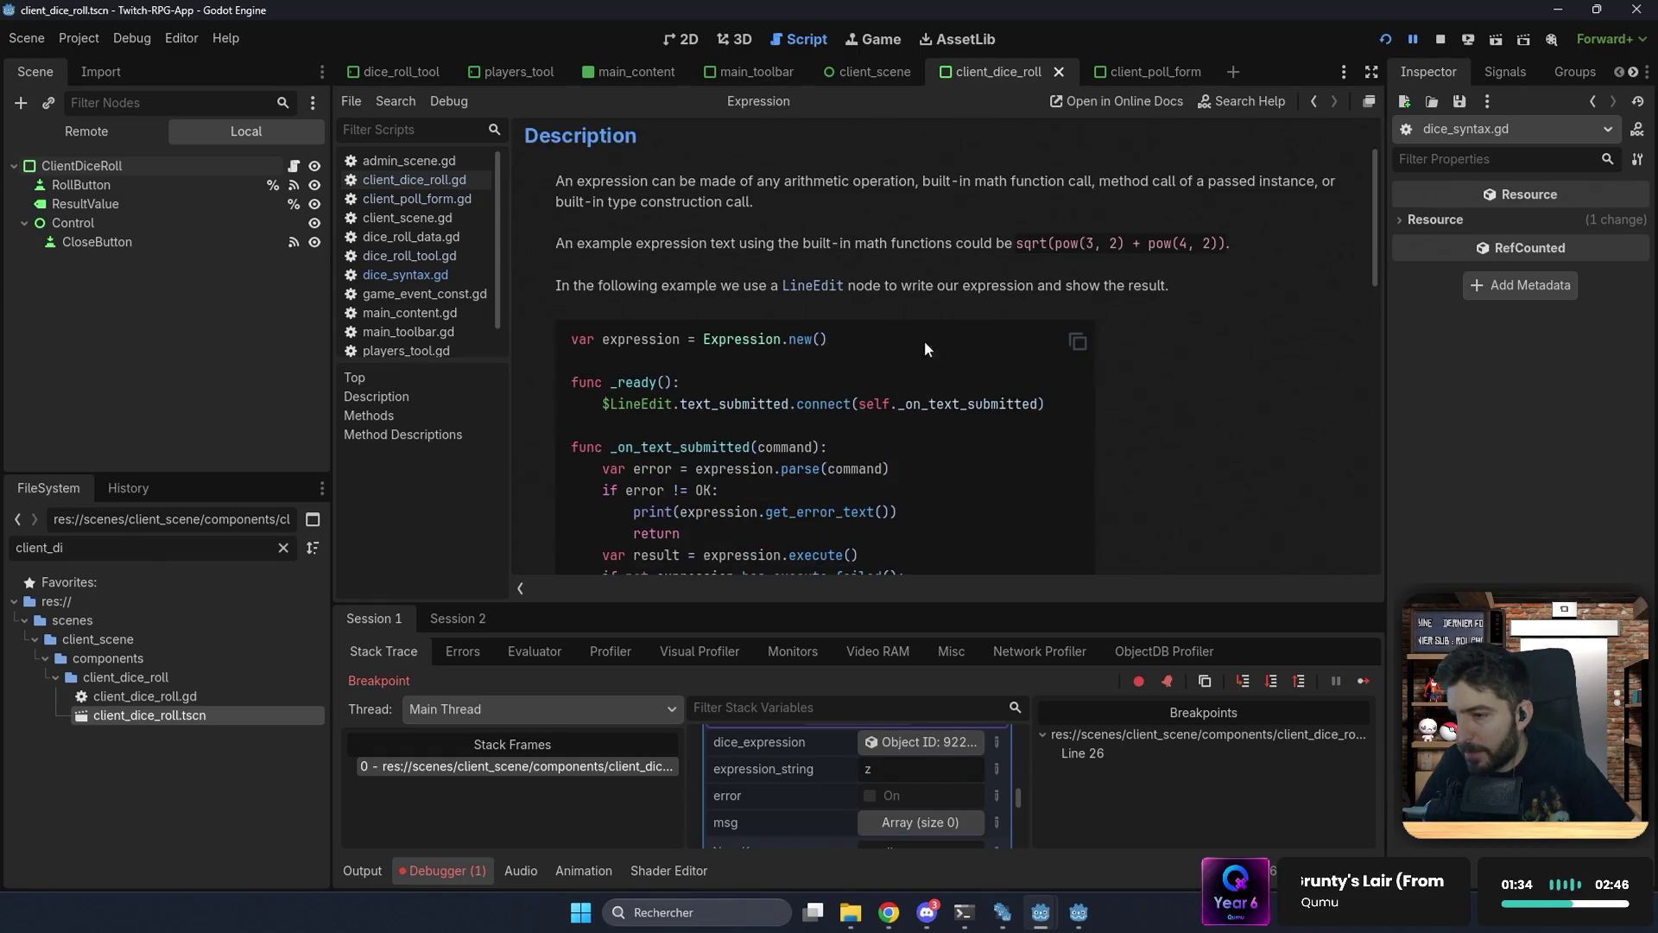
scroll(1102, 250, "down", 2)
scroll(808, 764, "down", 2)
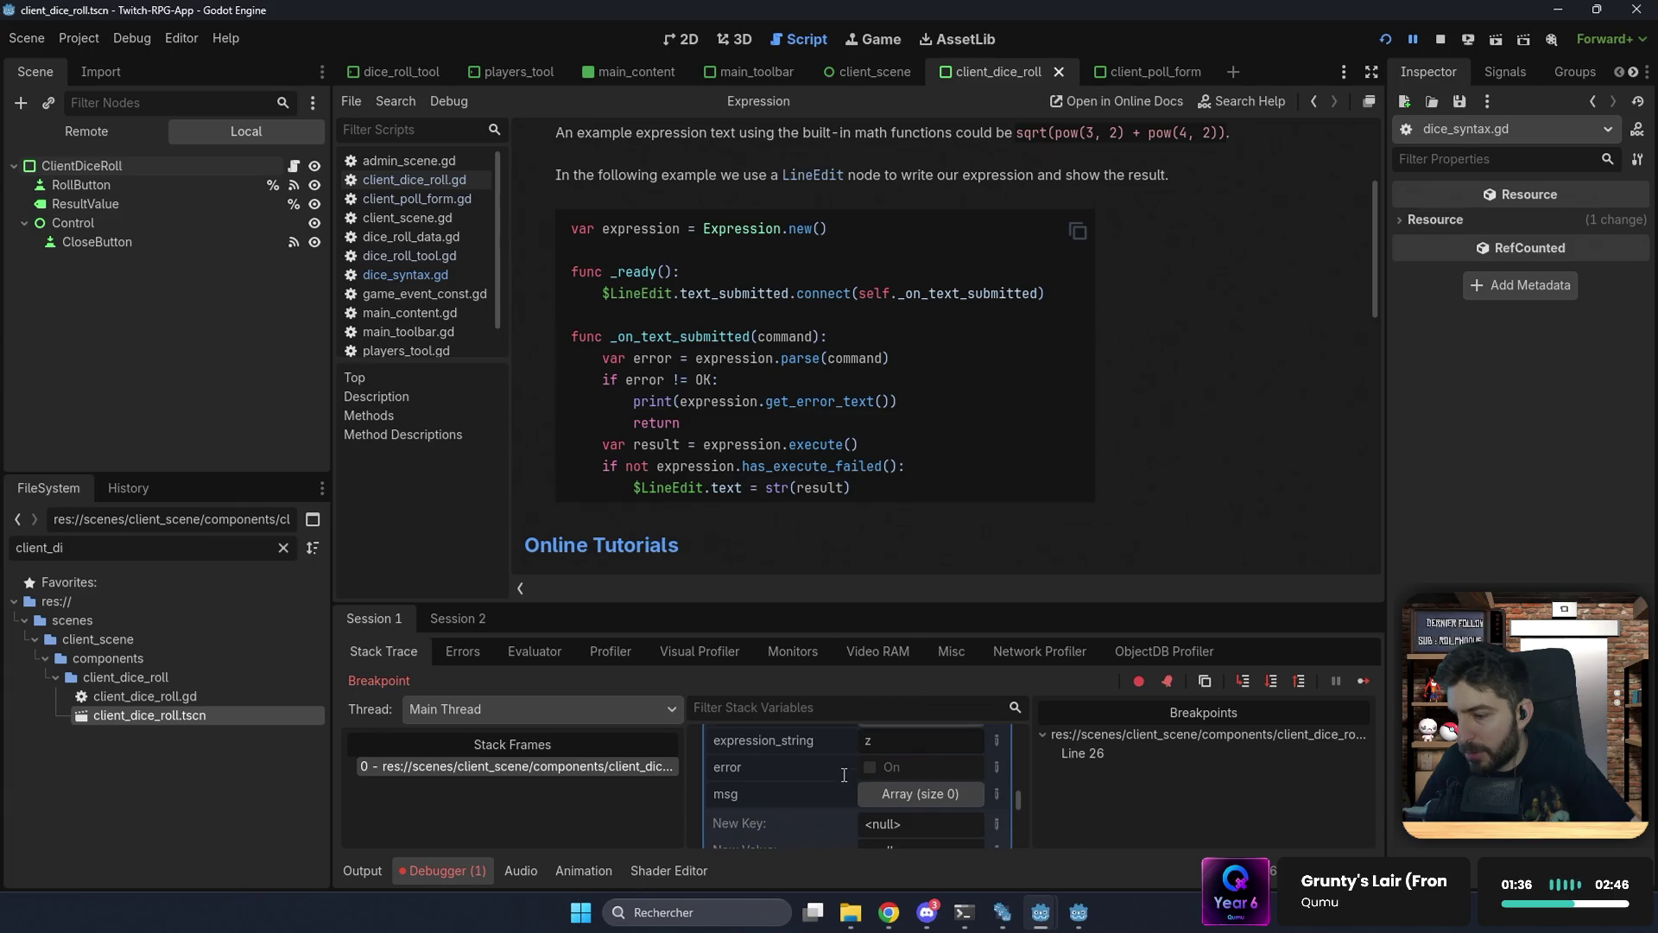
scroll(808, 763, "down", 3)
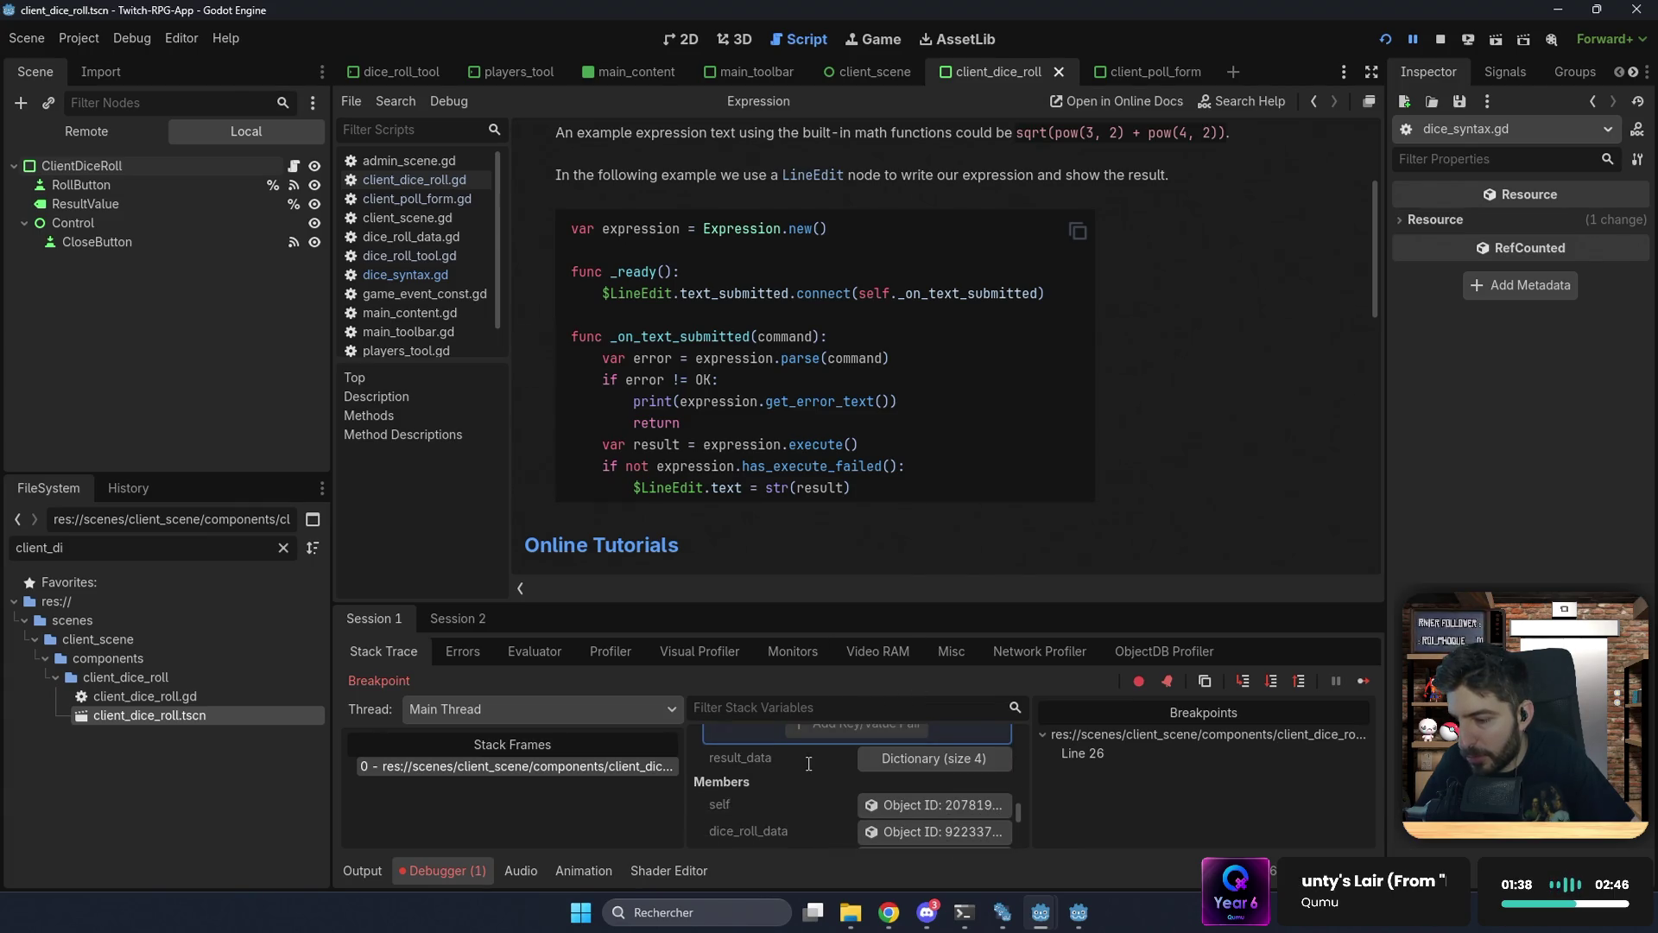
Step: Expand result_data, its rolls array and the roll entry to see the dice values 2 and 6
left_click(904, 758)
scroll(904, 756, "down", 2)
left_click(907, 758)
left_click(906, 759)
left_click(907, 759)
left_click(909, 811)
scroll(910, 815, "down", 3)
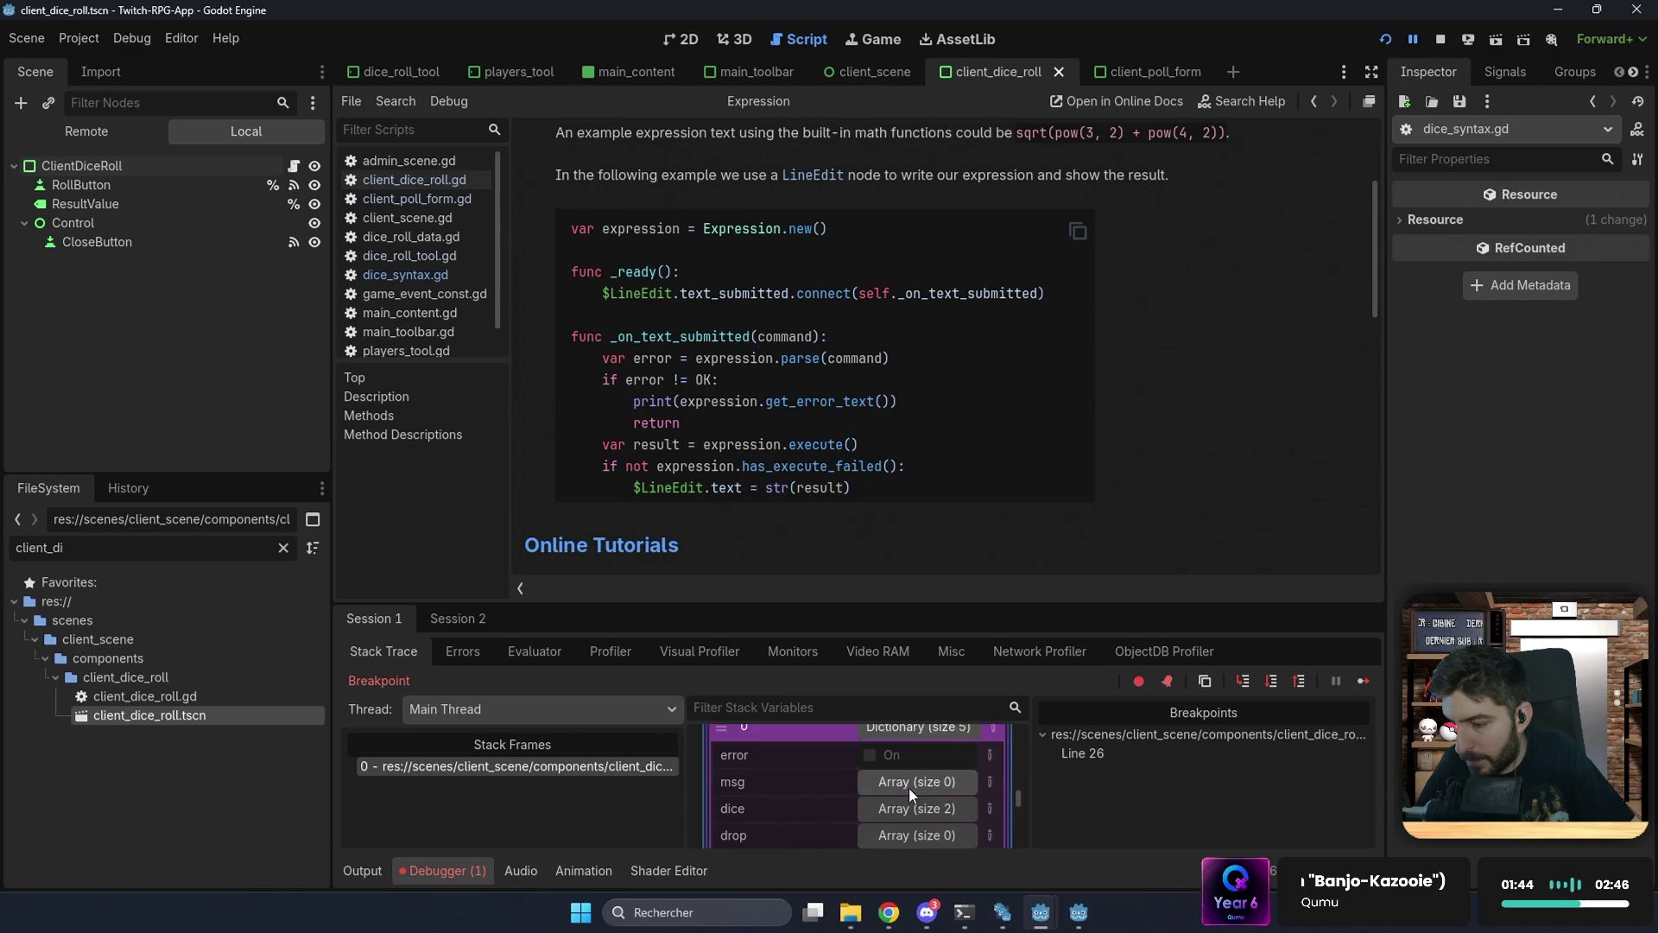
left_click(899, 778)
scroll(899, 777, "down", 2)
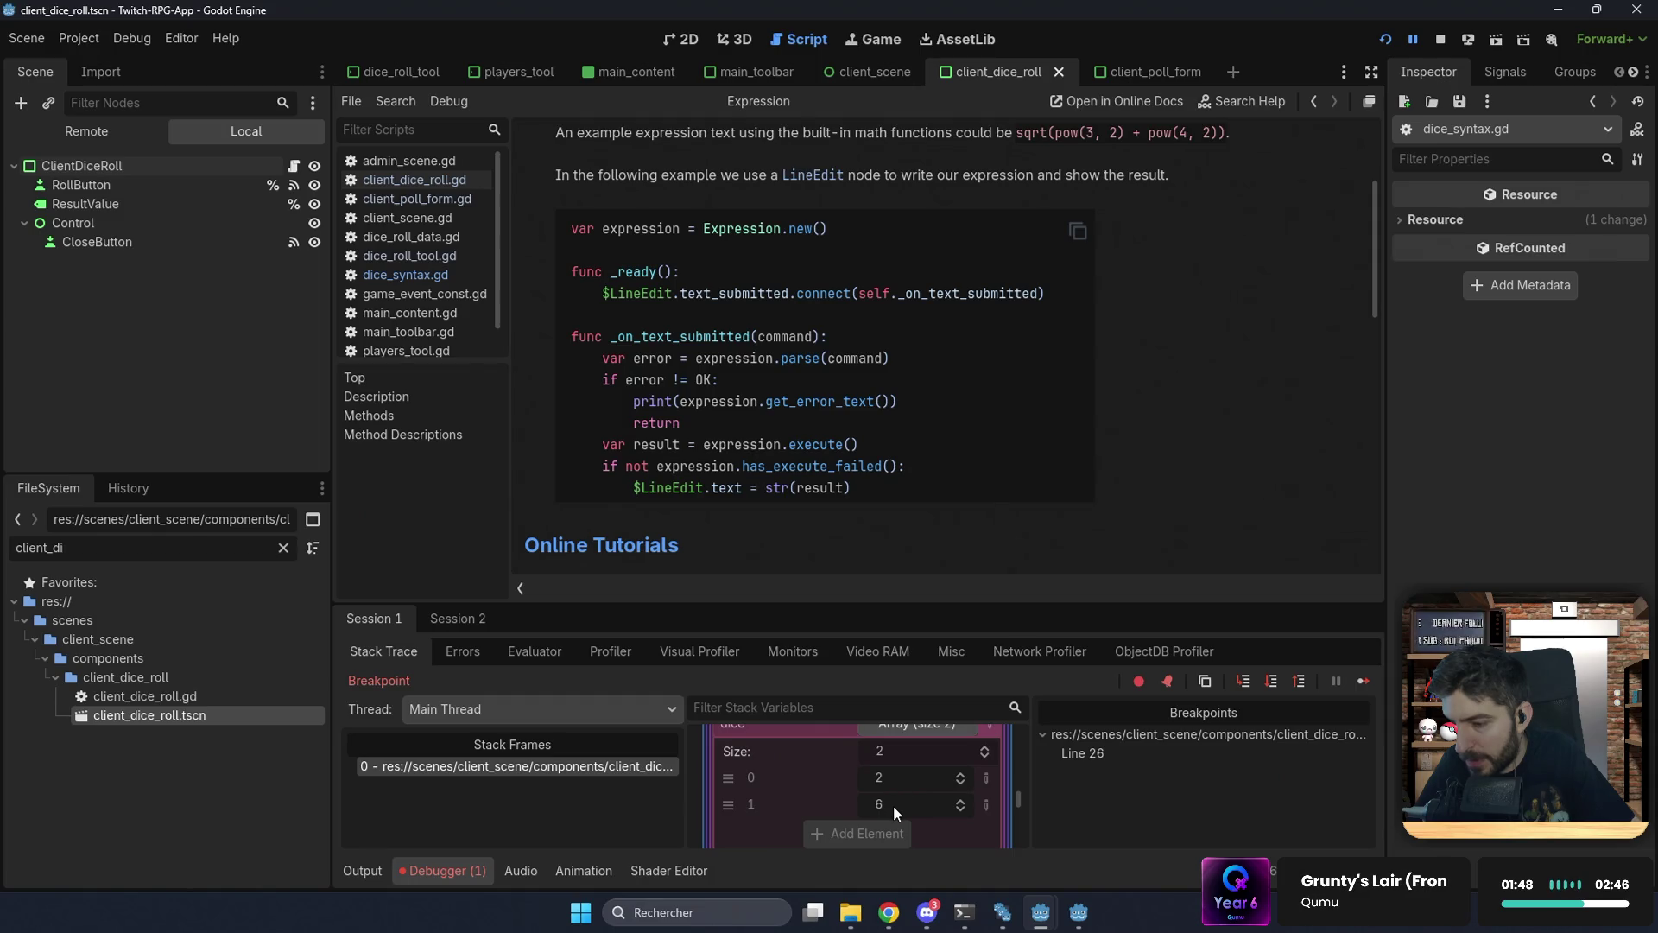
scroll(895, 778, "up", 1)
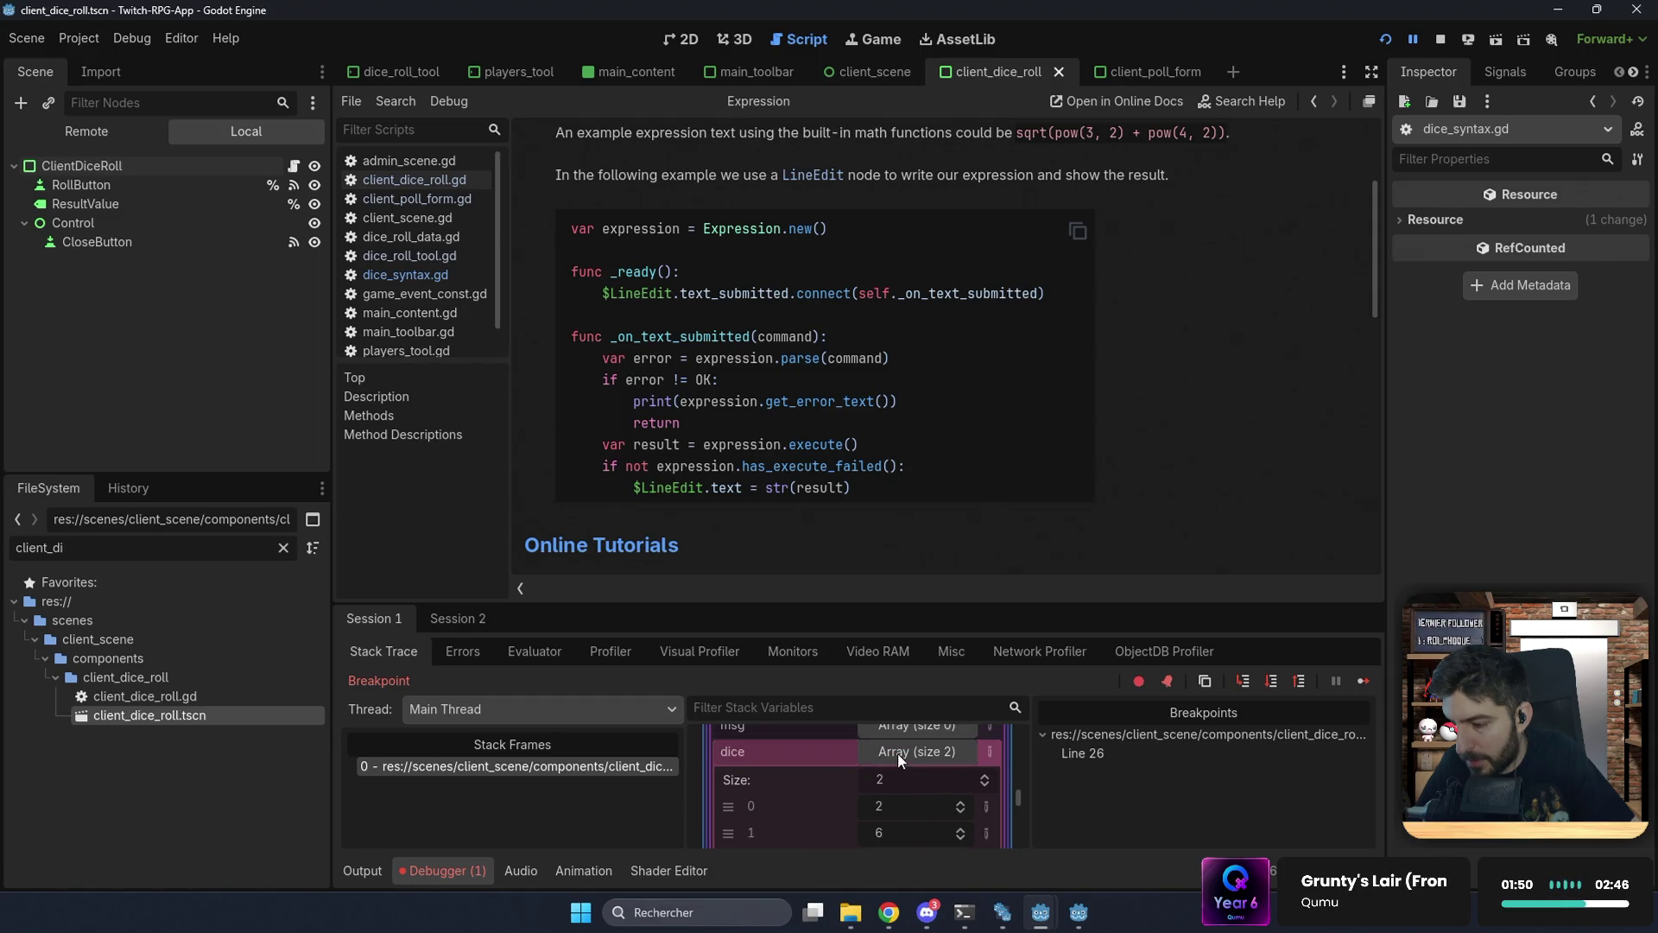
left_click(898, 753)
Step: Inspect the drop array and the dice array again, then collapse the rolls array
left_click(900, 779)
scroll(900, 782, "down", 1)
scroll(900, 782, "down", 2)
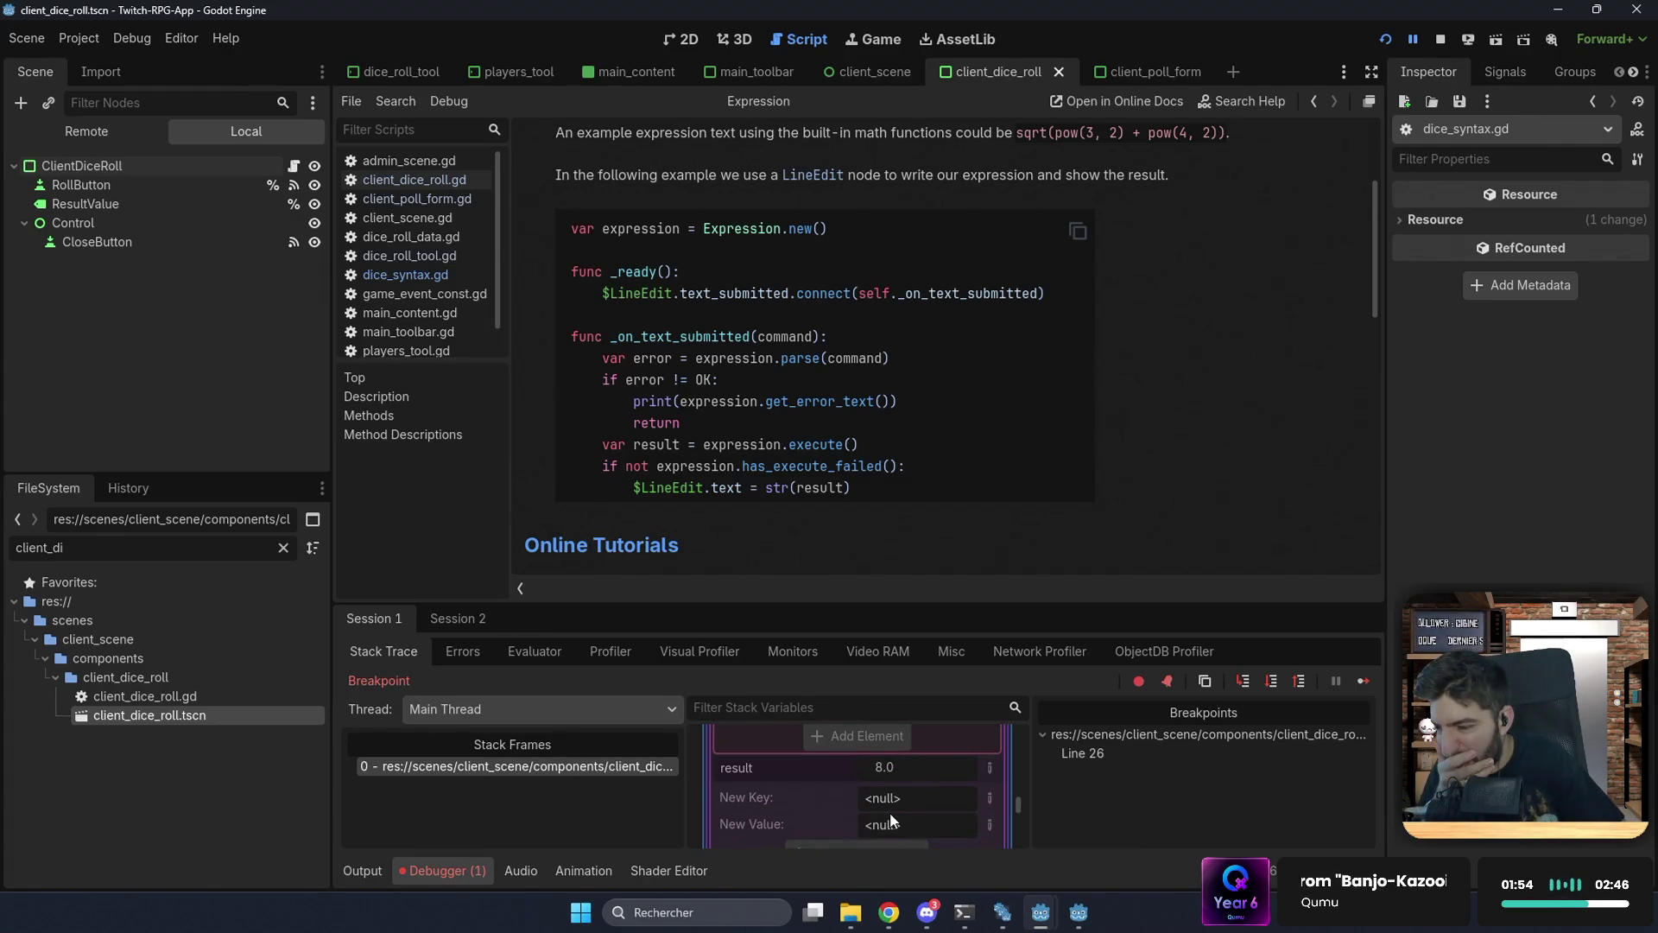
scroll(889, 812, "up", 2)
scroll(888, 812, "up", 2)
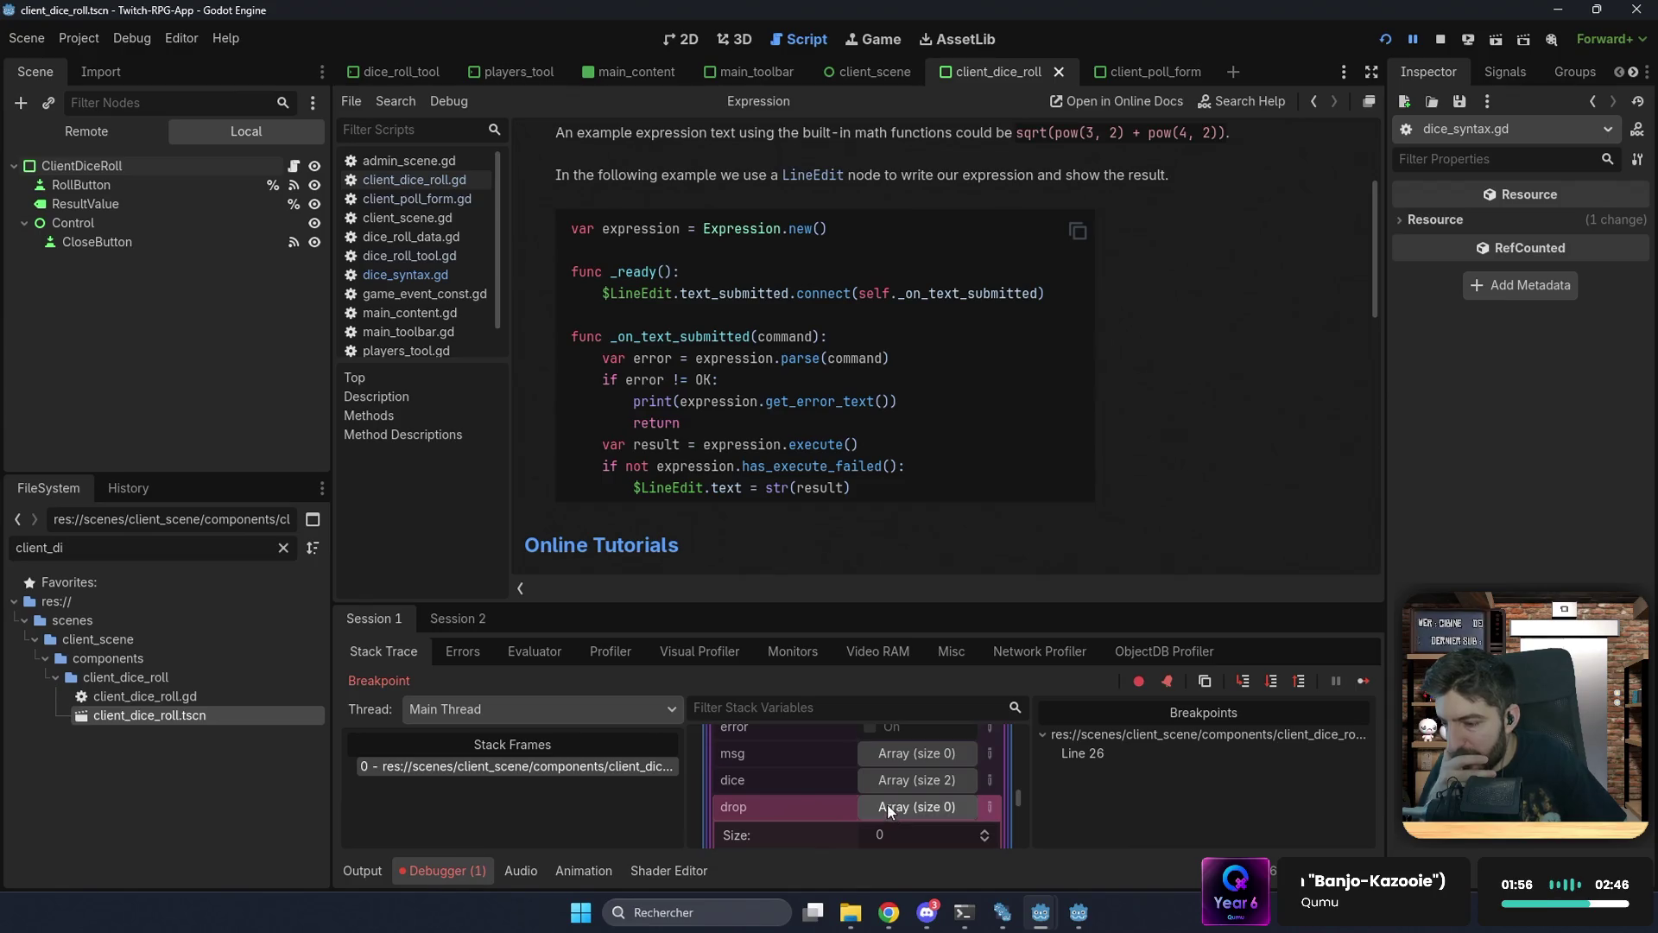
left_click(899, 779)
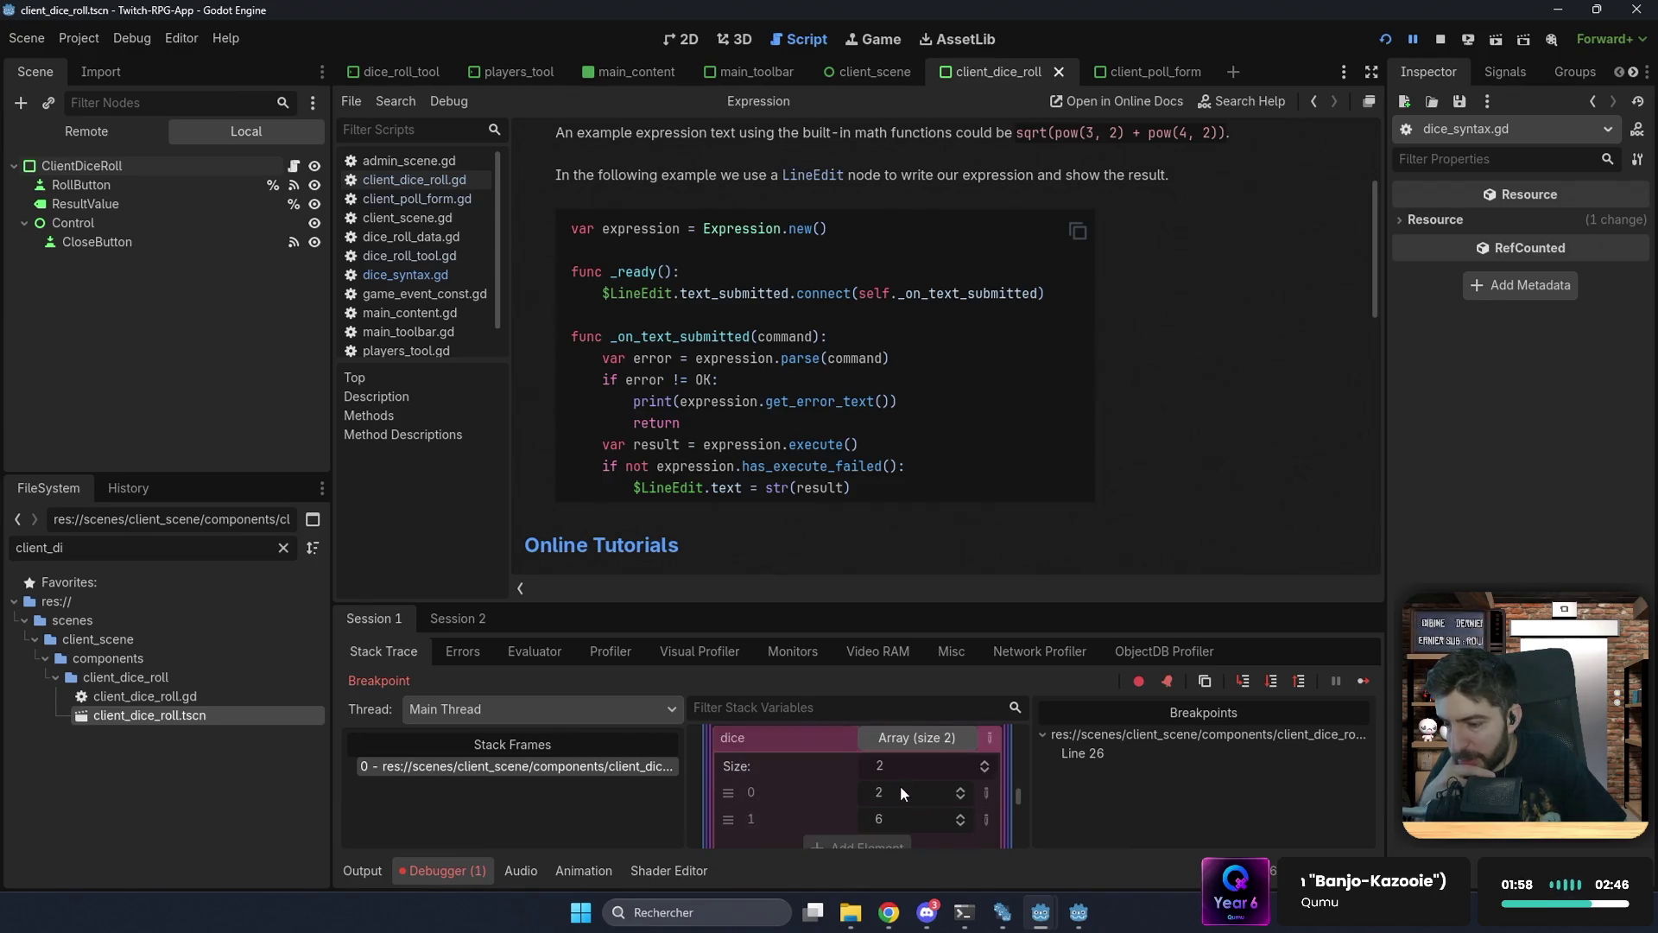
scroll(900, 785, "down", 2)
scroll(898, 828, "down", 2)
scroll(892, 825, "up", 5)
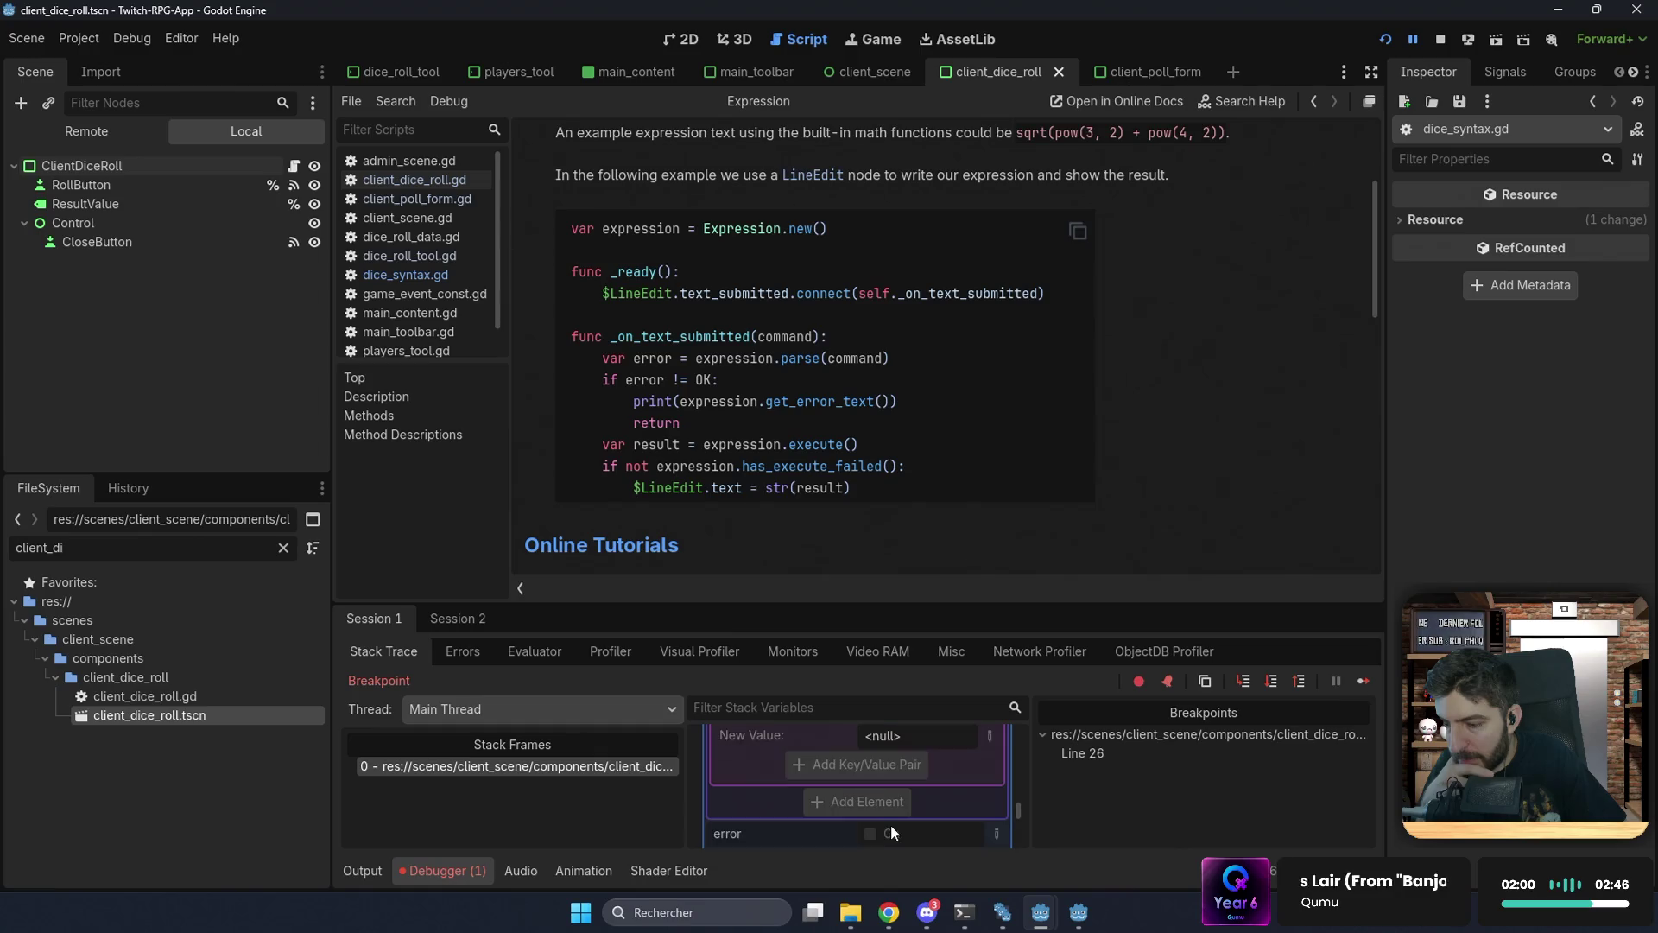
scroll(889, 822, "down", 3)
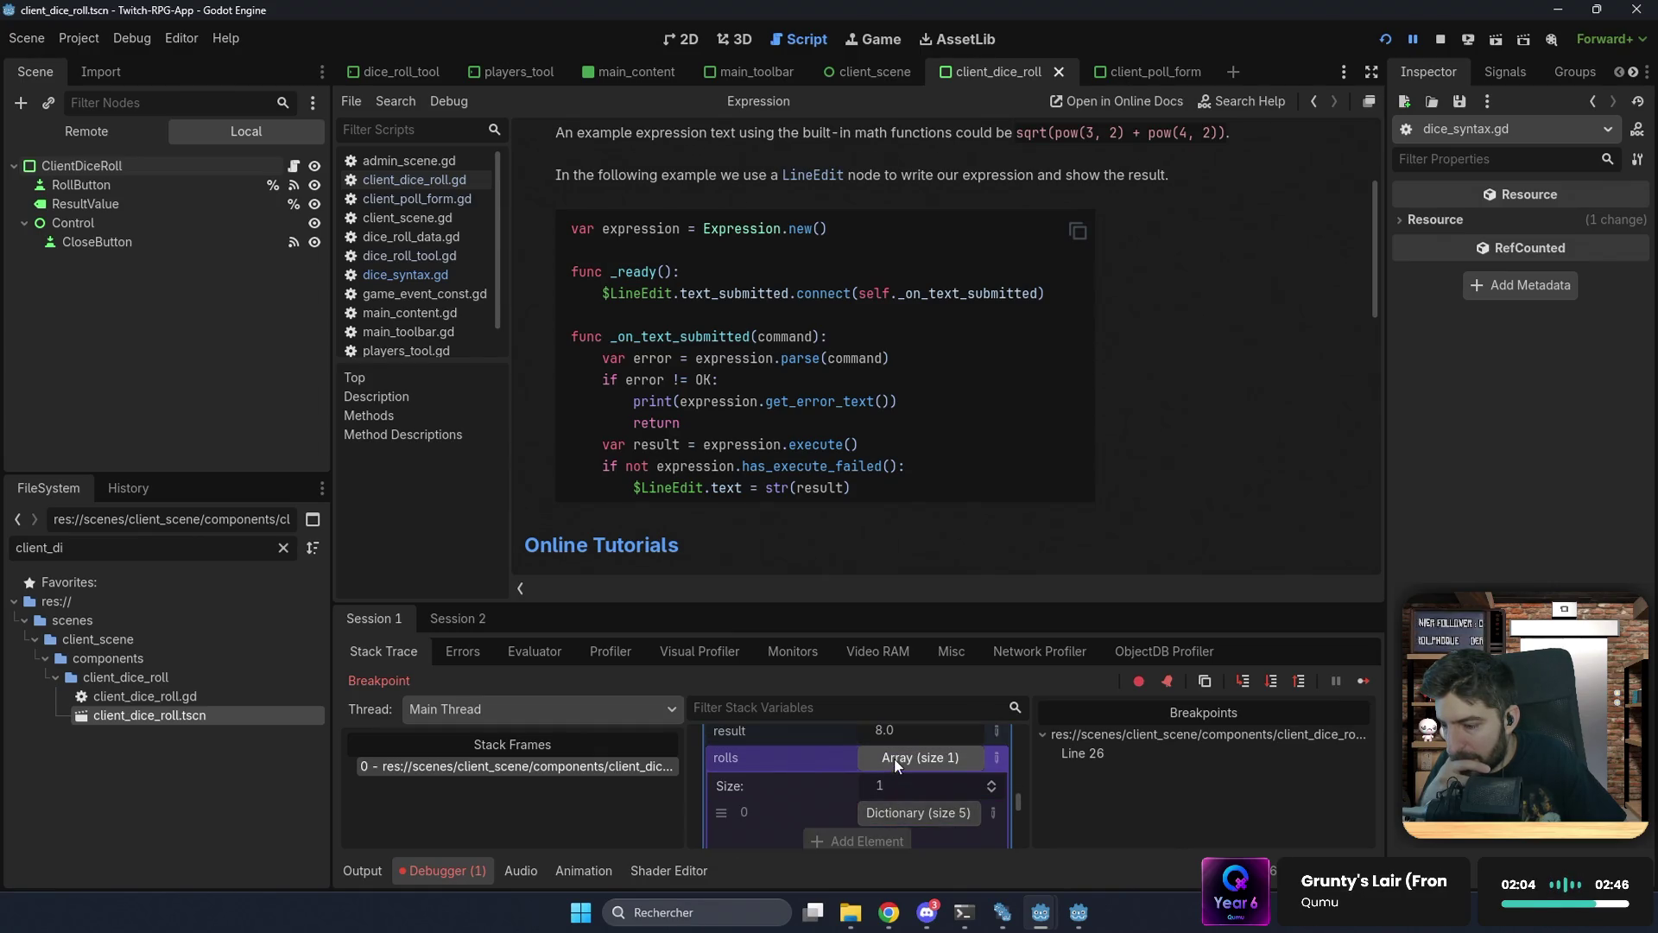
left_click(894, 758)
scroll(844, 792, "up", 1)
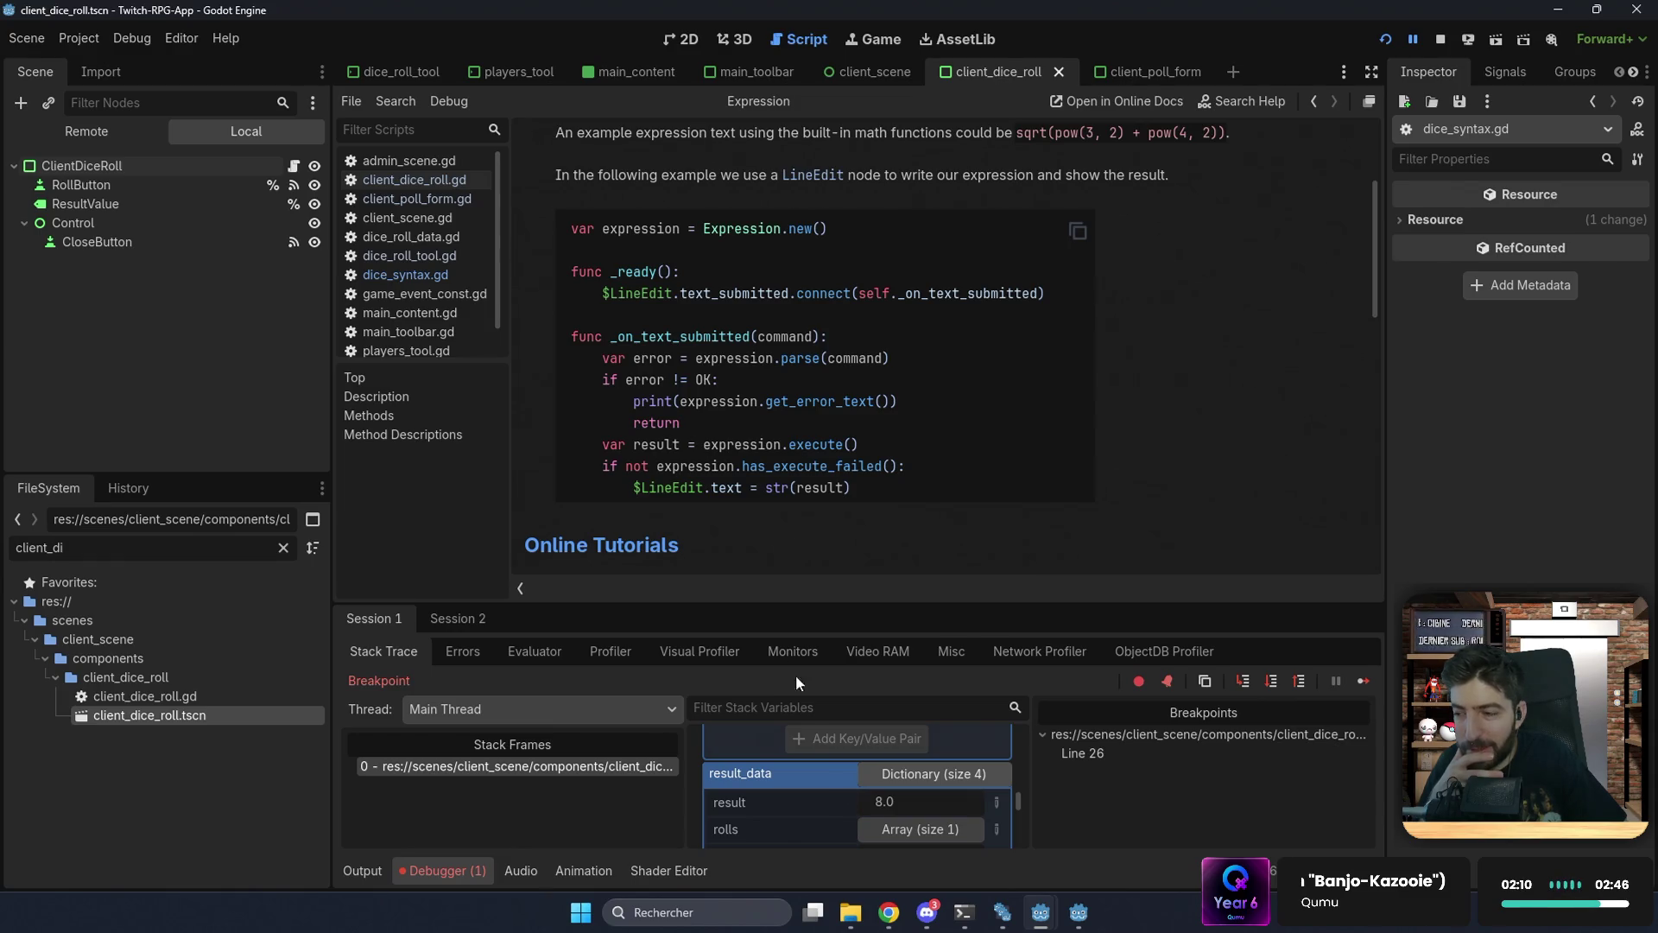
scroll(791, 380, "up", 3)
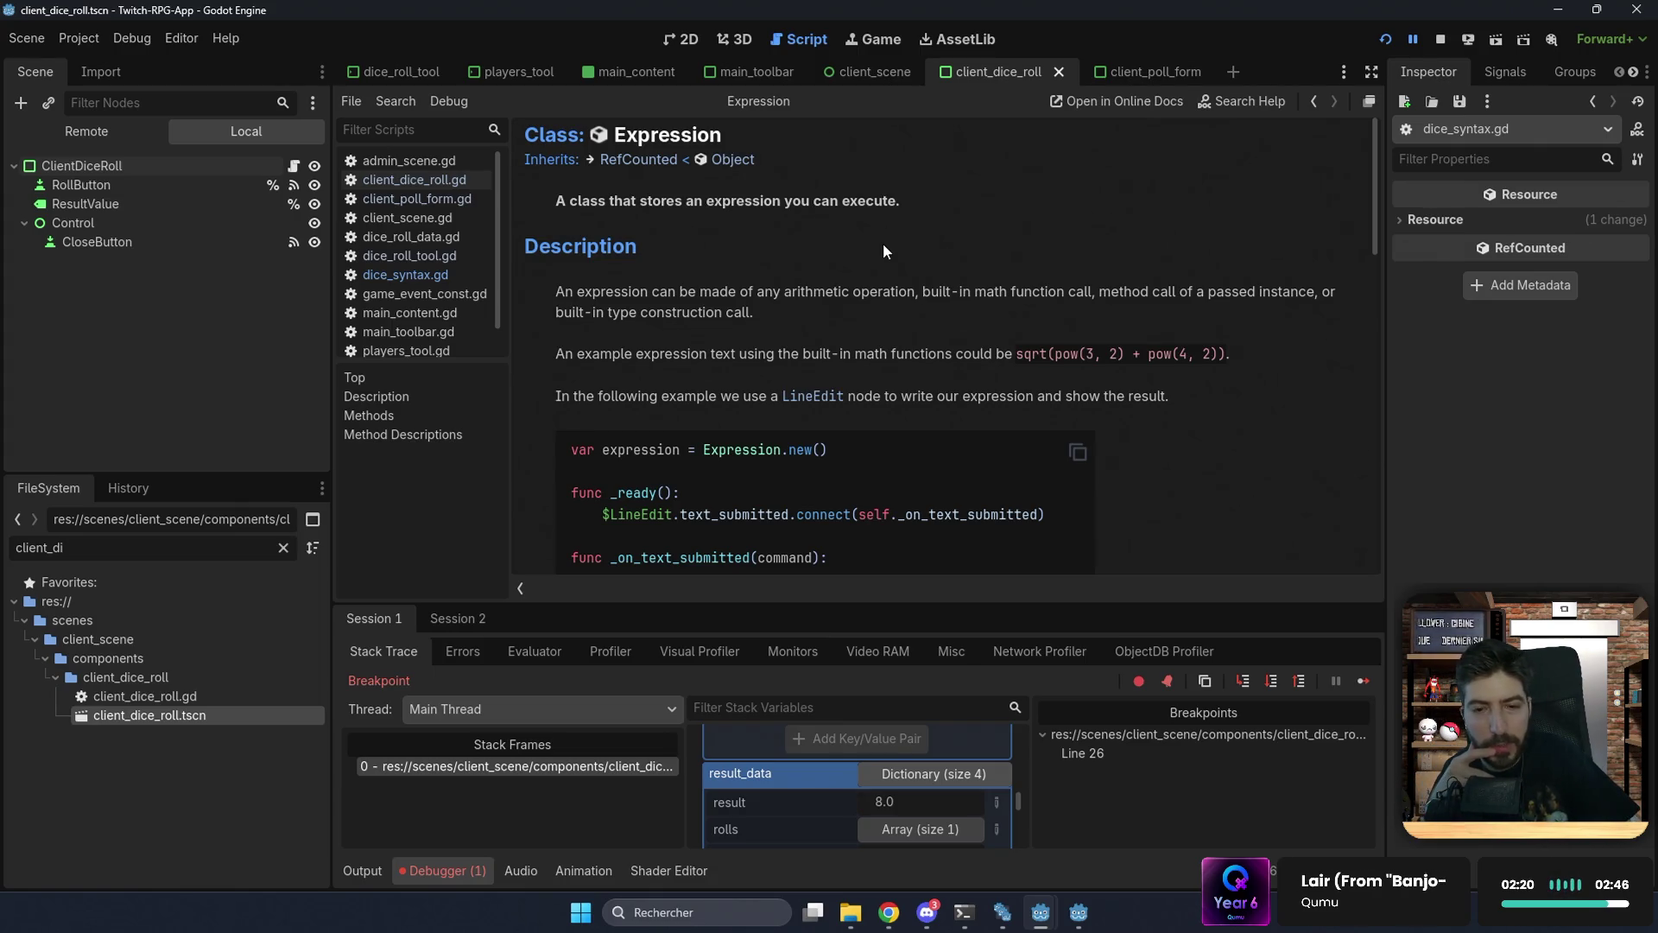
Step: Read through the Description section of the Expression docs
mouse_move(754, 313)
left_mouse_down()
mouse_move(608, 313)
mouse_move(561, 289)
left_mouse_up()
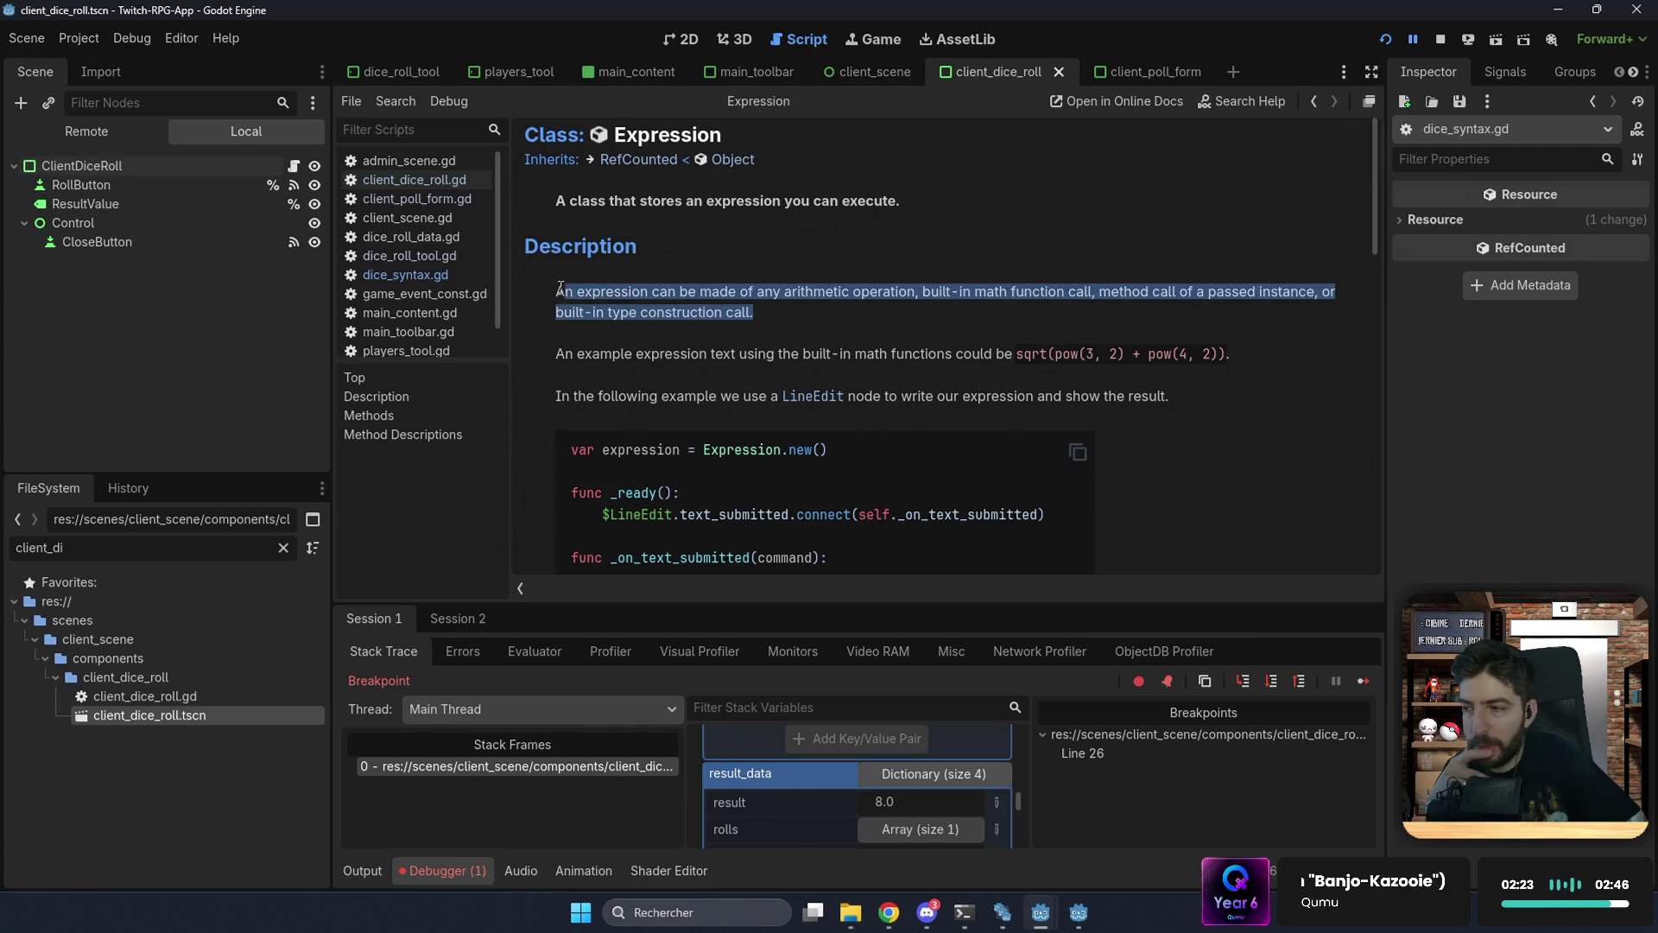
left_click(788, 317)
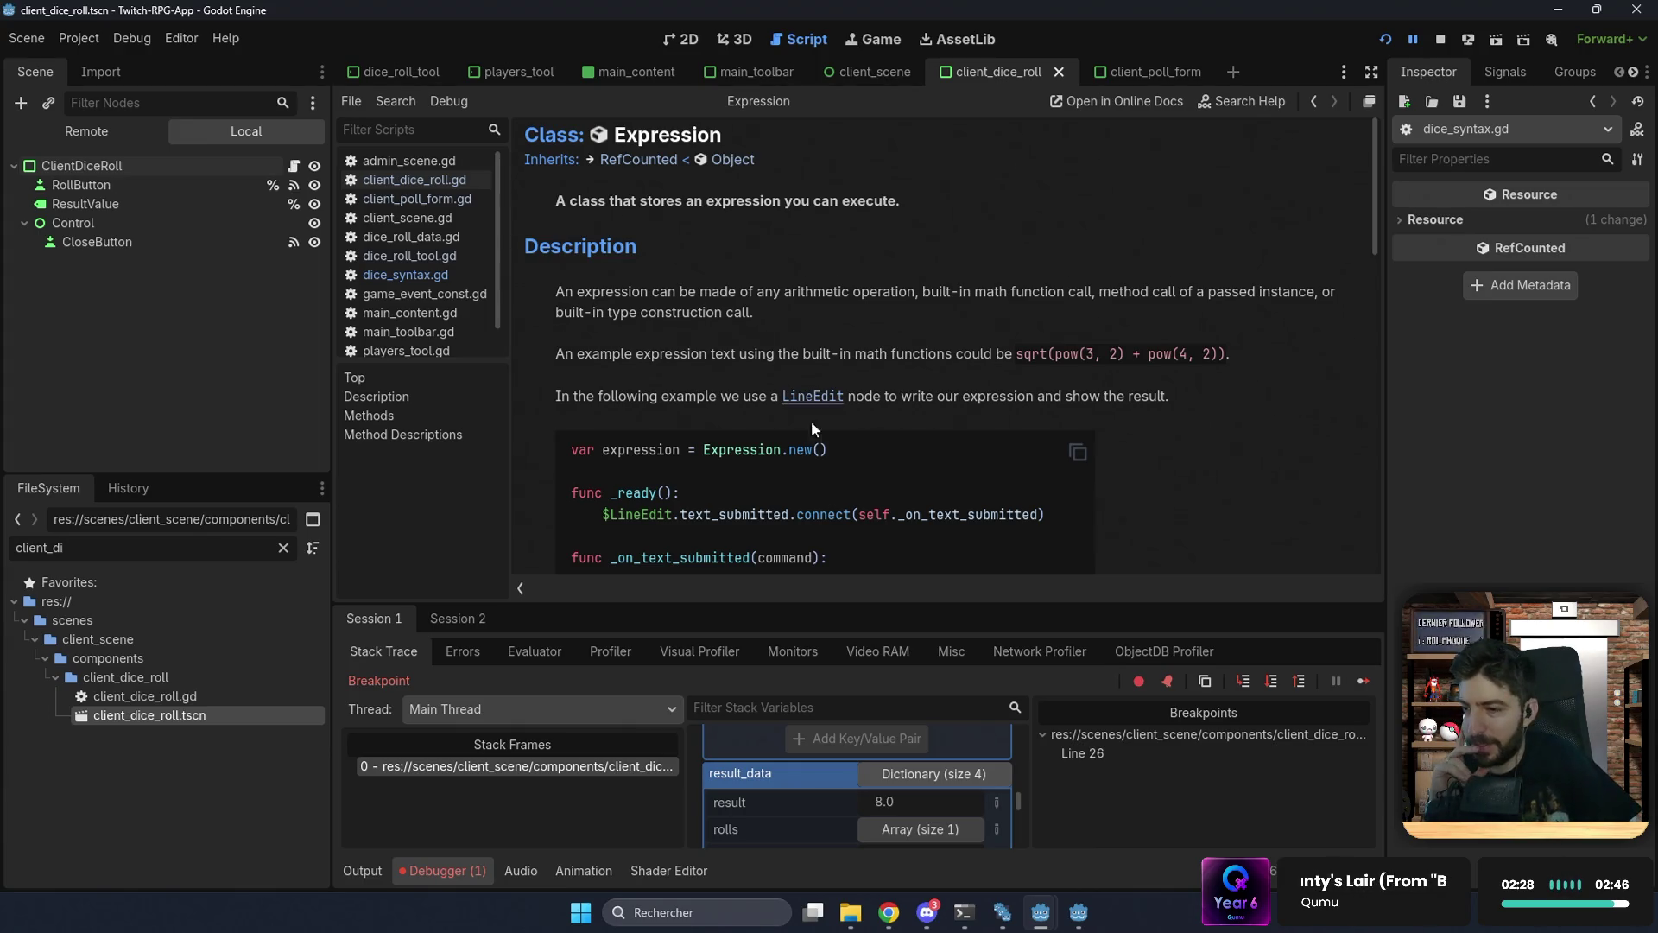
scroll(846, 831, "down", 2)
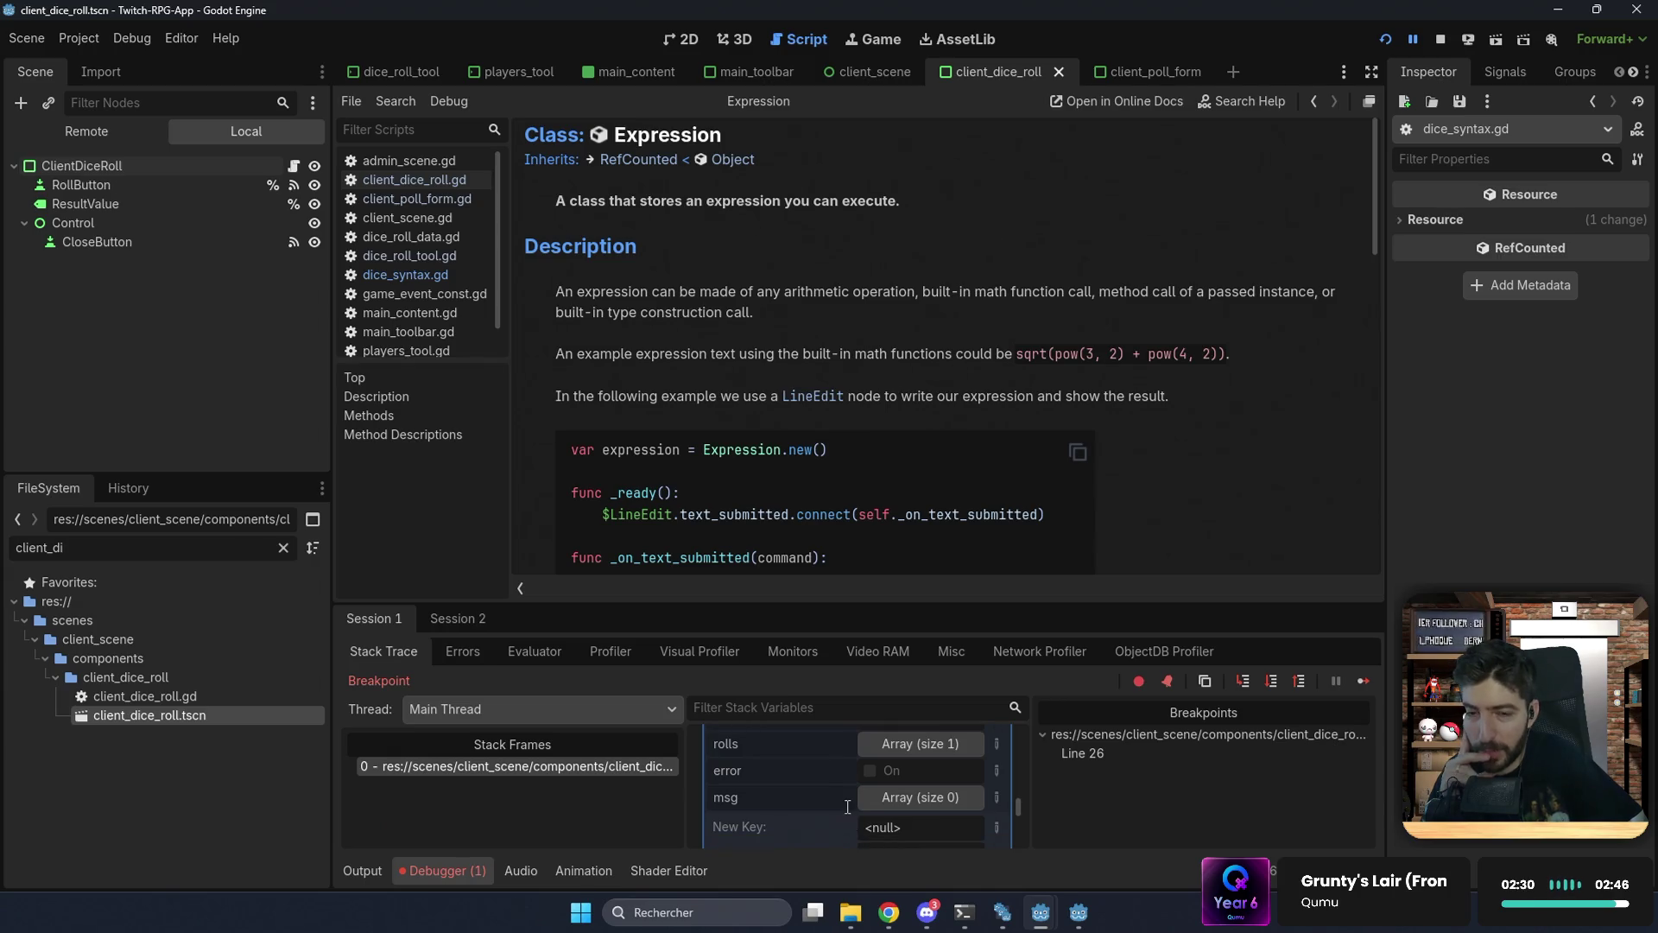
scroll(847, 812, "down", 3)
scroll(847, 789, "down", 6)
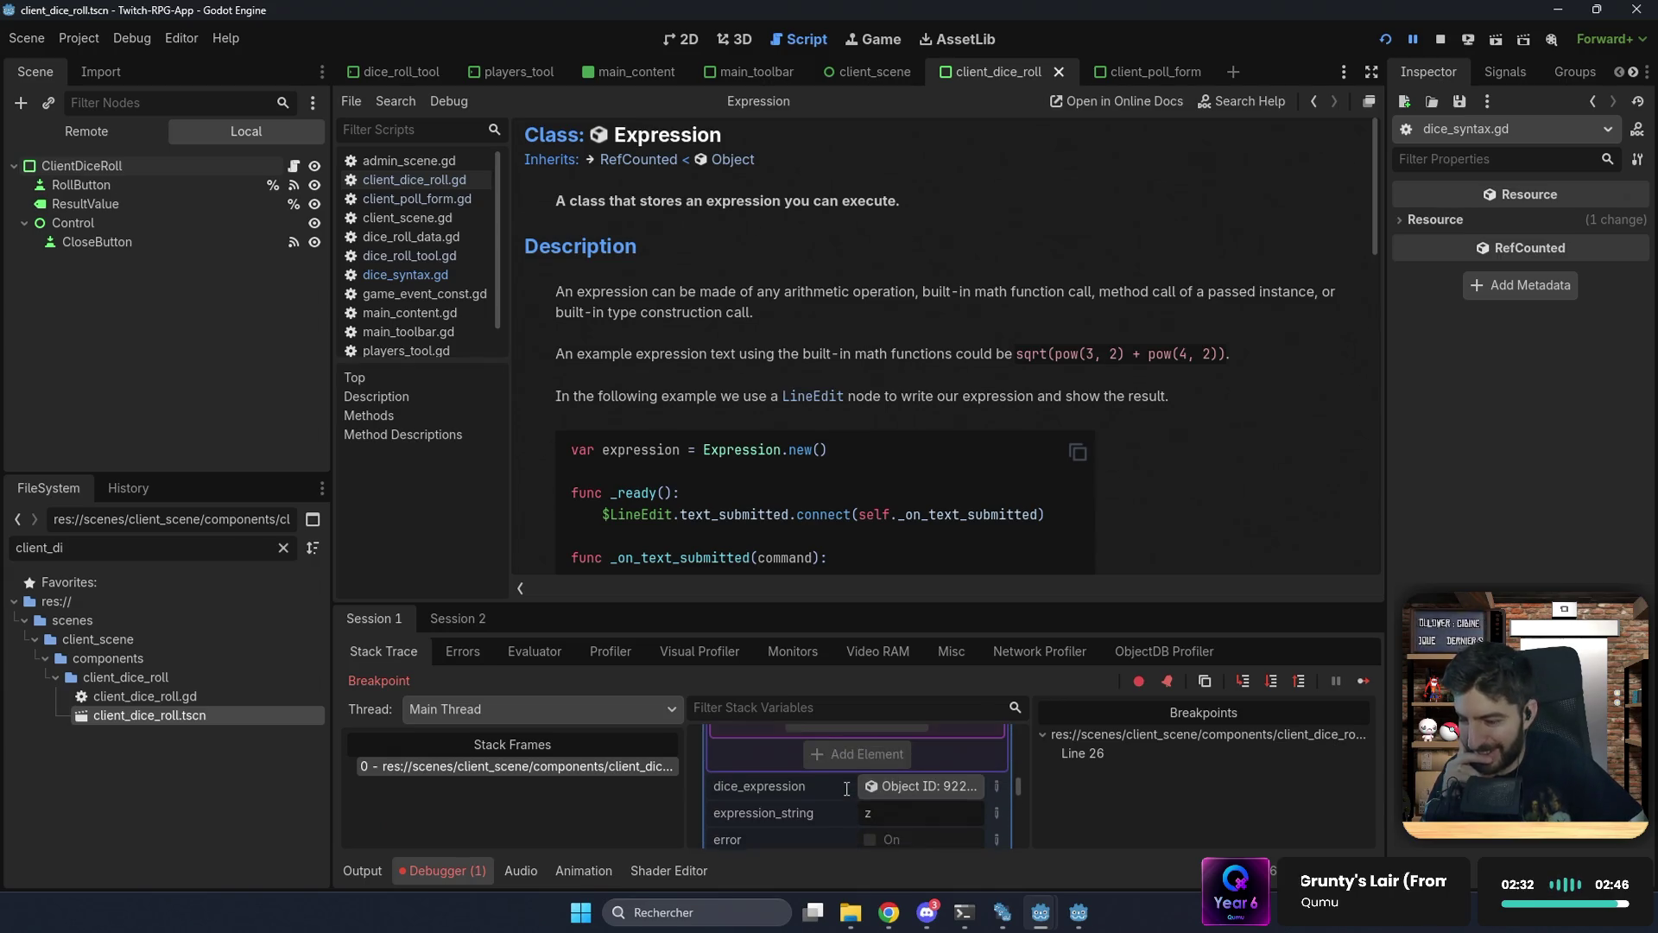
scroll(847, 788, "up", 8)
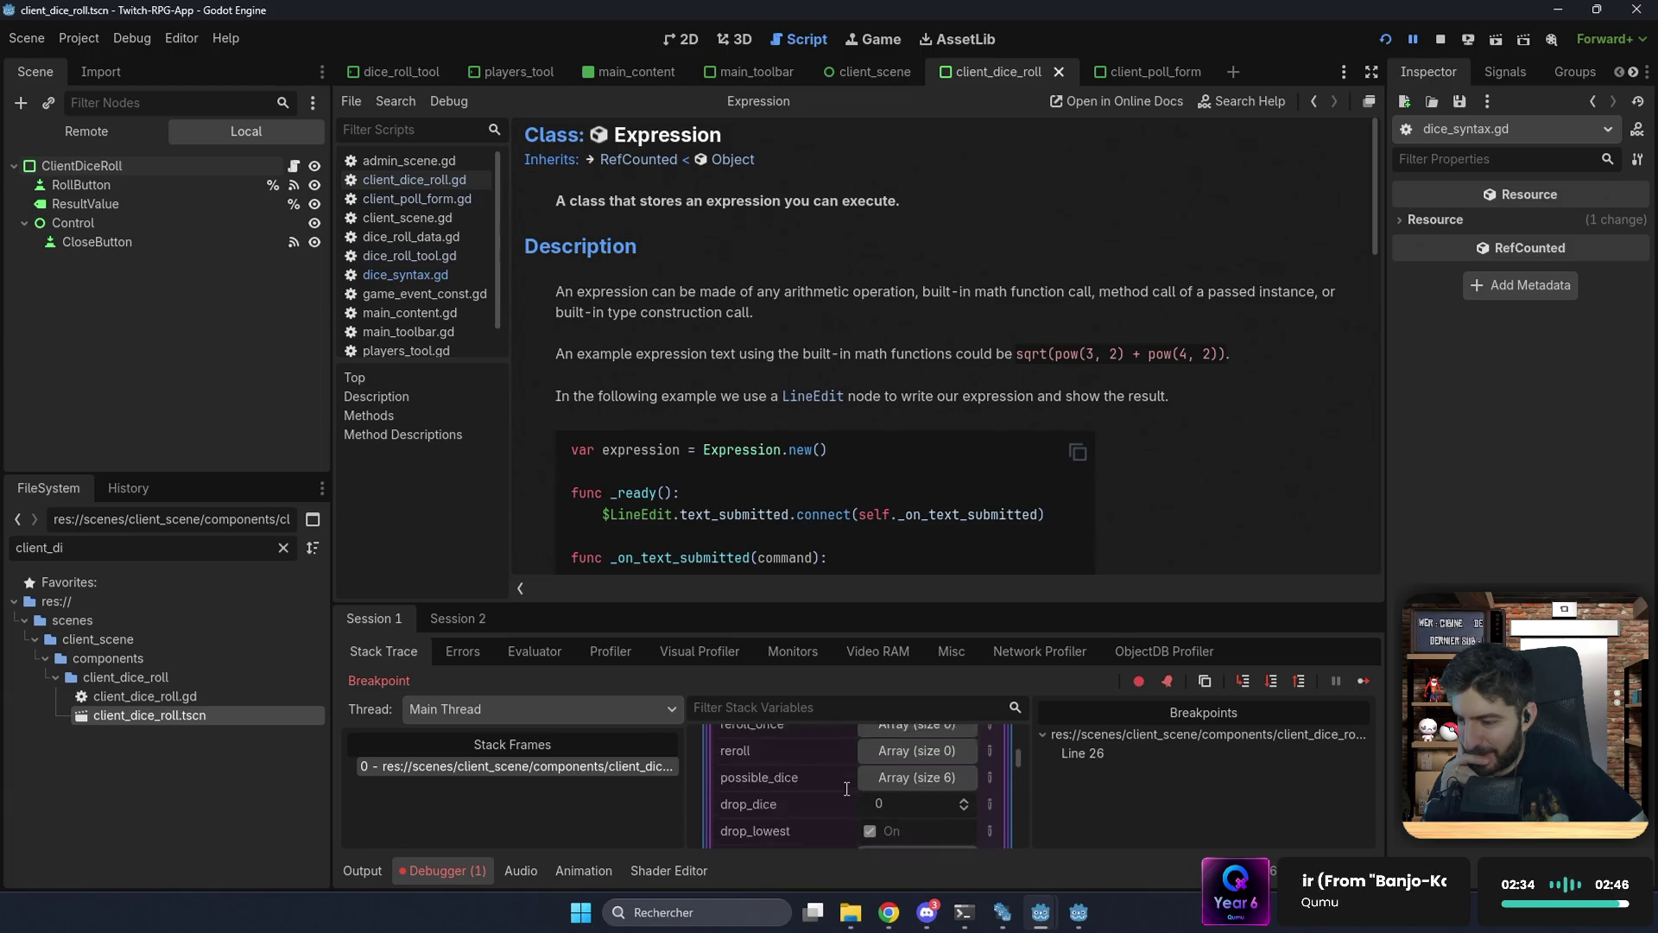
scroll(912, 774, "up", 6)
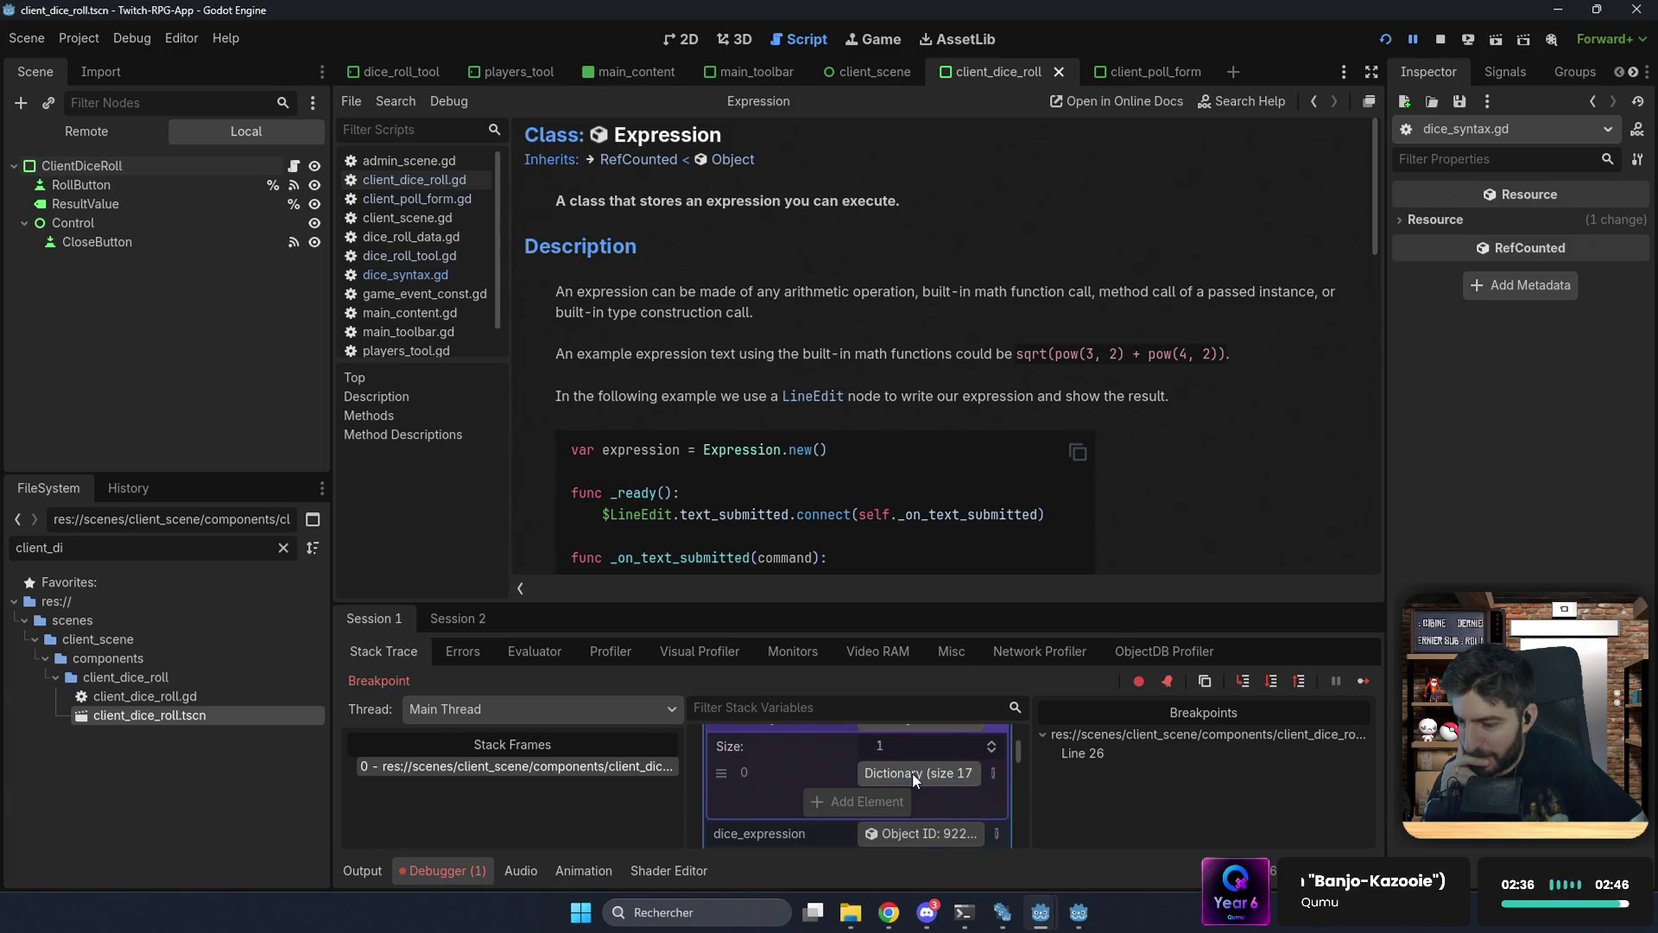
Step: Collapse parsed_dice, re-expand result_data, and bring up the dice_syntax_gd readme in the browser
left_click(884, 790)
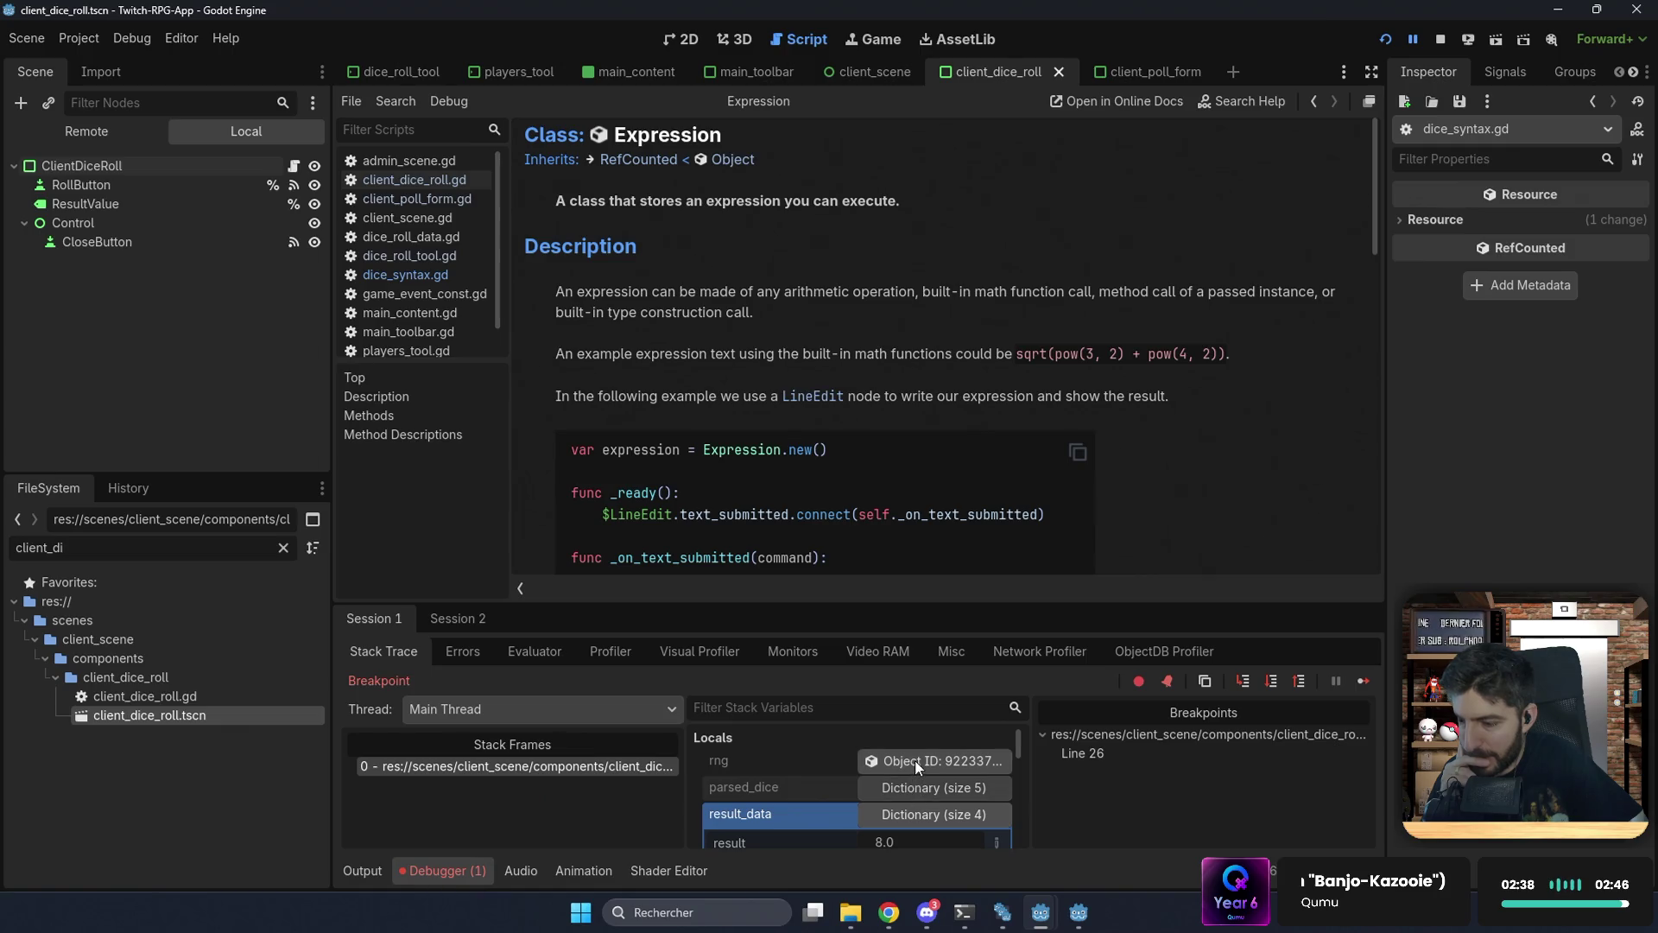
left_click(899, 812)
scroll(899, 825, "down", 1)
scroll(898, 825, "up", 3)
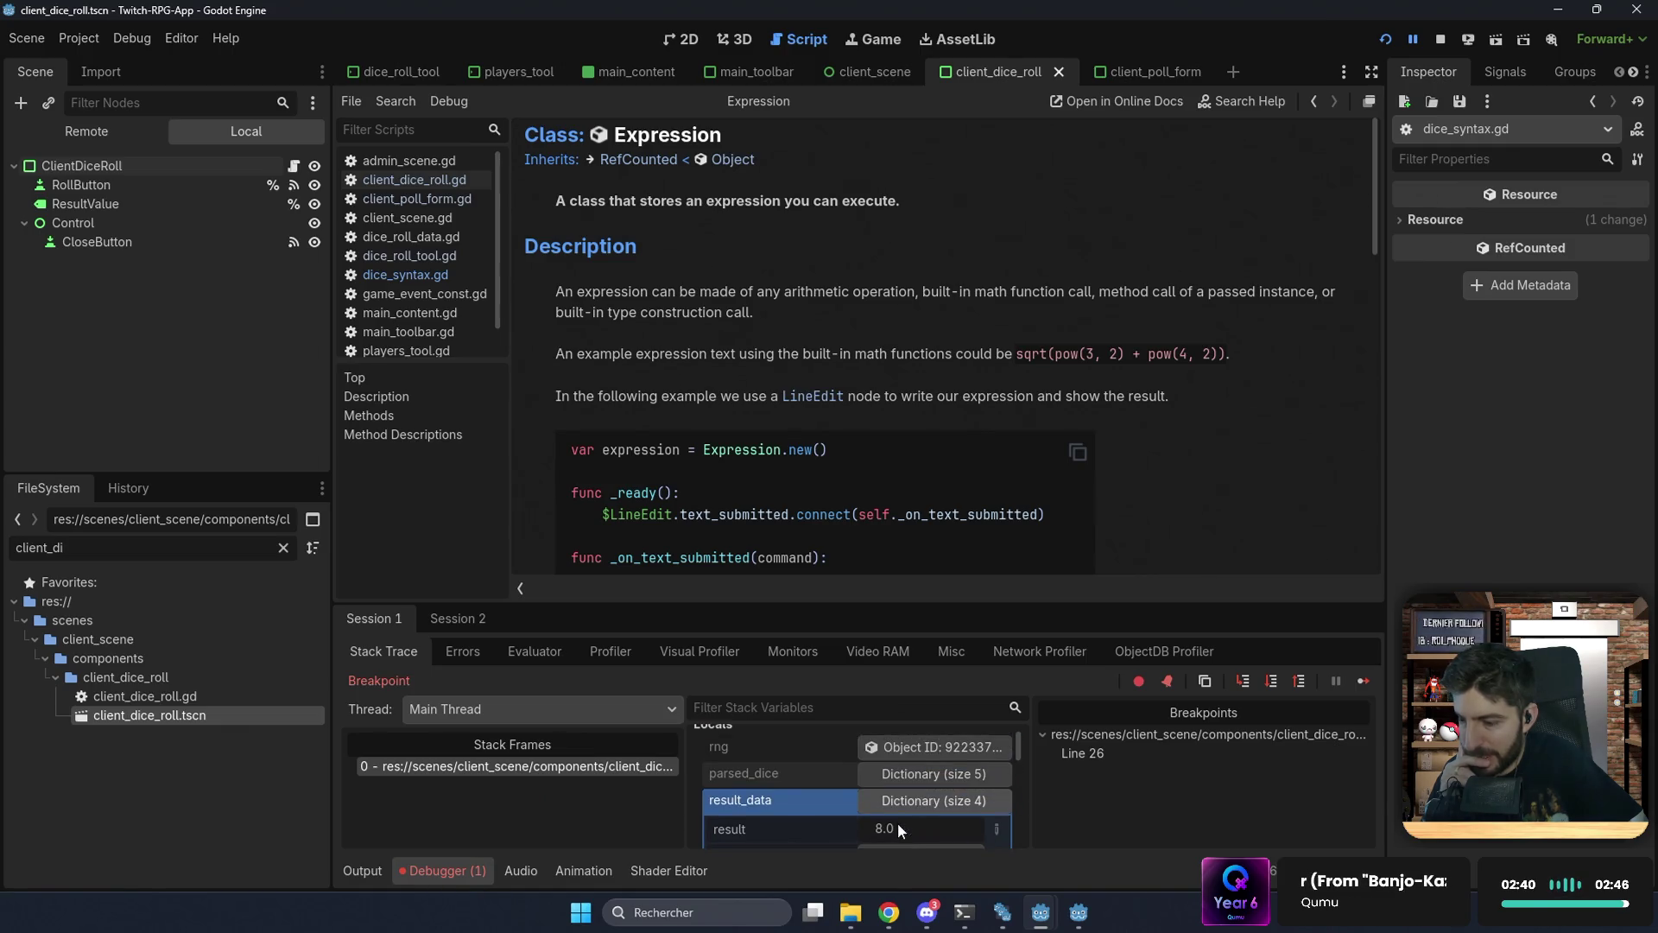
left_click(882, 921)
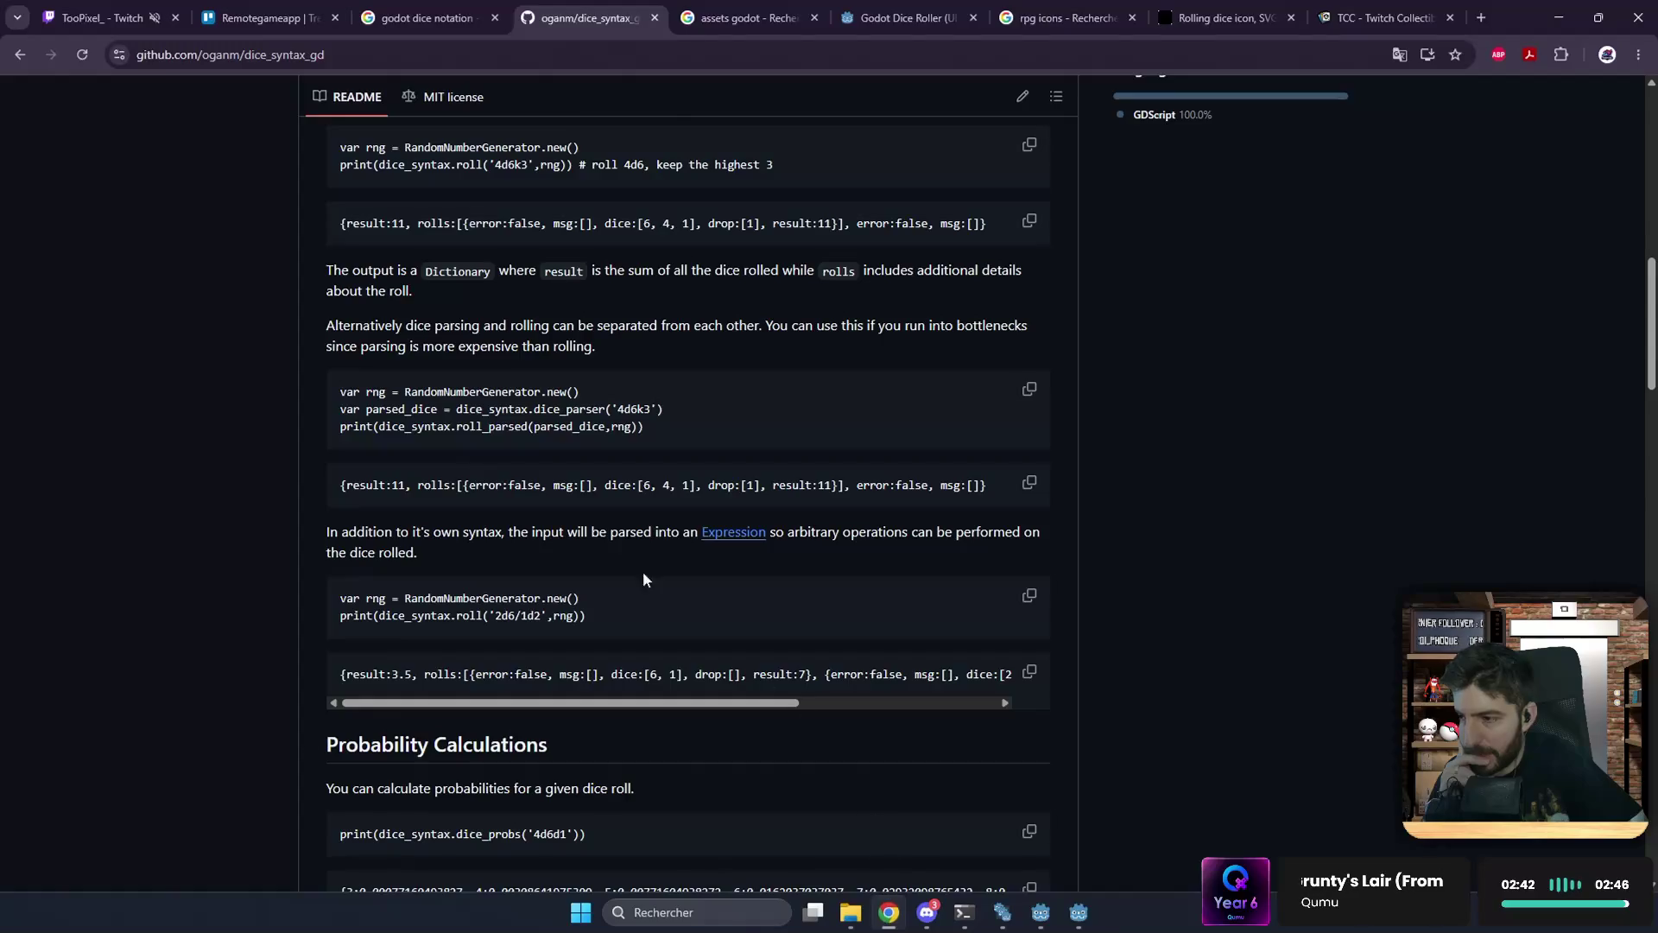
Step: Scroll the README to Basic Usage and highlight the 4d6k3 sample, then go to the Godot Dice Roller tab
scroll(674, 459, "up", 10)
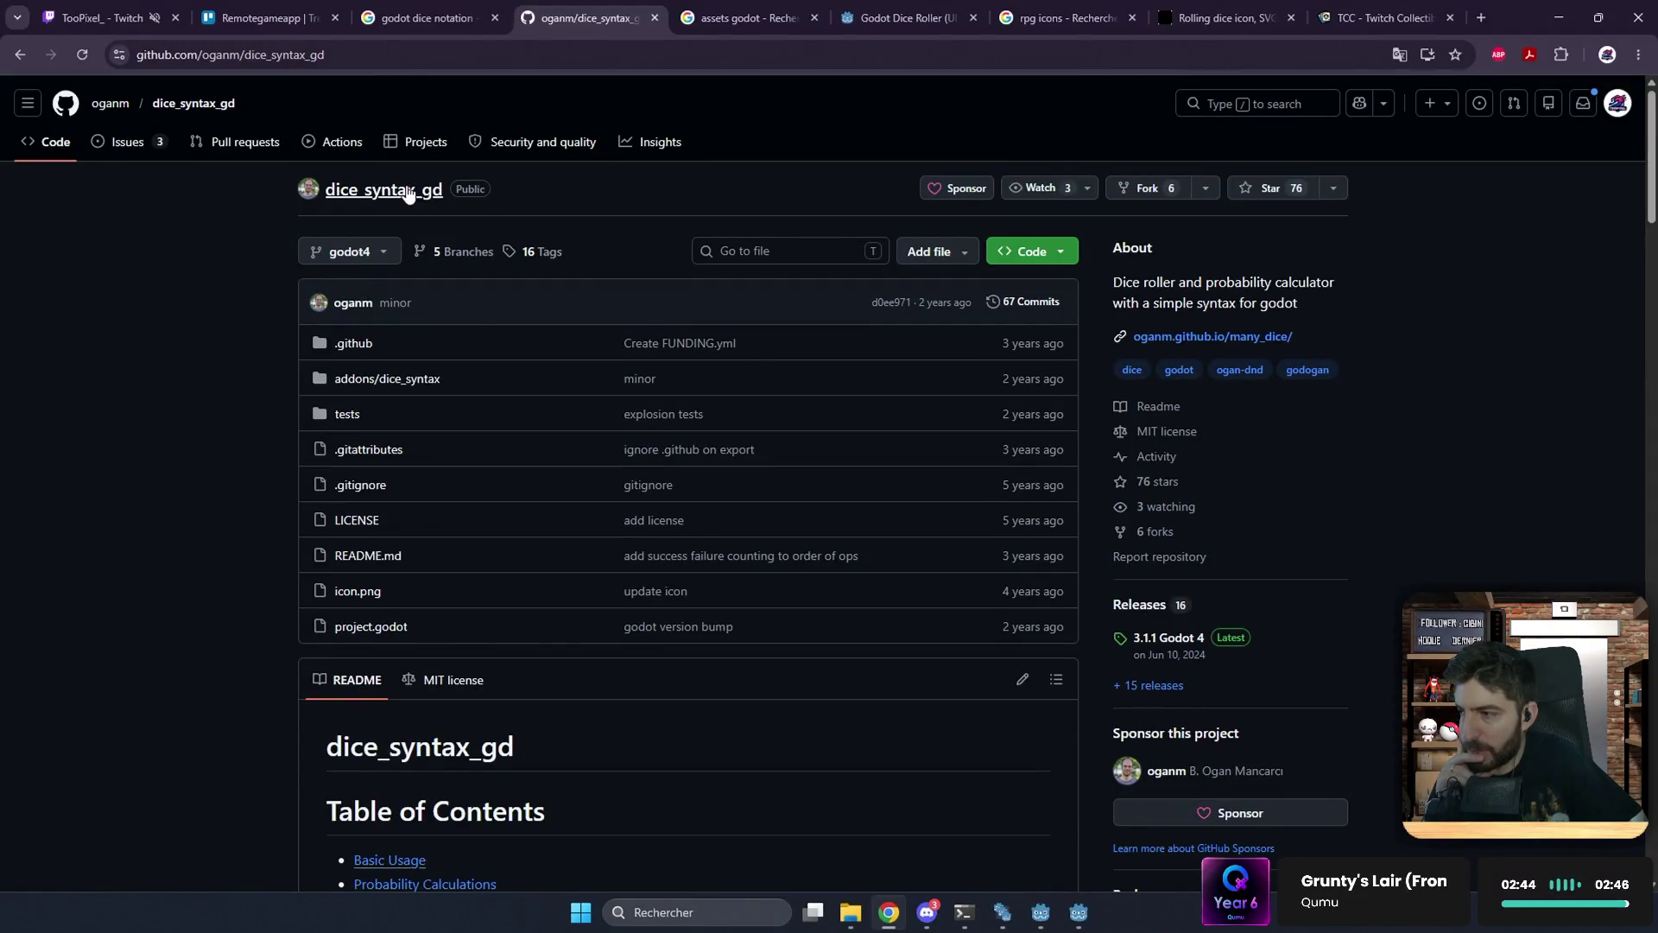
scroll(646, 340, "down", 5)
scroll(675, 476, "down", 4)
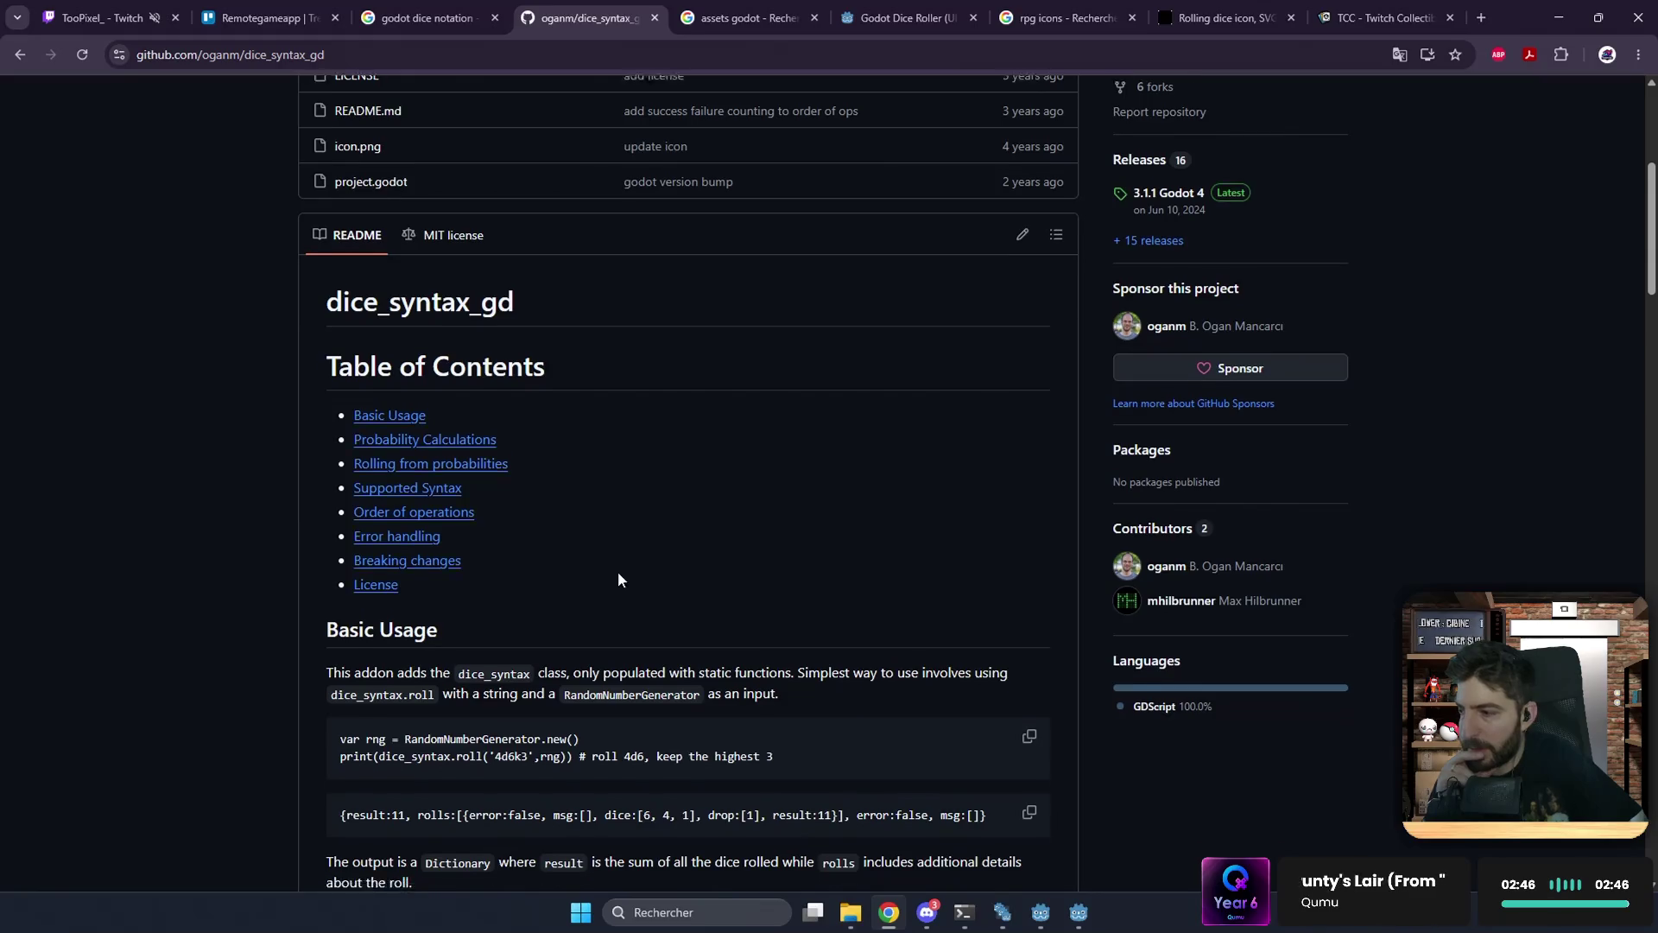
double_click(508, 424)
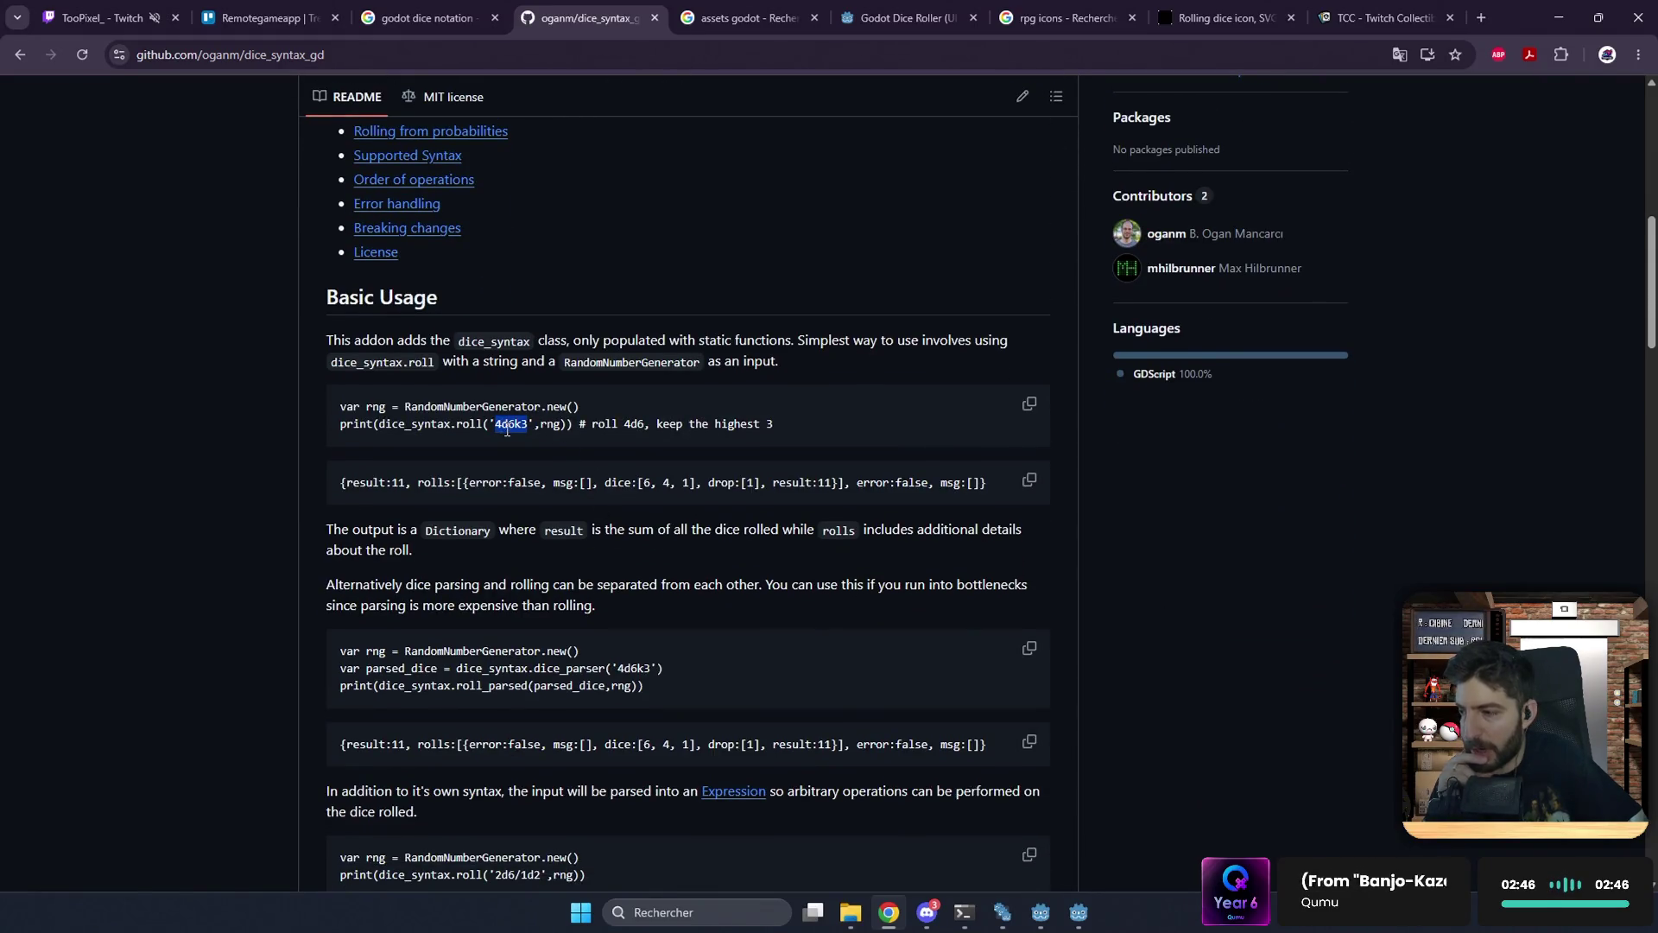
left_click(497, 430)
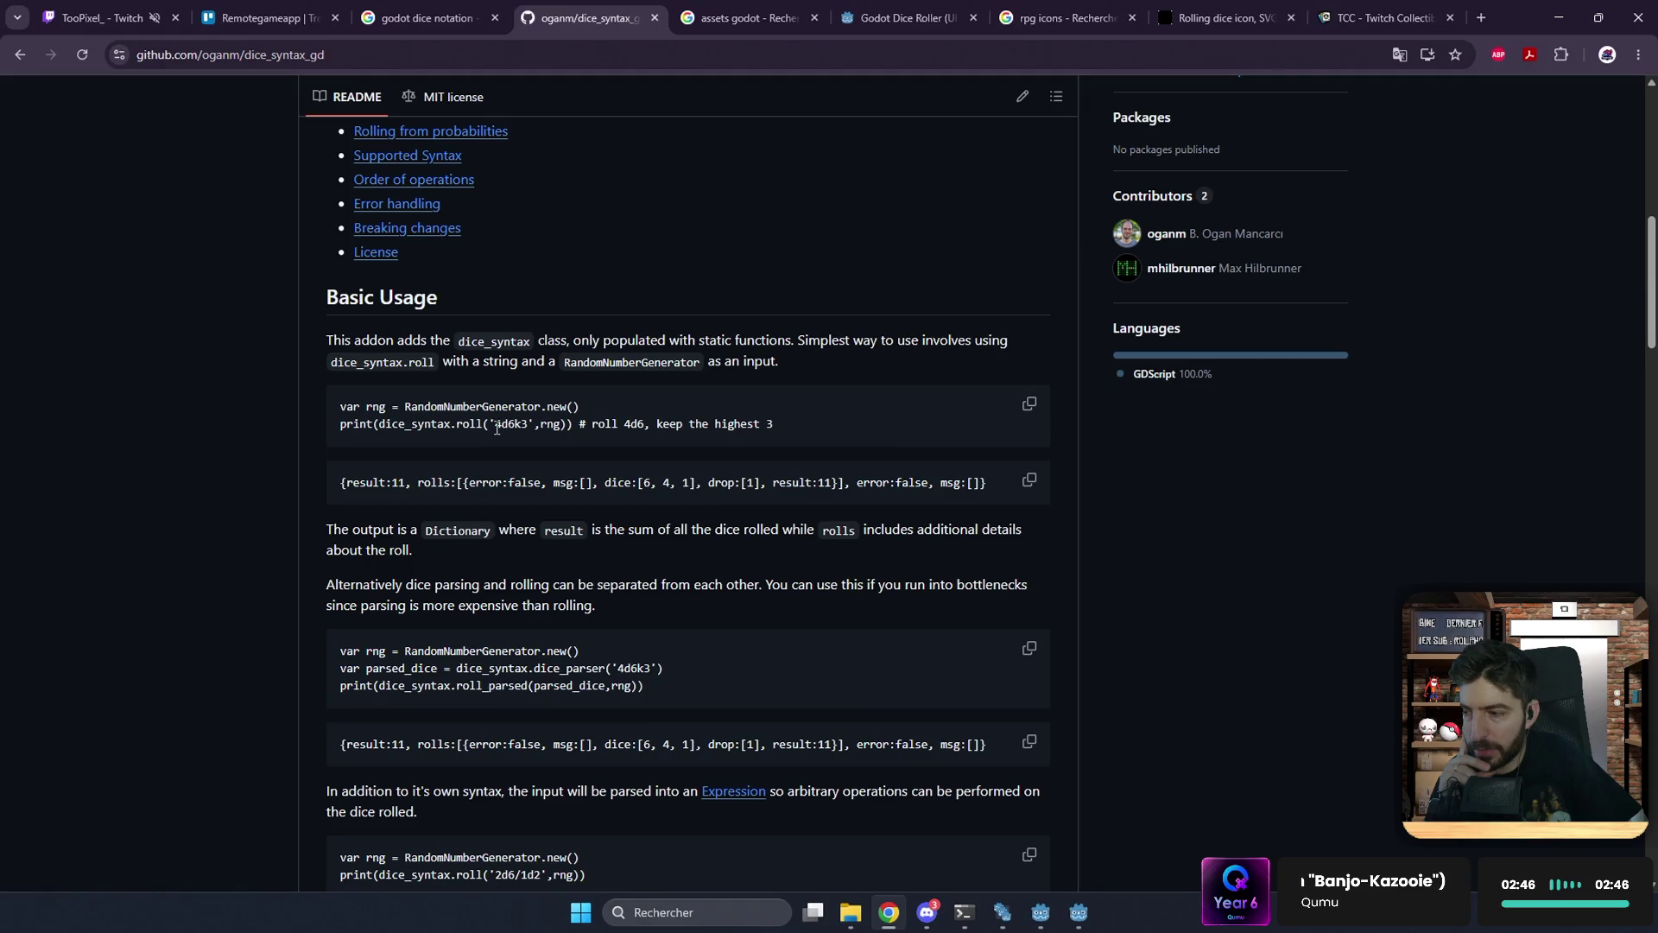
left_click_drag(496, 429, 529, 430)
left_click(704, 550)
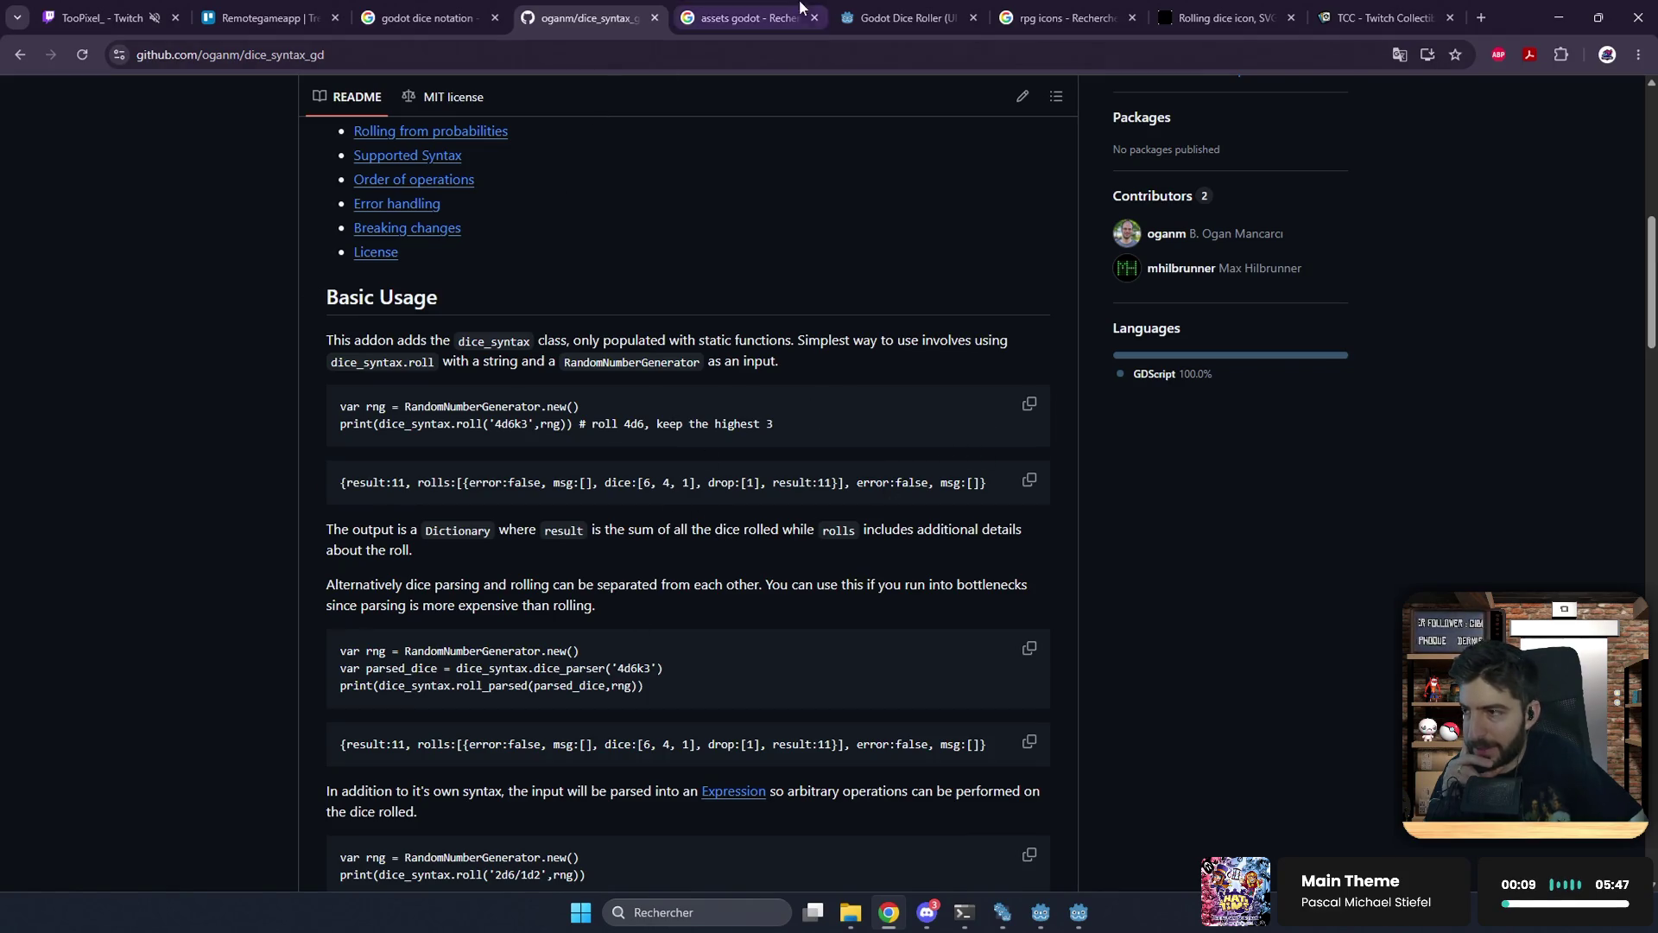
left_click(903, 17)
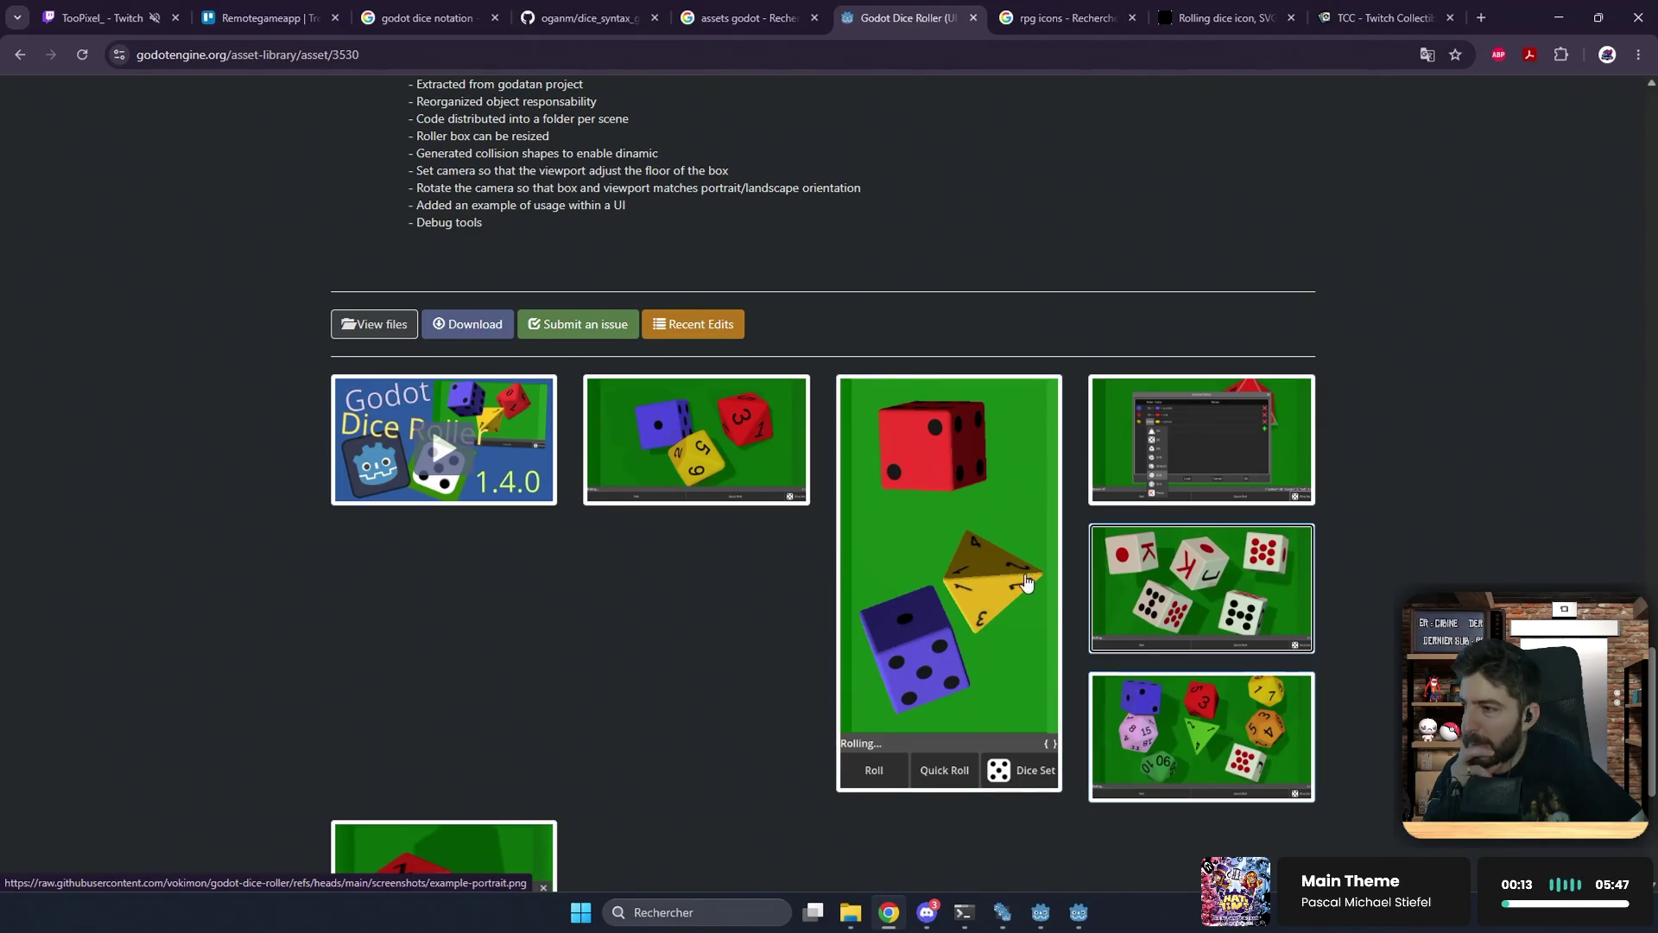
Step: Skim the Godot Dice Roller asset page, then bring the Twitch-RPG-App debug window to the front
scroll(1000, 579, "up", 3)
scroll(931, 501, "up", 2)
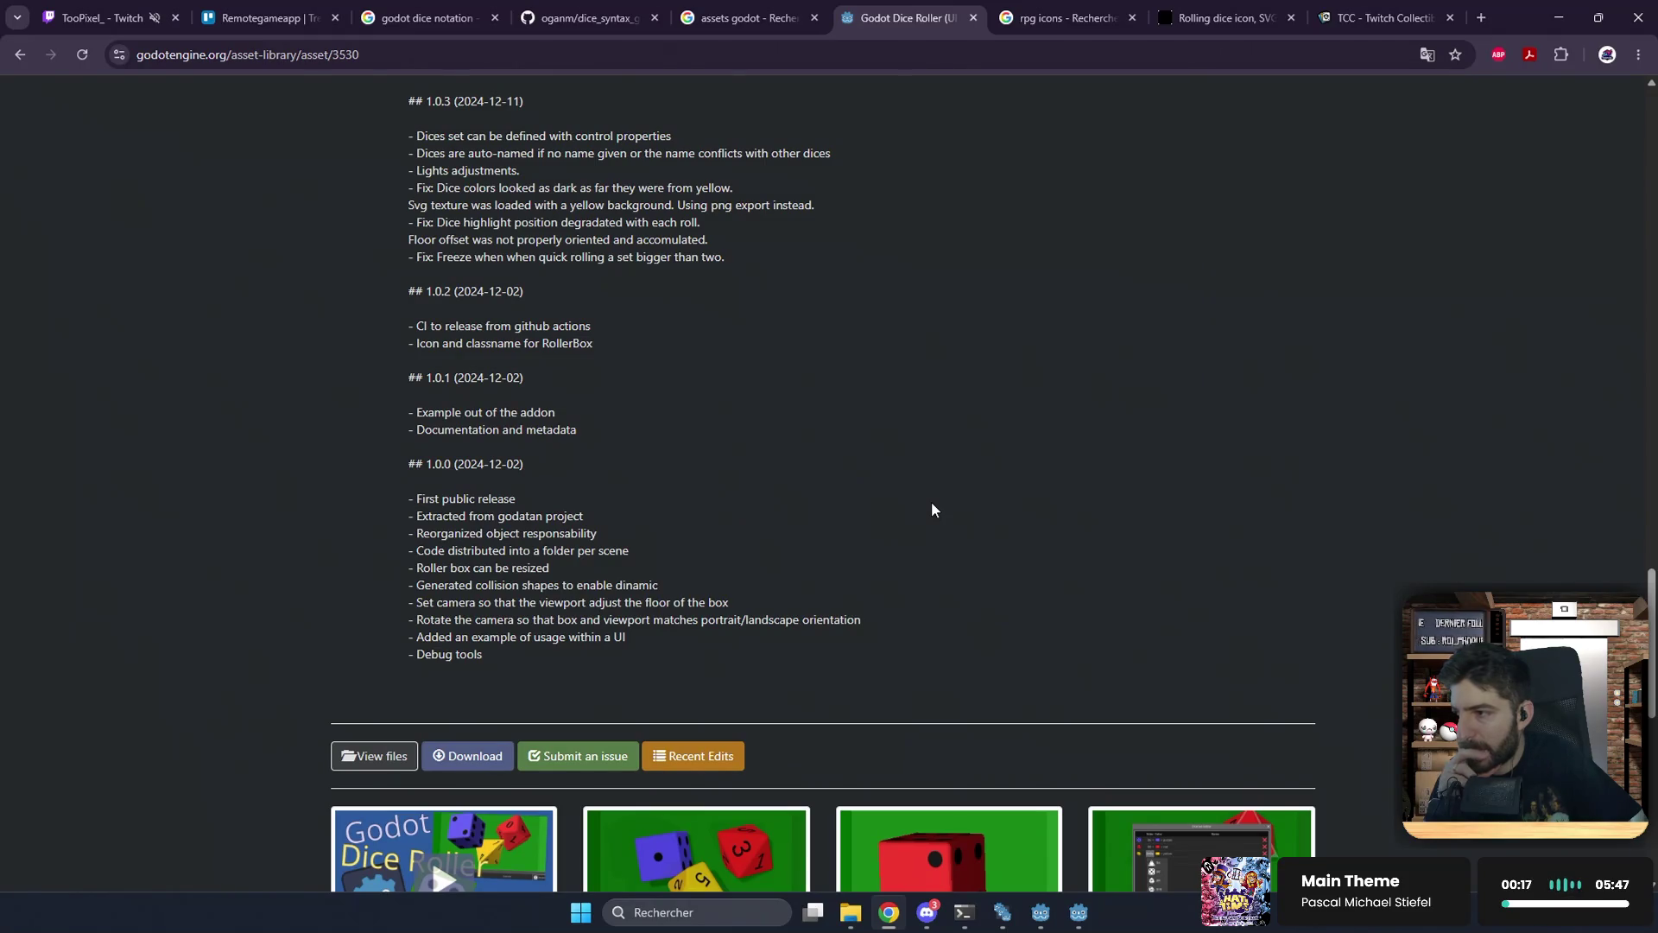
scroll(810, 488, "down", 6)
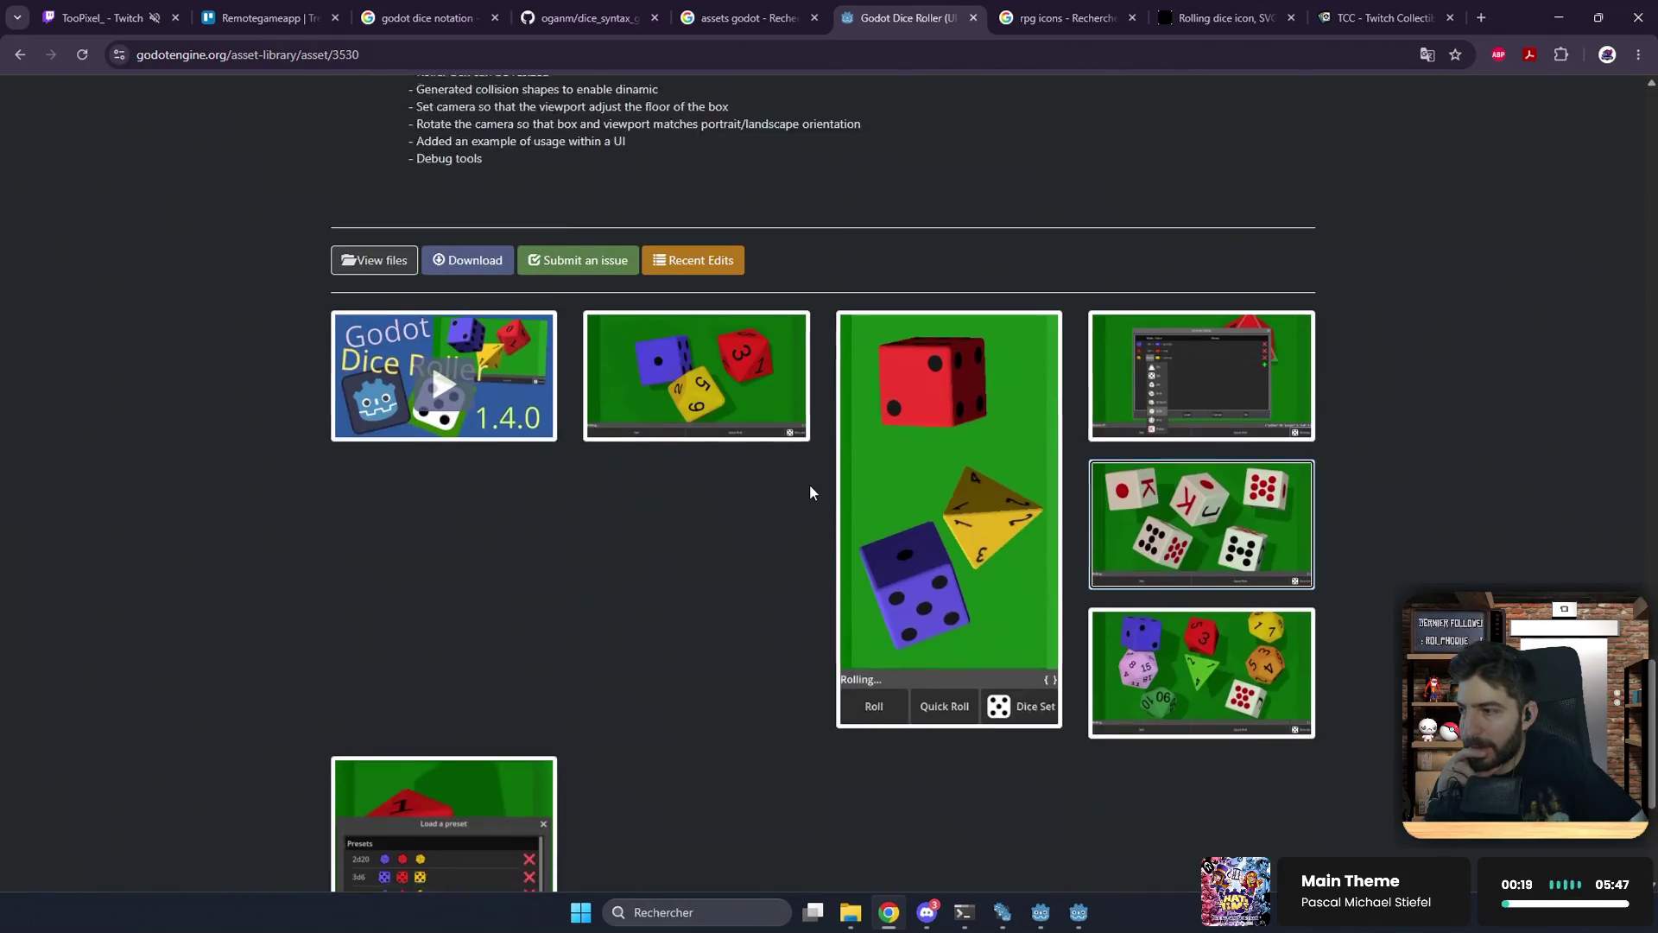
left_click(596, 19)
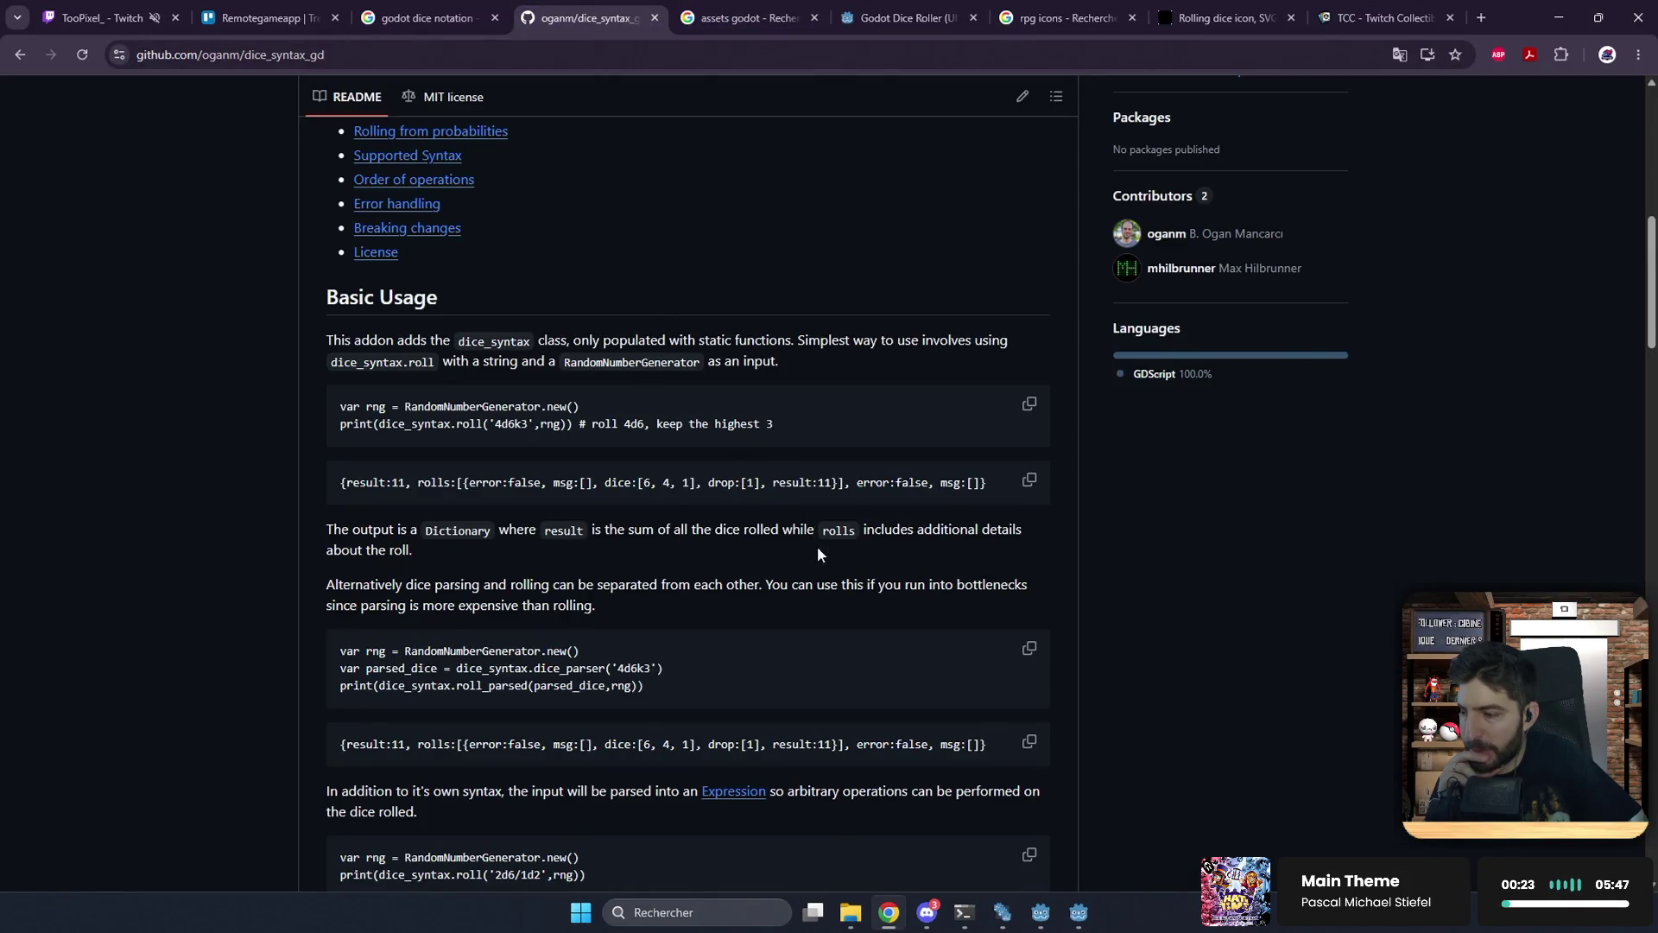
left_click(1080, 915)
left_click(1080, 917)
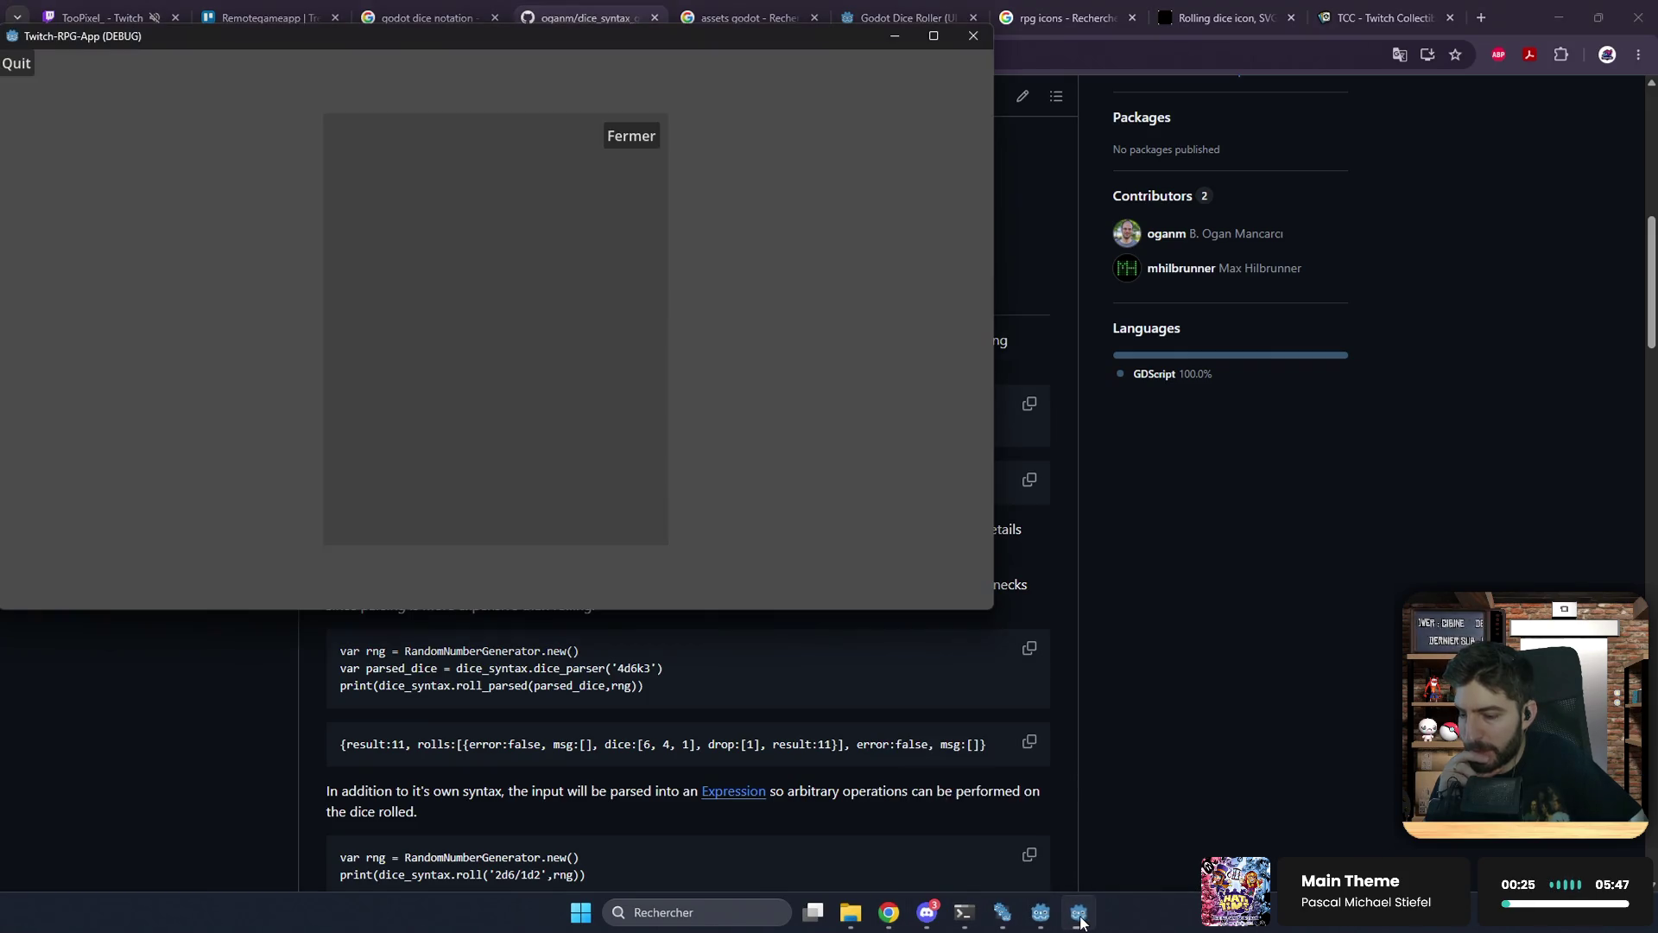
Step: Switch from the debug game window back to the paused Godot editor
mouse_move(1064, 924)
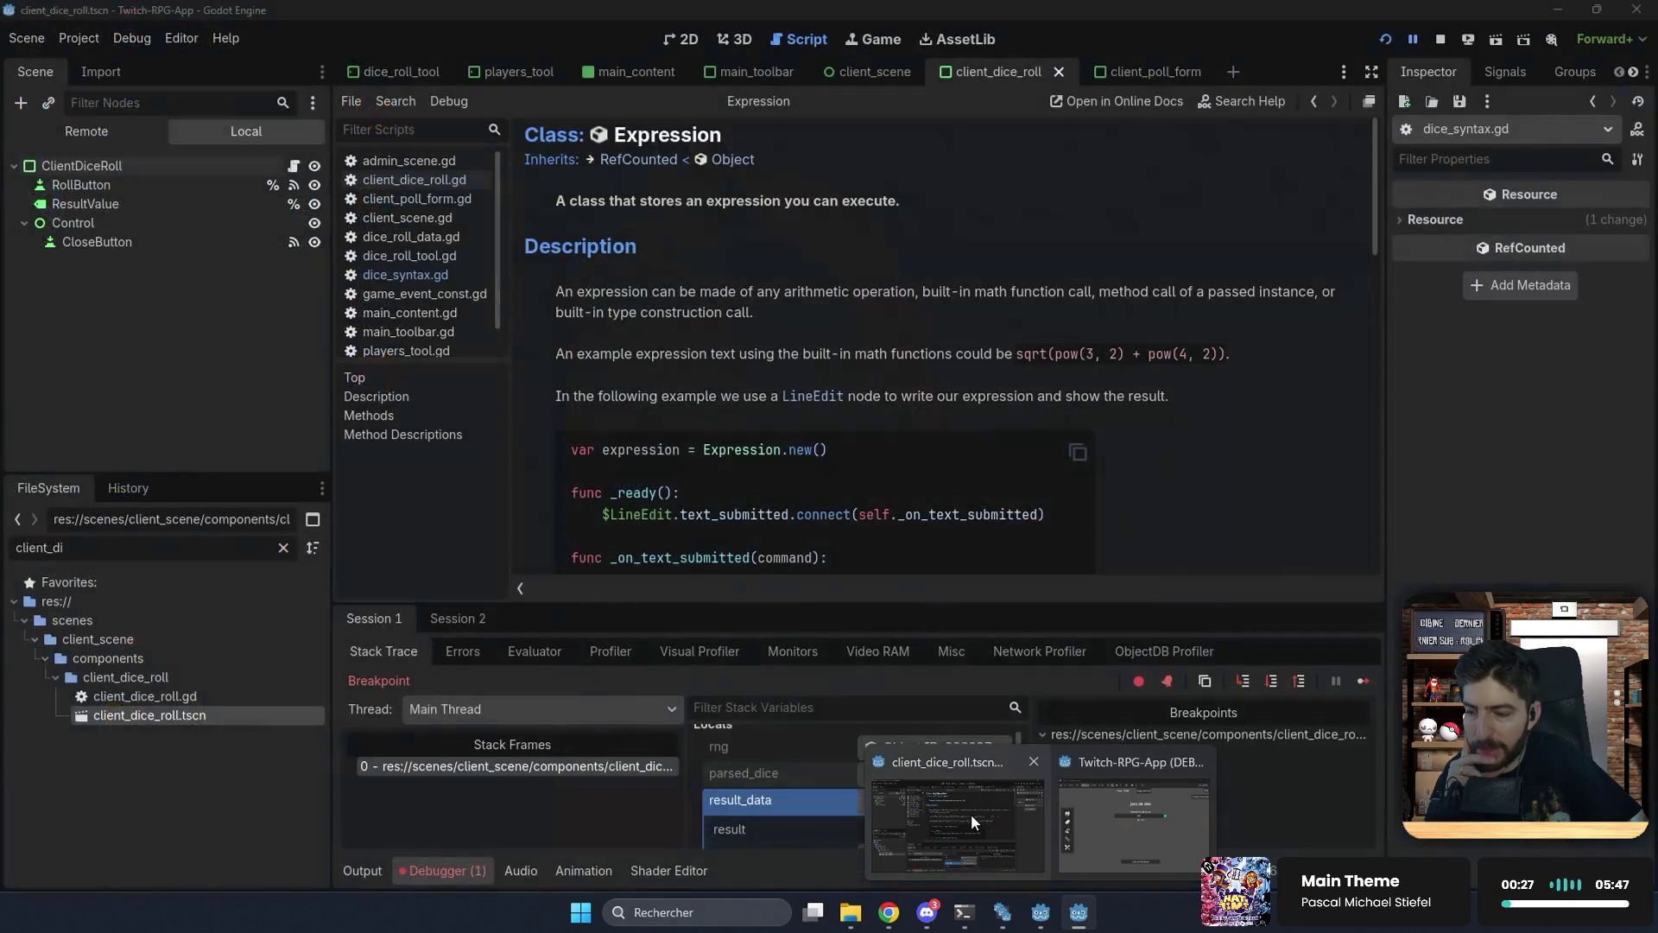
left_click(970, 814)
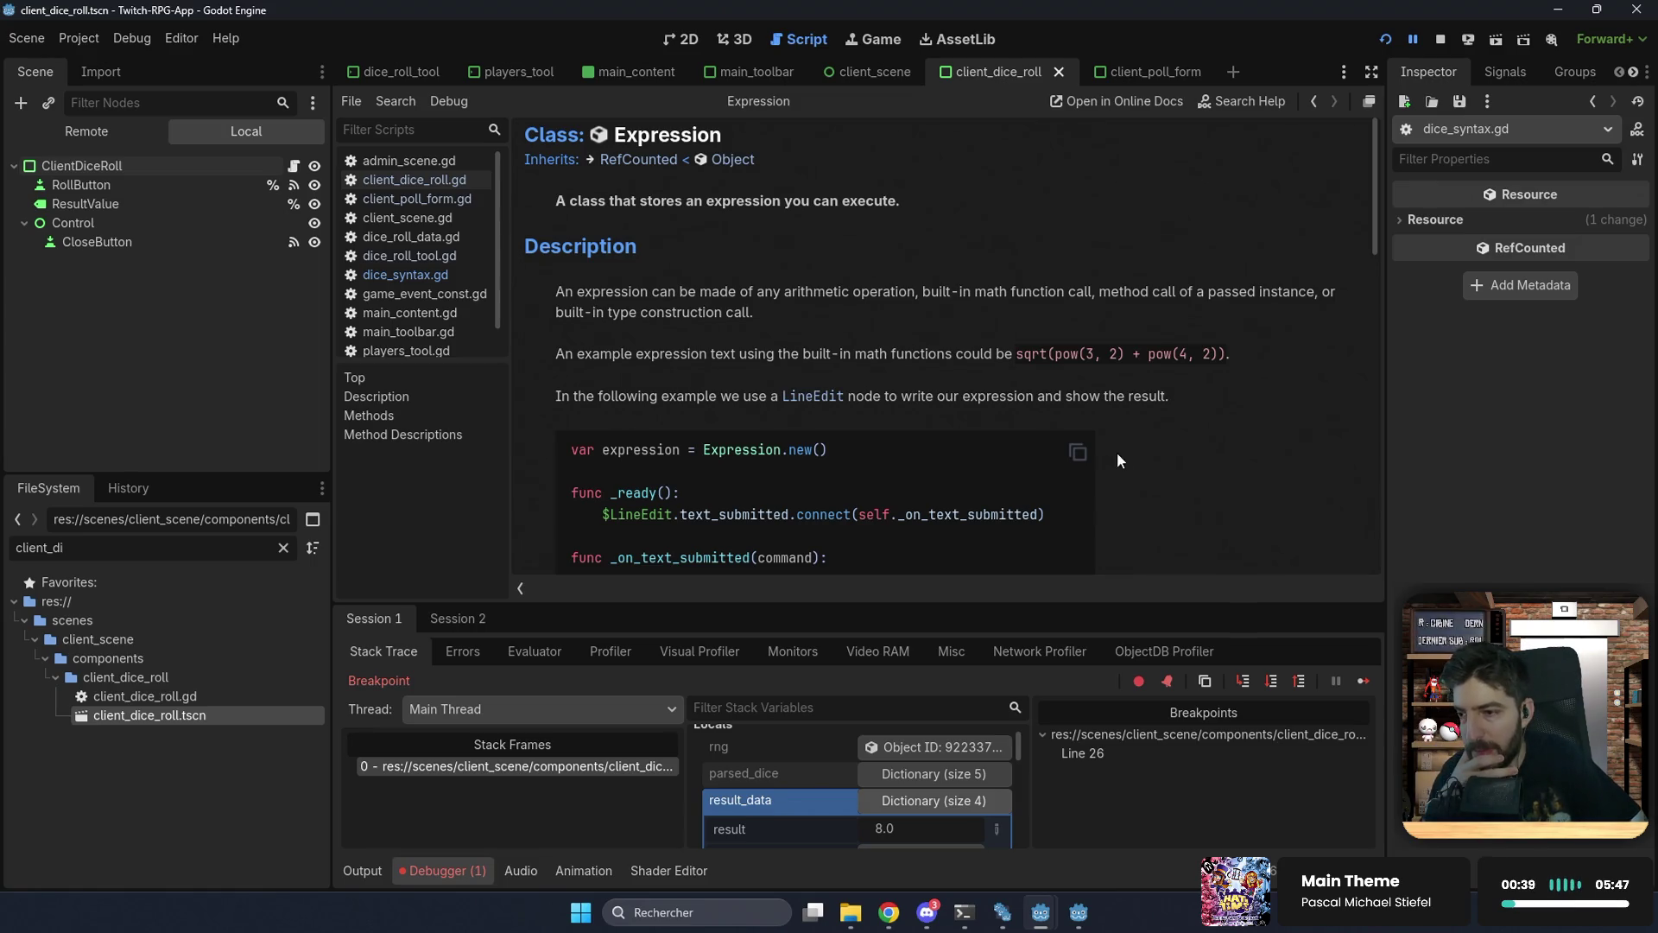
Step: Expand rolls > 0 > dice to confirm the values 2 and 6, then stop the running game
scroll(1175, 402, "down", 4)
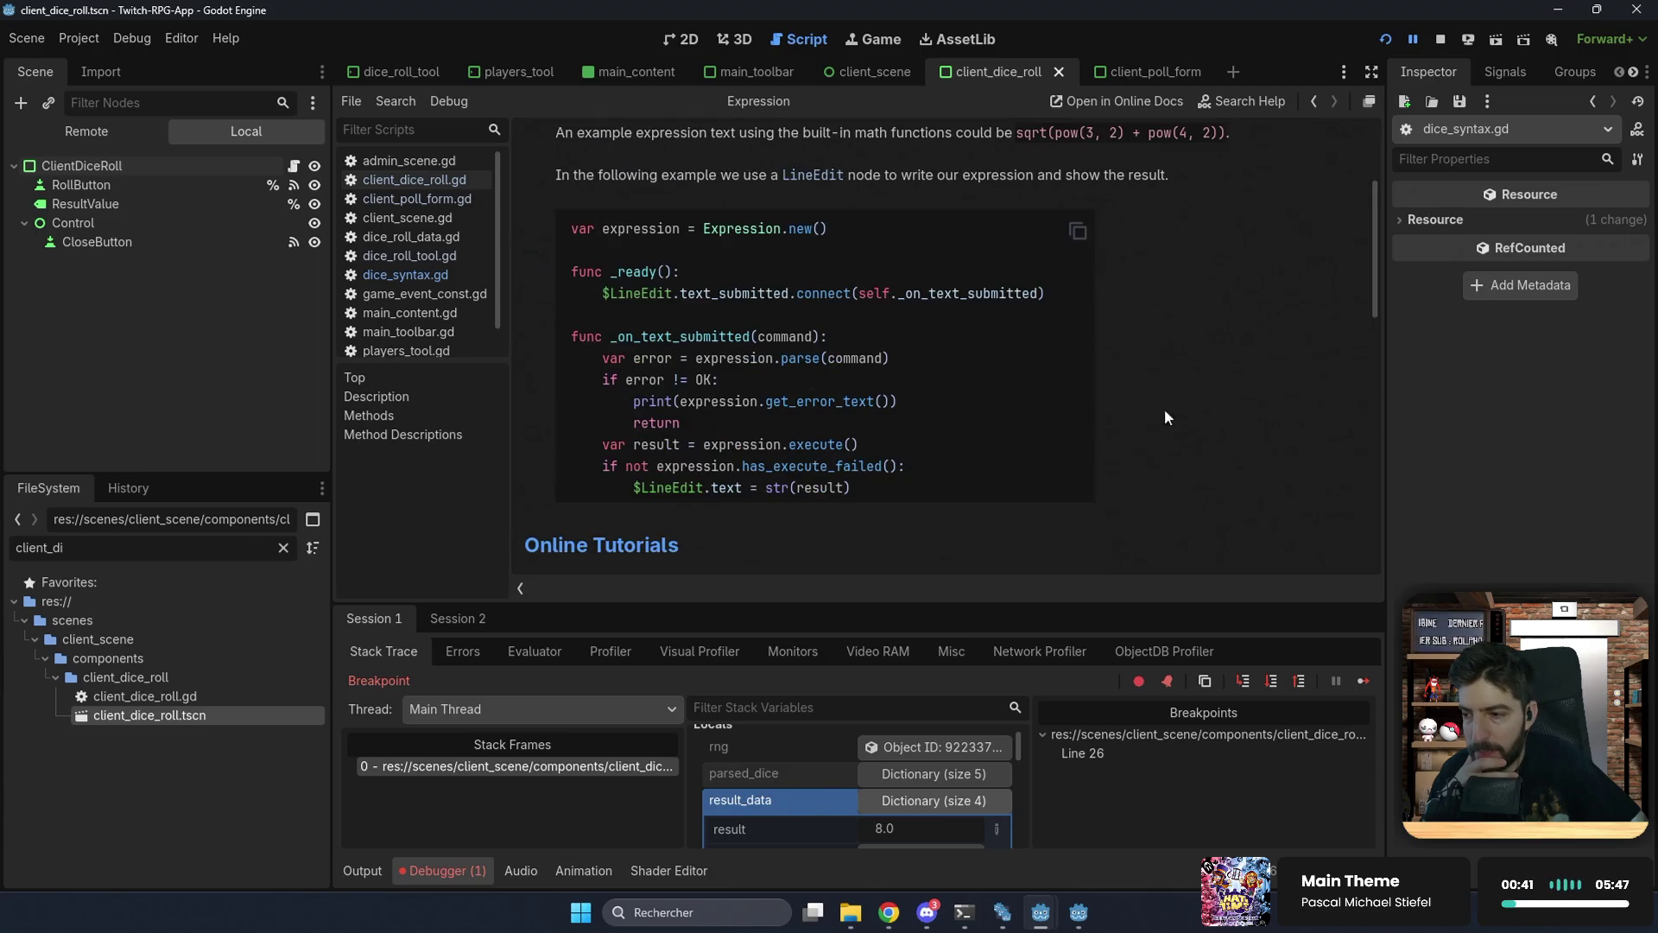
scroll(951, 412, "down", 2)
scroll(946, 417, "down", 2)
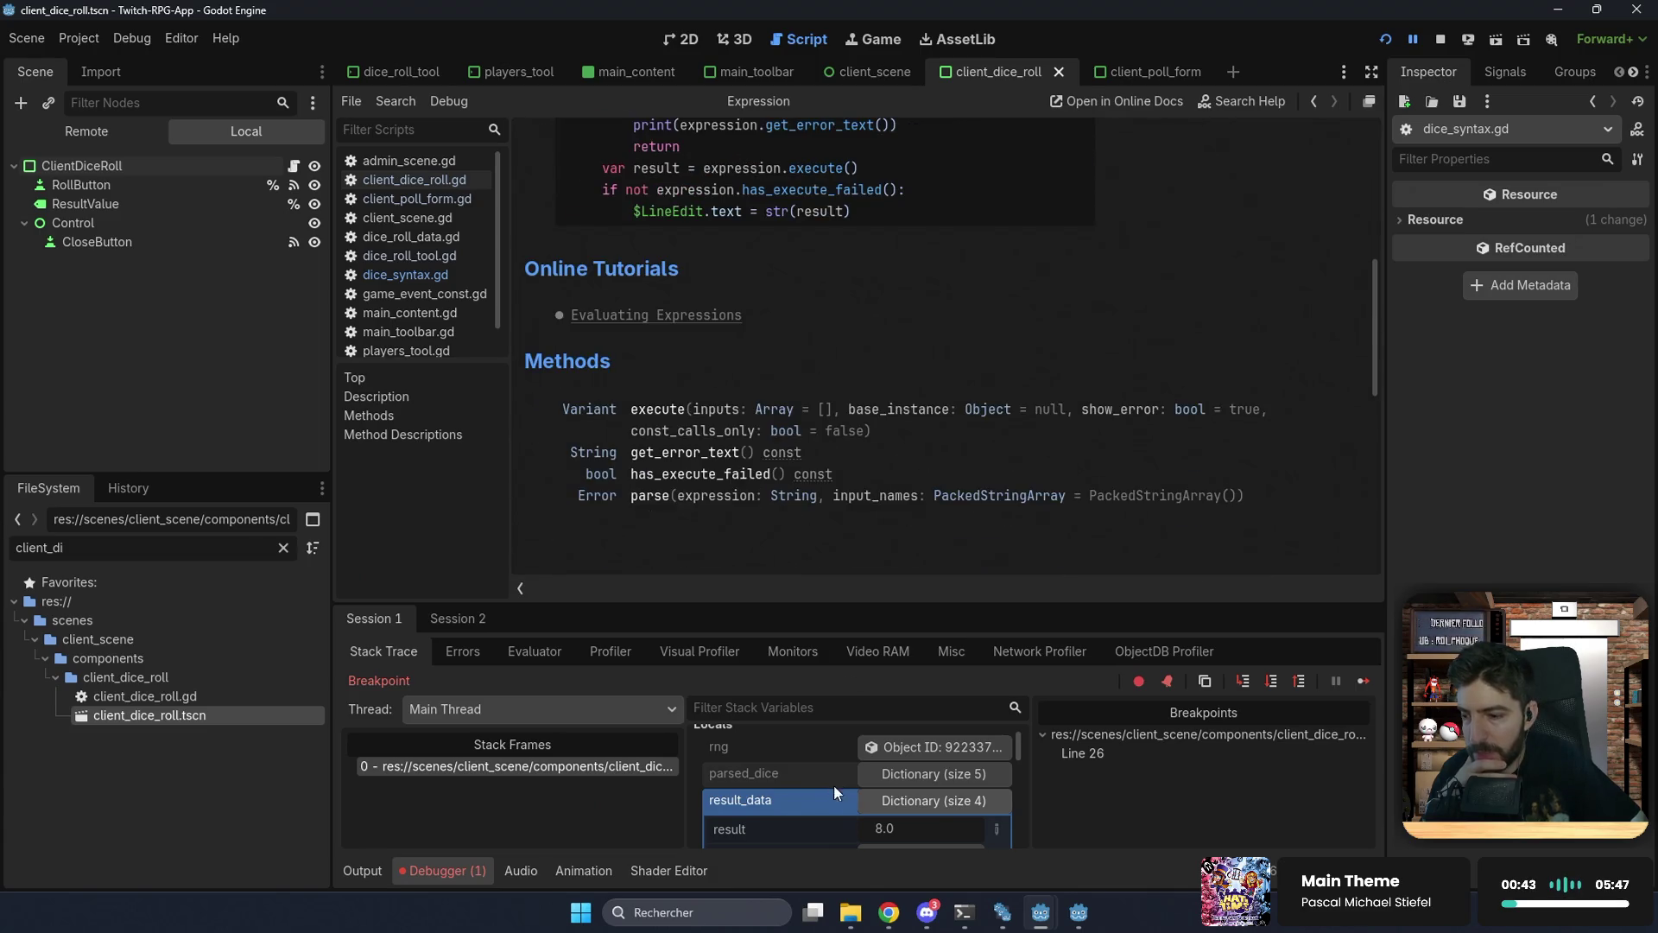
scroll(935, 803, "down", 2)
left_click(934, 799)
scroll(934, 794, "down", 2)
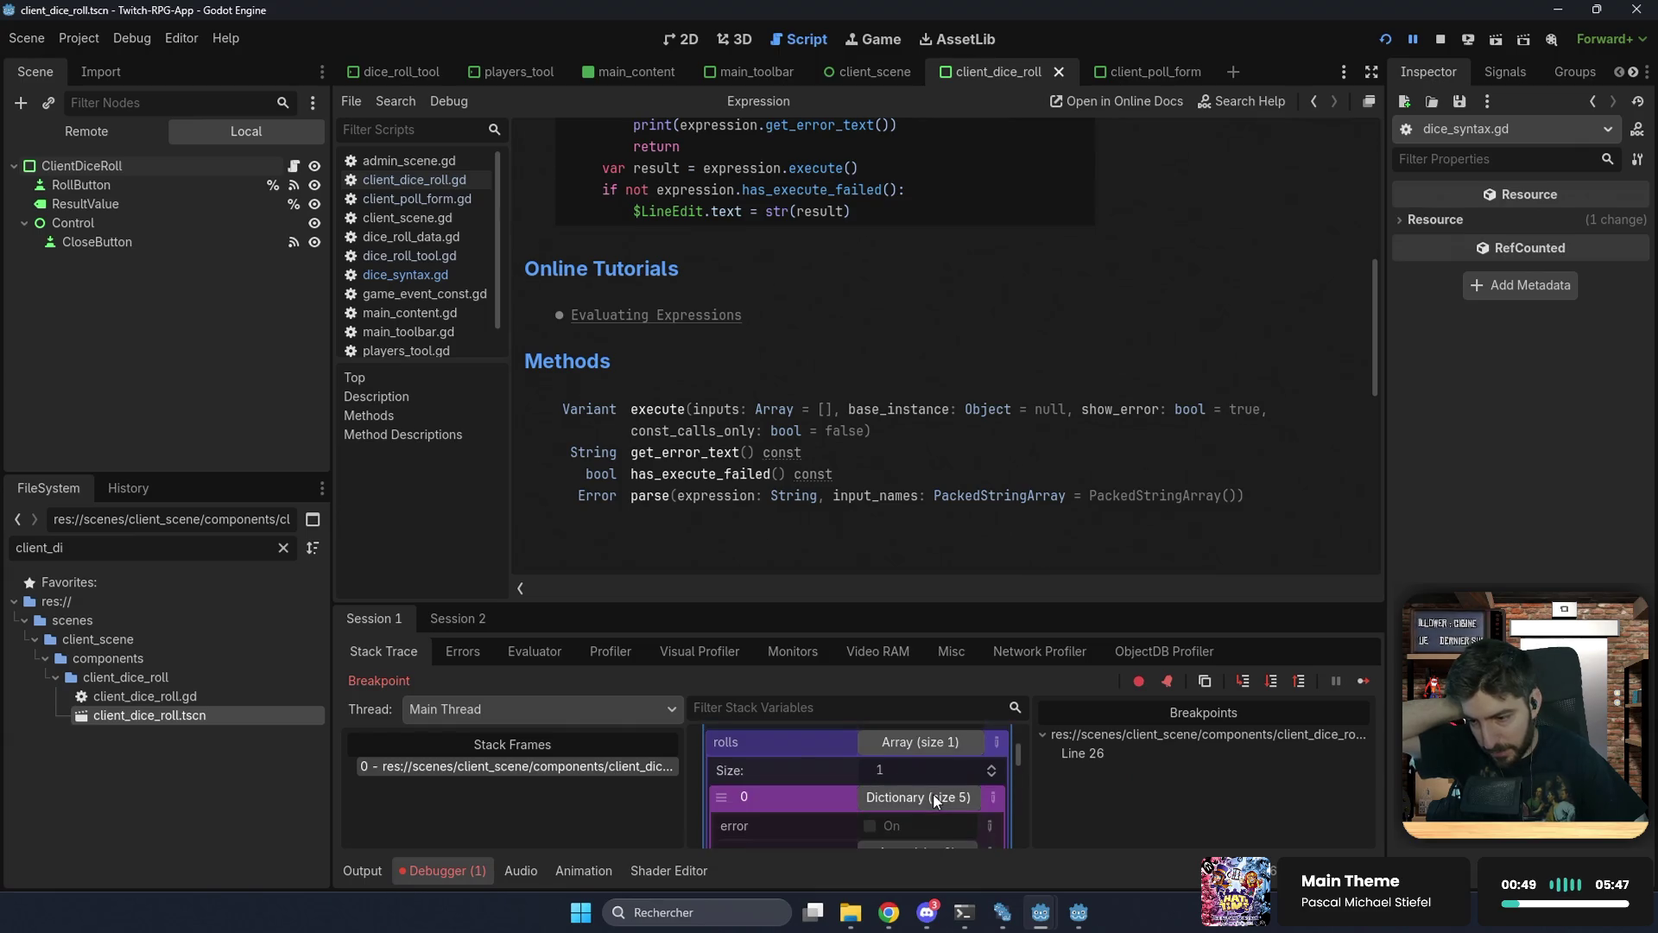
left_click(933, 795)
scroll(925, 765, "down", 2)
left_click(920, 763)
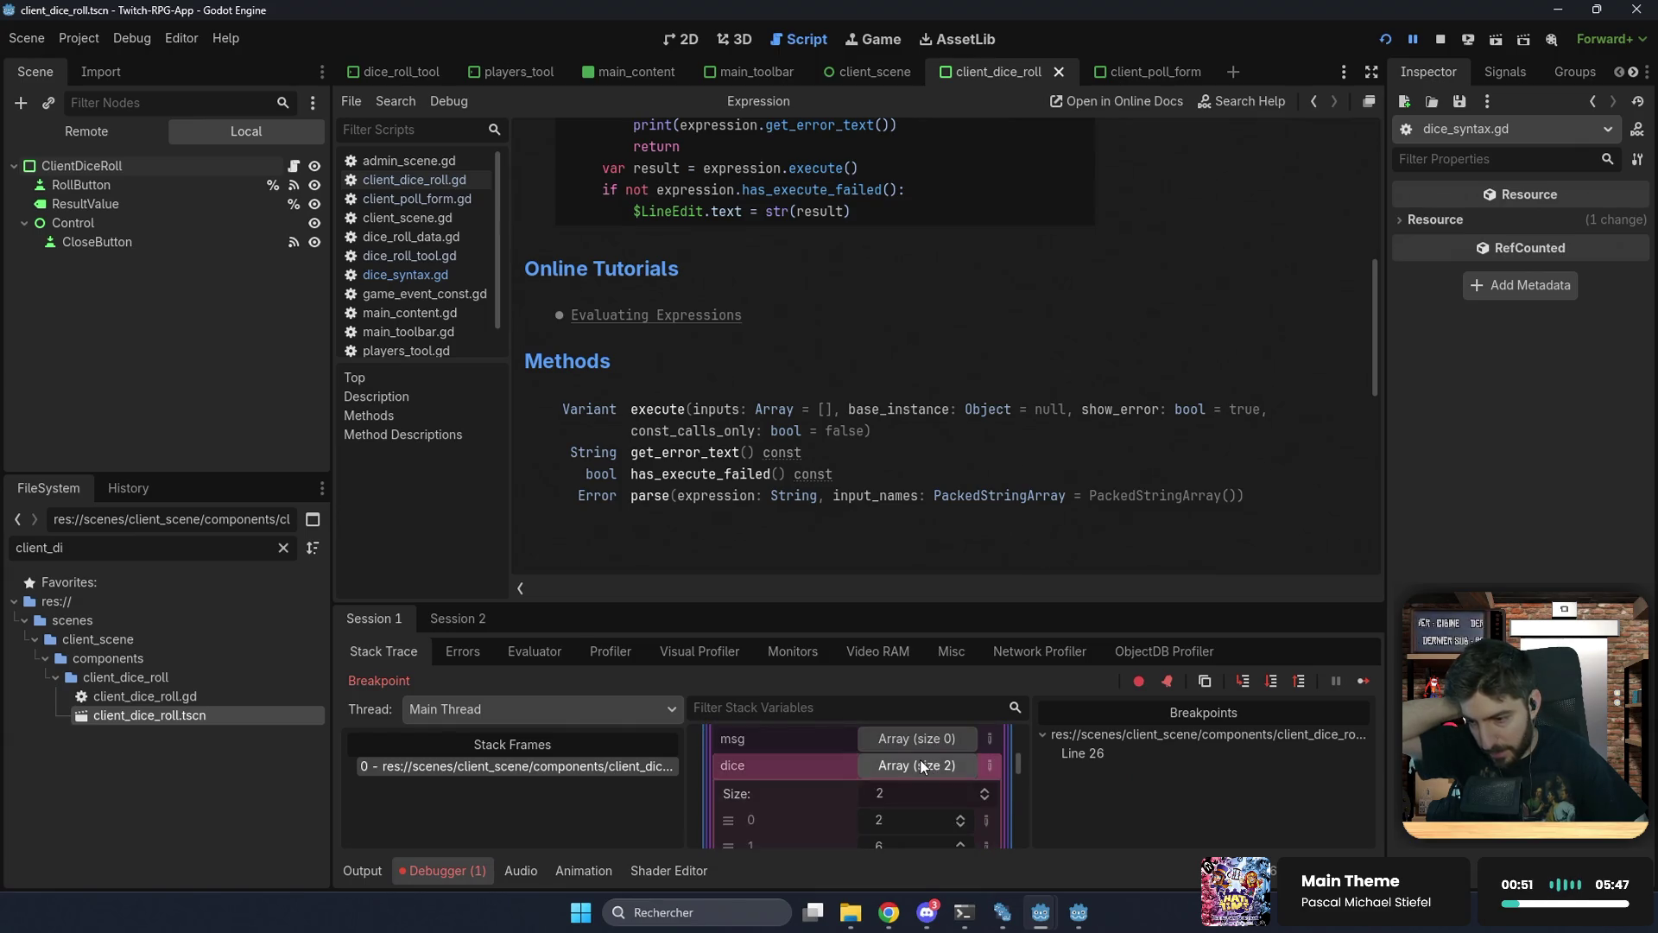
scroll(920, 759, "down", 2)
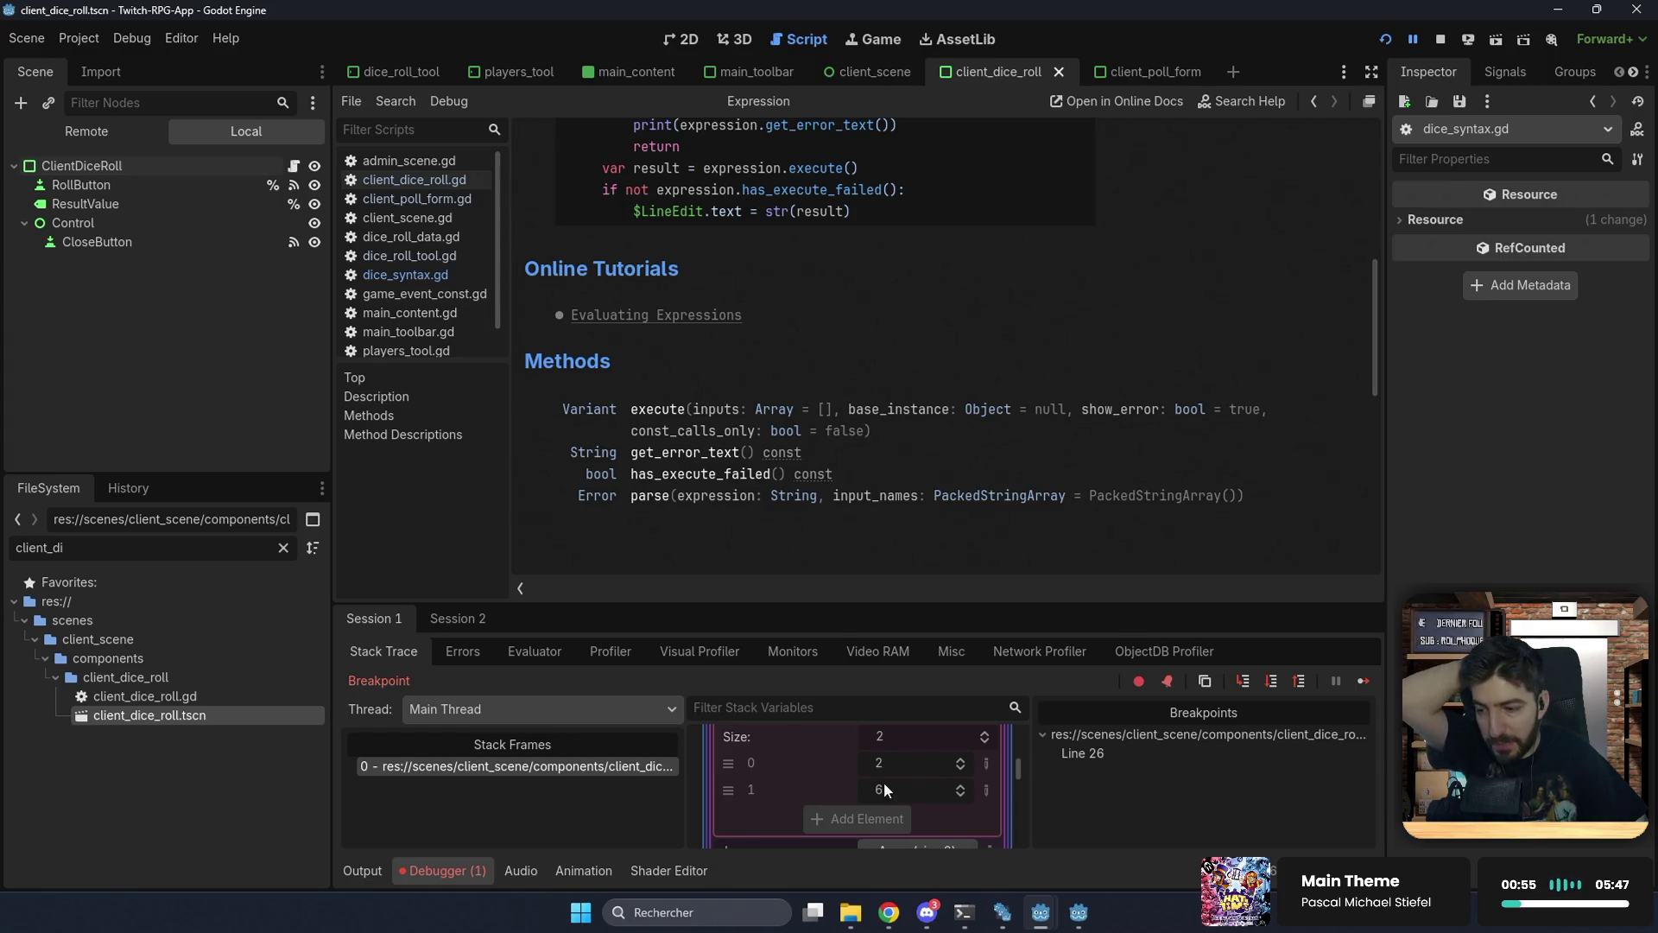
scroll(894, 791, "up", 6)
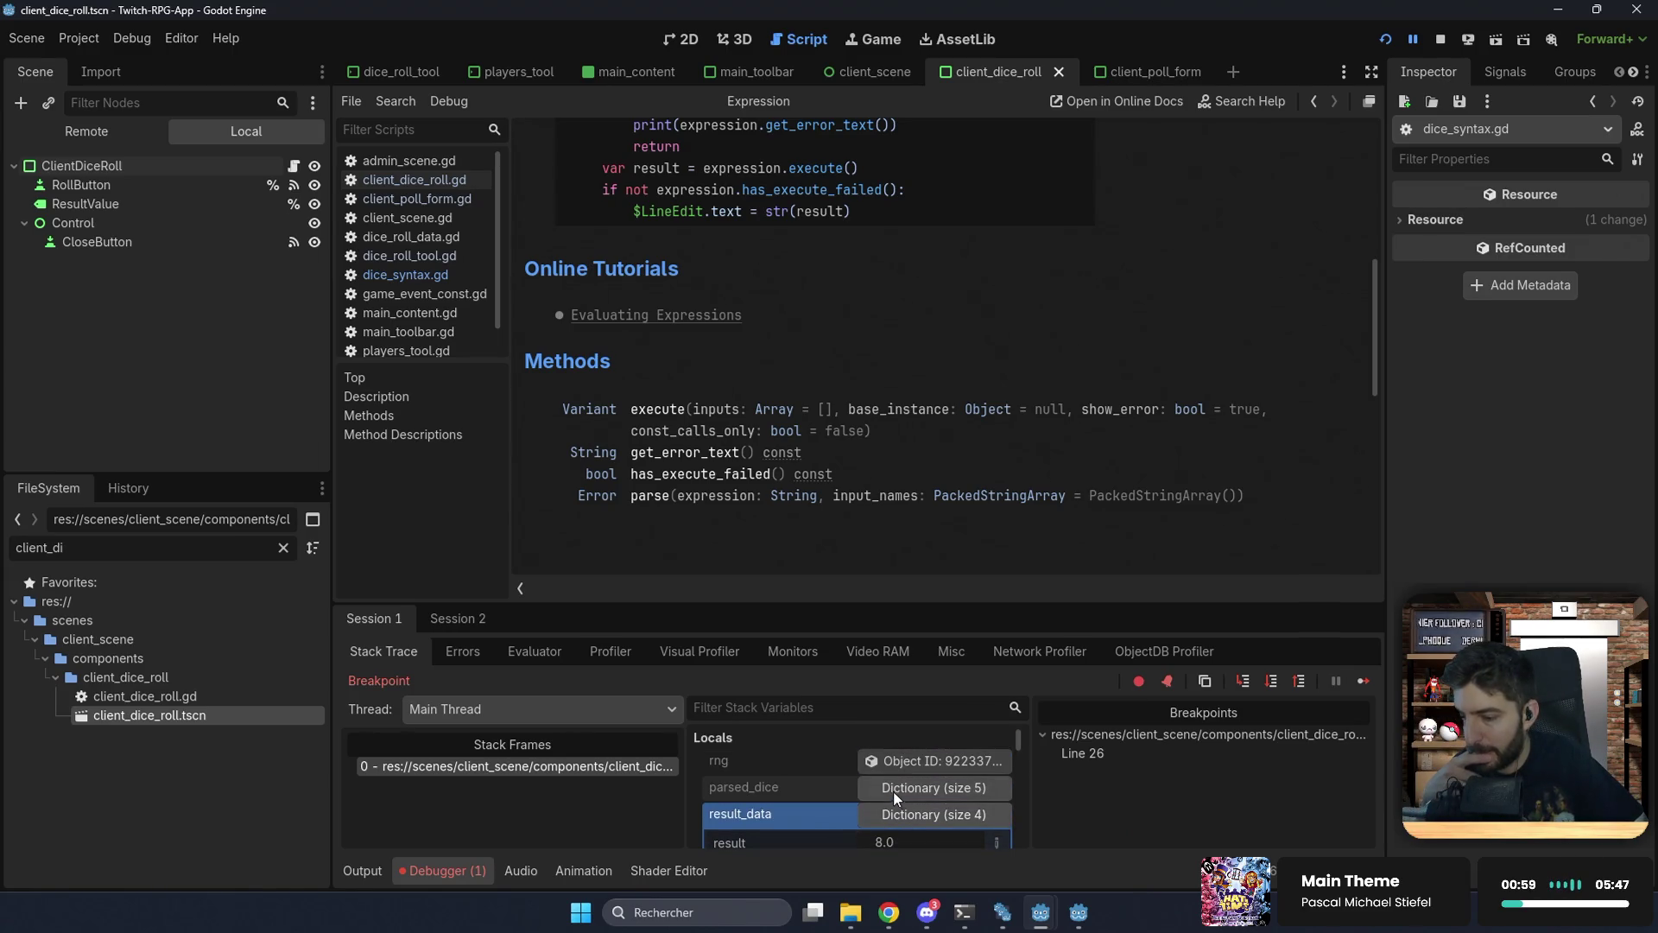
left_click(1438, 40)
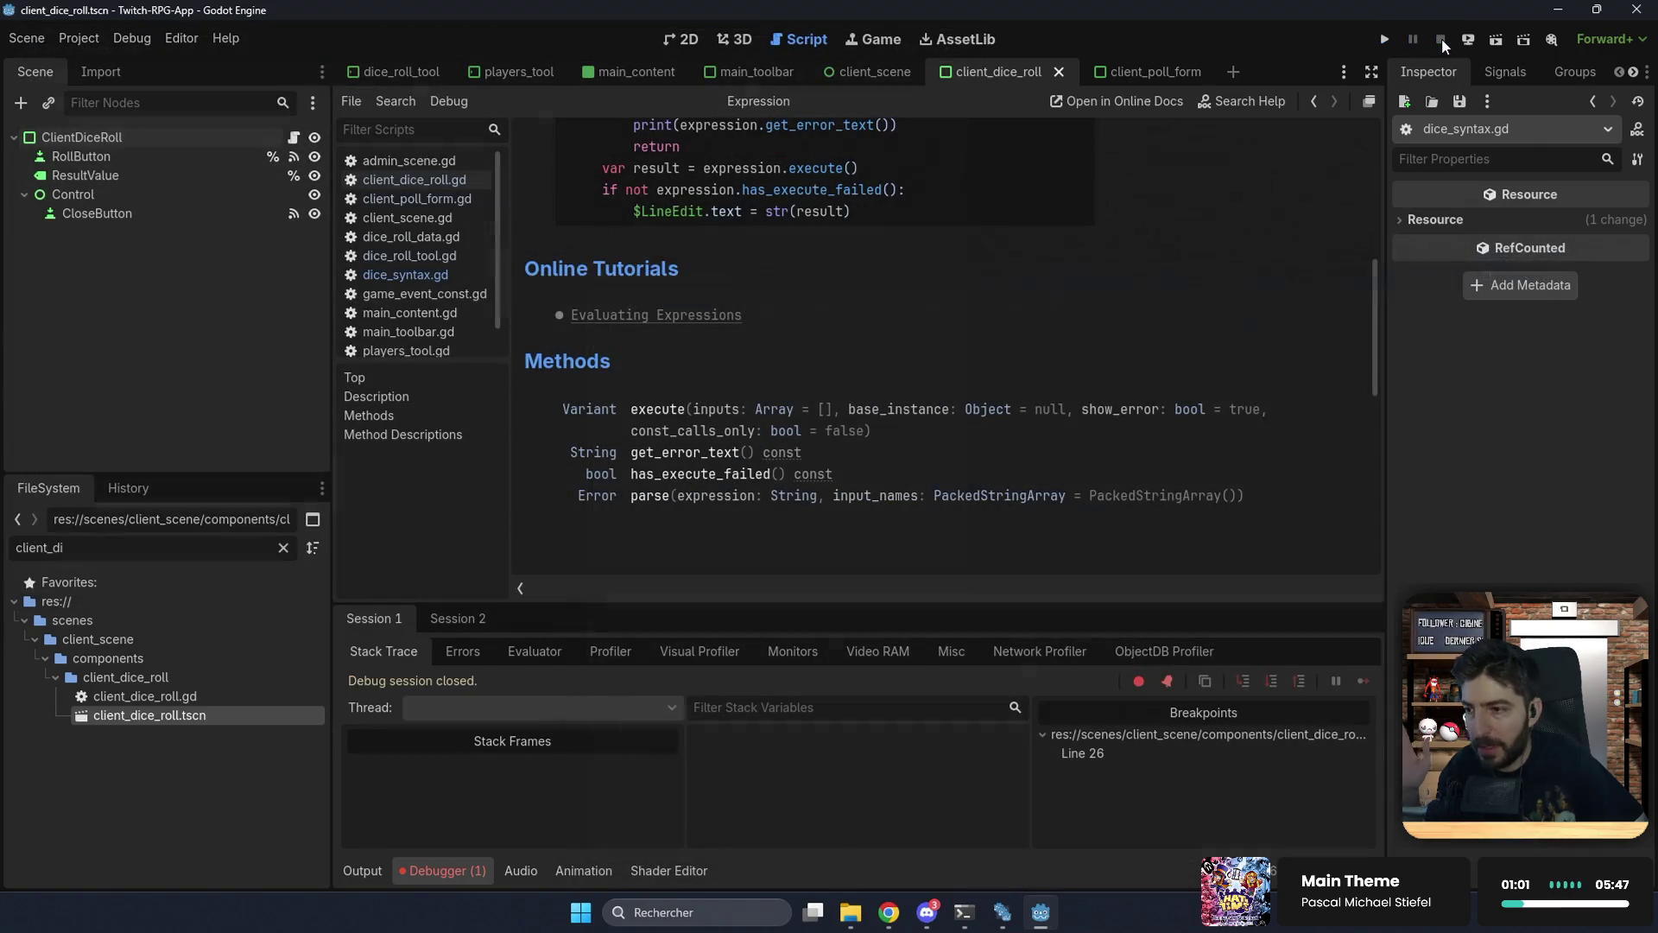
Step: Open client_scene.gd and review the dice-roll handler around lines 121-125, selecting dice_rolled
left_click(684, 39)
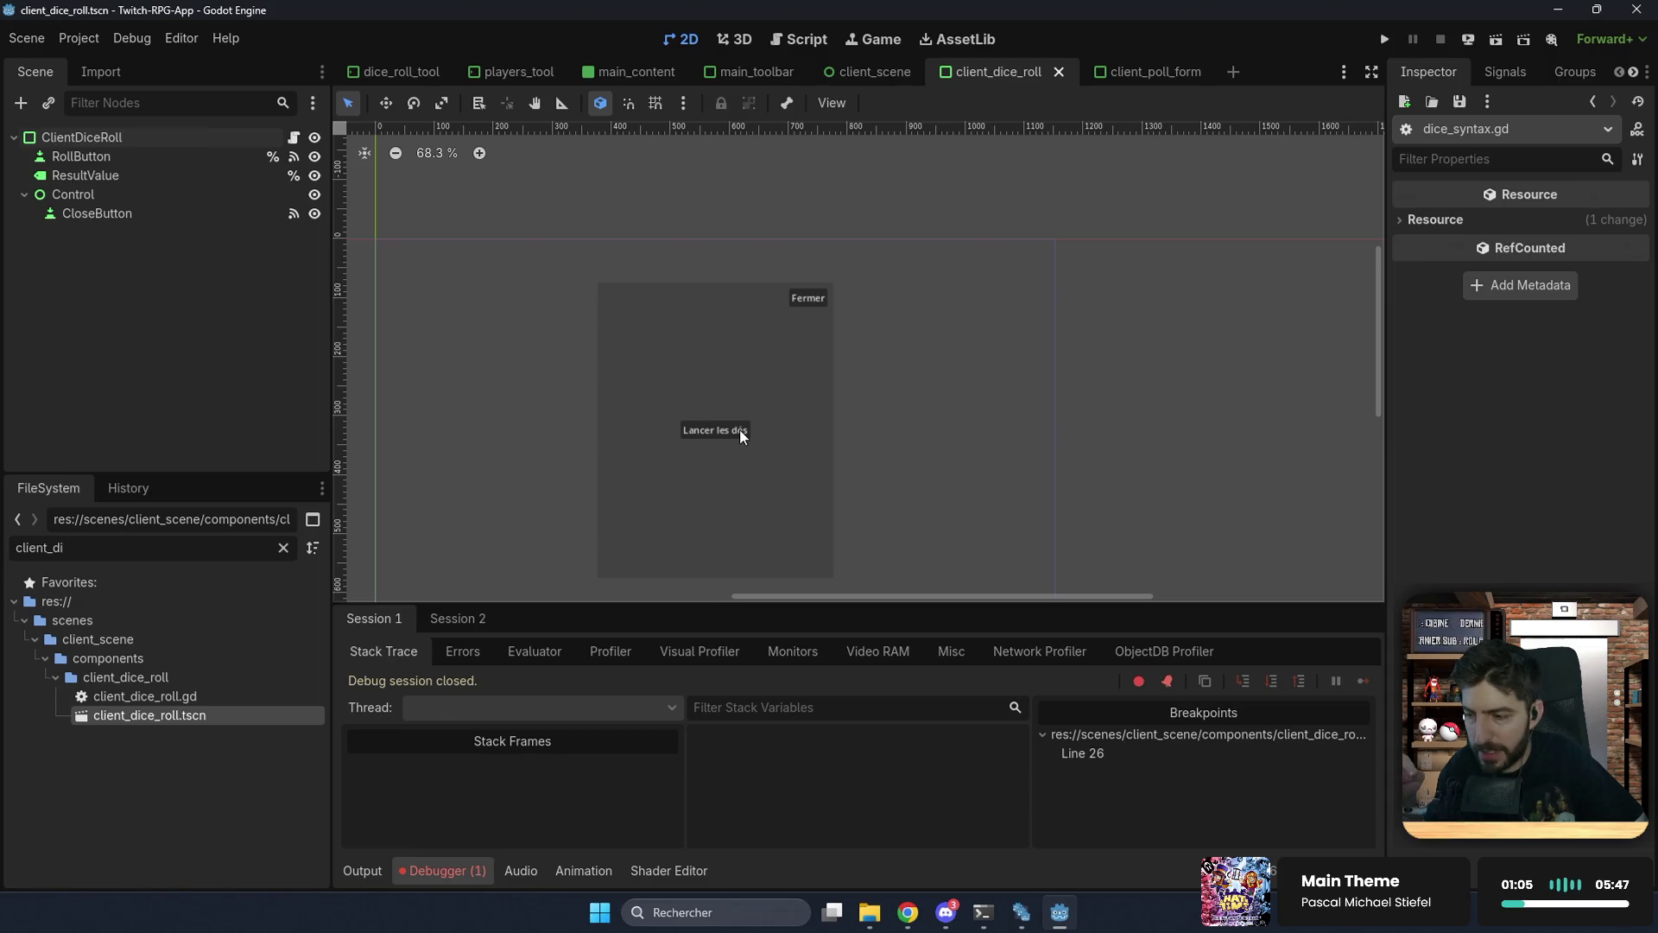
left_click(800, 44)
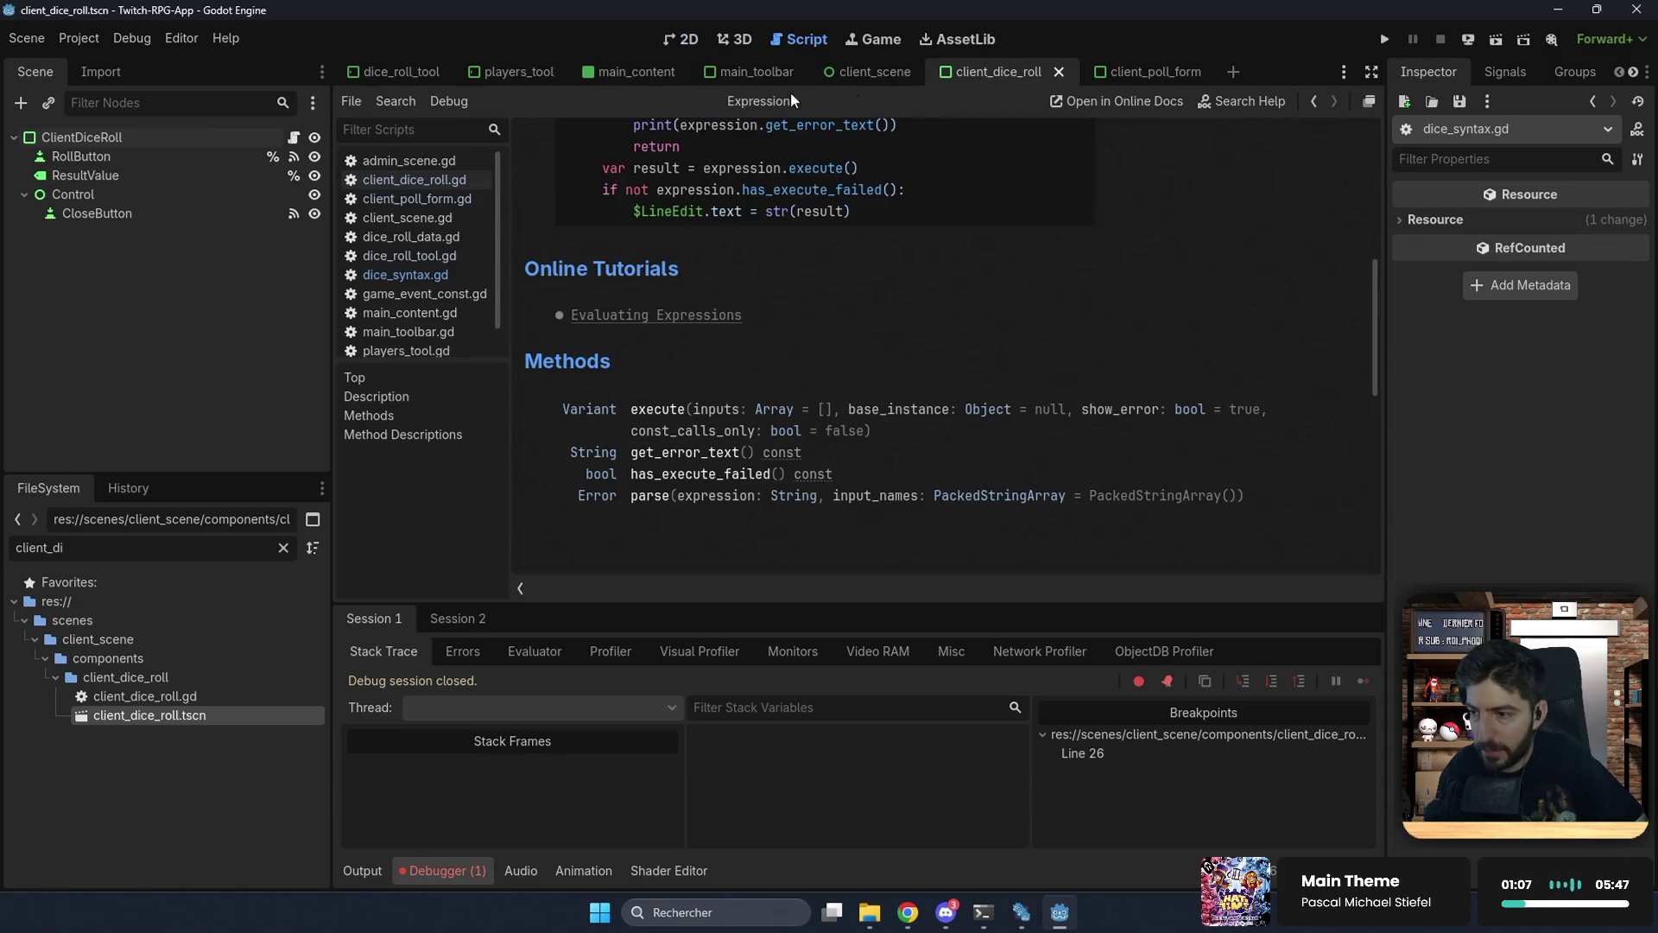
left_click(856, 70)
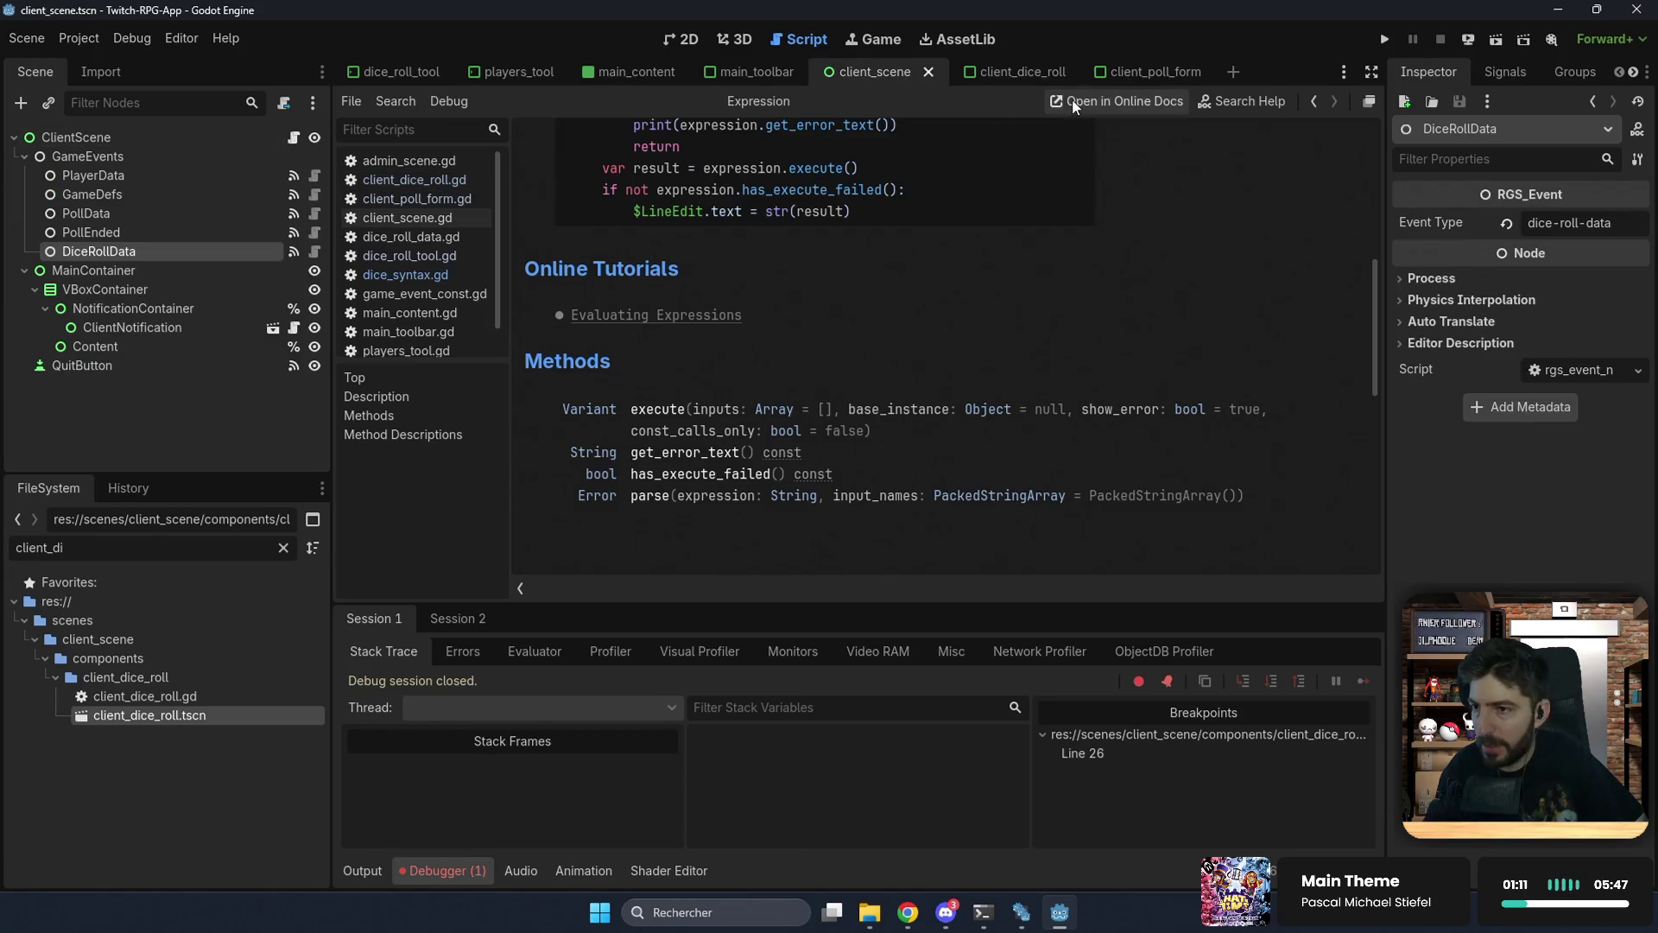
left_click(259, 138)
left_click(293, 137)
left_click(896, 356)
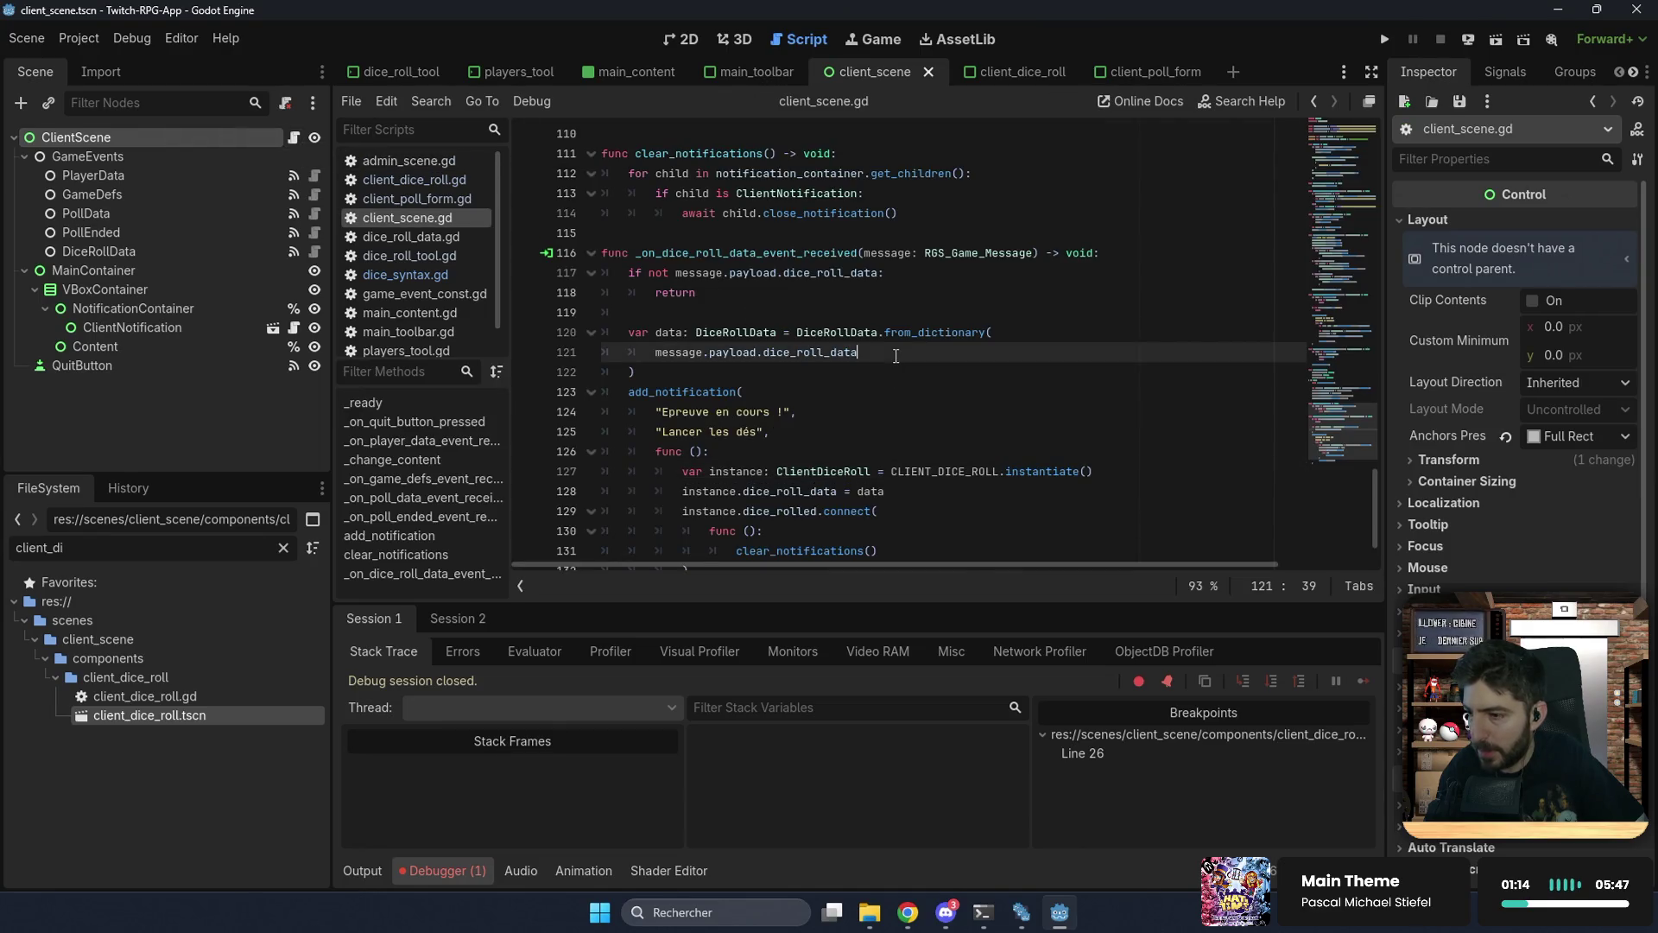
left_click(715, 373)
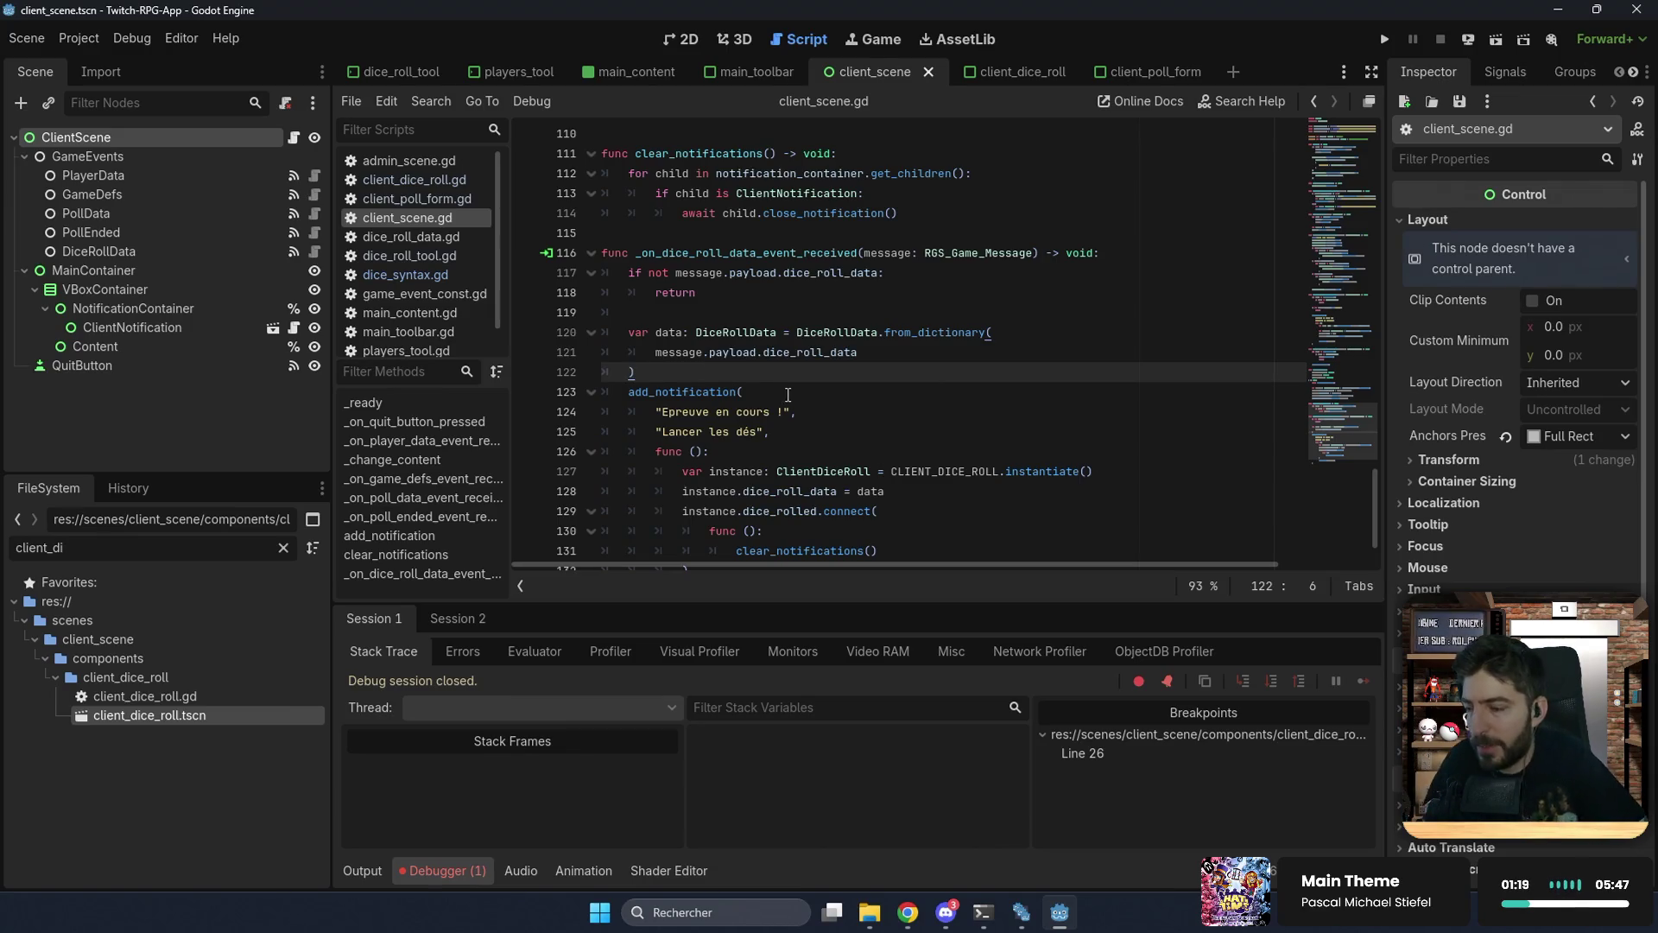
scroll(736, 381, "down", 2)
left_click(855, 352)
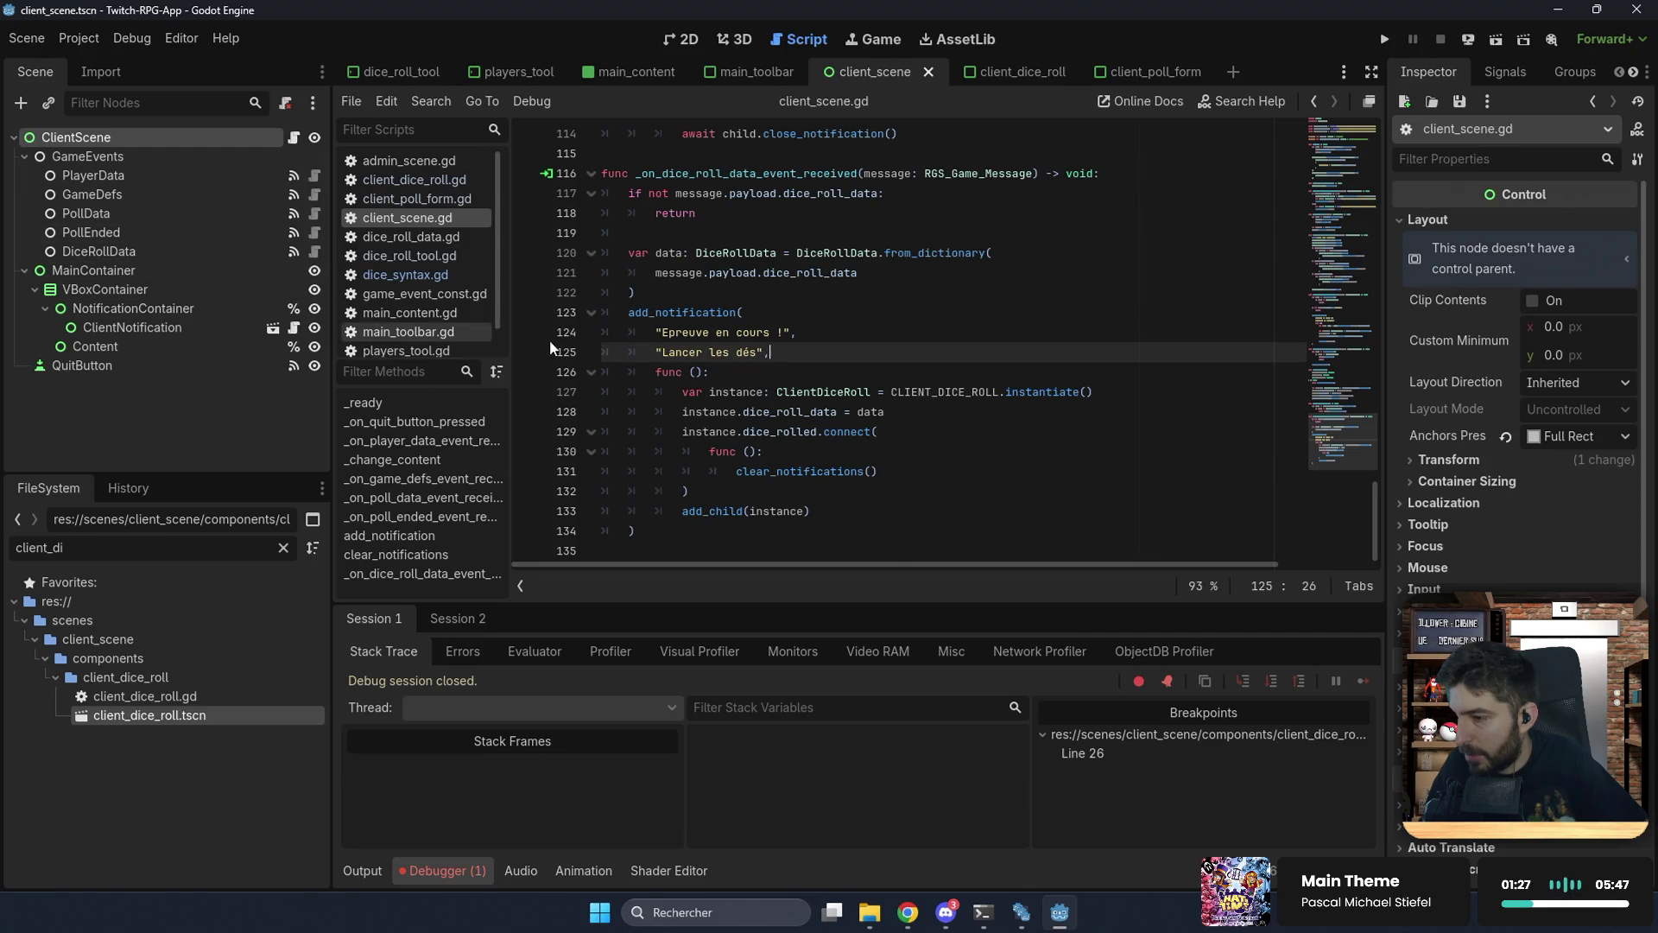
double_click(781, 432)
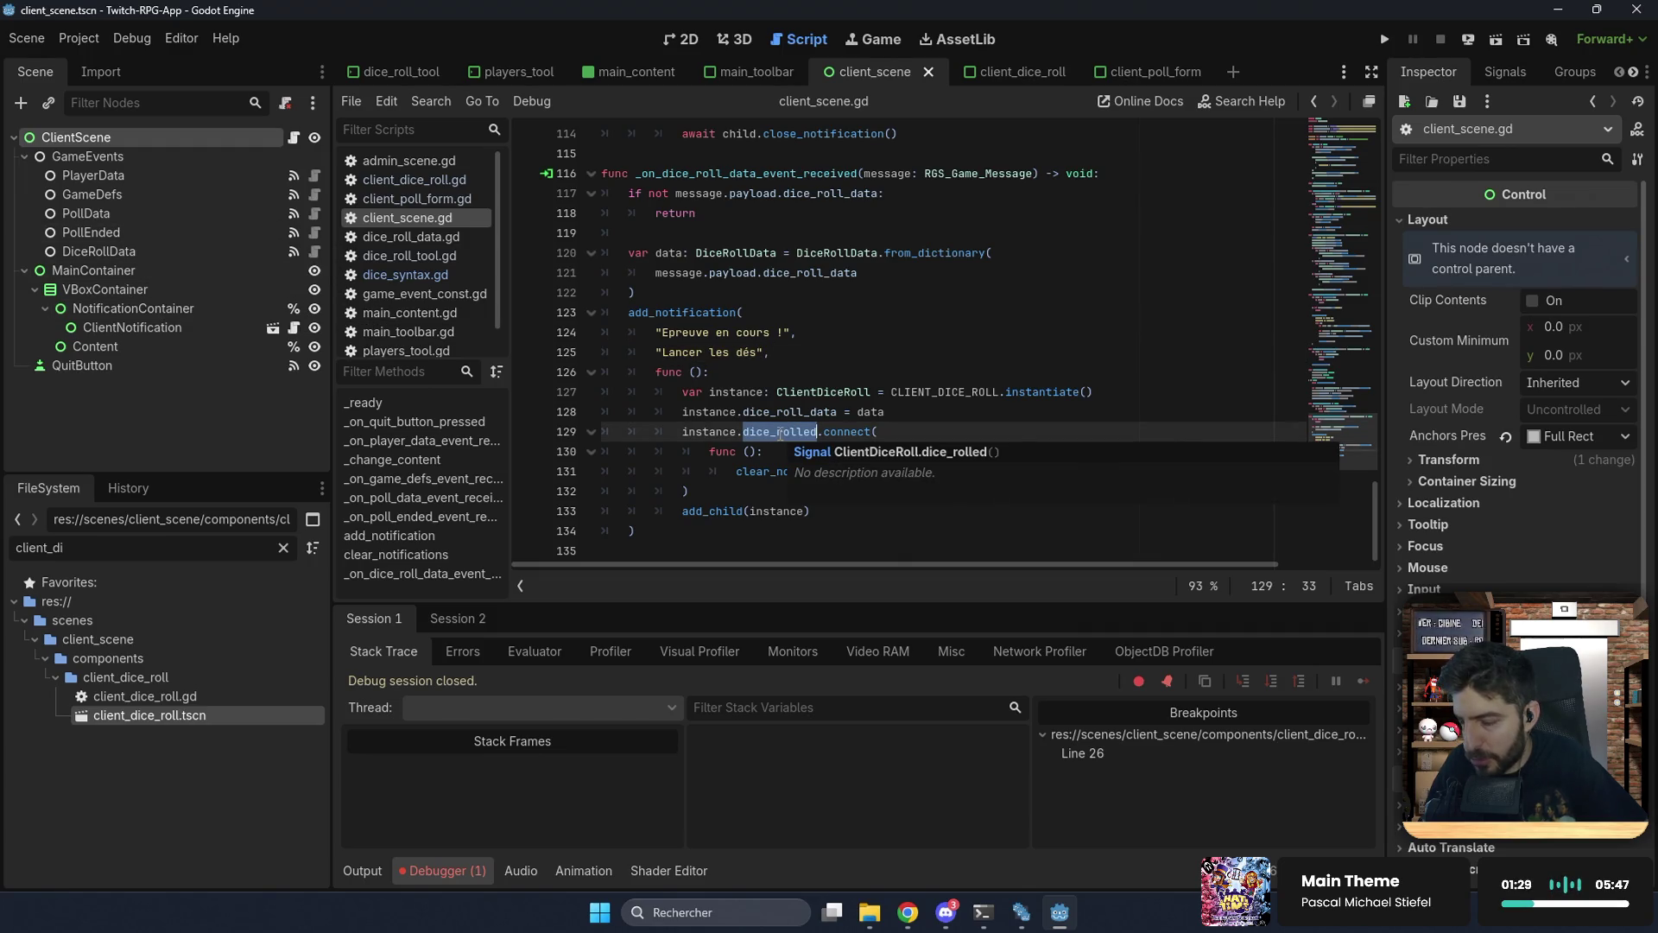
Step: Open ClientDiceRoll's script and place the caret on the blank line above dice_rolled.emit()
left_click(807, 393, "ctrl")
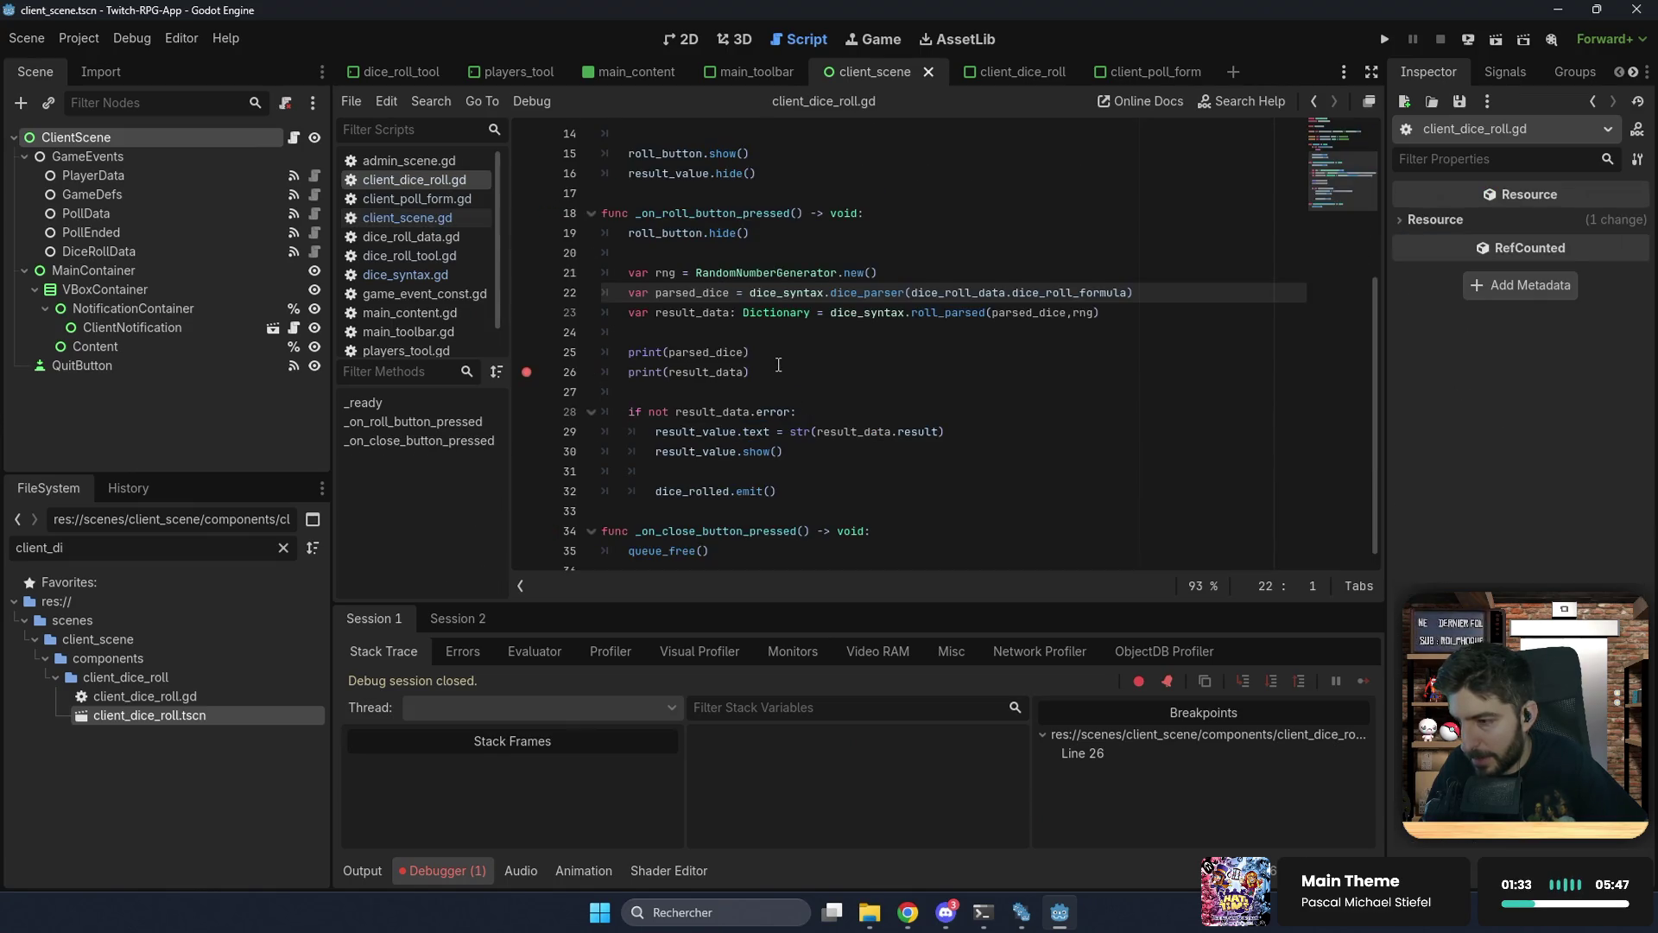
scroll(778, 364, "down", 1)
left_click(791, 477)
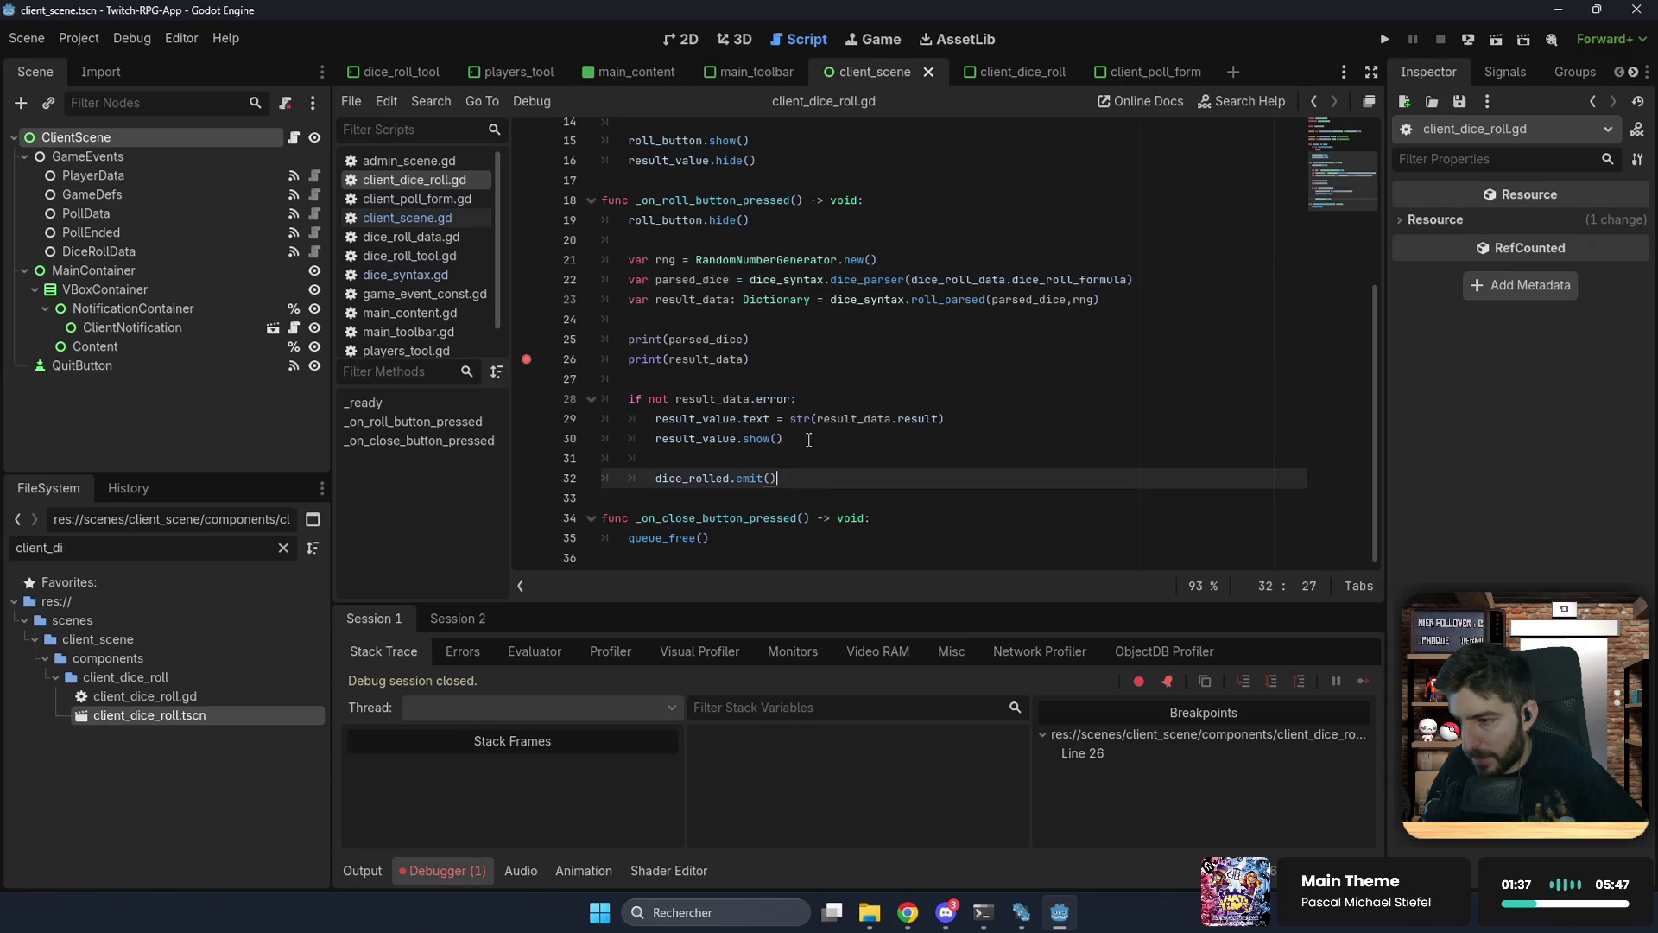
left_click(809, 439)
left_click(798, 459)
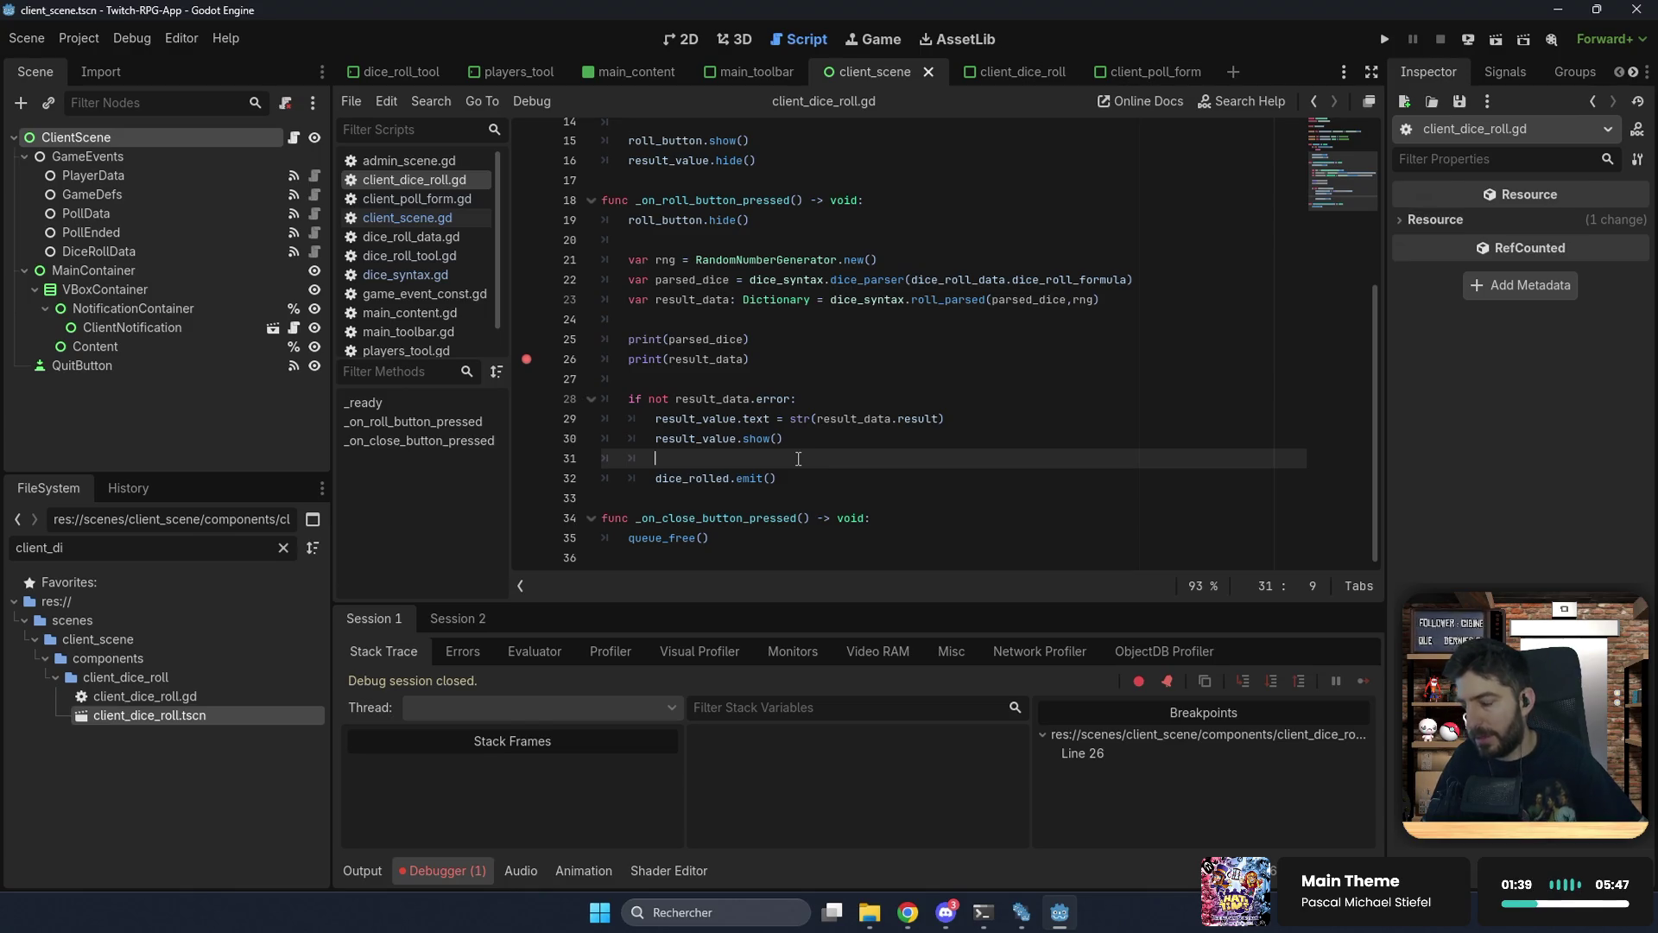
Step: Insert a RemoteGameServer.client_to_admin() call that builds a new RGS_Game_Message
key("Return")
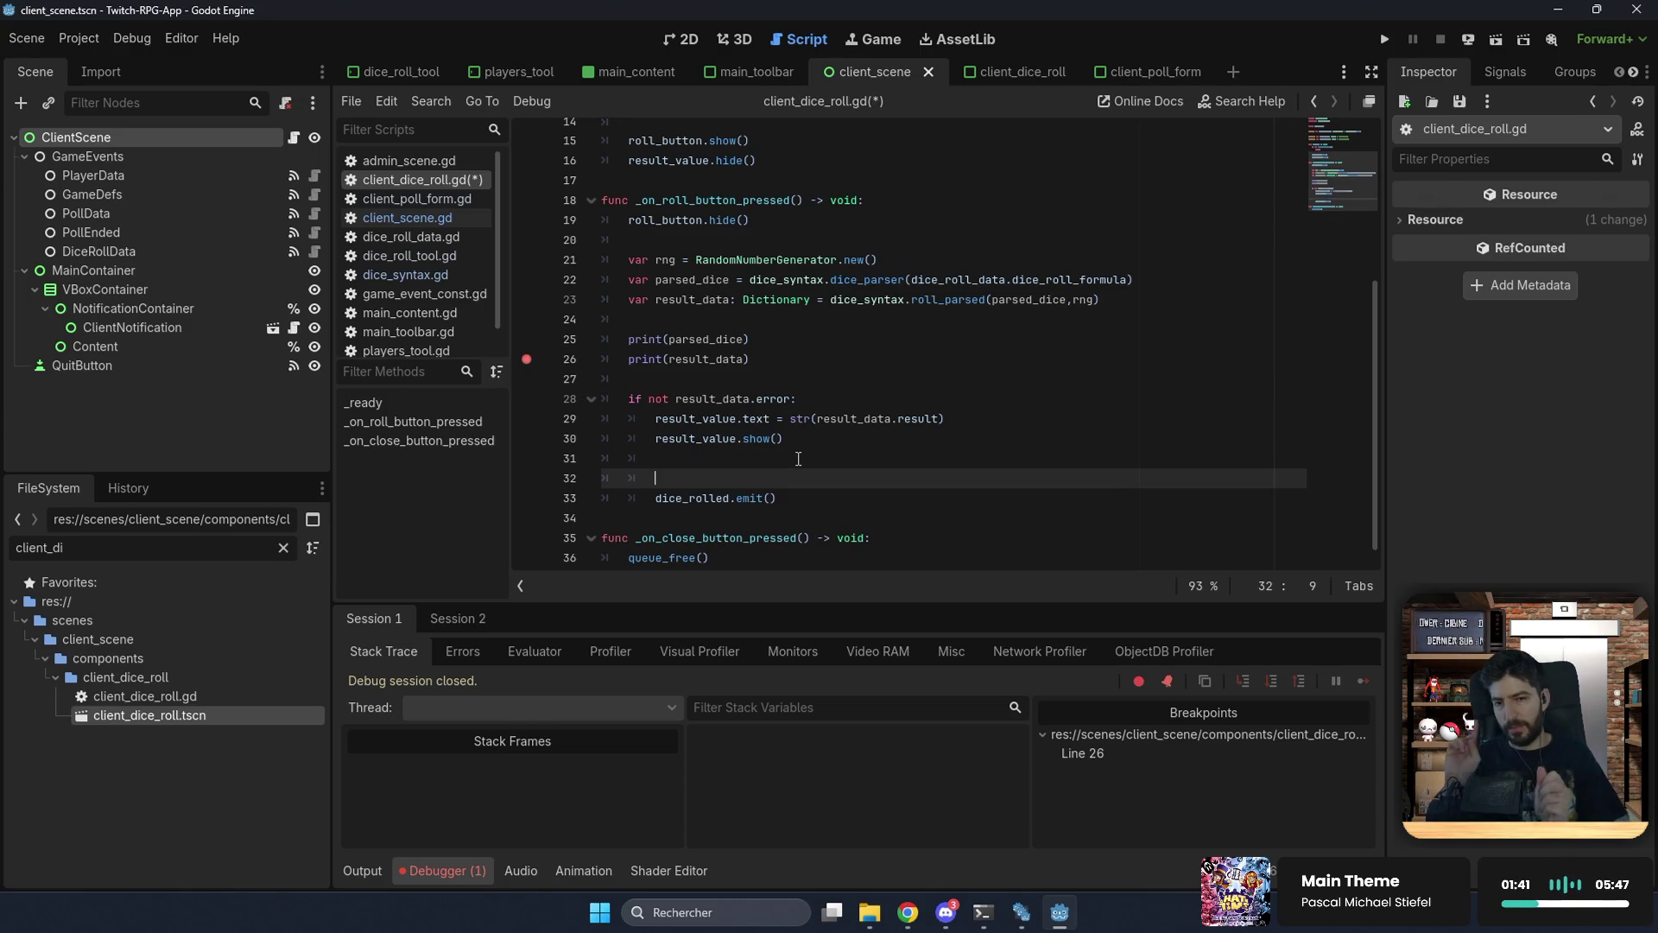
type("Remov")
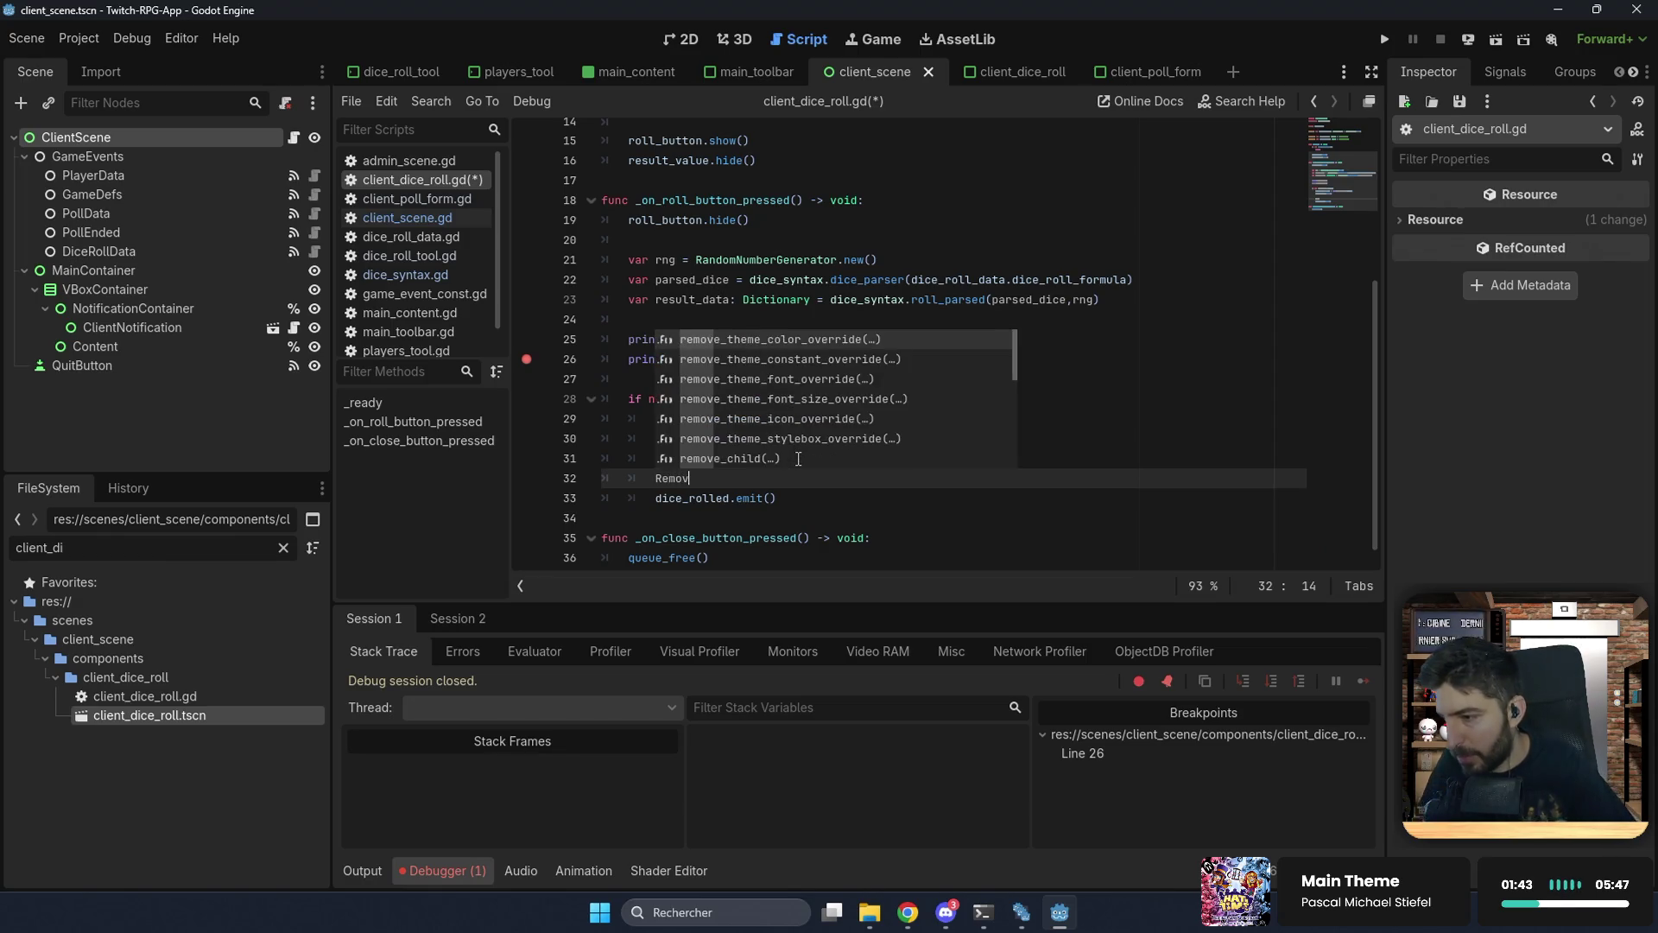
key("Return")
type(".")
key("Down")
key("Down")
key("Return")
key("Return")
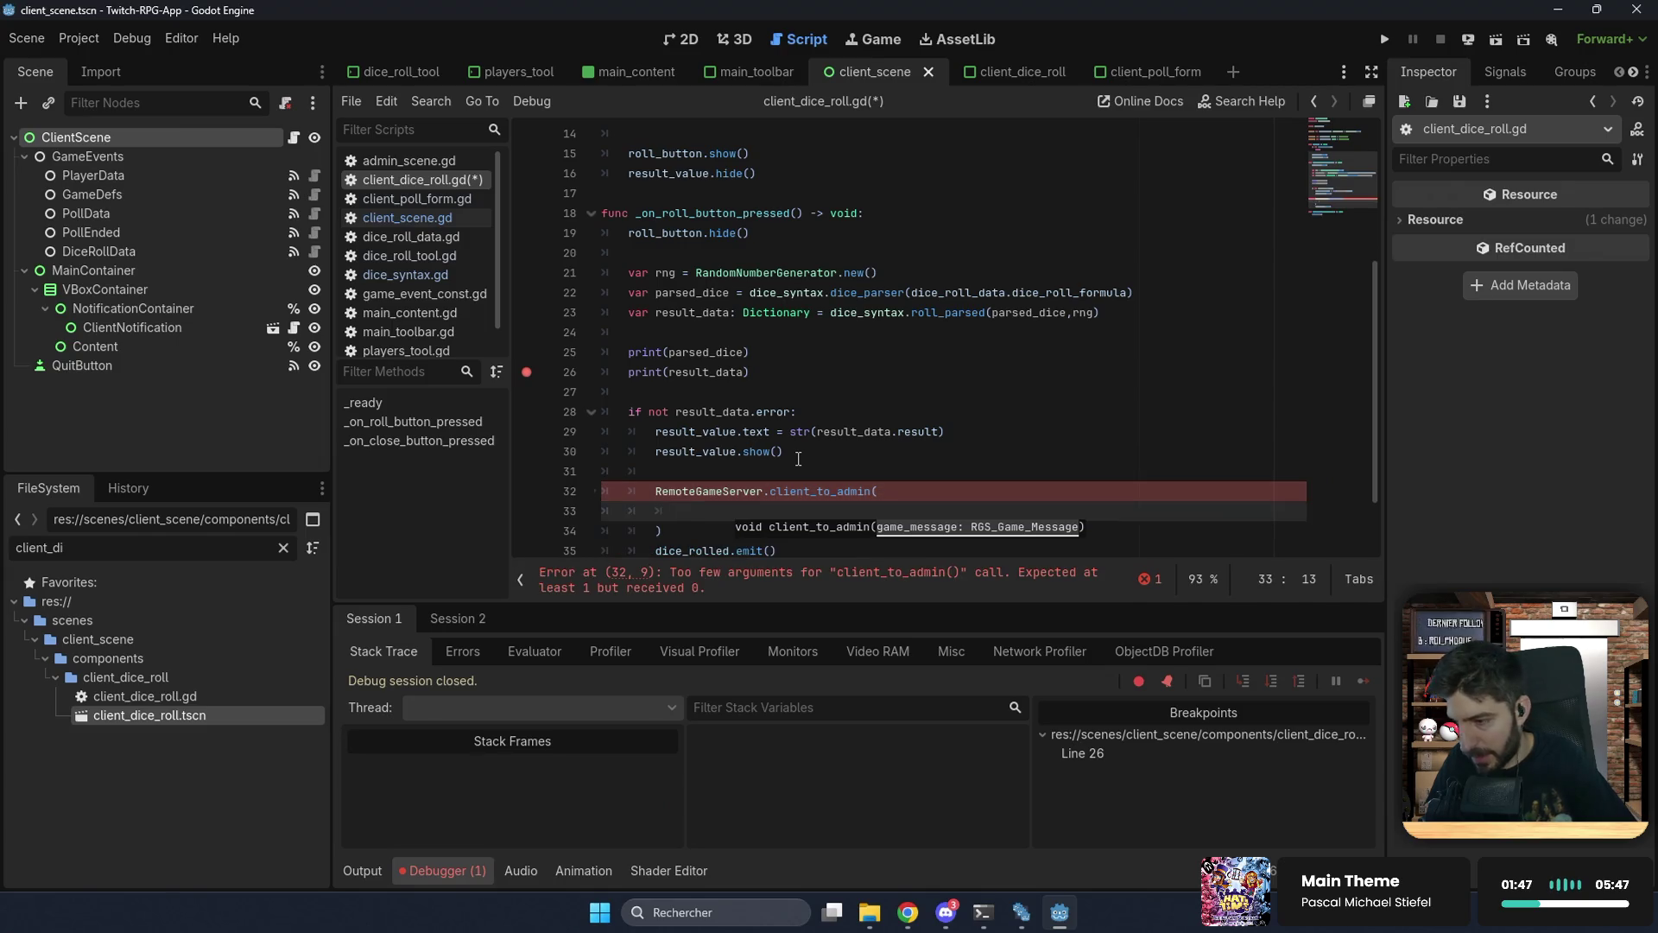
type("R")
key("Down")
key("Down")
key("Down")
key("Return")
type(".new()")
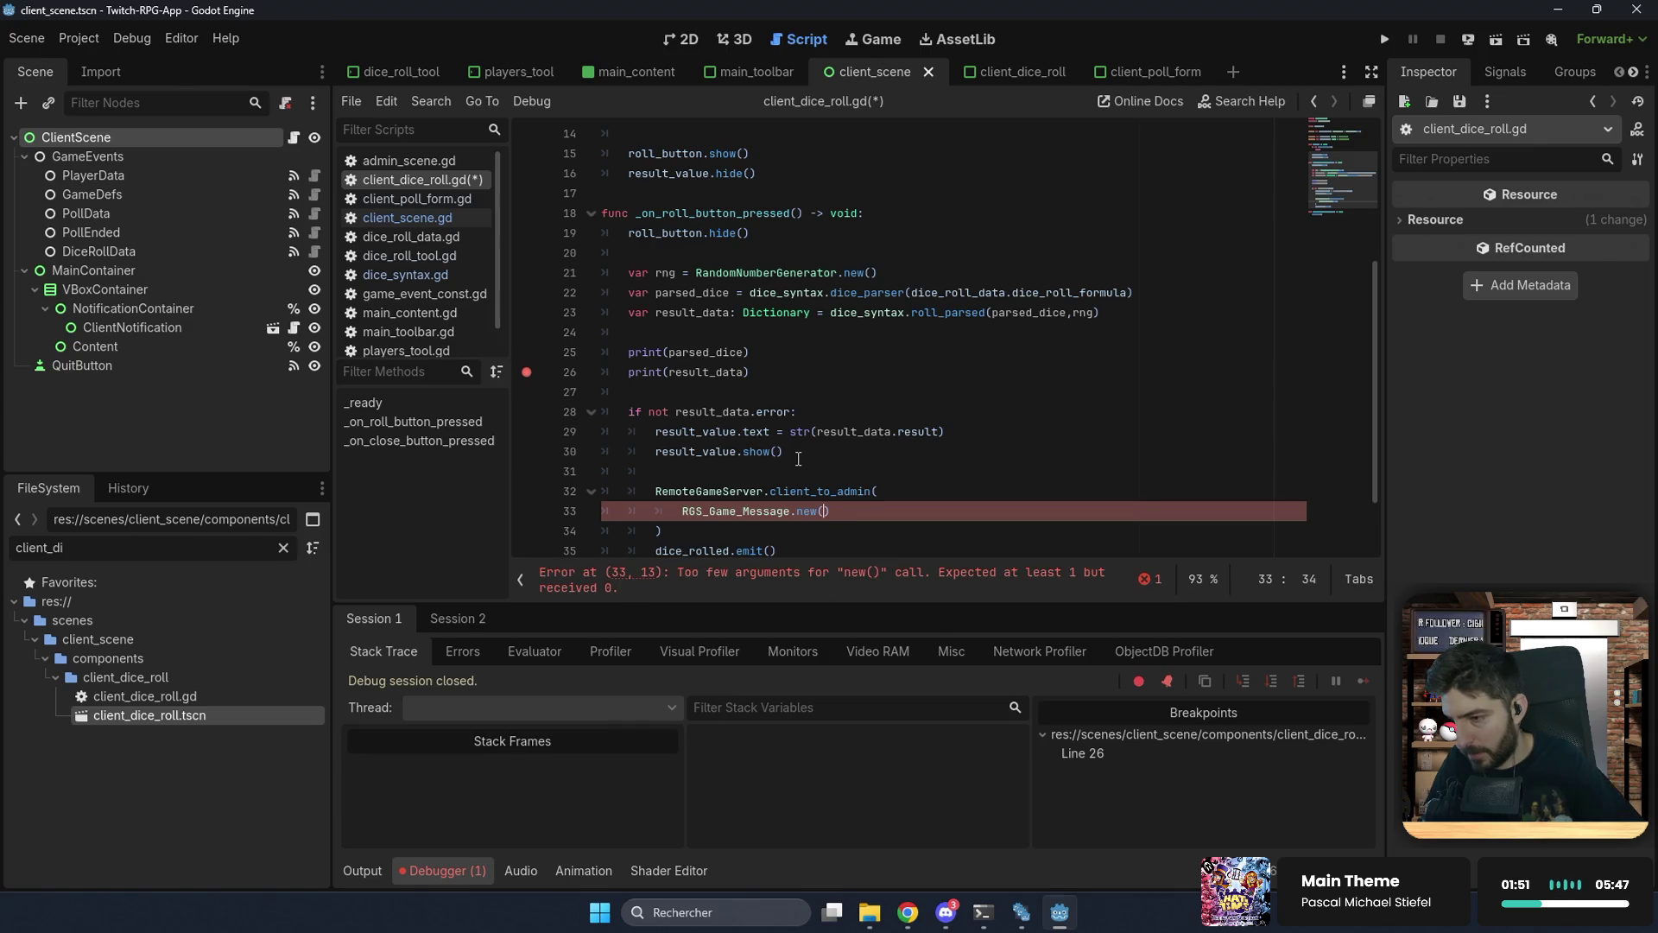
key("Return")
Step: Pass an empty string and a payload dictionary starting with "dice_roll_data": data
type("\"\",")
key("Return")
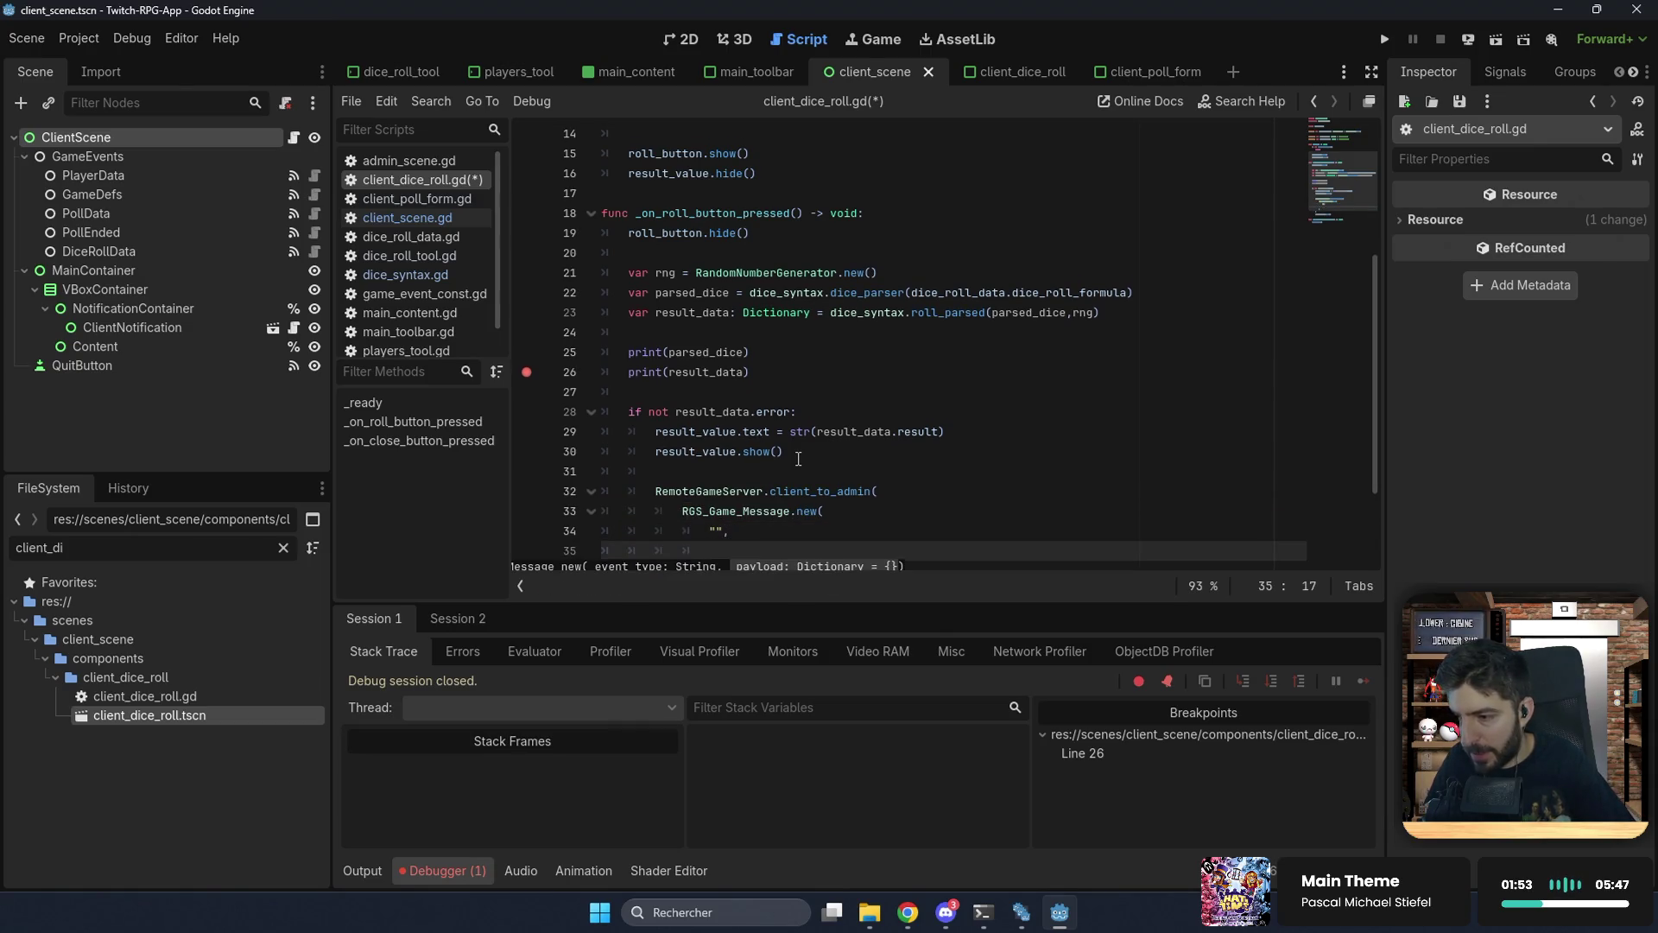
type("{")
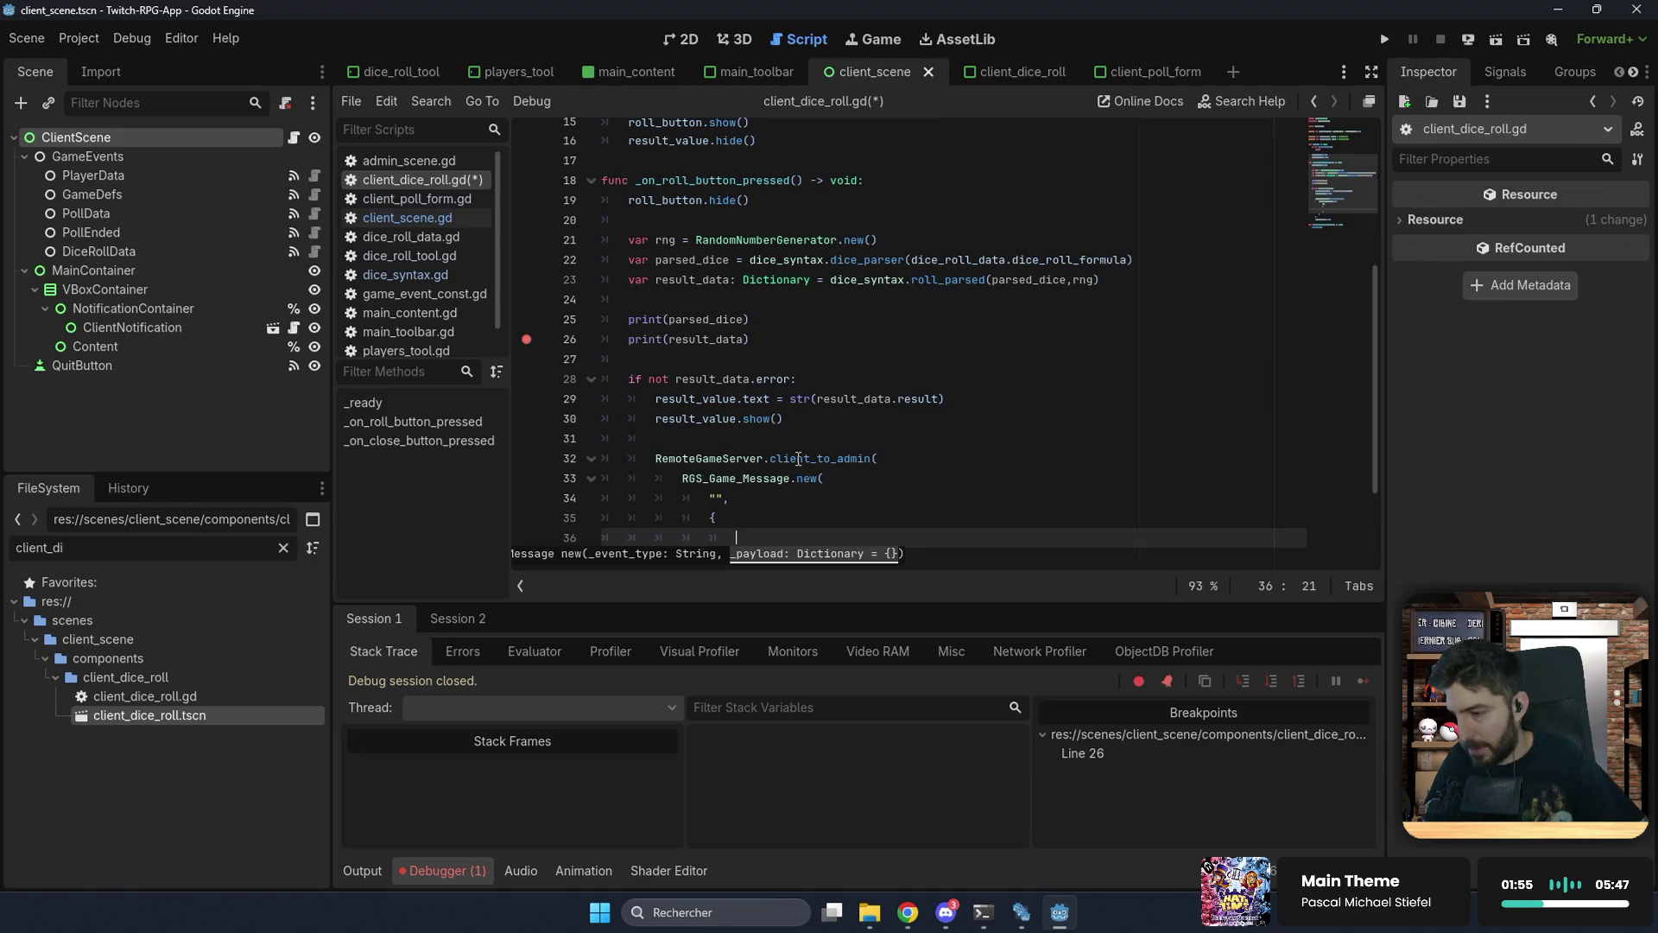
key("Return")
scroll(820, 439, "down", 3)
scroll(821, 440, "up", 3)
type("\"")
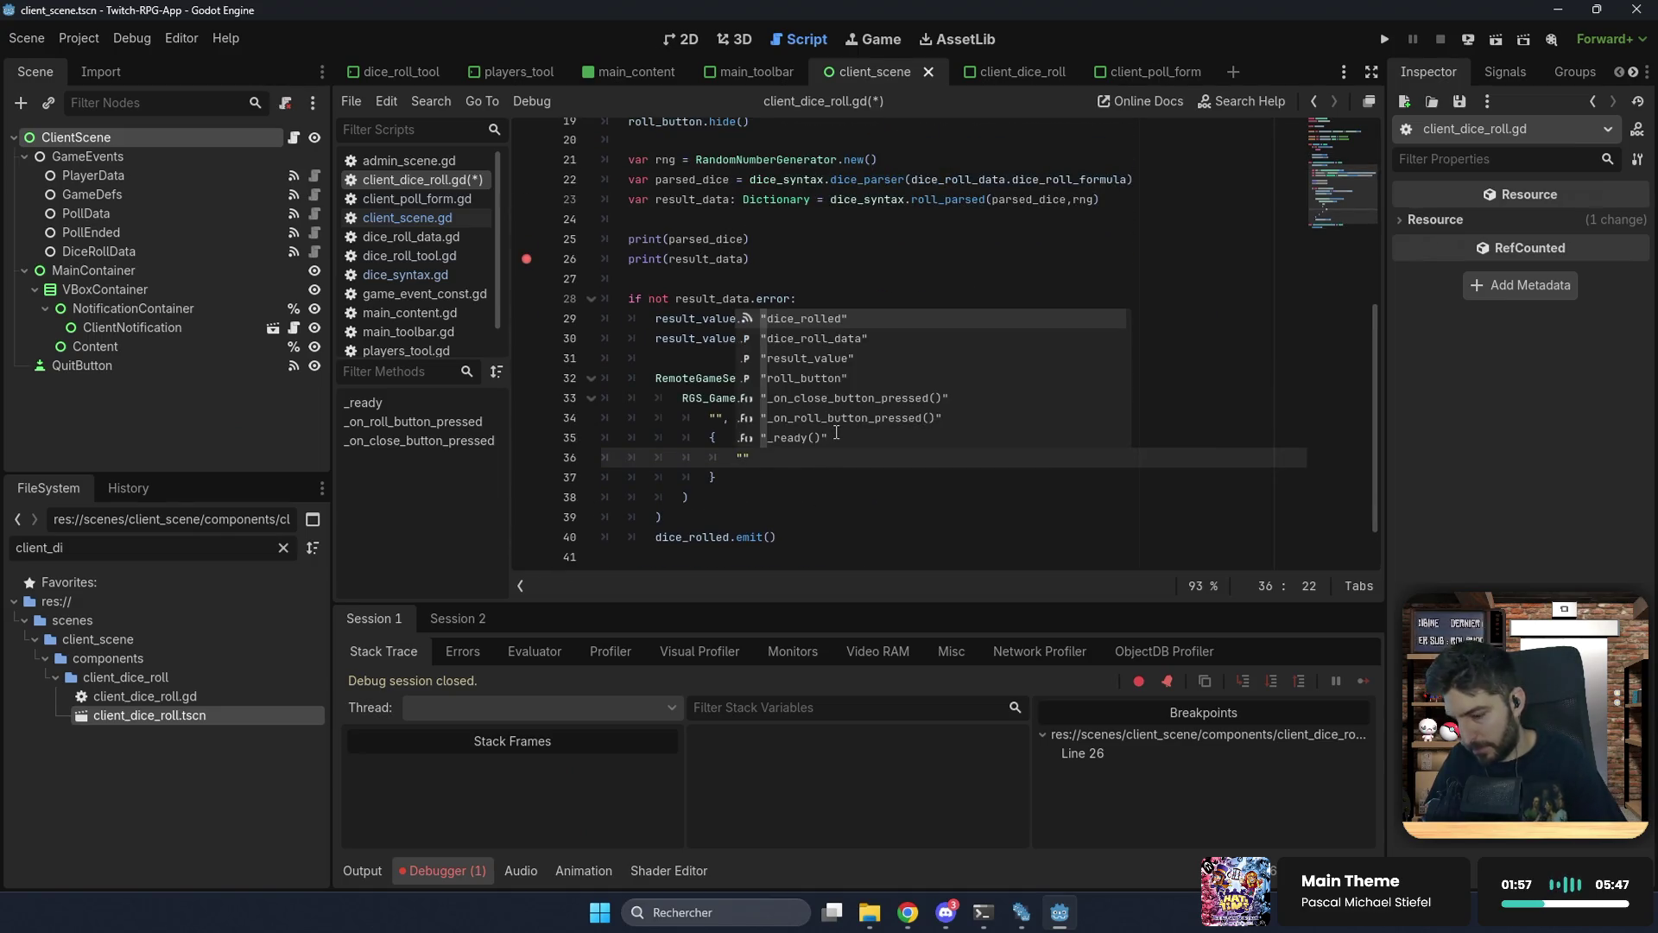
type("dice_roll_da")
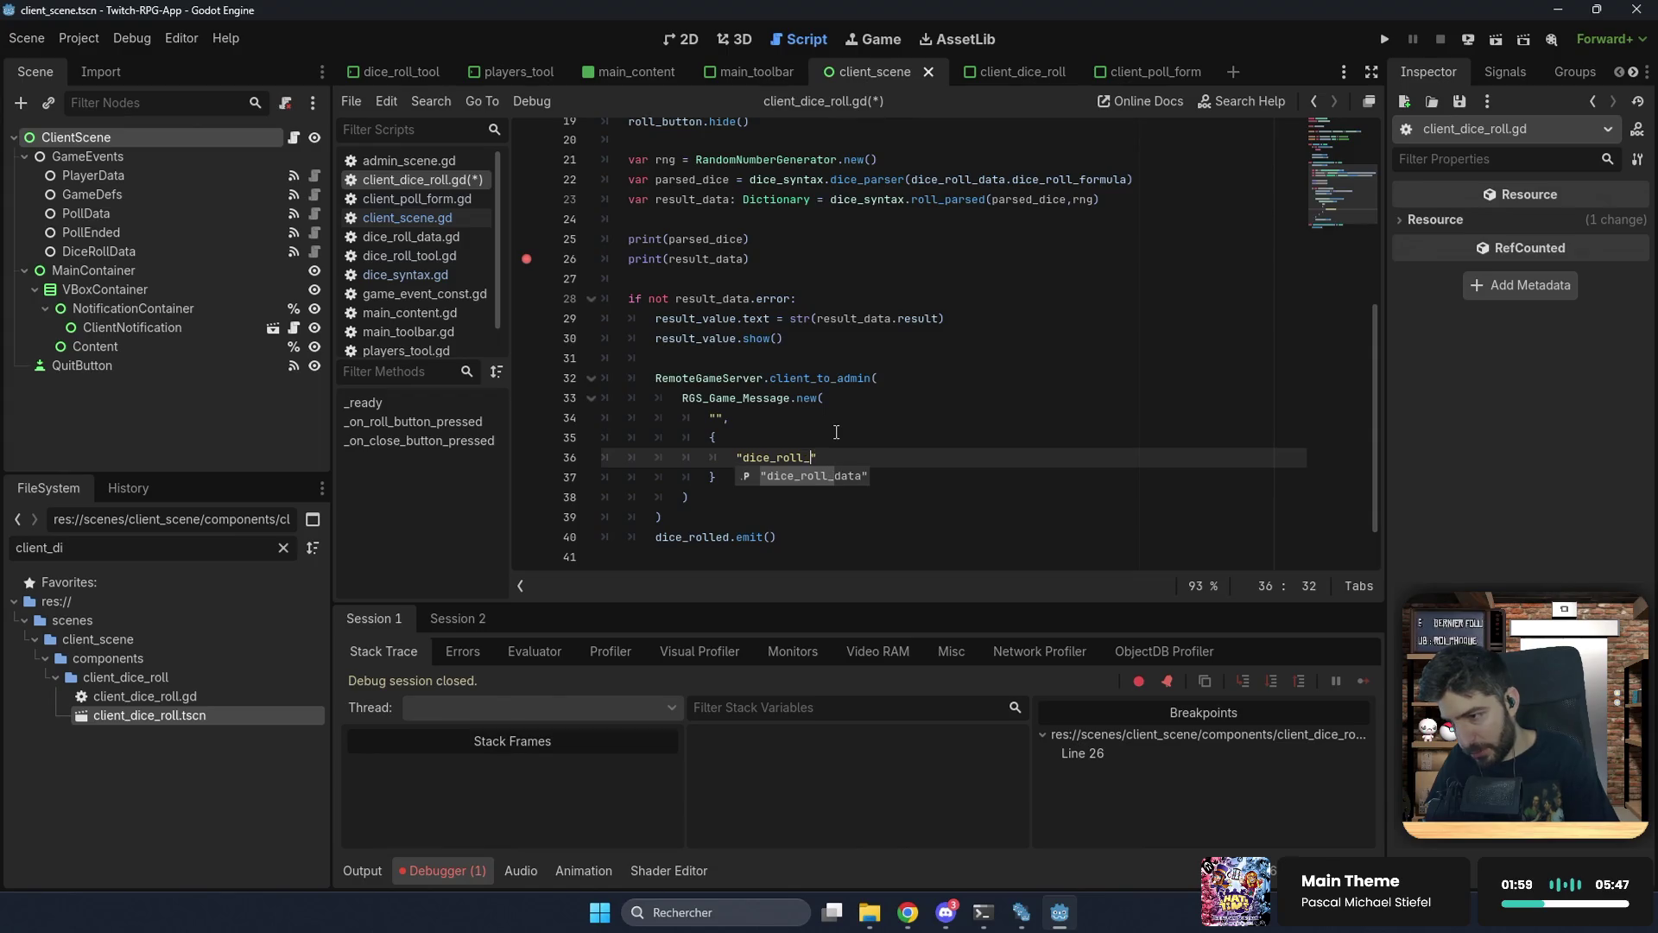
type("ta\": data")
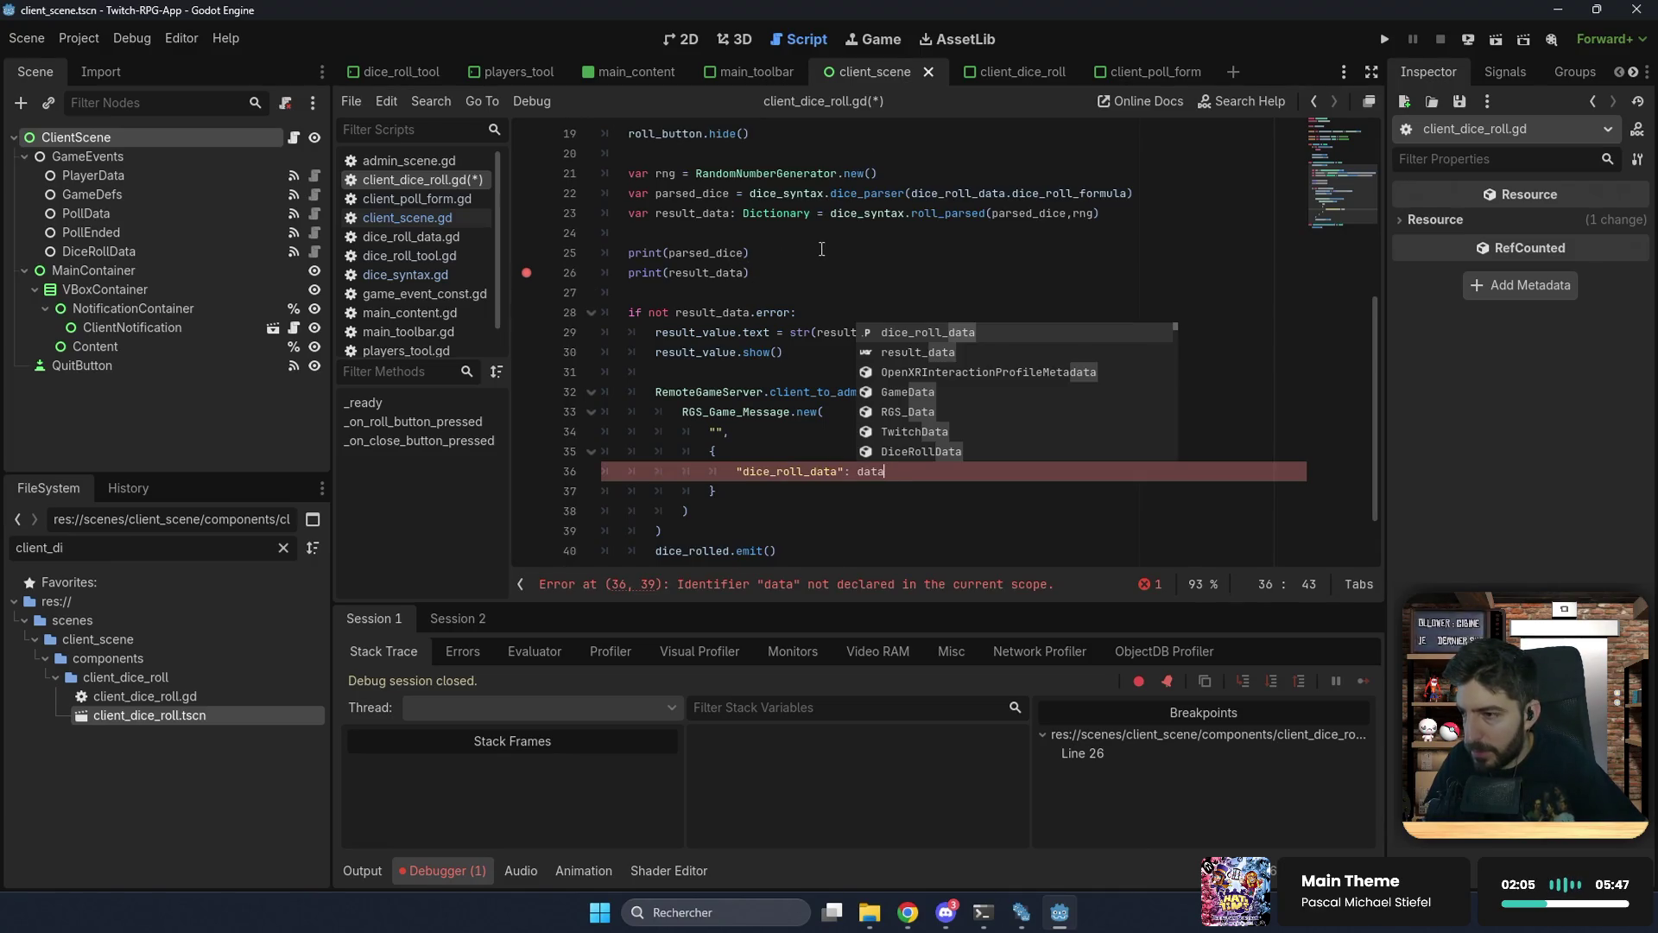
Step: Replace data with dice_roll_data and add a "result" key to the payload
double_click(968, 191)
key("ctrl+c")
double_click(871, 471)
key("ctrl+v")
type(",")
key("Return")
type("\"reuslt")
key("BackSpace")
key("BackSpace")
key("BackSpace")
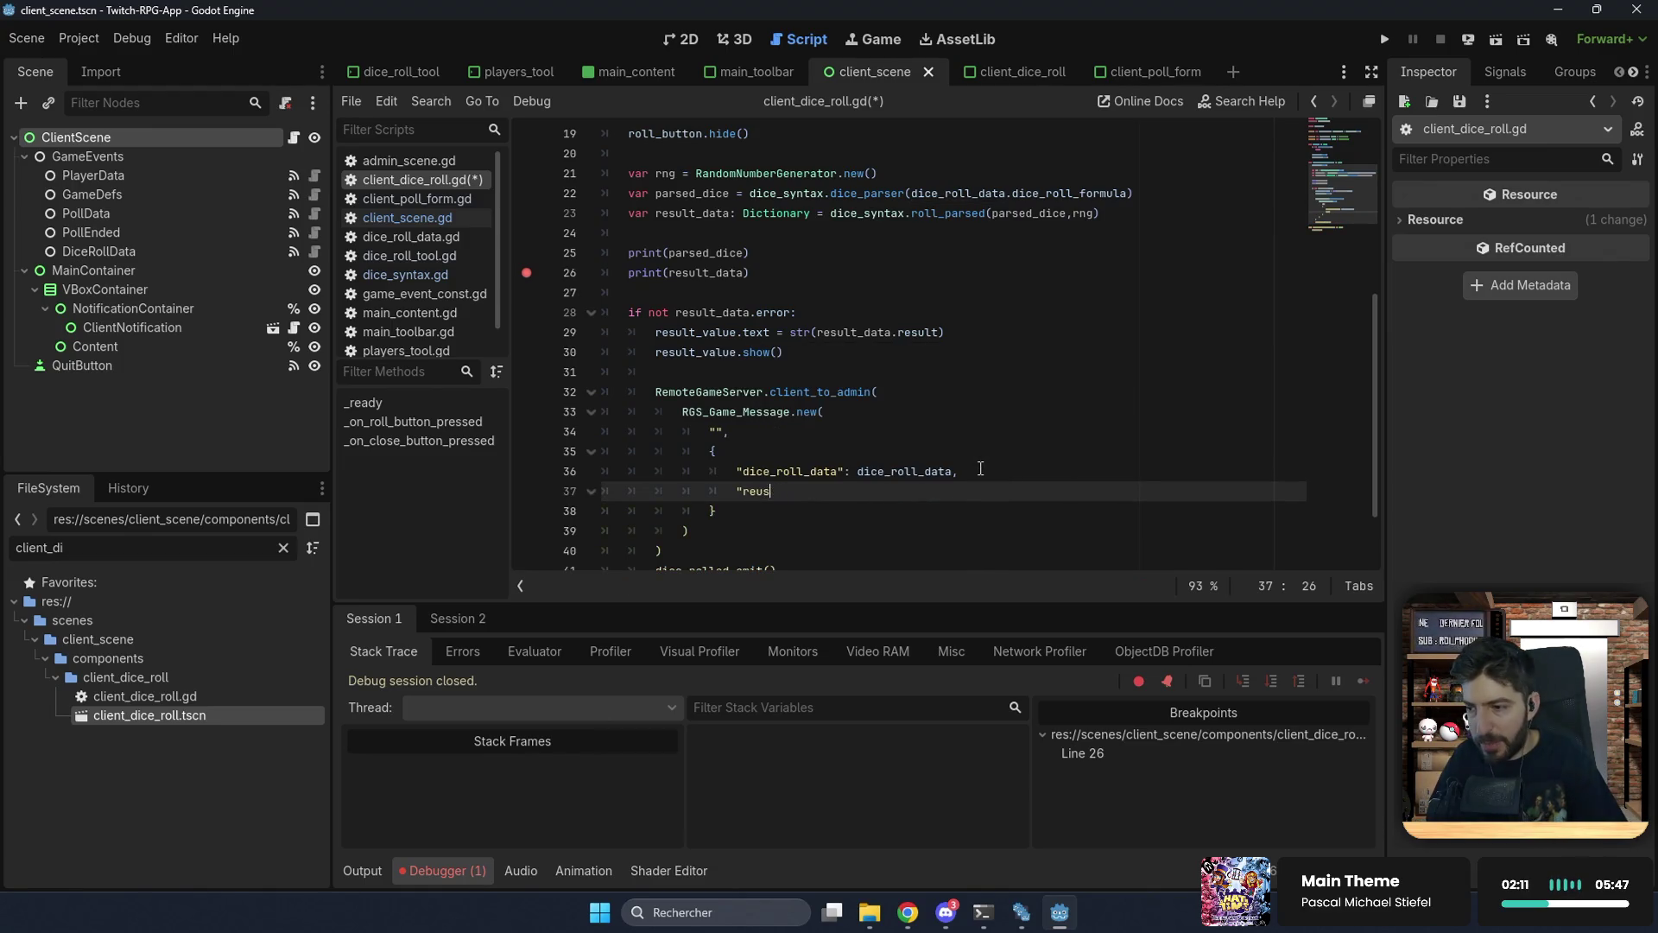
type("sult\":")
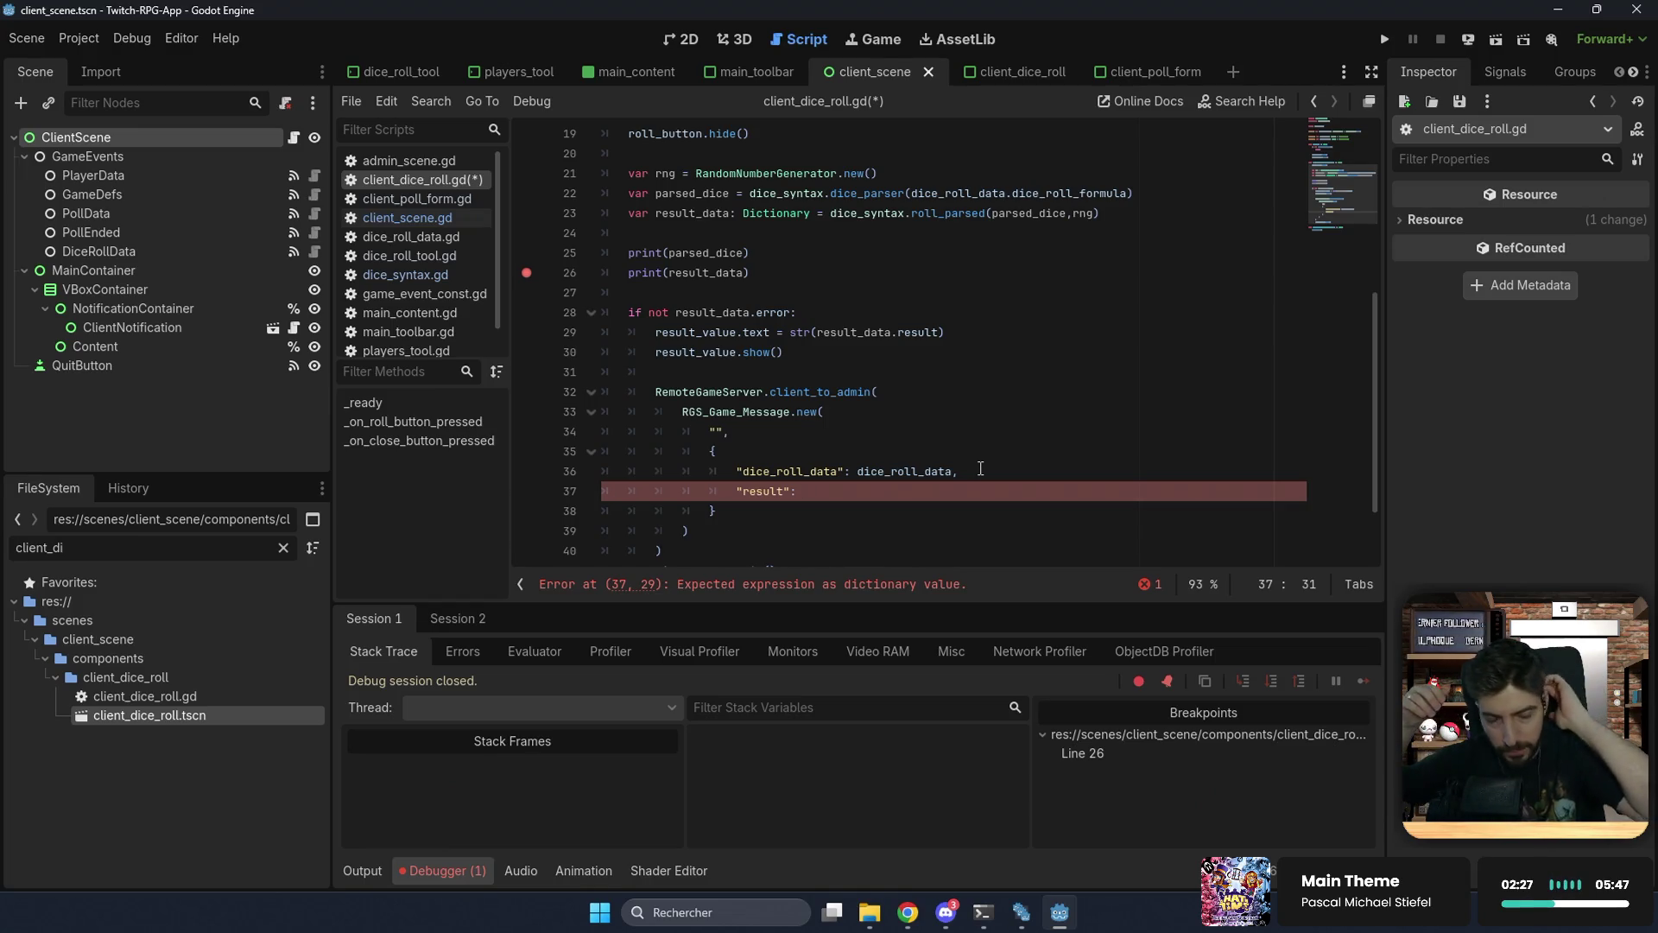
Step: Fill the "result" value with result_data.result copied from line 29, and save the script
double_click(797, 467)
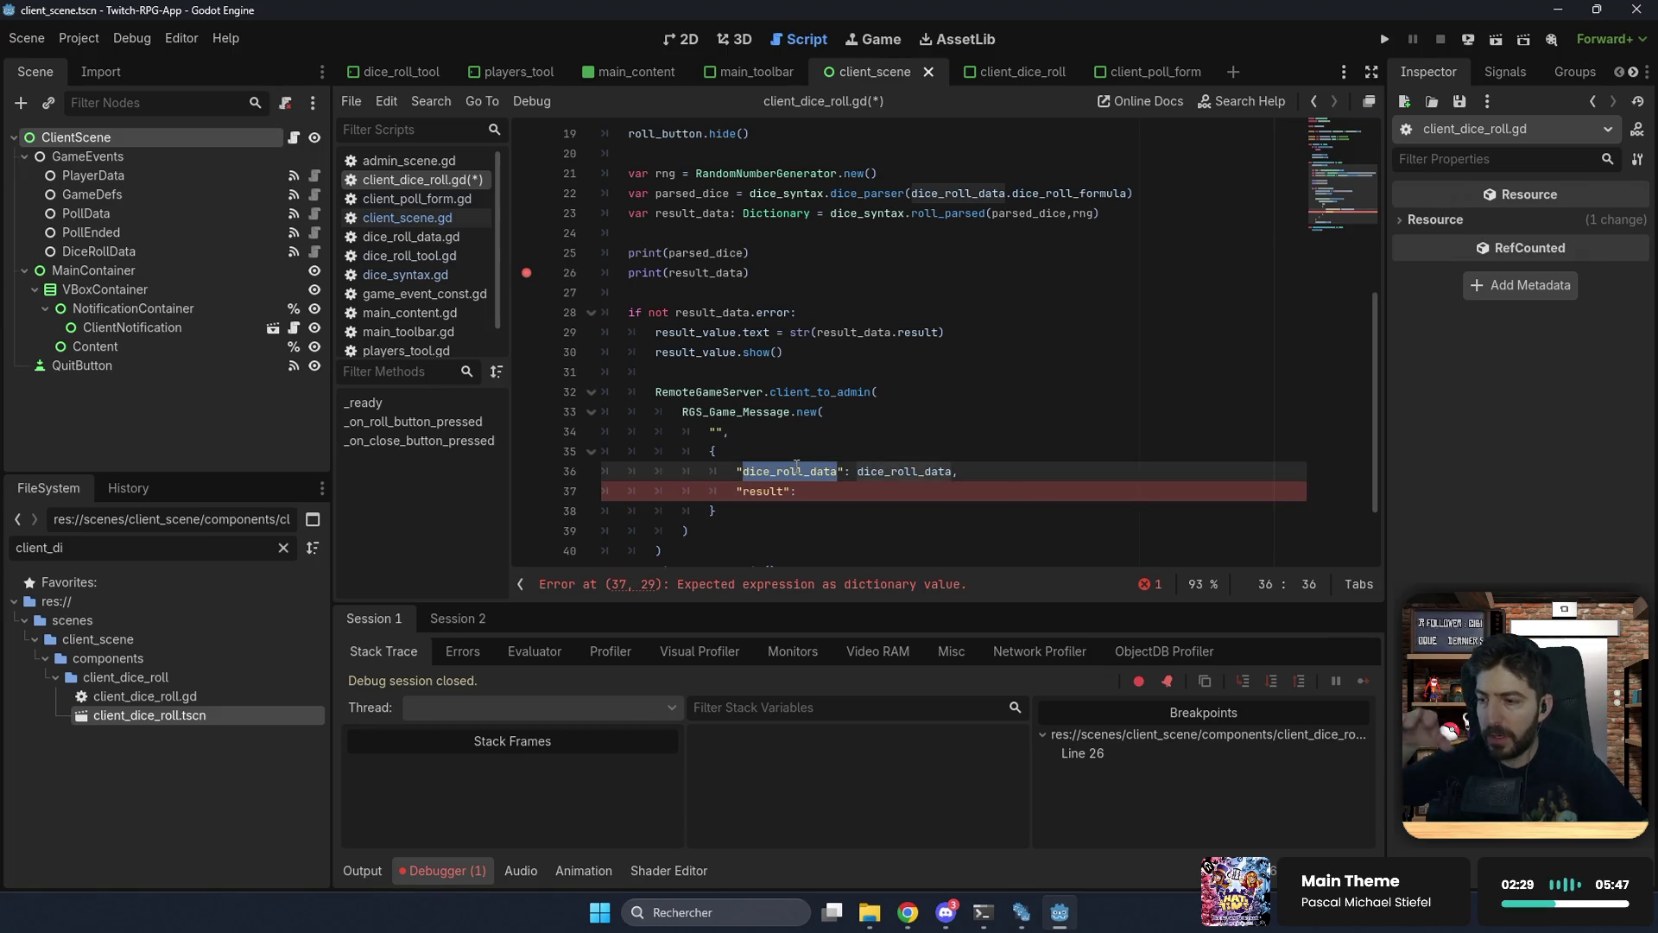
double_click(904, 471)
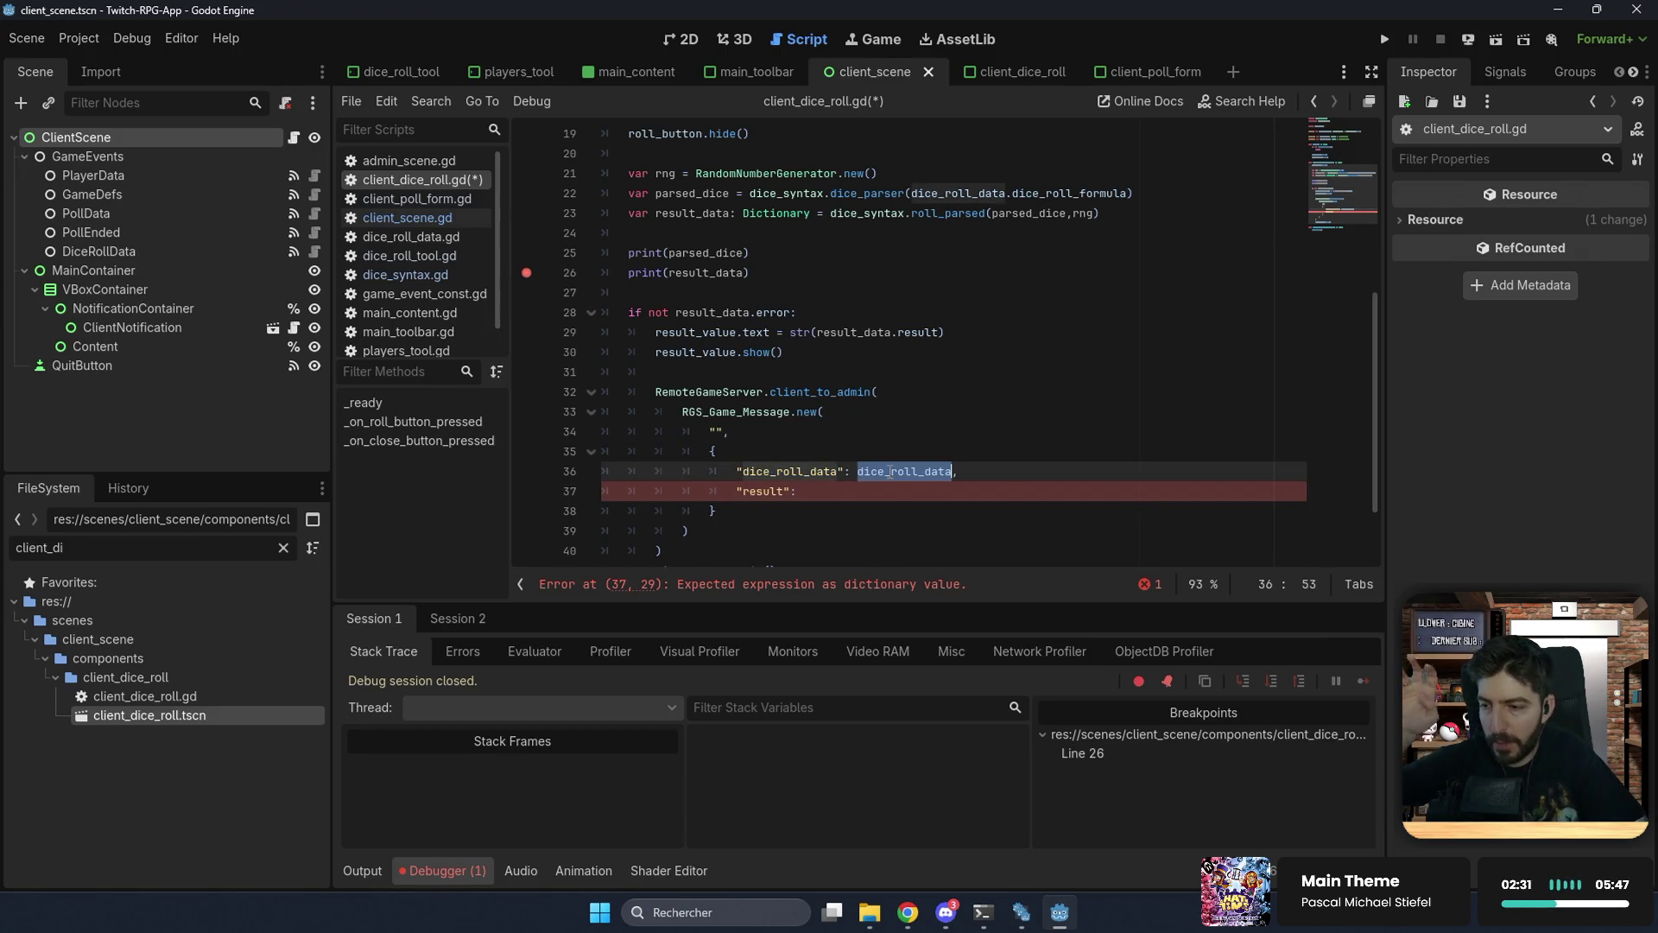
left_click(835, 495)
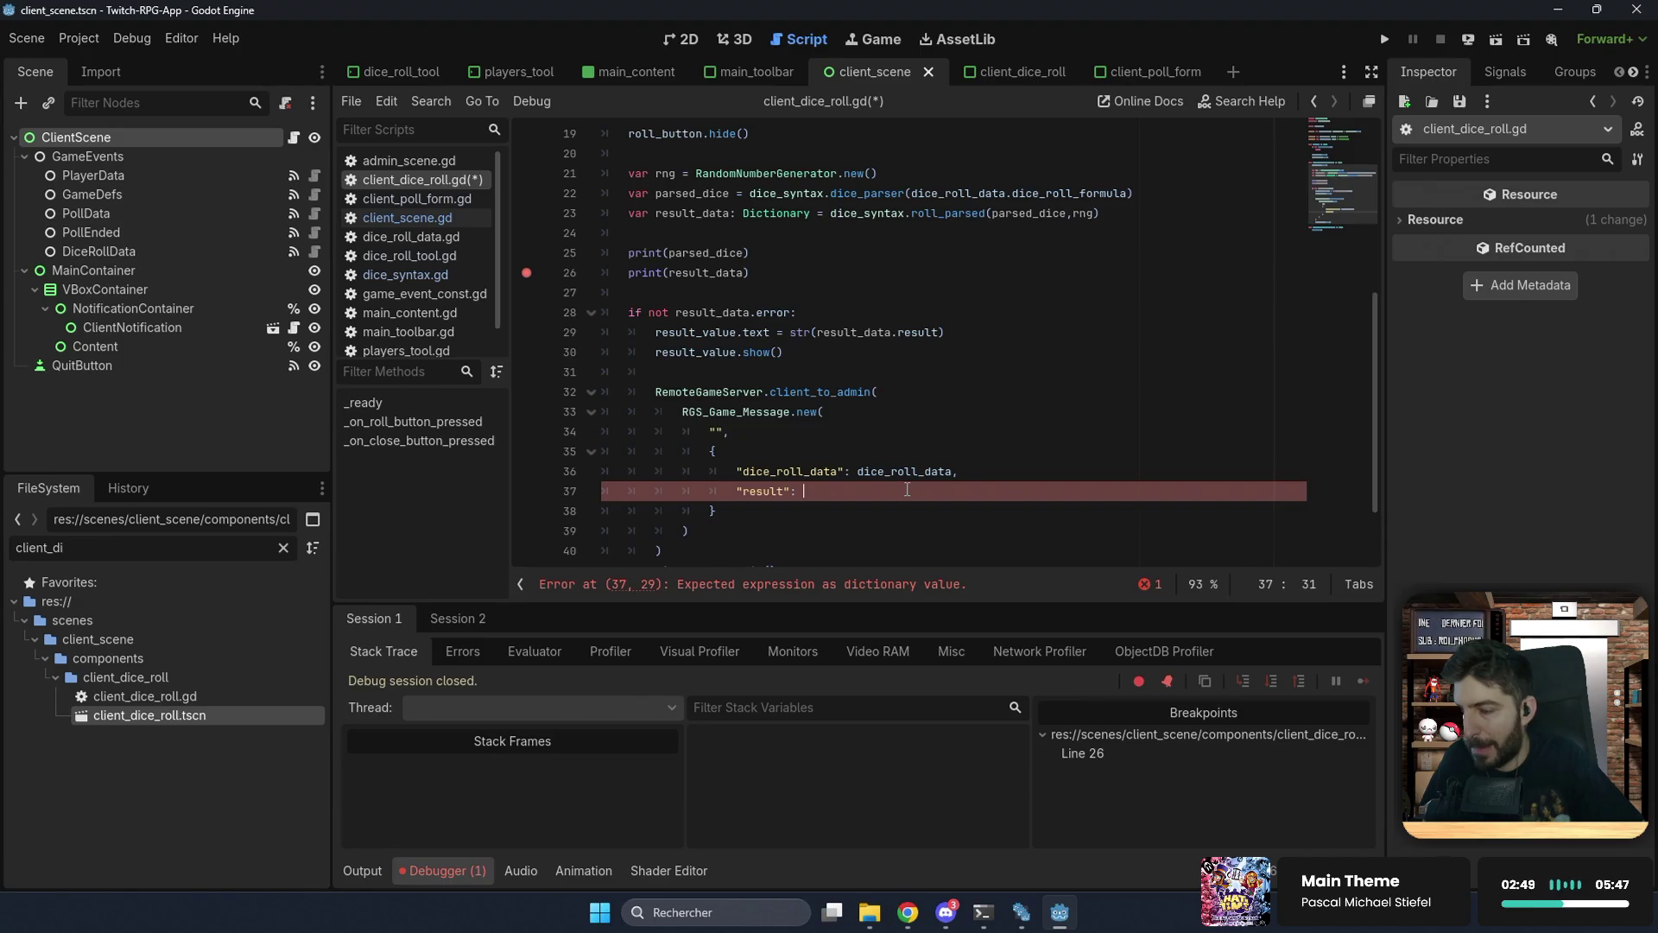
left_click_drag(817, 334, 940, 338)
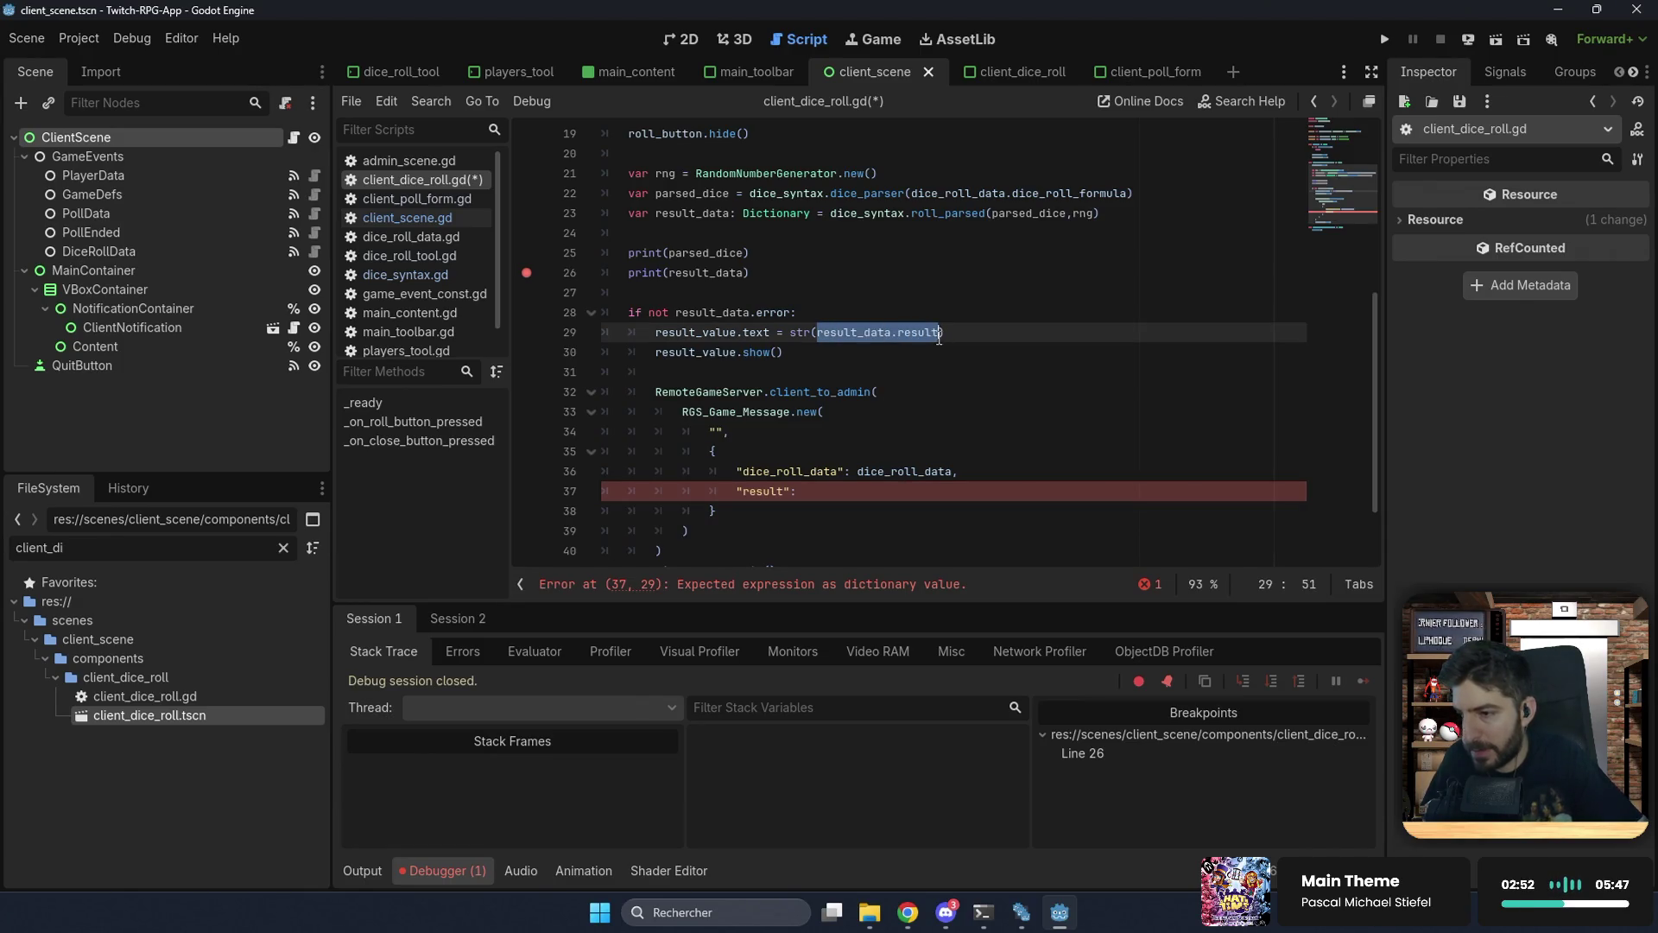
key("ctrl+c")
left_click(834, 489)
key("ctrl+v")
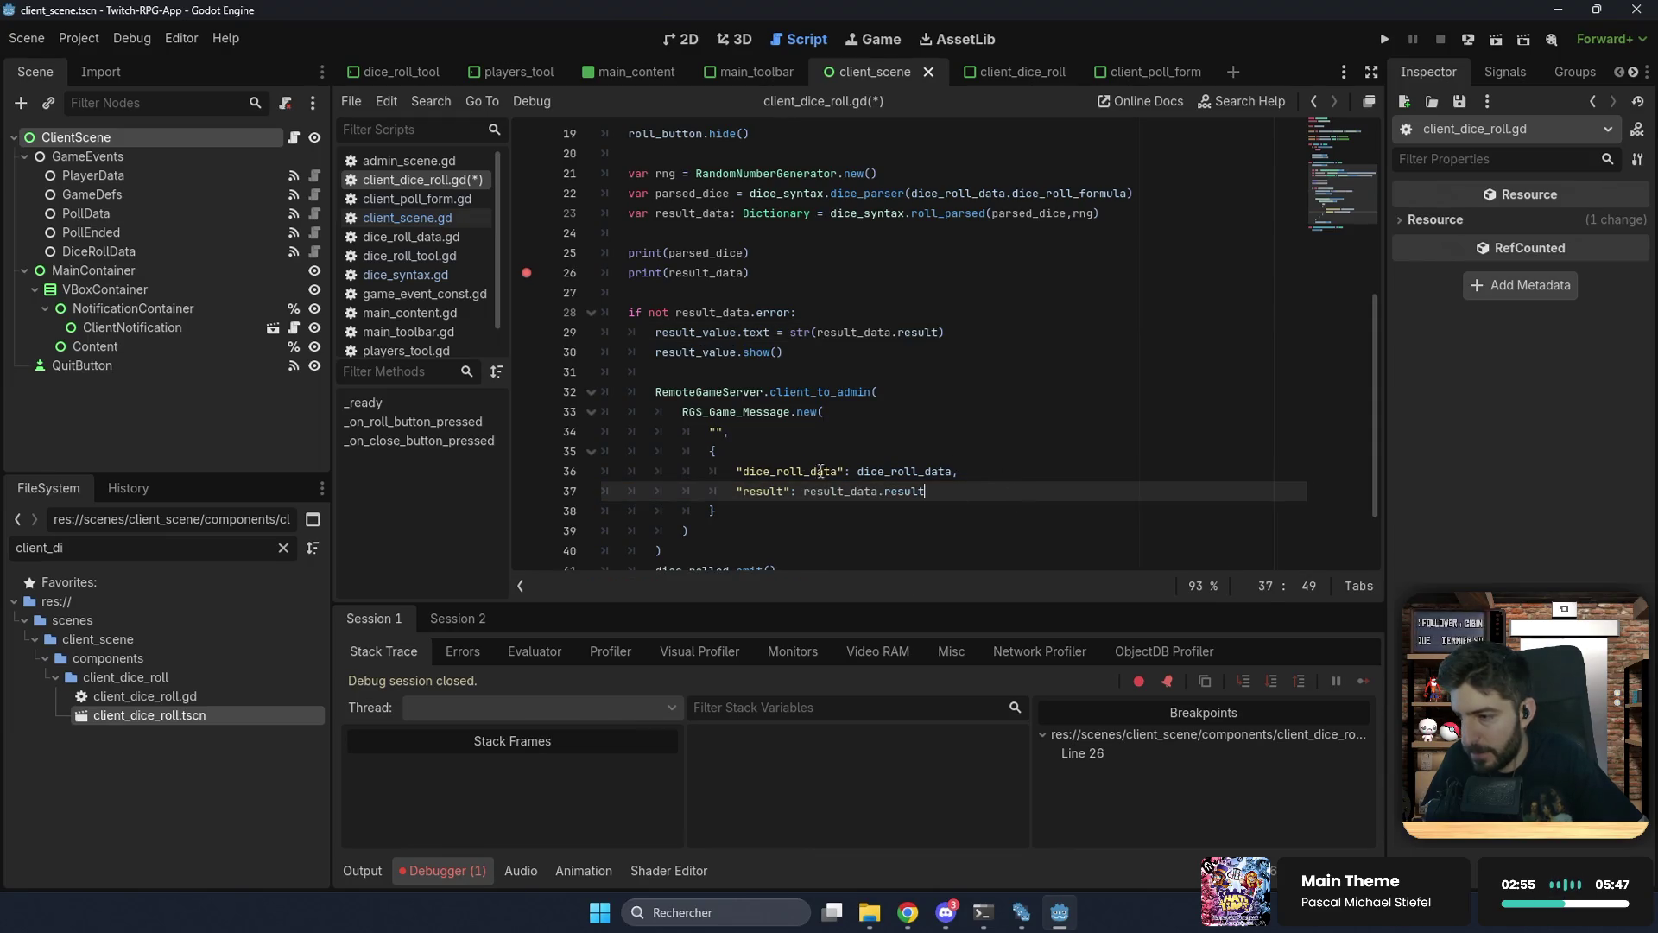
key("ctrl+s")
double_click(13, 547)
Step: Open game_event_const.gd and duplicate the DICE_ROLL_DATA constant line as a new line 15
type("con")
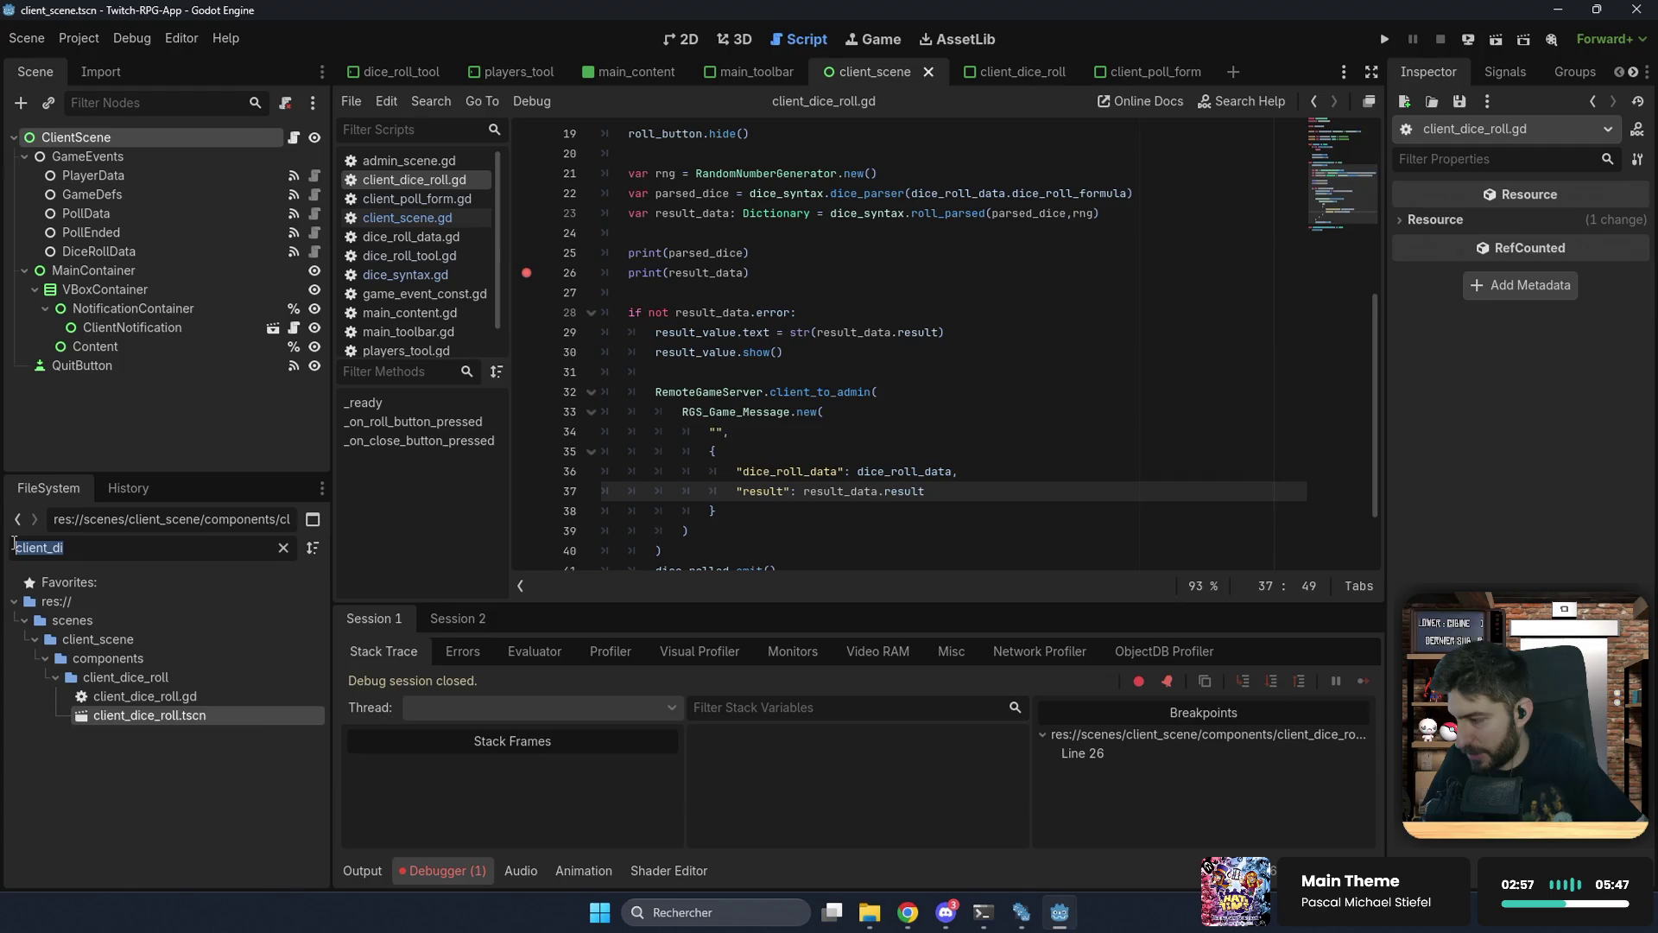
type("st")
double_click(125, 640)
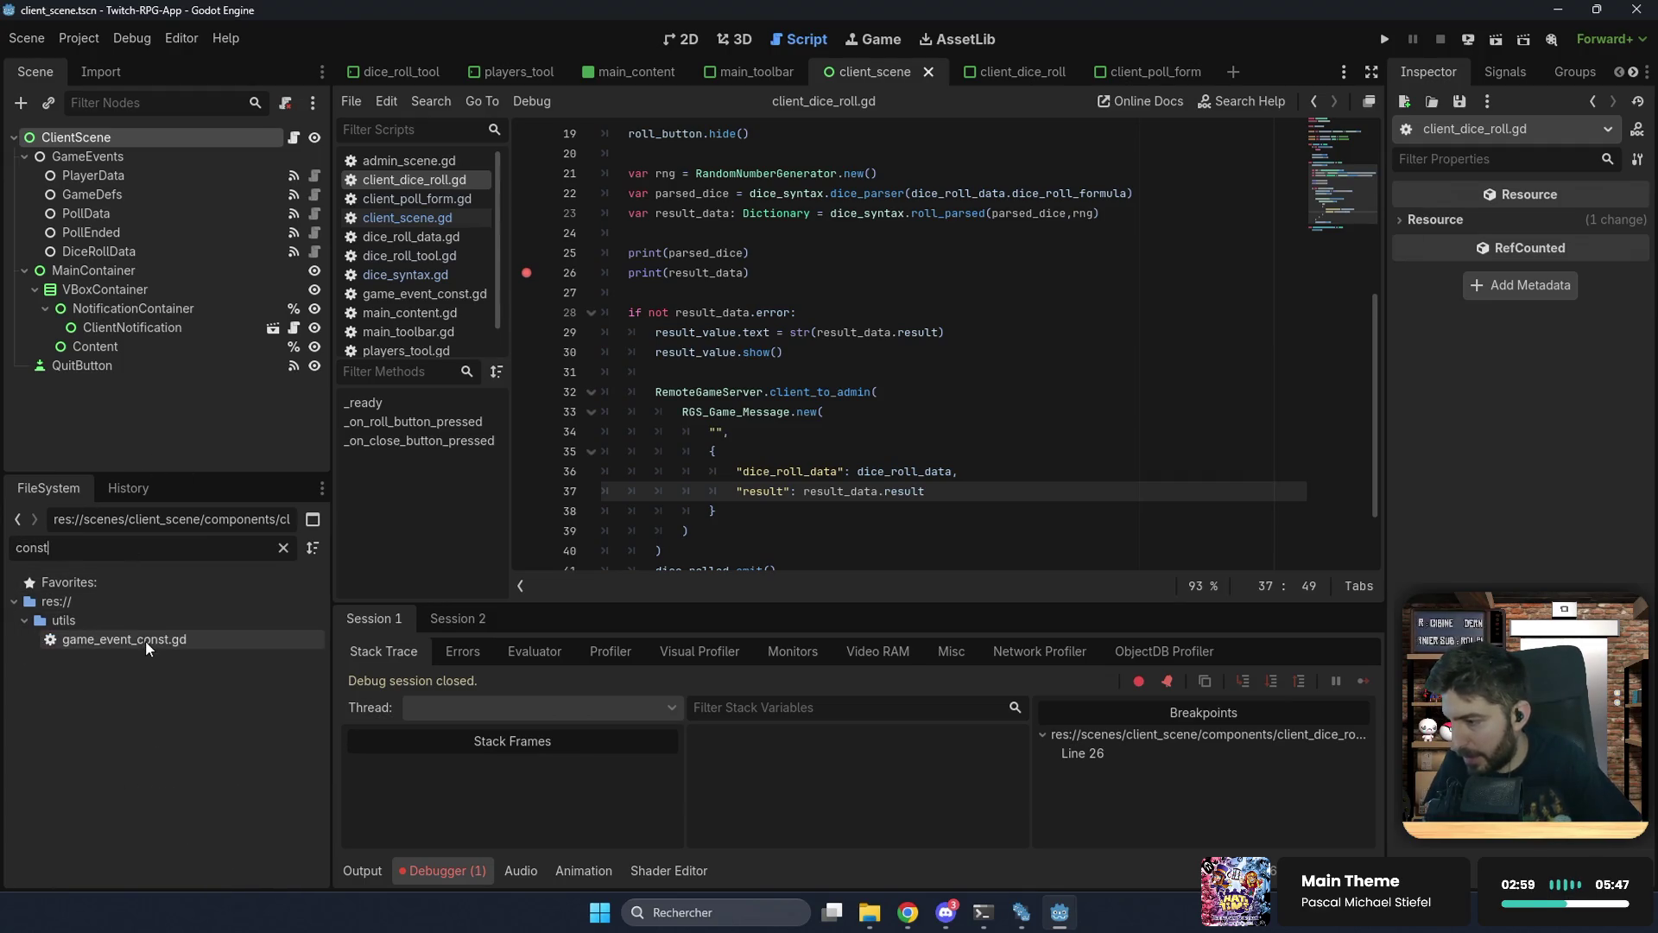
left_click(921, 391)
key("shift+Home")
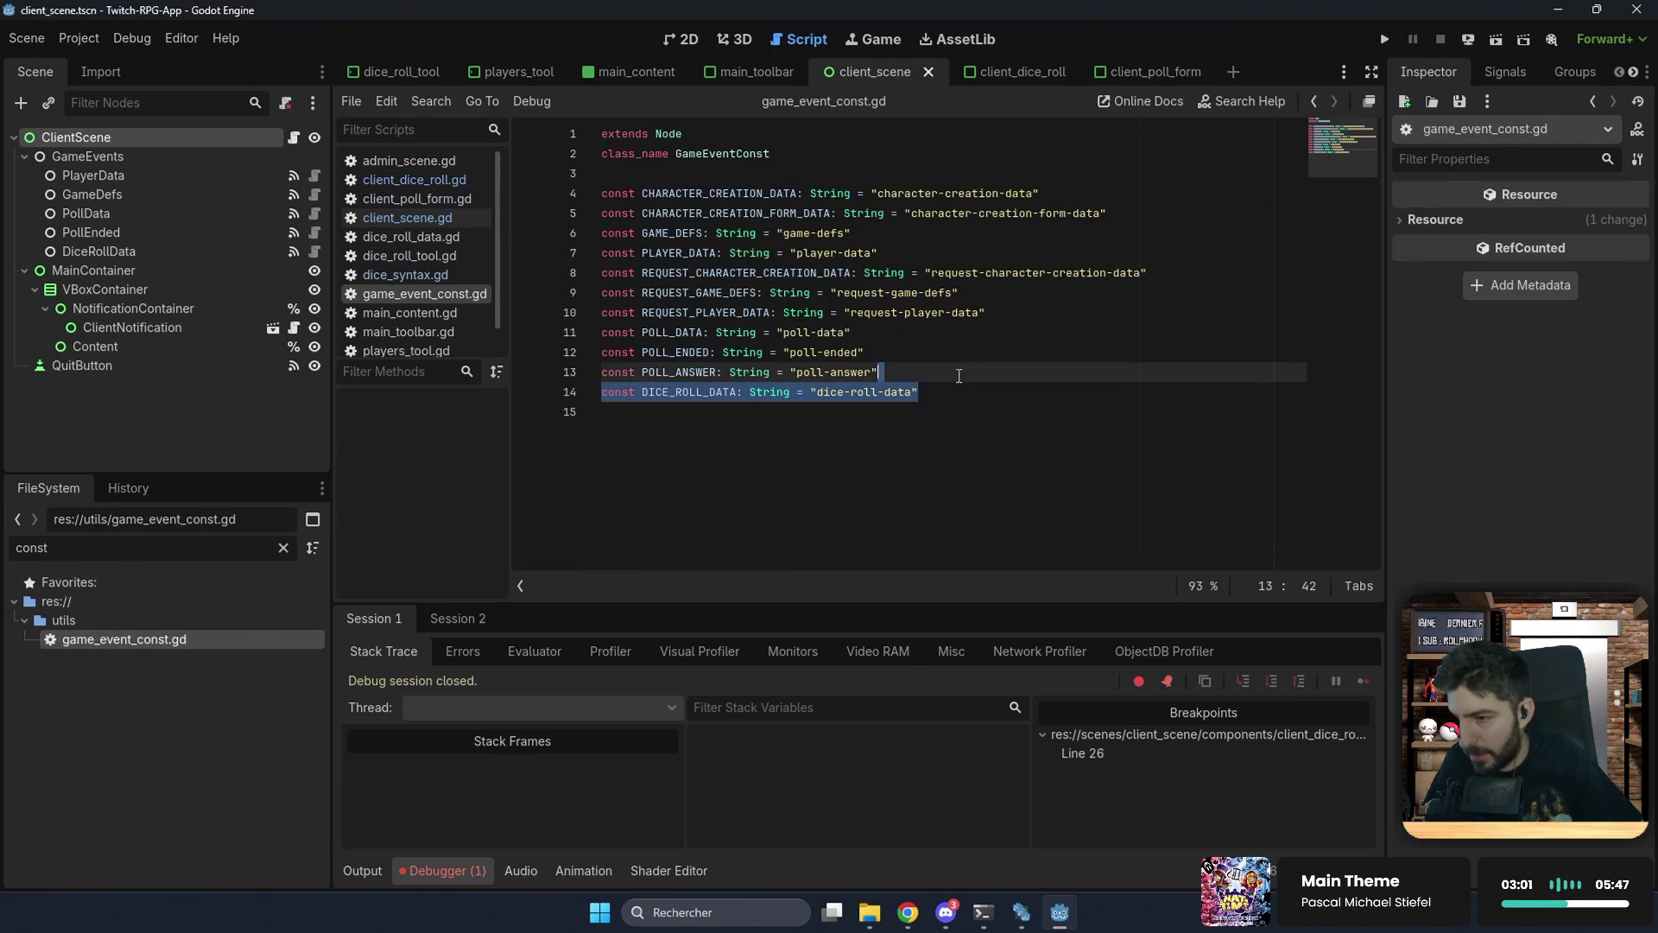
key("ctrl+c")
key("End")
key("Return")
key("ctrl+v")
Step: Rename the copy to DICE_ROLL_RESULT = "dice-roll-result", save, and return to client_scene.gd
left_click(735, 412)
key("BackSpace")
key("BackSpace")
key("BackSpace")
key("BackSpace")
type("RESULT")
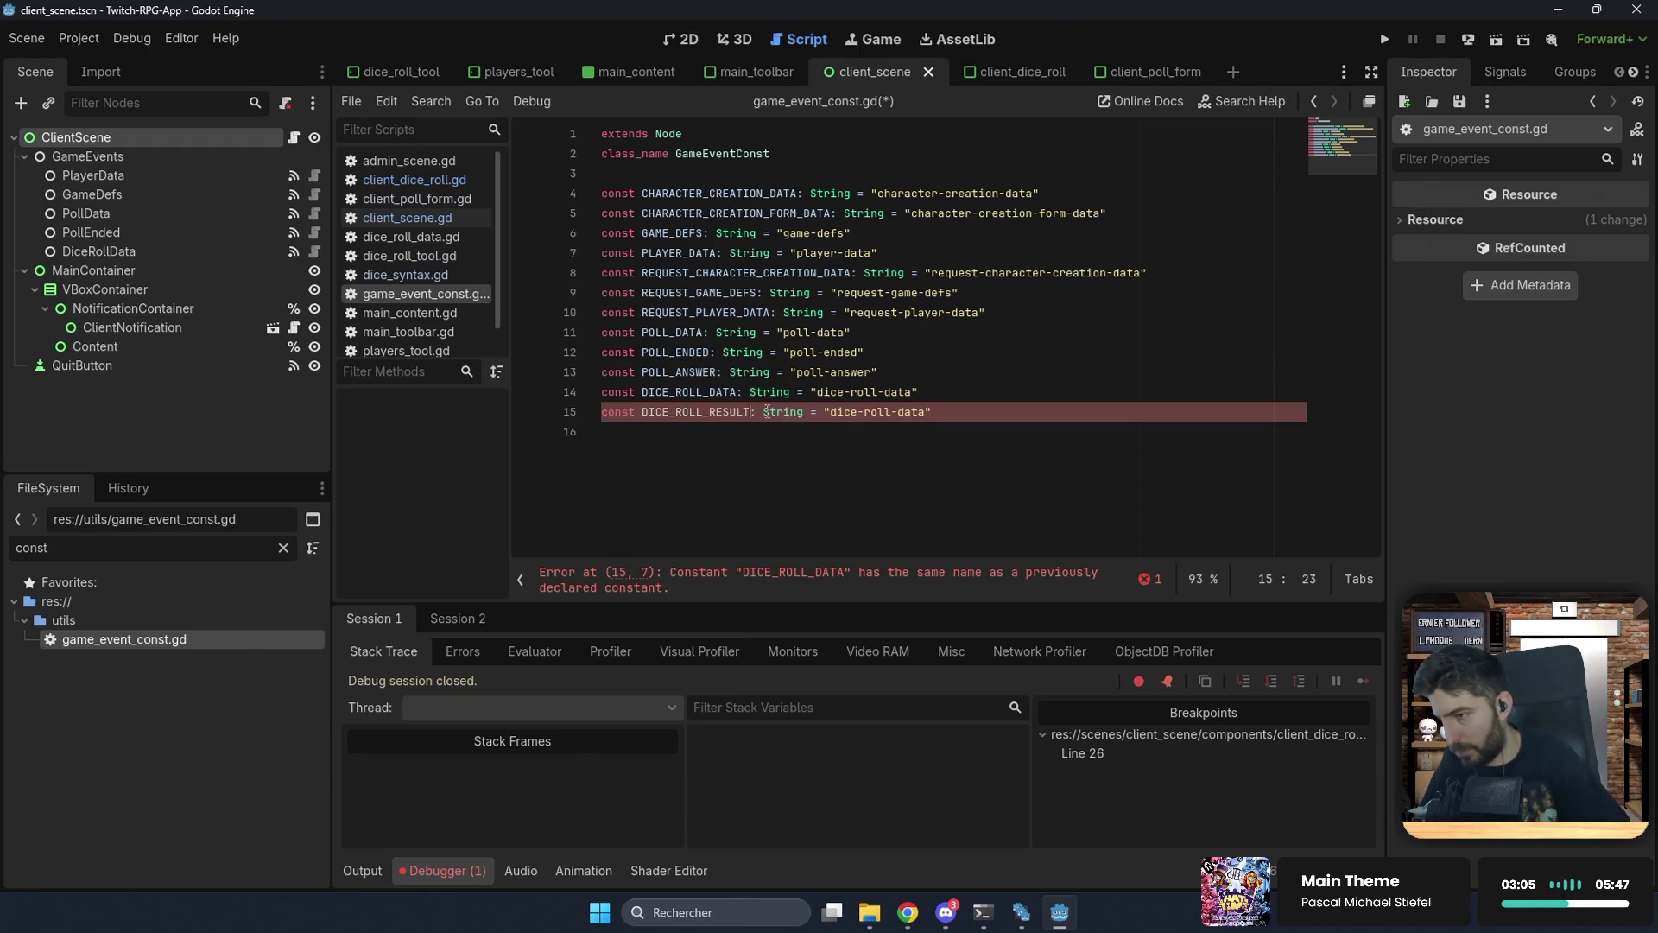
key("Return")
key("BackSpace")
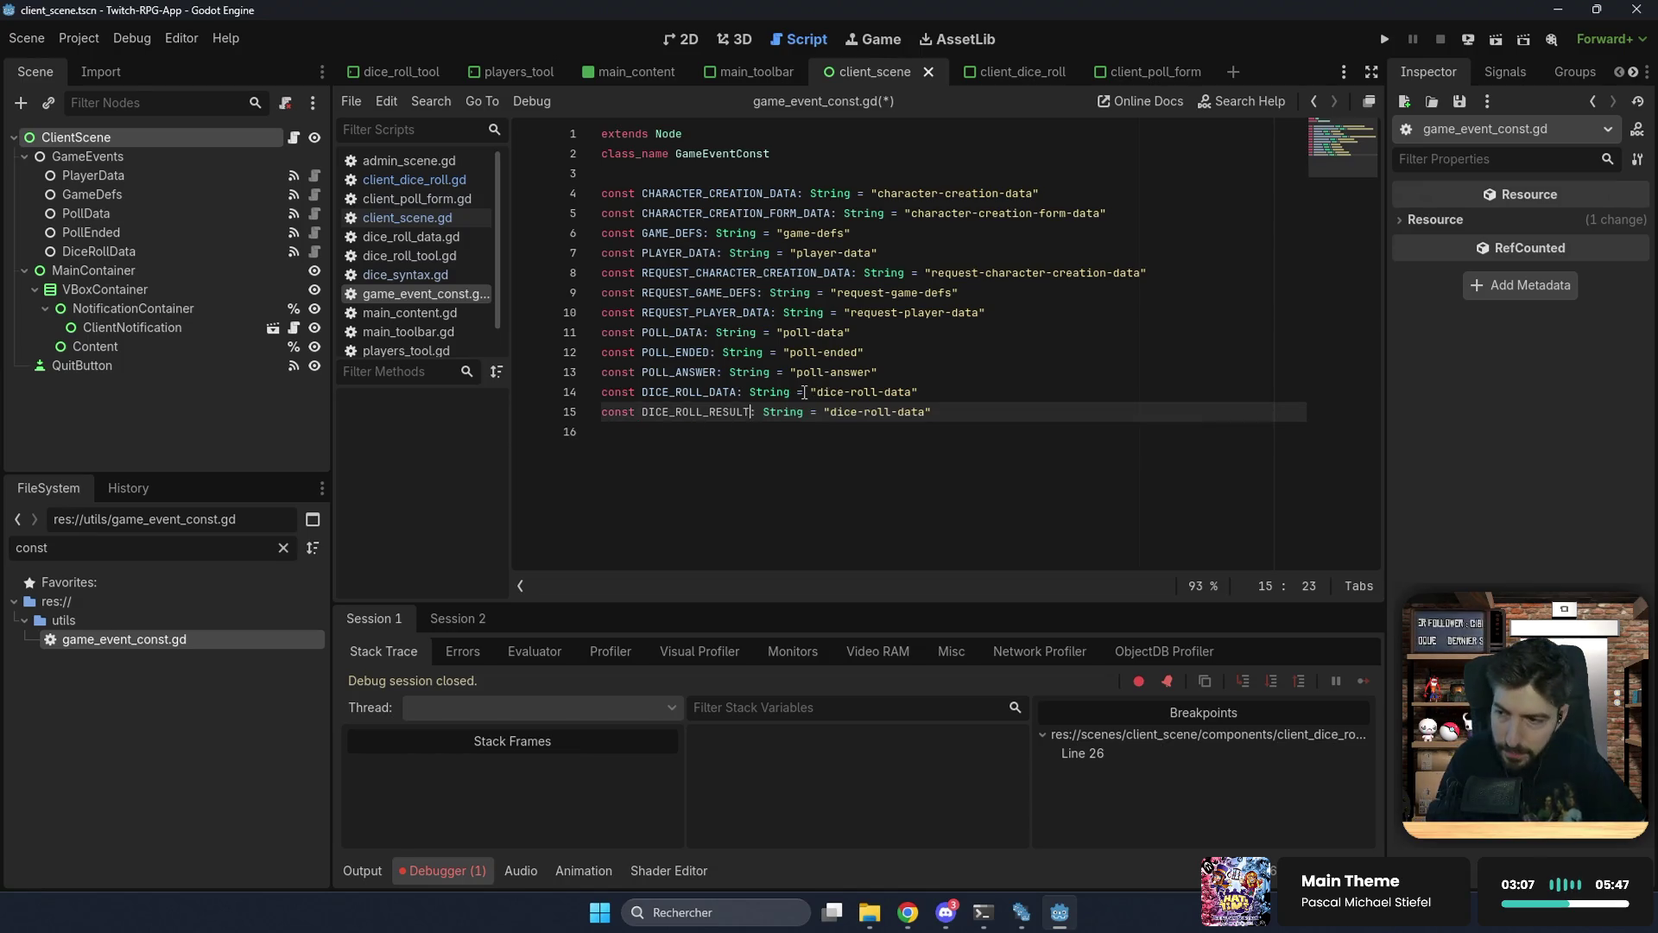
double_click(901, 412)
type("result")
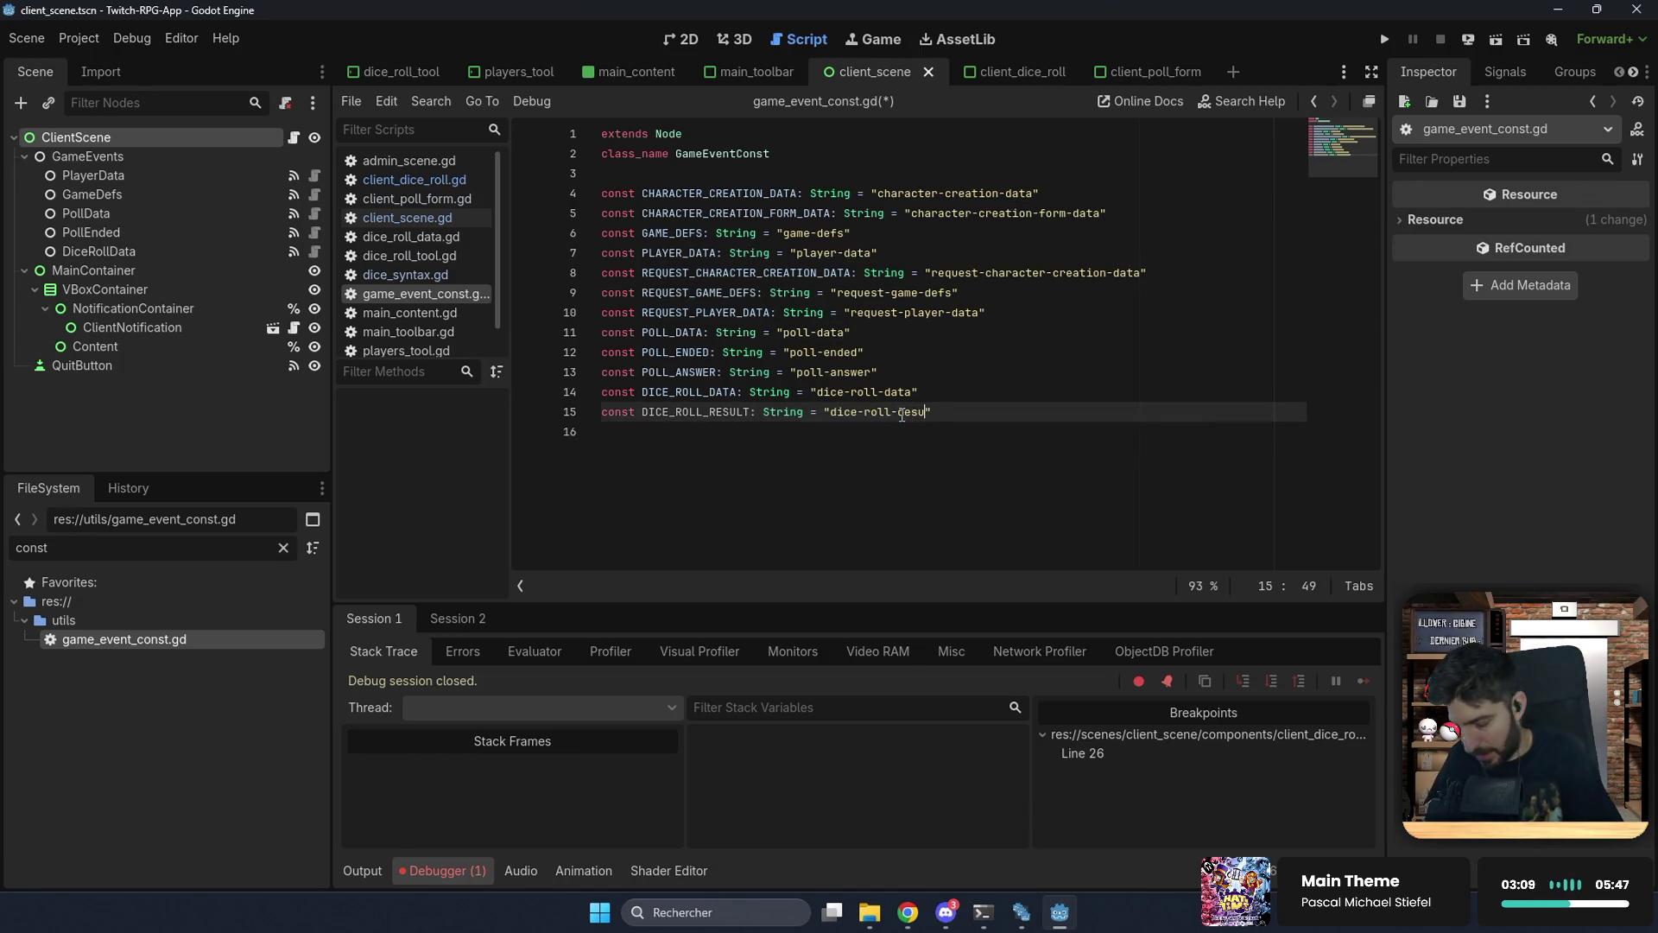
key("ctrl+s")
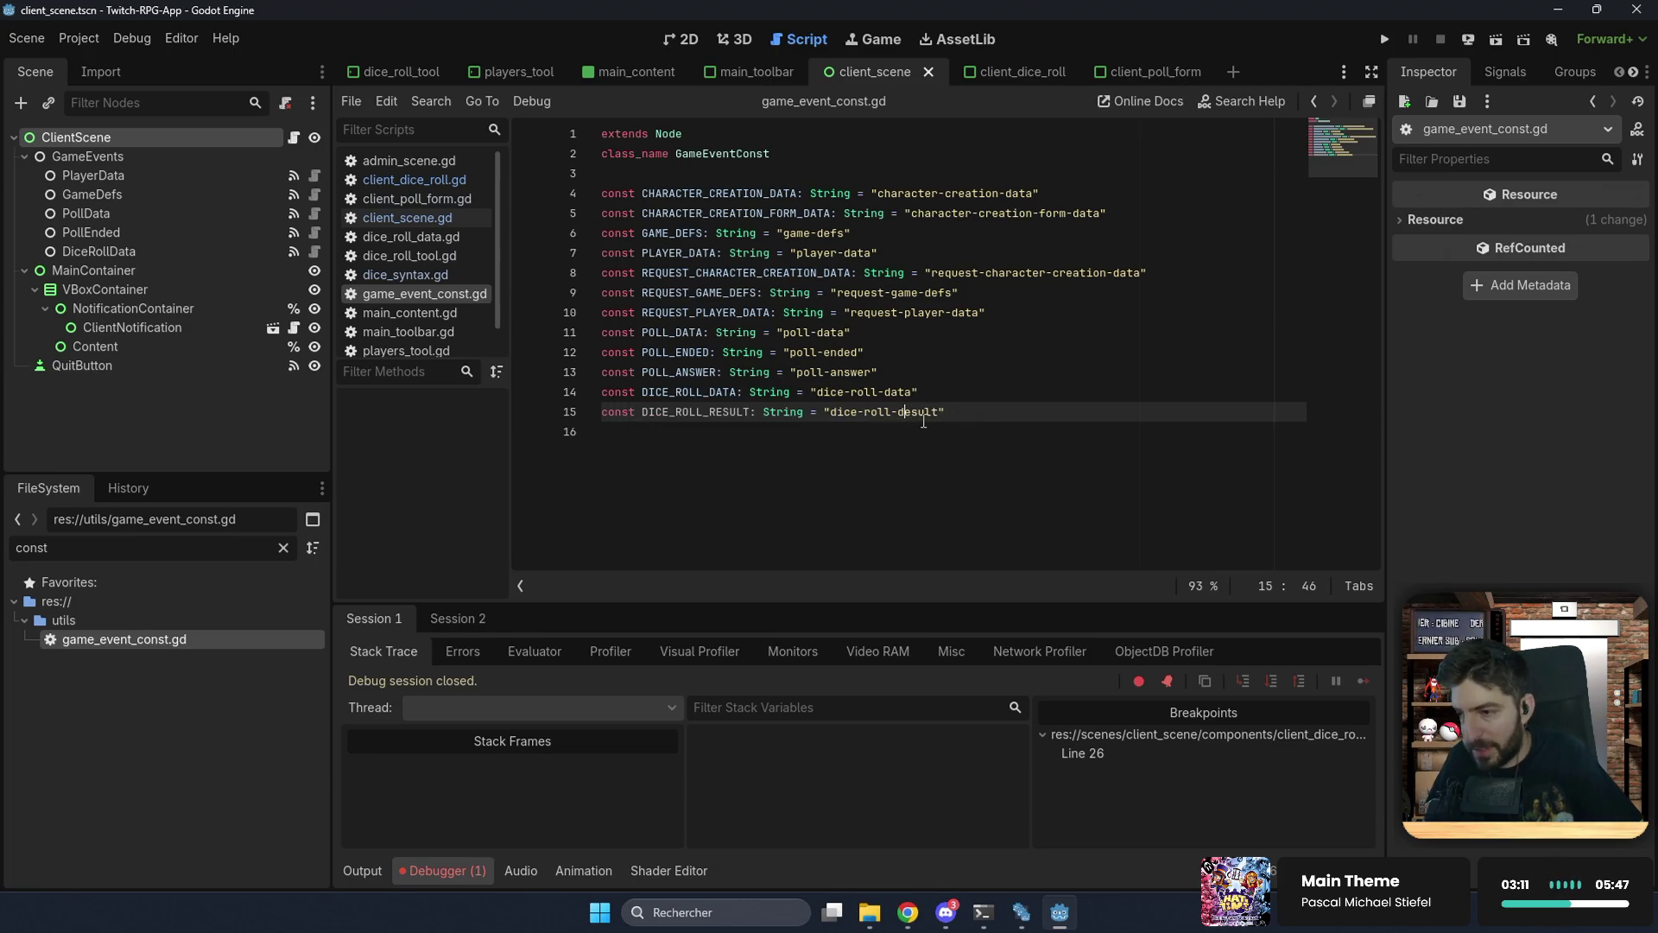
left_click(886, 434)
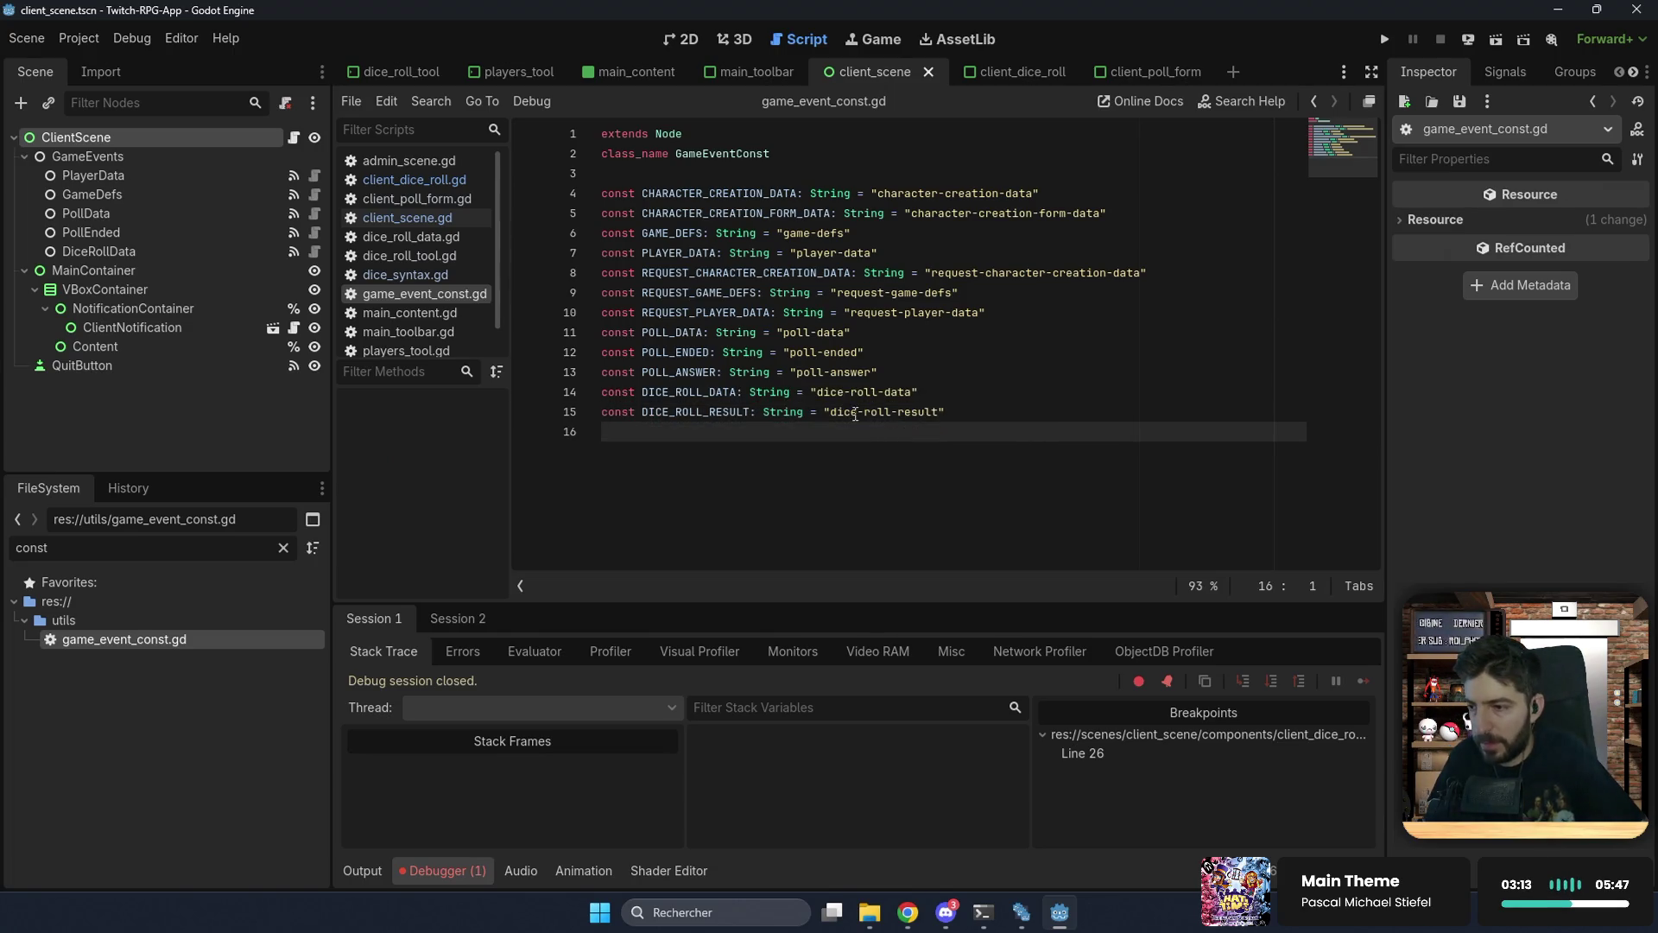
double_click(683, 413)
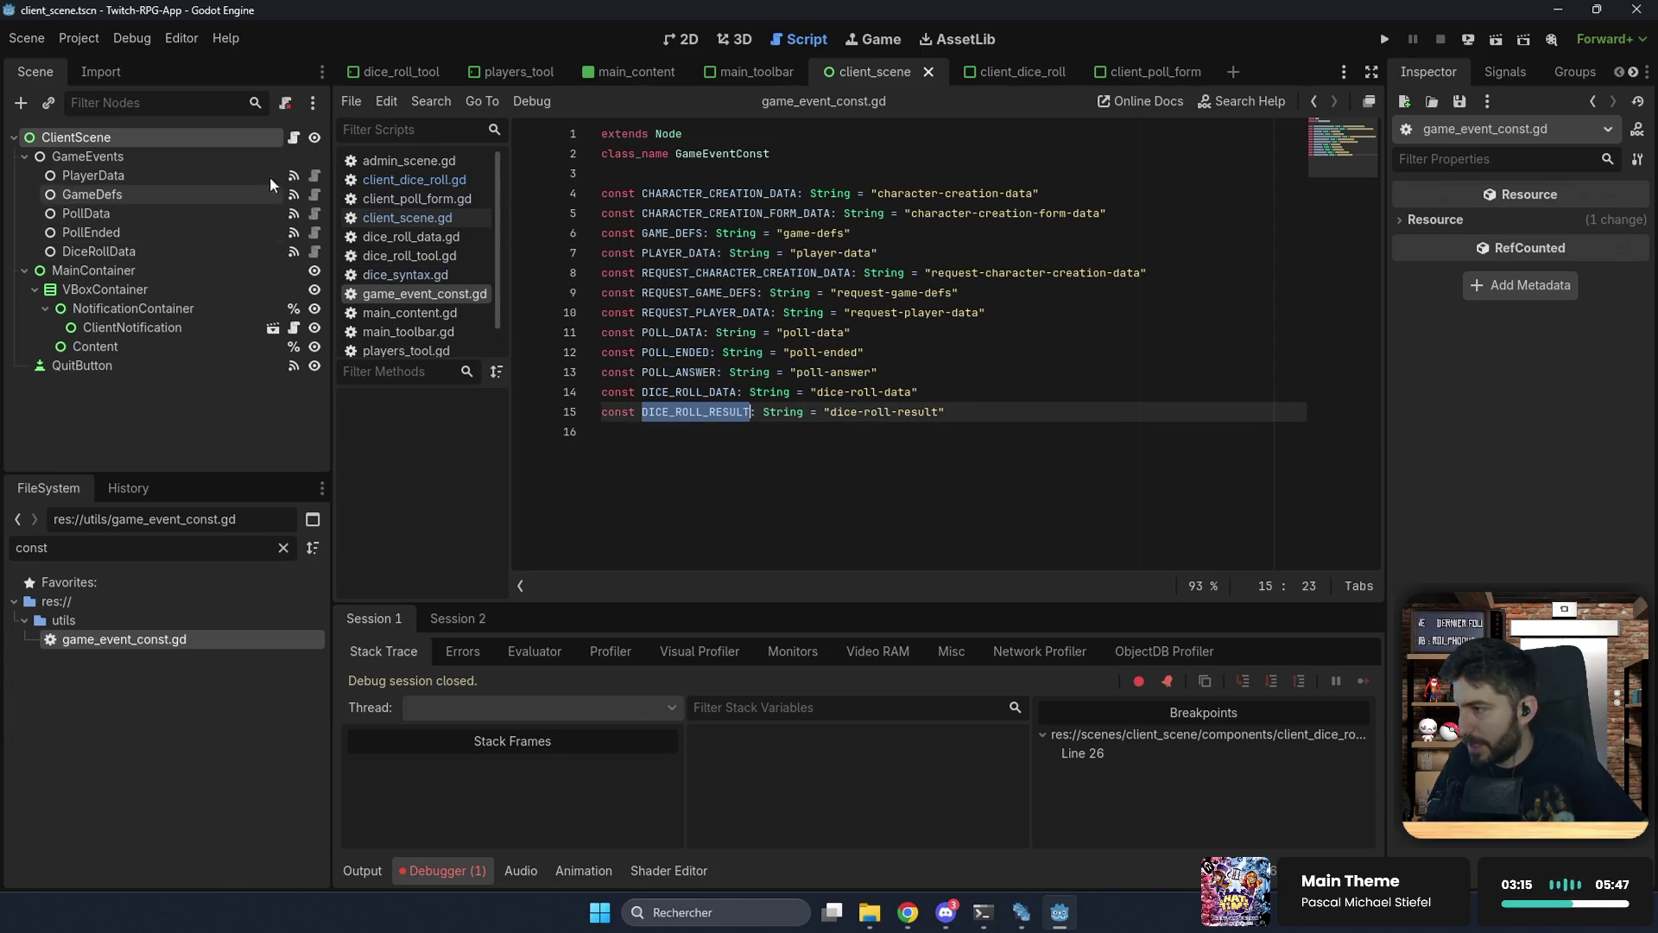
left_click(293, 138)
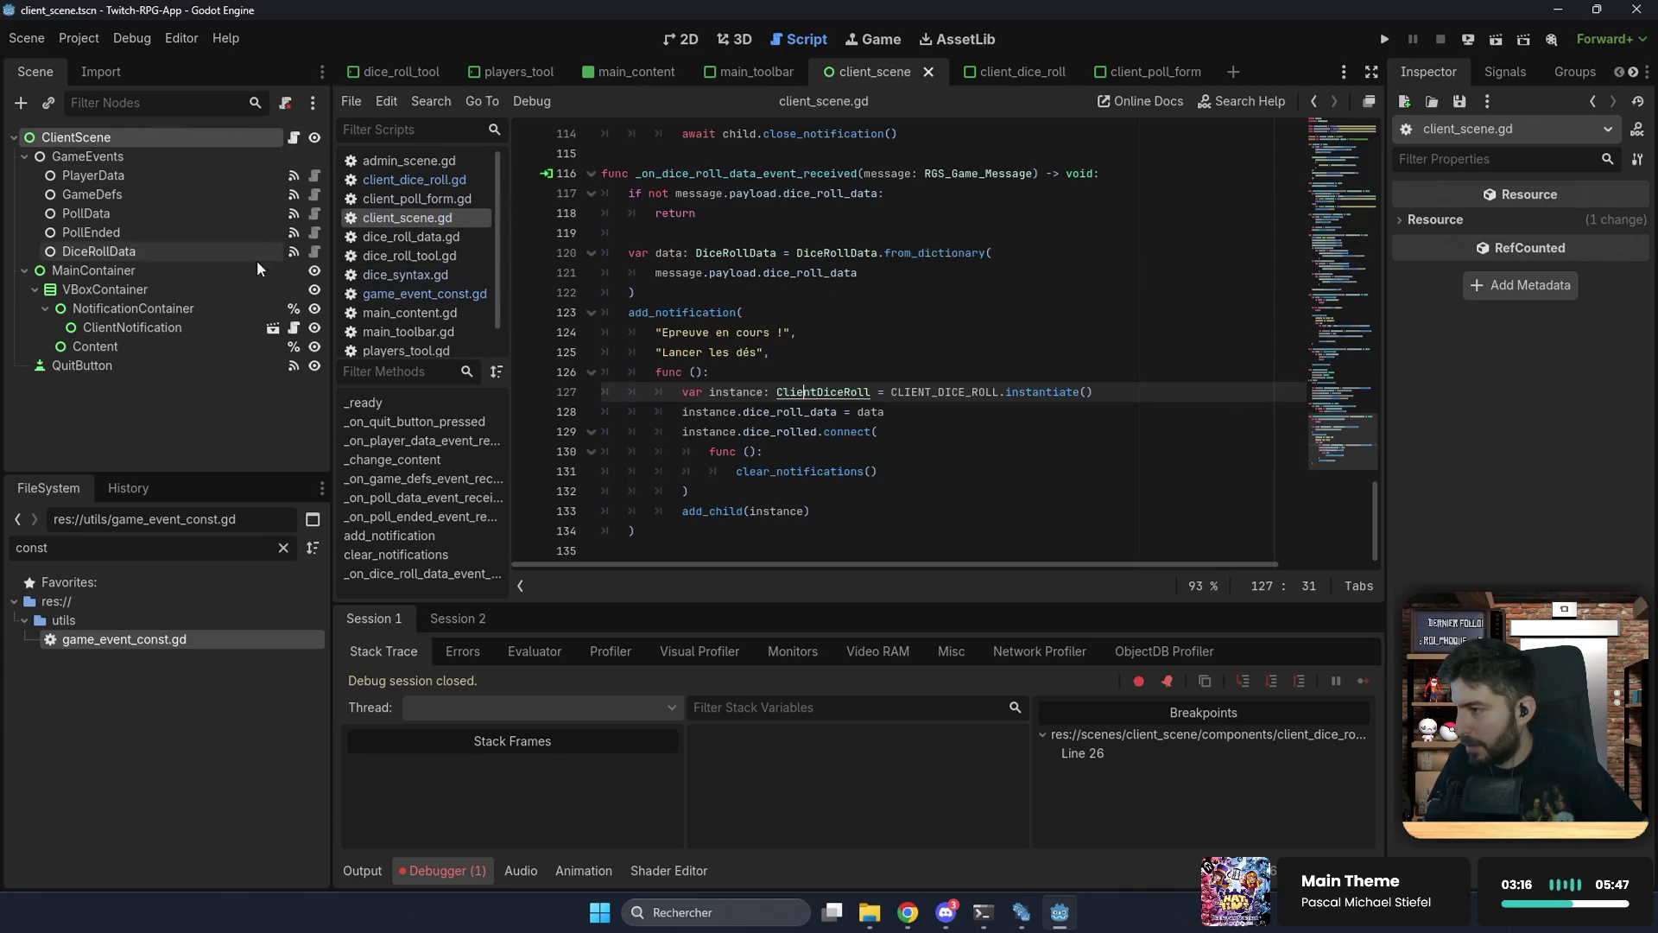
Step: In ClientDiceRoll, set the admin message type on line 34 to GameEventConst.DICE_ROLL_RESULT
left_click(816, 392, "ctrl")
left_click(728, 431)
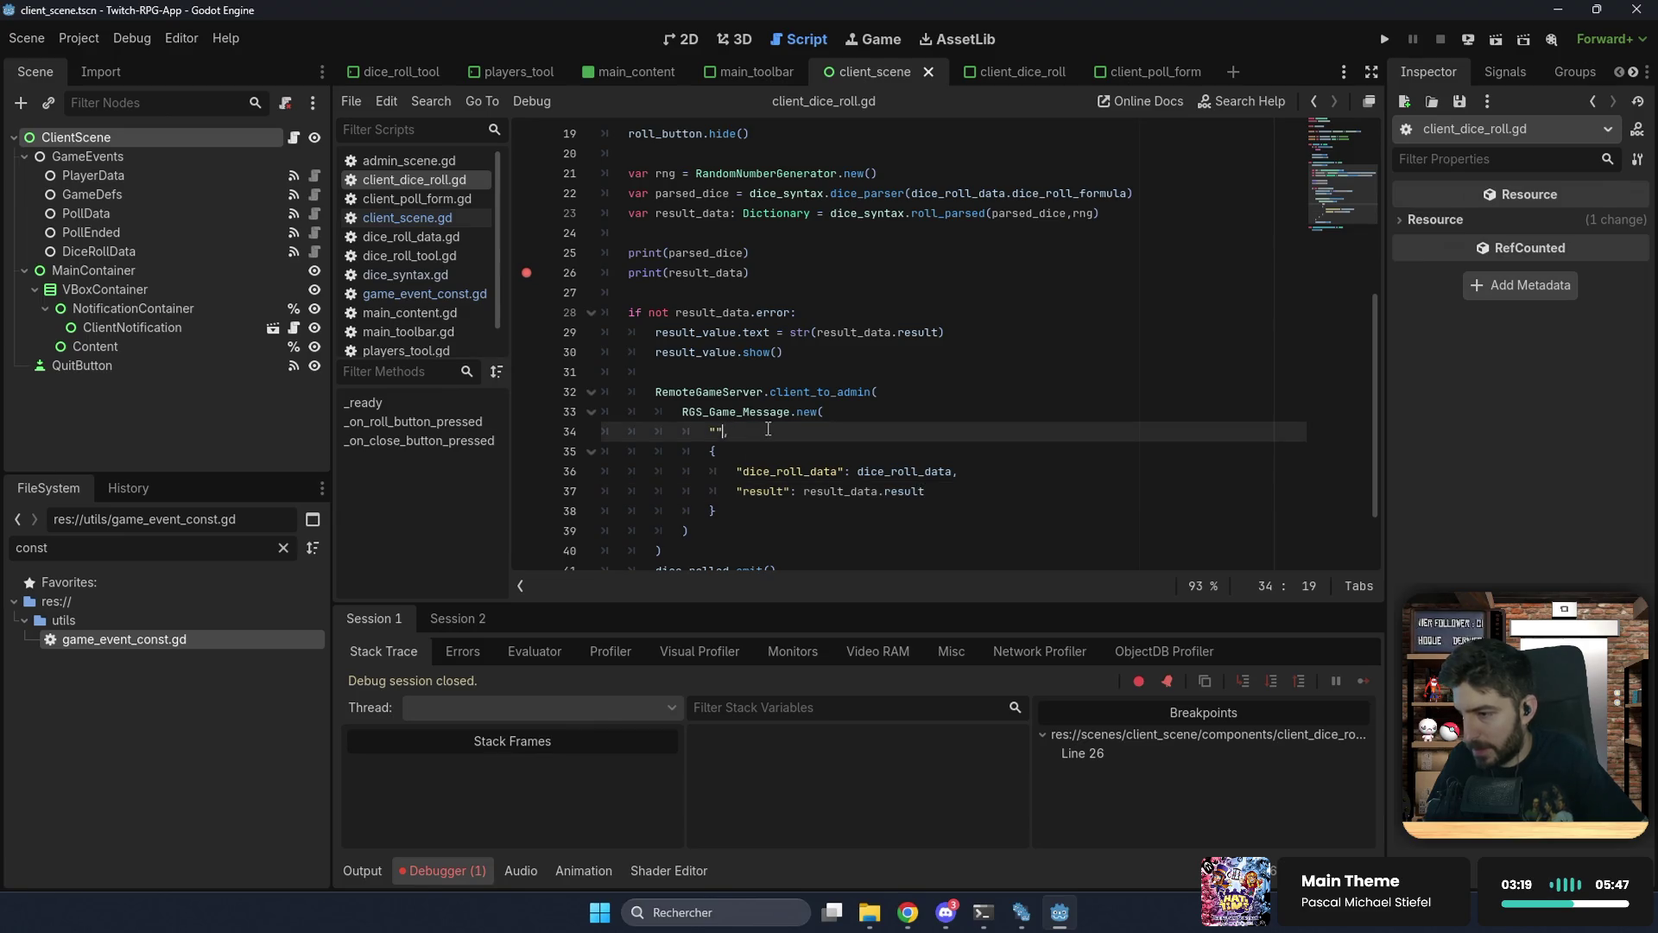
key("BackSpace")
key("BackSpace")
type("Gmae")
type("Event")
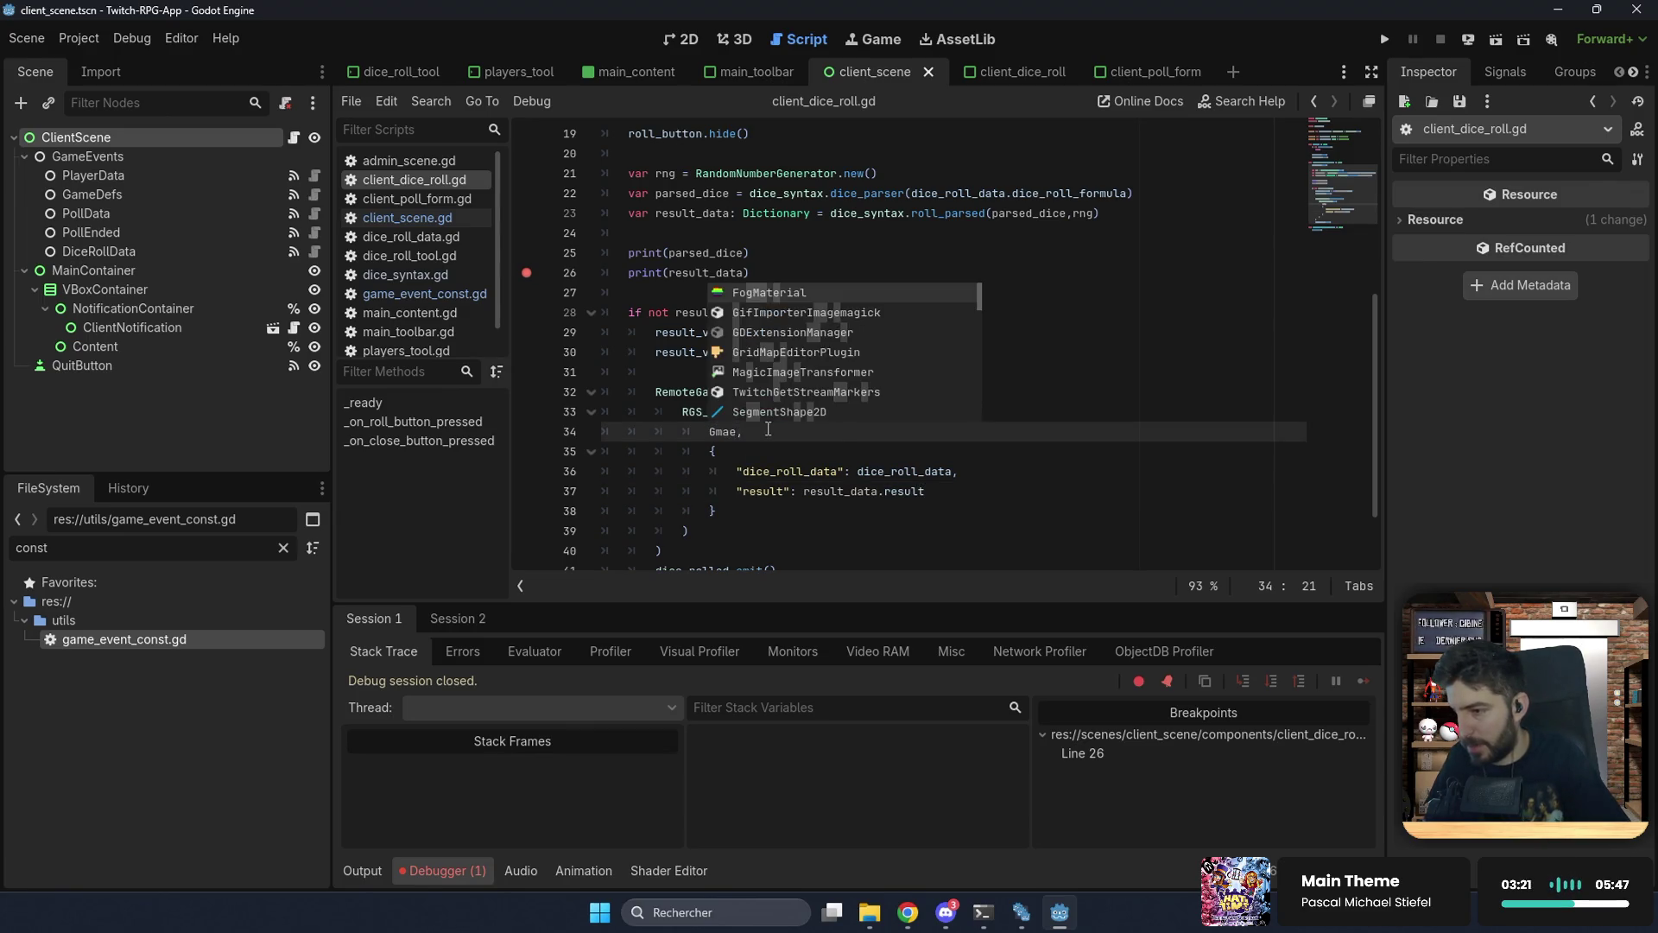
key("BackSpace")
key("BackSpace")
key("BackSpace")
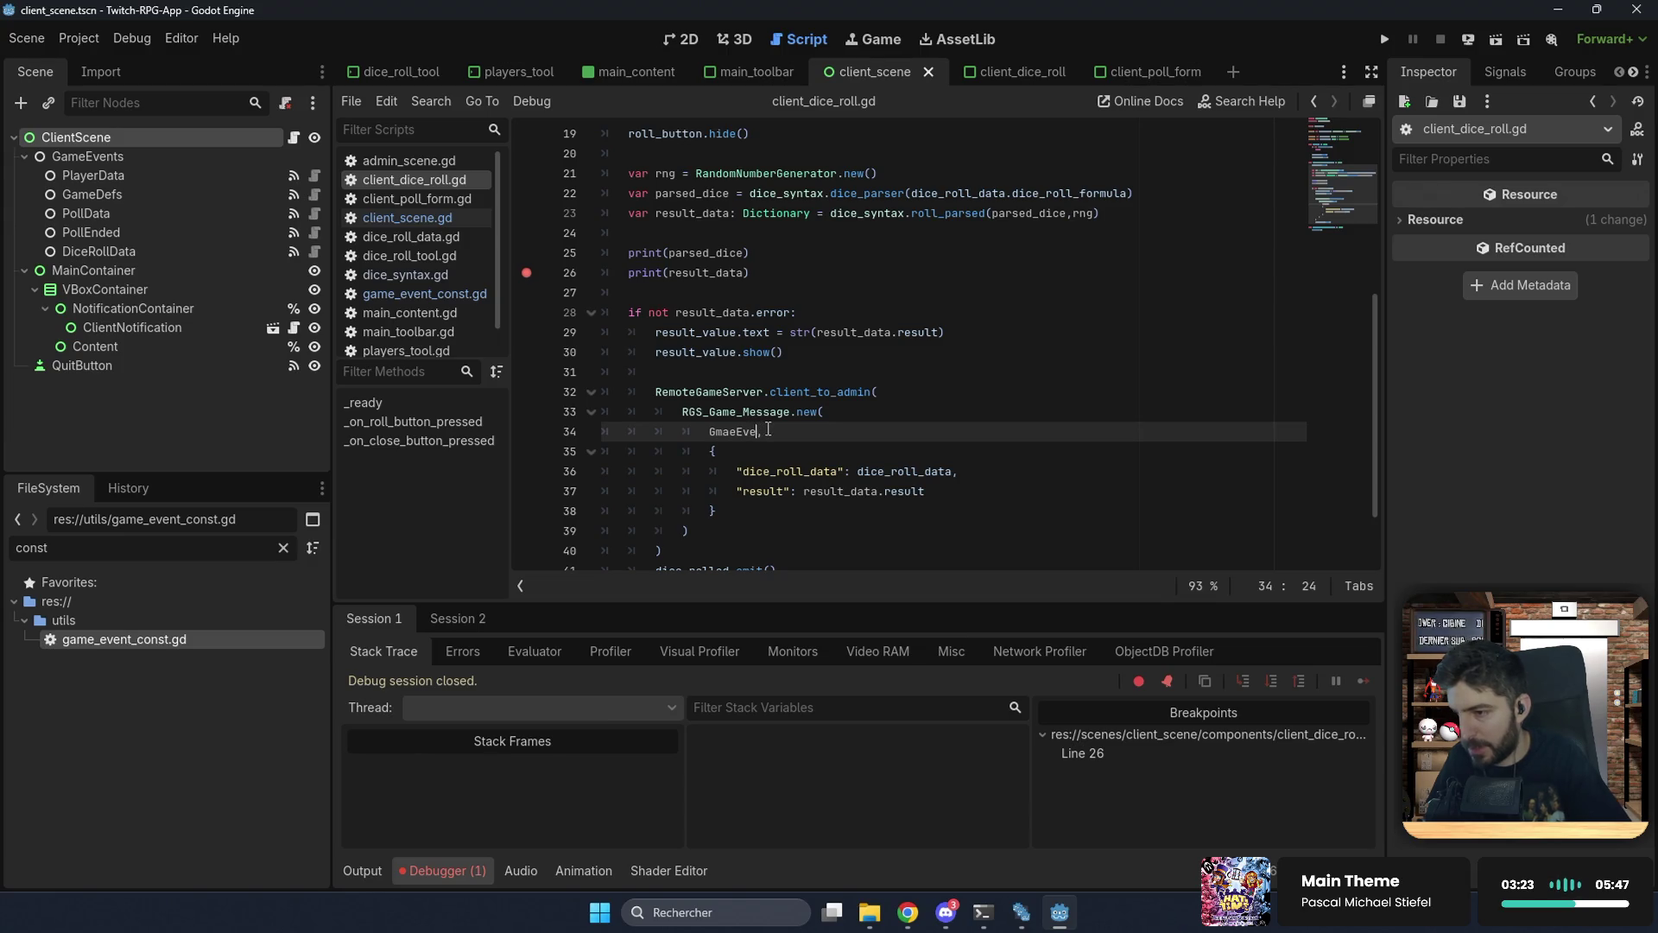
type("ameE")
key("Return")
type(".DICE_ROLL_RESULT")
key("Return")
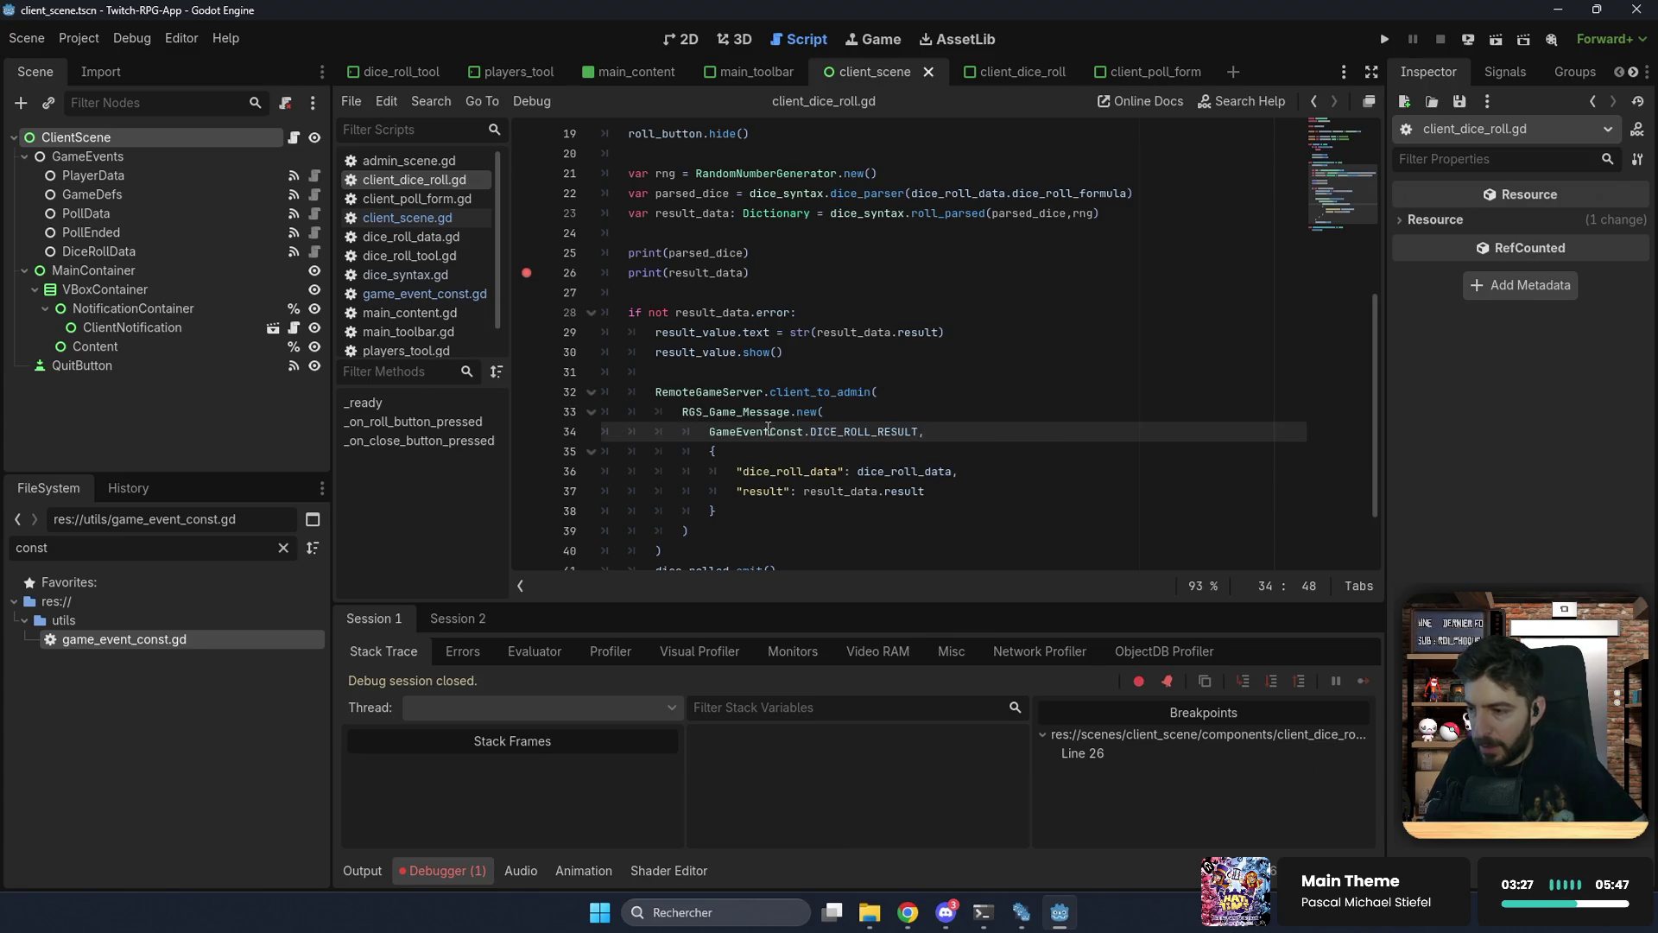
Step: Remove the line 26 breakpoint and delete the debug print lines 24–26
left_click(526, 272)
mouse_move(750, 272)
left_mouse_down()
mouse_move(657, 270)
mouse_move(561, 214)
mouse_move(533, 233)
left_mouse_up()
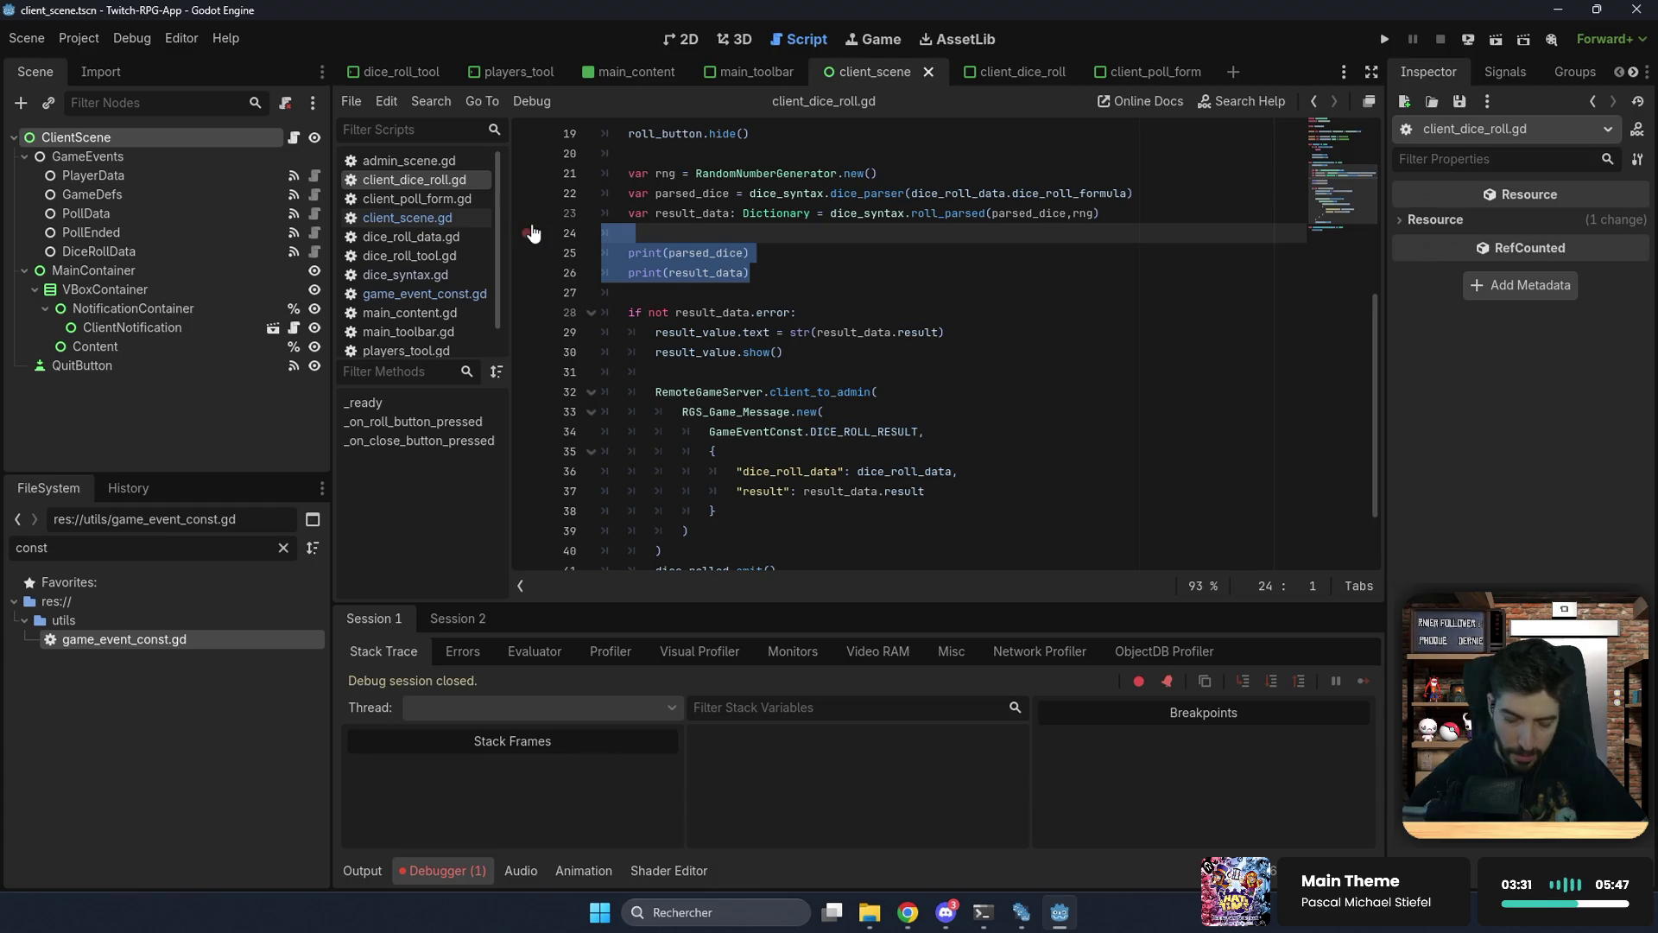
key("BackSpace")
key("BackSpace")
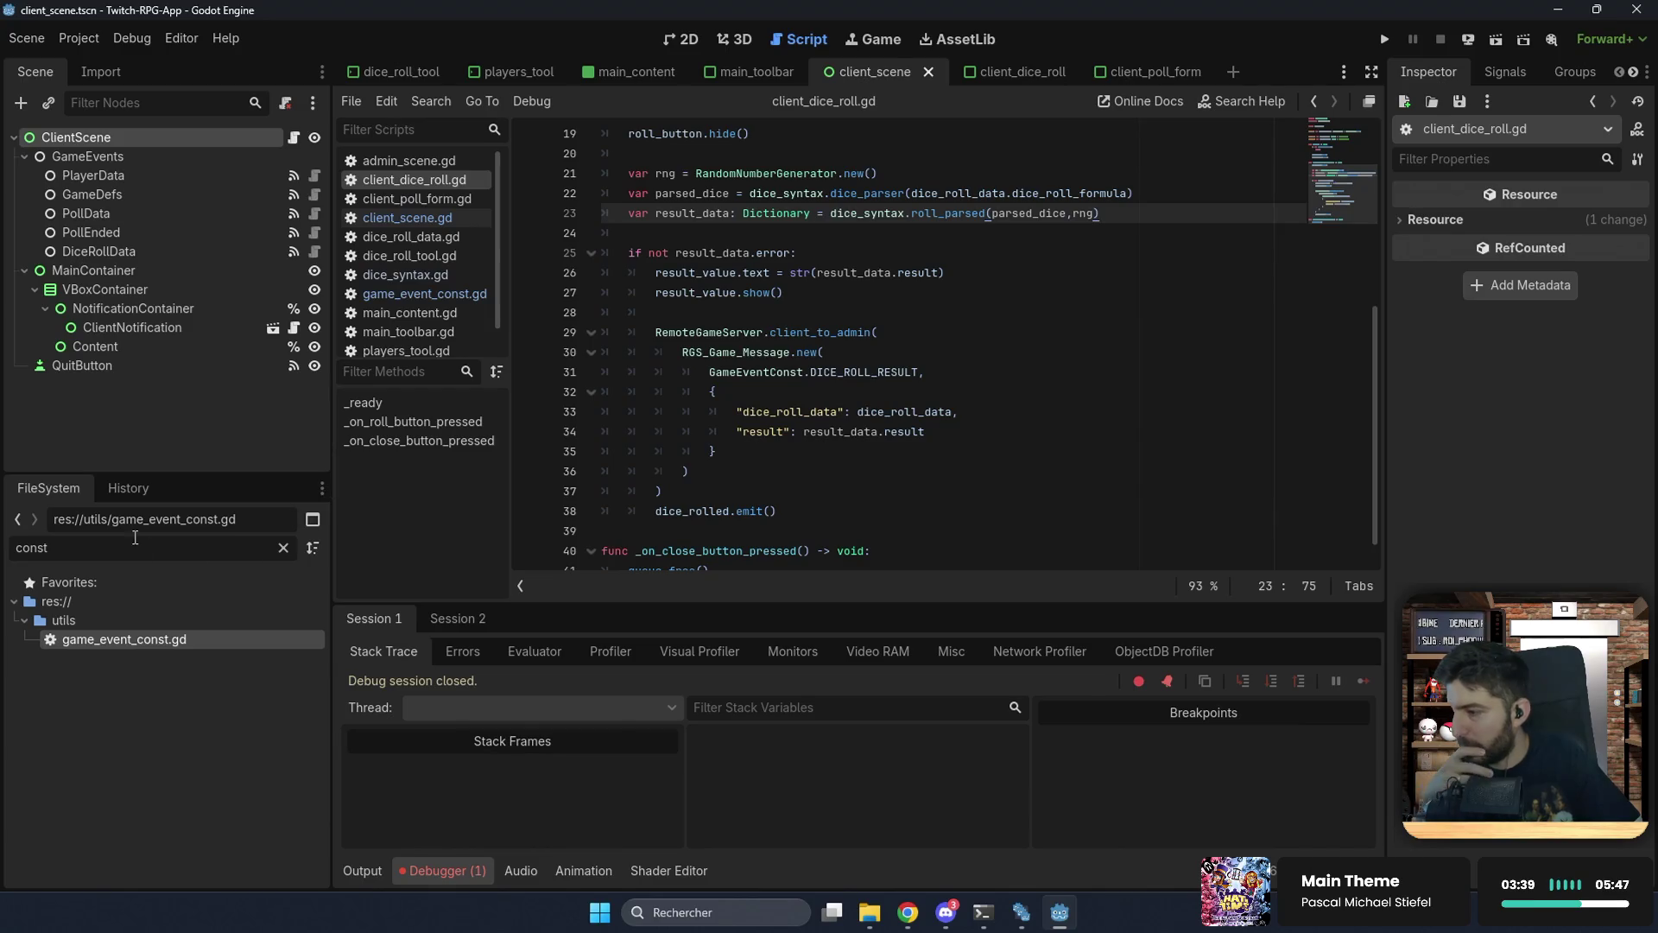
double_click(77, 545)
Step: Open admin_scene.tscn in the 2D view and select the Managers node
type("admin_sc")
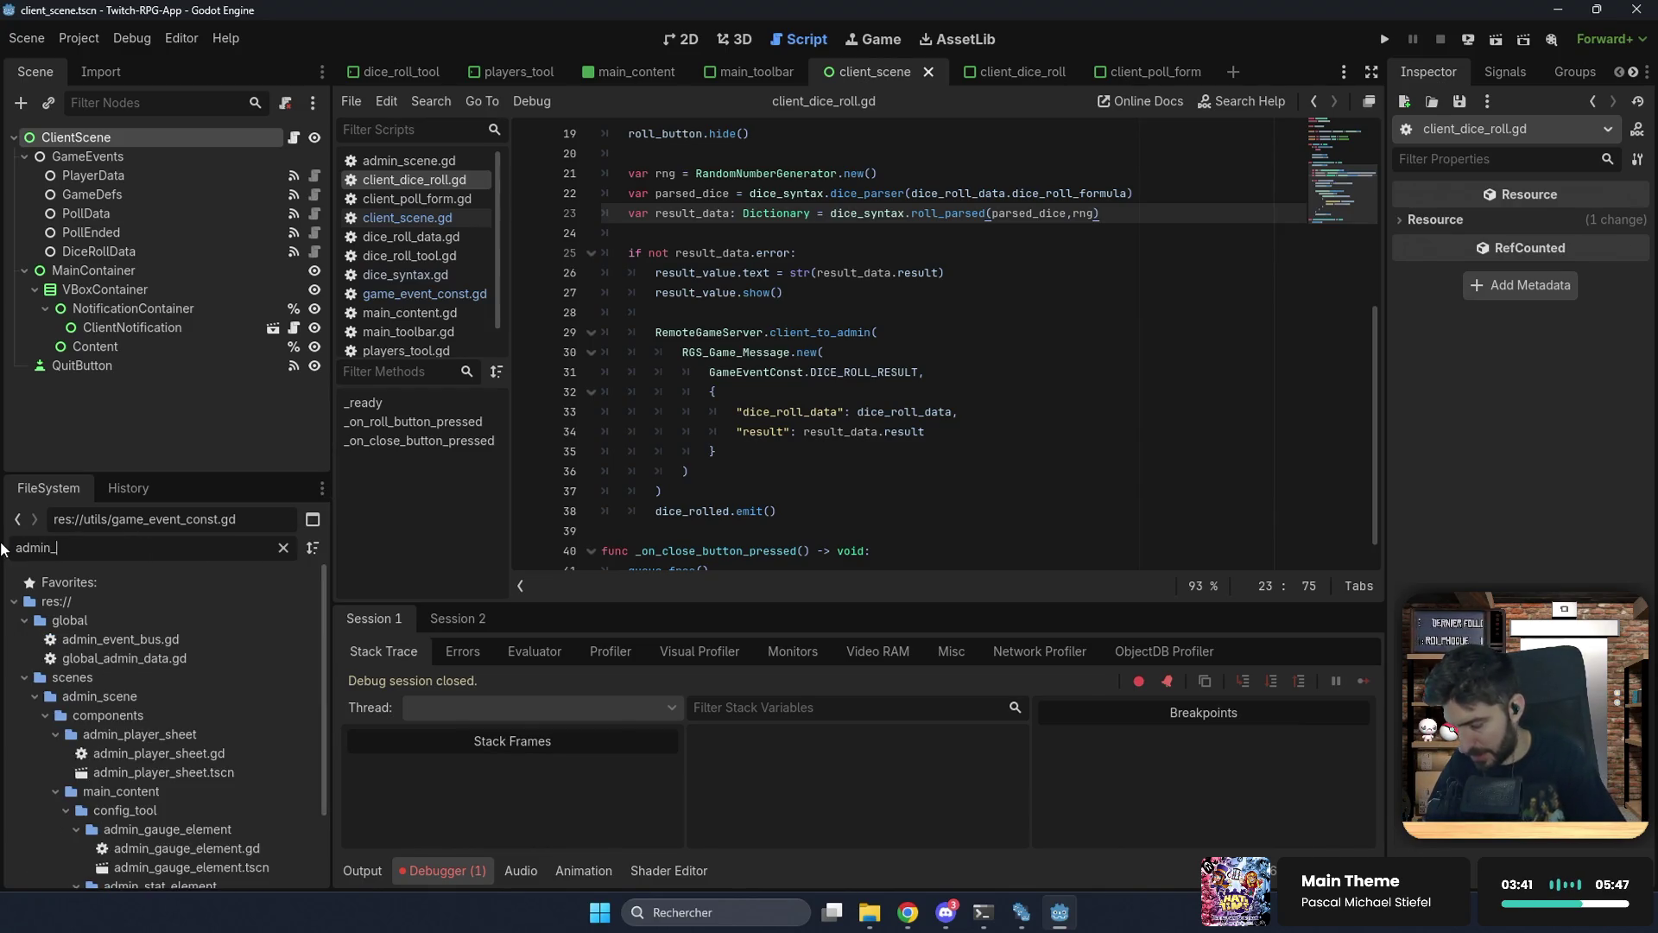
double_click(105, 676)
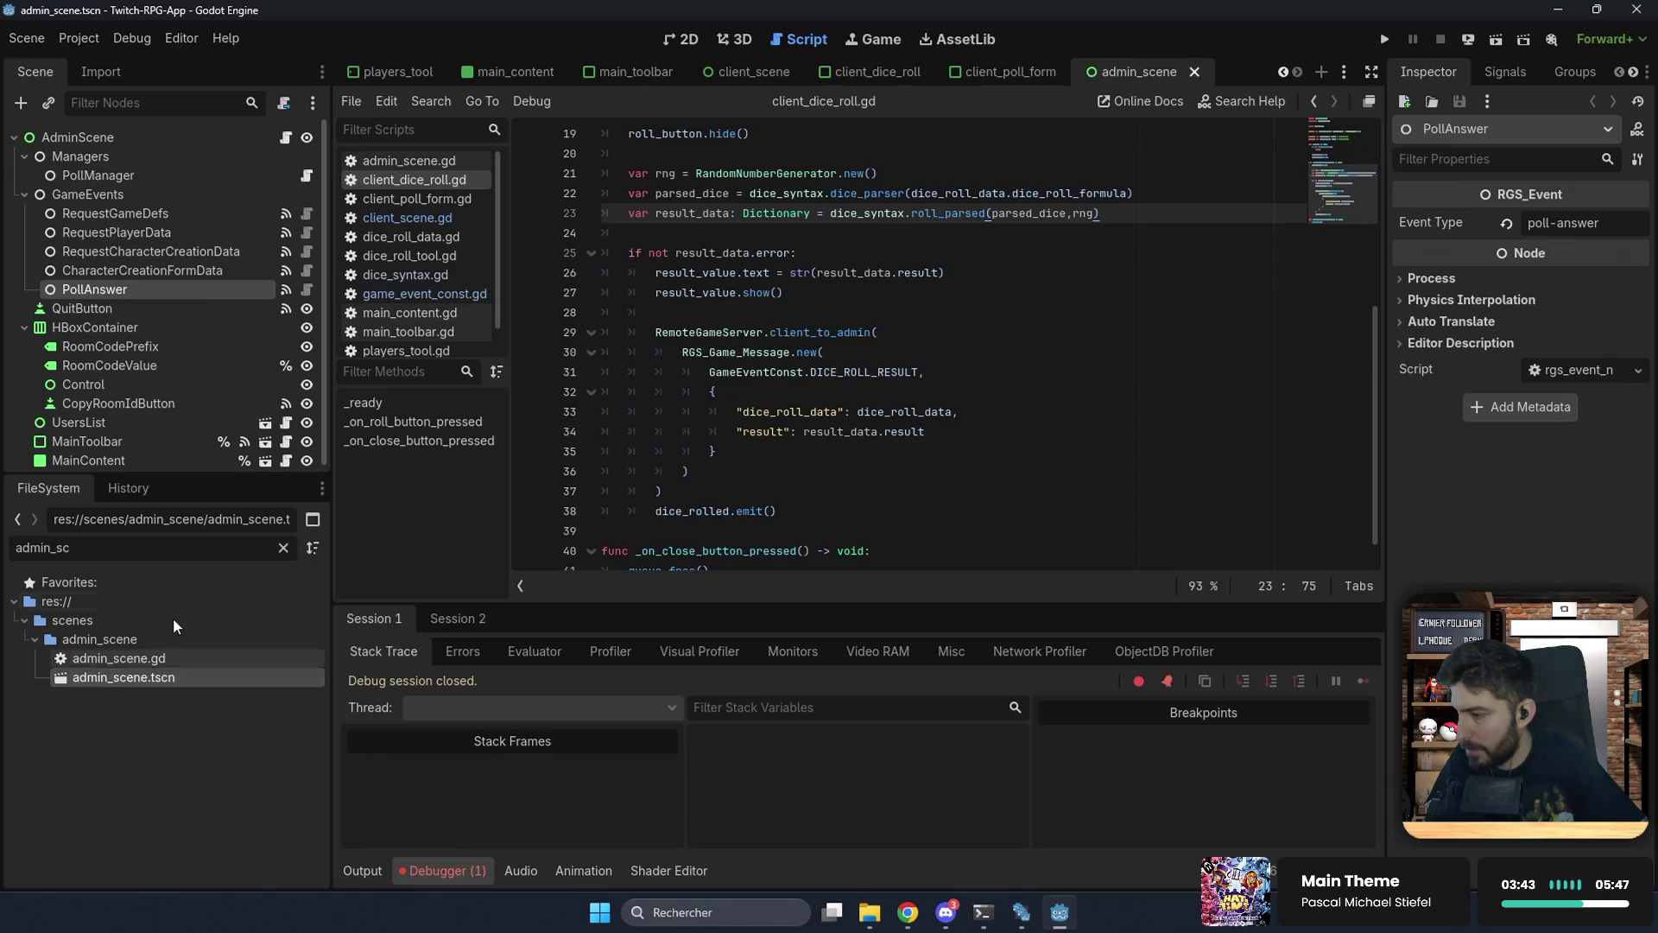
left_click(681, 39)
left_click(104, 177)
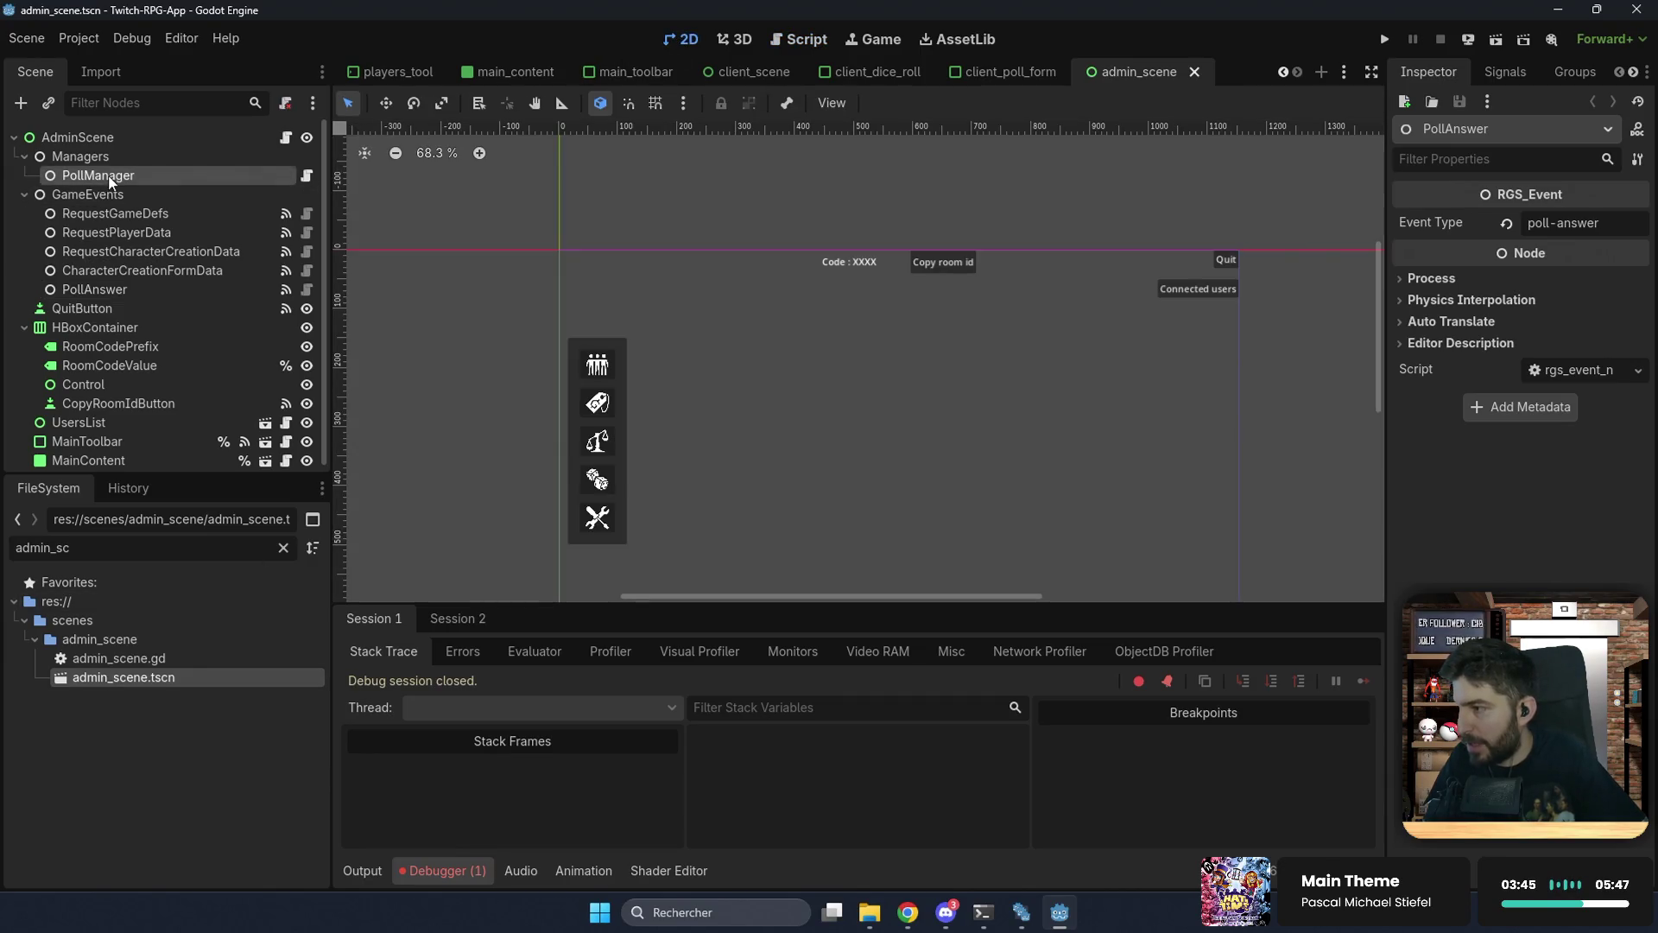
left_click(107, 155)
Step: Add a plain Node child under Managers and name it DiceRollManager
key("ctrl+a")
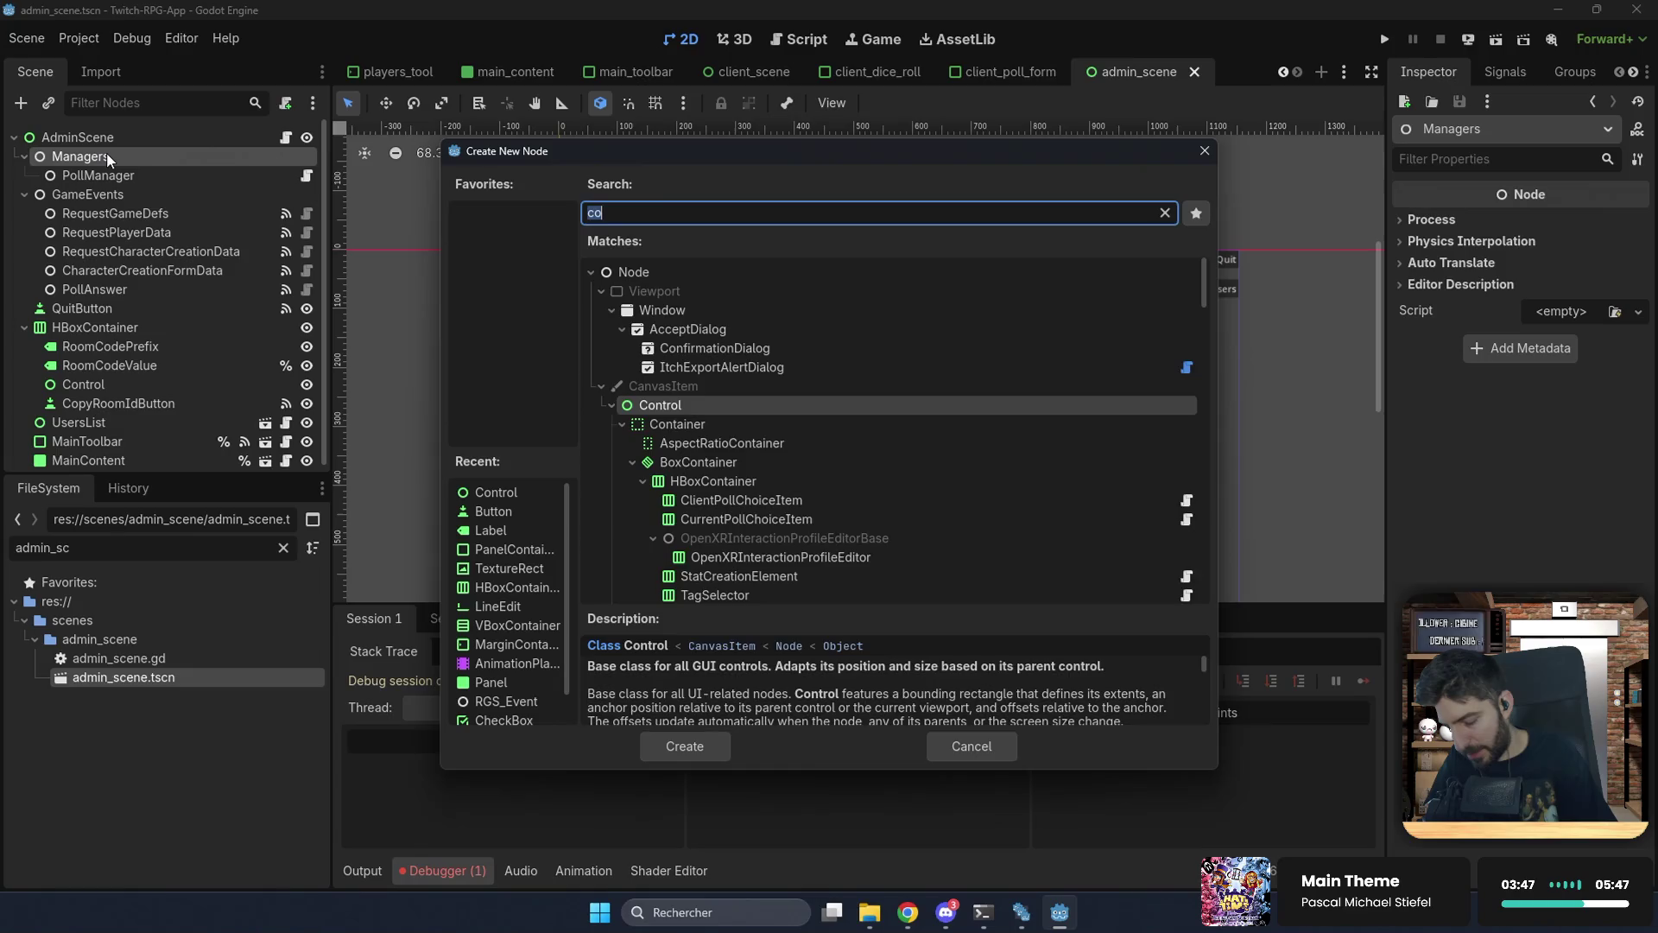
type("DiceRo")
type("llM")
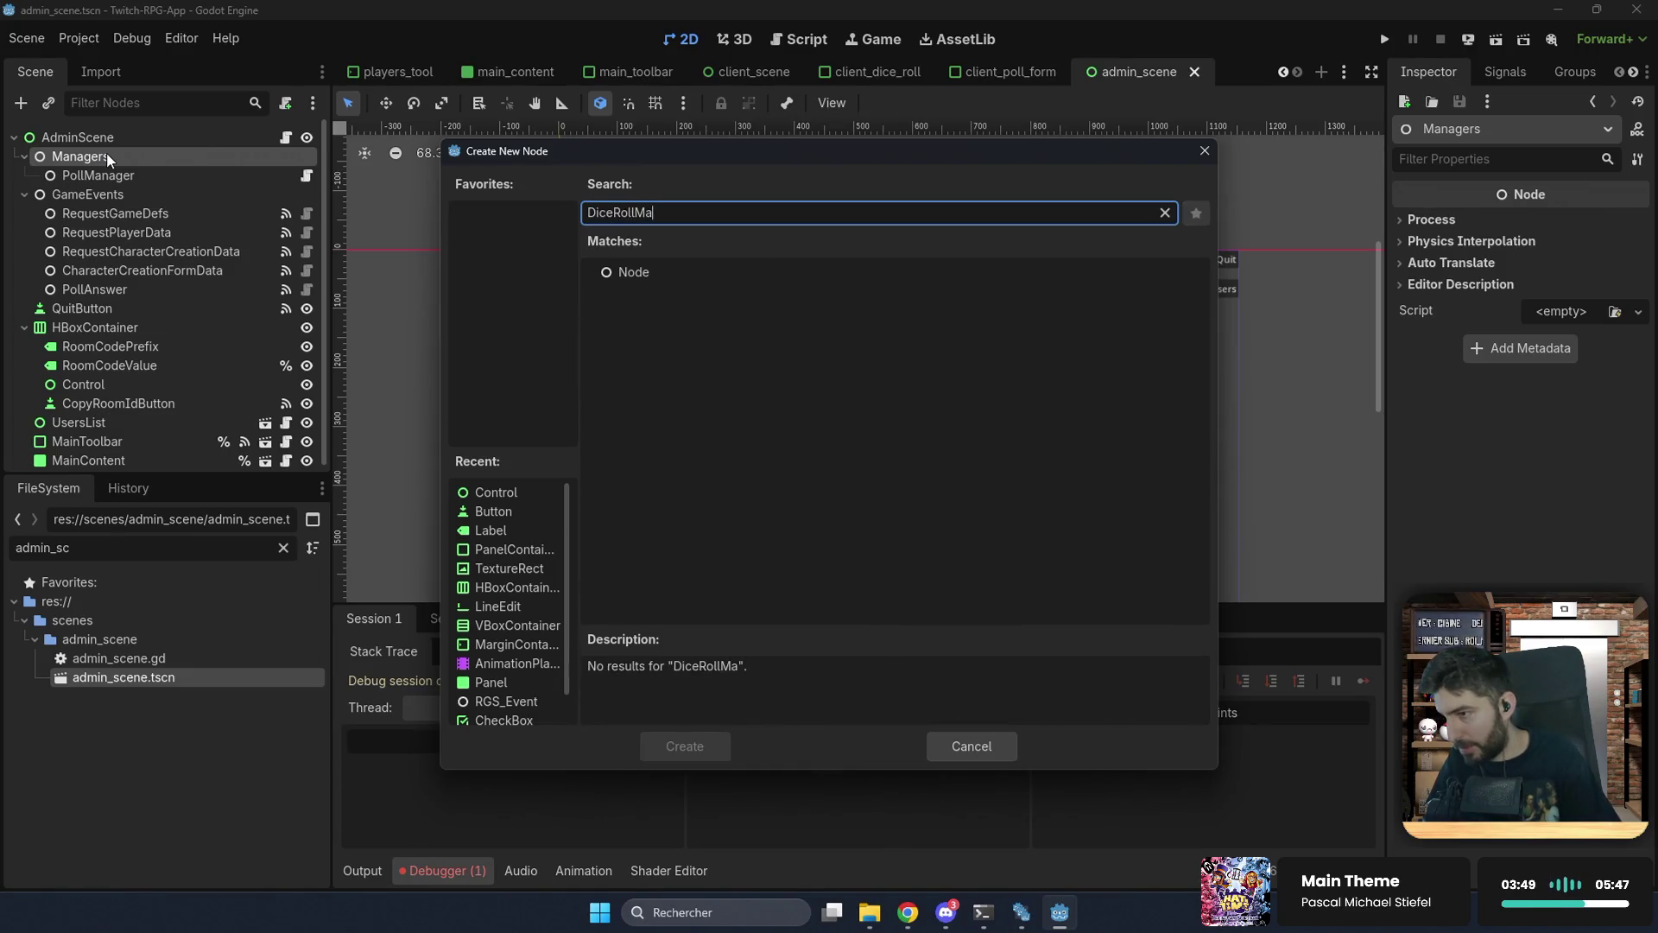
key("Down")
key("Return")
key("F2")
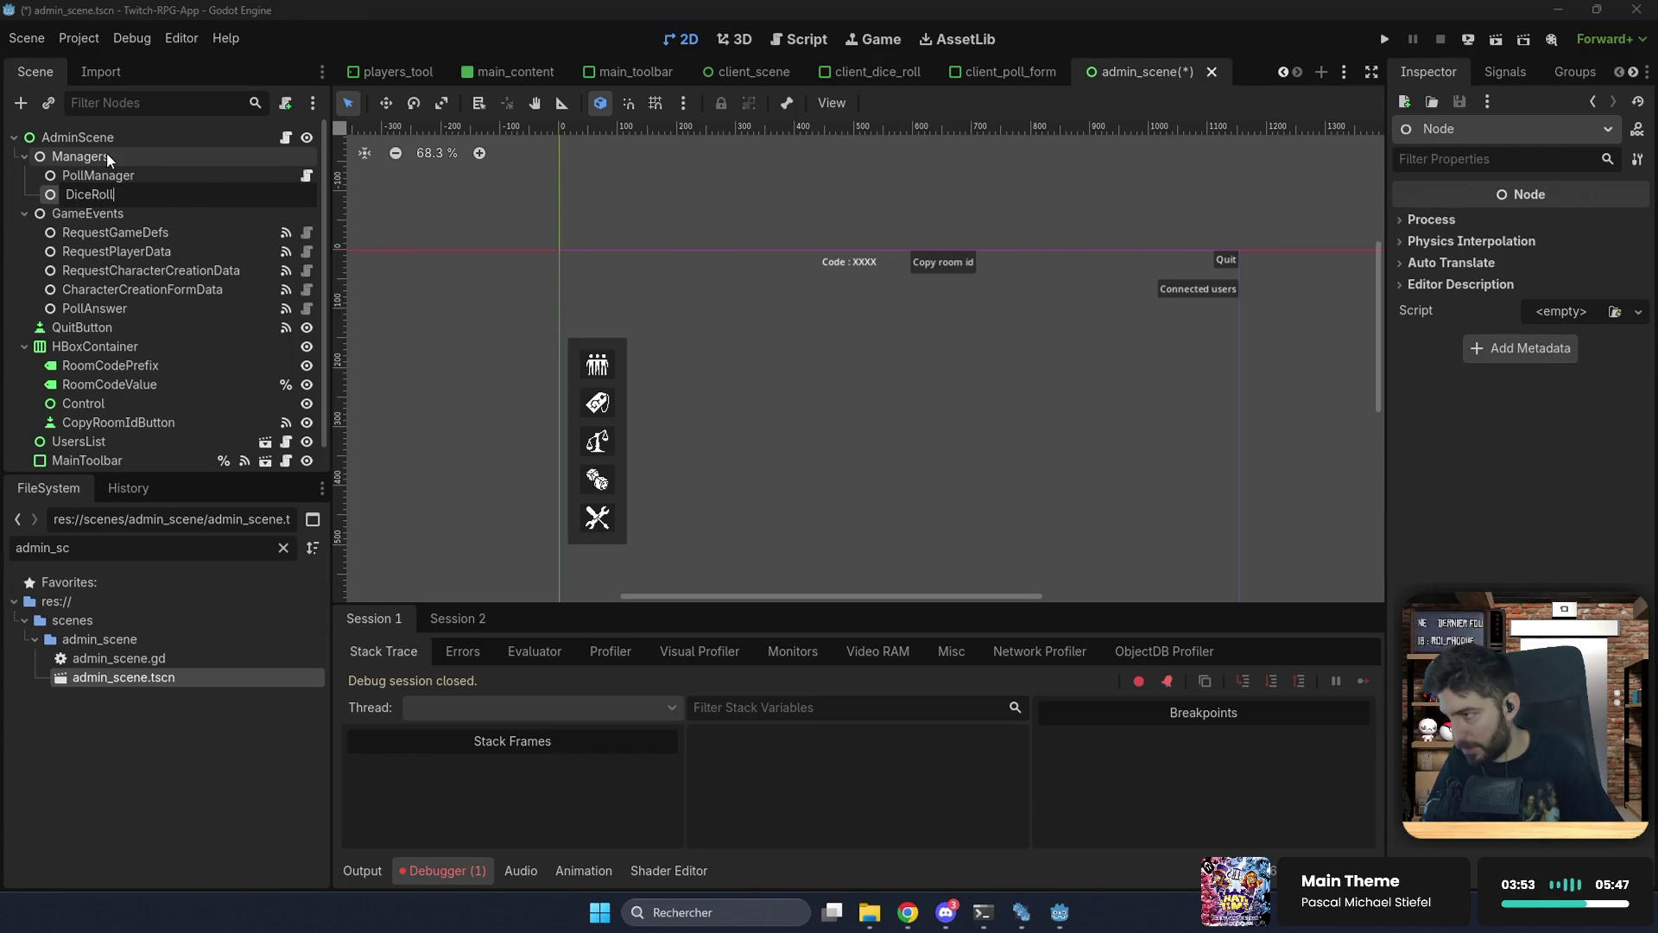
type("r")
key("Return")
key("Down")
key("Down")
left_click(129, 197)
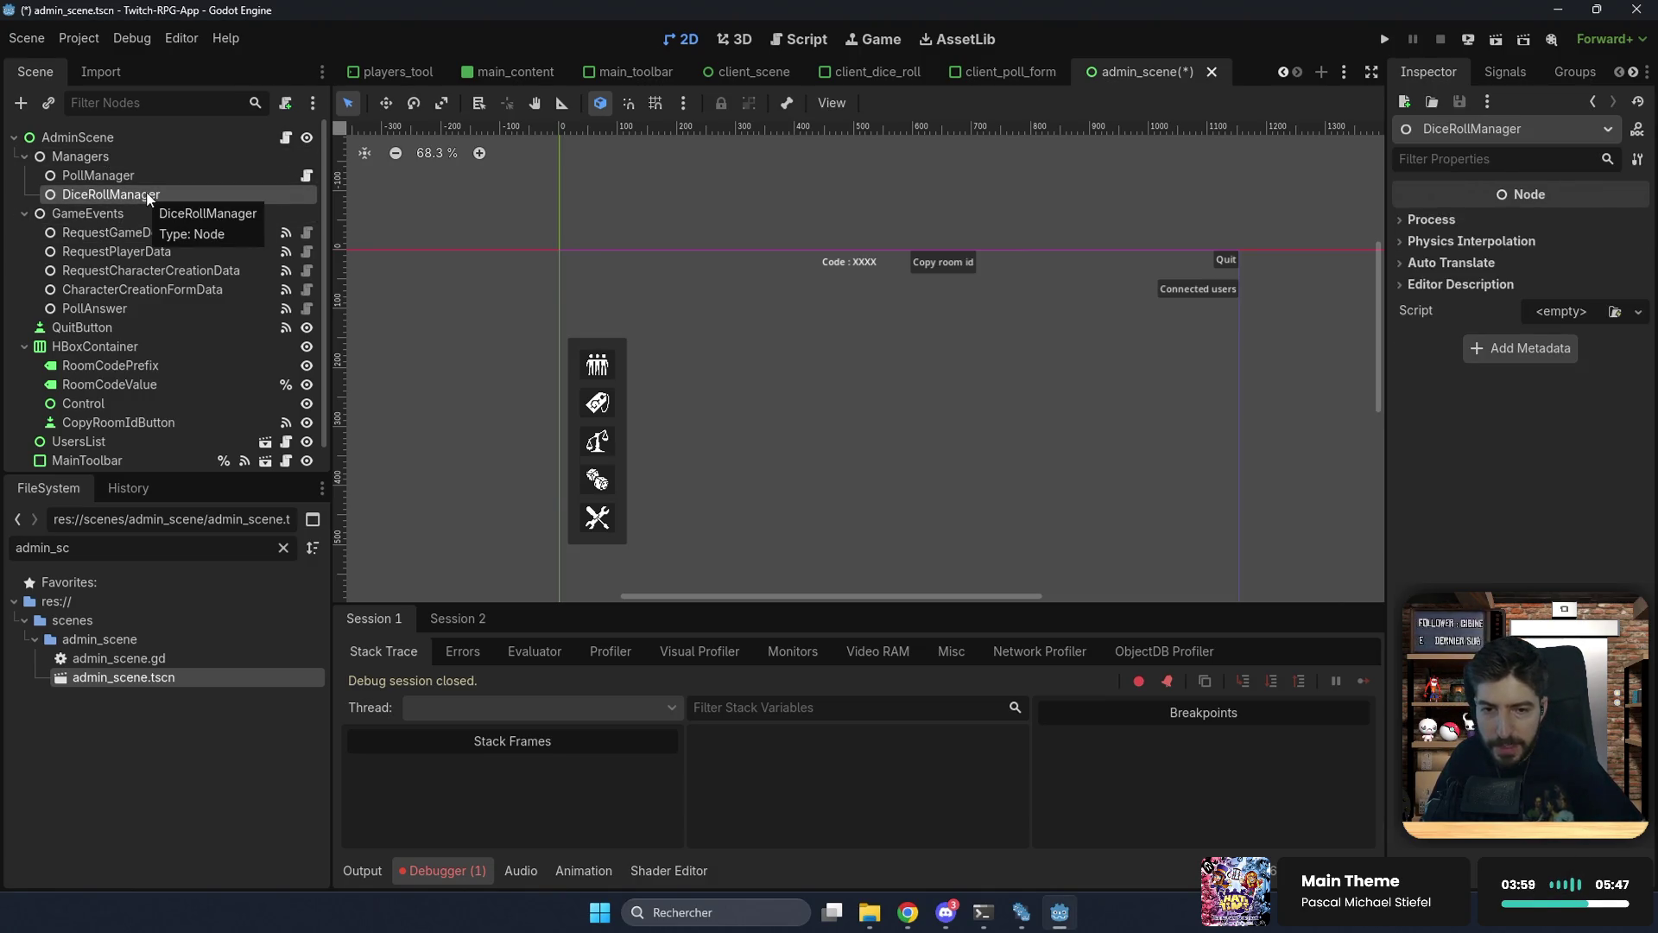
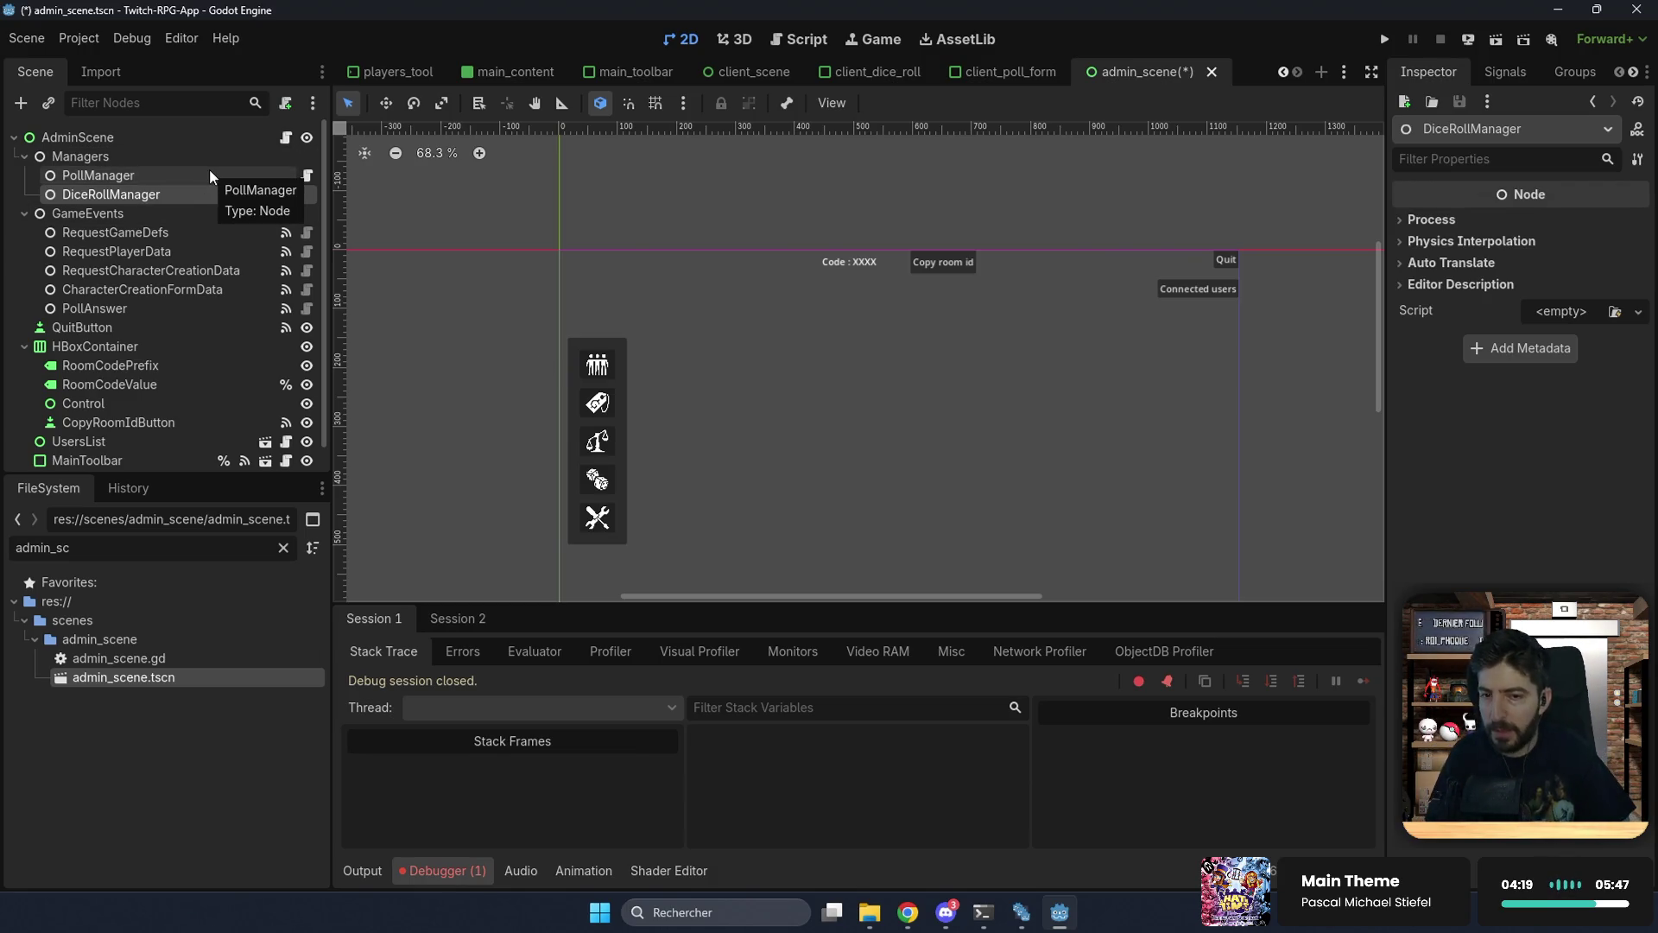
Step: Attach a new script, dice_roll_manager.gd, saved in res://scripts/admin/manager, to DiceRollManager
left_click(286, 103)
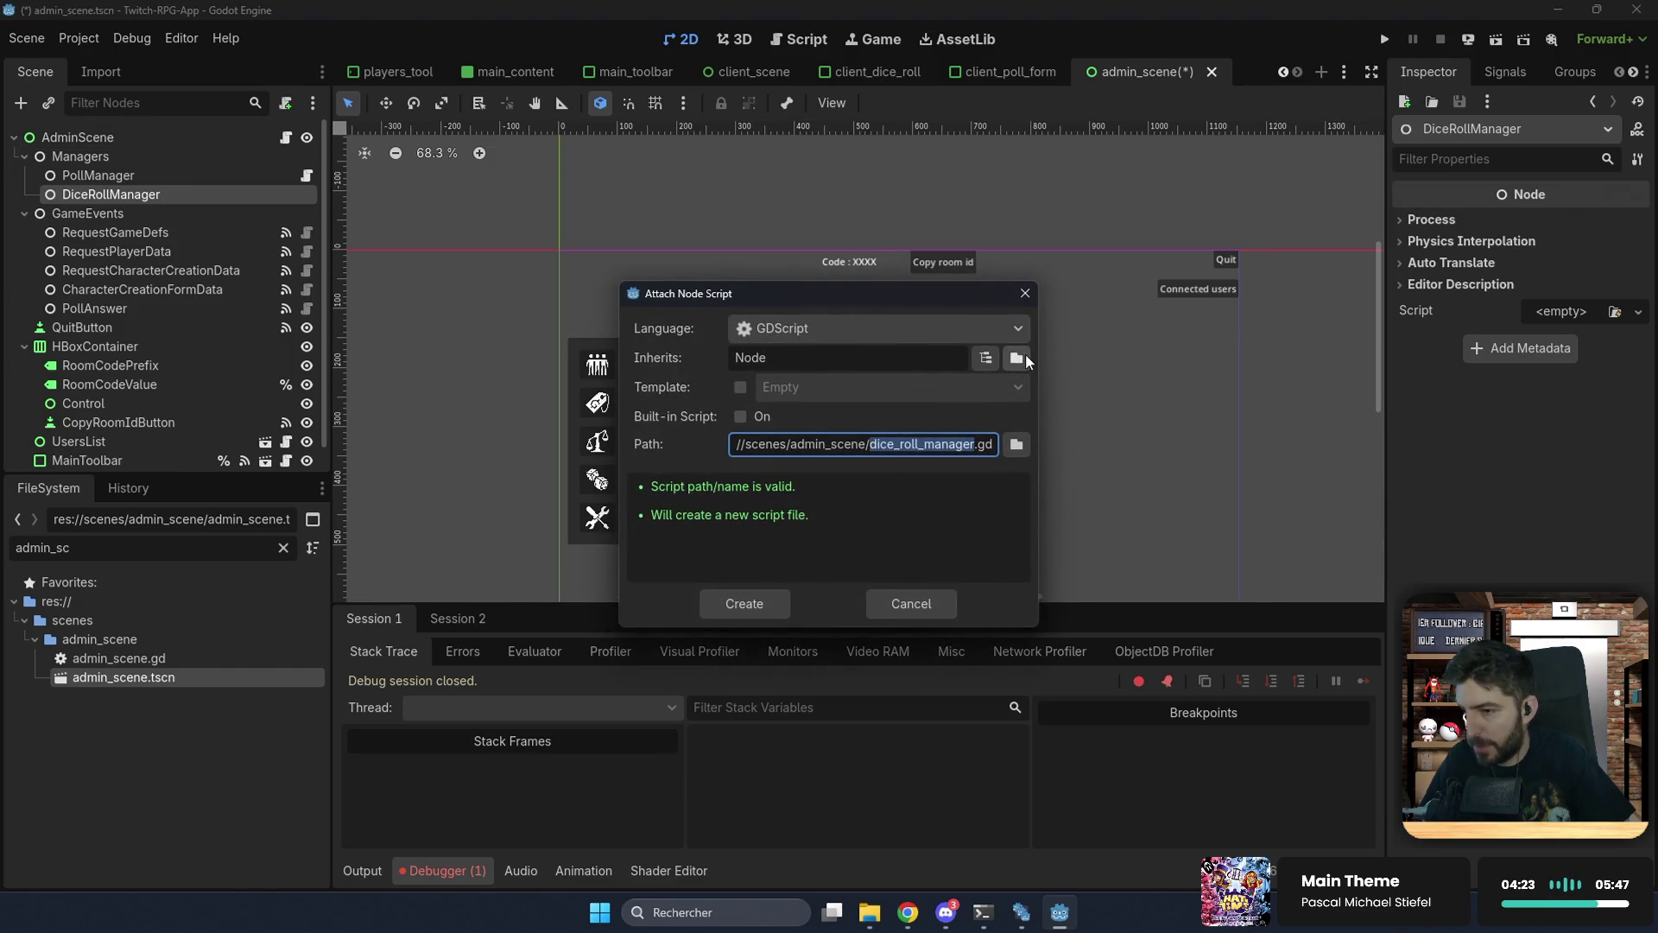
left_click(1018, 444)
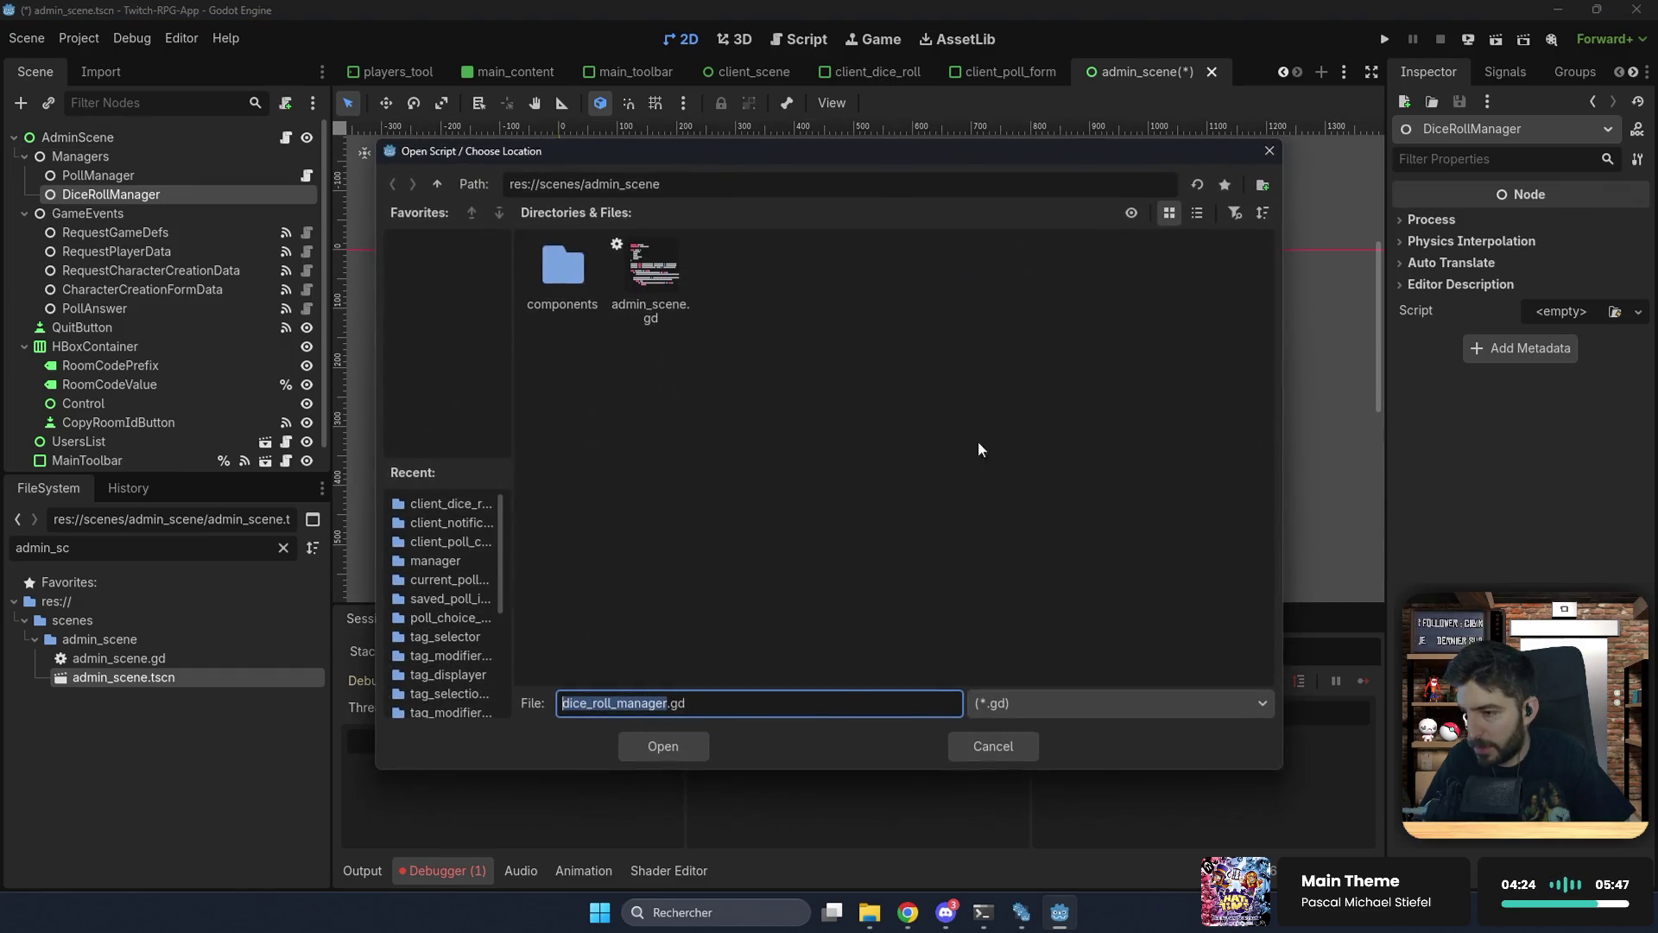
left_click(437, 184)
left_click(437, 184)
double_click(657, 345)
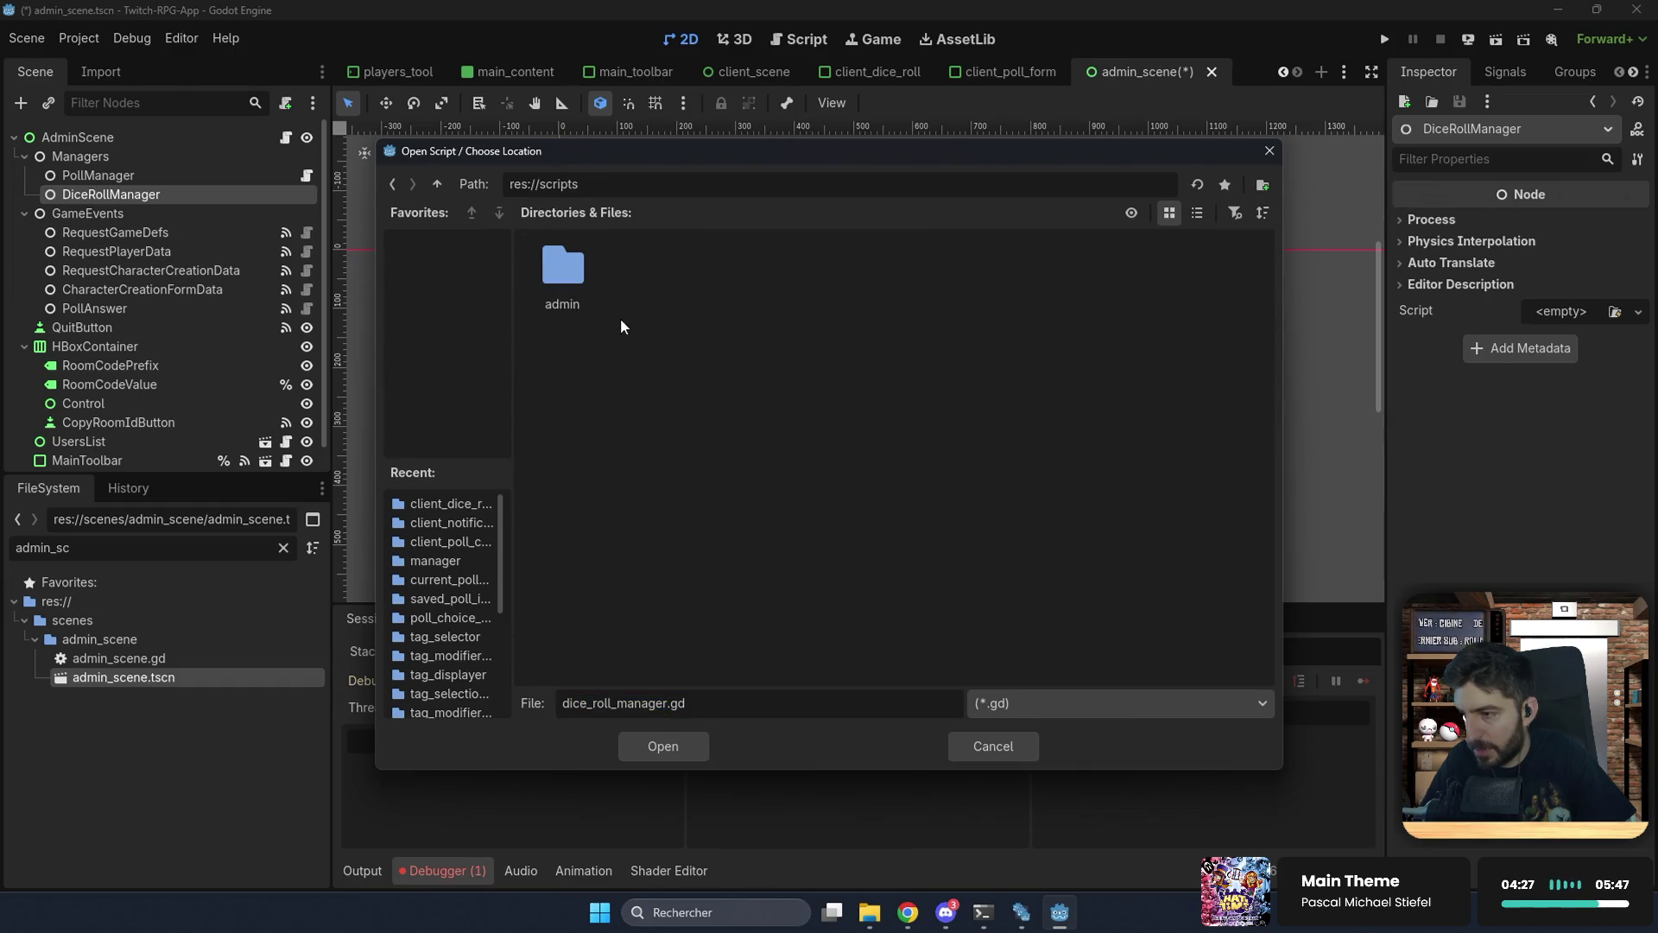
double_click(560, 268)
double_click(557, 268)
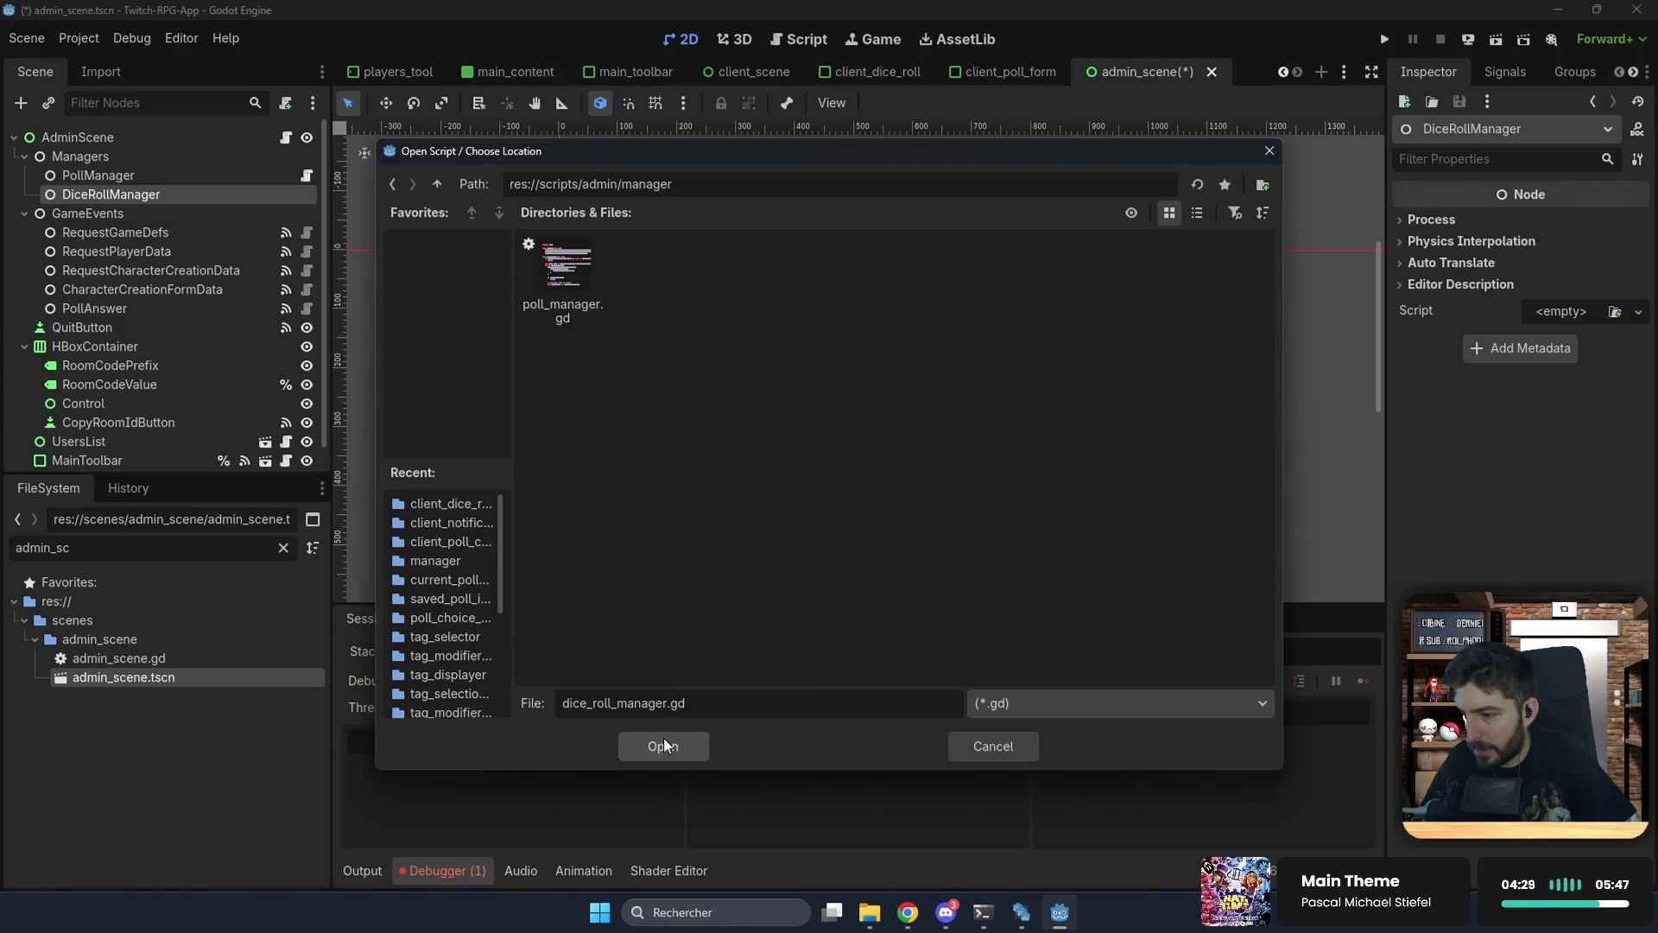
left_click(664, 744)
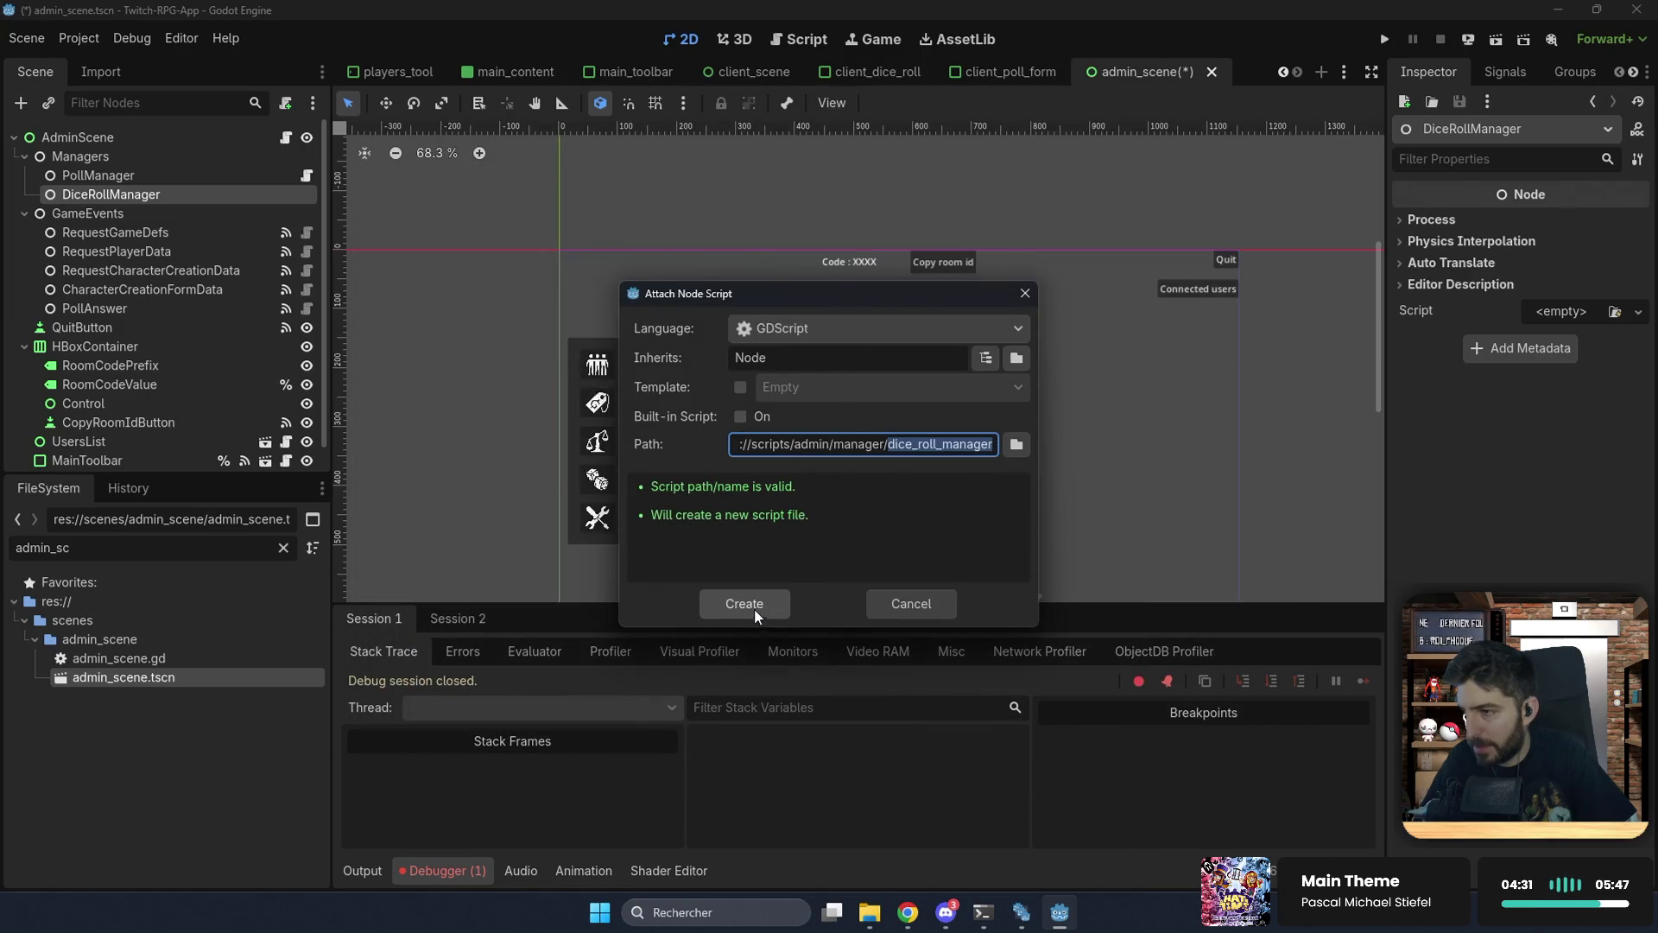
left_click(754, 608)
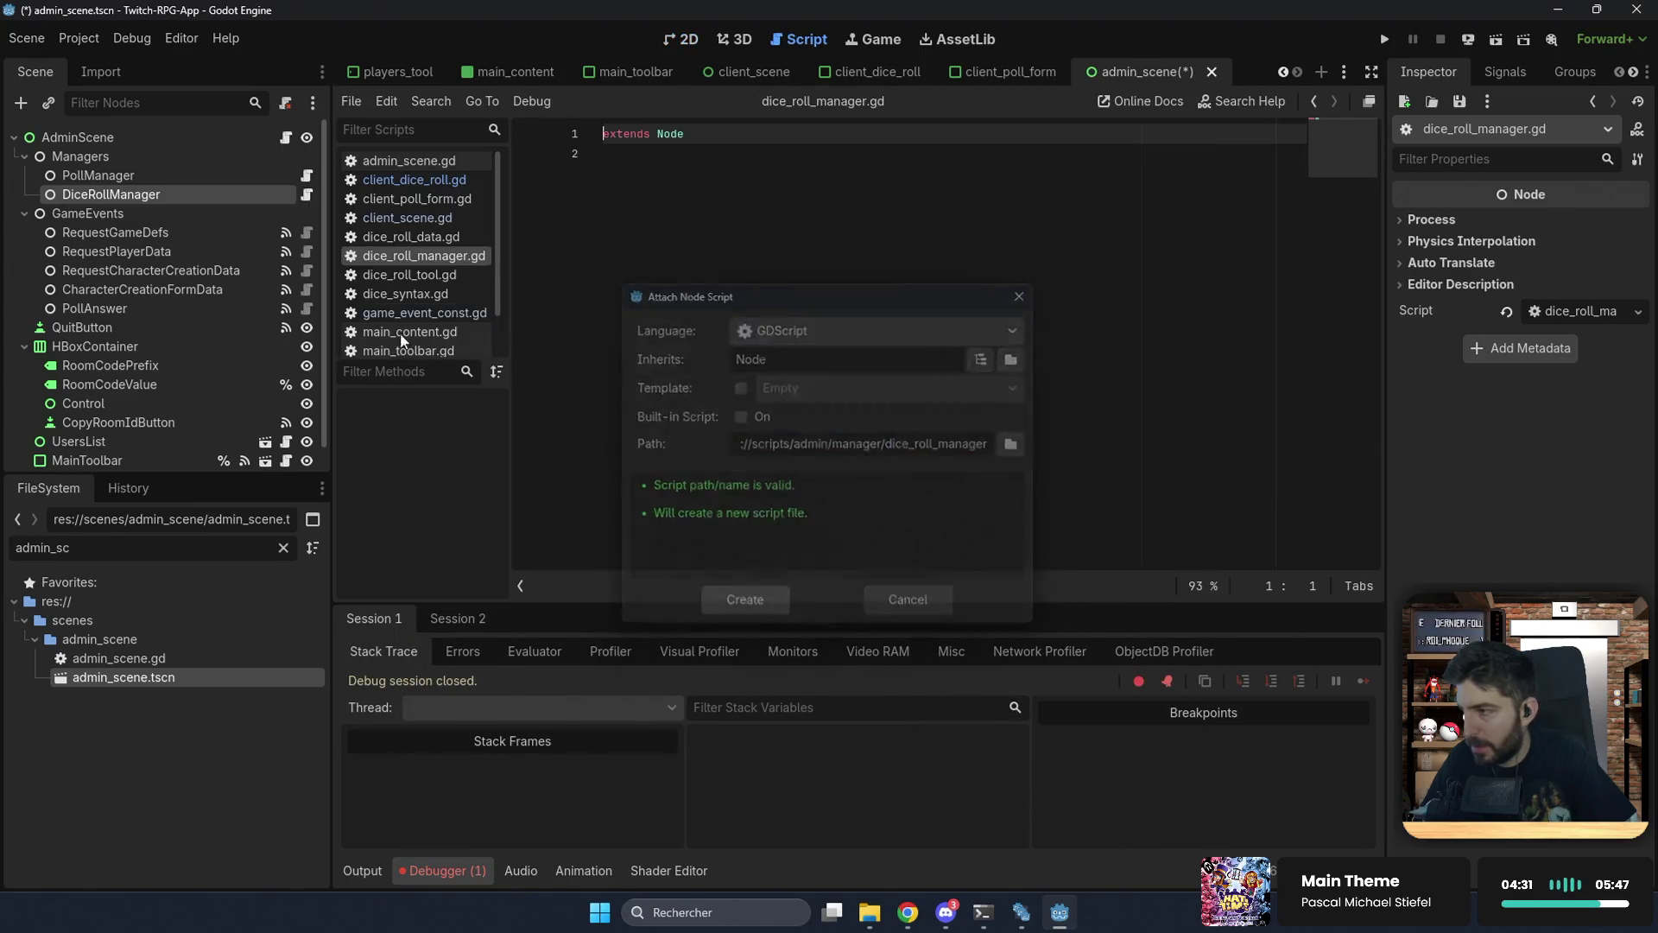
Step: Open dice_roll_manager.gd in the script editor, then select the PollAnswer node
left_click(308, 197)
left_click(777, 201)
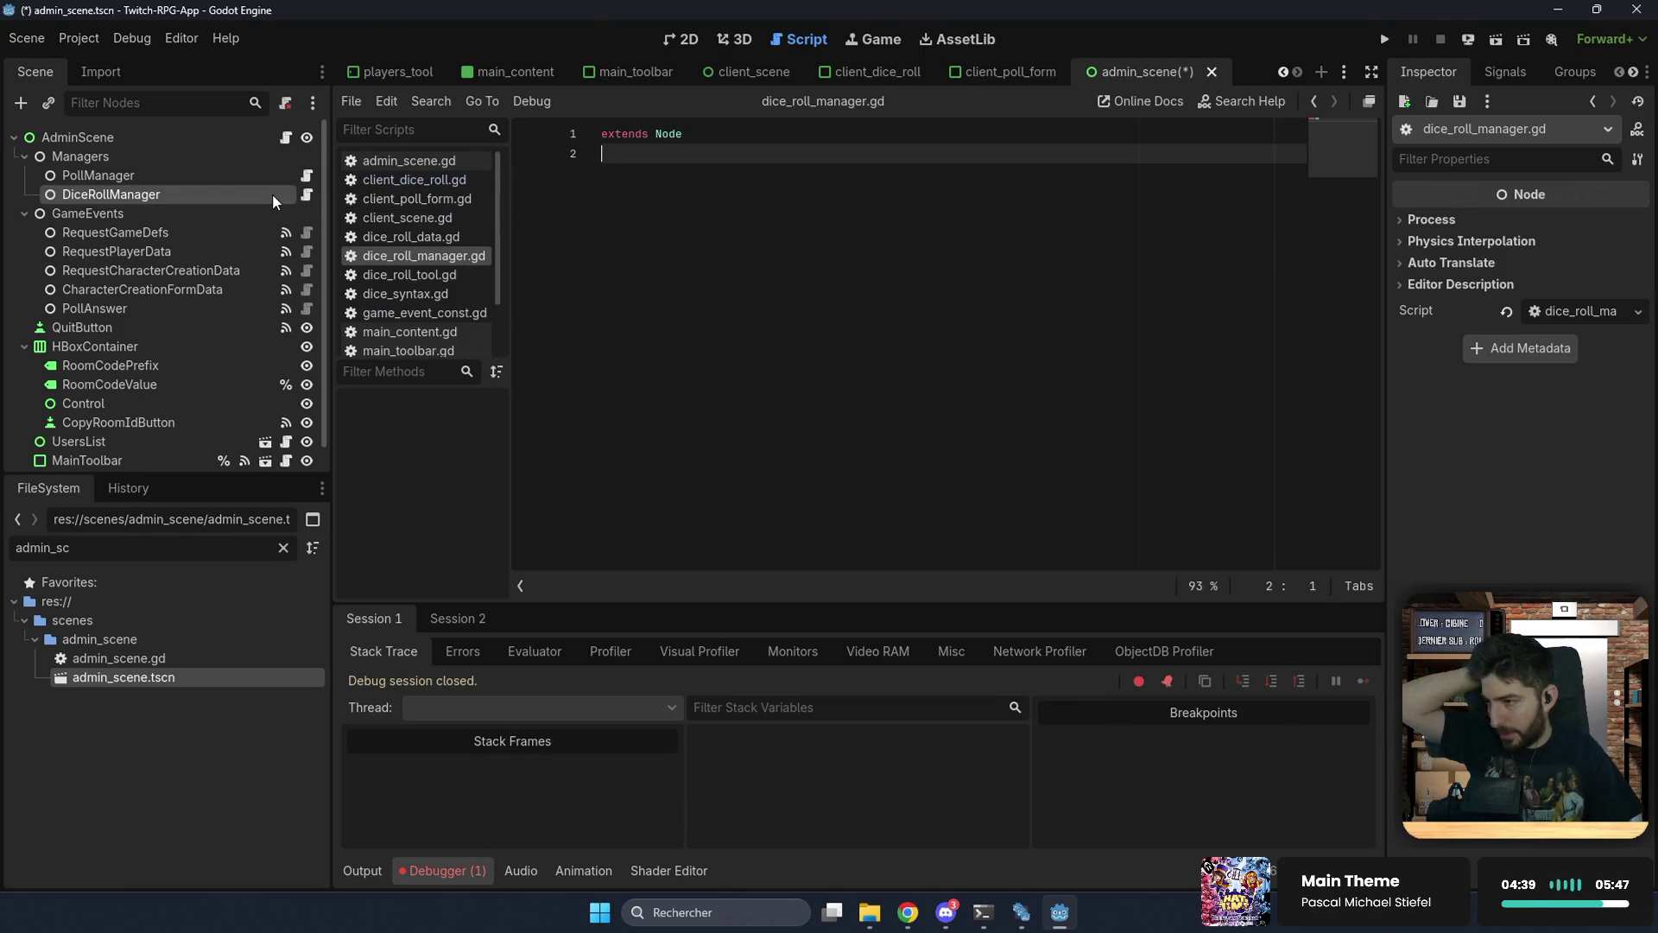
left_click(92, 313)
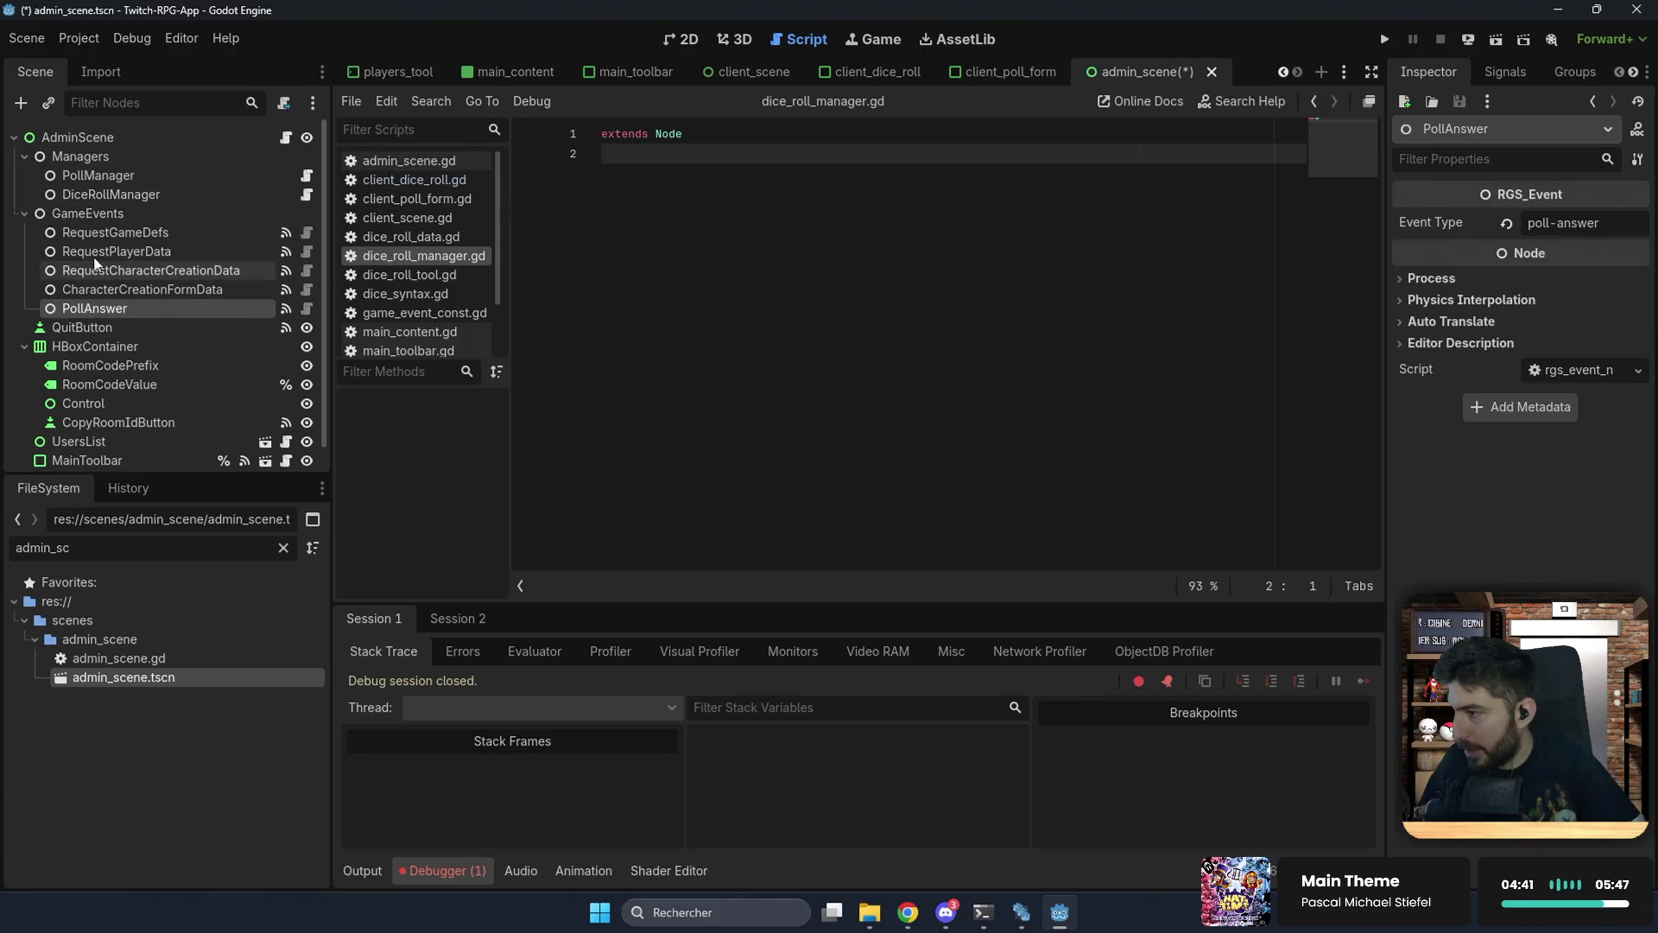
Step: Add an RGS_Event child named DiceRollResult under GameEvents with event type dice-roll-result, and save
left_click(110, 216)
key("ctrl+a")
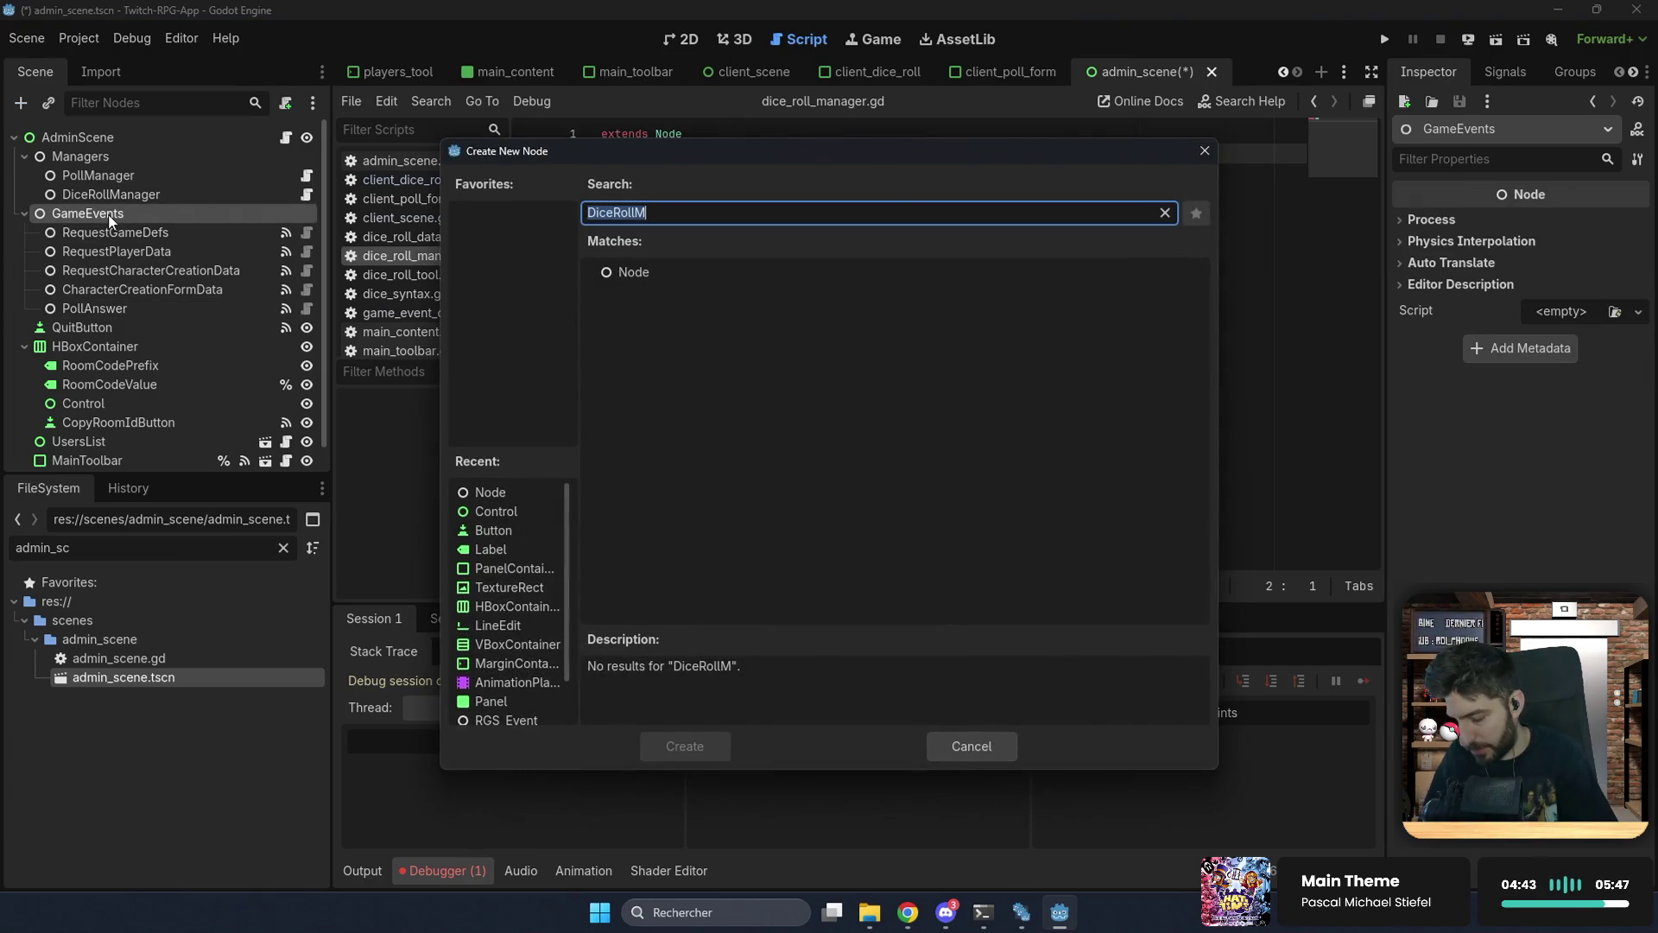
type("rgs_e")
key("Return")
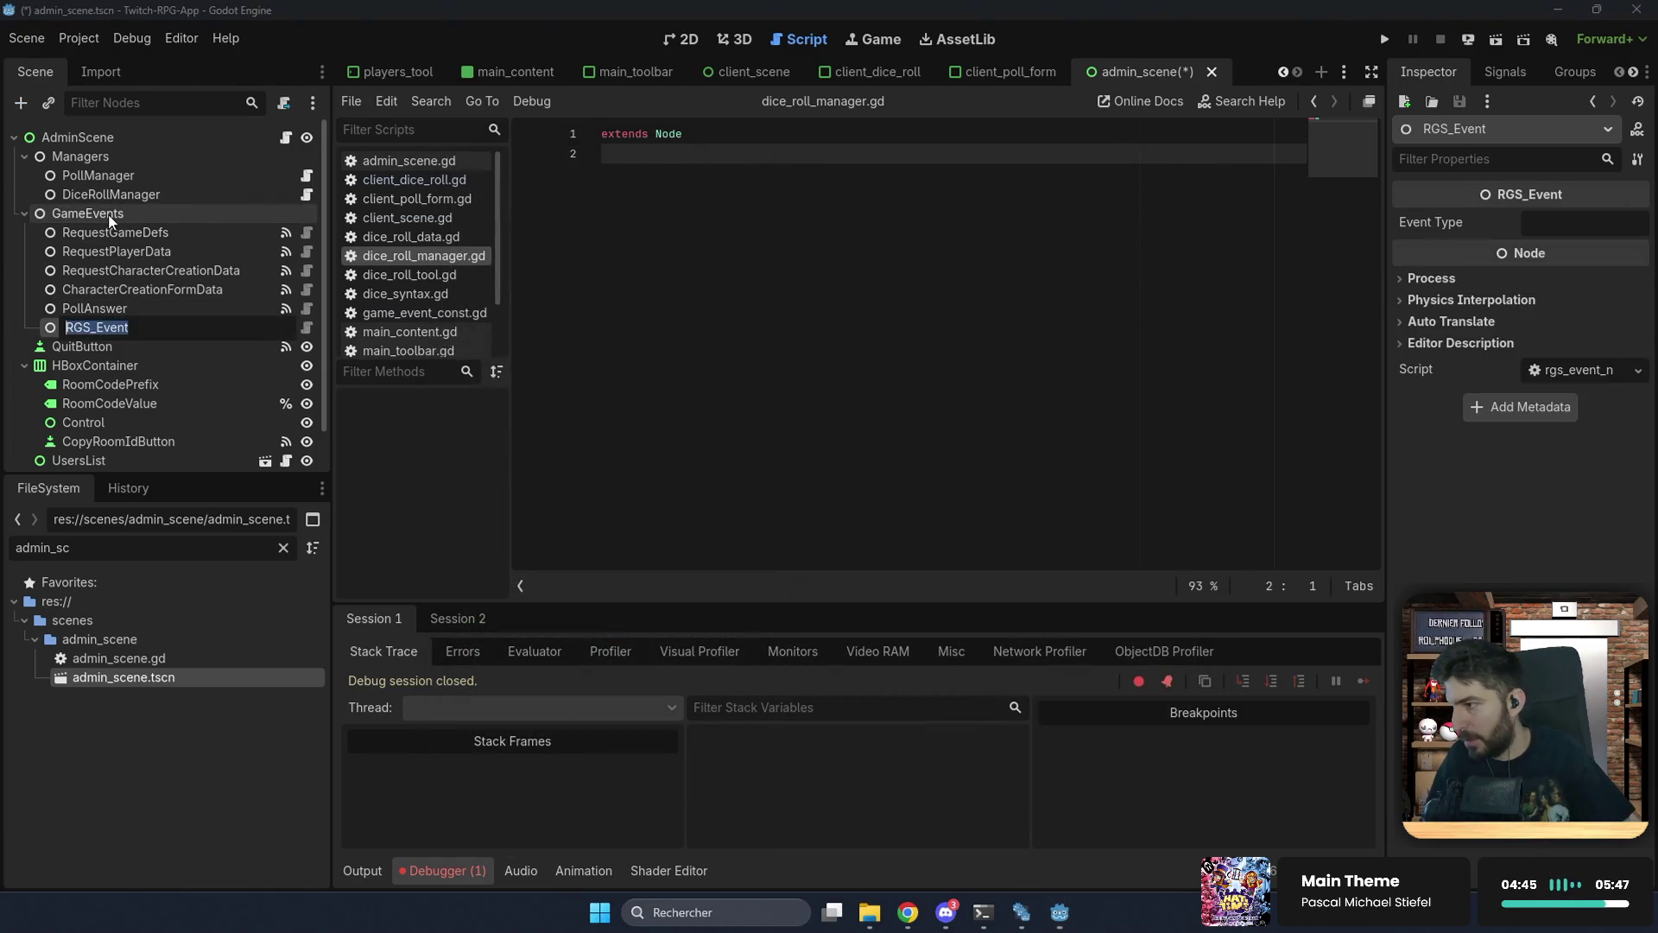
type("Dic")
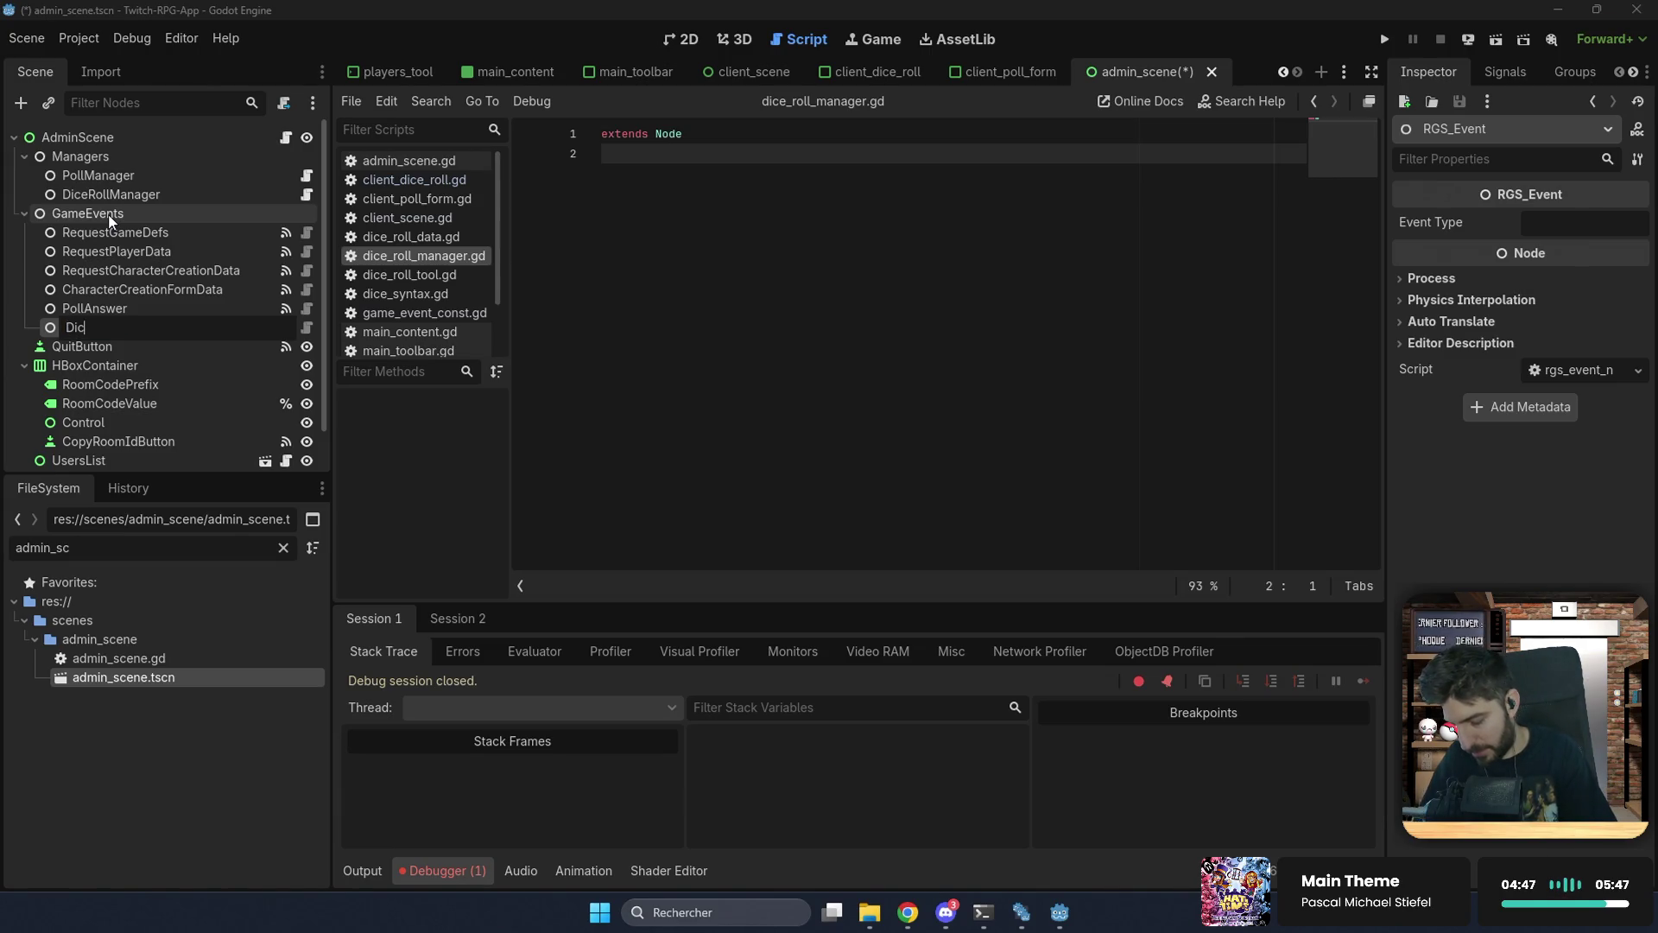
type("eRollResult")
key("Return")
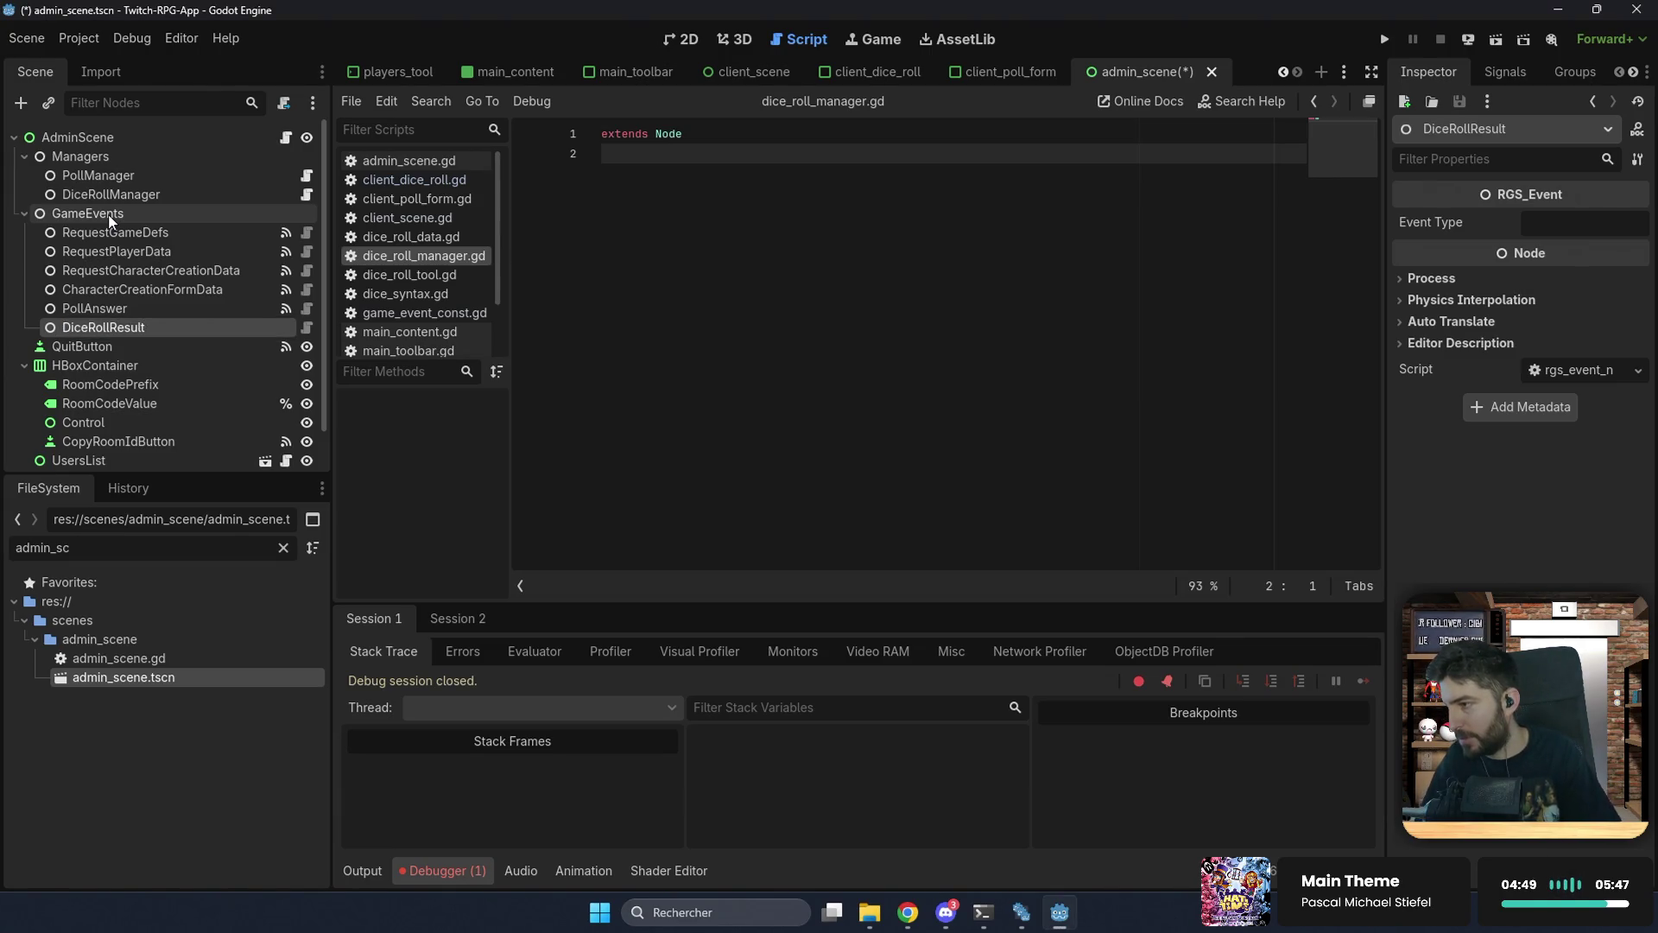
left_click(1570, 221)
type("dice-roll-re")
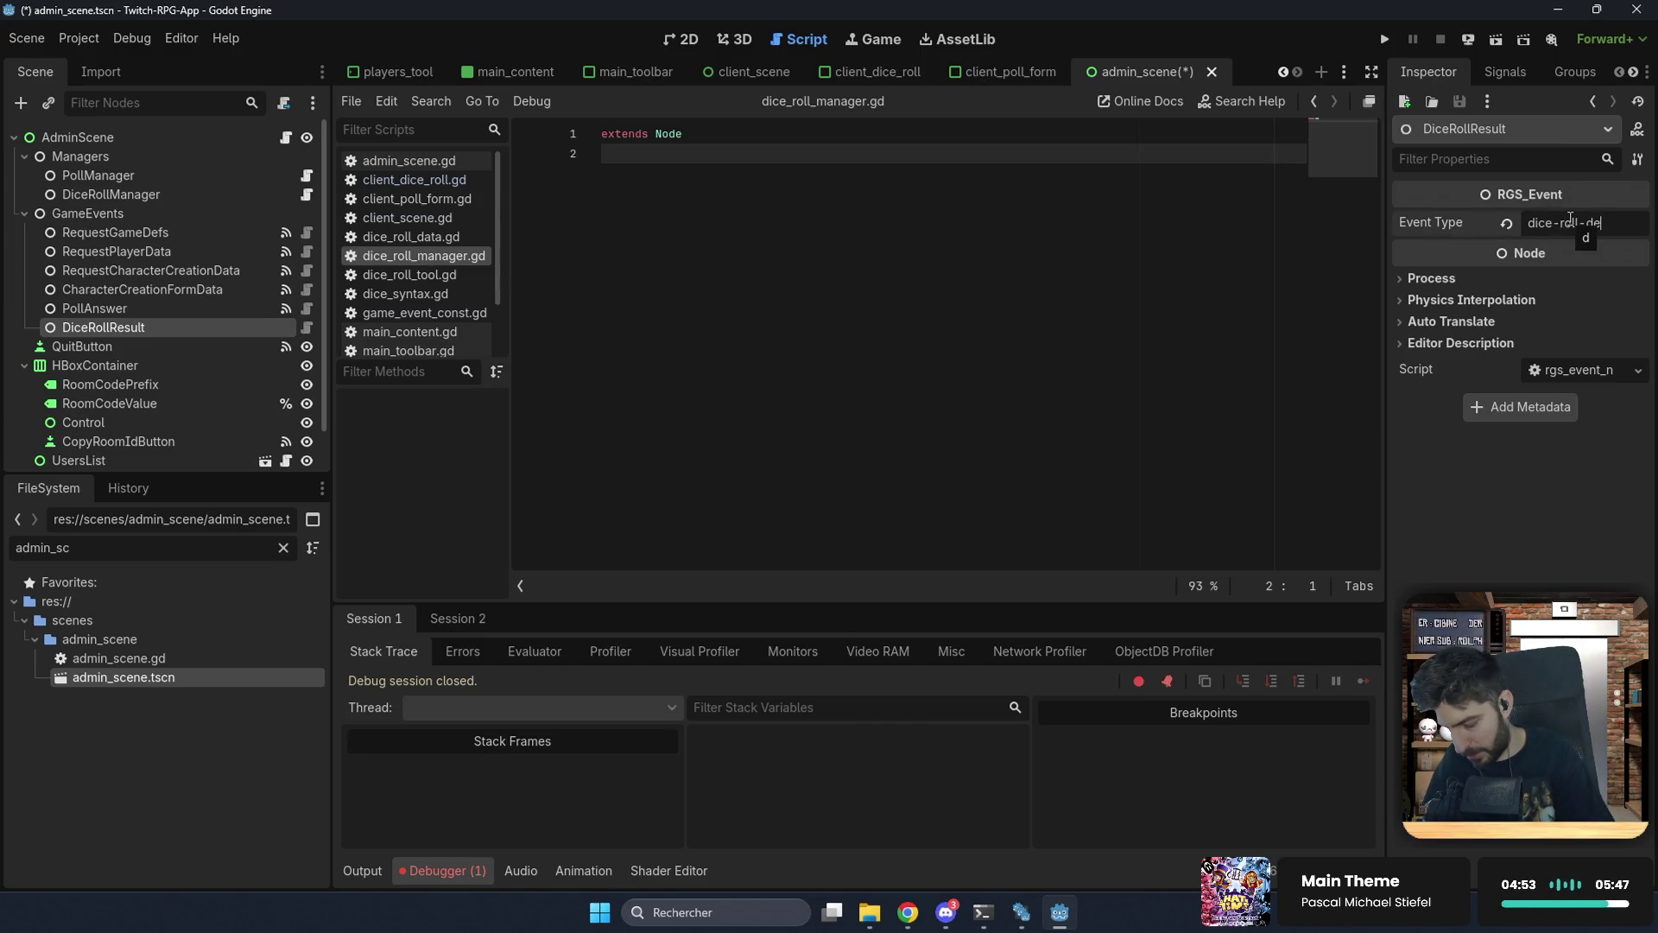
type("sult")
key("ctrl+s")
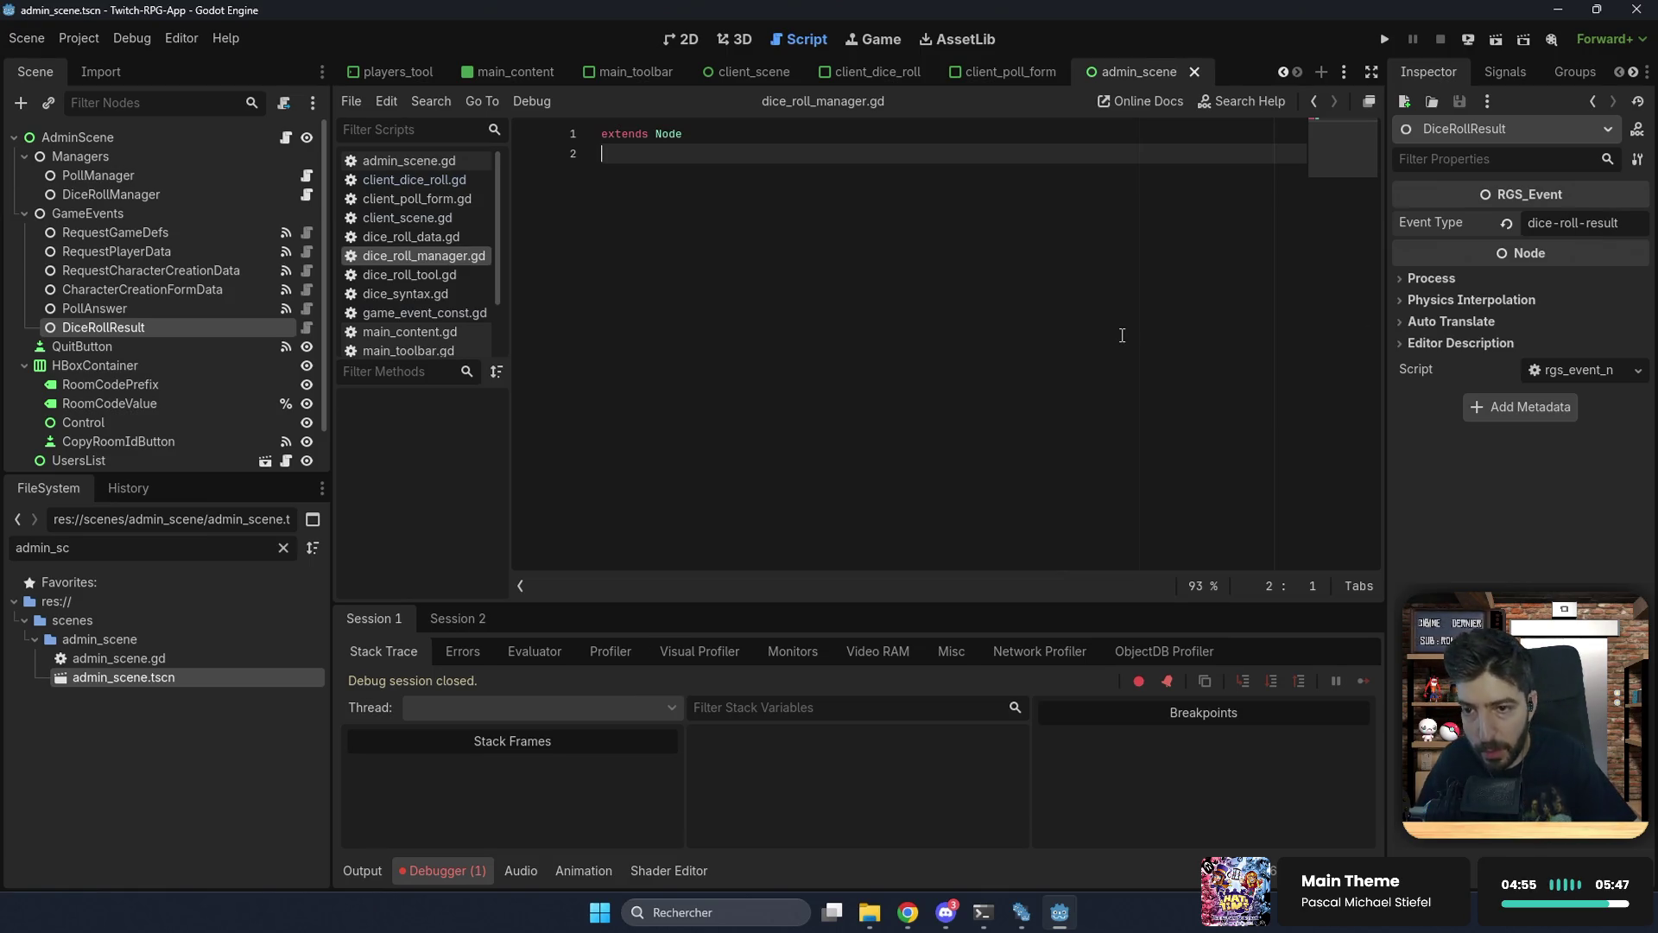
Step: Connect DiceRollResult's event_received signal to a new handler on DiceRollManager
left_click(1505, 71)
double_click(1473, 161)
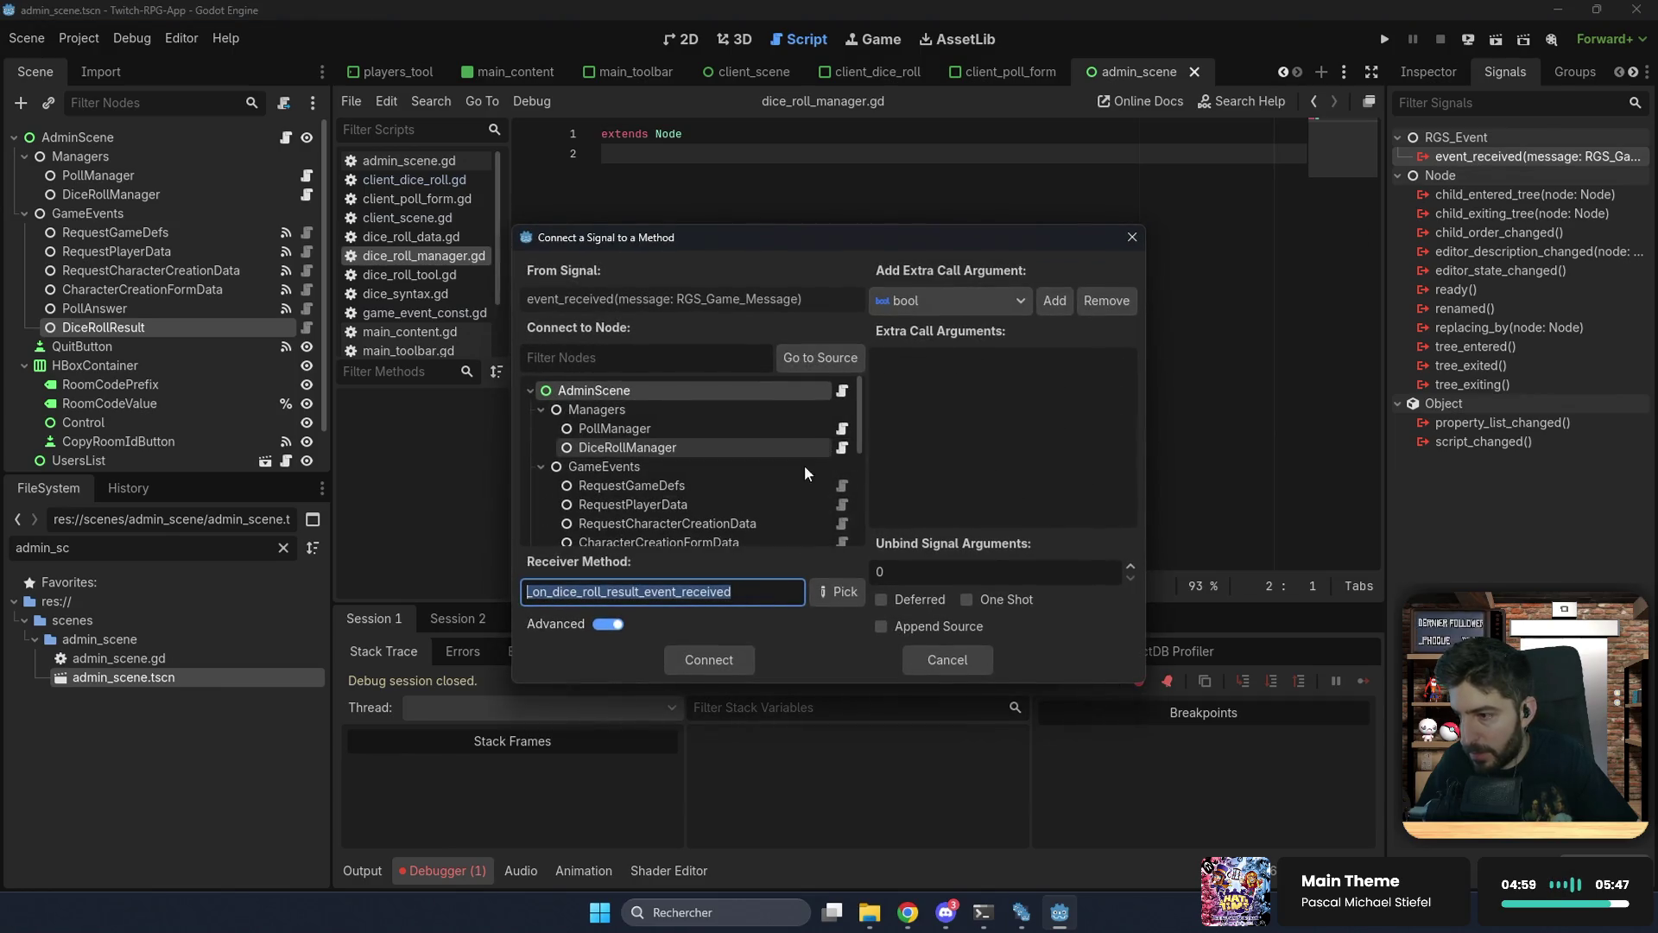
left_click(690, 446)
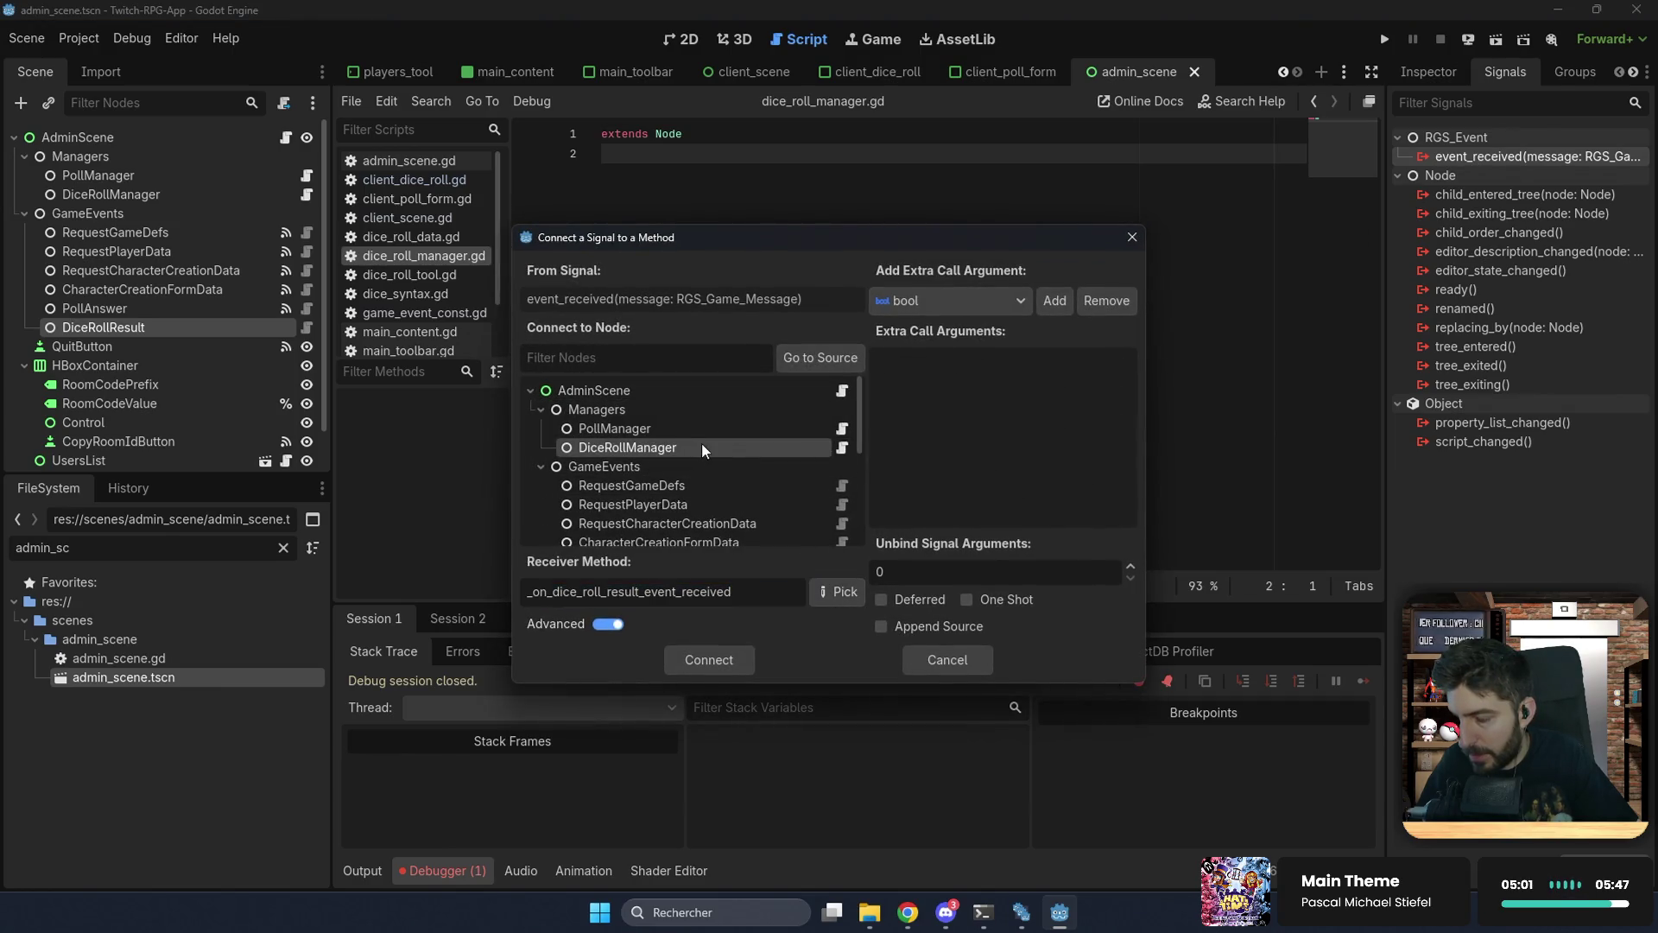
double_click(702, 446)
left_click(782, 173)
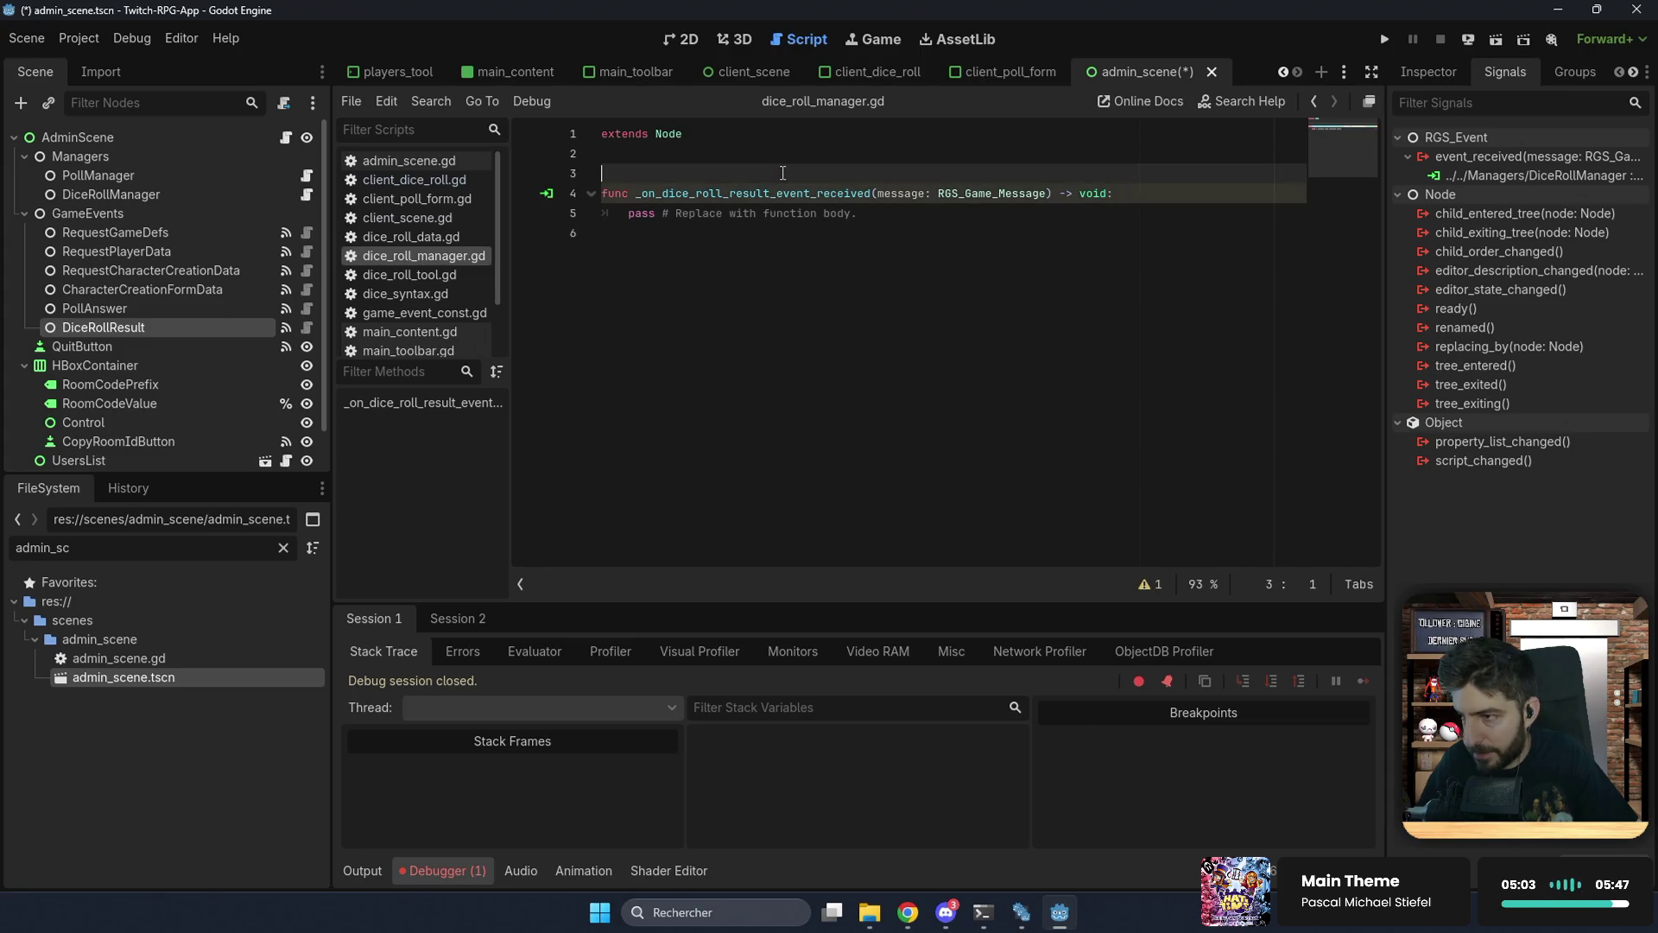
Step: Replace the handler's pass with a print of '%s a fait %s à son épreuve !' plus a (%s) placeholder
key("Delete")
left_click_drag(858, 193, 631, 193)
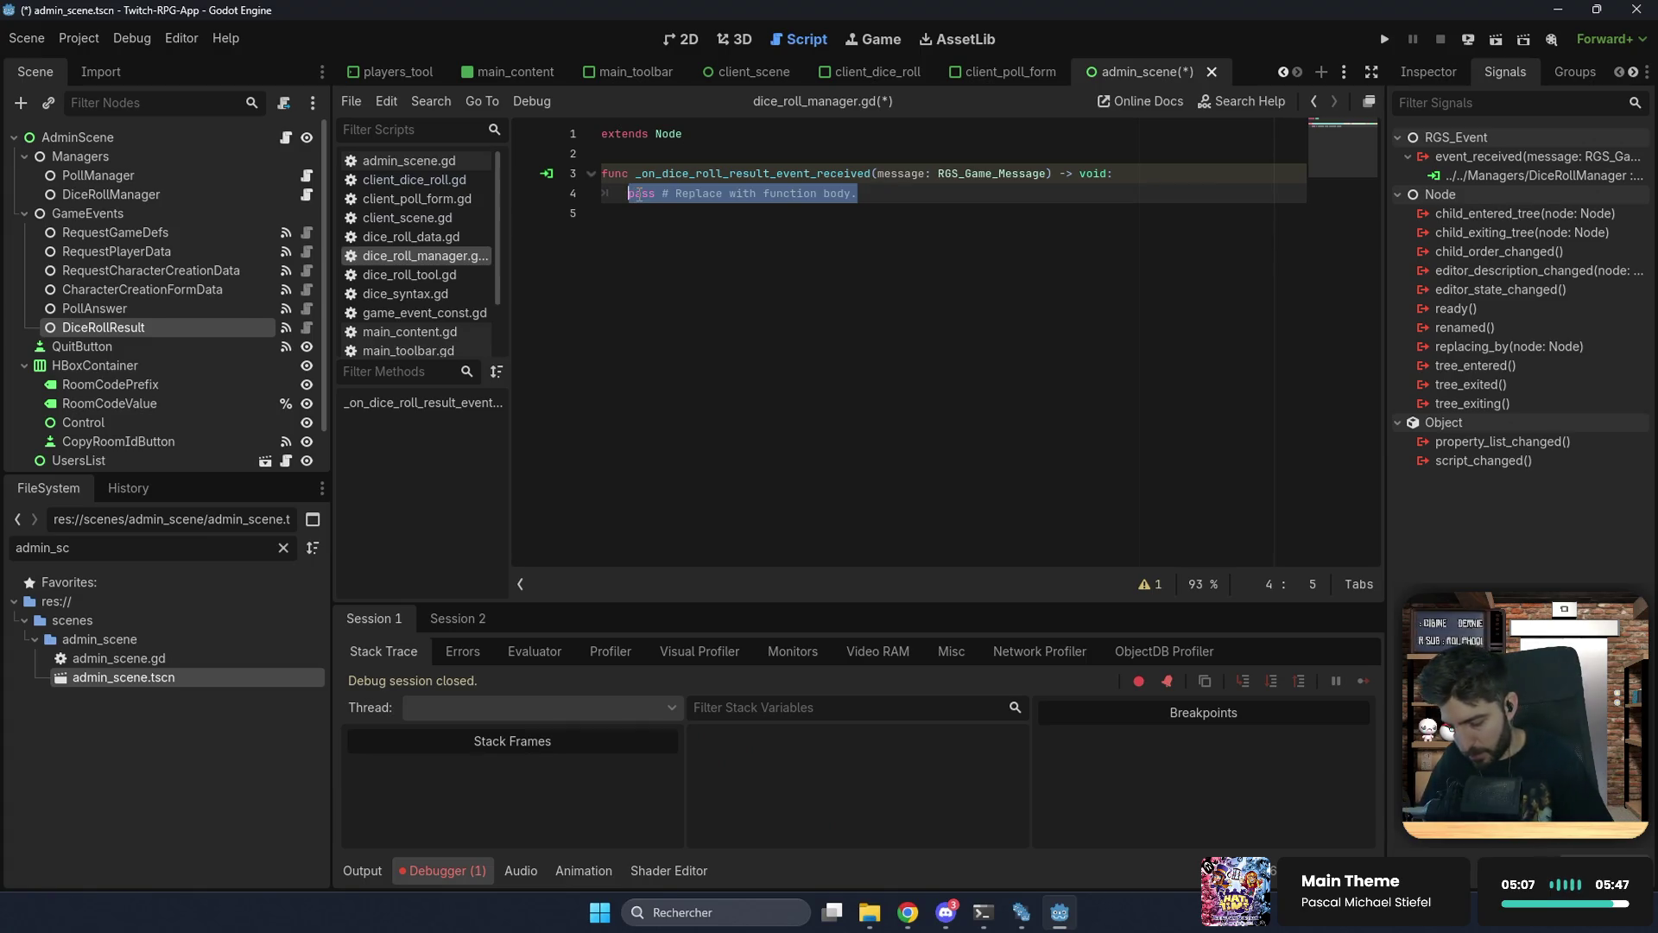
type("print(\"")
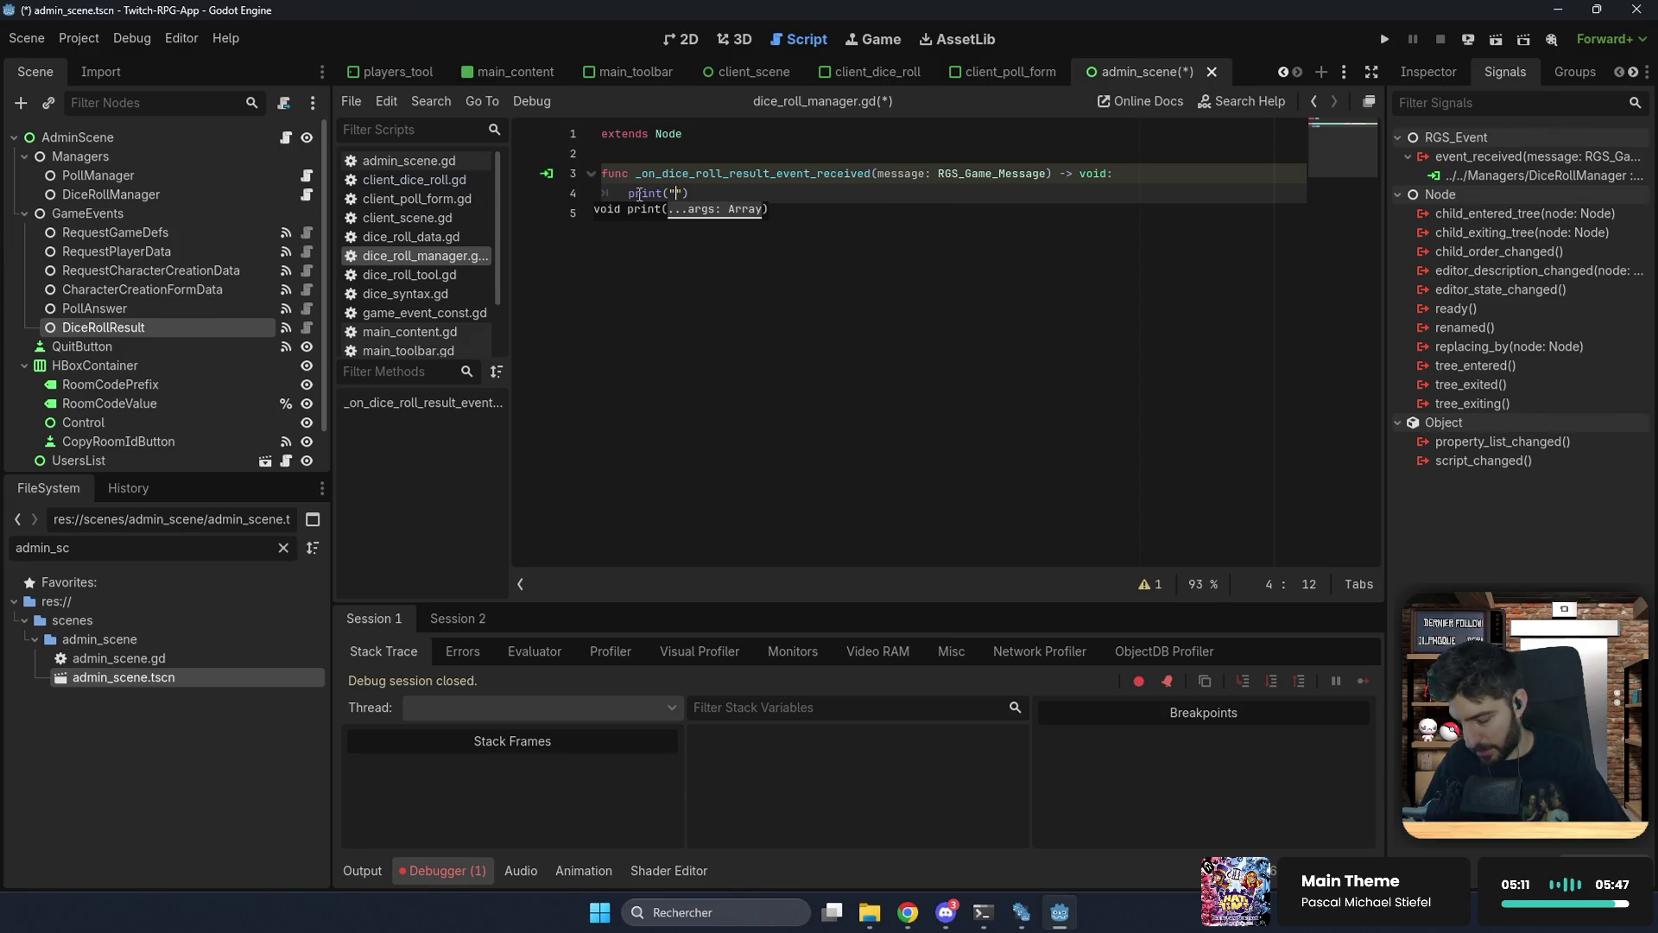
type("%s a")
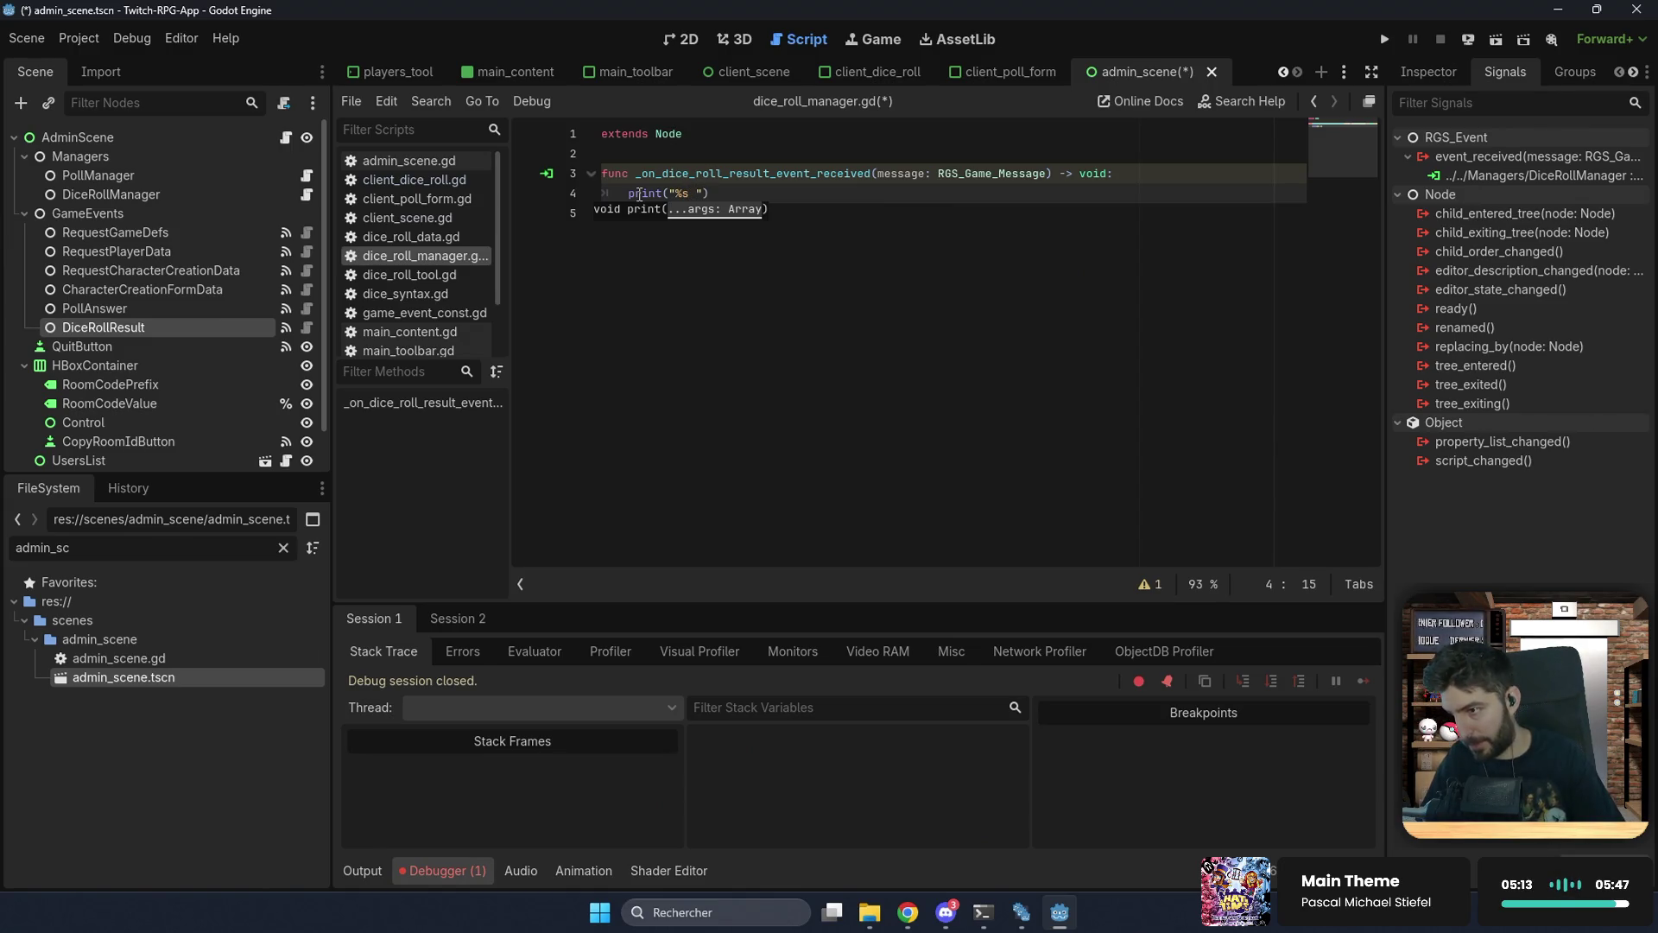
type(" fait %s")
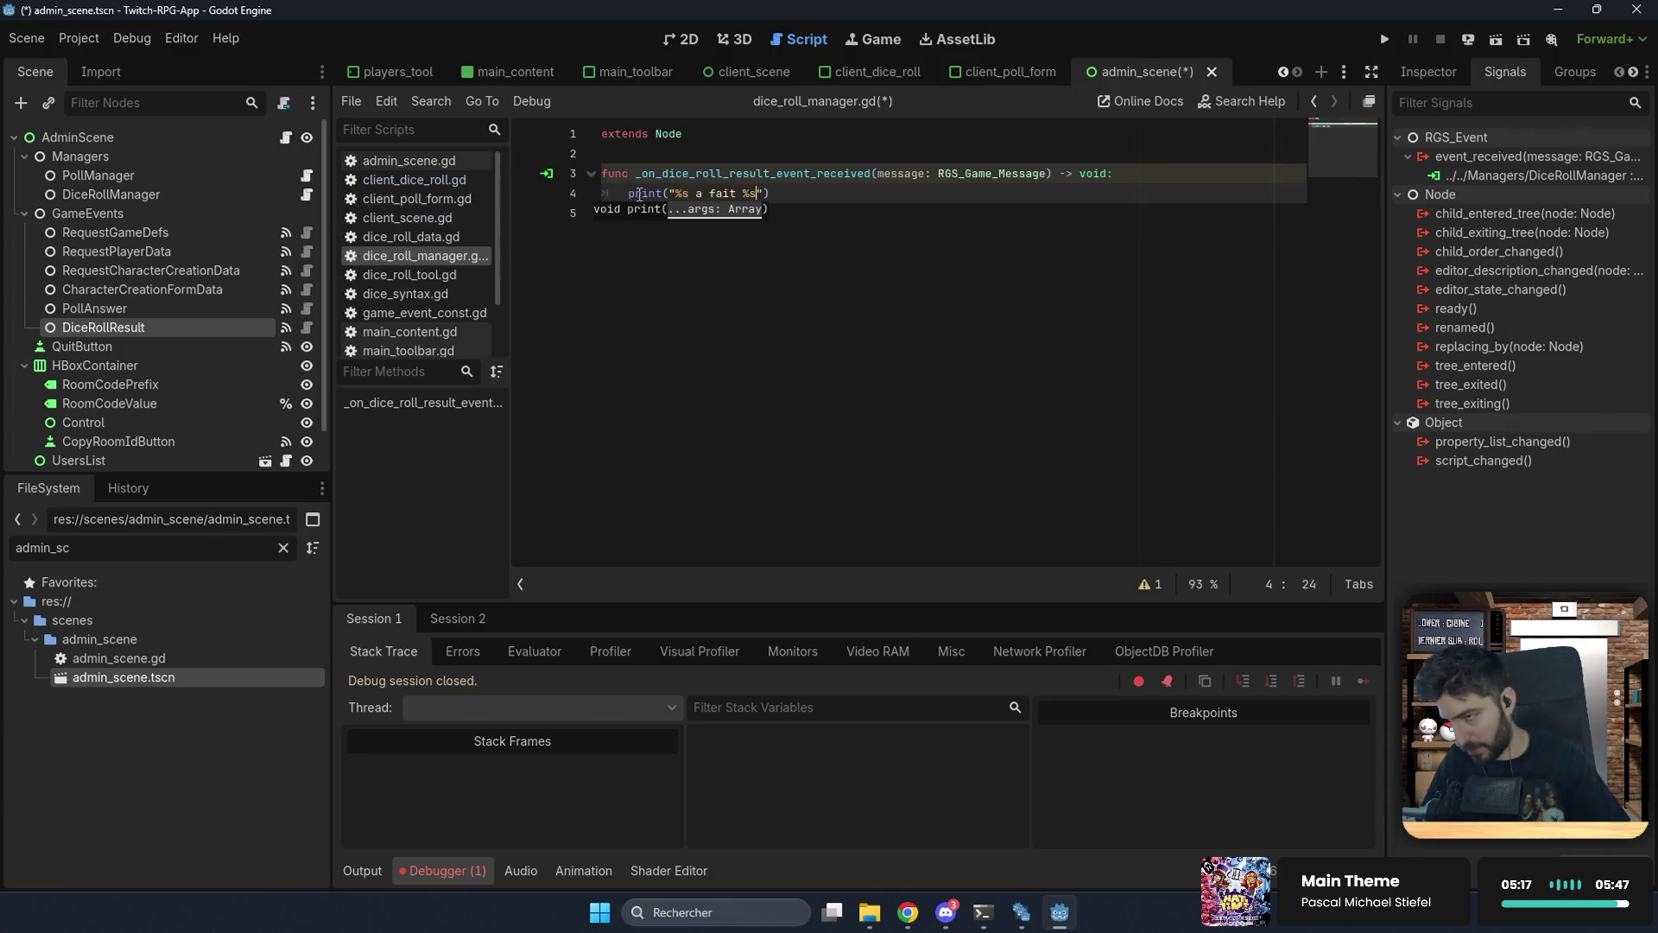
type(" à so")
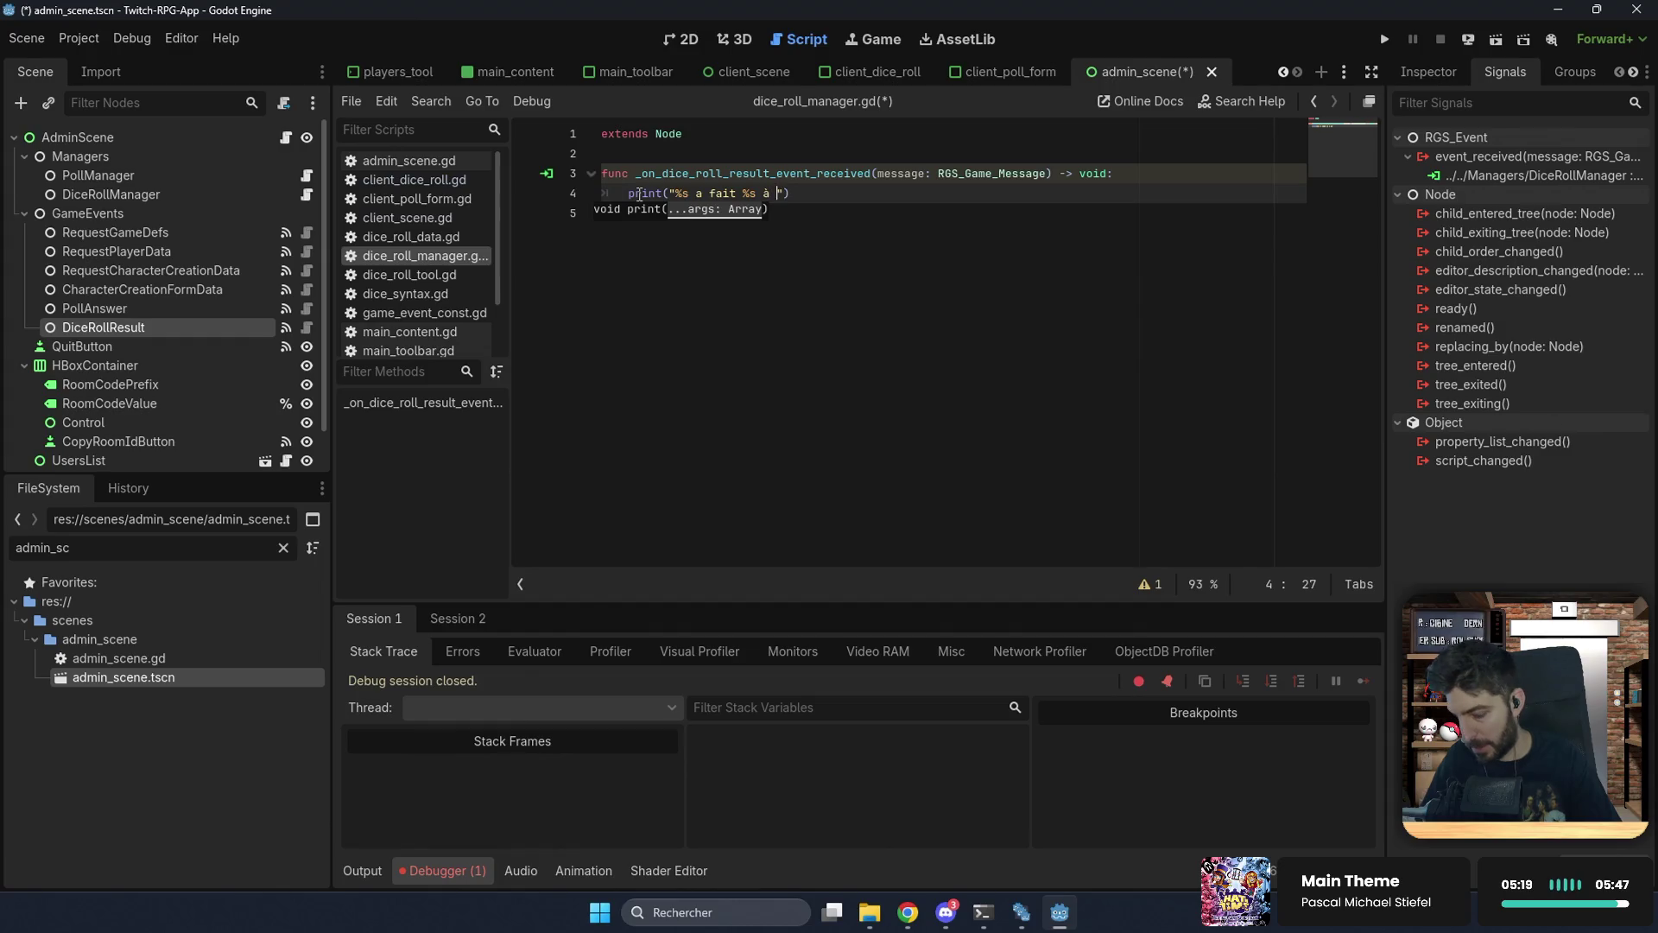
type("n ")
type("épreuve")
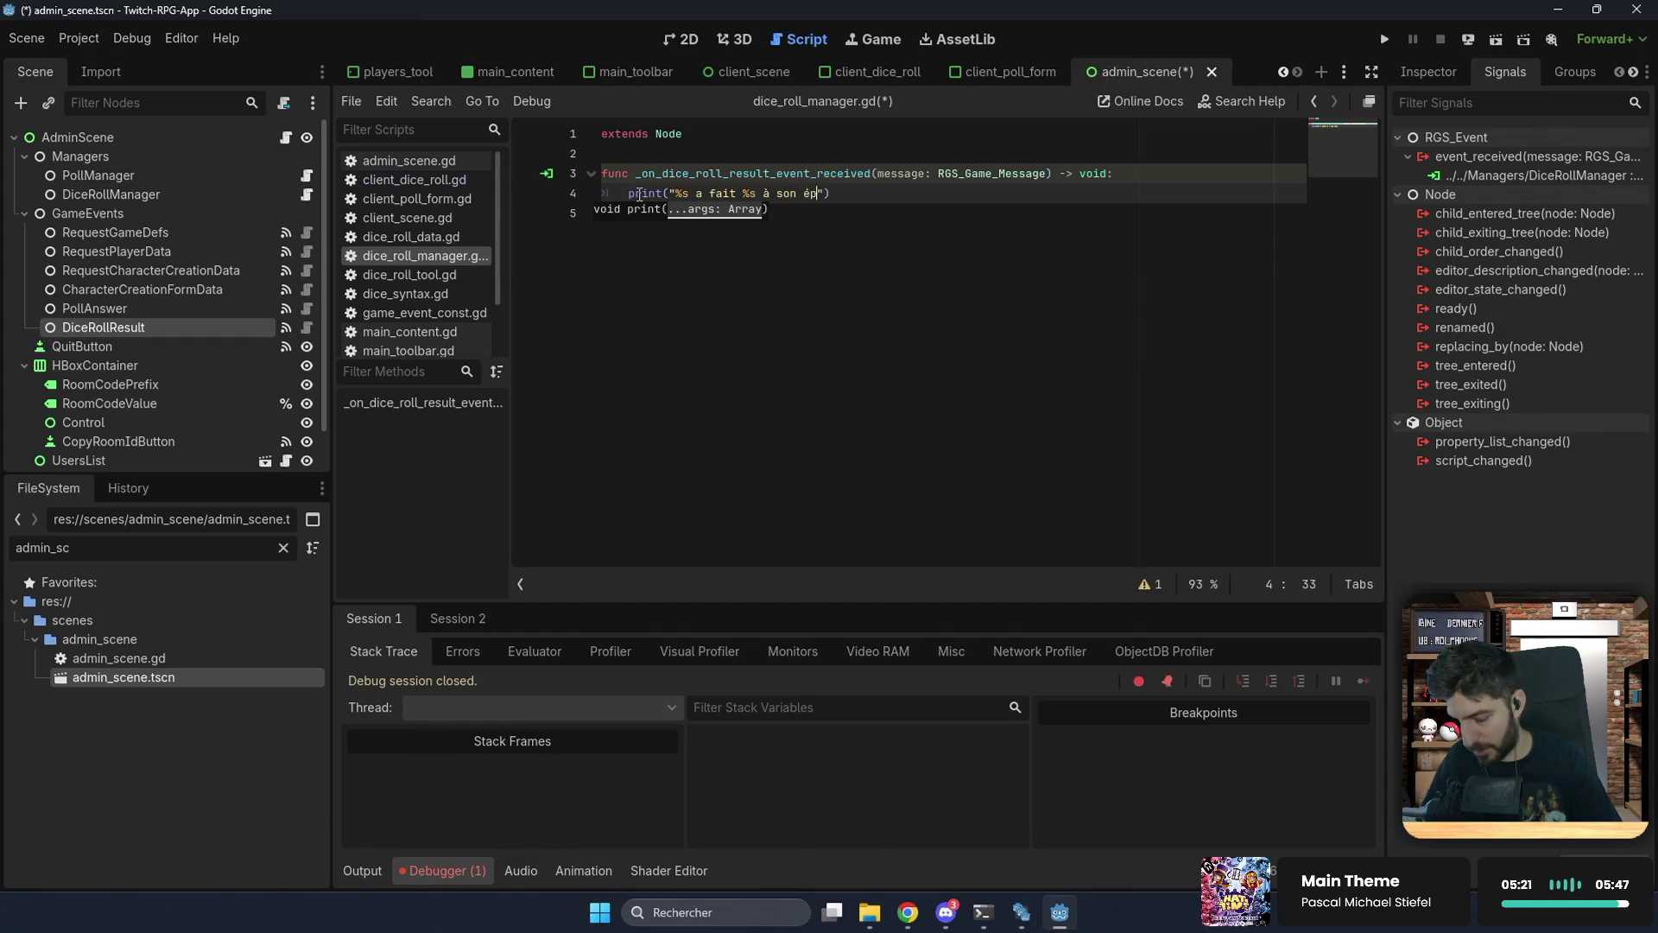
type(" !\"")
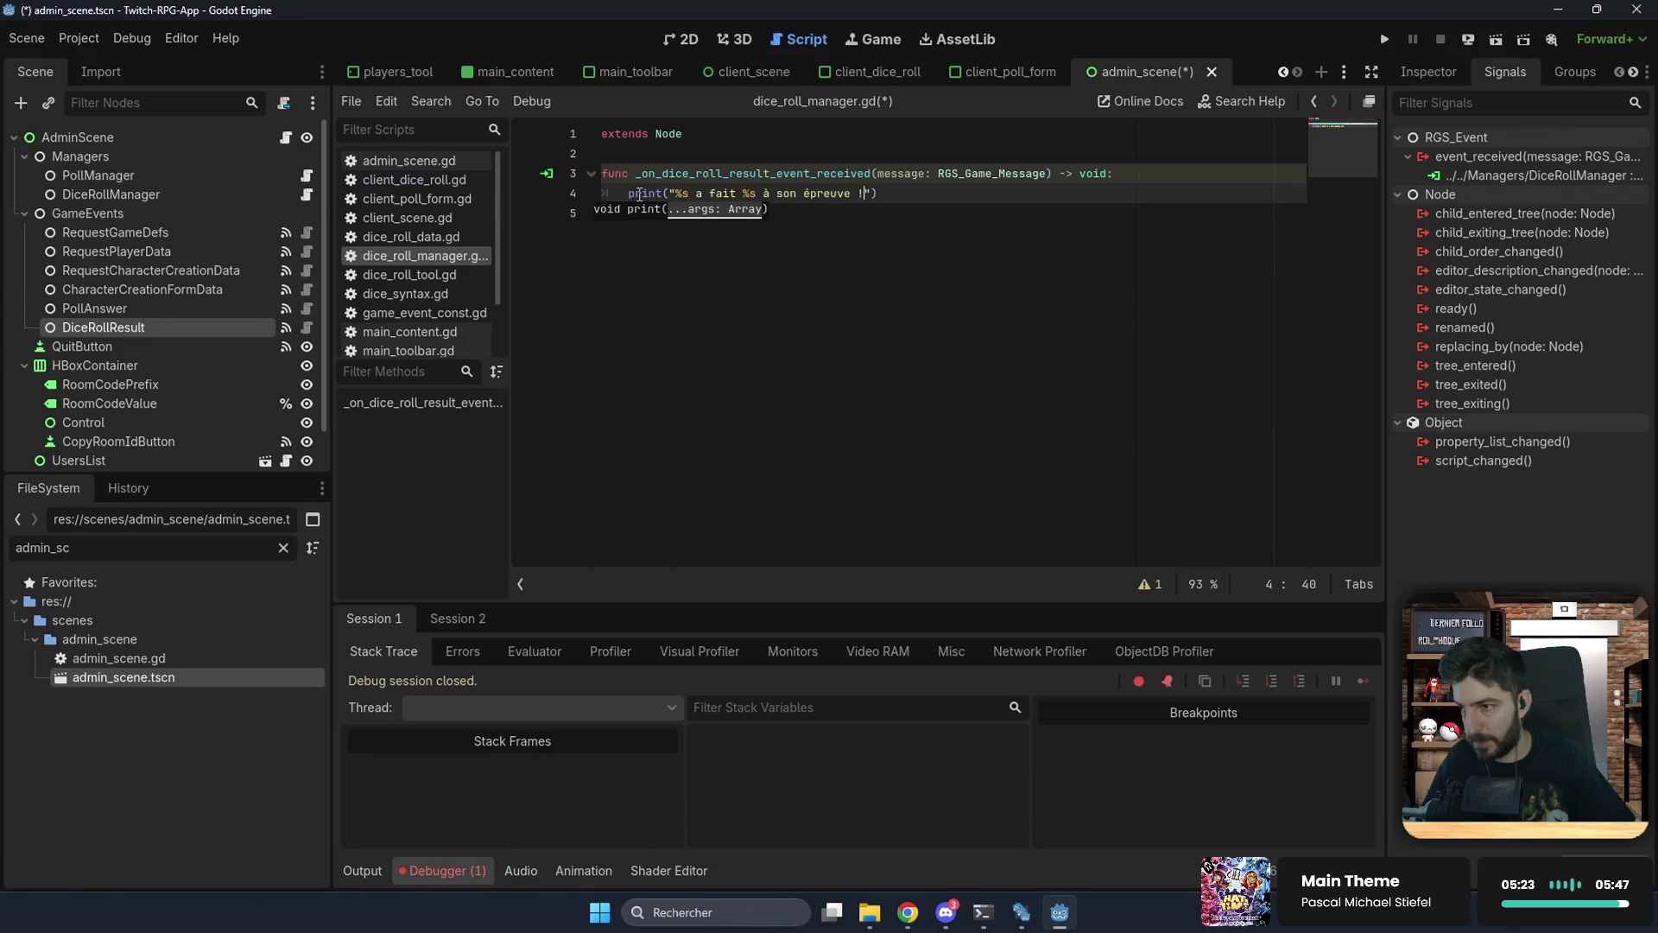
type(" % [")
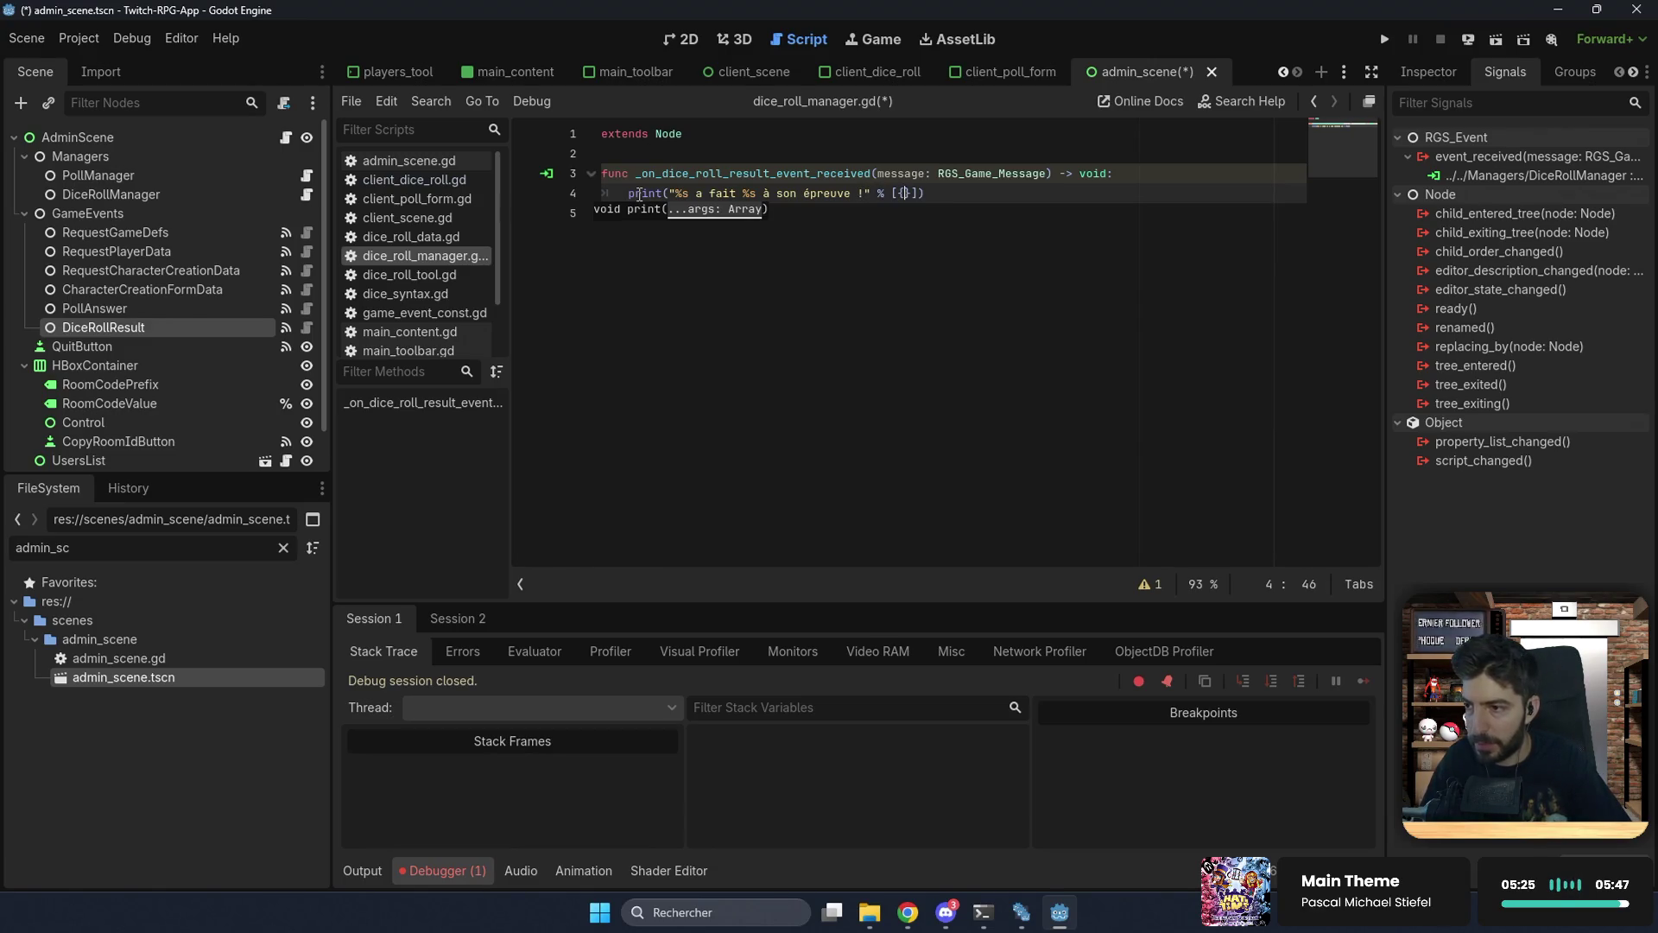
key("Return")
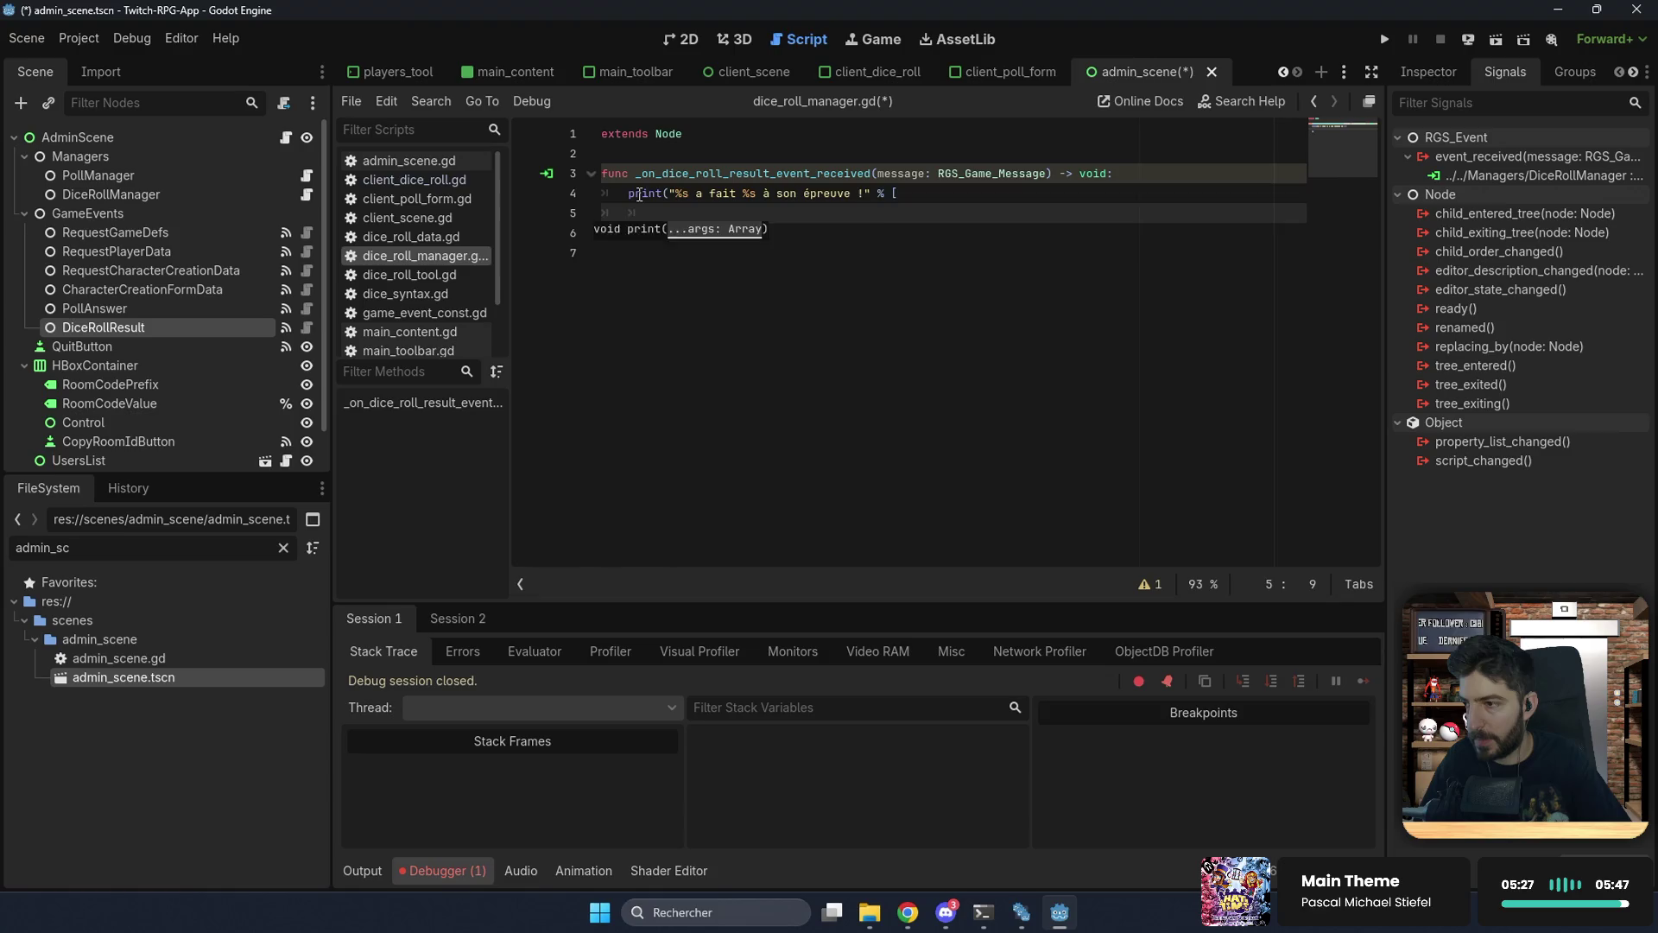
key("Up")
type("(%S)")
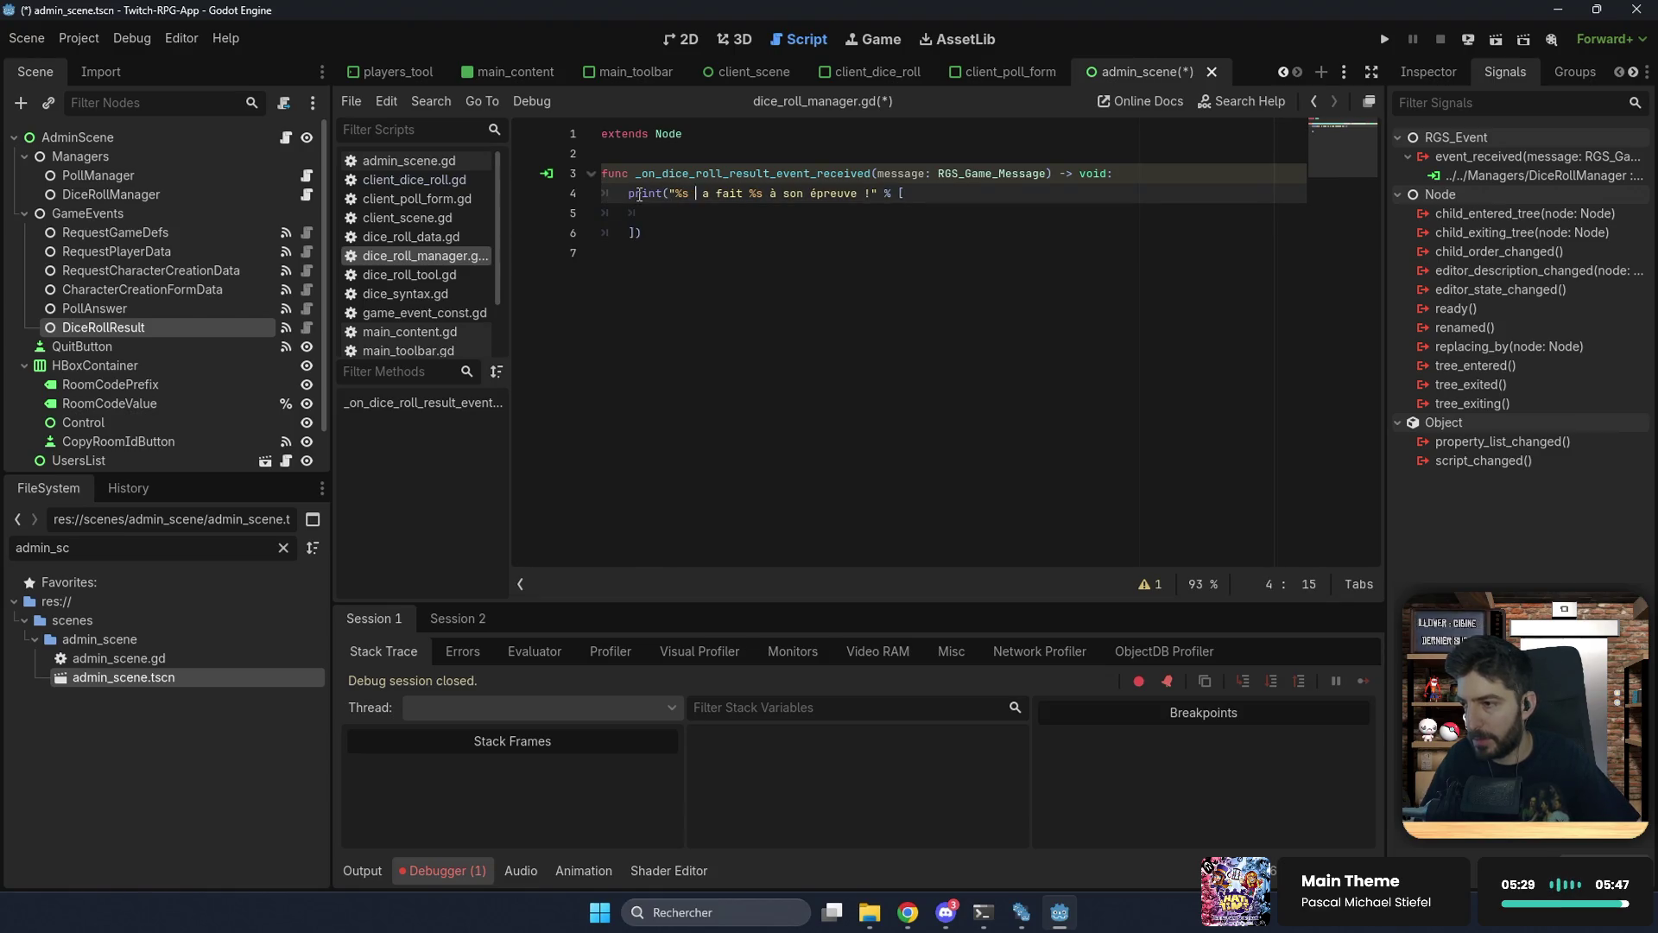
key("Down")
key("Up")
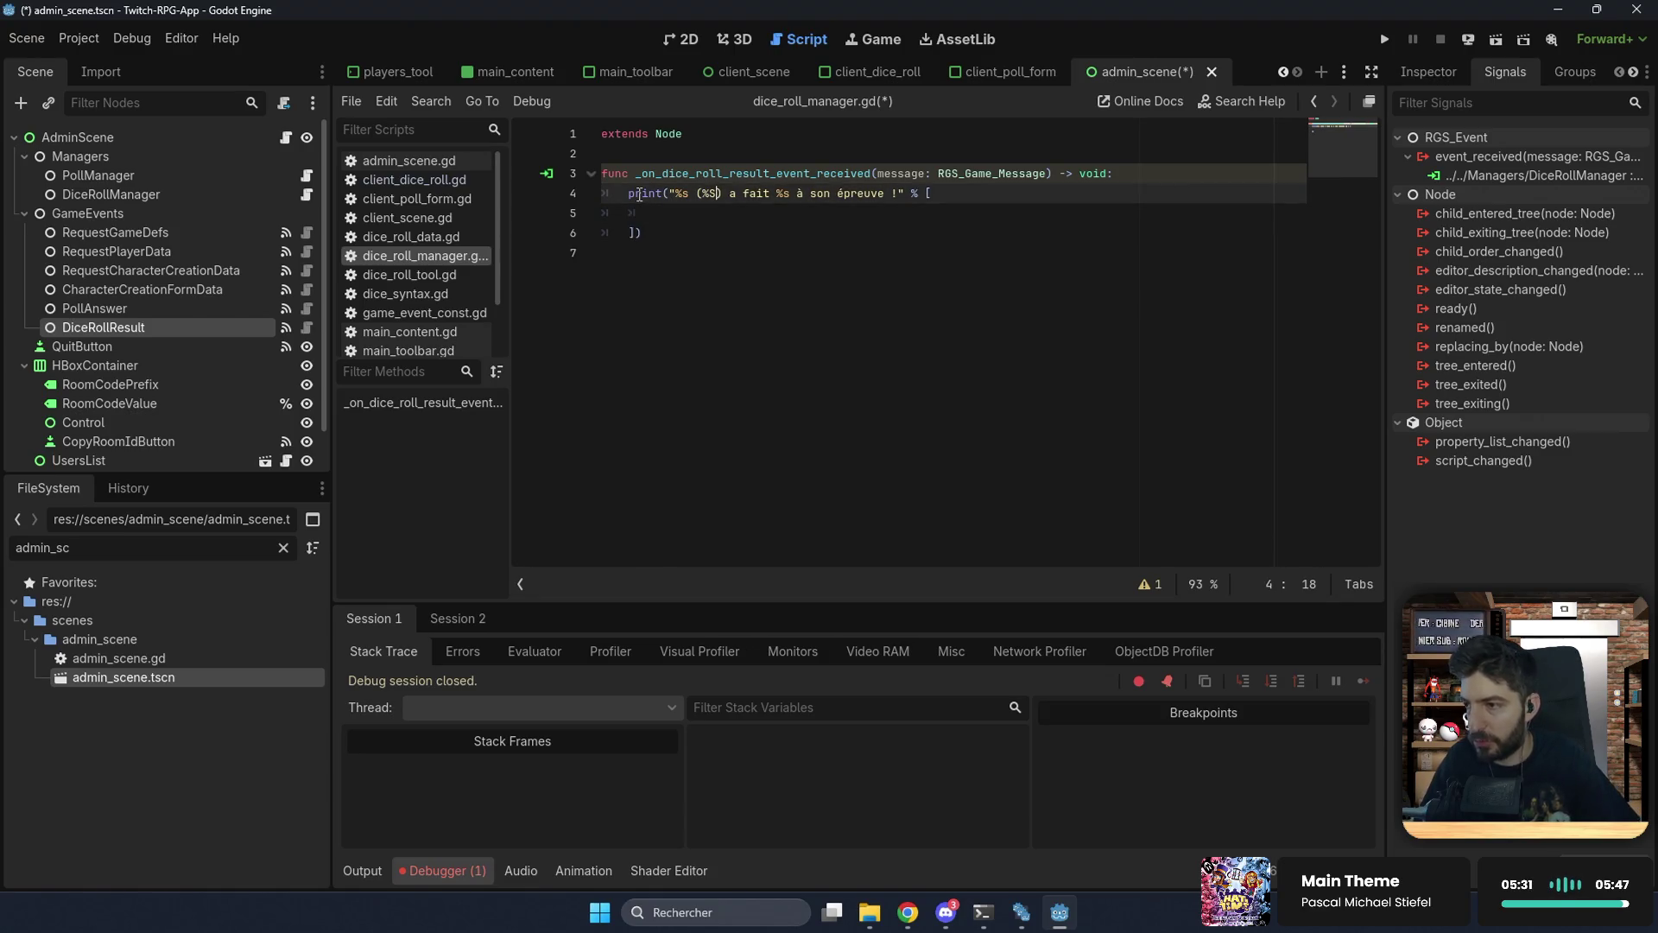
key("BackSpace")
type("s")
key("Down")
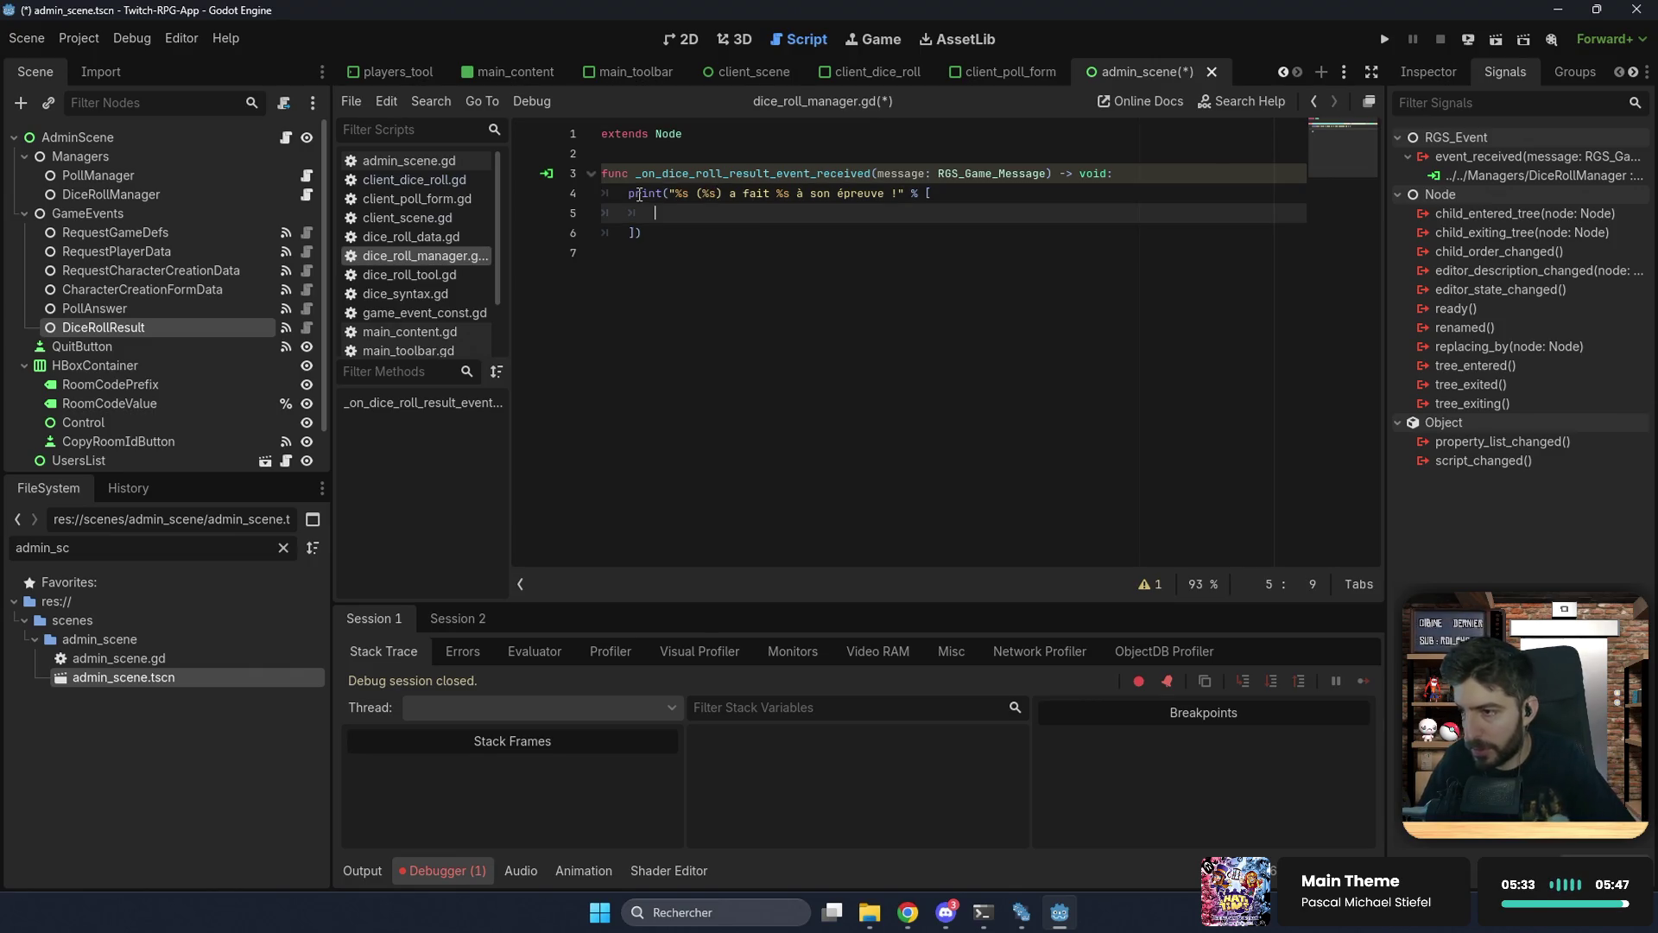
Step: Fill the print arguments with from_twitch_username, from_twitch_id and message.payload.result, then save
type("mes")
key("Return")
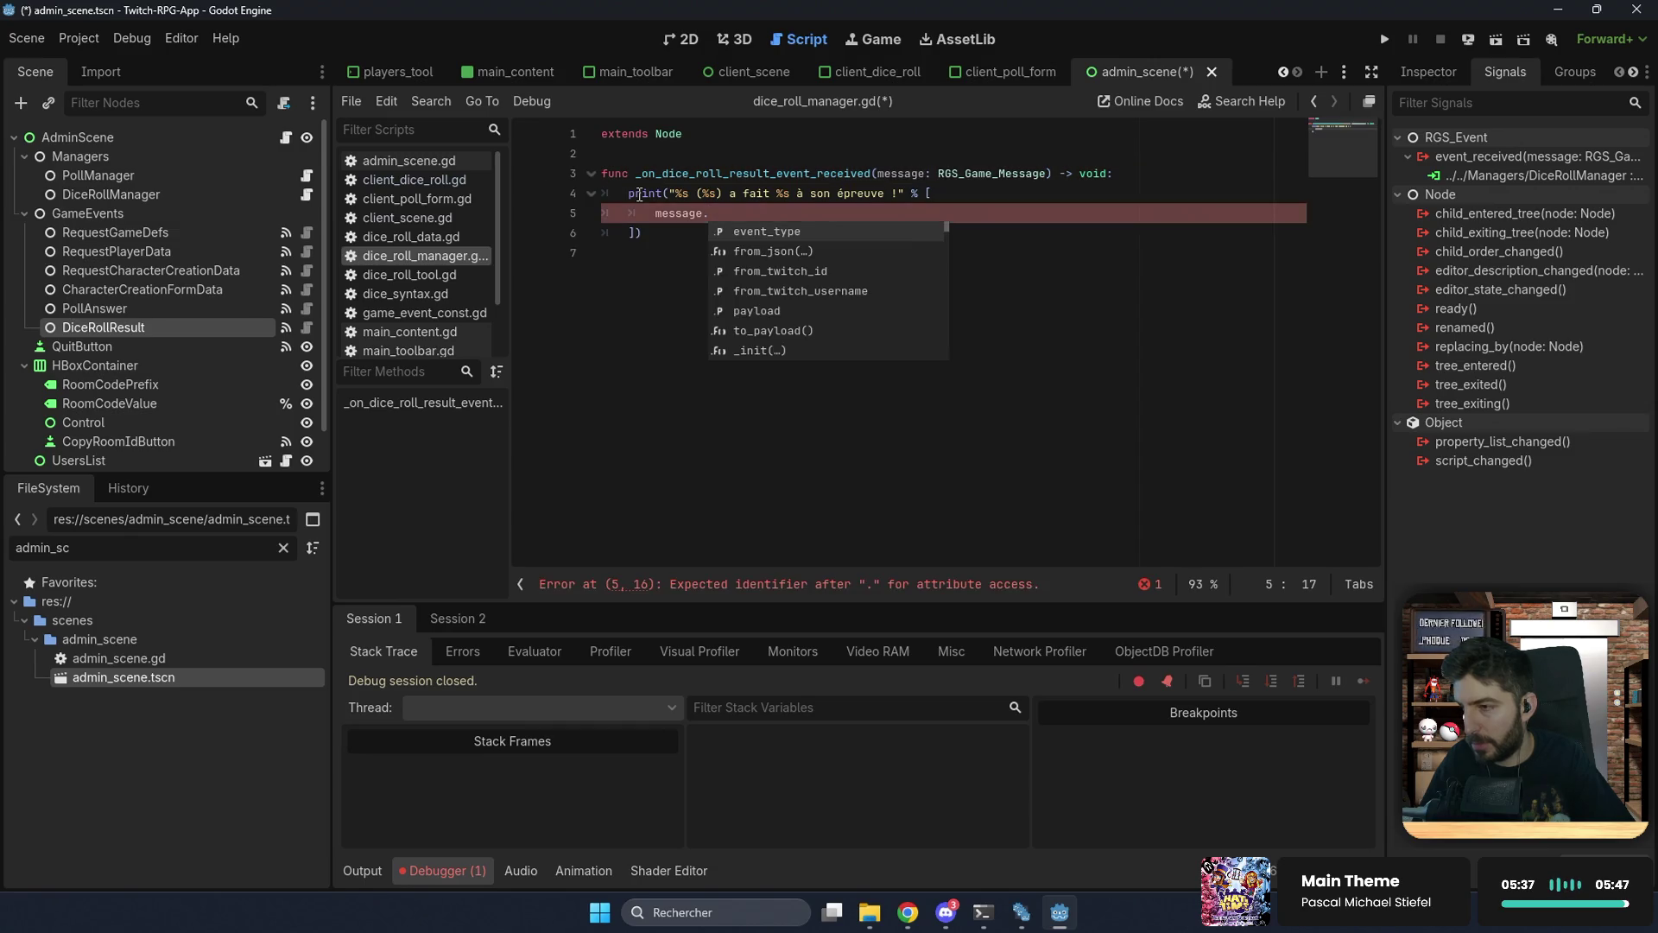
key("Down")
key("Down")
key("Down")
key("Return")
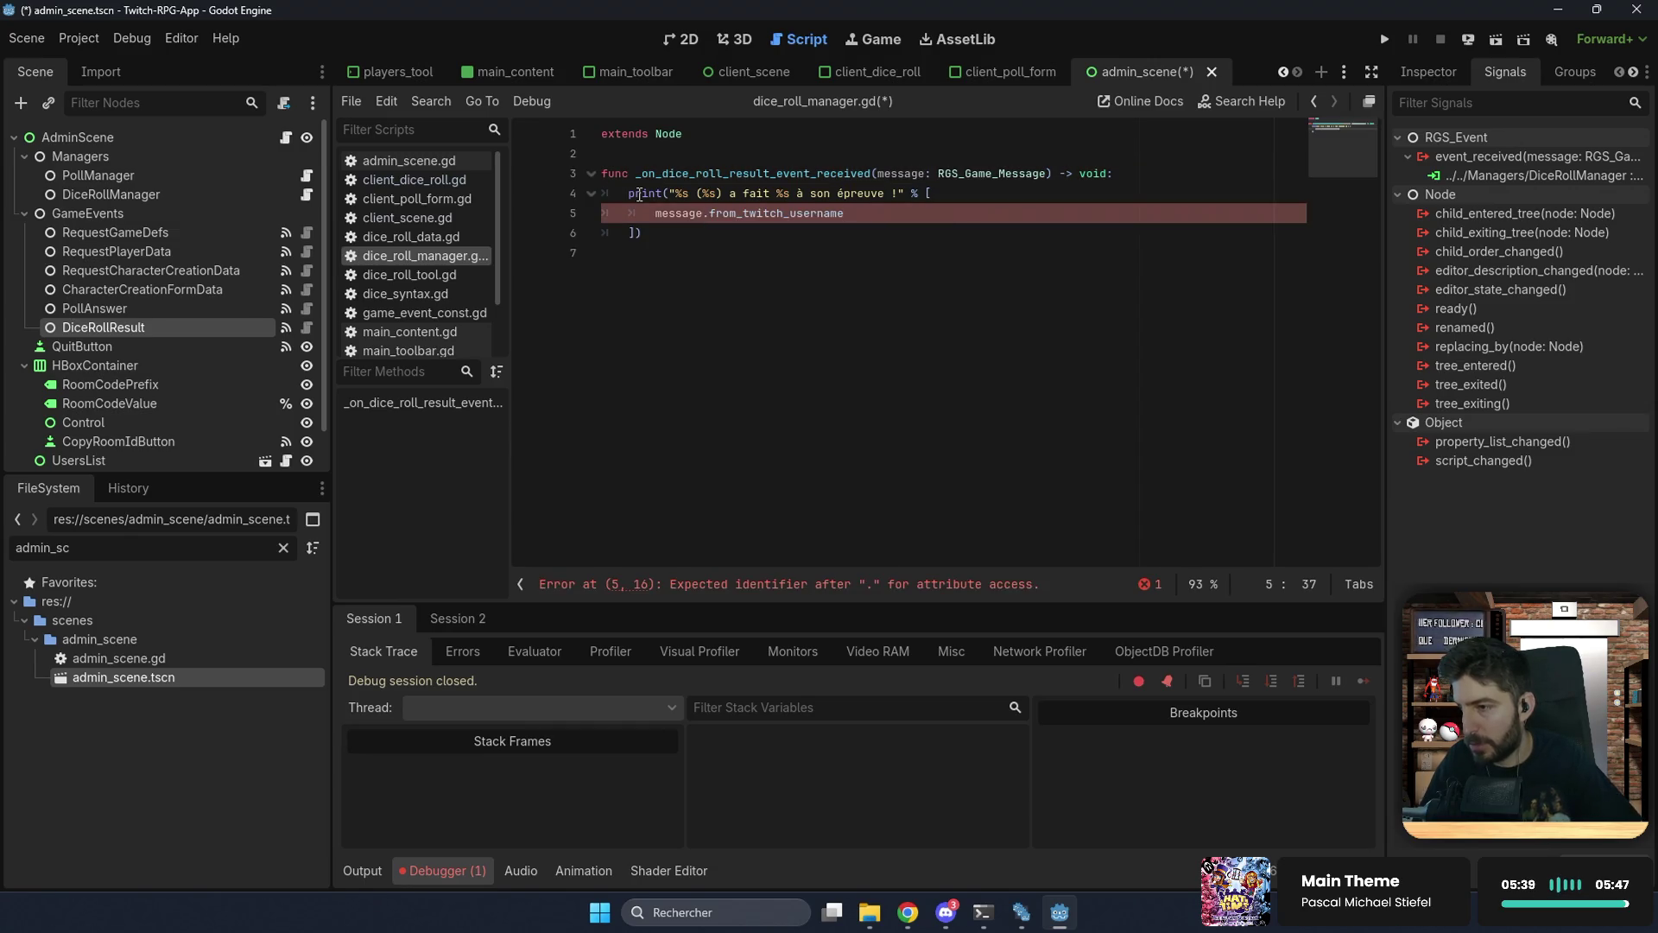
type(",")
key("Return")
type("message.")
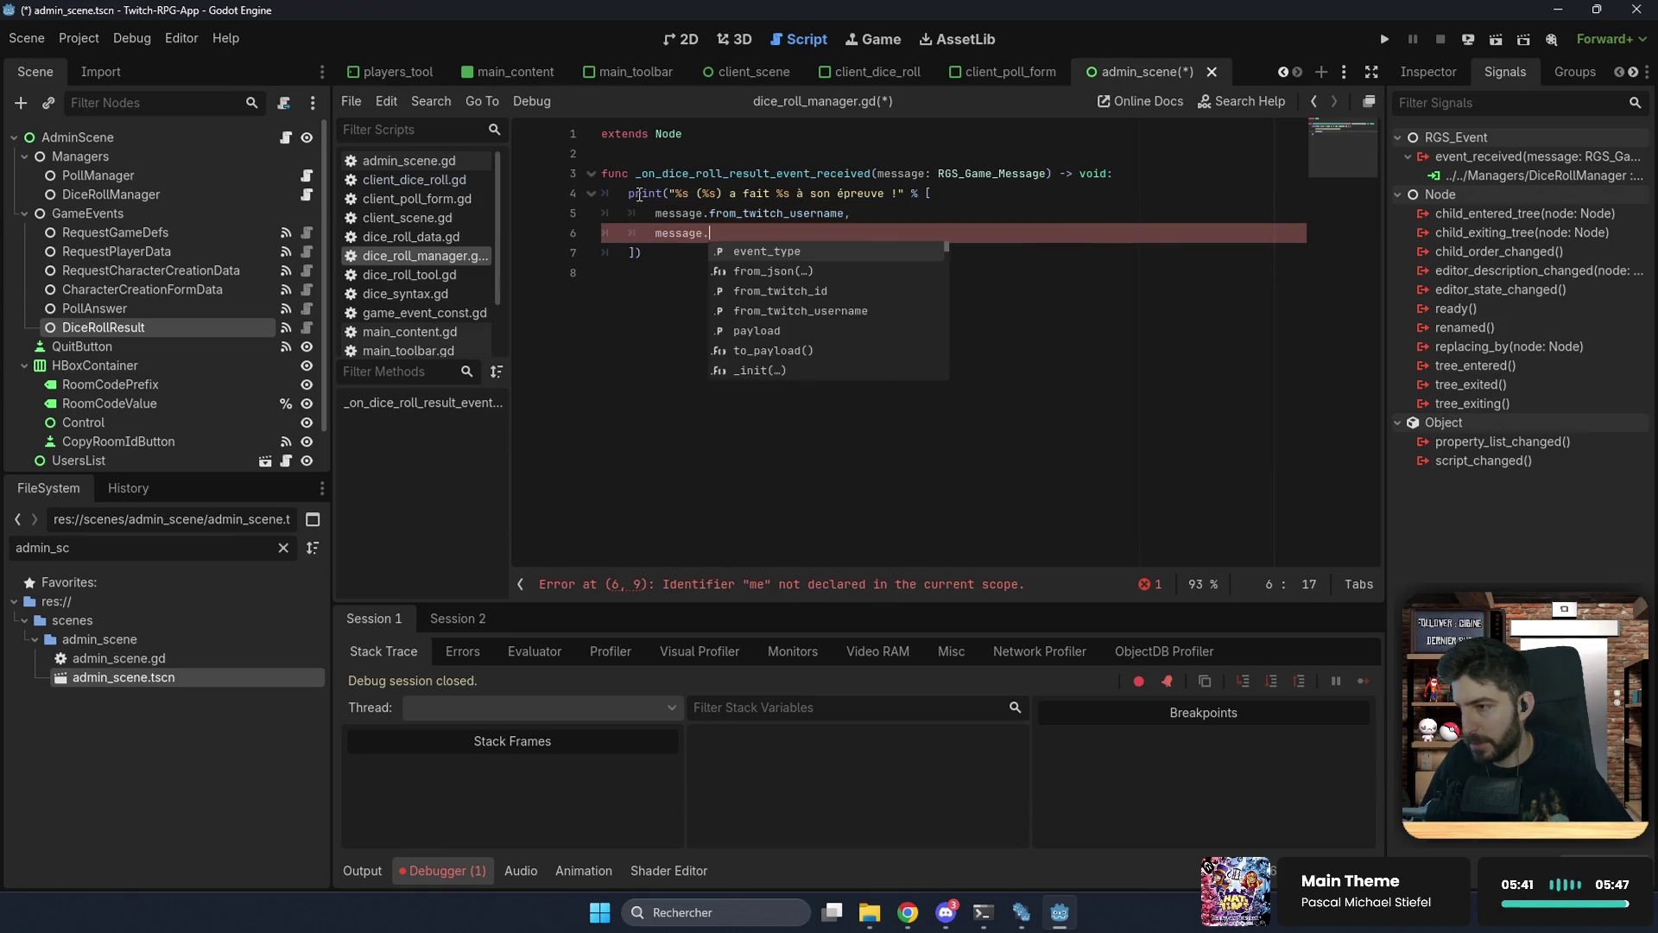
key("Return")
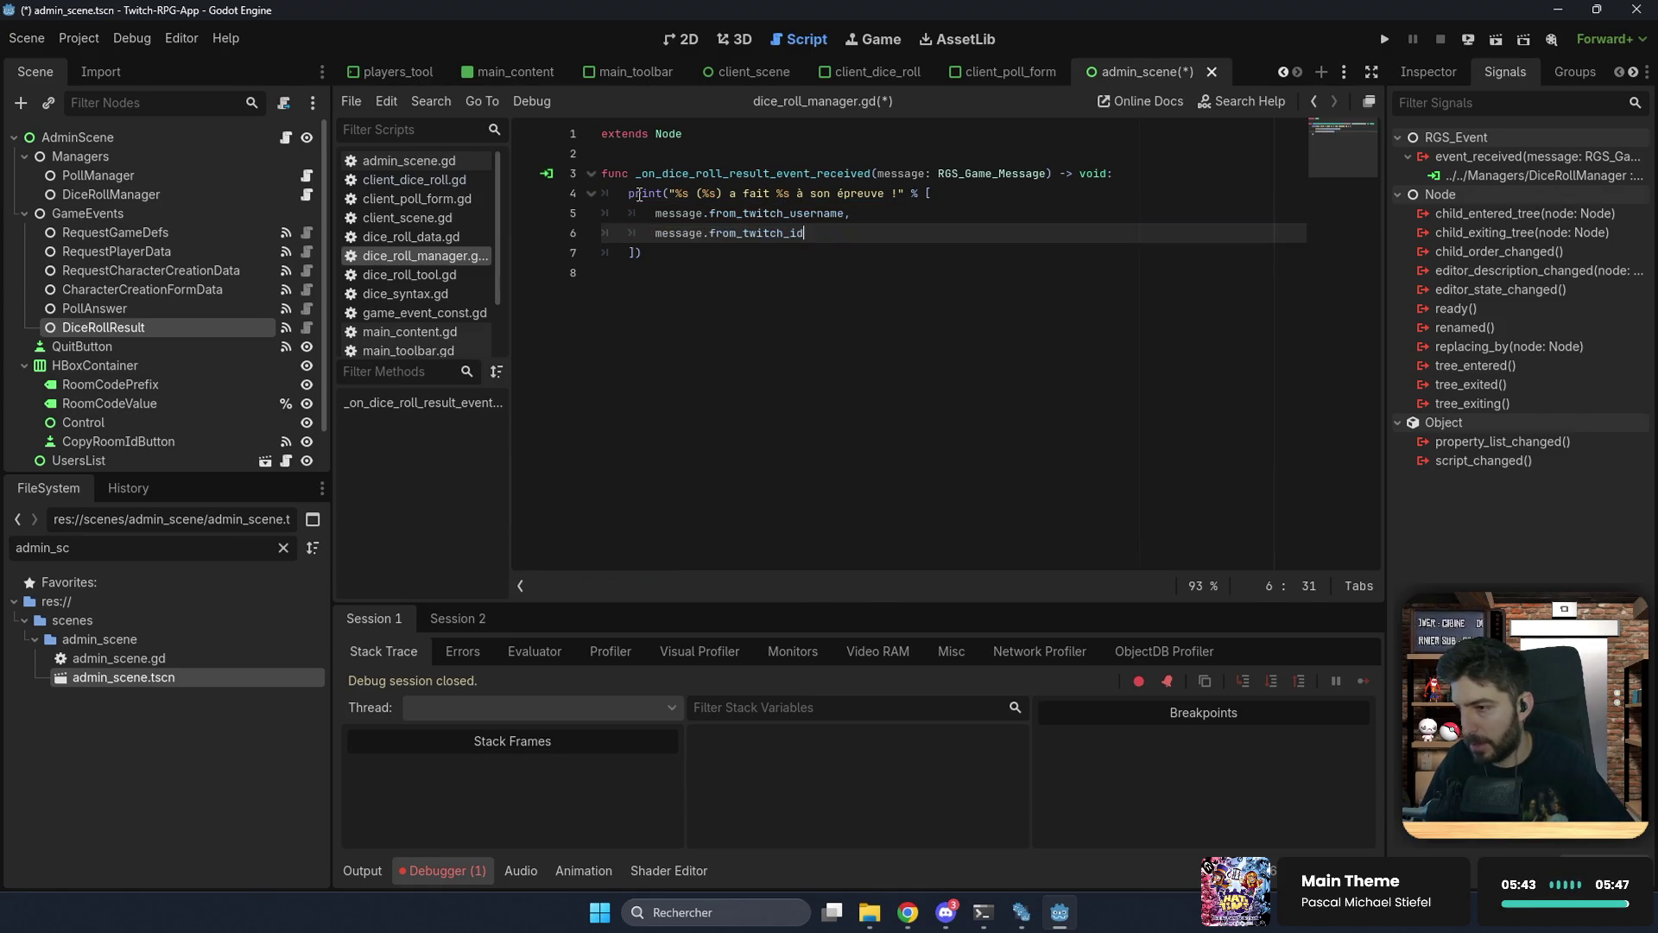
type(",")
key("Return")
type("me")
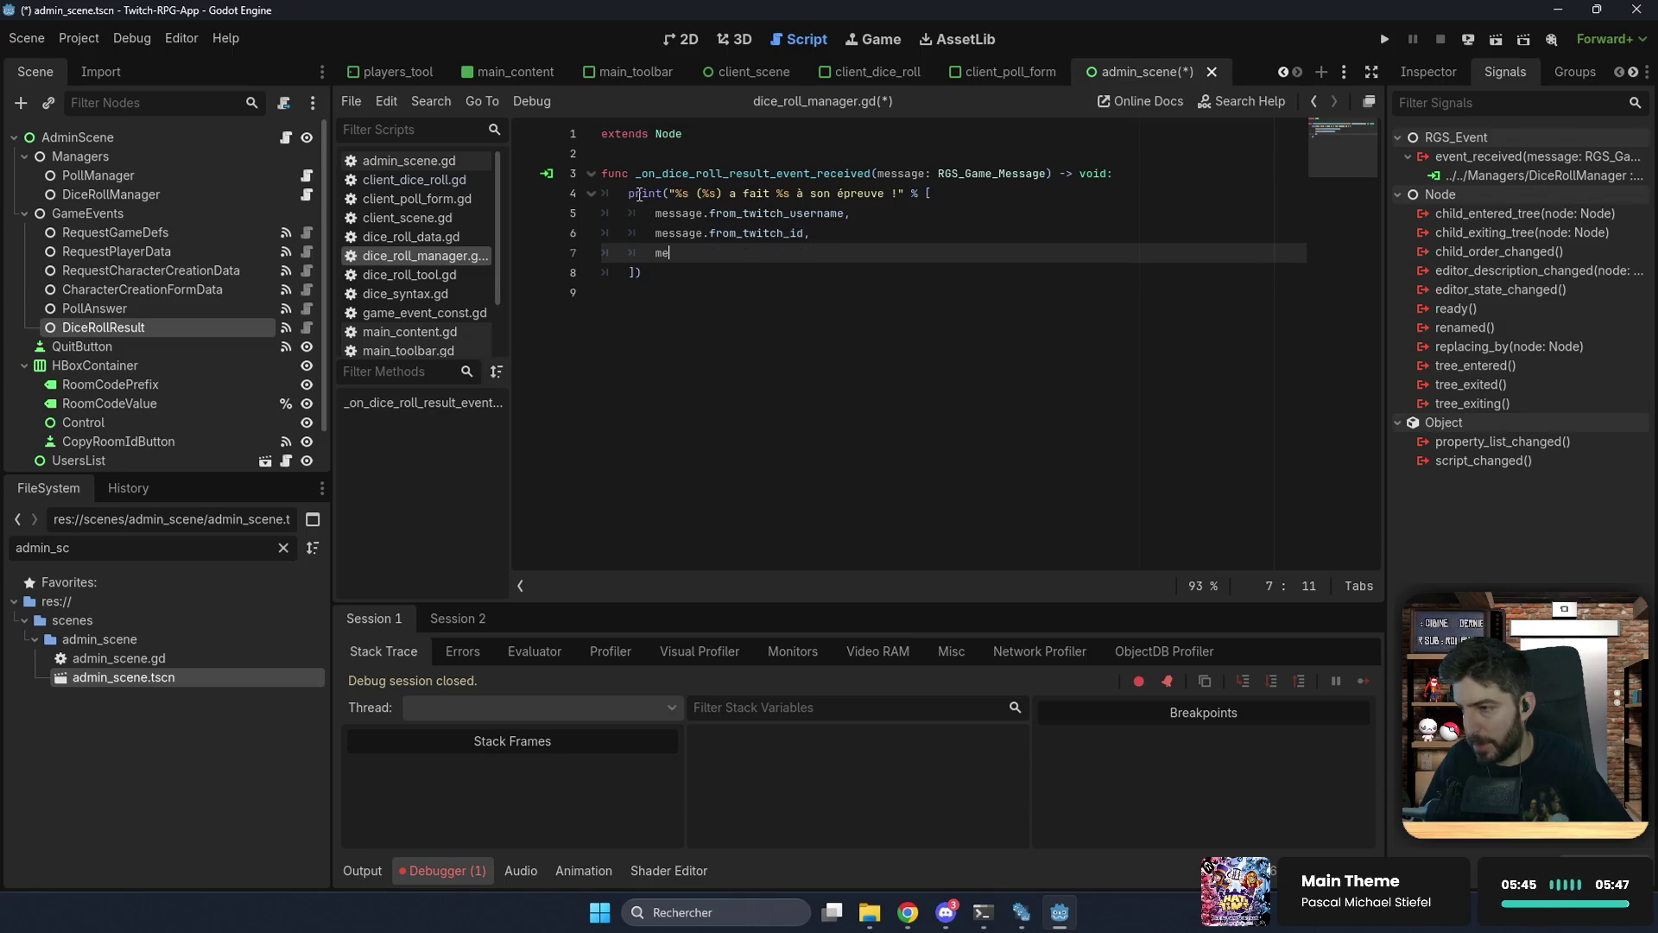
type("ssage.payload")
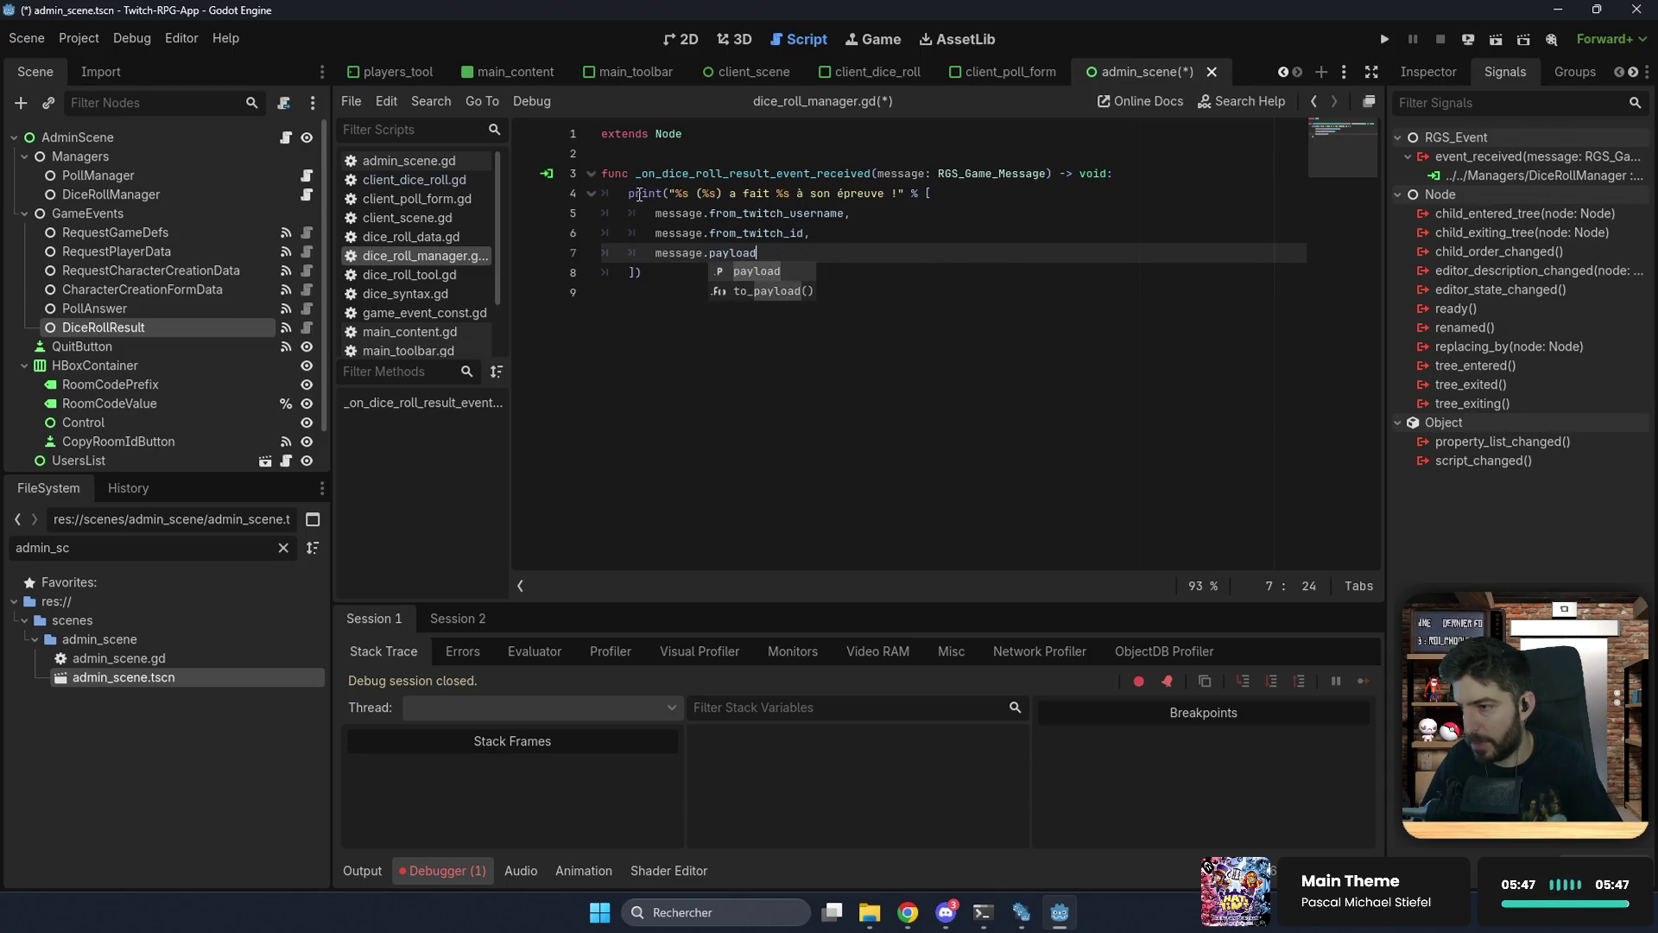
type(".result")
key("ctrl+s")
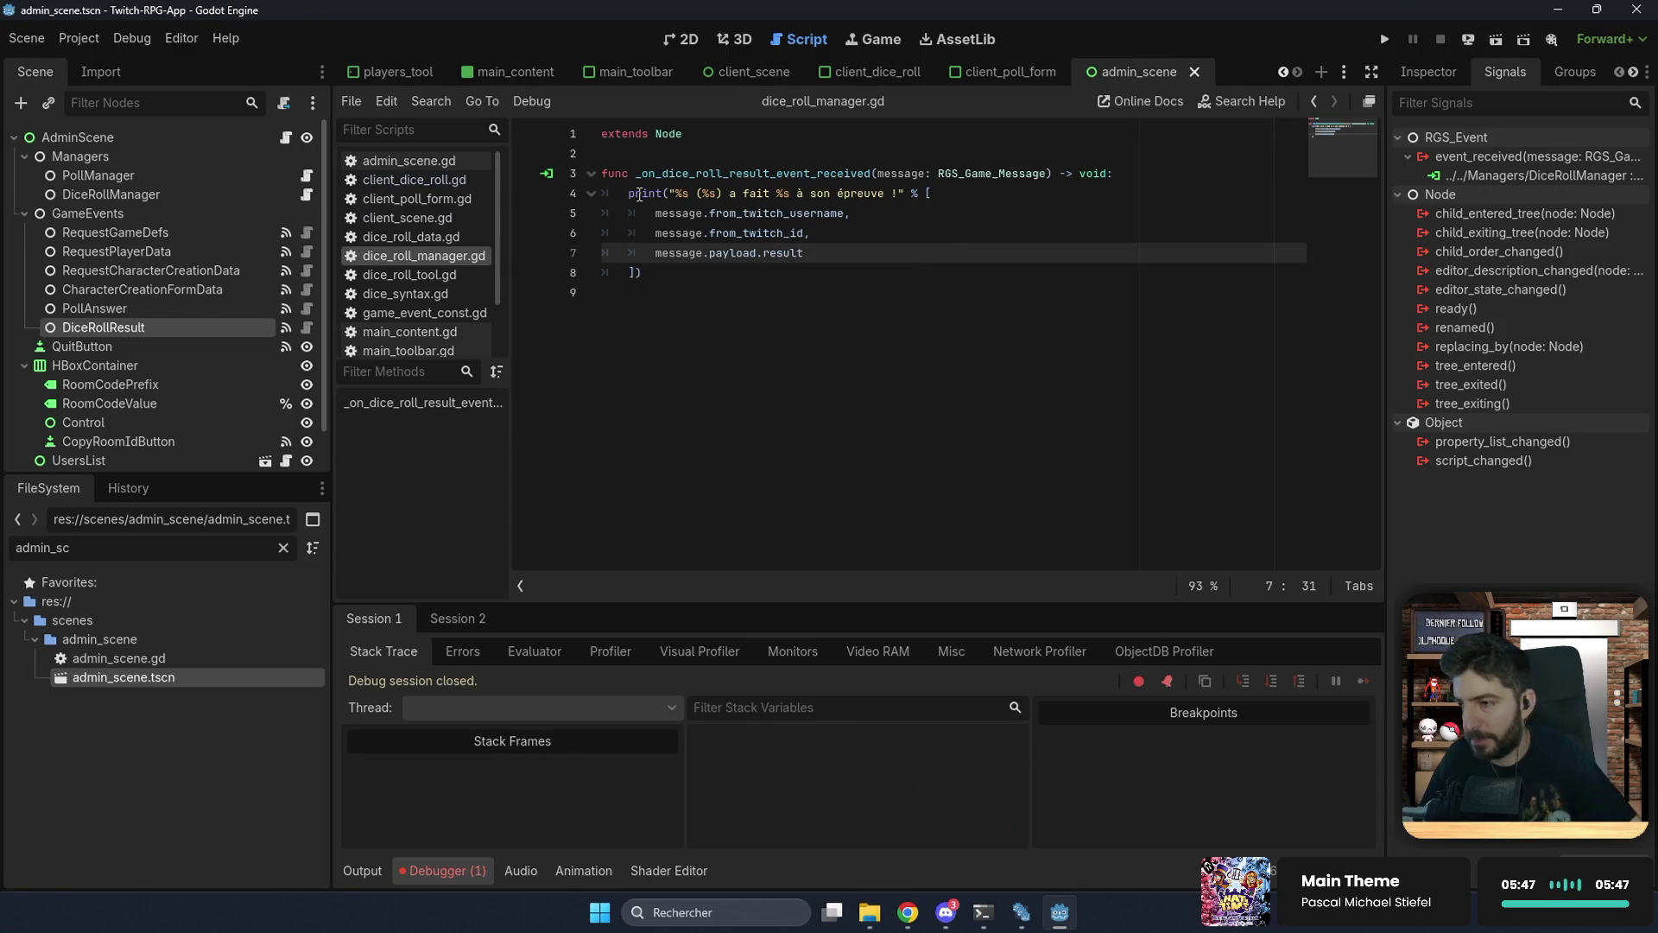
Step: Wrap message.payload.result in str() and save the script
left_click(765, 273)
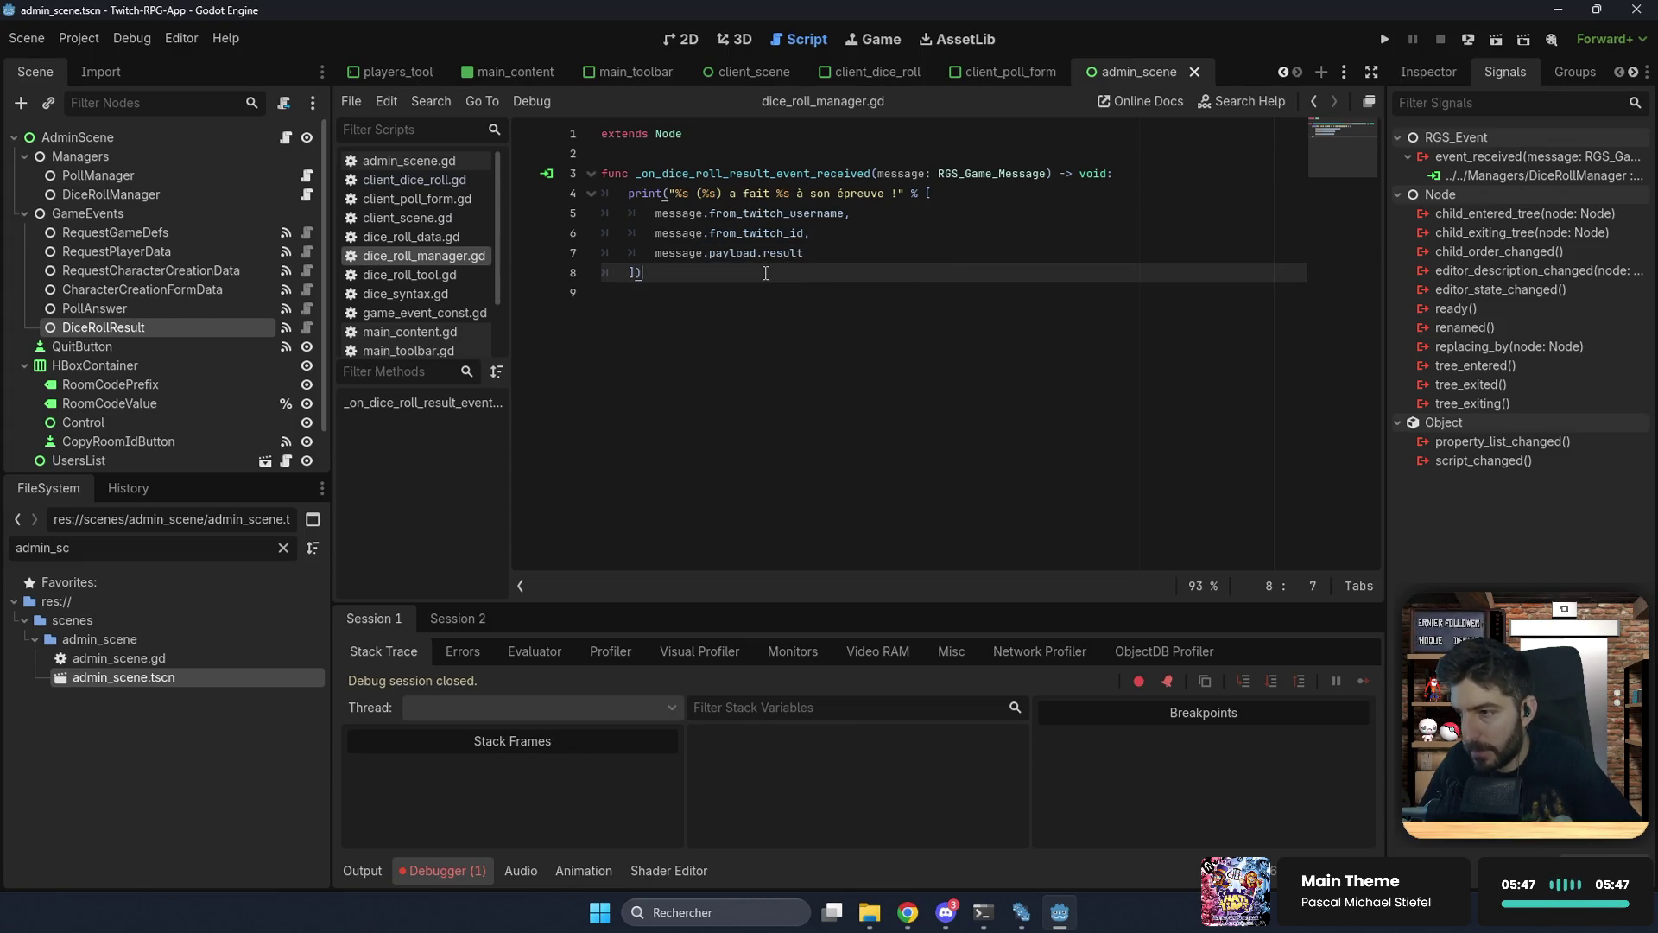
left_click(659, 253)
type("str(")
left_click(869, 251)
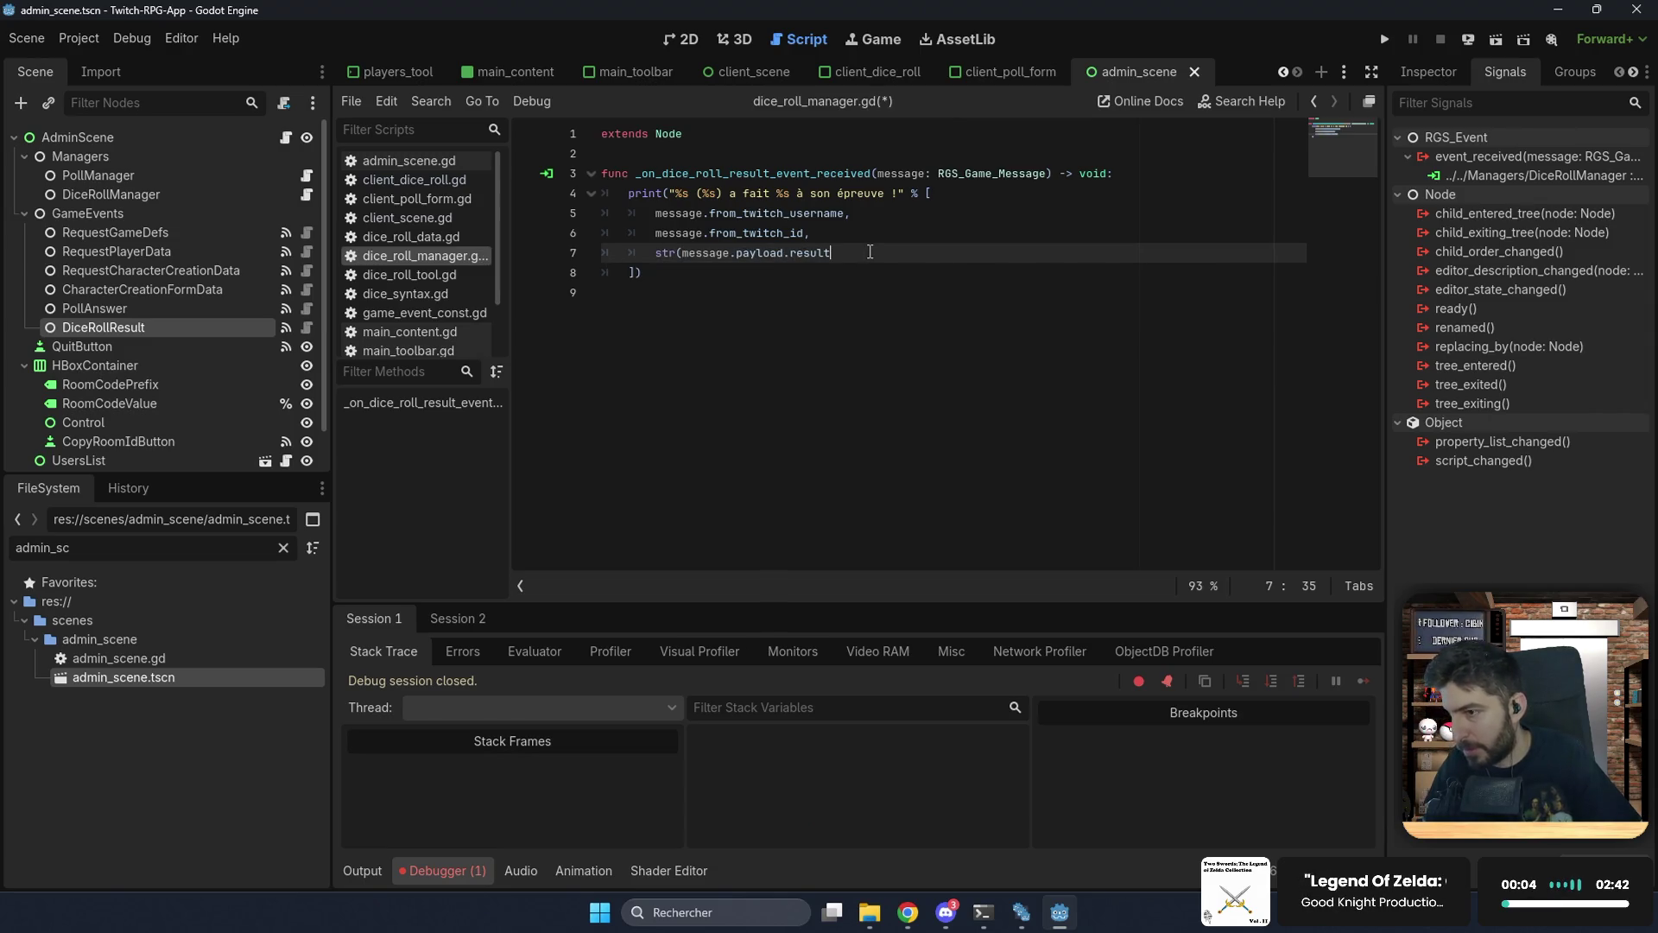
type(")")
key("ctrl+s")
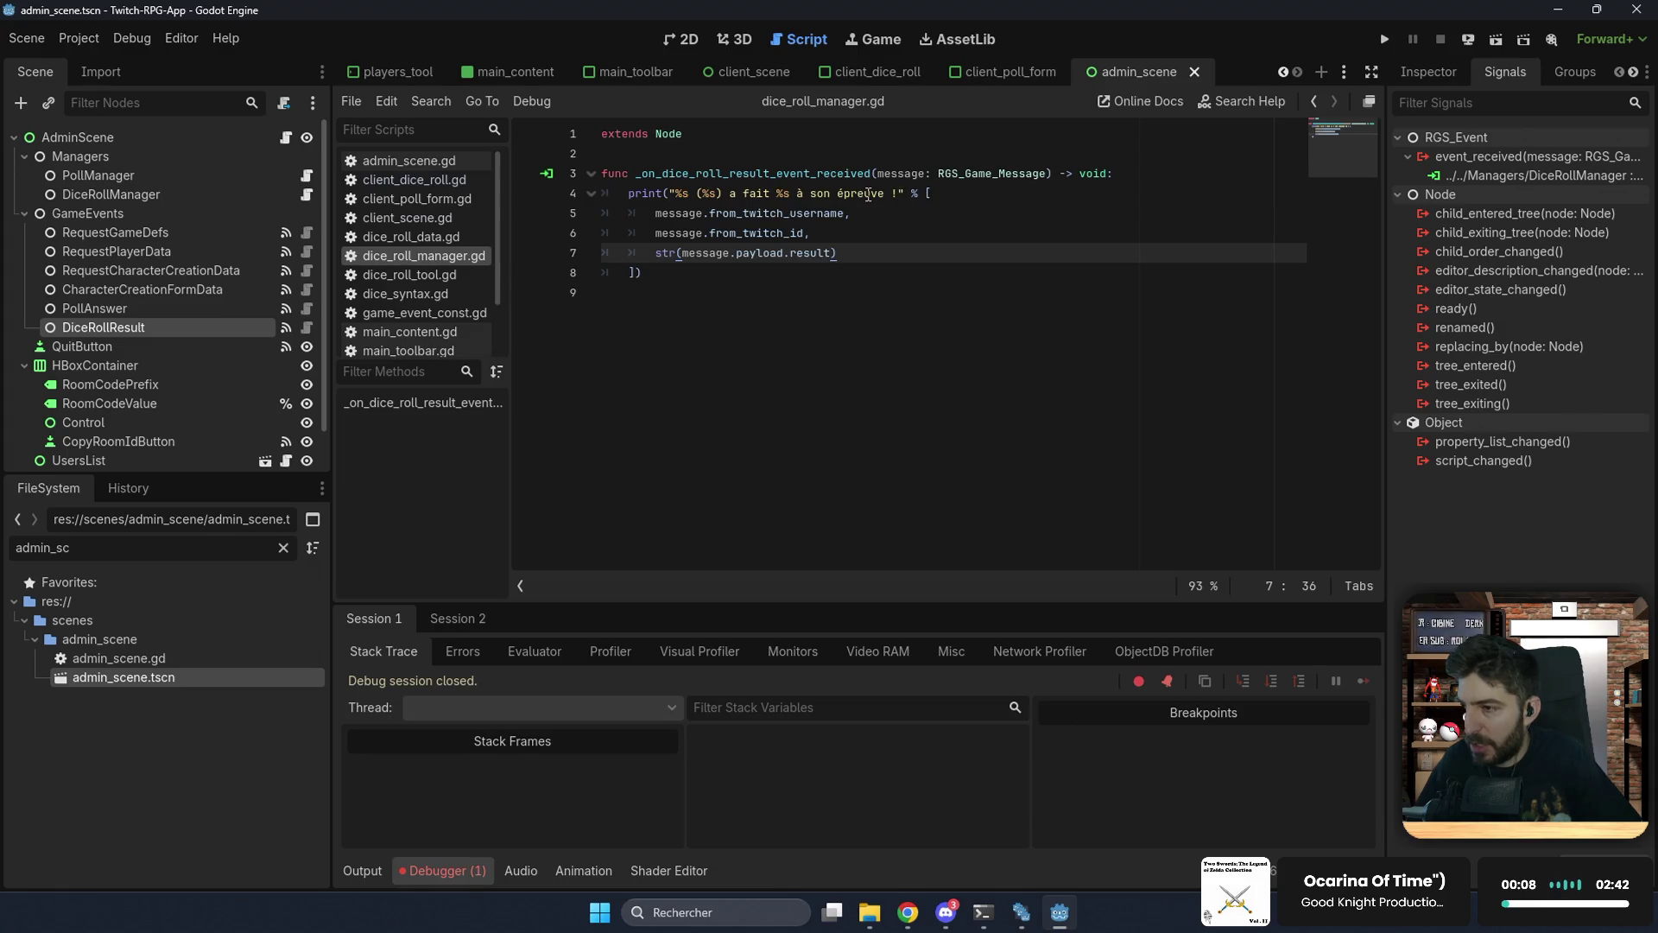
left_click(726, 153)
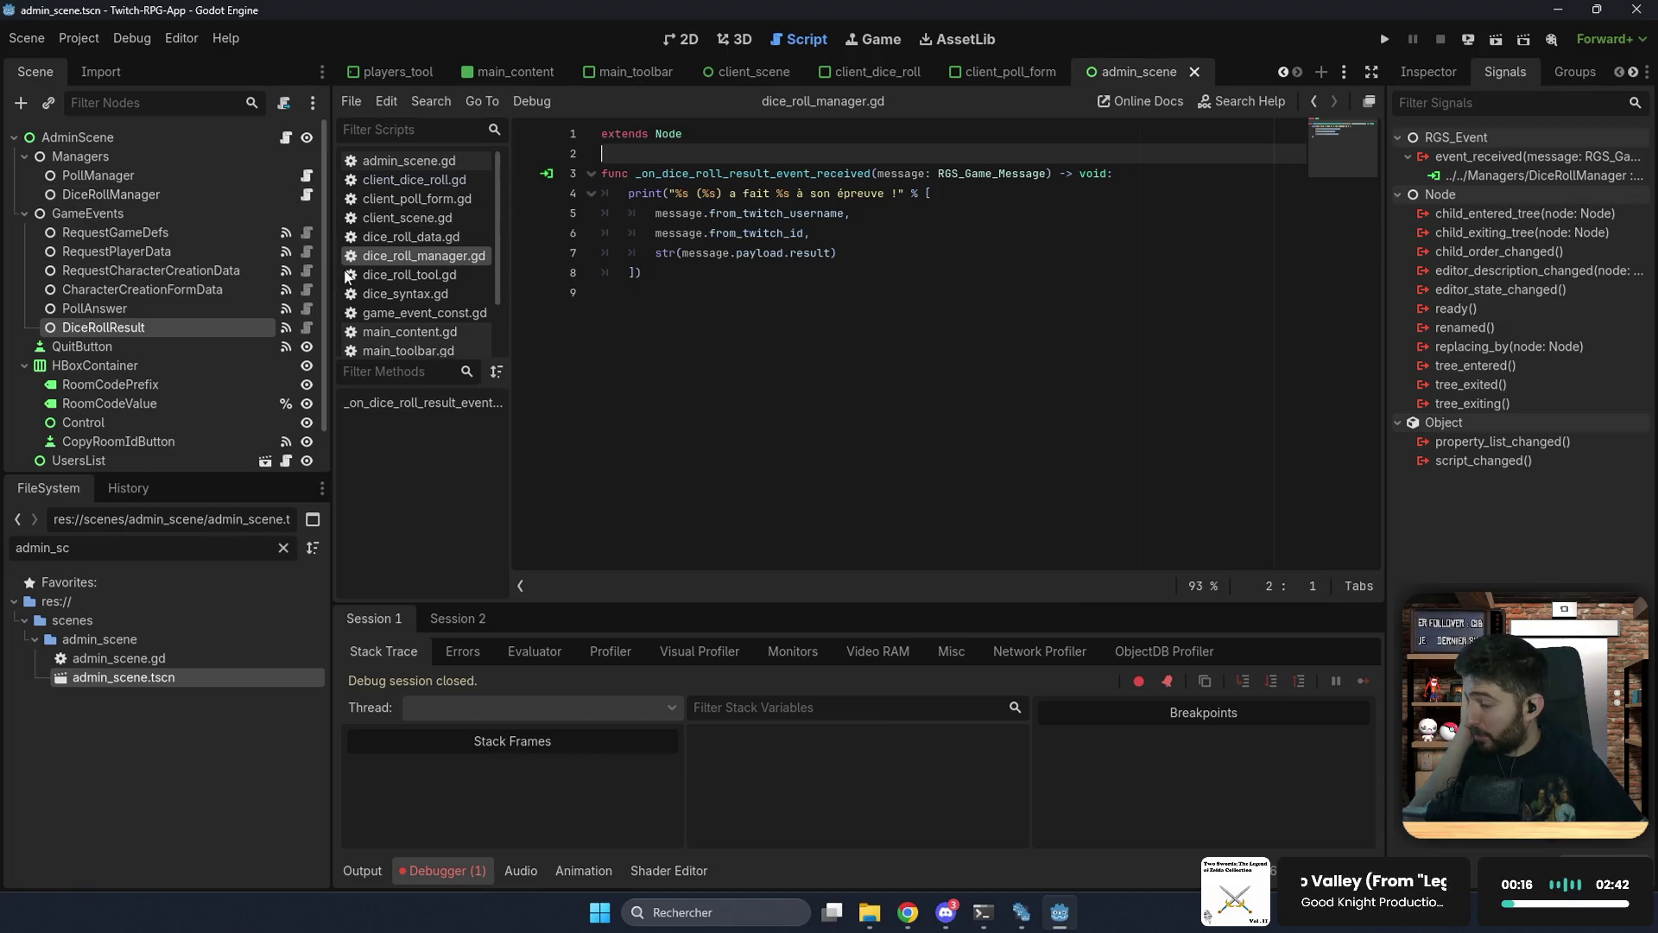
scroll(382, 271, "down", 2)
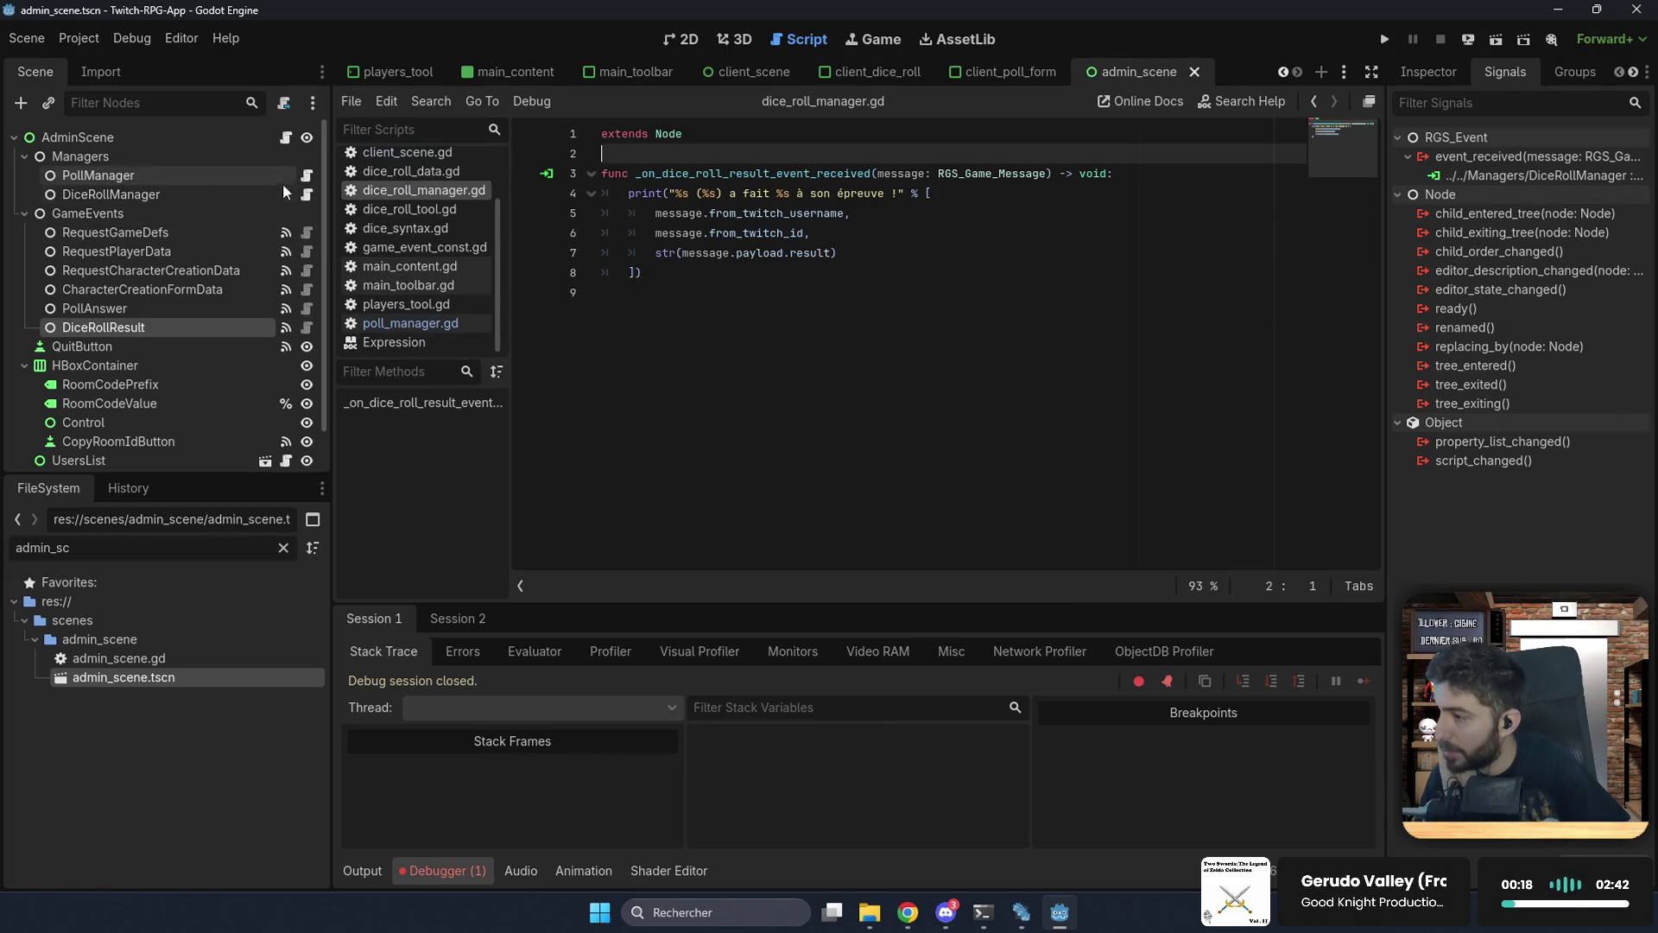
Step: Review poll_manager.gd's _ready connections, then jump to running_poll's declaration in game_data.gd
left_click(307, 175)
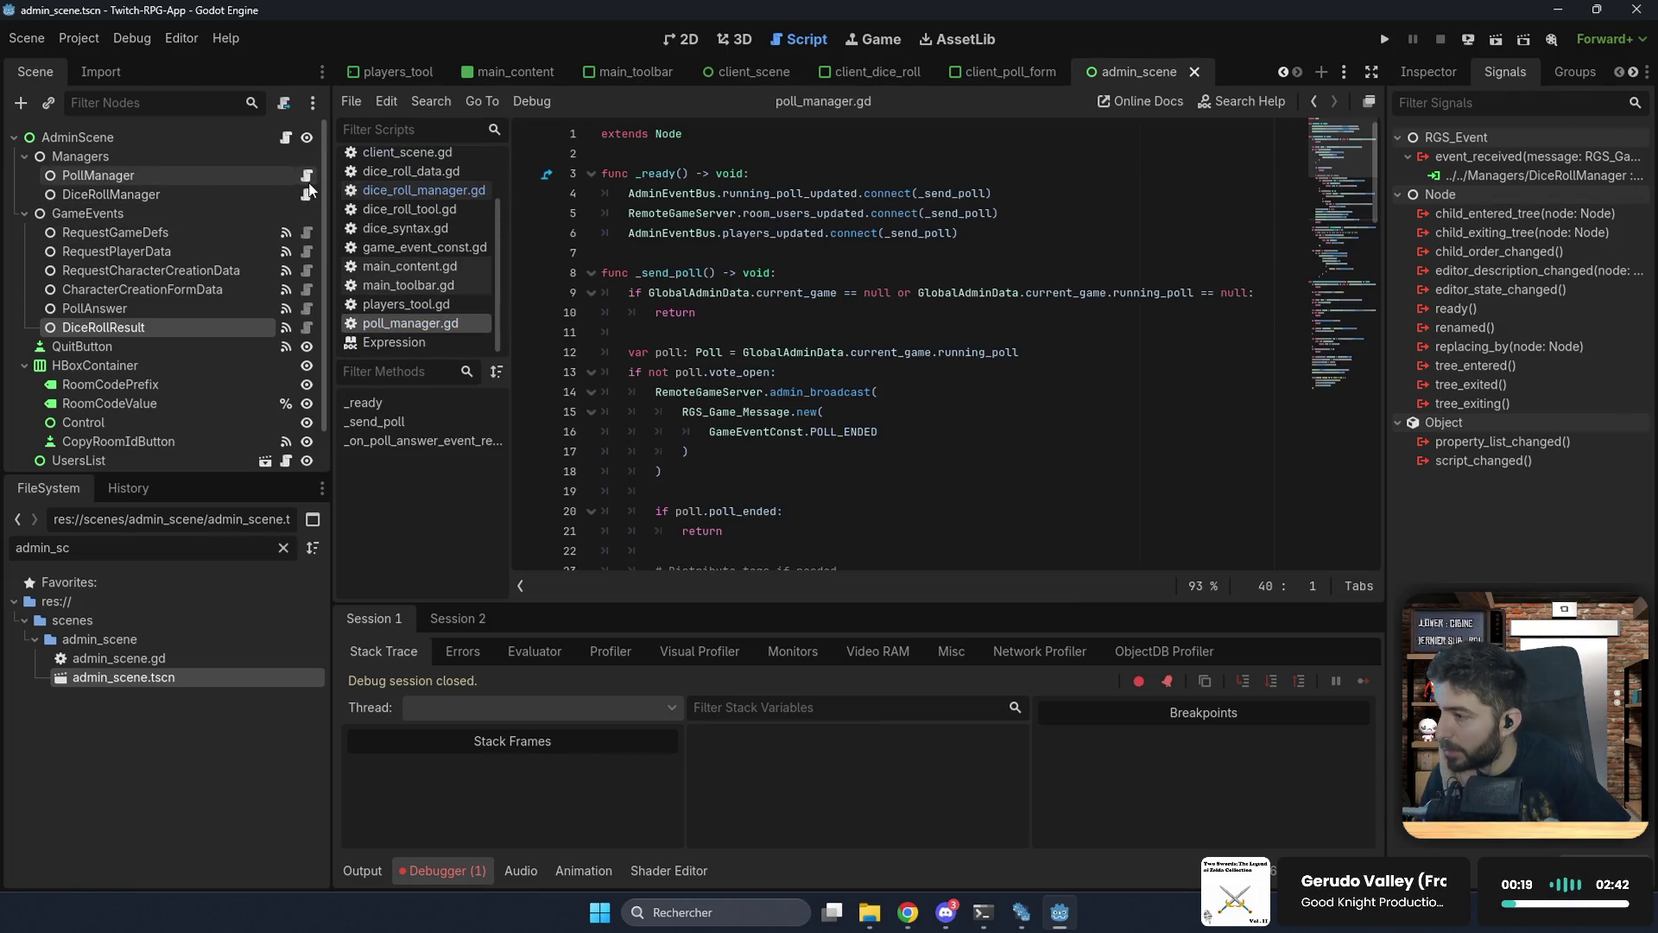
double_click(788, 194)
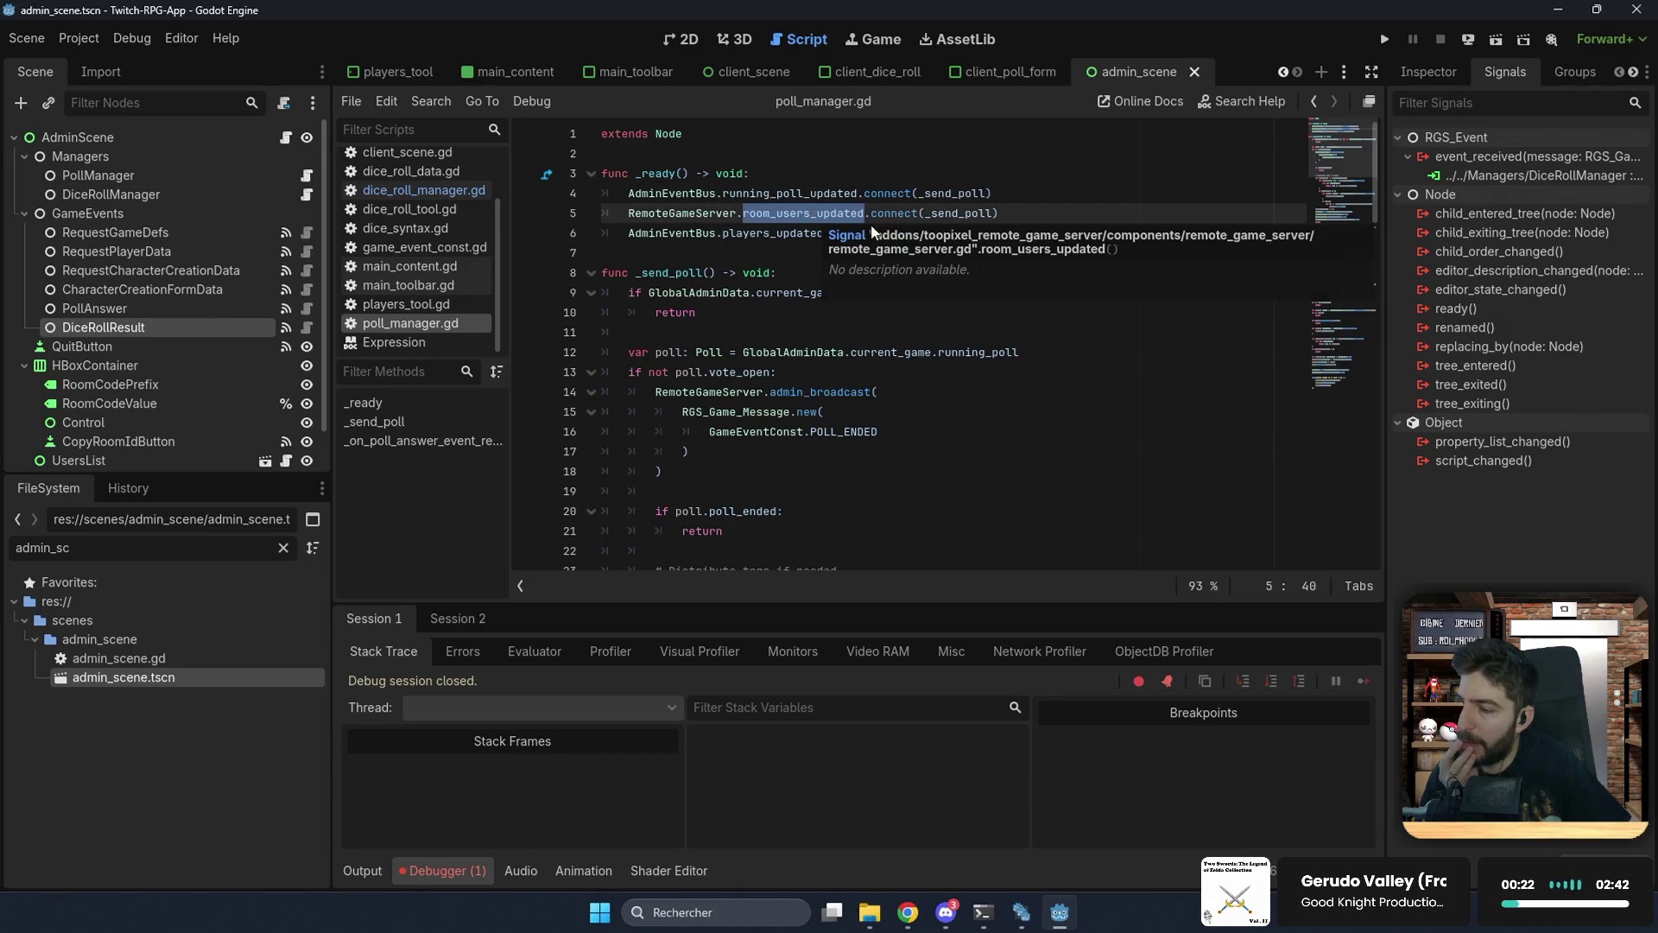
left_click(1018, 201)
left_click(1011, 232)
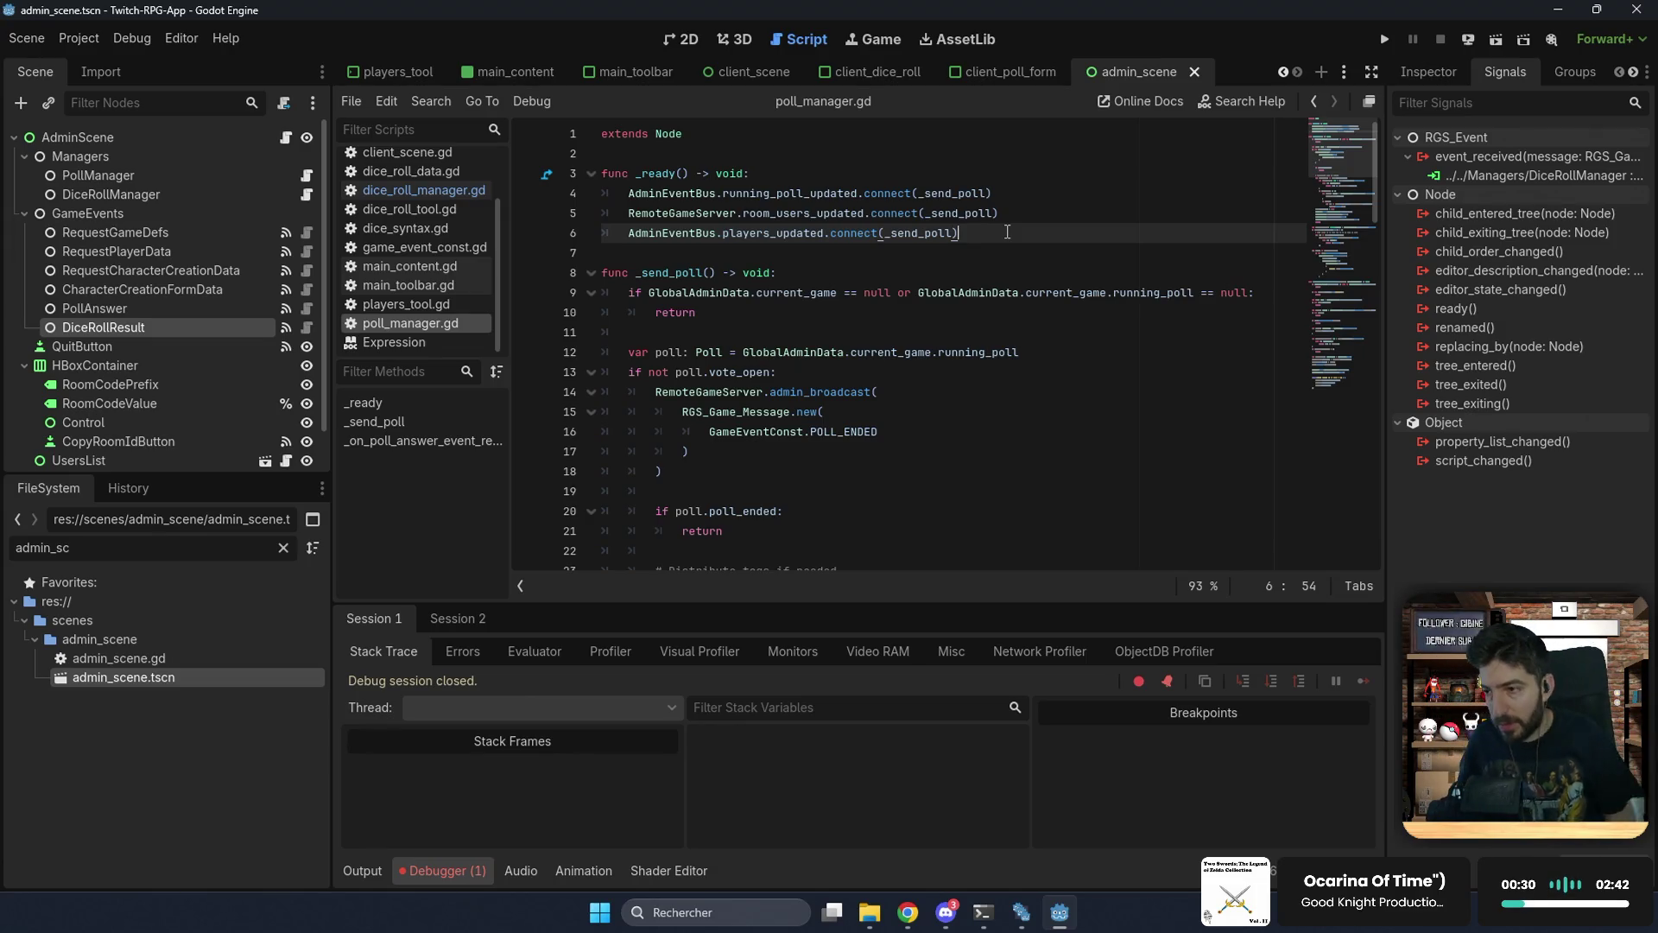
left_click(945, 213)
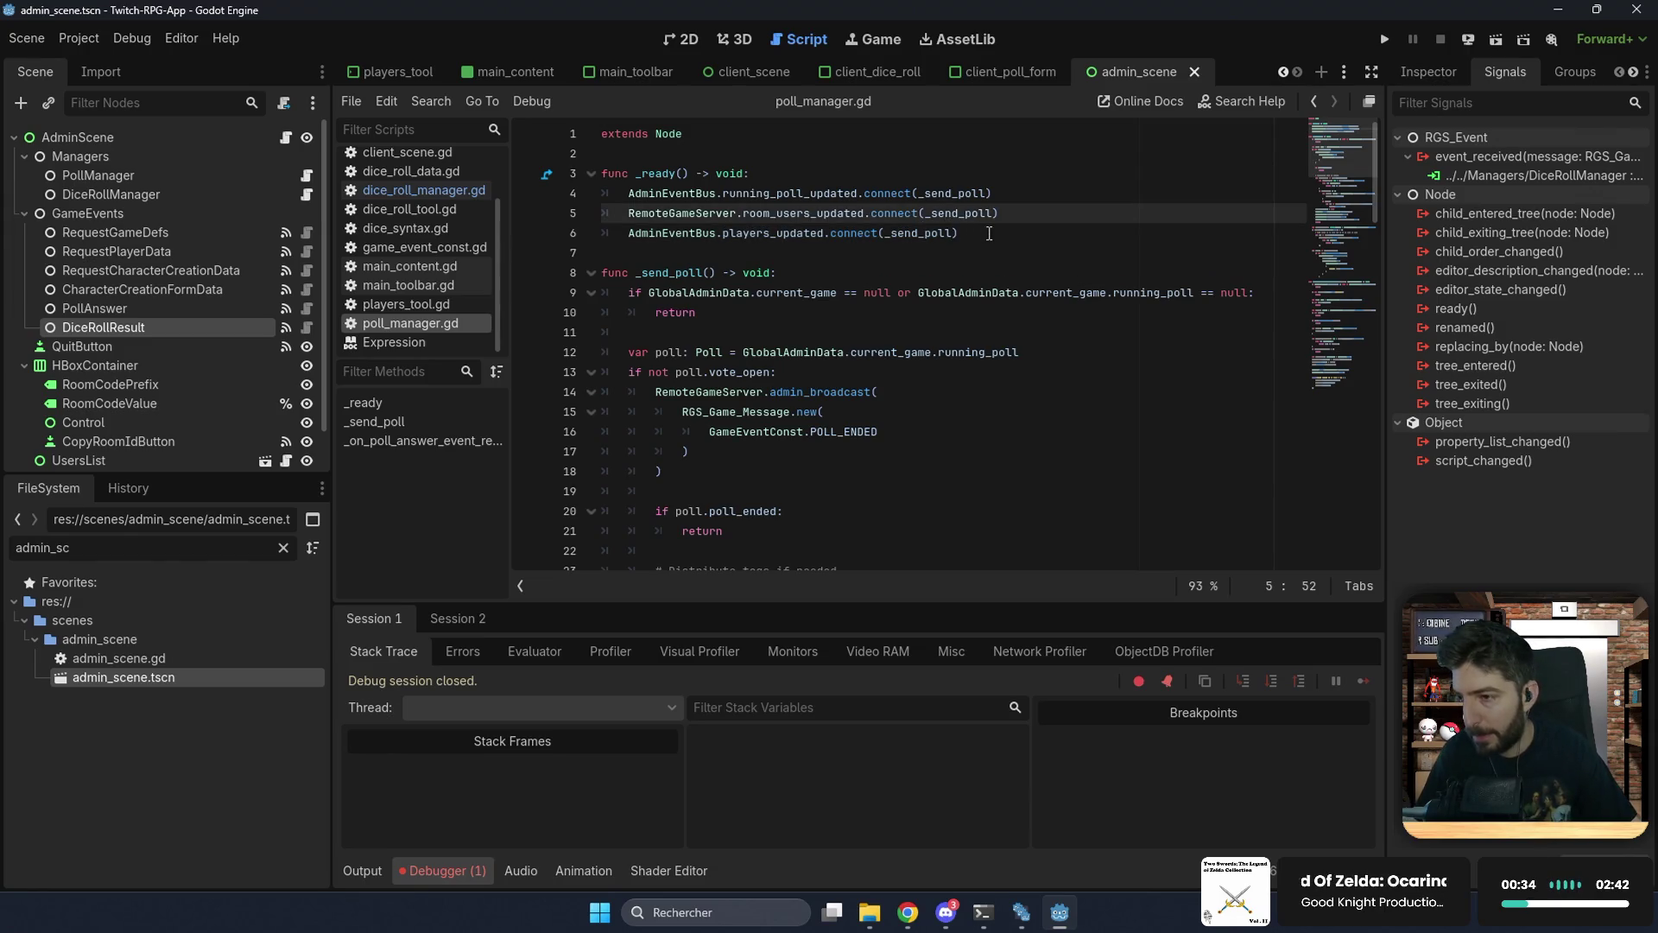
left_click(989, 232)
scroll(779, 259, "down", 1)
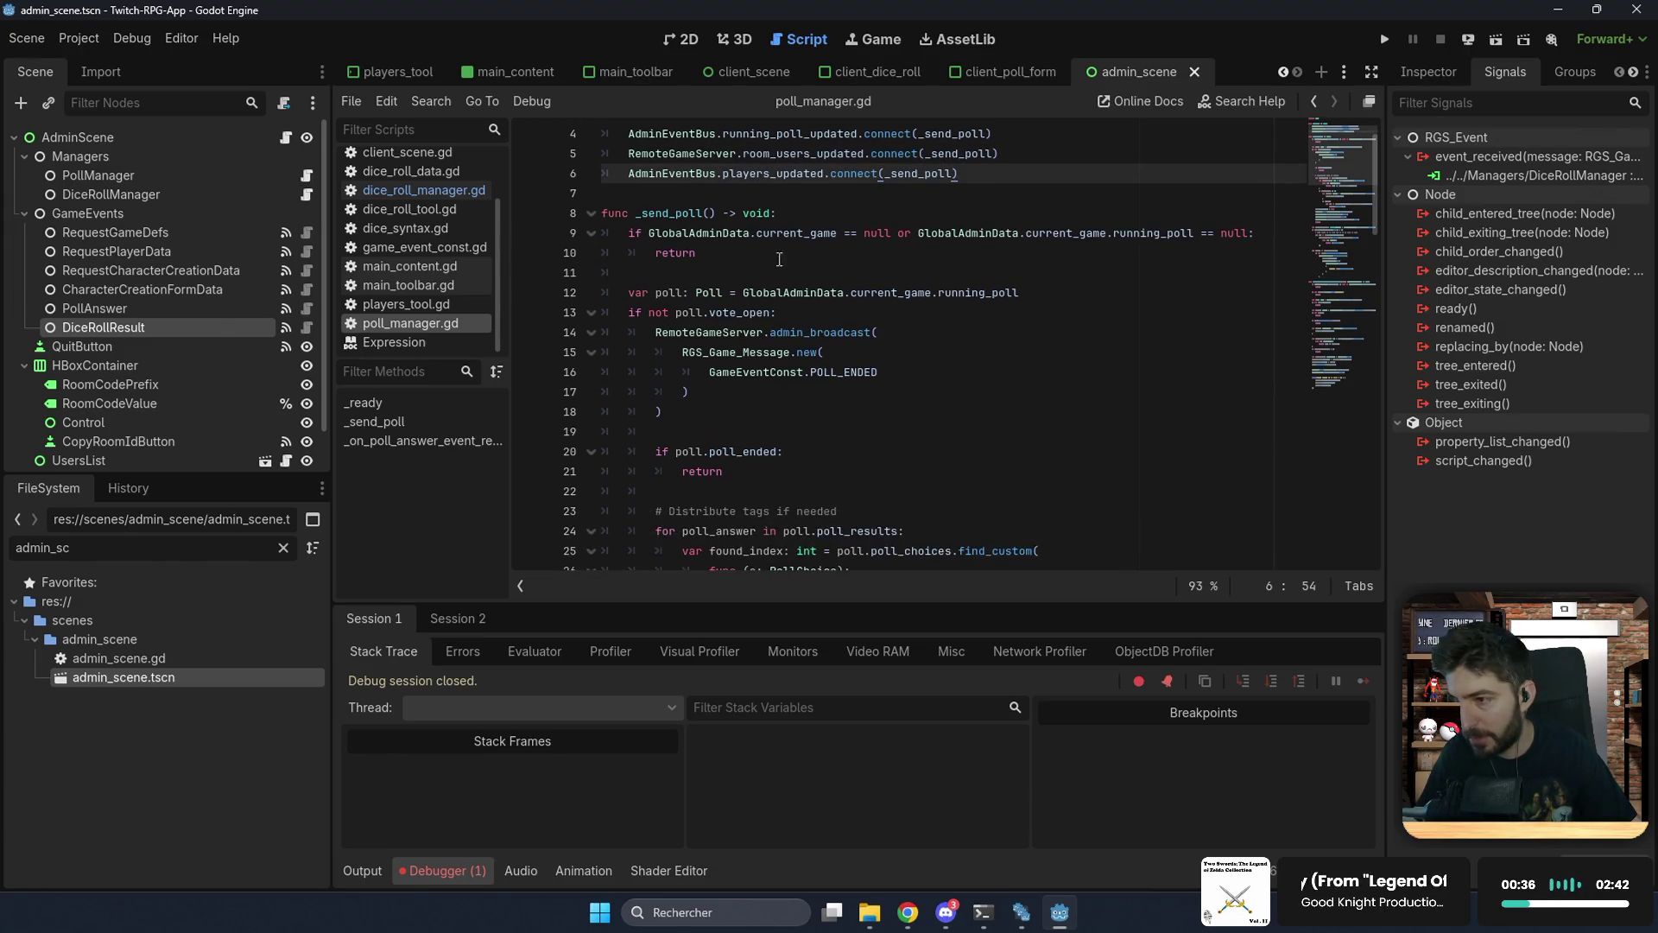
left_click(735, 253)
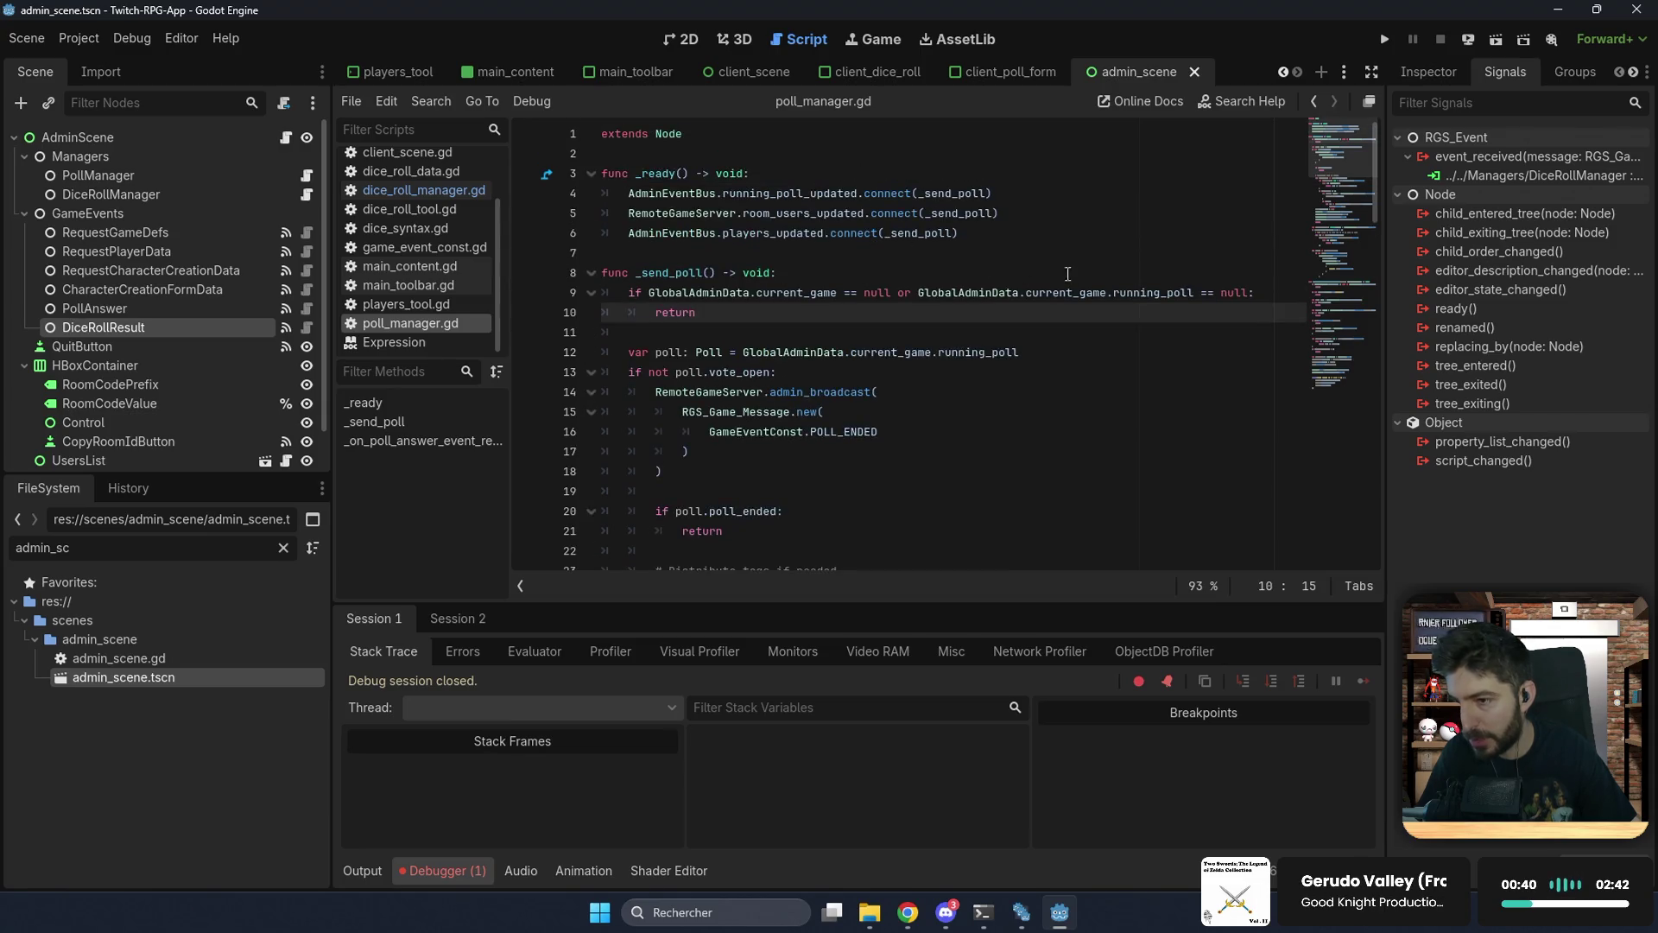
left_click(1148, 292, "ctrl")
scroll(864, 305, "up", 4)
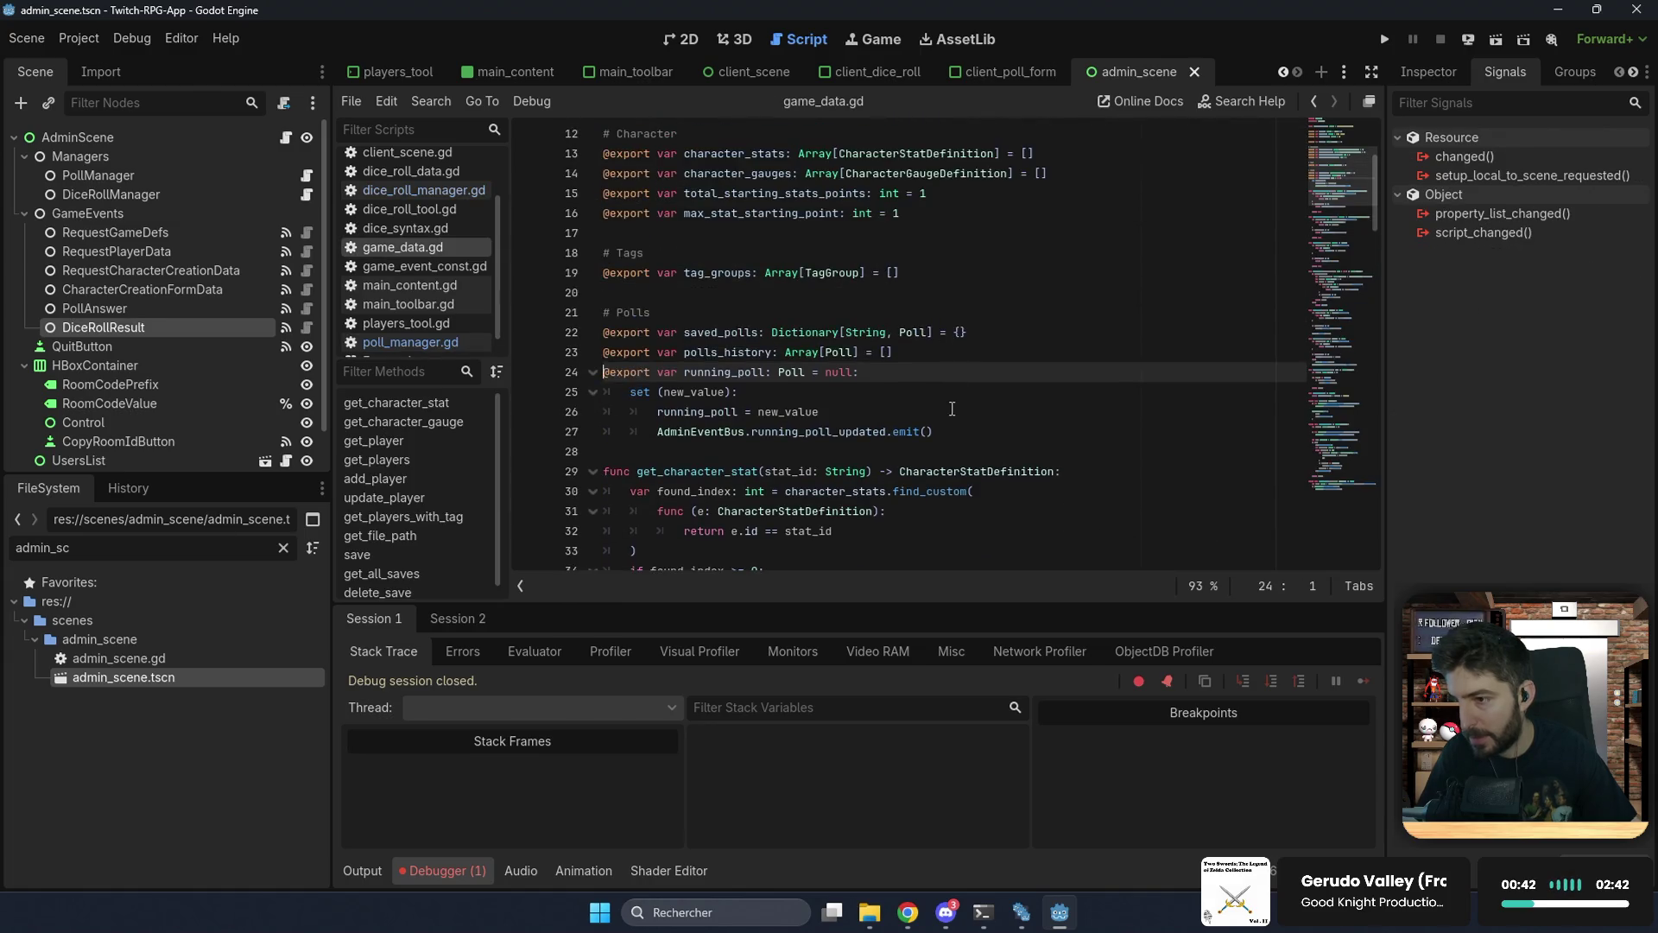
Step: Duplicate the running_poll property block directly below itself in game_data.gd
left_click(965, 435)
left_click_drag(965, 434, 1012, 360)
key("ctrl+c")
left_click(977, 435)
key("Return")
key("ctrl+v")
Step: Rename the copy to running_dice_roll with type DiceRollData, updating its setter references
left_click_drag(736, 471, 760, 473)
type("dic")
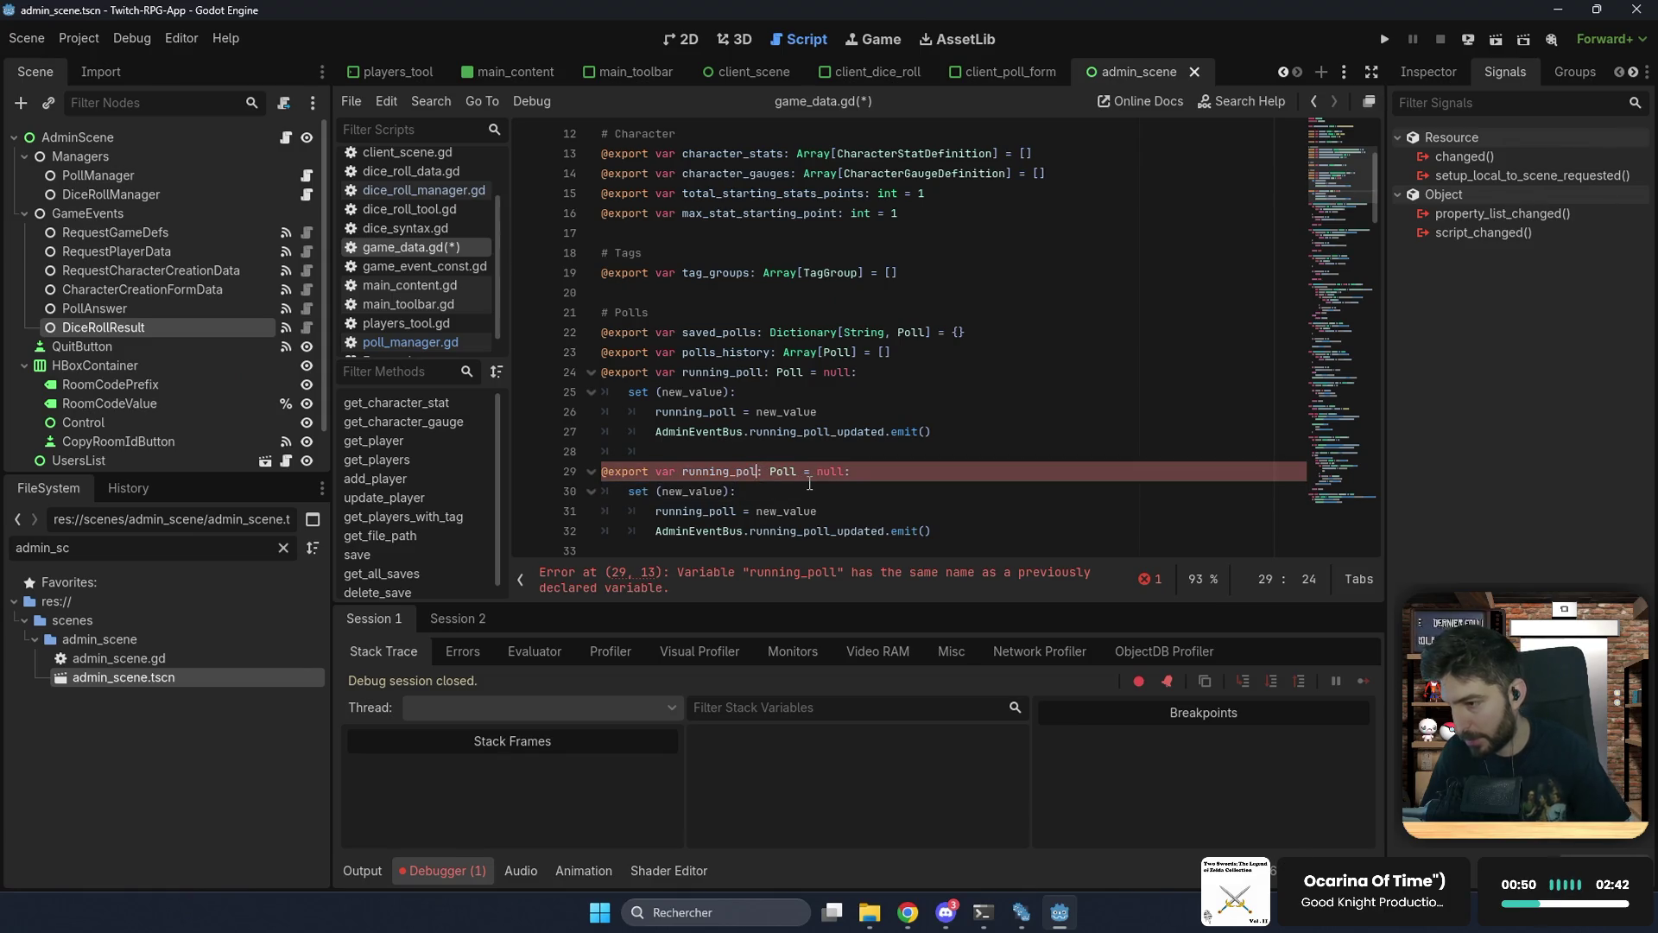
type("e_roll")
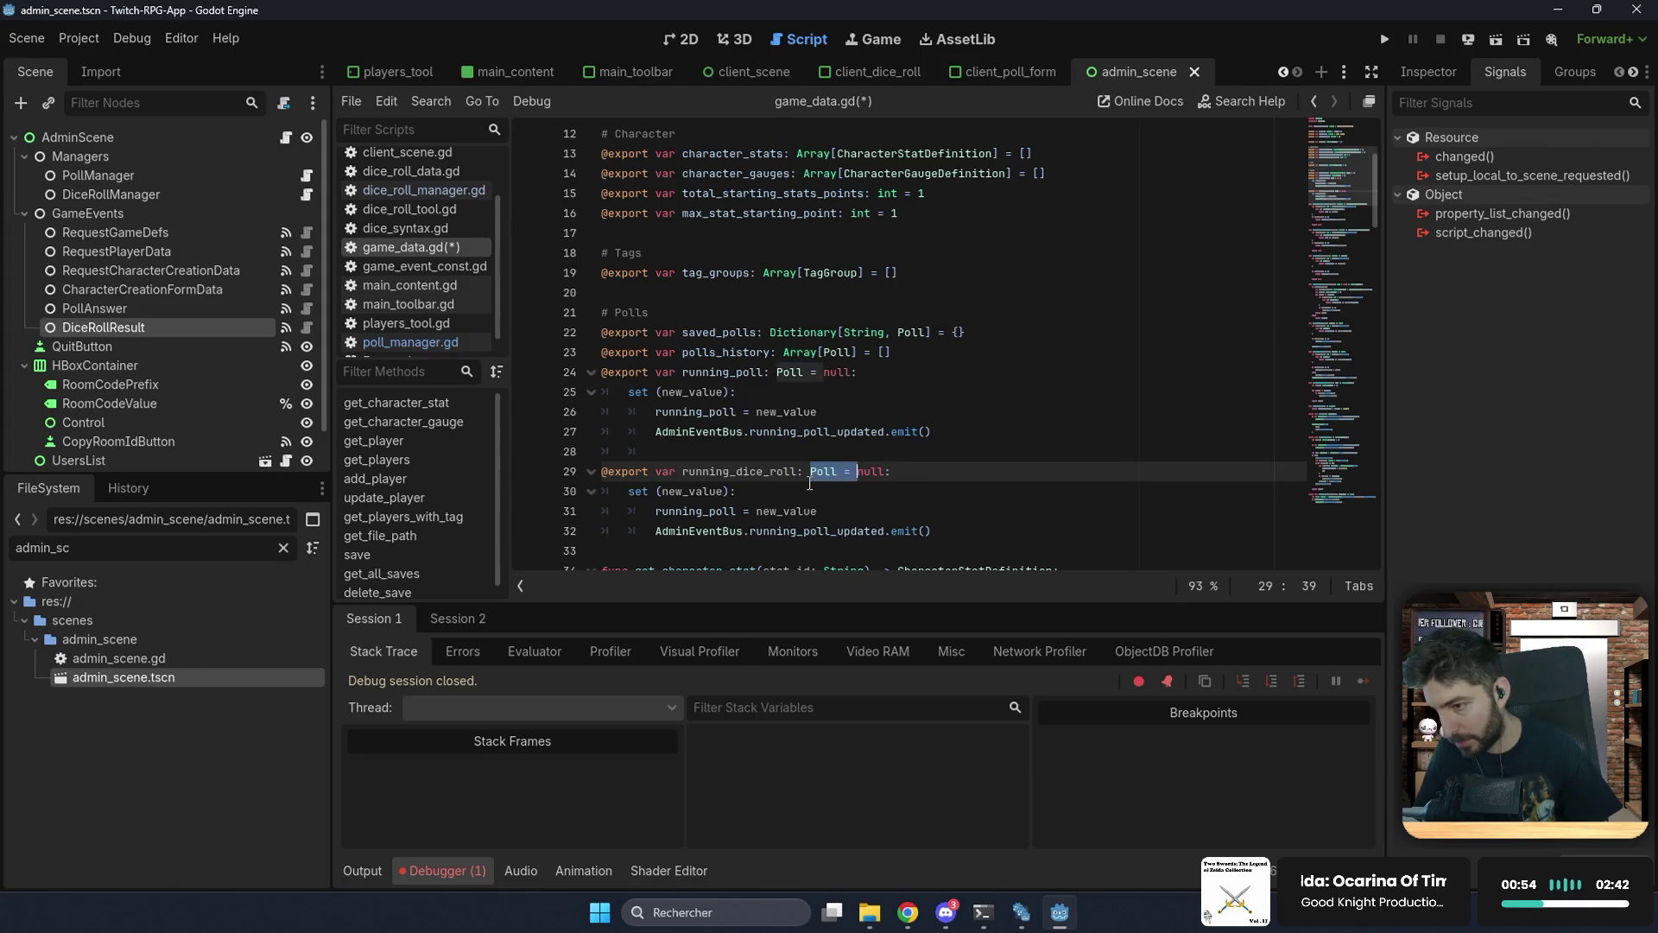
key("Delete")
key("Delete")
key("Delete")
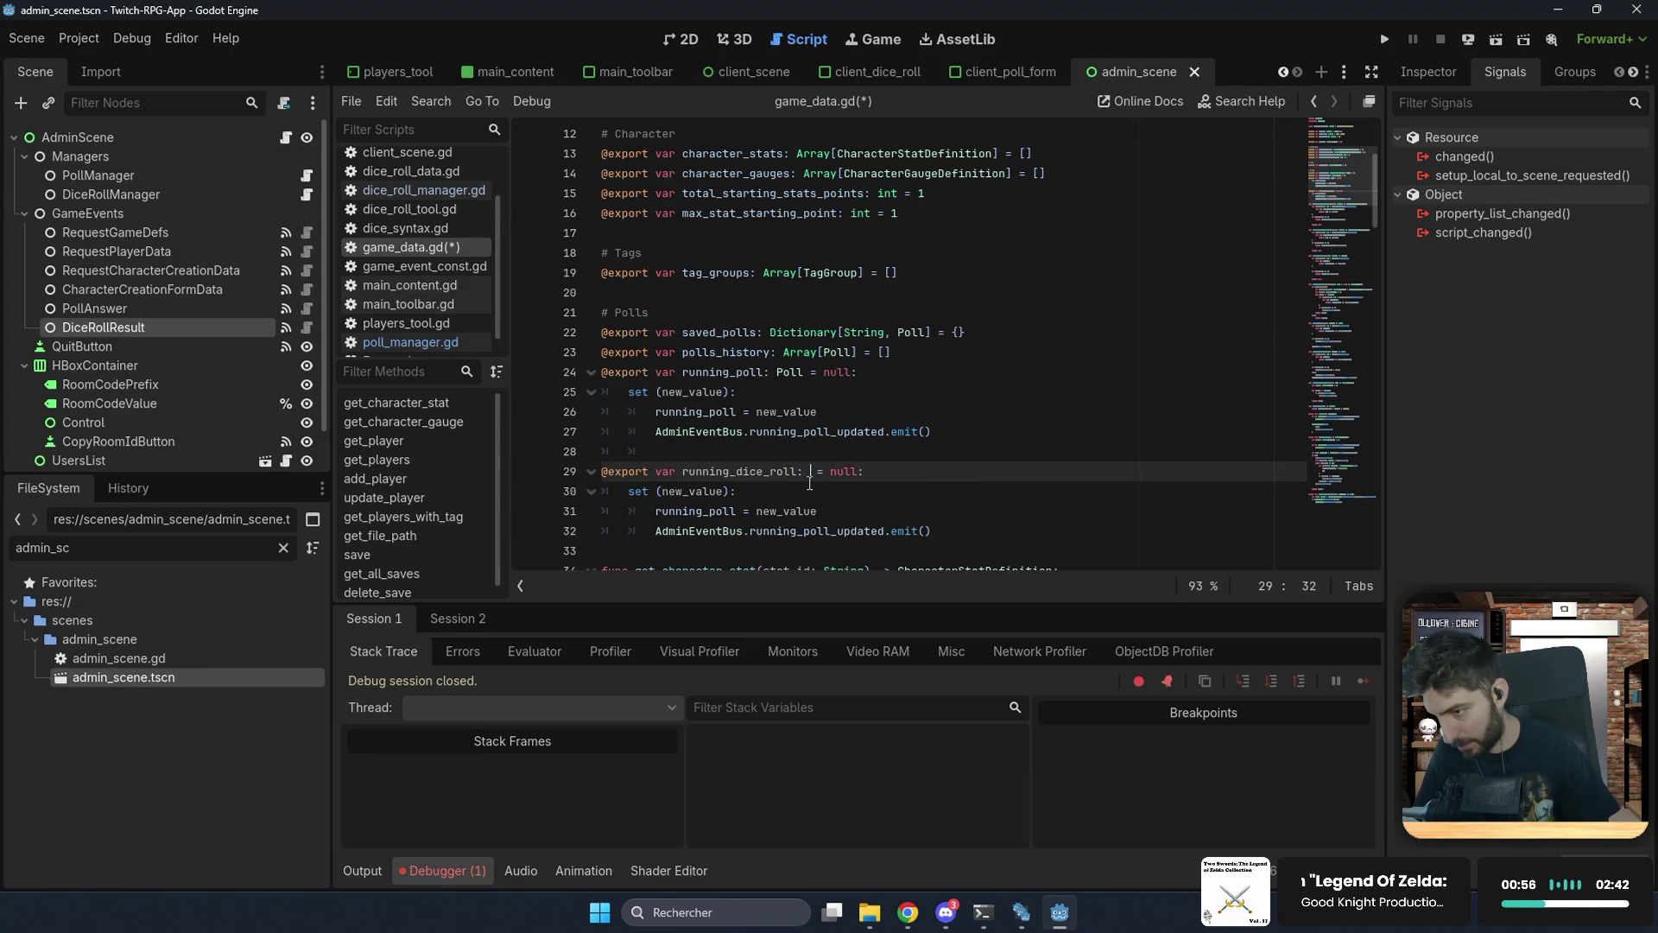
type("DiceRo")
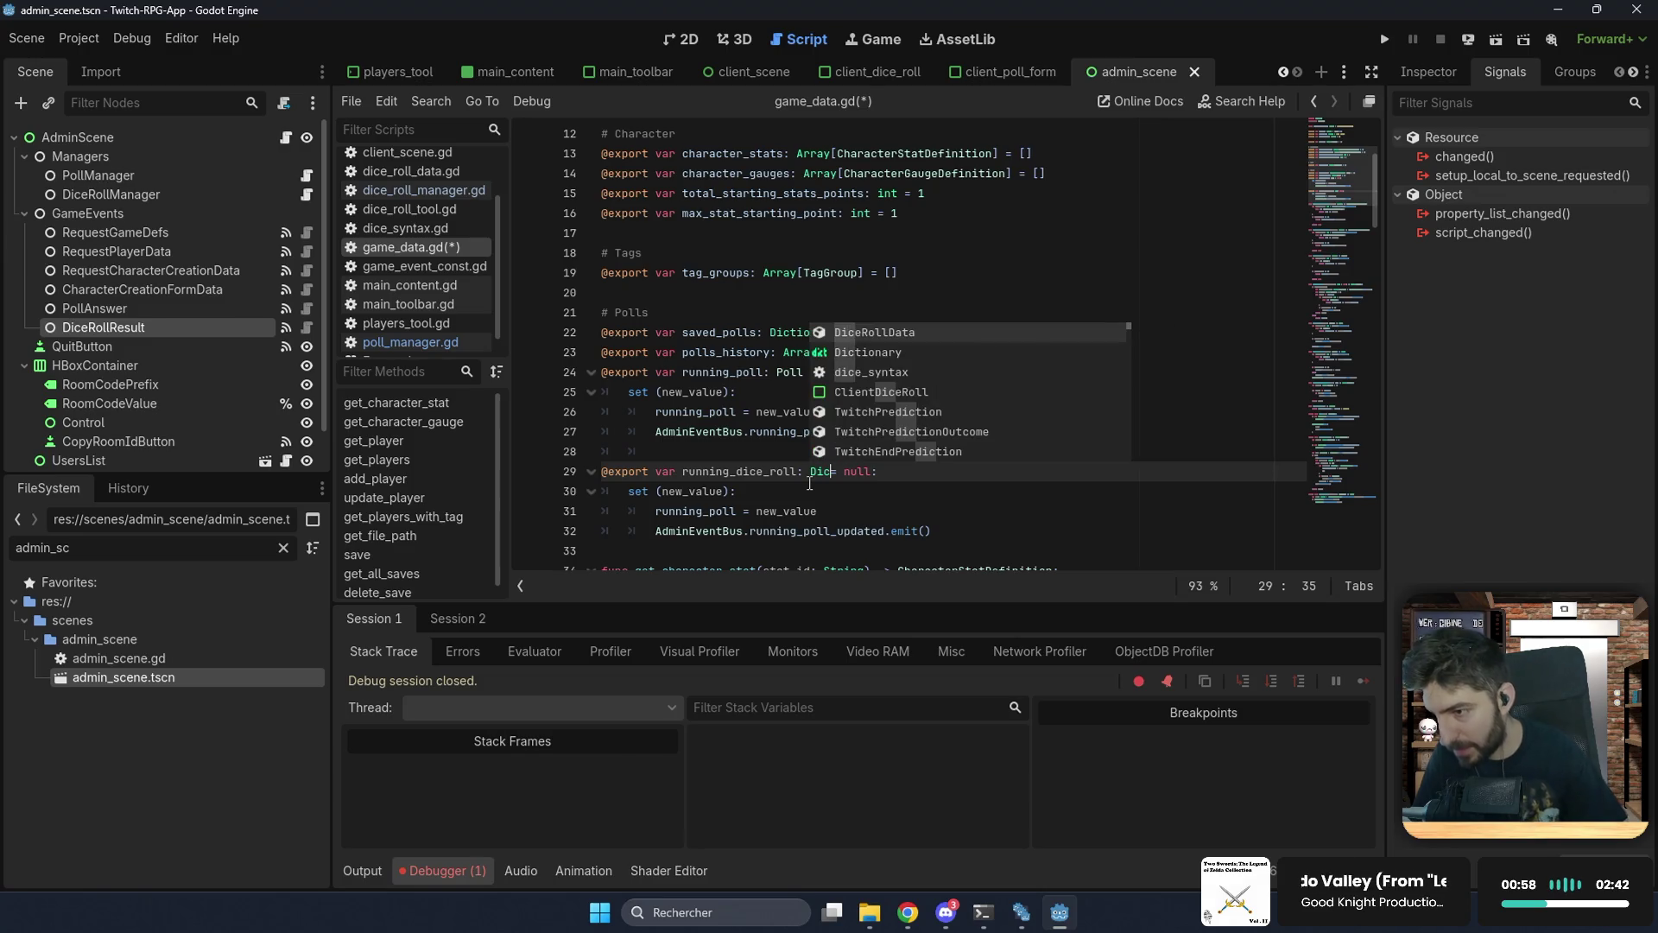
key("Return")
double_click(691, 471)
key("ctrl+c")
double_click(695, 510)
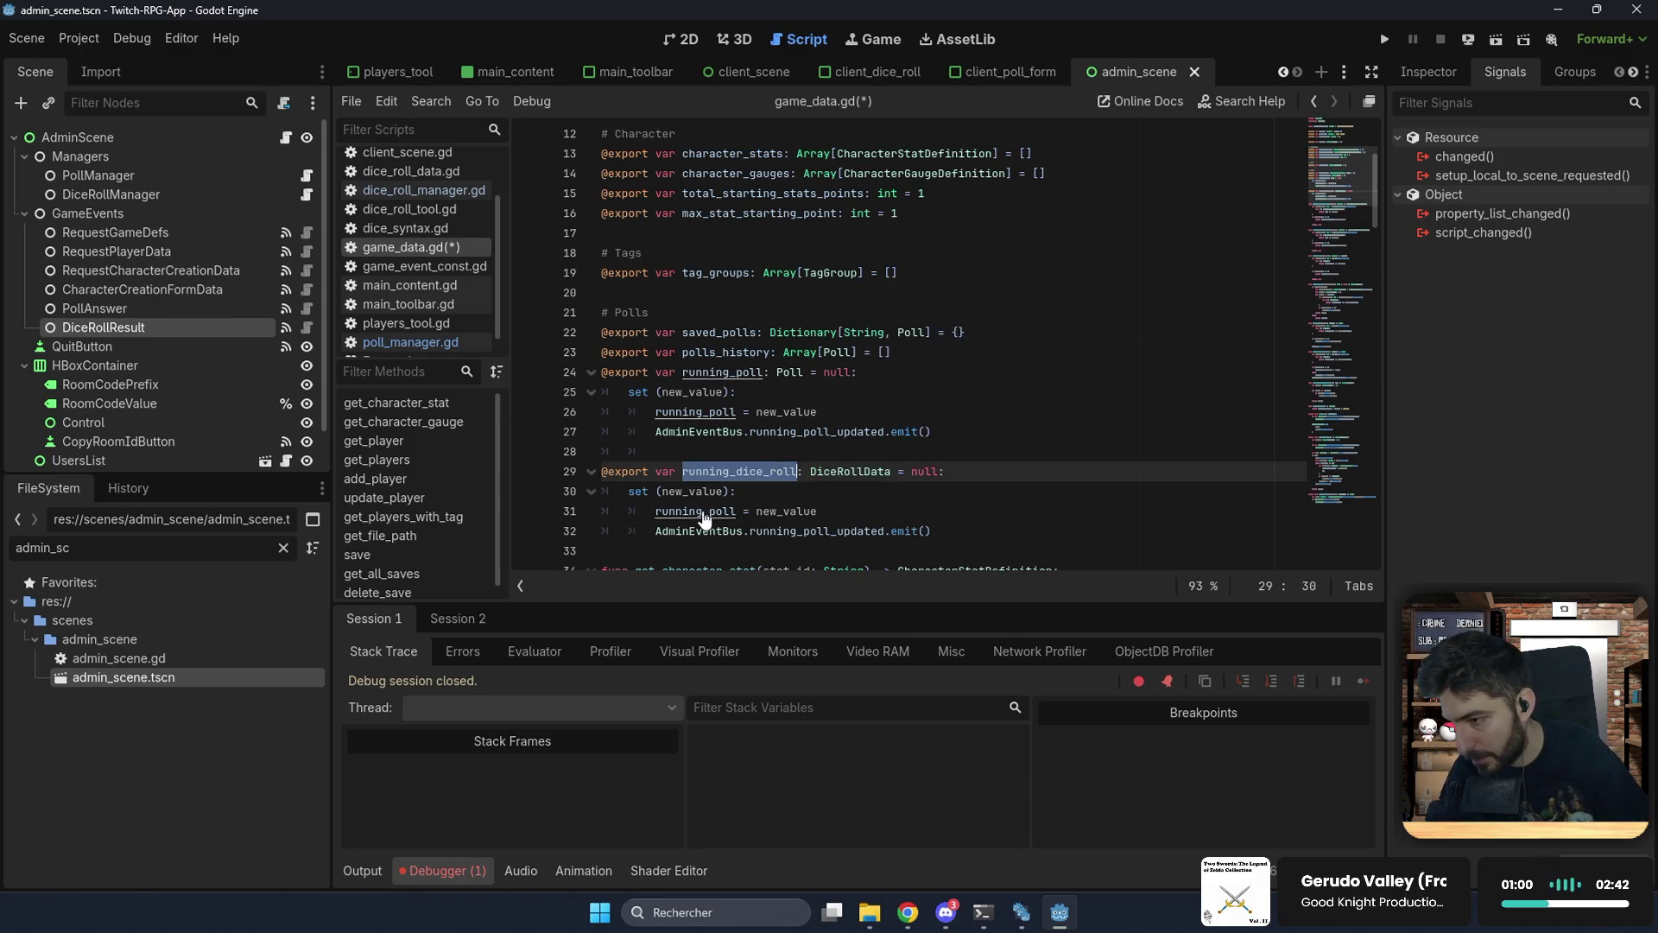
key("ctrl+v")
Step: Add a # DiceRoll section comment above the new property and save
left_click(689, 457)
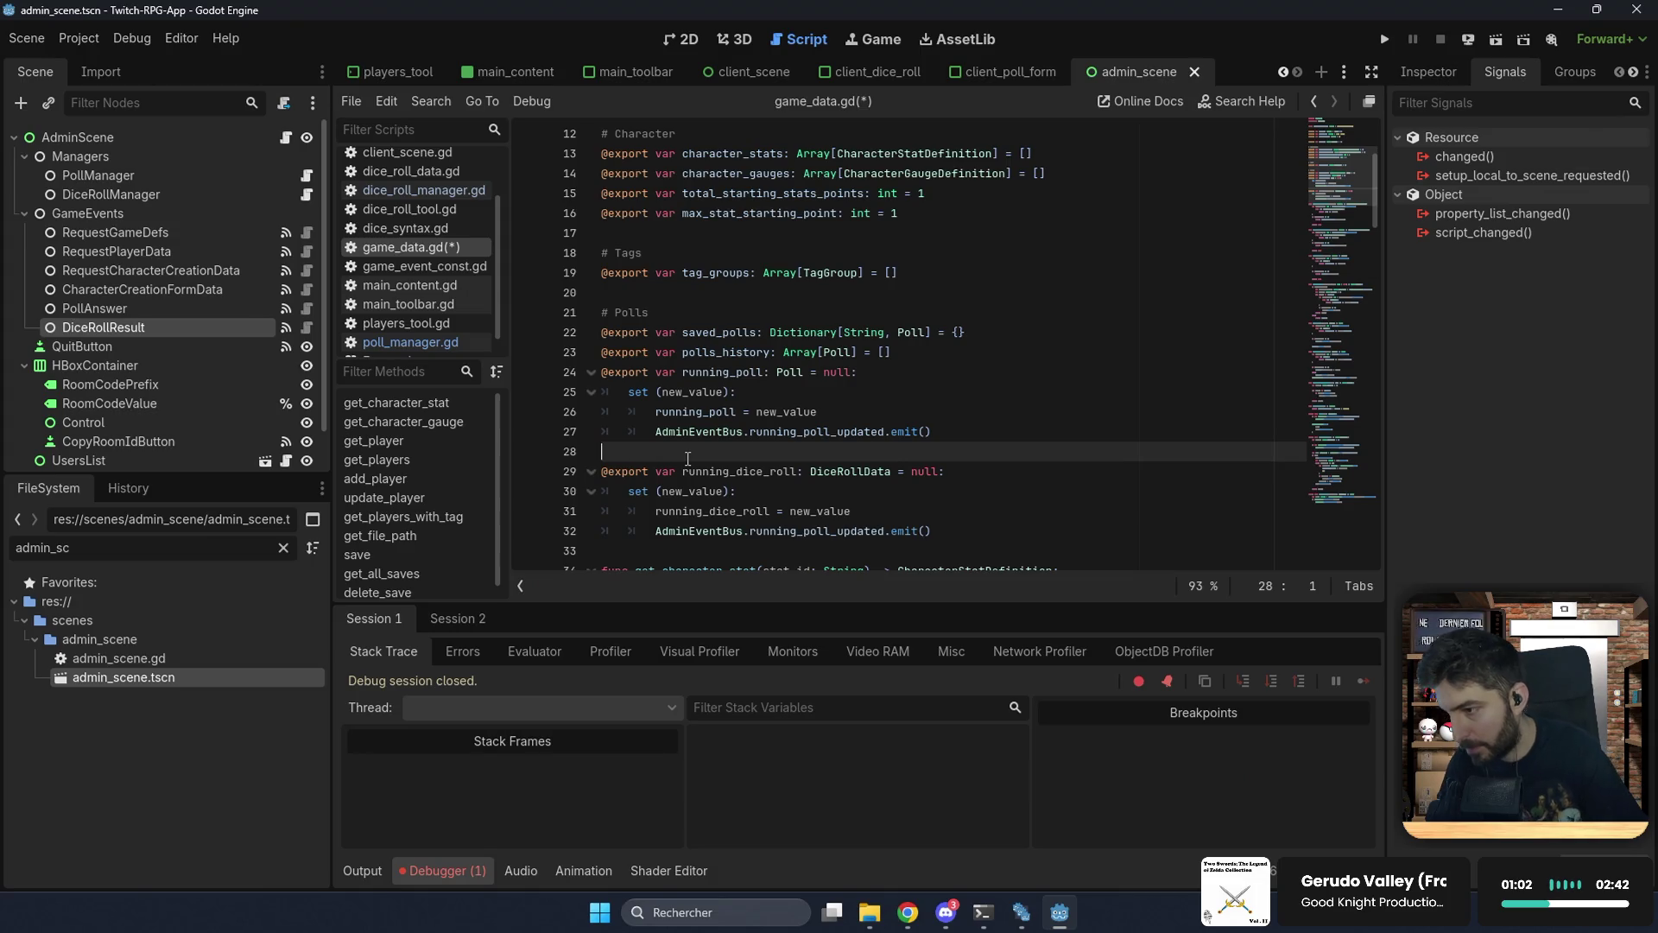
key("Return")
type("#")
type("ice")
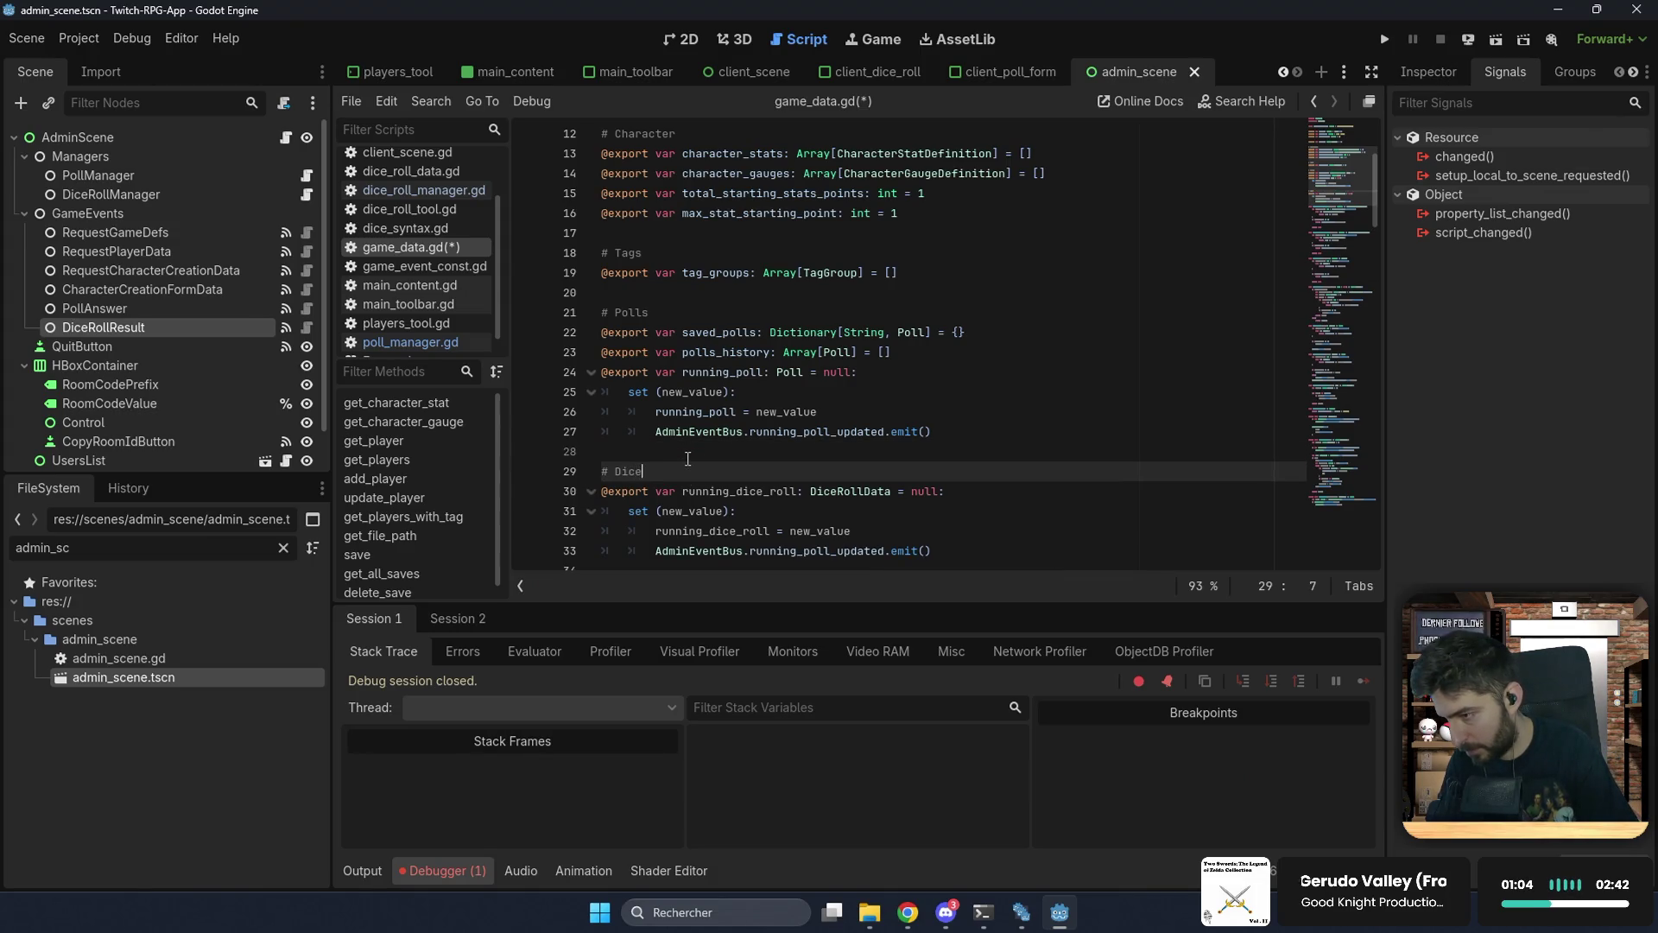
type("ll")
key("ctrl+s")
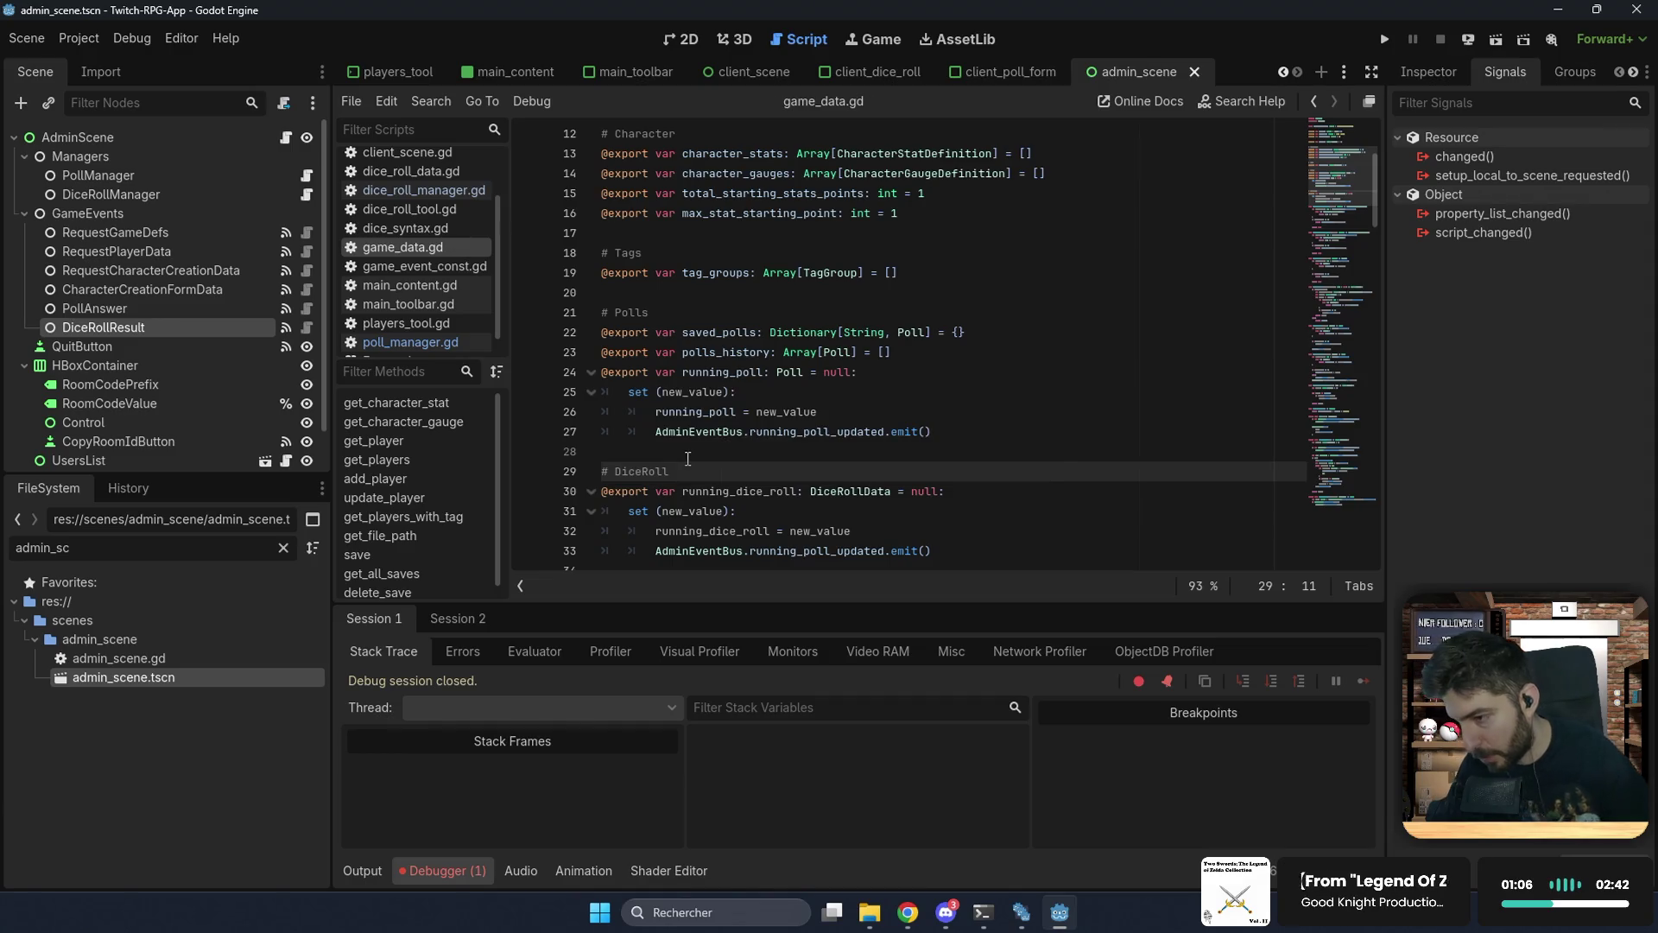
left_click(790, 553, "ctrl")
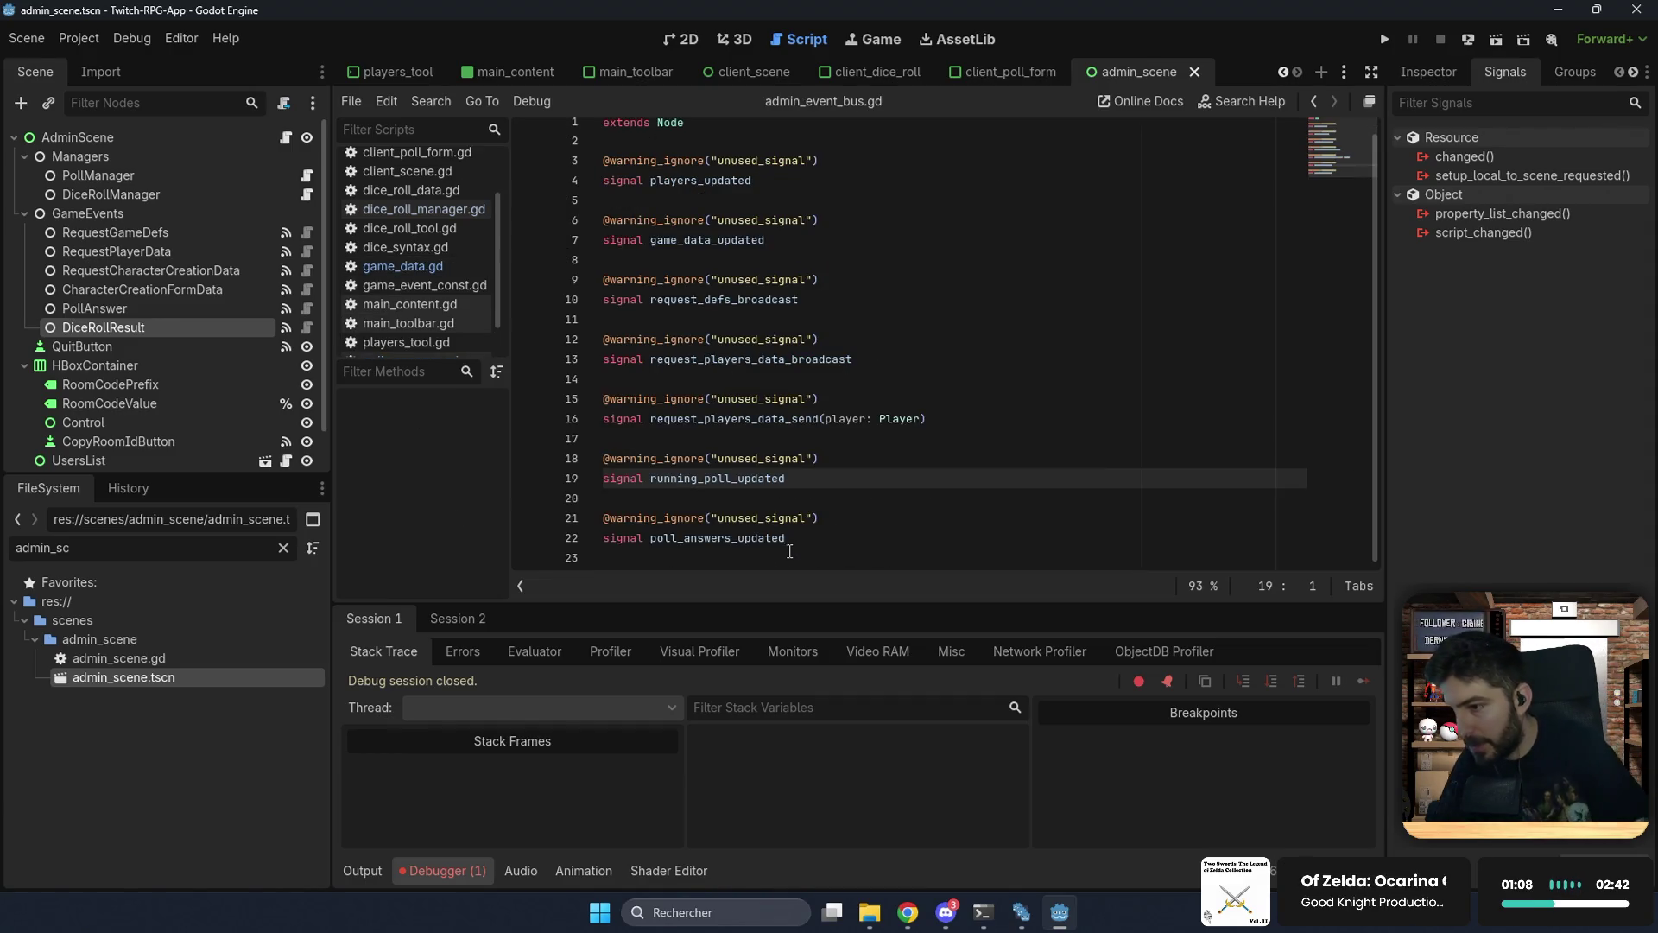
Step: Add a running_dice_roll_updated signal to admin_event_bus.gd, copied from running_poll_updated, and save
left_click_drag(814, 477, 861, 442)
left_click(836, 538)
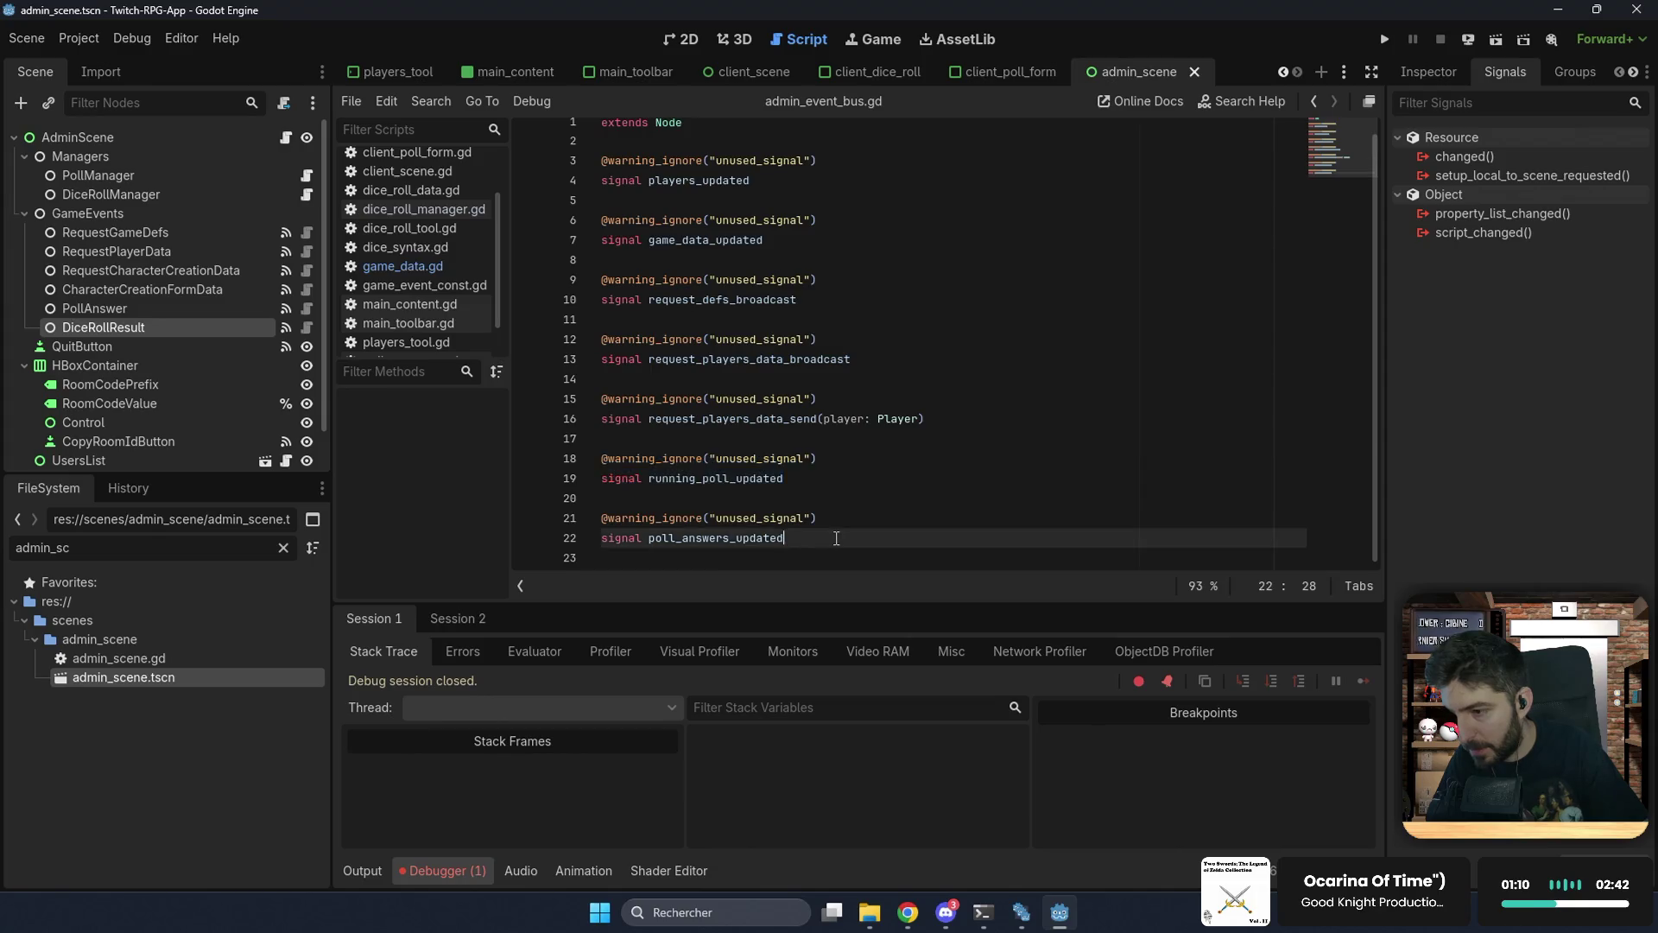
key("ctrl+v")
key("Return")
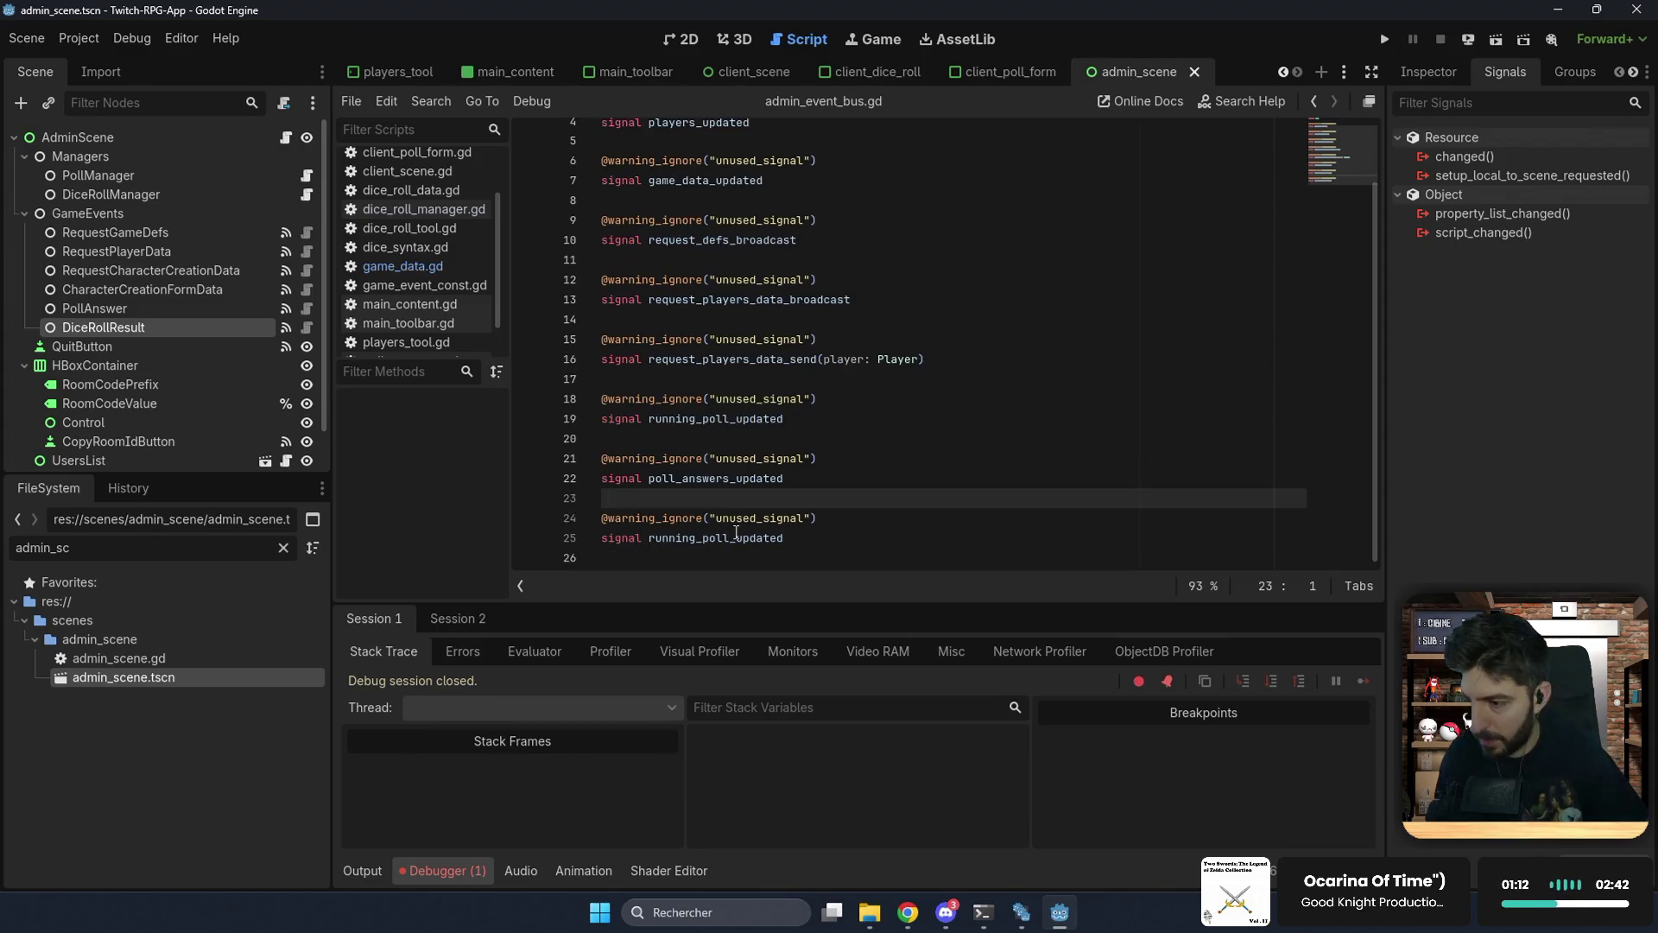
left_click(716, 550)
key("BackSpace")
key("BackSpace")
type("dice_ro")
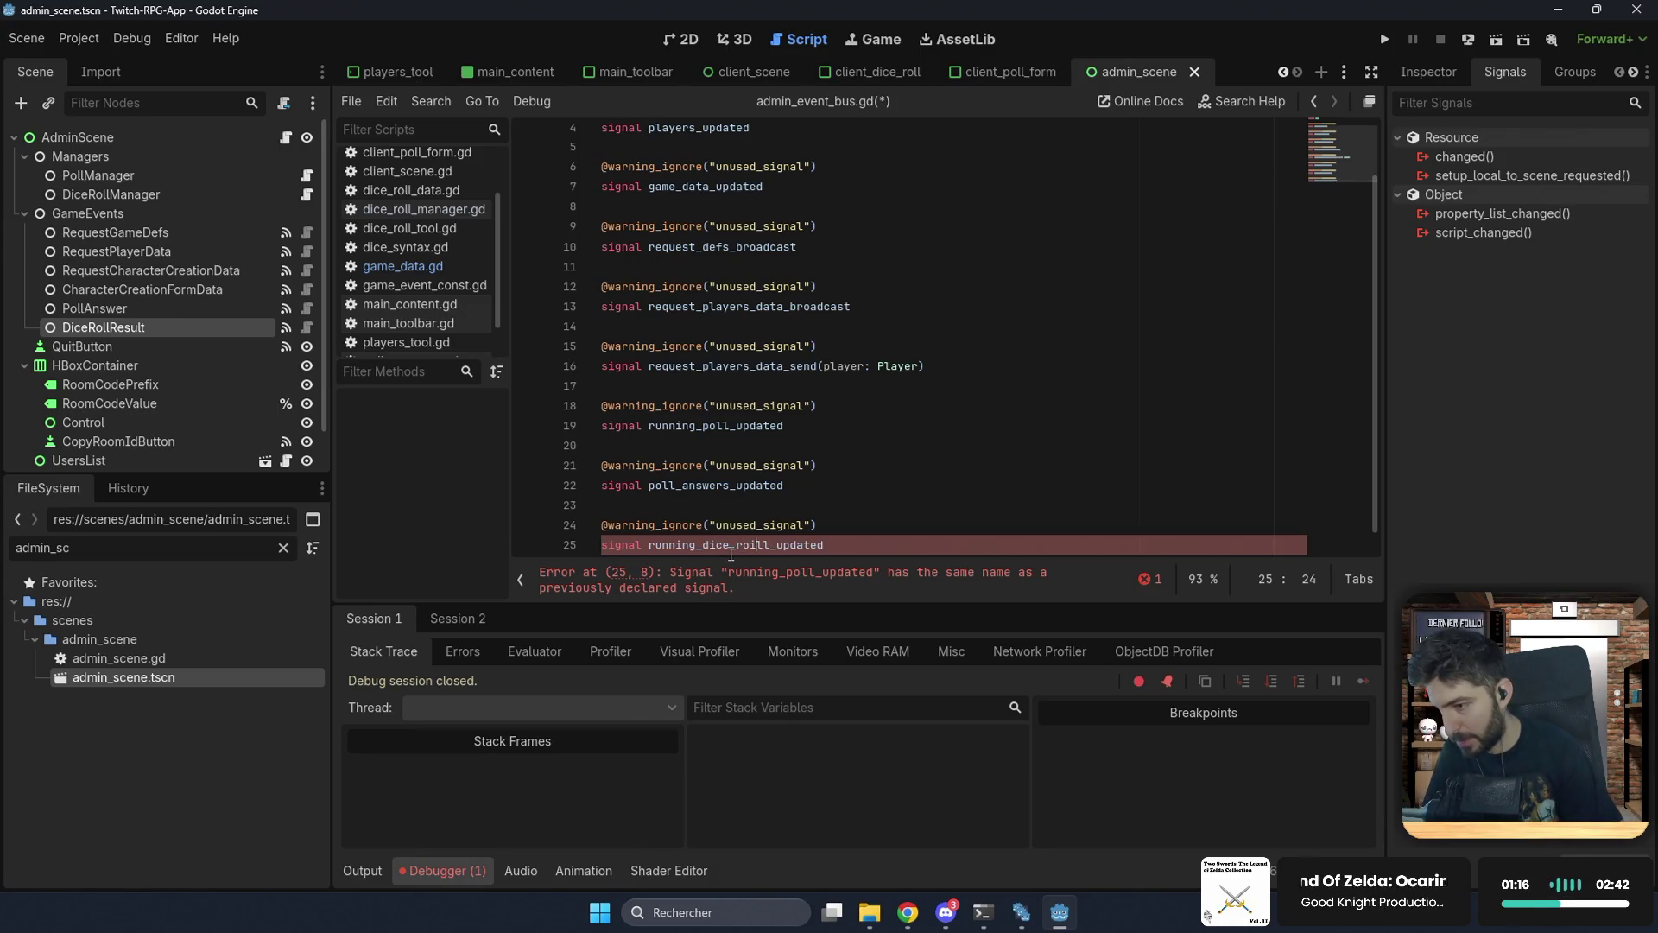
key("ctrl+s")
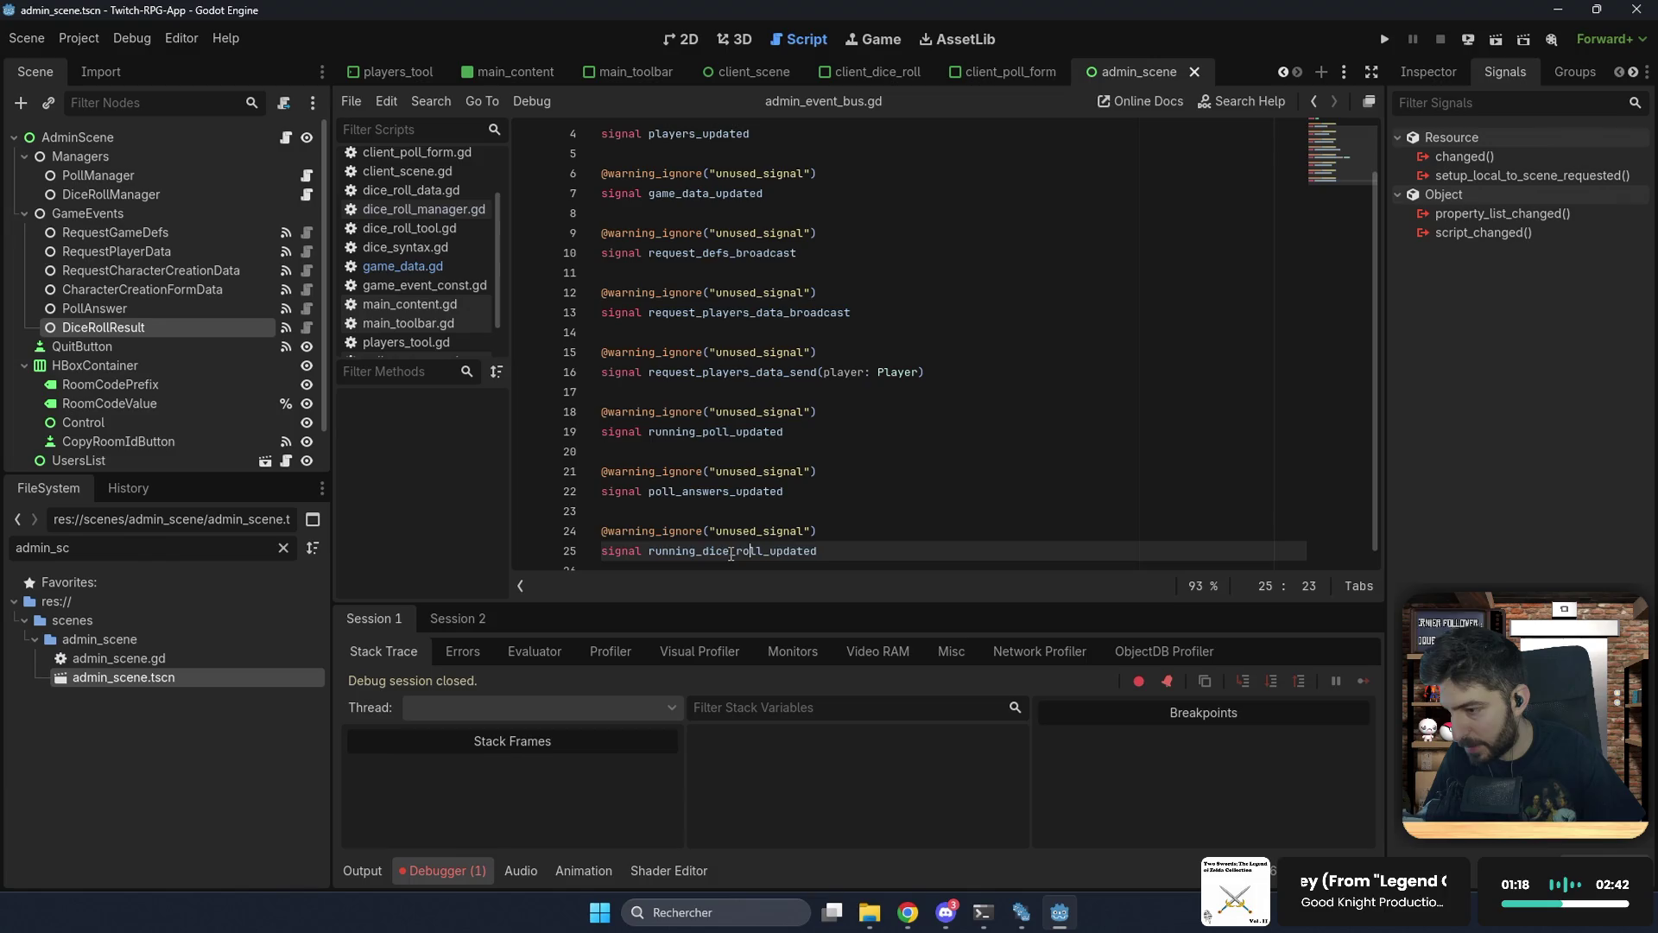
double_click(731, 551)
key("ctrl+c")
Step: In game_data.gd, emit running_dice_roll_updated on line 33 and change the comment to Dice Roll
left_click(457, 267)
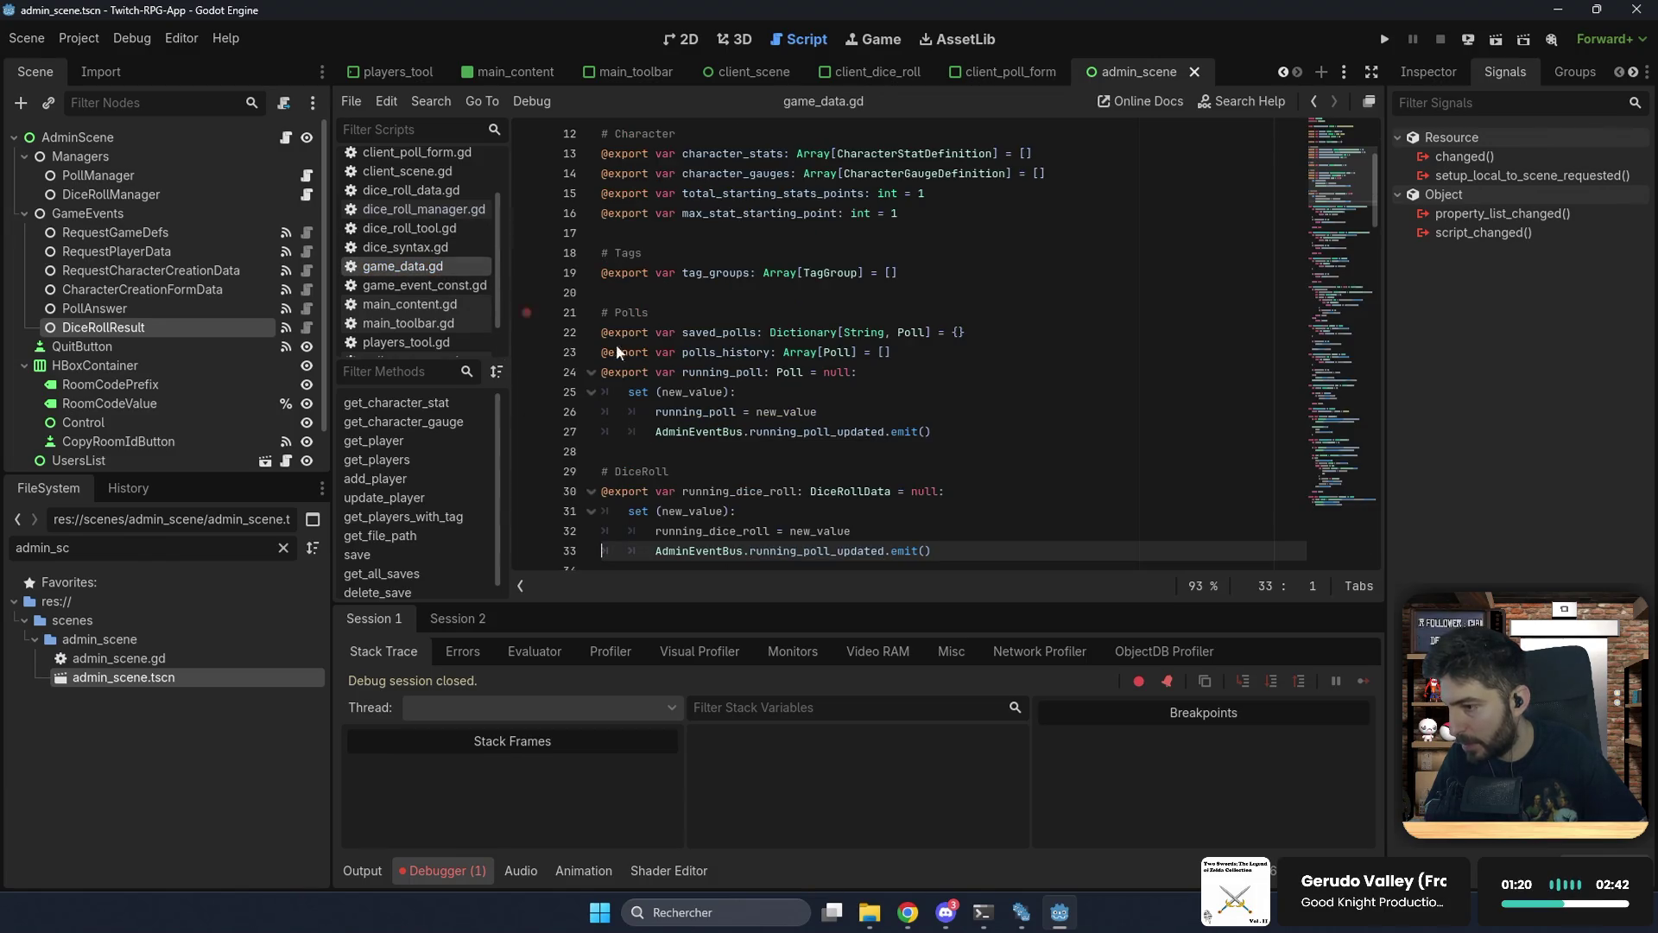
scroll(799, 378, "down", 3)
double_click(799, 371)
key("ctrl+v")
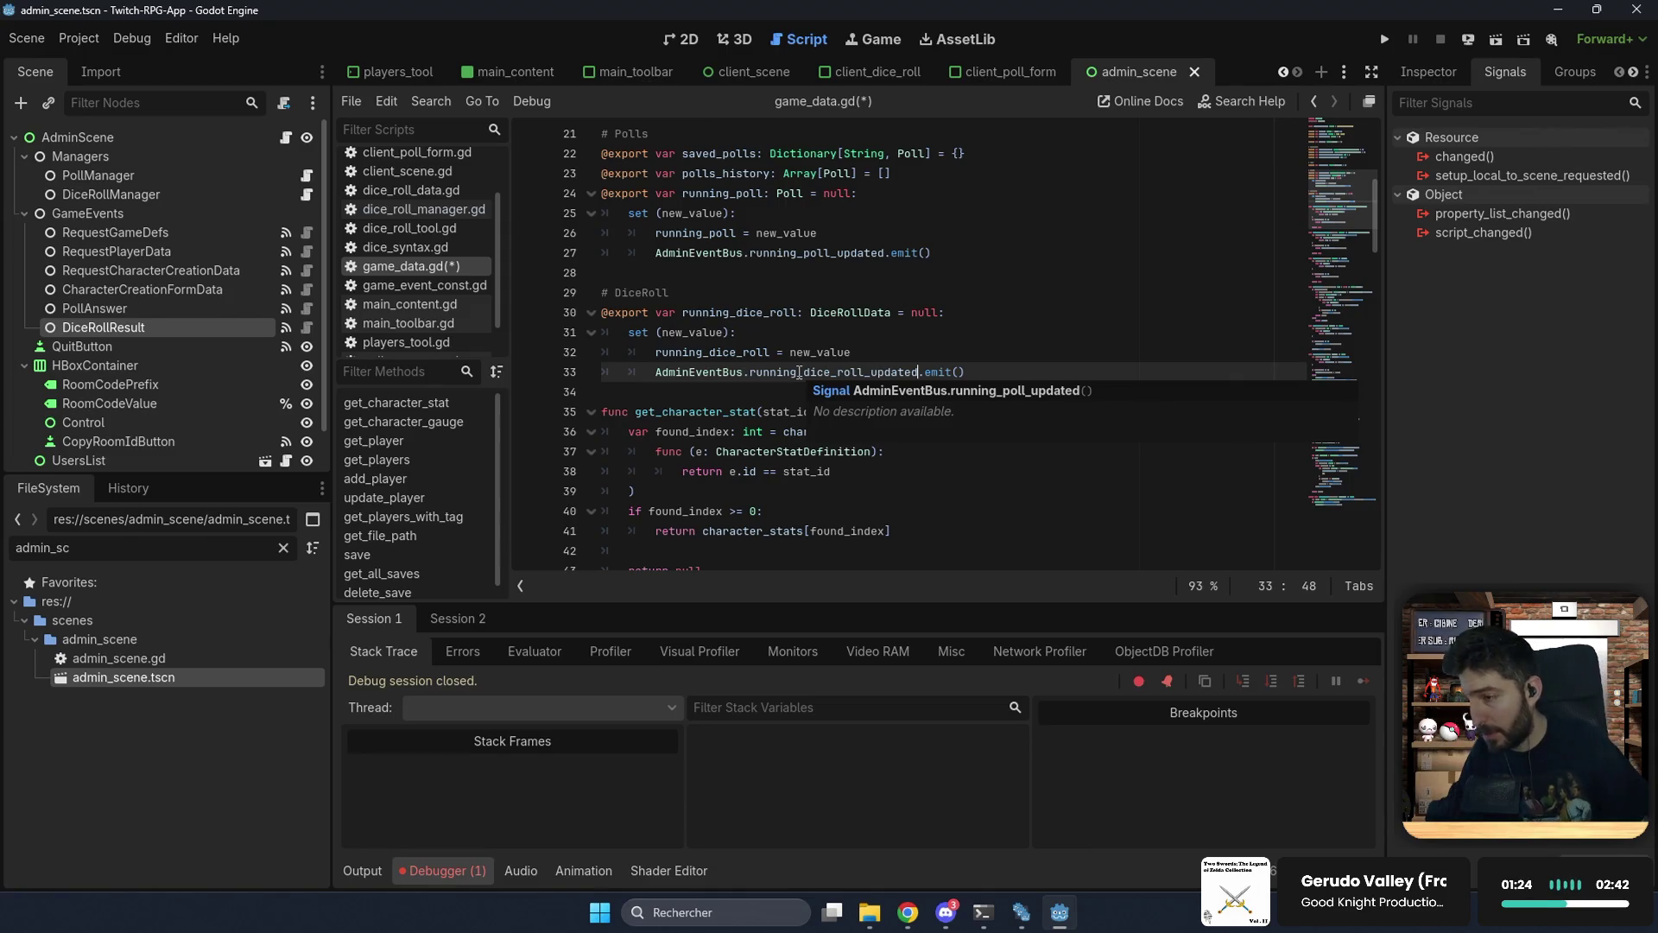
key("ctrl+s")
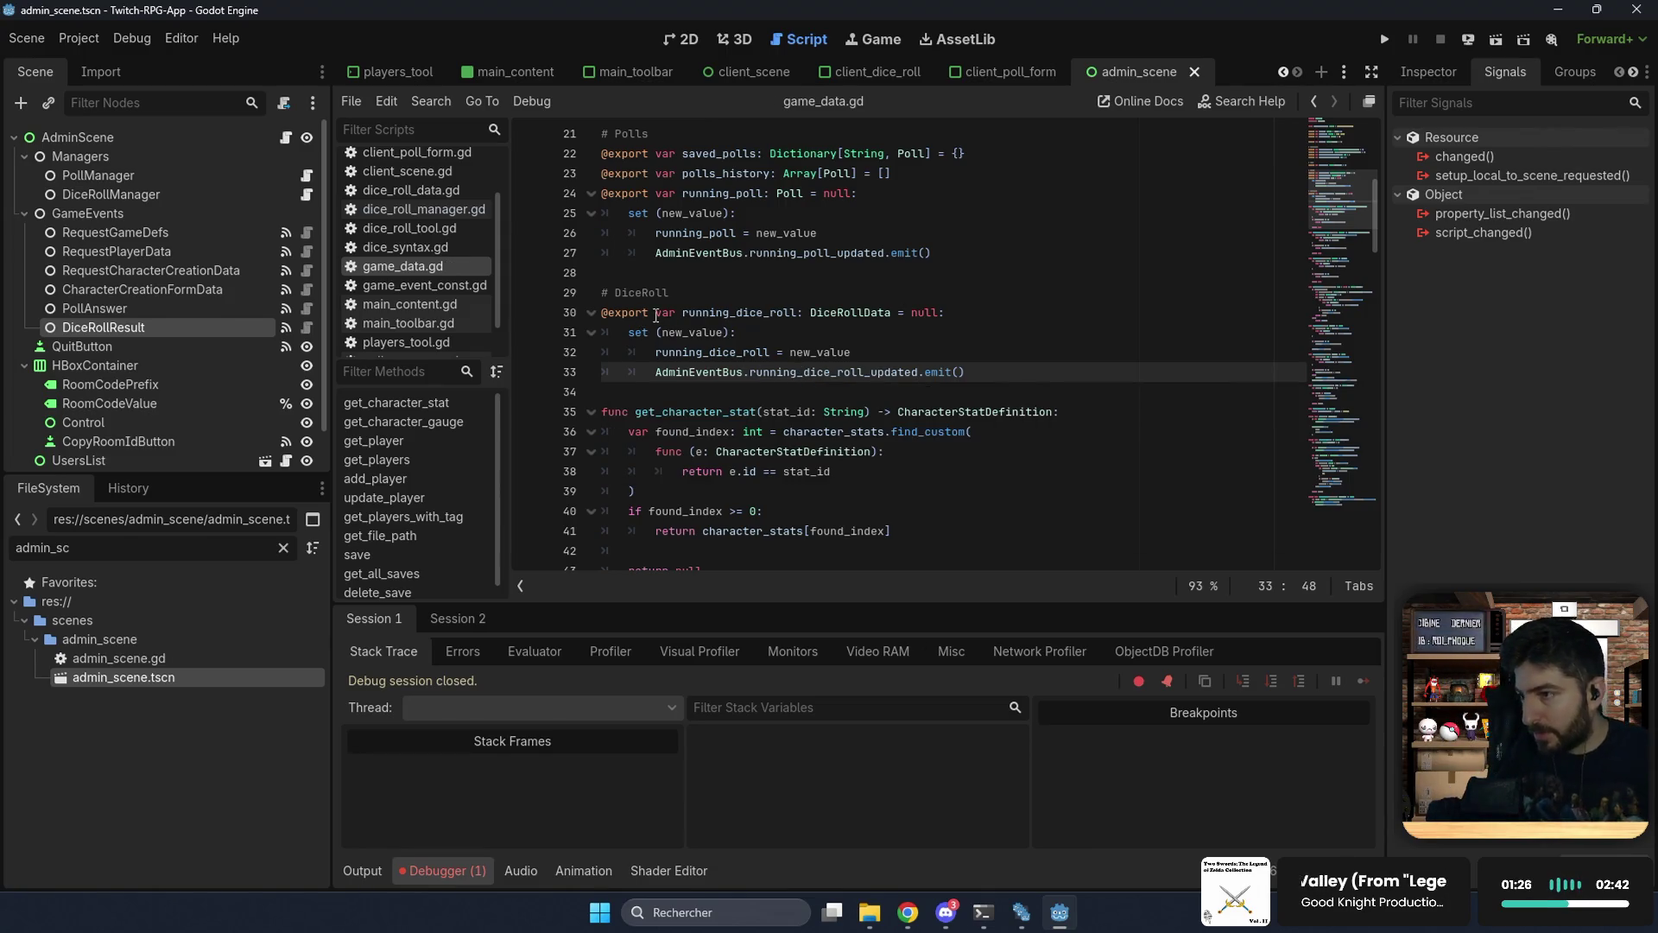
left_click(642, 293)
key("ctrl+s")
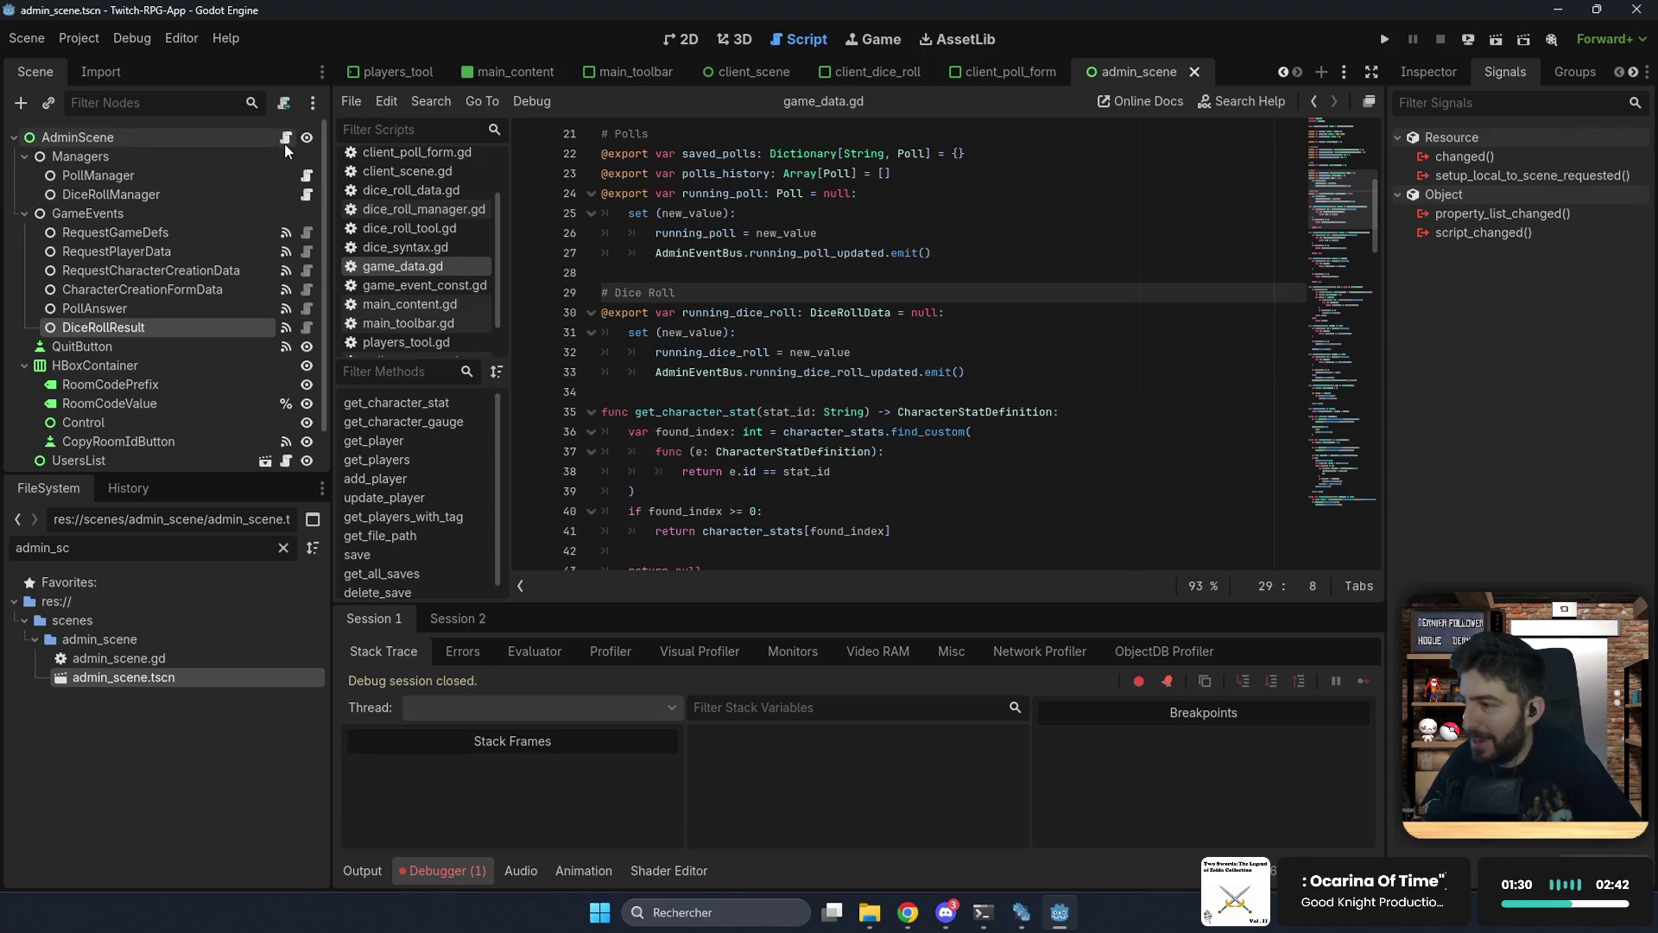
scroll(842, 71, "up", 1)
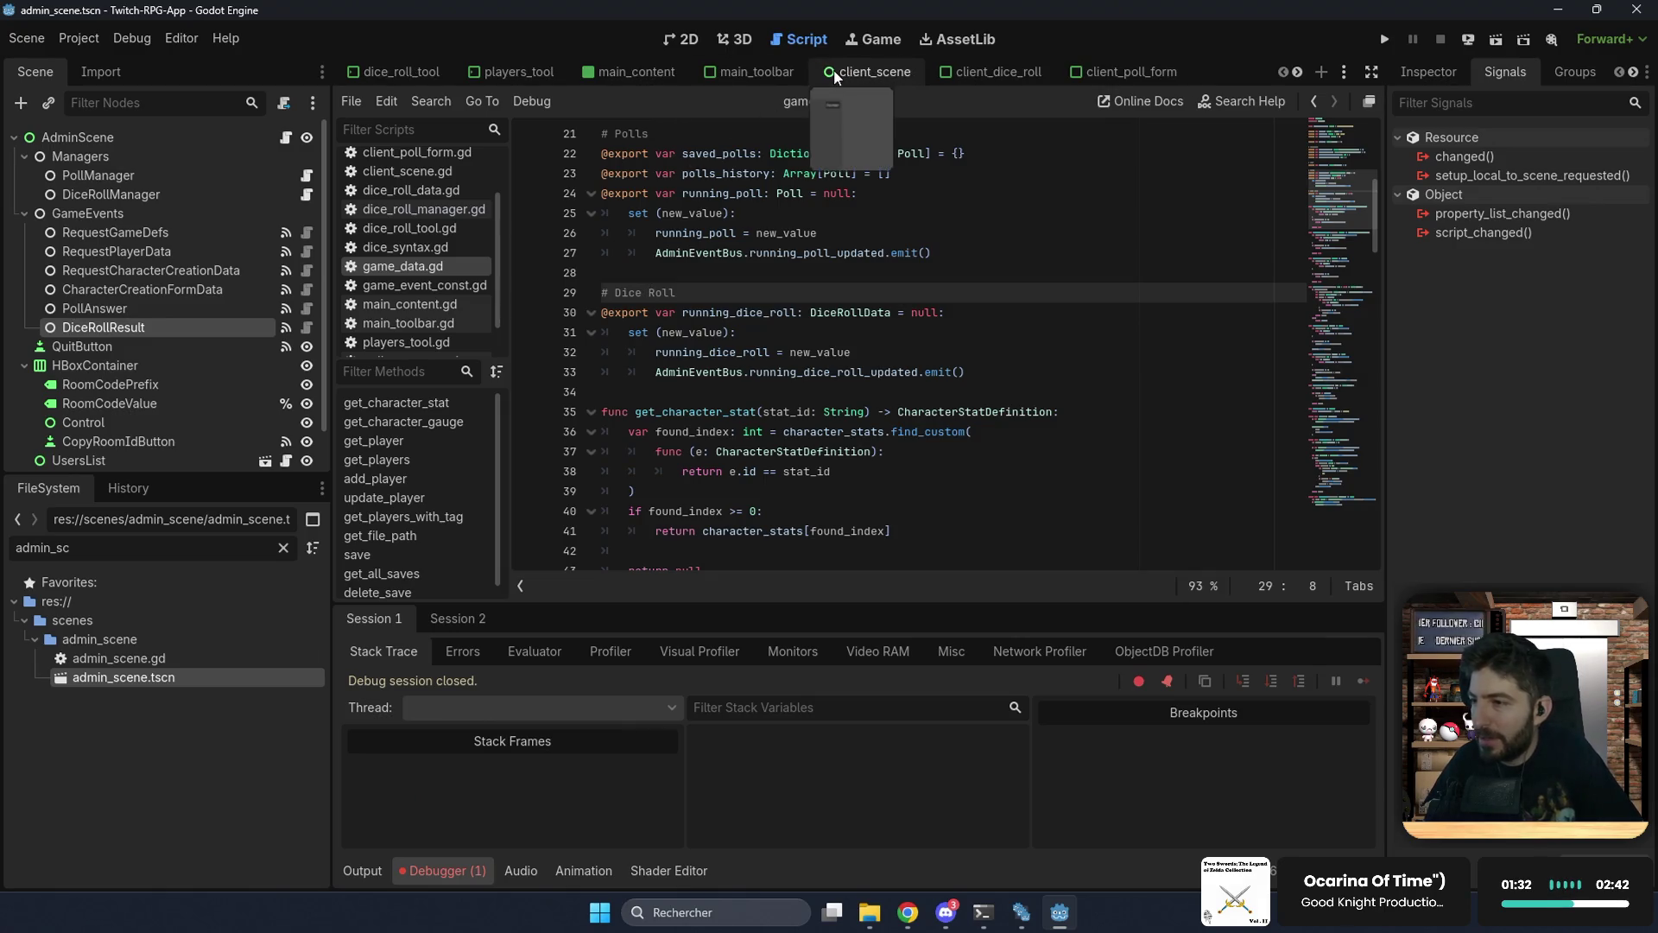
Step: In dice_roll_tool.gd's start-roll handler, return early when GlobalAdminData.current_game is null
left_click(402, 71)
left_click(294, 138)
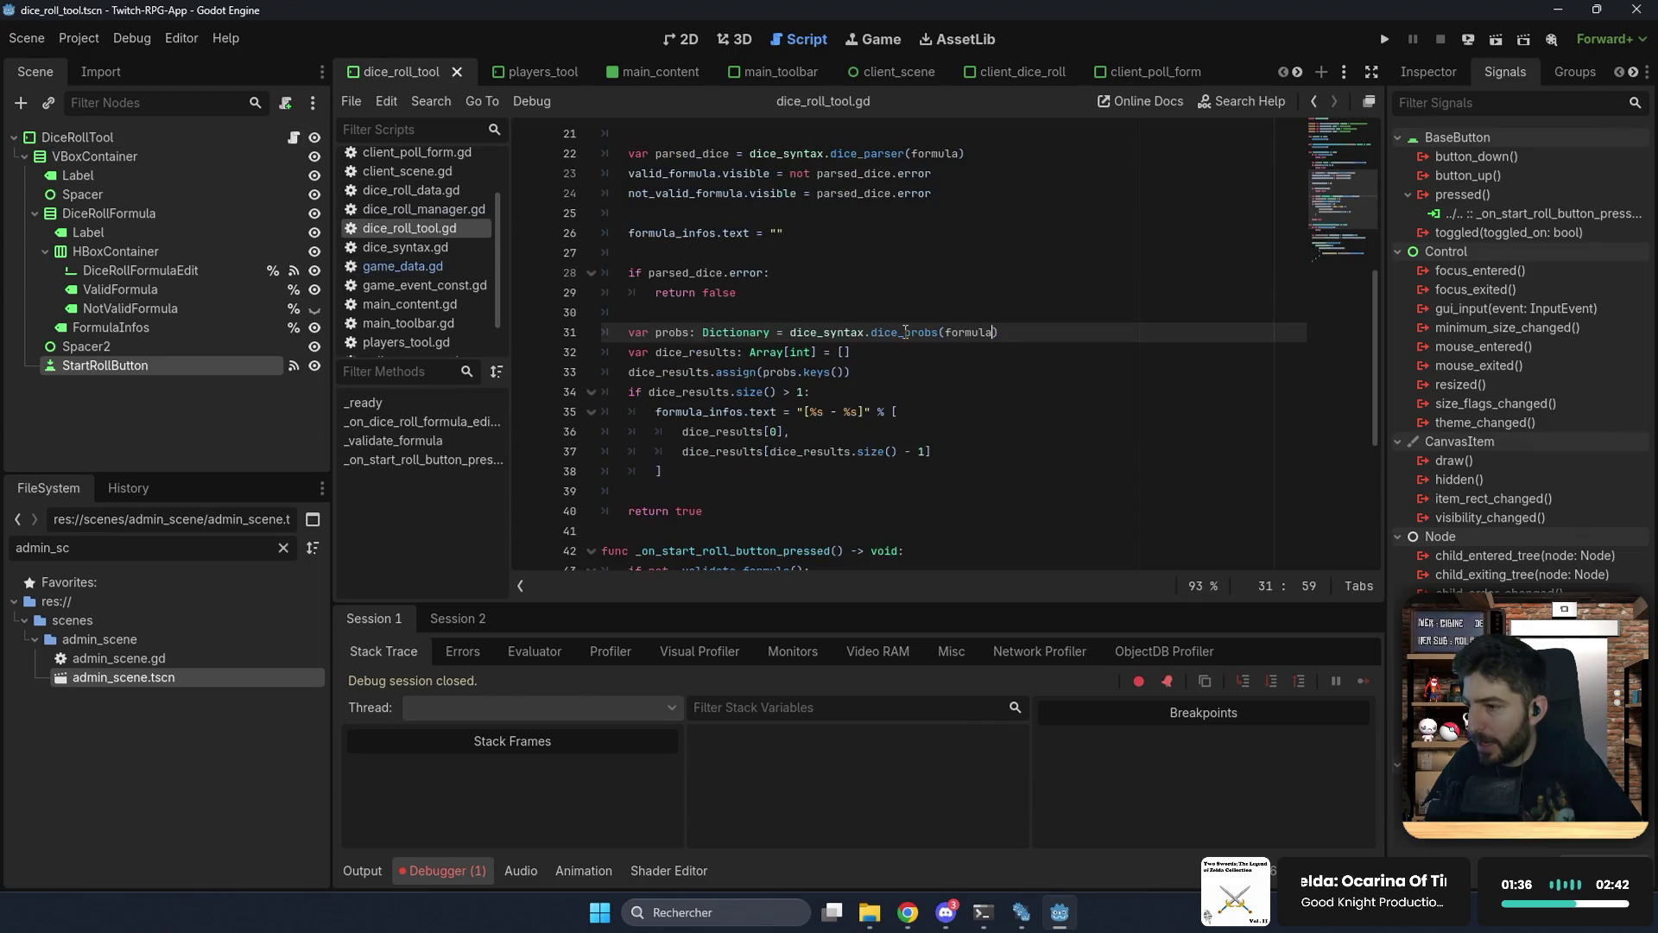
scroll(905, 334, "down", 4)
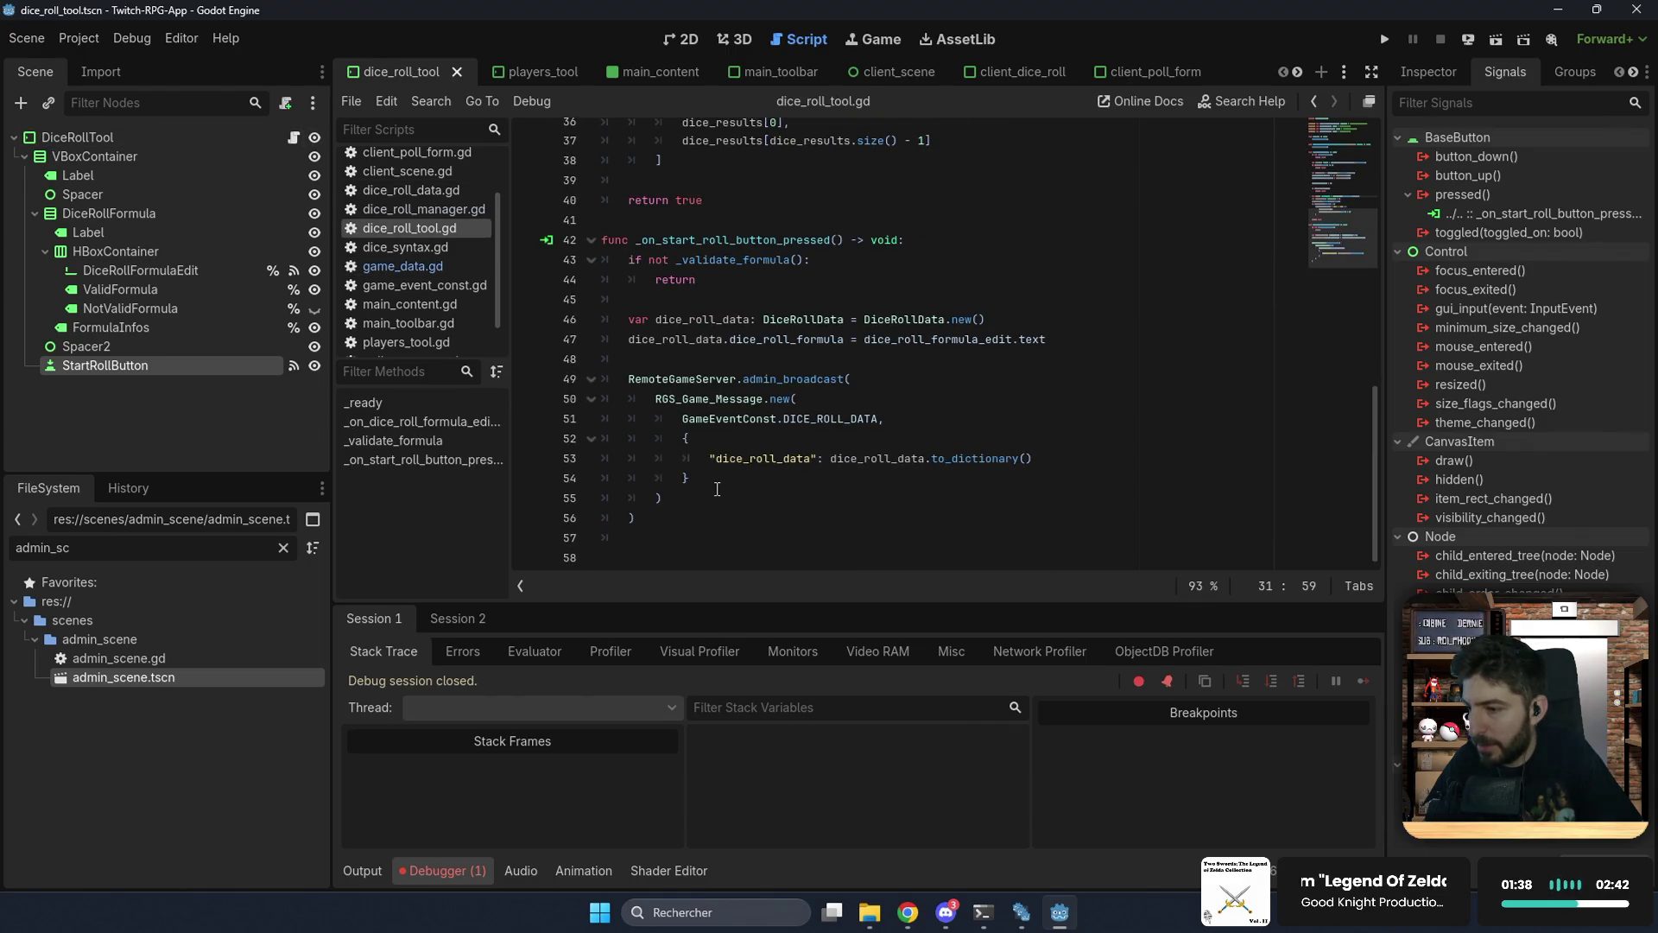
left_click(1071, 341)
key("Return")
key("Return")
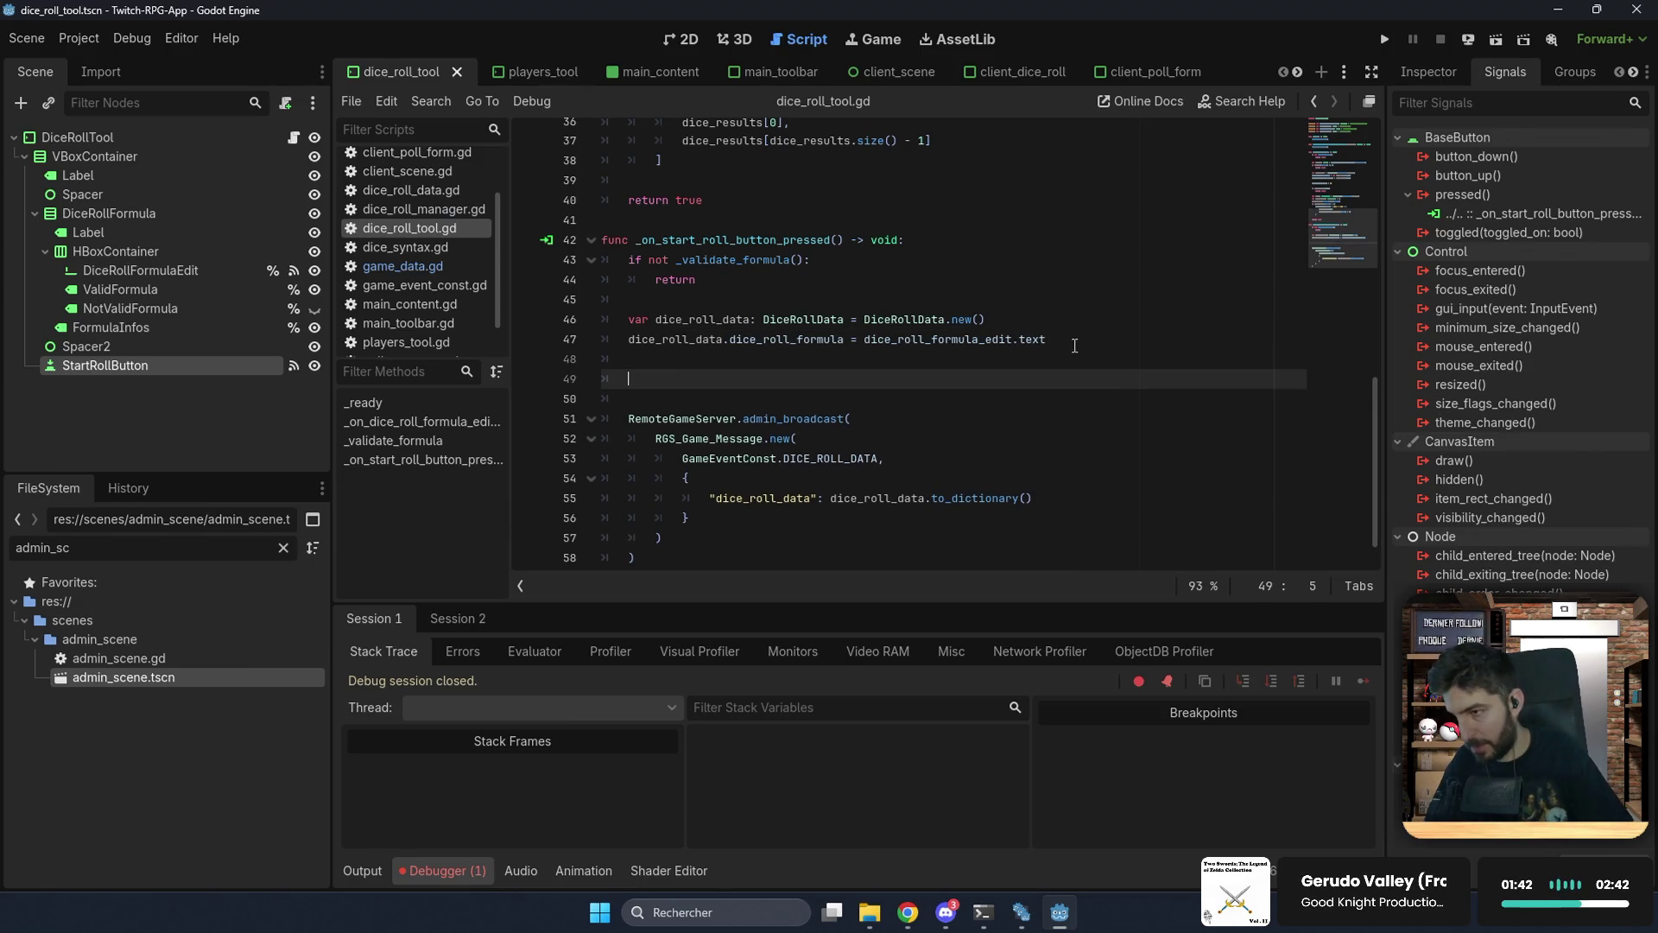
left_click(855, 297)
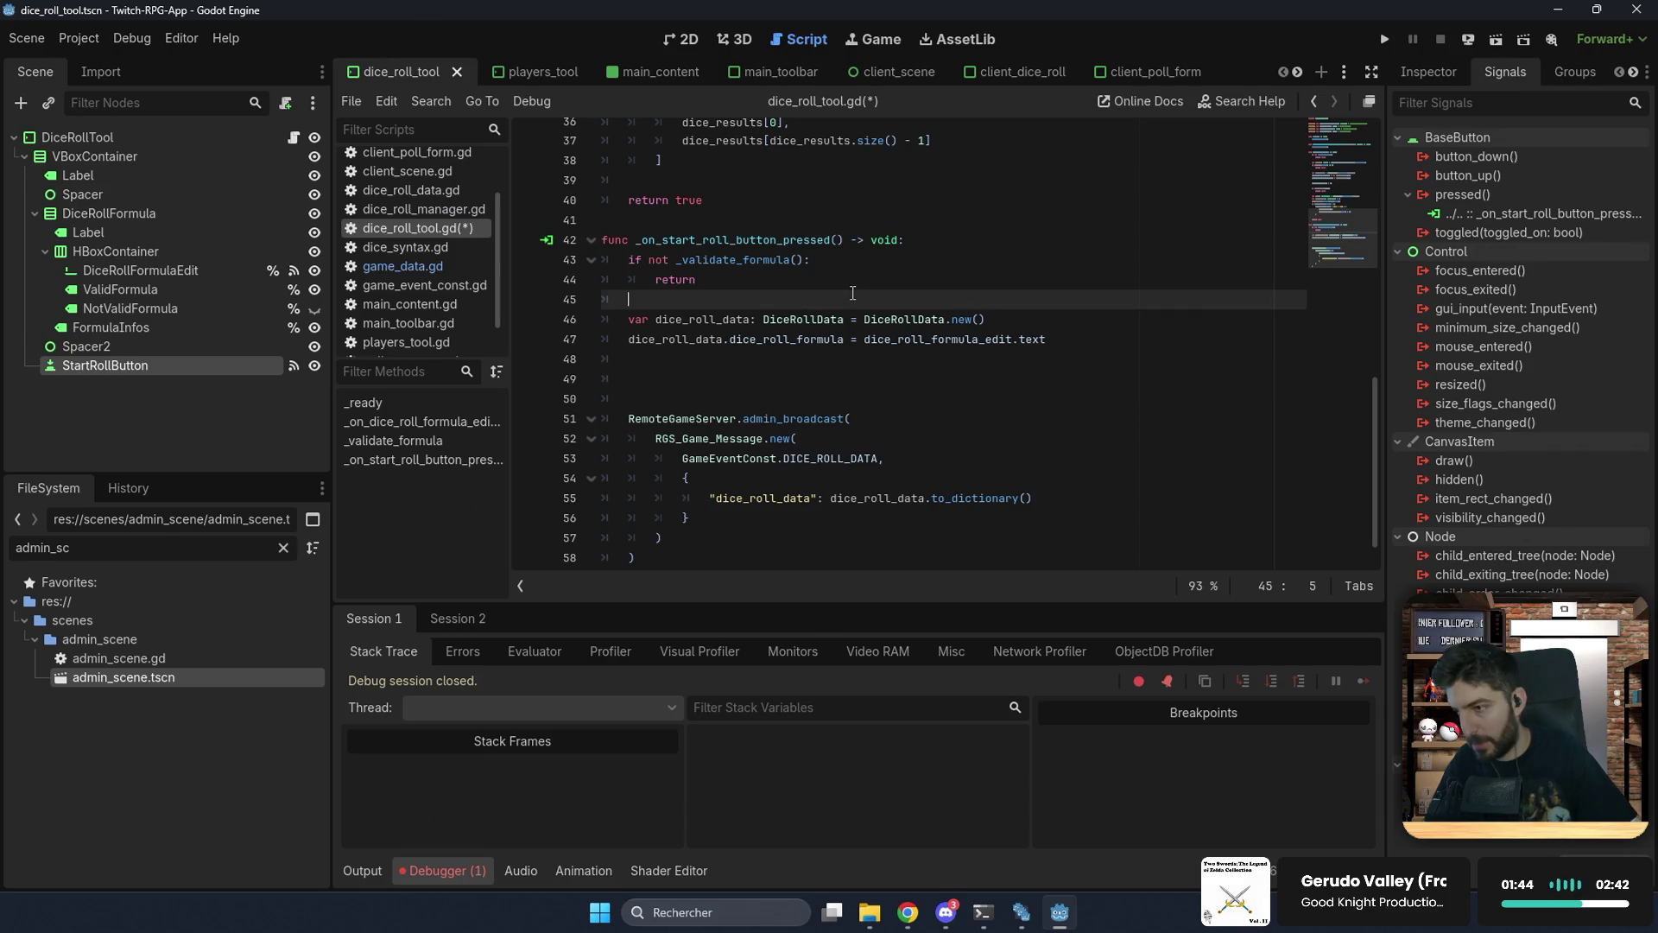
left_click(917, 241)
key("Return")
type("if ")
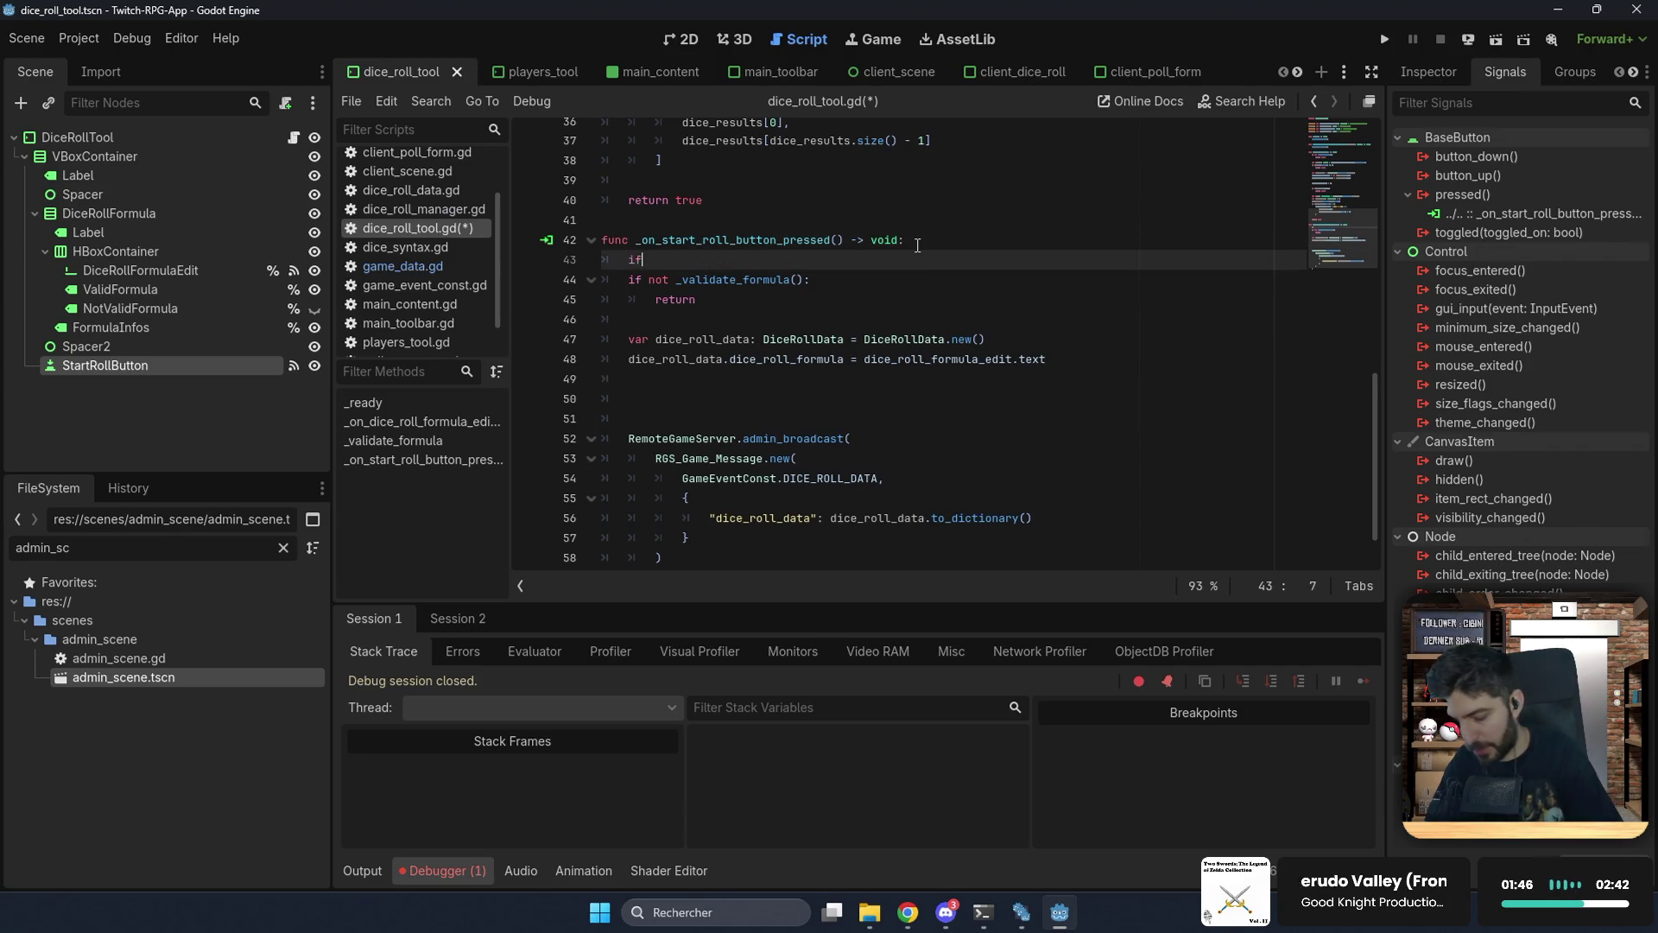
type("G")
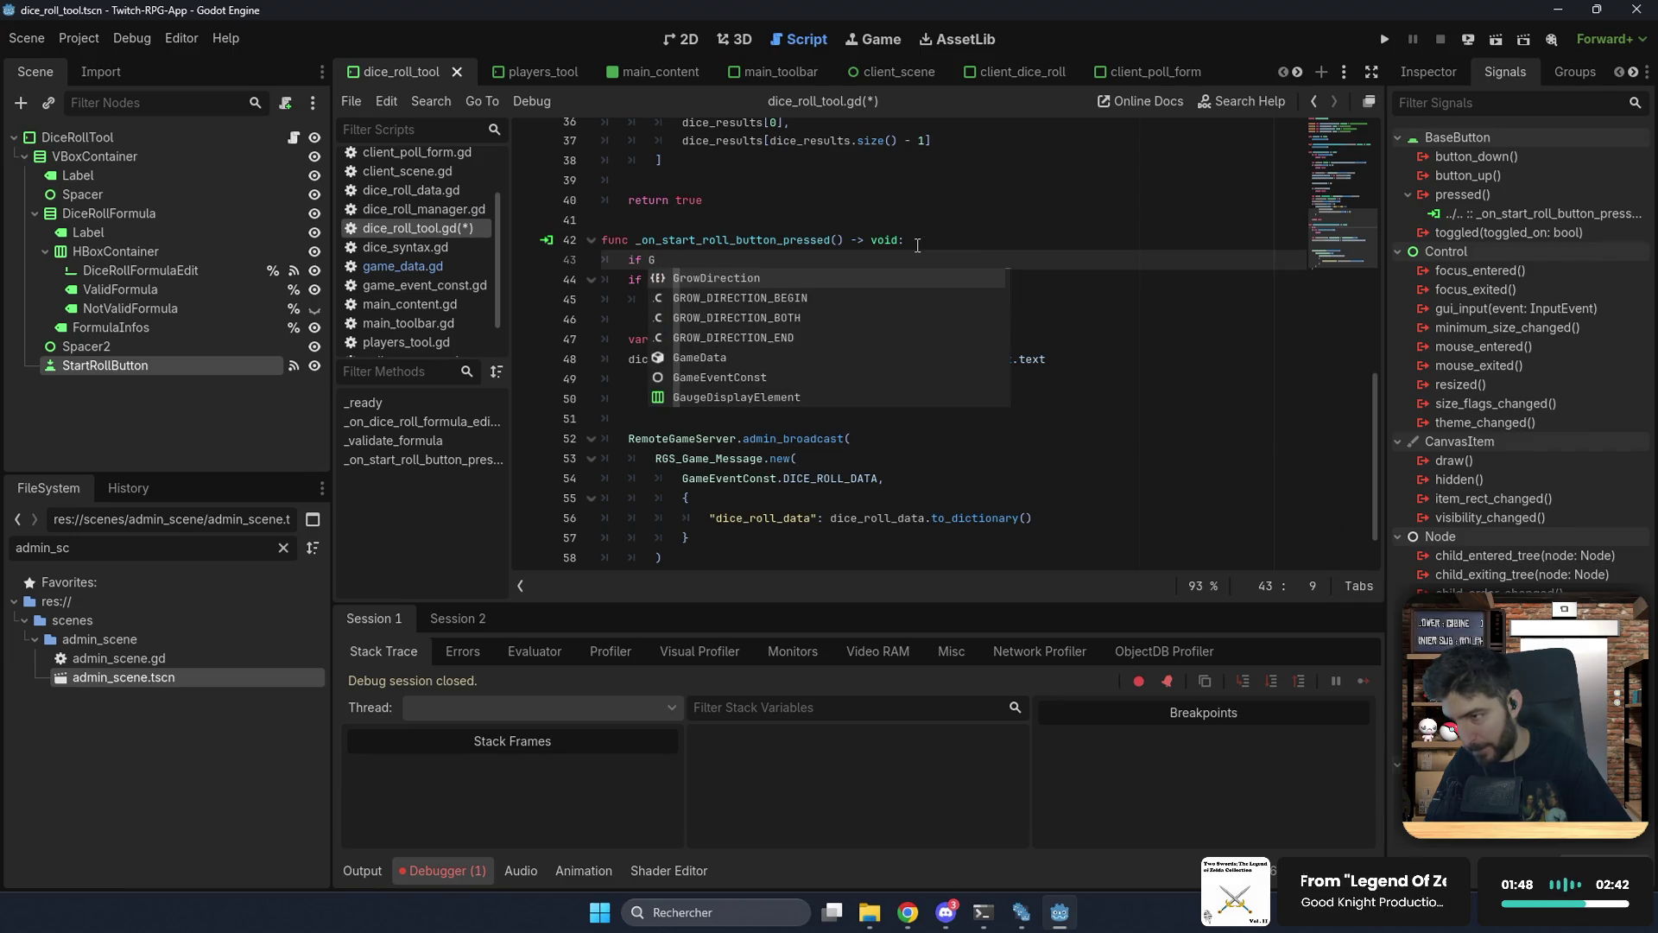
type("lobalAdminData.current_game =")
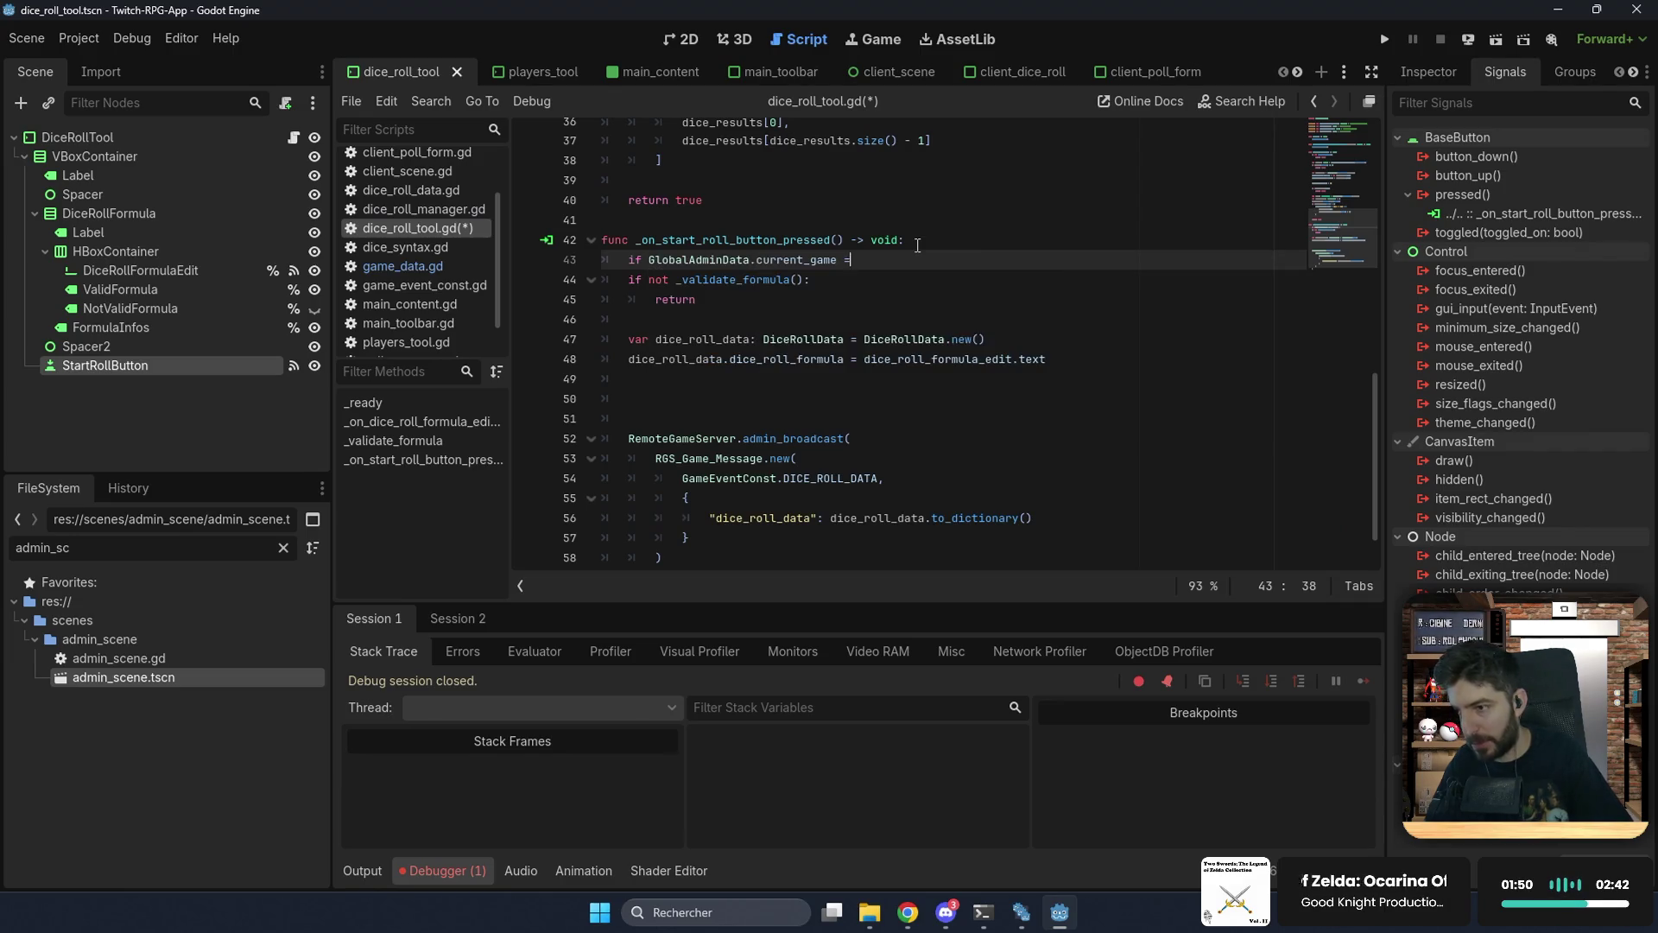
type("= null:")
key("Return")
type("re")
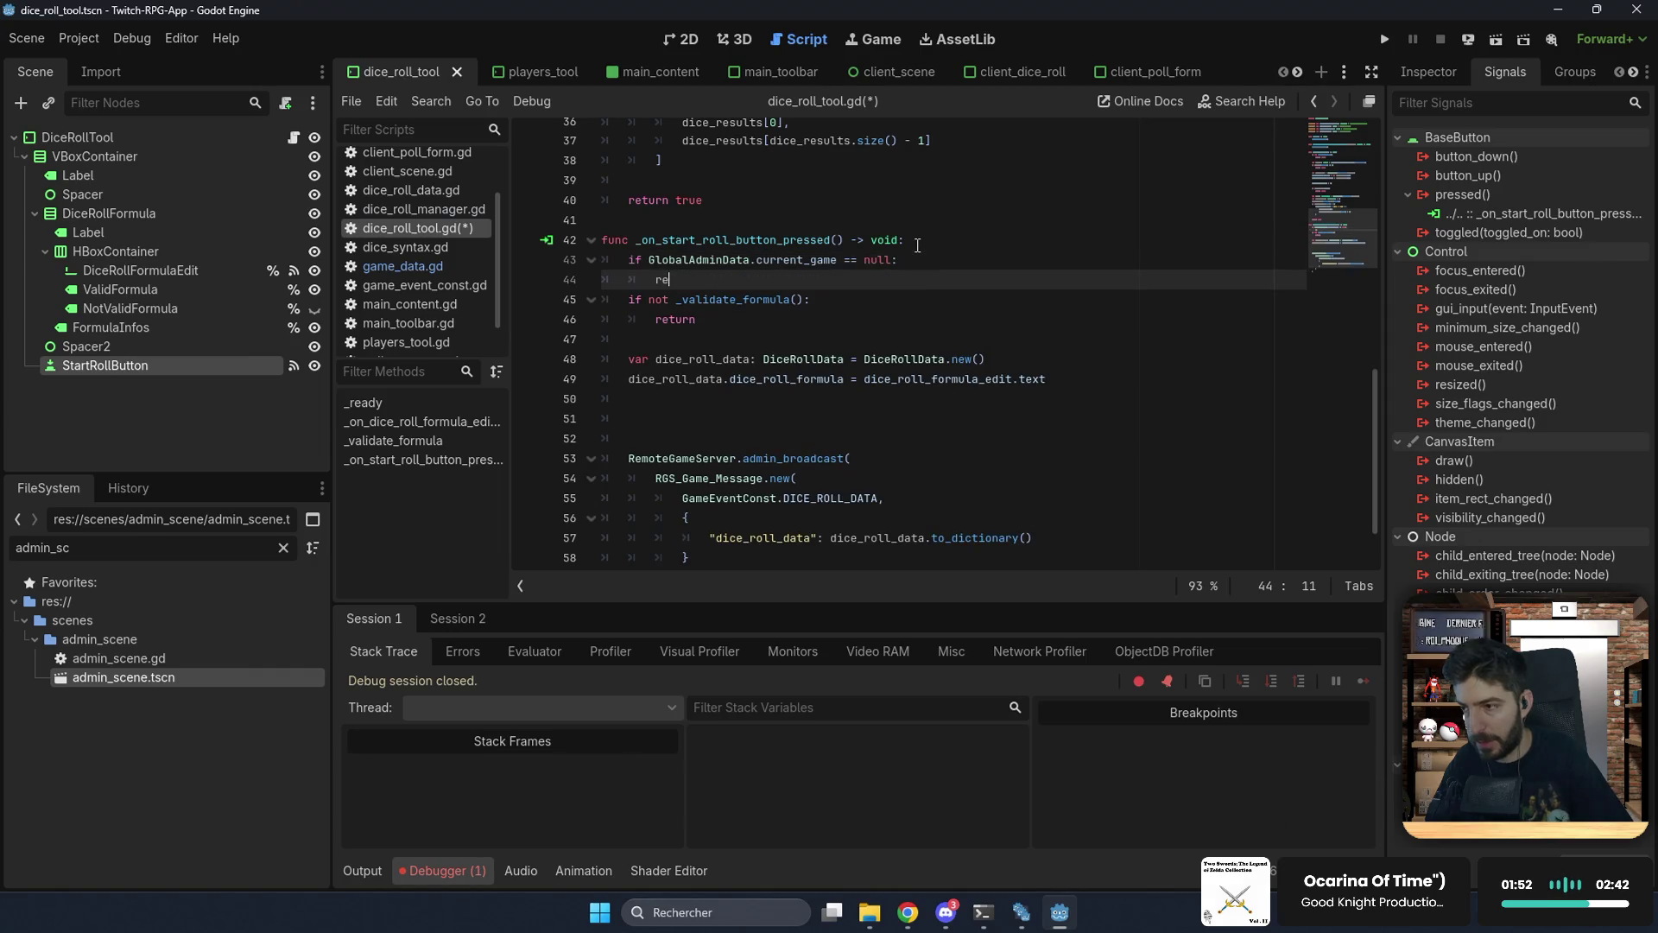
key("Return")
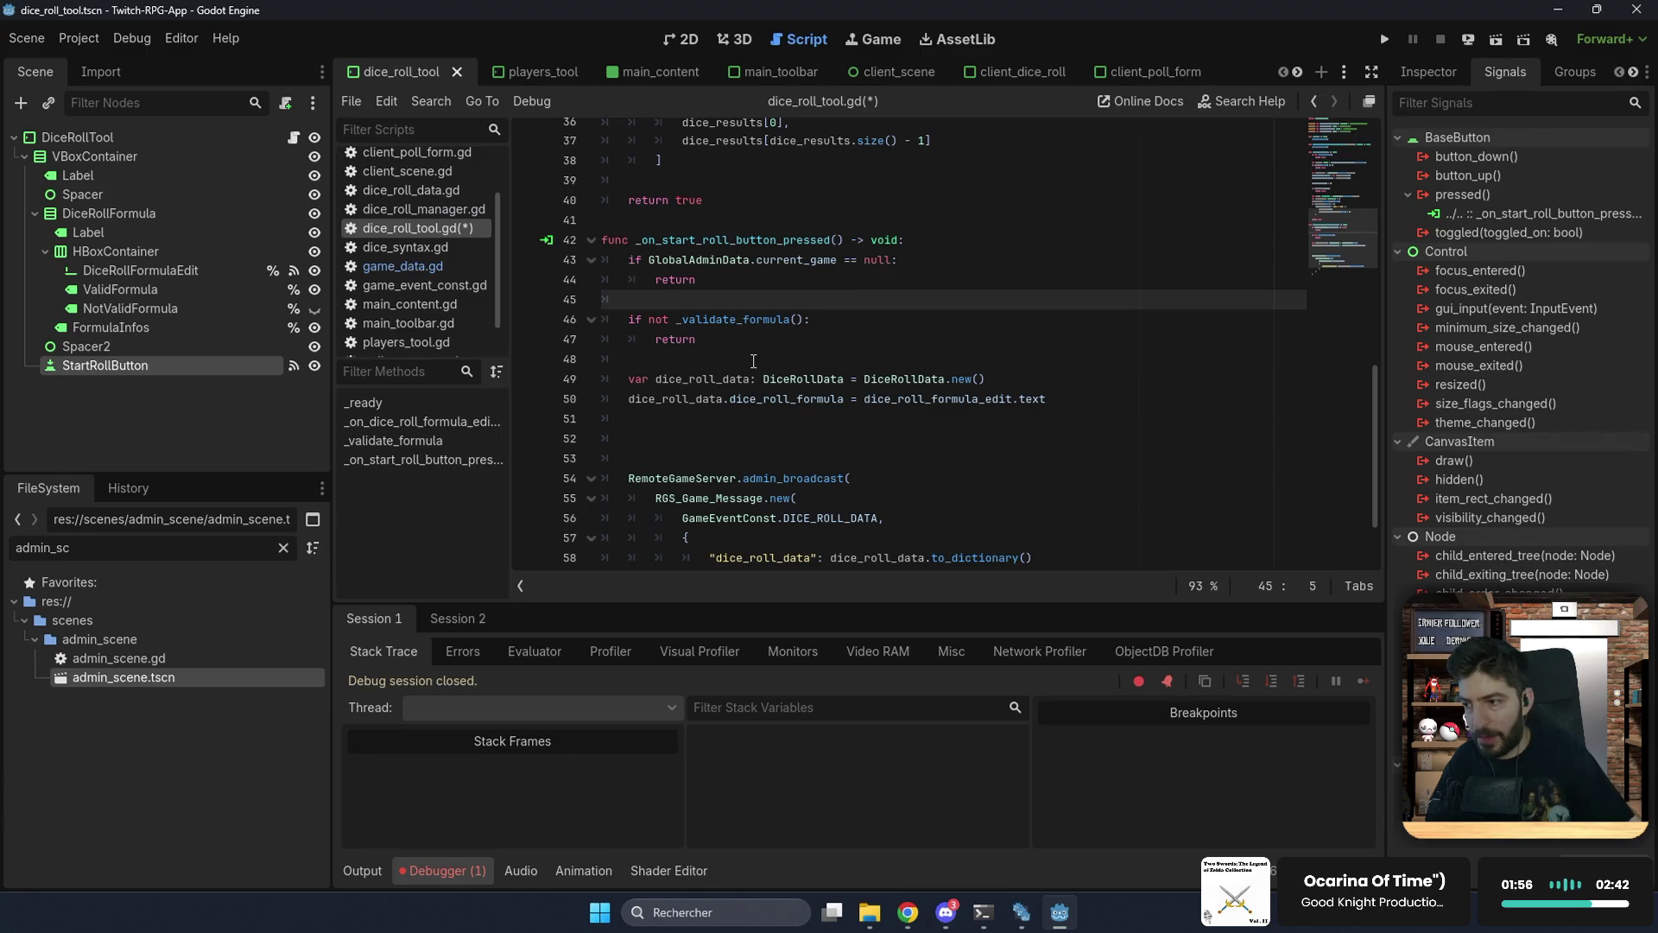
Step: Assign dice_roll_data to GlobalAdminData.current_game.running_dice_roll in the handler
scroll(753, 361, "down", 2)
left_click(717, 340)
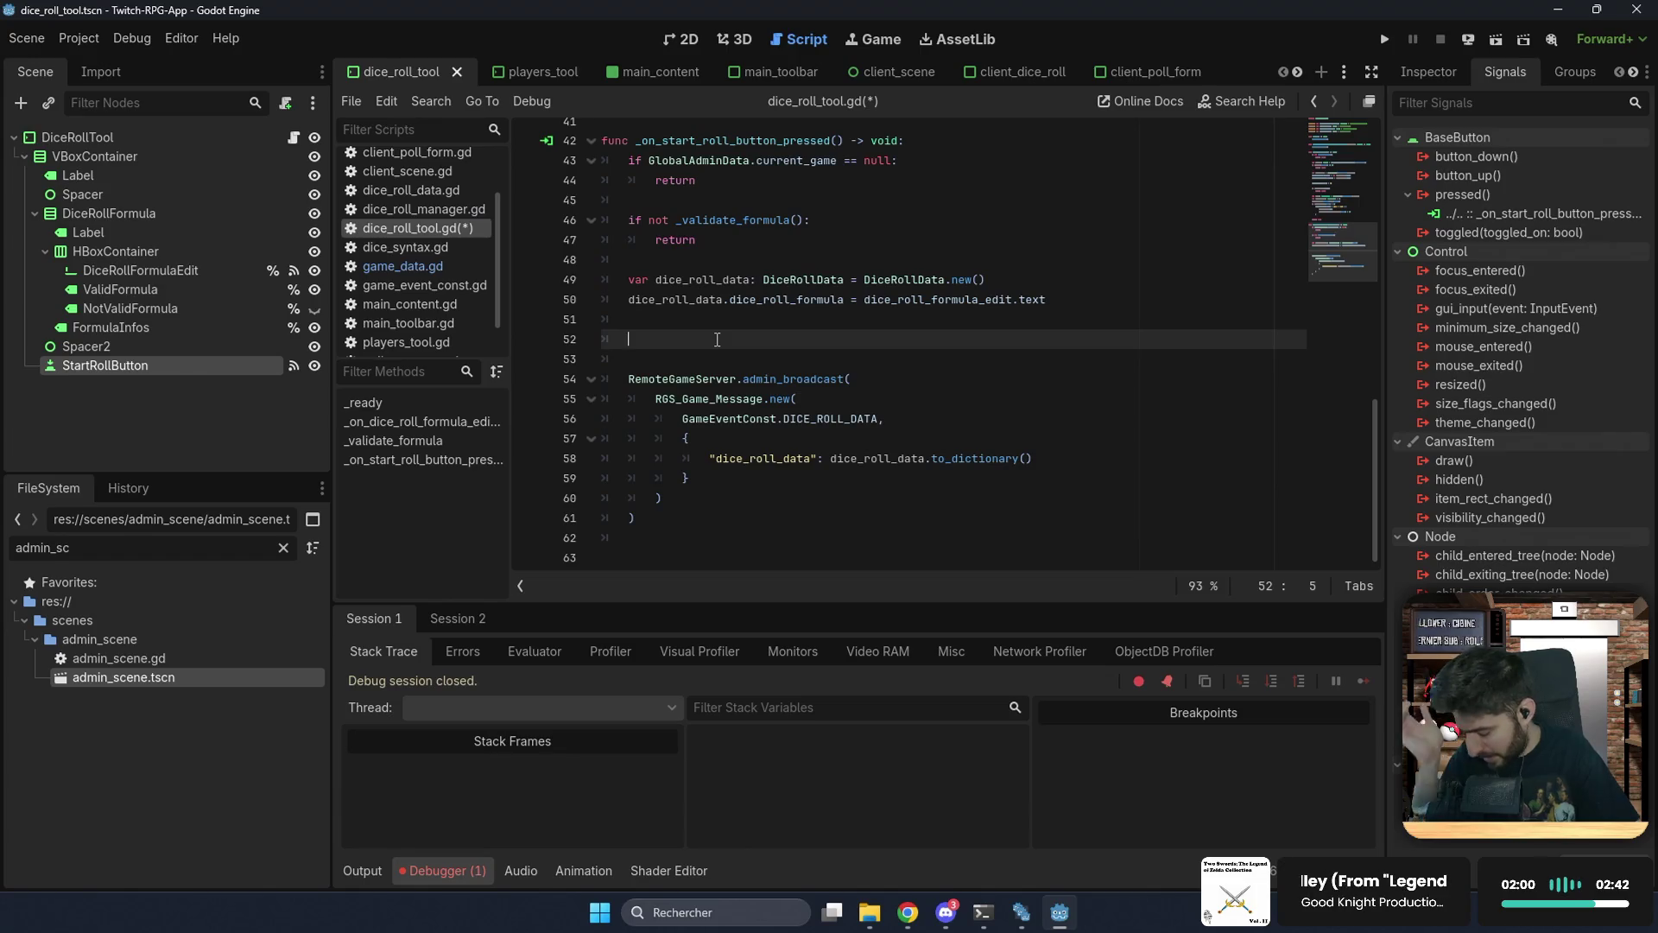
type("Glo")
key("Return")
type("cu")
key("Return")
type(".ru")
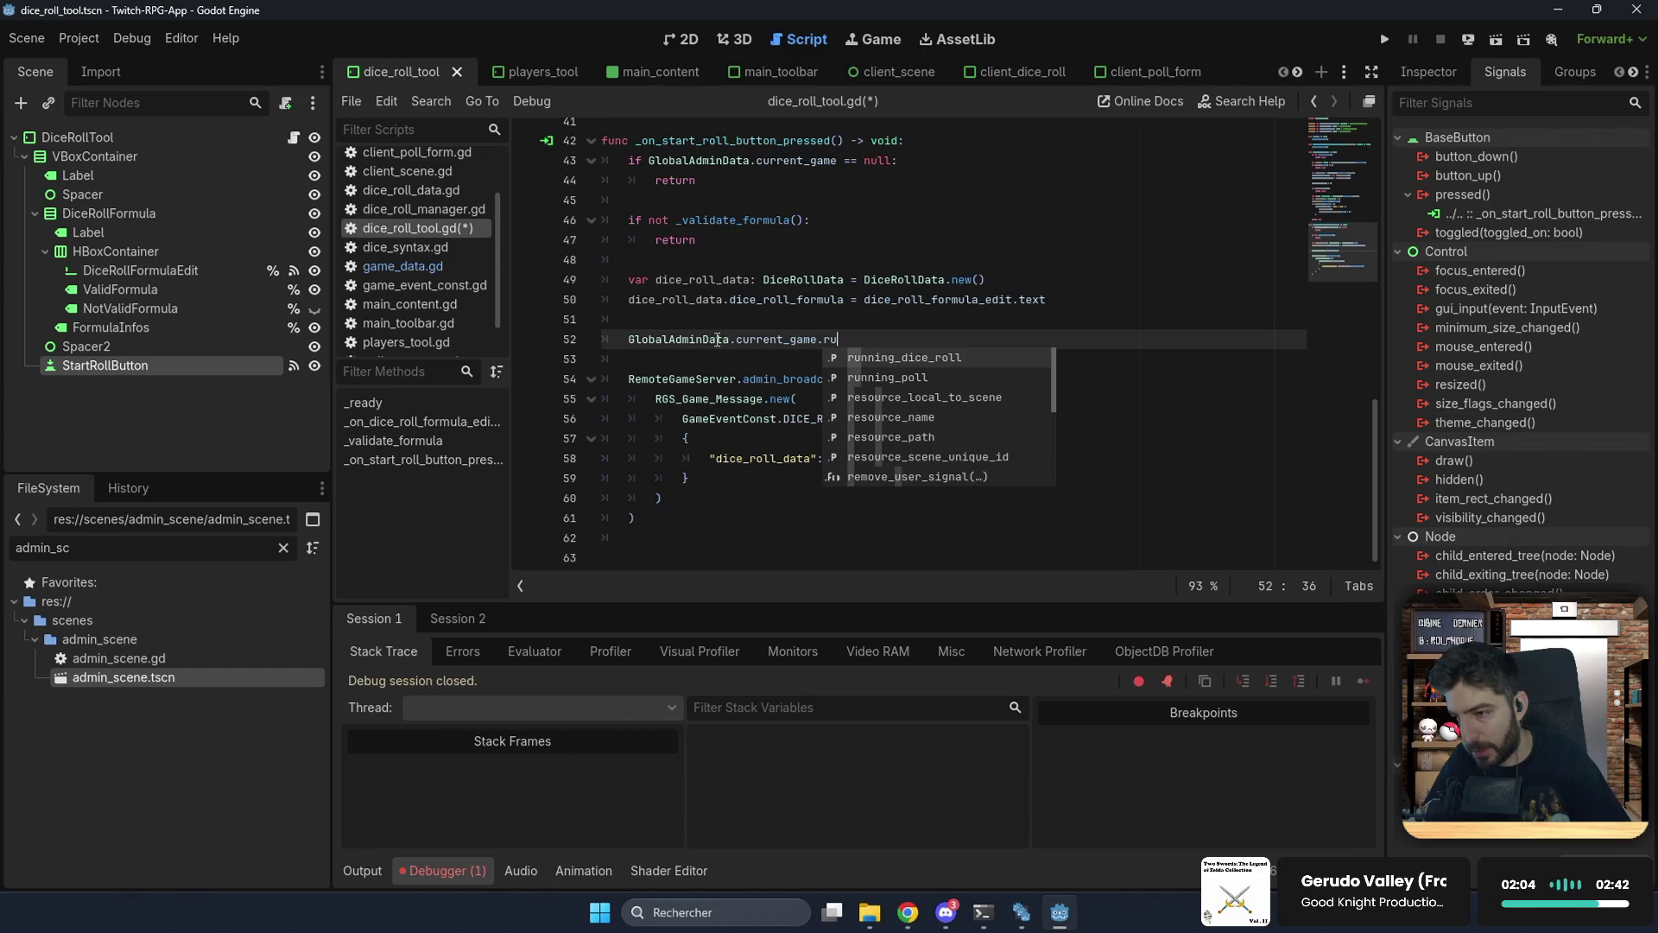
key("Return")
type("di")
key("Return")
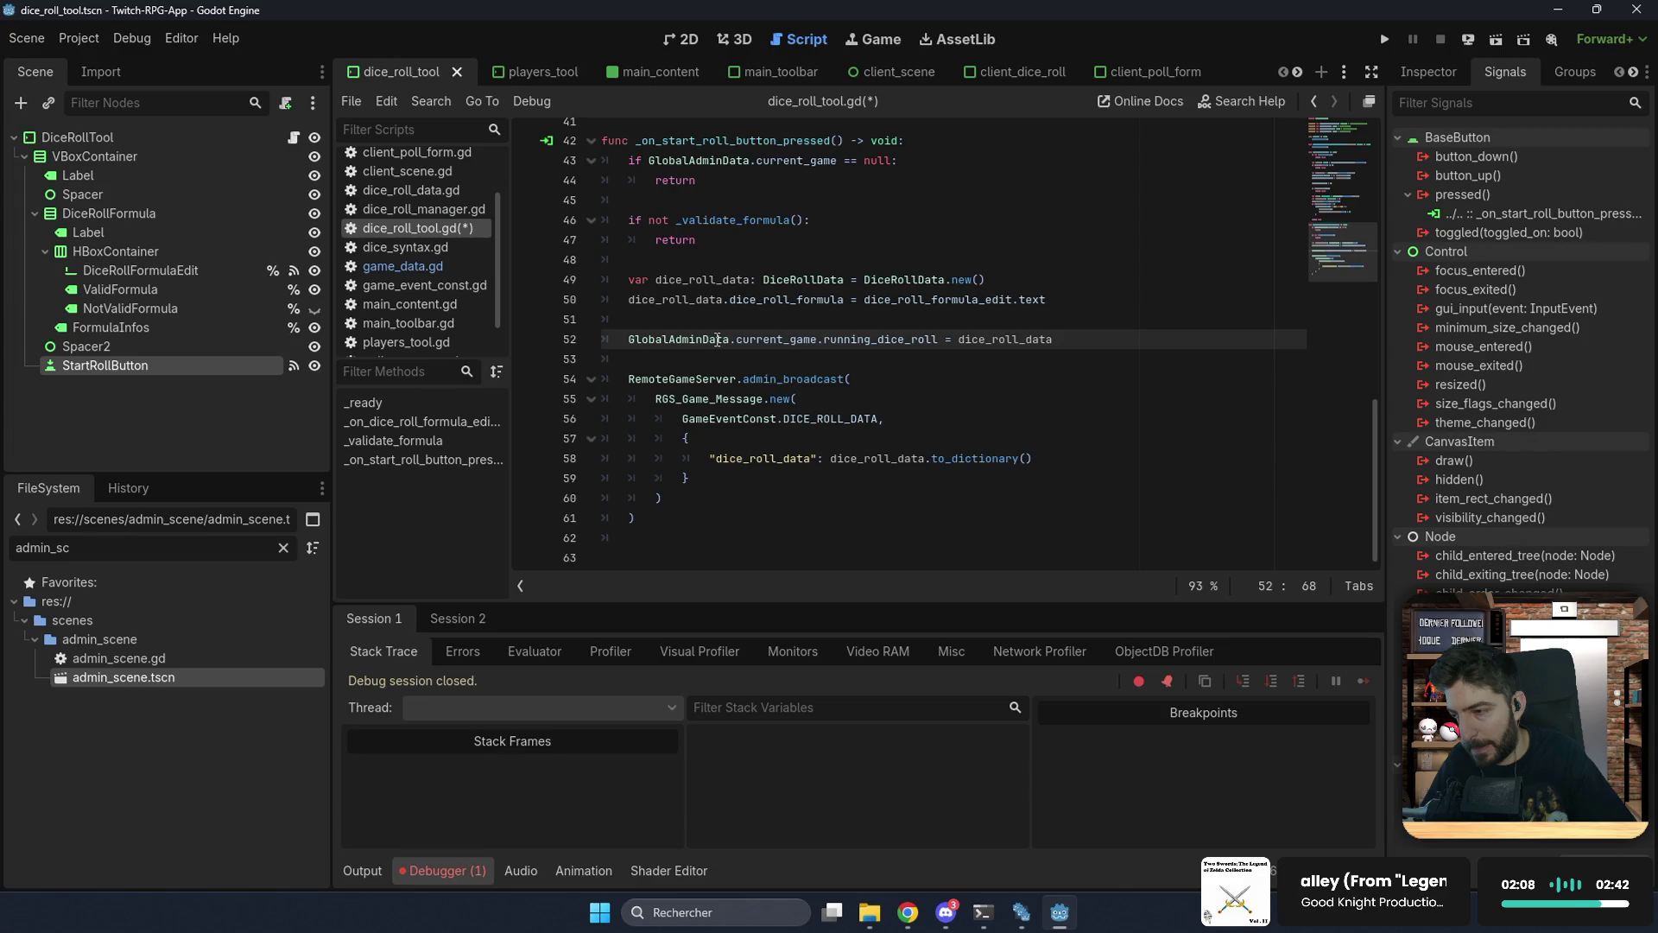
Step: Delete the admin_broadcast block and leftover blank lines, then save dice_roll_tool.gd
left_click_drag(649, 518, 630, 384)
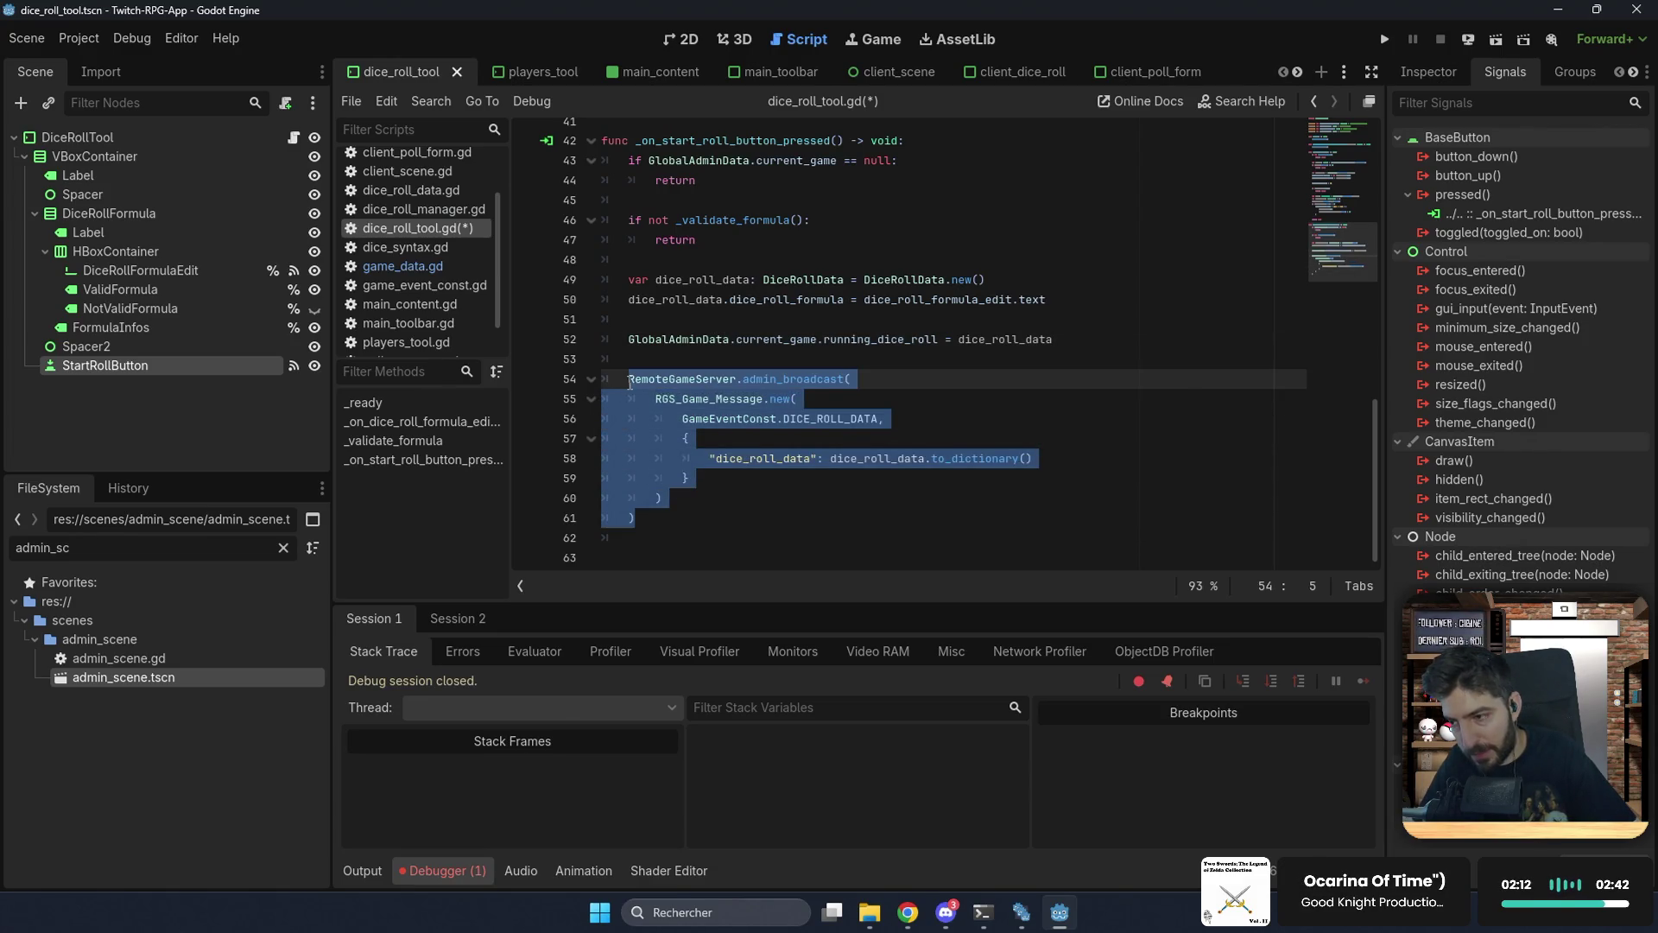
key("Delete")
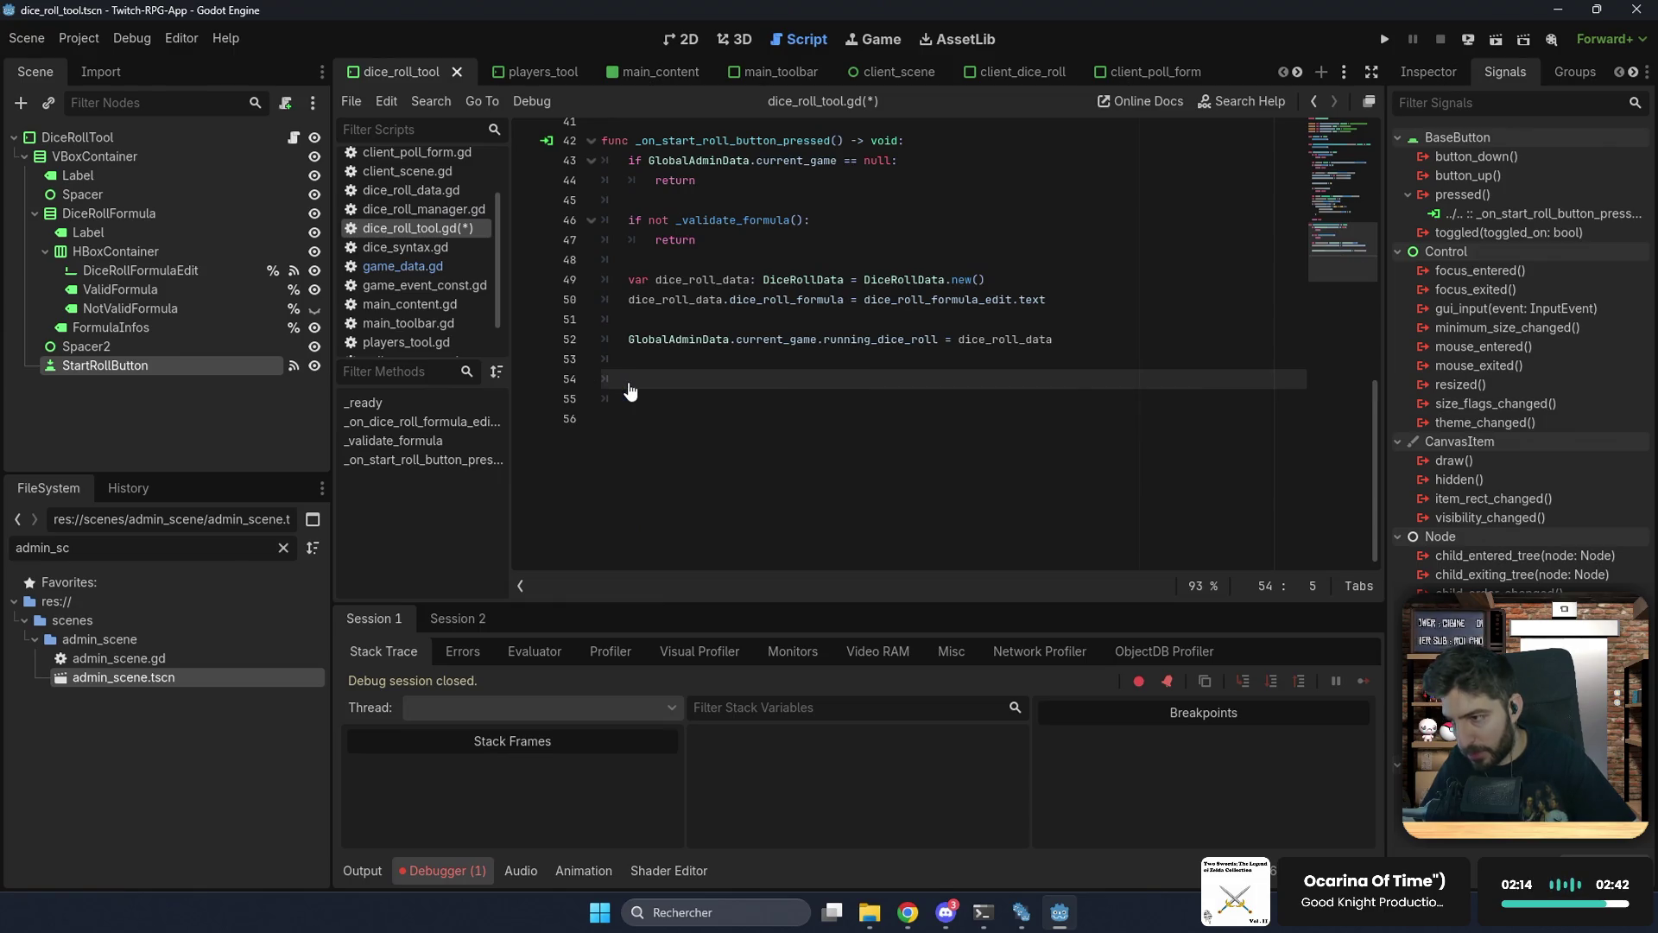
key("BackSpace")
key("BackSpace")
key("Down")
key("BackSpace")
key("ctrl+s")
scroll(453, 292, "up", 1)
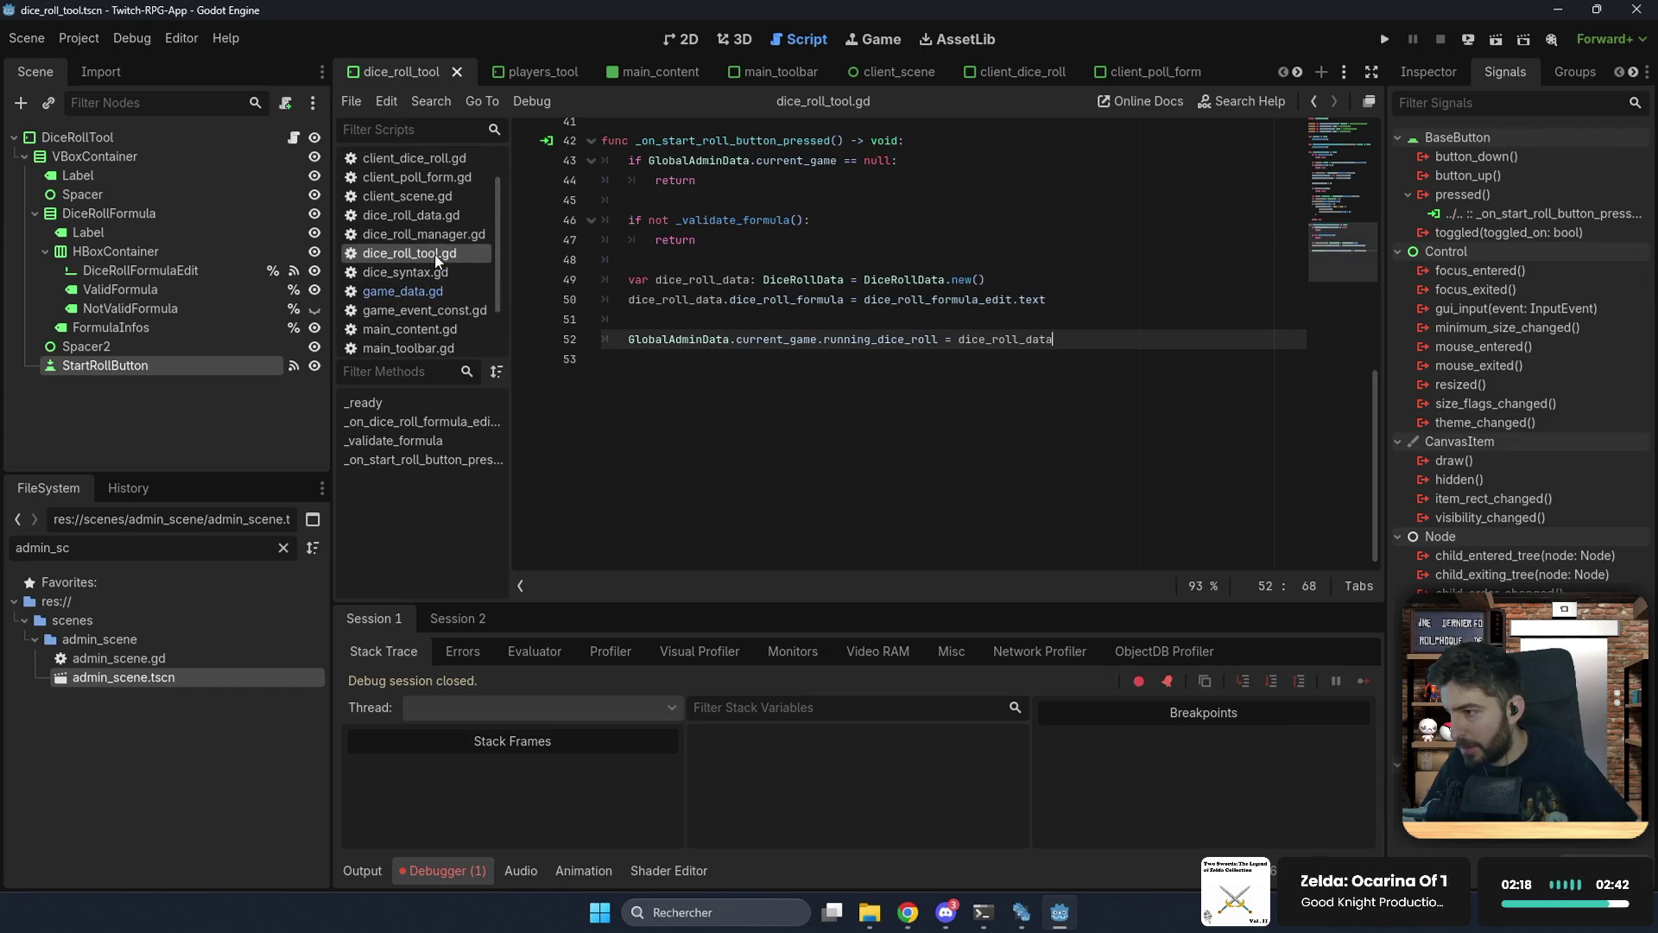
left_click(424, 234)
left_click(728, 296)
key("Return")
key("Return")
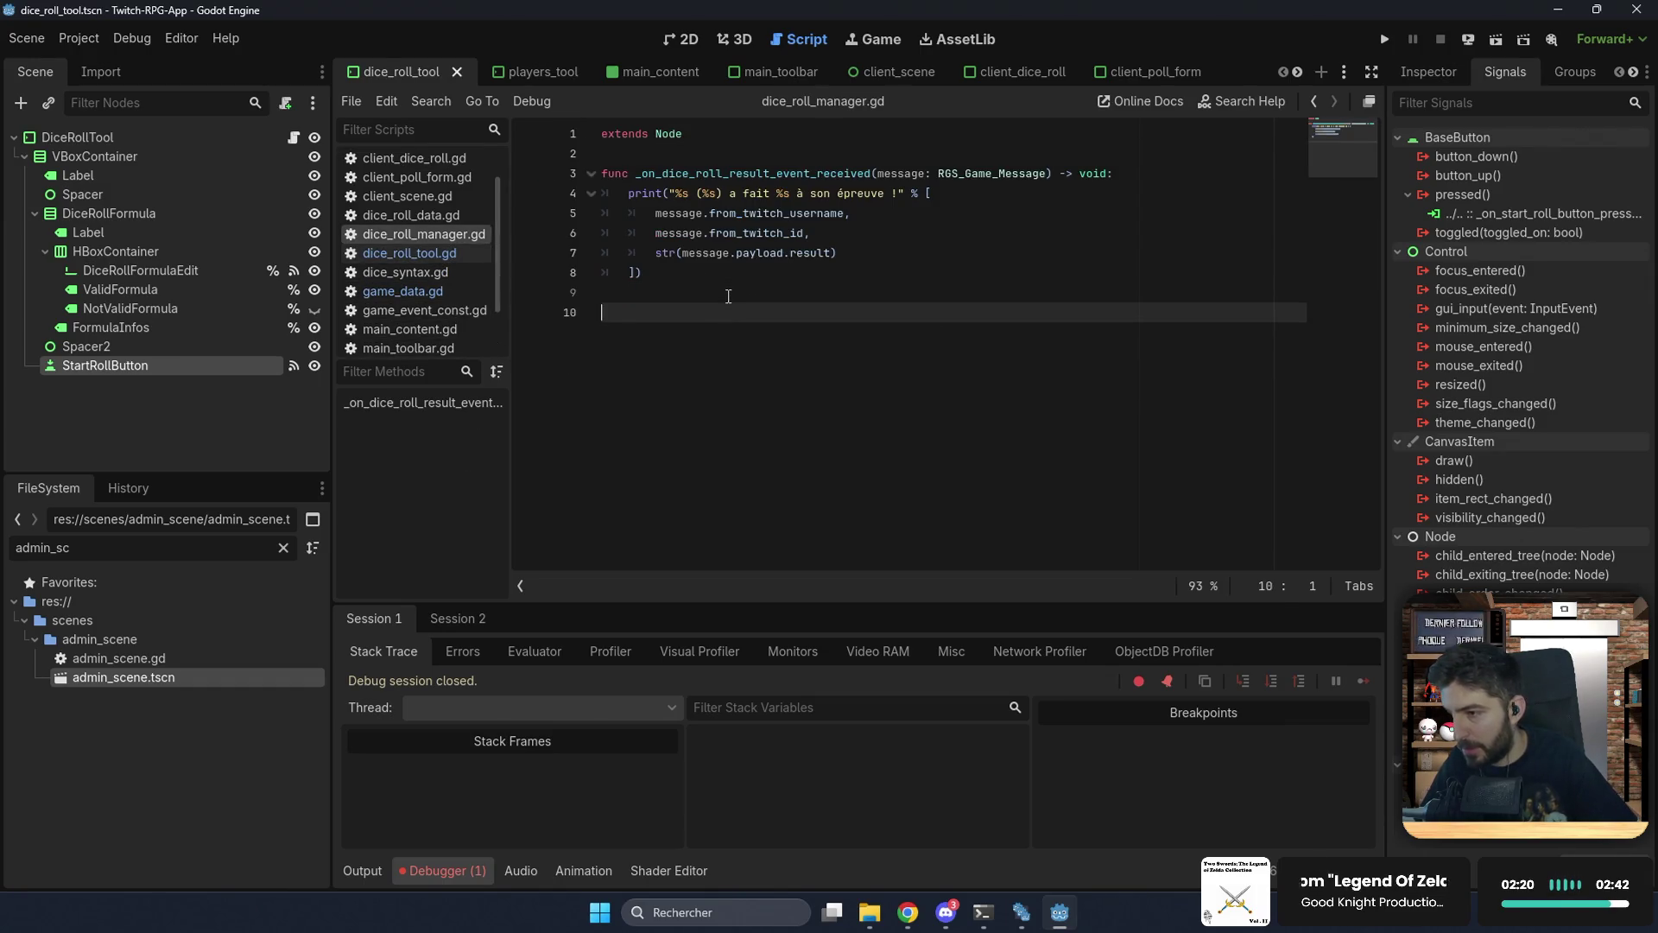
Step: Write _send_dice_roll with a null guard that admin-broadcasts the running roll as DICE_ROLL_DATA, removing an extra blank line
type("func _send")
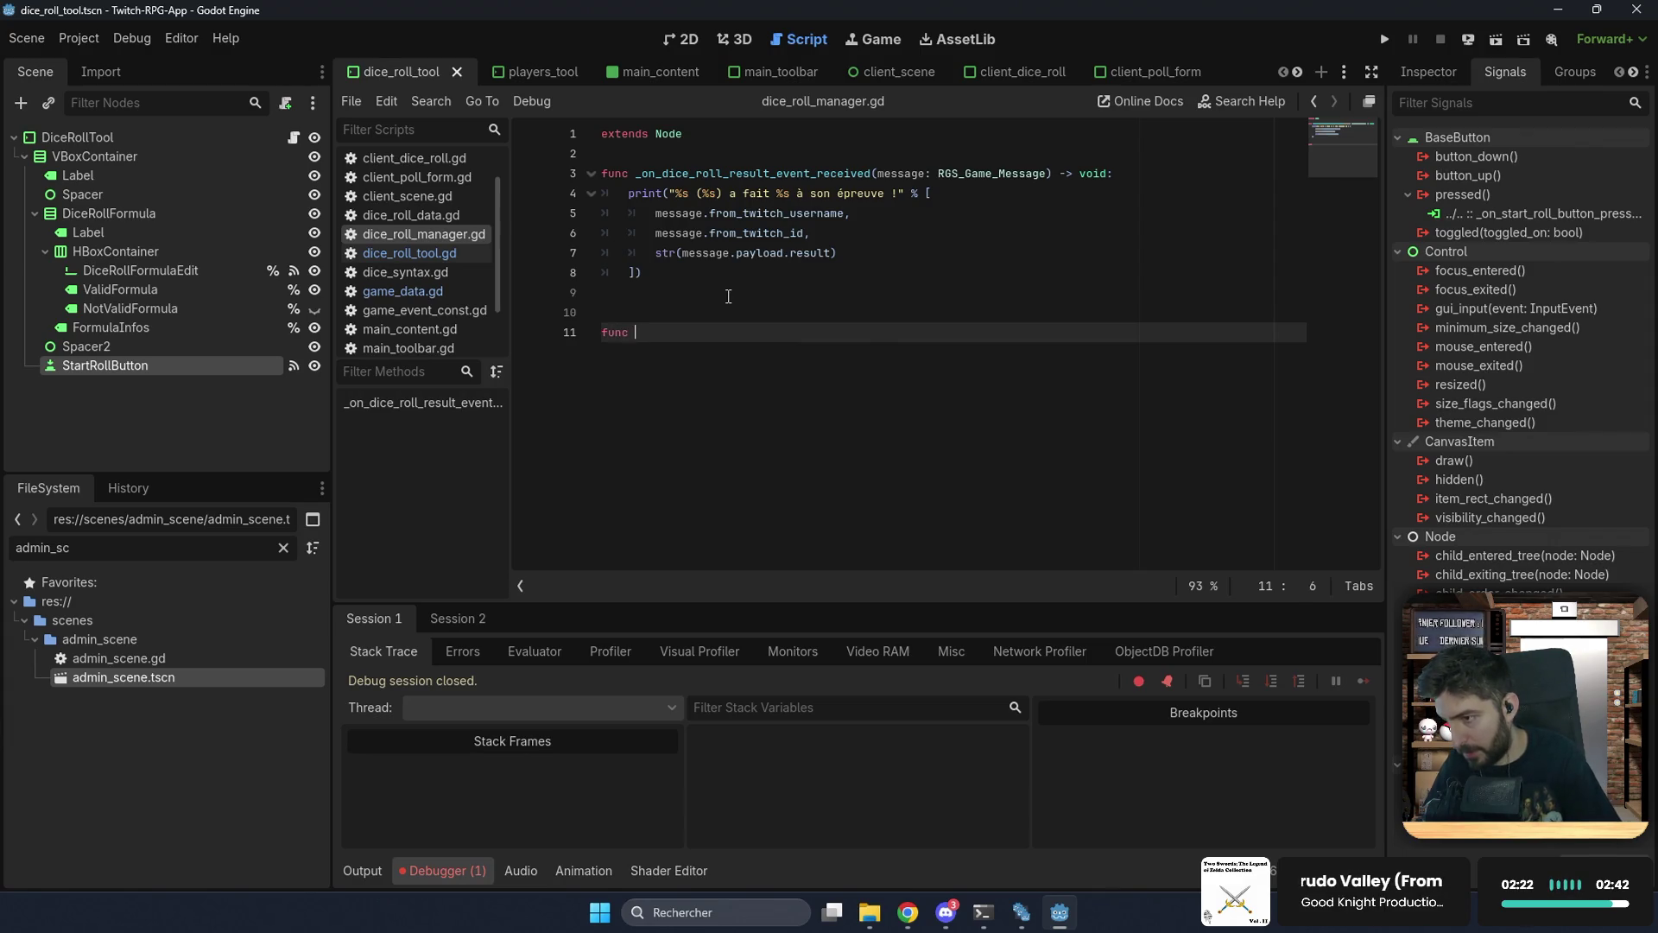
type("_")
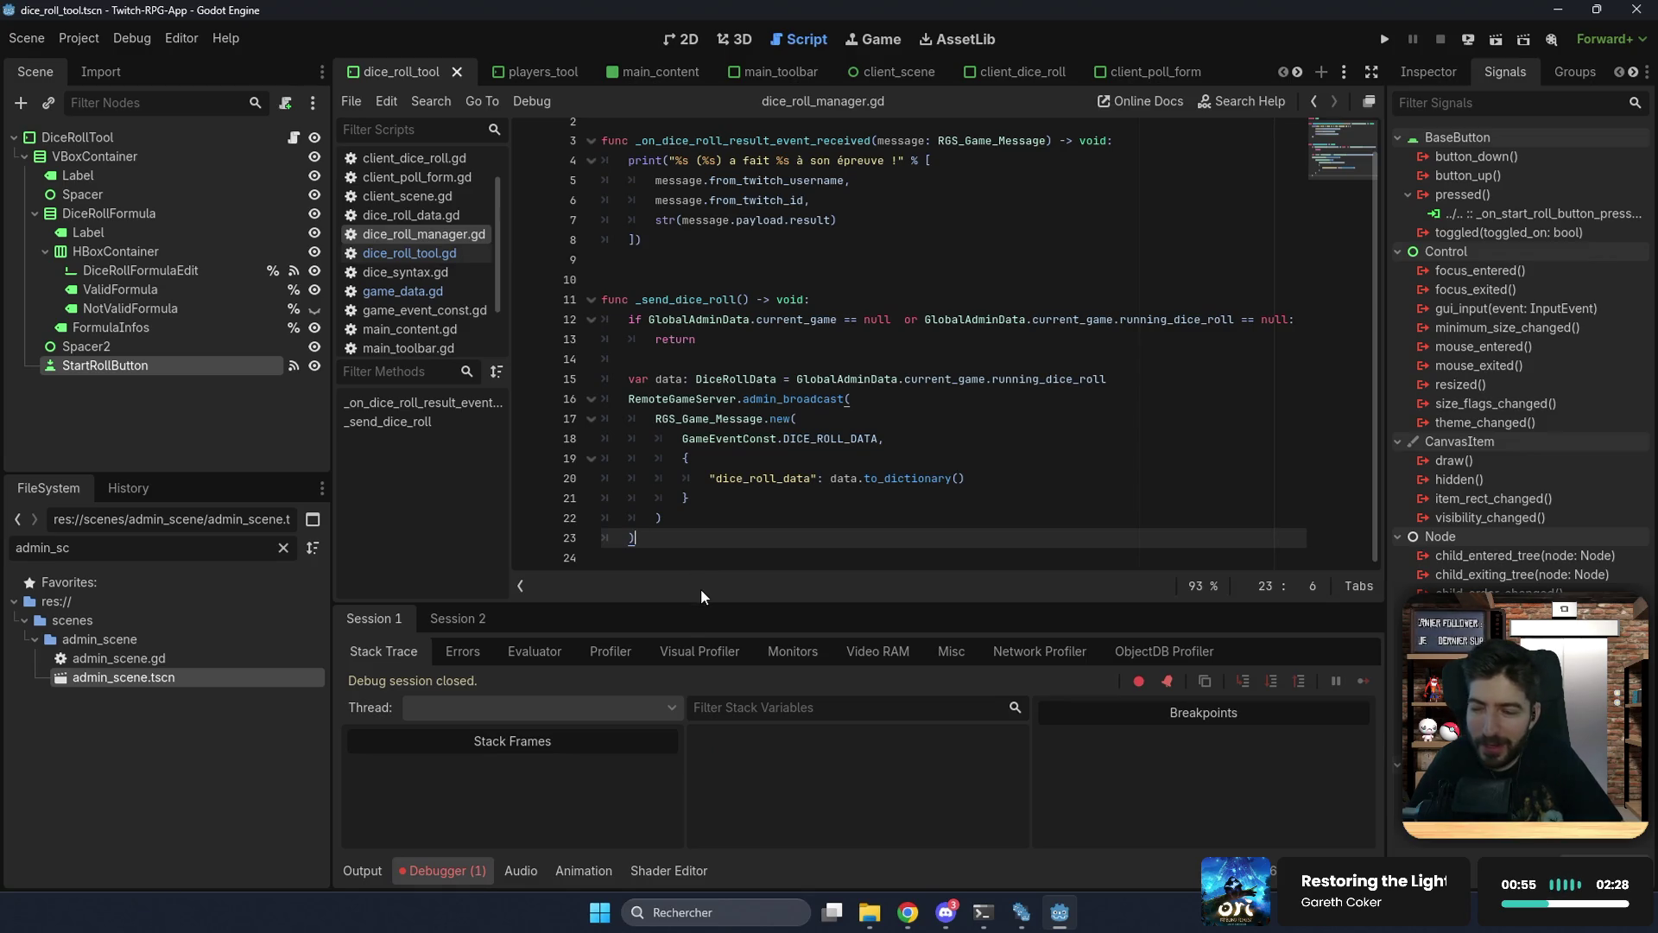
left_click(675, 521)
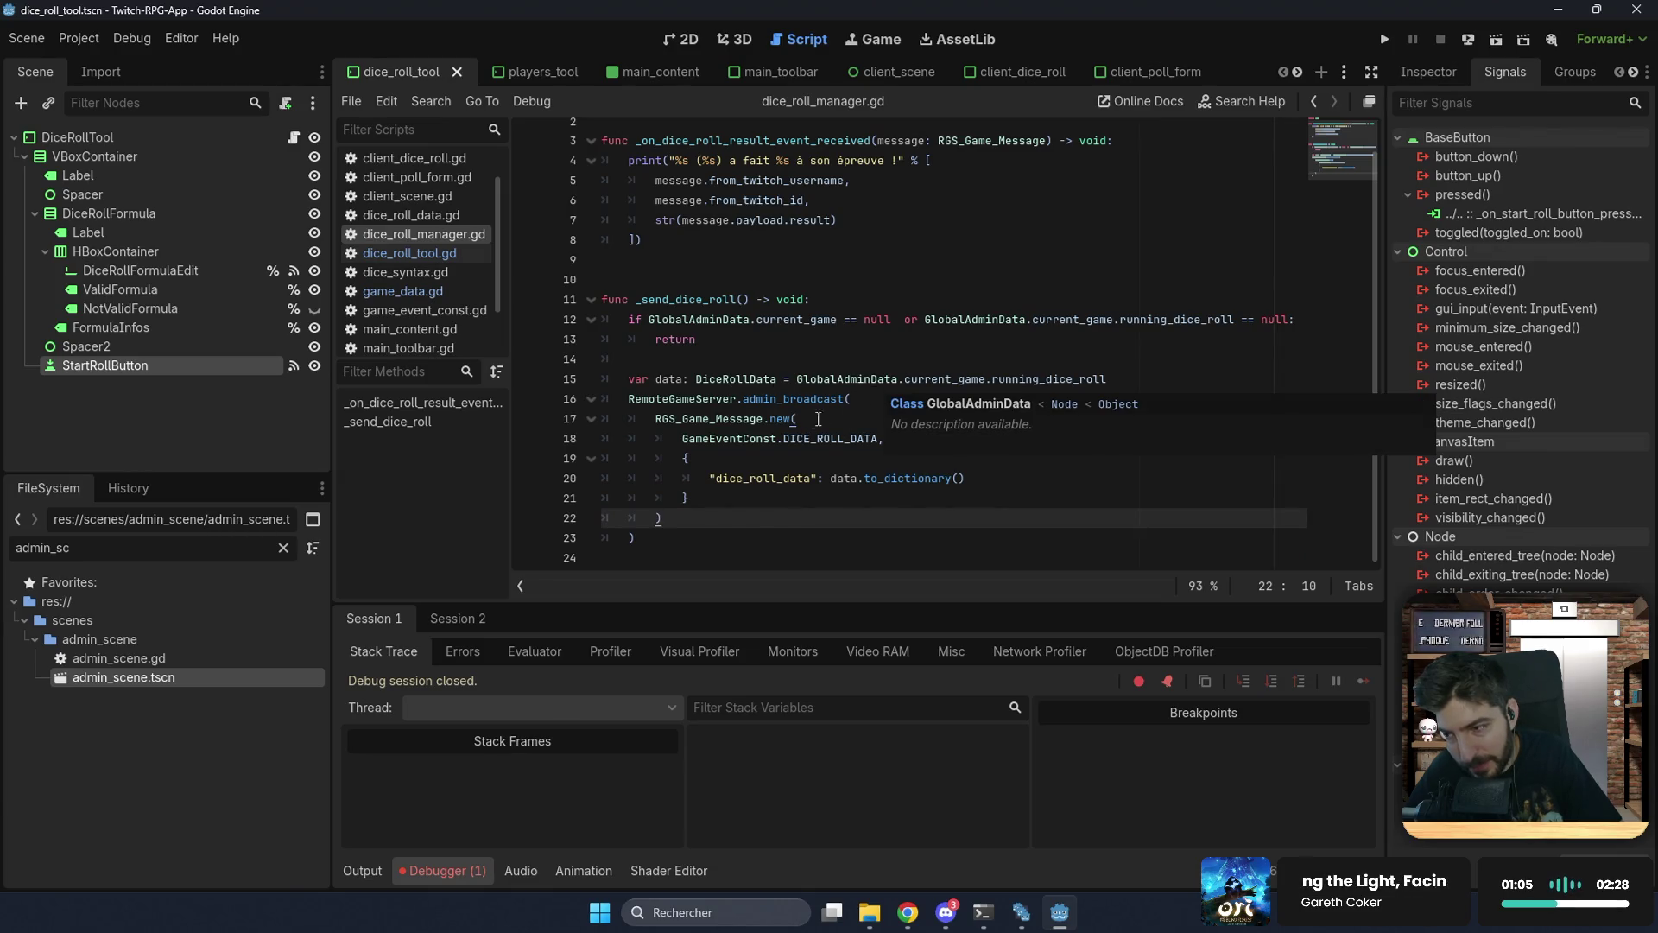
left_click(790, 456)
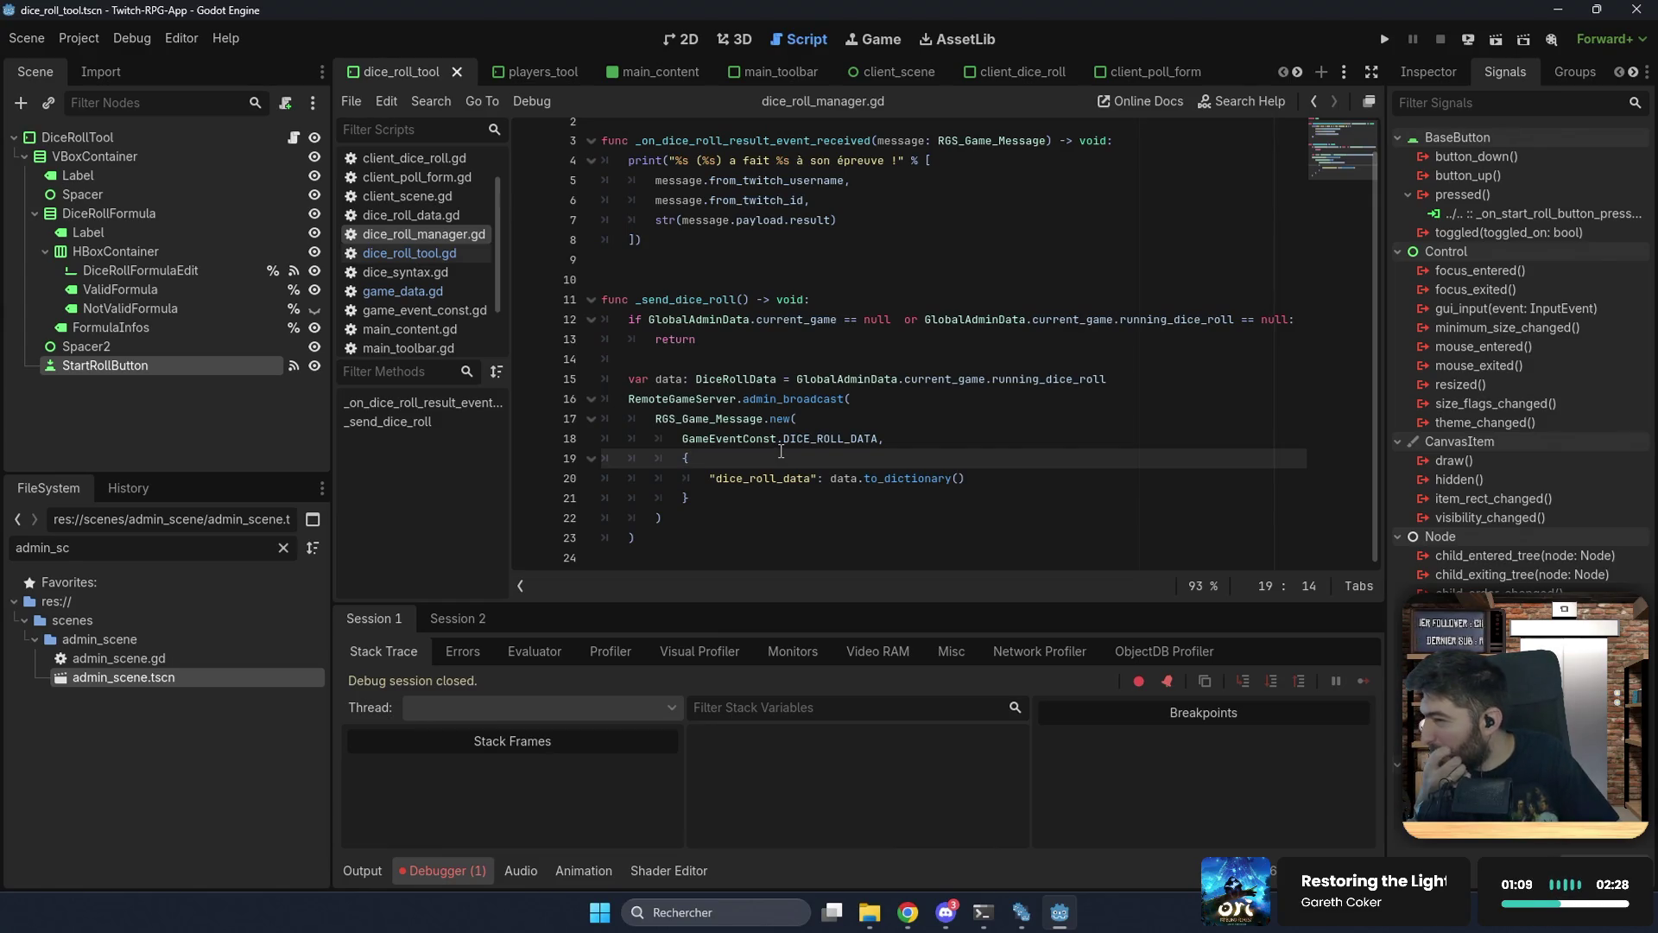
scroll(743, 421, "up", 2)
left_click(664, 300)
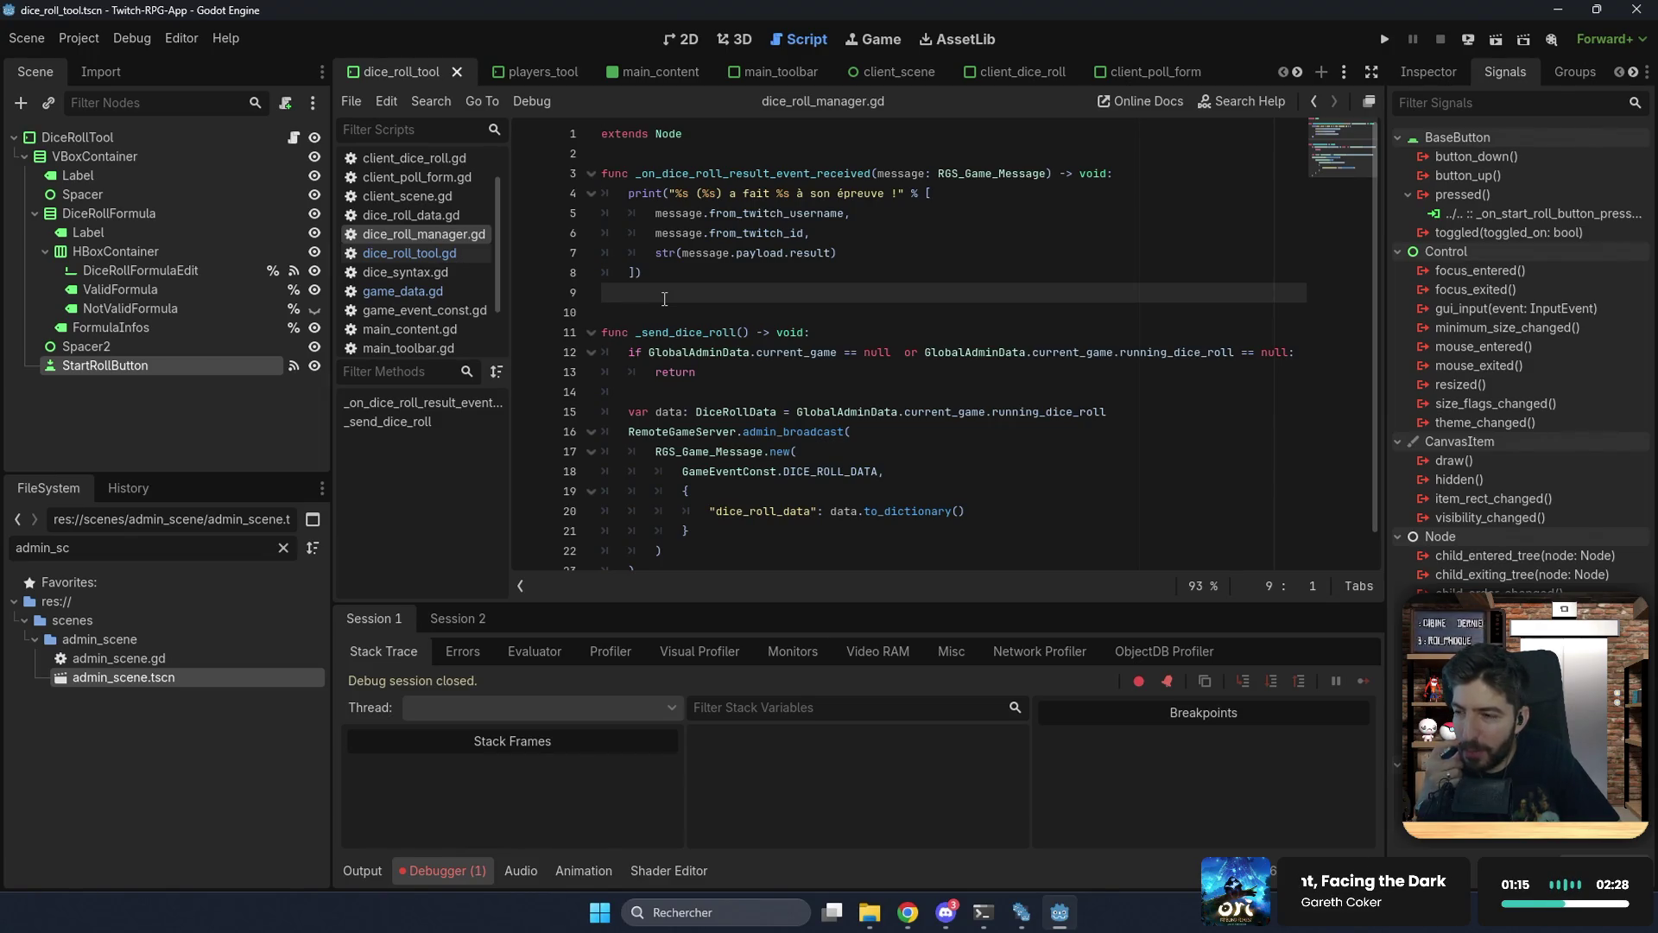
key("BackSpace")
Step: Declare a users_rolled variable typed Array[String] below extends Node
key("Up")
key("Up")
key("Up")
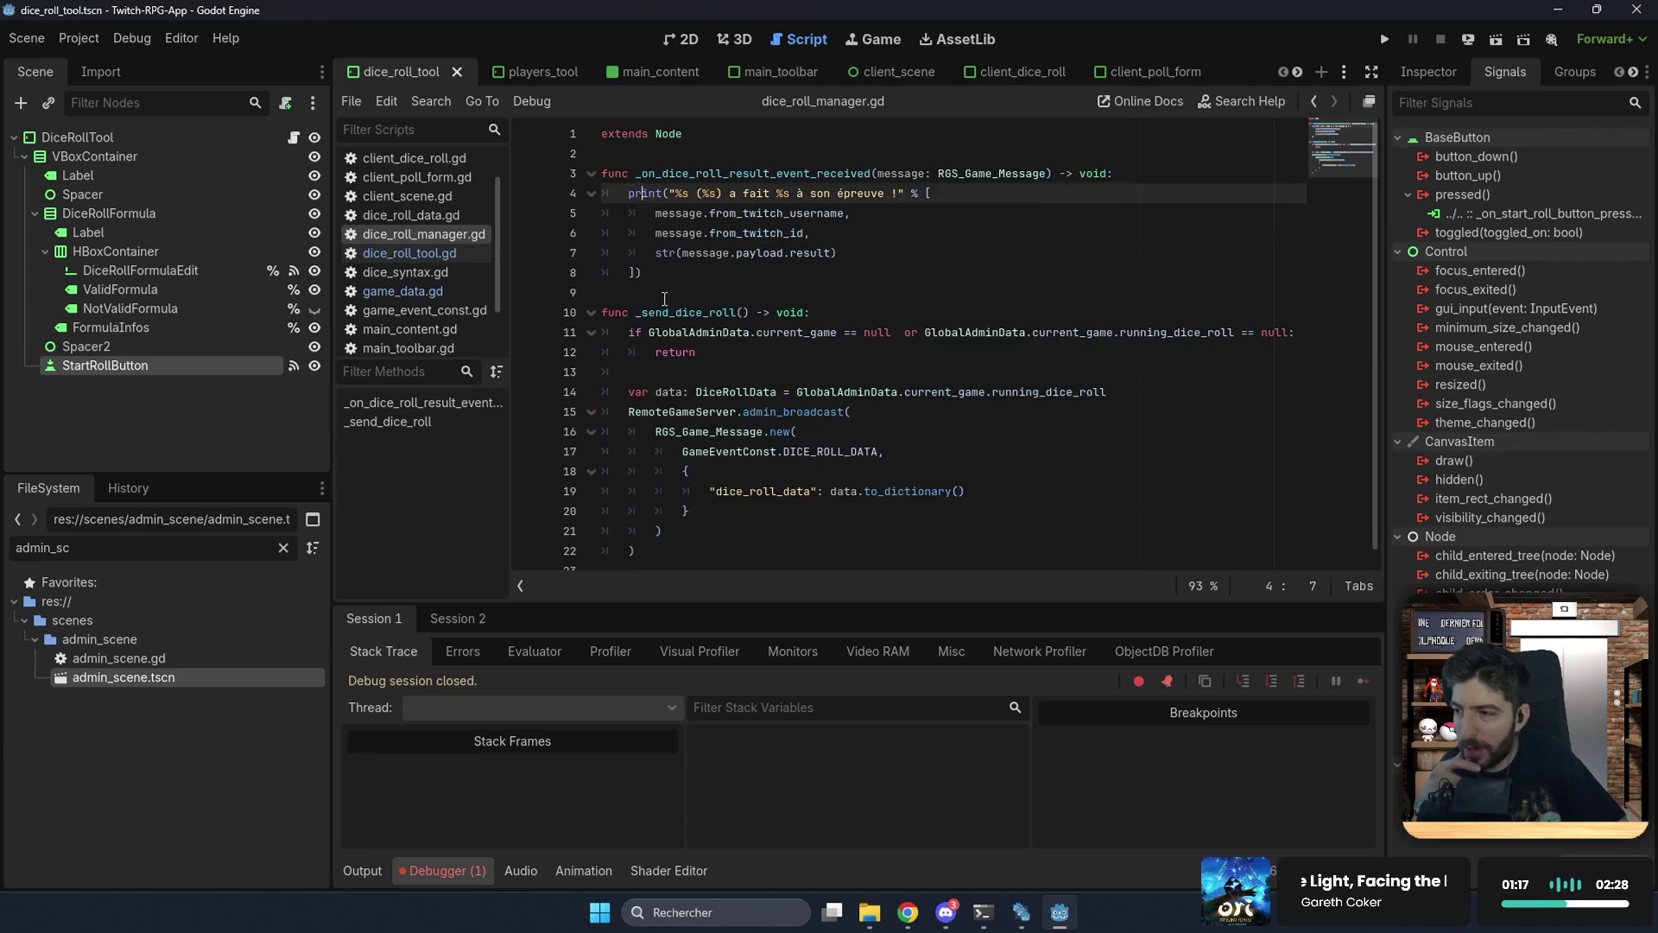
key("Up")
key("Up")
key("Up")
key("Down")
key("Return")
key("Return")
key("Up")
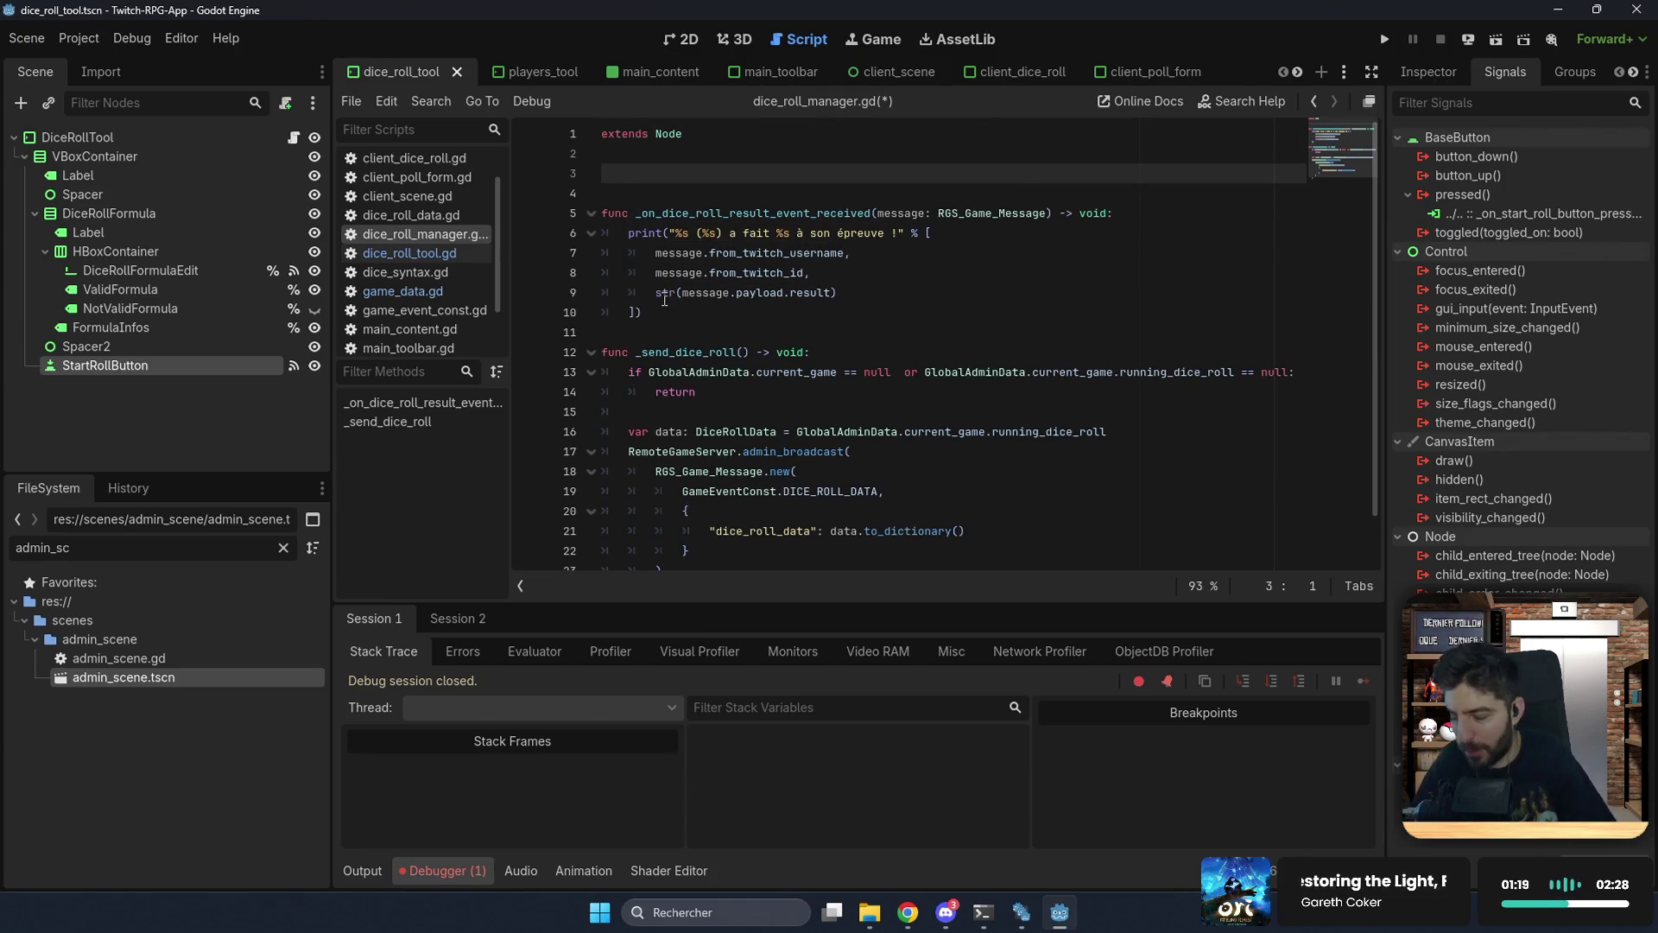
type("var ")
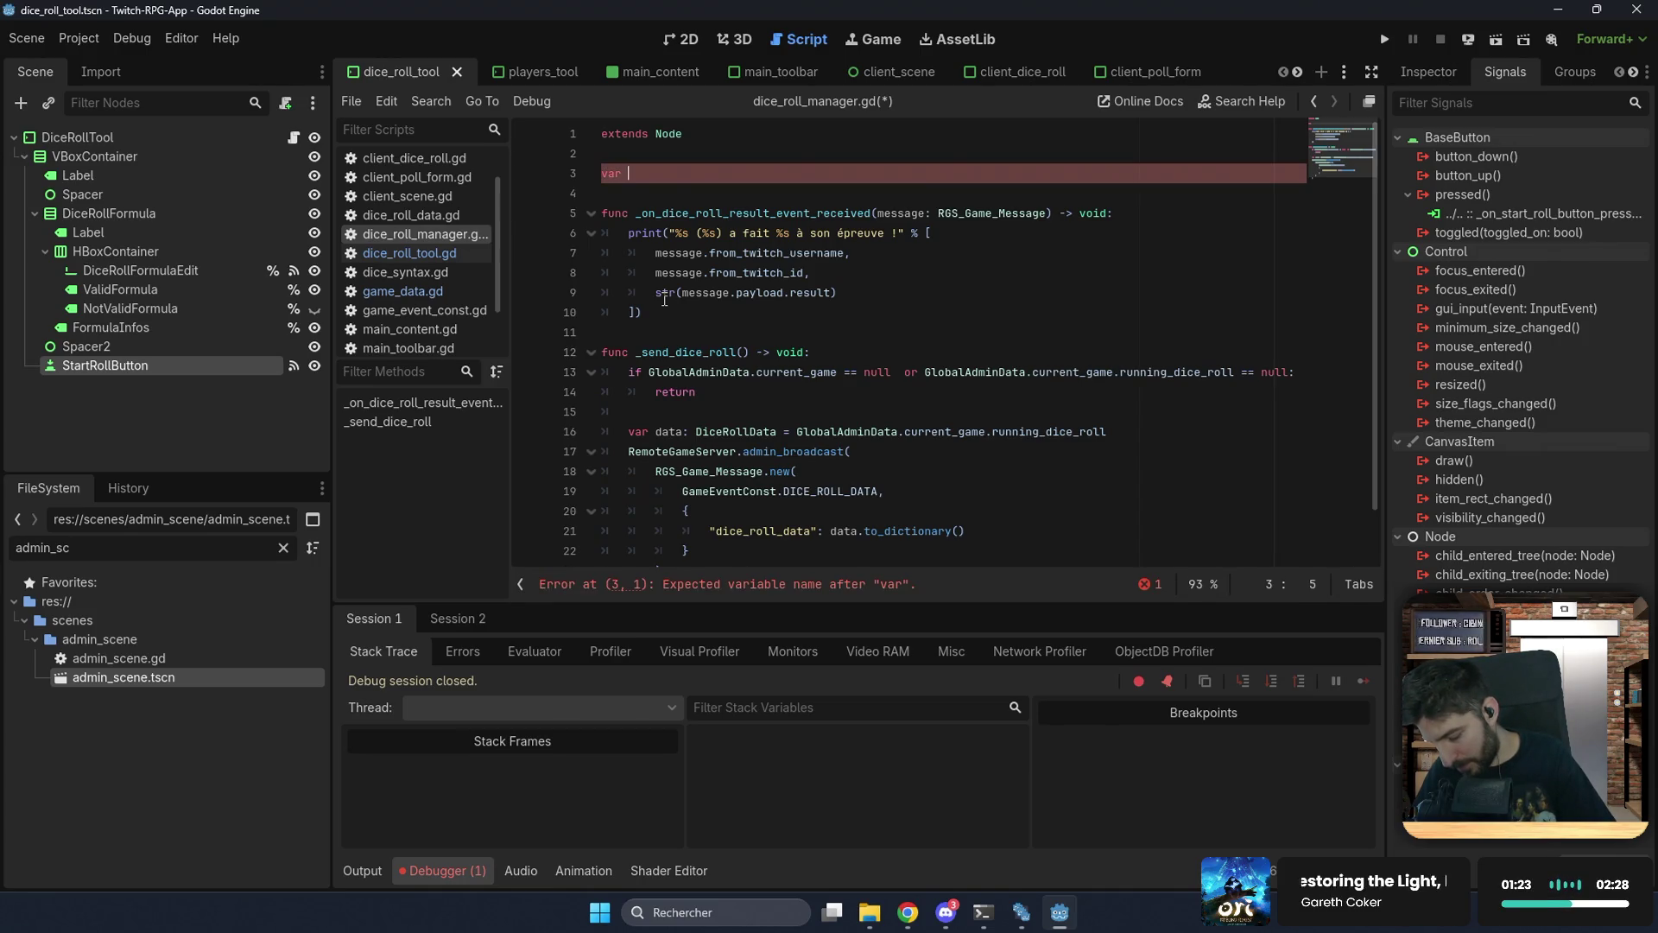
type("users_")
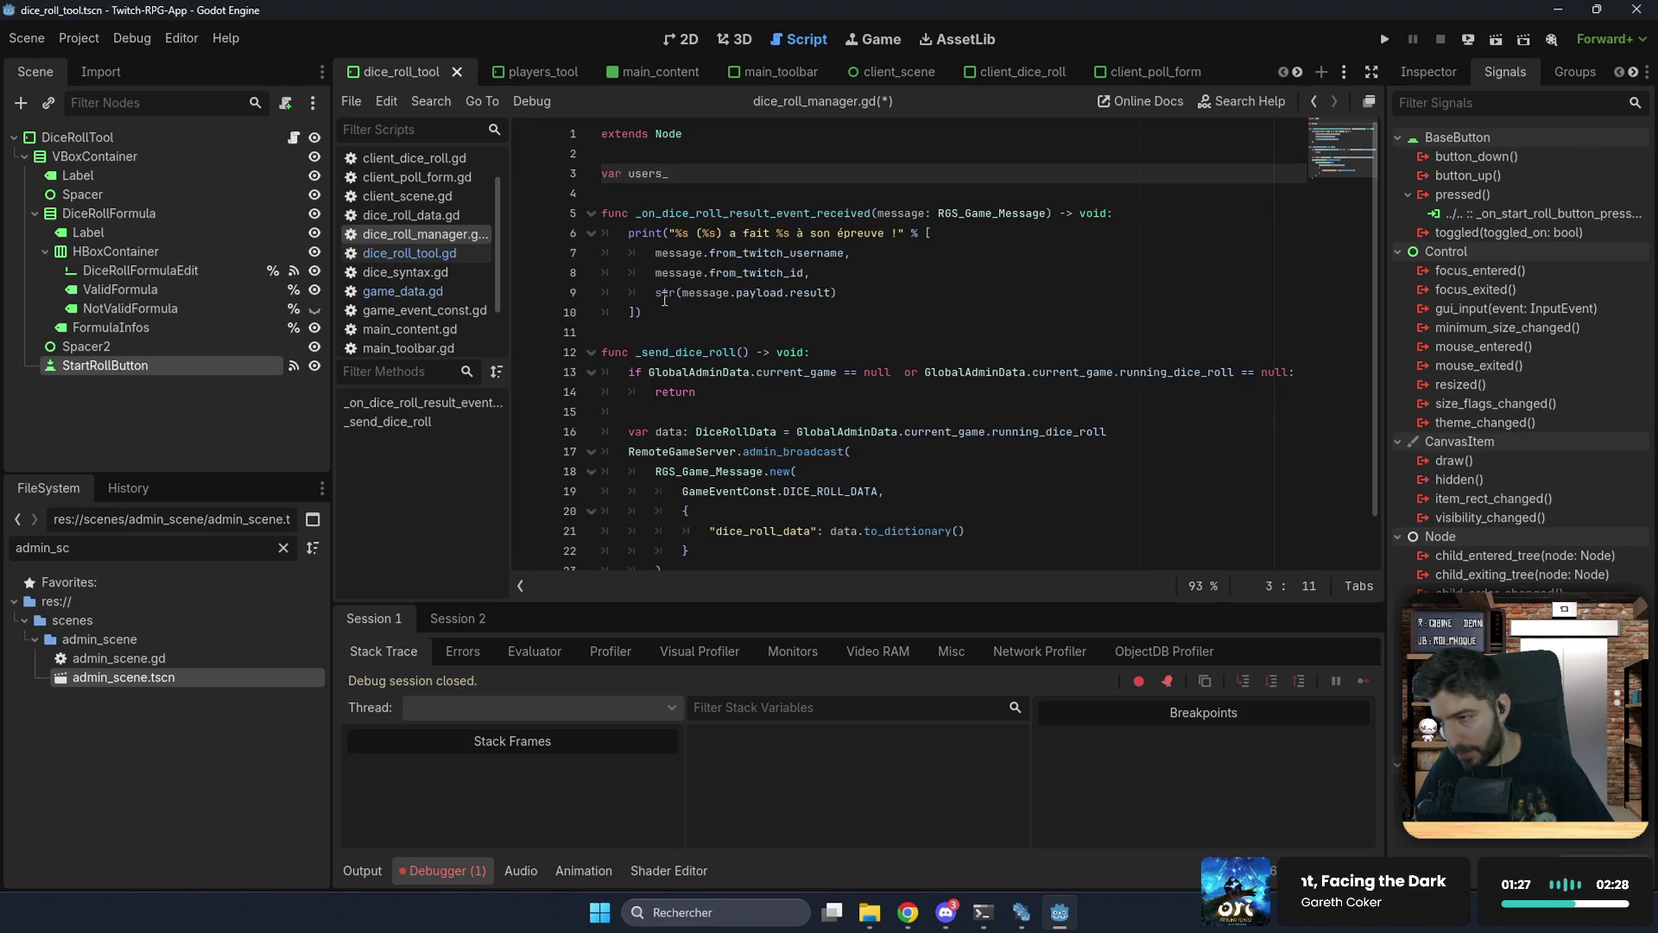
type("roled")
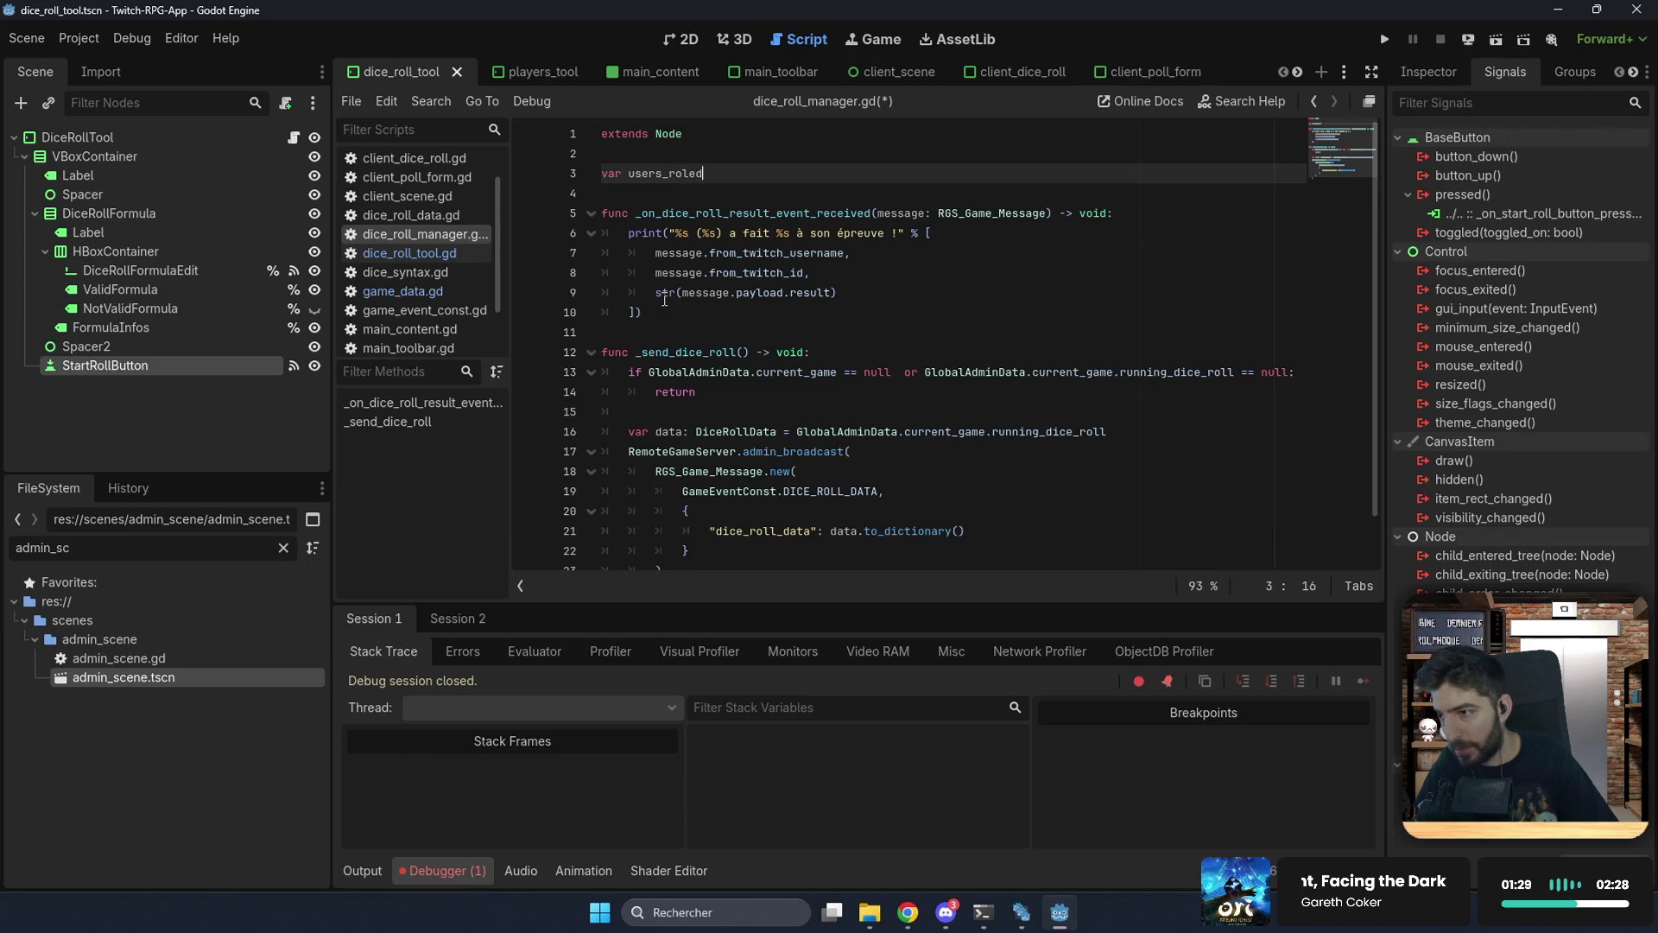
type("led:")
type(" Array")
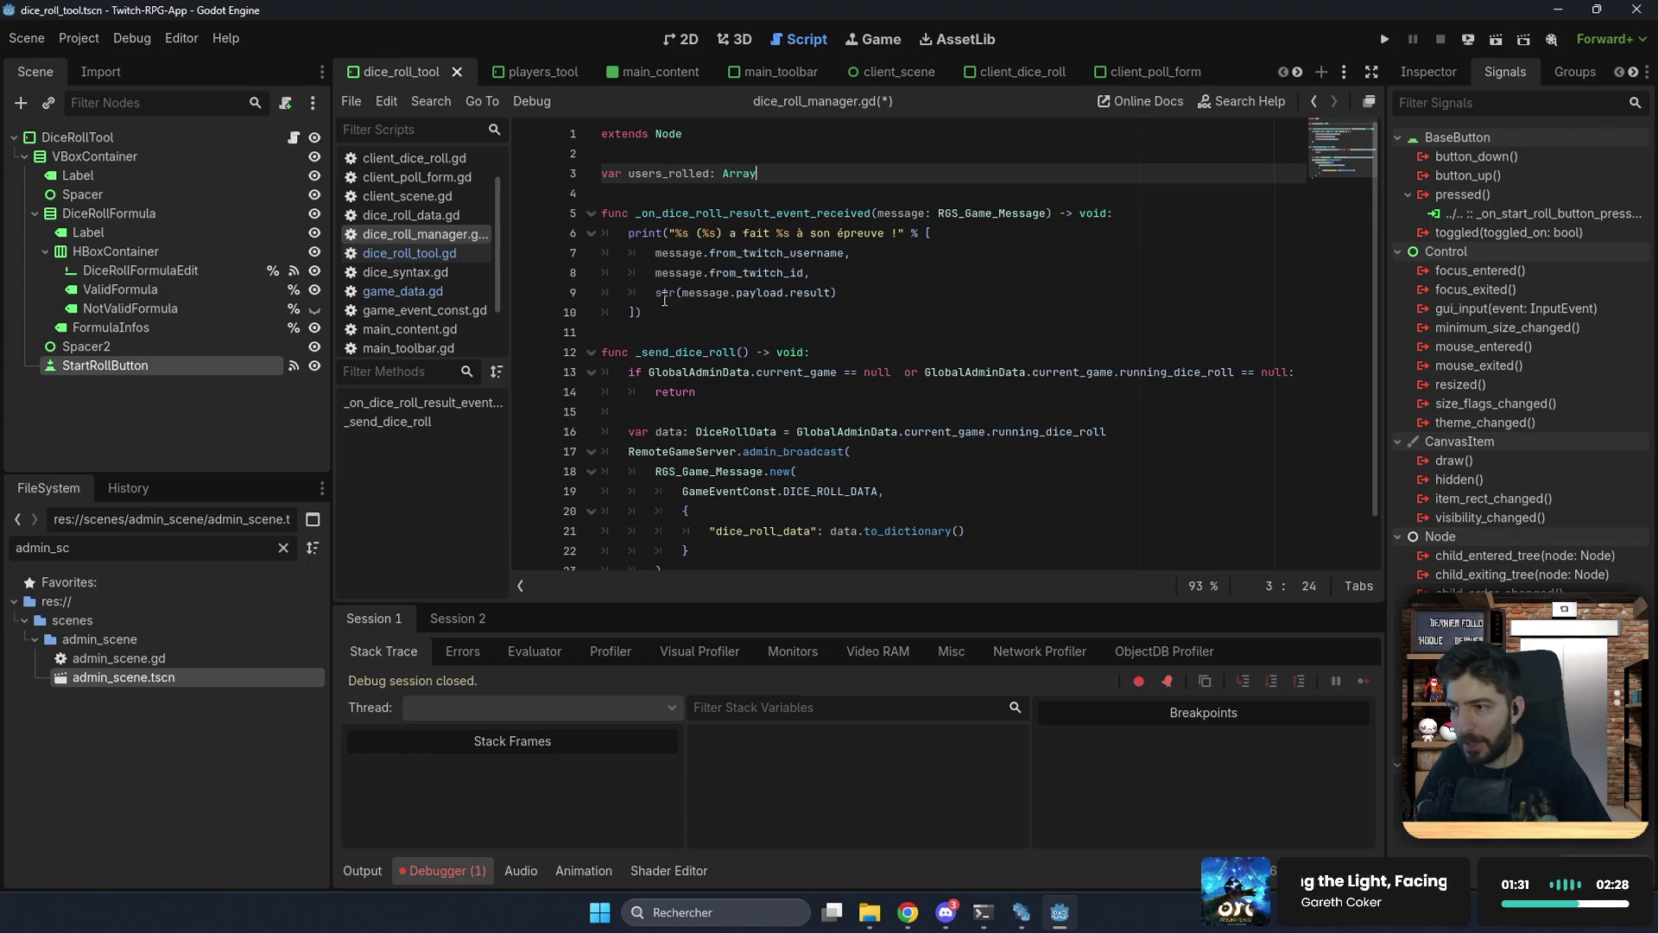
type("[String] = [")
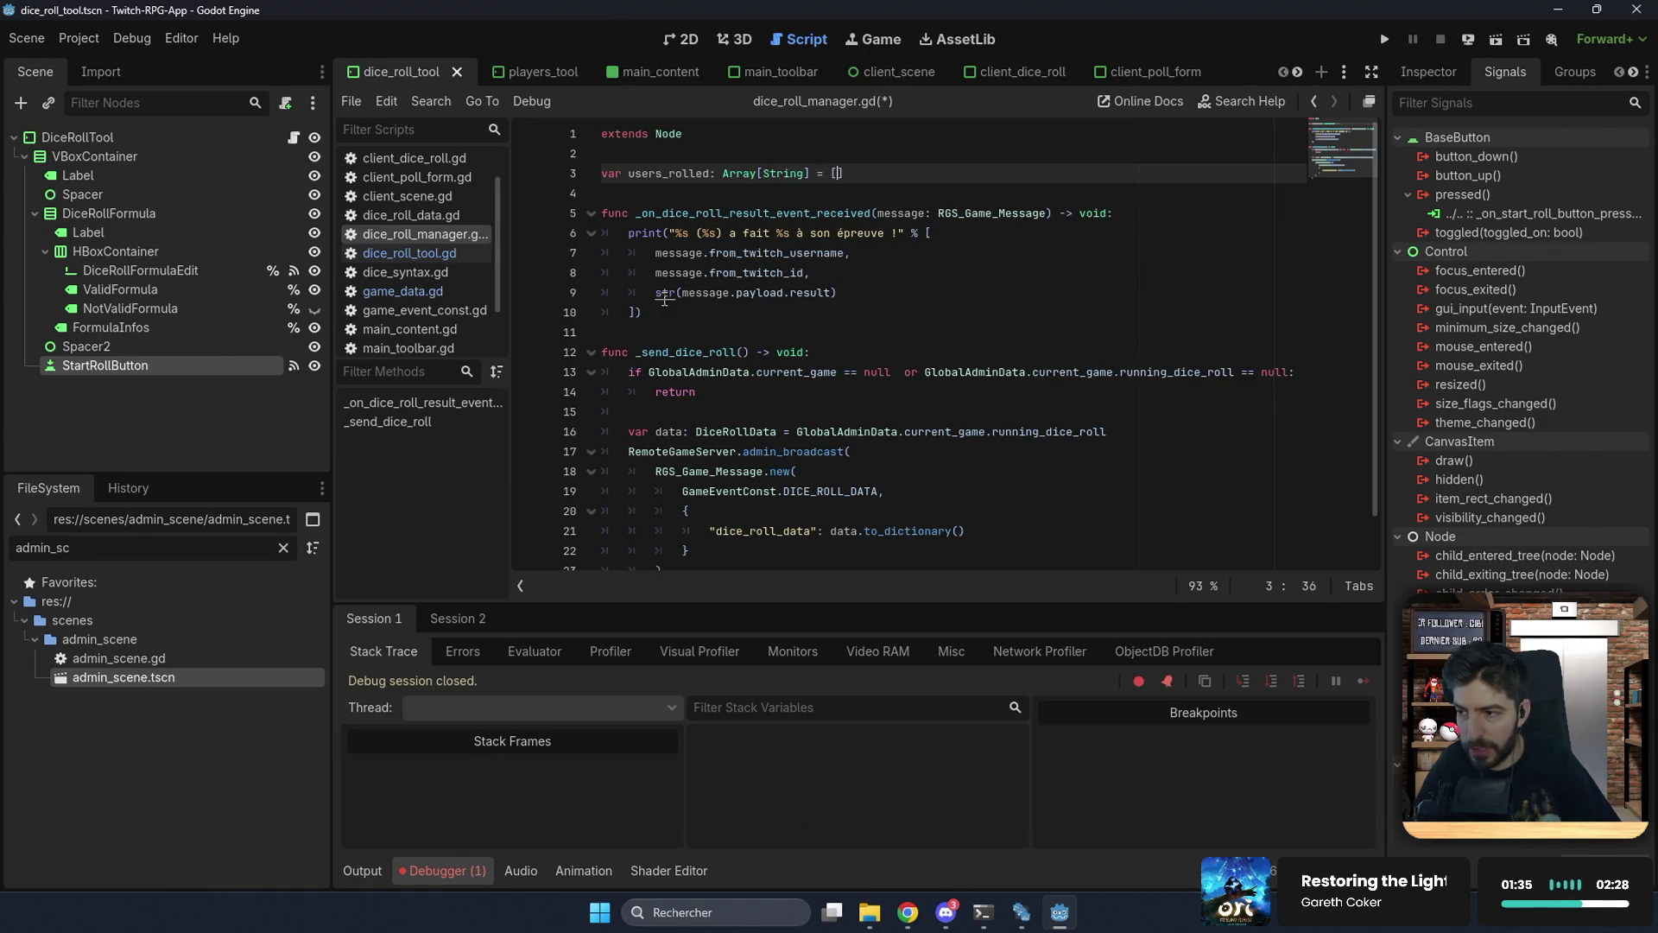
Step: After the print call, add an 'if not users_rolled.has(message.from_twitch_id):' check
key("Down")
key("Down")
key("Down")
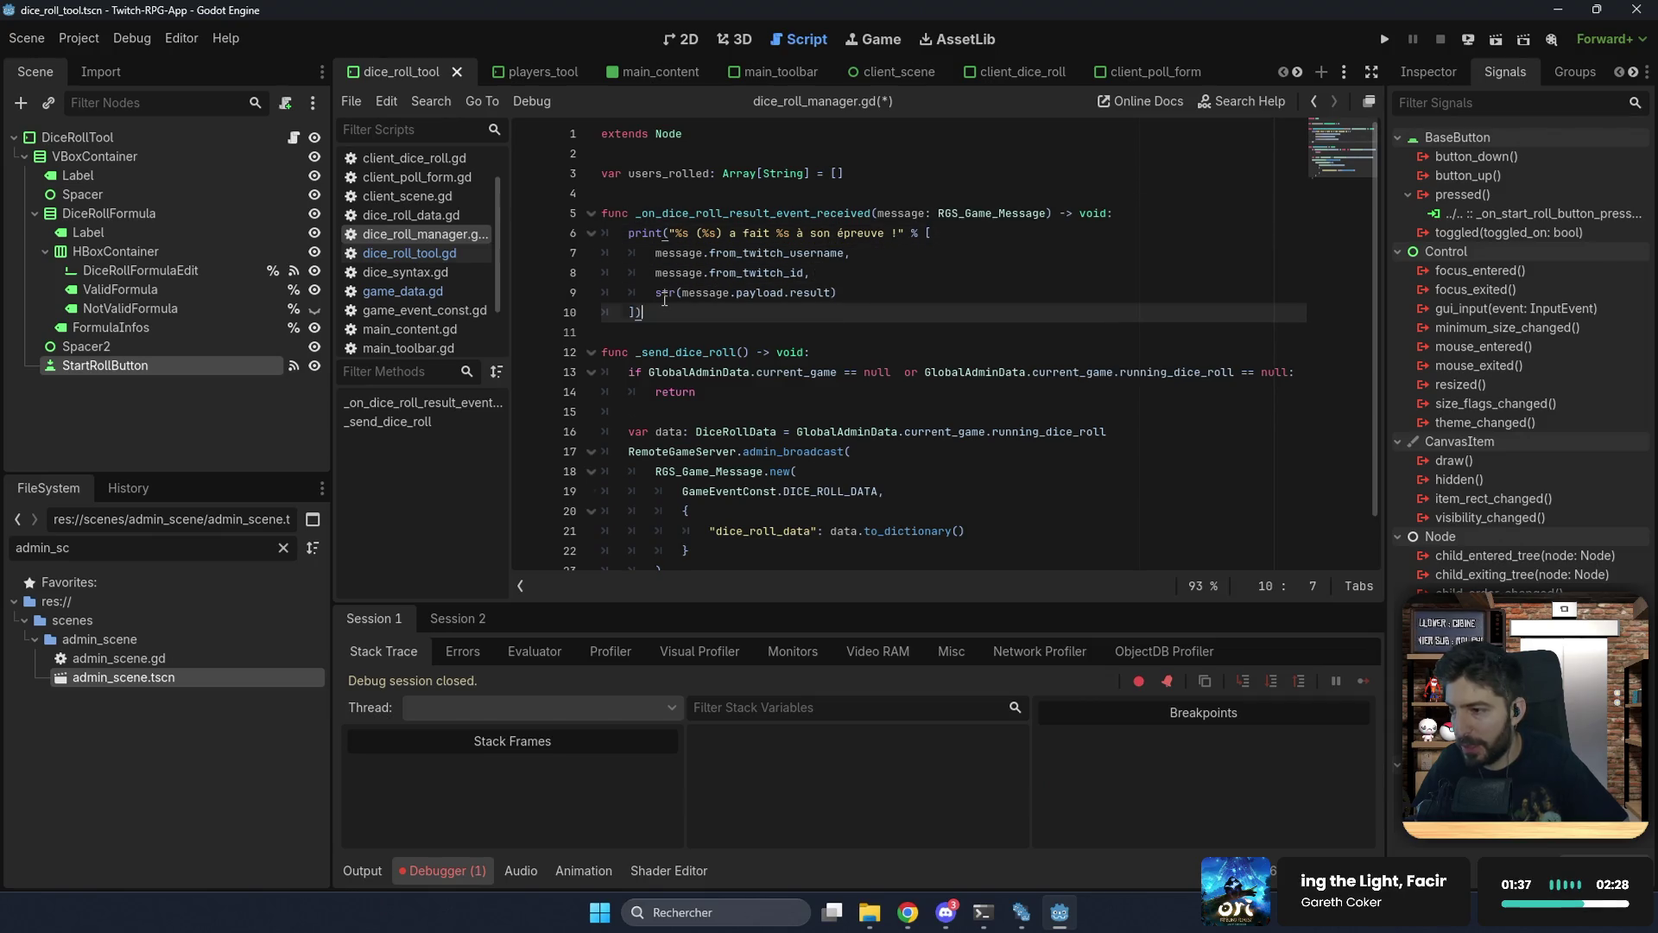
key("Return")
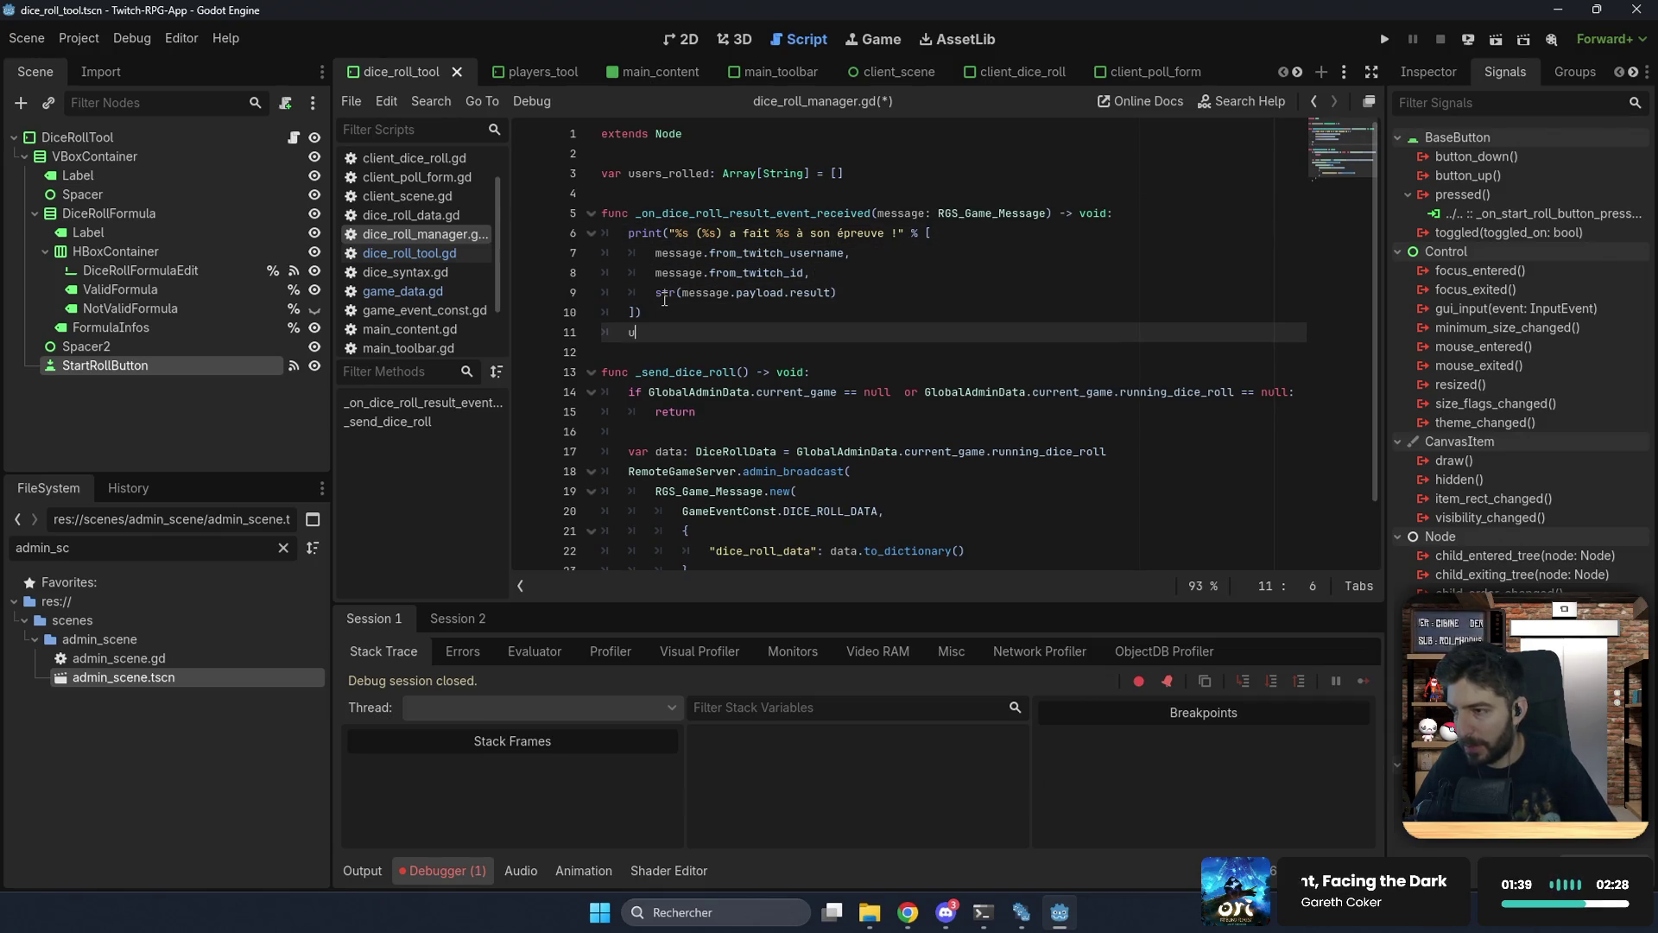
key("BackSpace")
type("if not users_rolled.has(")
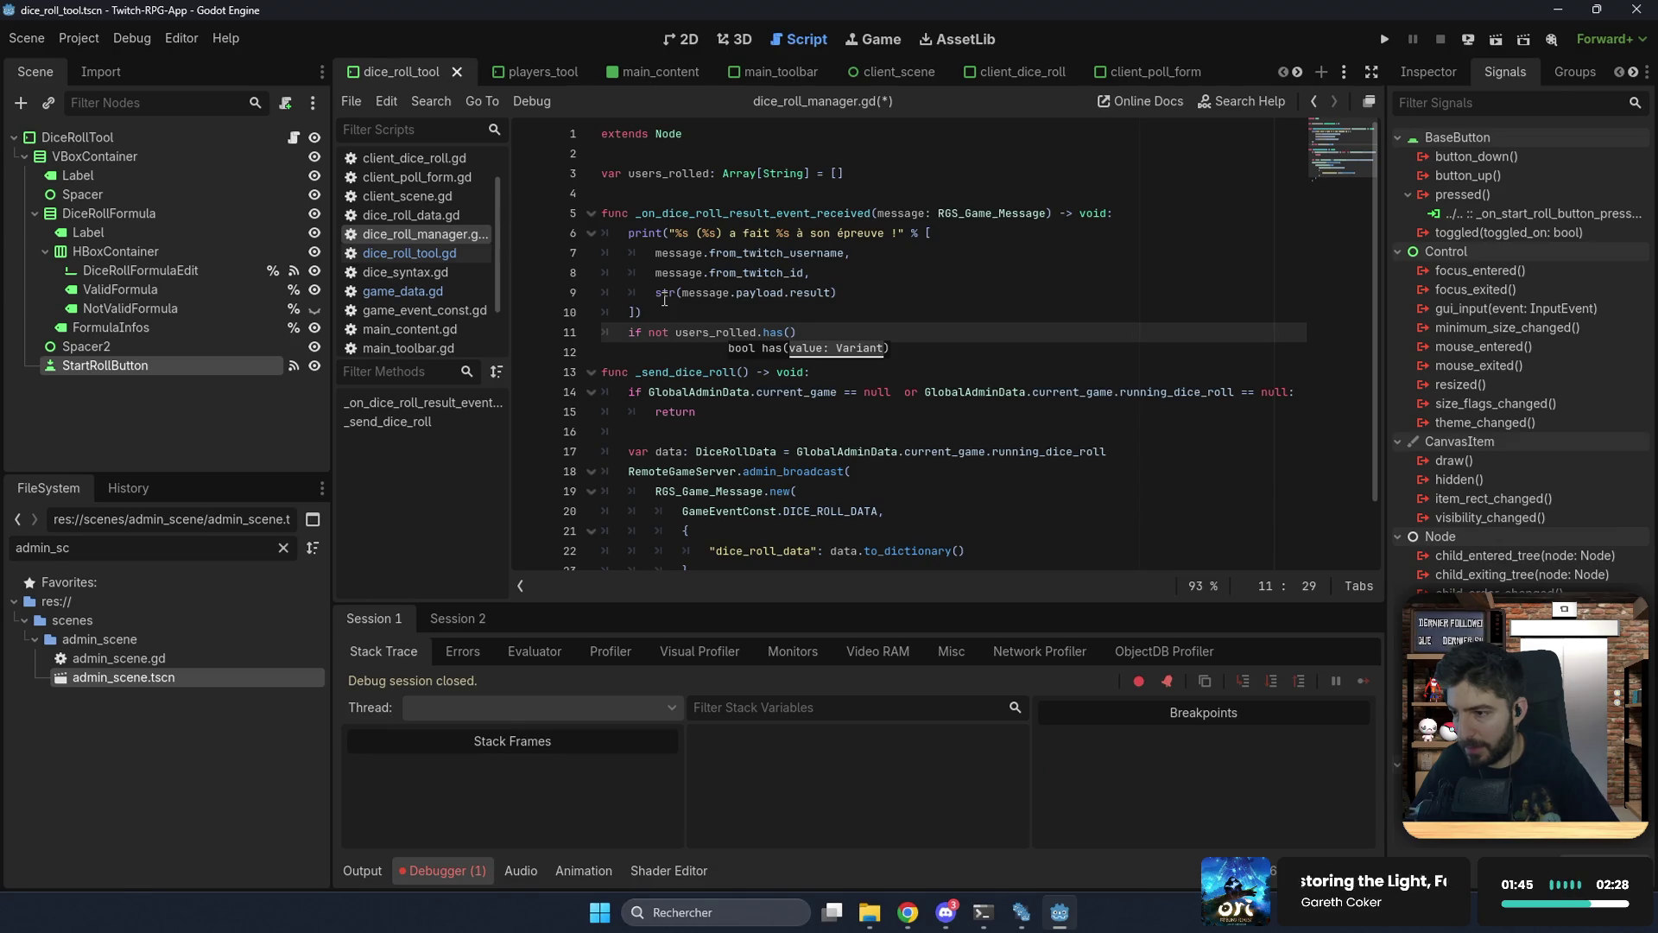
type("message.")
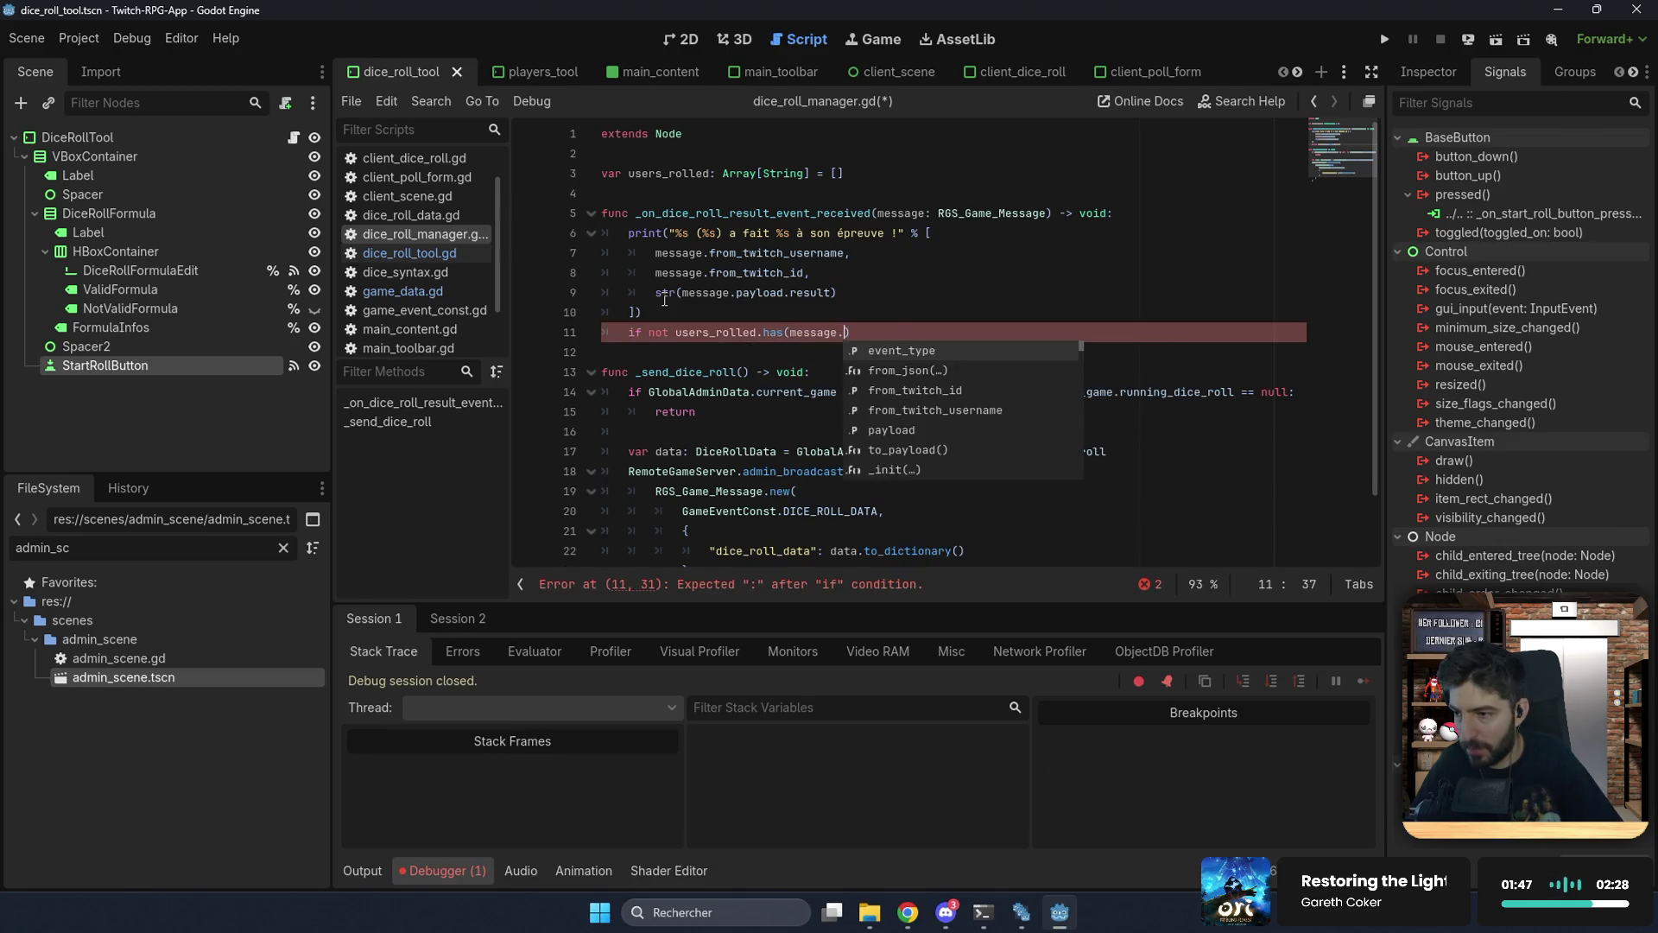
key("Down")
key("Down")
key("Return")
type(":")
Step: Inside the check, append message.from_twitch_id to users_rolled
key("Return")
type("us")
key("Return")
key("Return")
type("me")
key("Return")
type(".fr)")
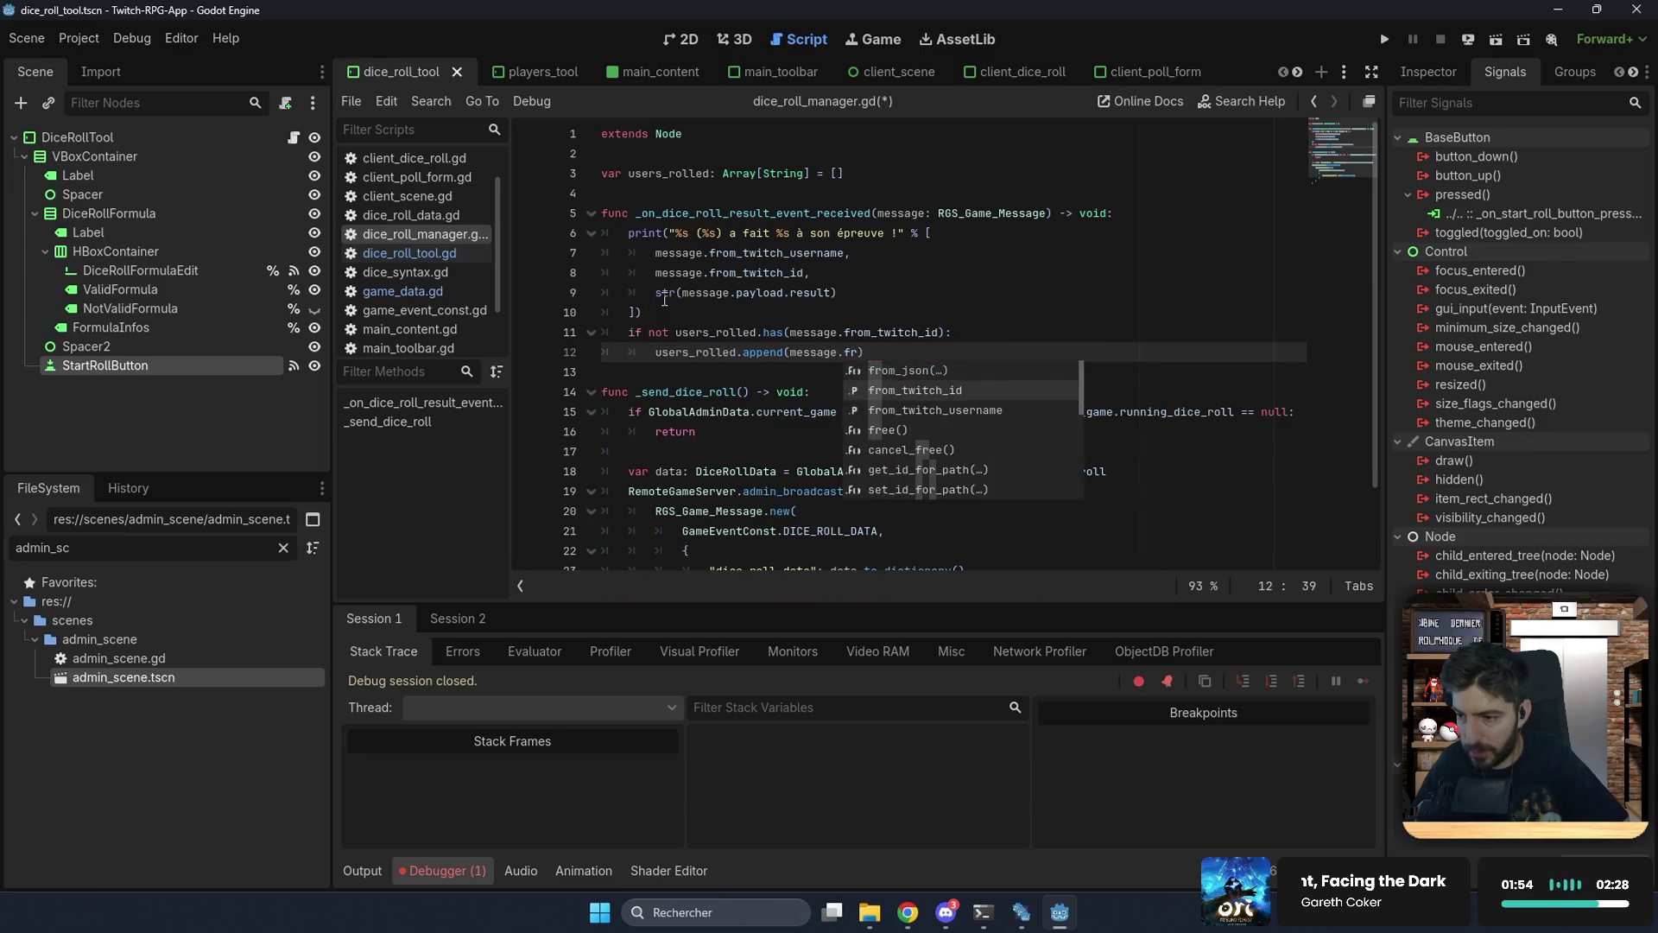
key("Return")
scroll(622, 373, "down", 2)
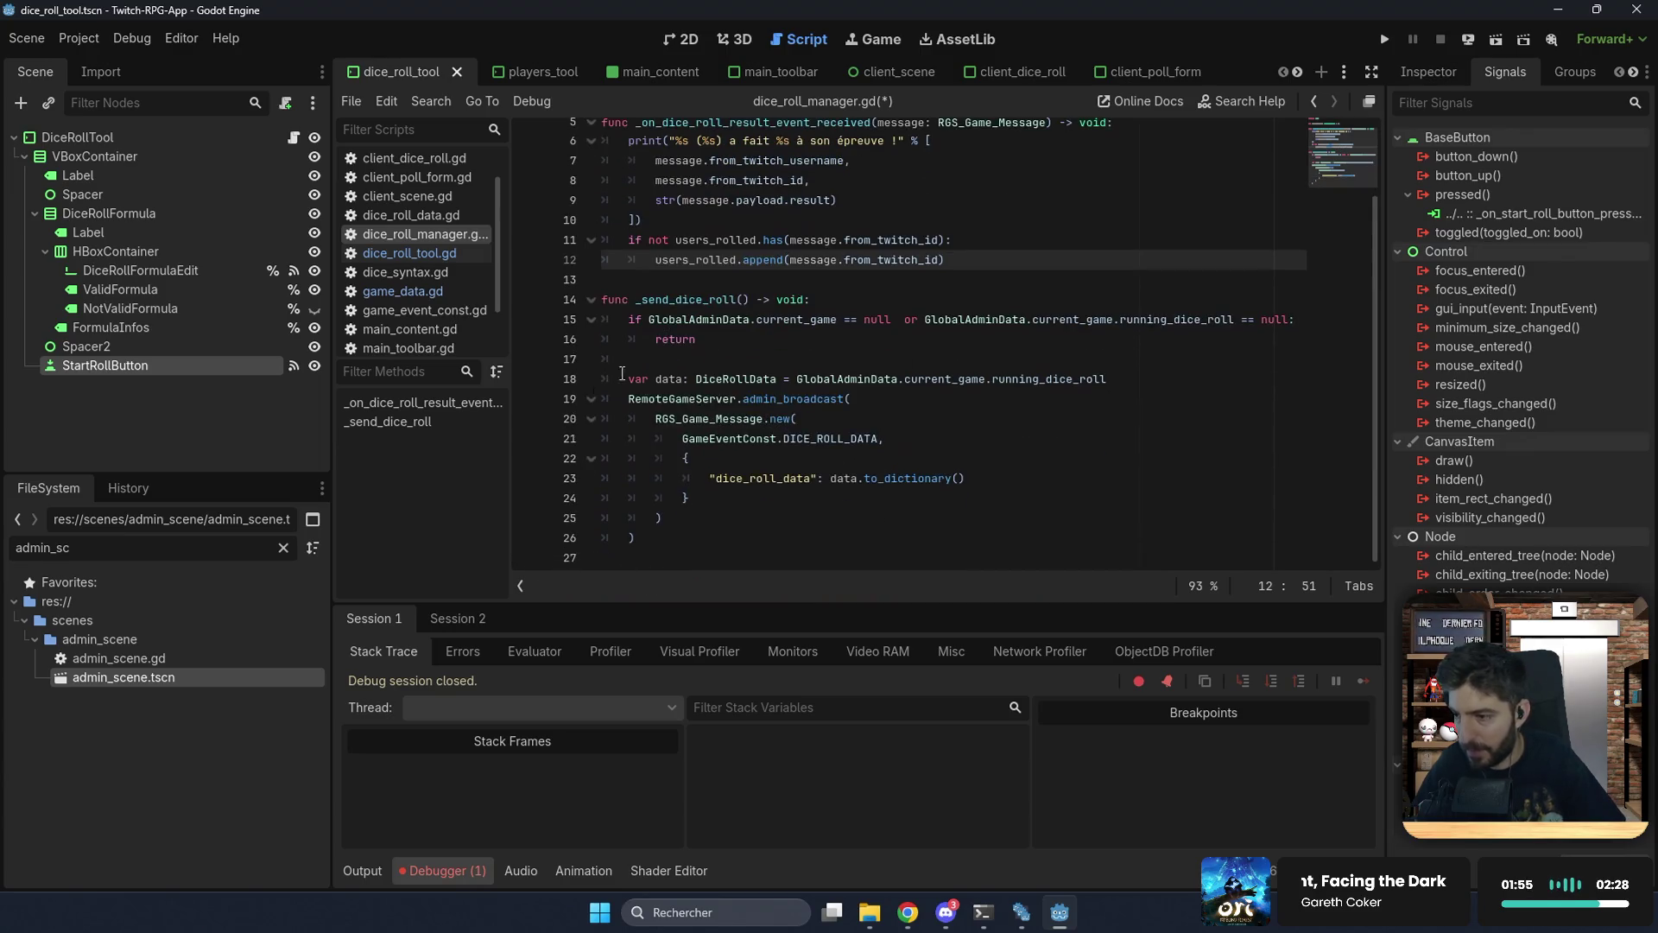
left_click(850, 380)
left_click(1145, 377)
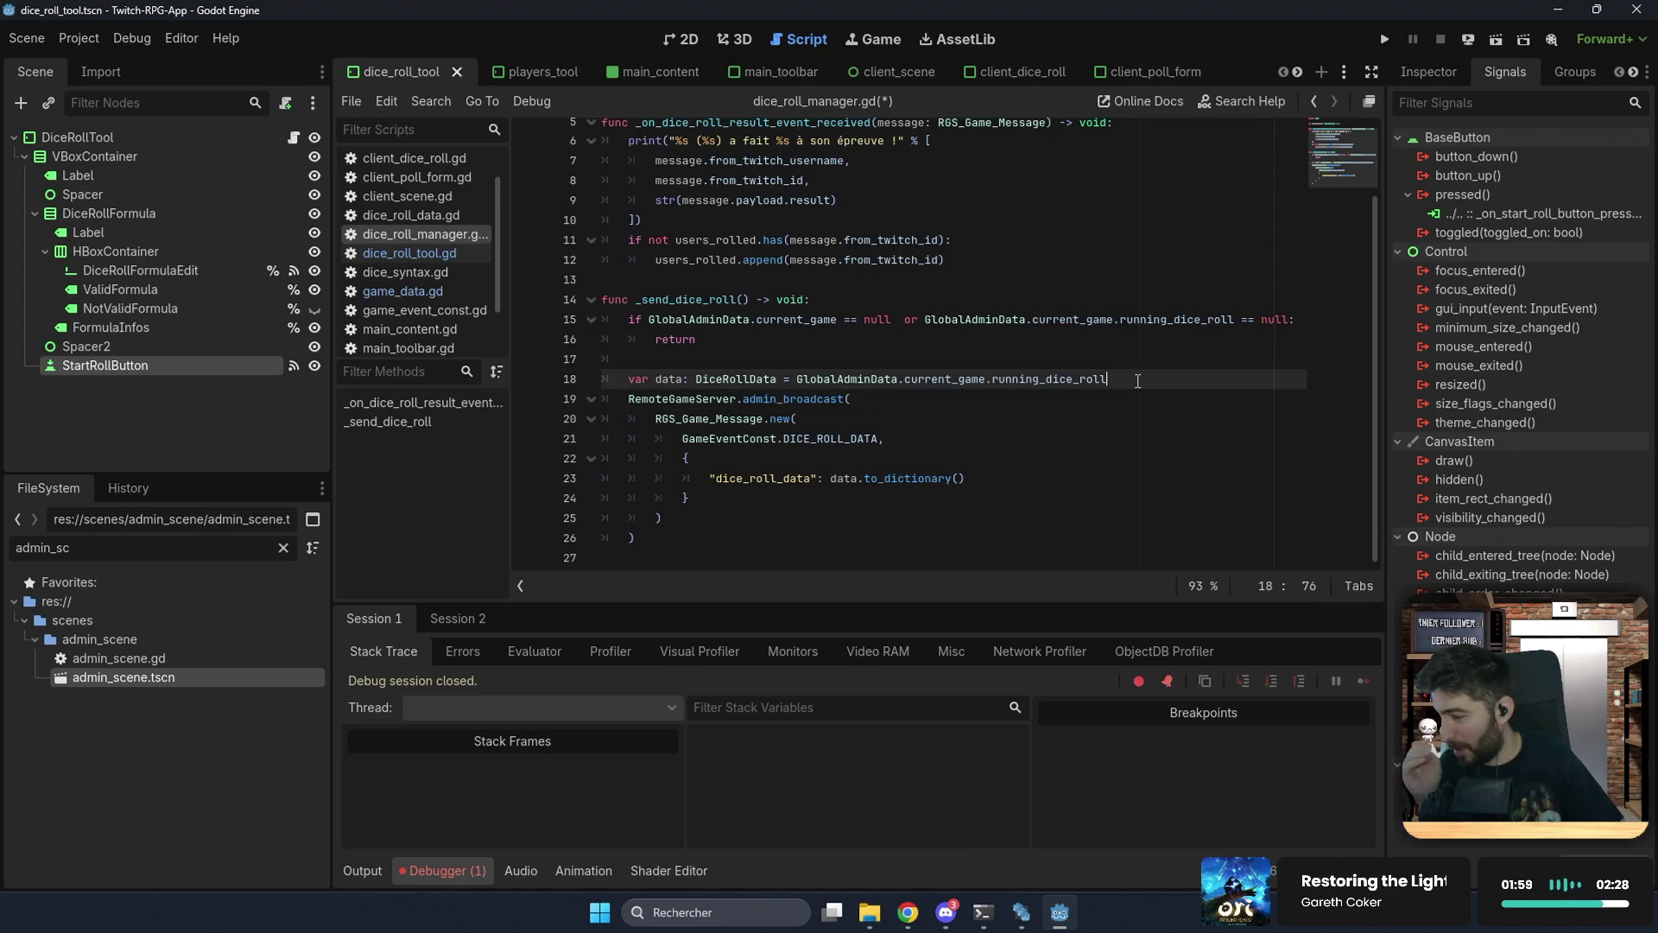
Step: Start a player loop line after the data variable in _send_dice_roll, then undo the mistyped text
key("Return")
type("for plaeu")
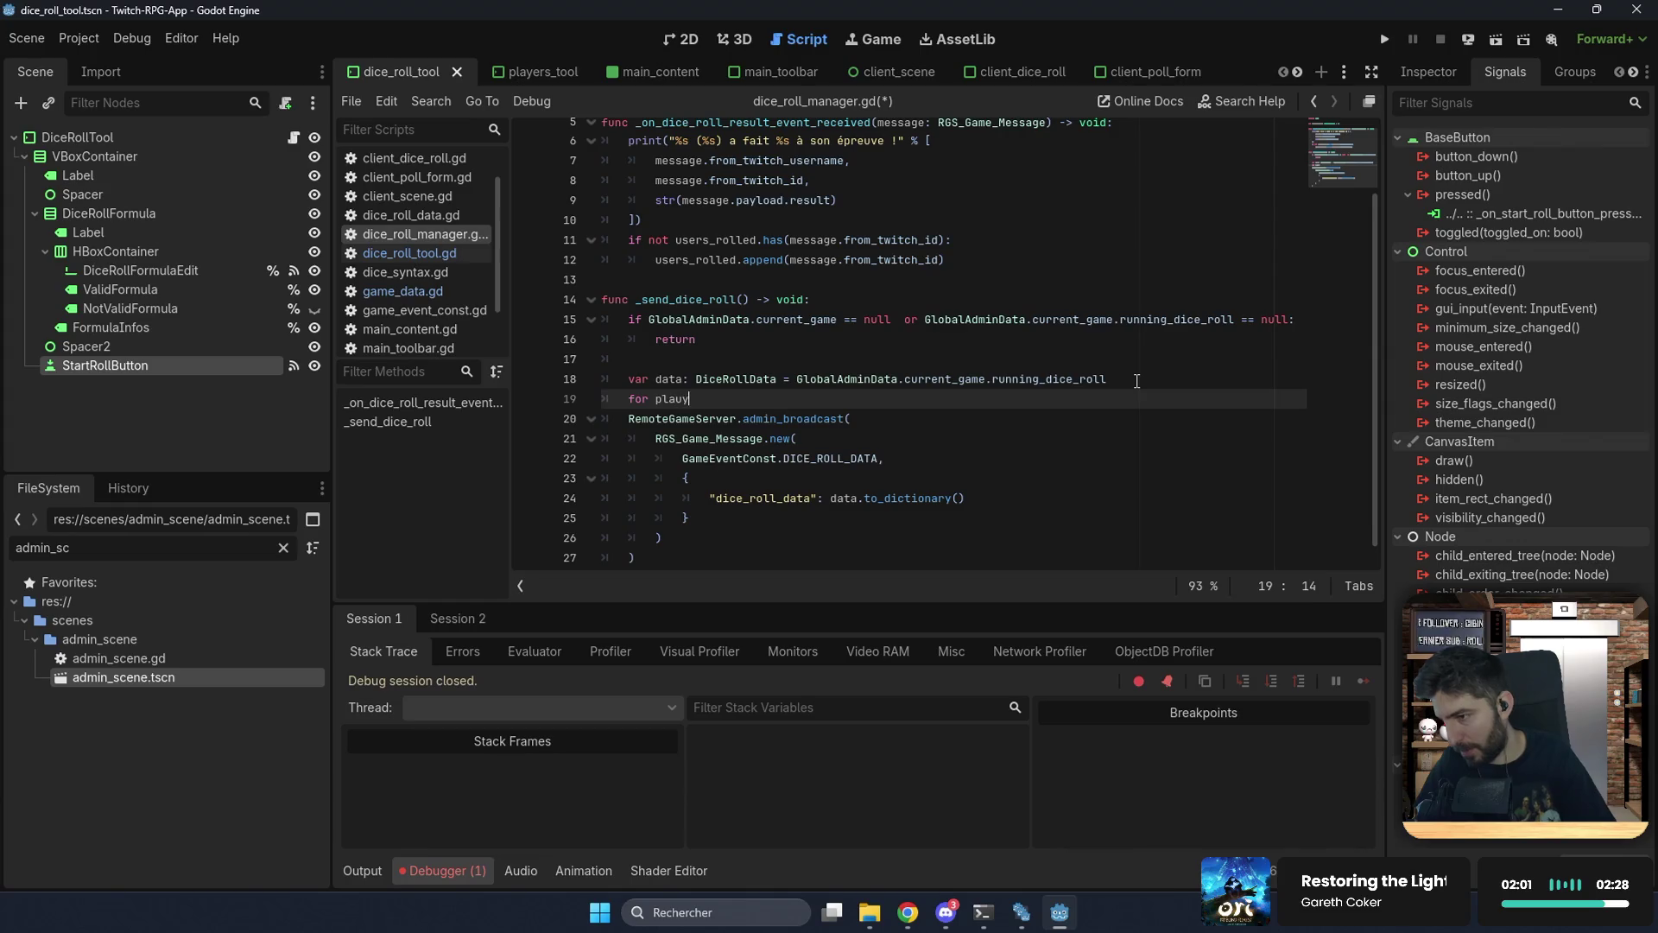
key("BackSpace")
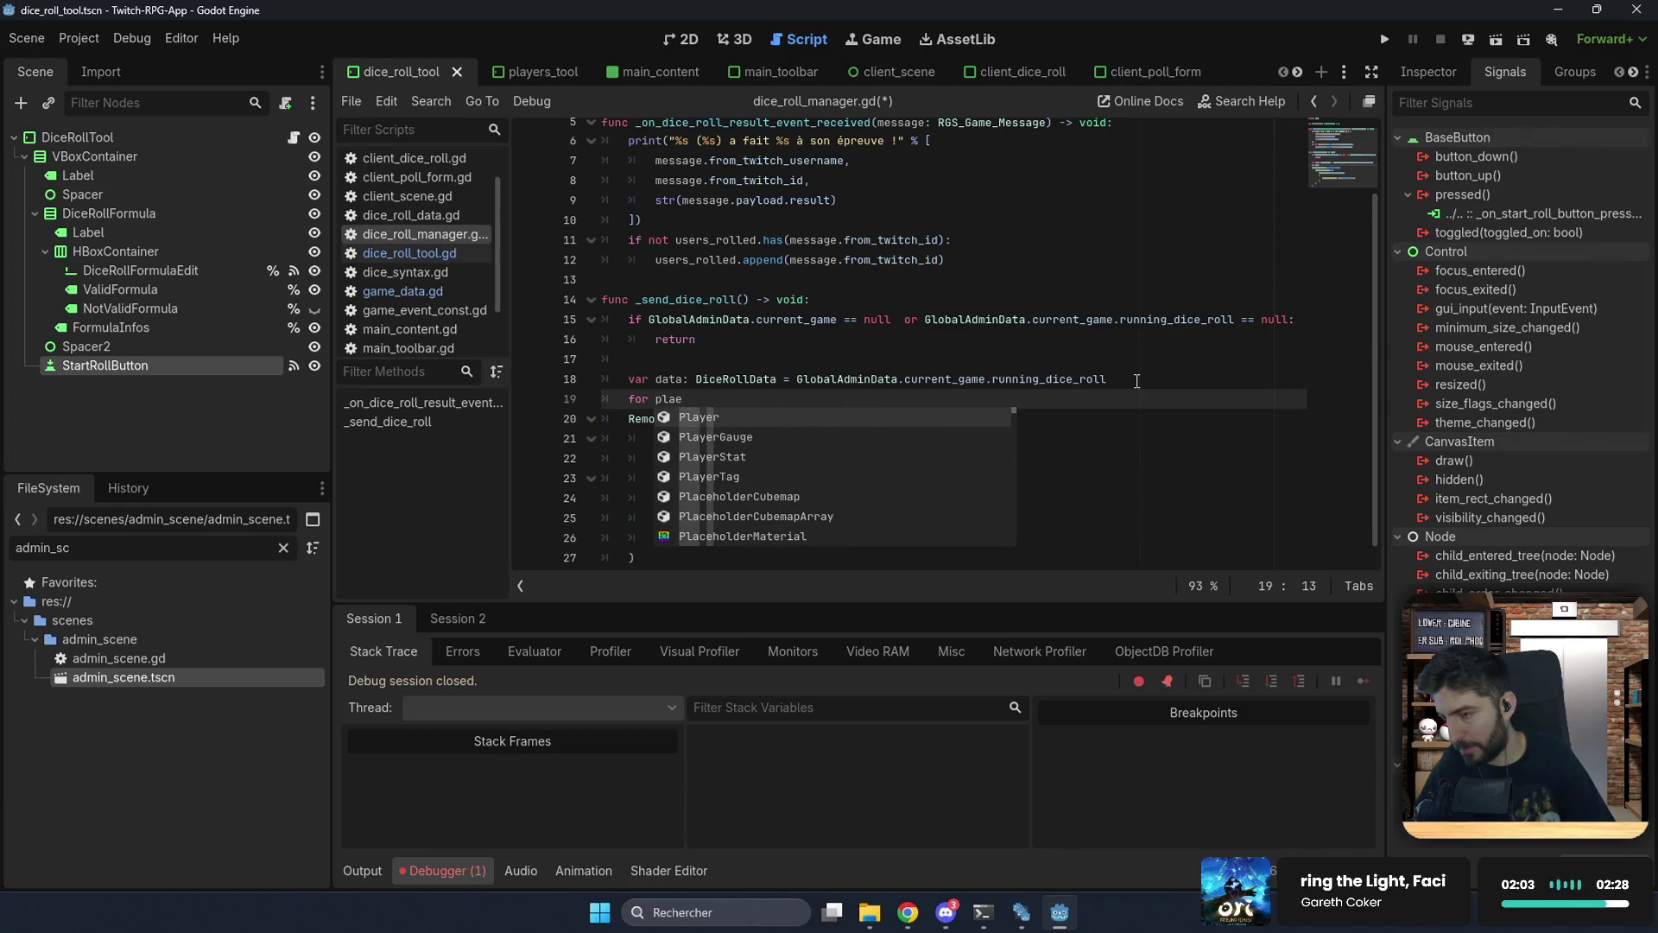
key("BackSpace")
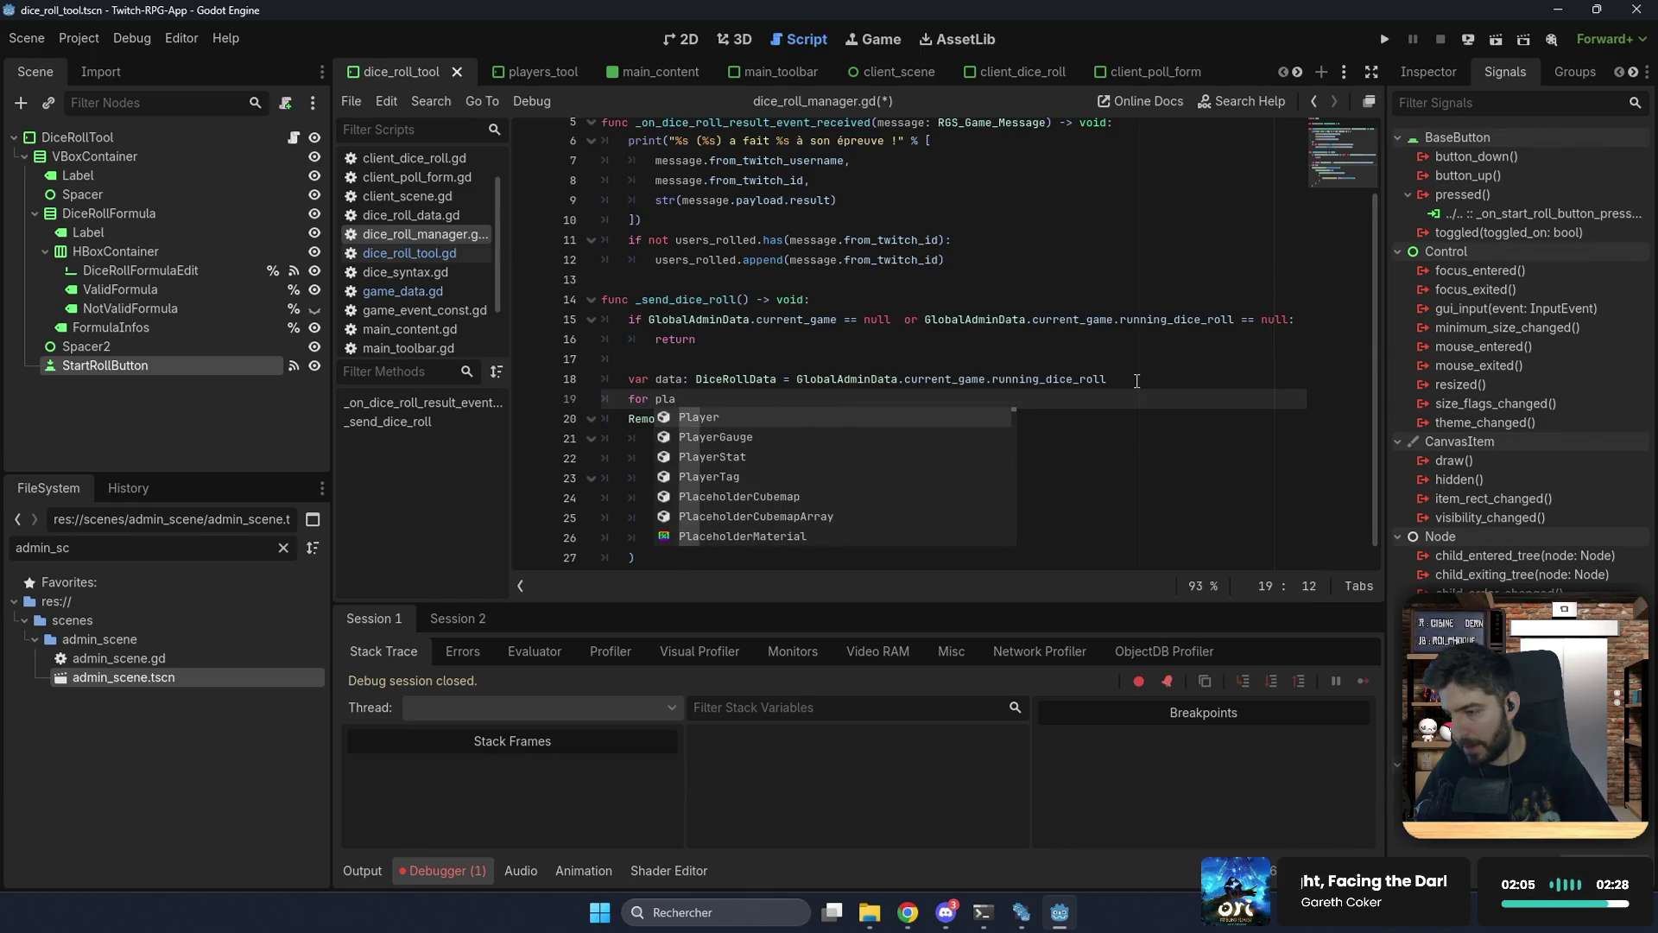
type("euy")
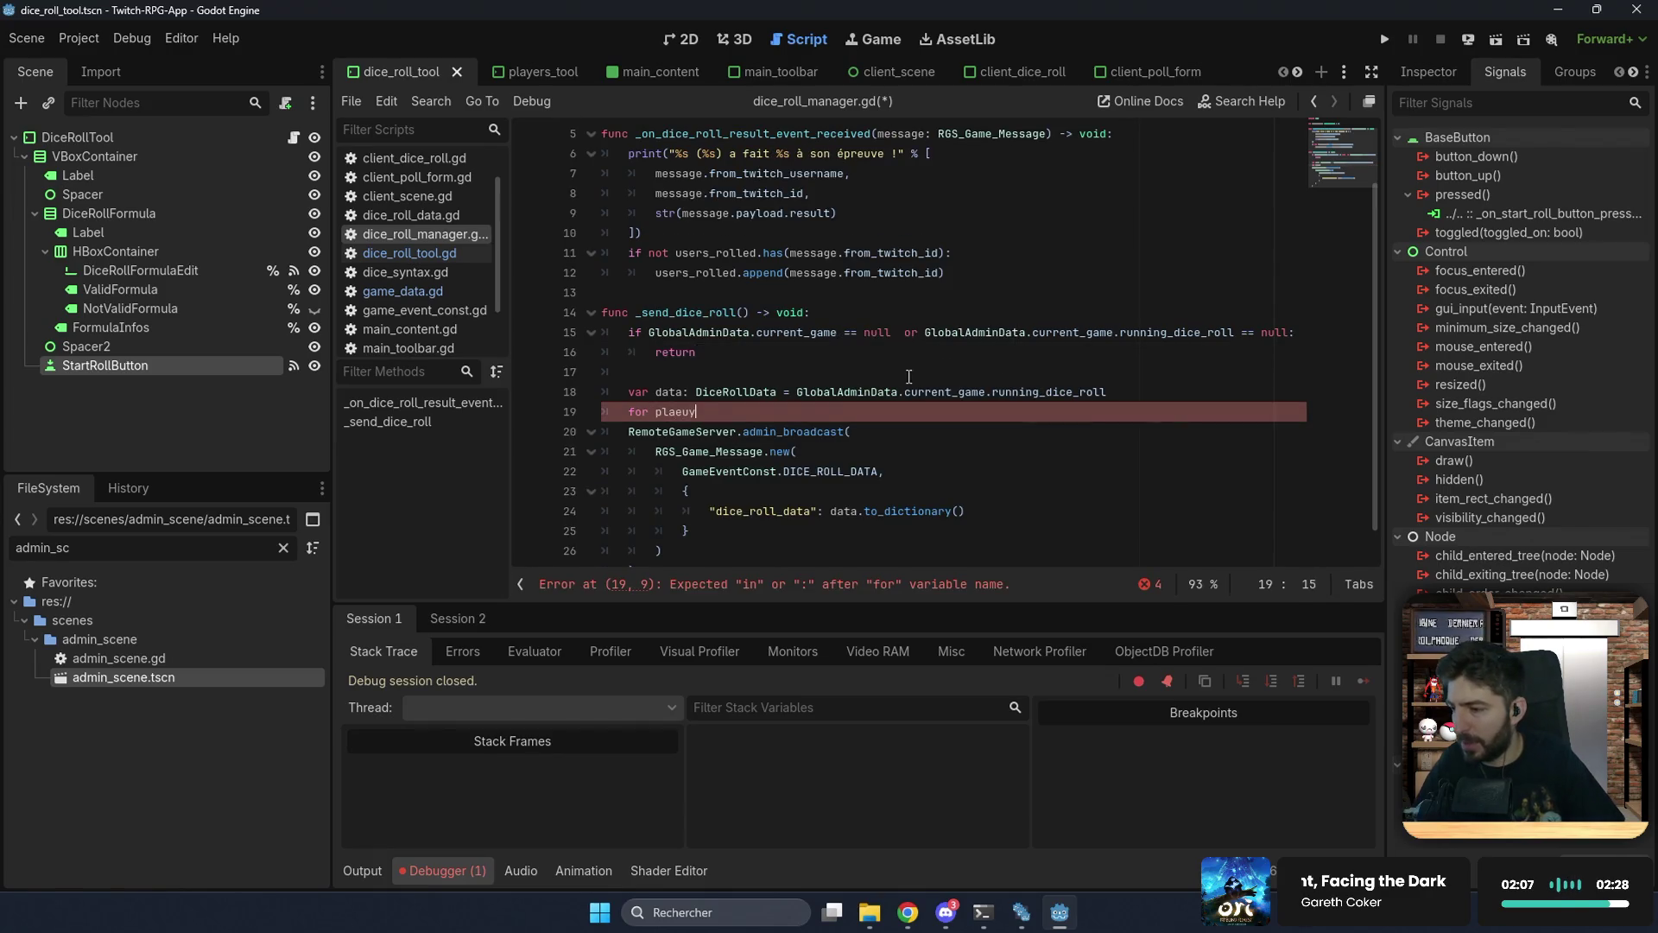
key("ctrl+z")
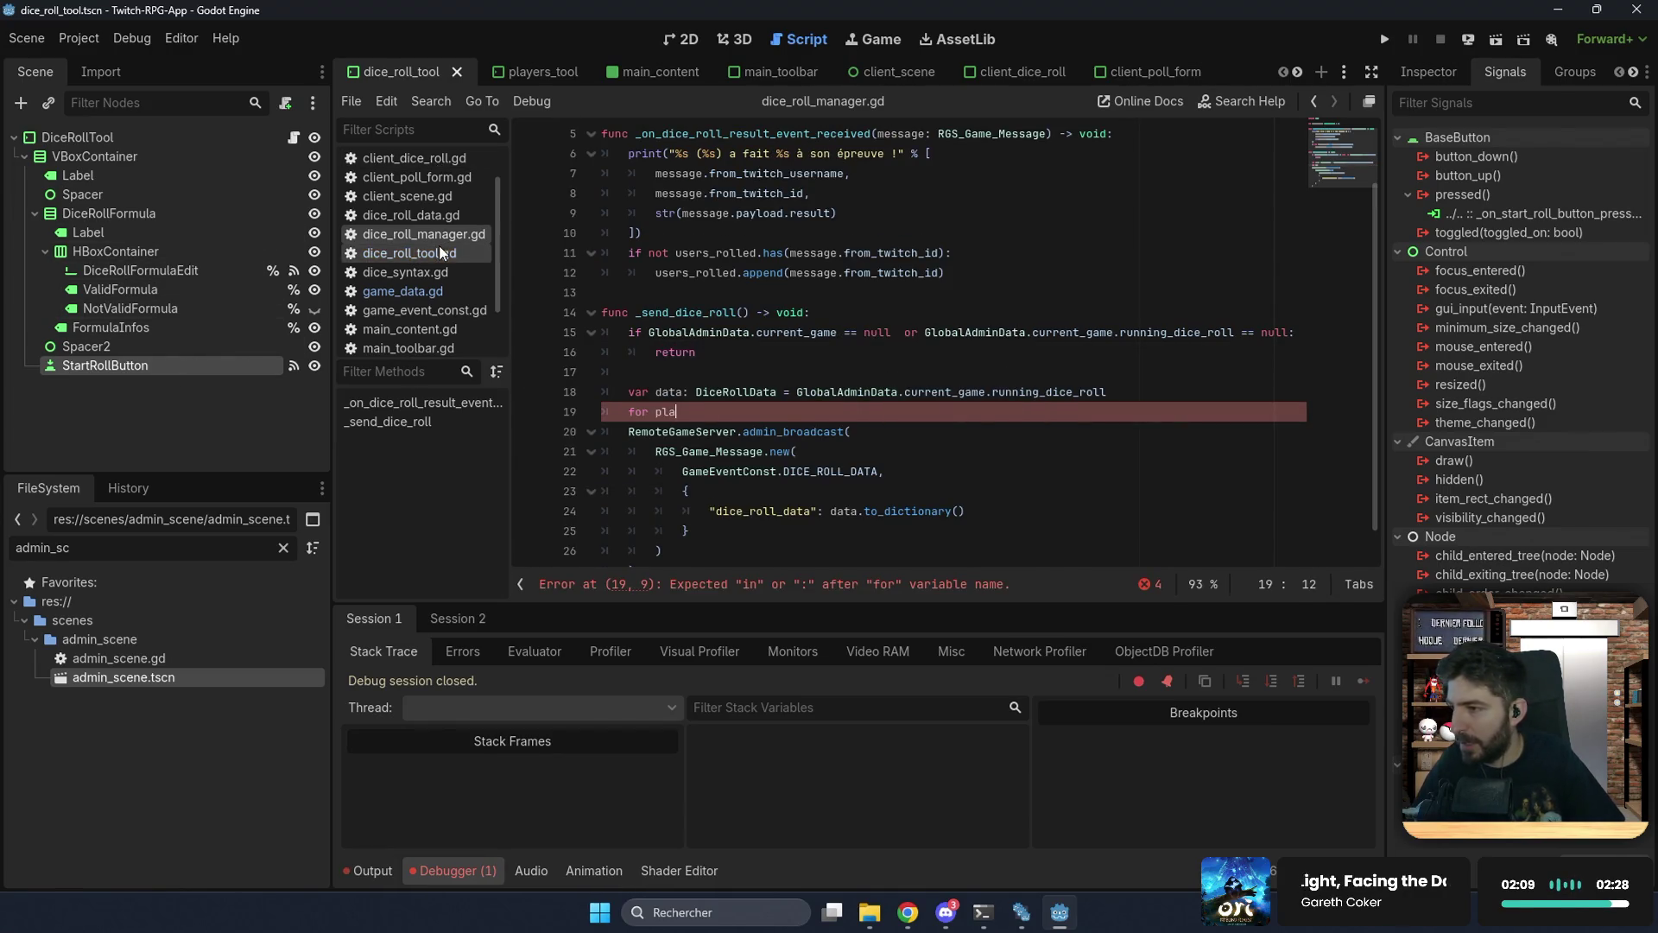
Step: Copy the _ready signal-connection block from poll_manager.gd and return below users_rolled in dice_roll_manager.gd
scroll(429, 256, "down", 3)
left_click(418, 323)
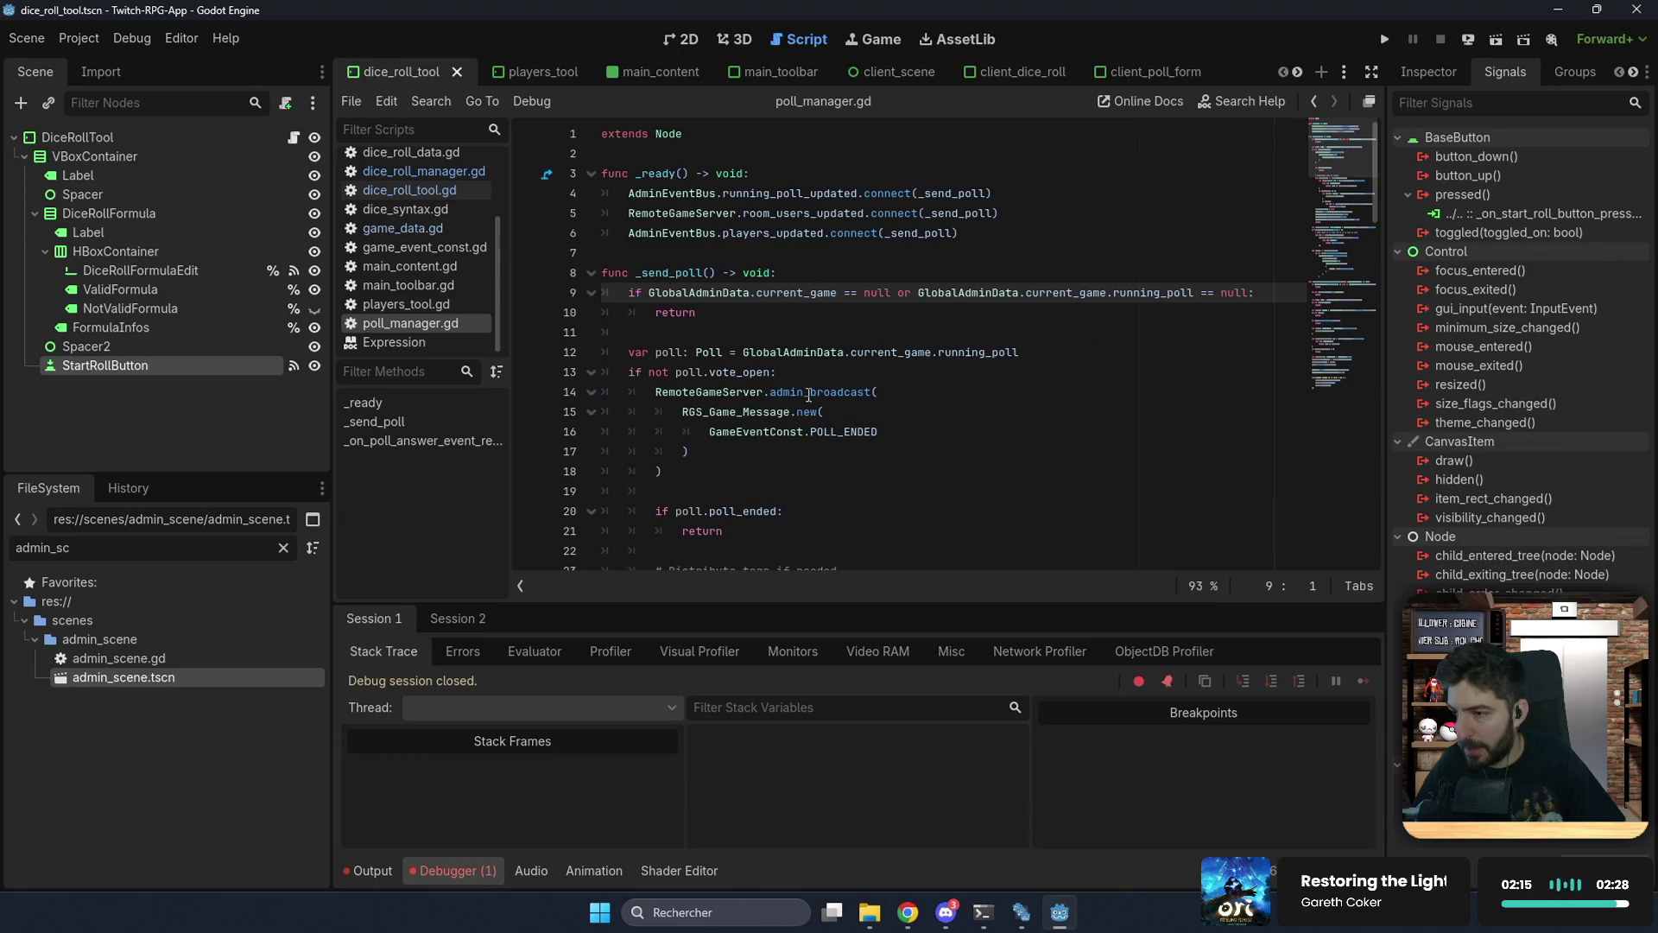
scroll(809, 396, "down", 2)
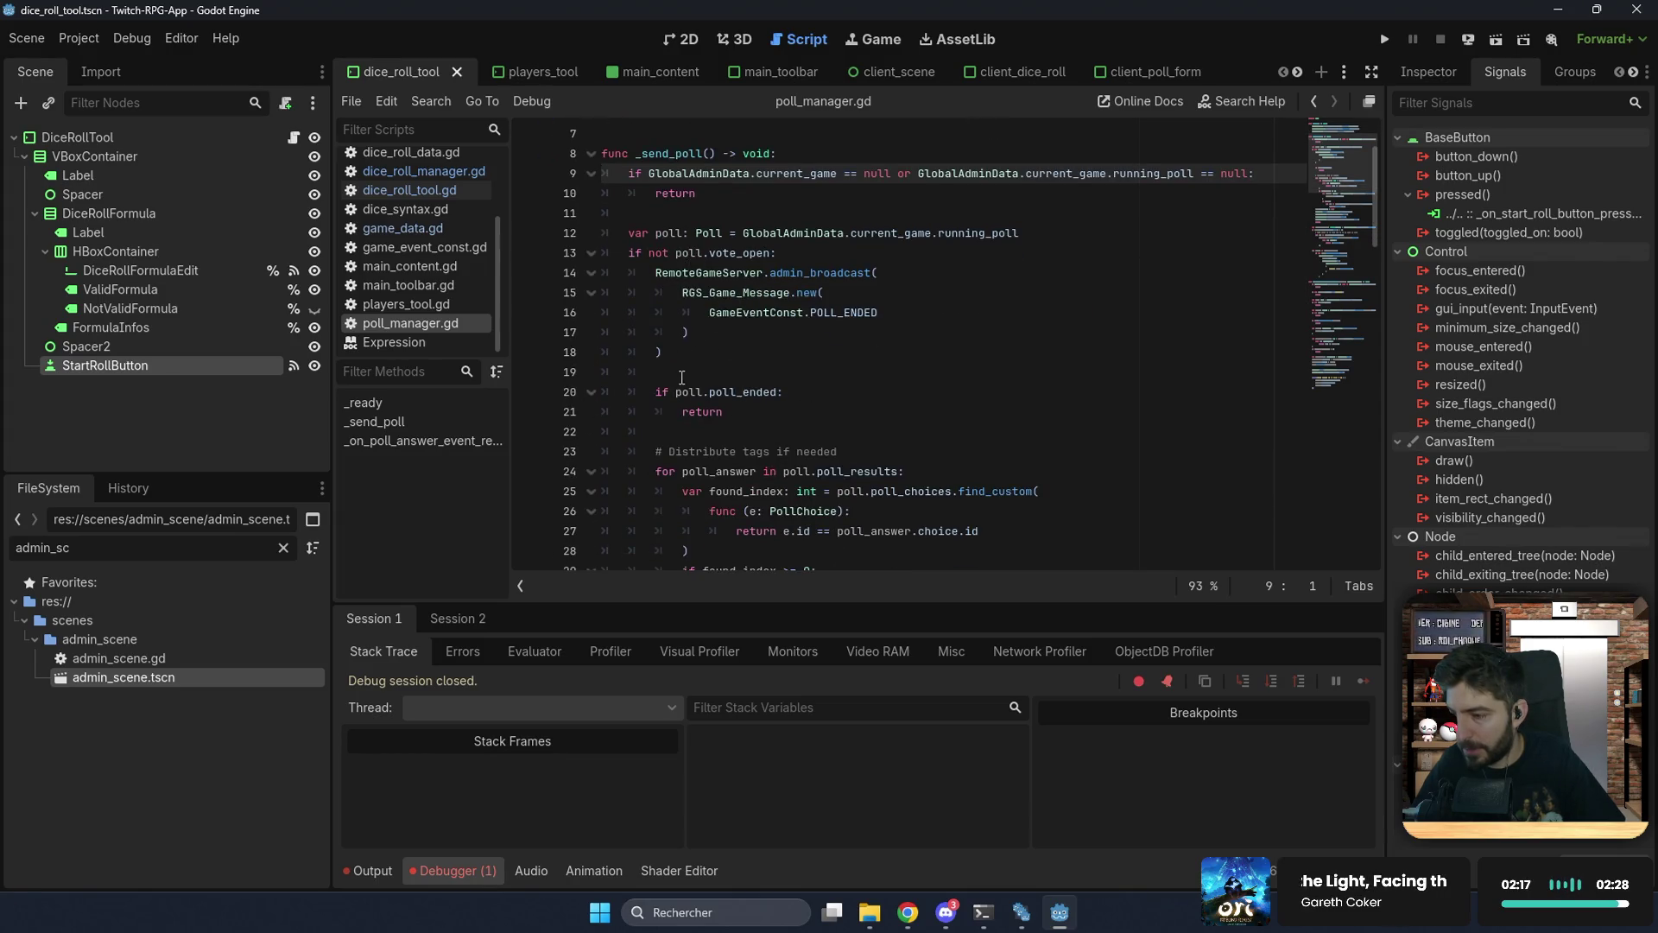
scroll(681, 377, "down", 3)
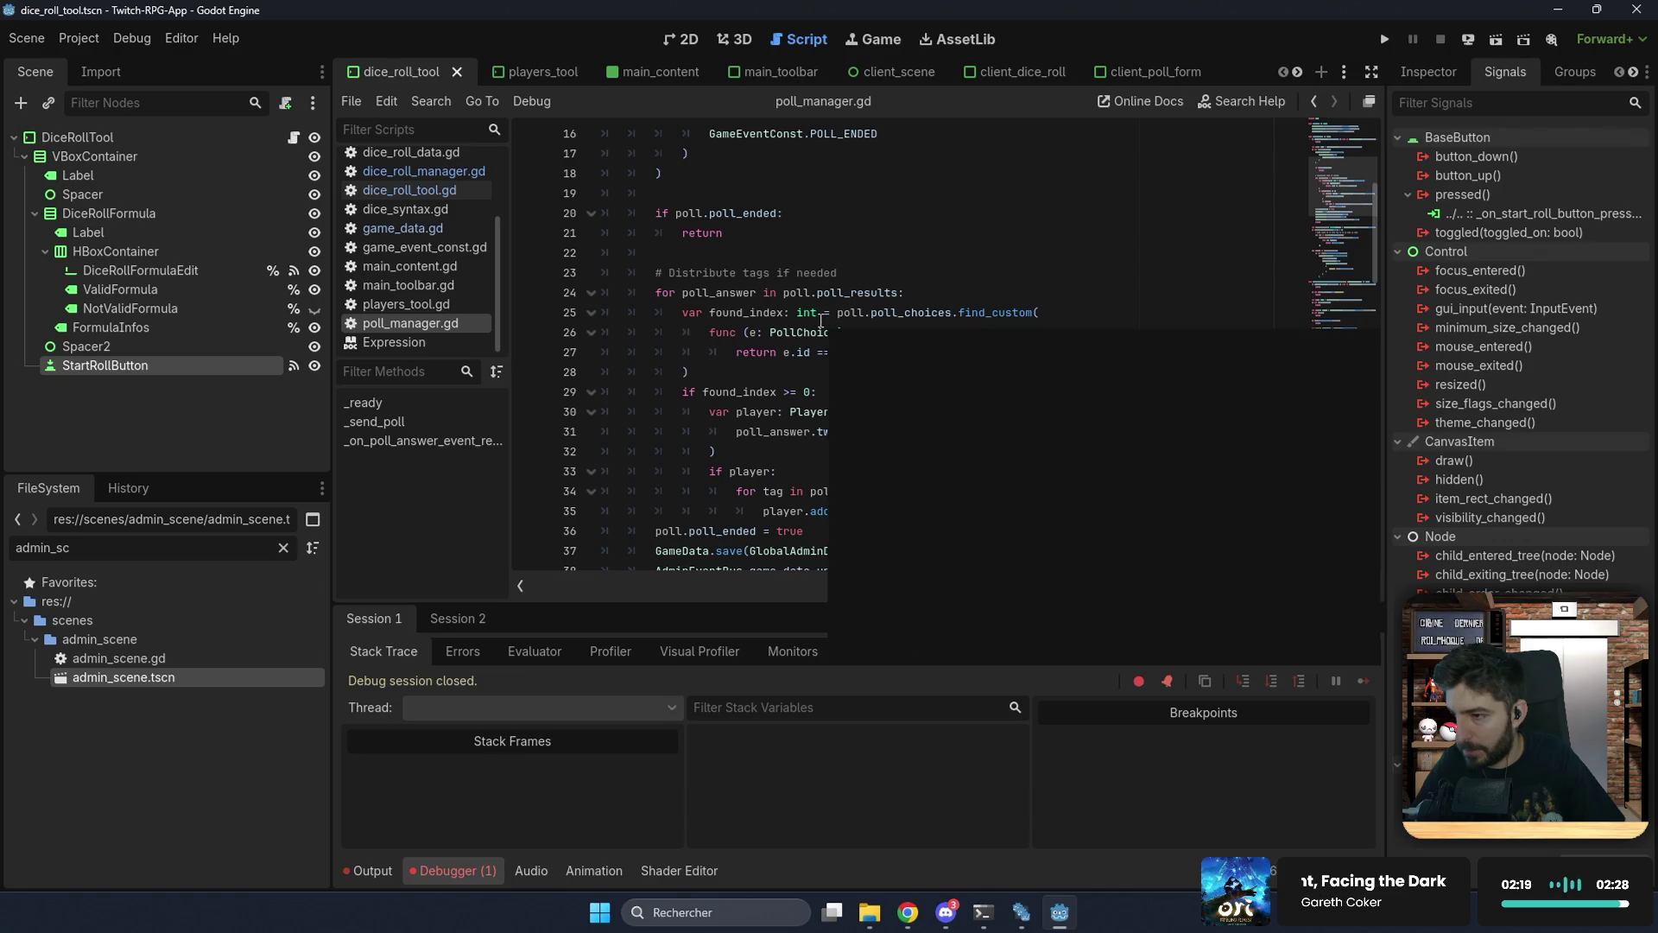
scroll(740, 290, "up", 5)
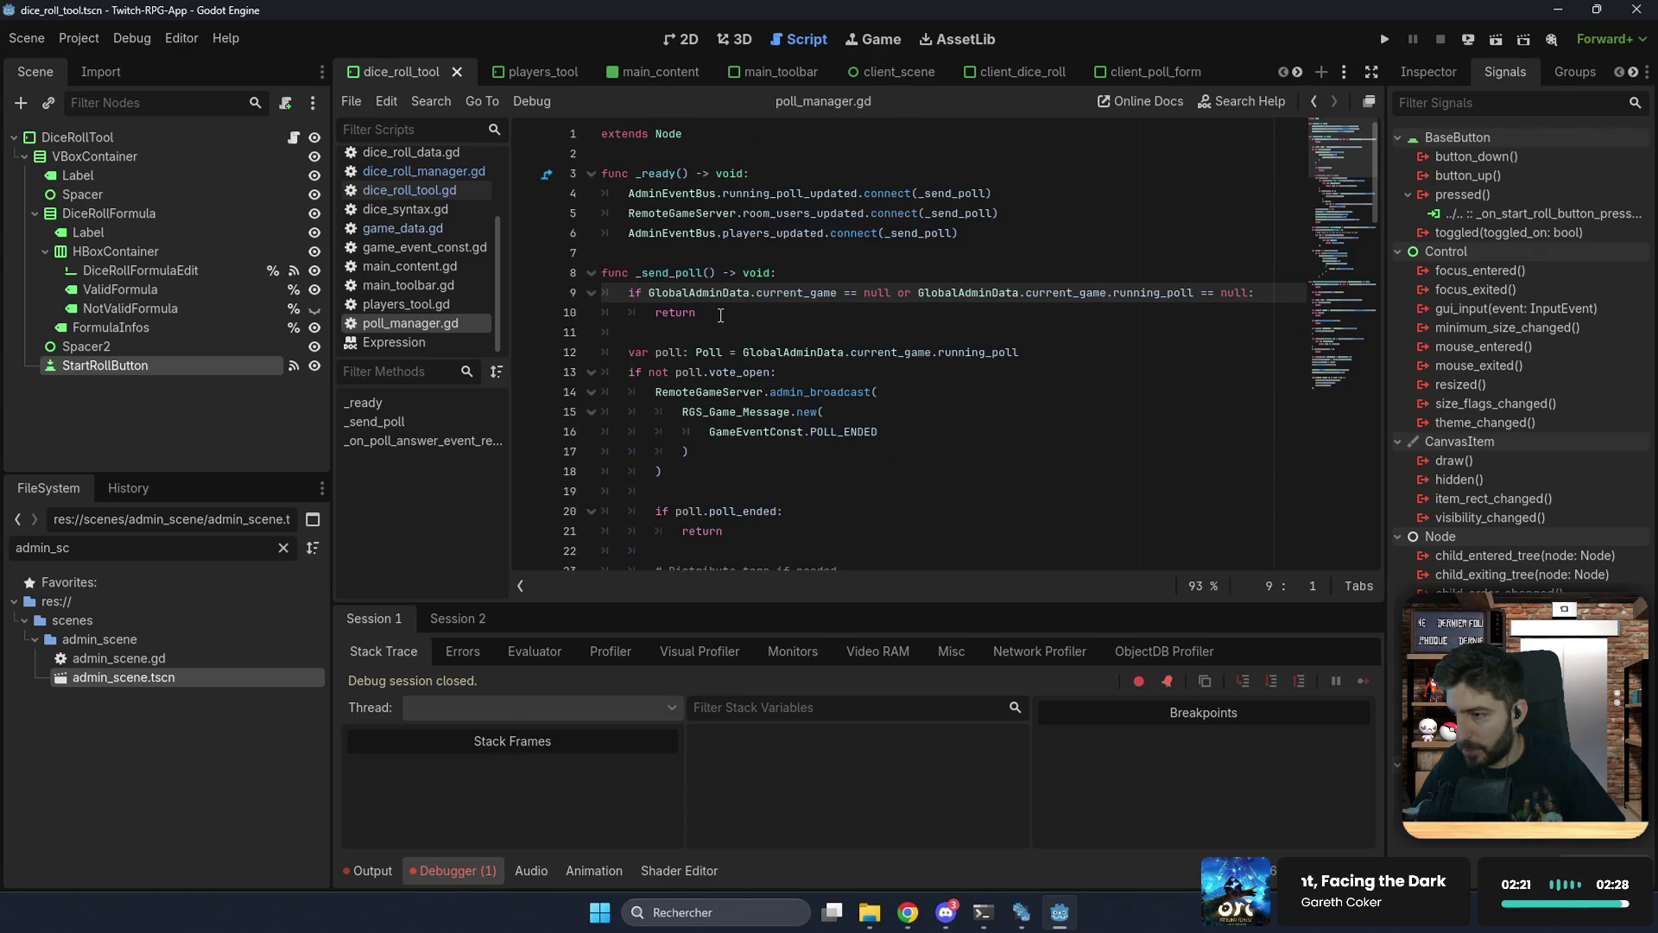
mouse_move(959, 234)
left_mouse_down()
mouse_move(717, 233)
mouse_move(602, 173)
left_mouse_up()
key("ctrl+c")
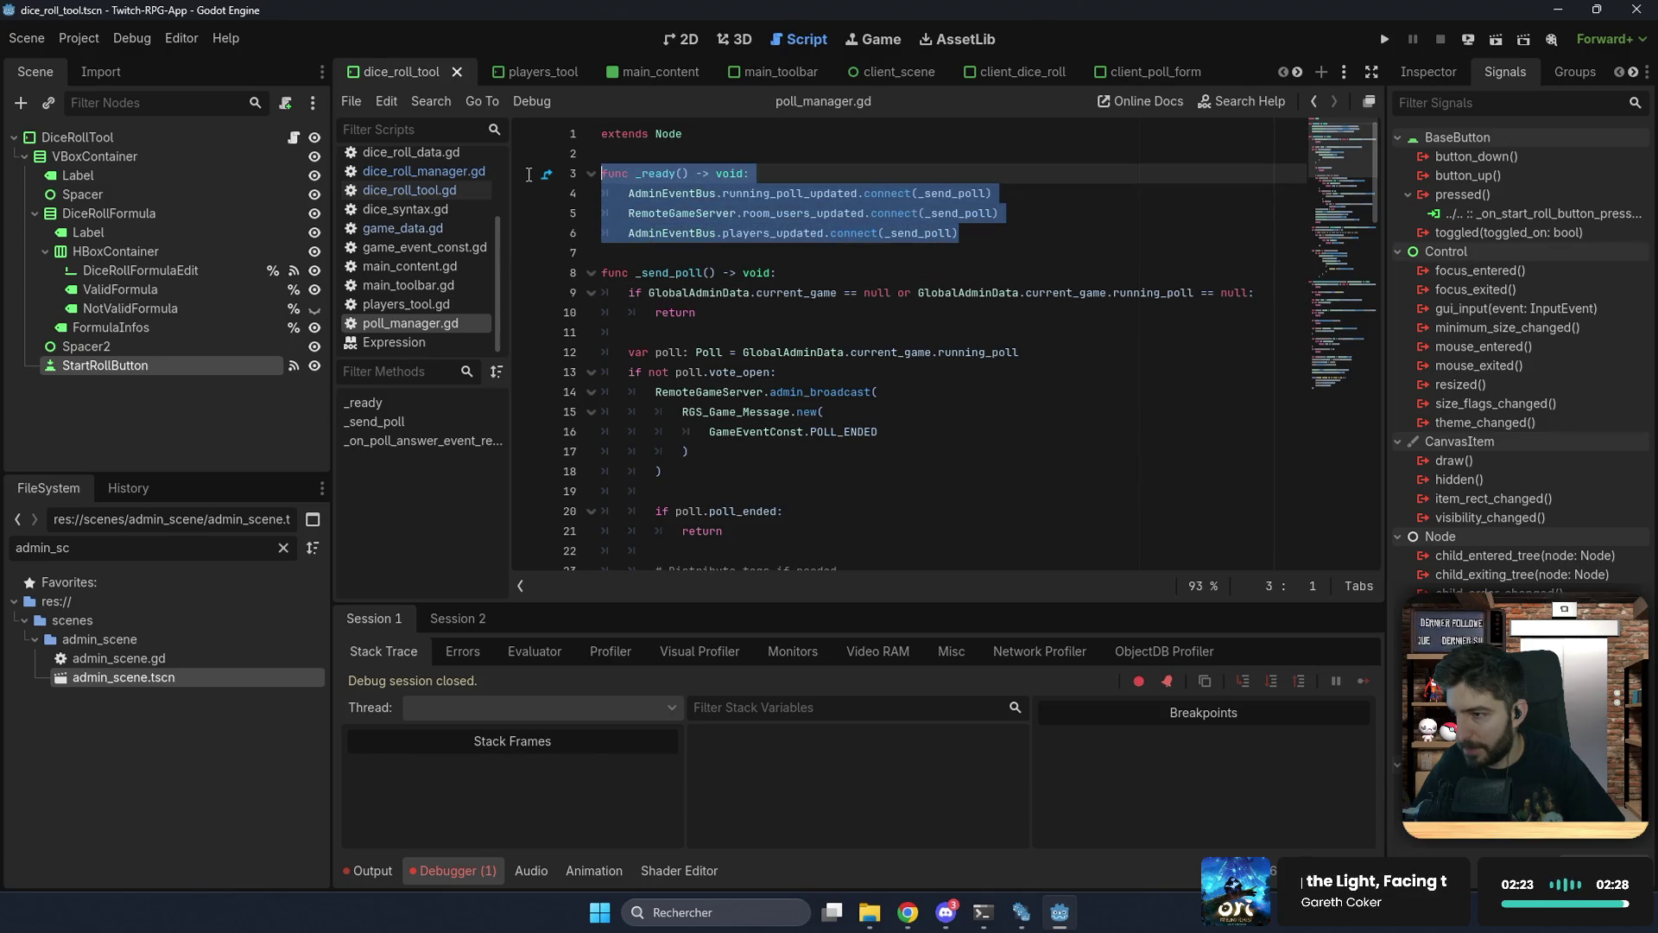
left_click(426, 175)
scroll(694, 277, "up", 2)
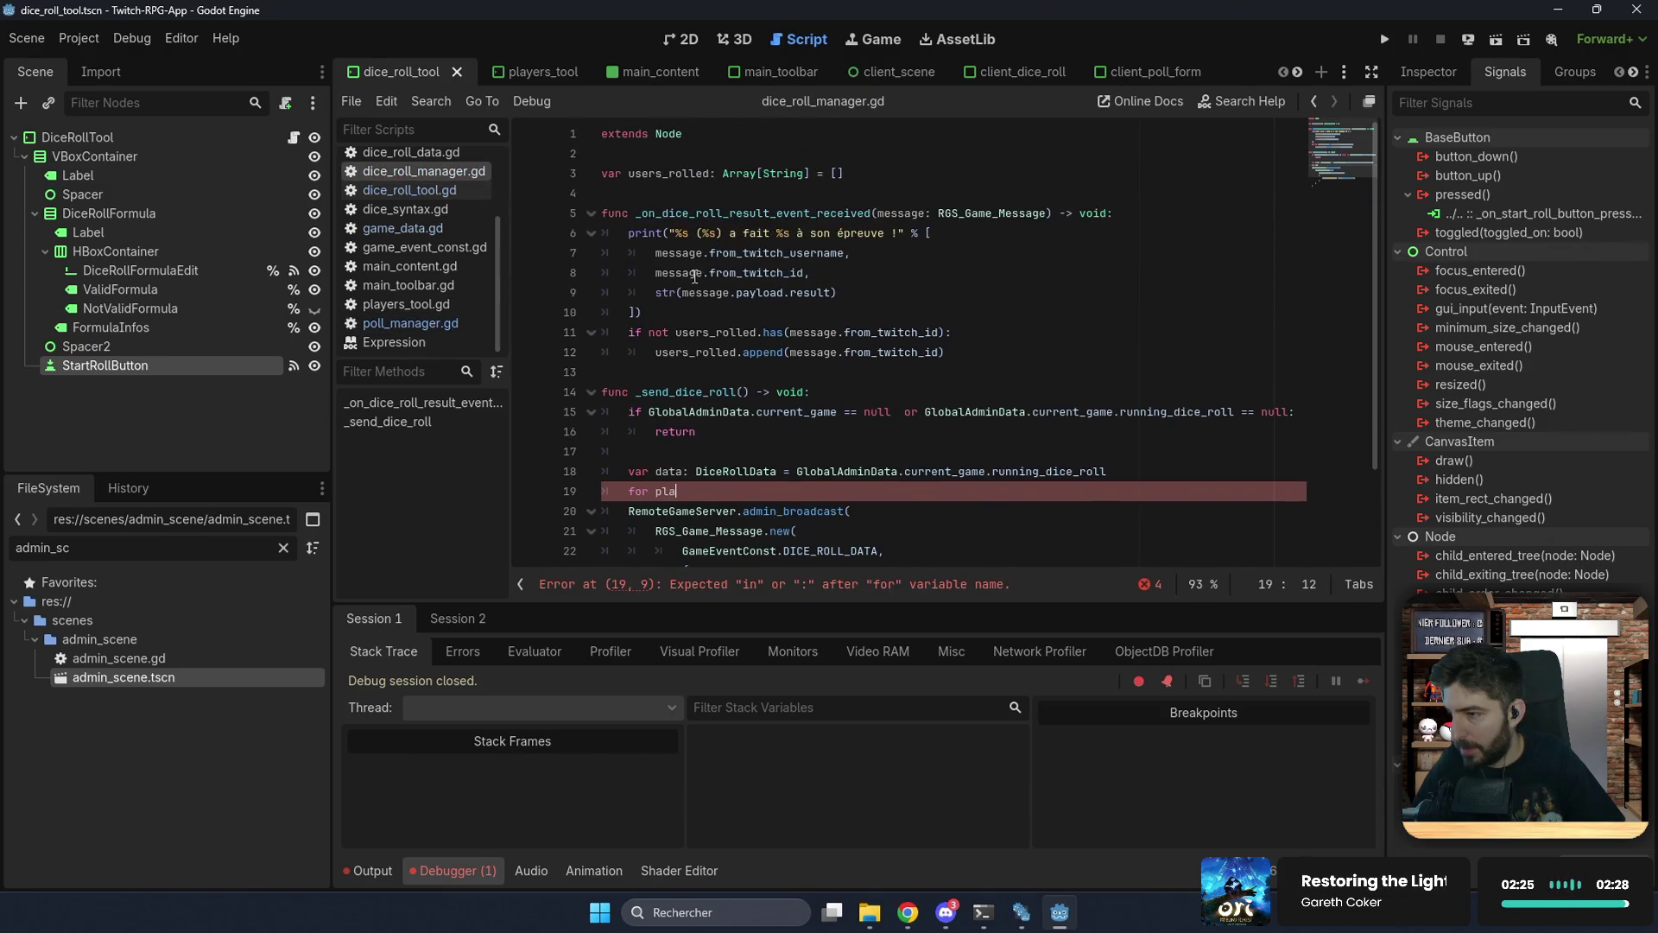
left_click(644, 192)
Step: Paste the _ready block and change its first signal to running_dice_roll_updated
key("Return")
key("ctrl+v")
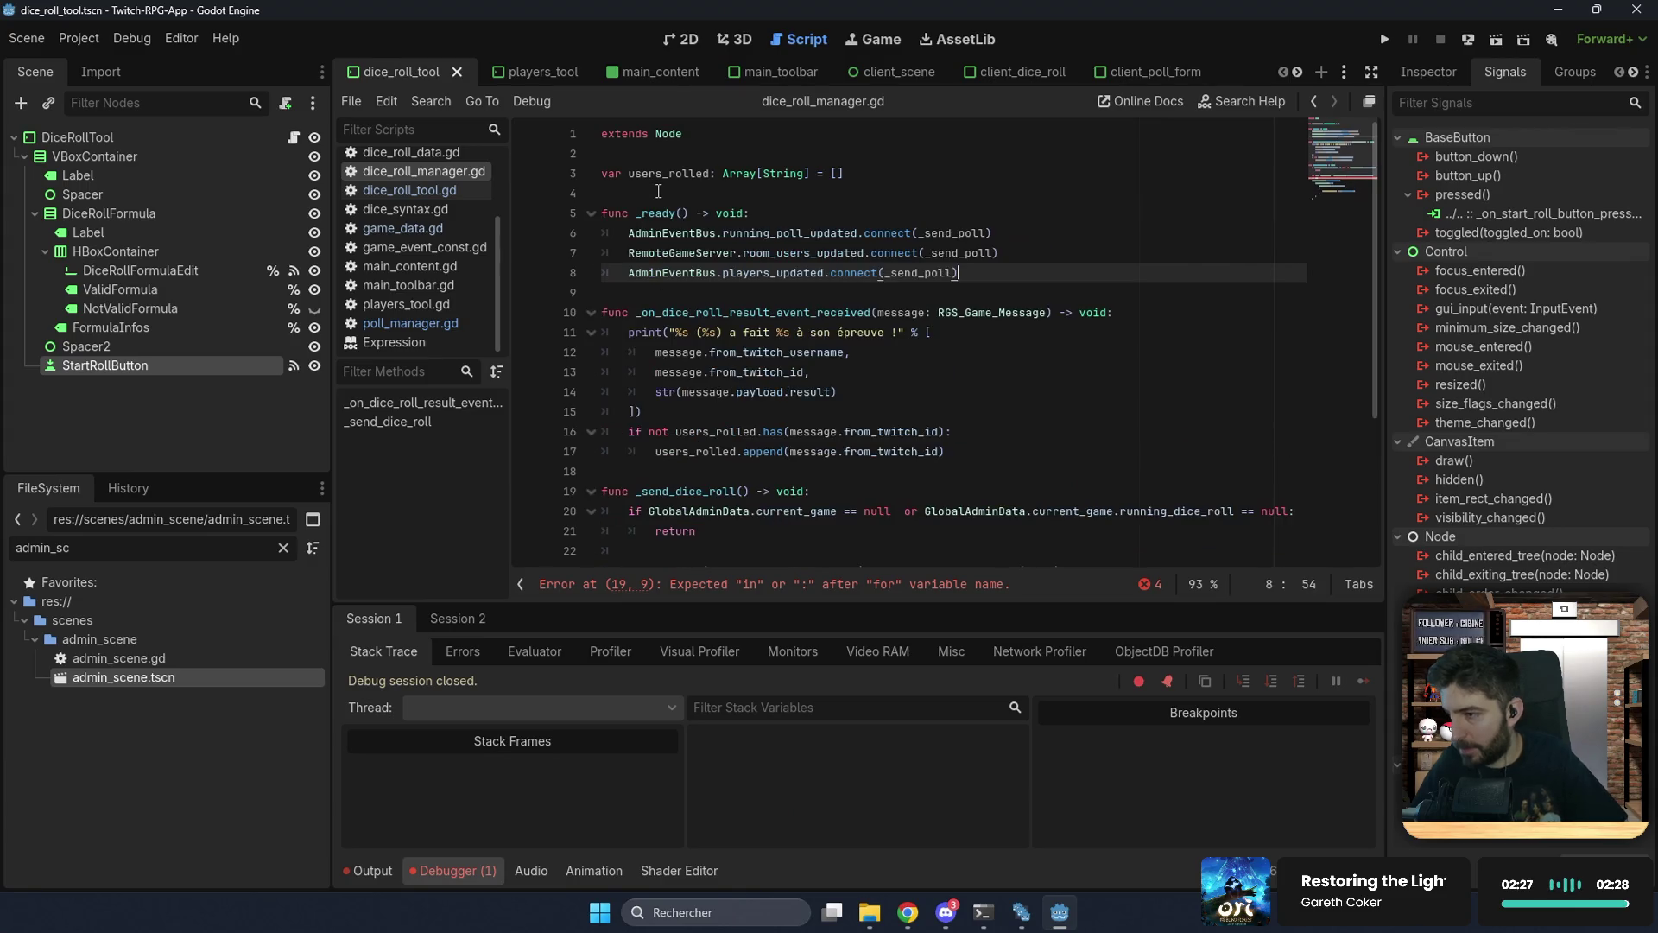
left_click_drag(776, 233, 864, 233)
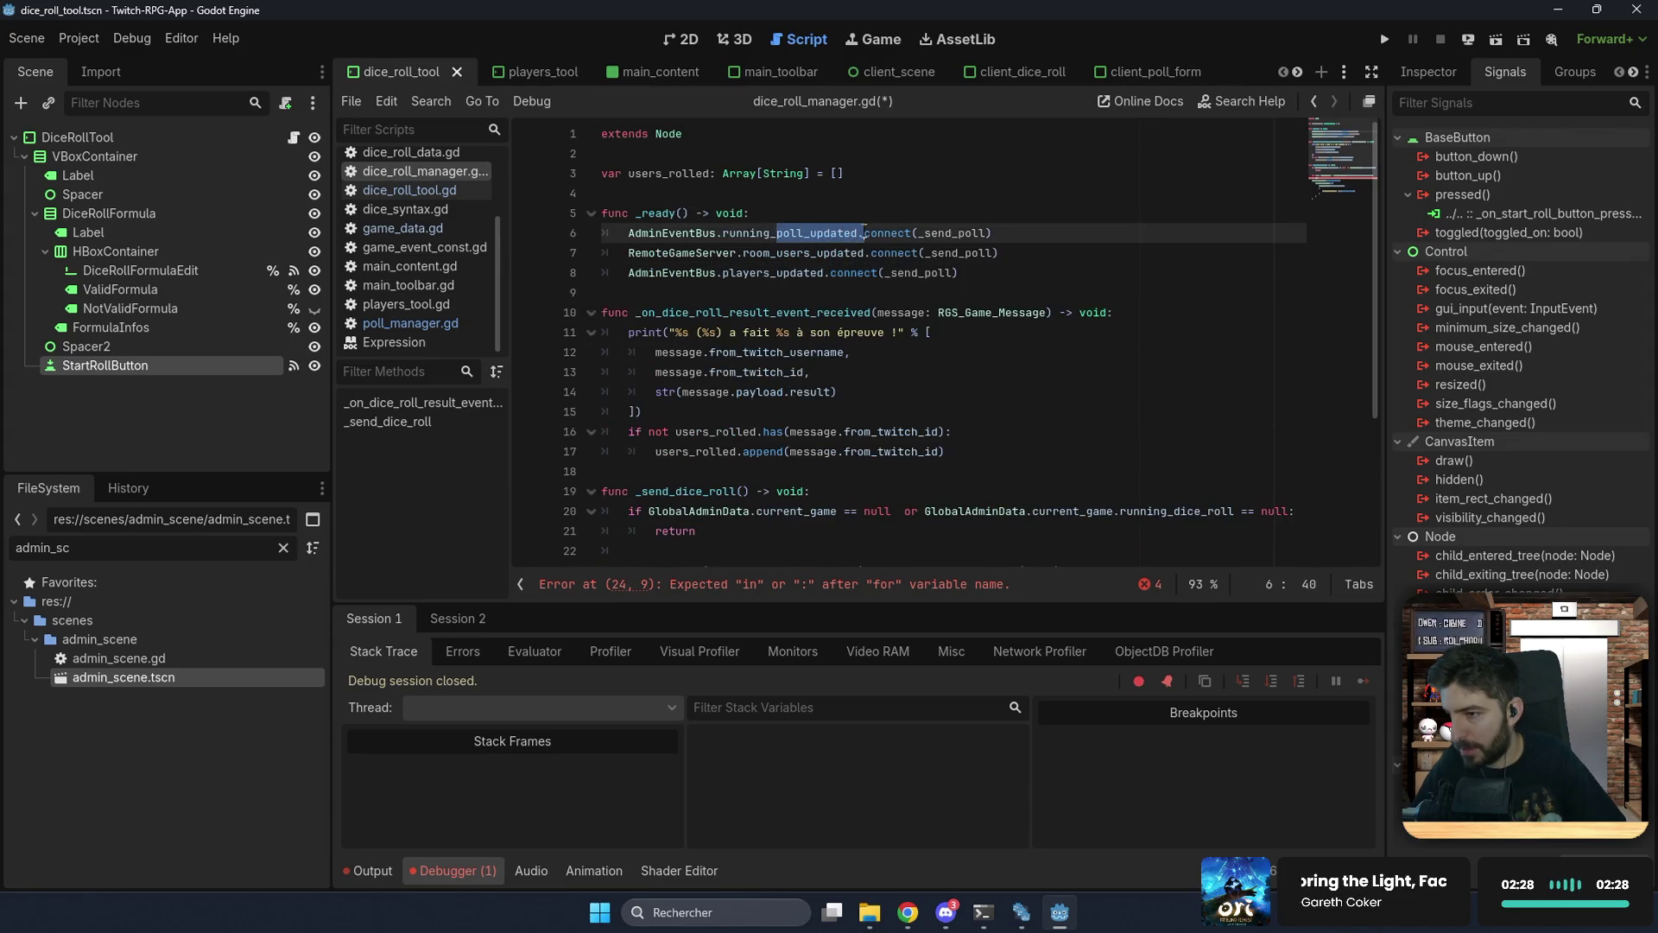
type("r")
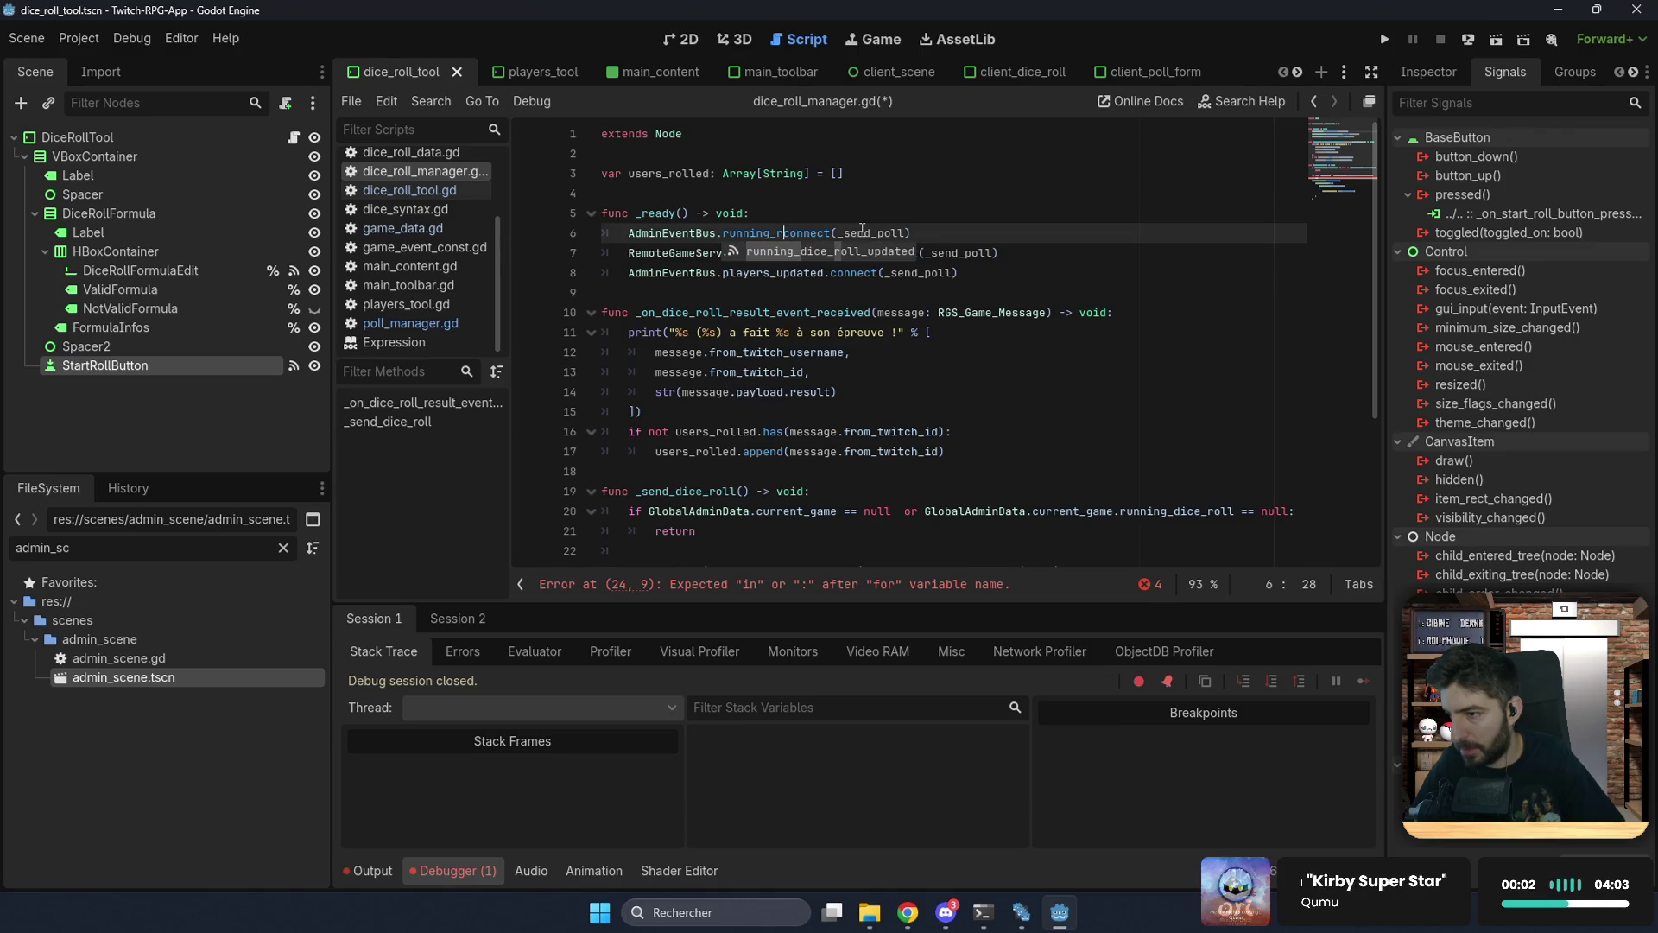
type("o")
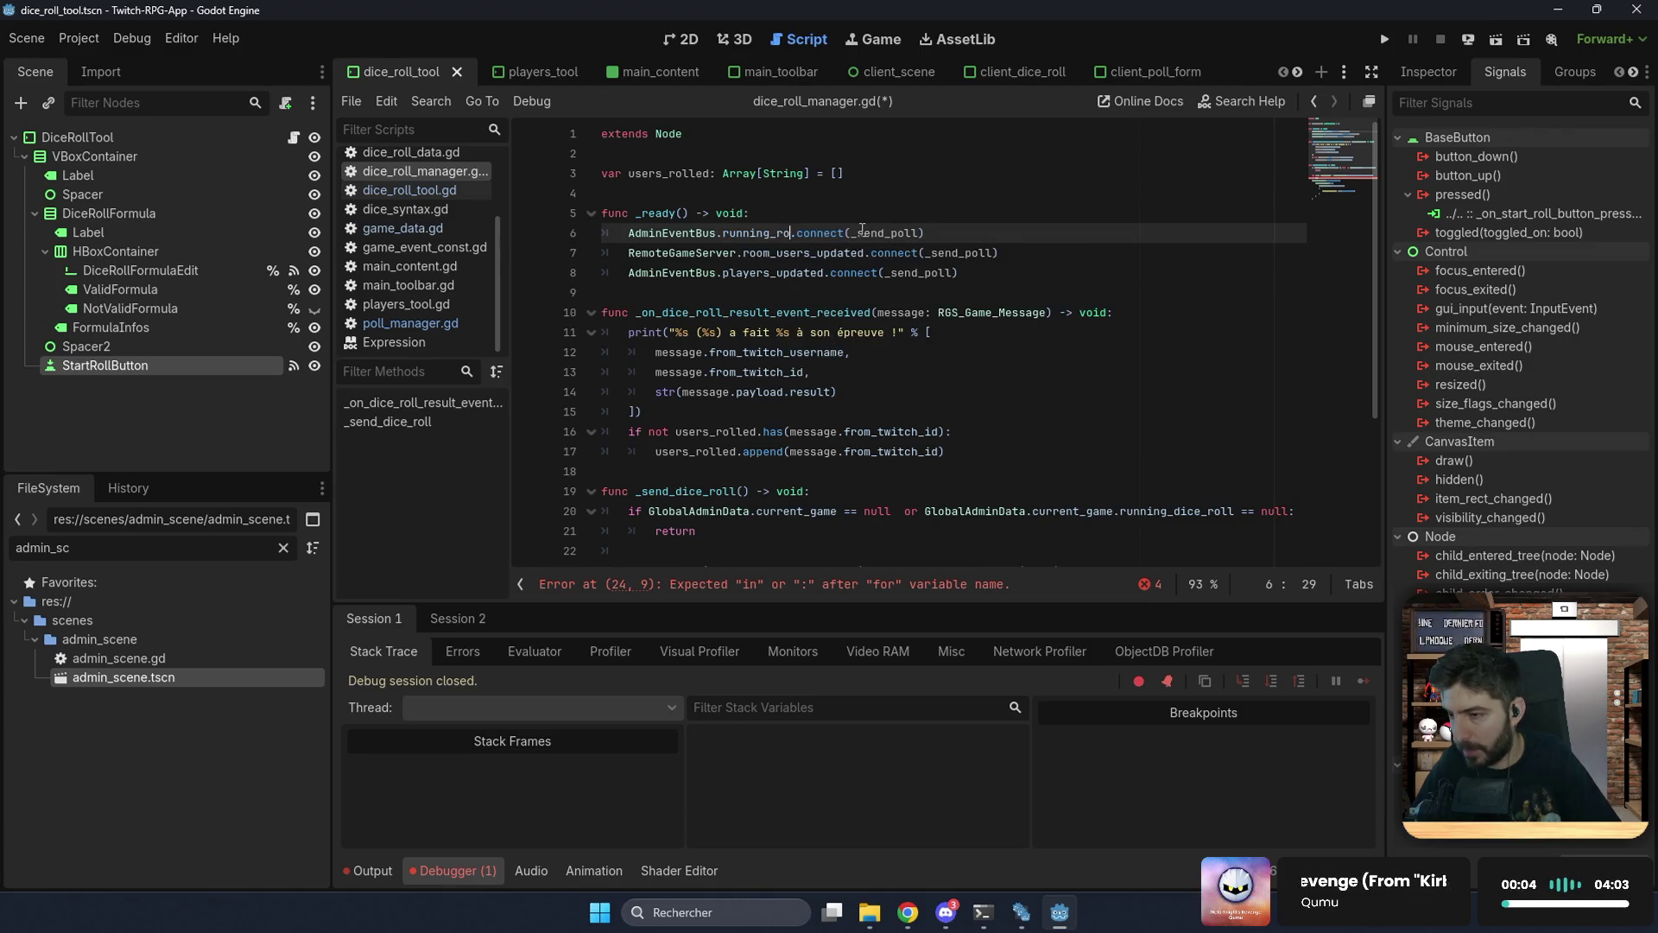
key("Return")
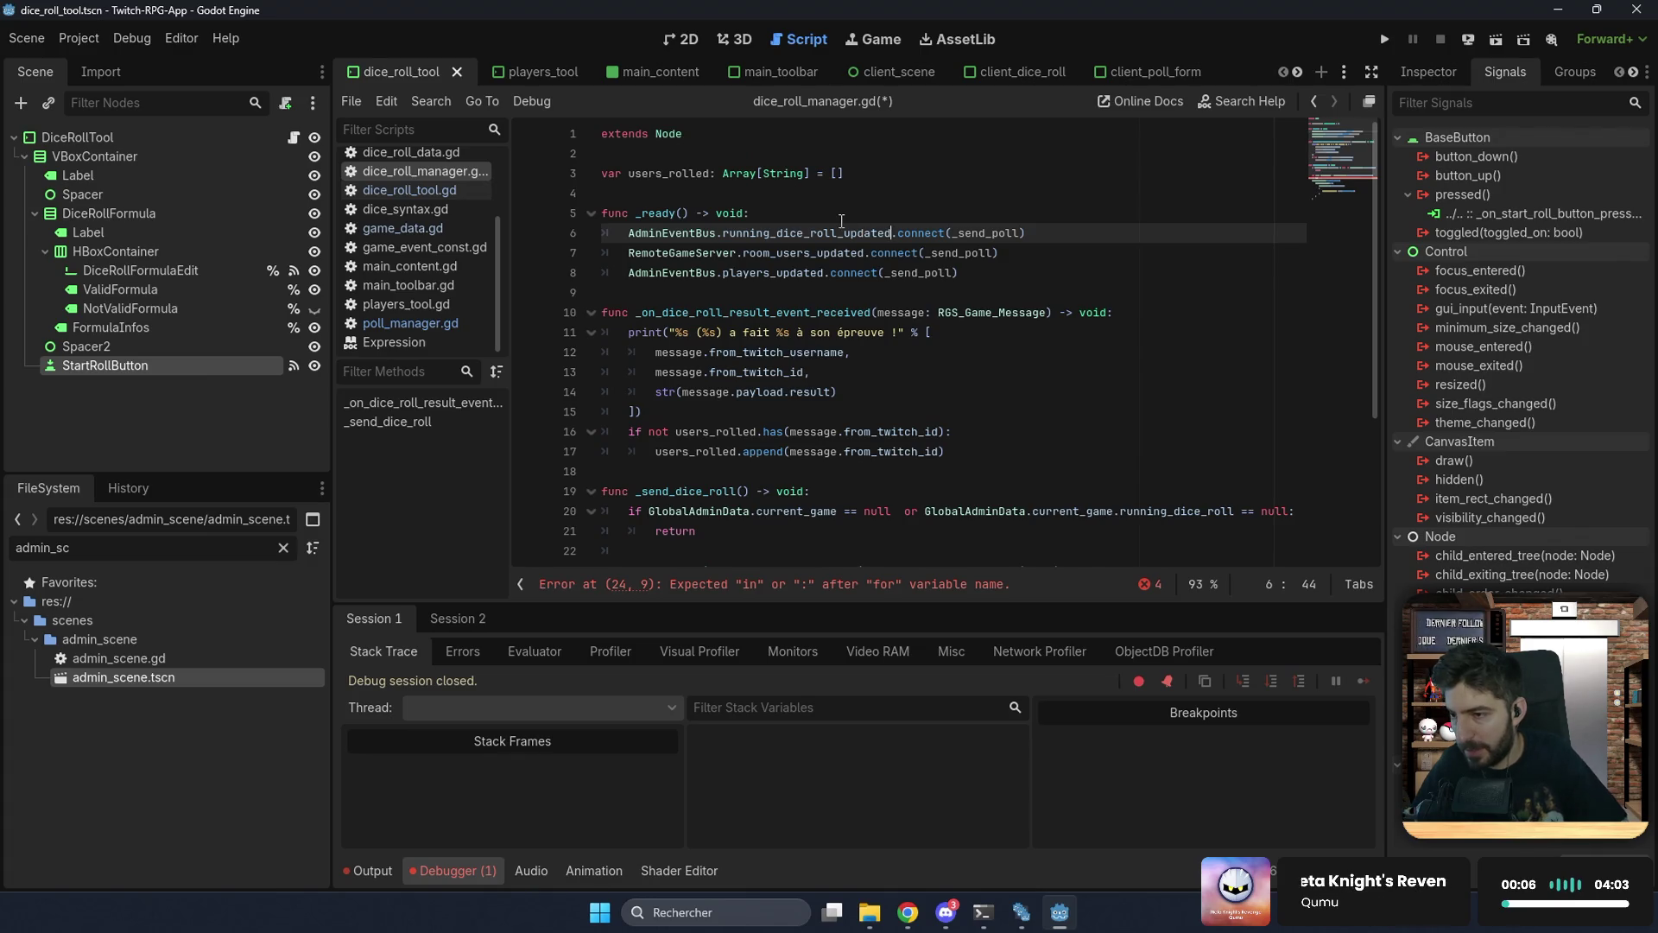
Step: Replace _send_poll with _send_dice_roll on all three connections and save the script
scroll(777, 367, "down", 2)
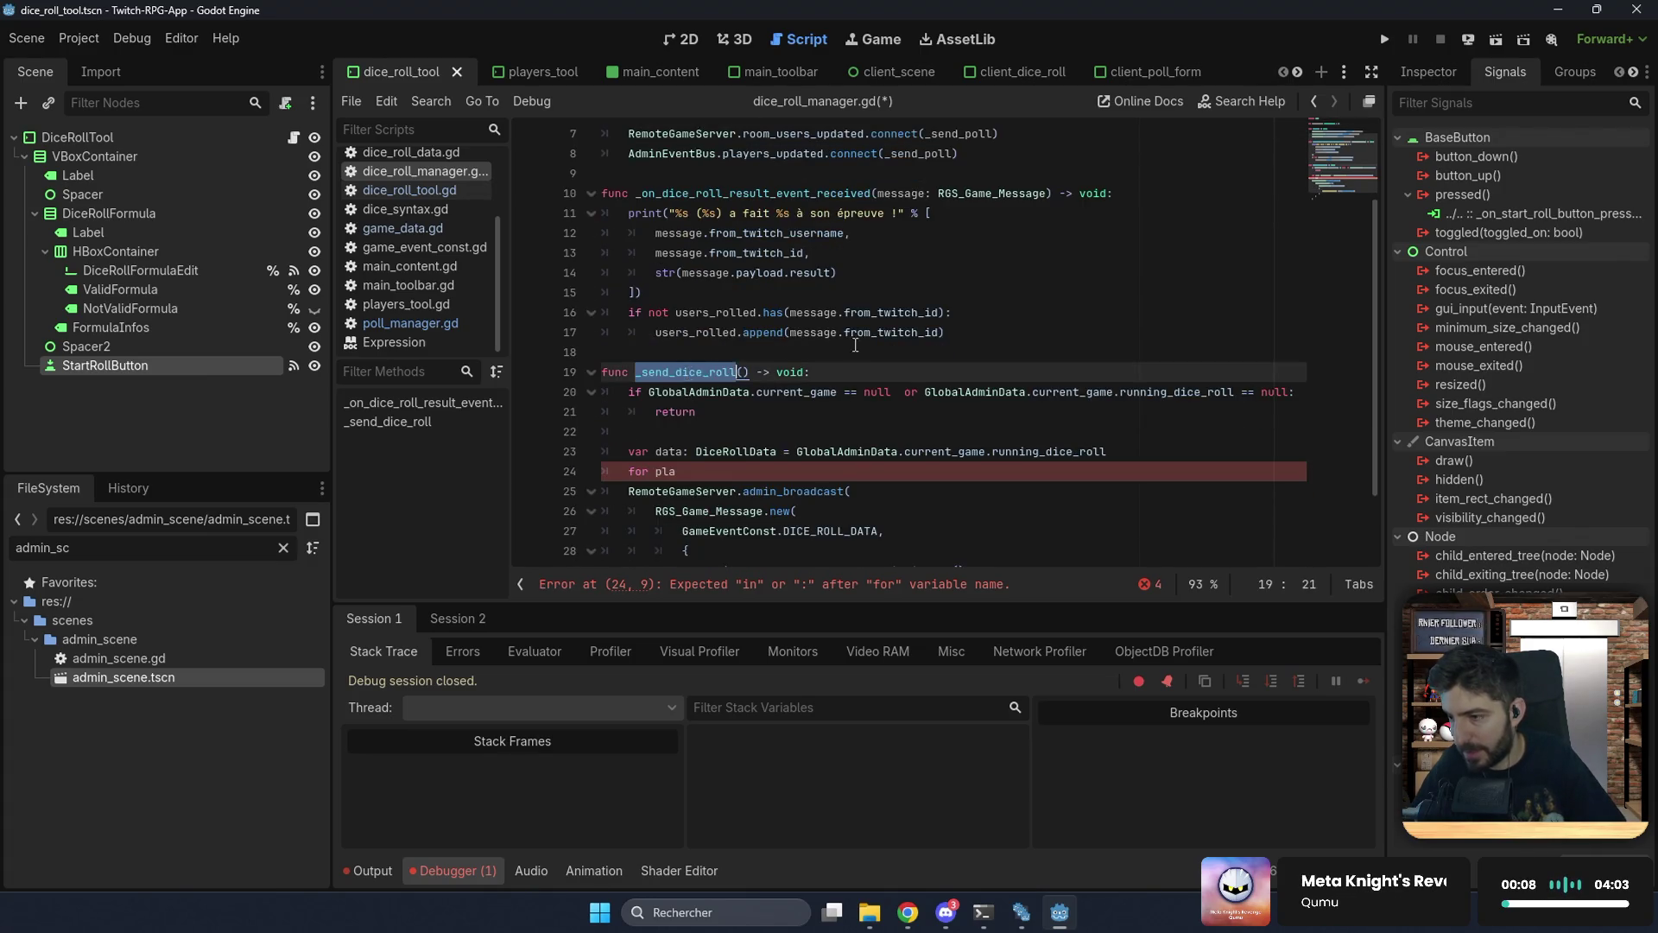
scroll(687, 373, "up", 2)
triple_click(965, 235)
double_click(989, 233)
type("_send_dice_roll")
double_click(960, 253)
type("_send_dice_roll")
double_click(931, 273)
type("_send_dice_roll")
key("ctrl+s")
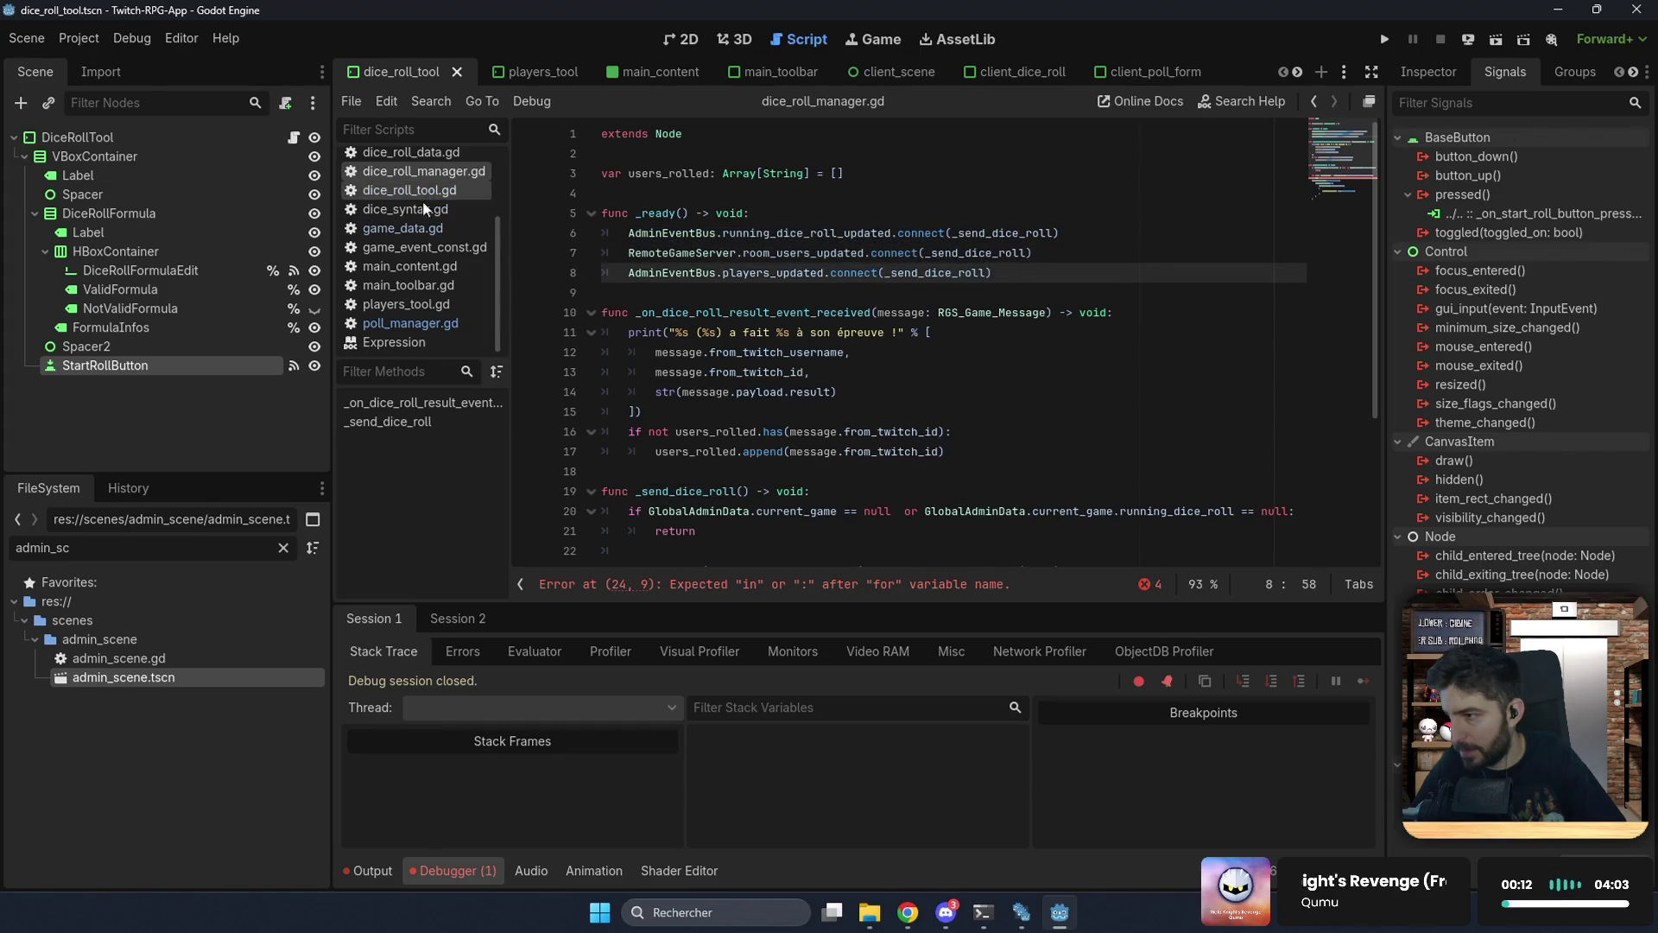
Step: In poll_manager.gd, select and copy lines 43–54 with the players_to_send filter and per-player sending loop
left_click(412, 325)
scroll(741, 385, "down", 6)
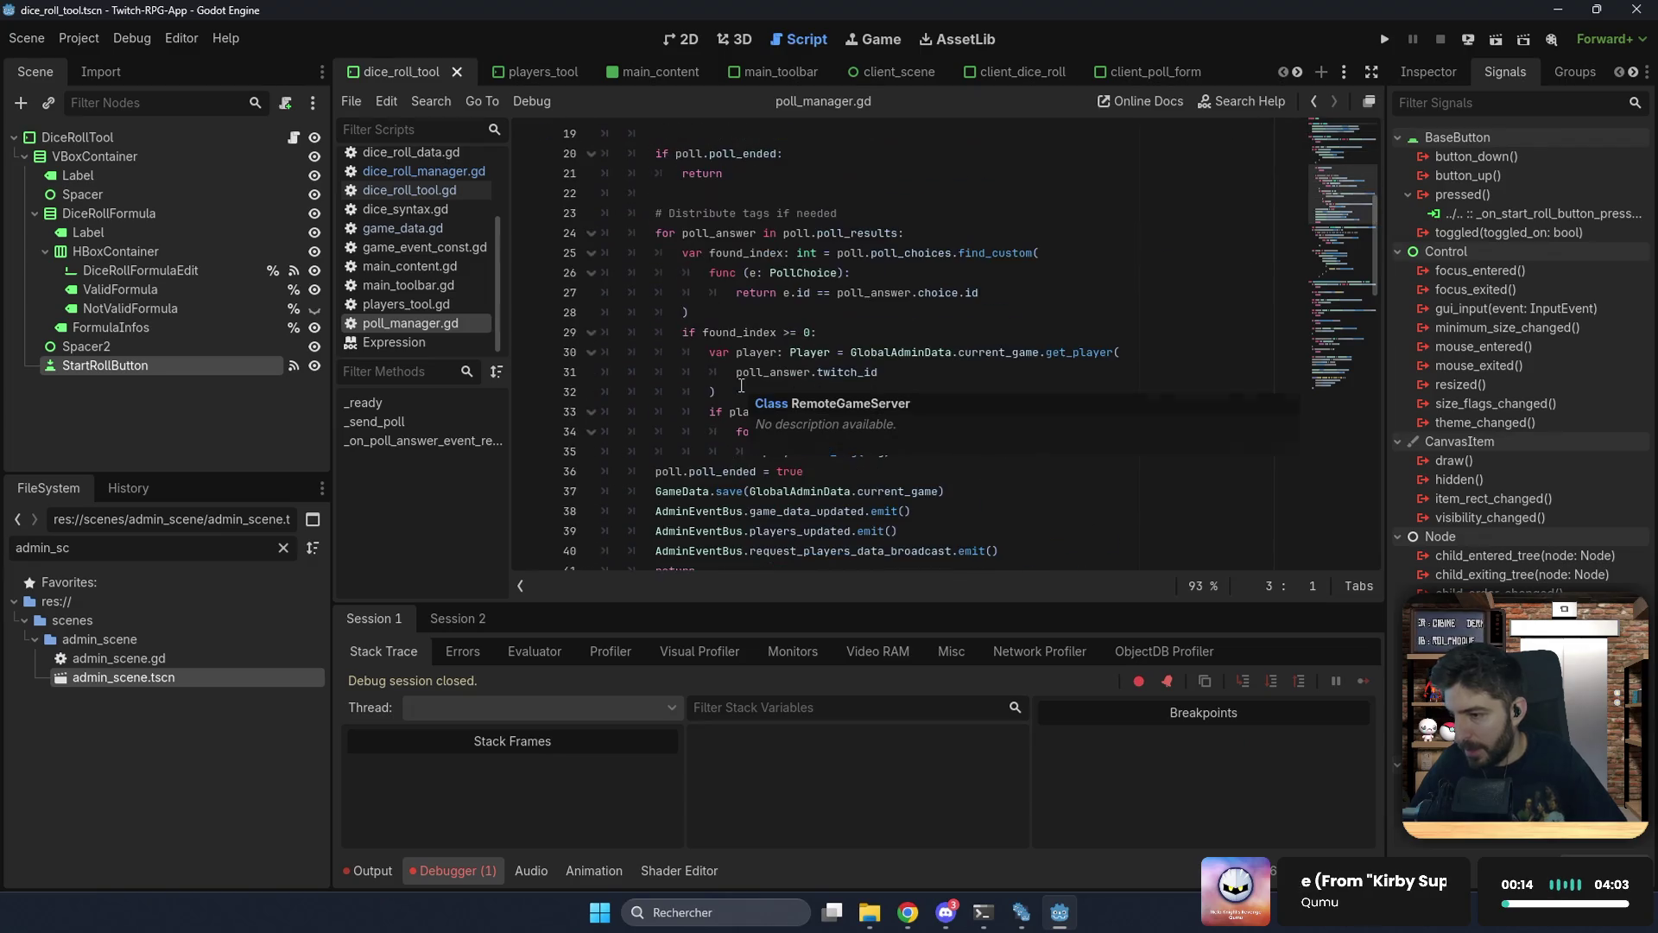
left_click(728, 393)
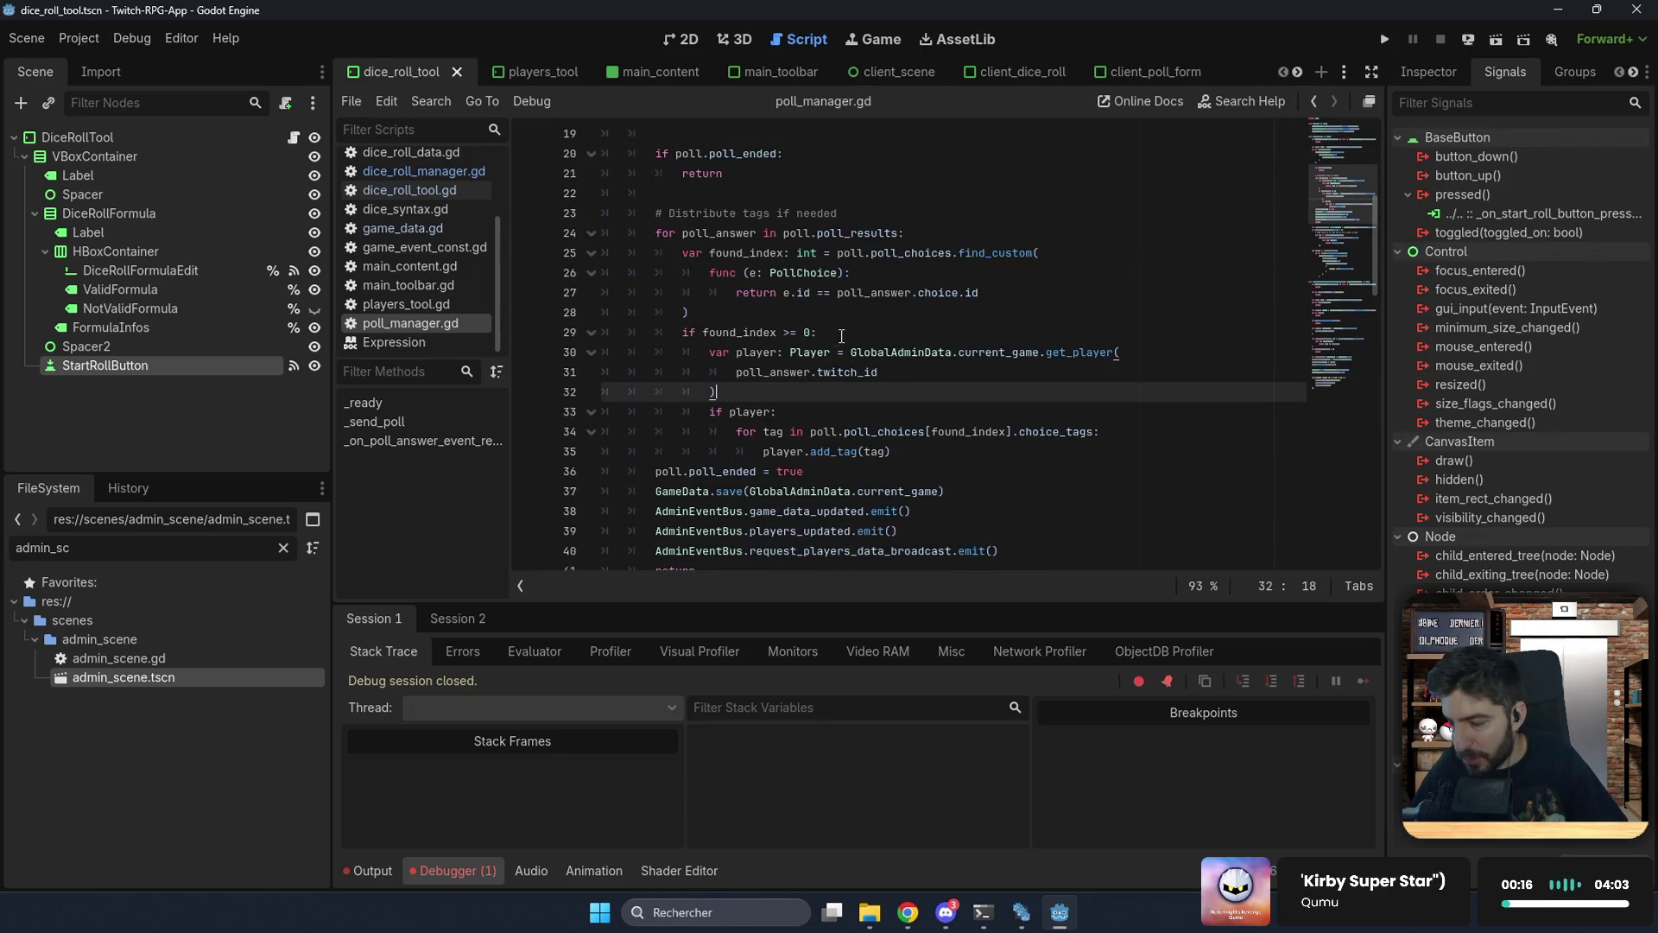
scroll(869, 426, "down", 1)
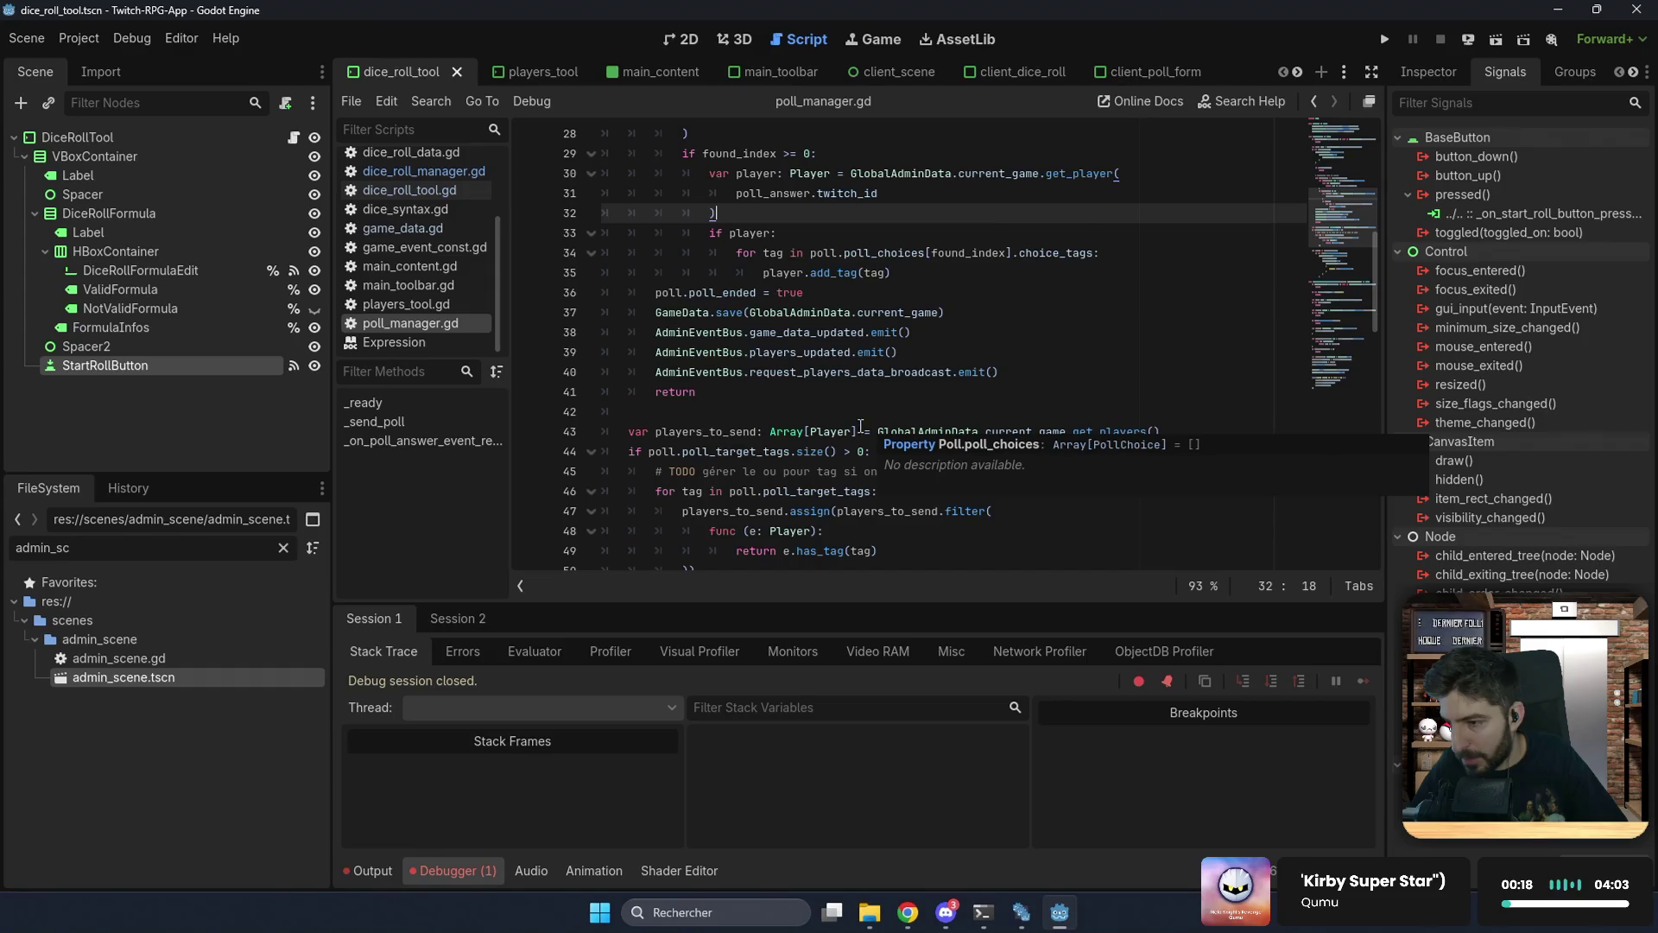
left_click(682, 425)
mouse_move(626, 429)
left_mouse_down()
mouse_move(665, 561)
mouse_move(682, 413)
mouse_move(864, 374)
mouse_move(942, 387)
left_mouse_up()
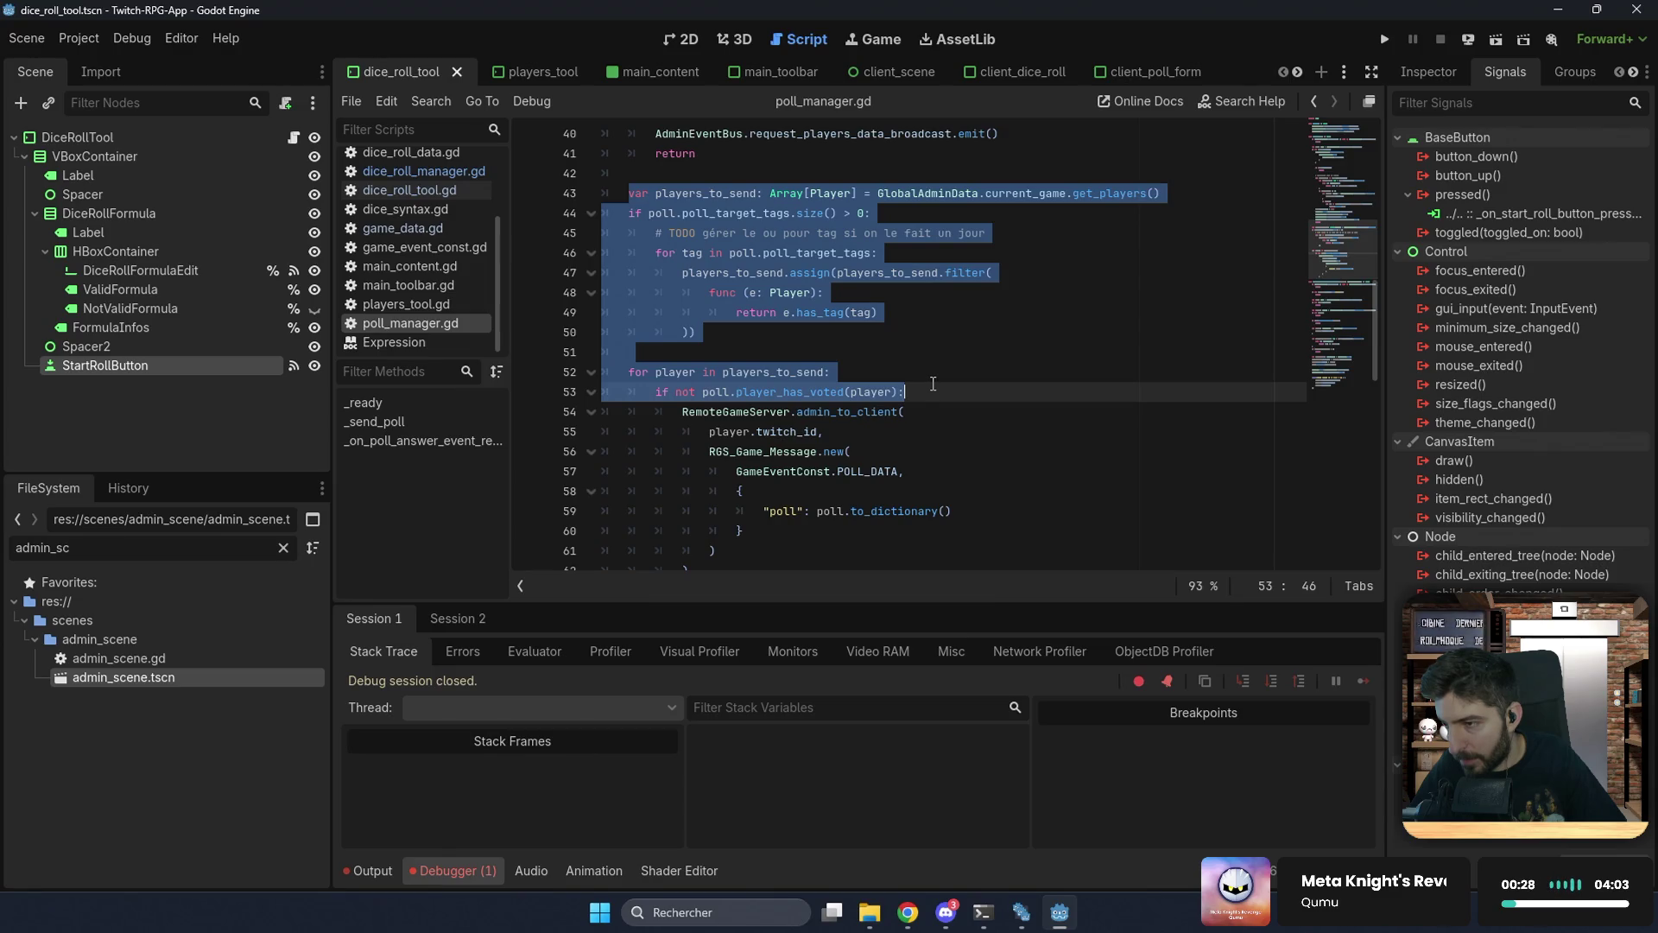
left_click(916, 361)
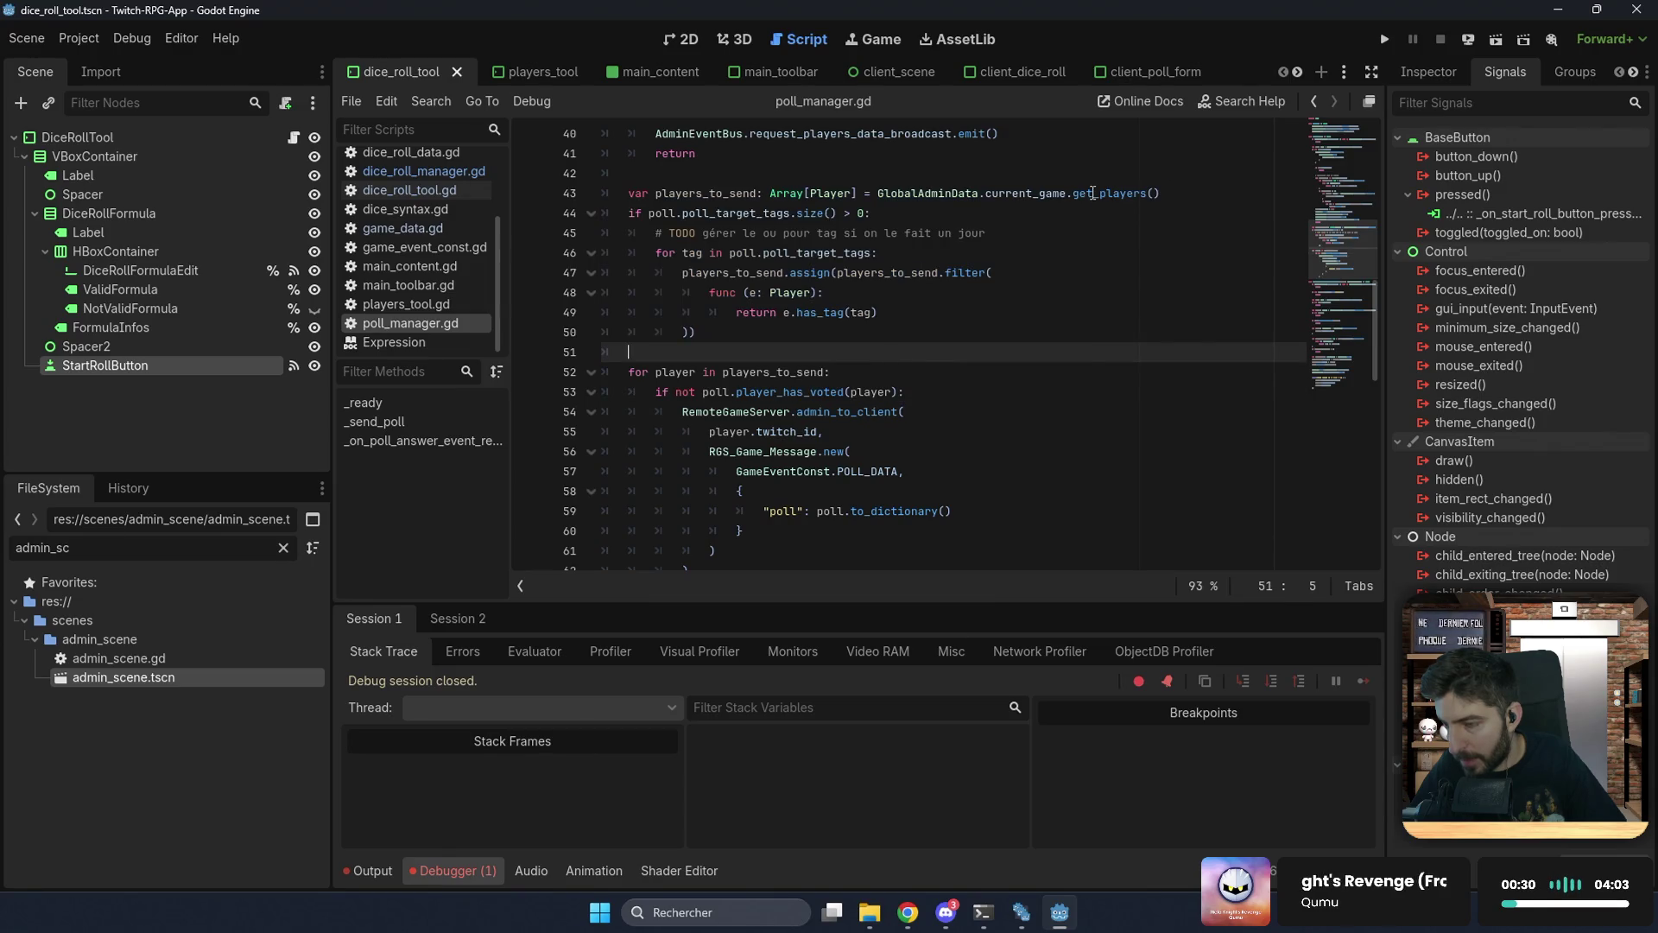
left_click(926, 390)
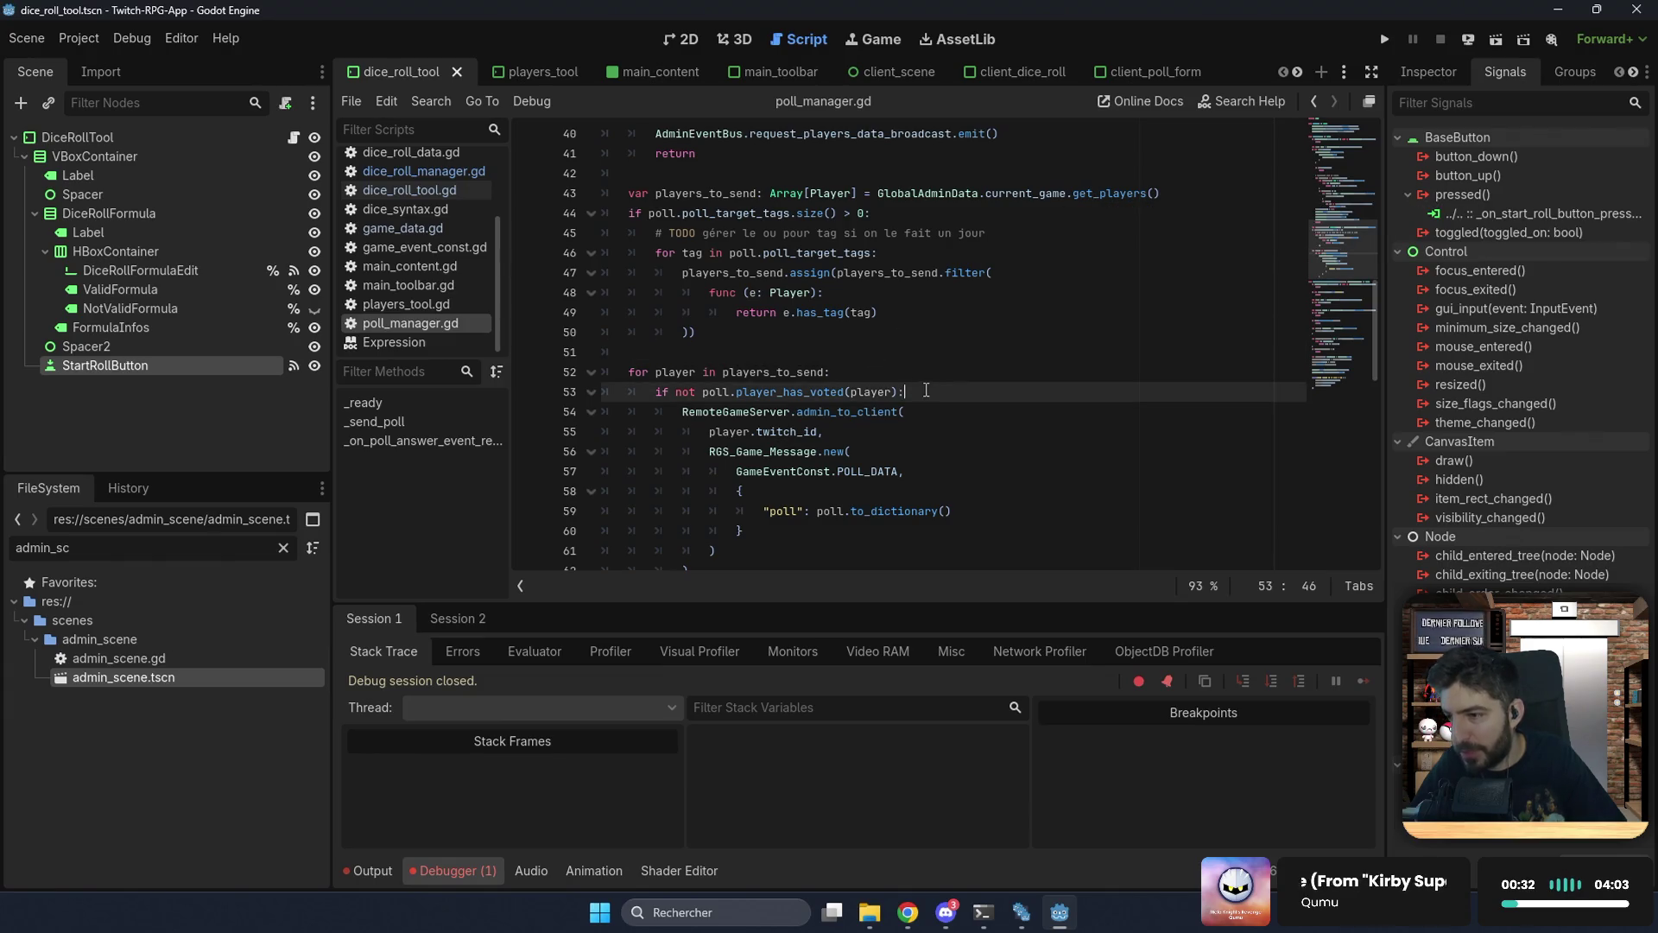
key("shift+Up")
key("shift+Up")
key("shift+Up")
key("shift+Home")
key("ctrl+c")
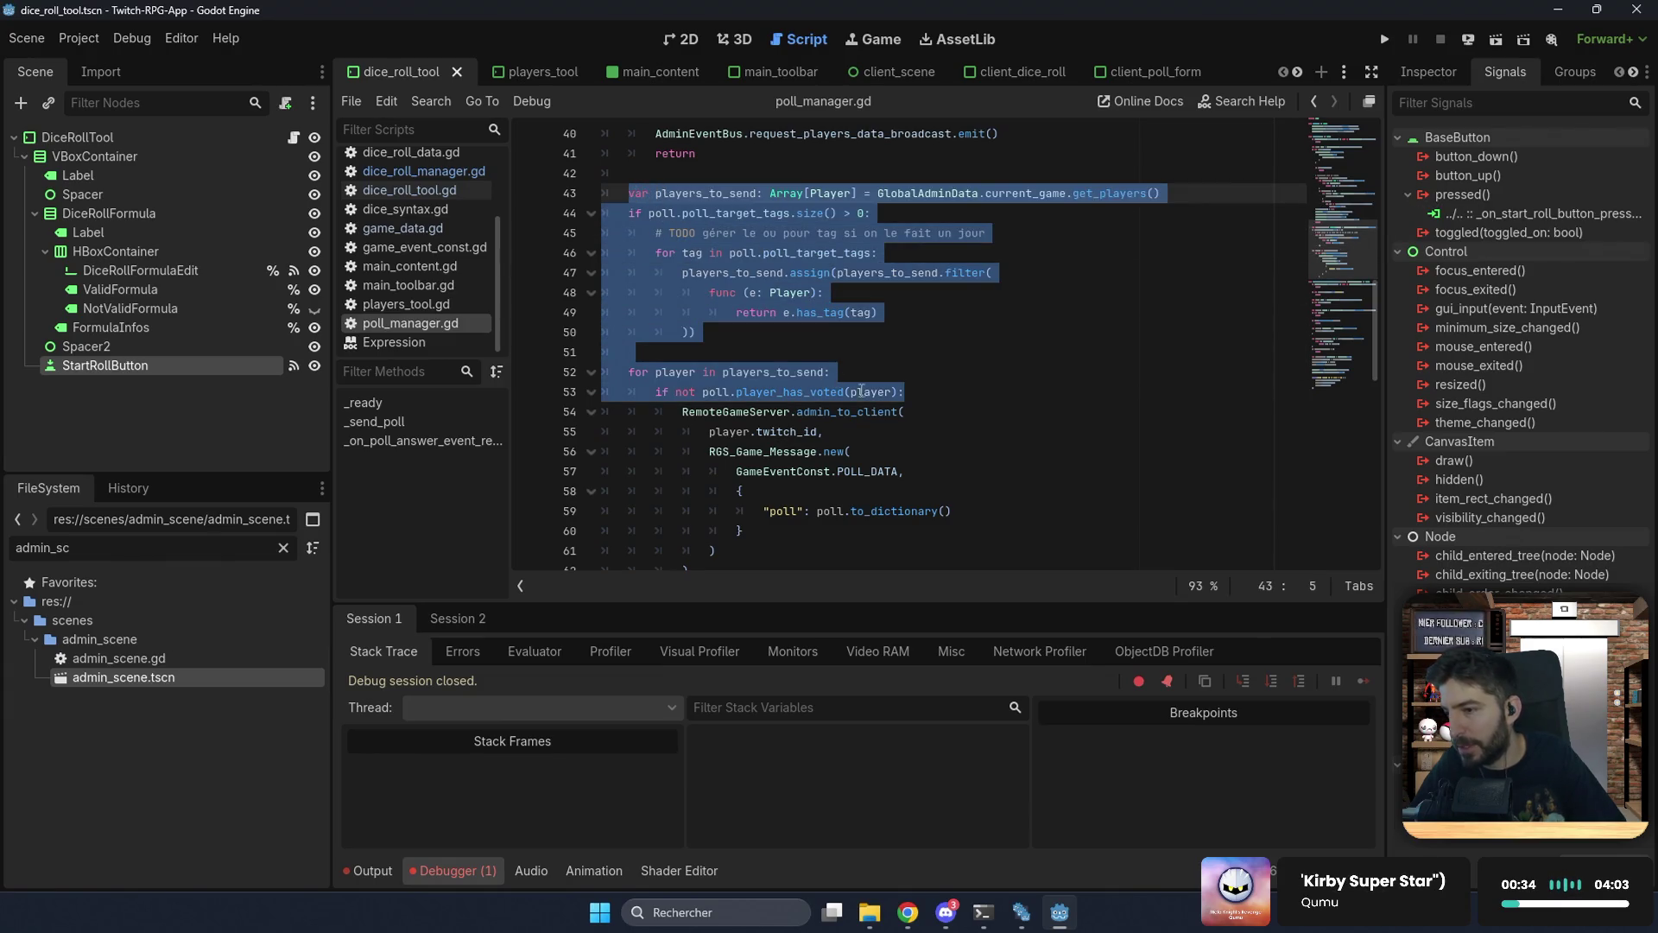
mouse_move(916, 412)
left_mouse_down()
mouse_move(656, 346)
mouse_move(607, 197)
left_mouse_up()
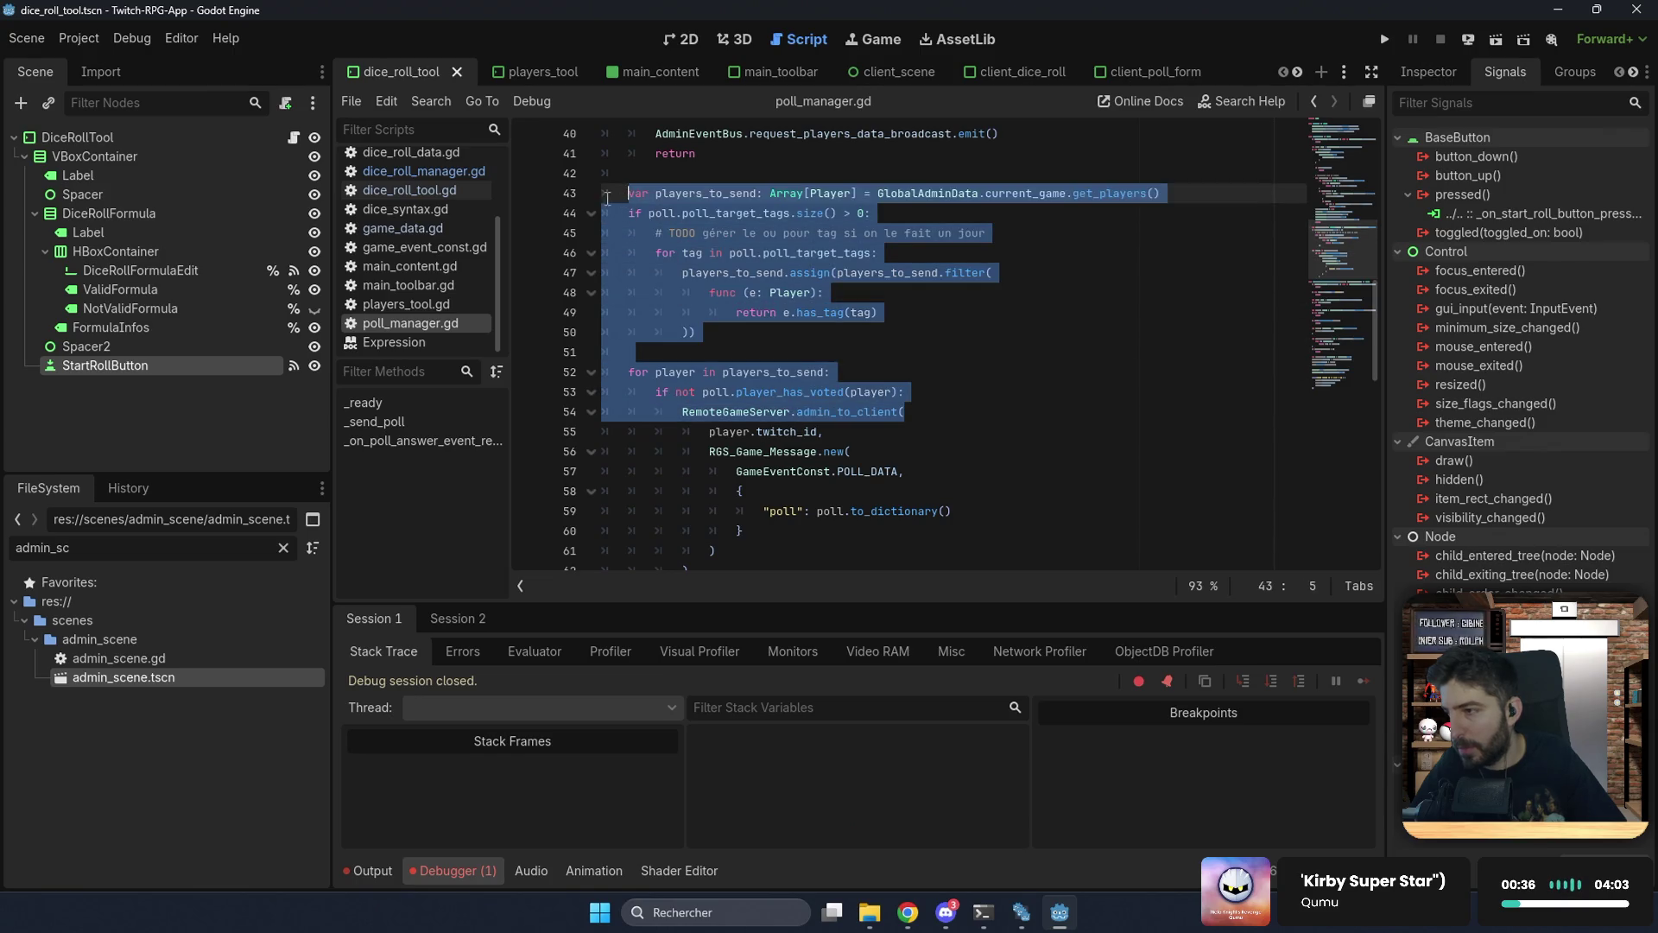
left_click(423, 171)
Step: Paste the players_to_send code into _send_dice_roll and delete the poll_target_tags filter block
scroll(864, 345, "down", 5)
left_click(1110, 393)
key("Return")
type("for pla")
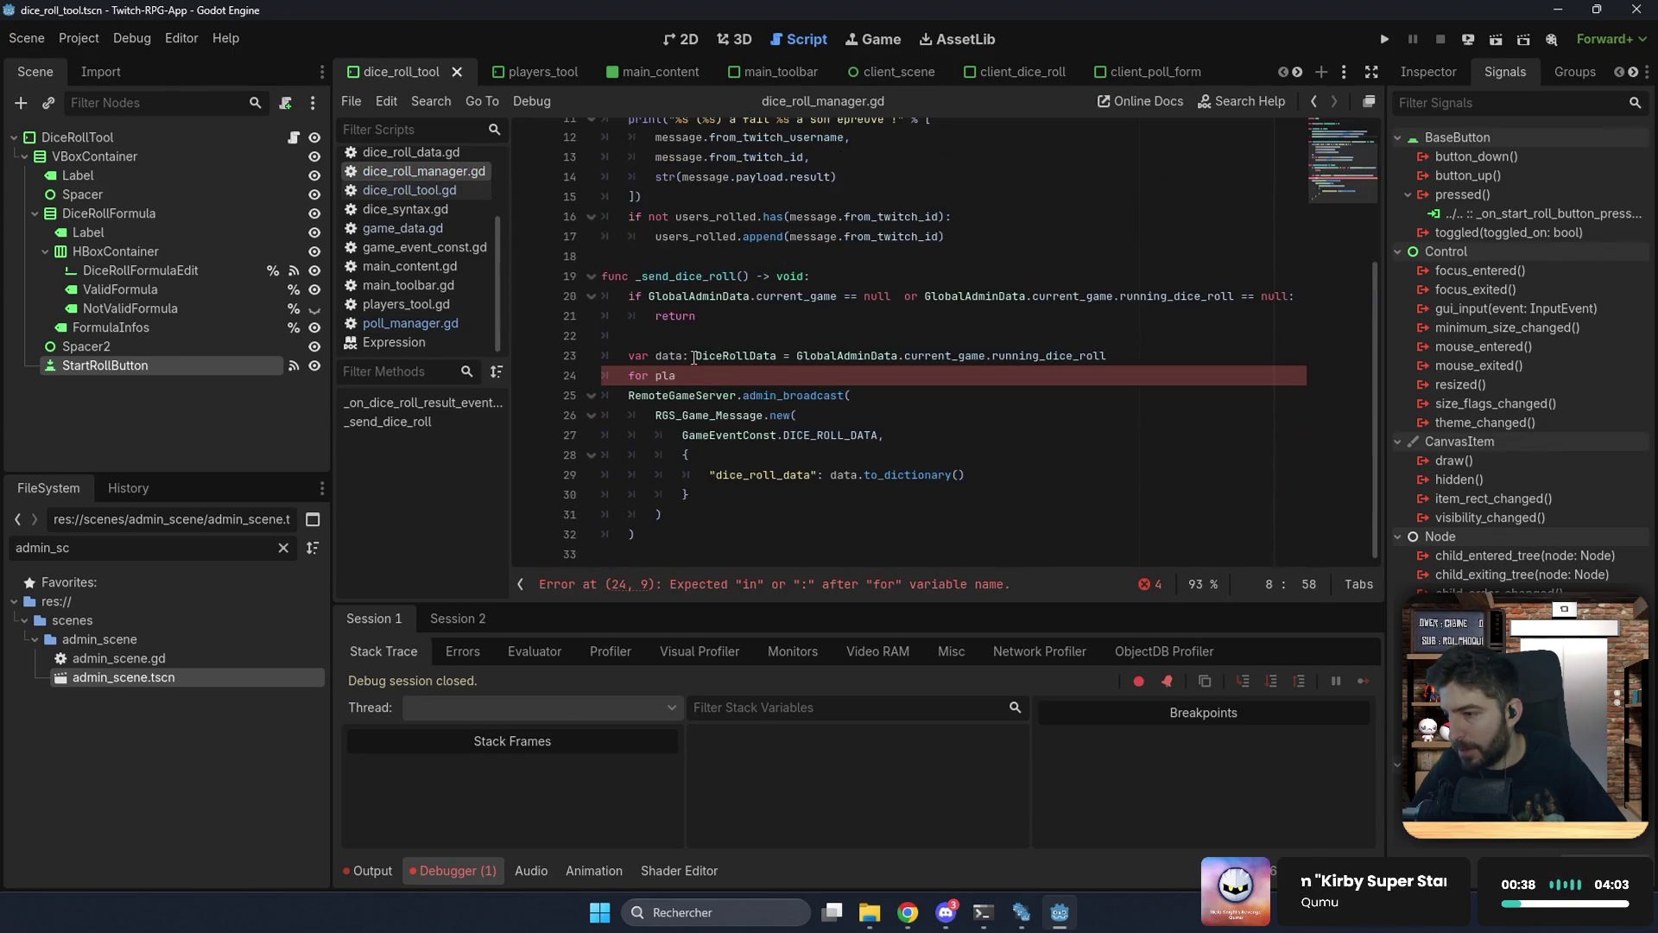
key("shift+Home")
key("ctrl+v")
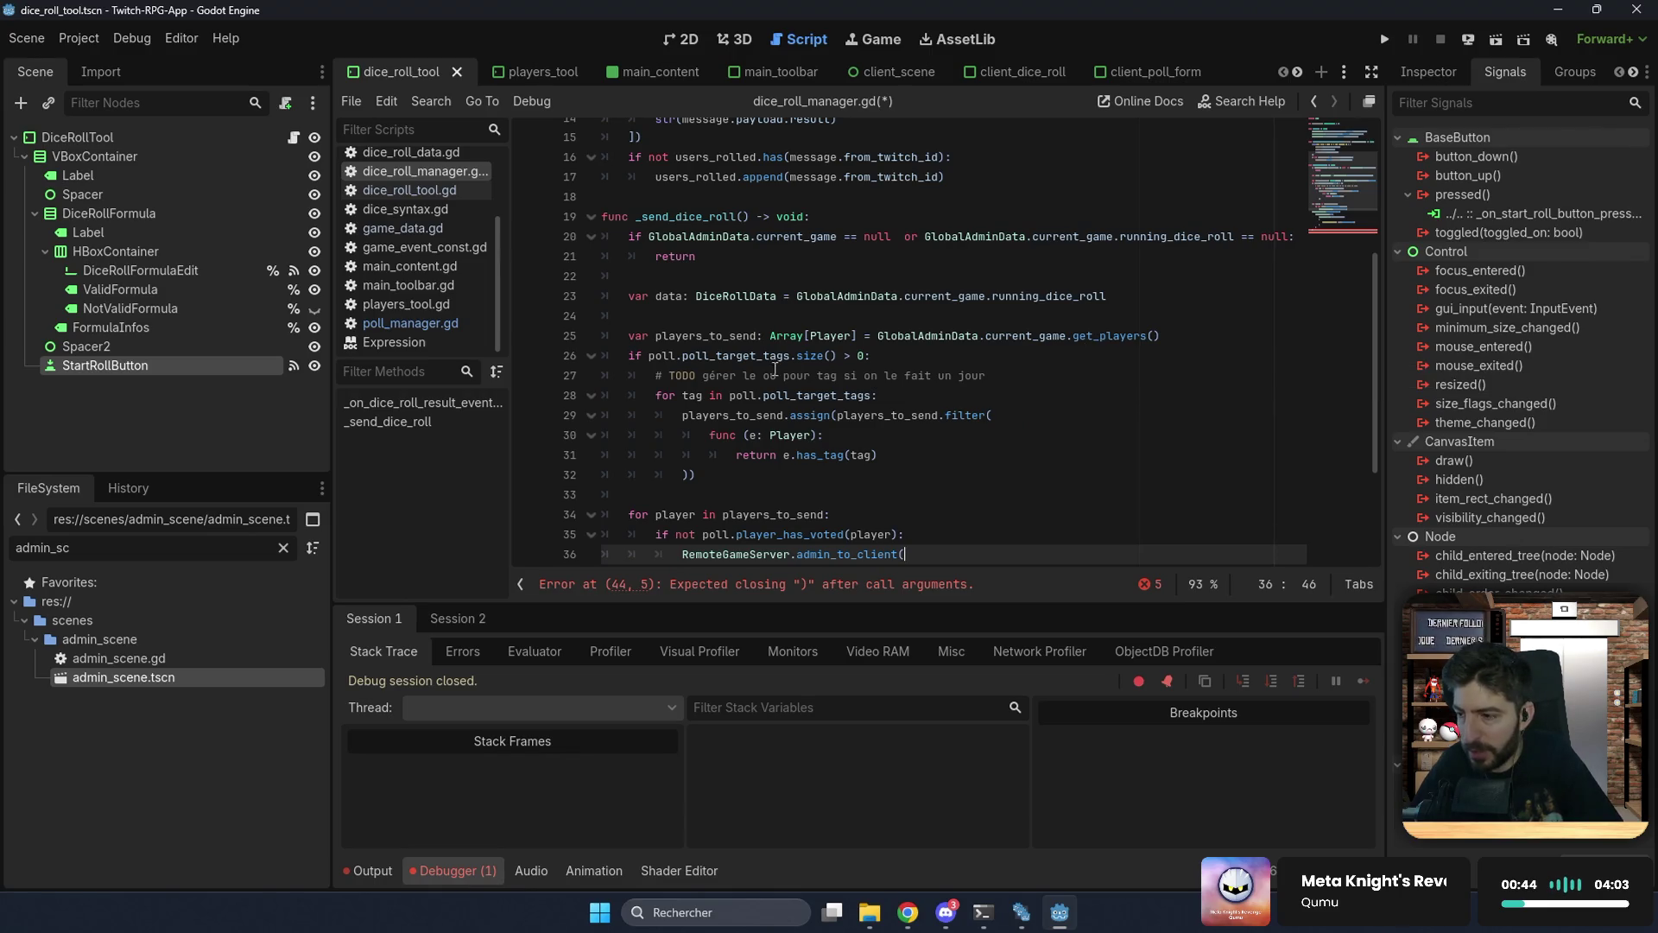
left_click_drag(673, 492, 491, 354)
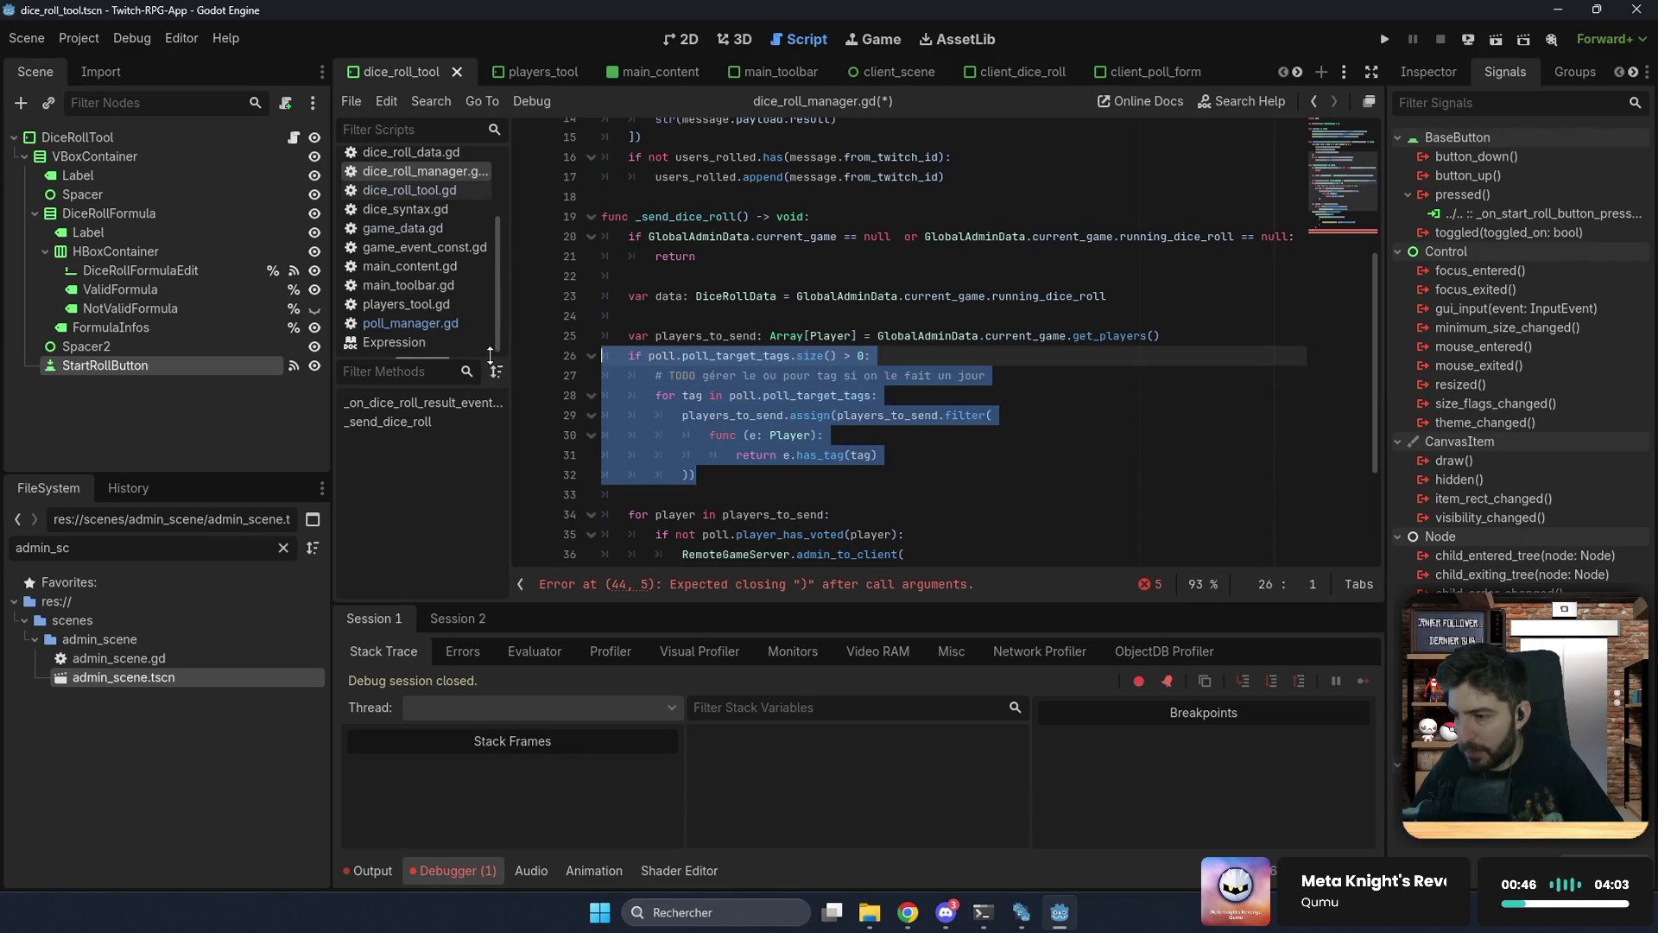
key("BackSpace")
key("Delete")
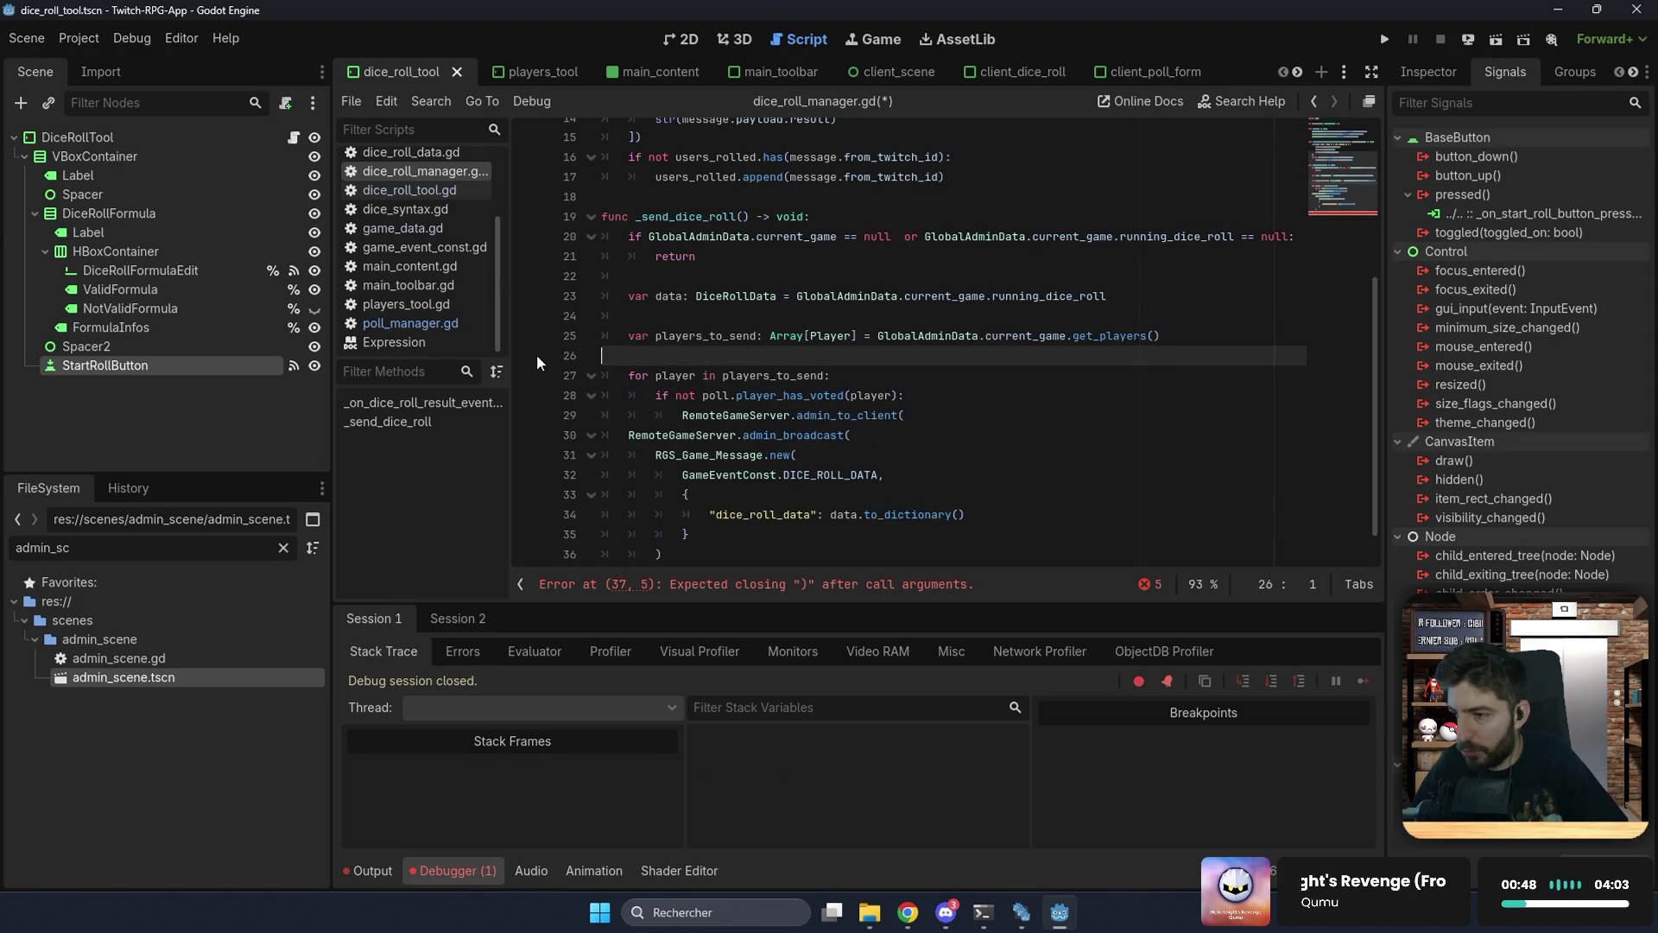
key("BackSpace")
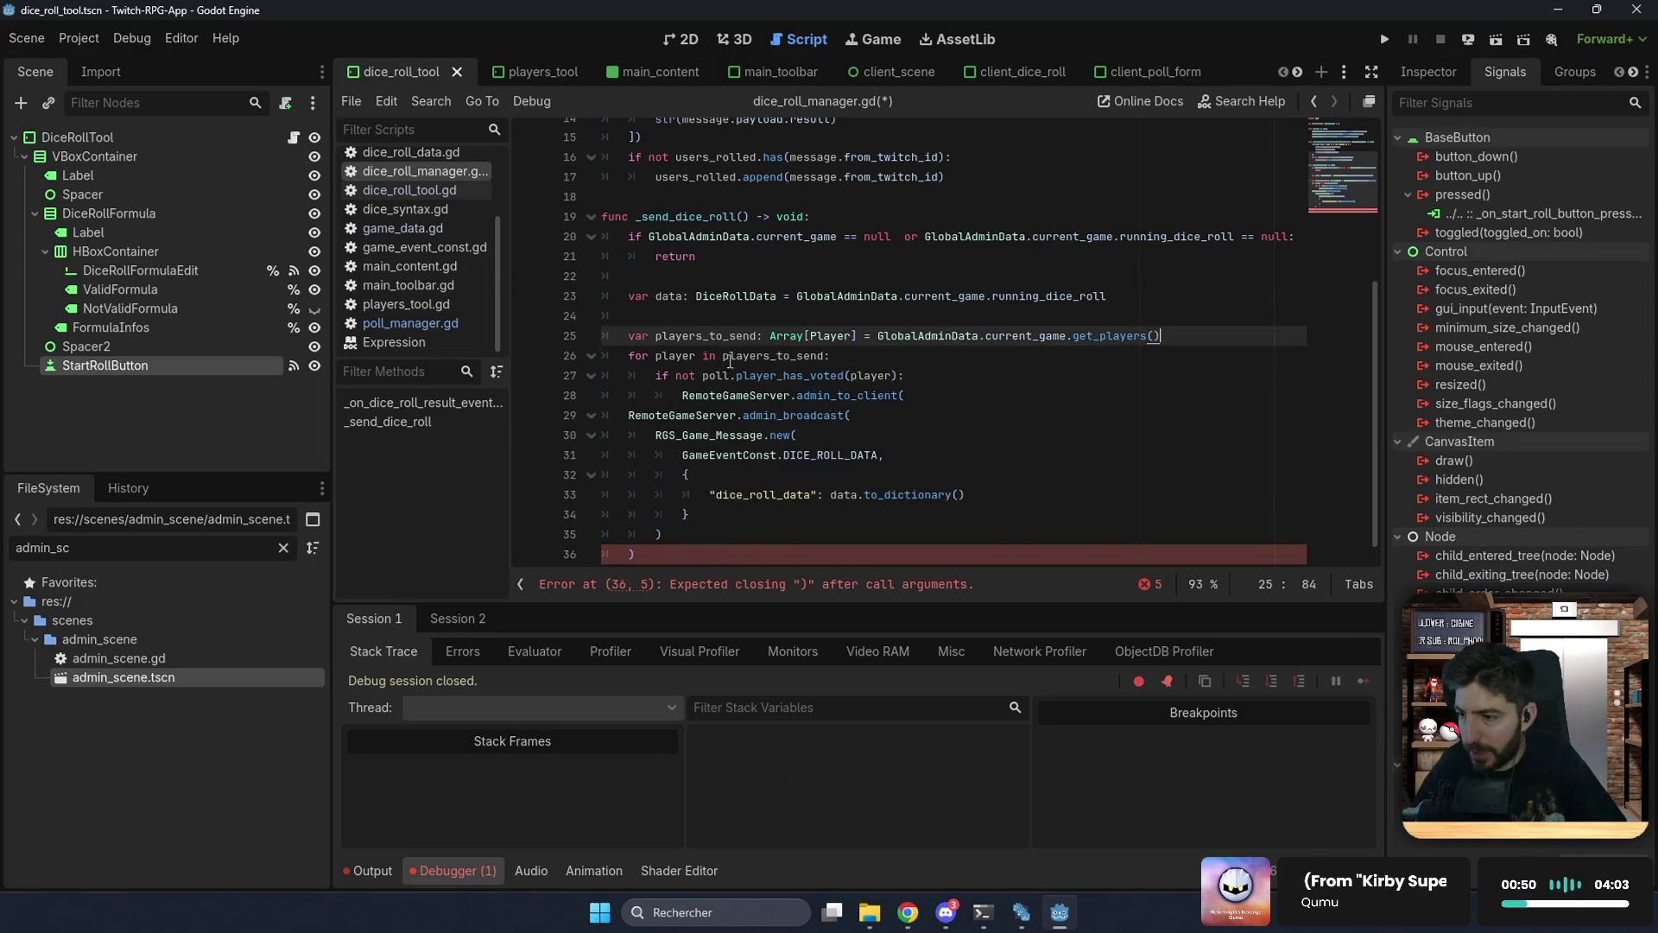
Step: Change the skip check to users_rolled.has(player.twitch_id)
double_click(777, 377)
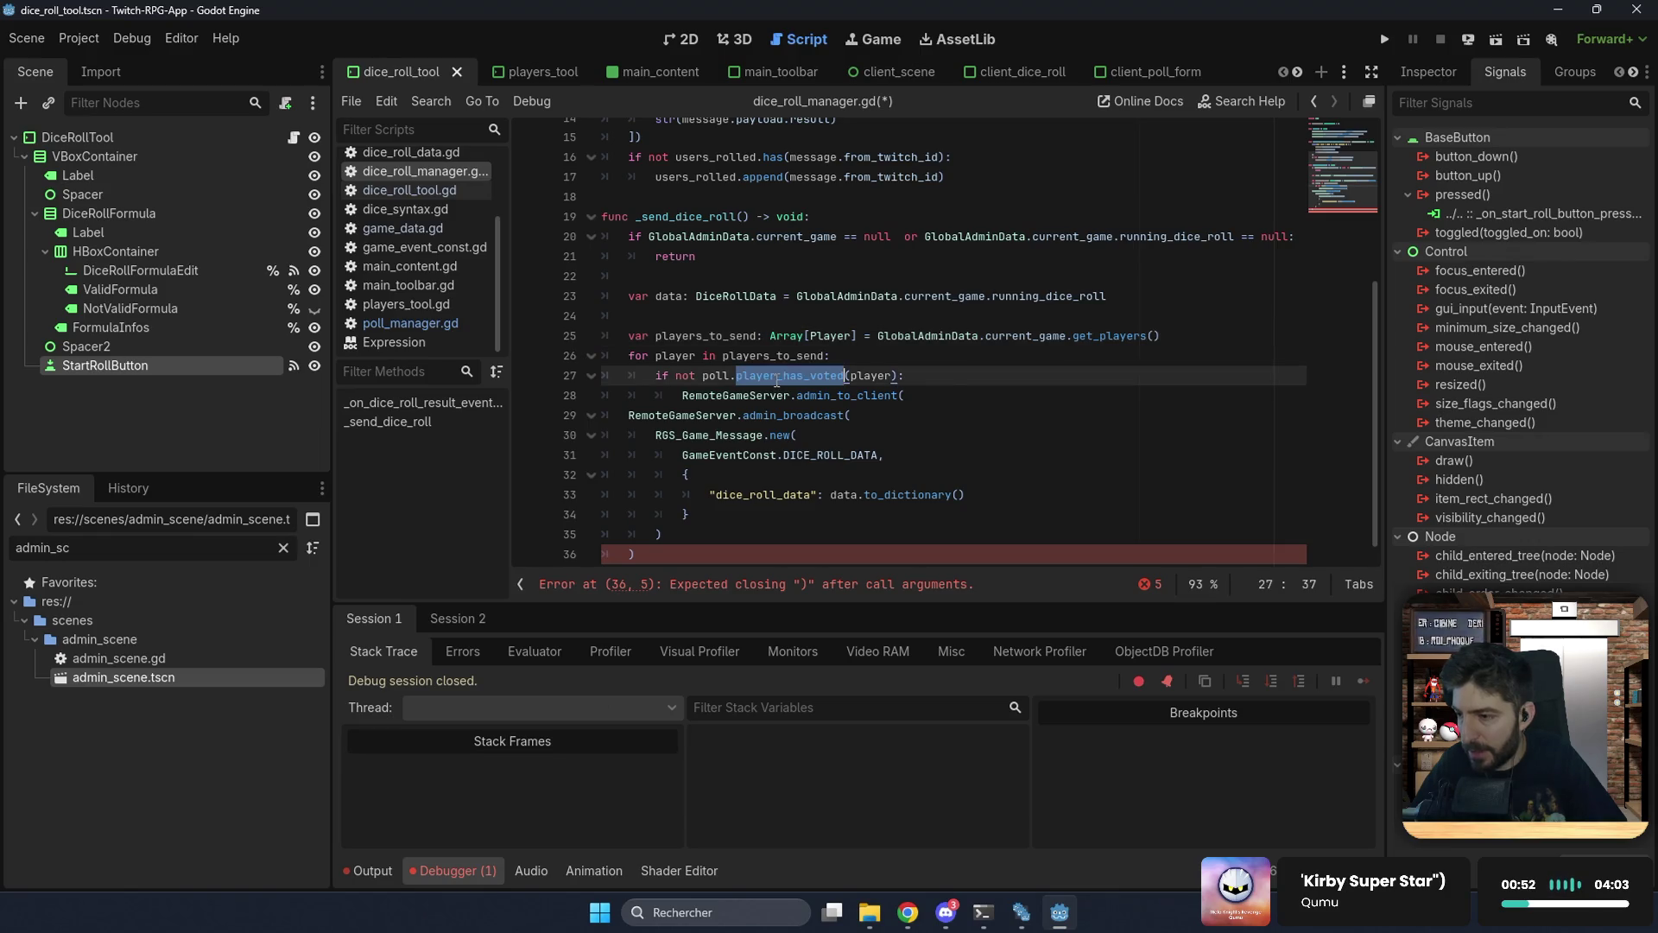
scroll(671, 246, "up", 5)
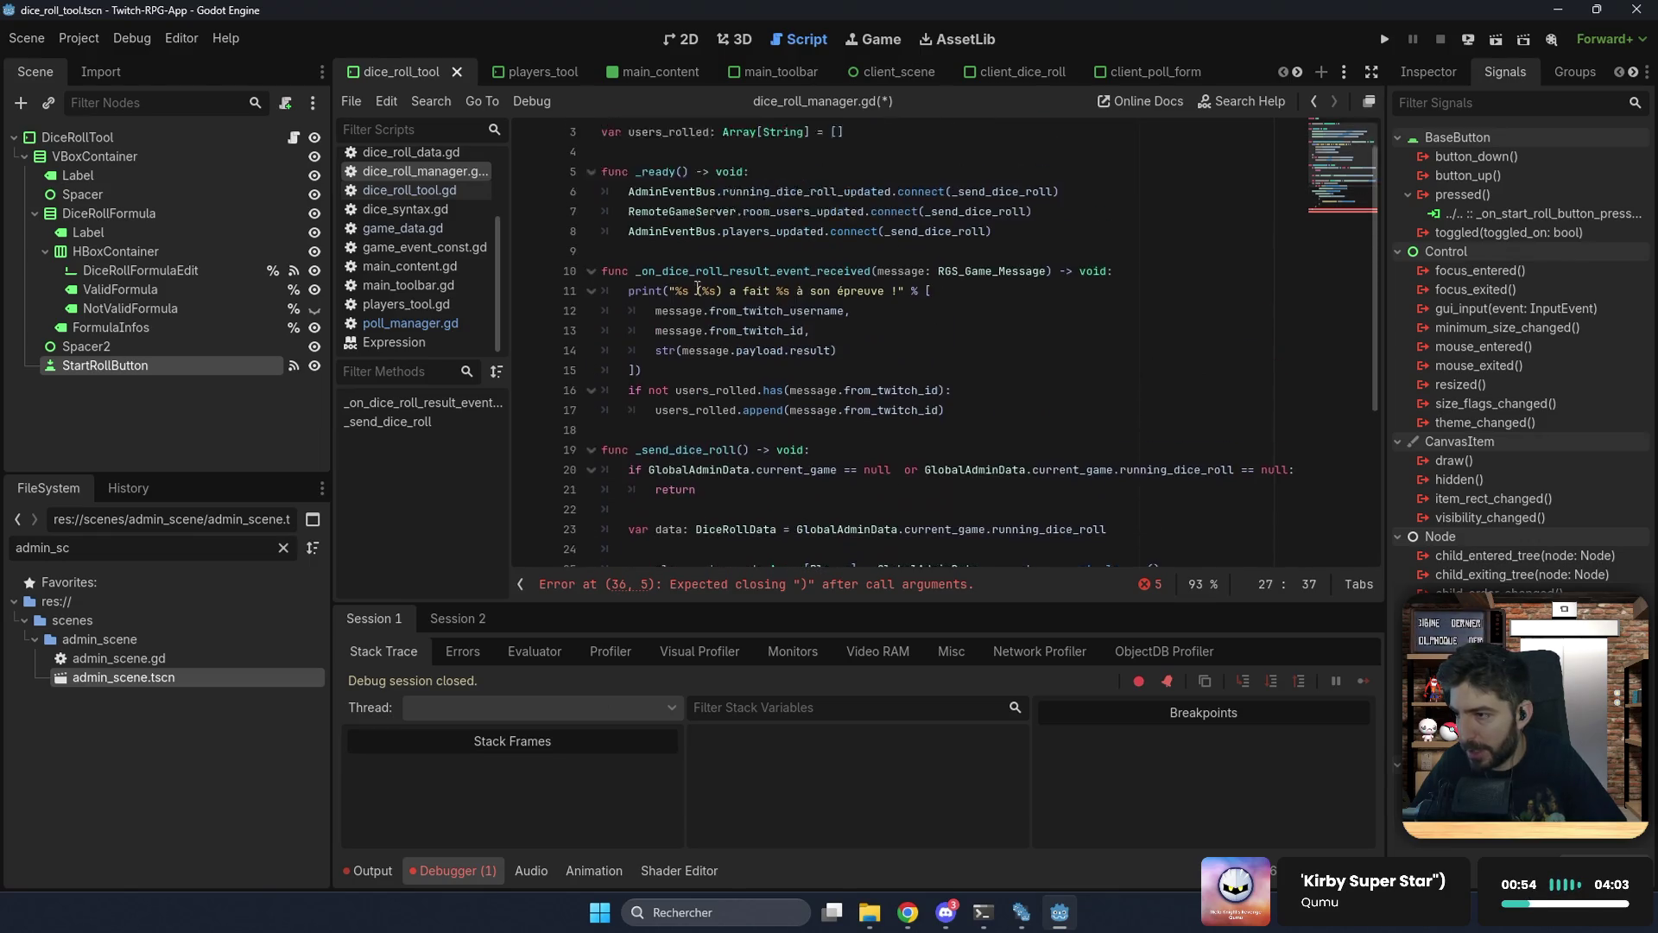
double_click(679, 182)
key("ctrl+c")
scroll(728, 403, "down", 5)
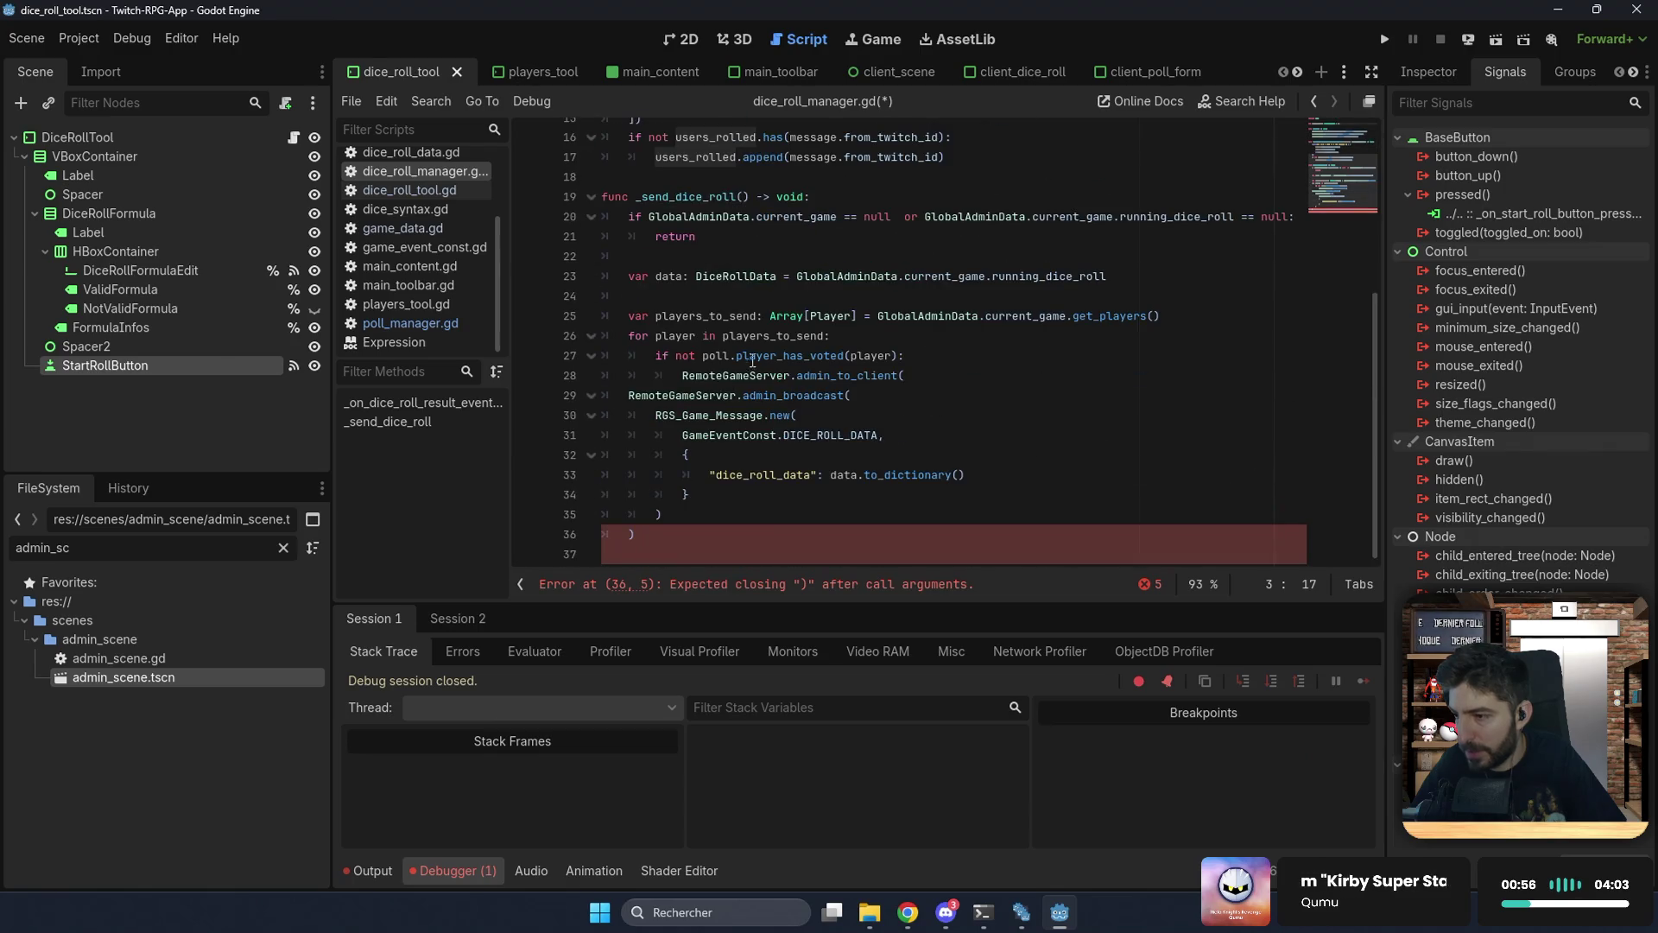
double_click(715, 355)
key("ctrl+v")
type(".has")
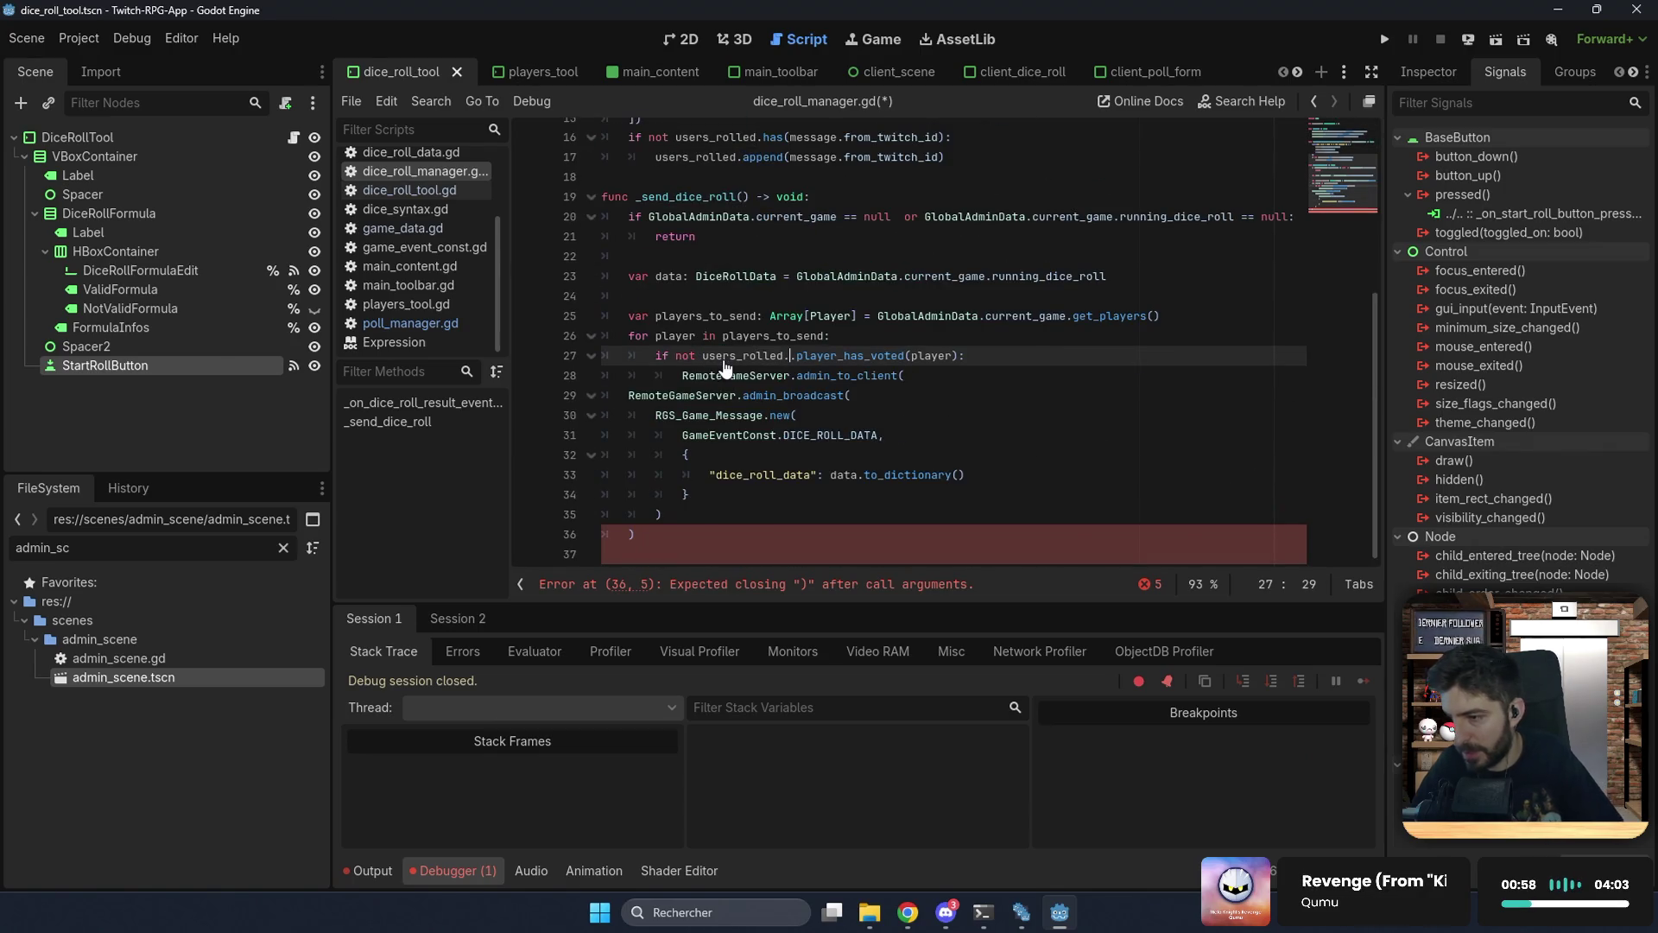
key("Delete")
key("Delete")
key("Delete")
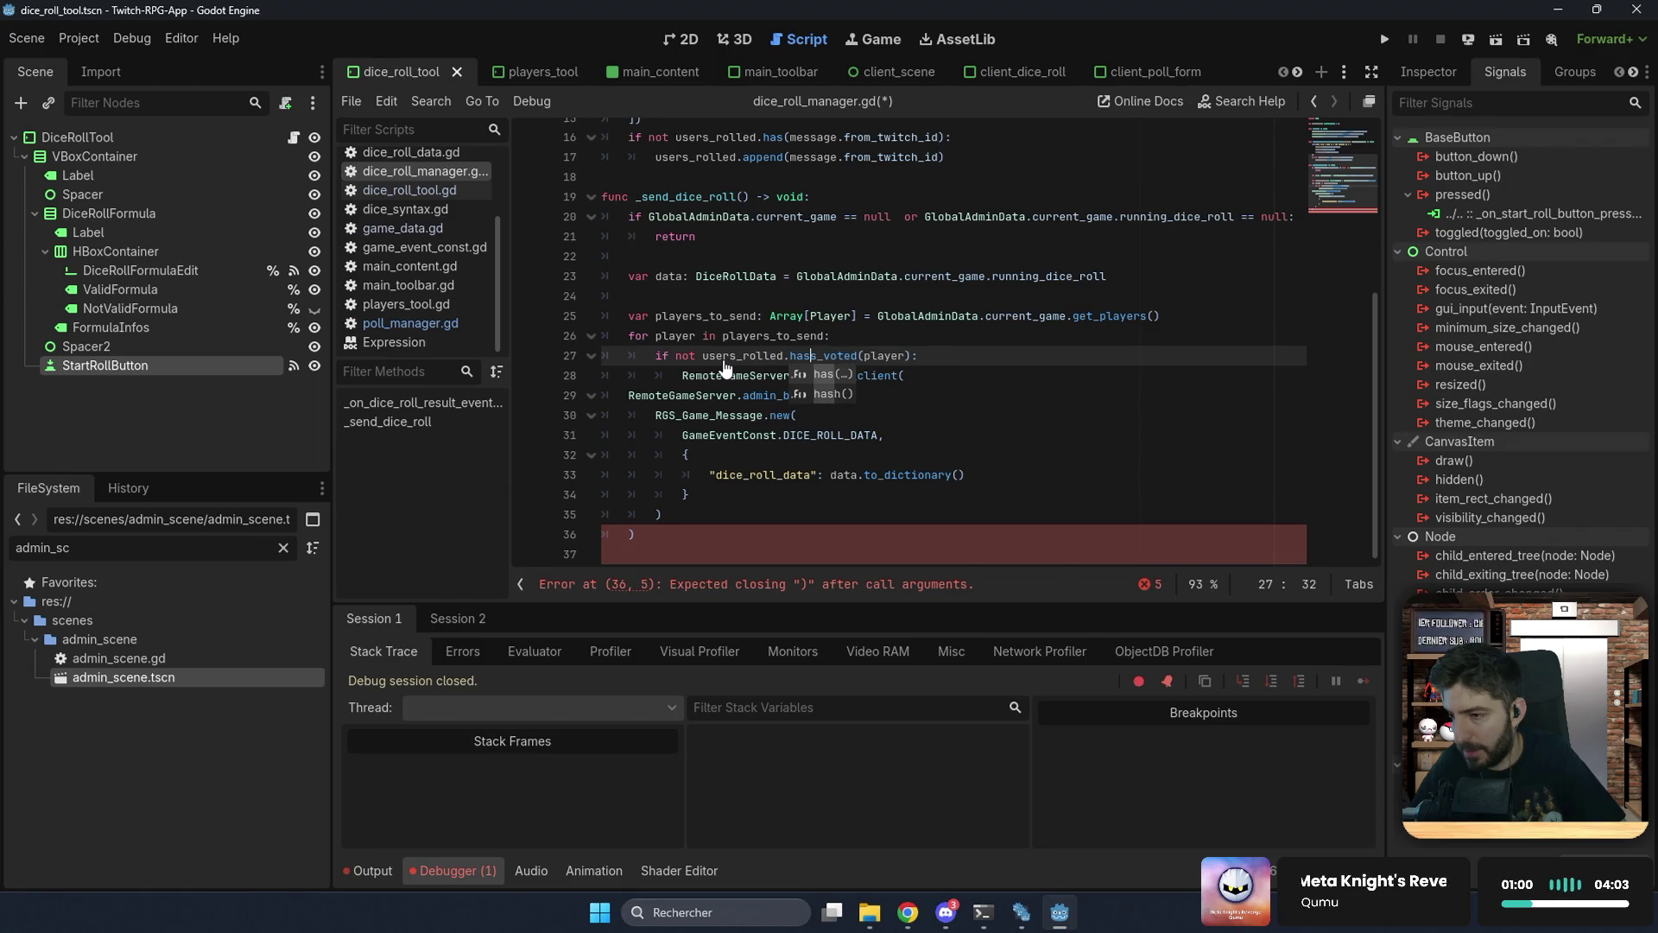
key("Right")
key("Right")
key("Right")
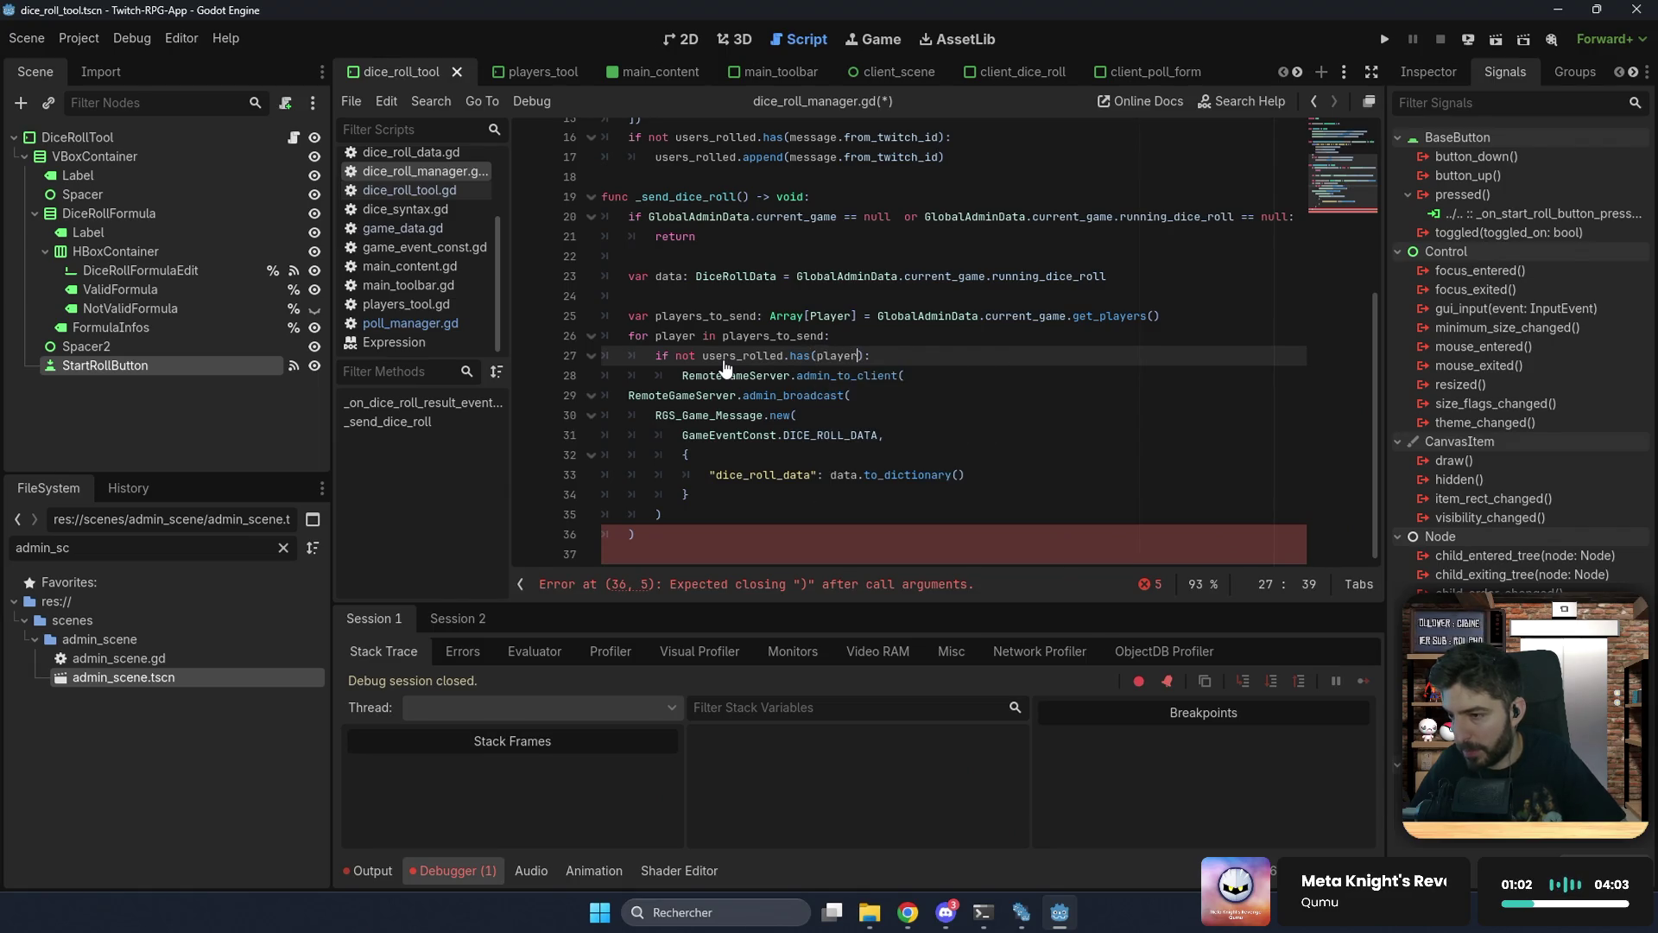
type(".twitch_id")
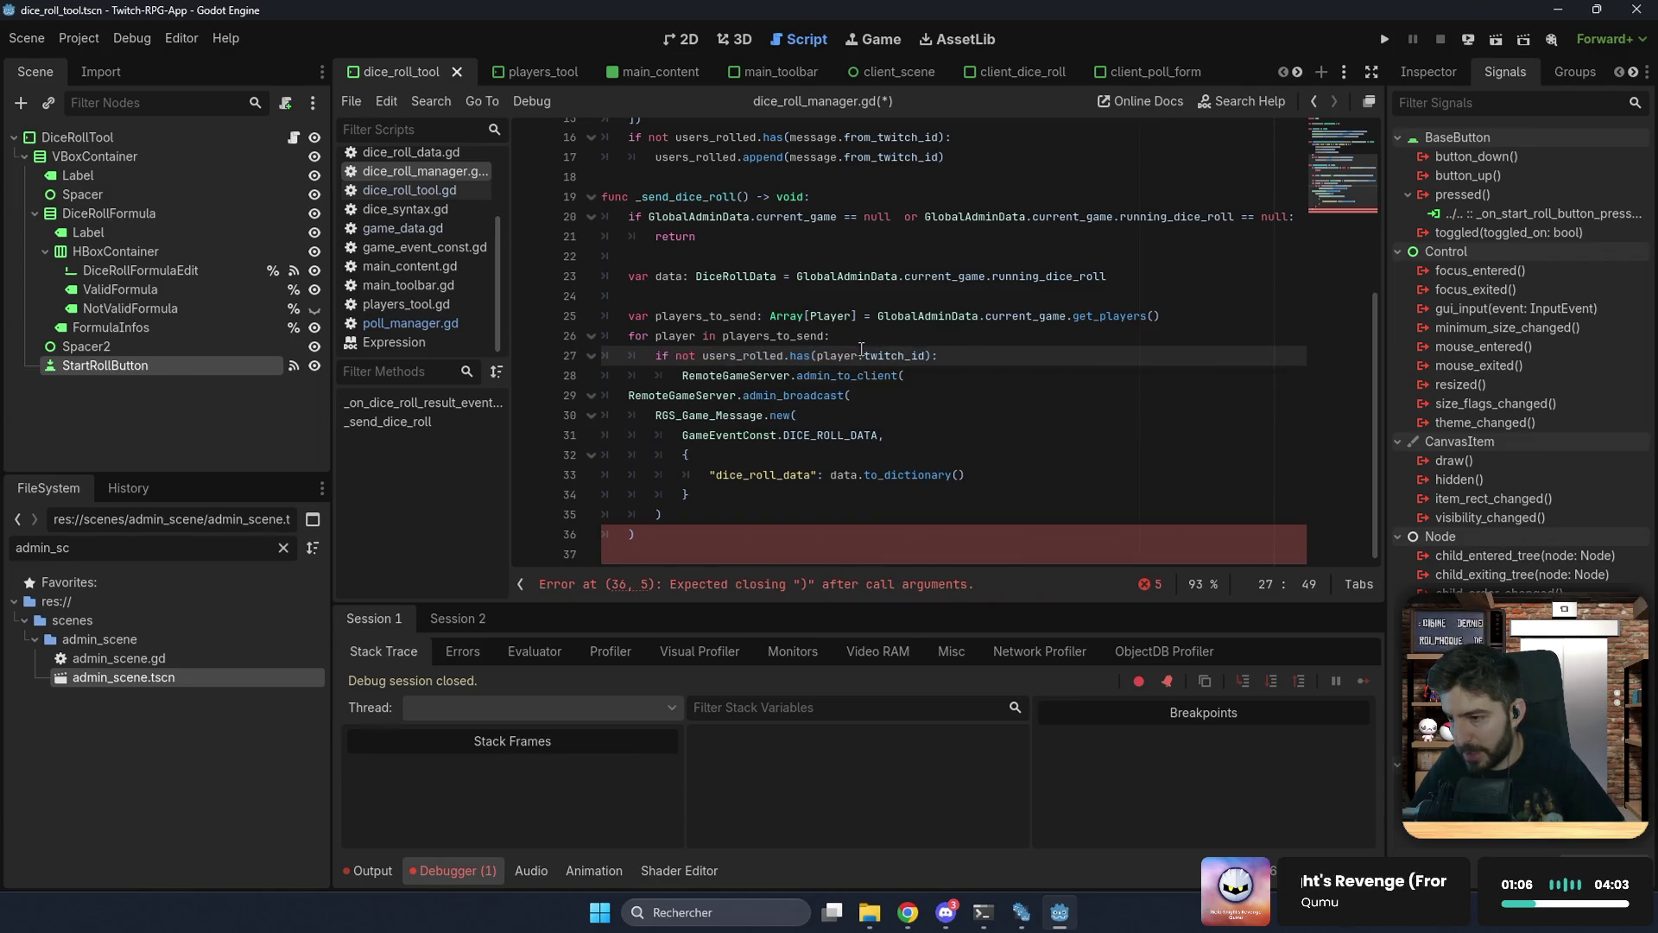
left_click_drag(868, 396, 938, 374)
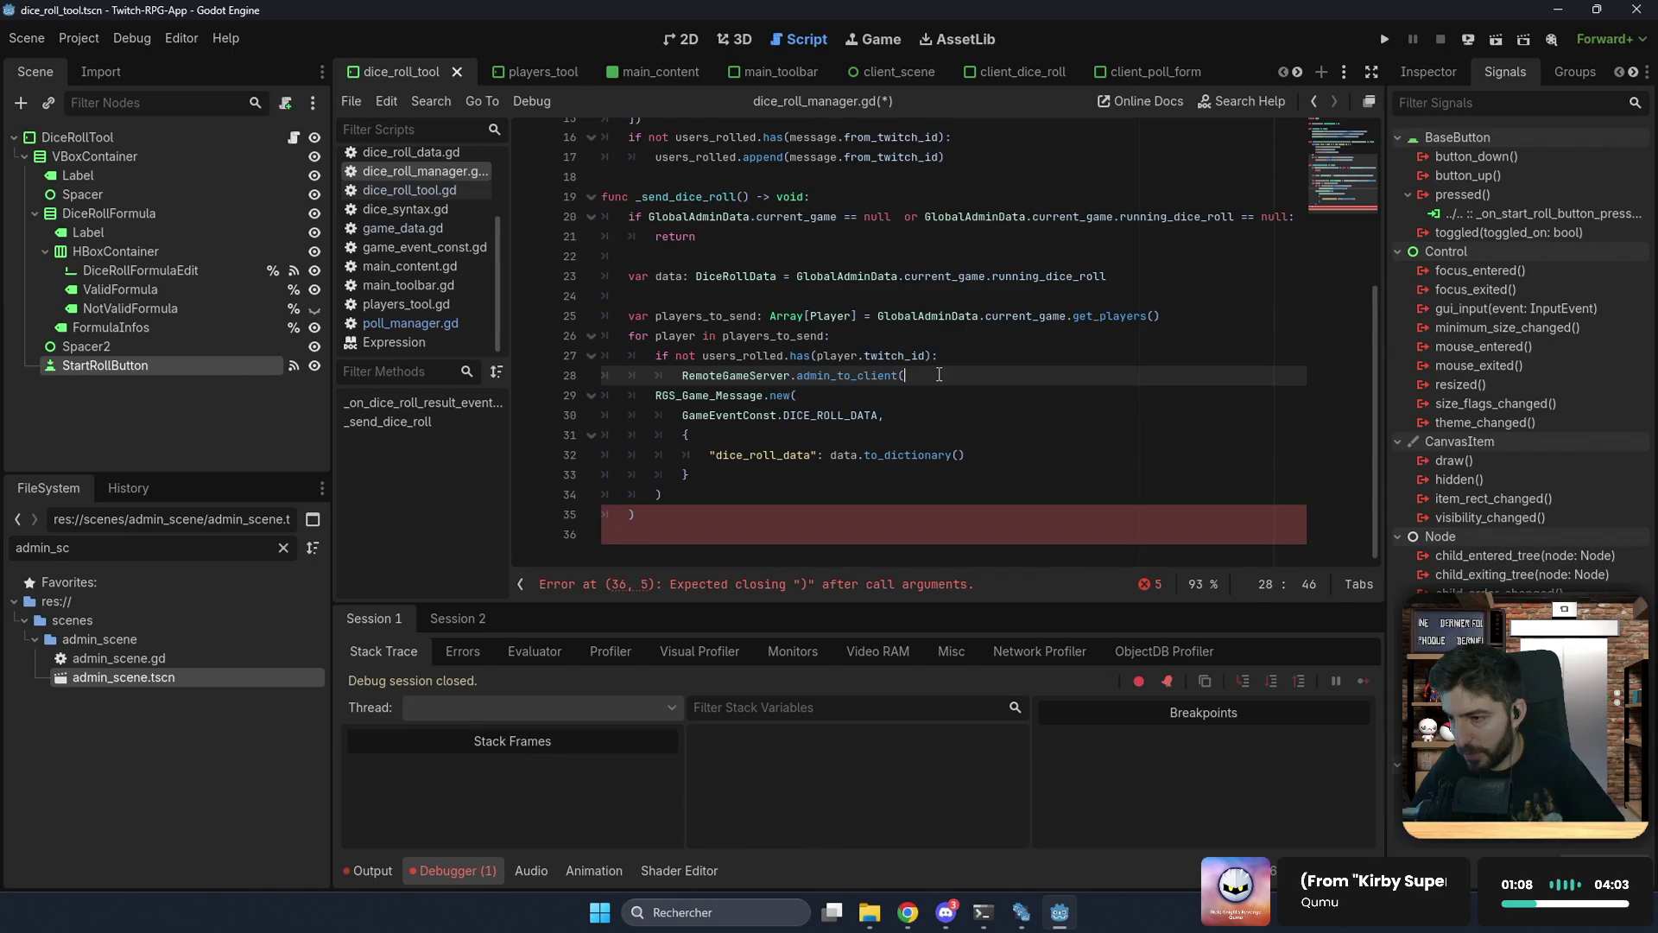
Step: Replace admin_broadcast with admin_to_client targeting player.twitch_id and indent the RGS_Game_Message block
key("Return")
type("player.twitch_id")
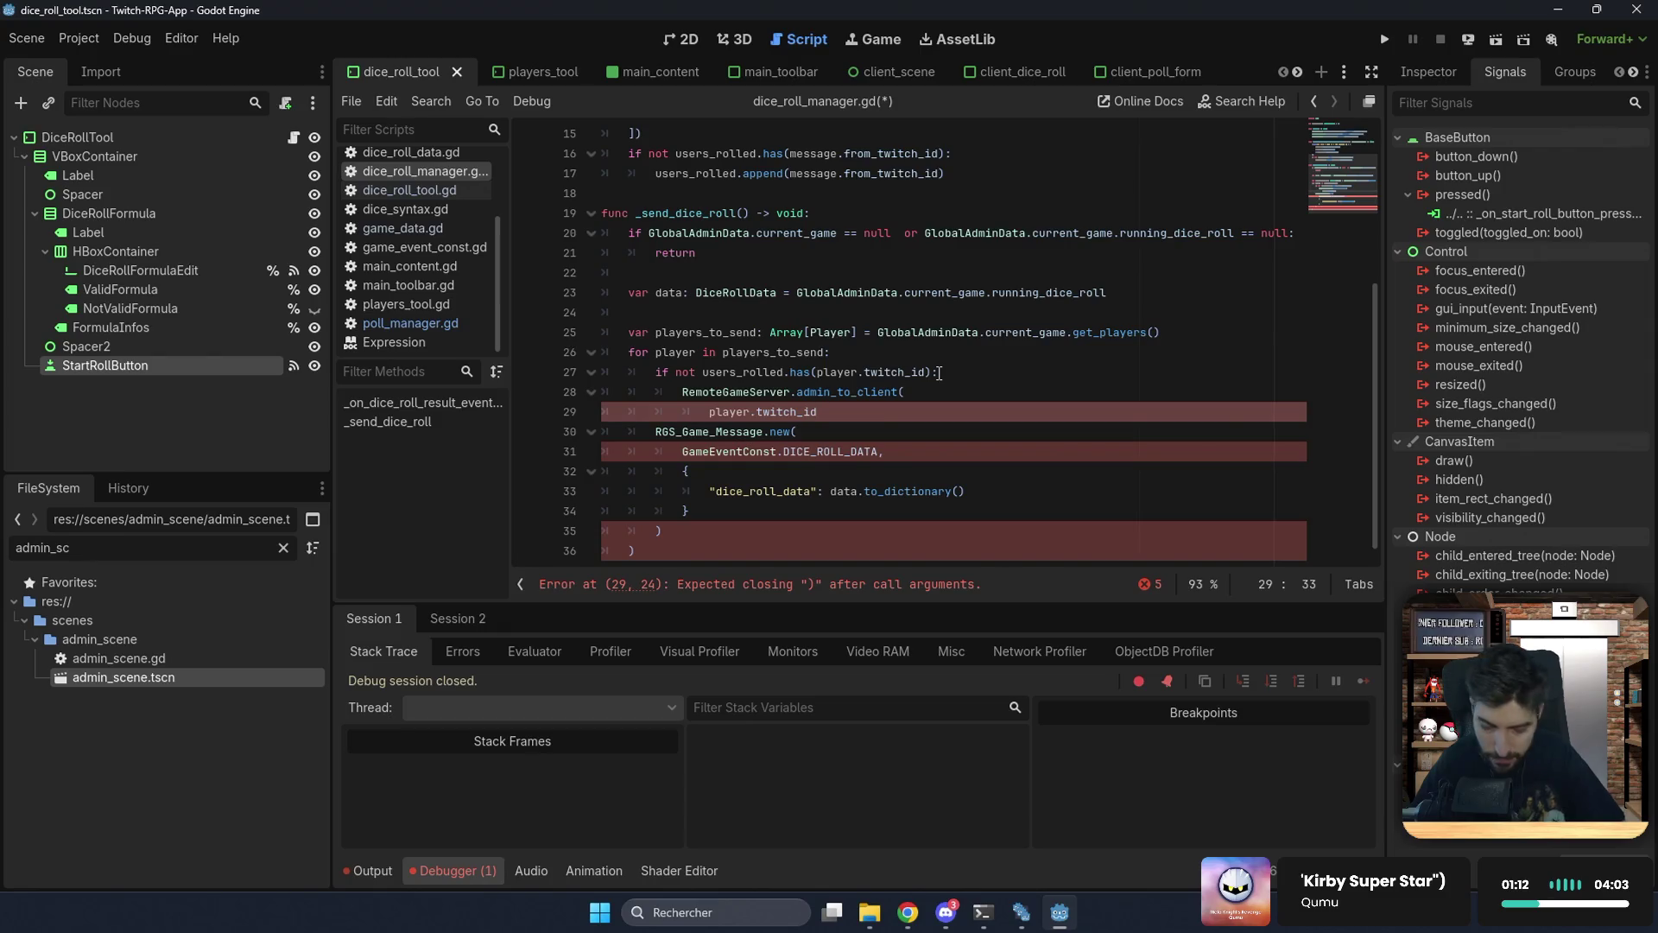
left_click_drag(690, 530, 574, 434)
key("Tab")
key("Tab")
left_click(874, 431)
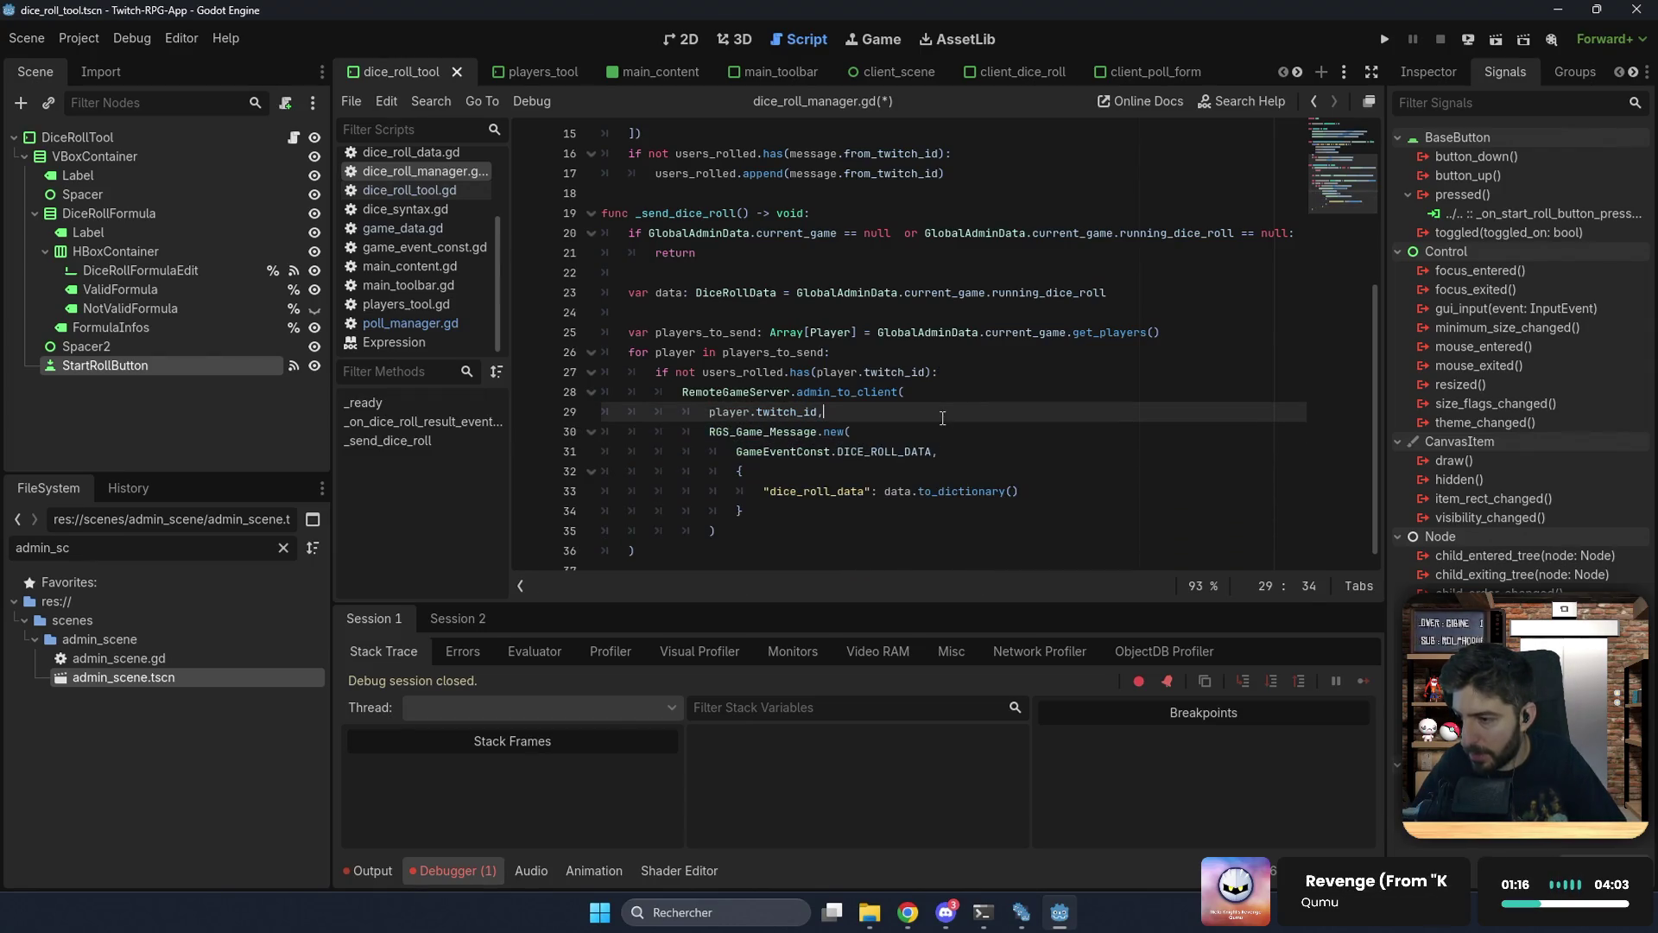
left_click(794, 510)
left_click(807, 530)
Step: Close the admin_to_client call, delete the stray empty line 37, and save dice_roll_manager.gd
key("Return")
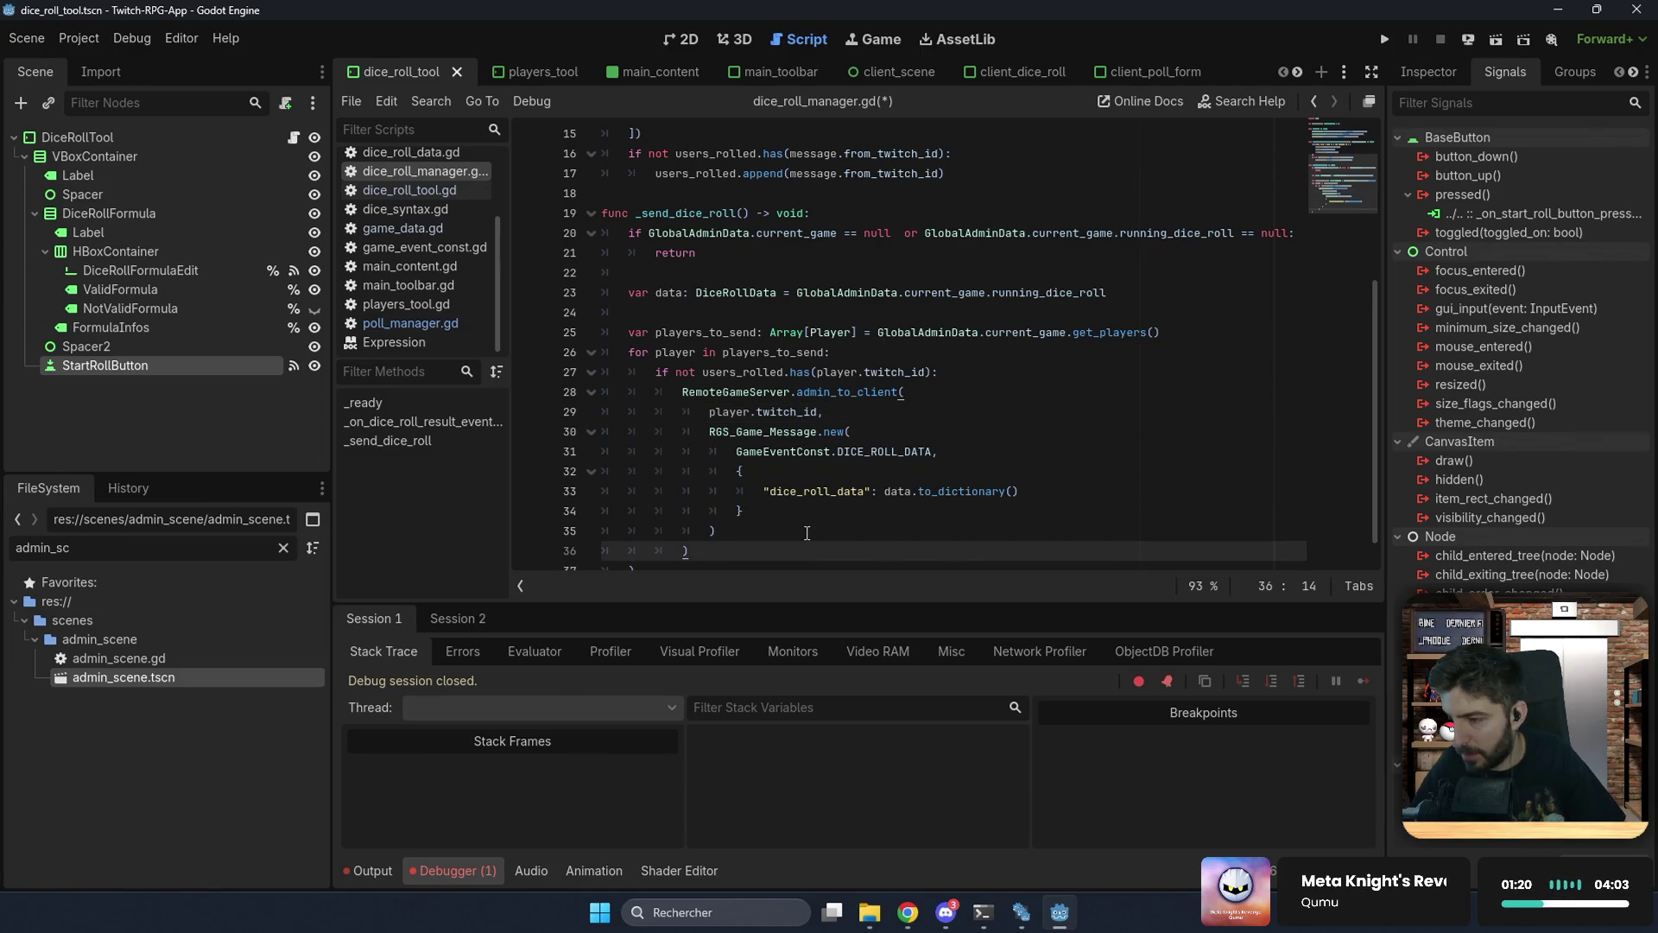
scroll(807, 533, "down", 1)
left_click(547, 530)
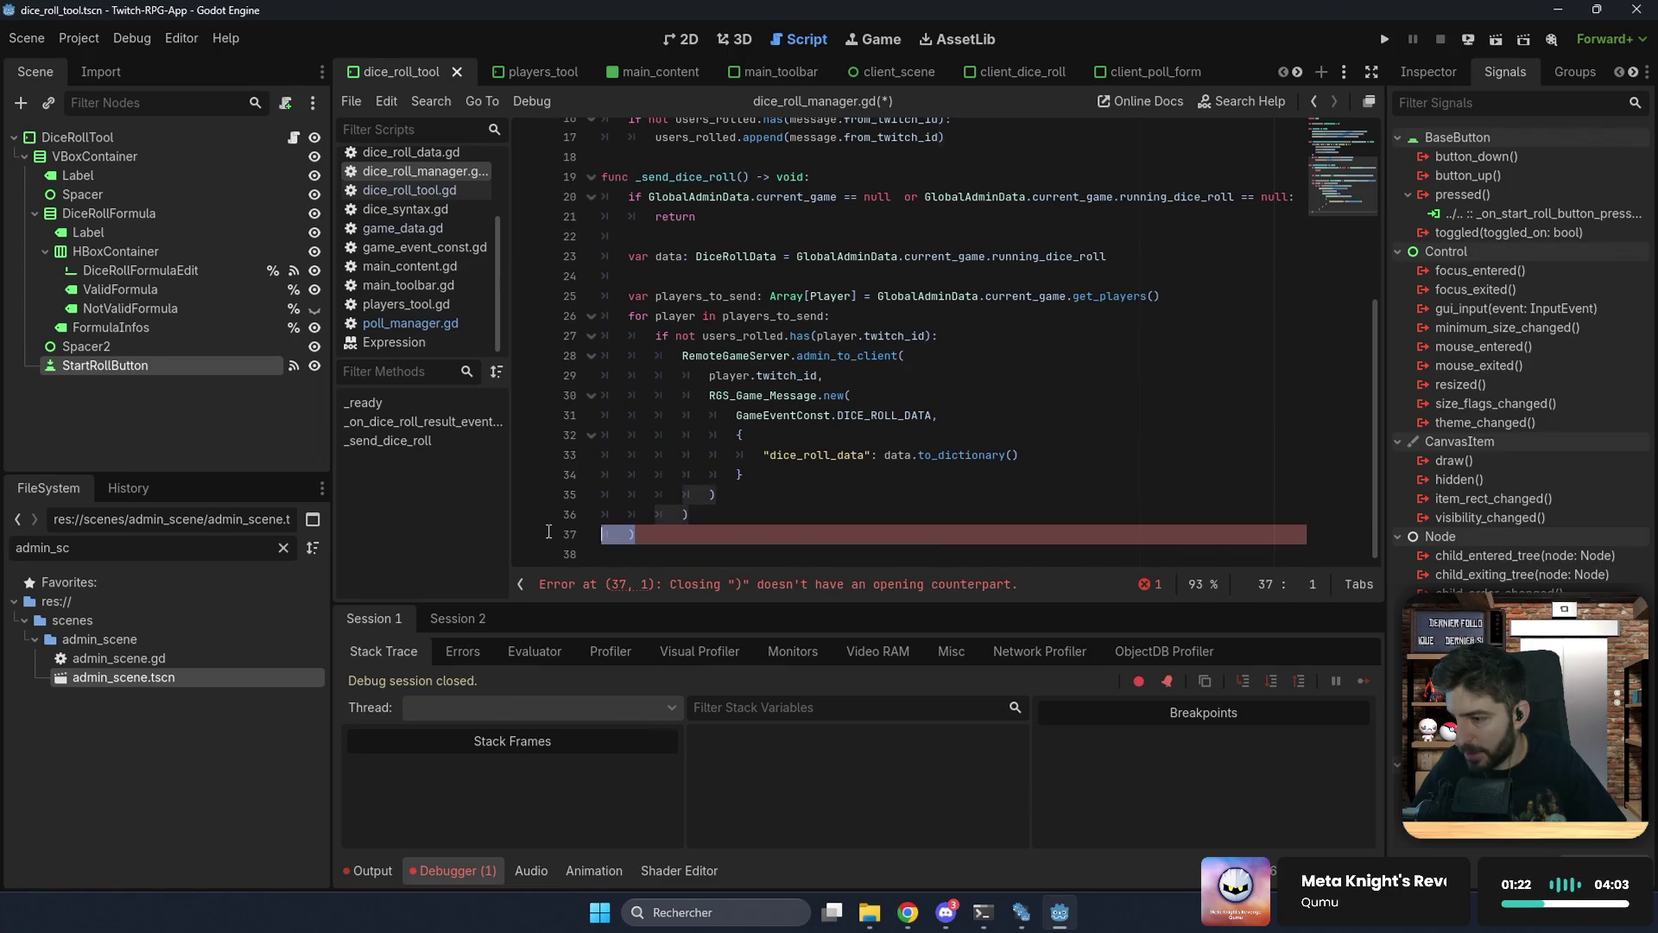
key("BackSpace")
key("ctrl+s")
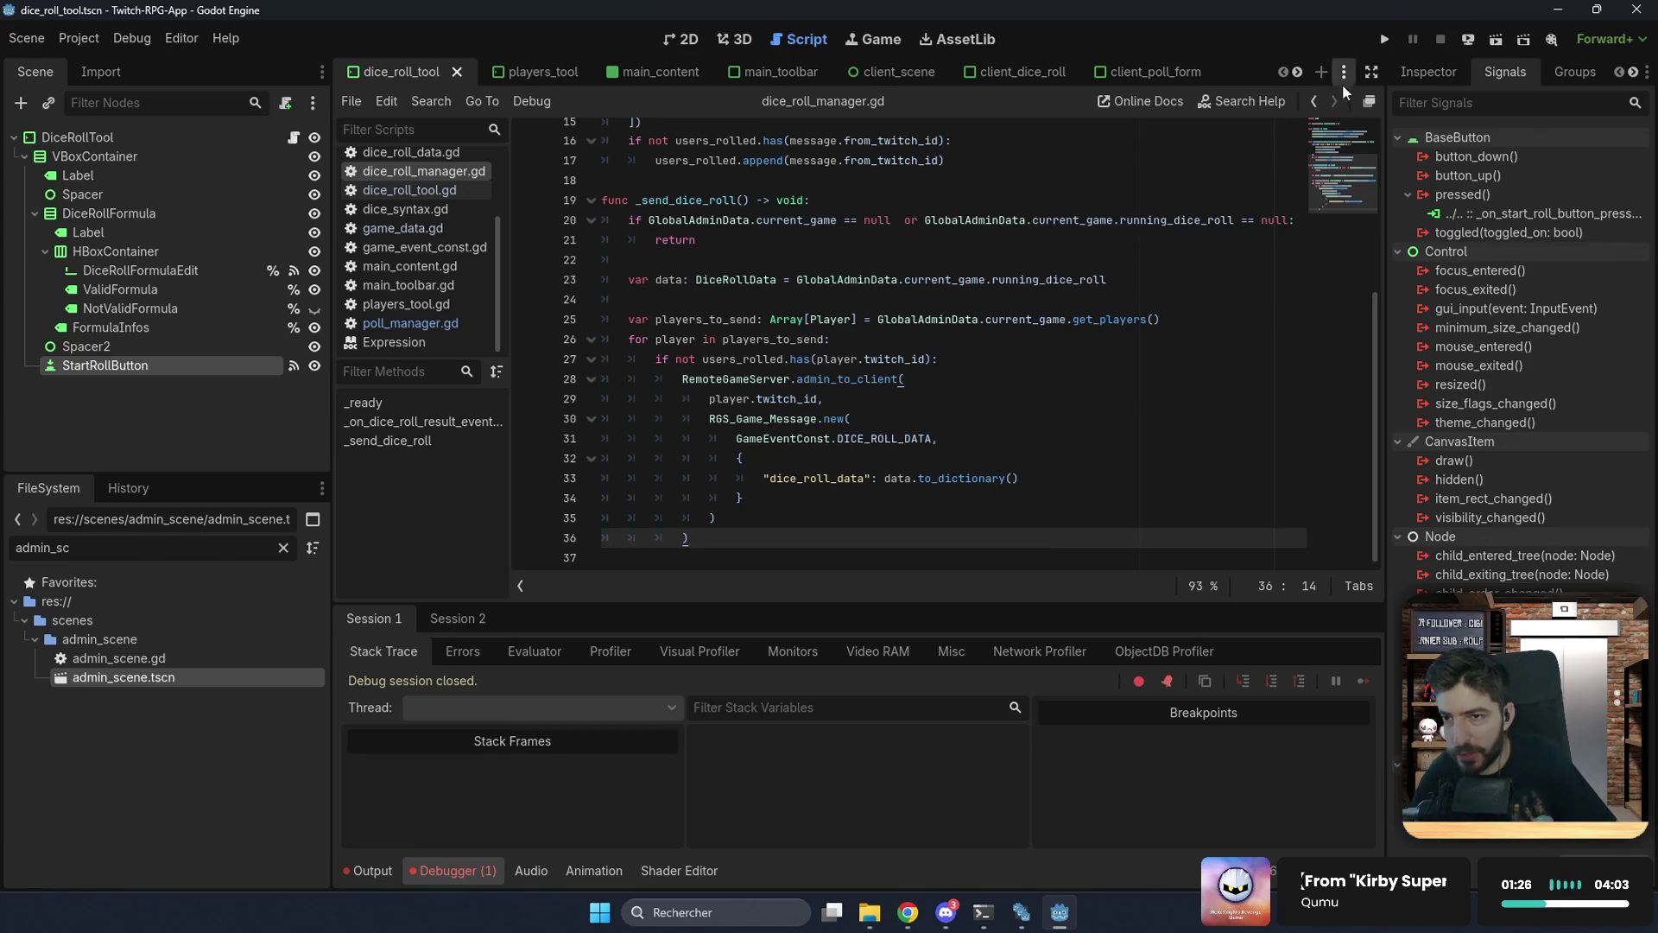
left_click(1385, 40)
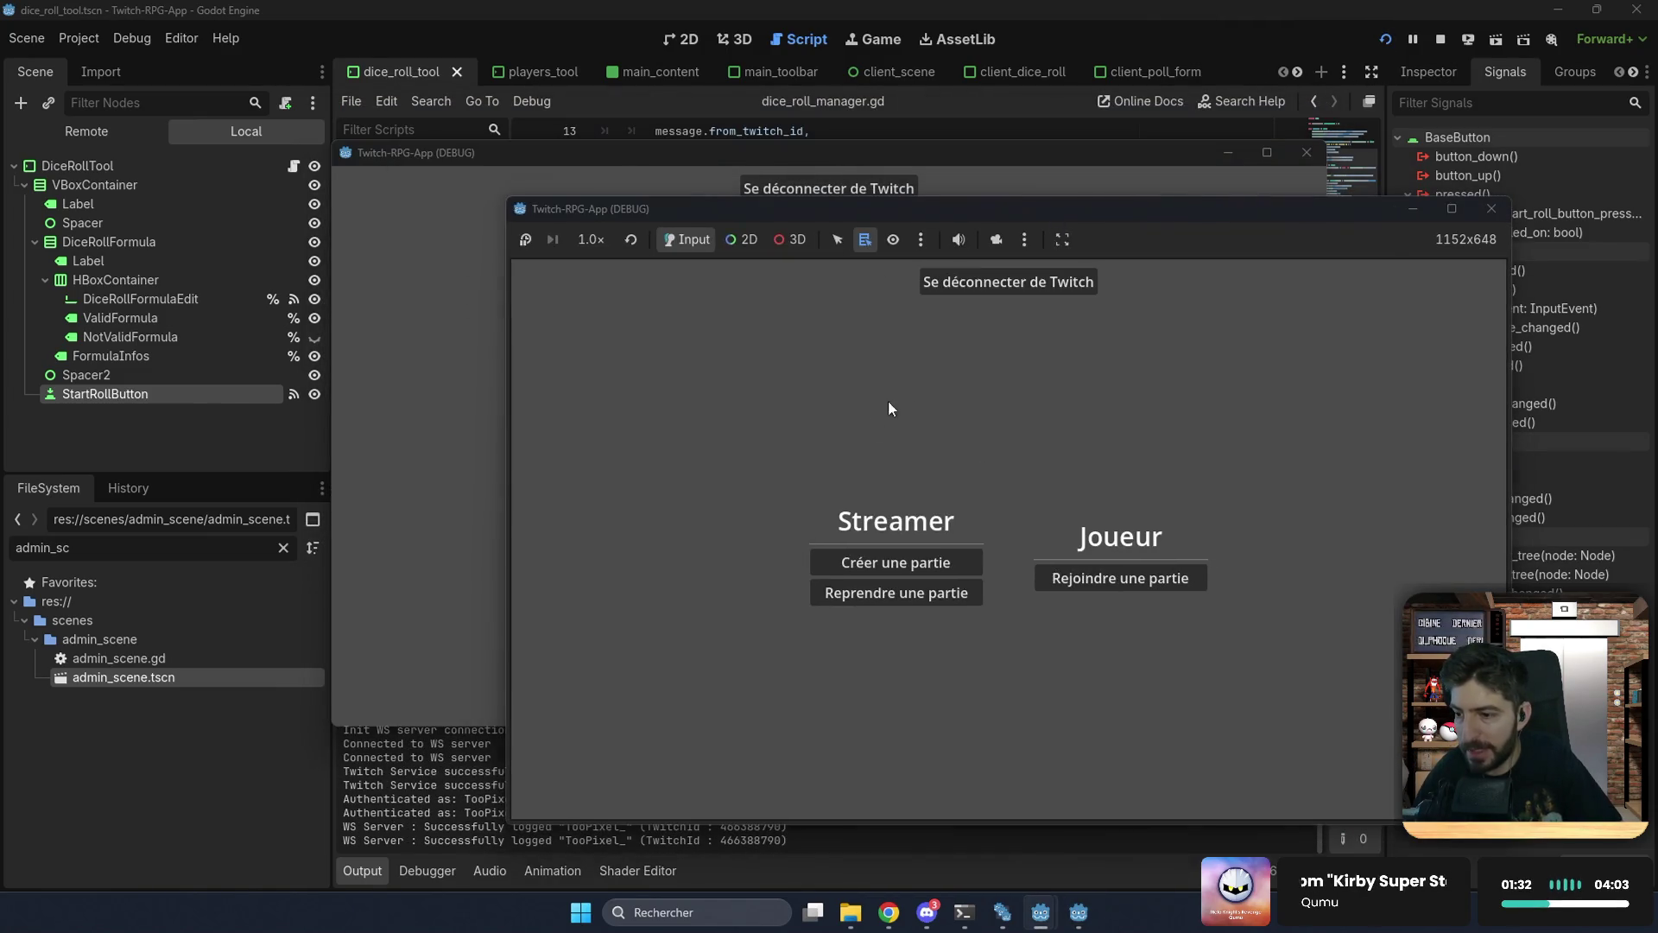
Step: Arrange the two debug windows and resume the saved game 'test' as streamer
mouse_move(683, 160)
left_mouse_down()
mouse_move(354, 65)
mouse_move(377, 43)
mouse_move(362, 36)
left_mouse_up()
left_click(1179, 359)
left_click_drag(1092, 212, 1225, 129)
left_click(1008, 508)
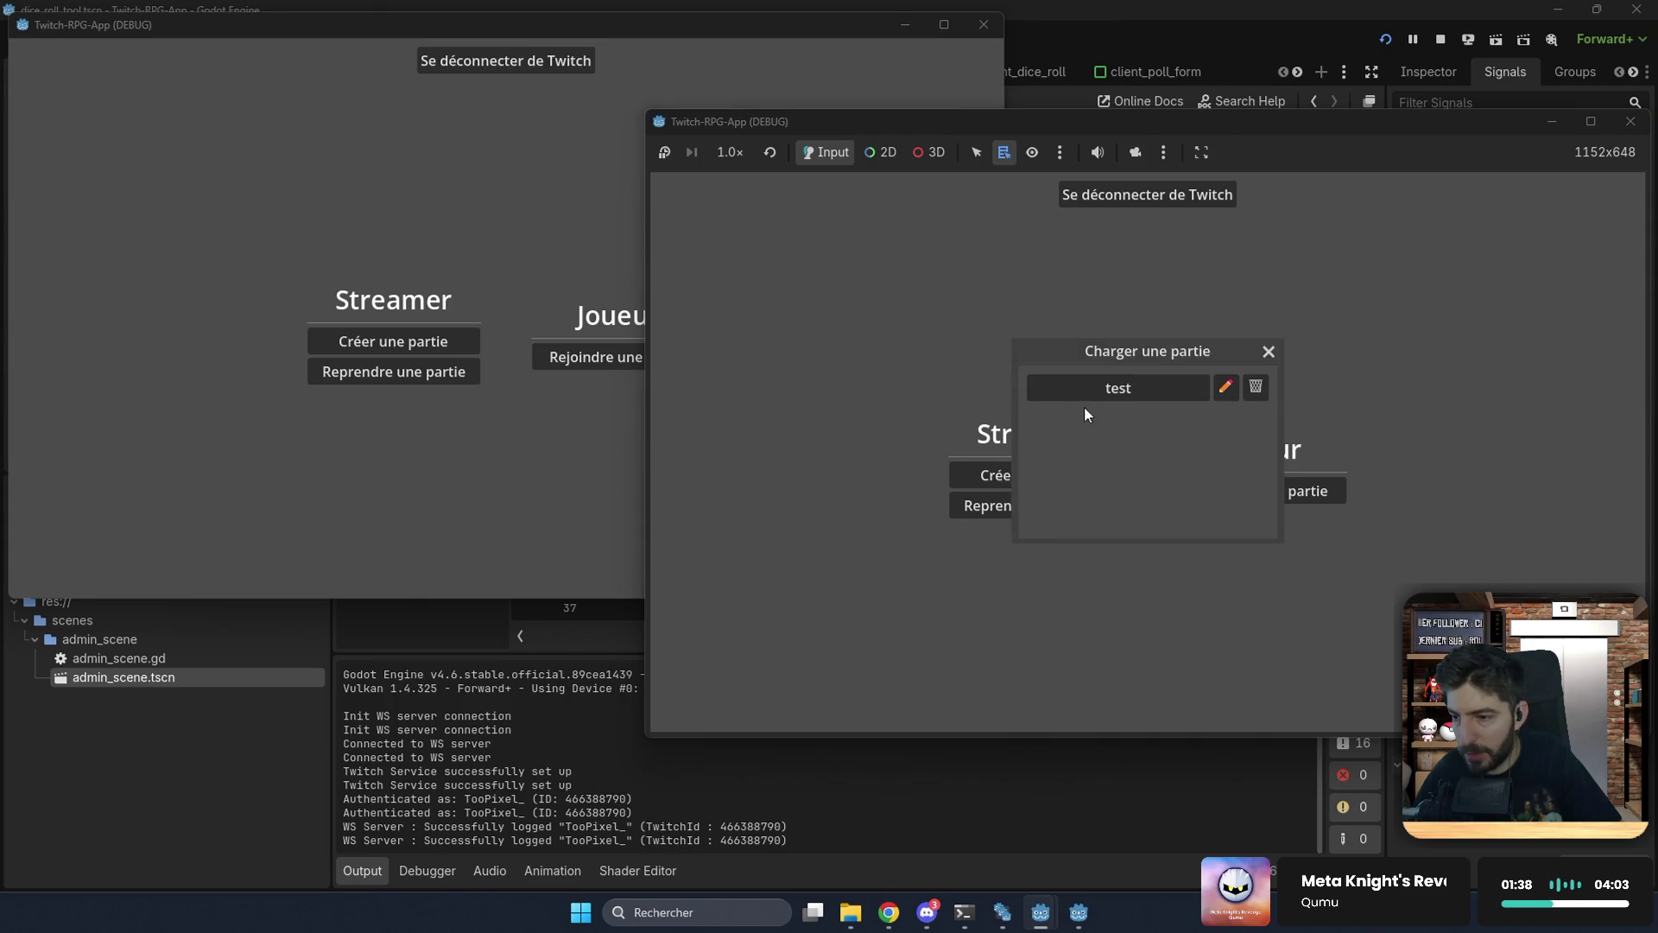
left_click(1096, 383)
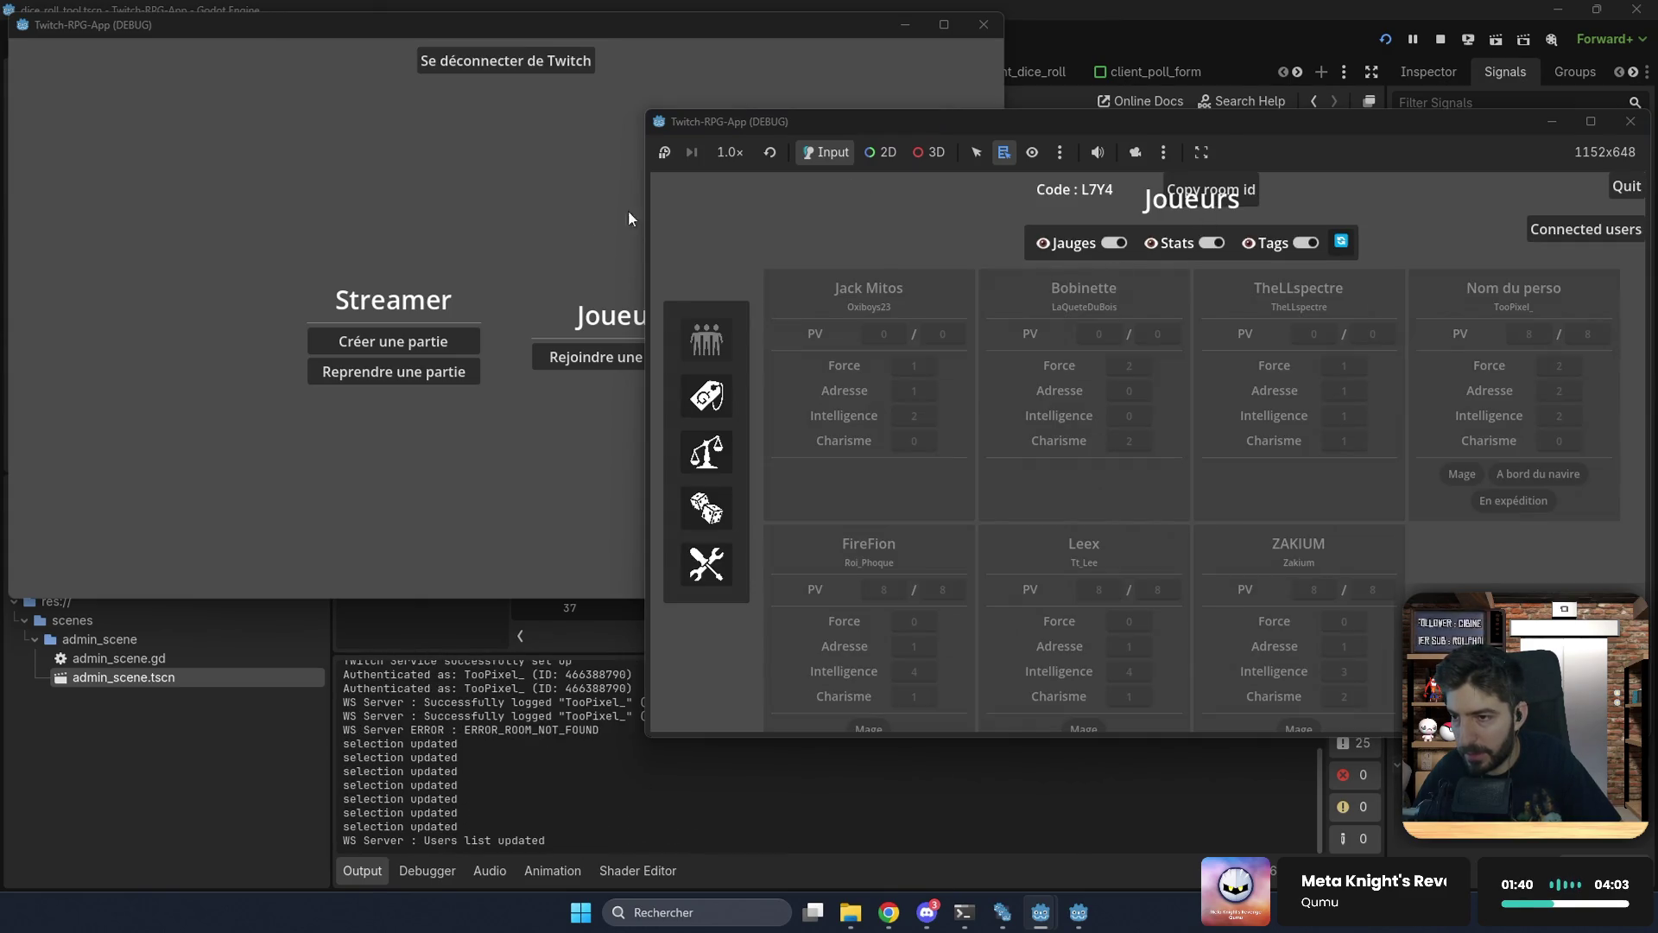
Step: In the other window, join the game room as a player using its room code
left_click(461, 240)
left_click(580, 361)
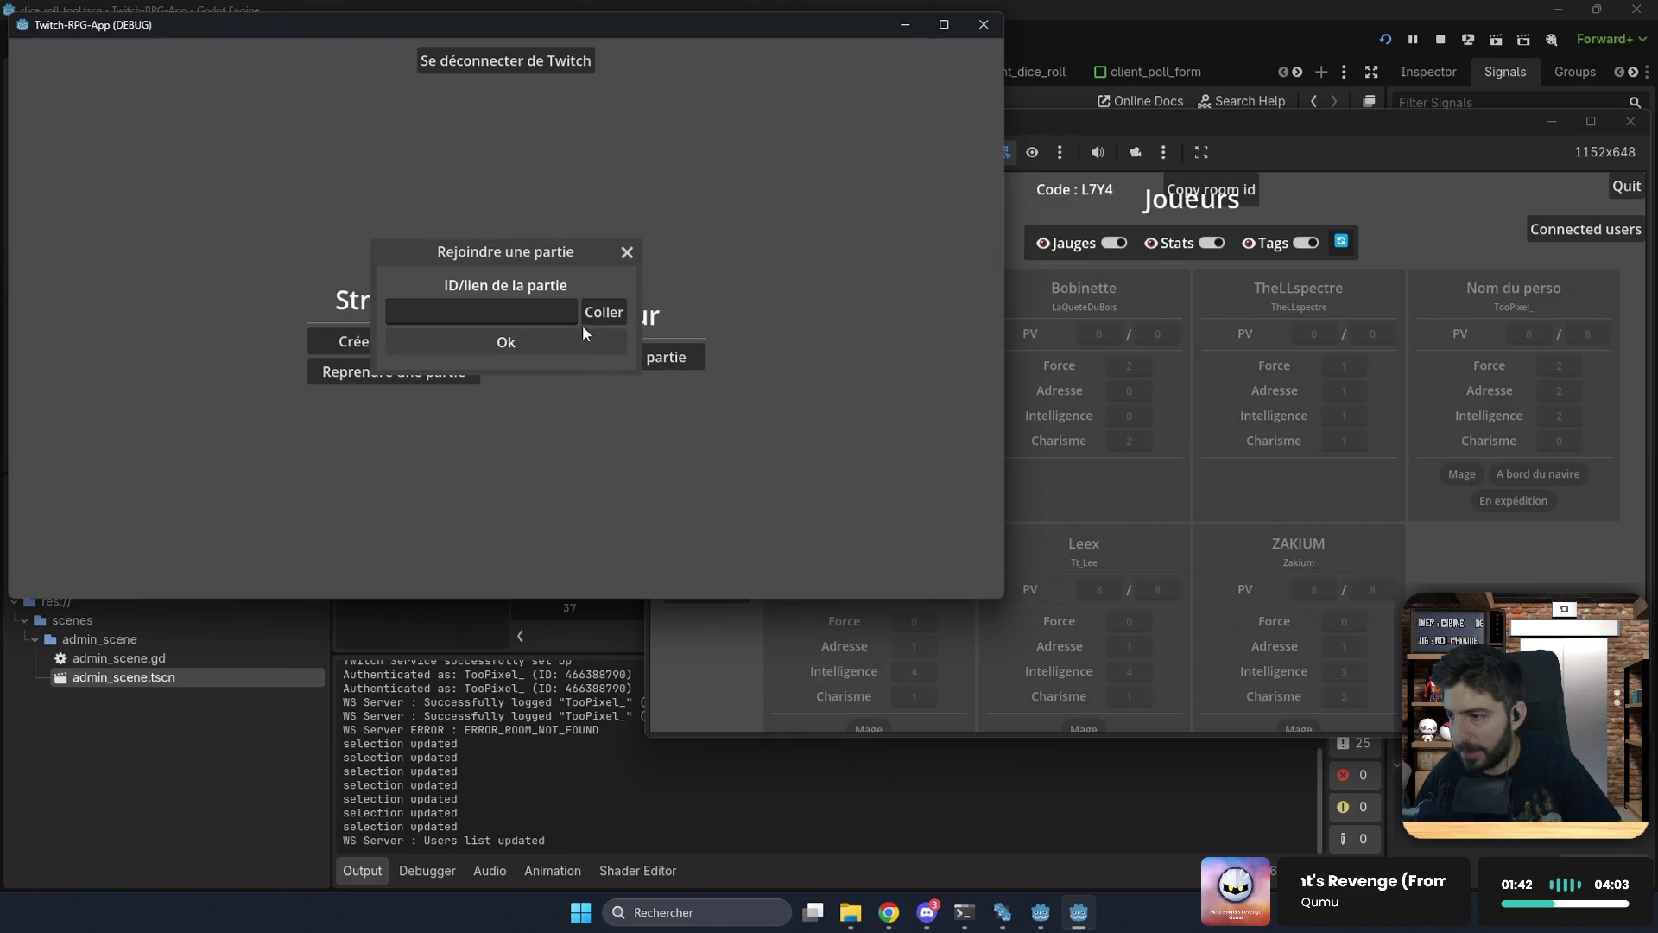
left_click(524, 310)
type("l7y4")
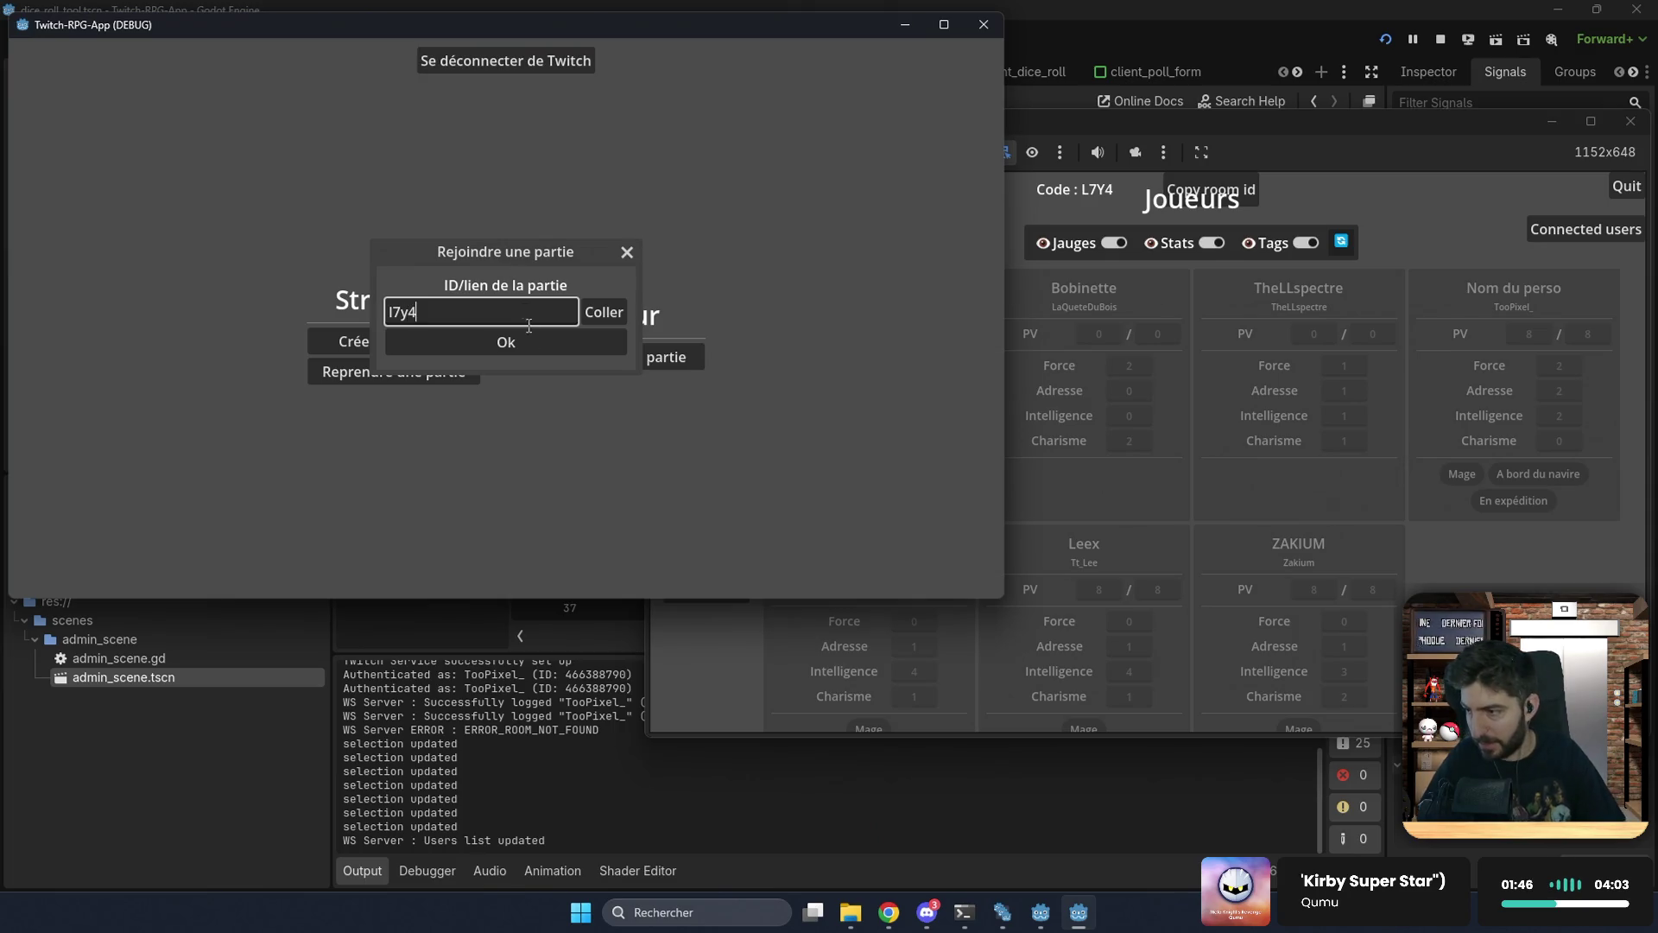
left_click(540, 350)
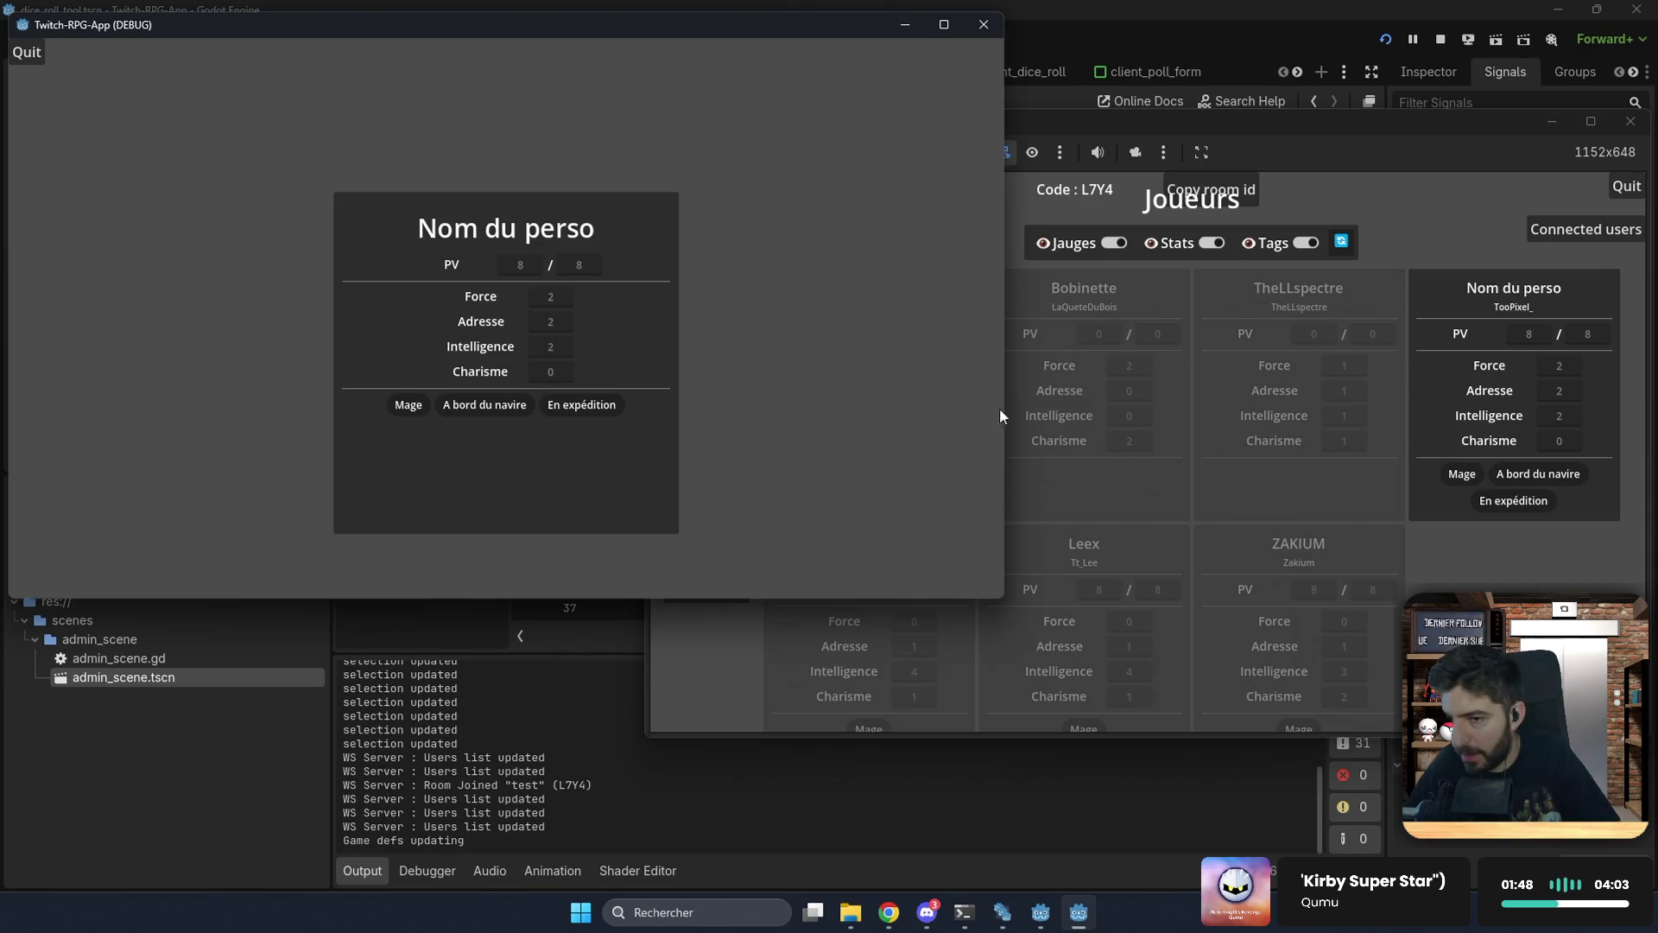
Step: Launch a 2d8 dice test from the streamer and roll it as the player, getting 7.0
left_click(1101, 525)
left_click(716, 503)
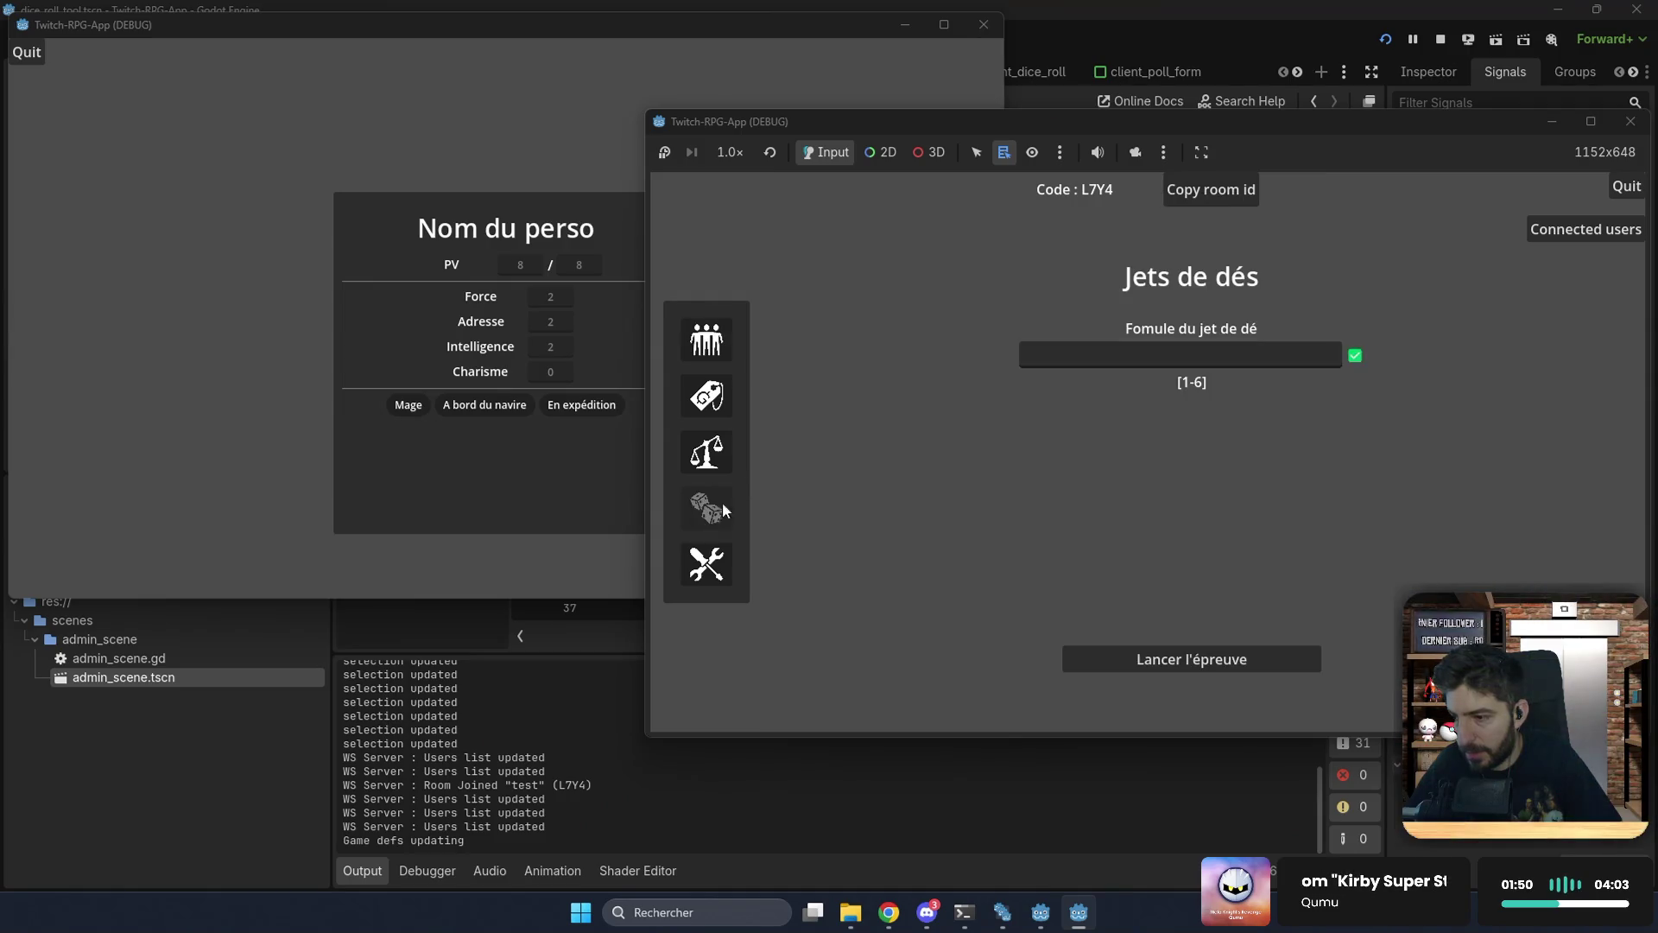
left_click(1175, 366)
type("2d8")
left_click(1185, 660)
left_click(550, 171)
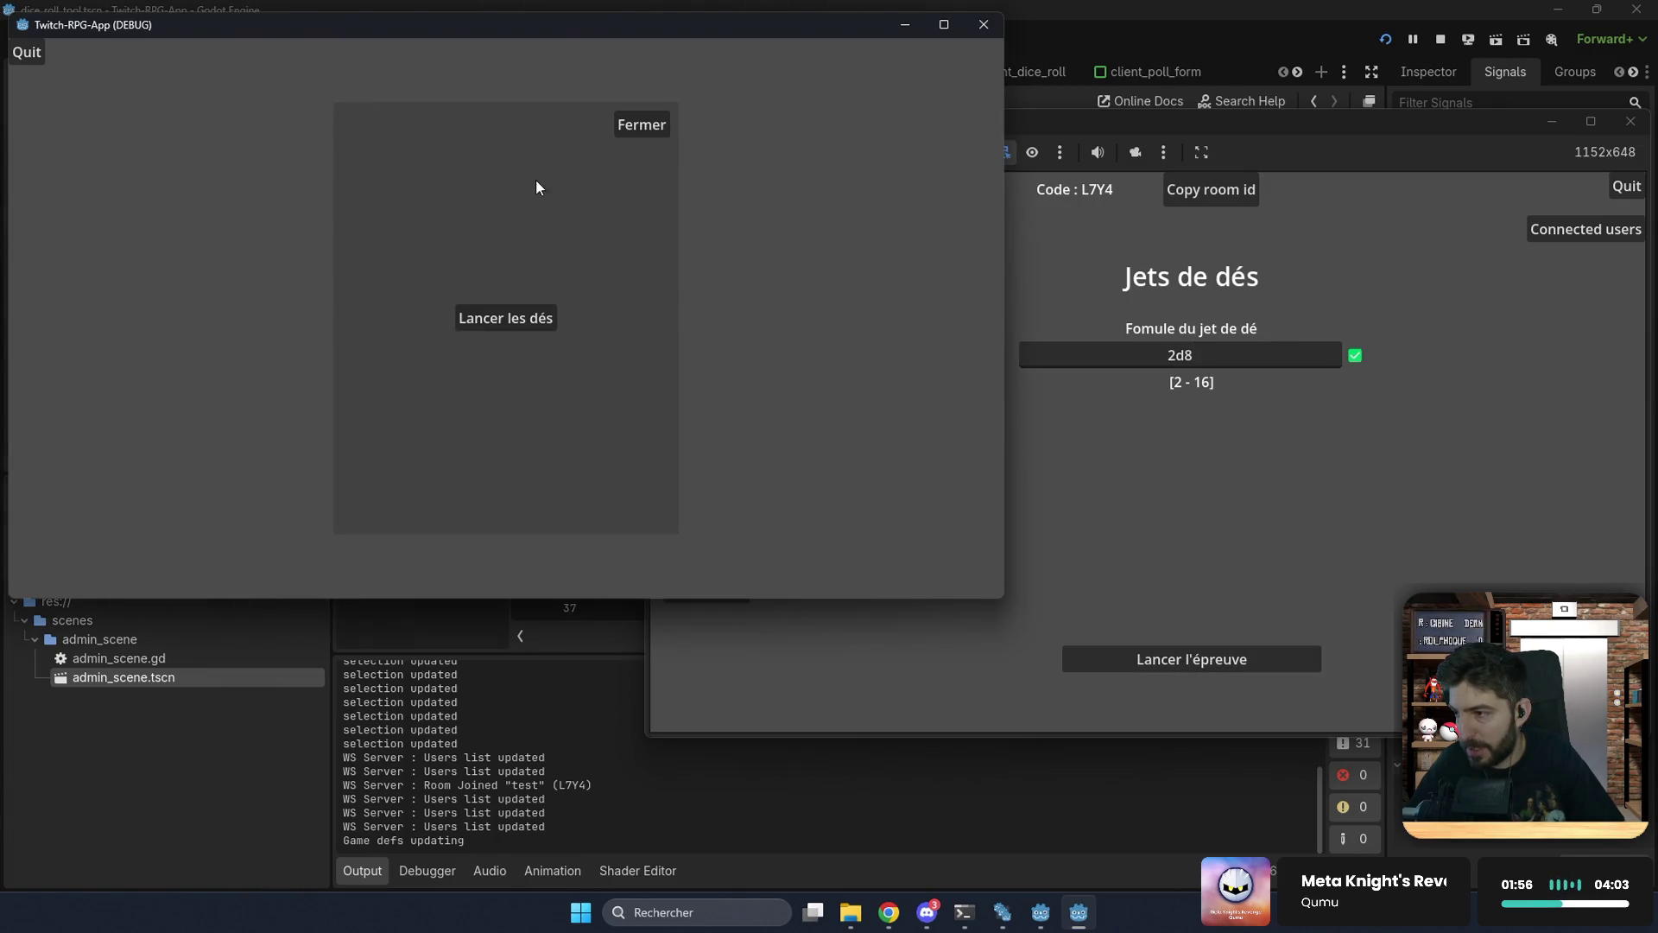
left_click(509, 322)
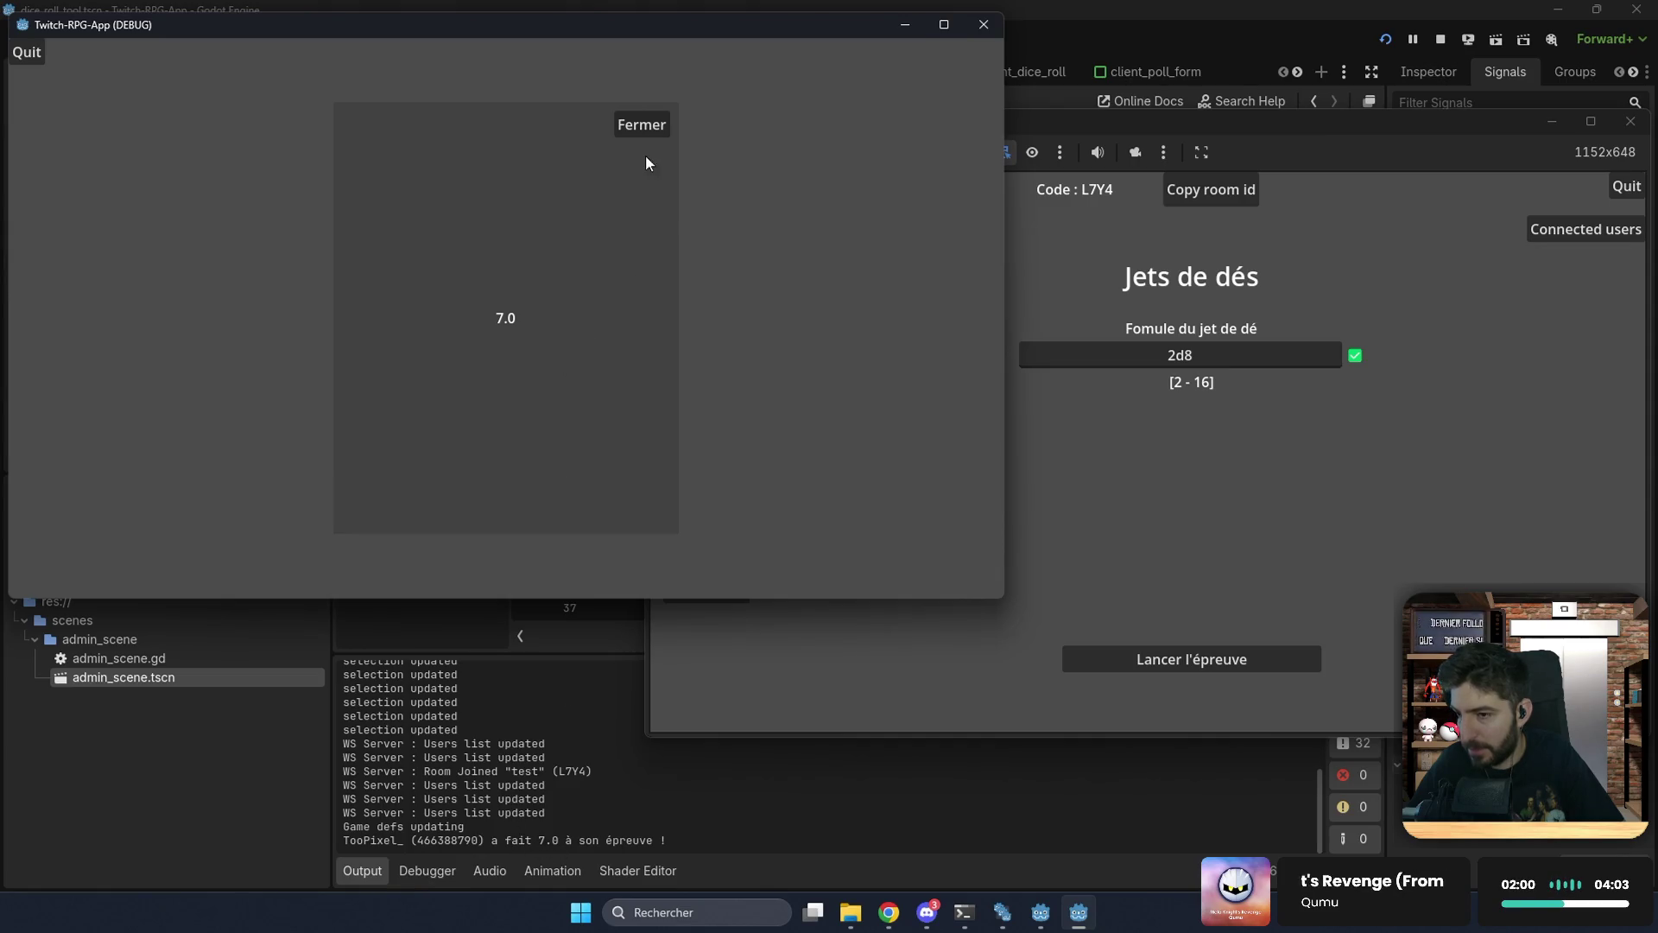
left_click(639, 124)
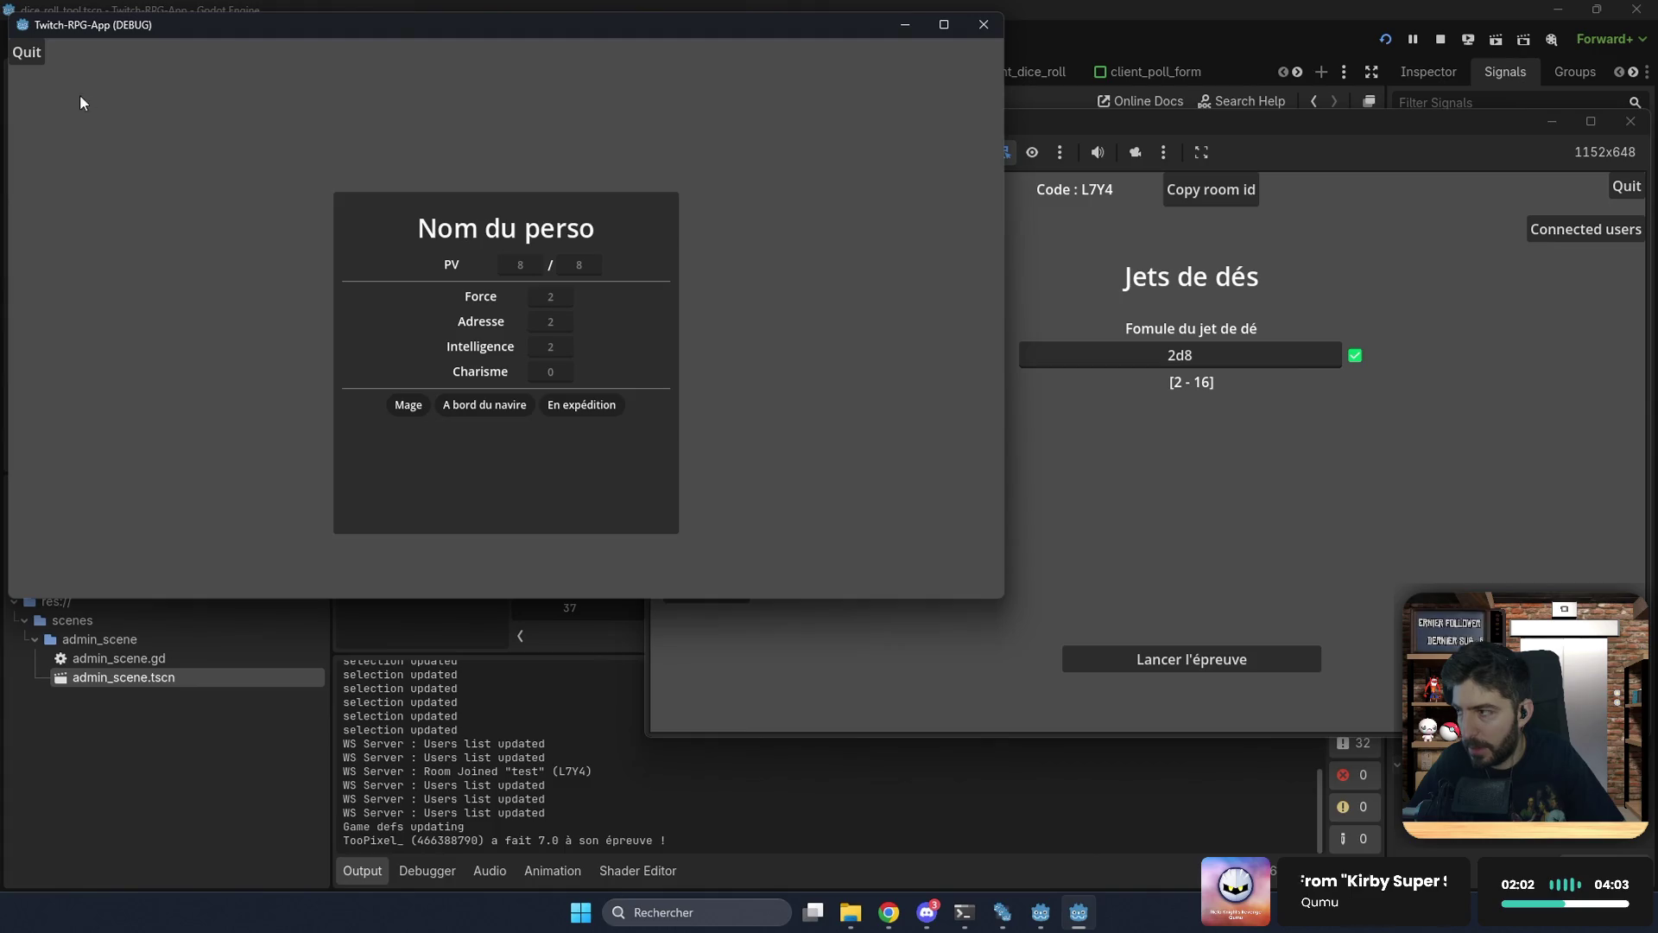
Step: Quit the player to the main menu, rejoin the test room with its room code, then bring the admin window forward
left_click(26, 55)
left_click(431, 374)
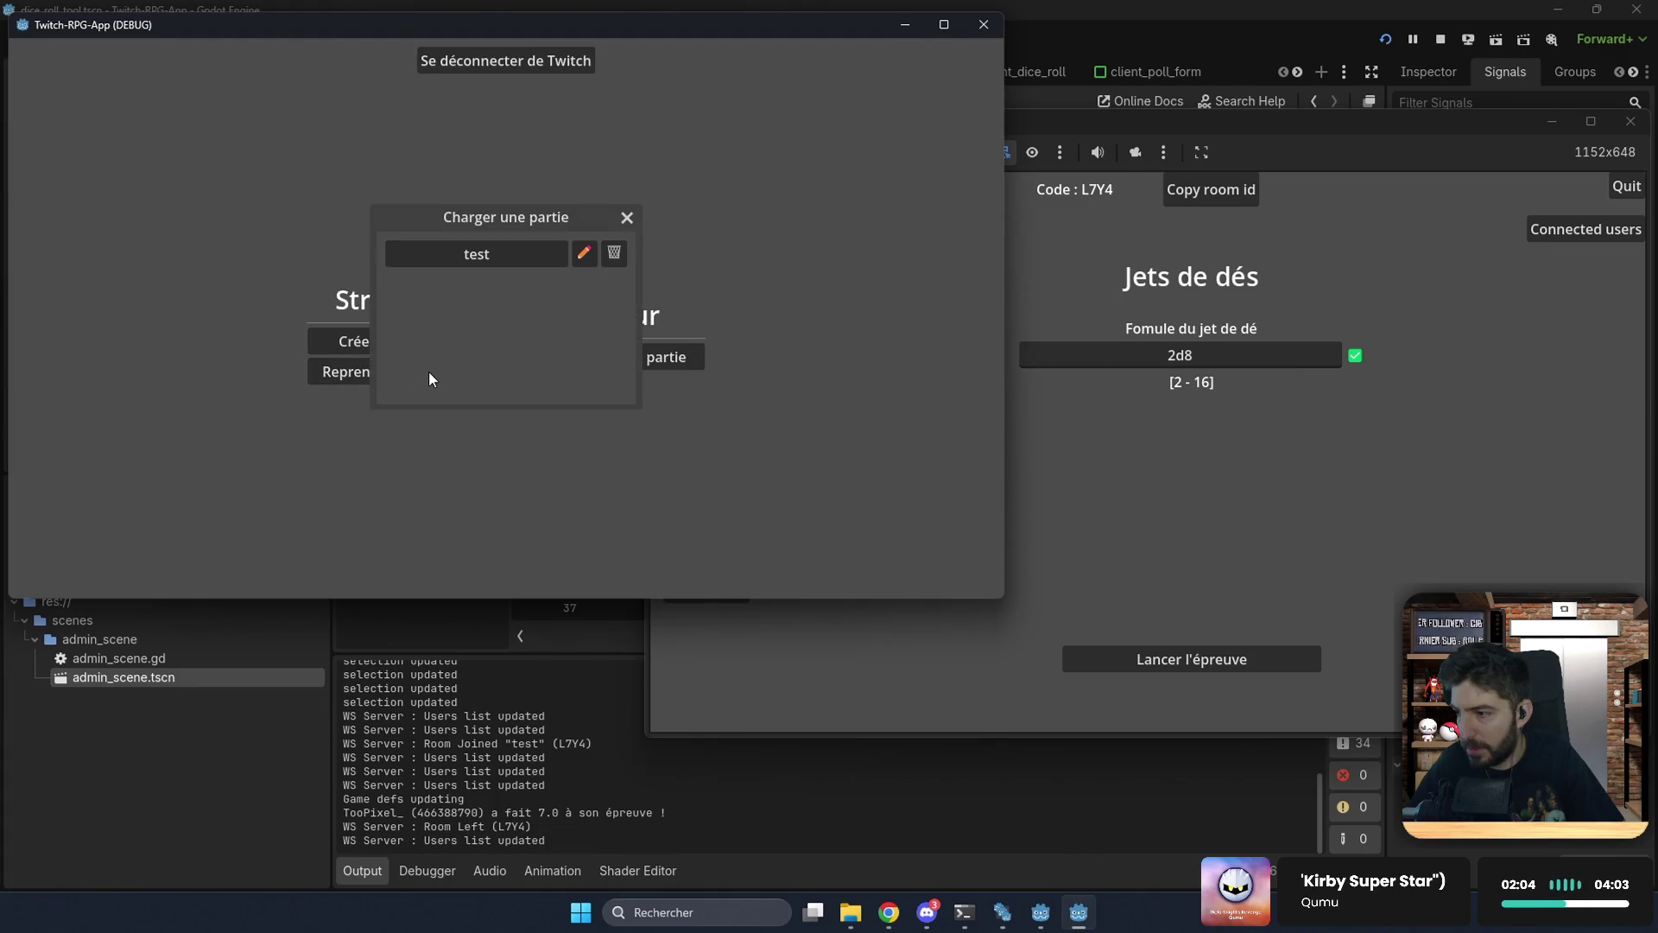
left_click(627, 220)
left_click(611, 361)
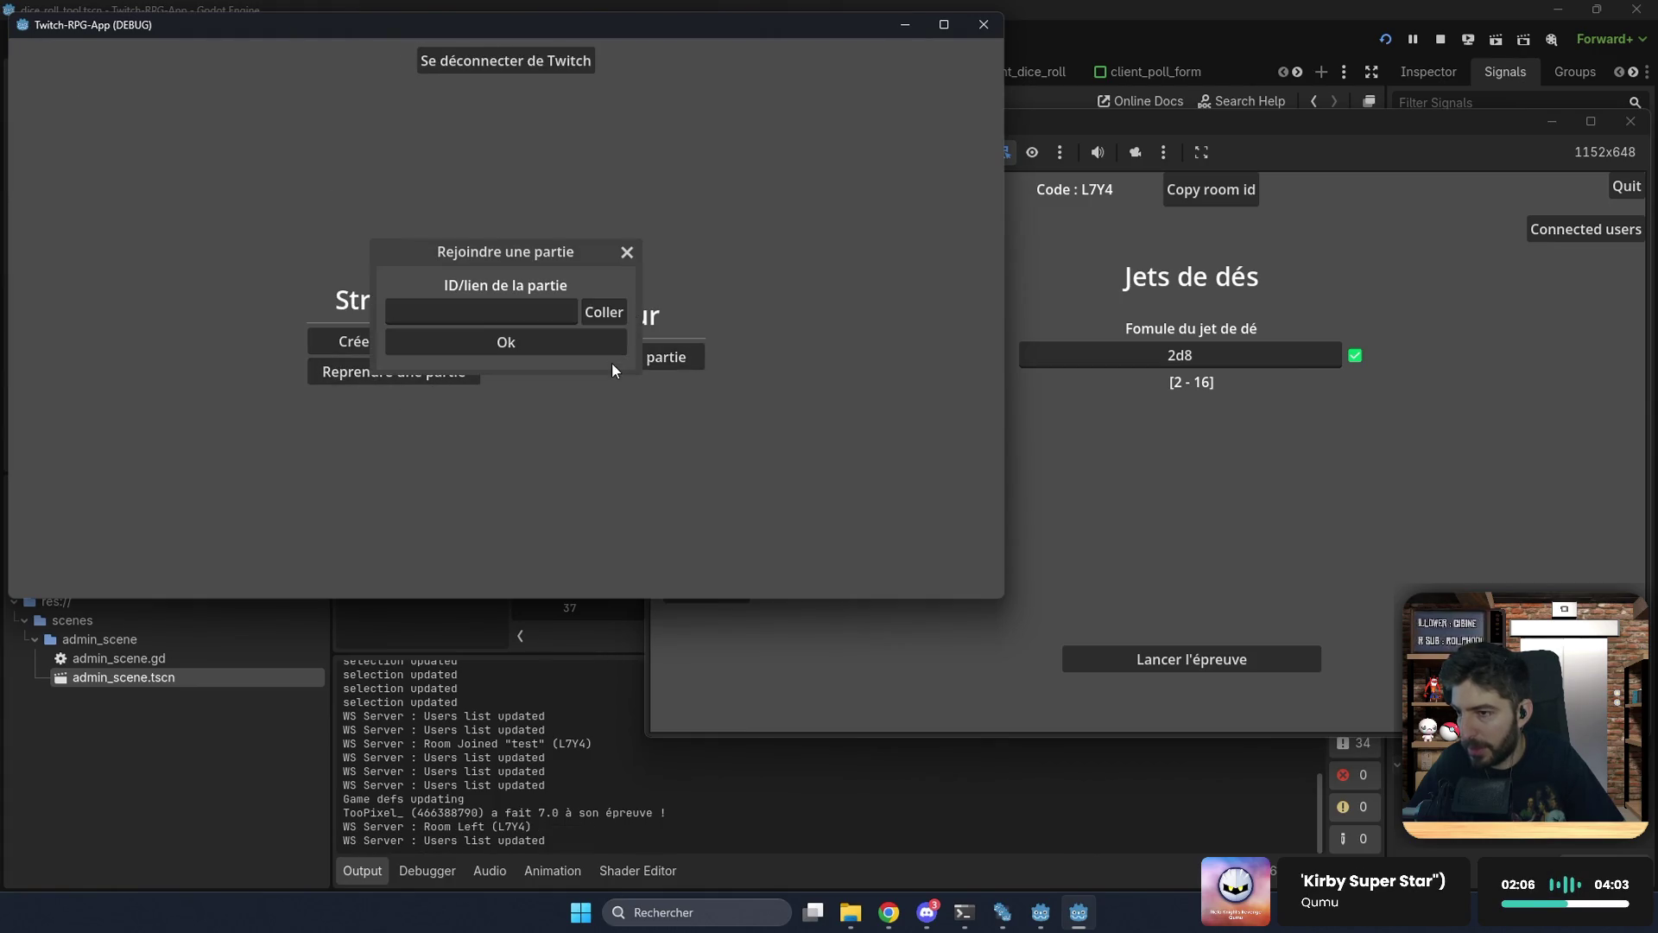
left_click(533, 304)
type("l7y4")
left_click(537, 343)
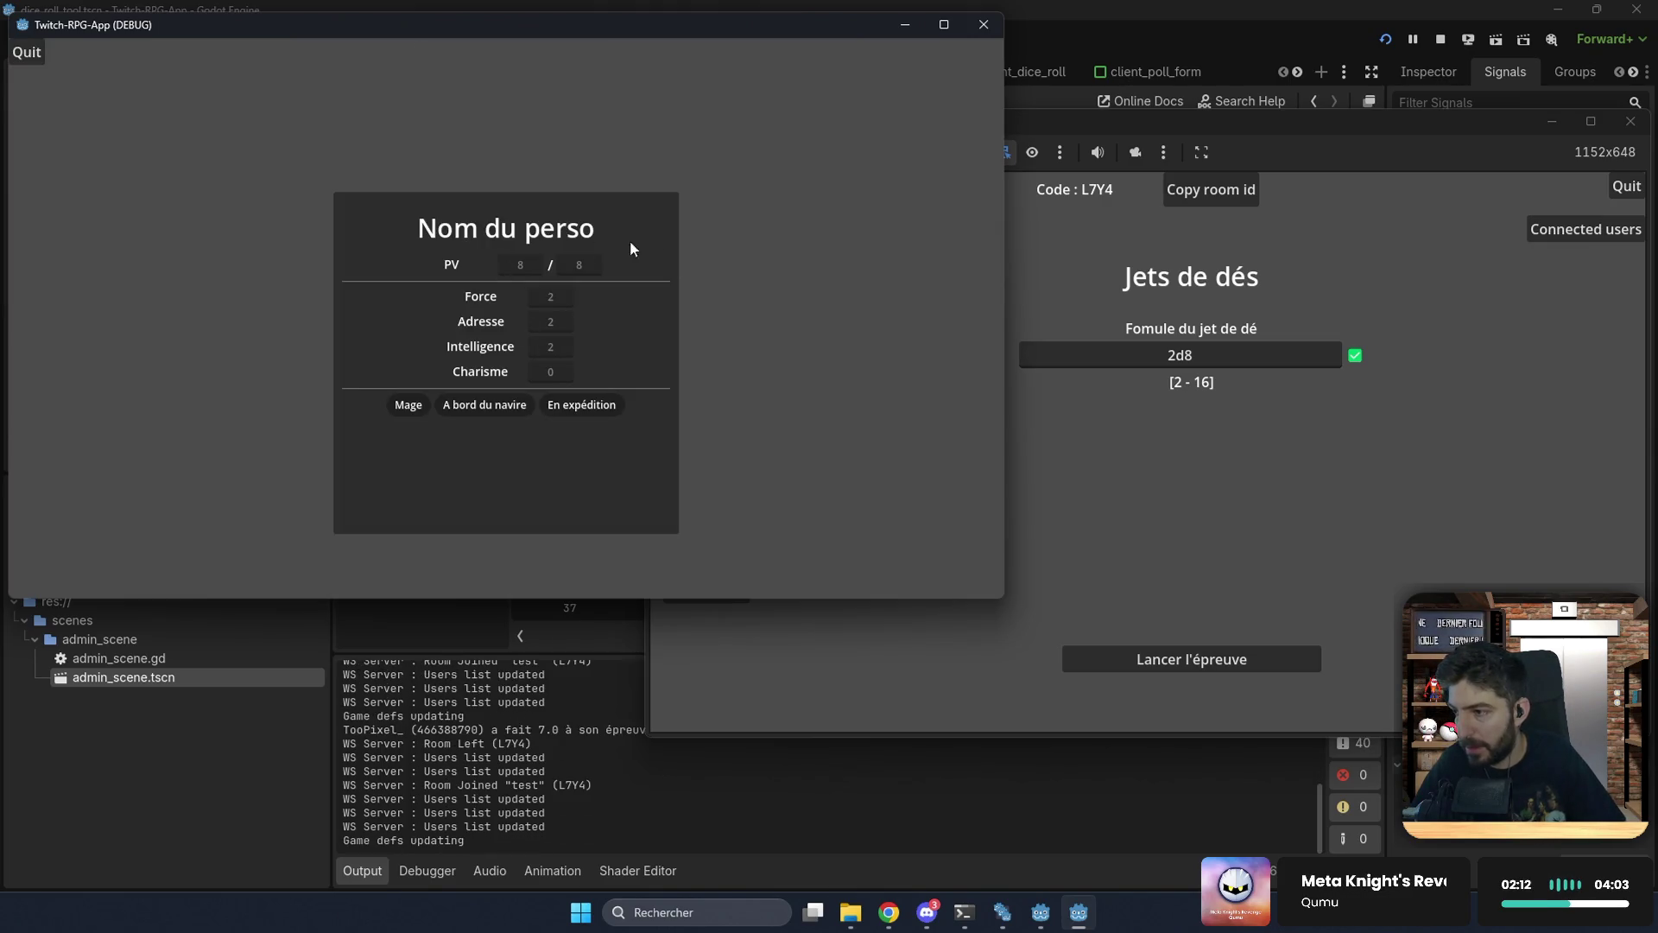
left_click(1101, 507)
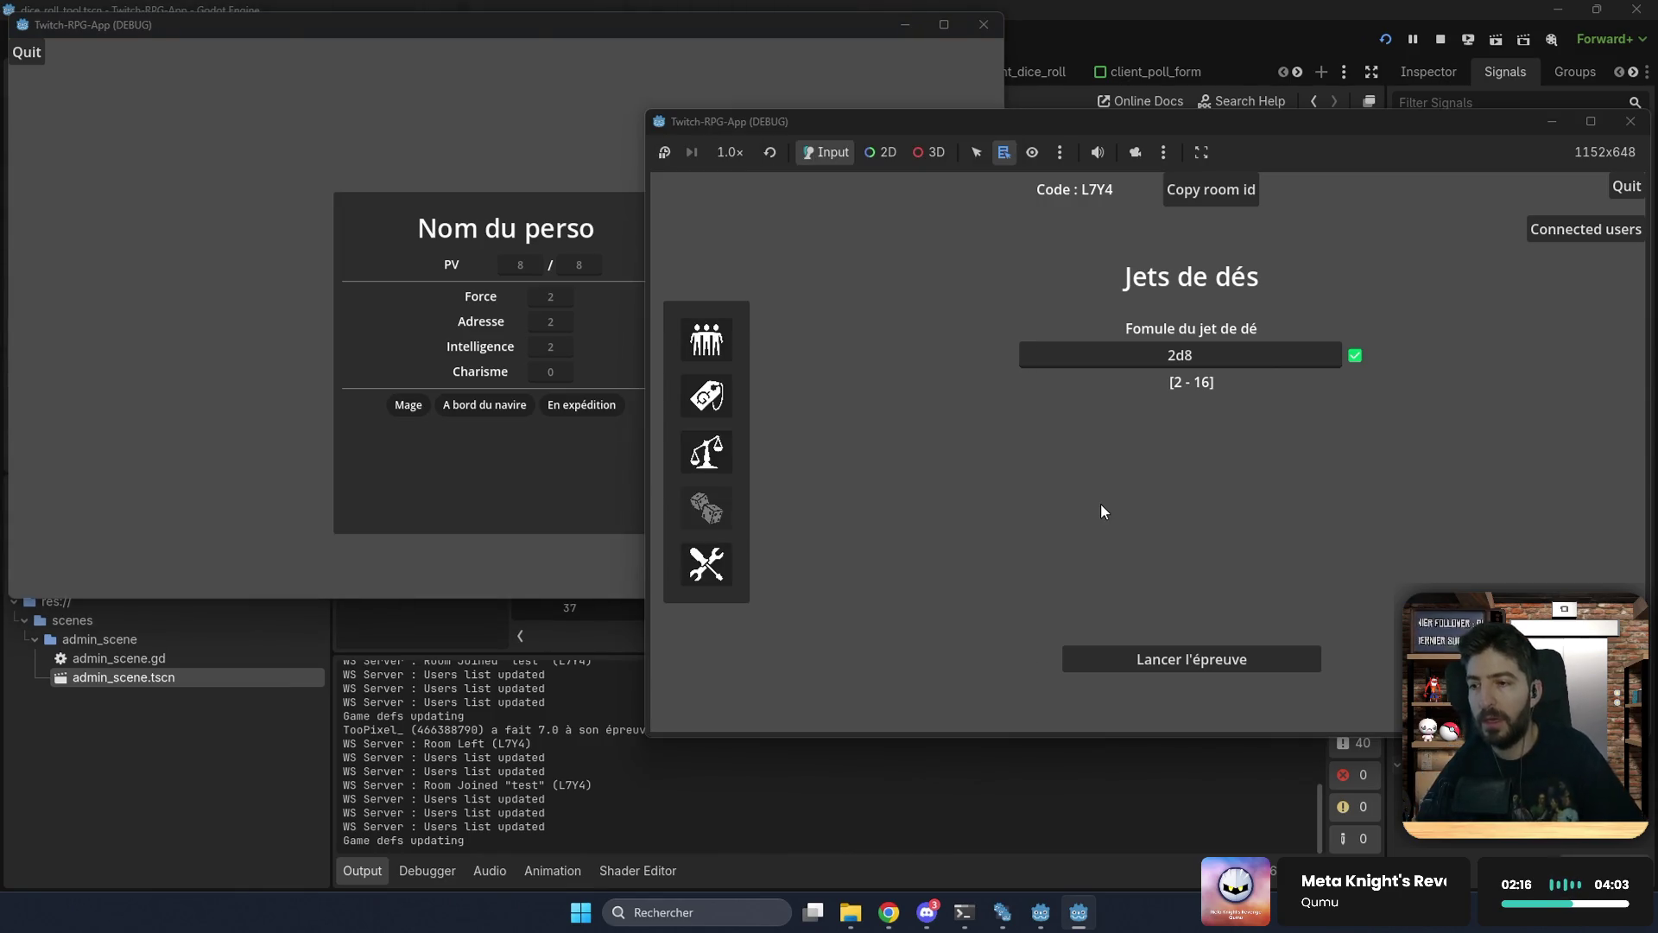
left_click(1443, 42)
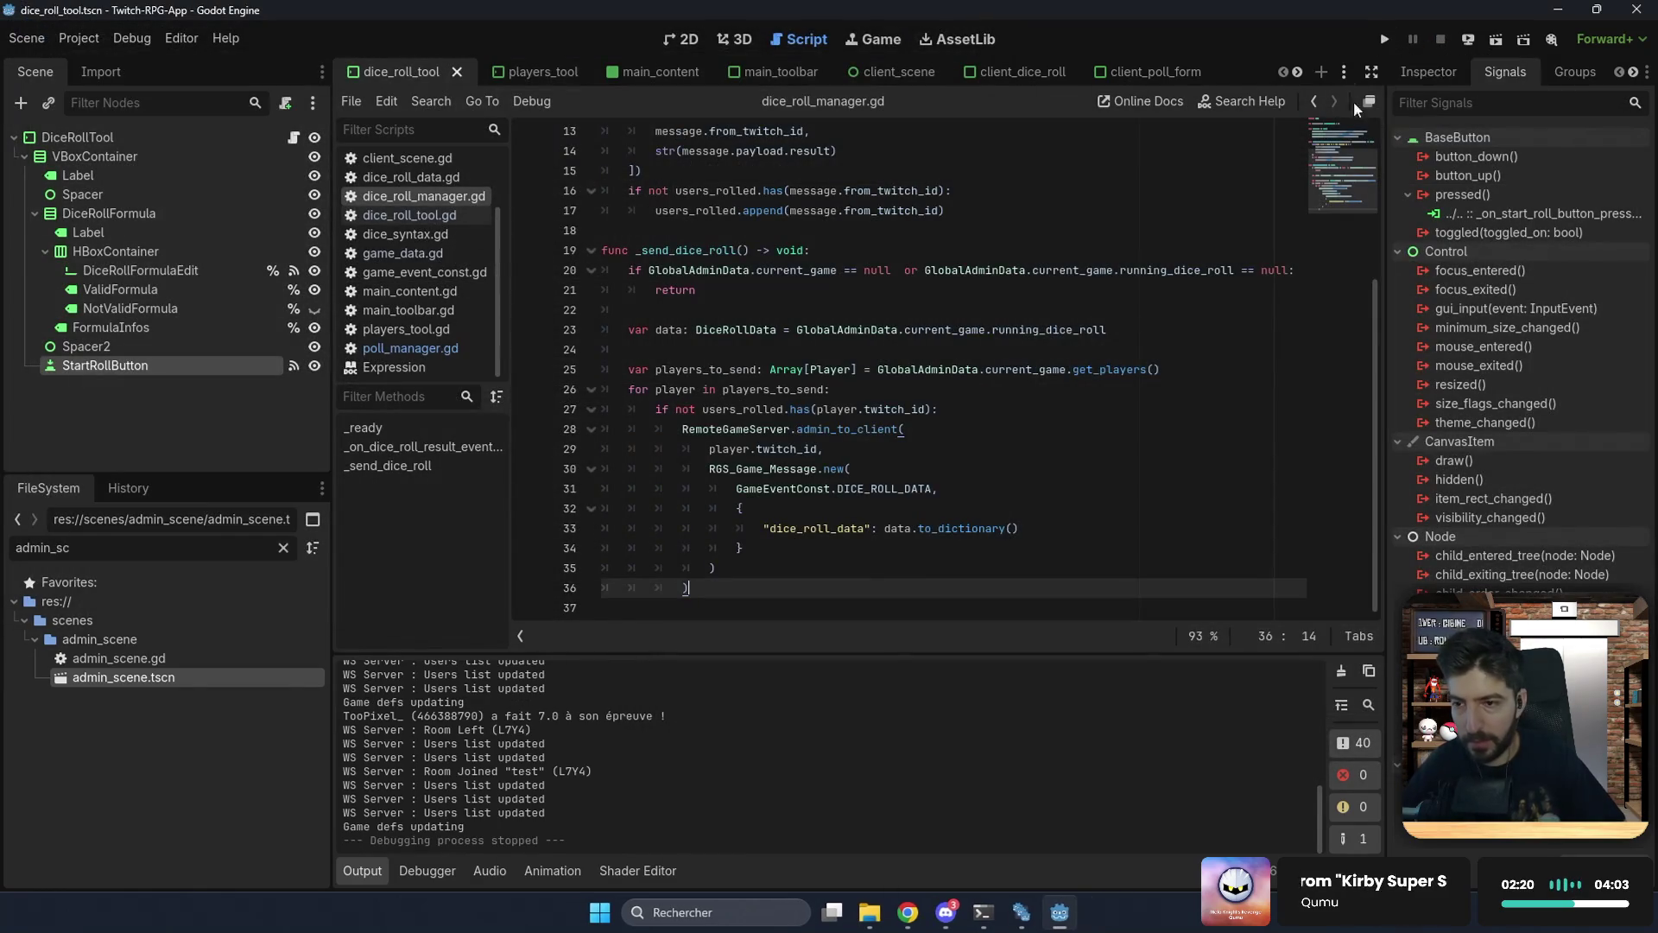
Step: Export the Web preset and push it to itch.io from the ShipItch panel
left_click(1567, 71)
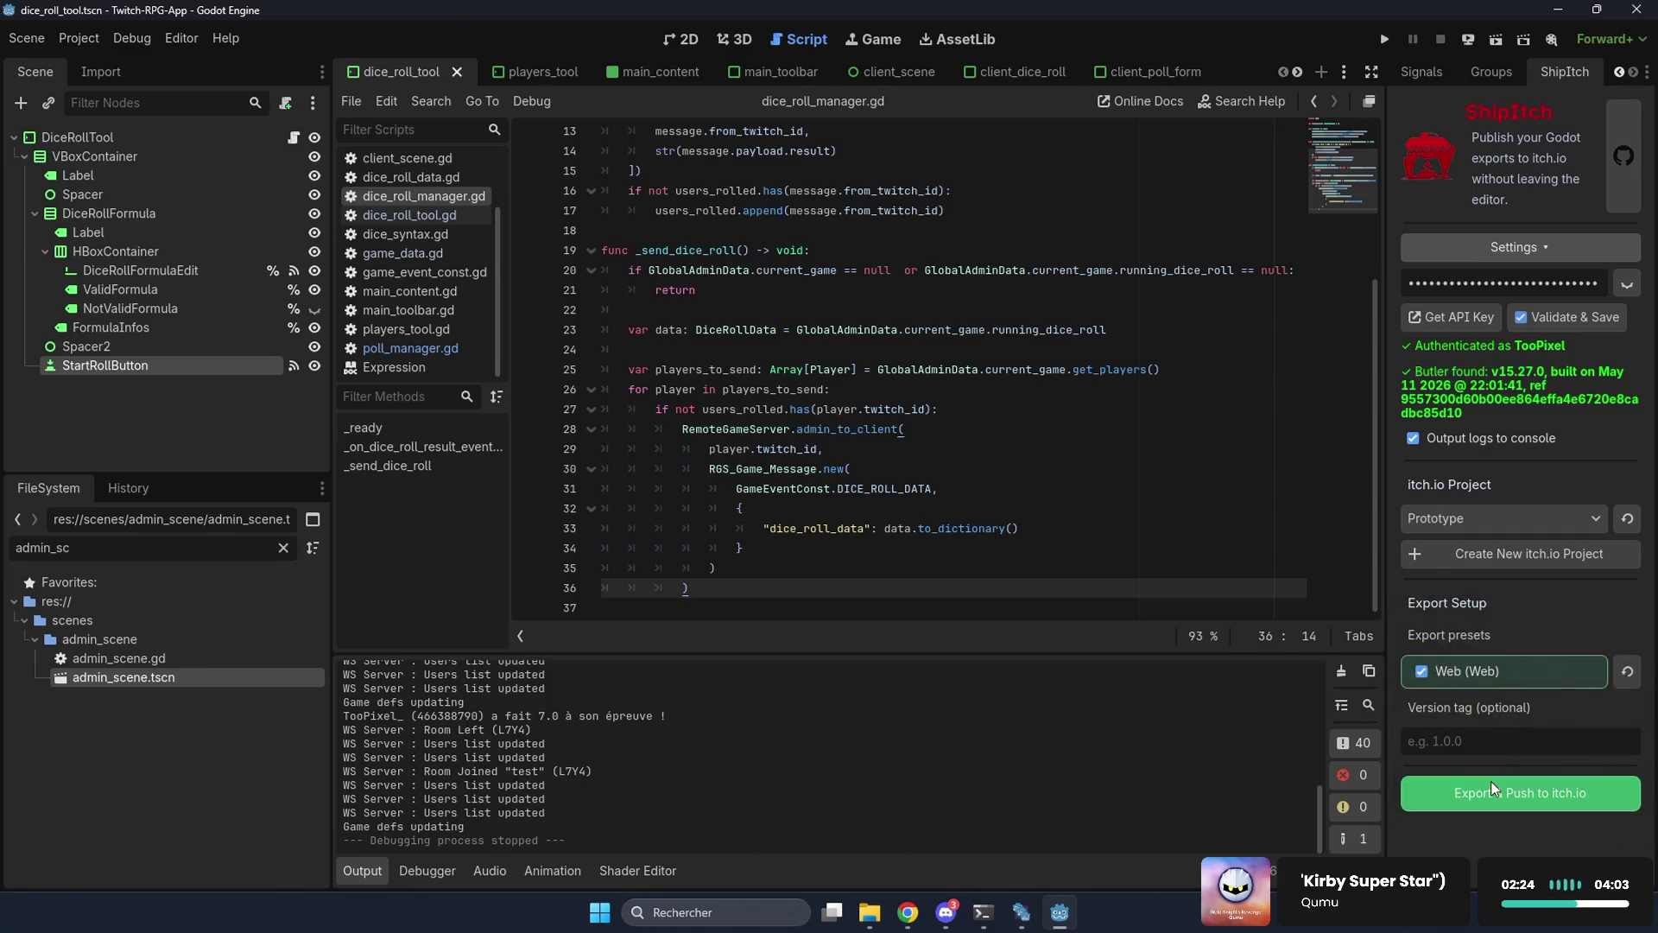
left_click(1494, 790)
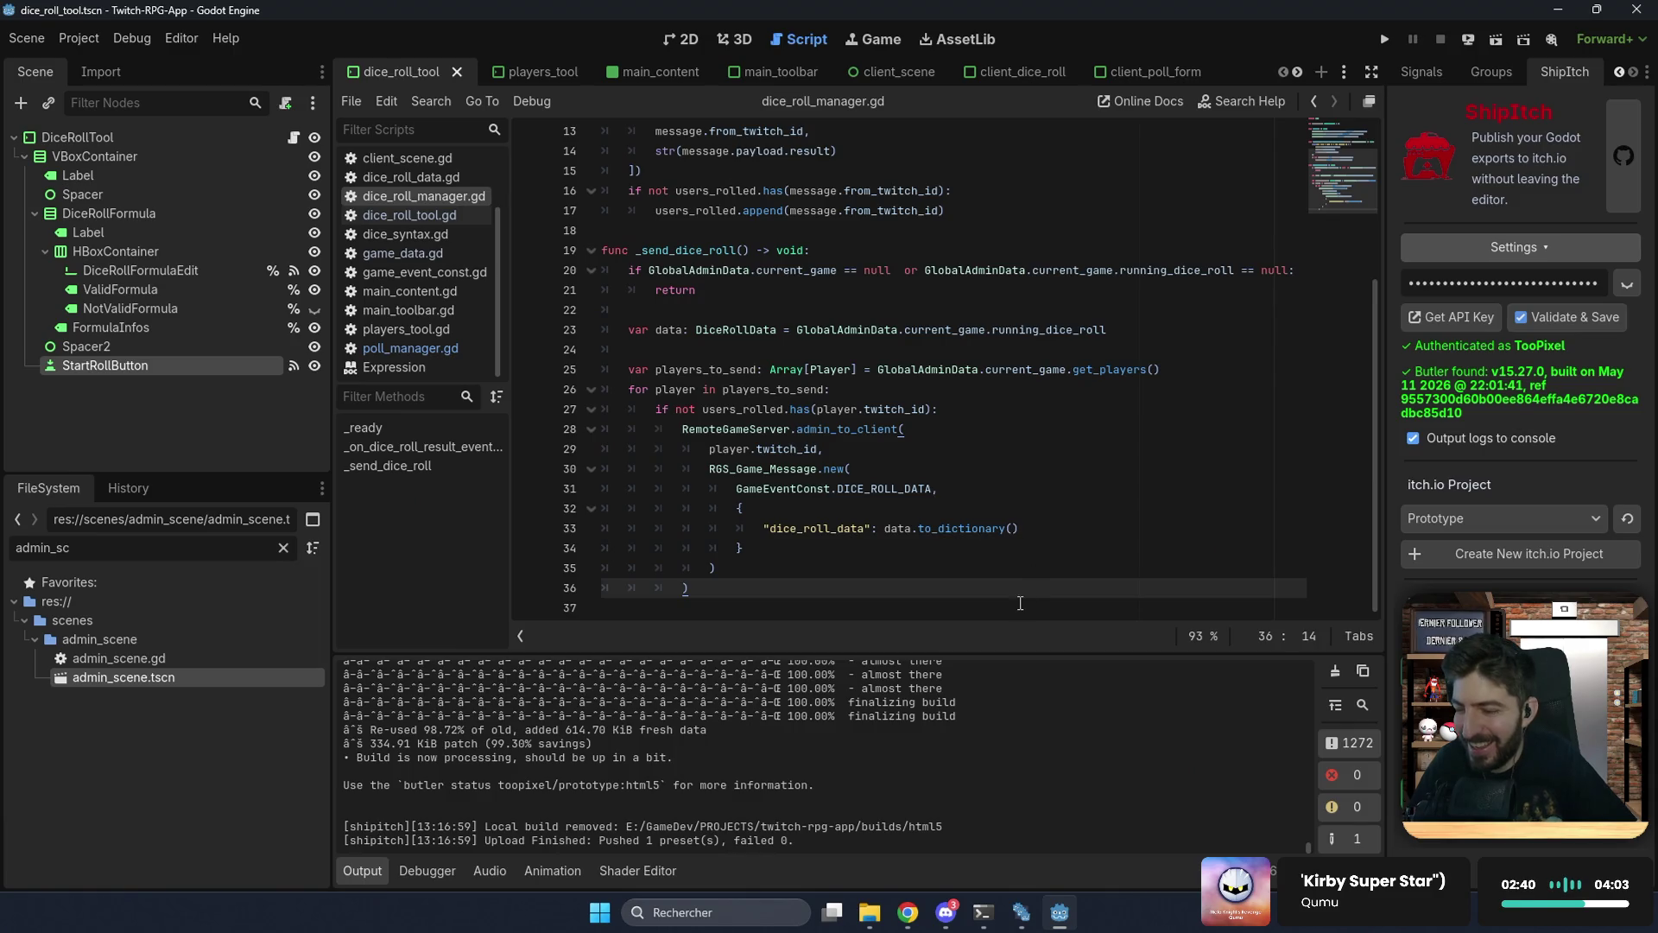
left_click(910, 912)
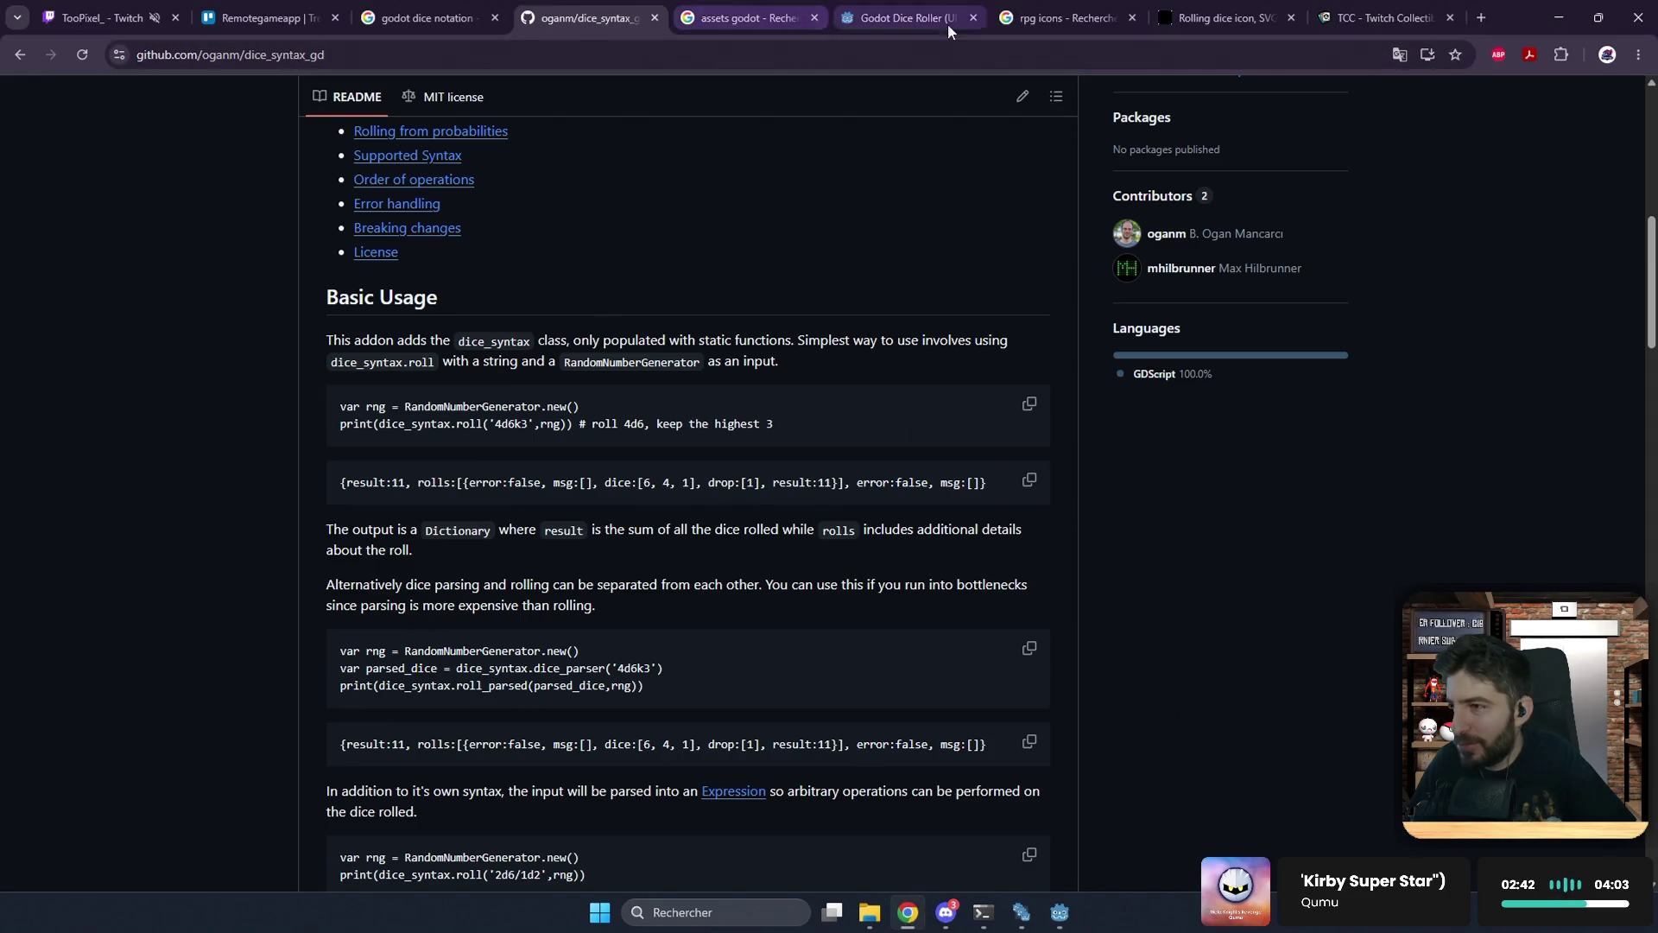
left_click(1479, 17)
type("itc")
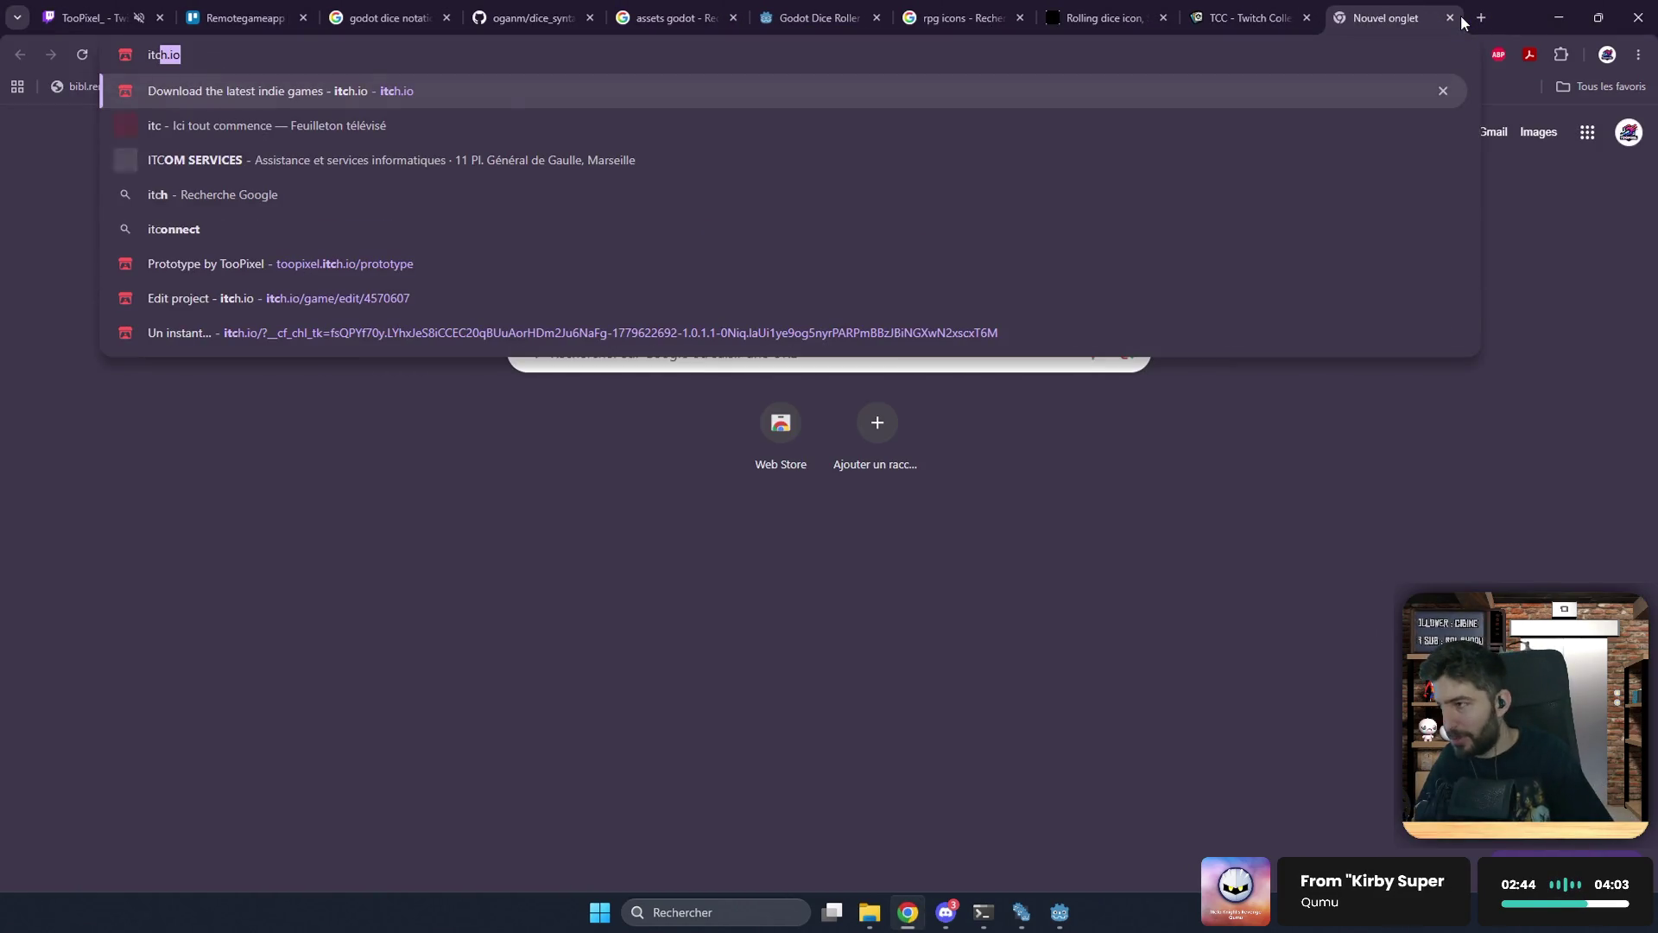
key("Down")
key("Down")
key("Down")
key("Down")
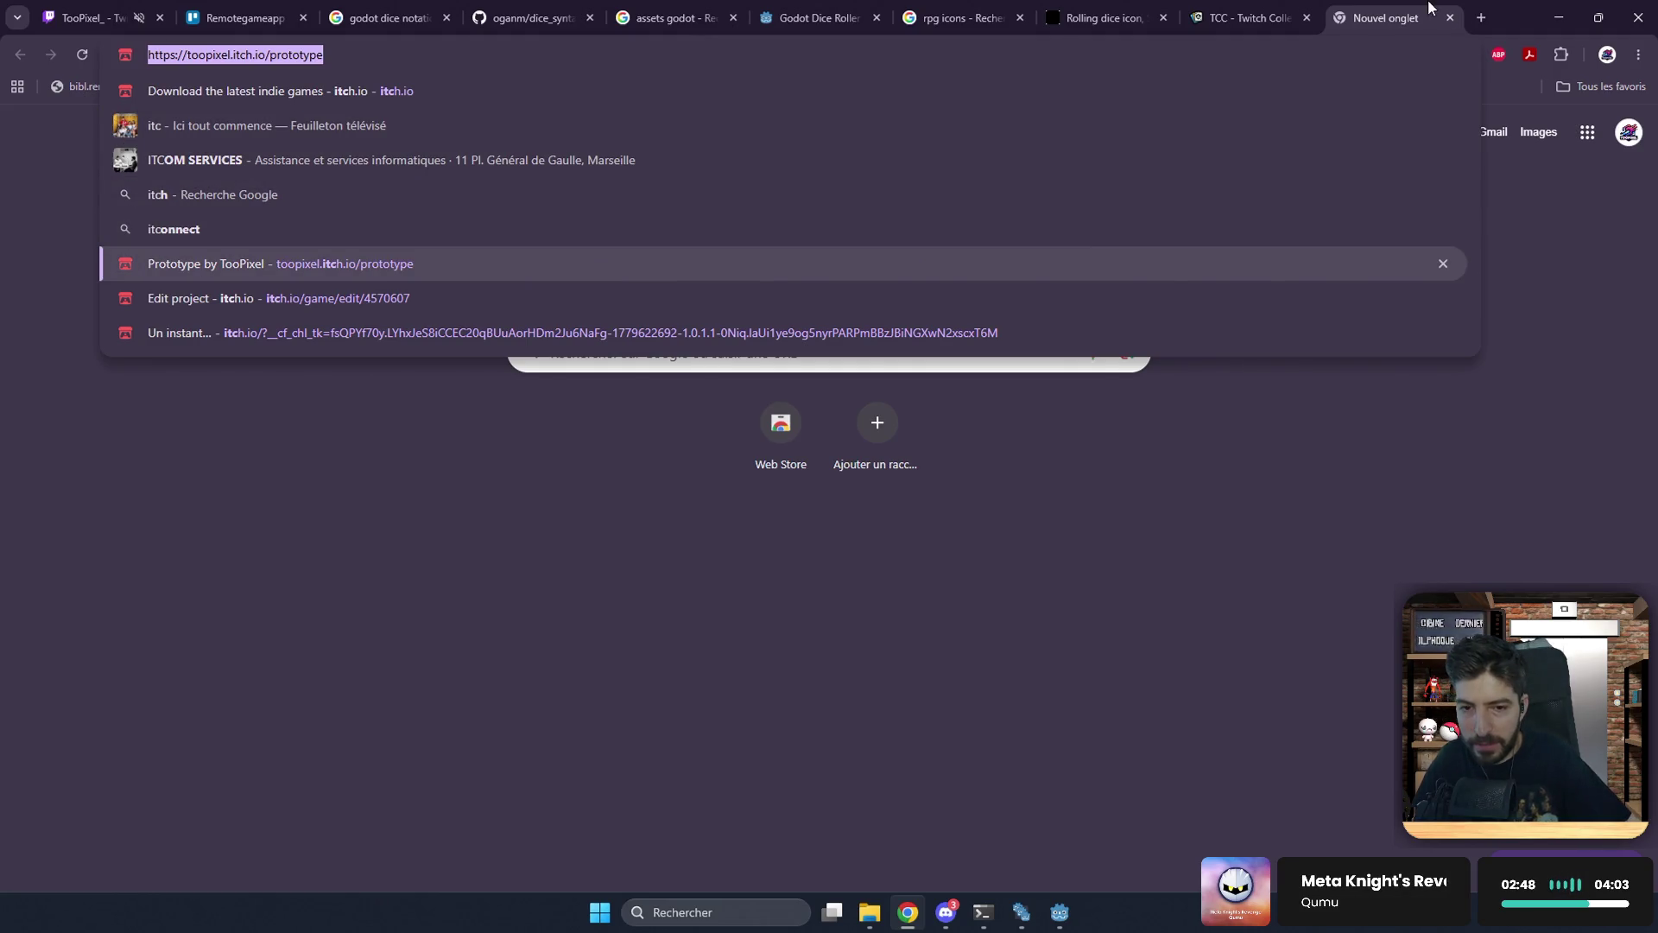
left_click(1499, 179)
left_click(1565, 12)
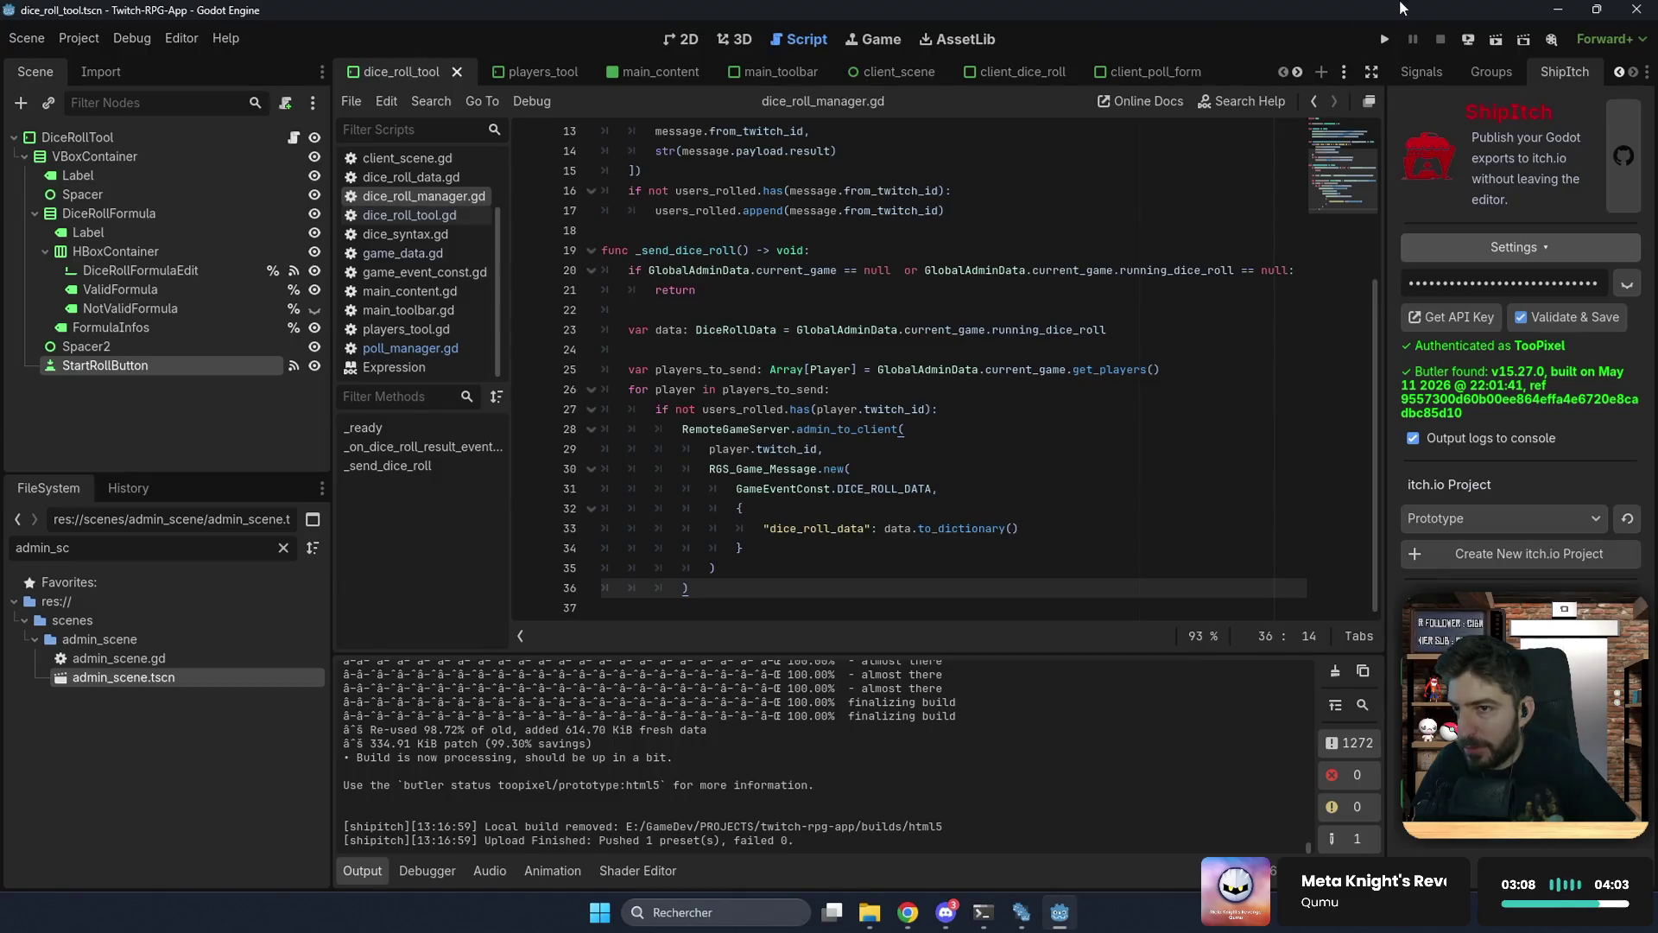
Step: Run the project, resume the saved game 'test', and enter the dice formula 2d10
left_click(1388, 40)
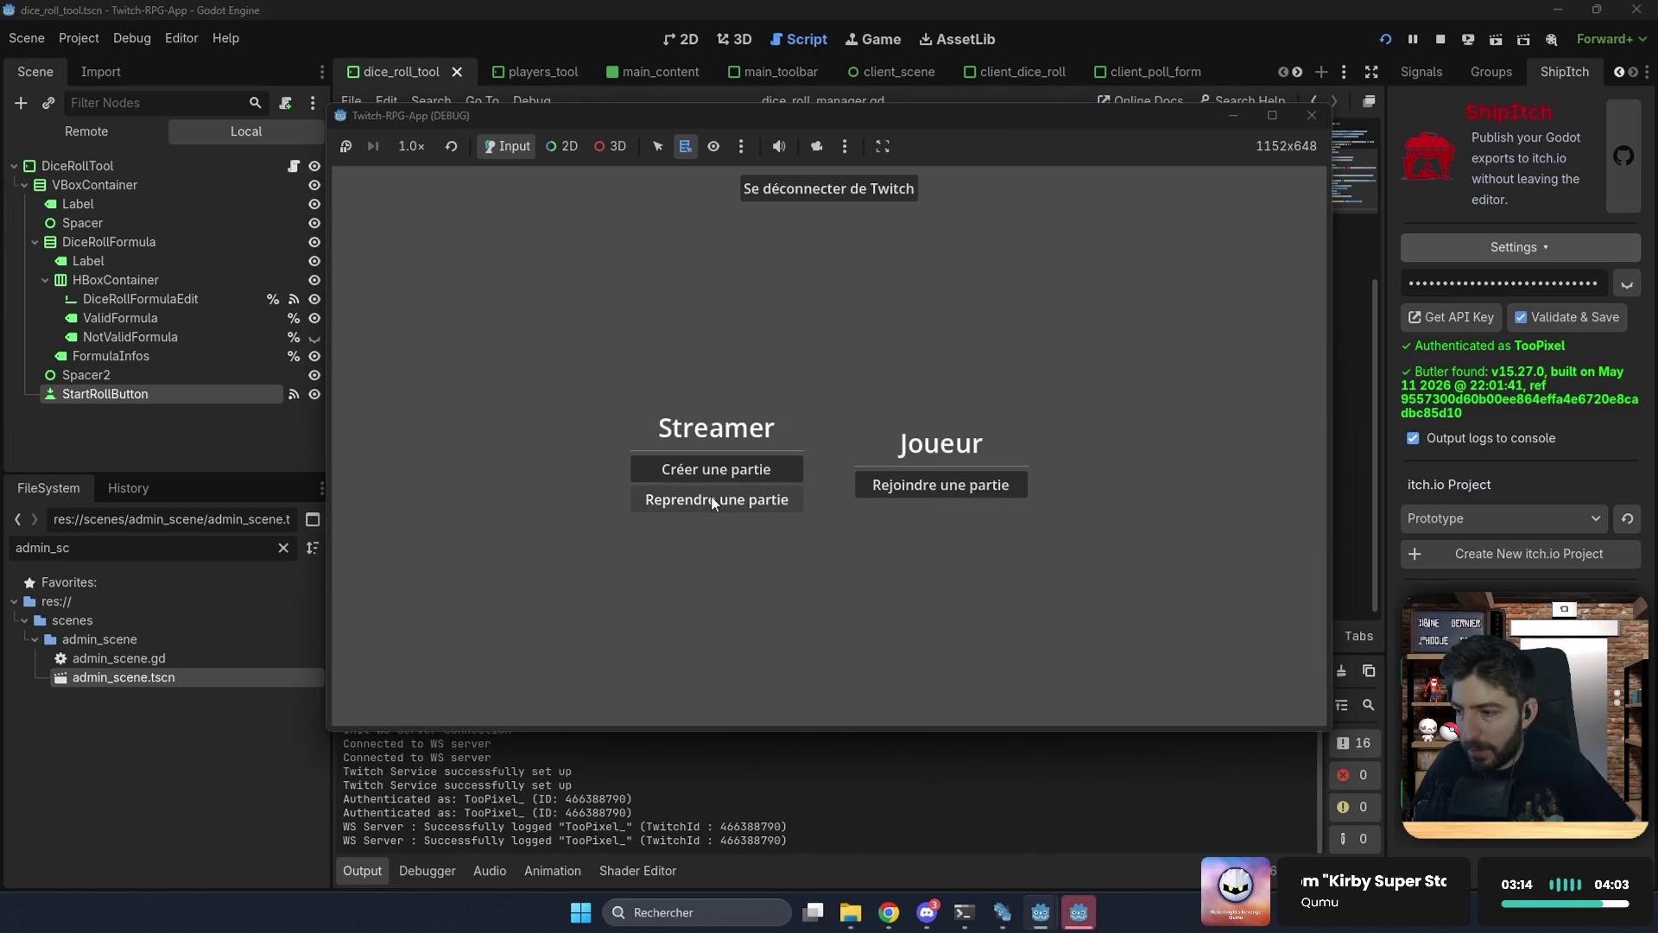
left_click(715, 501)
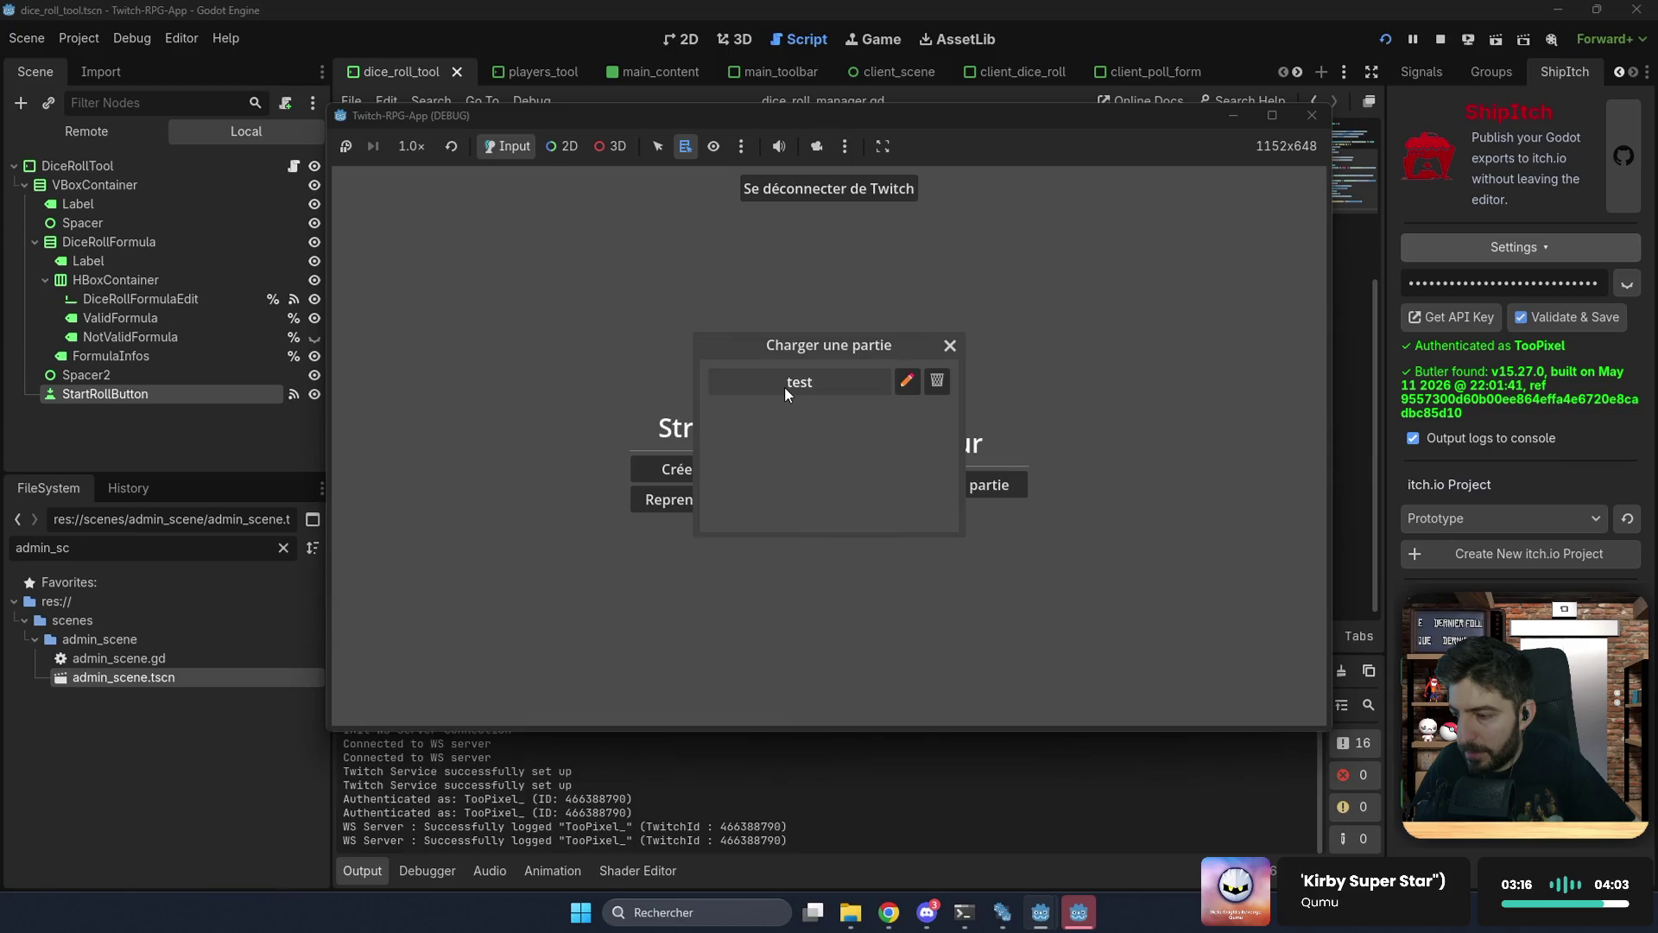
left_click(785, 393)
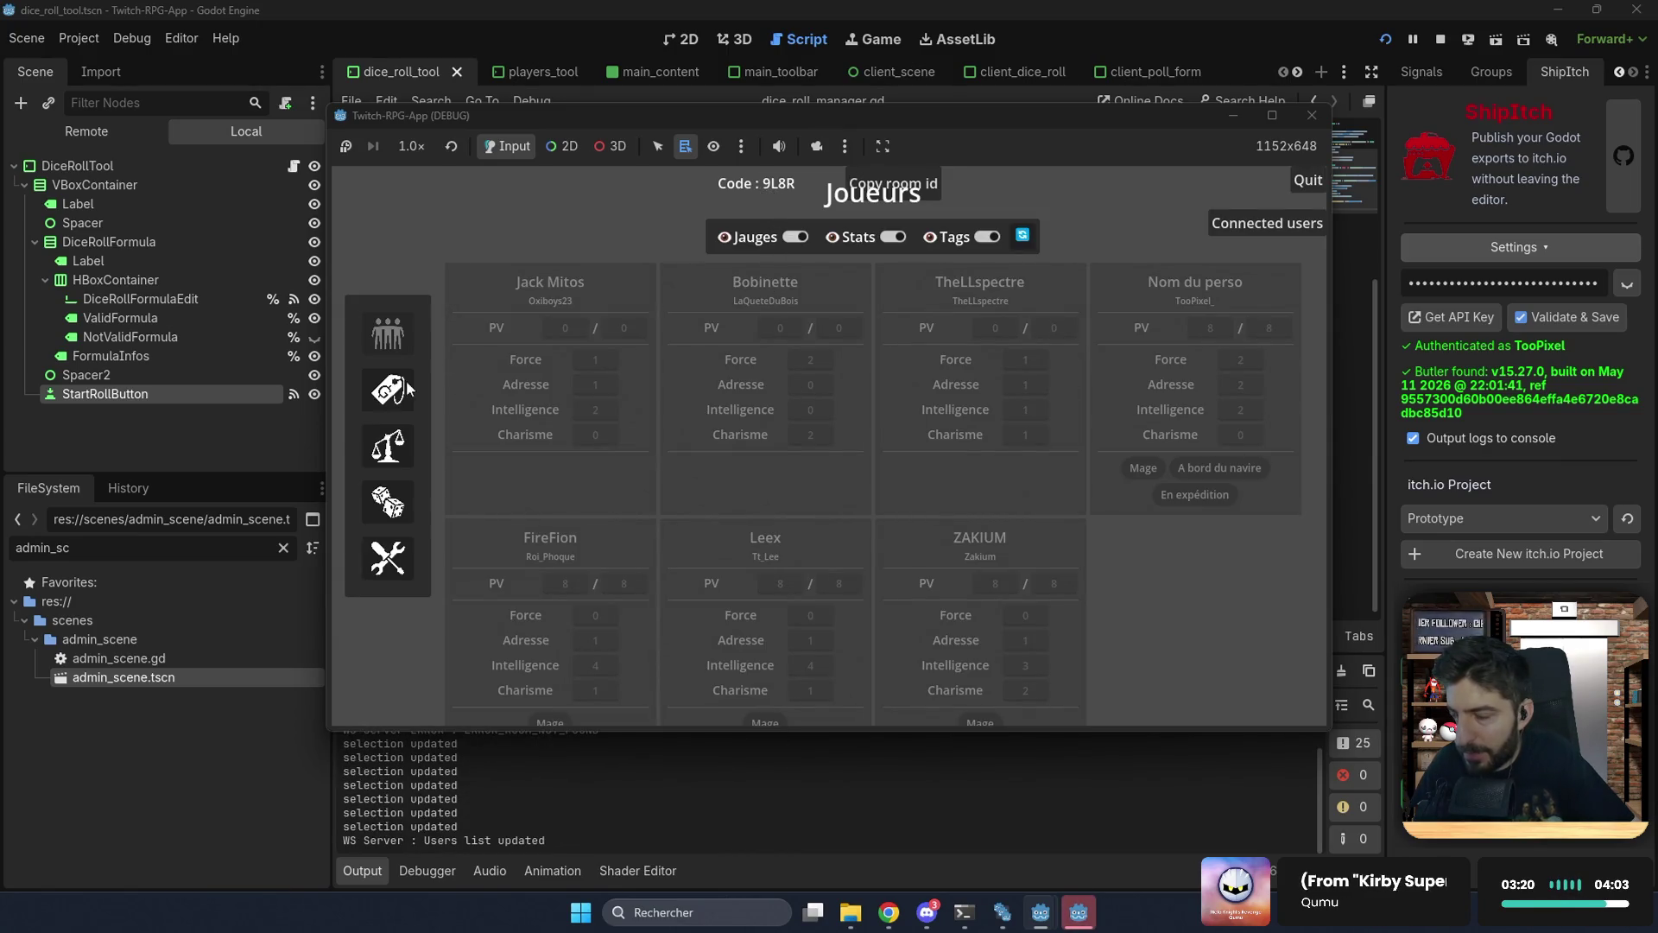
left_click(390, 510)
left_click(844, 346)
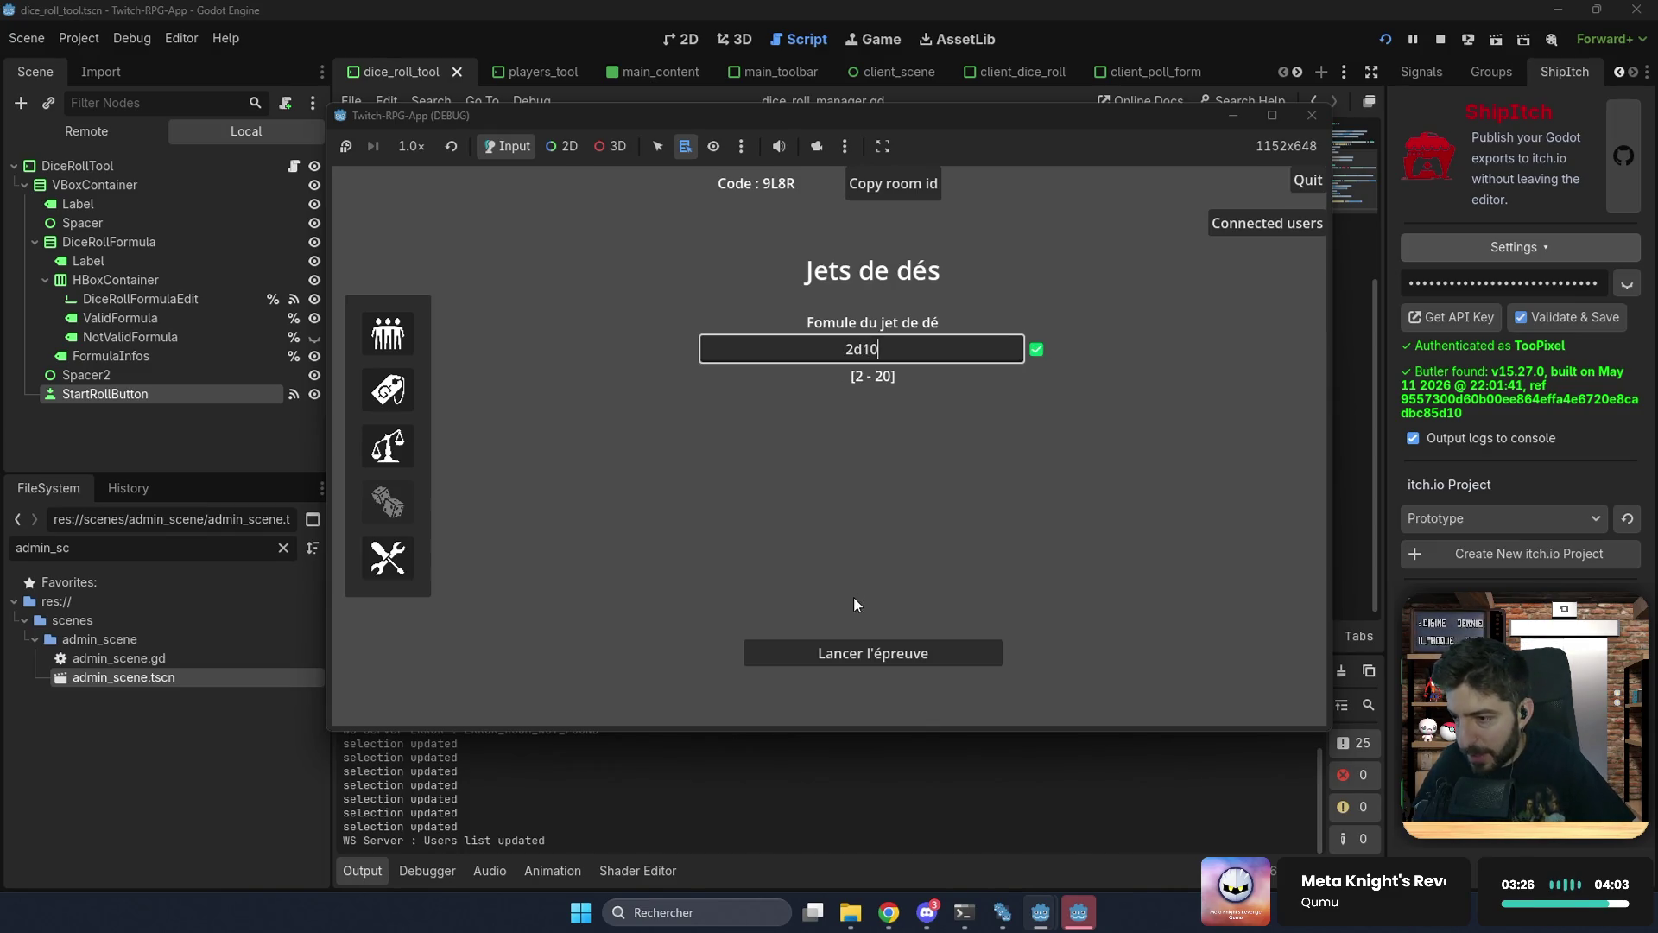
Step: Launch the 2d10 dice trial, copy the room code, and return to the Joueurs board
left_click(840, 652)
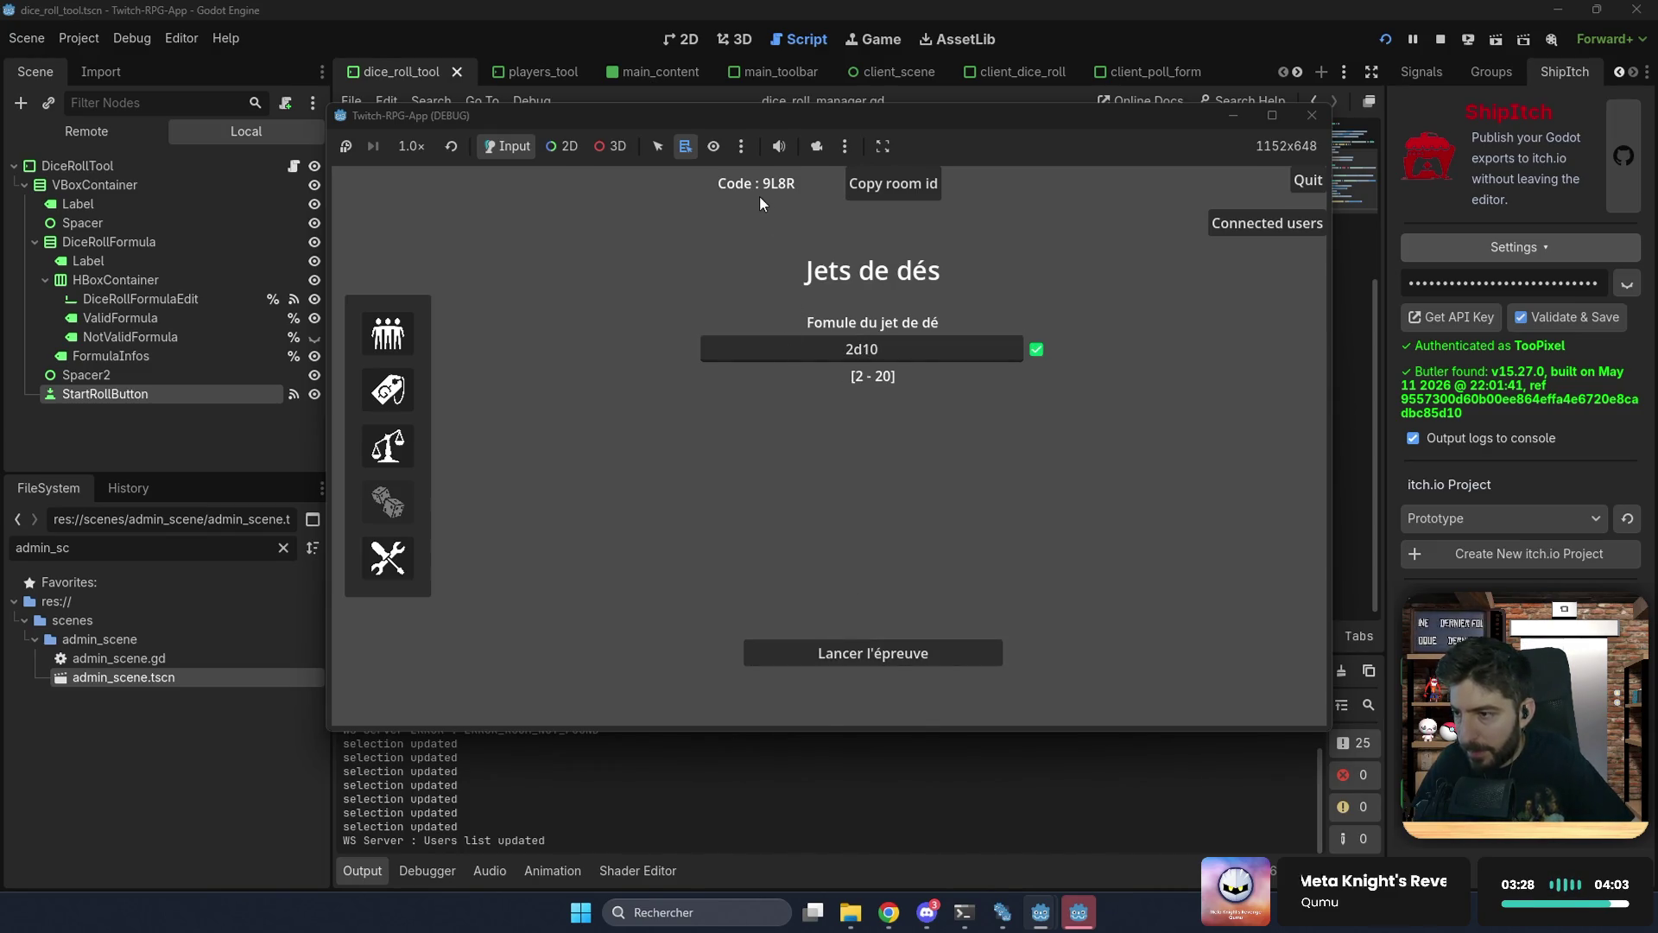
left_click(859, 184)
left_click(376, 336)
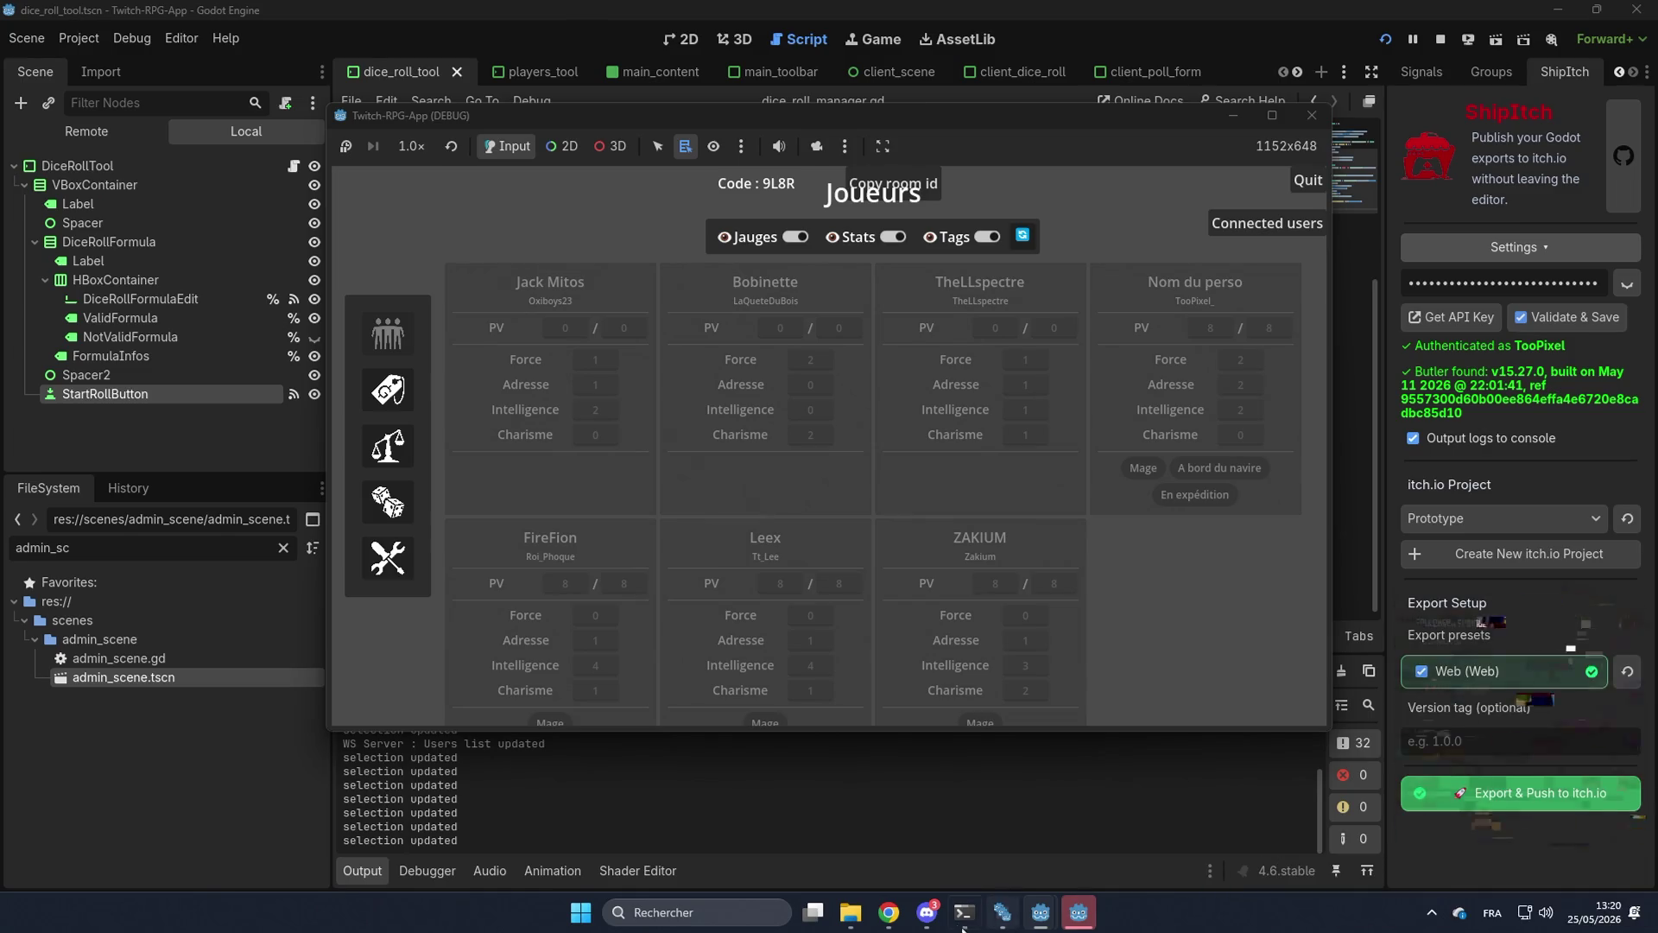
Step: Bring the Twitch-RPG-App player client window forward, then minimize it
mouse_move(1079, 912)
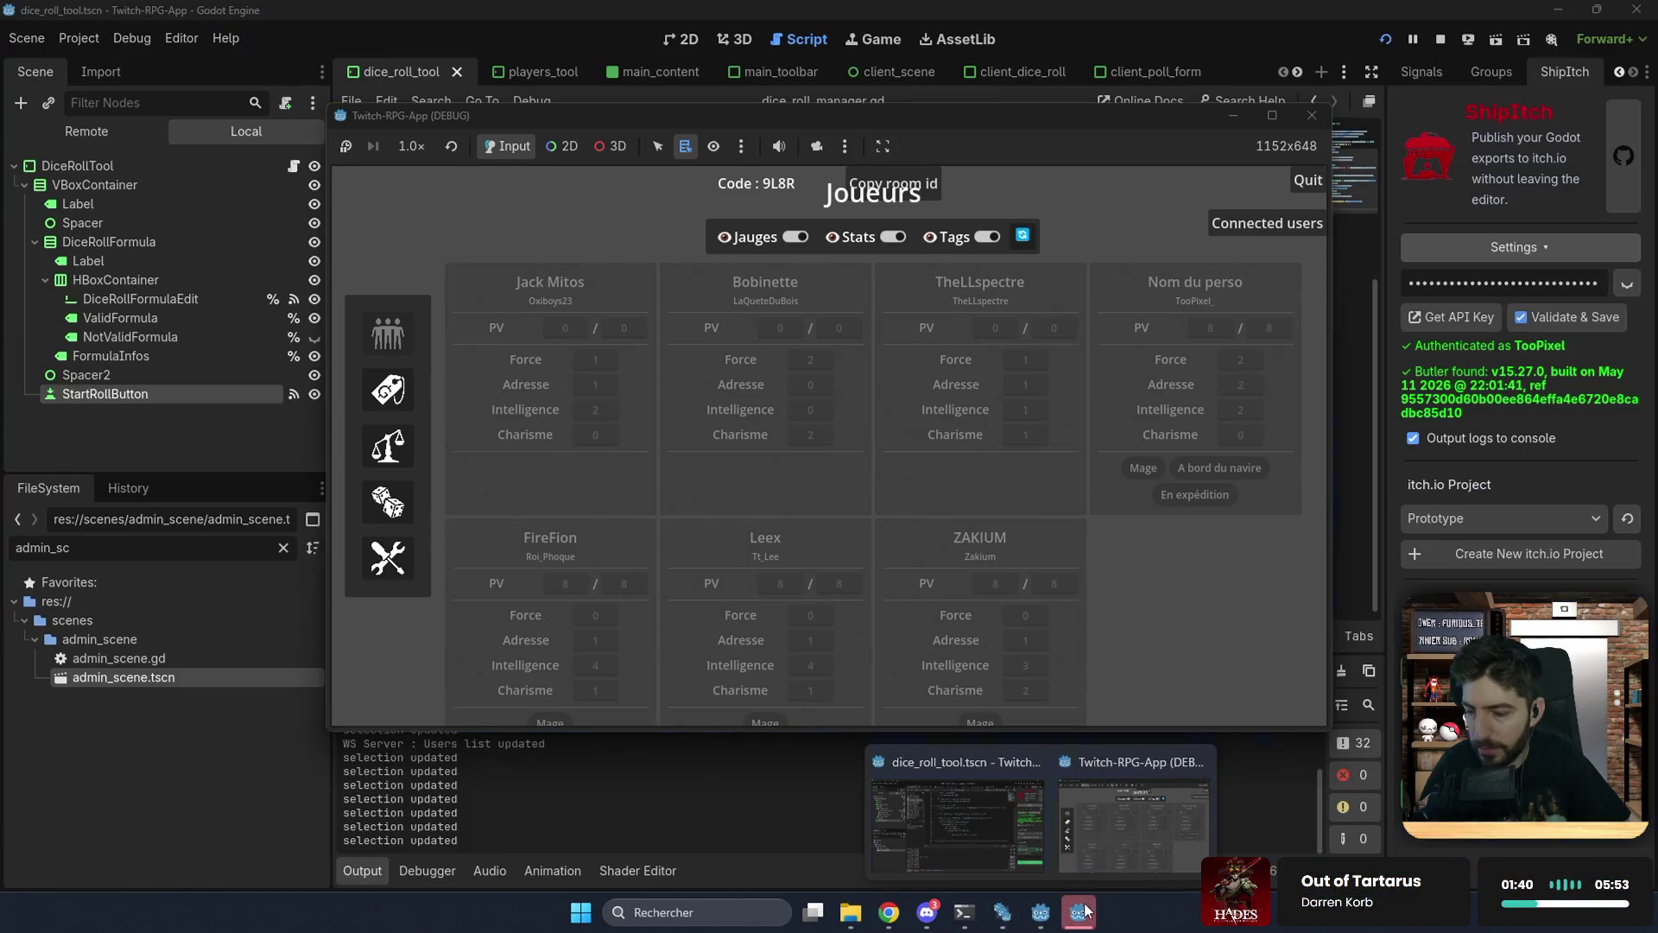
left_click(1116, 828)
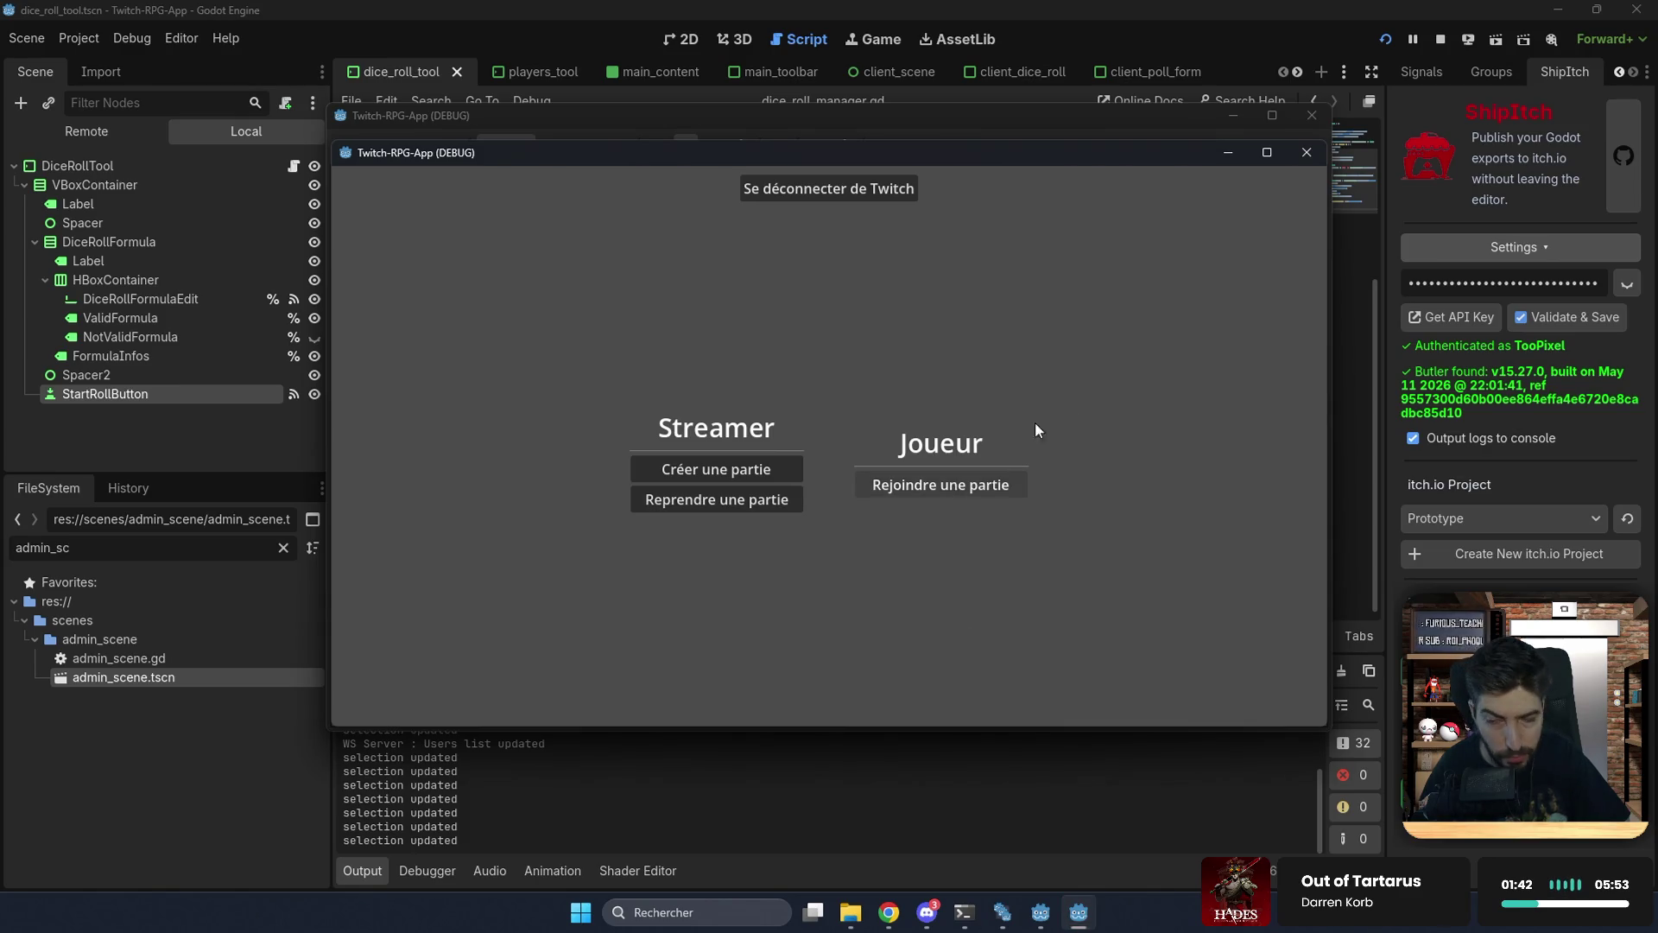
left_click(1227, 152)
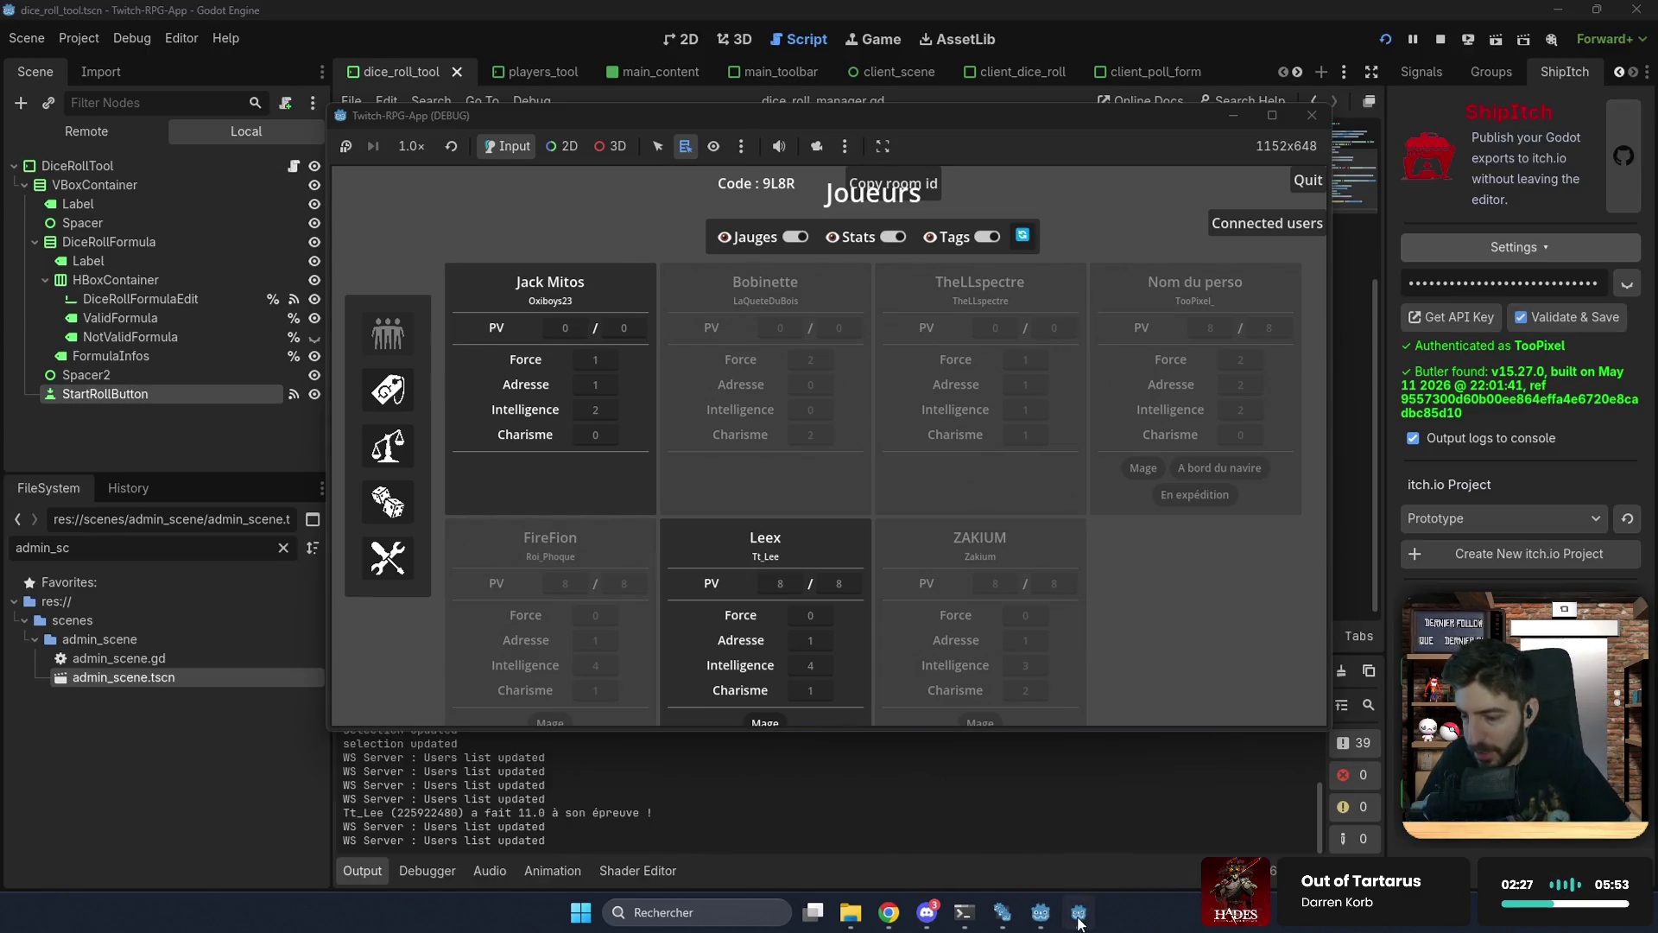
Step: From the player client, join the admin's room using the copied room code
left_click(1078, 921)
mouse_move(888, 153)
left_mouse_down()
mouse_move(1105, 221)
mouse_move(1128, 278)
mouse_move(1138, 200)
left_mouse_up()
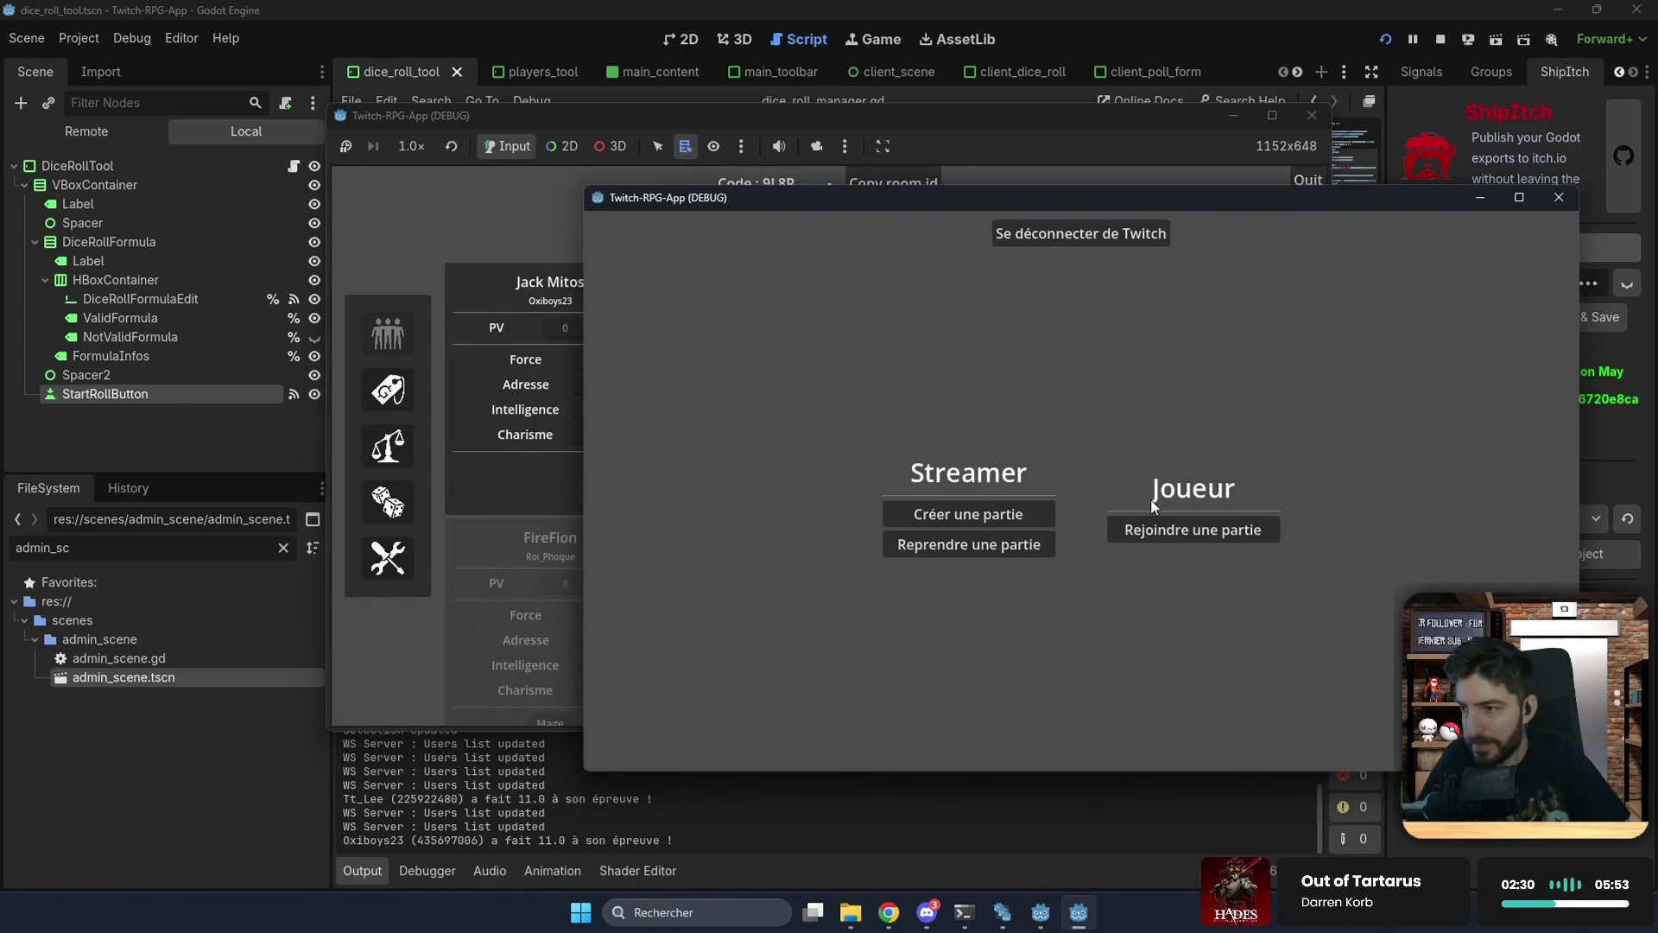
left_click(1159, 520)
left_click(1031, 482)
type("9l8r")
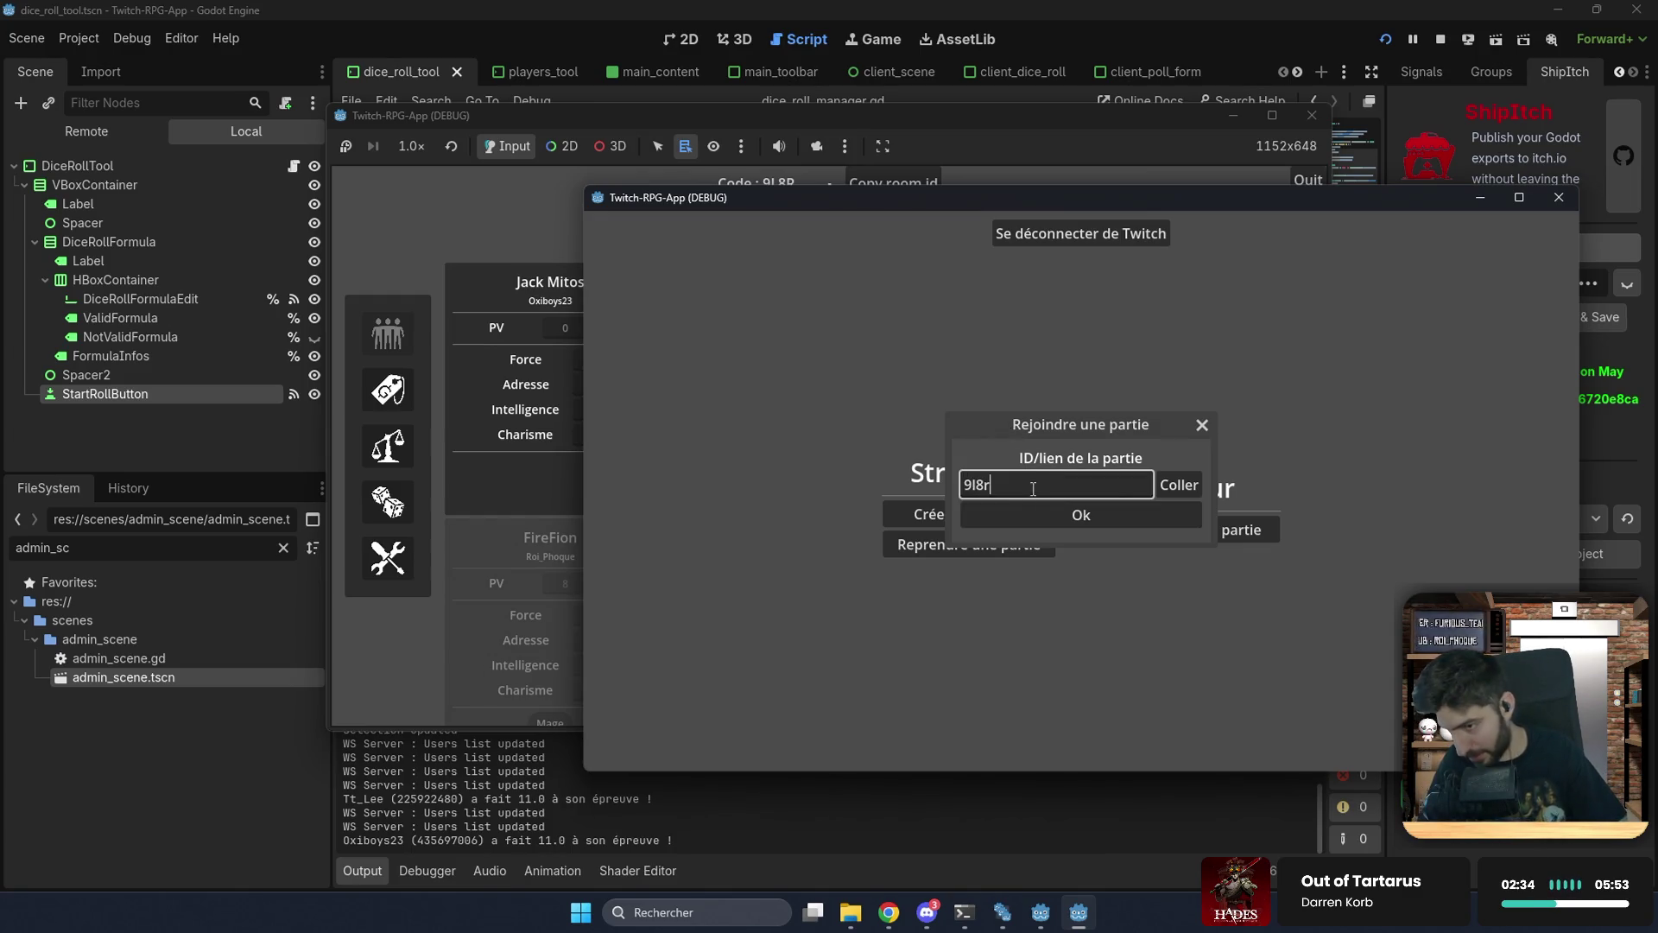
left_click(1055, 513)
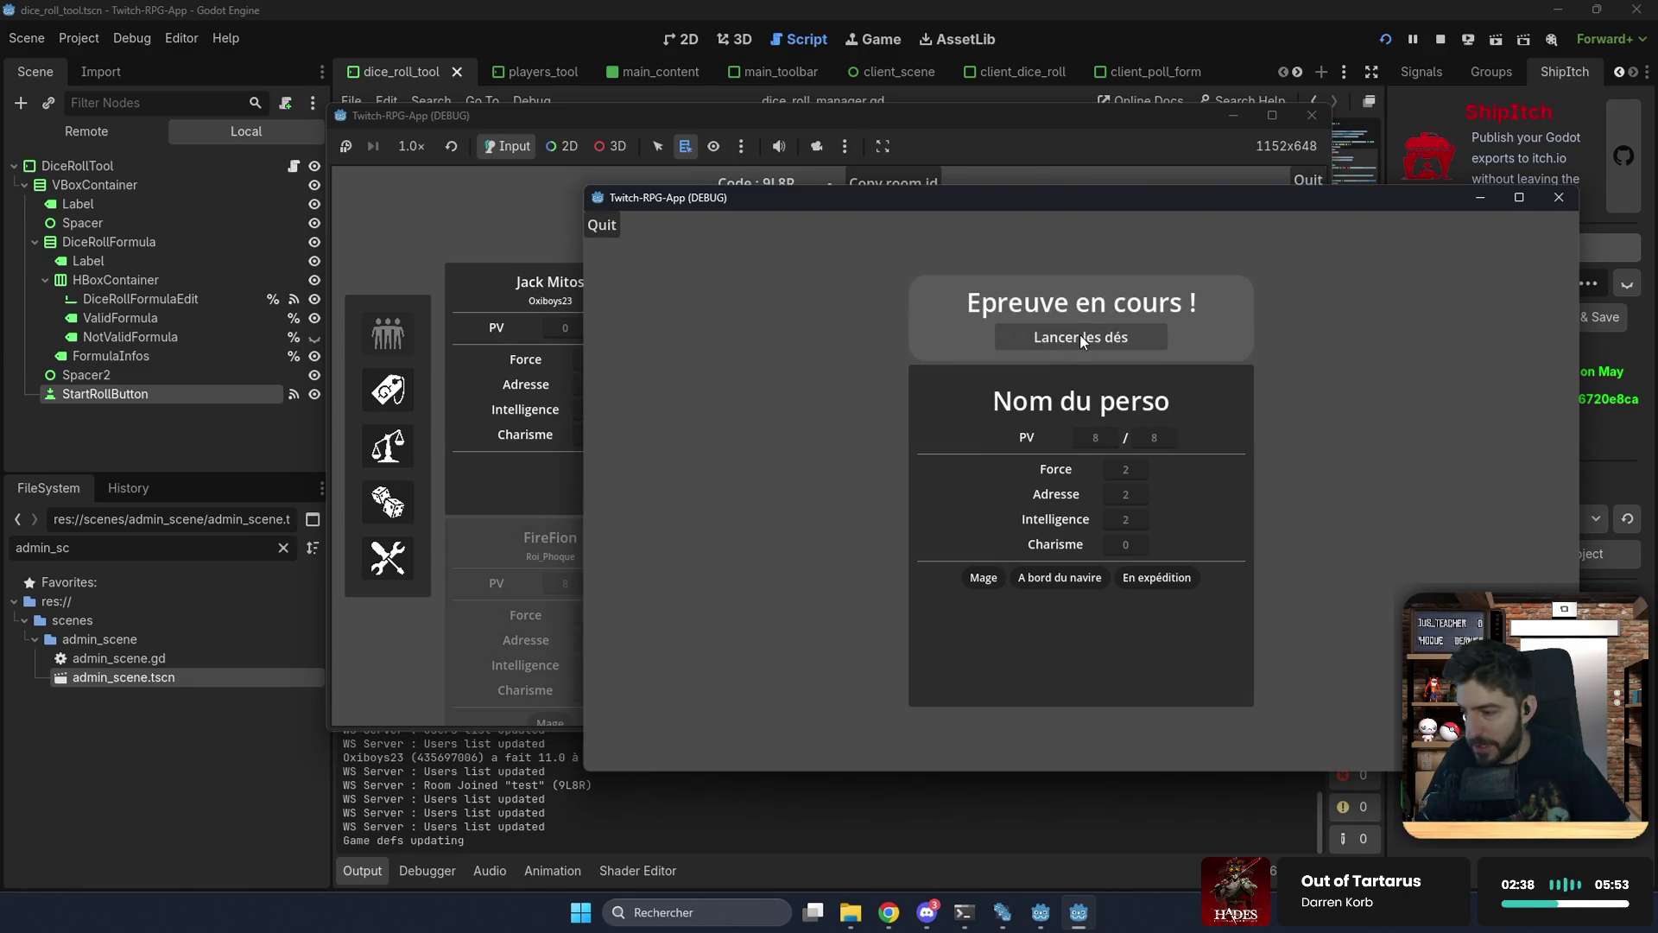
Step: Roll the trial dice for a 17.0 result, close it, and minimize the client
left_click(1080, 337)
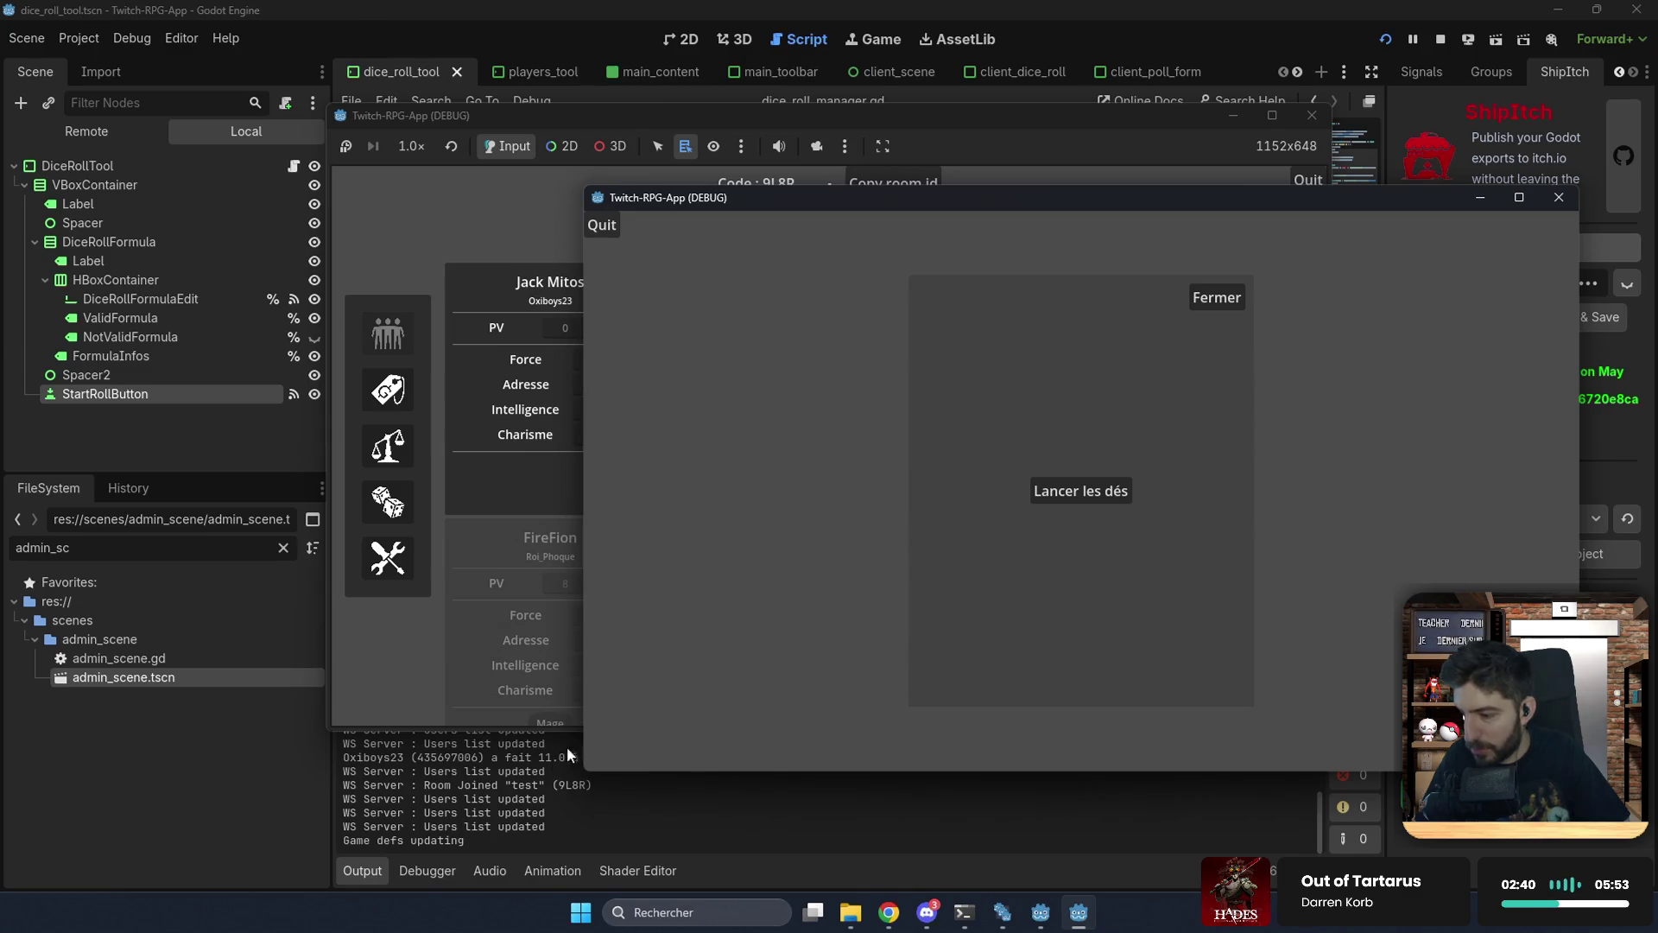
left_click(1092, 495)
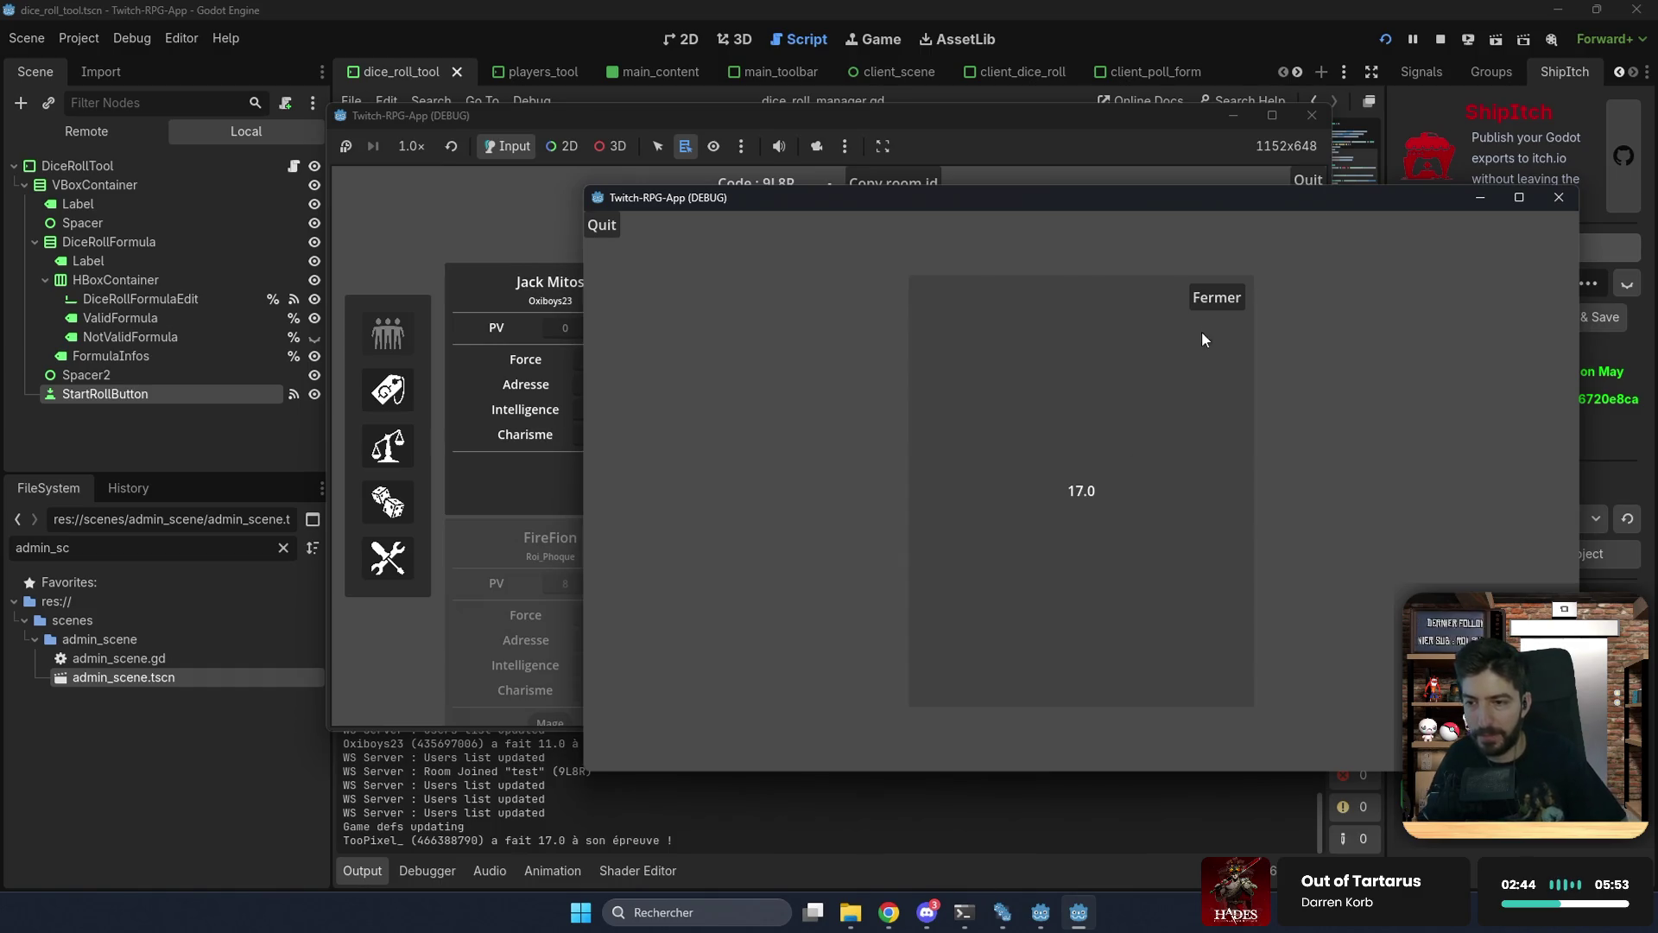
left_click(1213, 303)
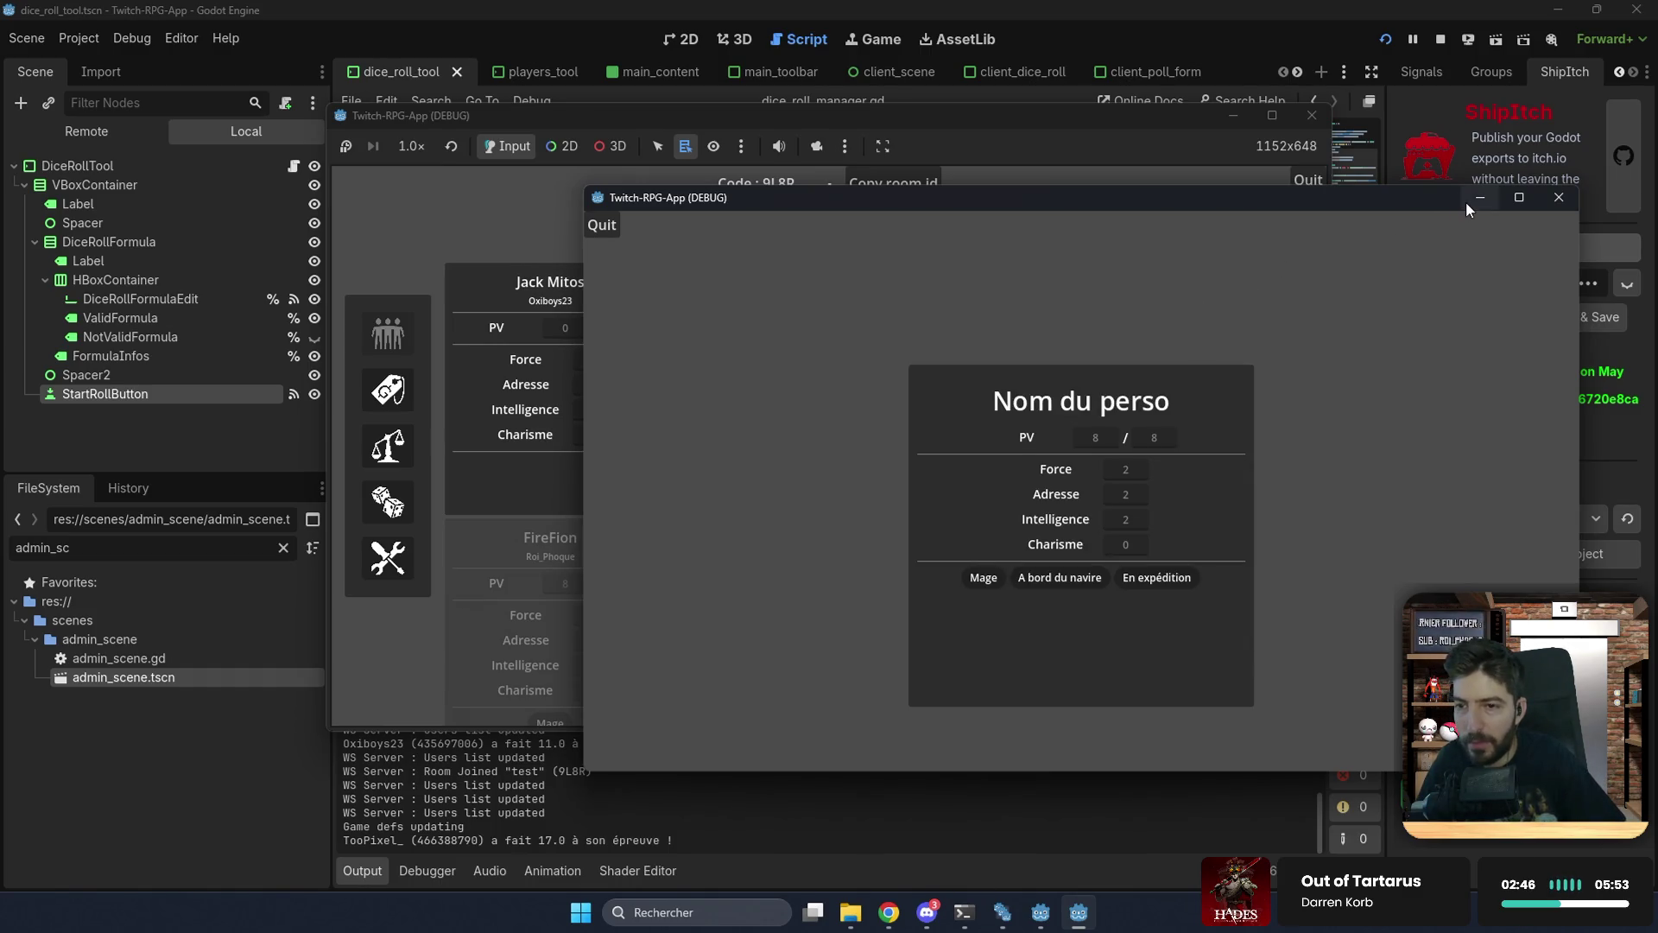
left_click(1464, 200)
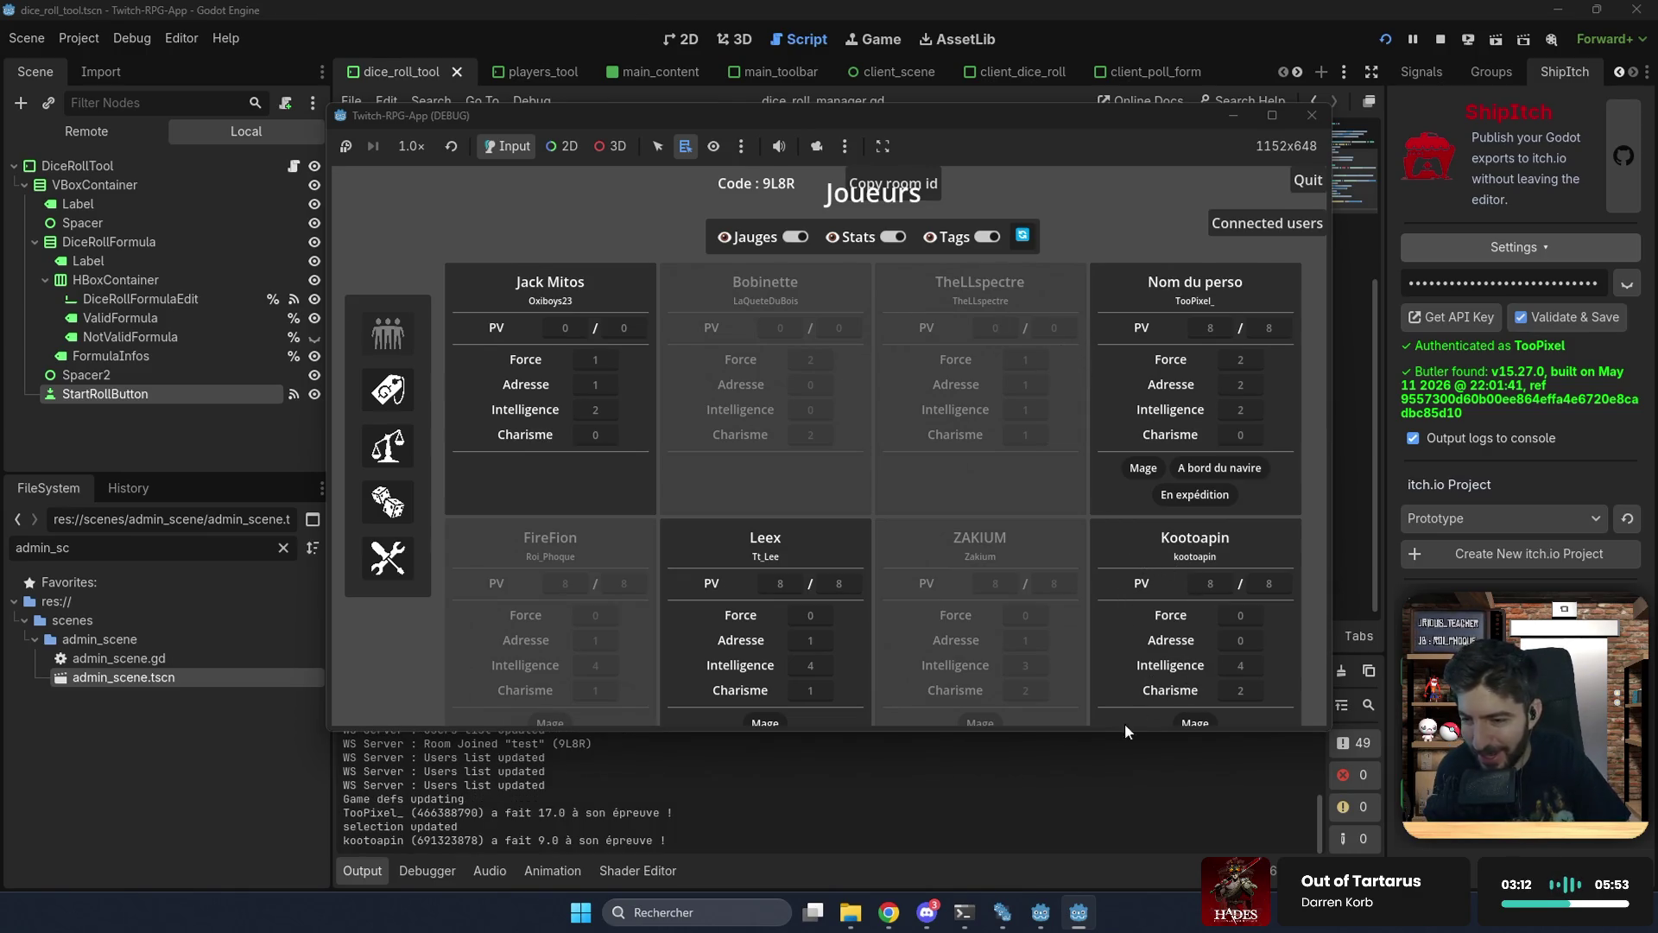
Step: Turn off the Jauges, Stats and Tags toggles above the player cards
left_click(795, 236)
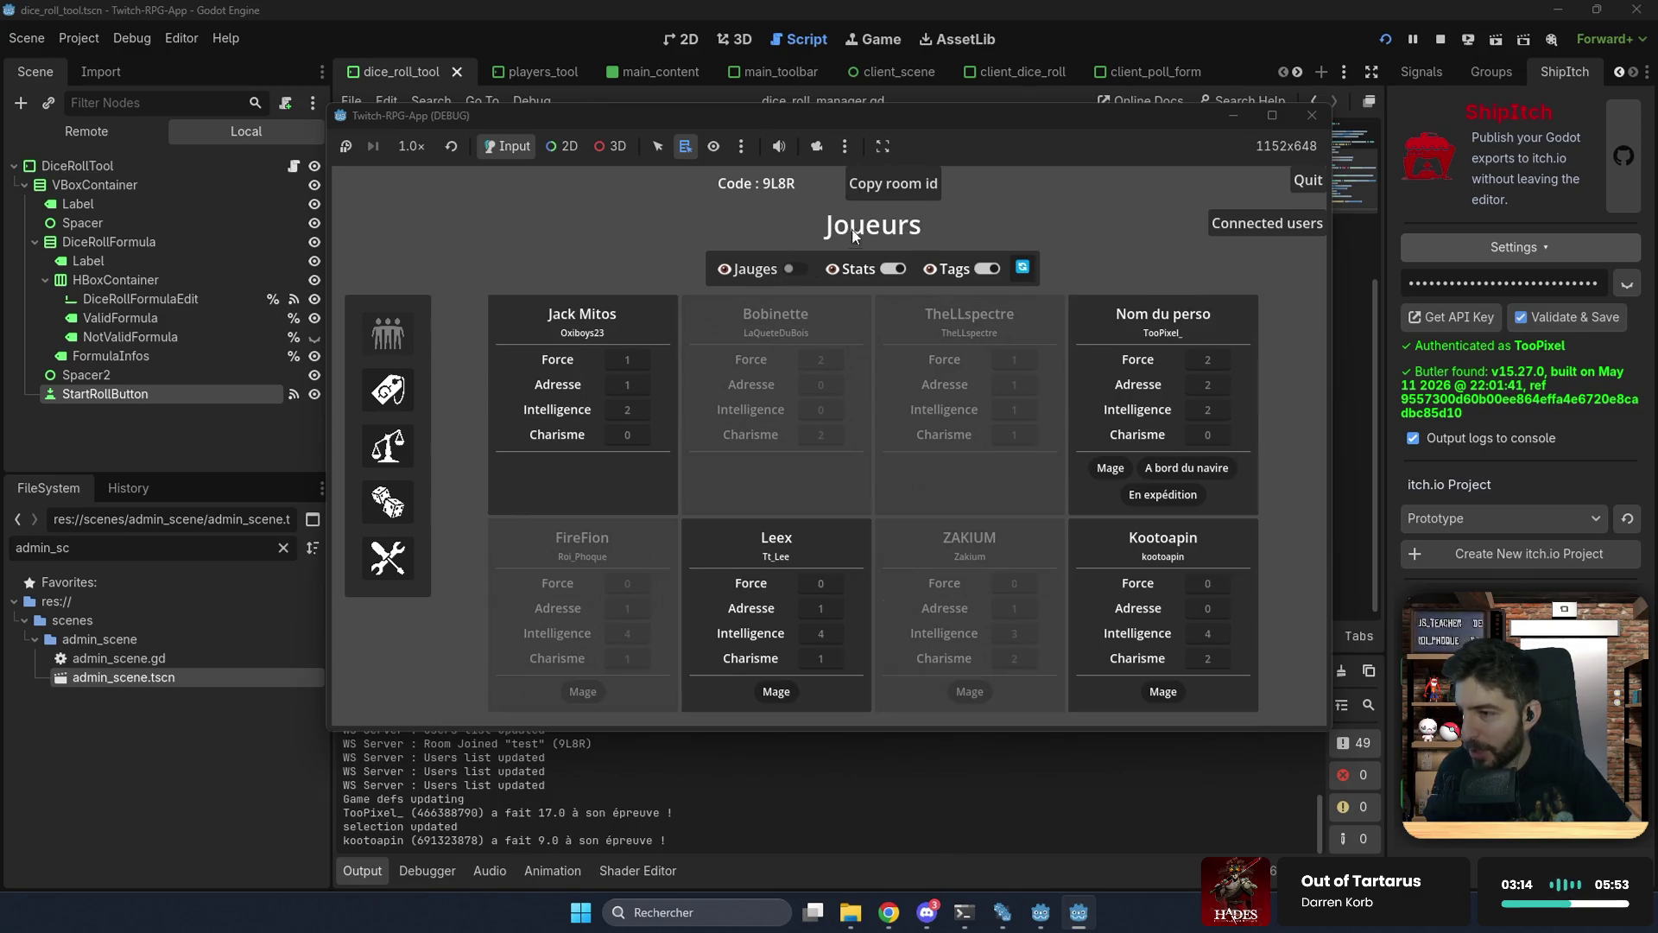
left_click(892, 269)
left_click(980, 319)
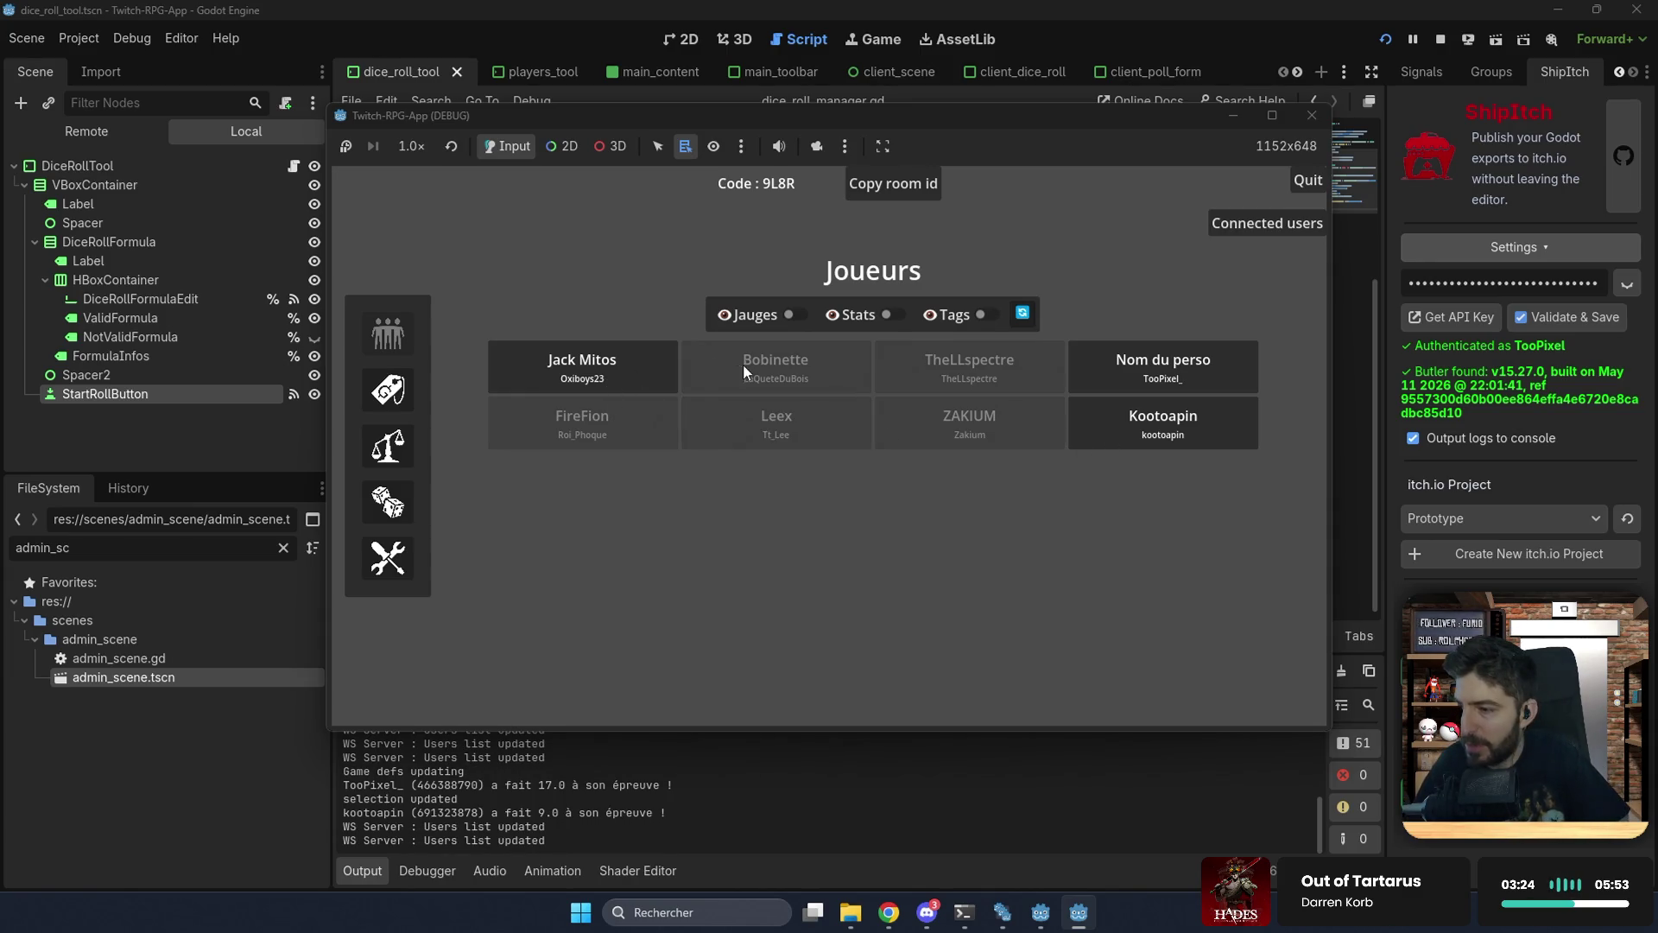
Step: Give the first player's character PV 10/10 and the Guerrier tag, and save
right_click(630, 370)
left_click(651, 378)
left_click(860, 399)
type("10")
key("Tab")
type("10")
scroll(781, 396, "down", 1)
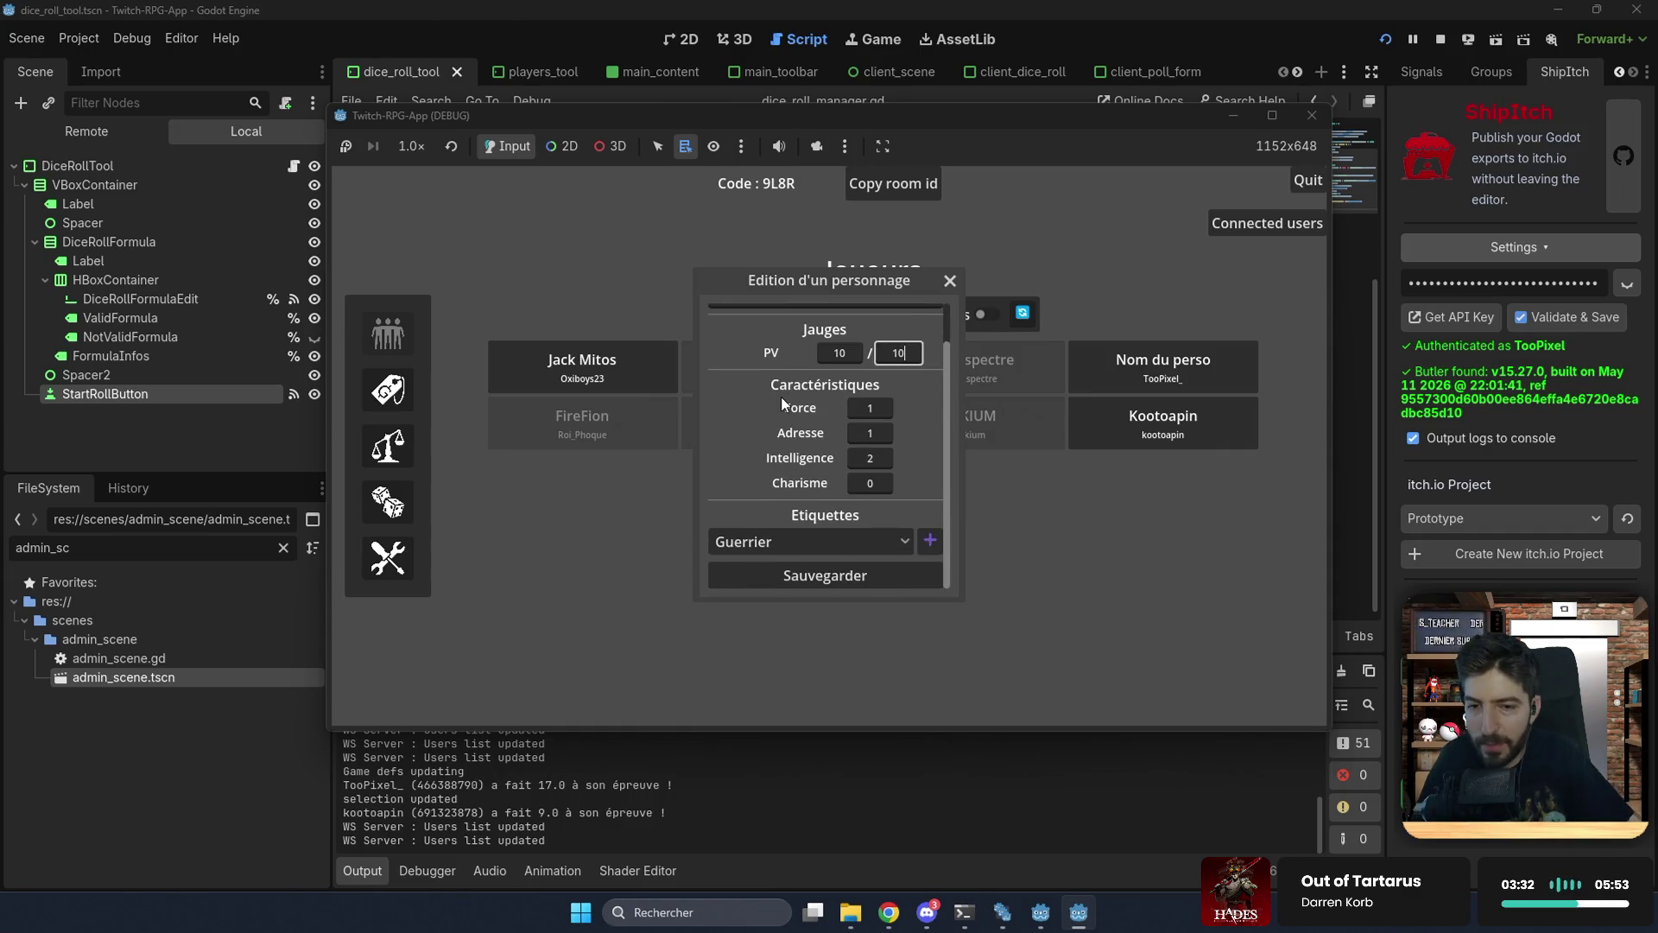
left_click(933, 545)
scroll(802, 566, "down", 1)
left_click(794, 577)
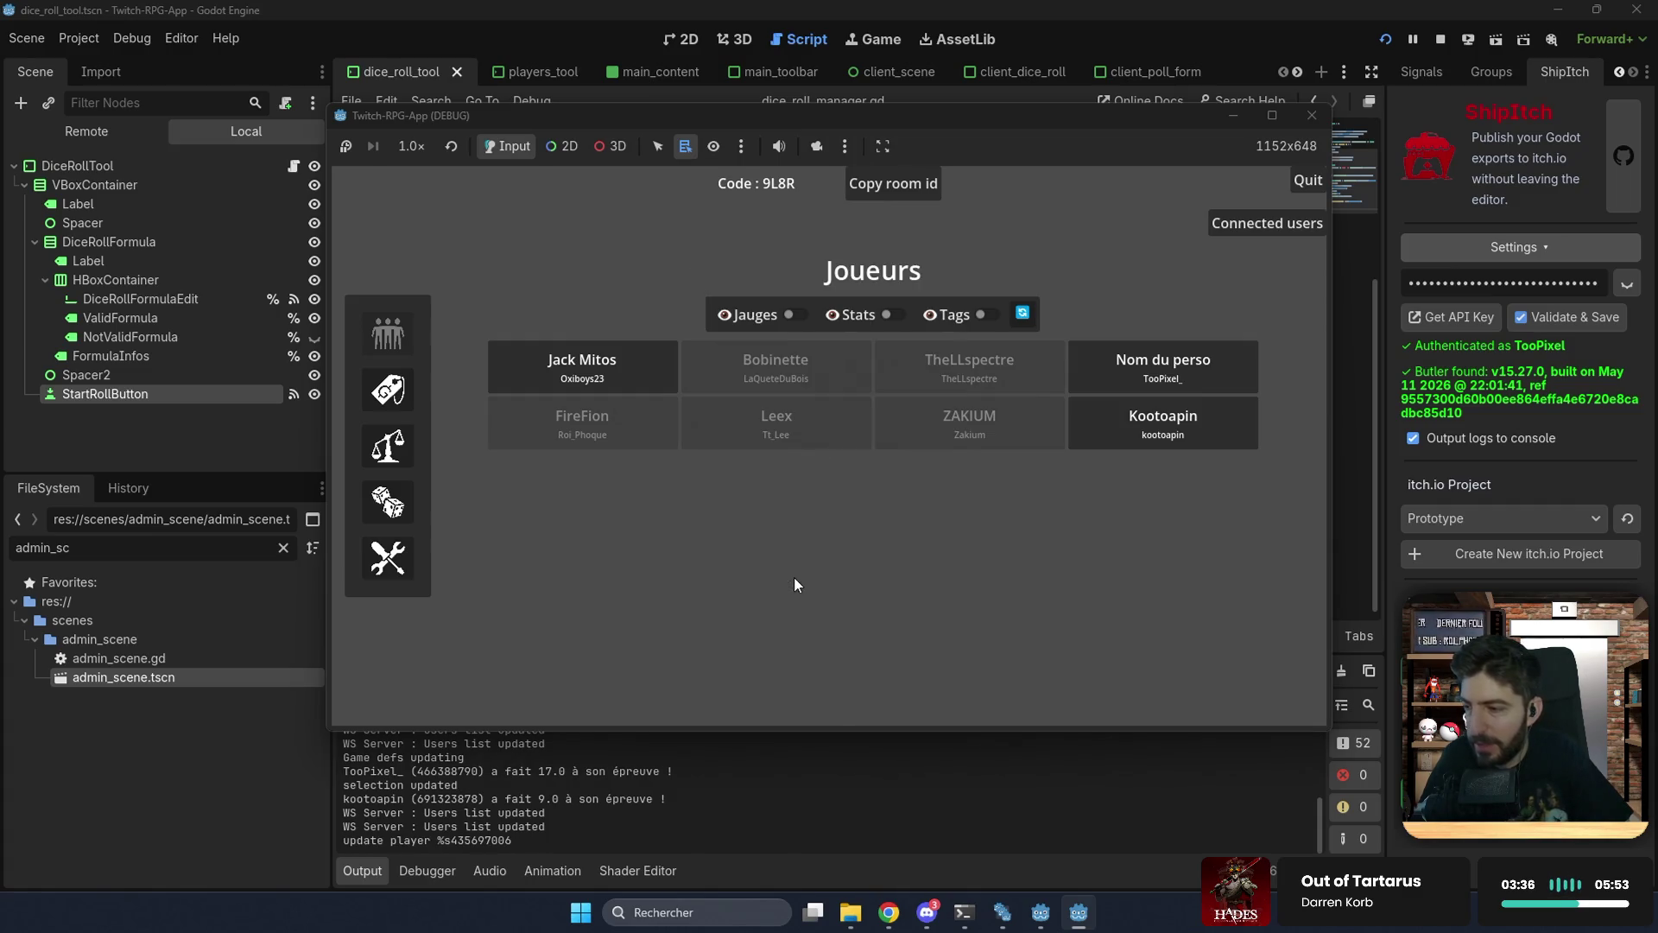
Step: Show gauges and stats, set the top-left character's PV to 10/10, then show tags
left_click(791, 314)
left_click(886, 314)
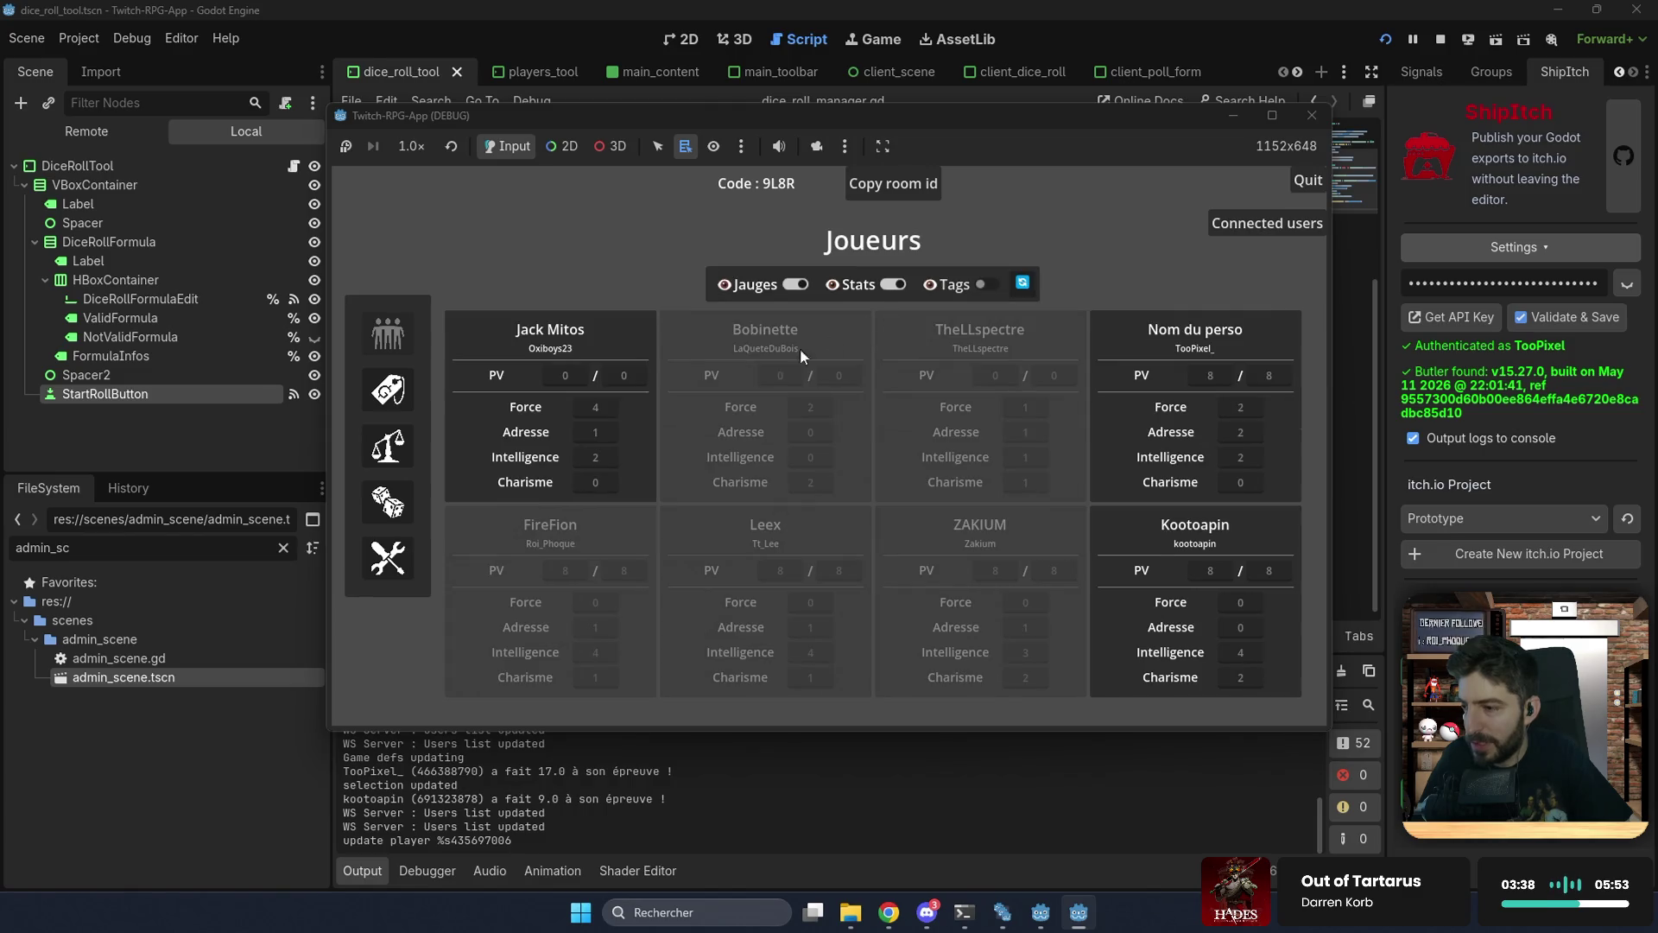
right_click(540, 413)
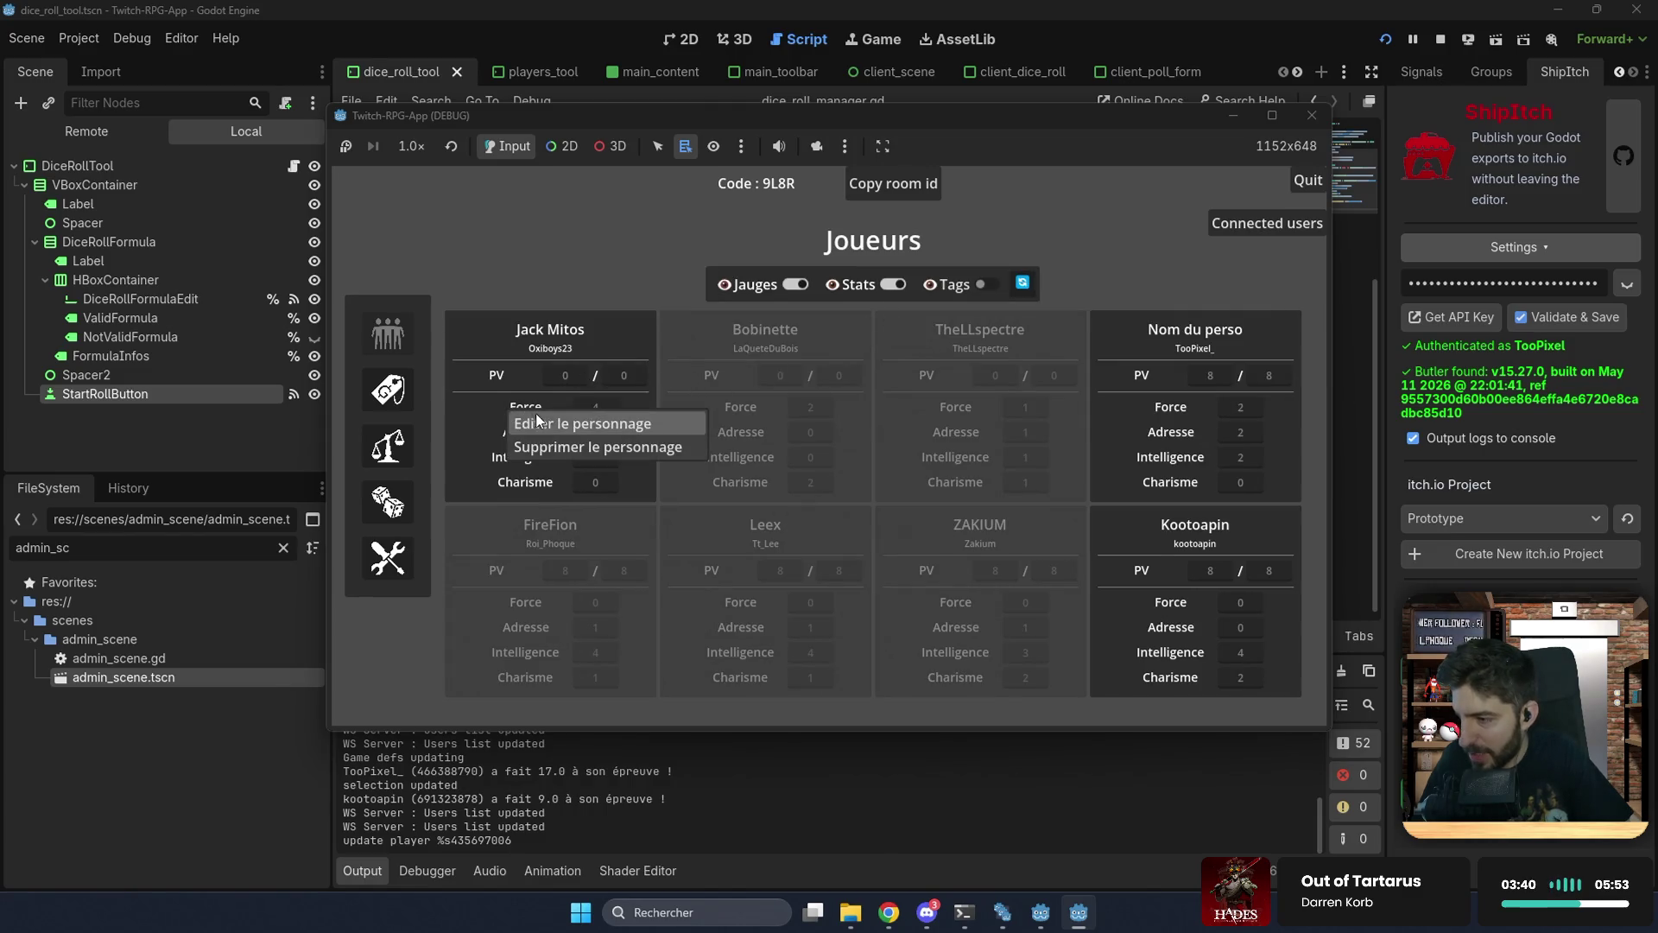
left_click(553, 422)
left_click(823, 331)
type("10")
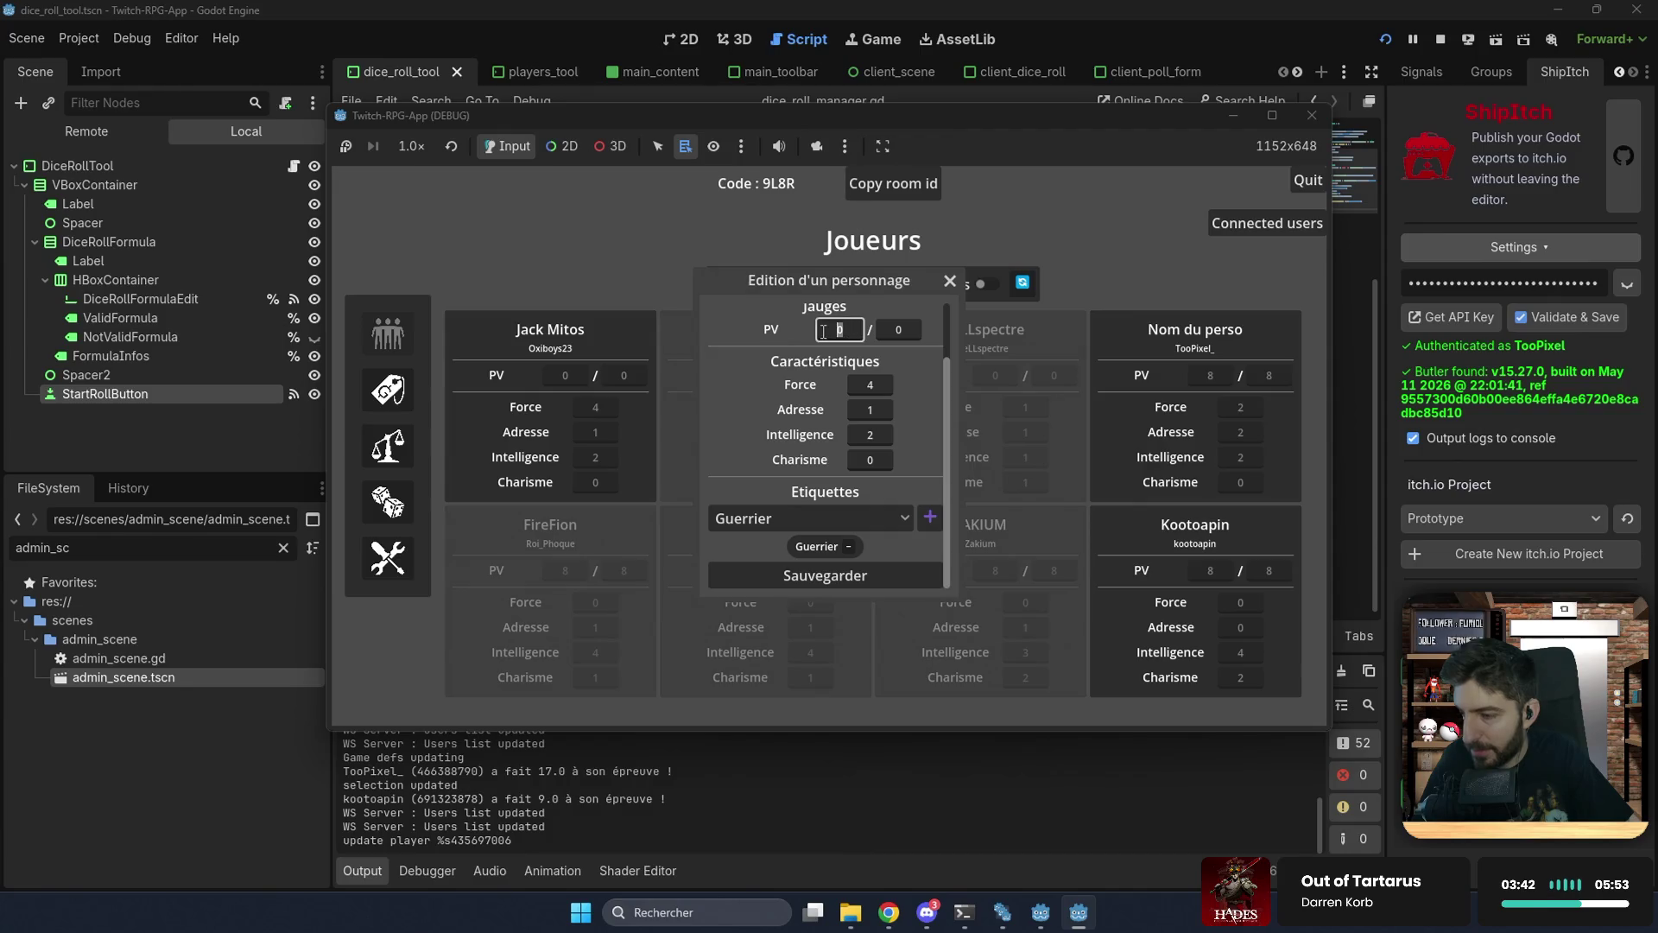
key("Tab")
type("10")
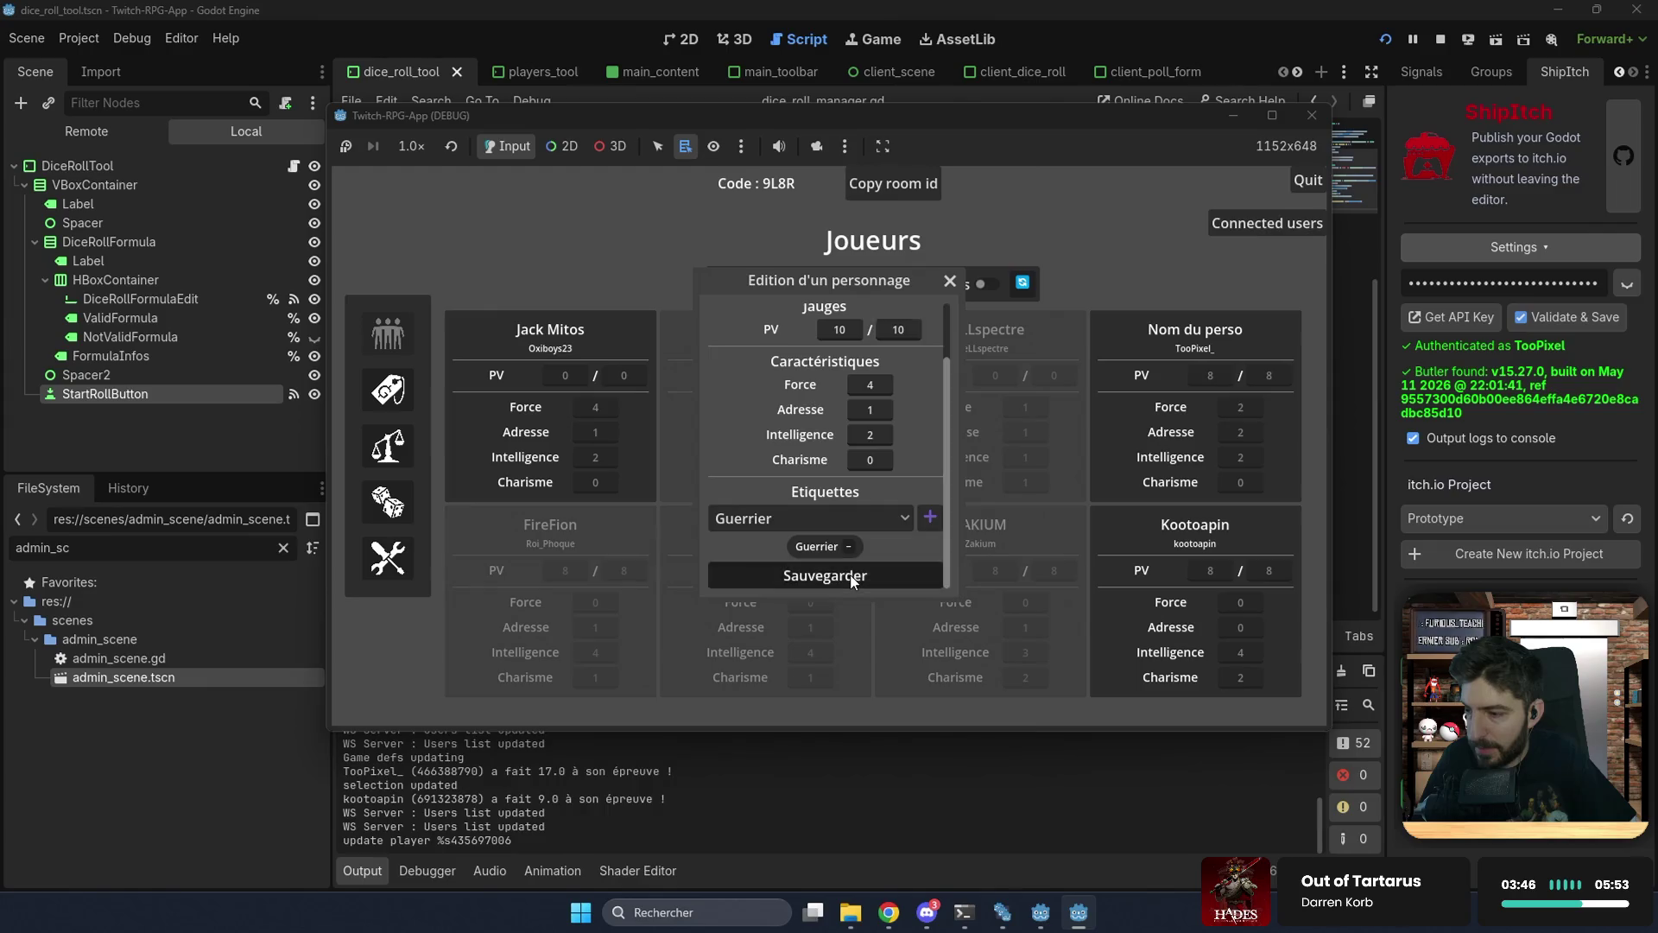
left_click(824, 576)
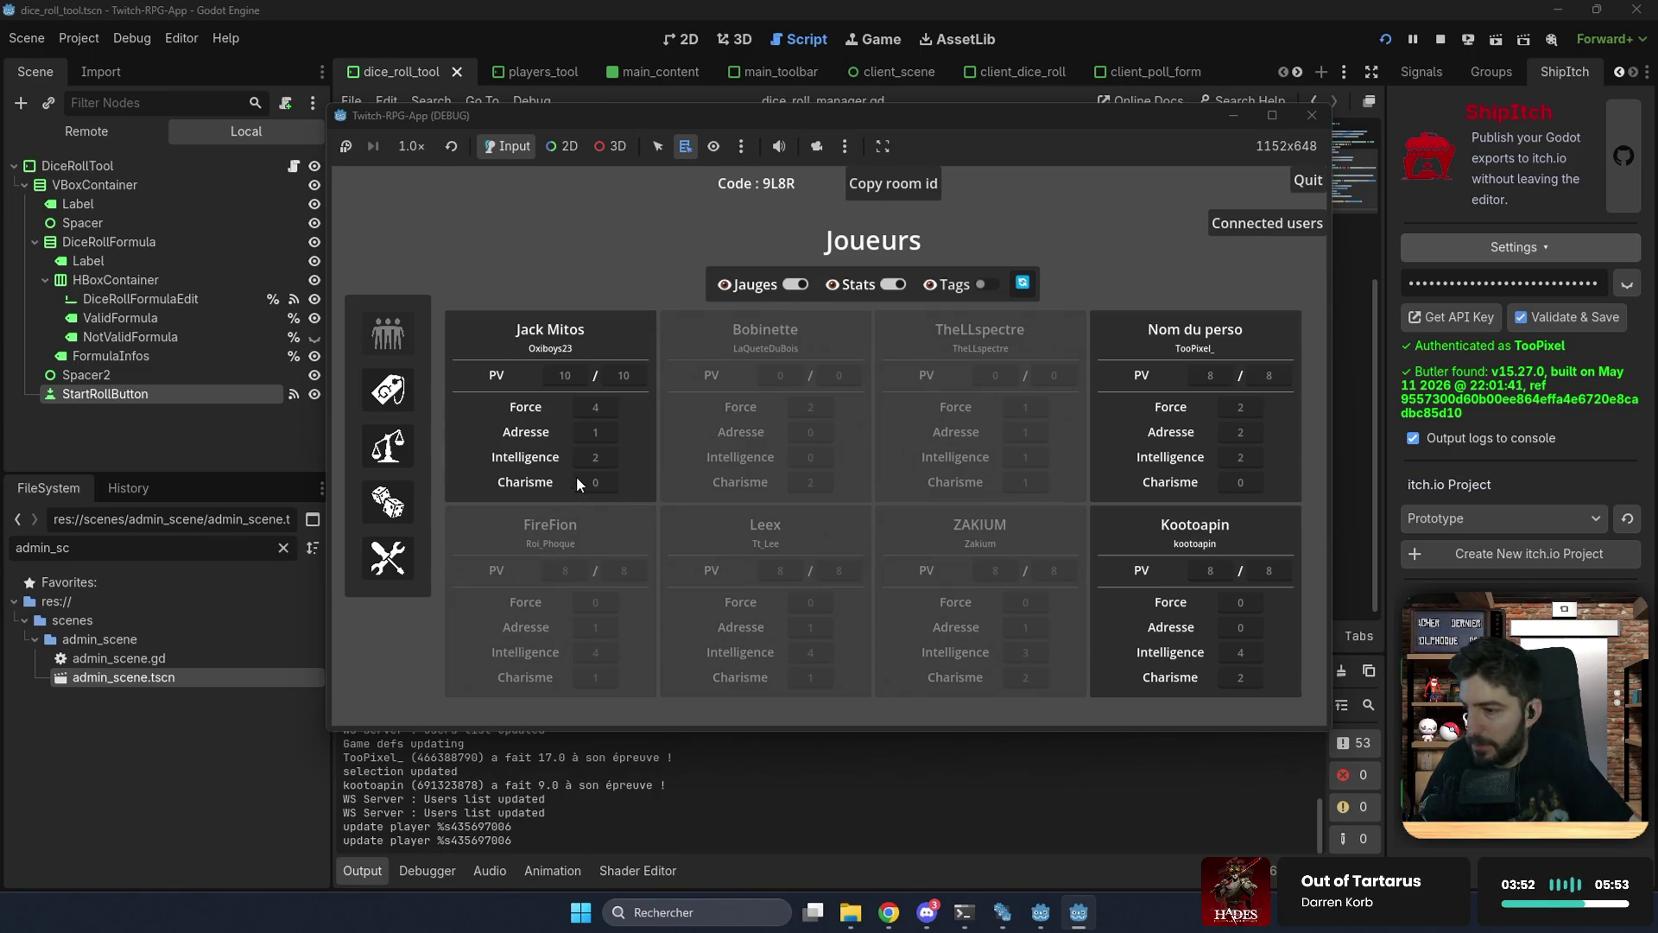
left_click(985, 284)
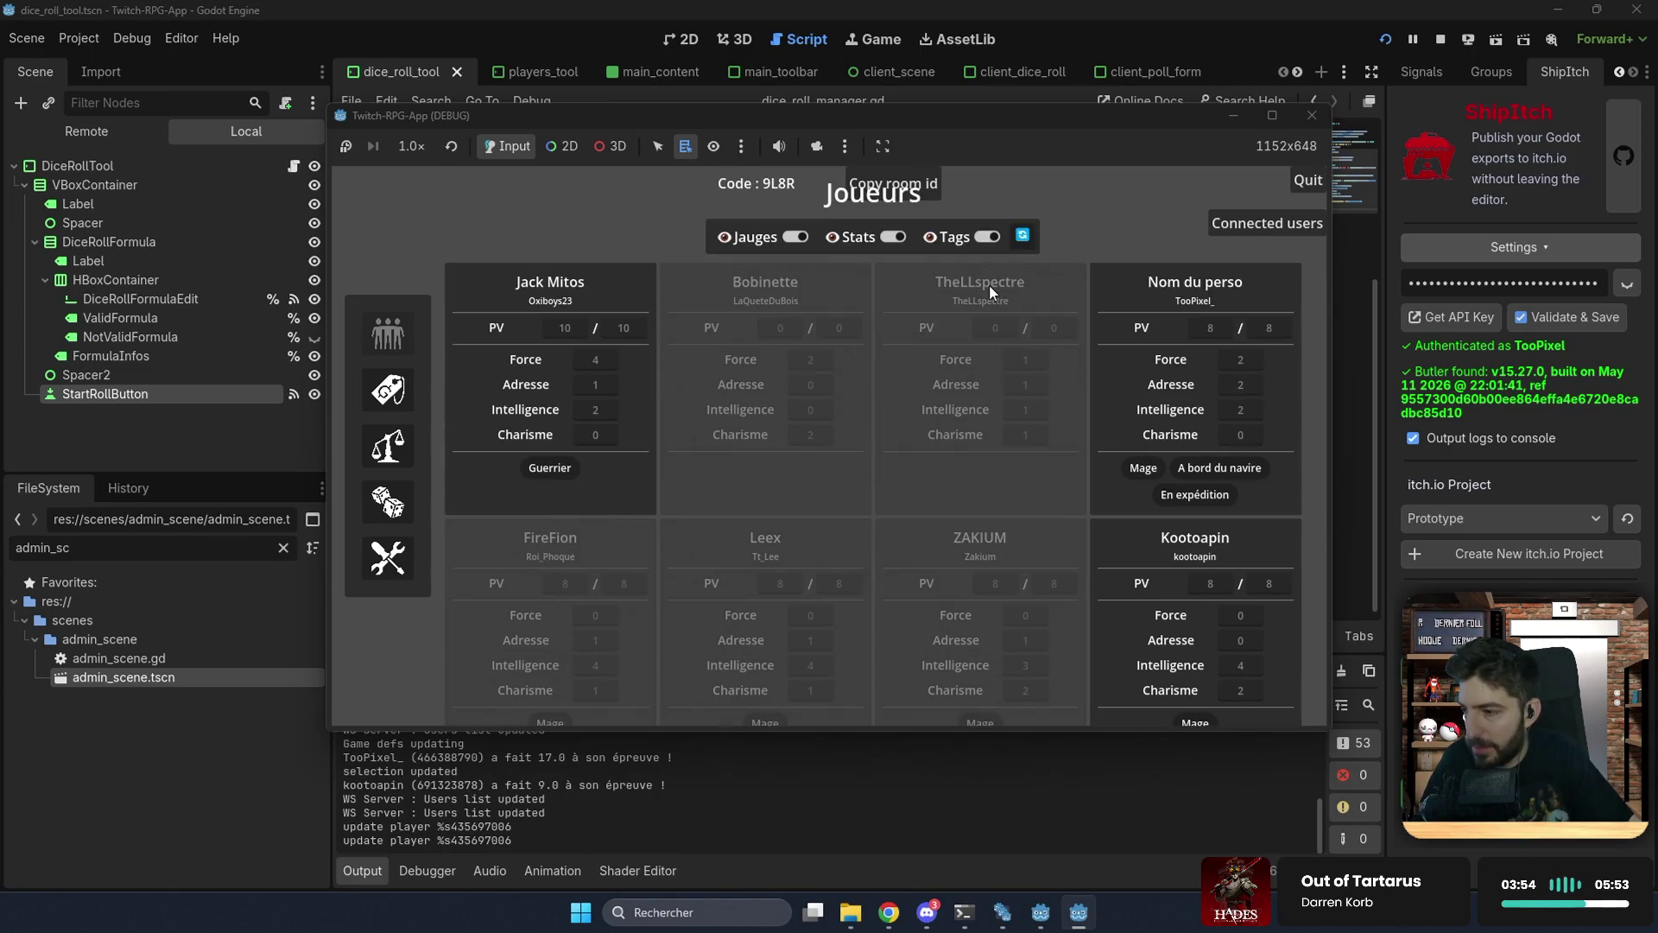
Step: Toggle Tags, Stats and Jauges off and back on, then go to the Tags page
left_click(980, 239)
left_click(888, 290)
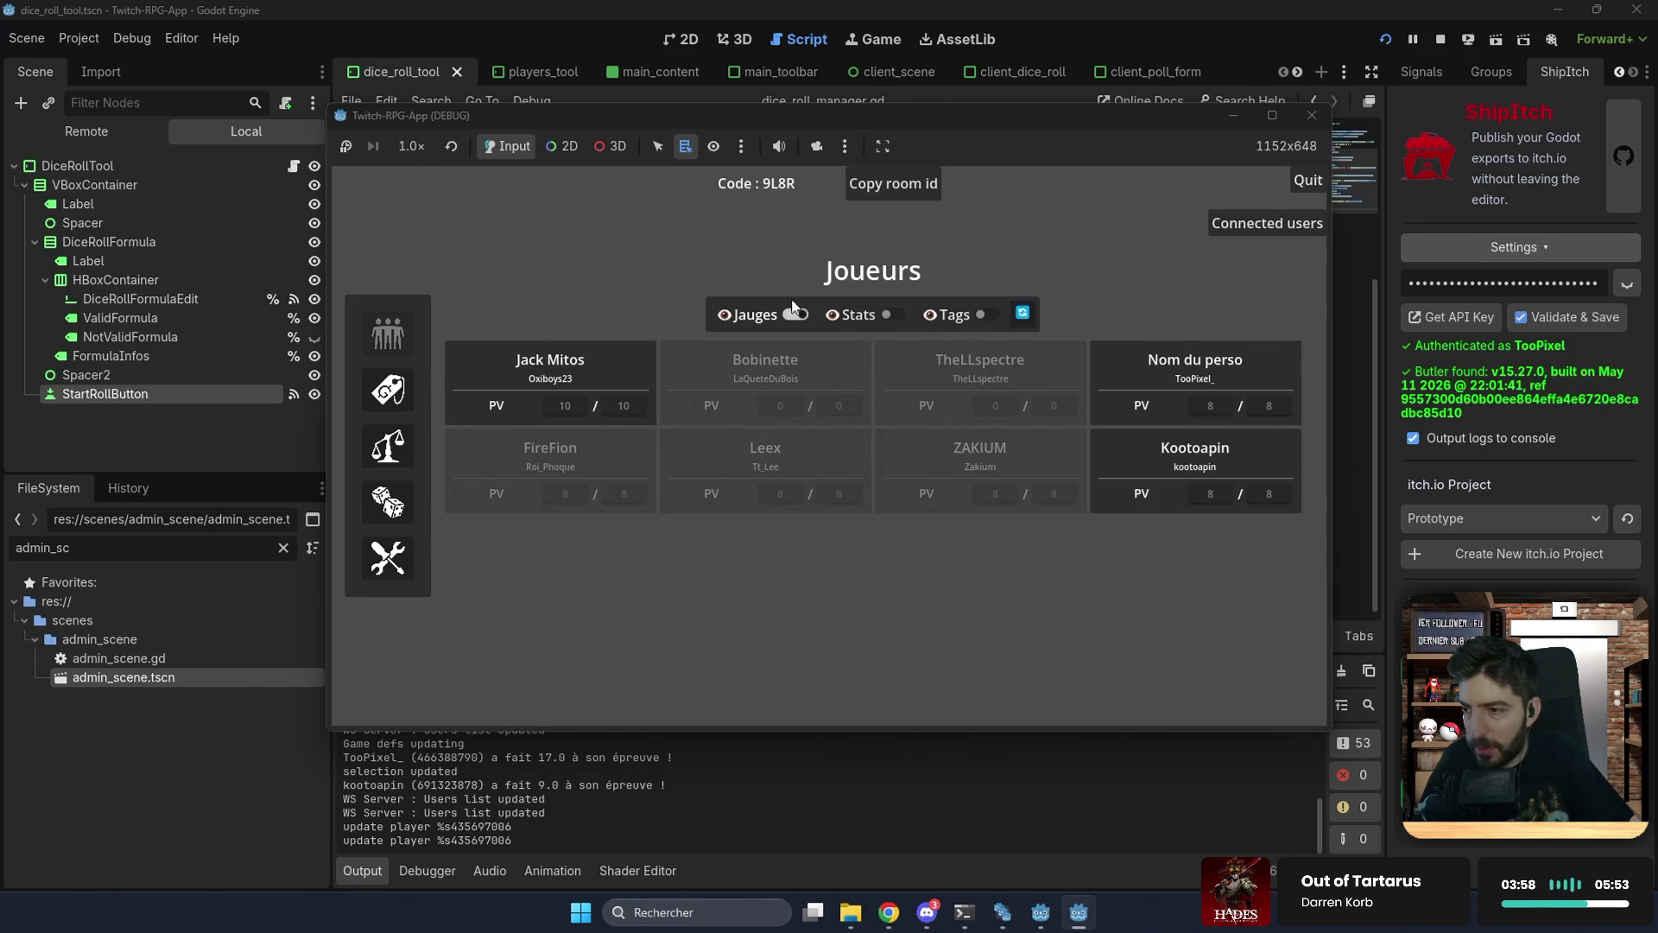
left_click(789, 316)
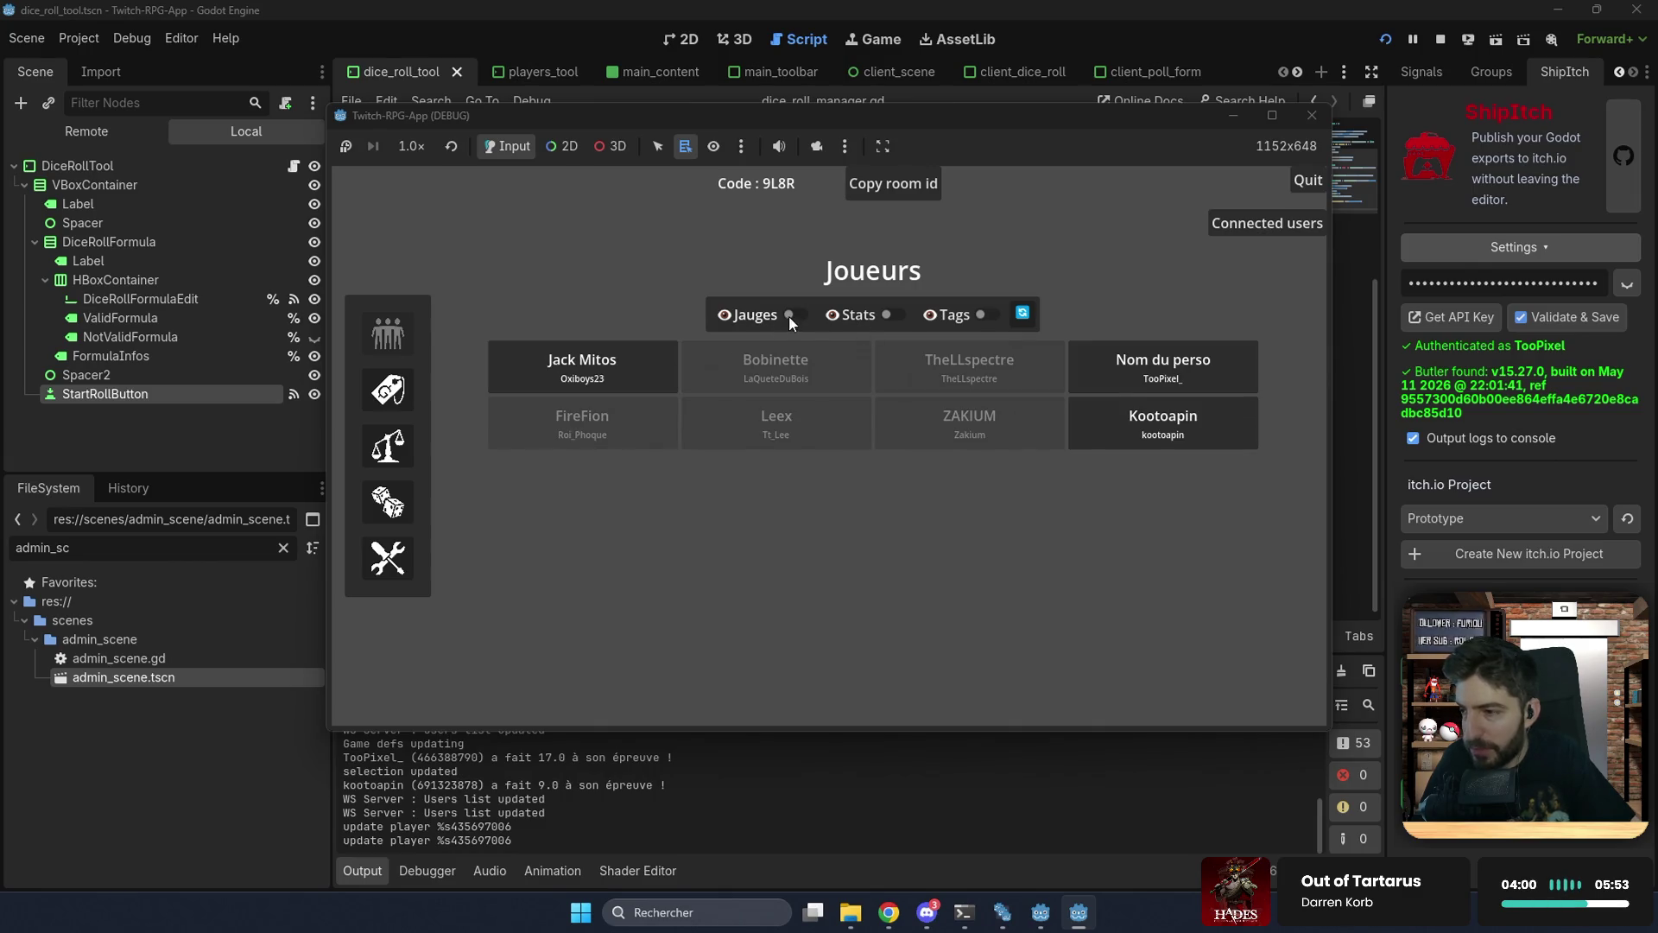
left_click(790, 316)
left_click(886, 316)
left_click(985, 284)
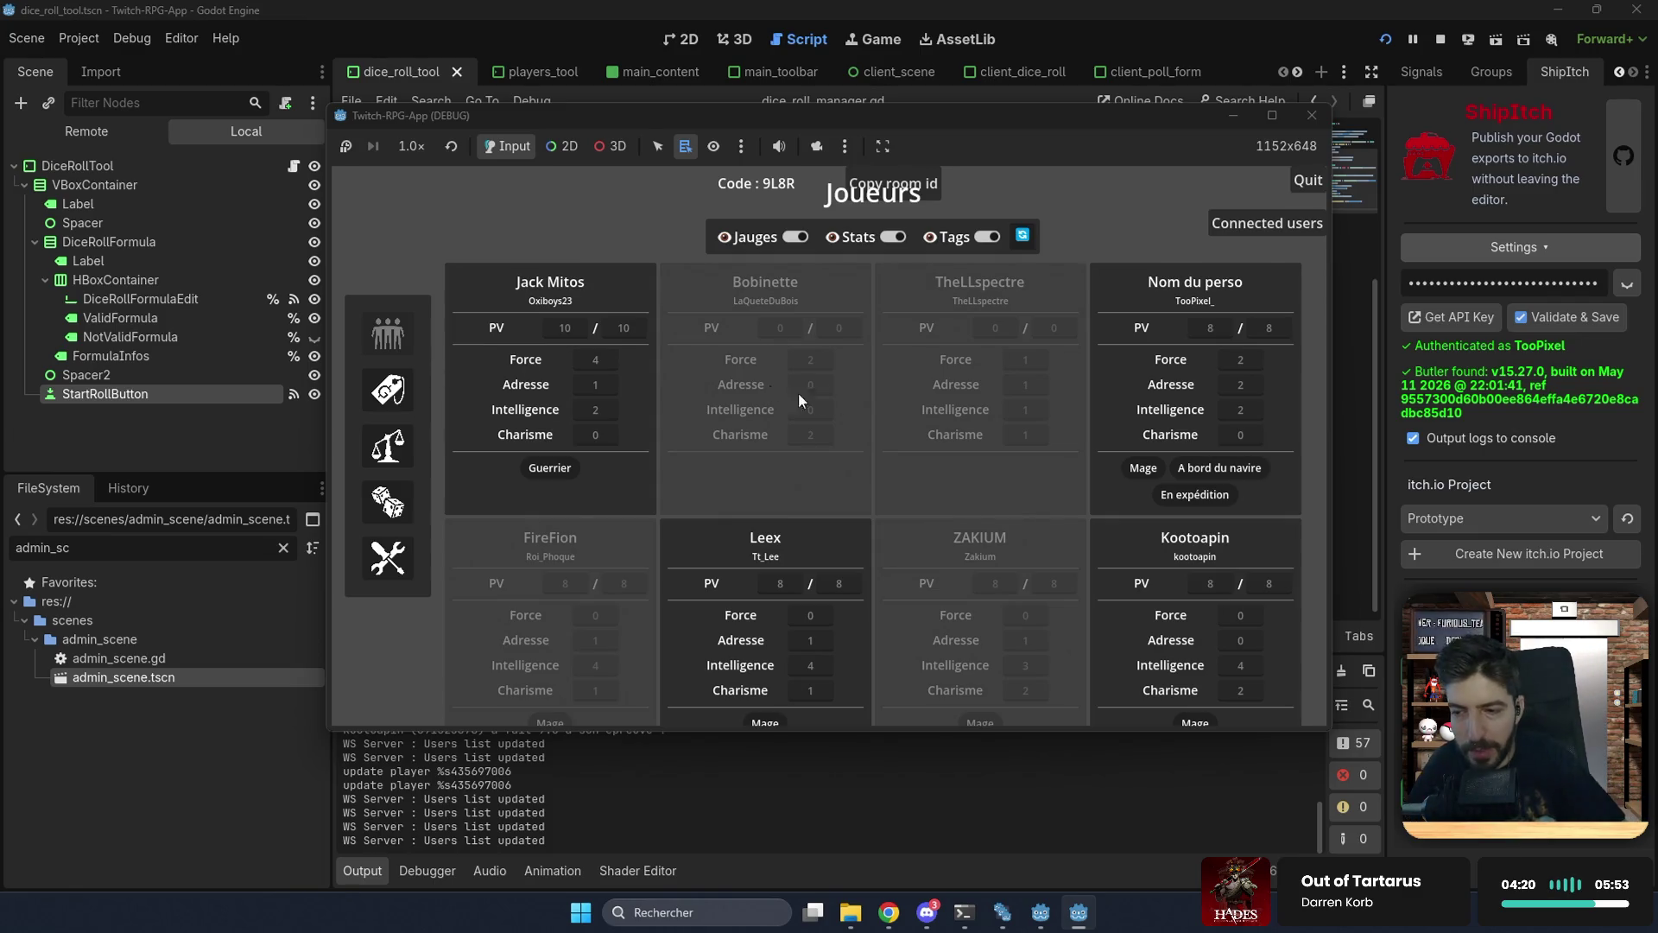
left_click(390, 390)
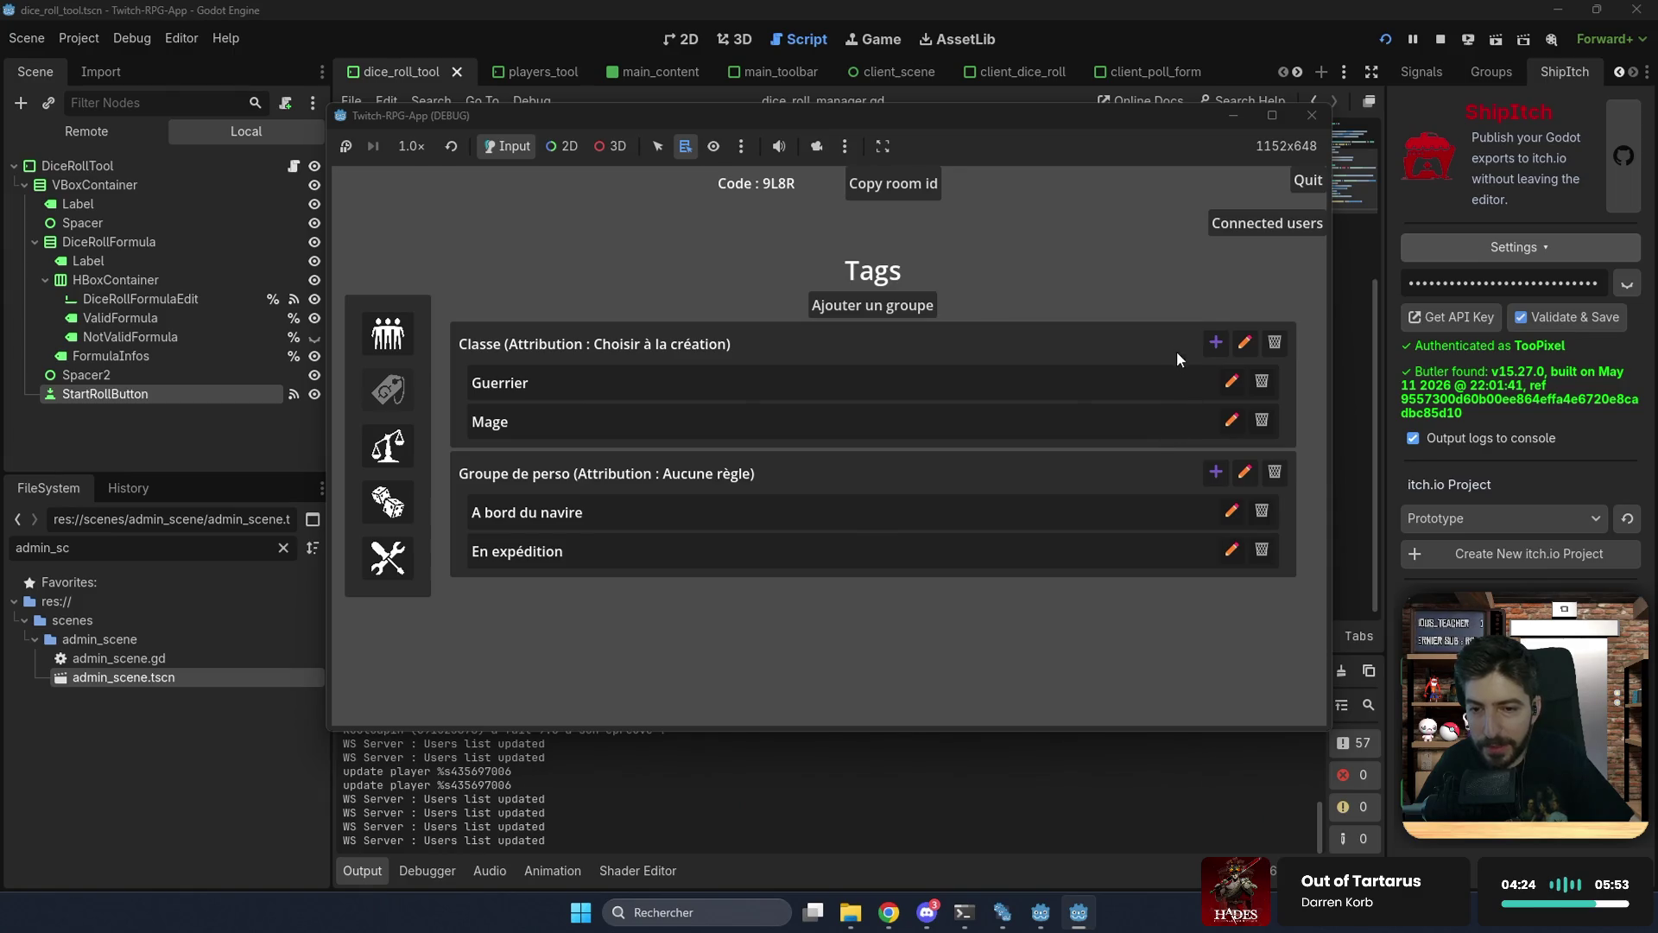
Step: Open the Guerrier tag's edit form in the Classe group
left_click(1231, 381)
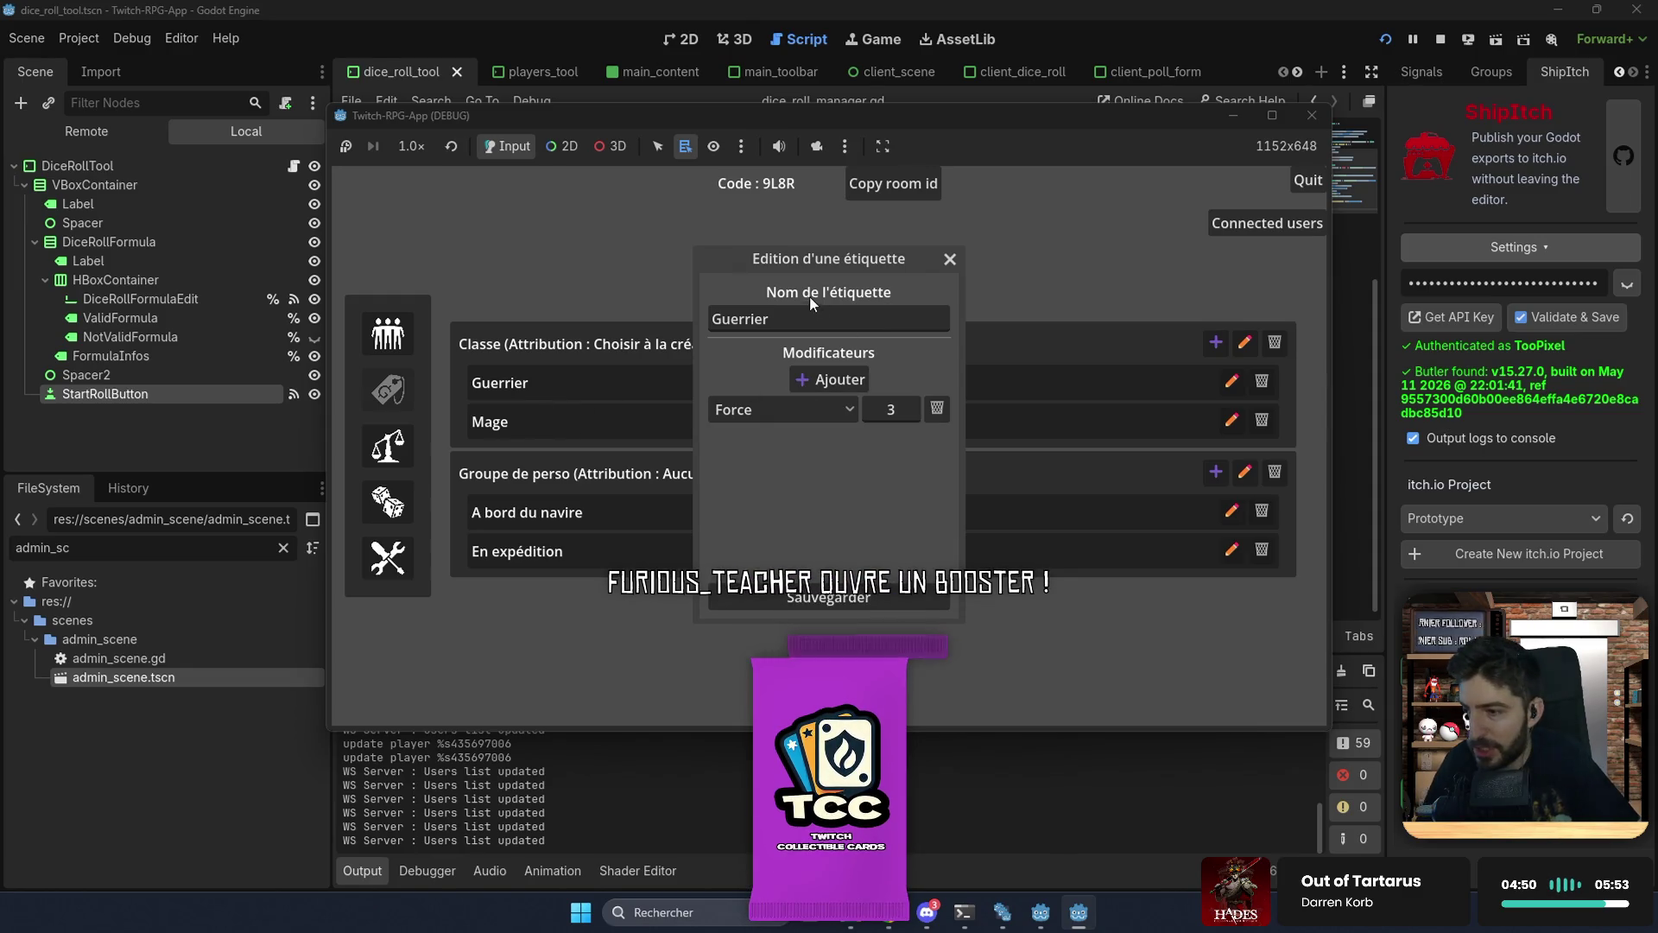
double_click(760, 319)
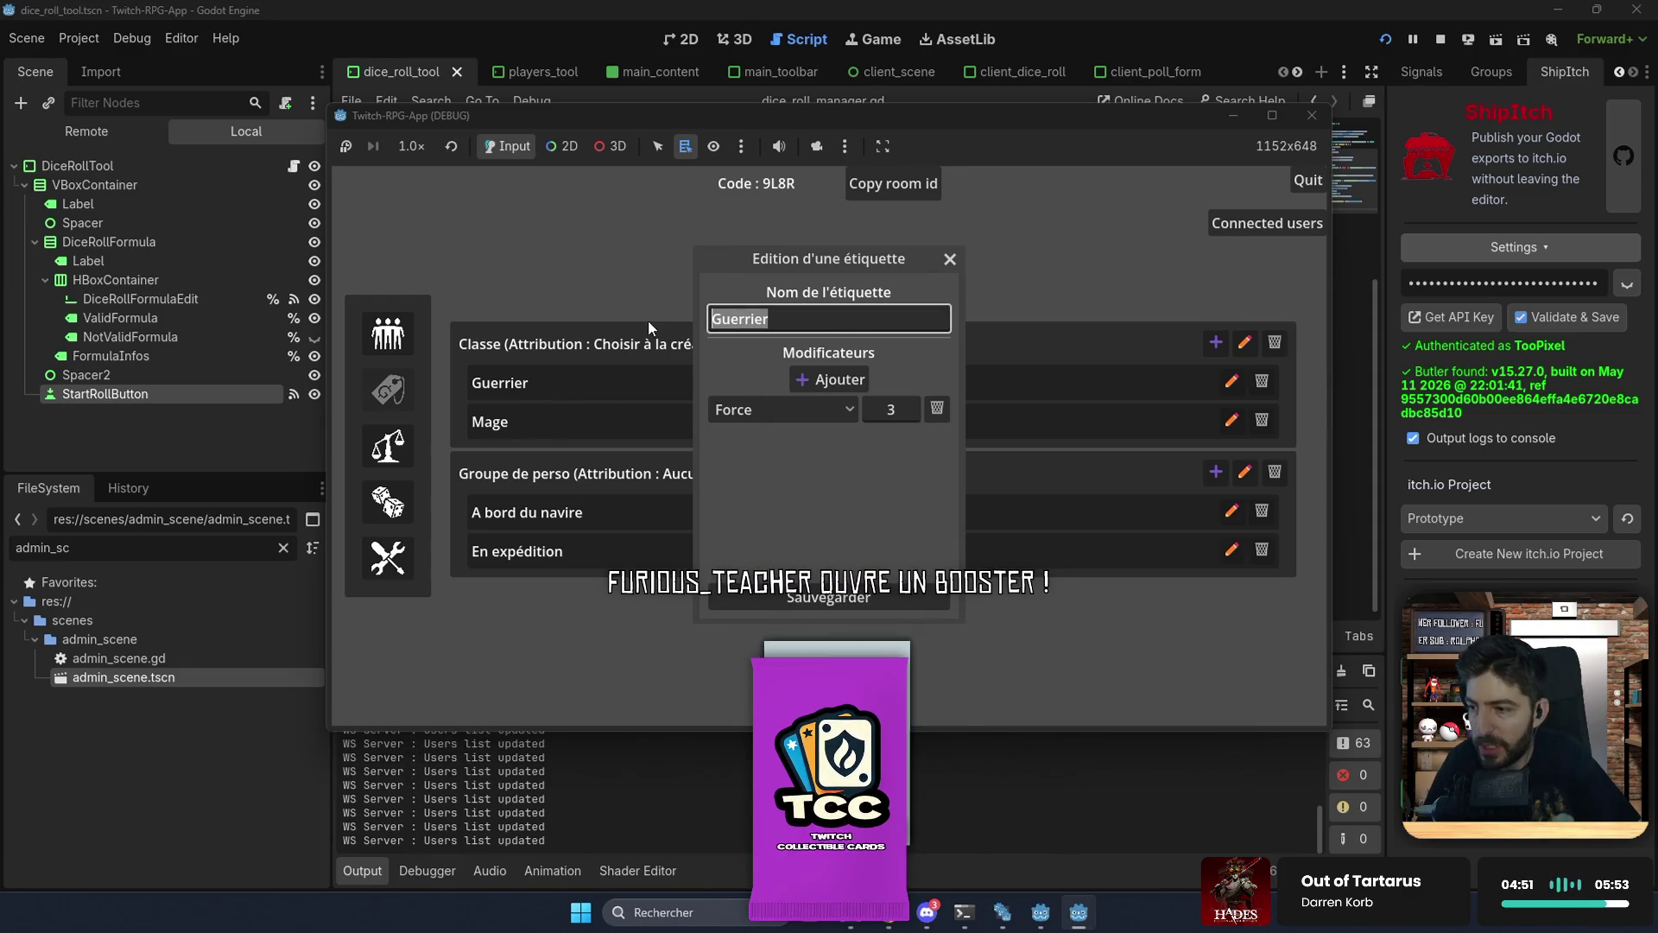
left_click(837, 380)
left_click(786, 439)
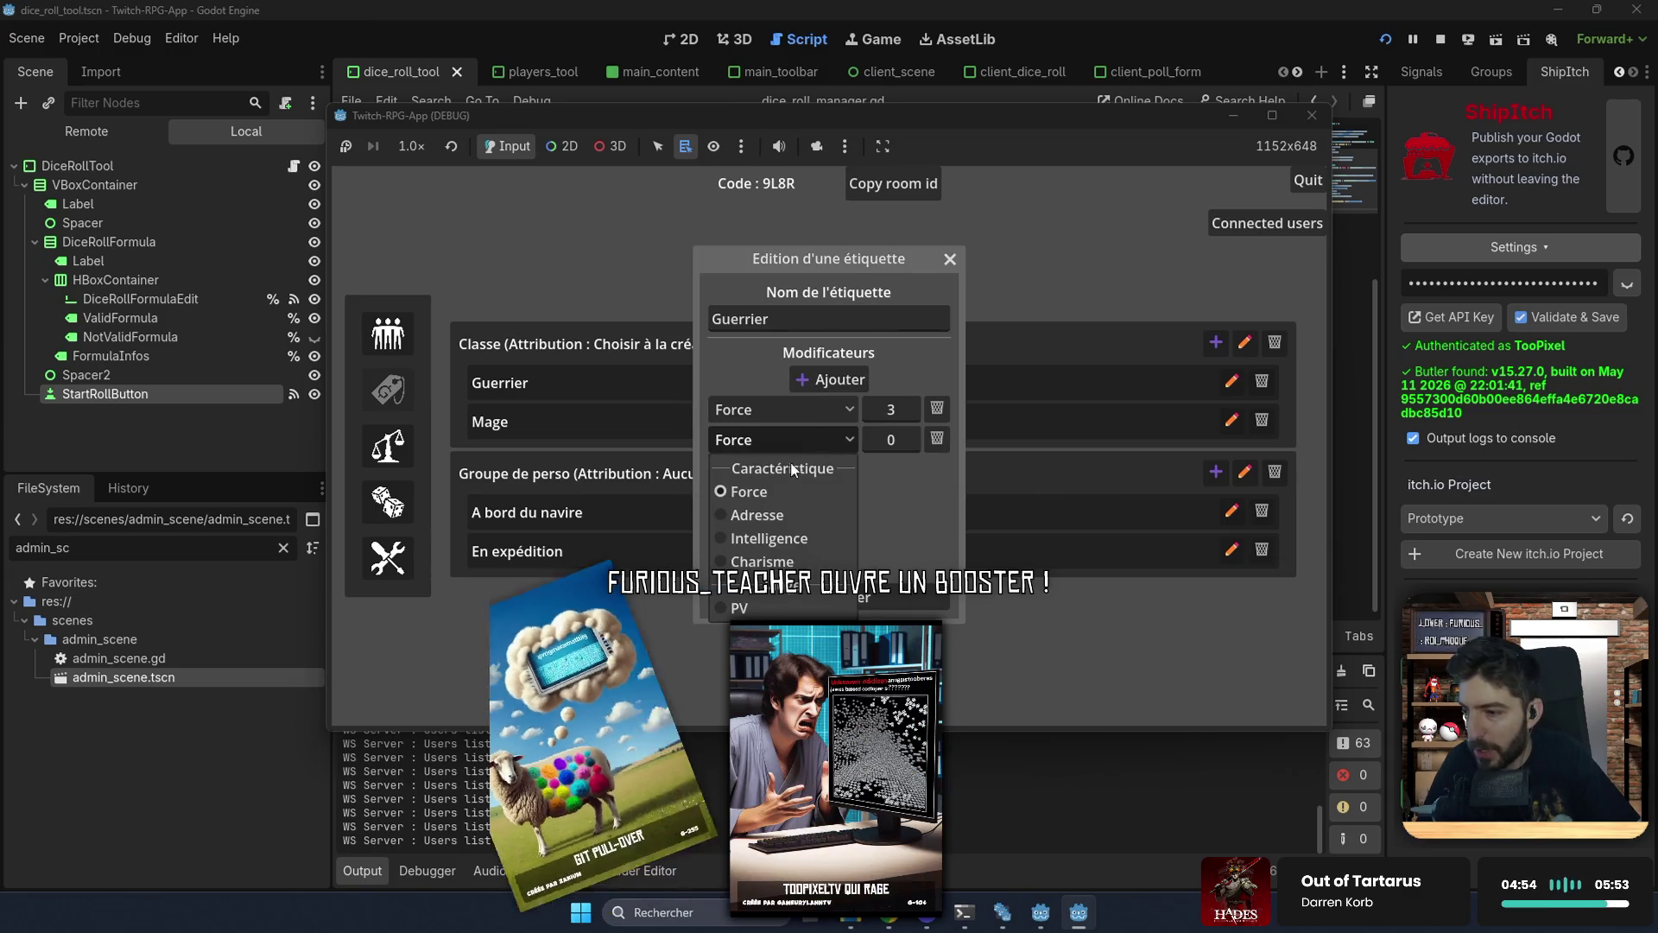
left_click(739, 608)
left_click(873, 440)
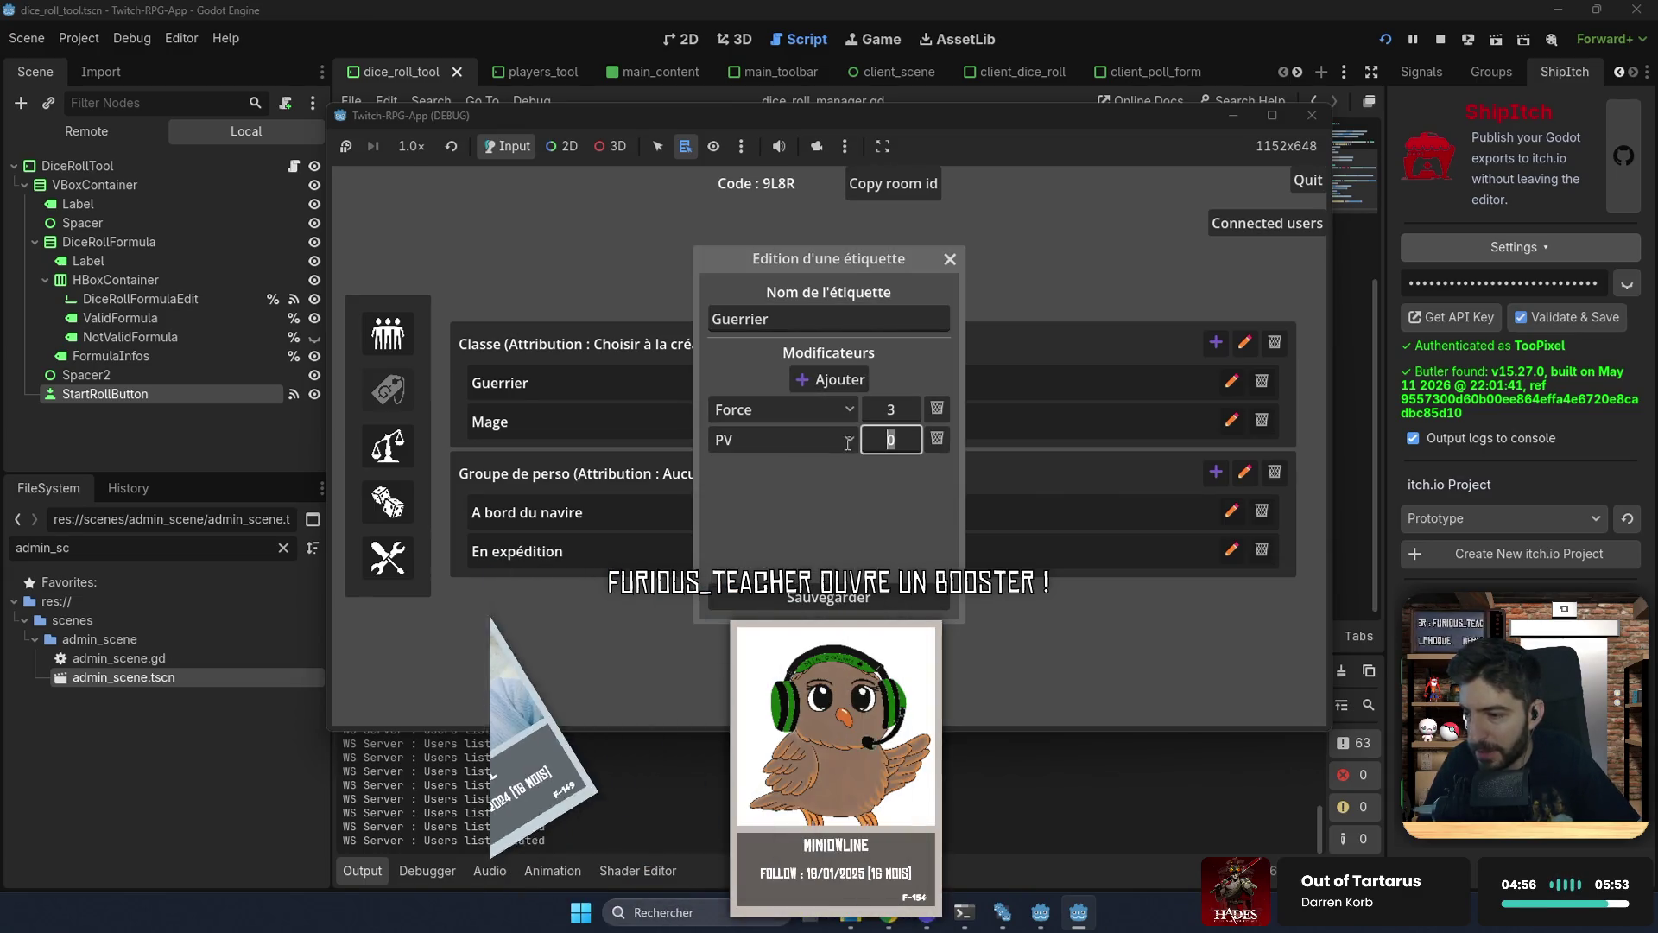
type("27")
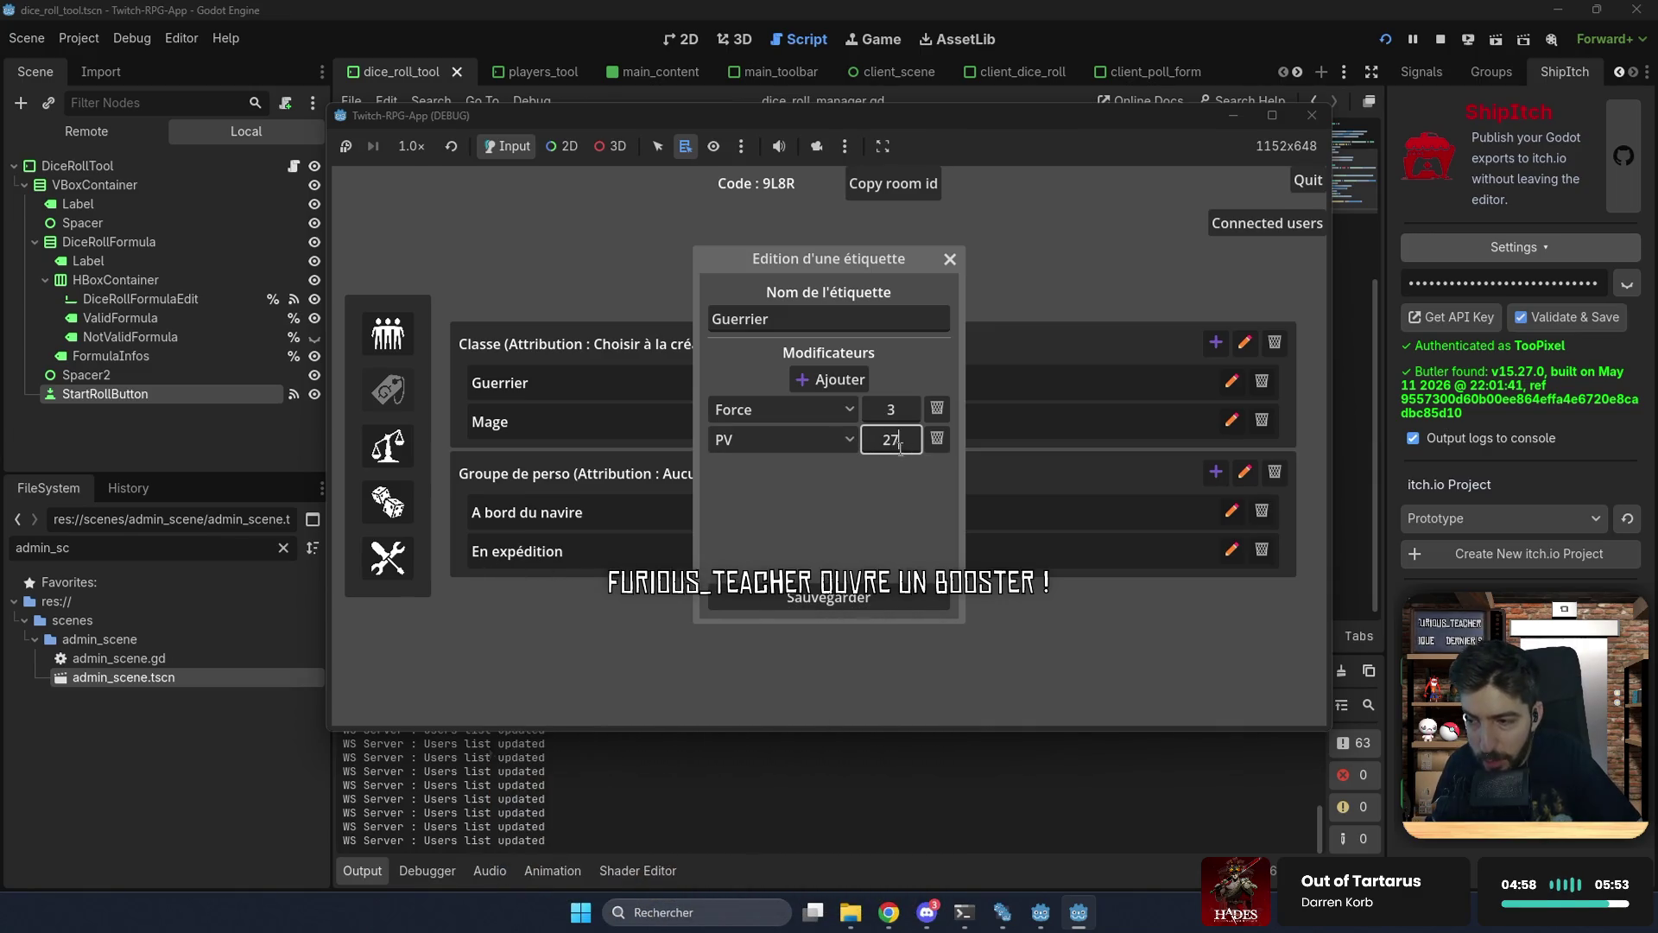
left_click(937, 440)
left_click(952, 258)
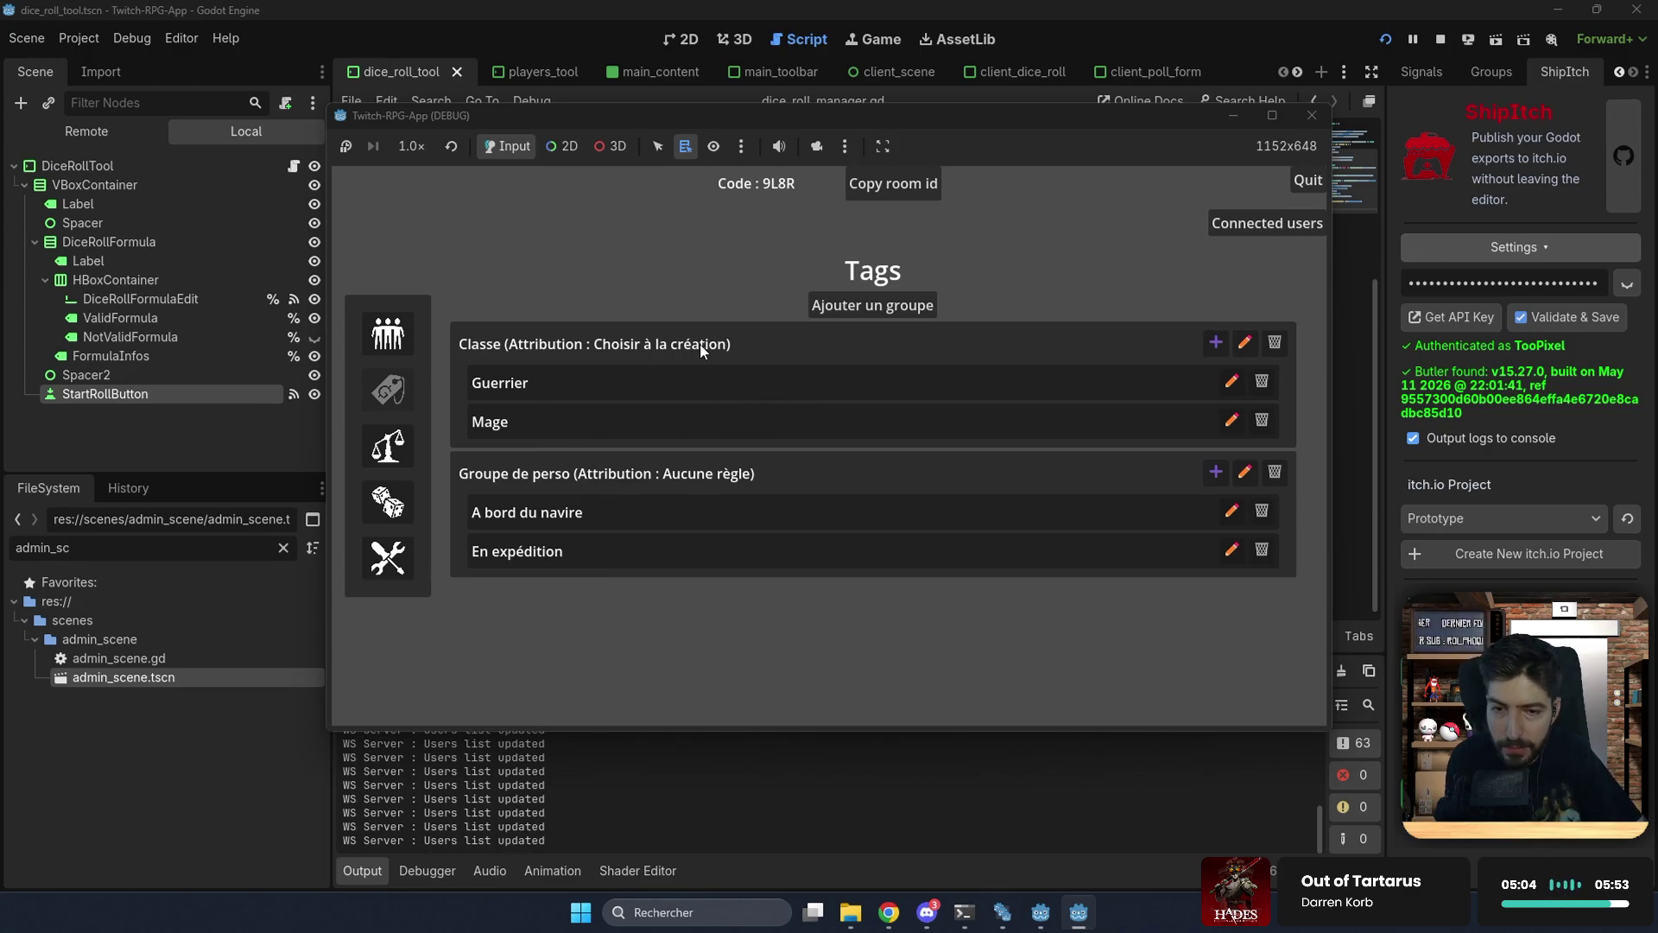
Step: Keep the Classe group's attribution rule at Choisir à la création, then open Sondages
left_click(1244, 343)
left_click(817, 468)
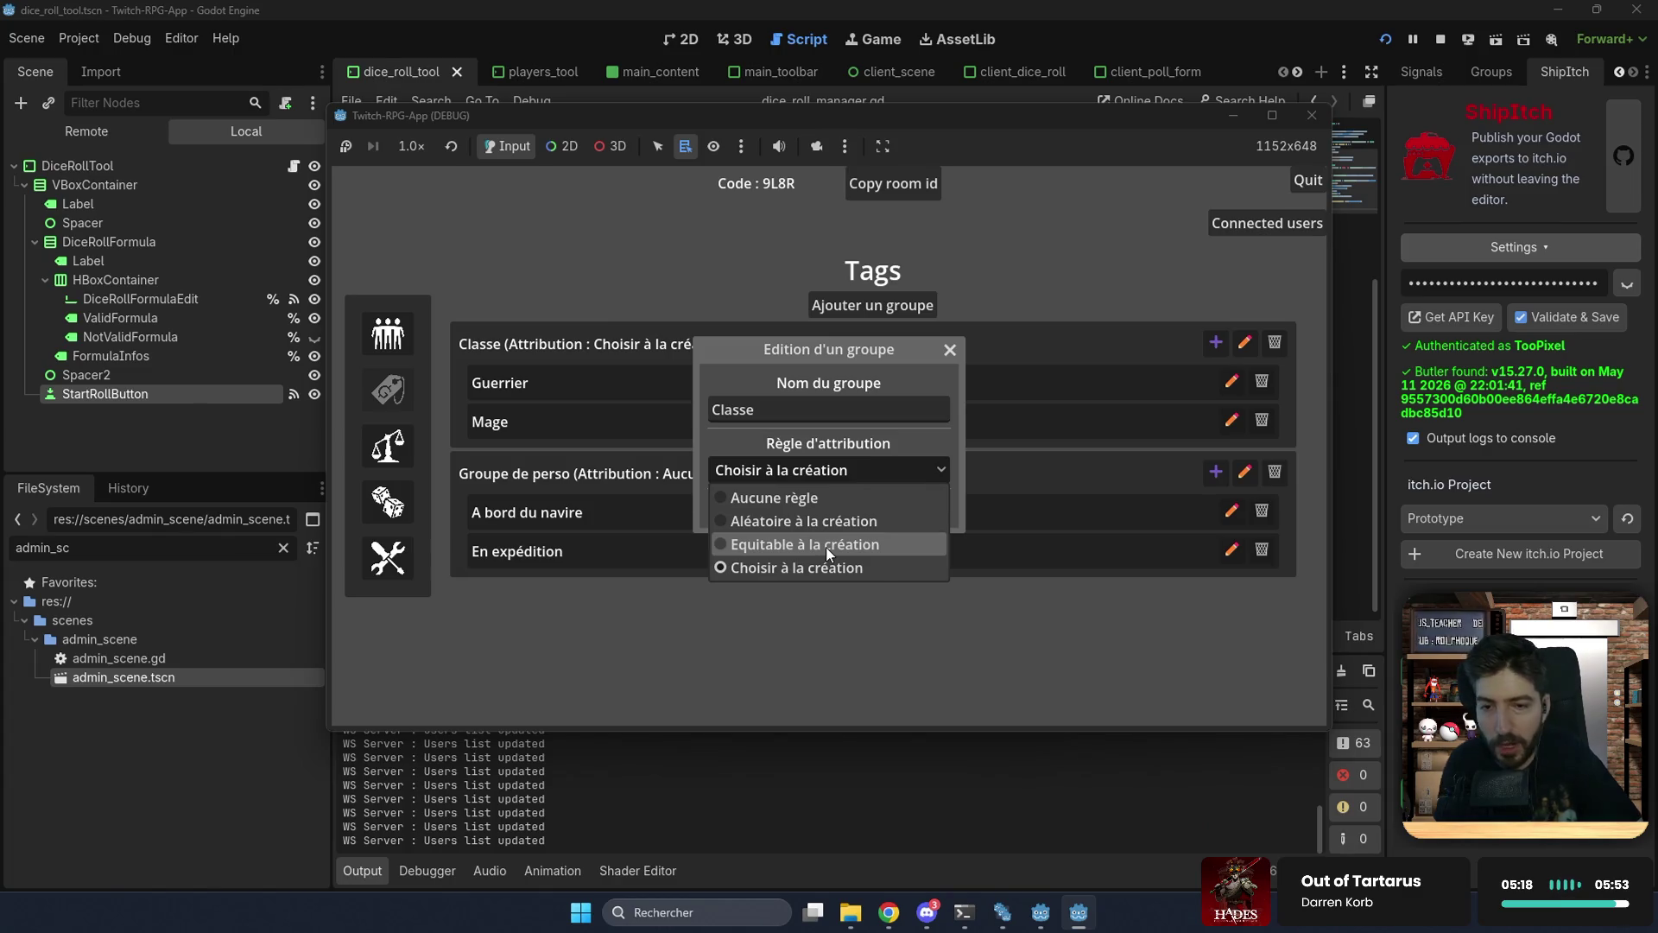
left_click(826, 592)
left_click(949, 350)
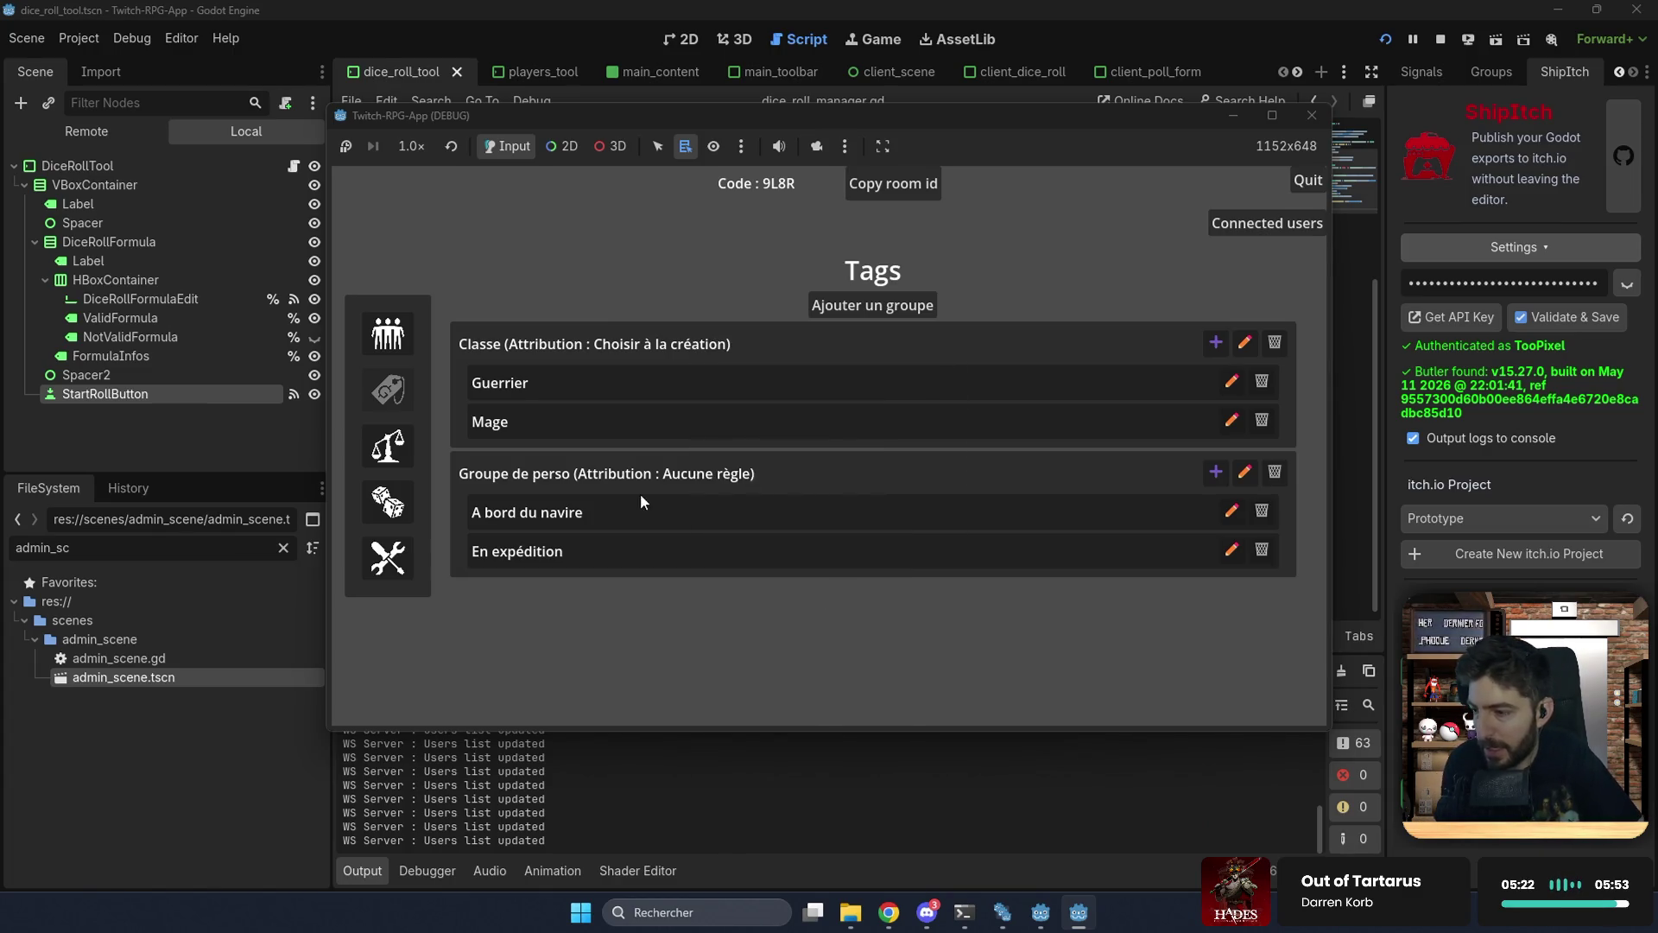
left_click(389, 447)
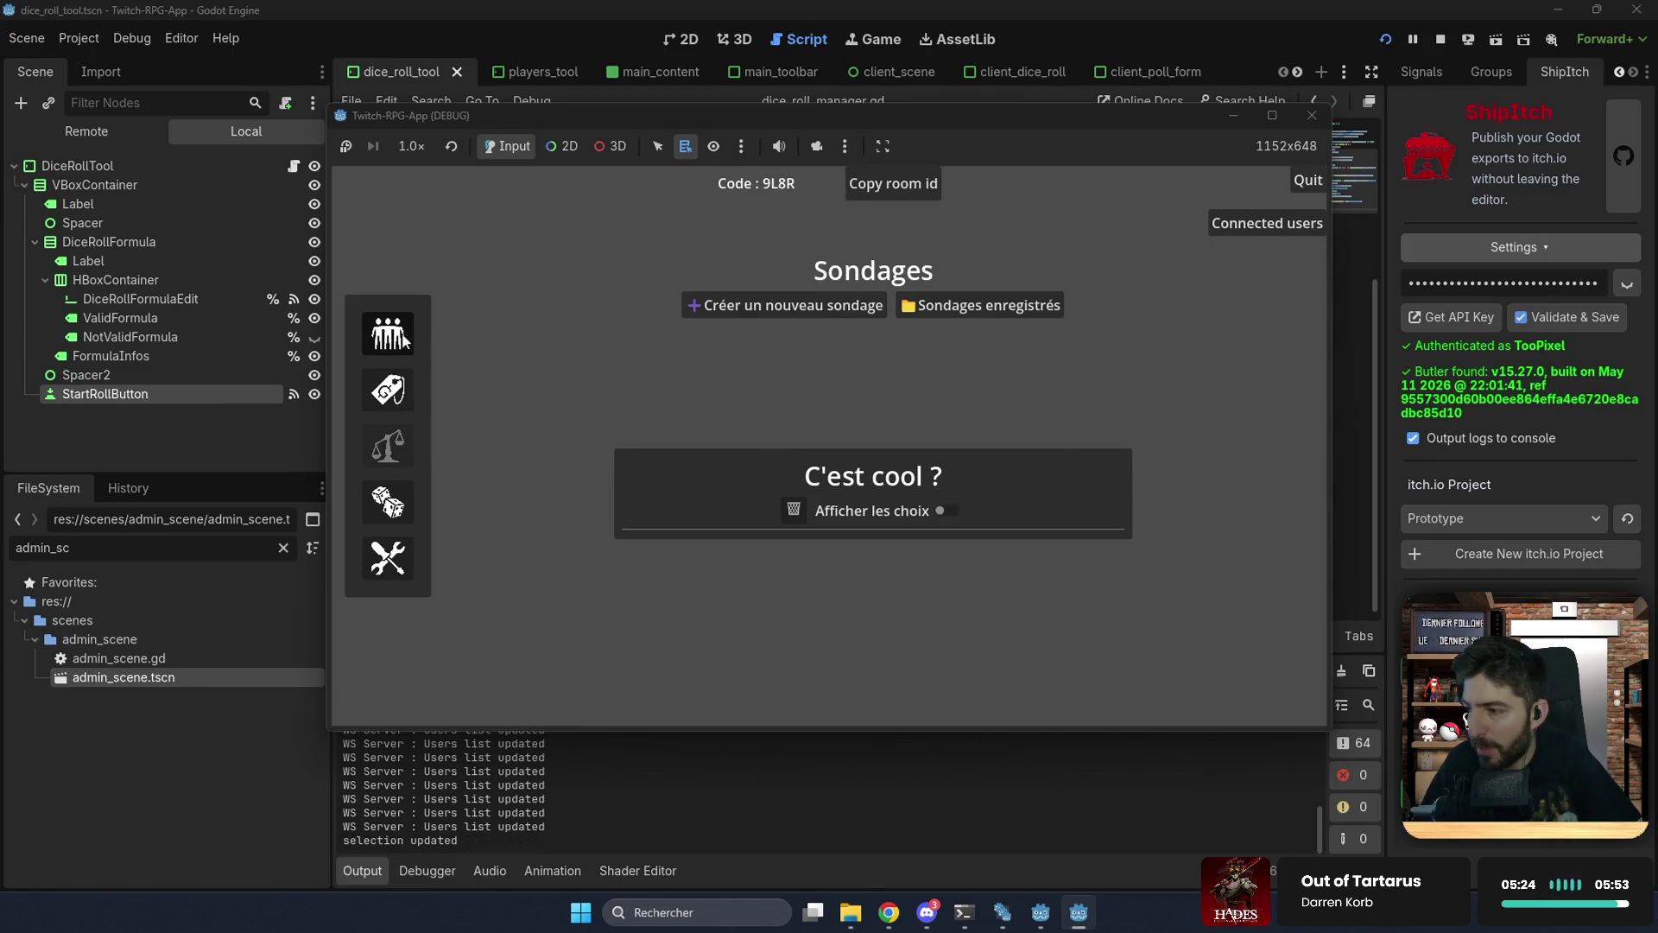
left_click(388, 334)
right_click(626, 430)
left_click(657, 438)
scroll(812, 497, "down", 2)
left_click(863, 516)
left_click(864, 594)
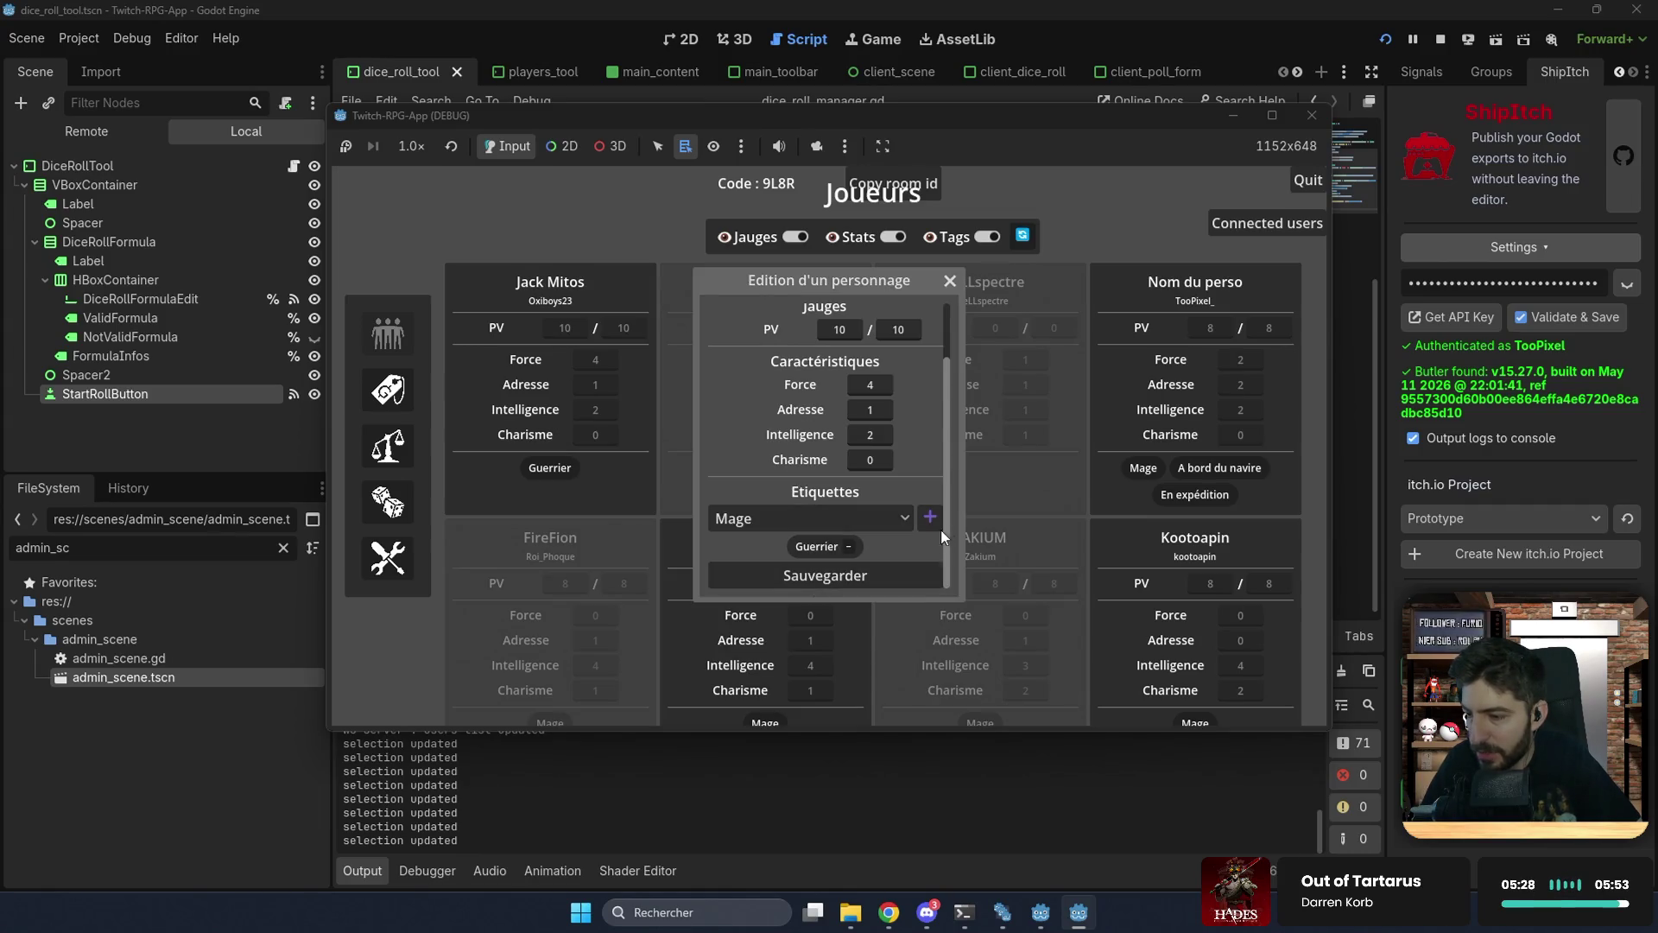
left_click(930, 518)
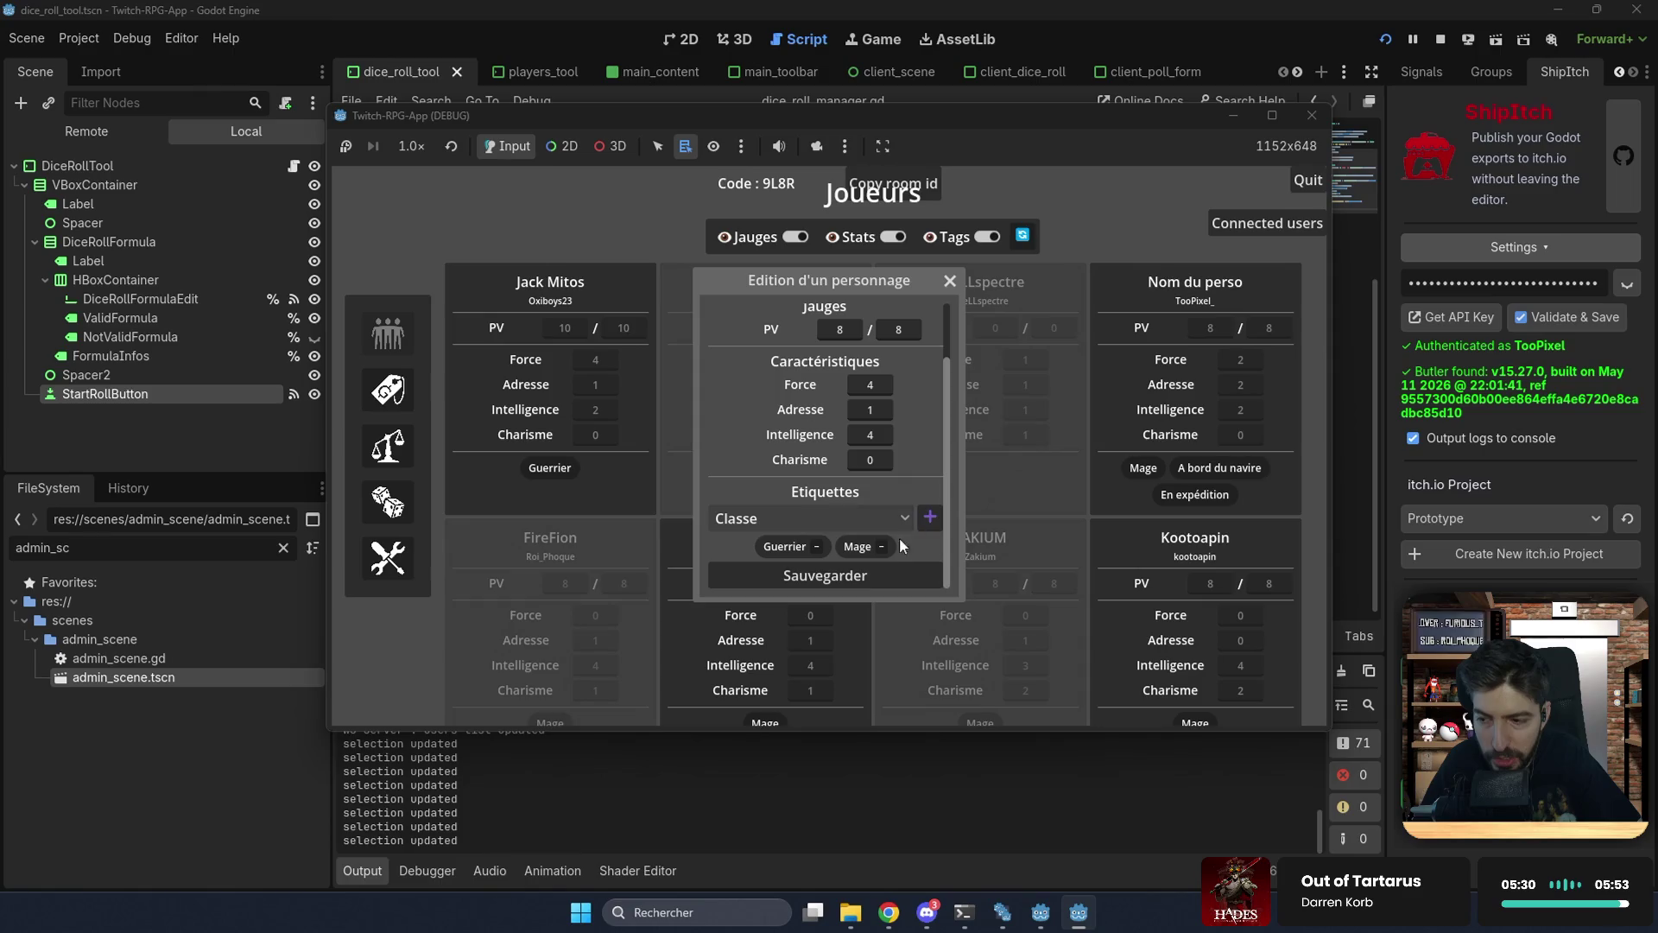
left_click(948, 283)
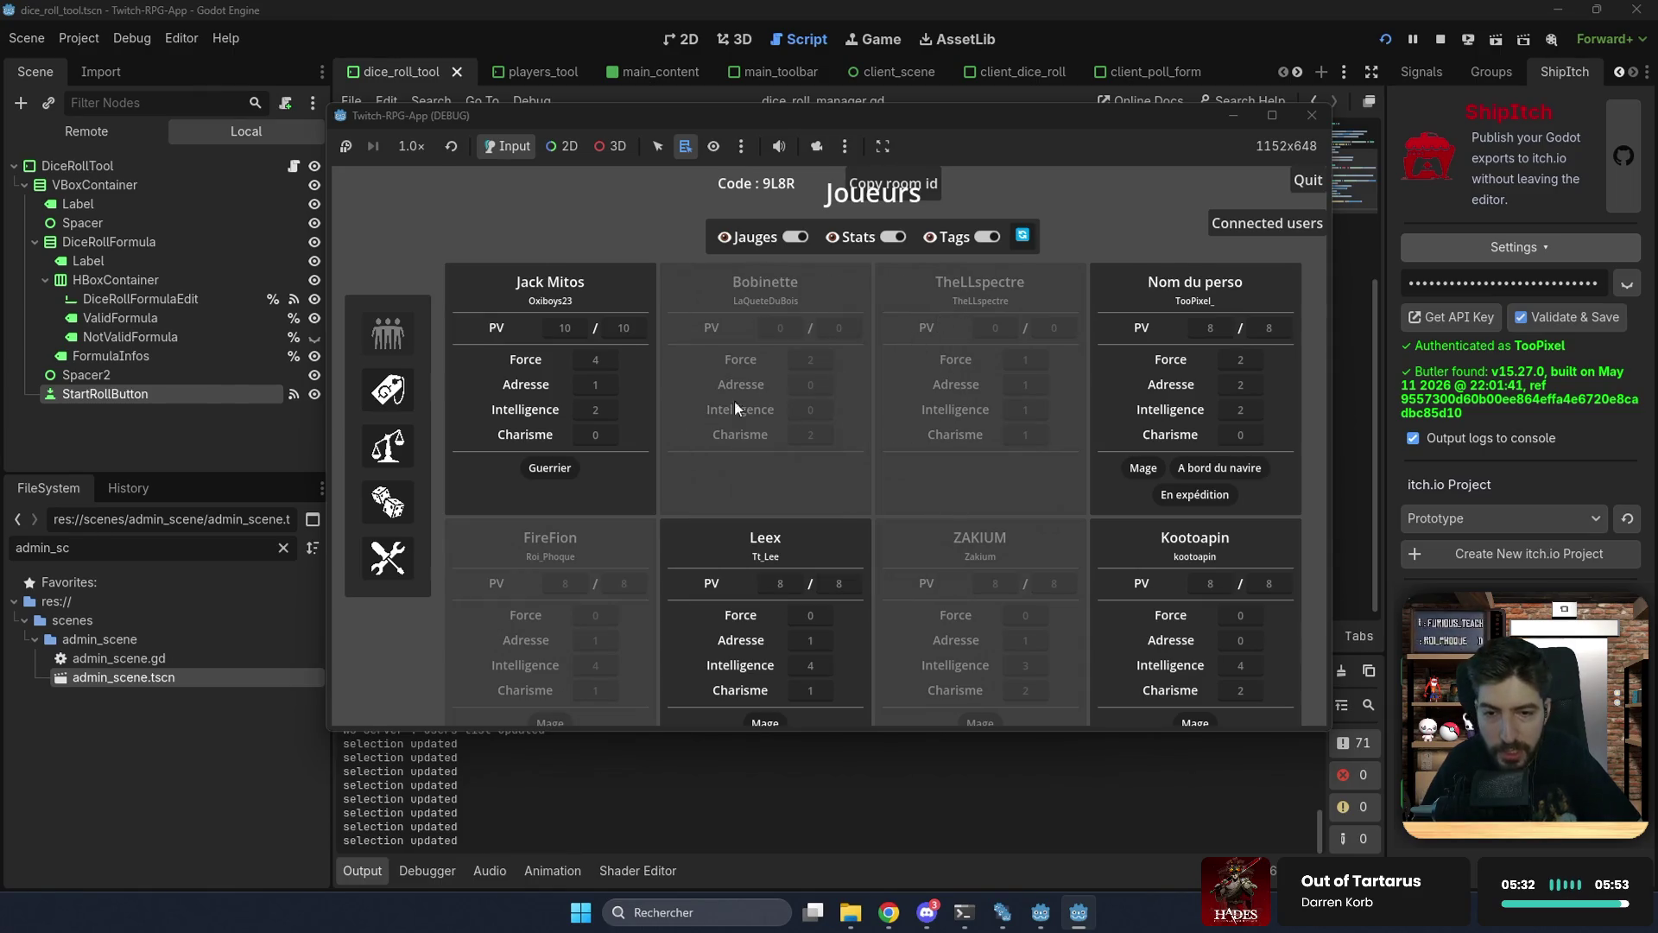
left_click(380, 452)
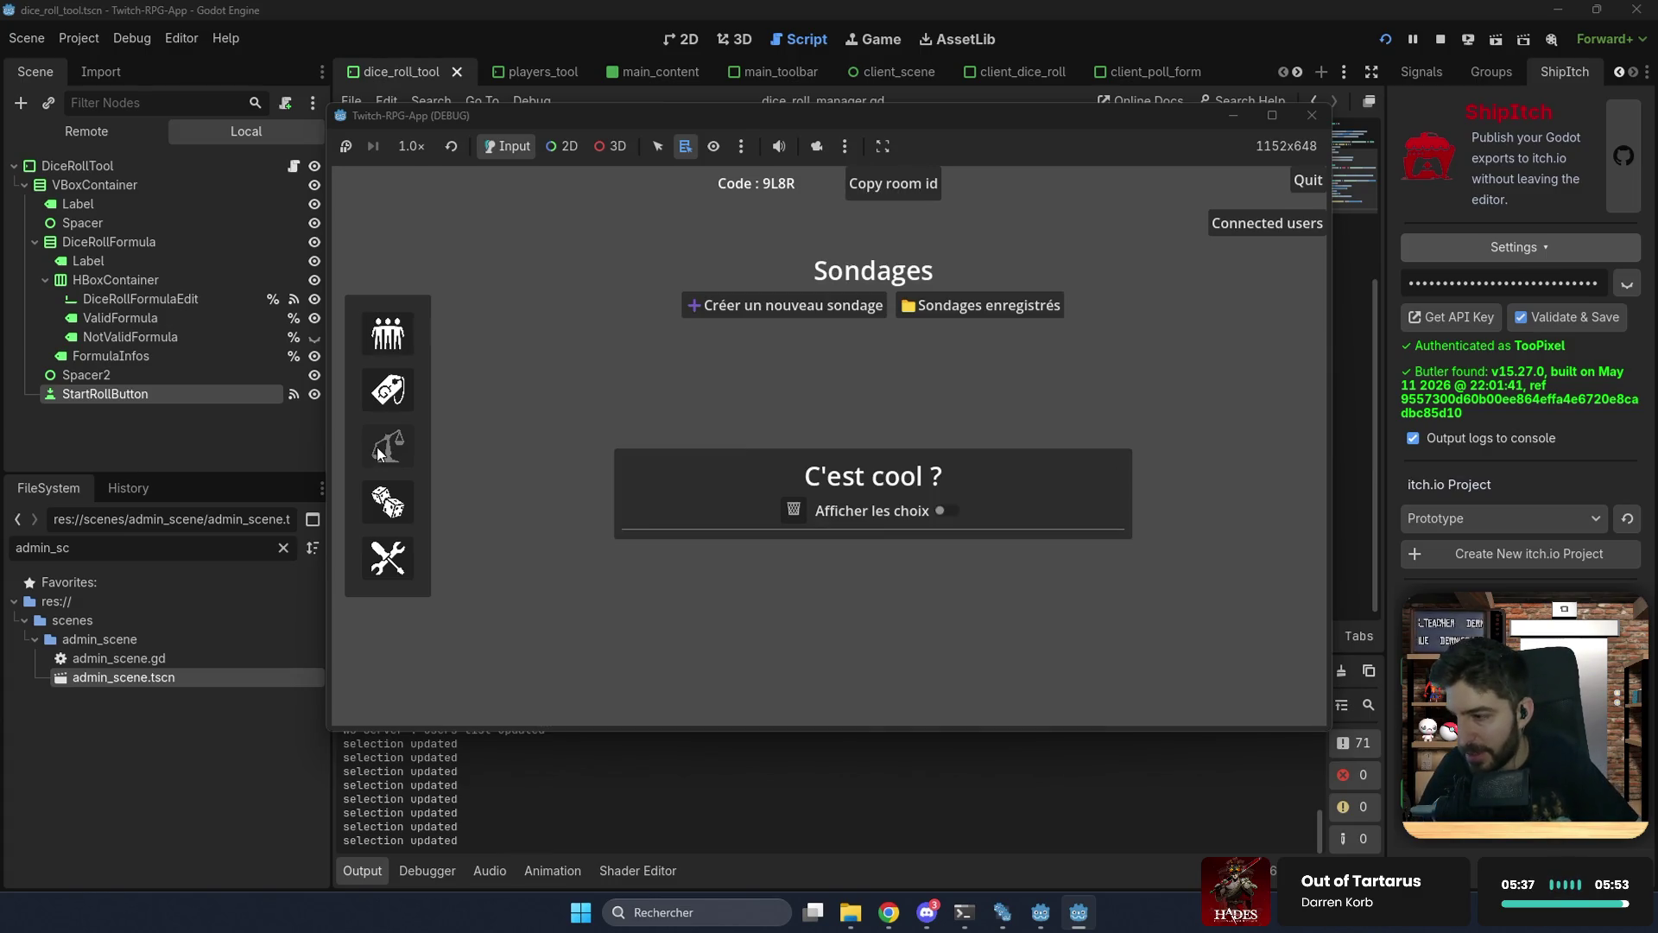
Step: Delete the running 'C'est cool ?' poll and open saved poll 'Sondage test' for editing
left_click(796, 510)
left_click(950, 307)
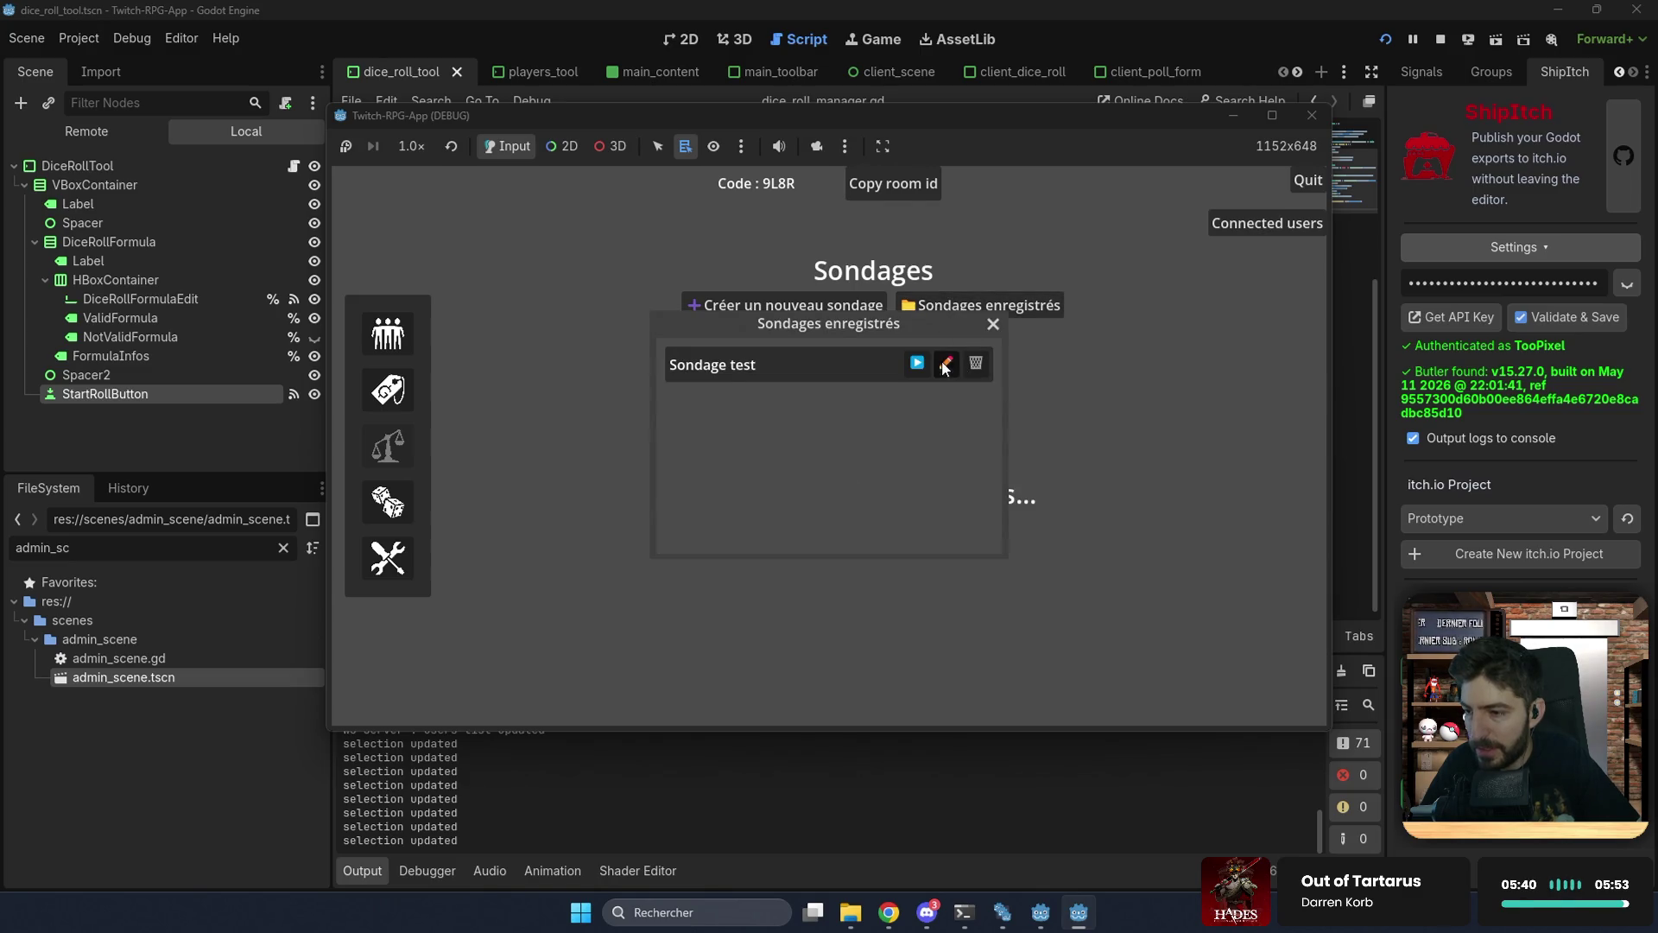
left_click(946, 363)
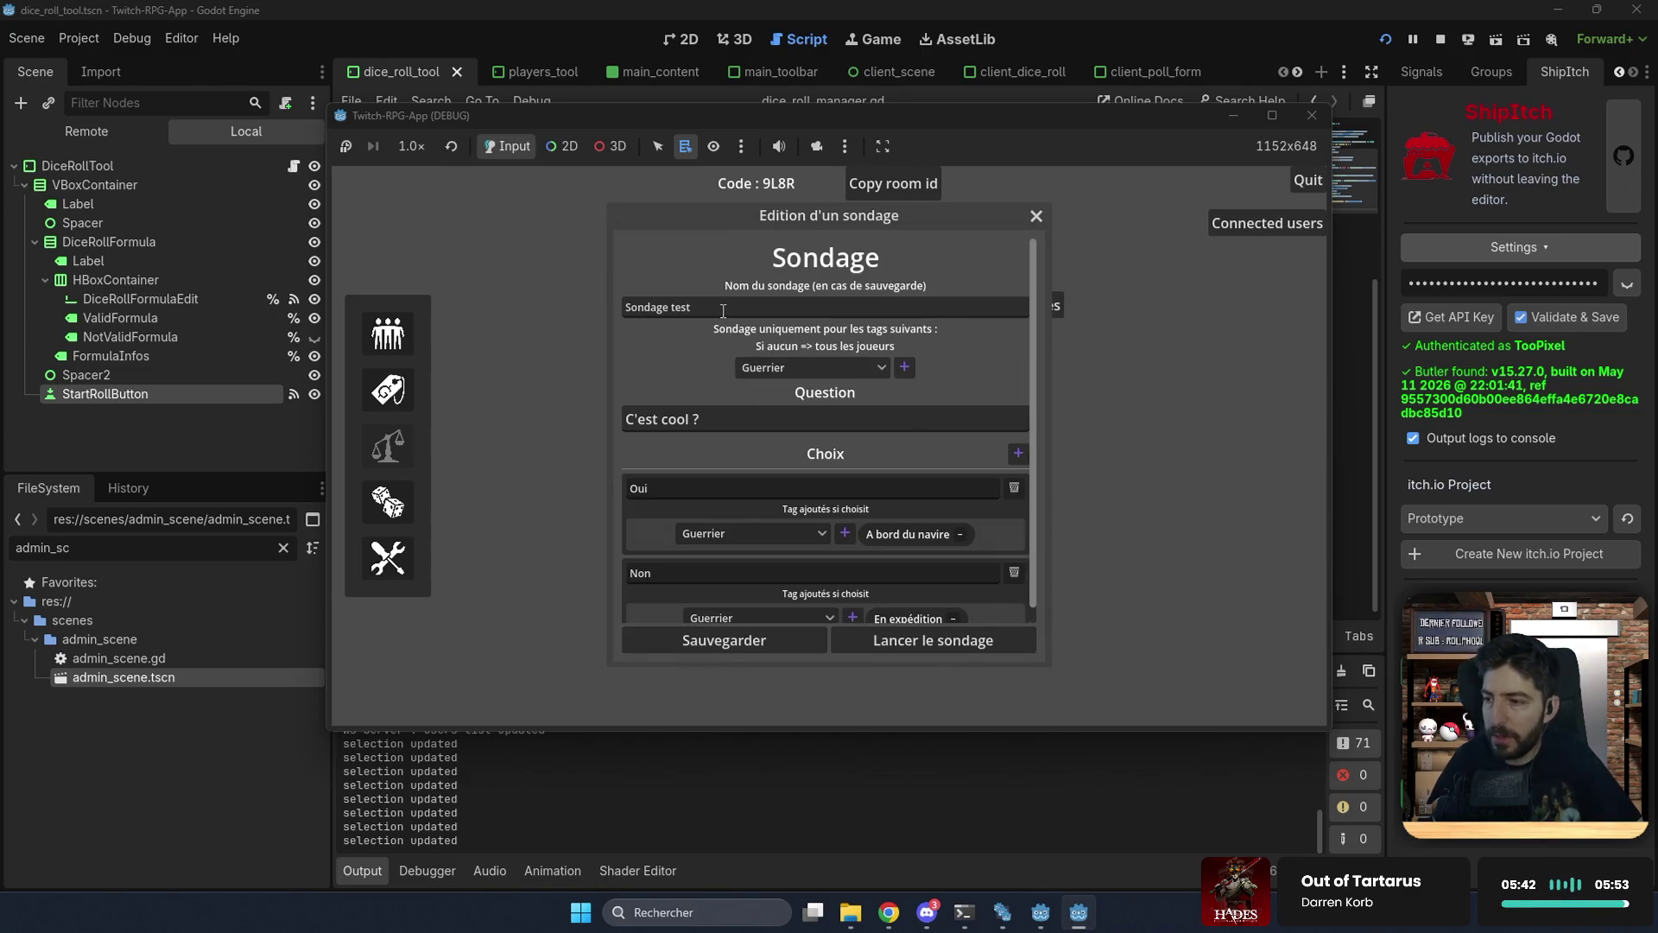
Step: Review the poll question and Oui/Non answers, then open the tags restriction dropdown
left_click_drag(708, 414, 608, 413)
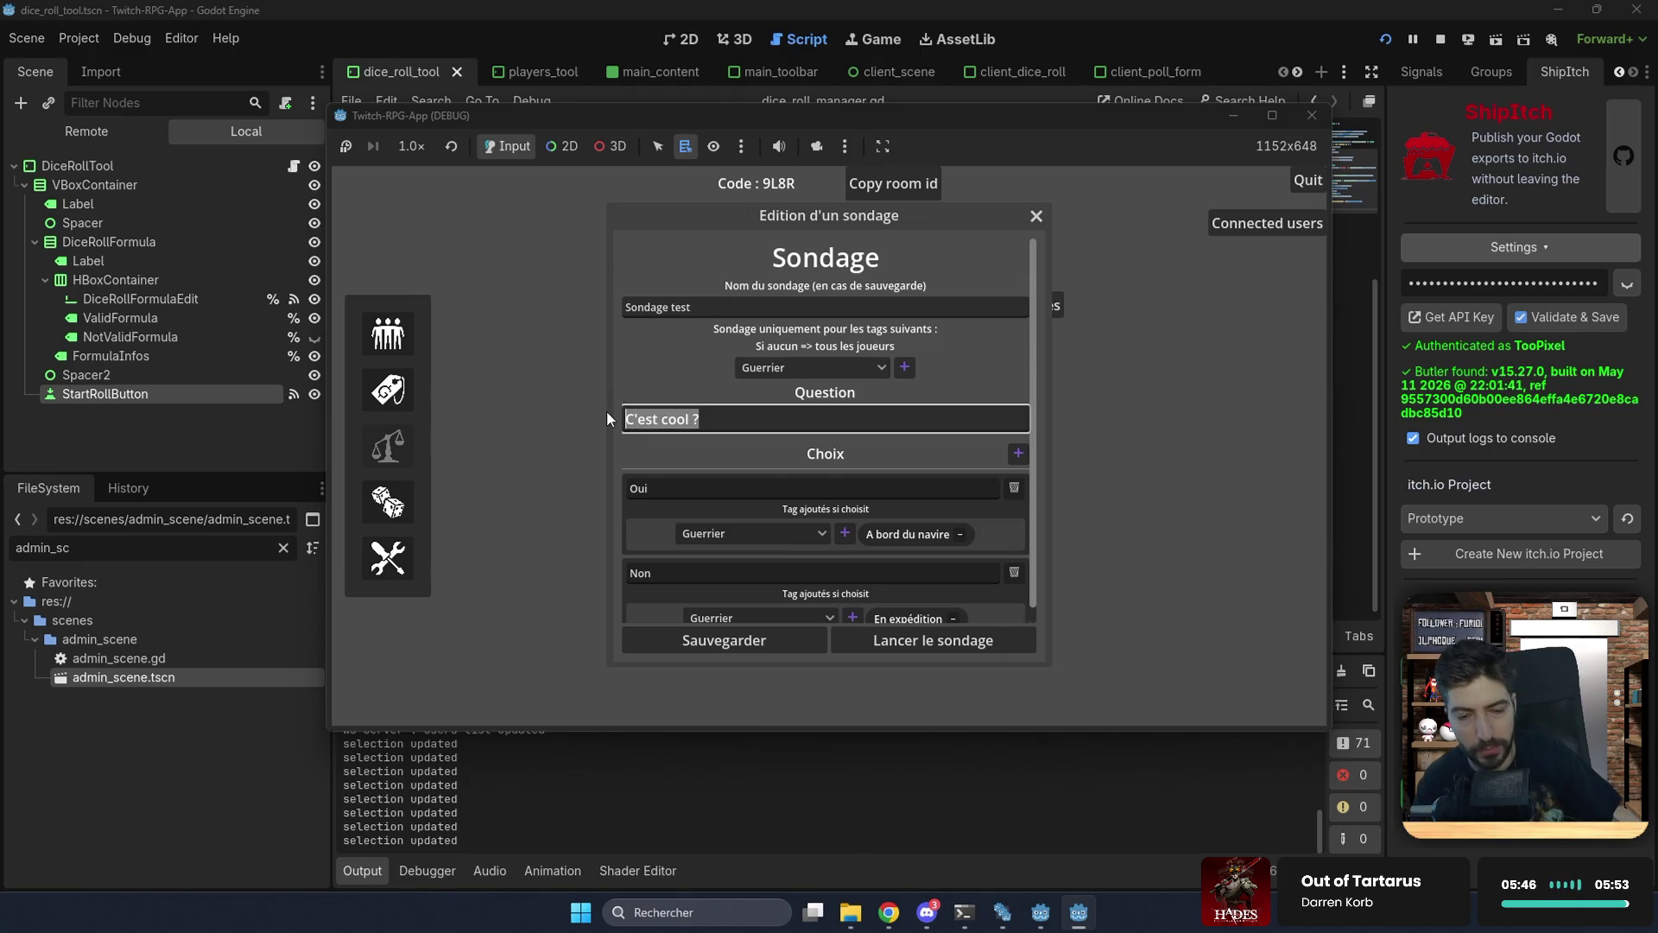
left_click(710, 418)
left_click(687, 490)
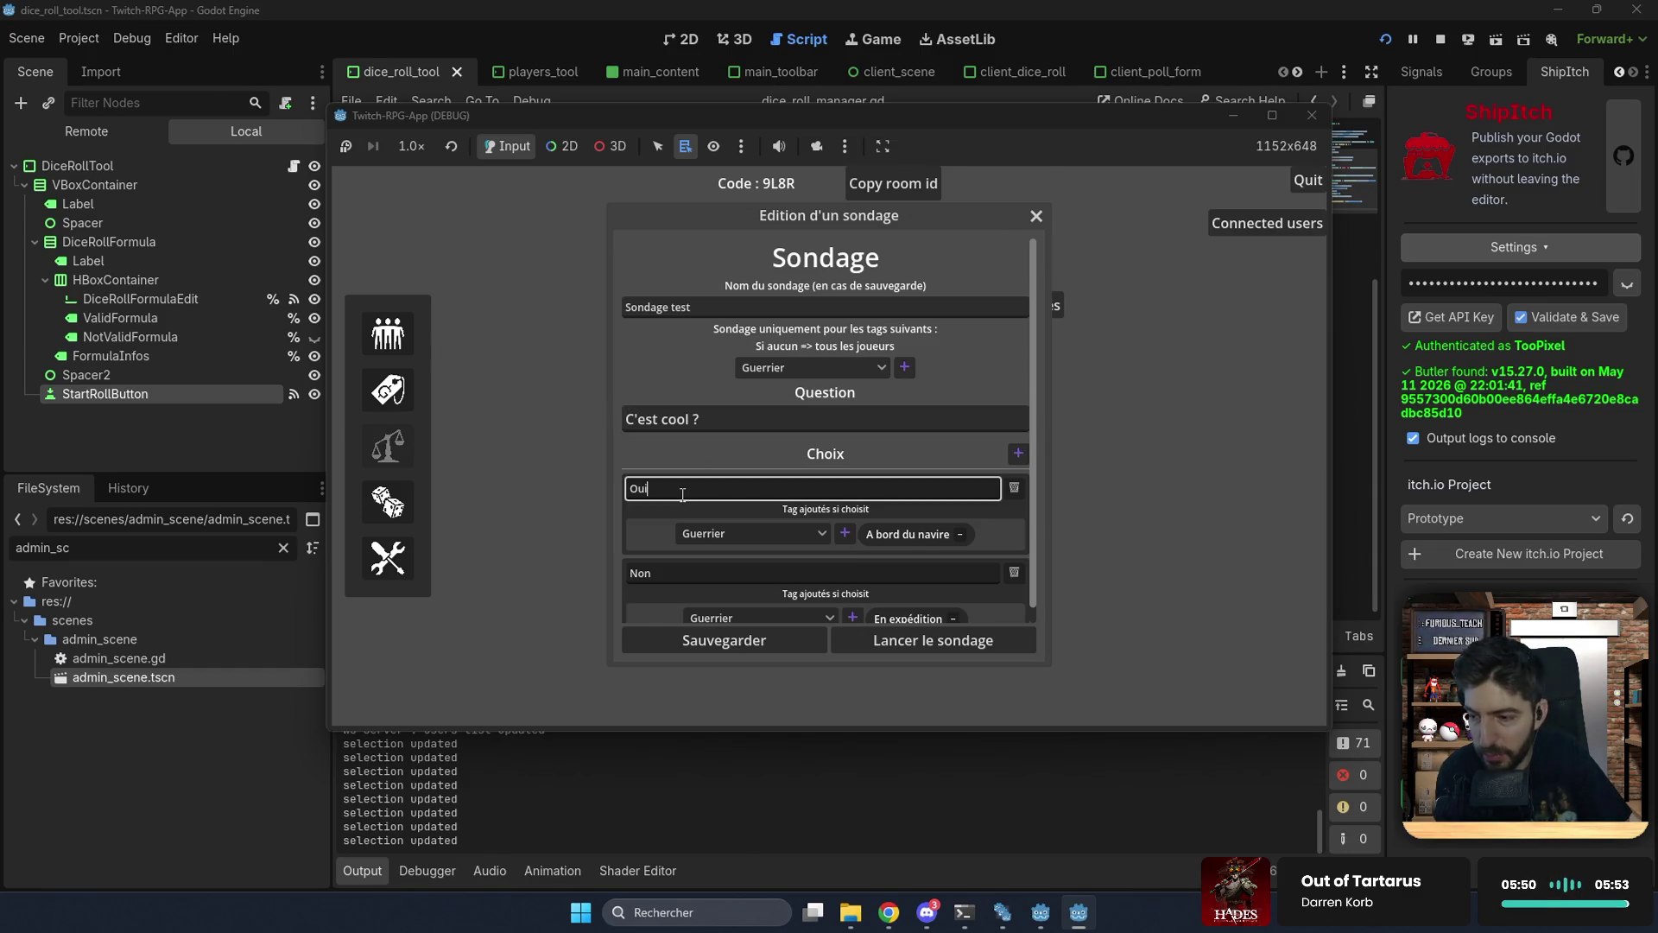
scroll(700, 489, "down", 1)
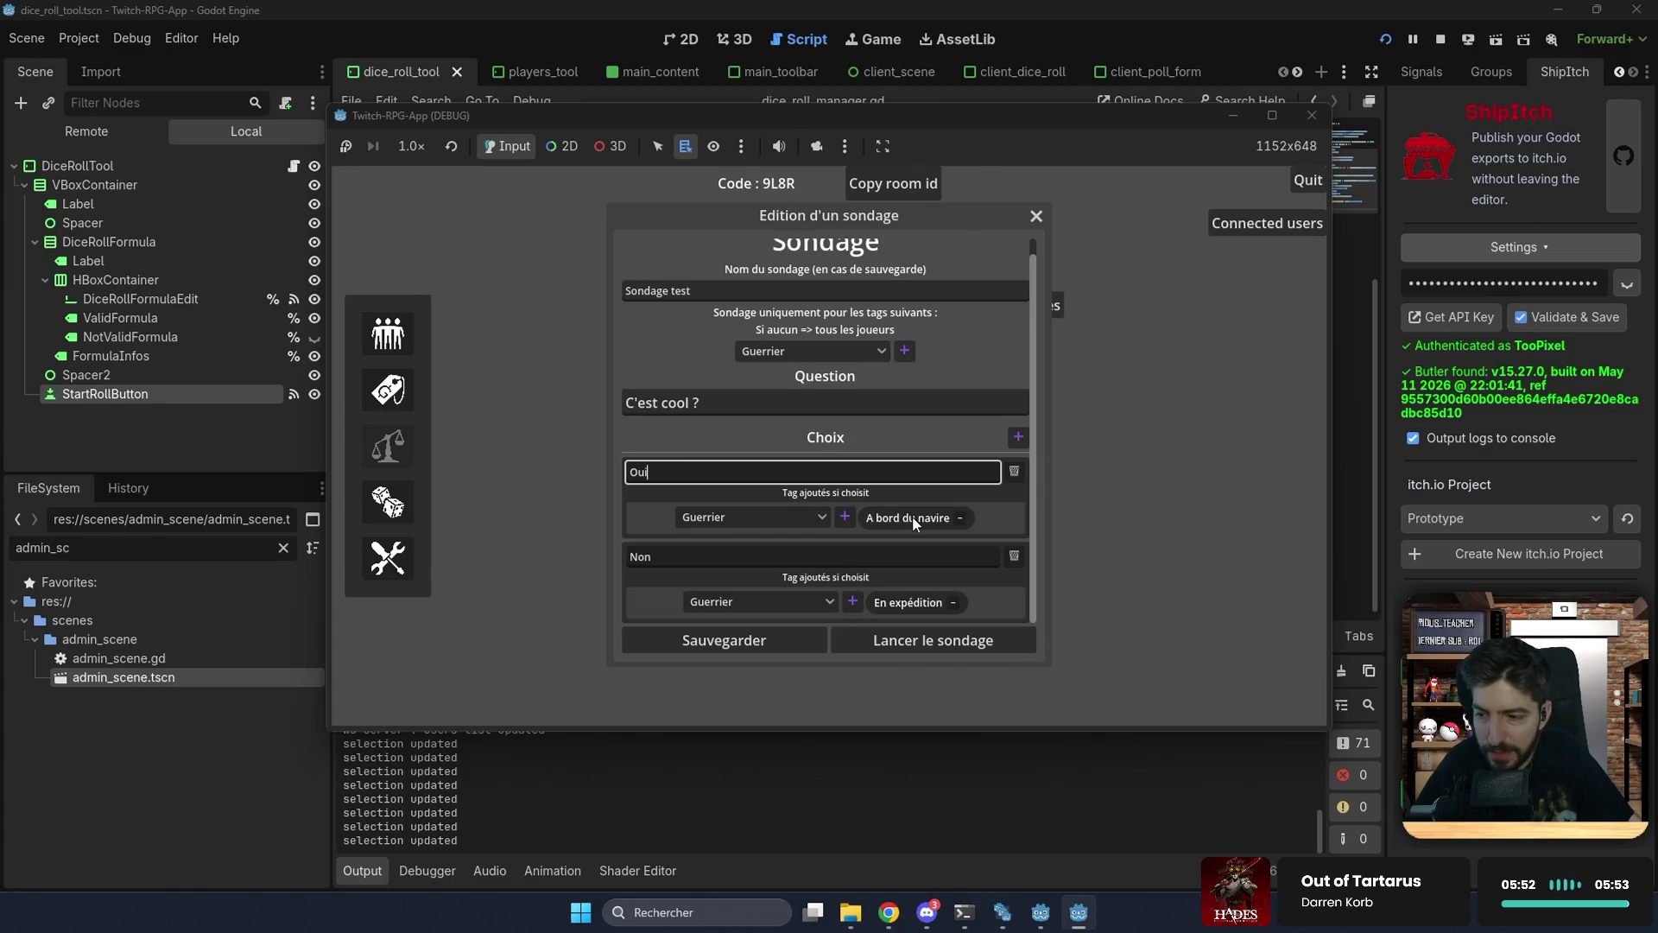
double_click(737, 563)
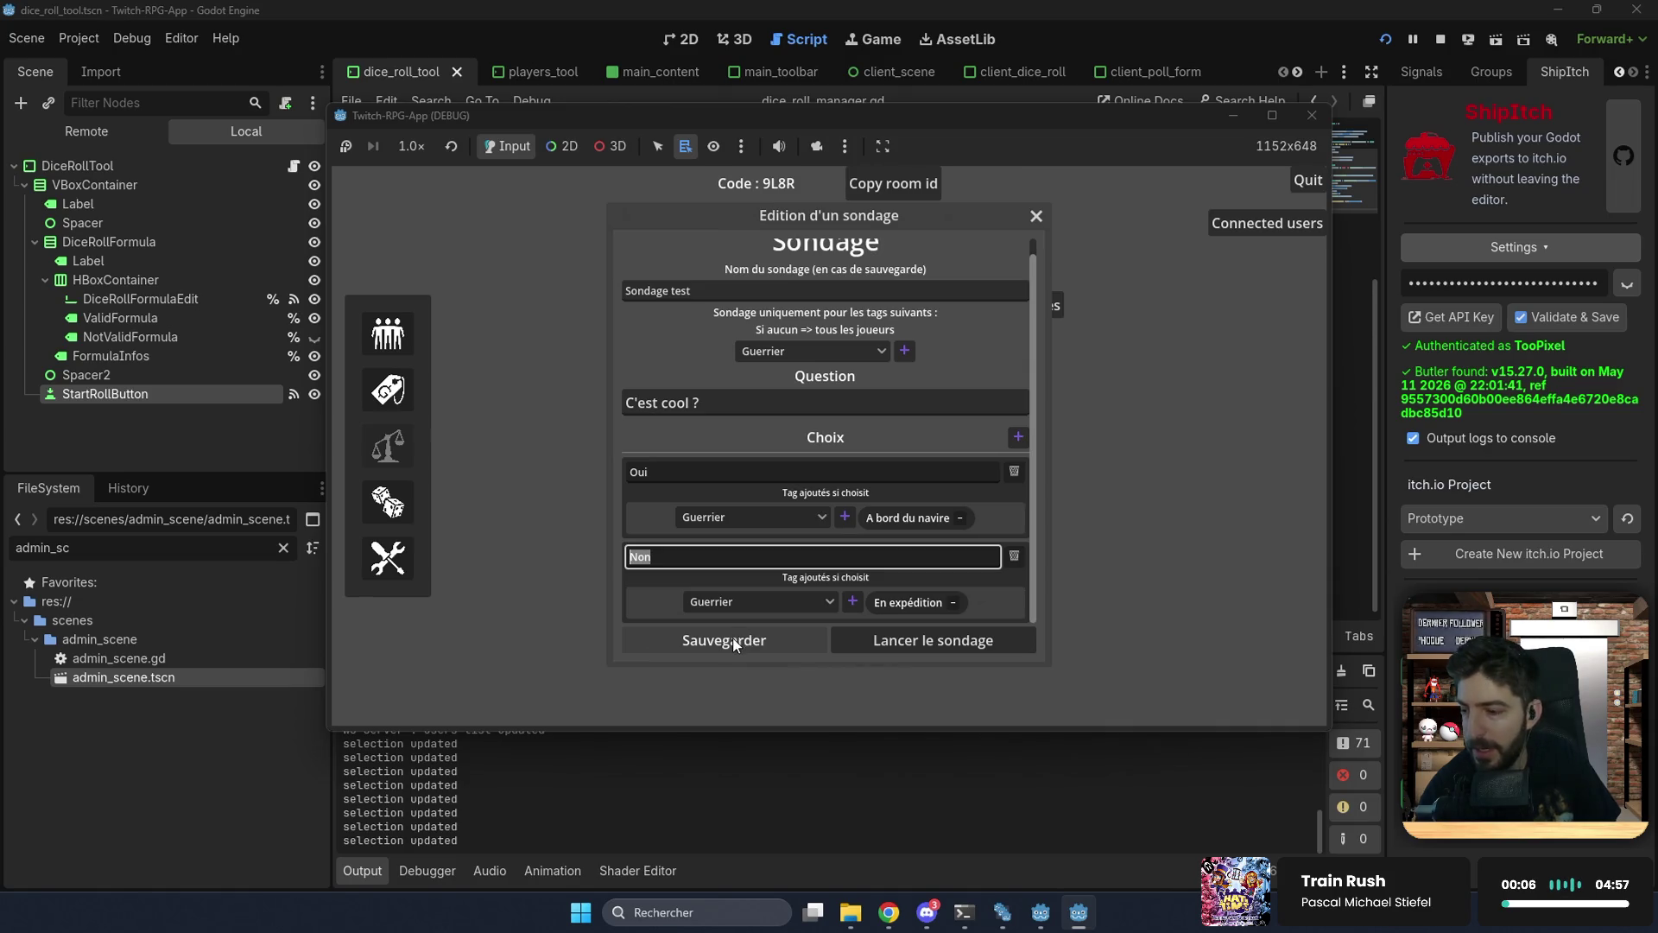
left_click(869, 348)
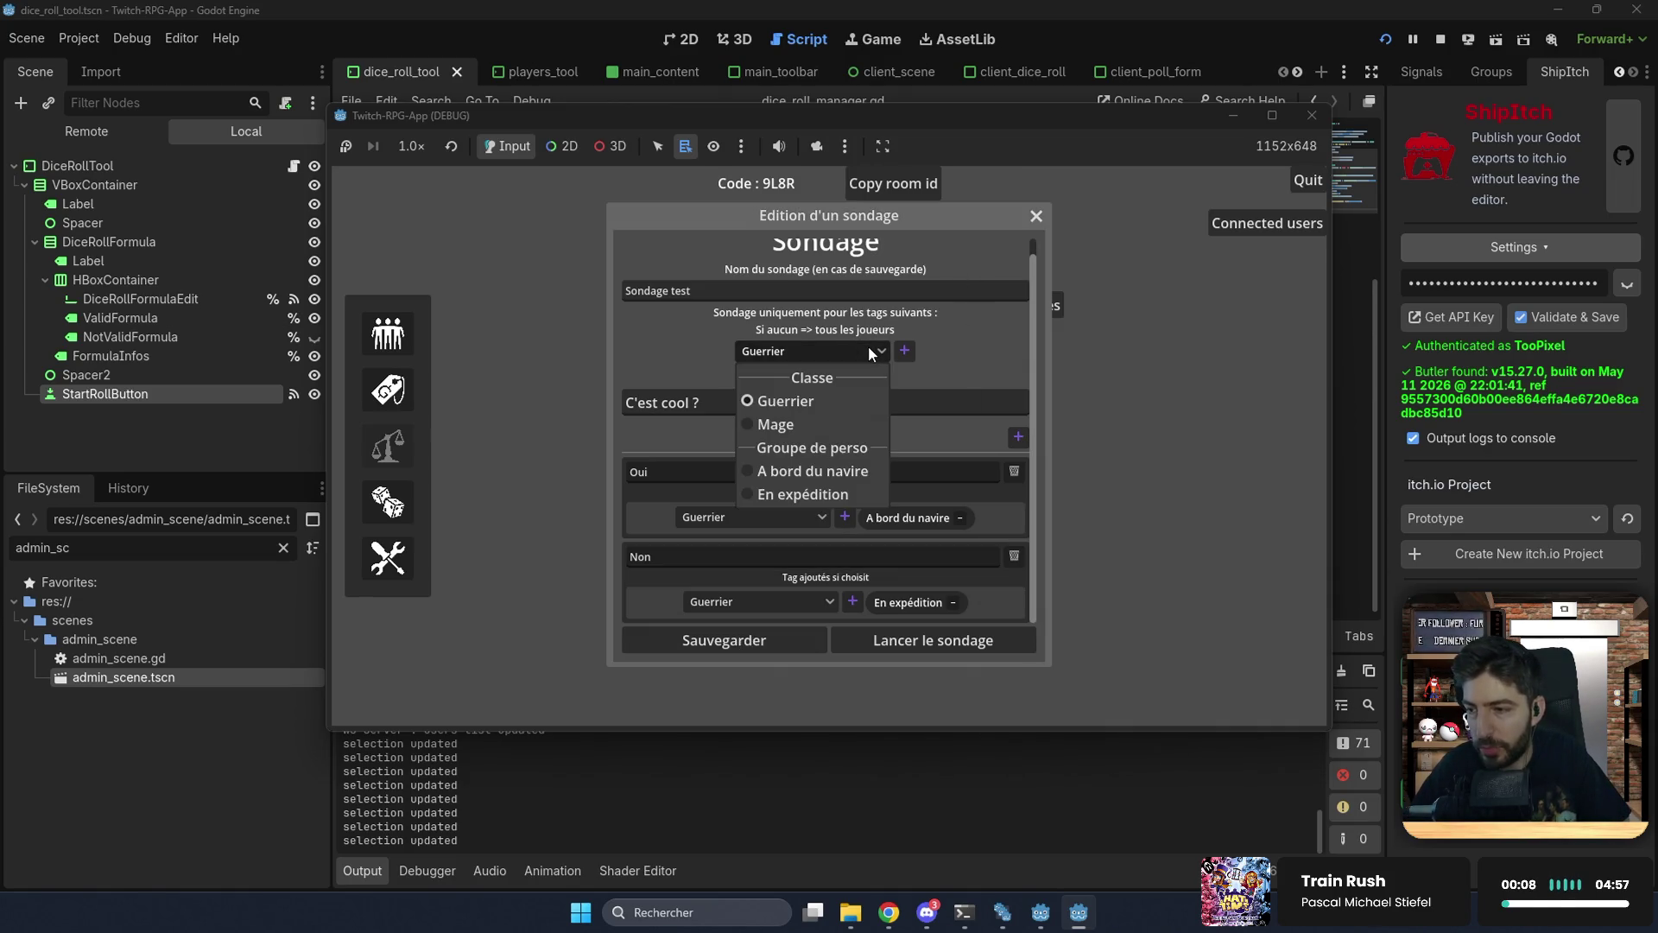
Step: Require the 'A bord du navire' player tag on the test poll, then close the poll editor
left_click(836, 470)
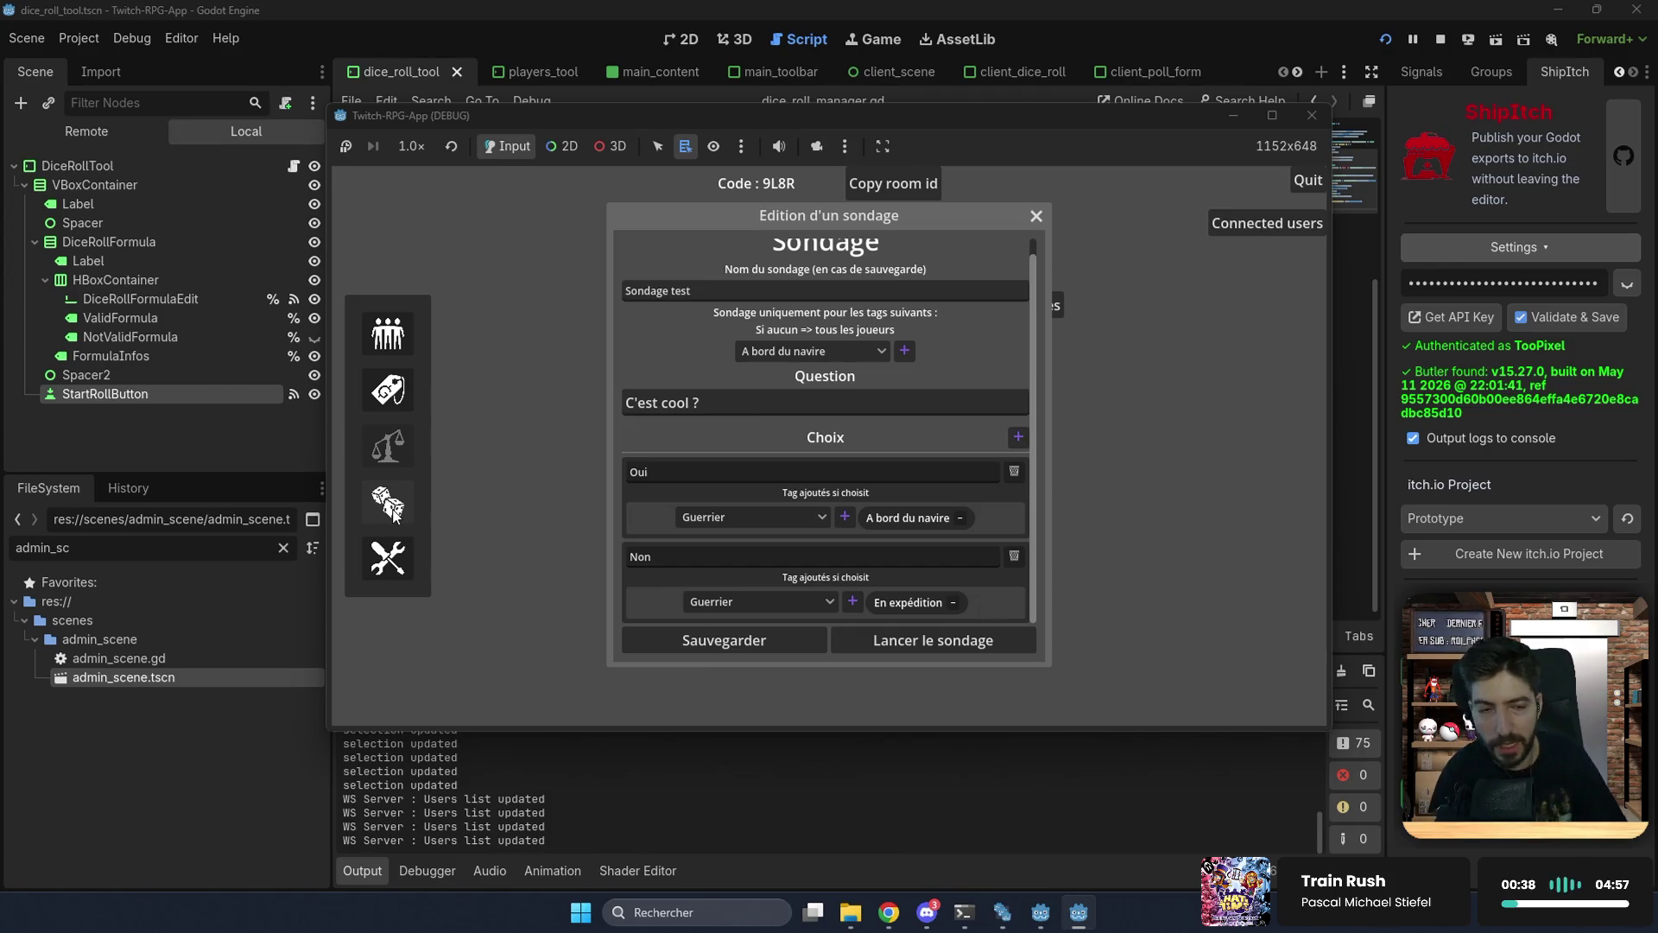
left_click(786, 347)
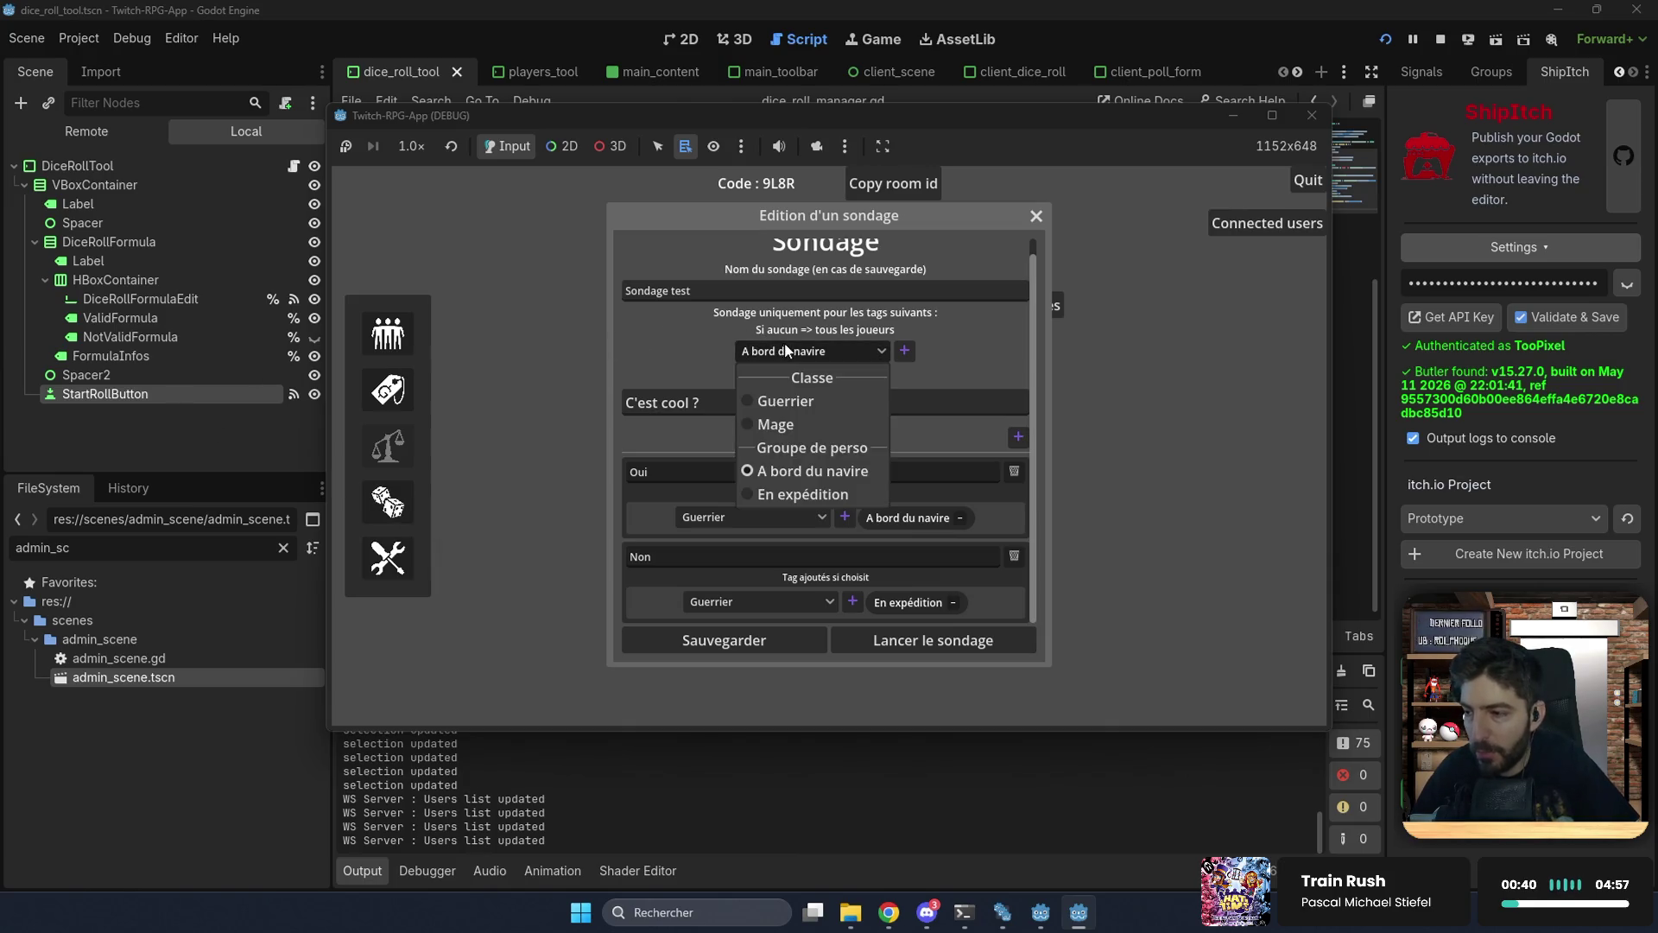
left_click(786, 346)
left_click(902, 350)
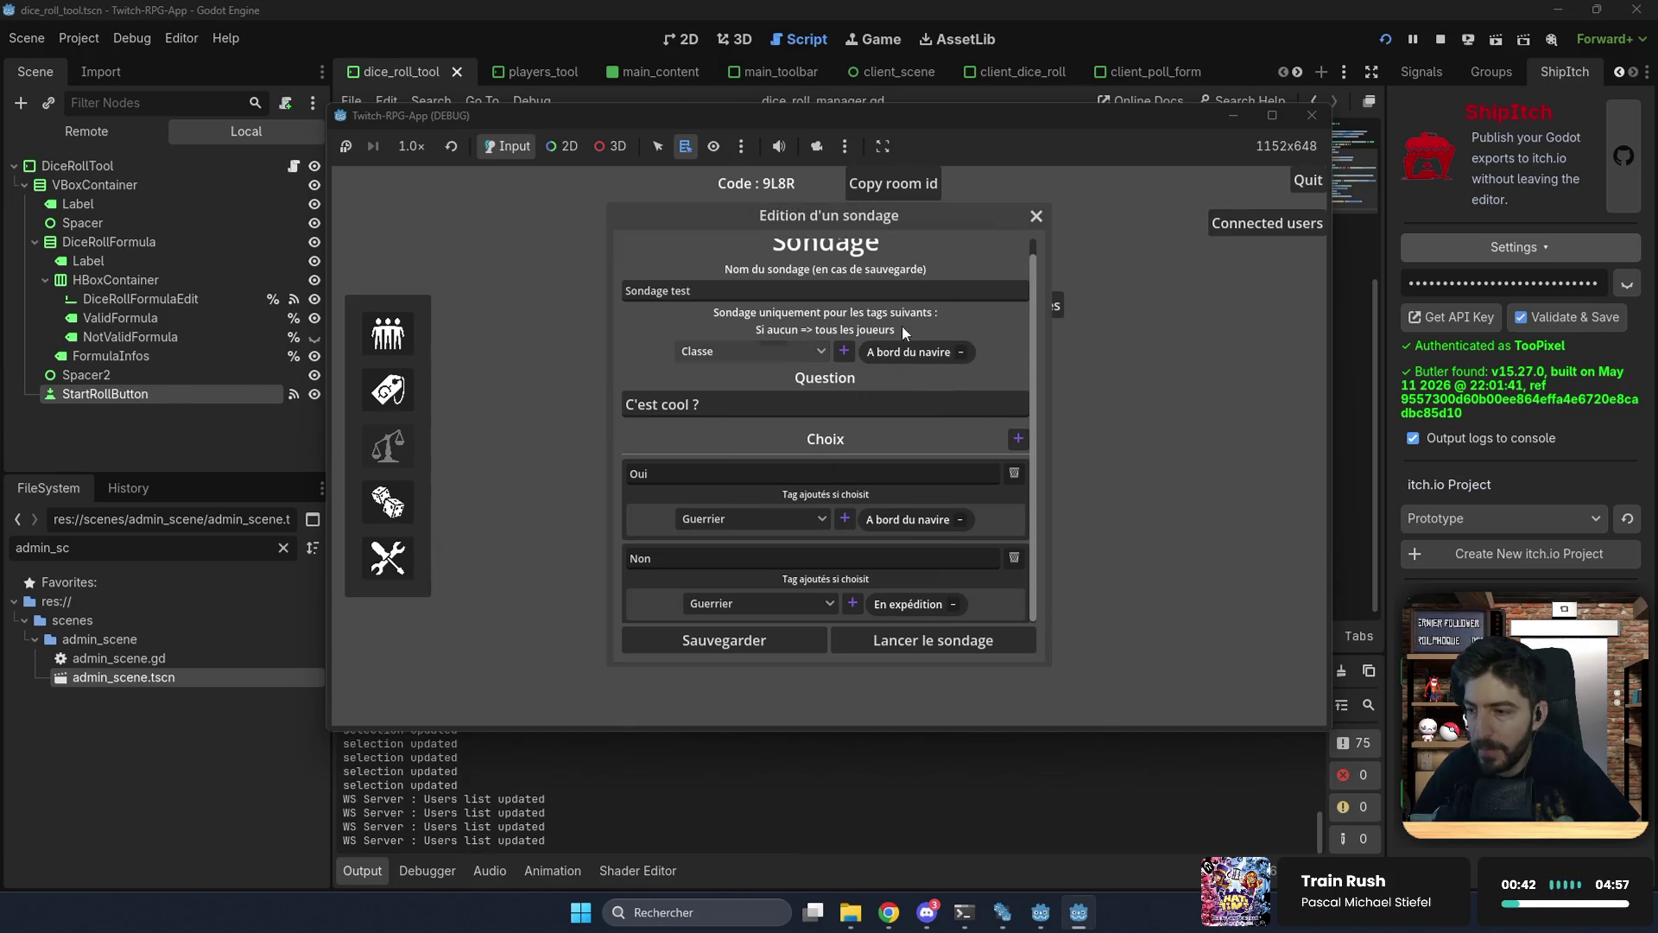
left_click(1037, 216)
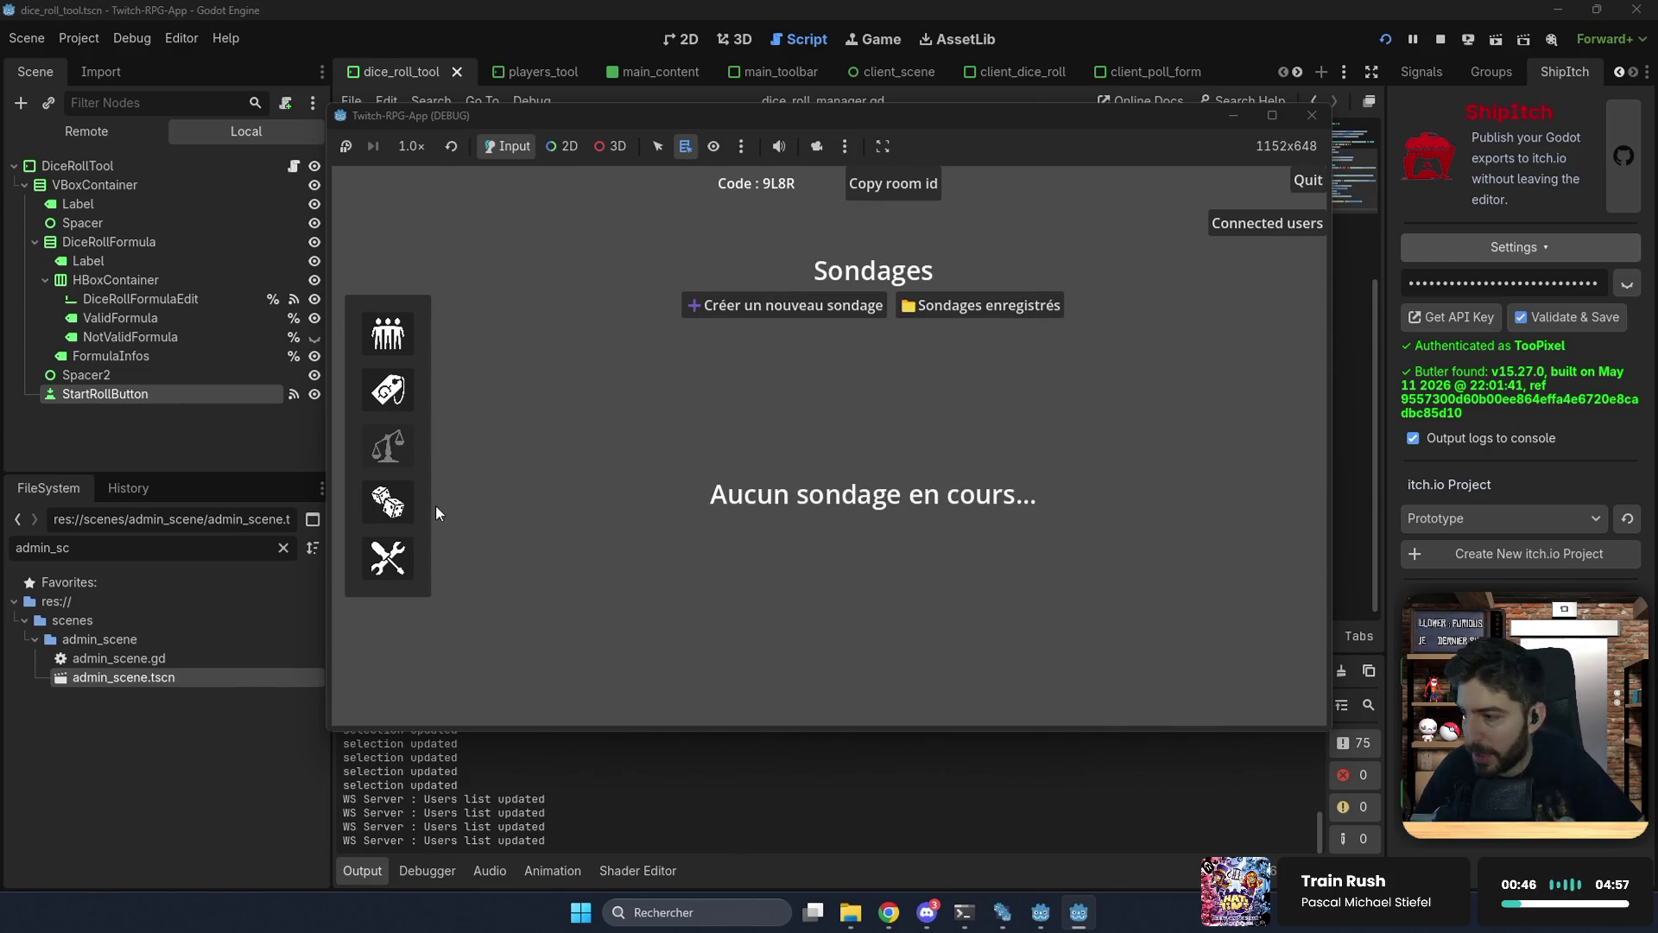
left_click(382, 519)
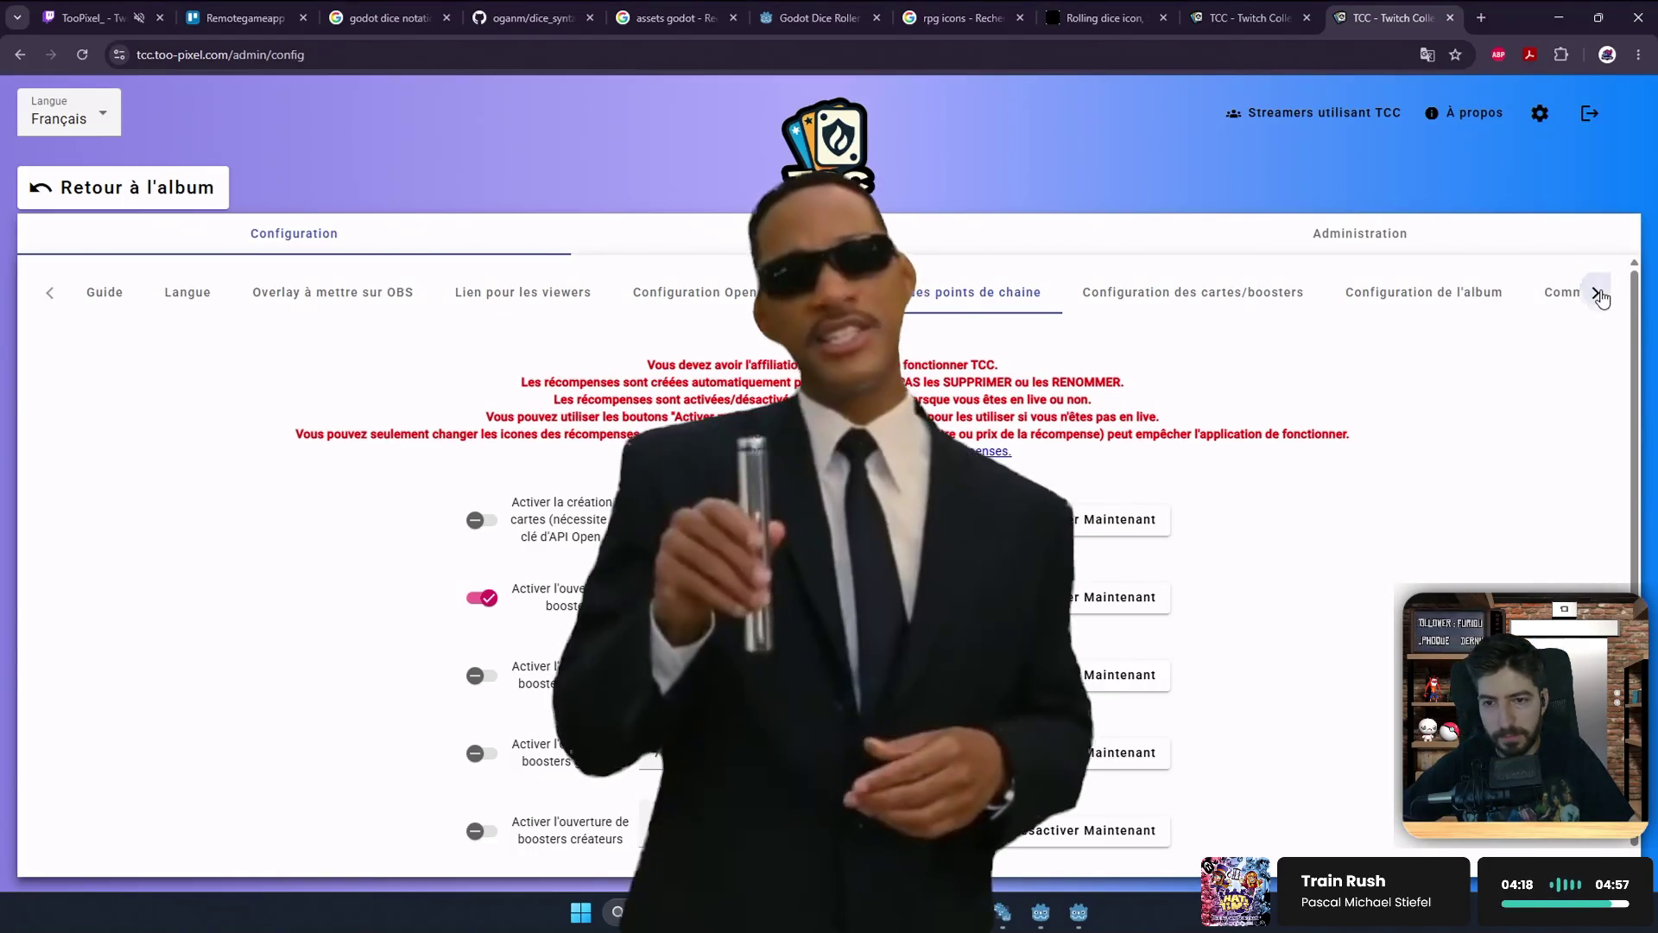
Step: Review the Configuration de l'album settings, then open the streamer's own collection via Voir ma collection
left_click(1598, 296)
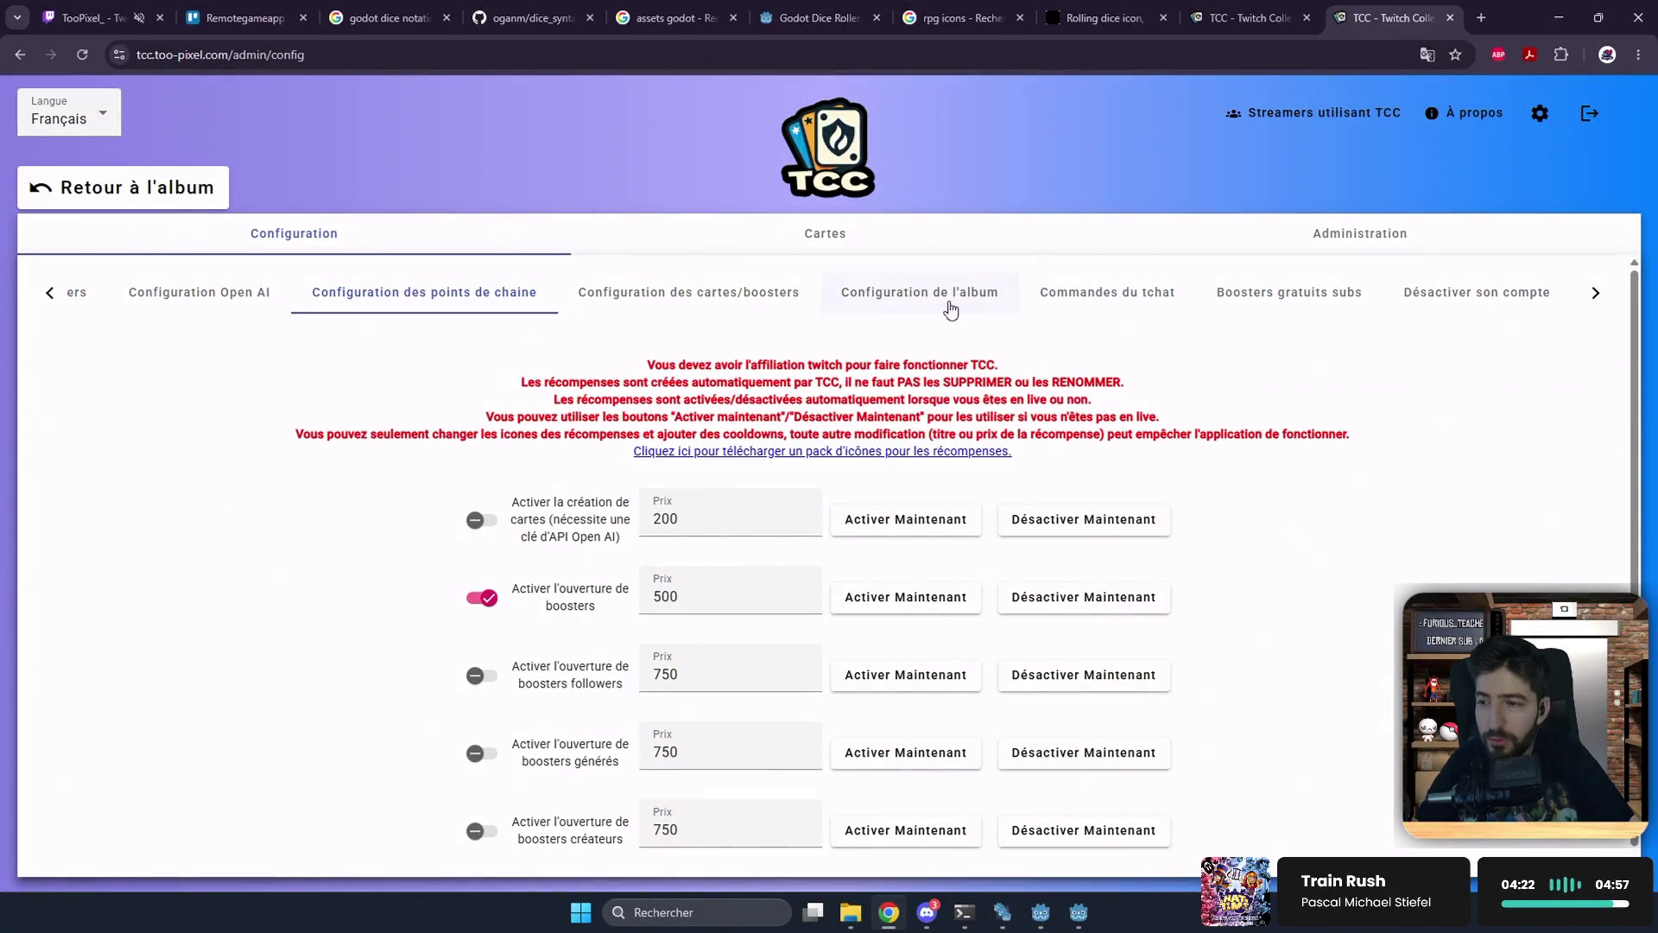
left_click(892, 302)
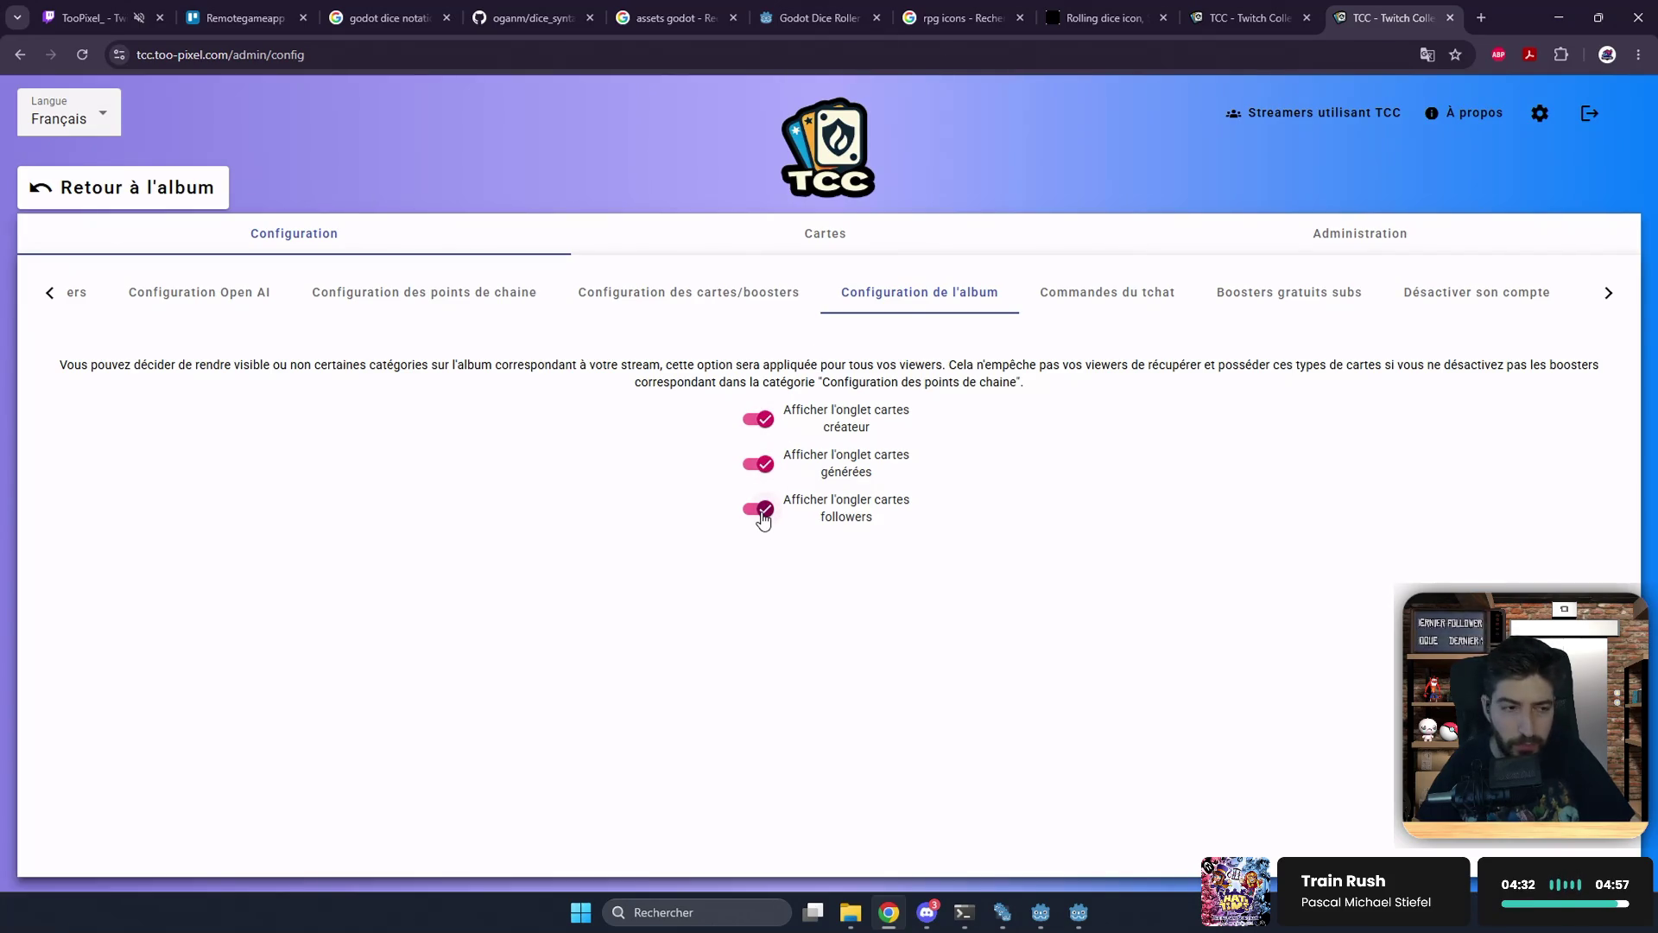
left_click(854, 177)
left_click(822, 238)
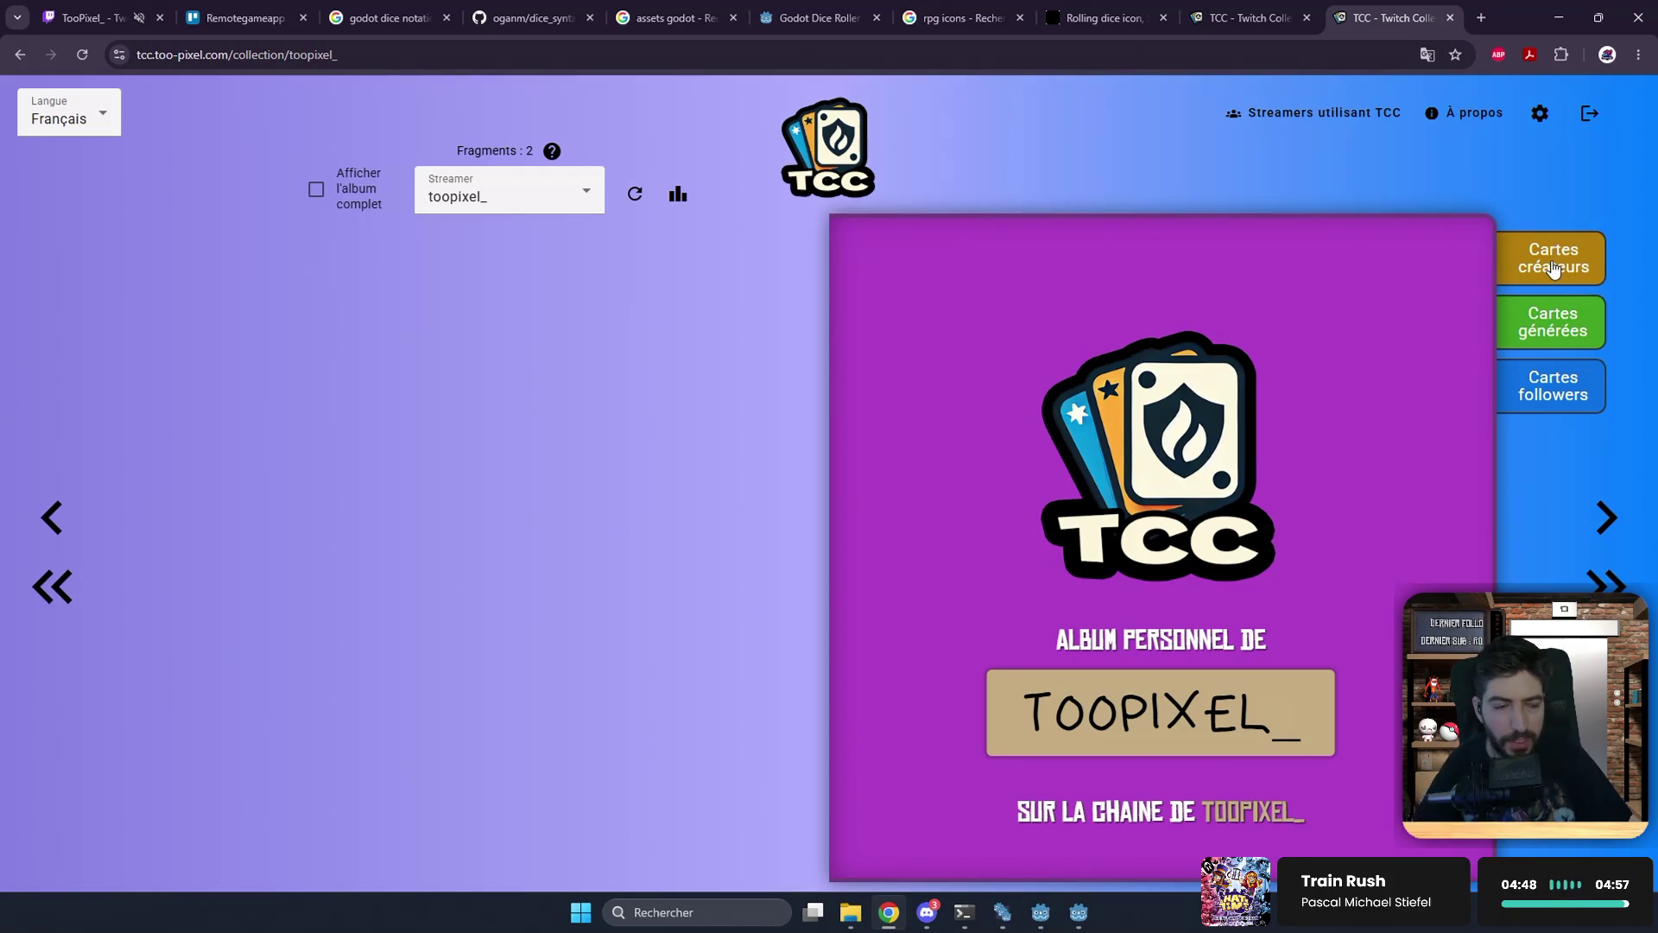
Step: Edit the address to a collectionAs/<streamer>/<streamer> URL to load another streamer's album page
left_click(280, 53)
key("End")
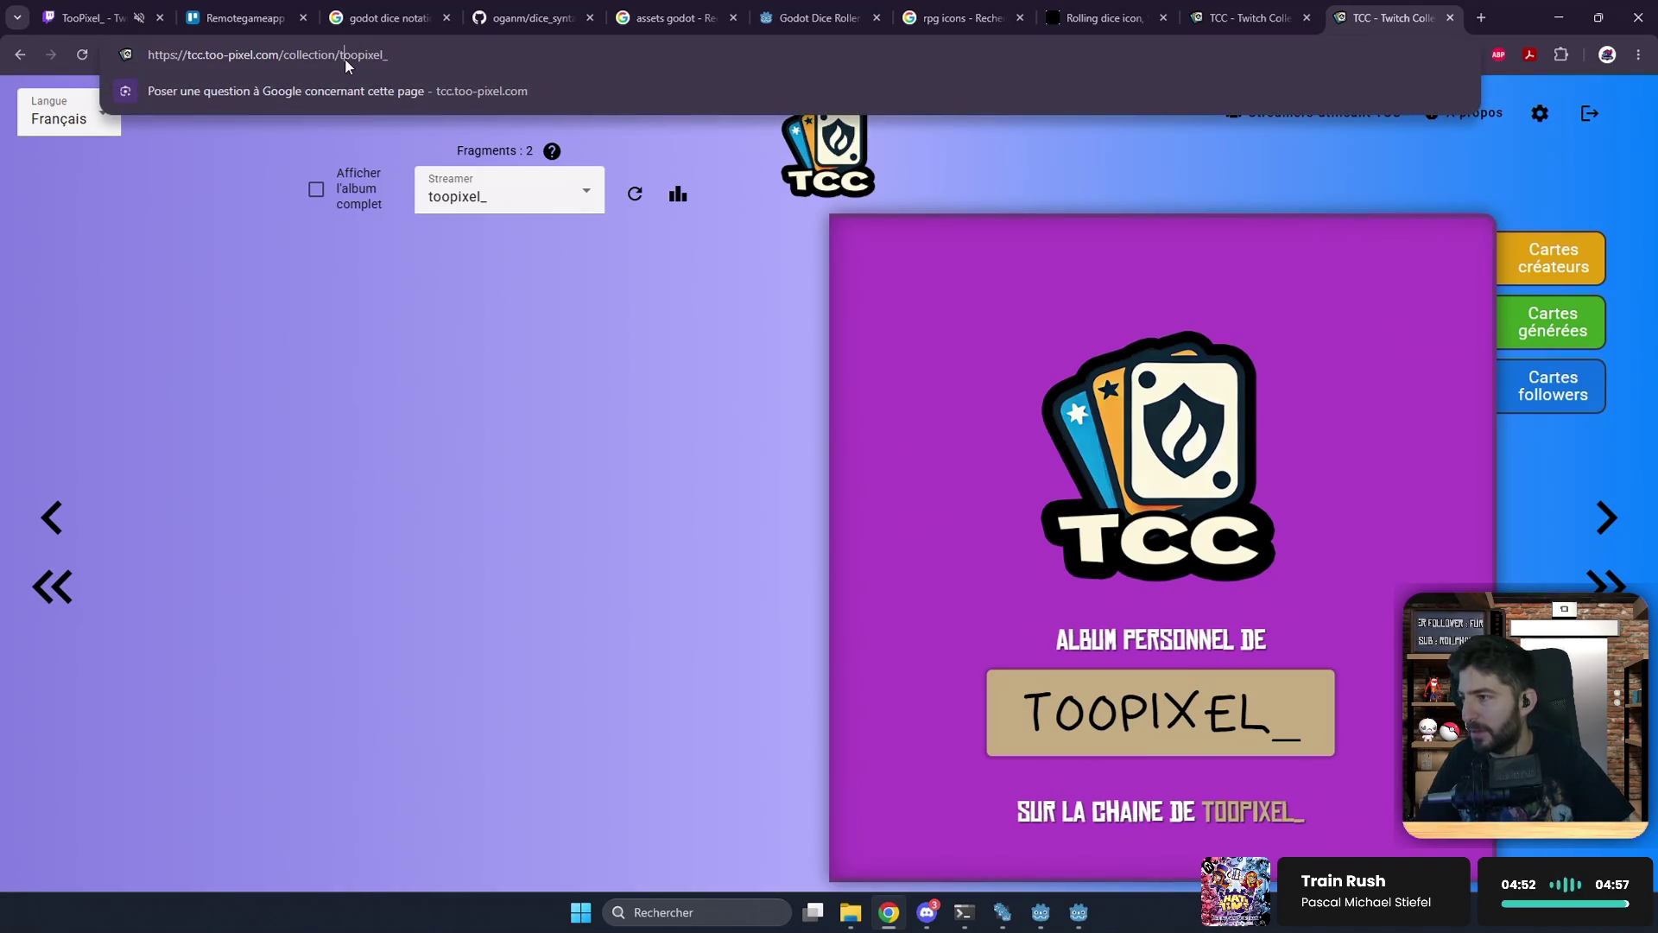
type("As/heze_illustration")
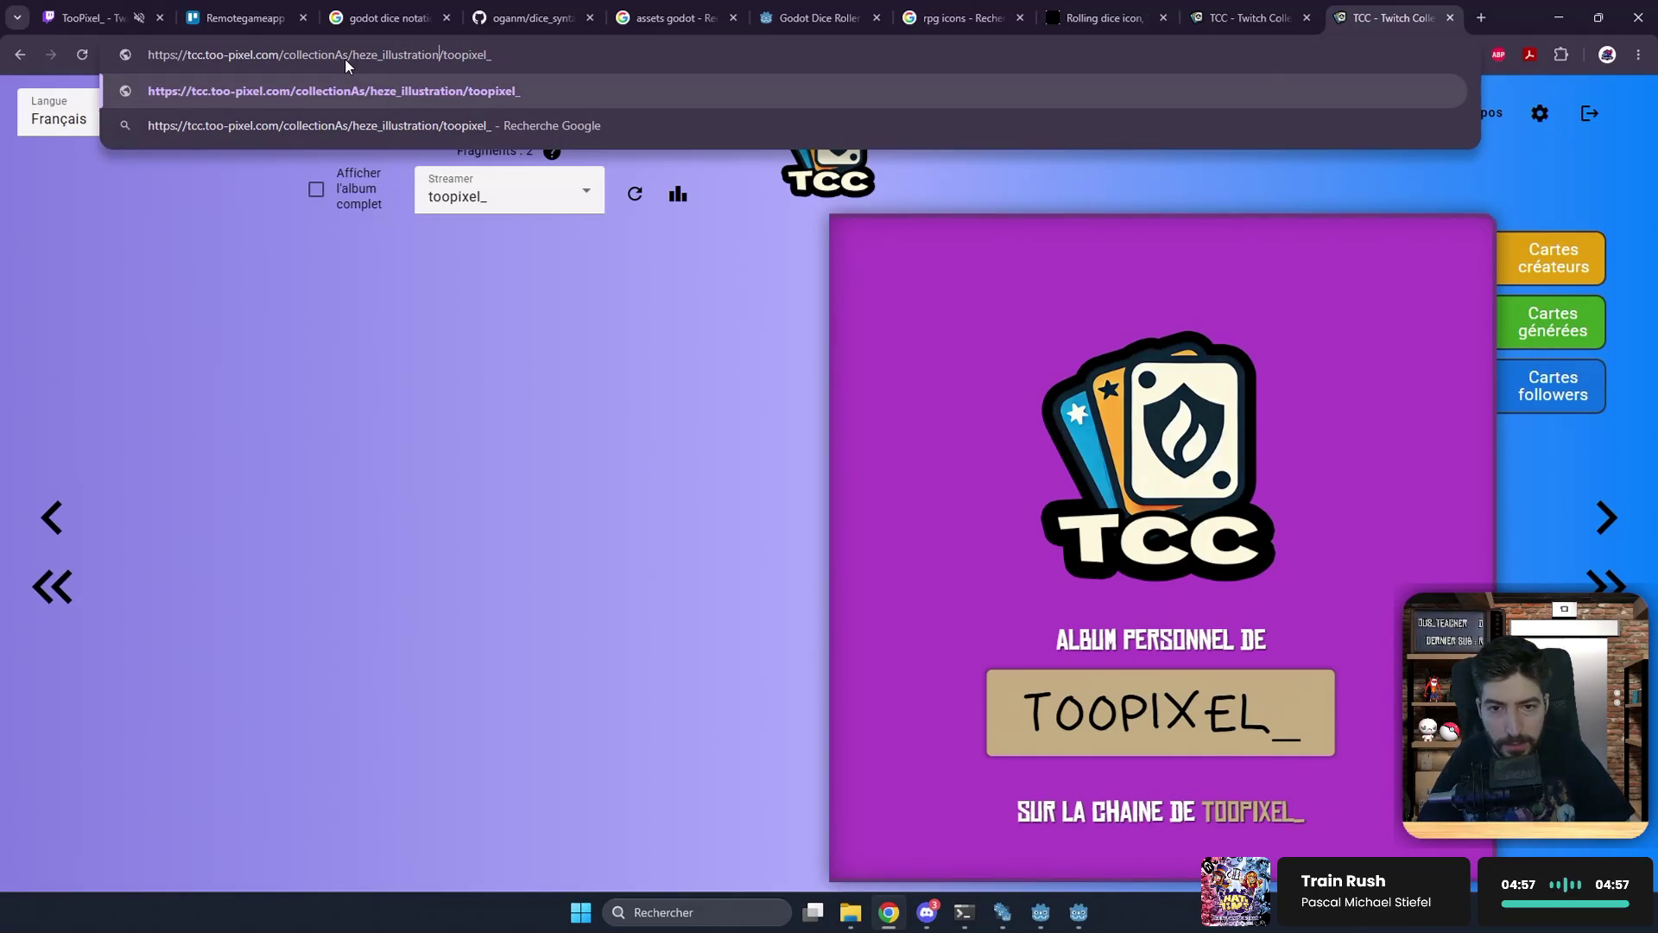
key("Right")
key("Left")
key("shift+Left")
key("shift+Left")
key("shift+Left")
key("Right")
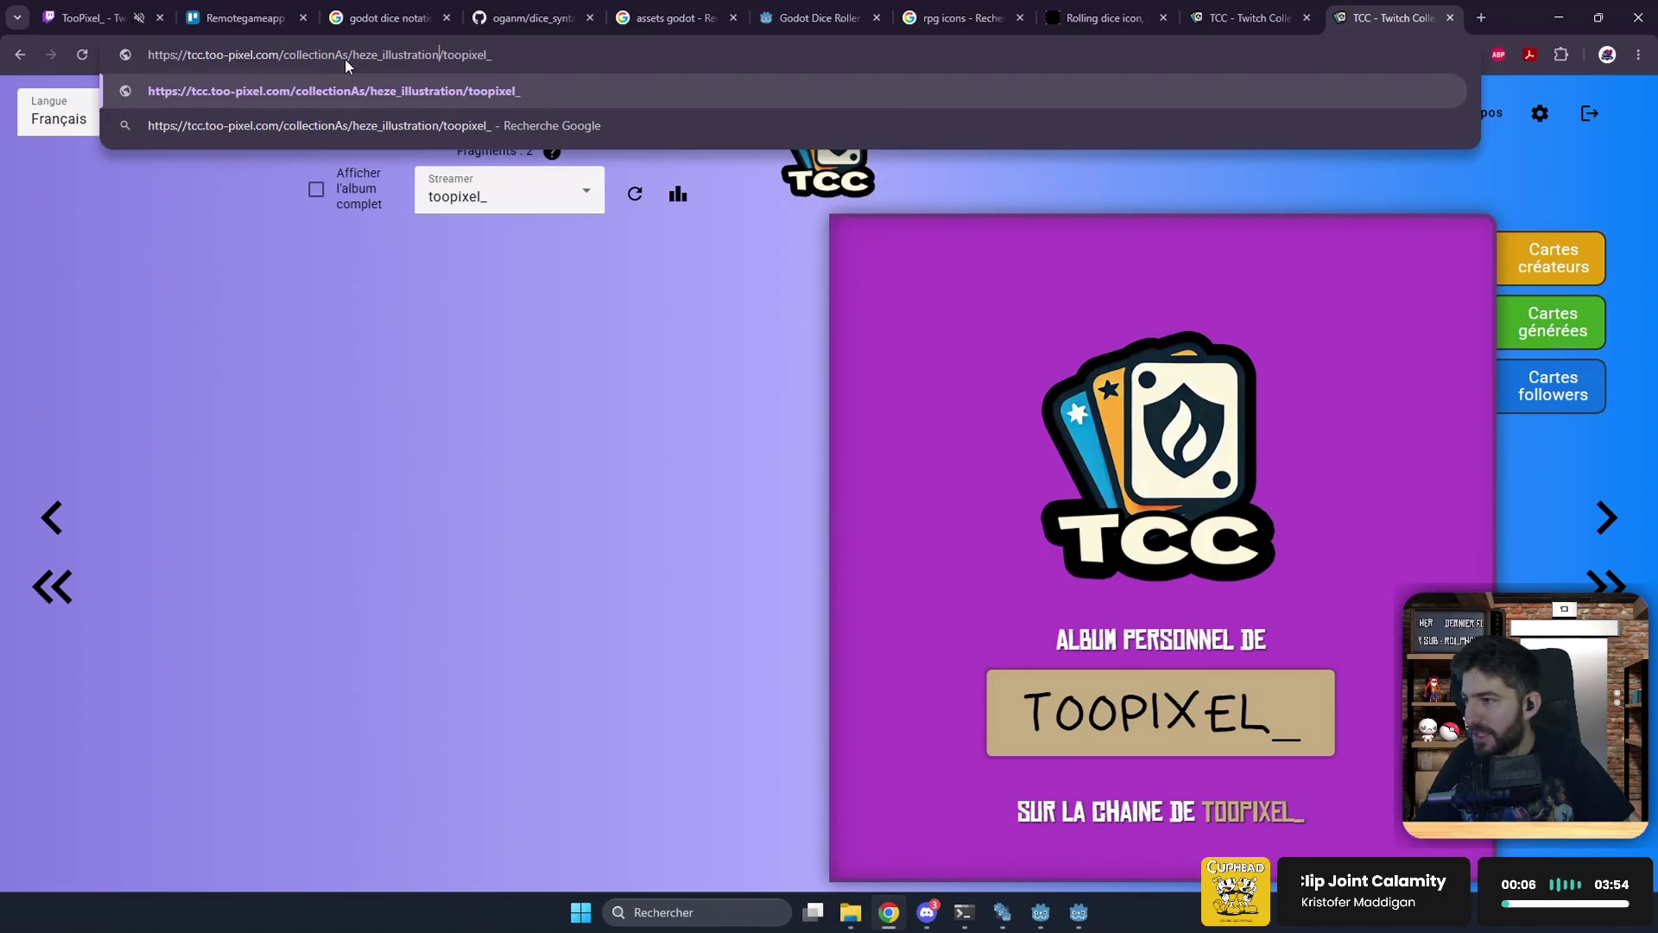
key("Right")
key("shift+End")
type("heze_illustration")
key("Return")
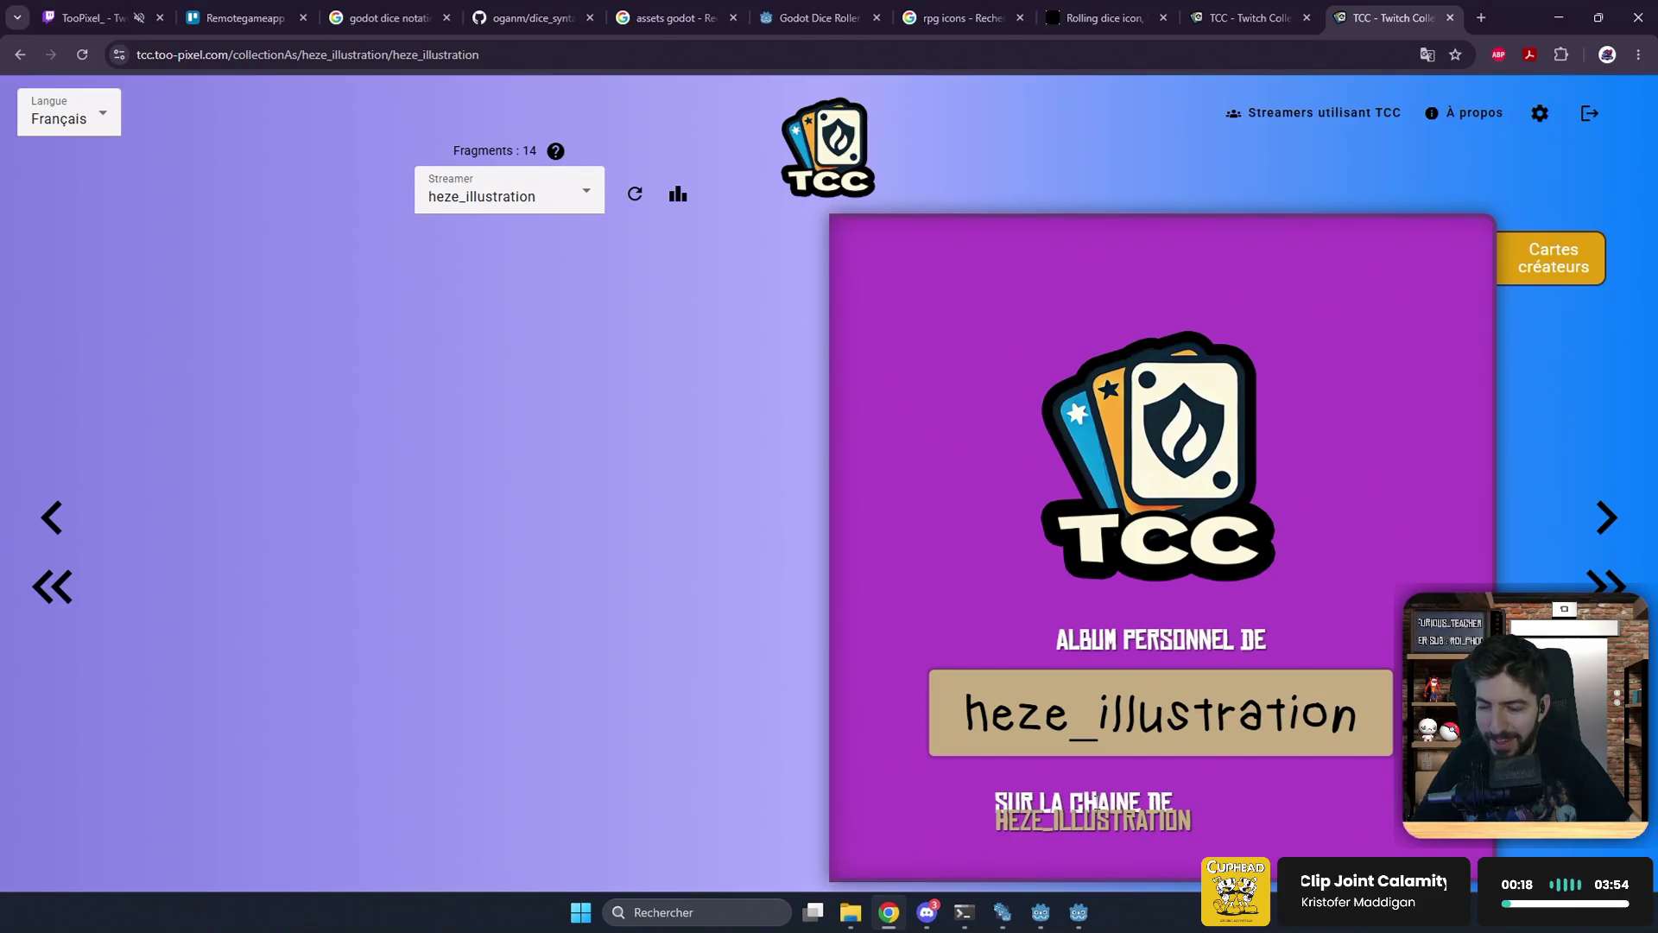
Step: Open the album, leaf through pages 3–6, then open the version changelog
triple_click(963, 806)
left_click(908, 802)
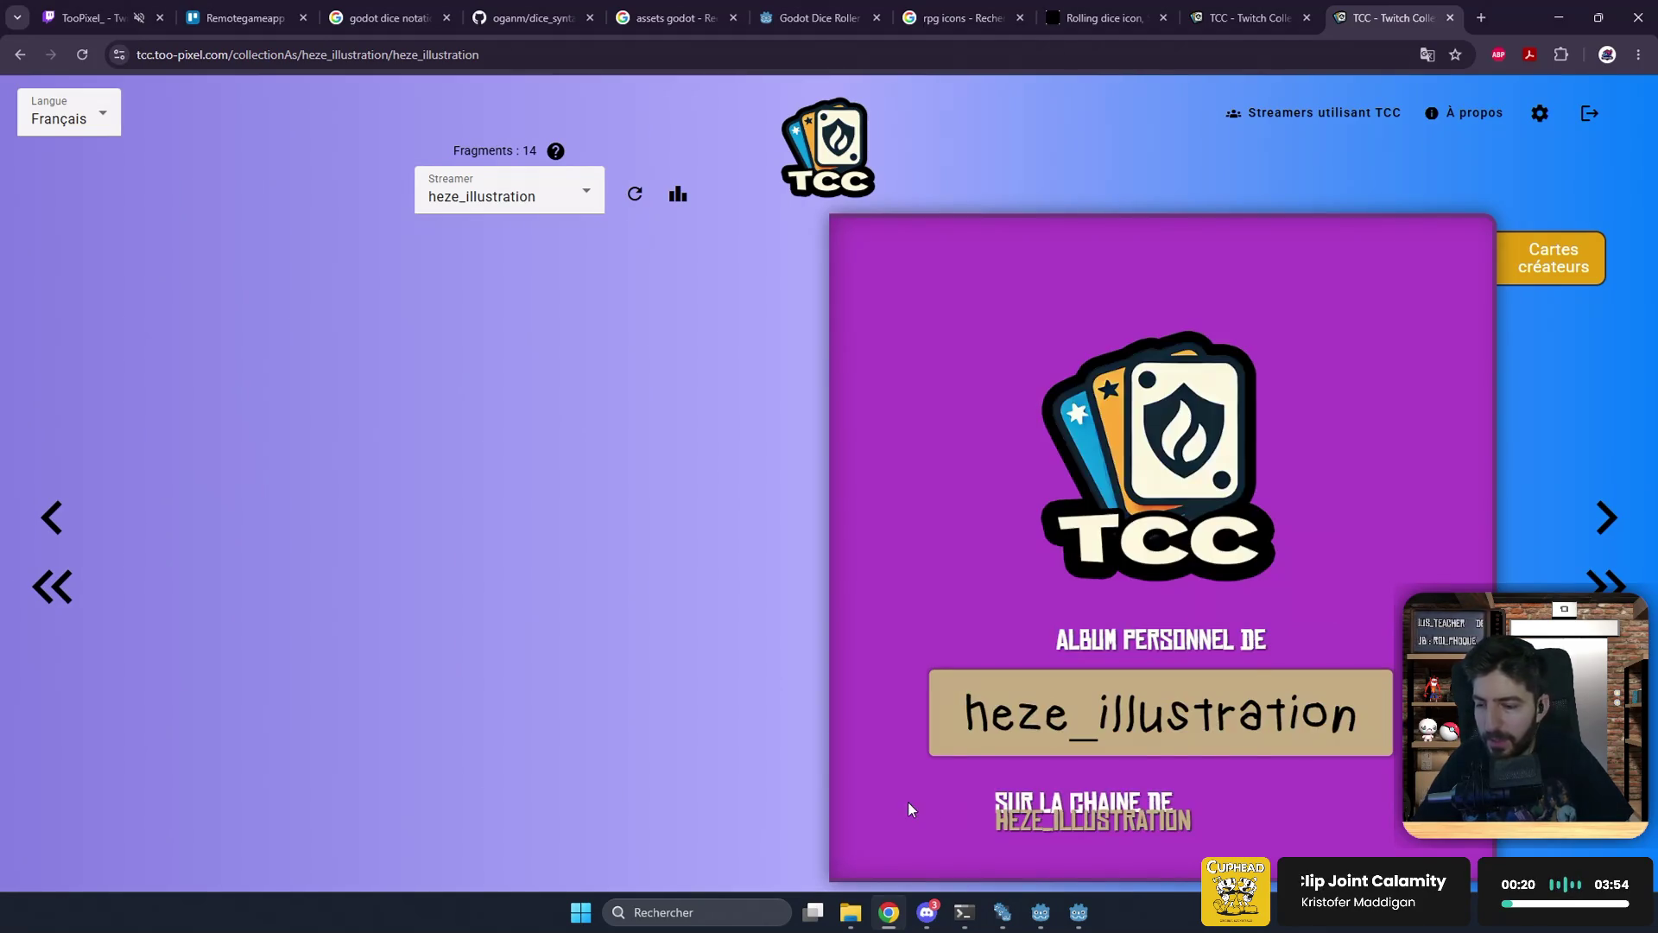
left_click_drag(967, 721, 1352, 721)
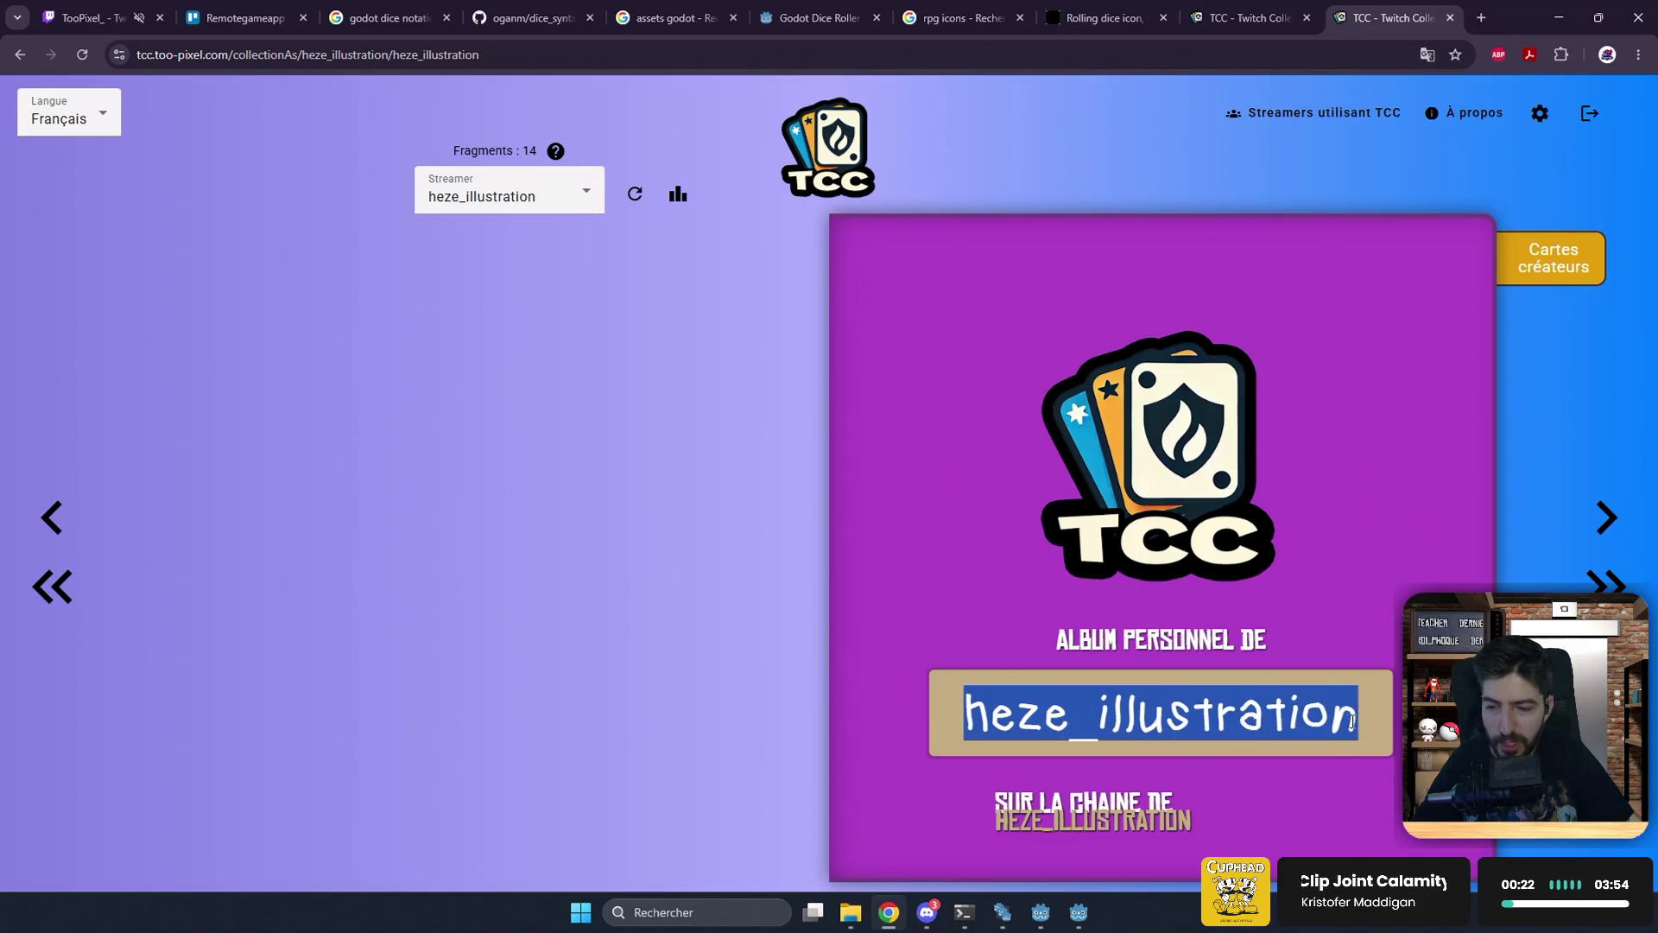
left_click(1272, 814)
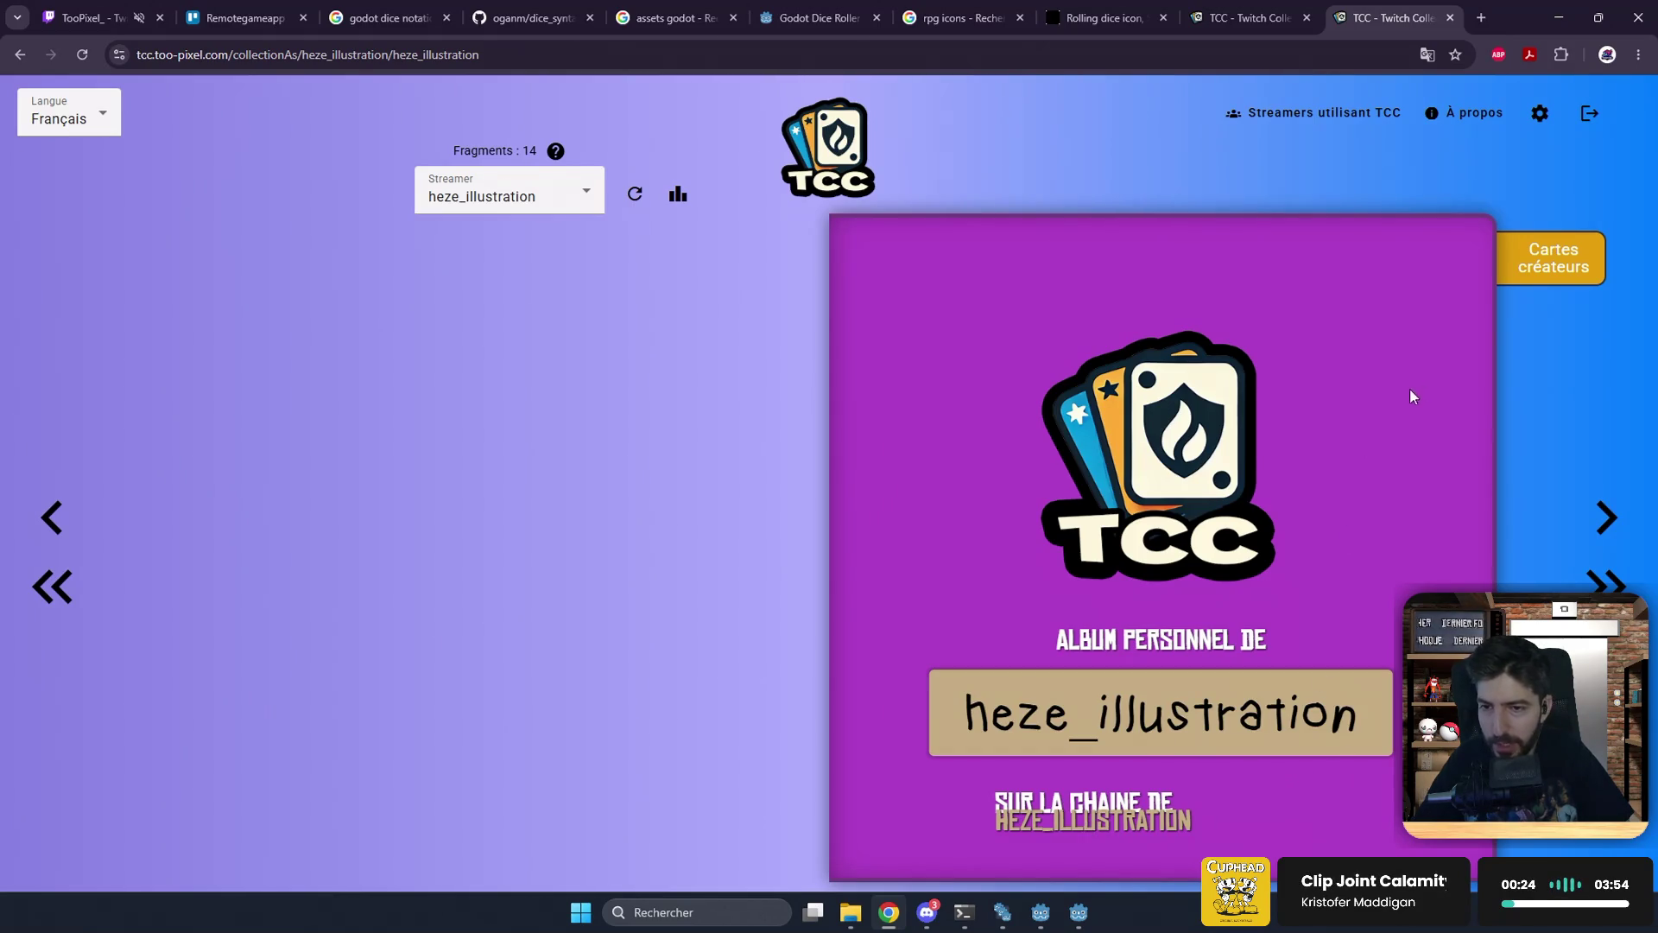
left_click(1555, 270)
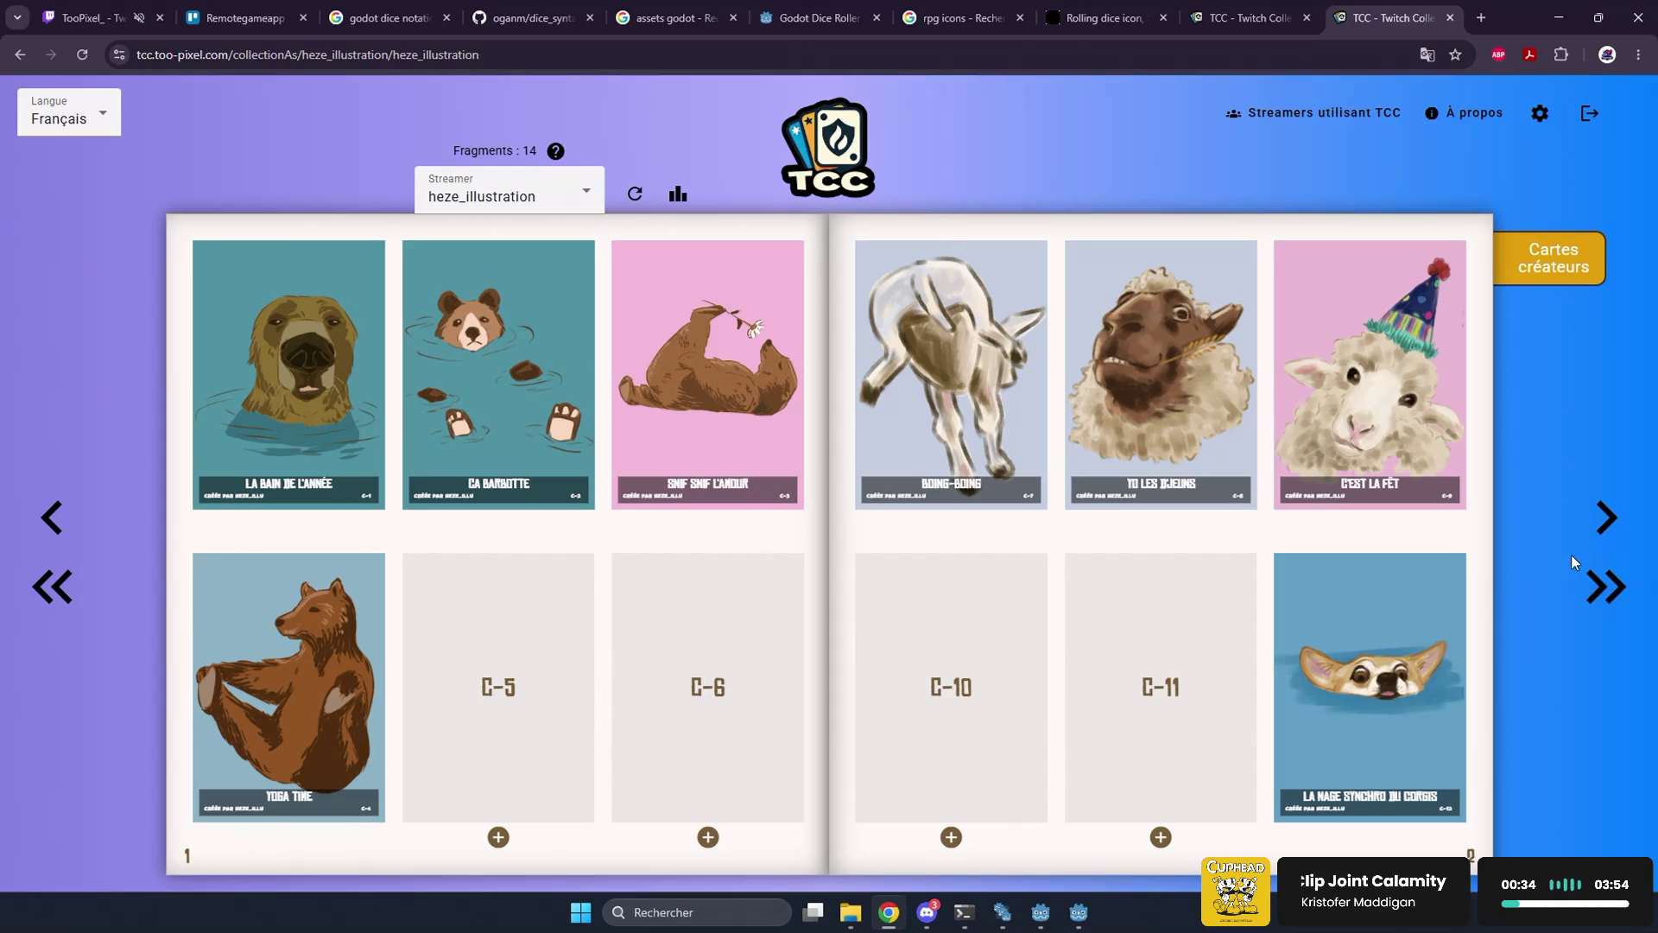
left_click(1610, 514)
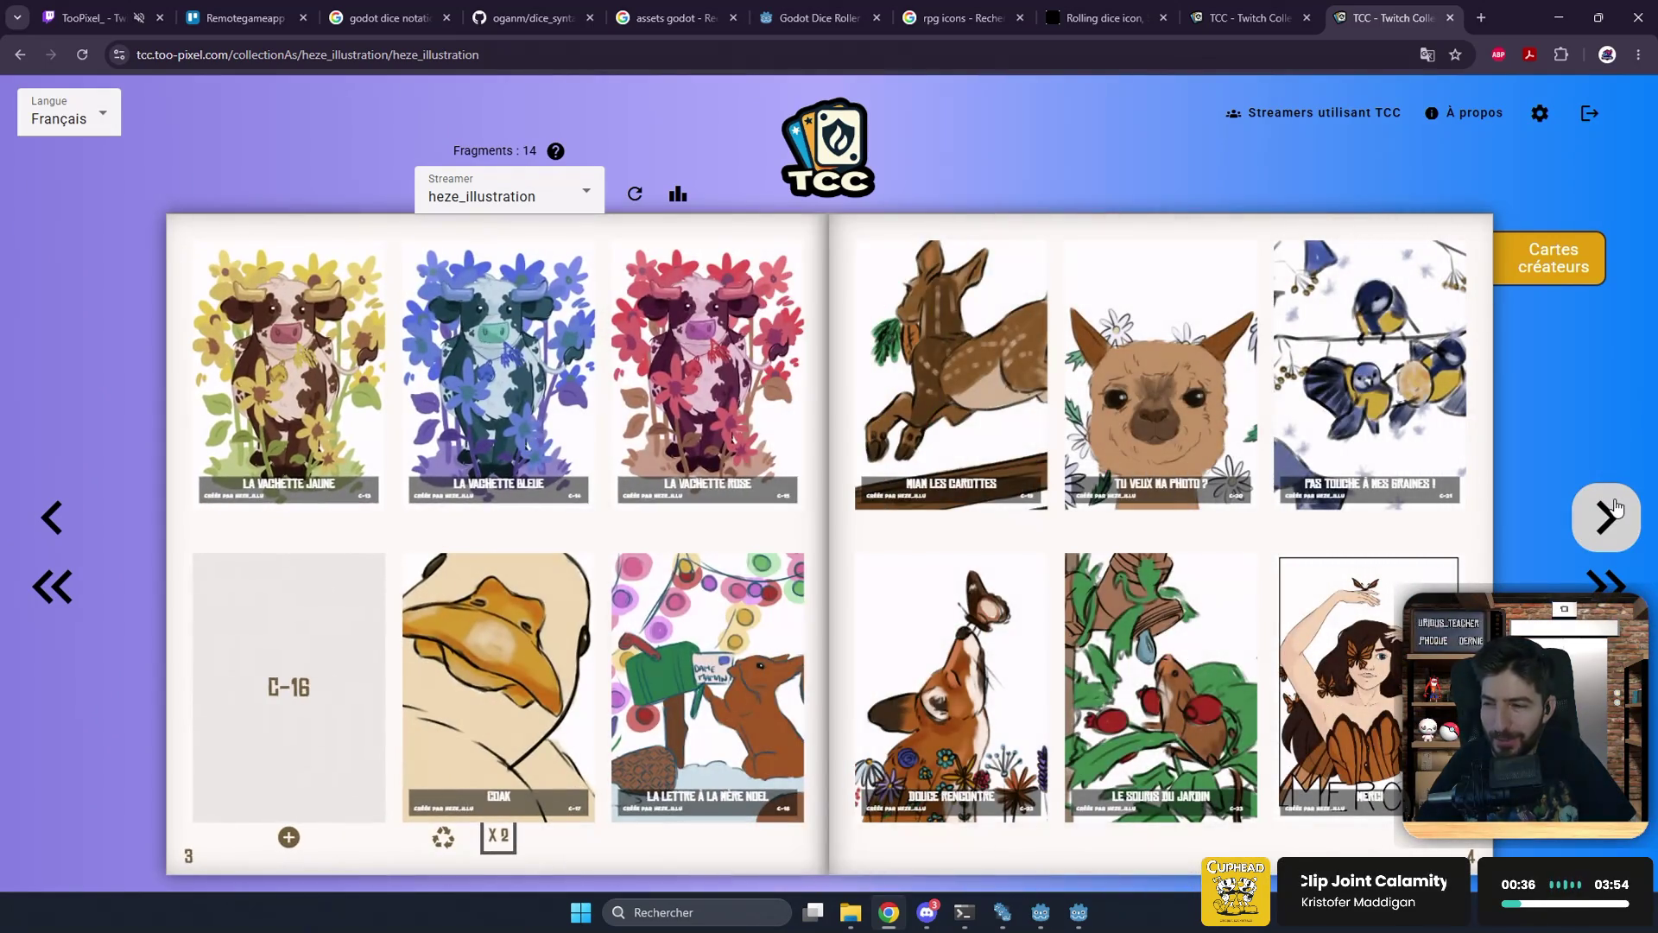
left_click(1617, 508)
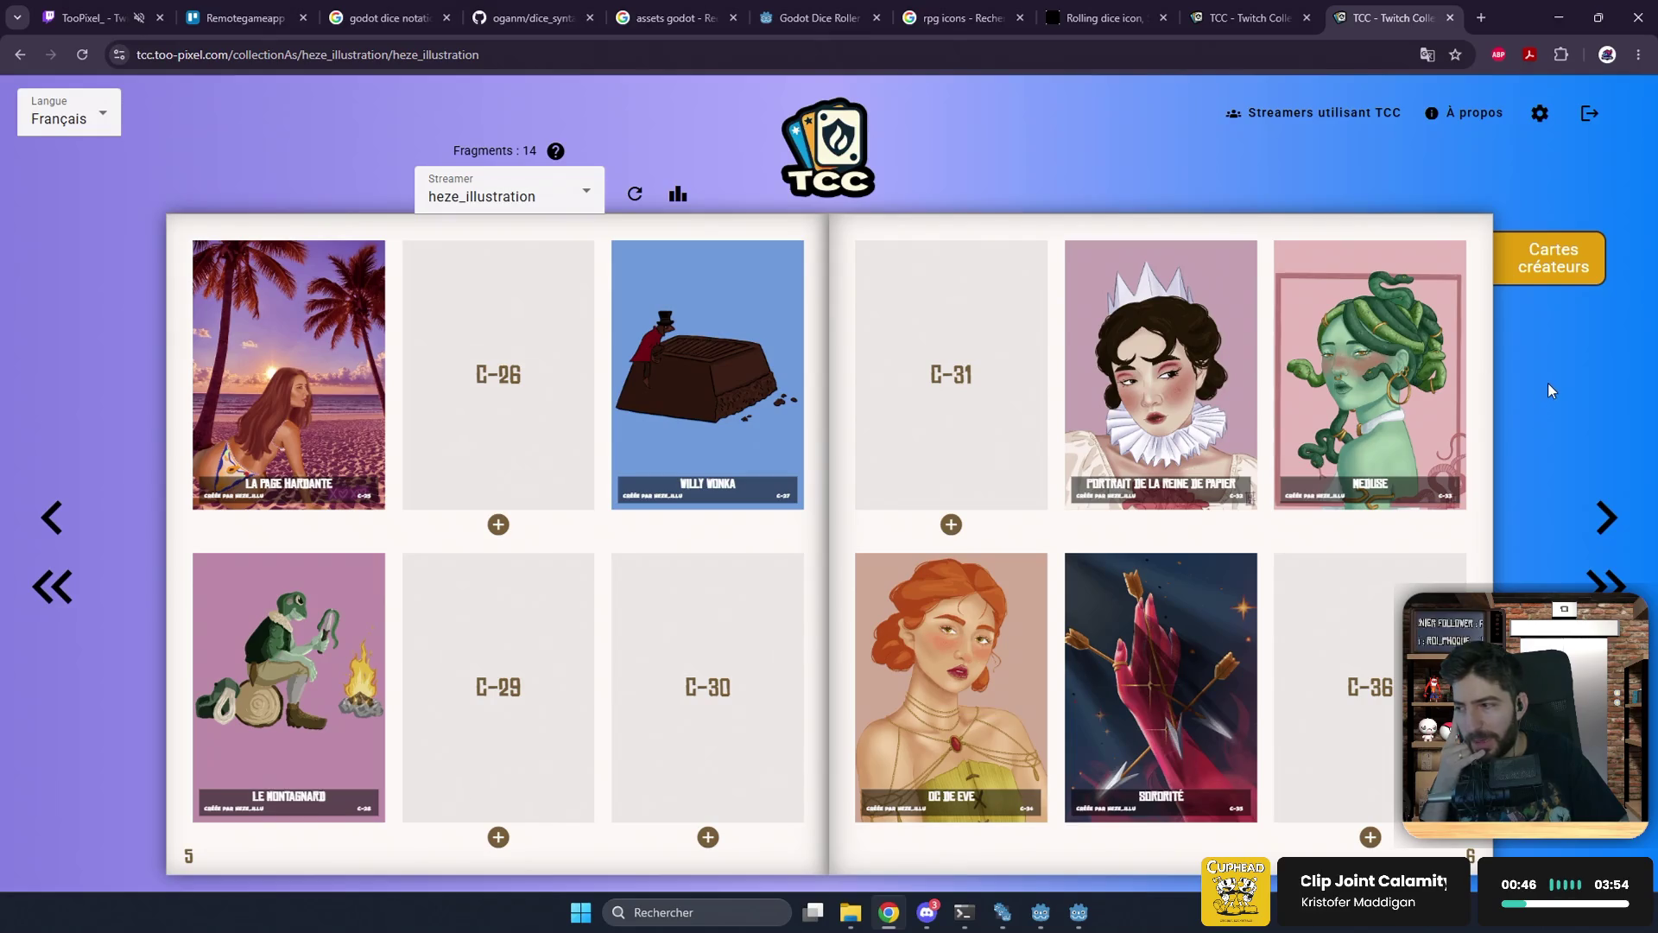
left_click(1616, 875)
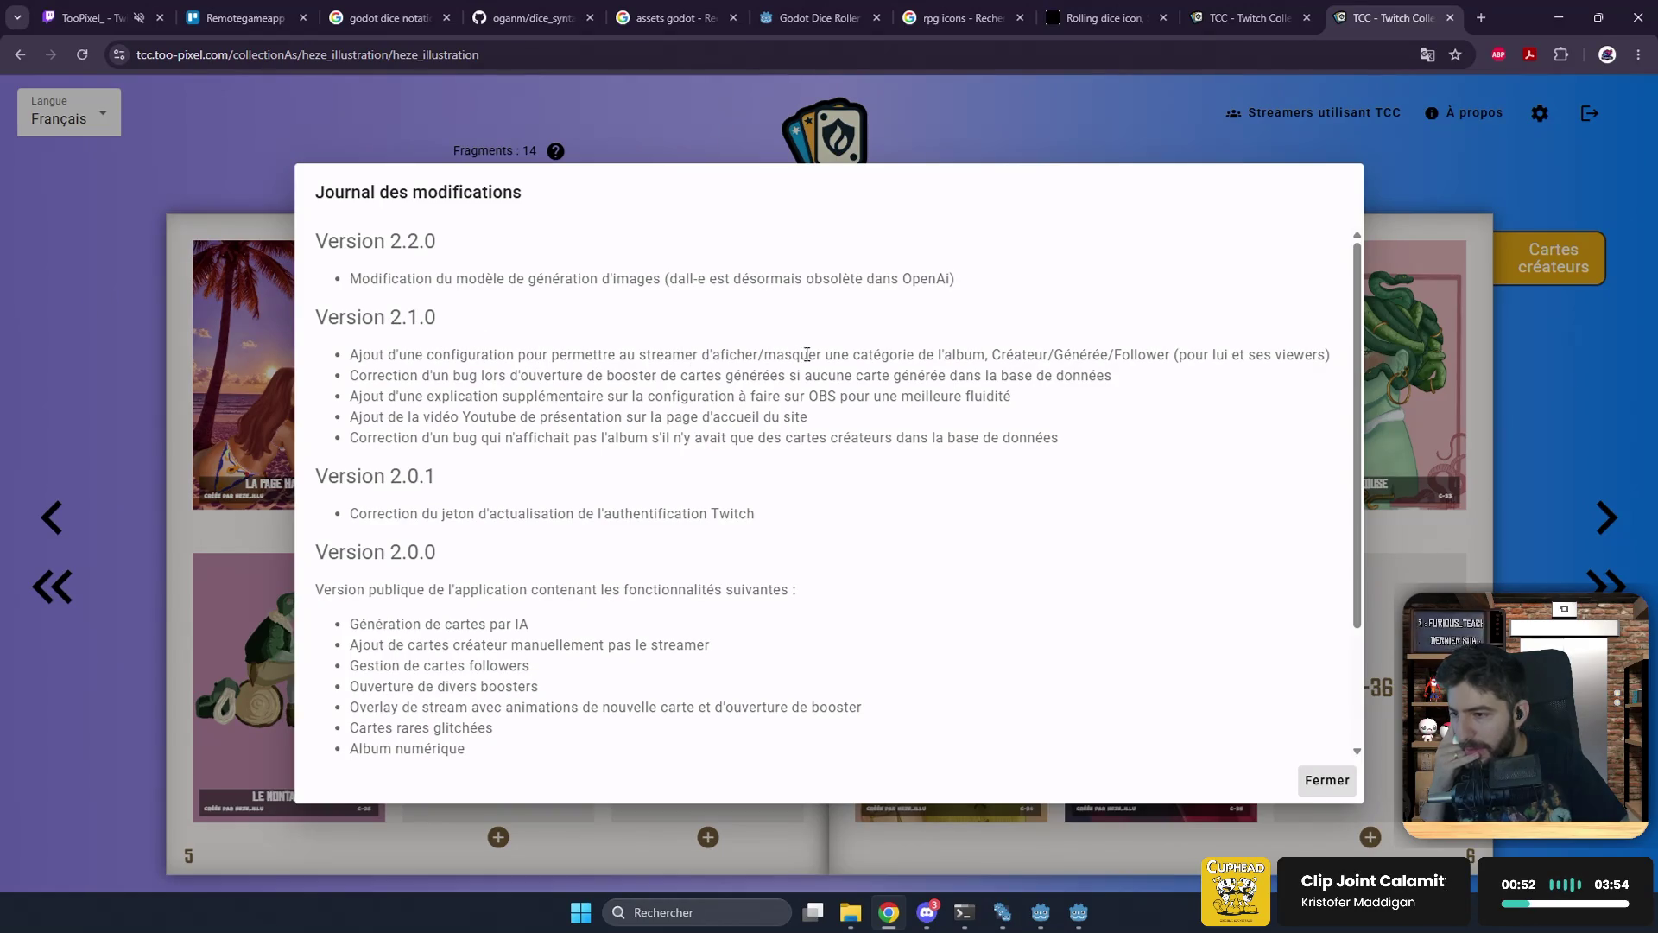
Step: Read the Version 2.1.0 changelog heading and its first change line
double_click(401, 323)
left_click(558, 352)
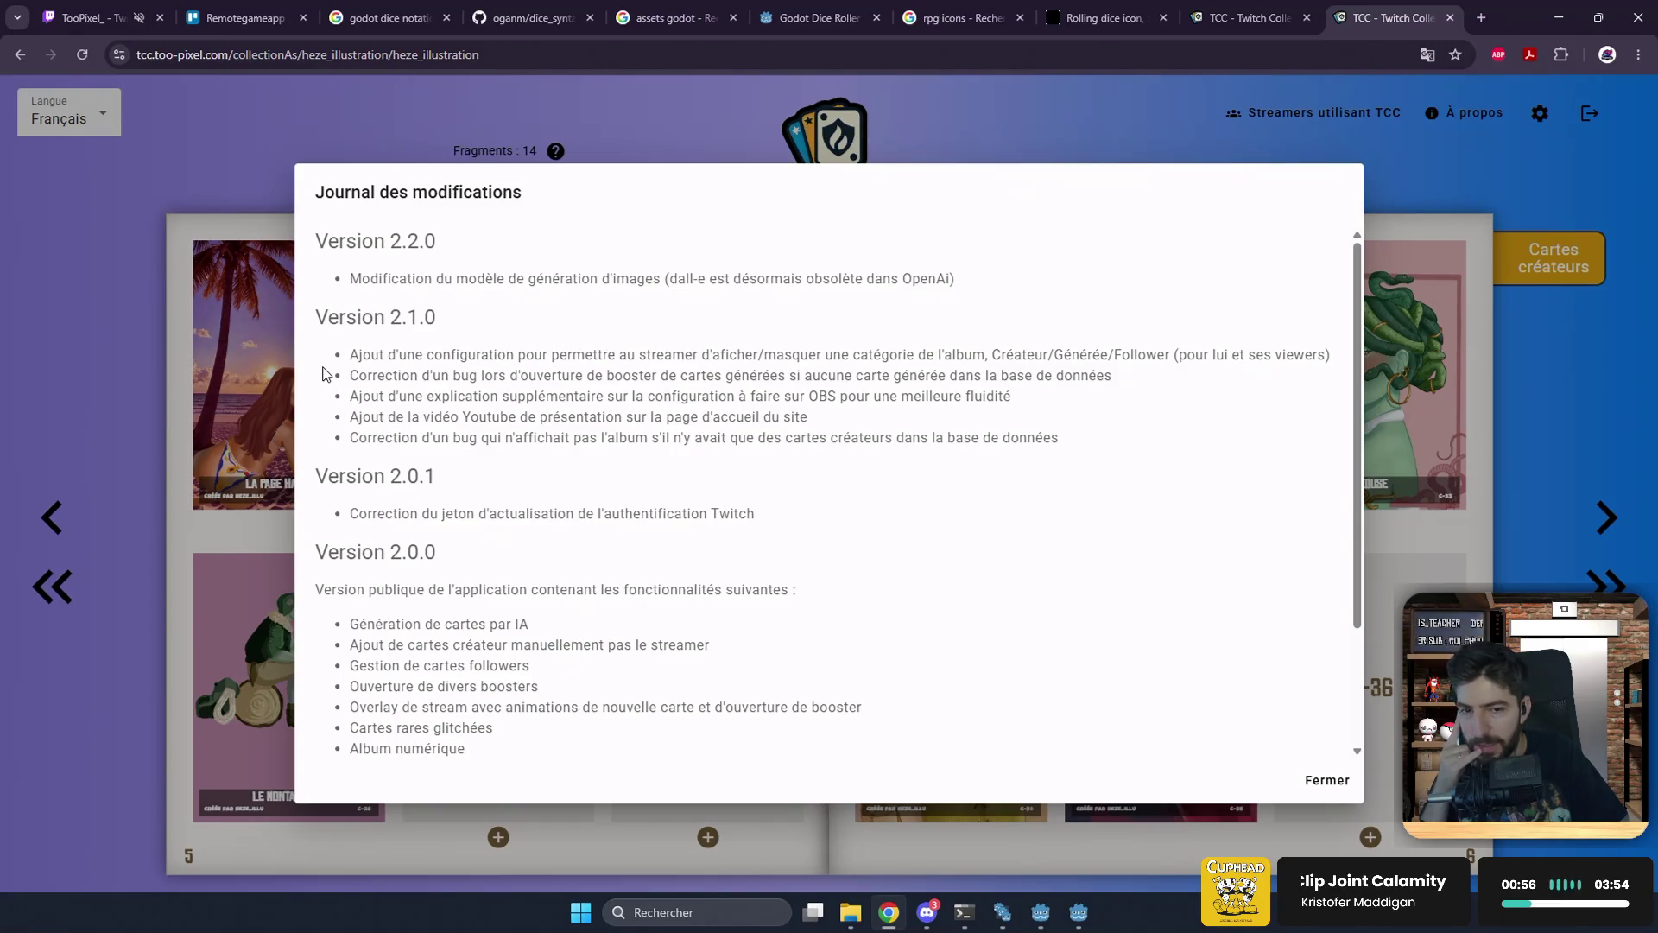
mouse_move(1336, 367)
left_mouse_down()
mouse_move(338, 369)
mouse_move(965, 357)
mouse_move(787, 377)
mouse_move(432, 377)
mouse_move(383, 316)
mouse_move(307, 322)
left_mouse_up()
left_click(620, 325)
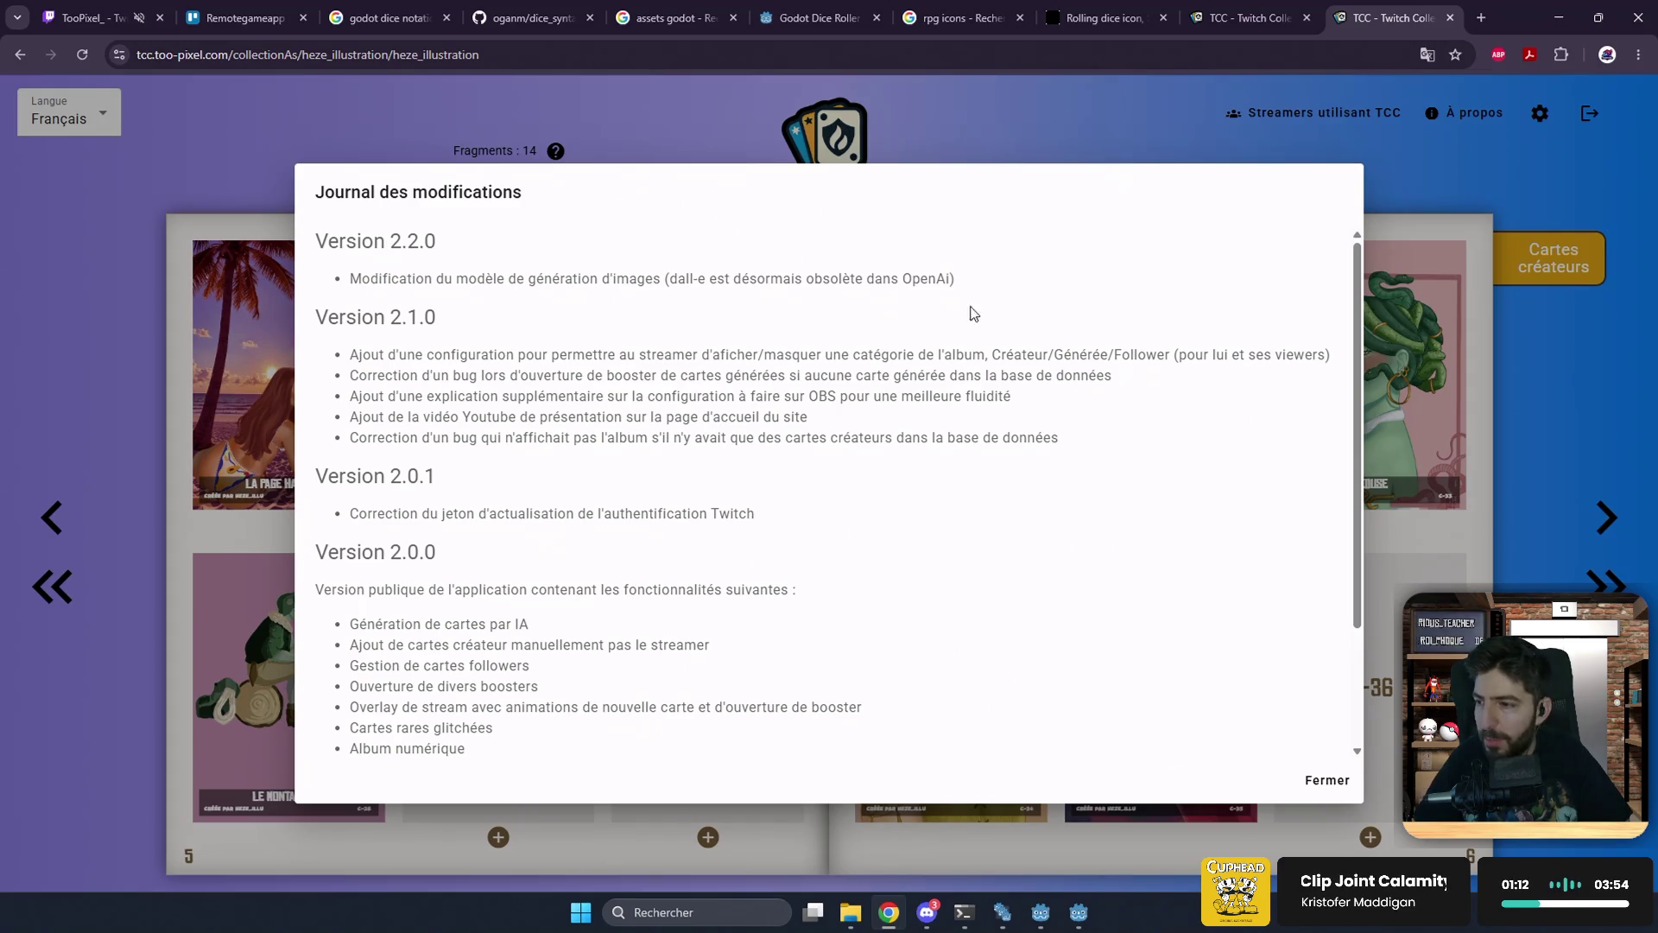
Step: Read the Version 2.2.0 OpenAi/dall-e entry, close the changelog, and turn to album pages 7–8
left_click_drag(974, 282, 337, 291)
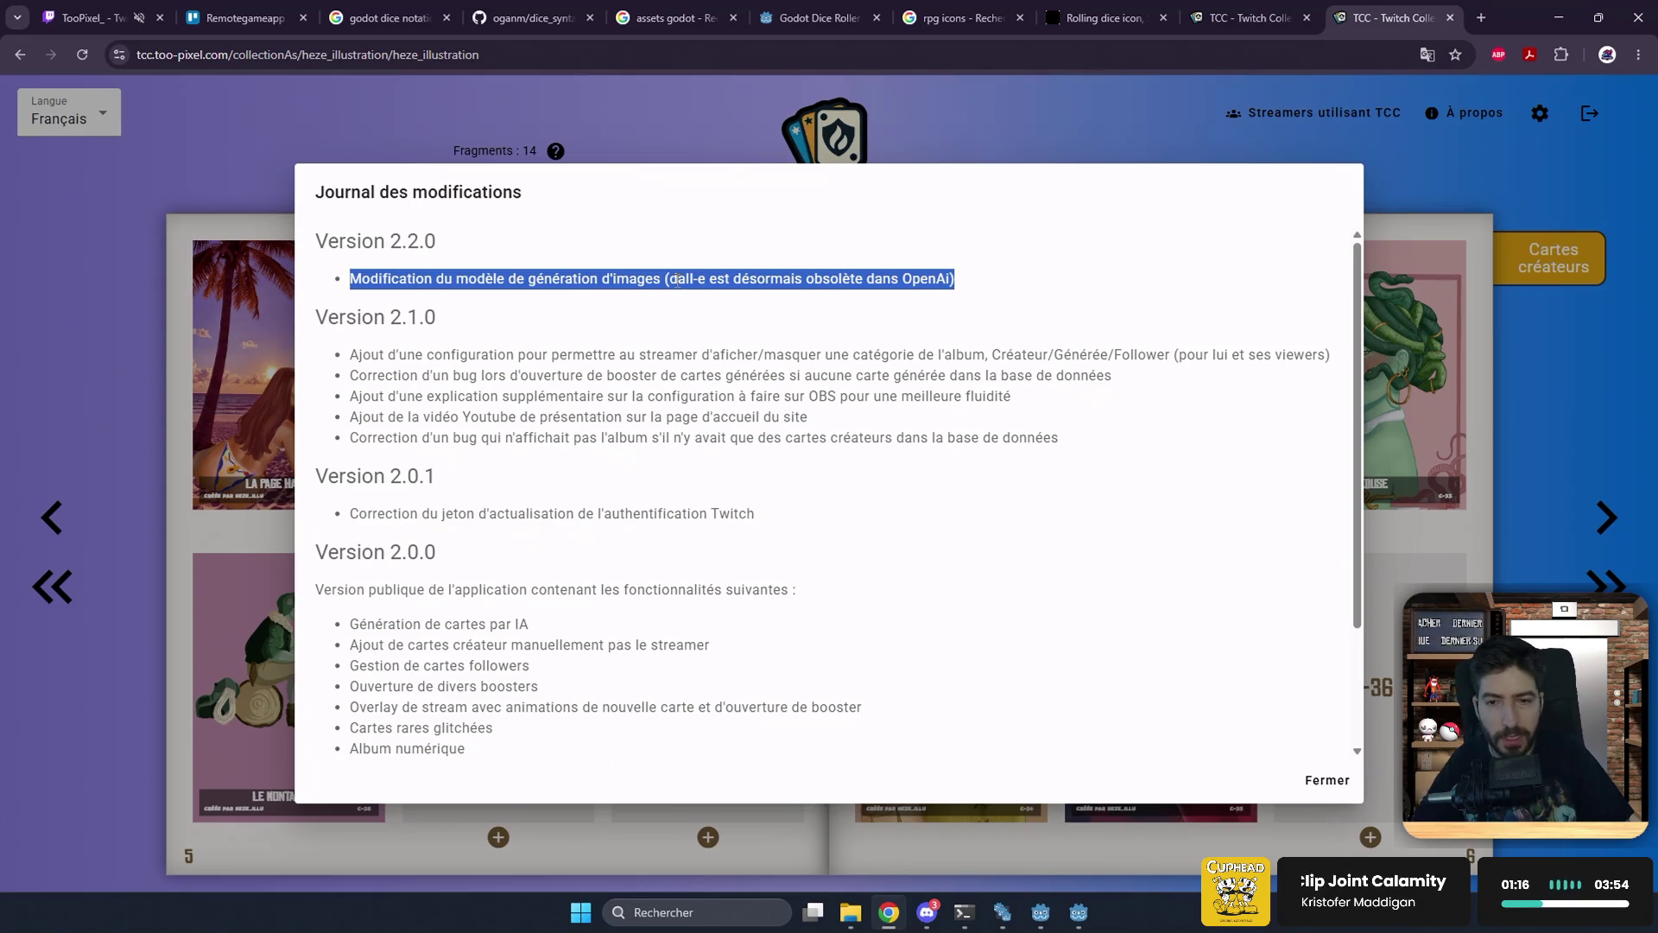
left_click(852, 311)
double_click(920, 273)
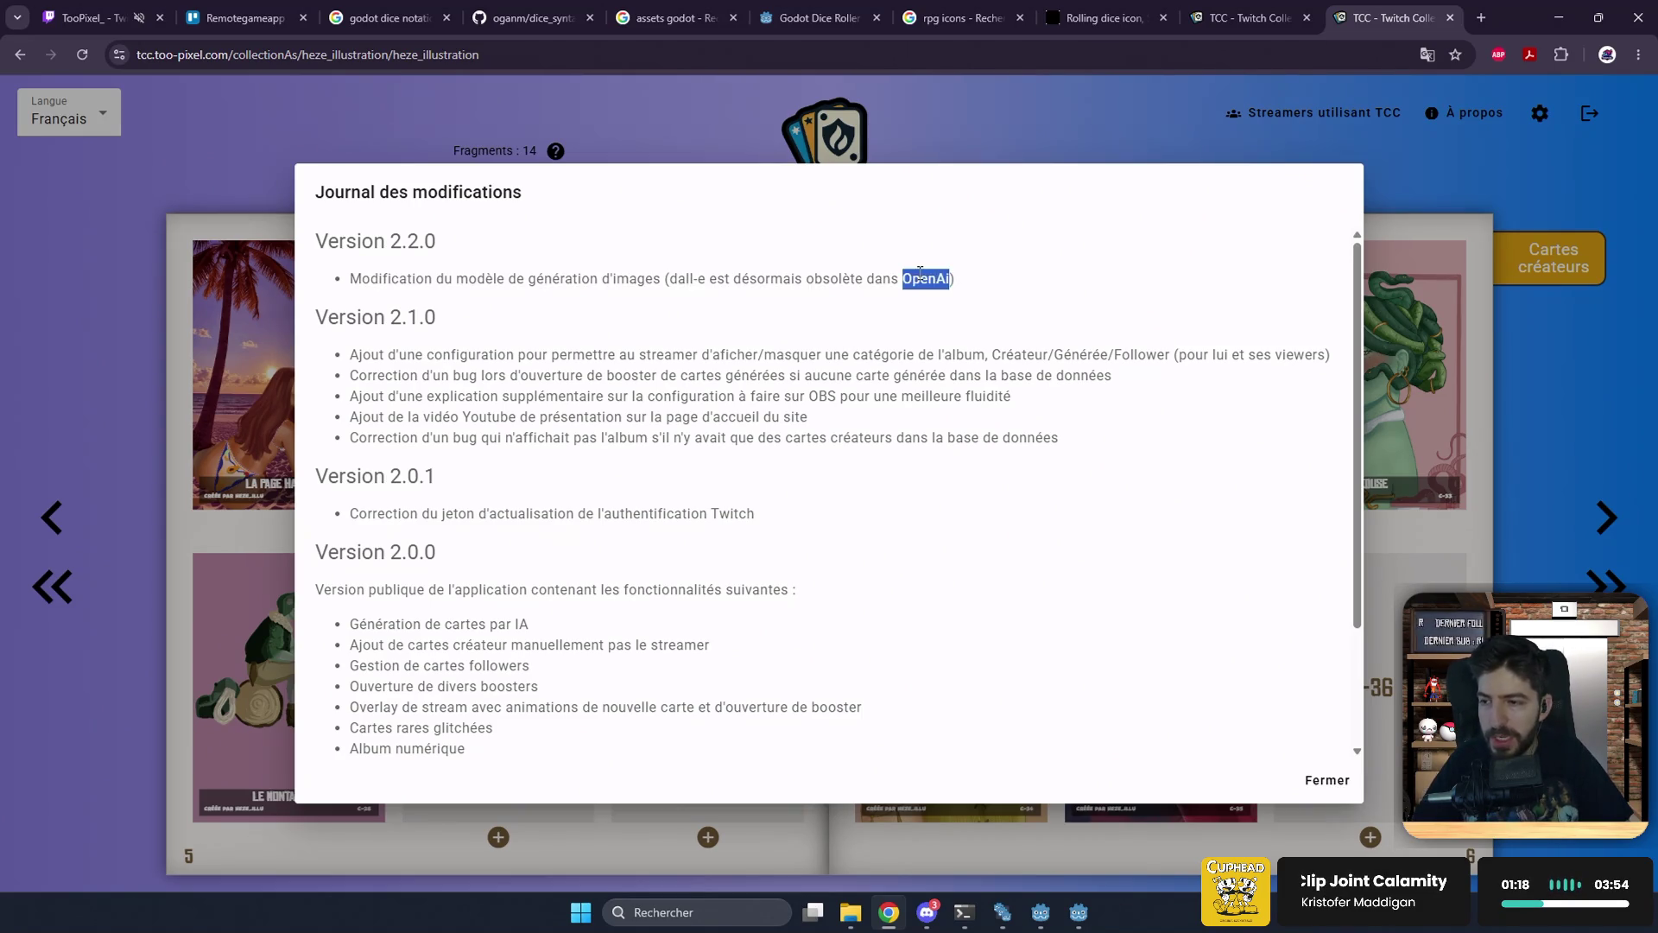
left_click_drag(669, 278, 704, 278)
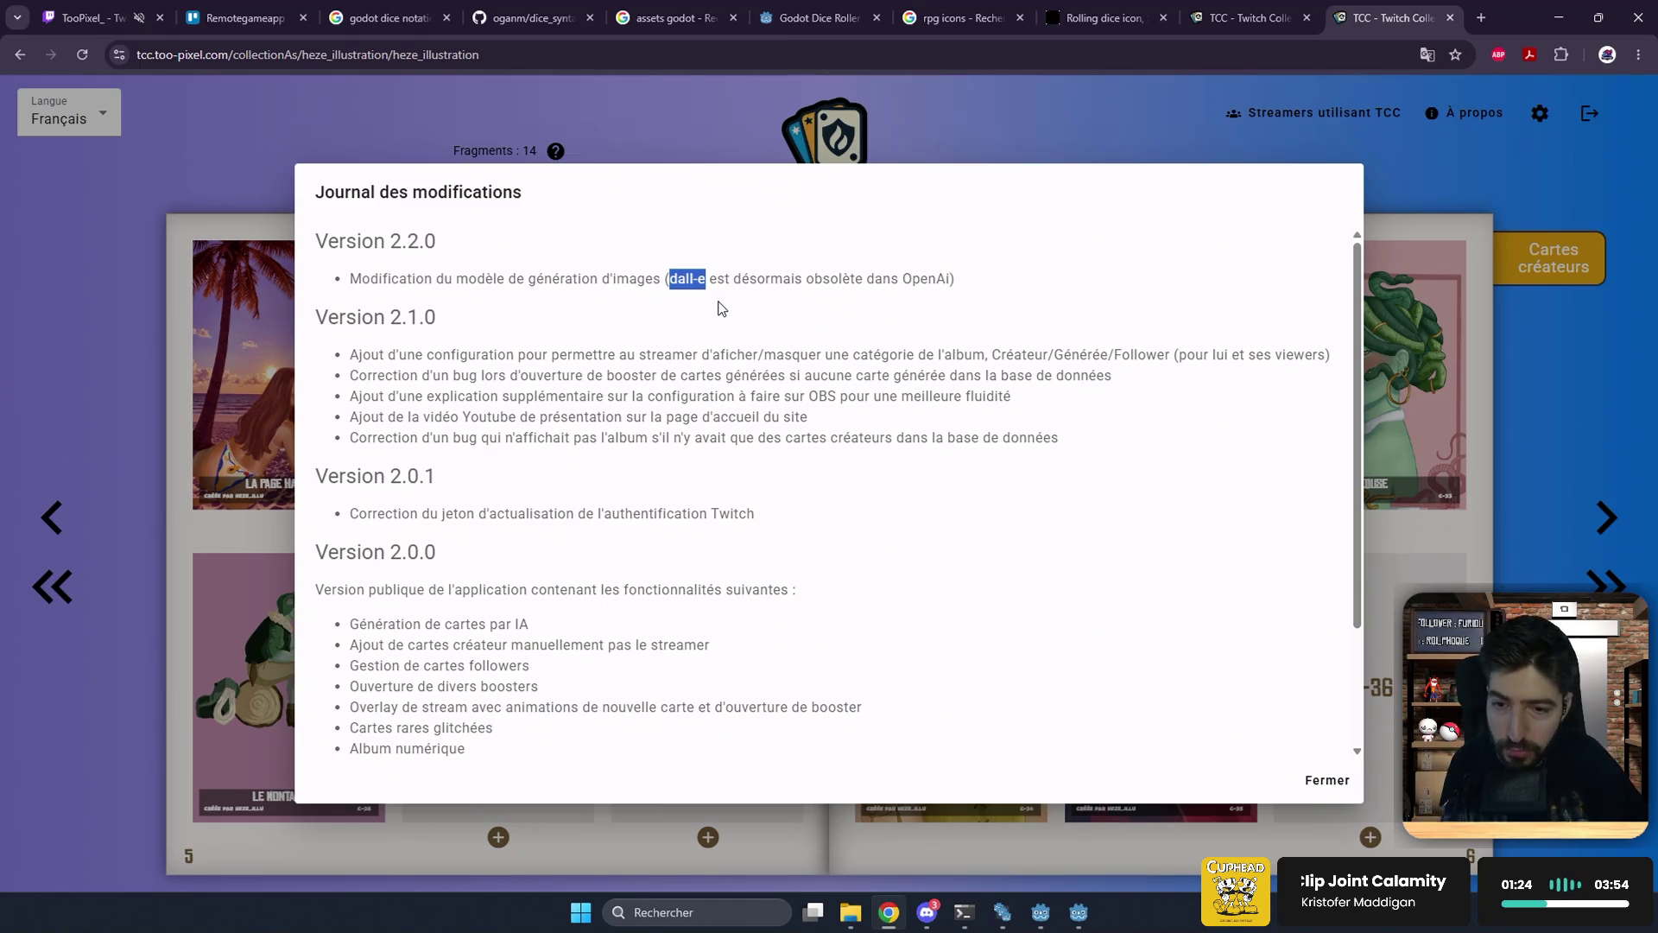
left_click(747, 308)
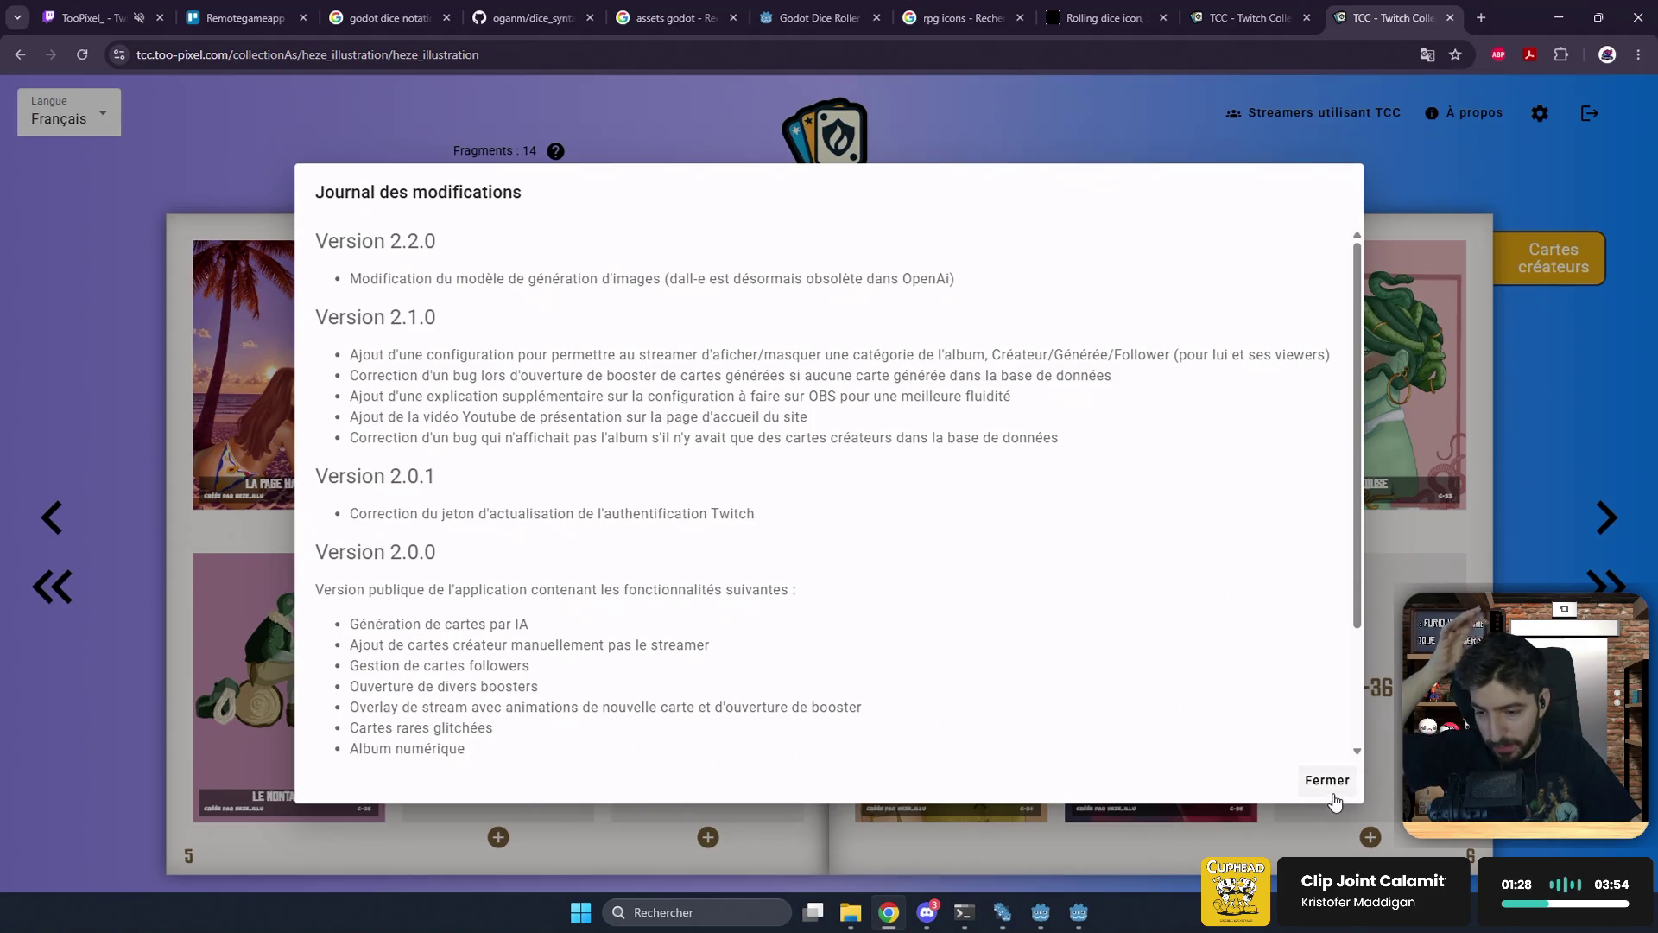
left_click(1334, 800)
left_click(1628, 510)
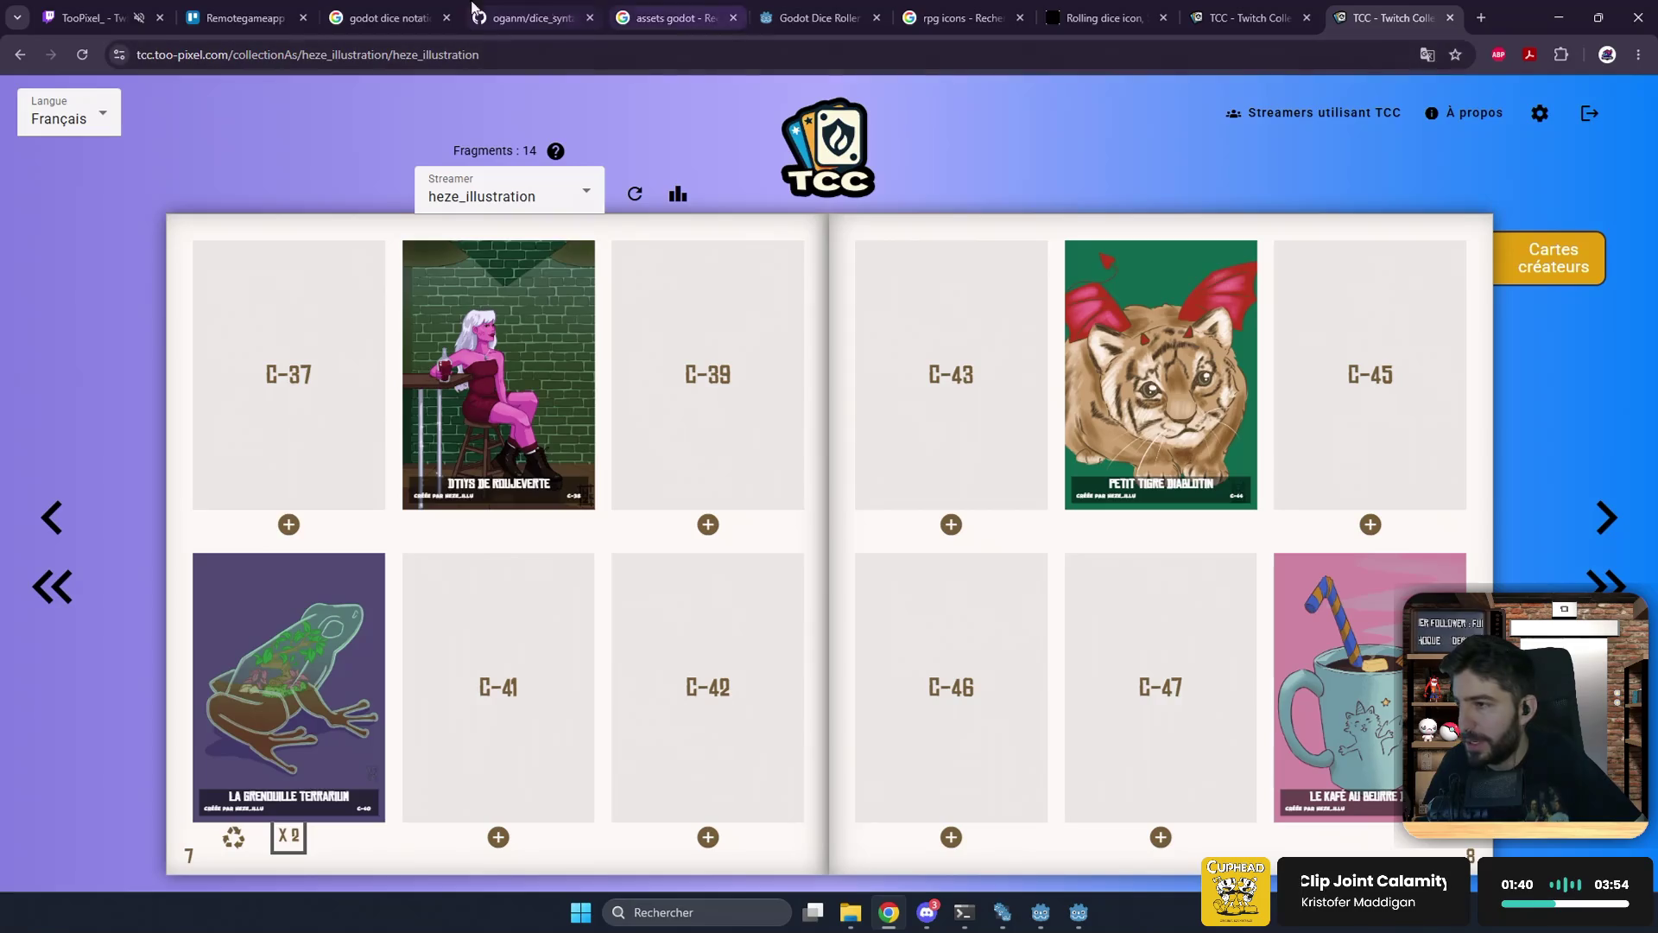
Step: Bring the Twitch-RPG-App debug window's Jets de dés page to the front from the taskbar
left_click(237, 17)
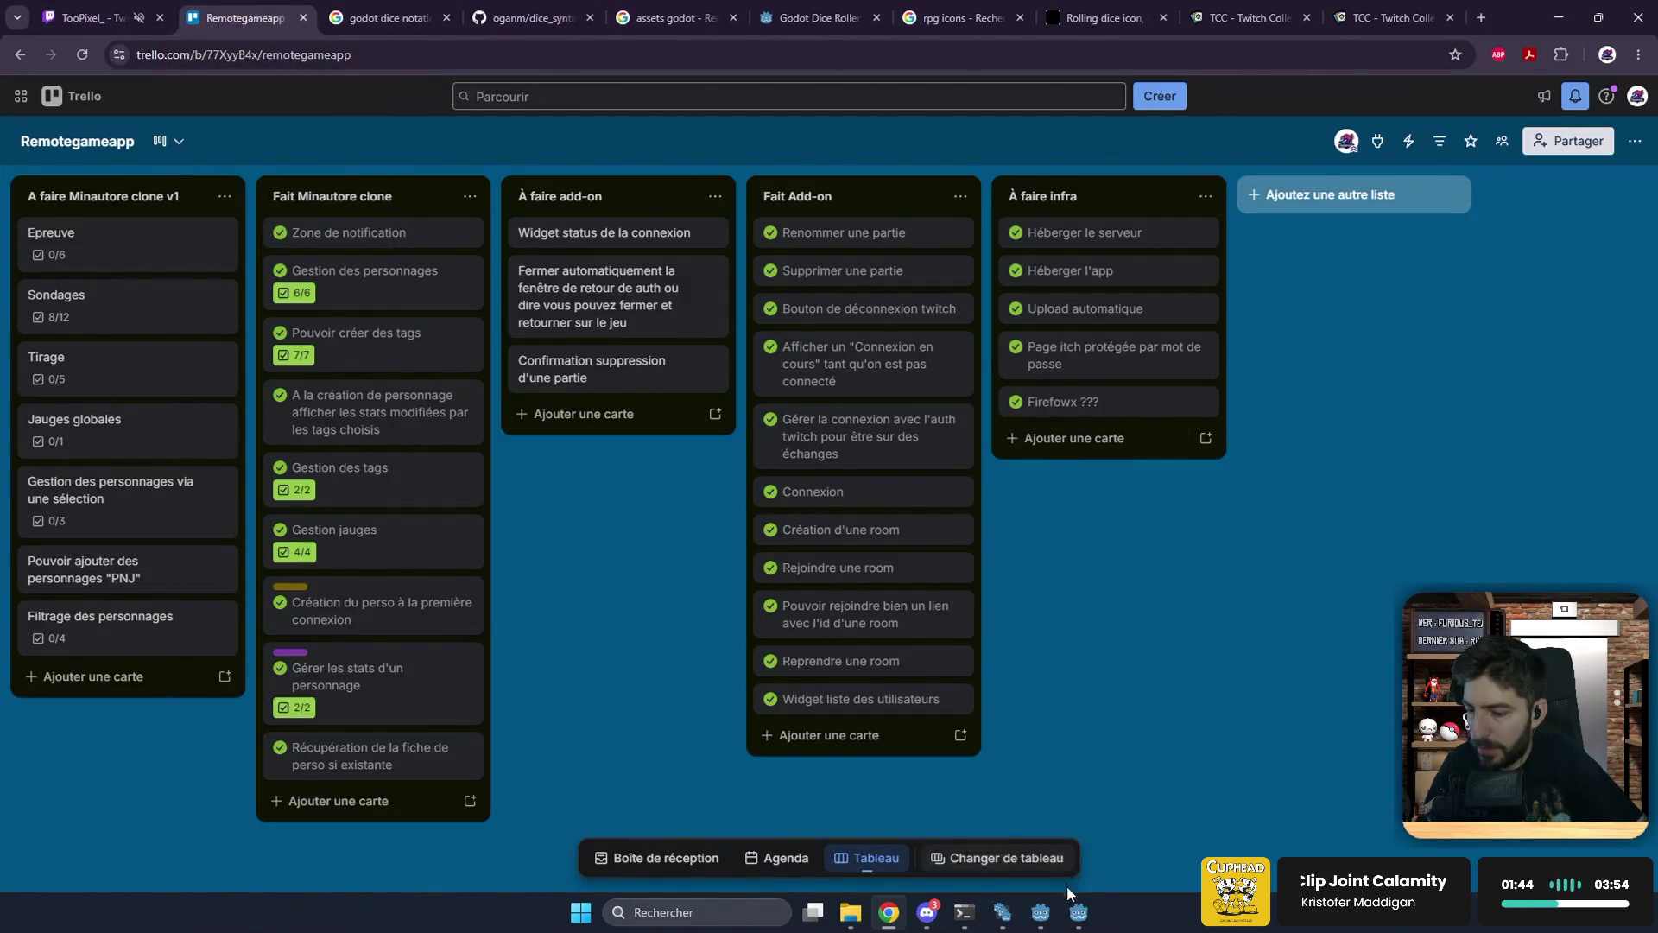
left_click(1076, 914)
mouse_move(1077, 912)
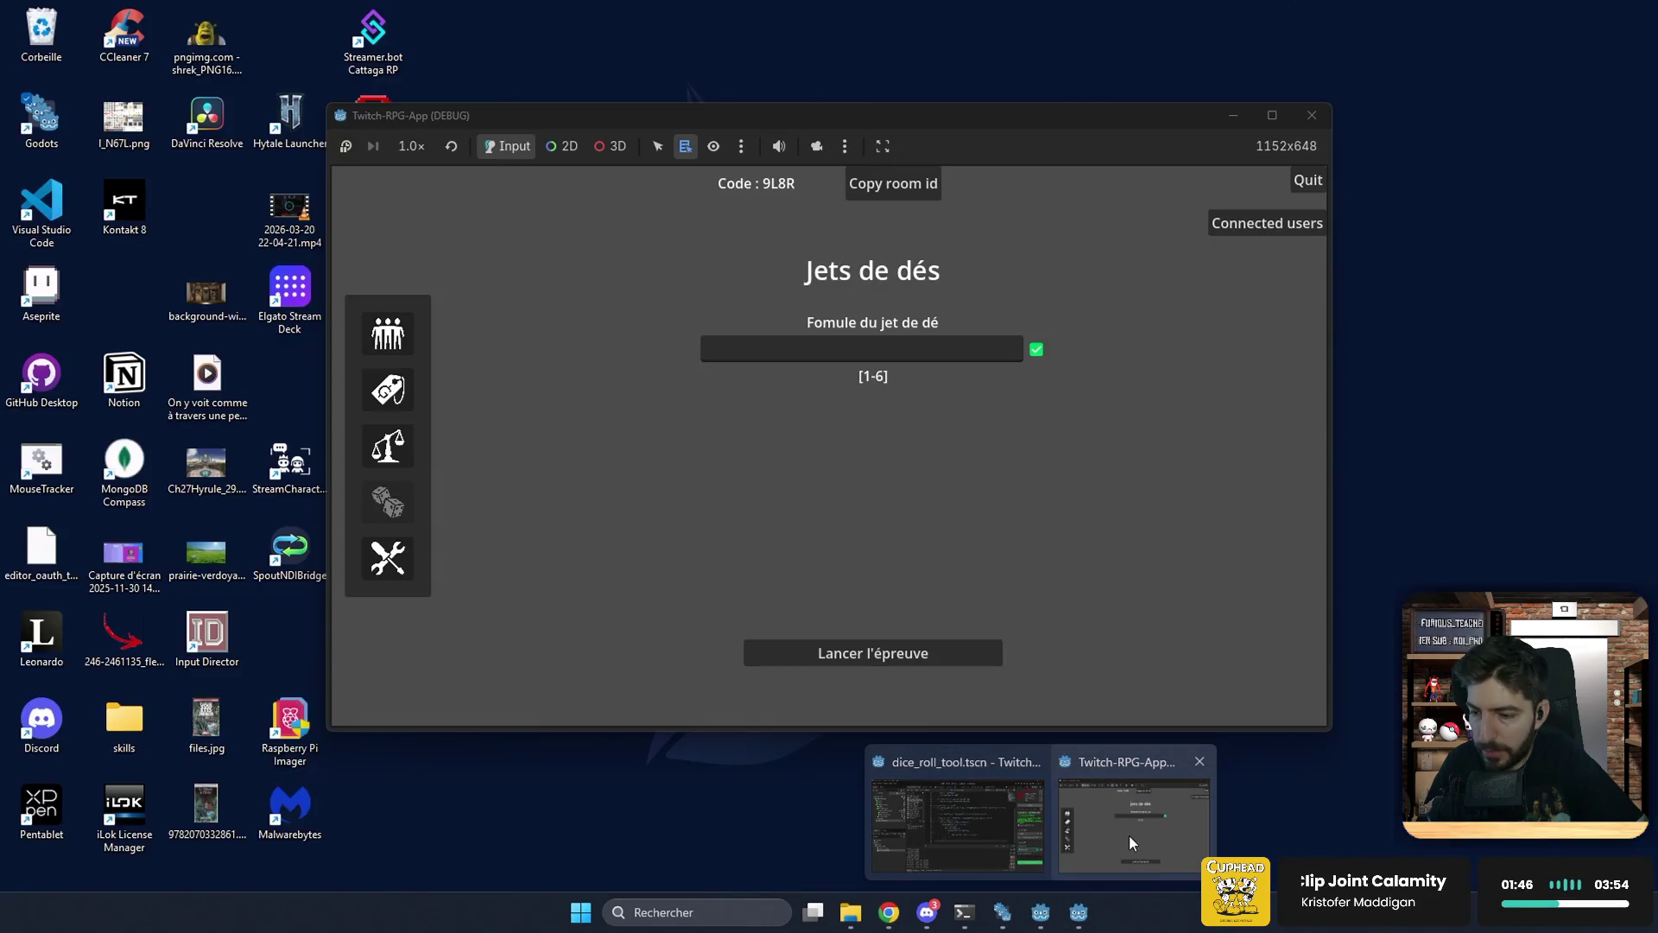